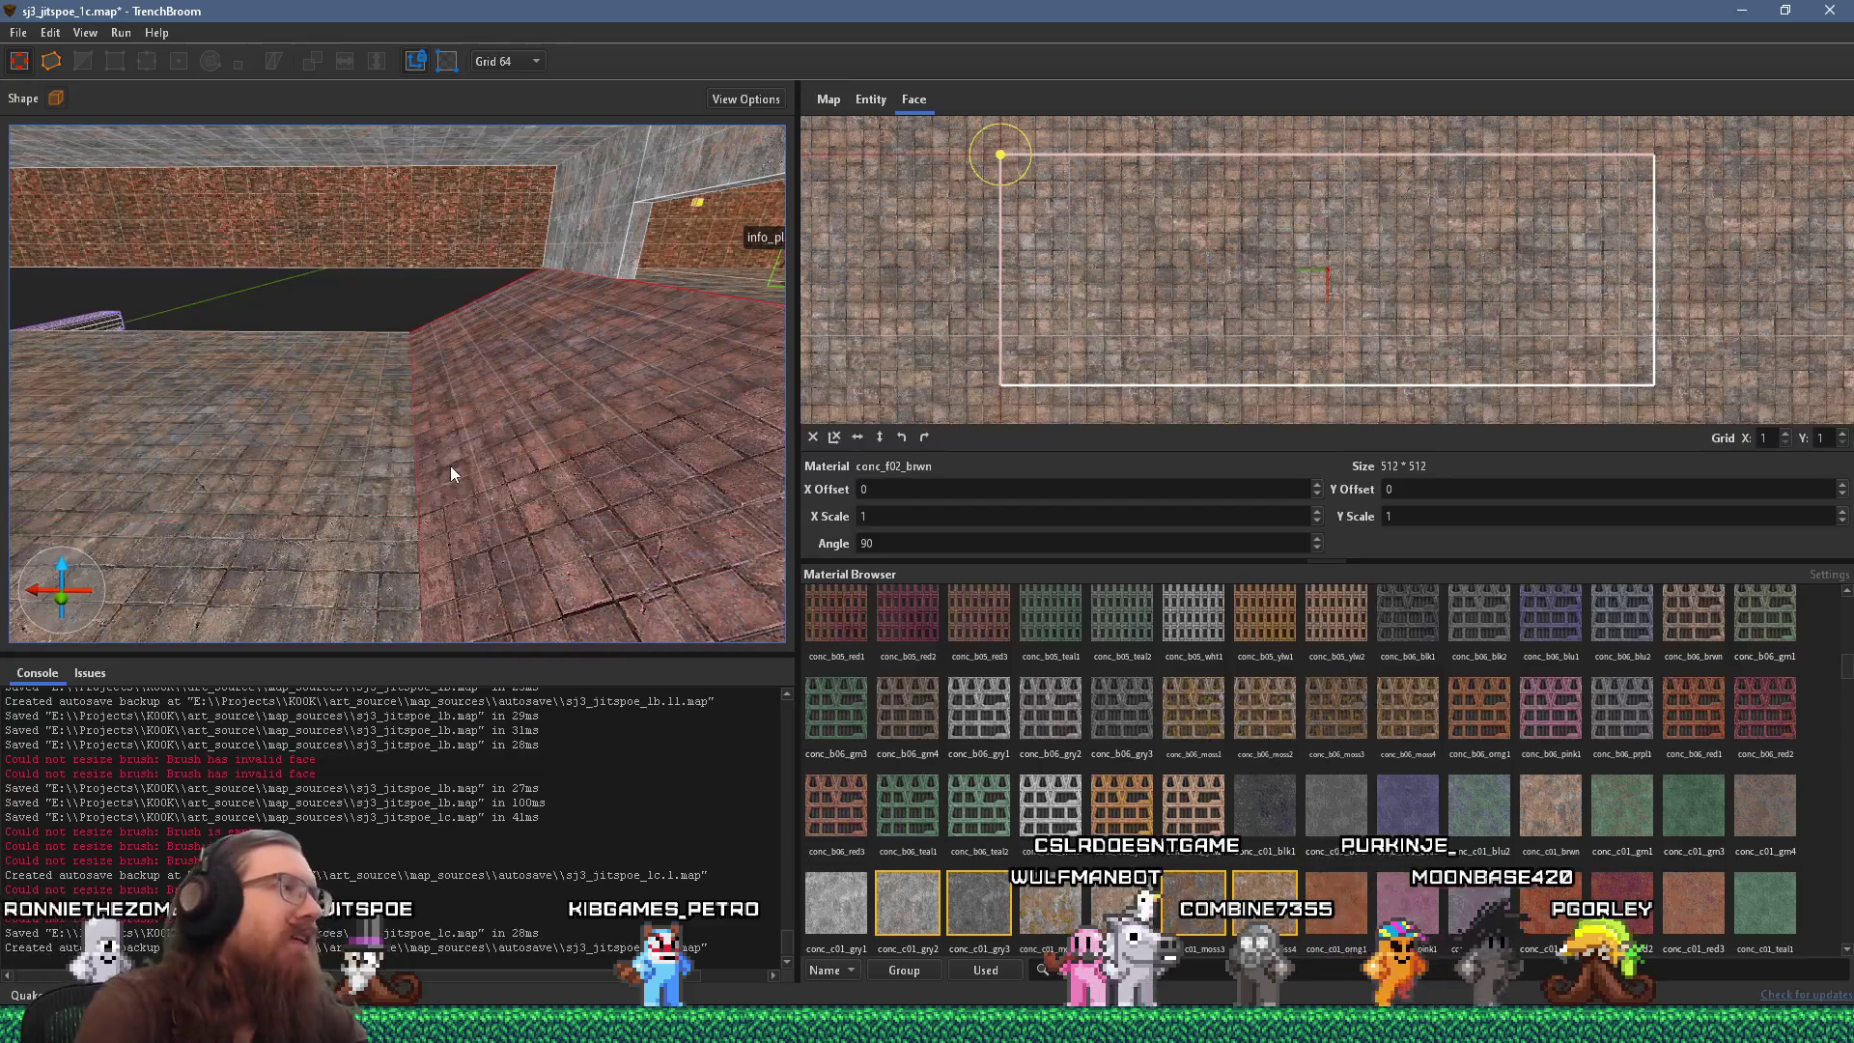
# Select the red brick wall brush, turn to face it, and duplicate it.
pyautogui.scroll(5, 450, 466)
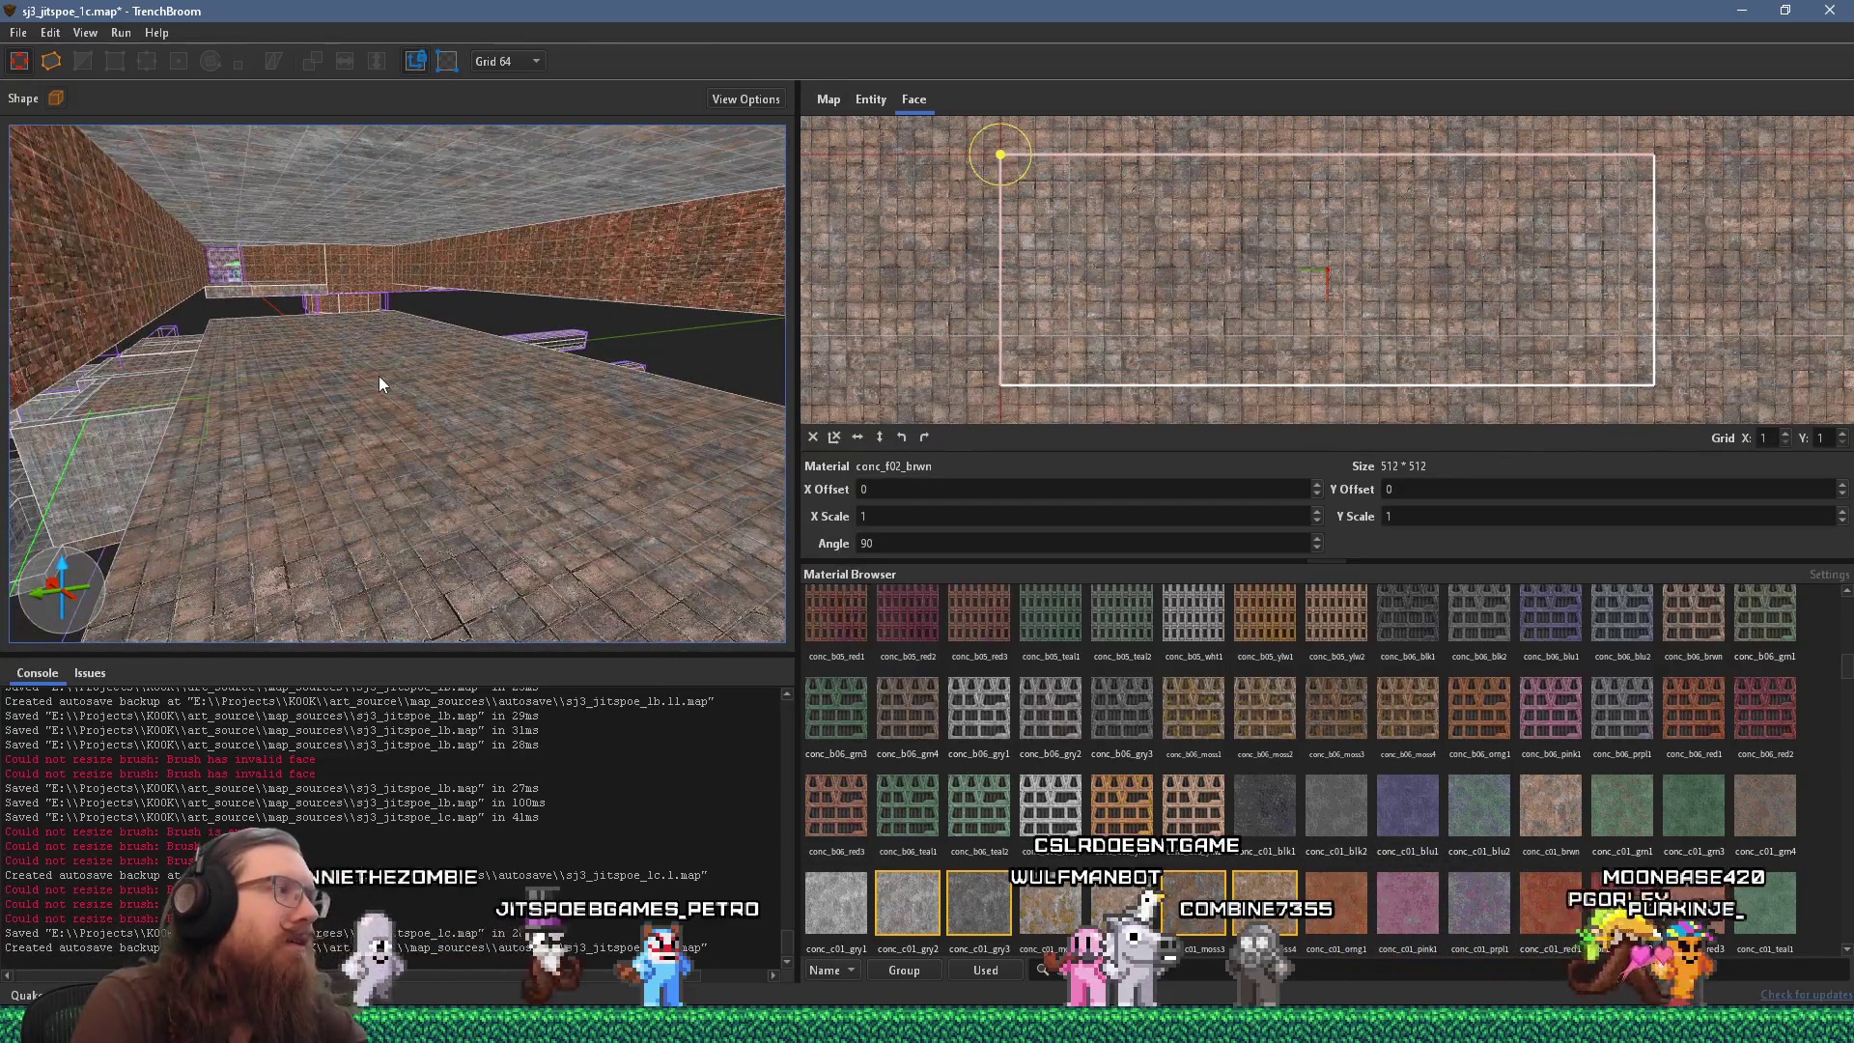
pyautogui.click(159, 296)
pyautogui.scroll(-5, 293, 372)
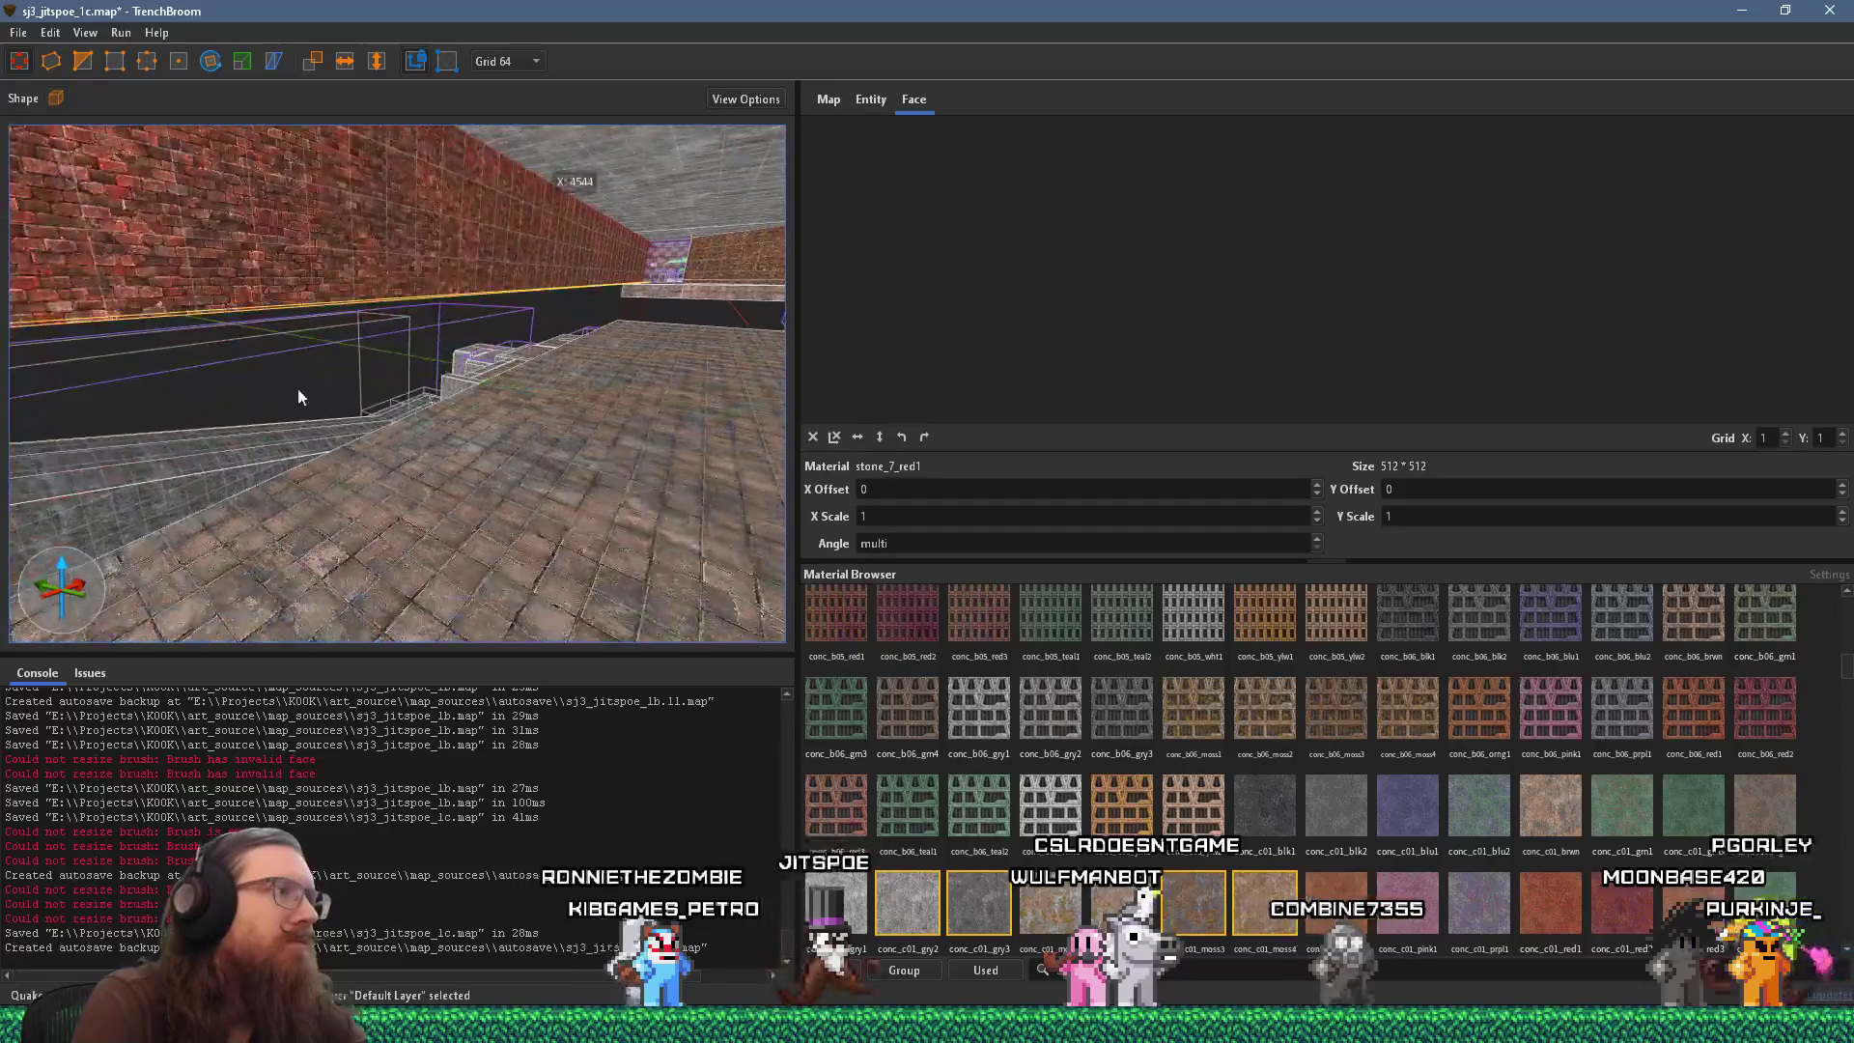
pyautogui.moveTo(328, 521)
pyautogui.mouseDown()
pyautogui.moveTo(450, 472)
pyautogui.moveTo(565, 339)
pyautogui.moveTo(558, 322)
pyautogui.moveTo(556, 452)
pyautogui.mouseUp()
pyautogui.moveTo(214, 392); pyautogui.dragTo(631, 390)
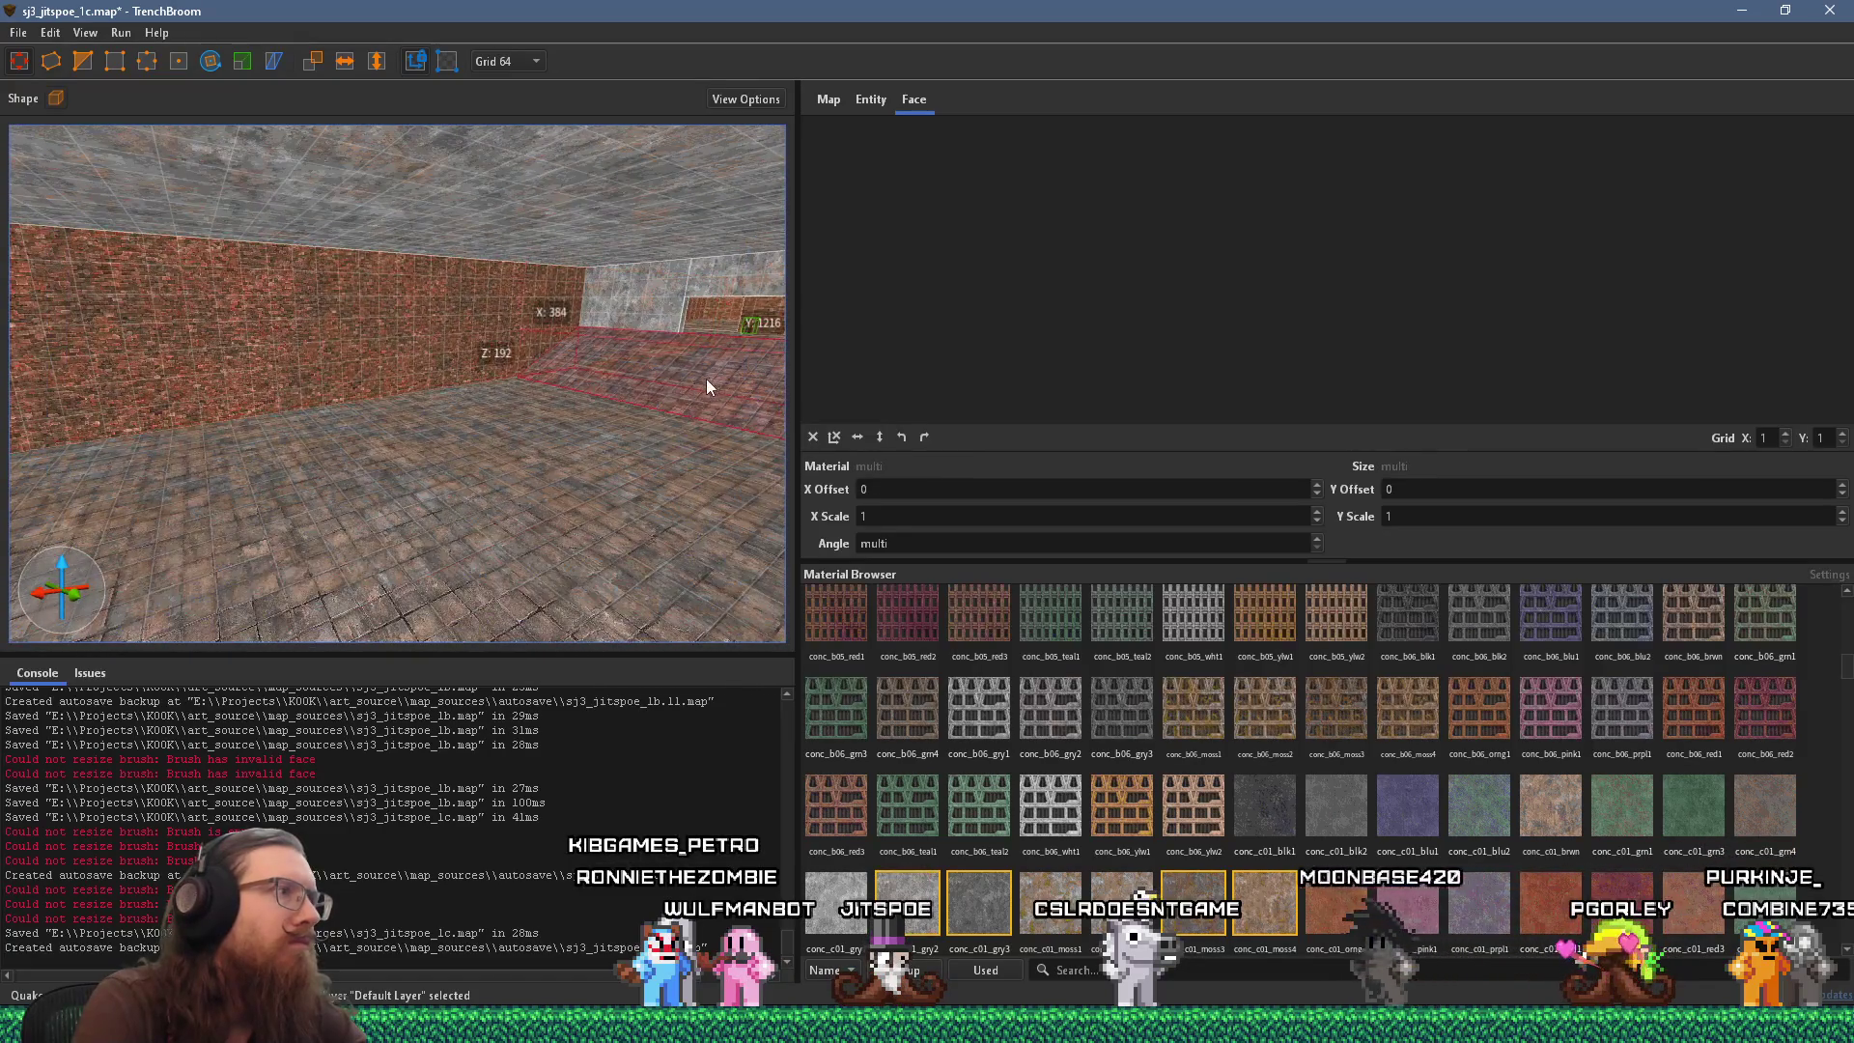
pyautogui.hotkey('ctrl', 'v')
# Look over the floor tiles, along the ramp brush and across the room.
pyautogui.moveTo(290, 387)
pyautogui.mouseDown()
pyautogui.moveTo(257, 301)
pyautogui.moveTo(454, 420)
pyautogui.moveTo(232, 209)
pyautogui.moveTo(431, 540)
pyautogui.moveTo(322, 273)
pyautogui.moveTo(414, 435)
pyautogui.moveTo(372, 422)
pyautogui.moveTo(377, 451)
pyautogui.moveTo(391, 445)
pyautogui.moveTo(356, 408)
pyautogui.moveTo(419, 440)
pyautogui.moveTo(319, 355)
pyautogui.moveTo(490, 396)
pyautogui.moveTo(421, 398)
pyautogui.moveTo(580, 463)
pyautogui.moveTo(454, 465)
pyautogui.moveTo(599, 479)
pyautogui.mouseUp()
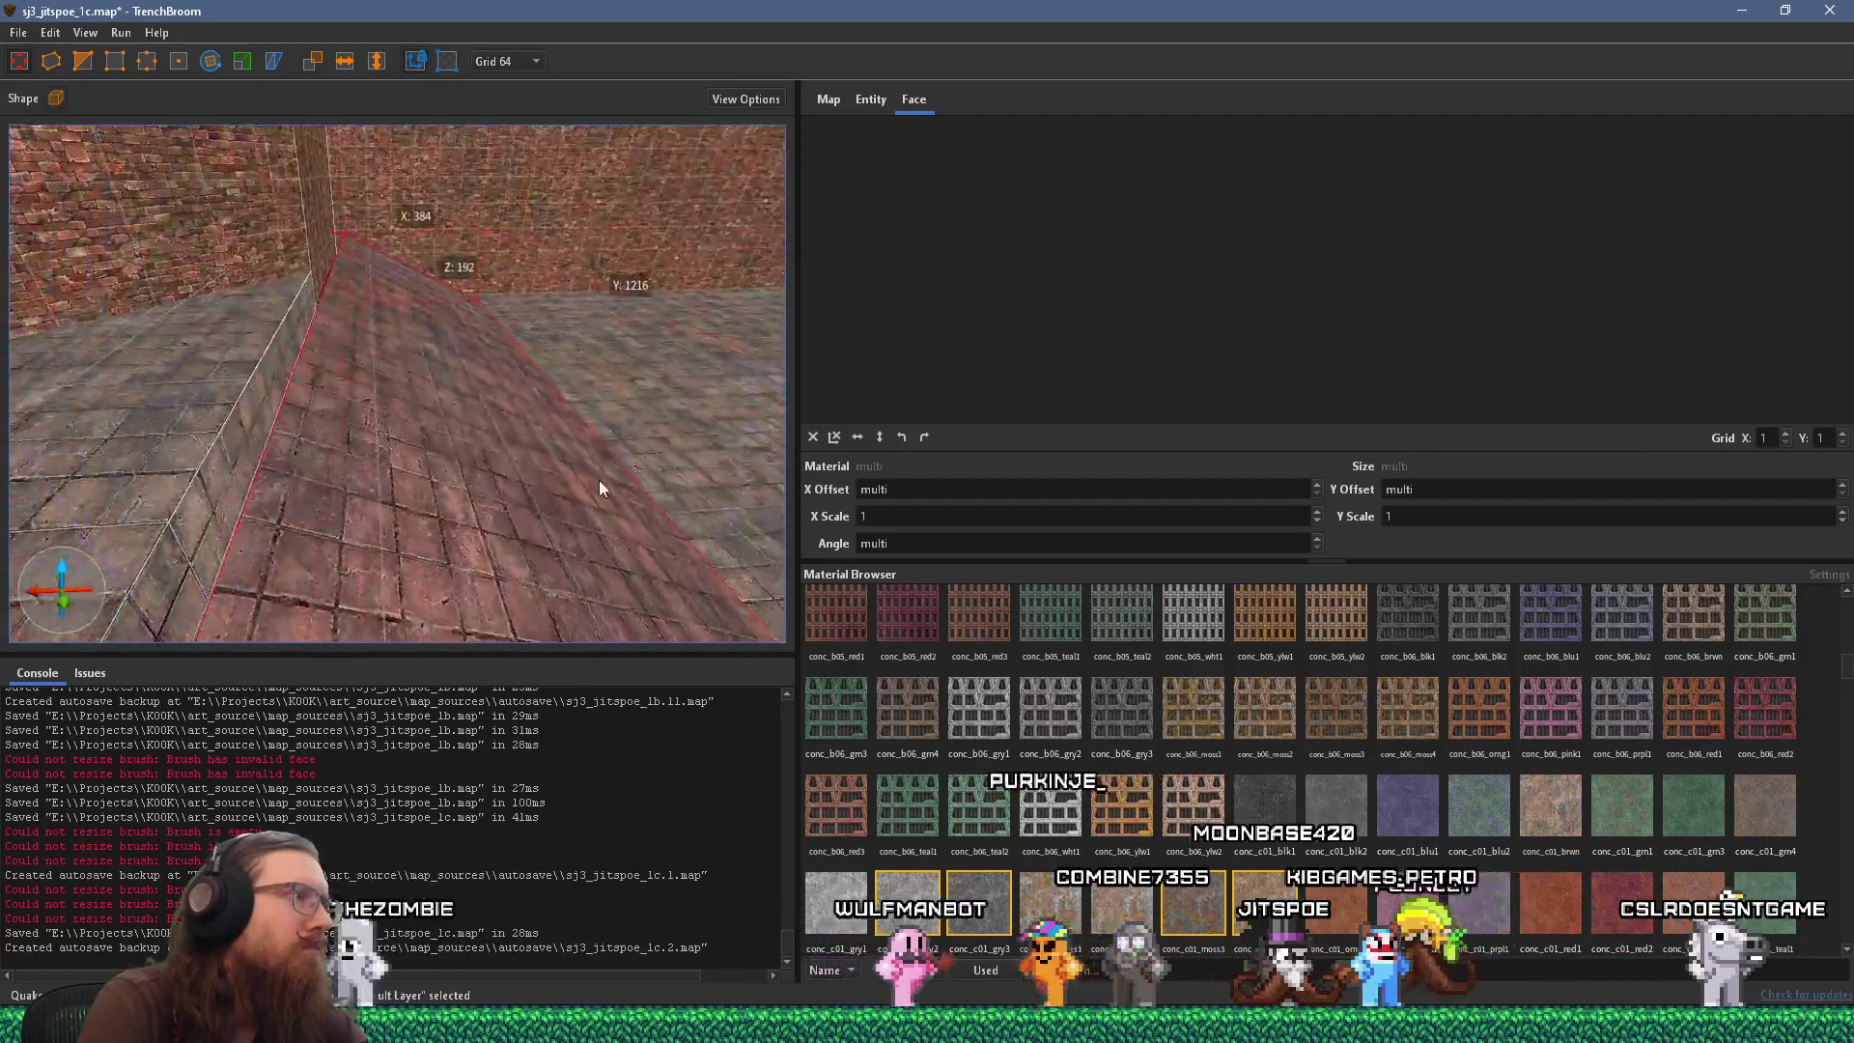
pyautogui.moveTo(433, 444)
pyautogui.mouseDown()
pyautogui.moveTo(408, 448)
pyautogui.moveTo(479, 465)
pyautogui.moveTo(529, 421)
pyautogui.moveTo(607, 275)
pyautogui.moveTo(583, 236)
pyautogui.moveTo(496, 352)
pyautogui.moveTo(367, 463)
pyautogui.moveTo(397, 414)
pyautogui.moveTo(511, 469)
pyautogui.moveTo(470, 444)
pyautogui.moveTo(64, 442)
pyautogui.moveTo(357, 432)
pyautogui.moveTo(388, 461)
pyautogui.moveTo(203, 193)
pyautogui.mouseUp()
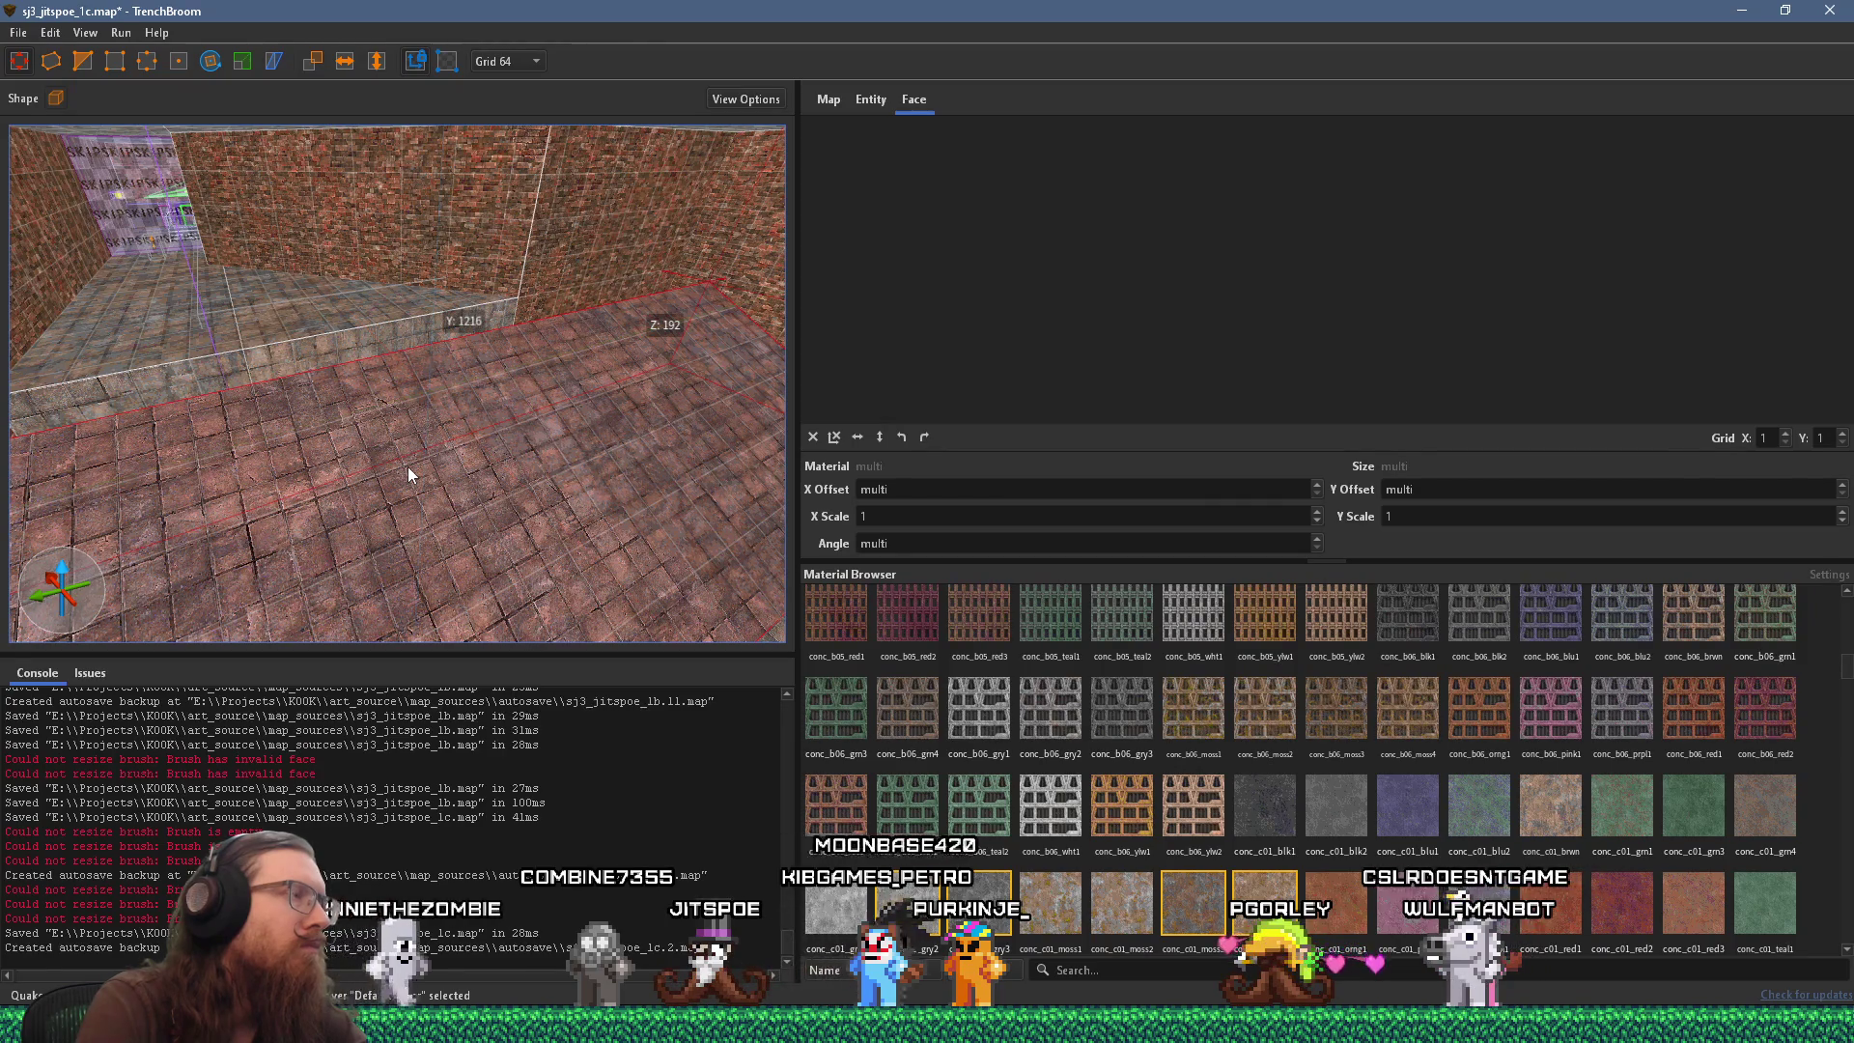
pyautogui.moveTo(409, 460)
pyautogui.mouseDown()
pyautogui.moveTo(622, 464)
pyautogui.moveTo(417, 446)
pyautogui.mouseUp()
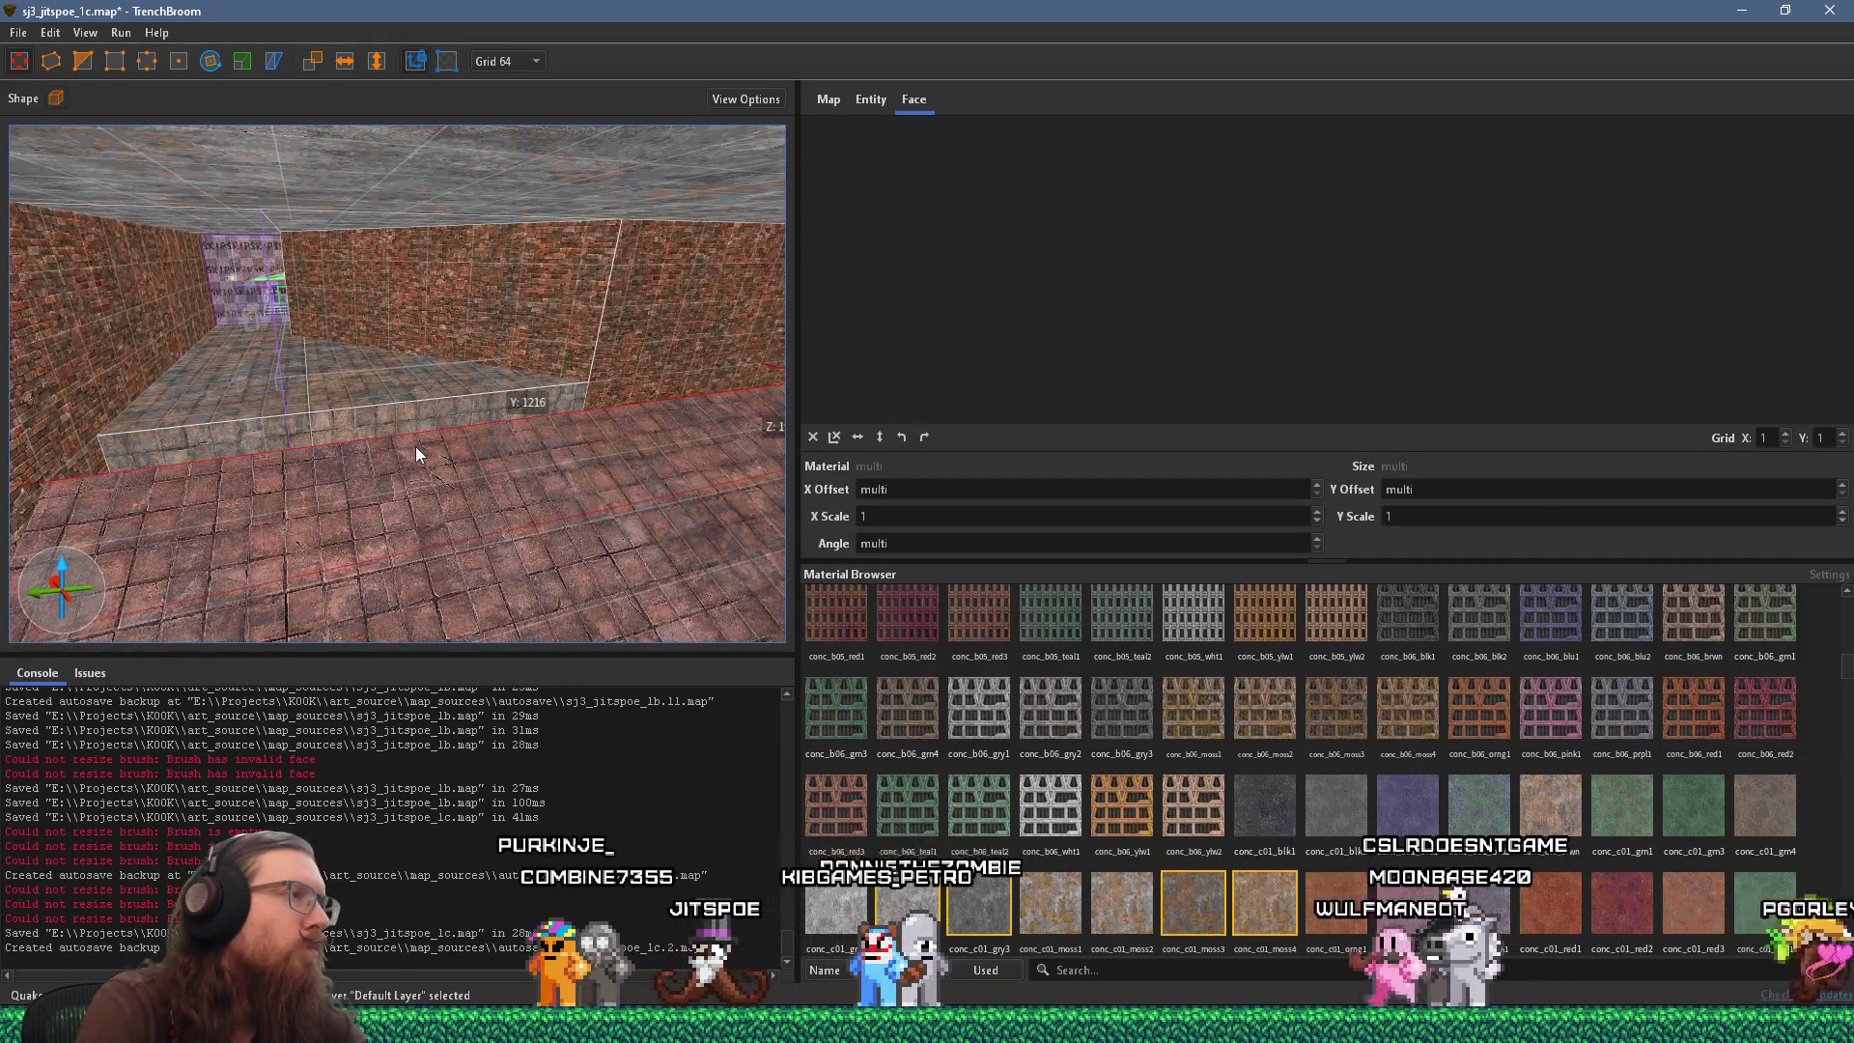
# Select the concrete step brush and lower it to floor level.
pyautogui.scroll(3, 409, 410)
pyautogui.scroll(2, 411, 418)
pyautogui.moveTo(412, 418)
pyautogui.mouseDown()
pyautogui.moveTo(400, 439)
pyautogui.moveTo(529, 457)
pyautogui.moveTo(310, 471)
pyautogui.moveTo(556, 112)
pyautogui.moveTo(508, 217)
pyautogui.moveTo(589, 55)
pyautogui.moveTo(464, 466)
pyautogui.moveTo(467, 604)
pyautogui.moveTo(740, 559)
pyautogui.moveTo(751, 541)
pyautogui.moveTo(186, 540)
pyautogui.moveTo(527, 392)
pyautogui.moveTo(634, 241)
pyautogui.moveTo(422, 649)
pyautogui.moveTo(380, 548)
pyautogui.moveTo(193, 542)
pyautogui.mouseUp()
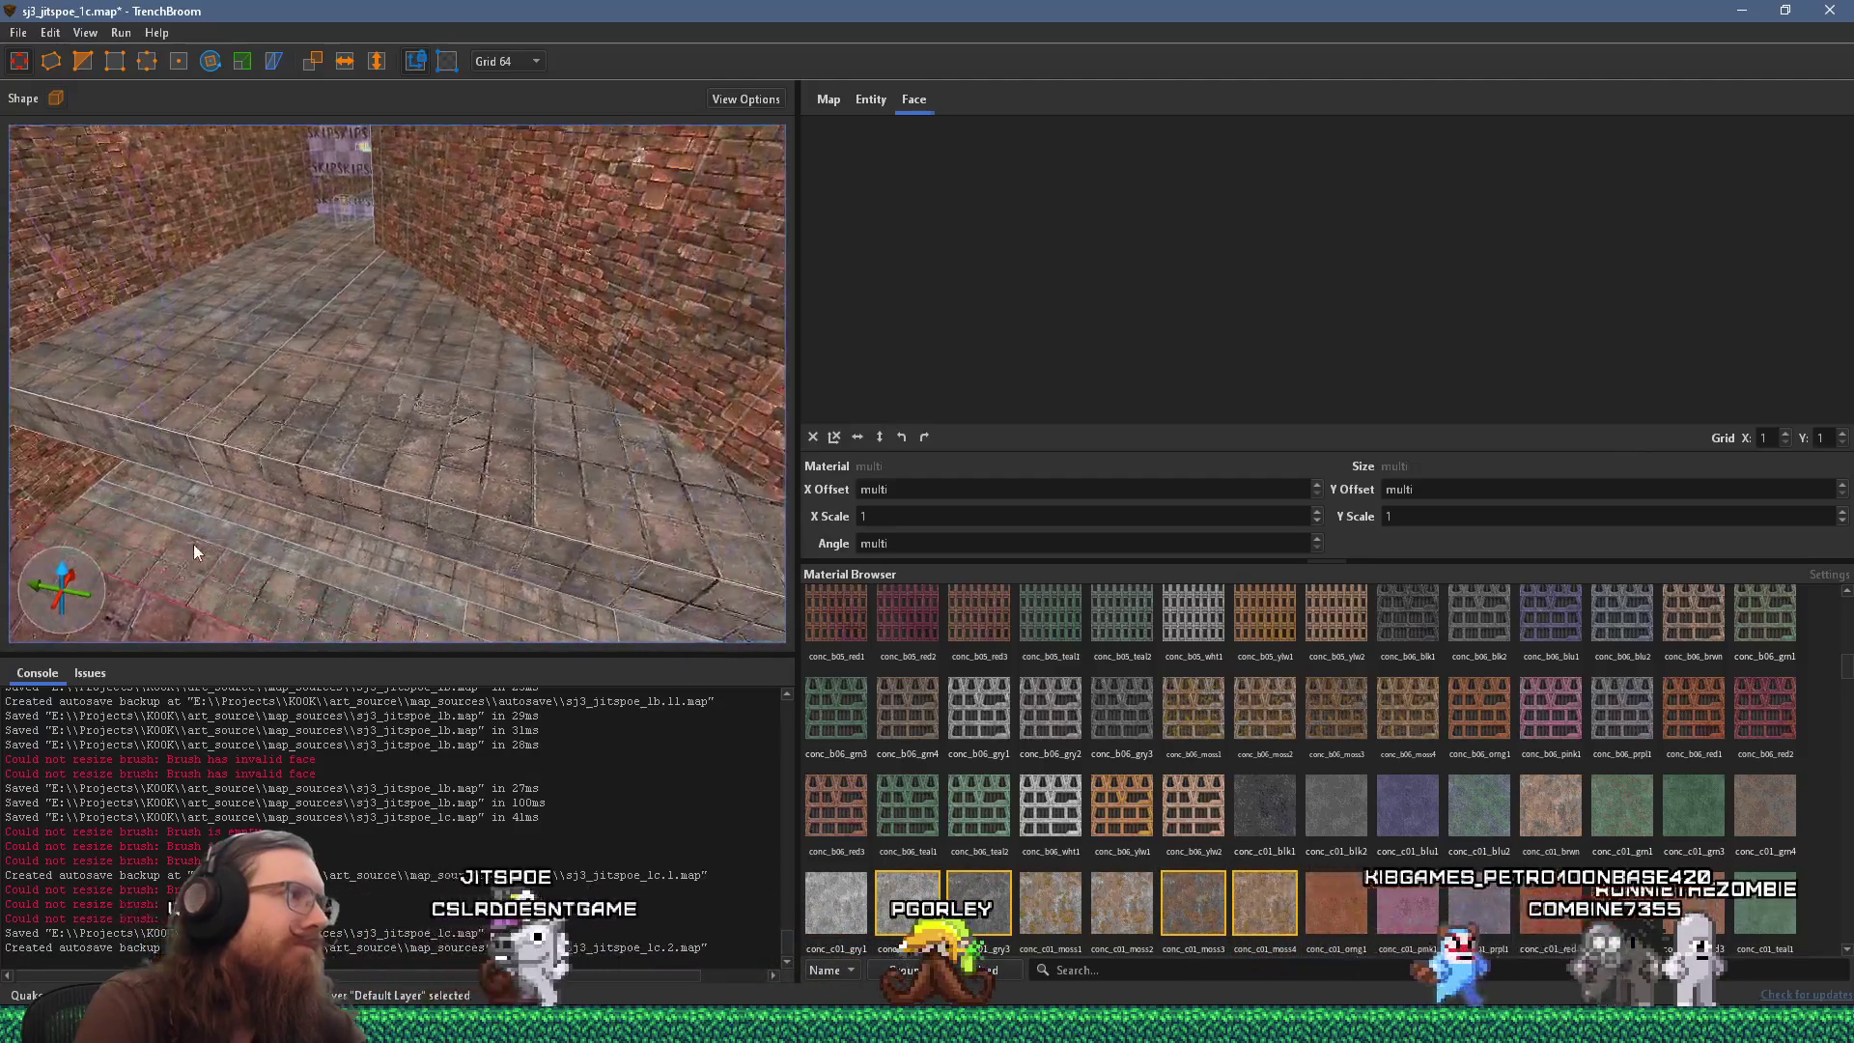
pyautogui.moveTo(404, 490); pyautogui.dragTo(452, 501)
pyautogui.moveTo(576, 467)
pyautogui.mouseDown()
pyautogui.moveTo(265, 513)
pyautogui.moveTo(327, 483)
pyautogui.mouseUp()
pyautogui.click(335, 511)
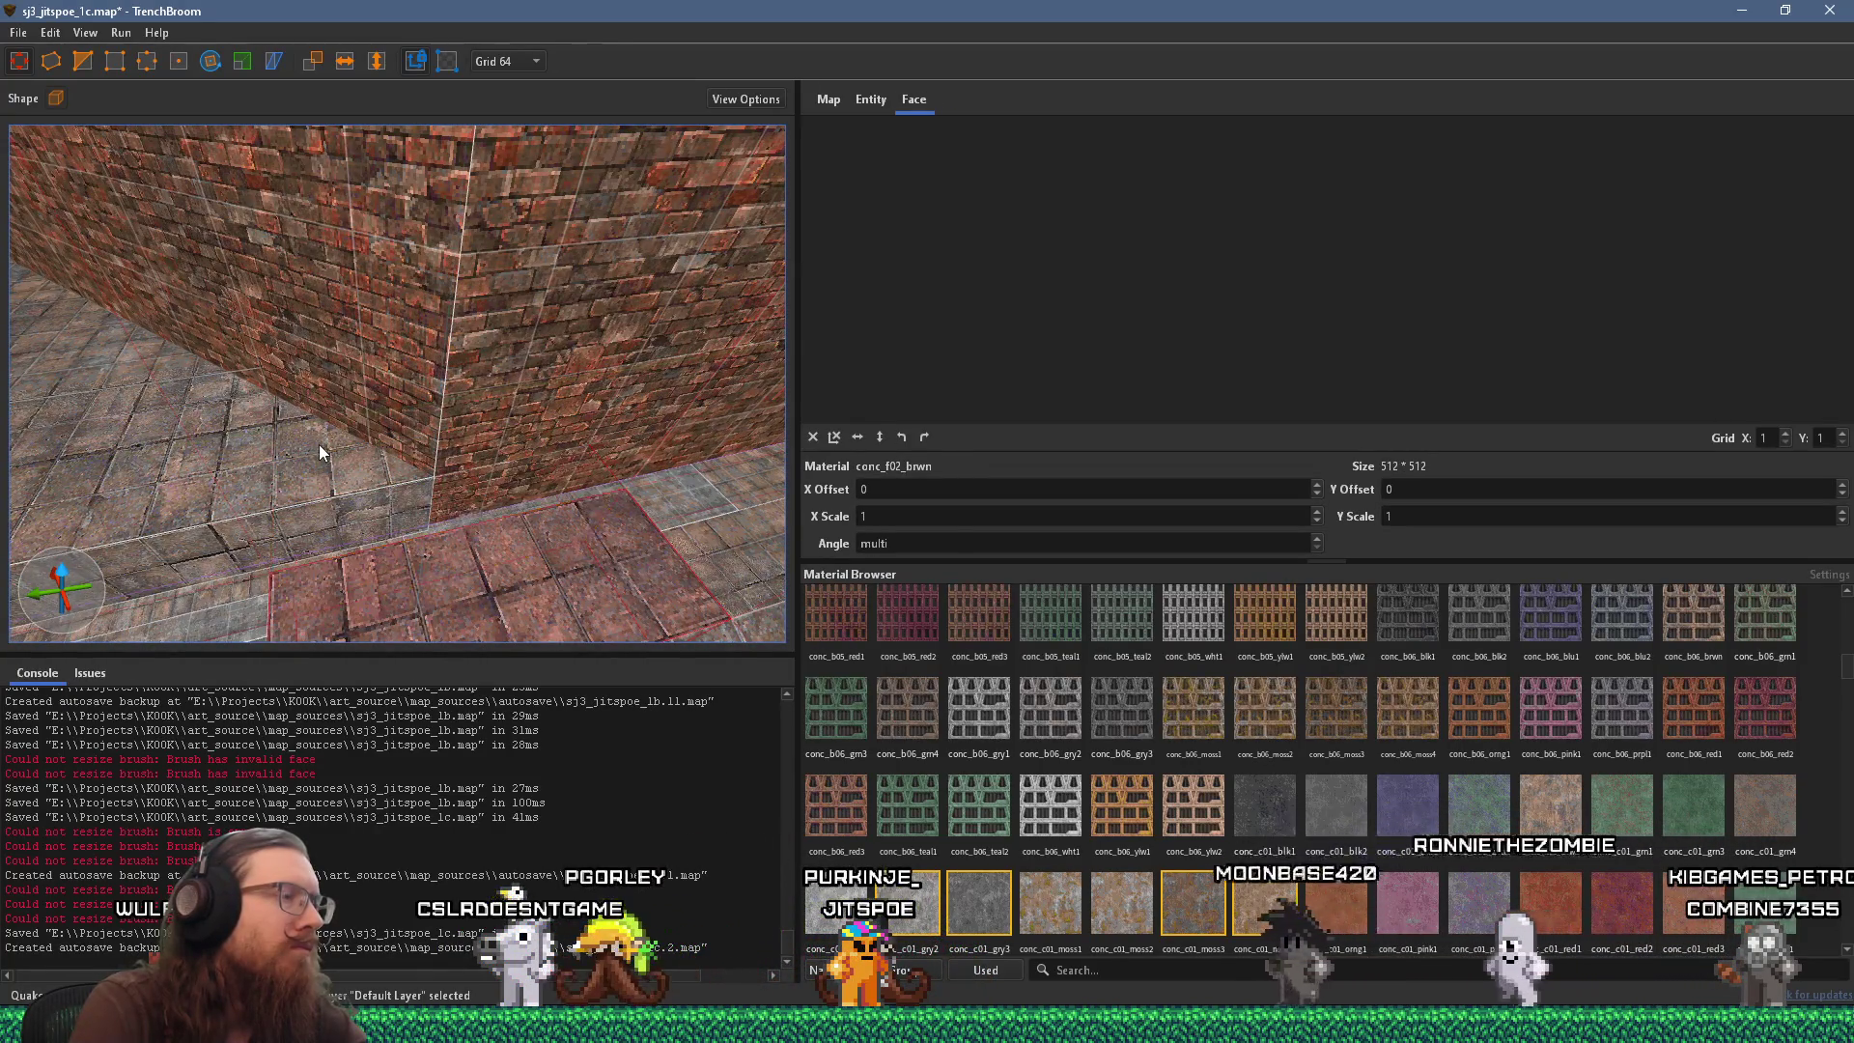
pyautogui.press('pagedown')
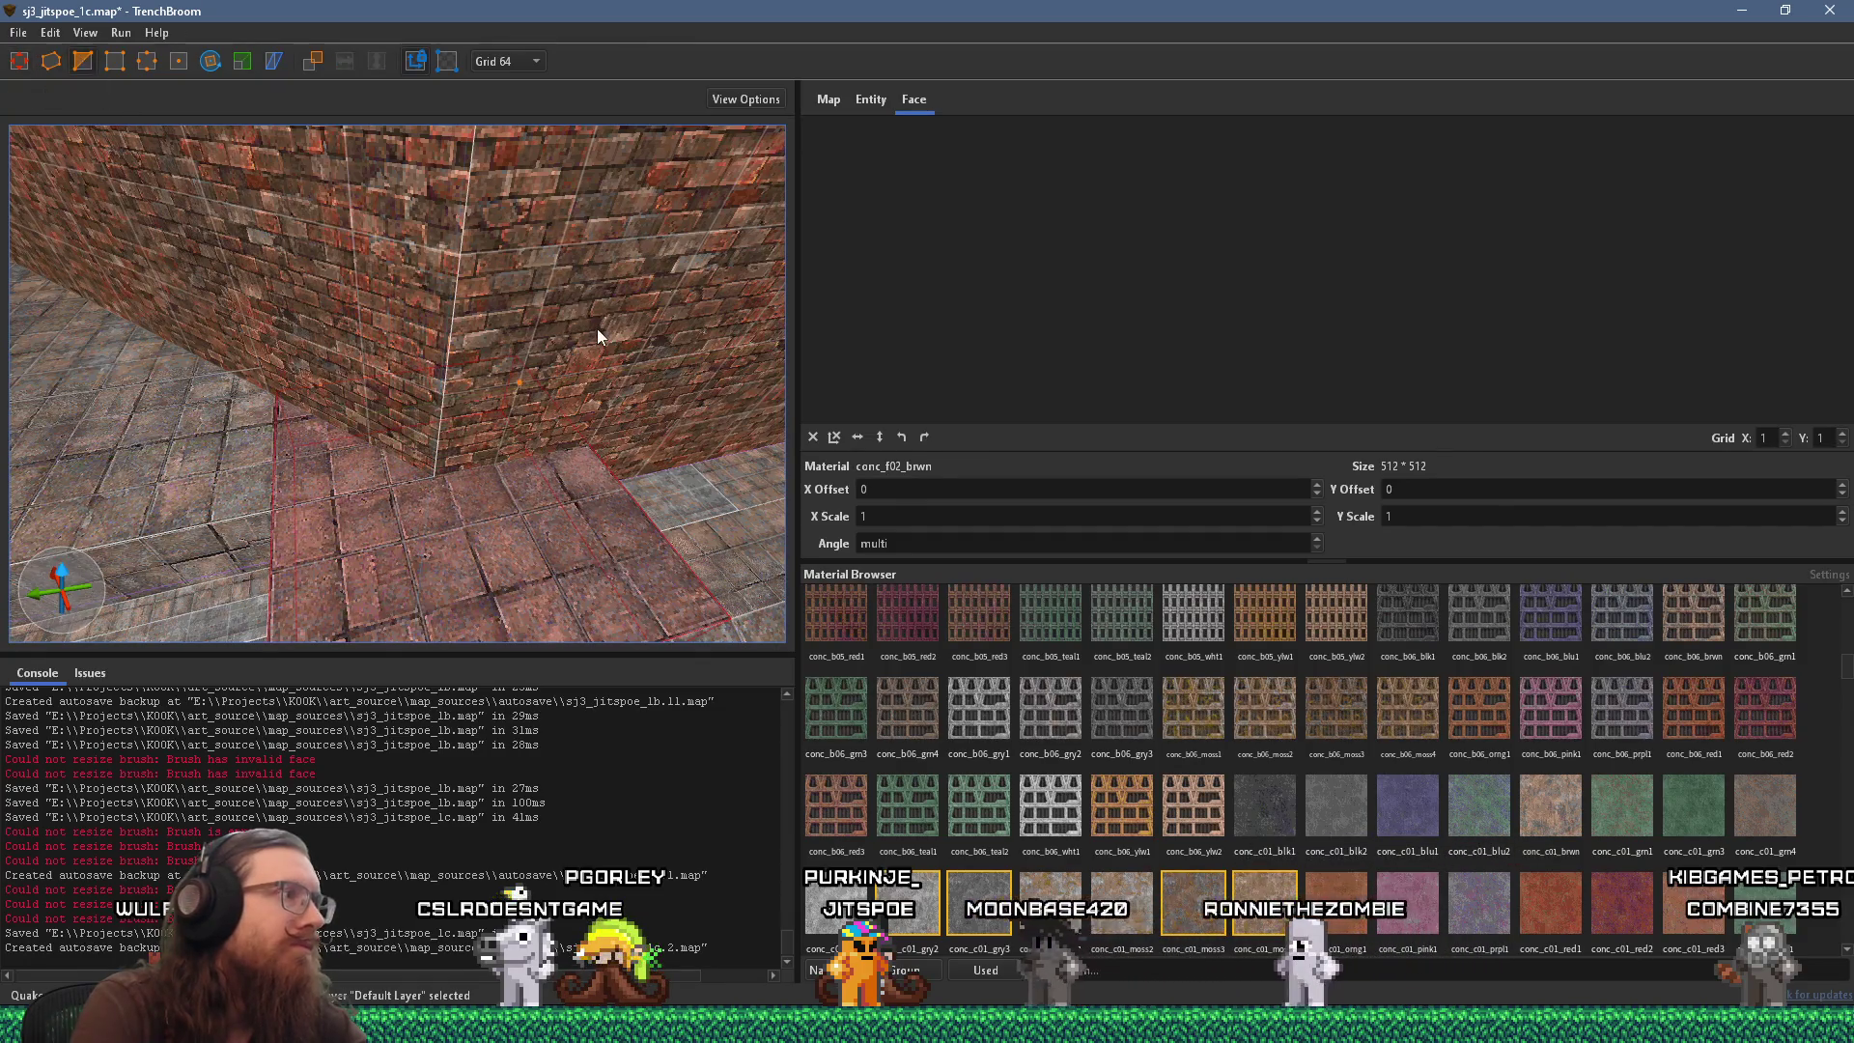
# Switch to the Clip tool and look down the long brick corridor.
pyautogui.press('c')
pyautogui.press('c')
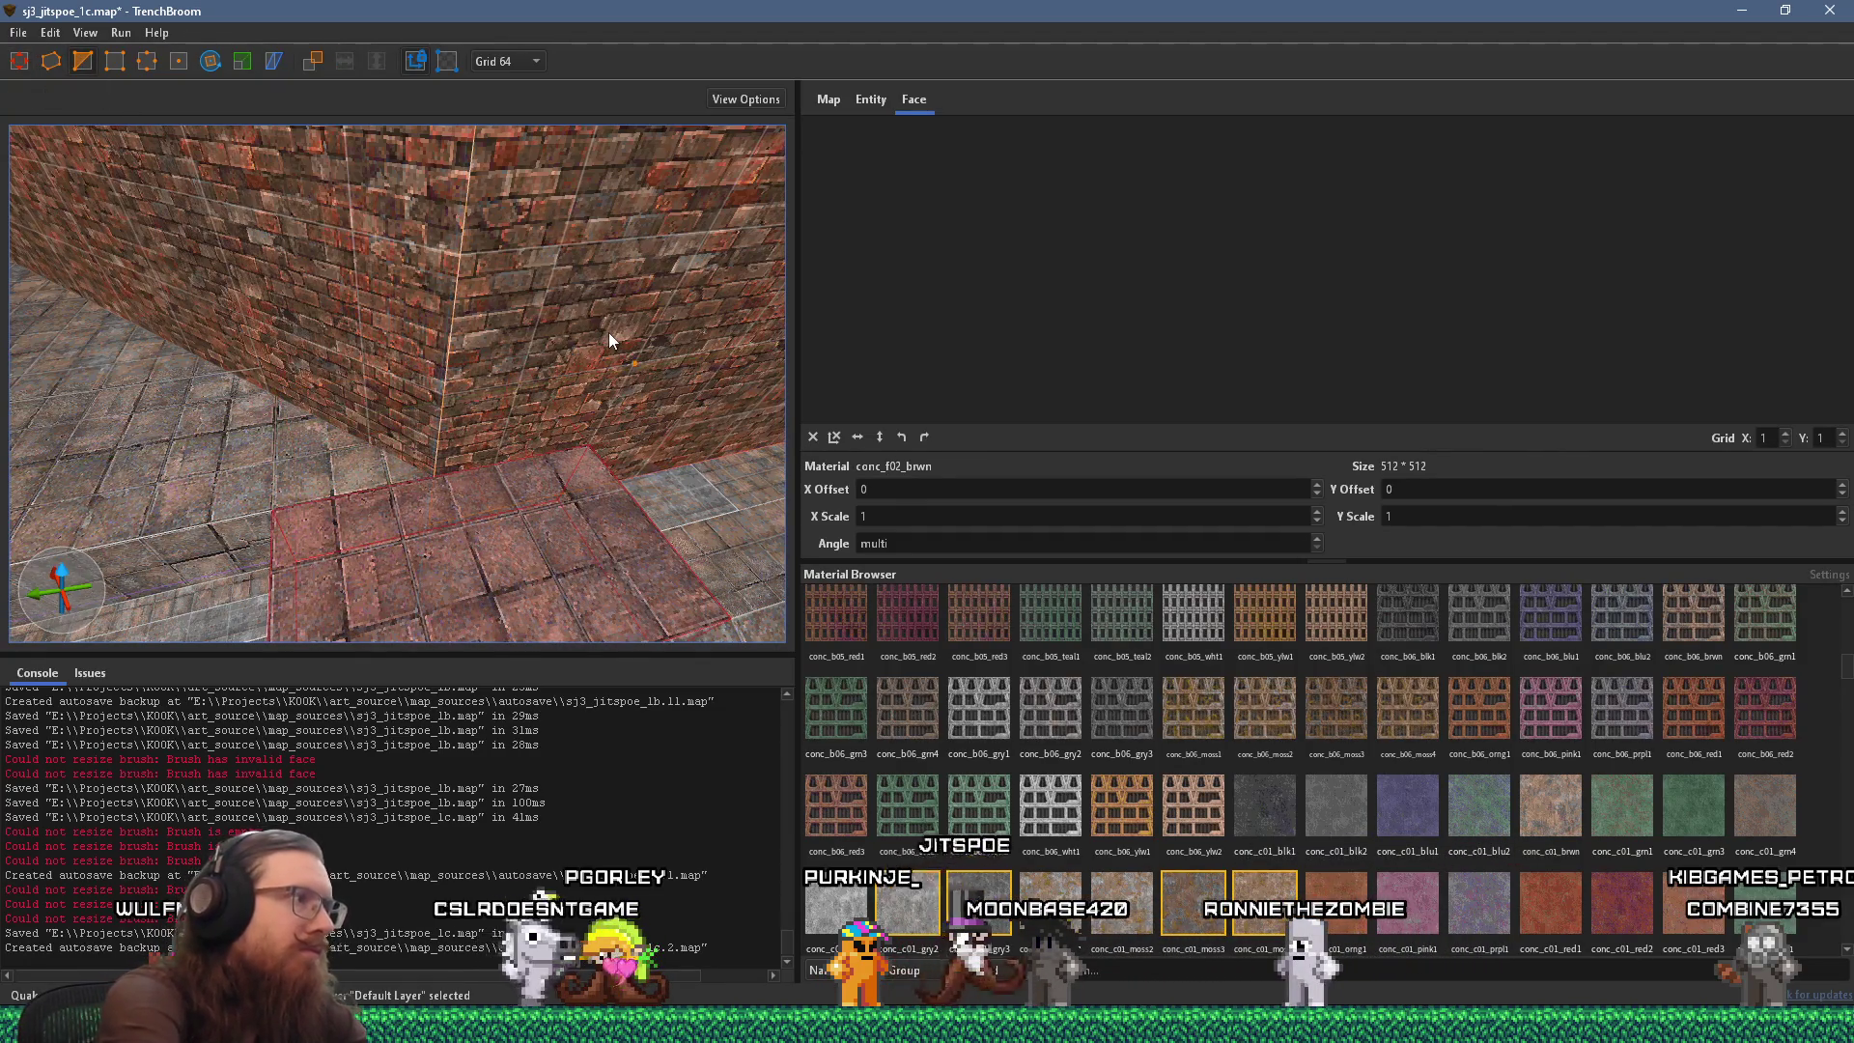
pyautogui.moveTo(62, 131); pyautogui.dragTo(359, 392)
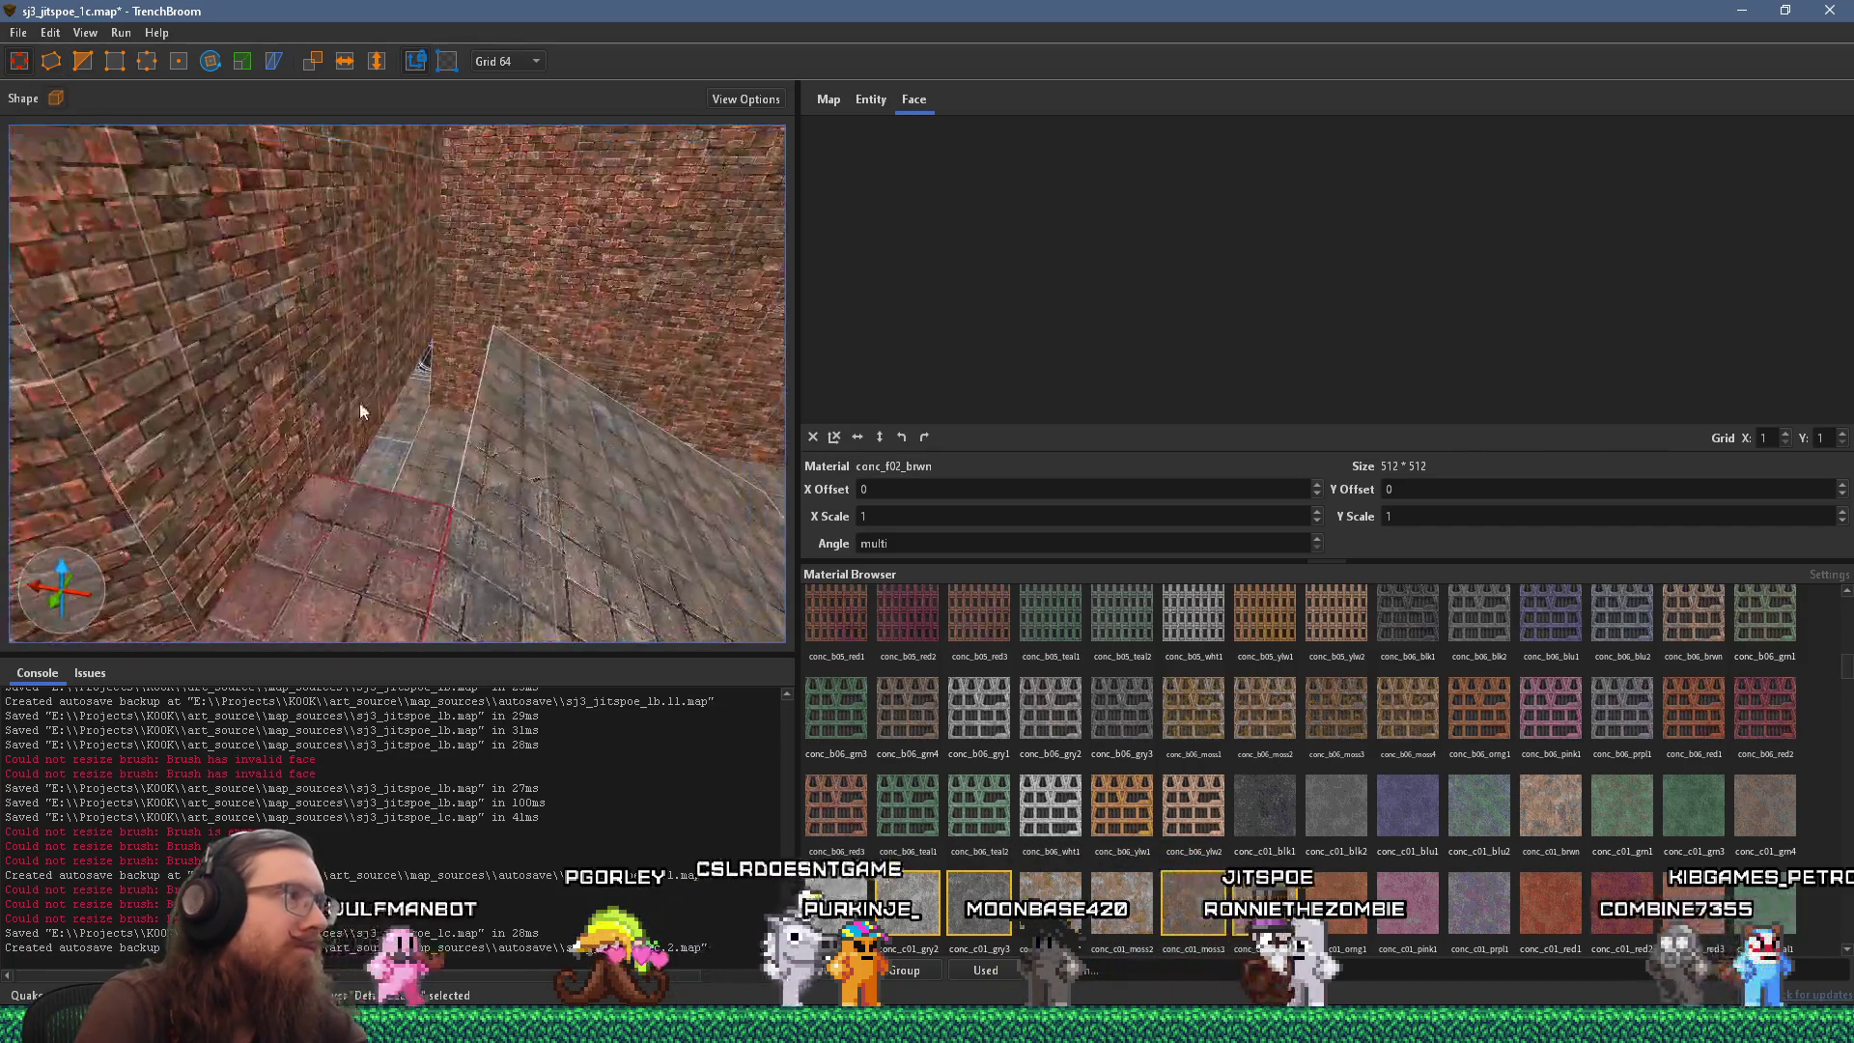
pyautogui.moveTo(450, 299)
pyautogui.mouseDown()
pyautogui.moveTo(334, 367)
pyautogui.moveTo(438, 500)
pyautogui.moveTo(68, 194)
pyautogui.moveTo(472, 268)
pyautogui.moveTo(235, 425)
pyautogui.moveTo(192, 494)
pyautogui.moveTo(176, 581)
pyautogui.mouseUp()
pyautogui.moveTo(399, 484)
pyautogui.mouseDown()
pyautogui.moveTo(148, 448)
pyautogui.moveTo(299, 489)
pyautogui.moveTo(220, 445)
pyautogui.moveTo(490, 454)
pyautogui.moveTo(176, 461)
pyautogui.moveTo(207, 444)
pyautogui.mouseUp()
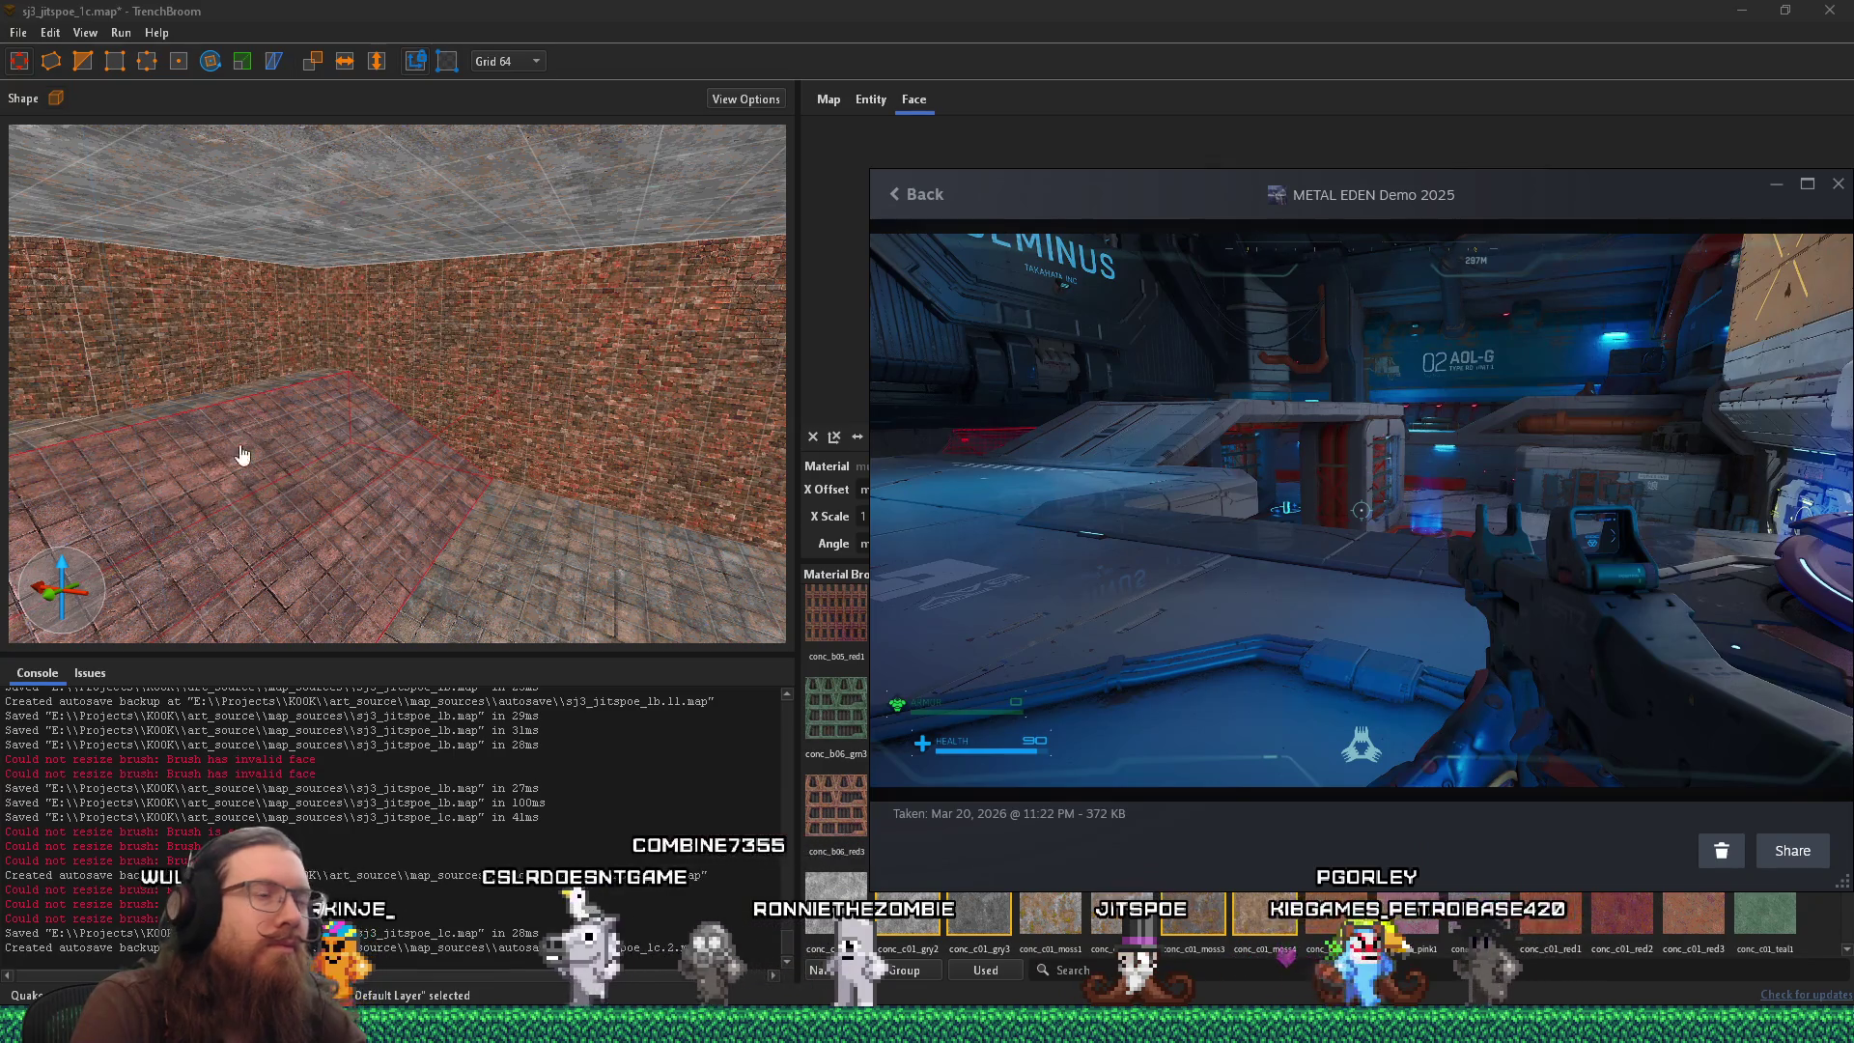
# Bring TrenchBroom back in front, turn toward the grey floor corner and select the floor brush.
pyautogui.click(236, 455)
pyautogui.moveTo(265, 447)
pyautogui.mouseDown()
pyautogui.moveTo(394, 459)
pyautogui.moveTo(353, 480)
pyautogui.moveTo(472, 444)
pyautogui.moveTo(659, 508)
pyautogui.moveTo(471, 450)
pyautogui.moveTo(759, 478)
pyautogui.moveTo(257, 440)
pyautogui.moveTo(502, 334)
pyautogui.moveTo(564, 672)
pyautogui.moveTo(186, 646)
pyautogui.moveTo(614, 484)
pyautogui.moveTo(197, 572)
pyautogui.moveTo(245, 566)
pyautogui.moveTo(309, 479)
pyautogui.moveTo(432, 454)
pyautogui.moveTo(455, 415)
pyautogui.moveTo(222, 433)
pyautogui.moveTo(182, 390)
pyautogui.moveTo(773, 456)
pyautogui.moveTo(181, 395)
pyautogui.moveTo(639, 442)
pyautogui.moveTo(473, 455)
pyautogui.moveTo(397, 429)
pyautogui.moveTo(216, 419)
pyautogui.mouseUp()
pyautogui.press('Escape')
pyautogui.click(467, 454)
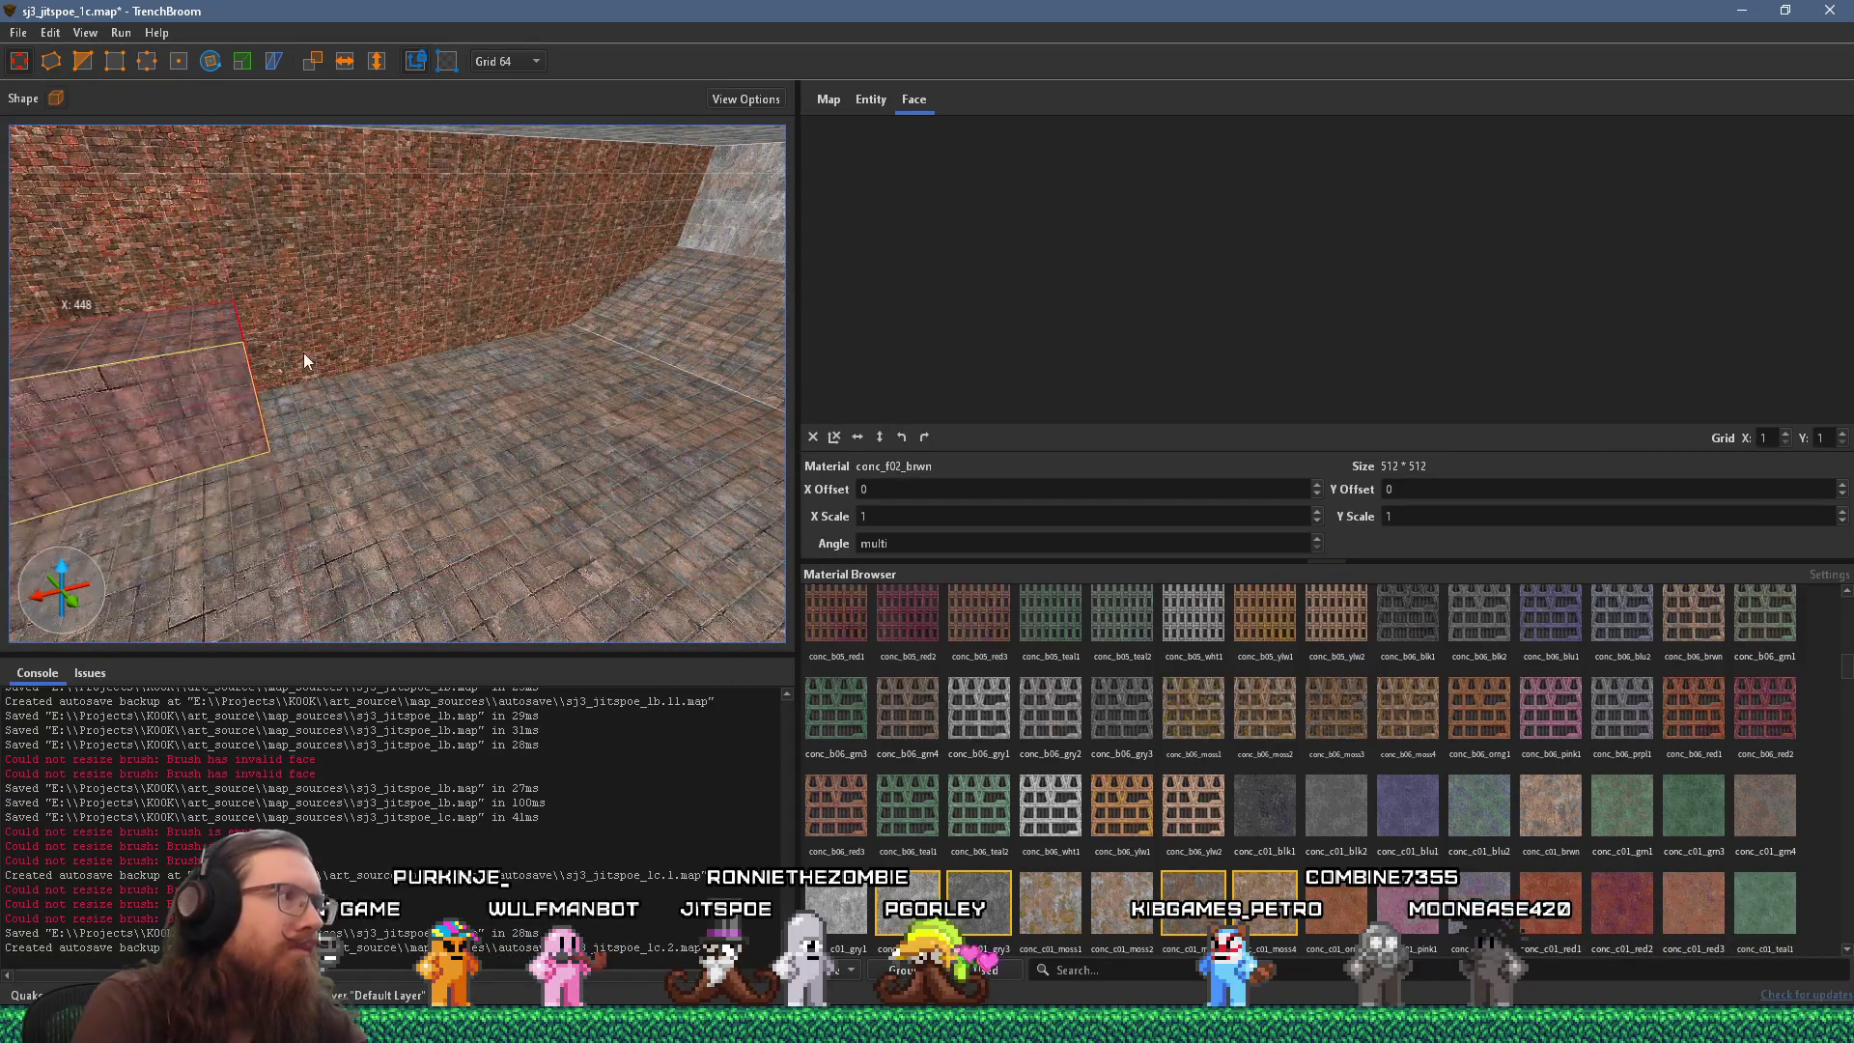
# Stretch the floor brush to 1344 units along X and reselect it.
pyautogui.moveTo(319, 369)
pyautogui.mouseDown()
pyautogui.moveTo(635, 316)
pyautogui.moveTo(355, 422)
pyautogui.moveTo(286, 562)
pyautogui.moveTo(340, 467)
pyautogui.mouseUp()
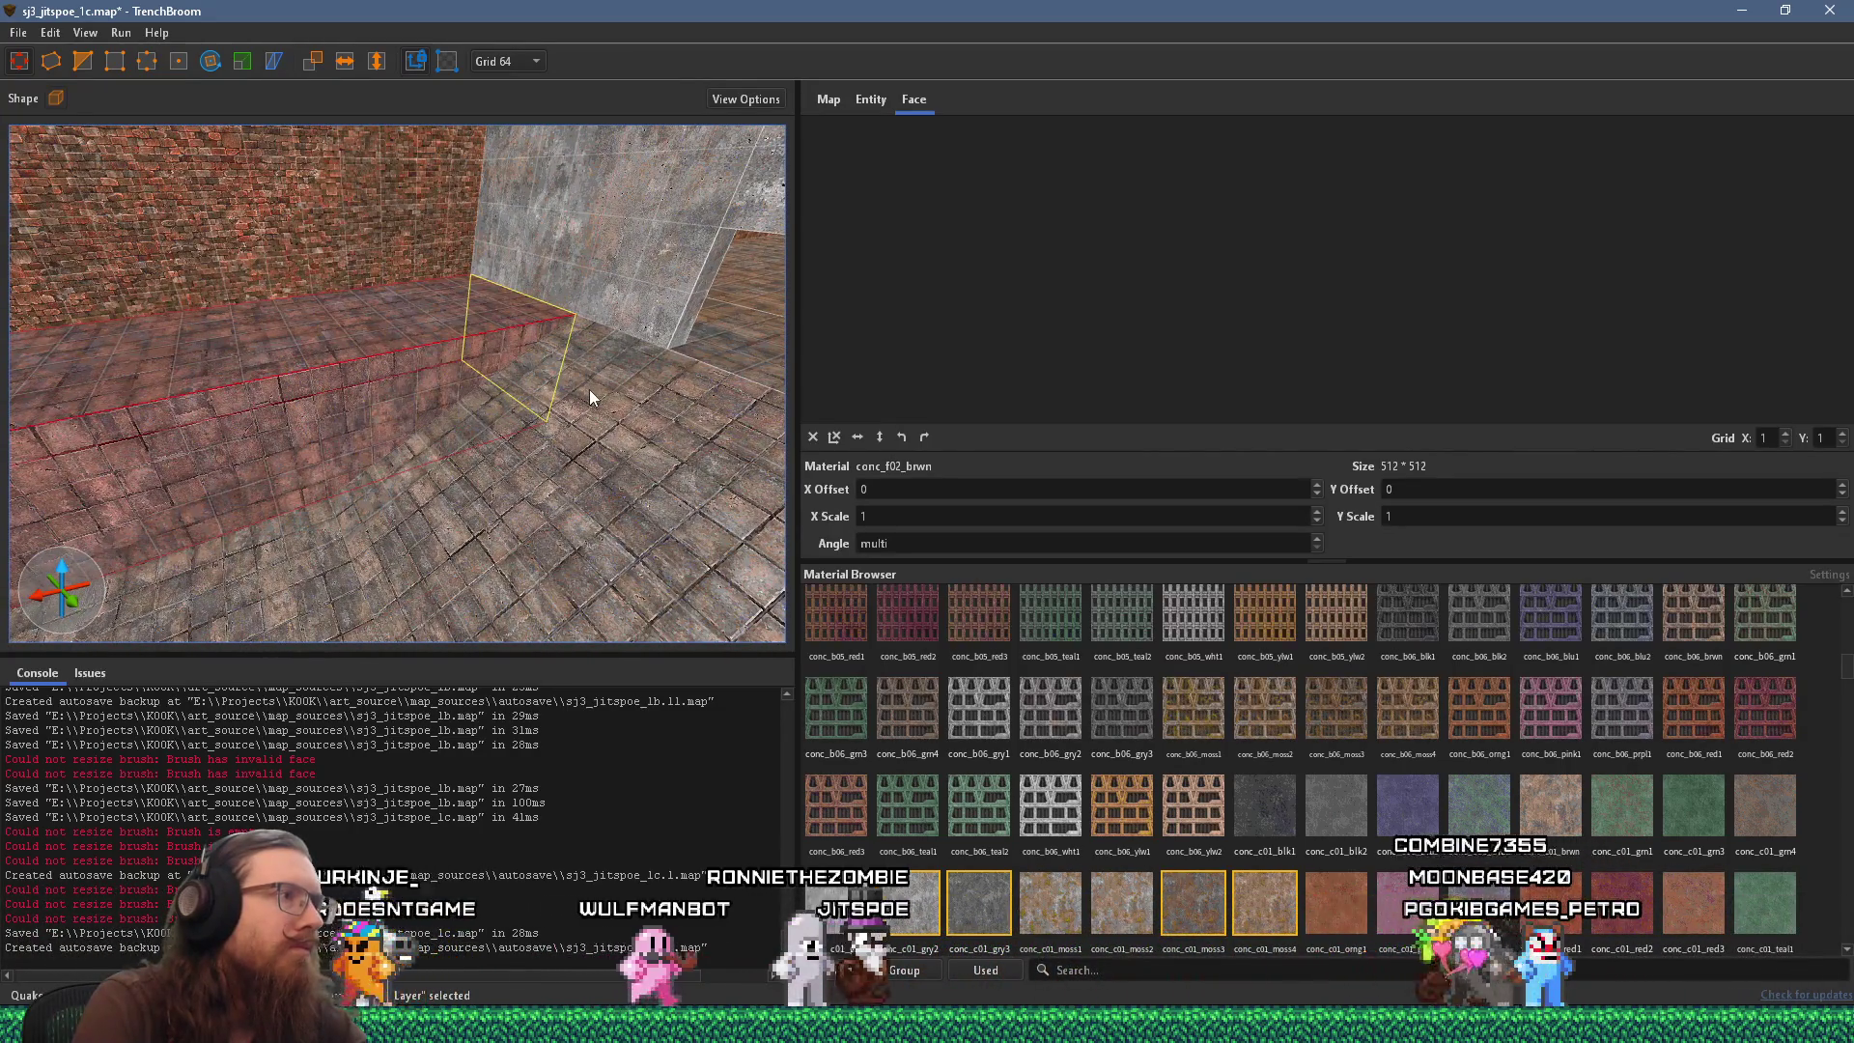
pyautogui.moveTo(525, 419); pyautogui.dragTo(576, 421)
pyautogui.press('s')
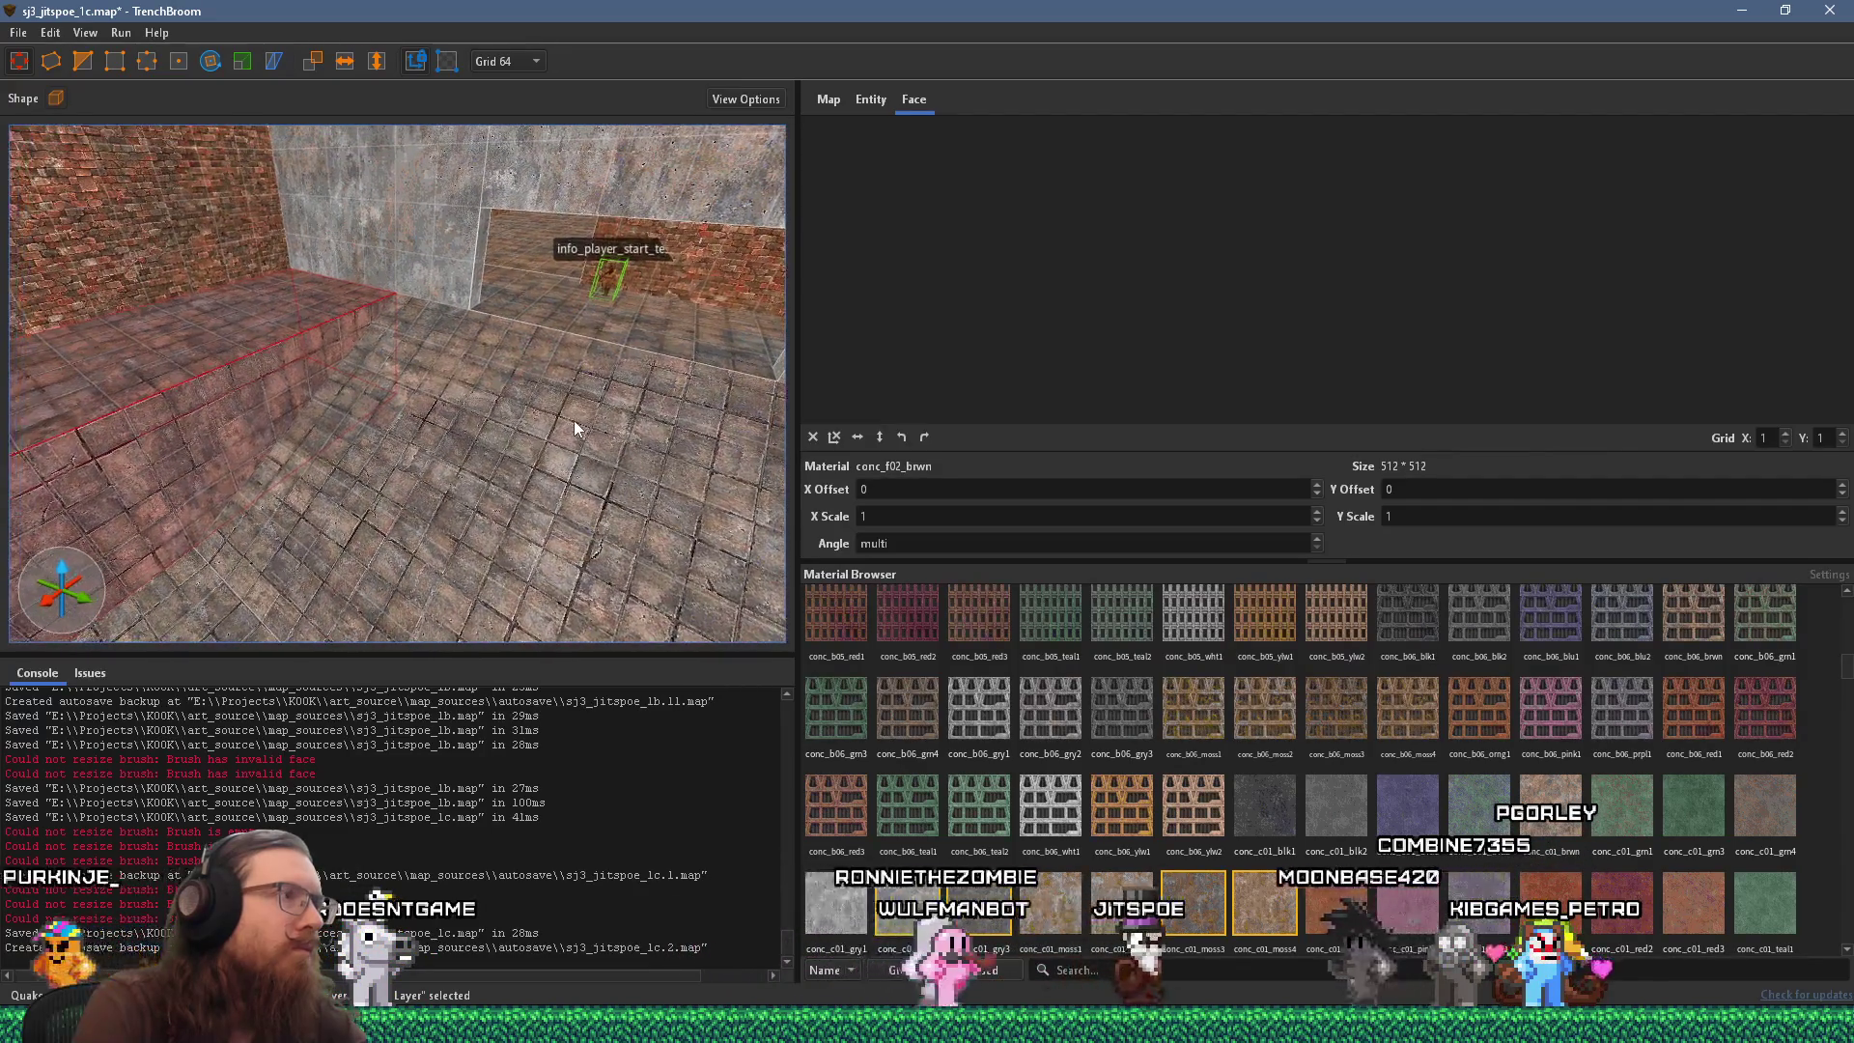
pyautogui.moveTo(293, 425)
pyautogui.mouseDown()
pyautogui.moveTo(181, 432)
pyautogui.moveTo(193, 384)
pyautogui.moveTo(473, 377)
pyautogui.moveTo(180, 368)
pyautogui.moveTo(172, 349)
pyautogui.moveTo(390, 391)
pyautogui.moveTo(466, 379)
pyautogui.moveTo(483, 451)
pyautogui.moveTo(67, 413)
pyautogui.moveTo(580, 454)
pyautogui.moveTo(264, 479)
pyautogui.moveTo(437, 490)
pyautogui.moveTo(620, 564)
pyautogui.moveTo(381, 542)
pyautogui.moveTo(575, 471)
pyautogui.moveTo(357, 496)
pyautogui.moveTo(294, 471)
pyautogui.moveTo(575, 431)
pyautogui.moveTo(422, 442)
pyautogui.moveTo(493, 397)
pyautogui.moveTo(437, 390)
pyautogui.moveTo(406, 421)
pyautogui.mouseUp()
pyautogui.click(405, 421)
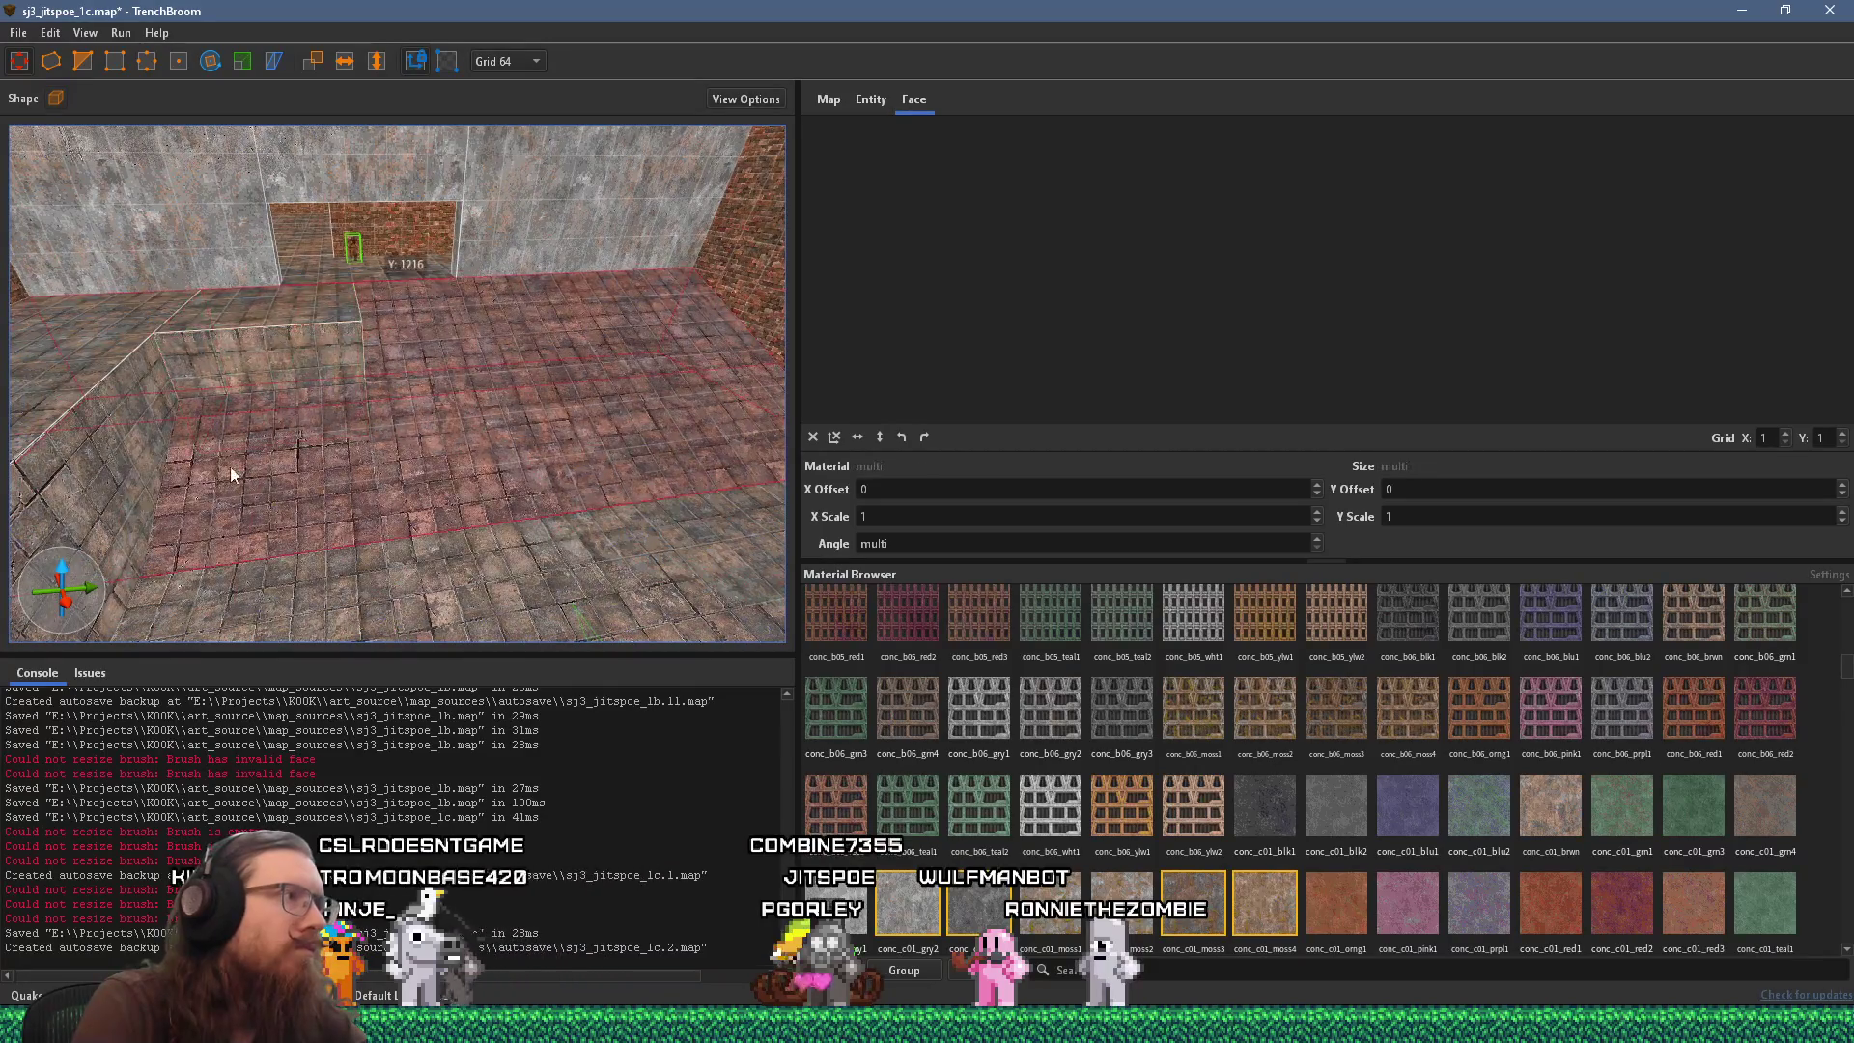
# Select the grey concrete wall brush by the doorway and nudge it down twice.
pyautogui.moveTo(129, 490)
pyautogui.mouseDown()
pyautogui.moveTo(539, 443)
pyautogui.moveTo(477, 442)
pyautogui.moveTo(378, 535)
pyautogui.moveTo(391, 443)
pyautogui.moveTo(417, 432)
pyautogui.moveTo(155, 529)
pyautogui.mouseUp()
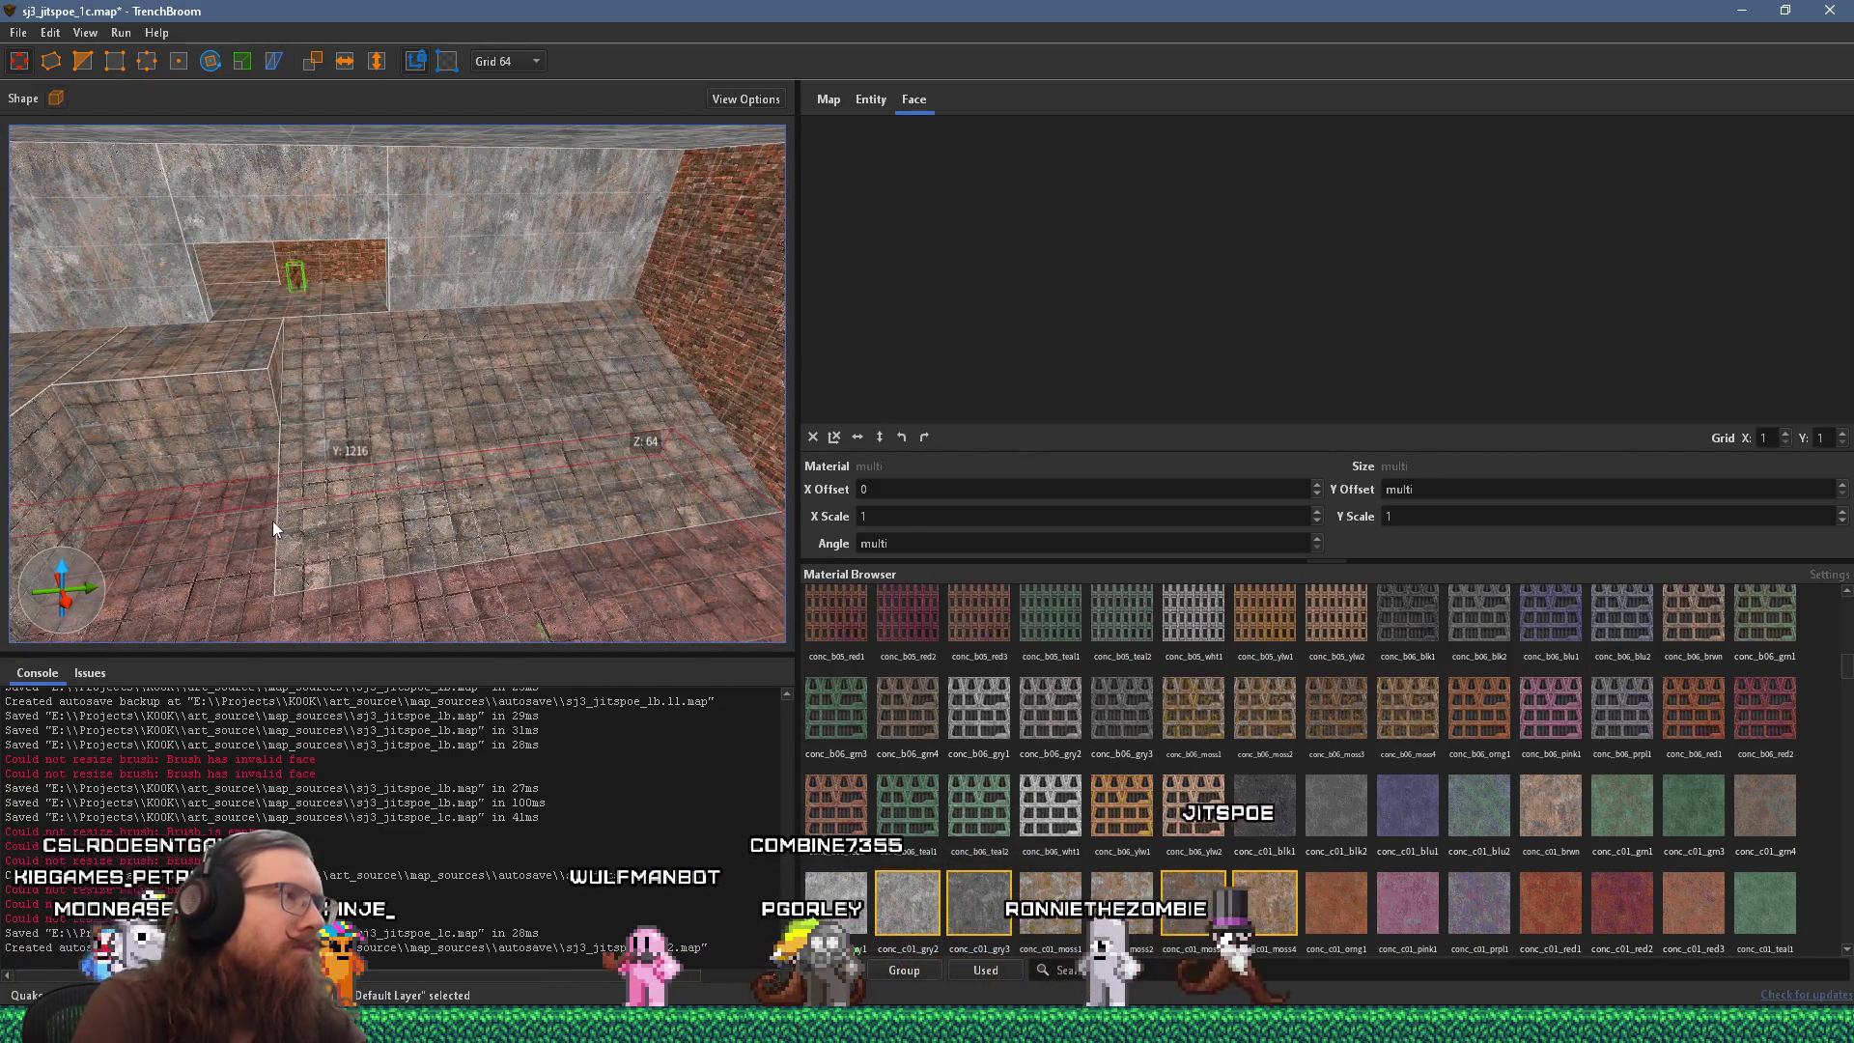
pyautogui.moveTo(325, 483)
pyautogui.mouseDown()
pyautogui.moveTo(322, 599)
pyautogui.moveTo(368, 444)
pyautogui.moveTo(426, 368)
pyautogui.moveTo(433, 299)
pyautogui.moveTo(160, 303)
pyautogui.moveTo(420, 311)
pyautogui.moveTo(357, 241)
pyautogui.moveTo(571, 257)
pyautogui.mouseUp()
pyautogui.keyDown('shift'); pyautogui.click(431, 305); pyautogui.keyUp('shift')
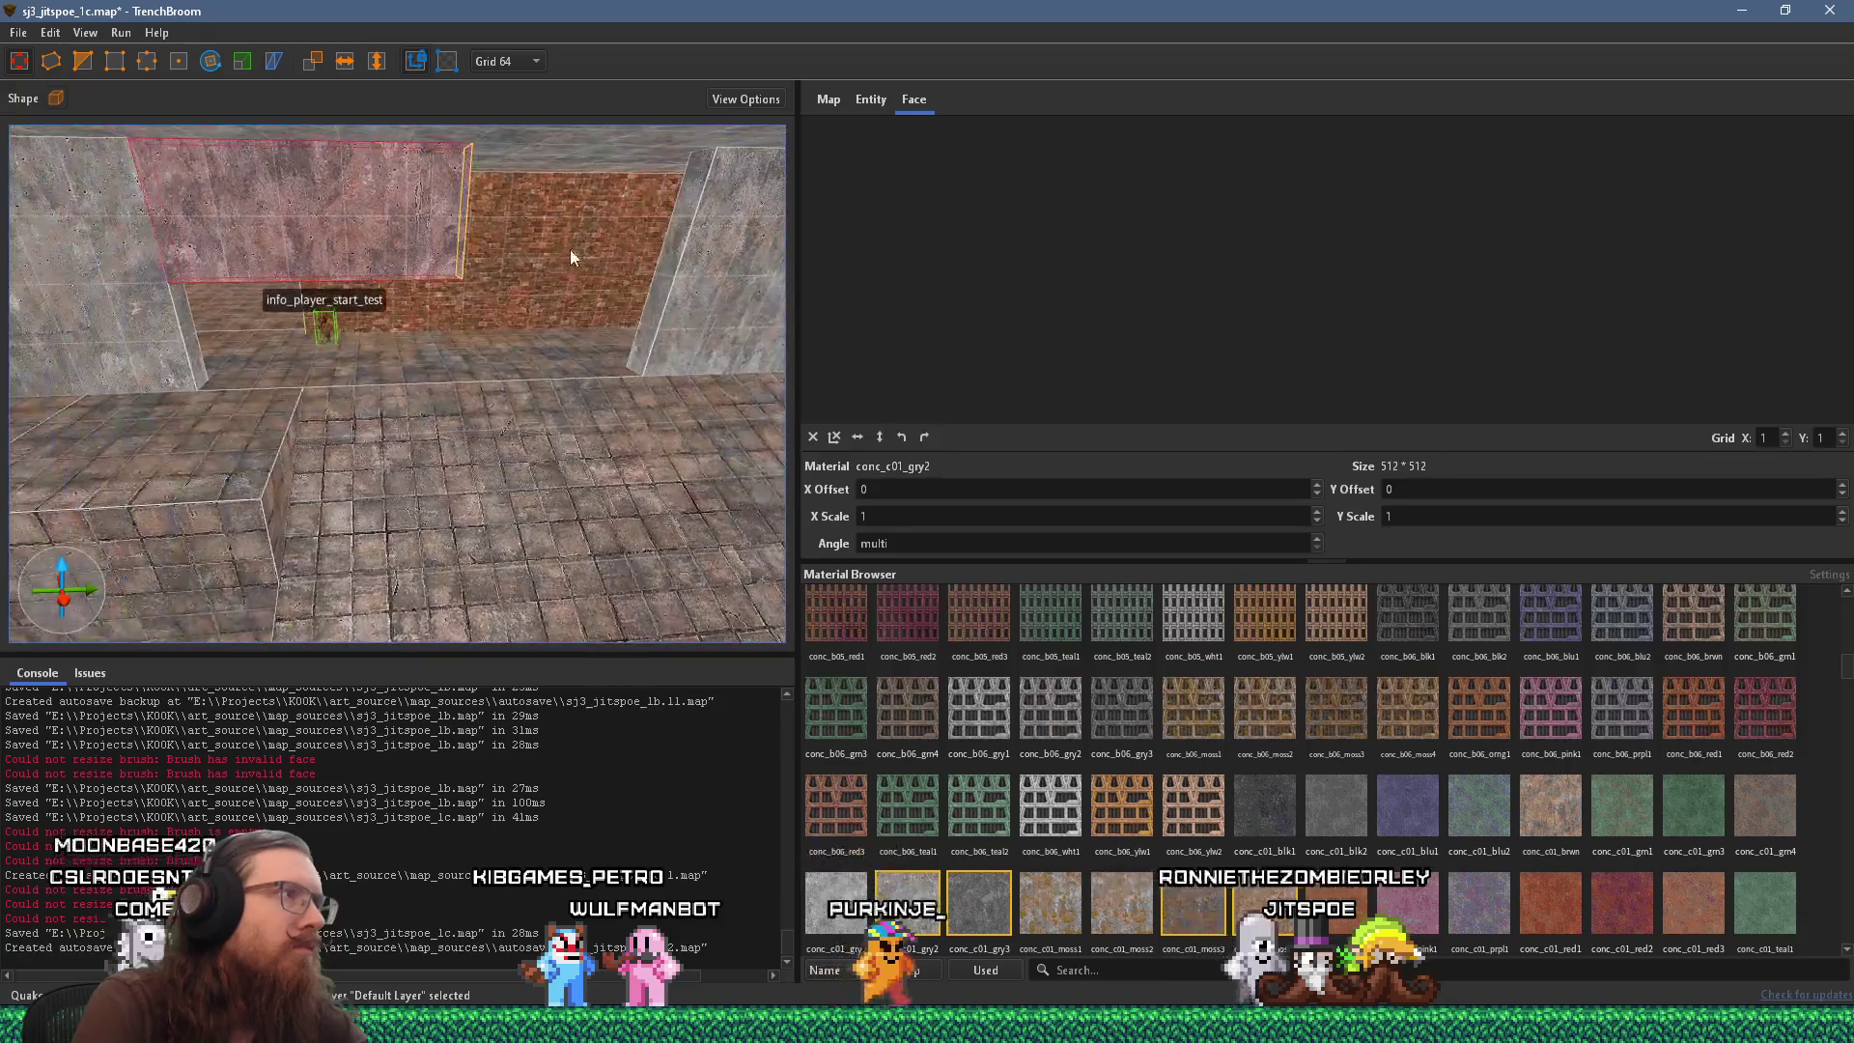
pyautogui.press('Down')
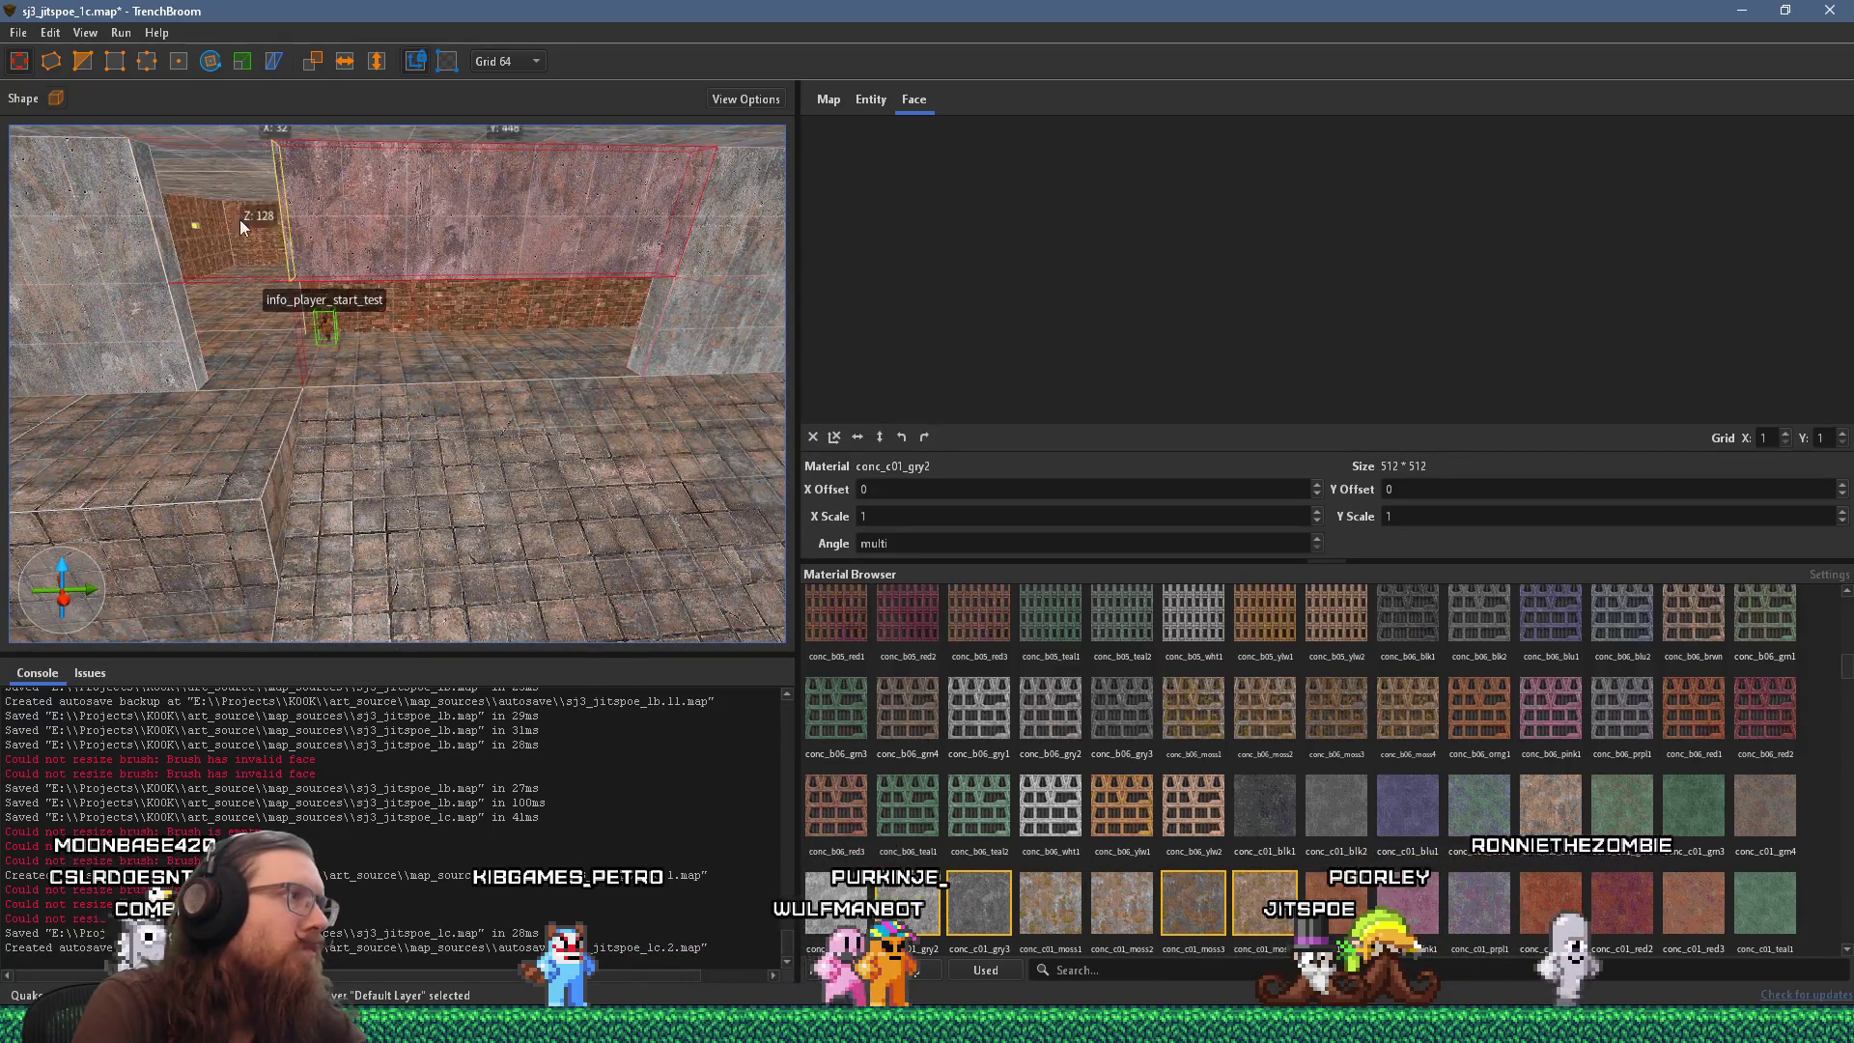
pyautogui.press('Down')
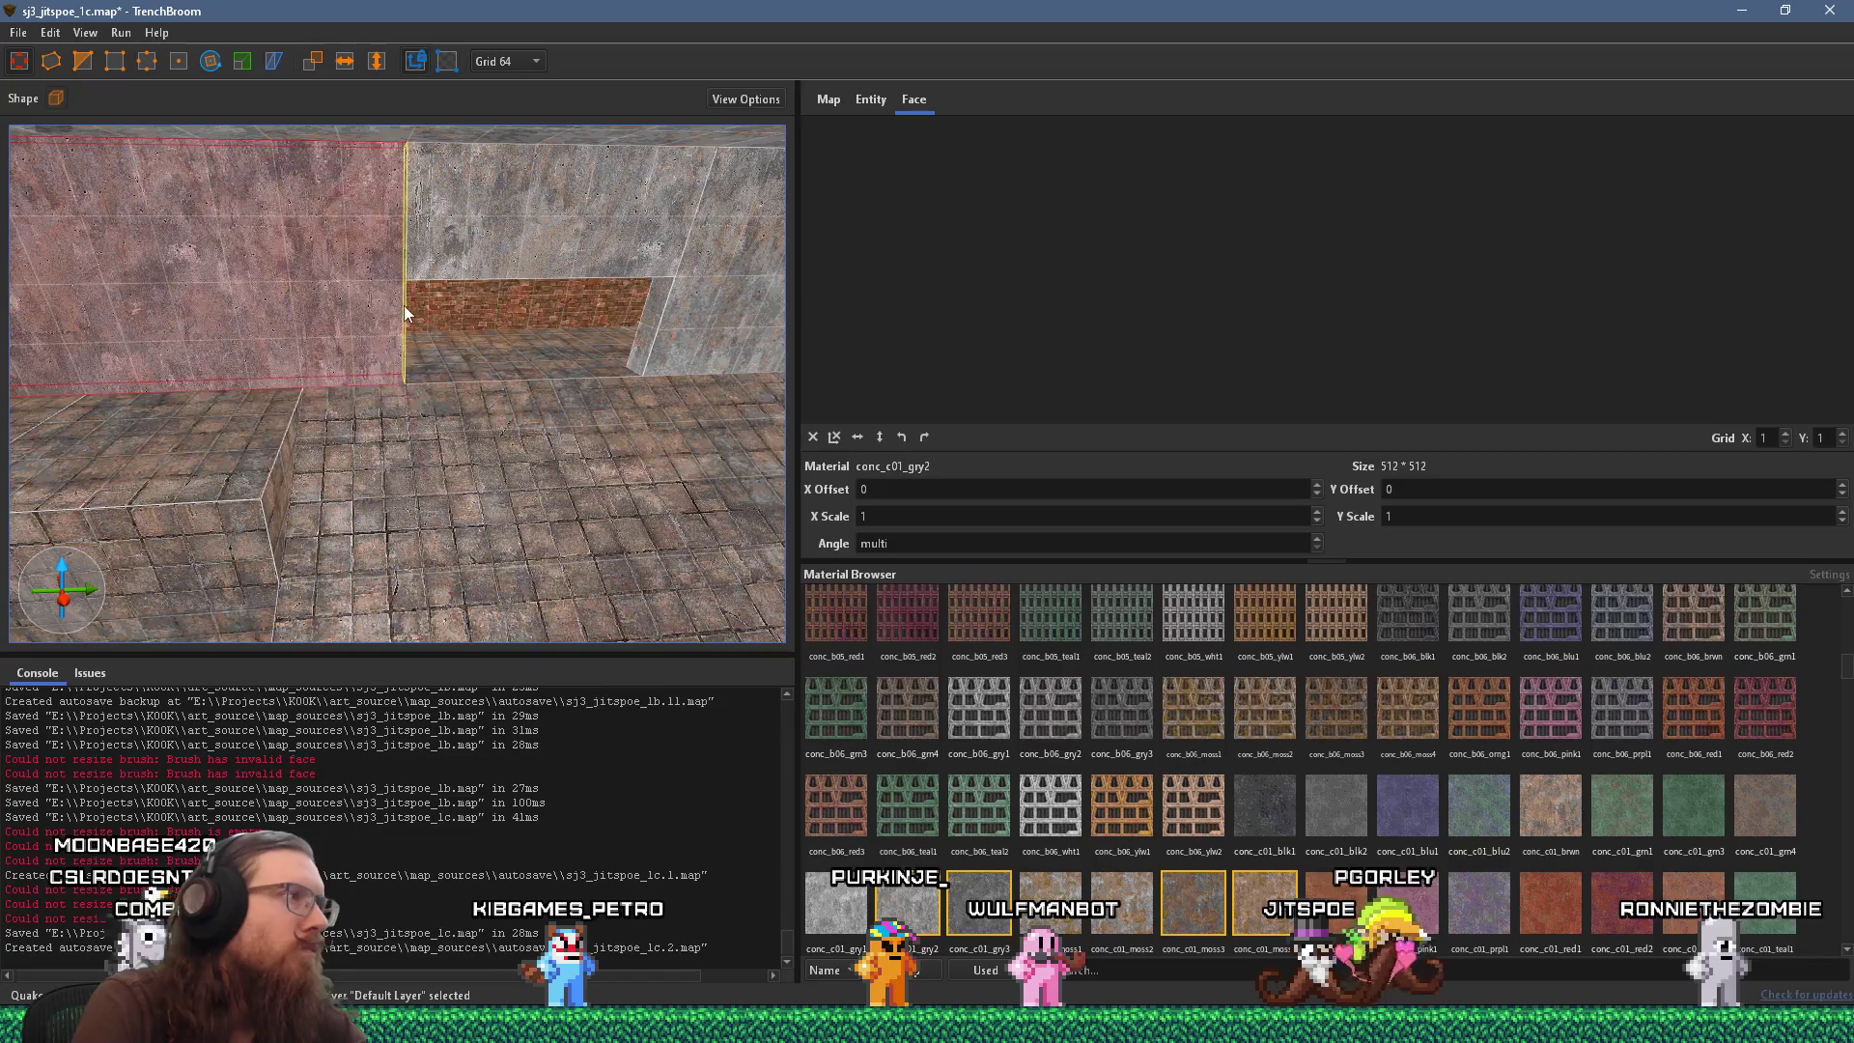
pyautogui.moveTo(415, 315)
pyautogui.mouseDown()
pyautogui.moveTo(177, 373)
pyautogui.moveTo(162, 230)
pyautogui.moveTo(56, 200)
pyautogui.moveTo(193, 319)
pyautogui.moveTo(84, 413)
pyautogui.moveTo(241, 404)
pyautogui.moveTo(157, 431)
pyautogui.moveTo(188, 224)
pyautogui.moveTo(286, 396)
pyautogui.moveTo(554, 327)
pyautogui.moveTo(483, 485)
pyautogui.moveTo(402, 497)
pyautogui.moveTo(438, 385)
pyautogui.moveTo(699, 520)
pyautogui.moveTo(539, 578)
pyautogui.mouseUp()
# Rotate the conc_f02_brwn floor texture to a 90° angle, then deselect the face.
pyautogui.click(484, 493)
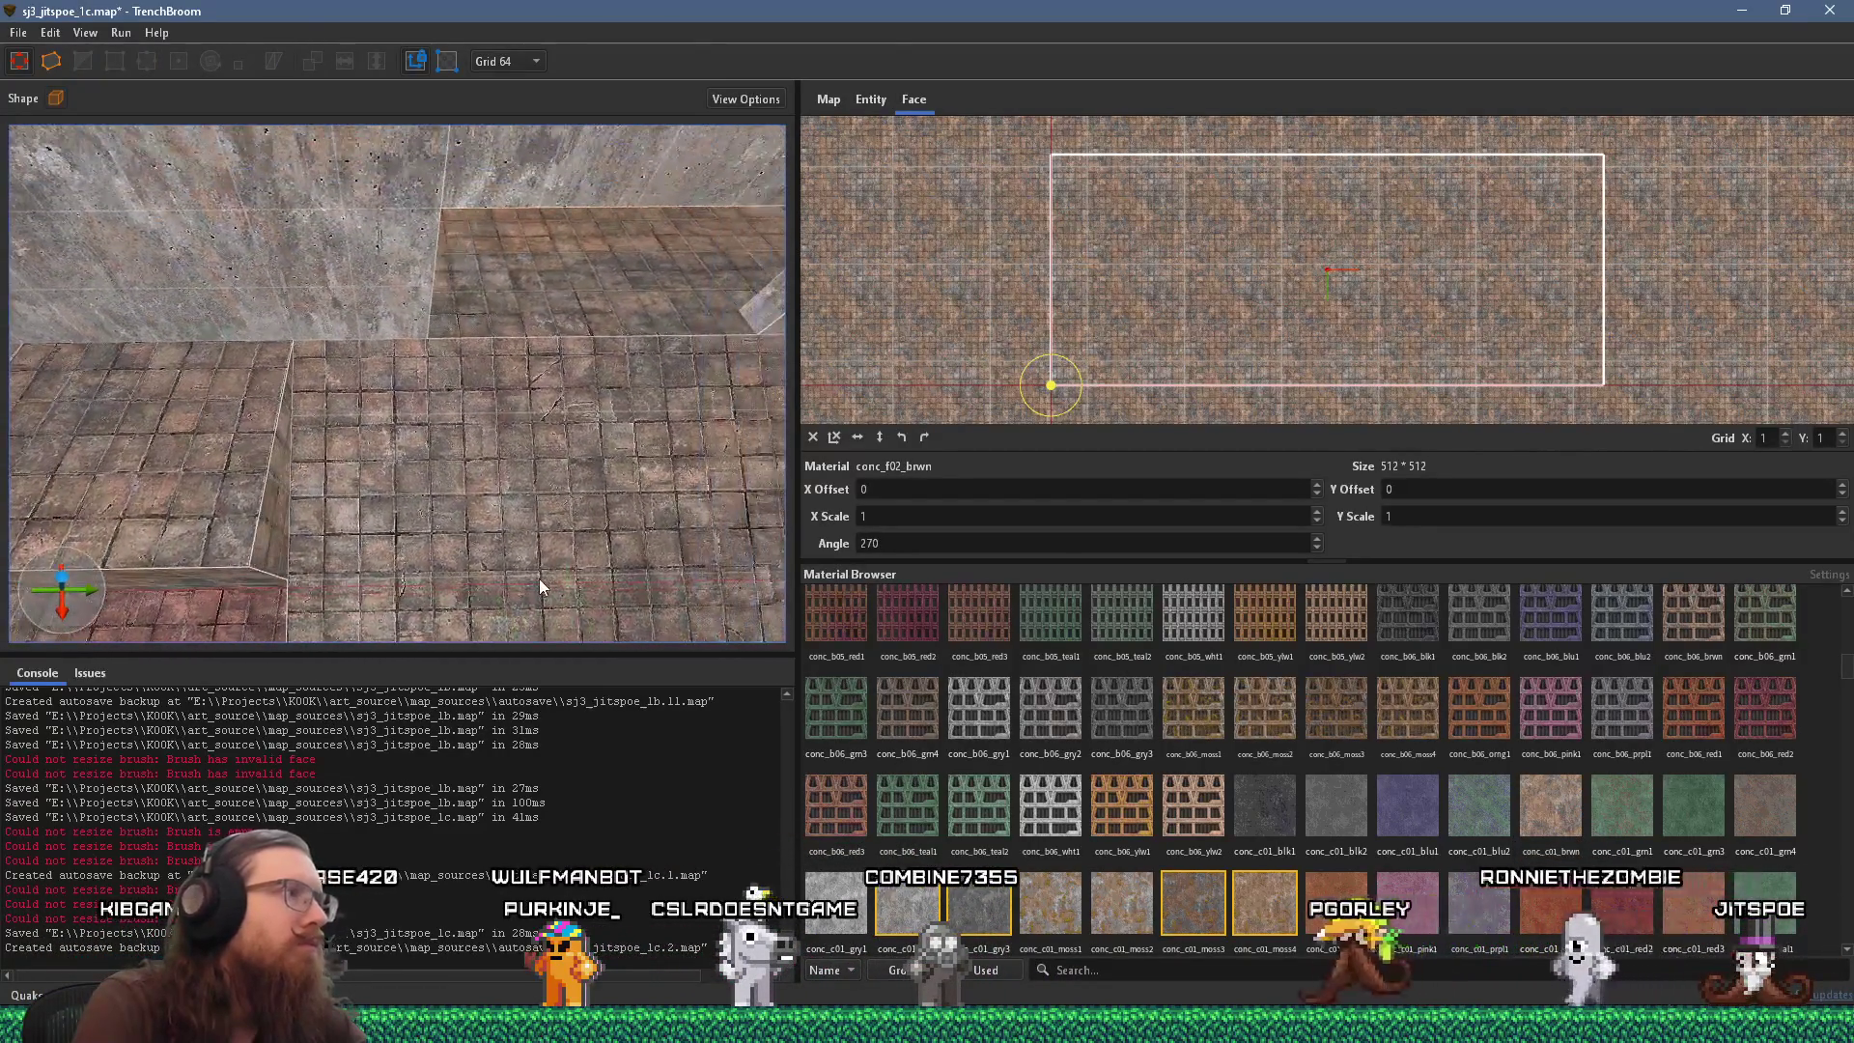
pyautogui.click(565, 442)
pyautogui.click(835, 436)
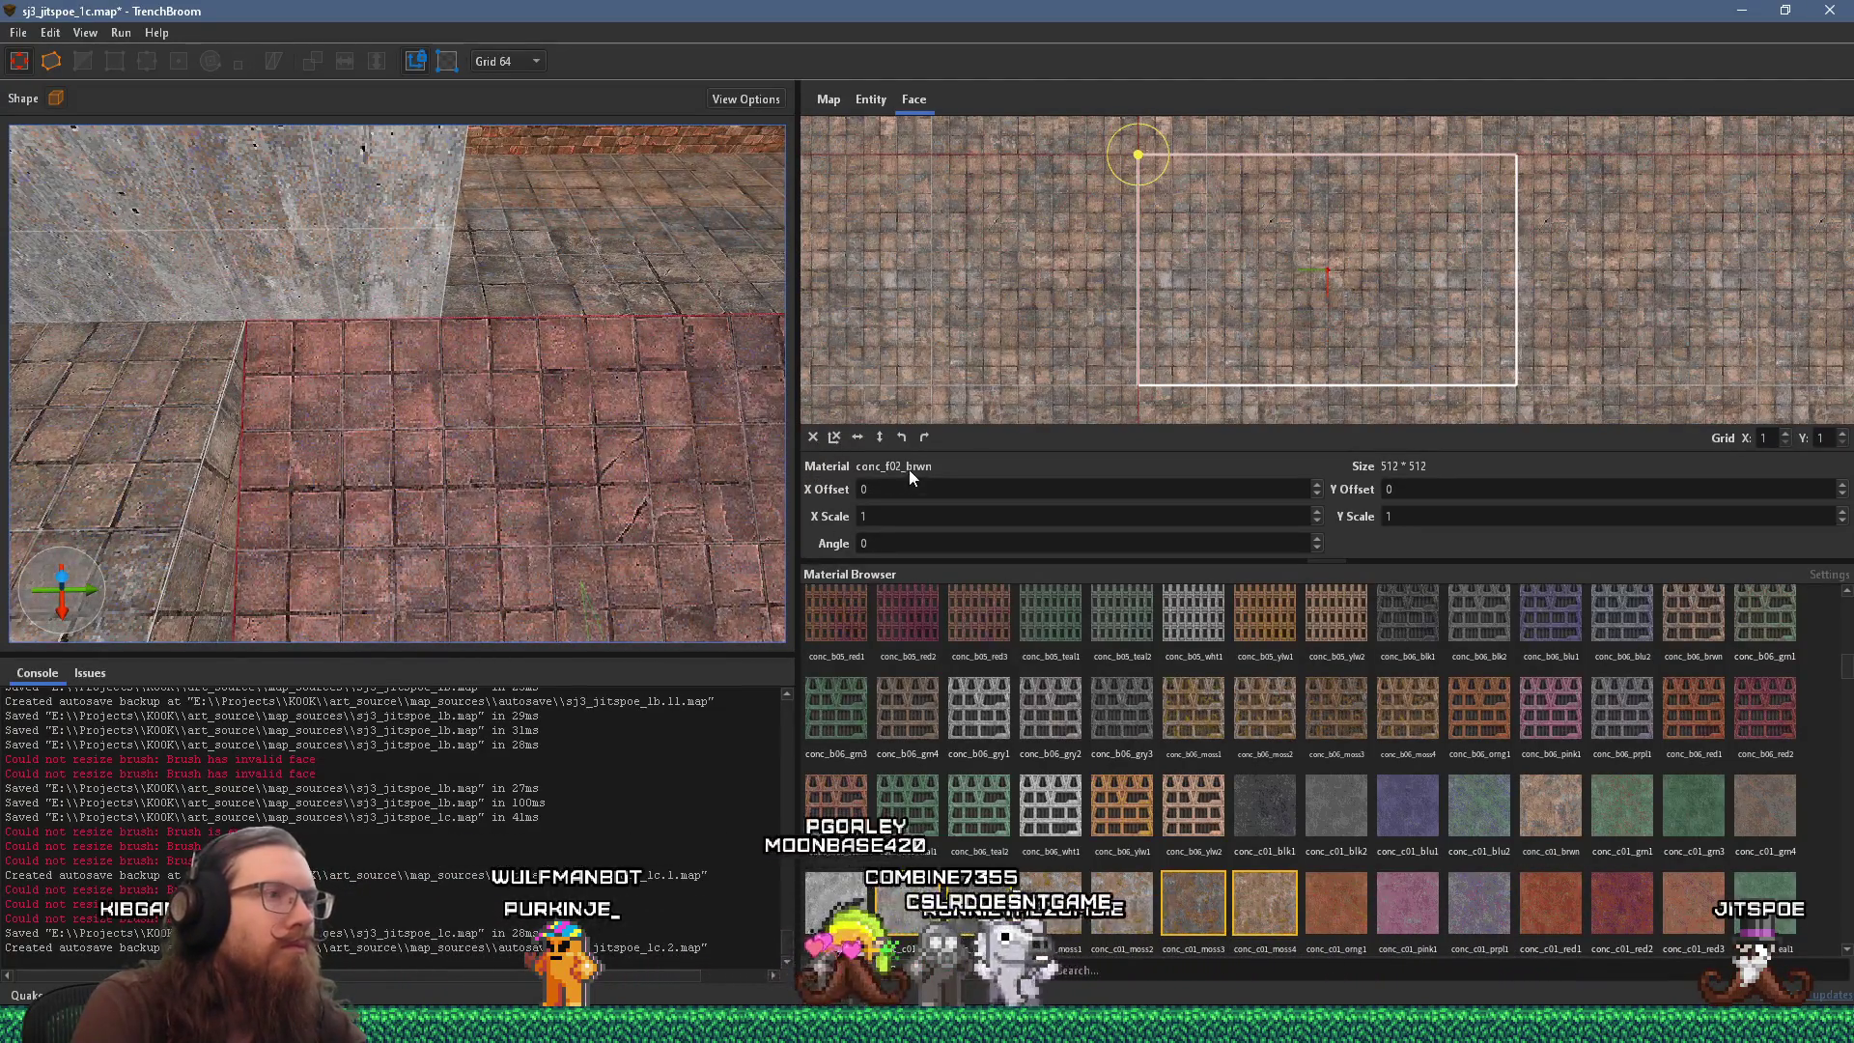
pyautogui.click(902, 437)
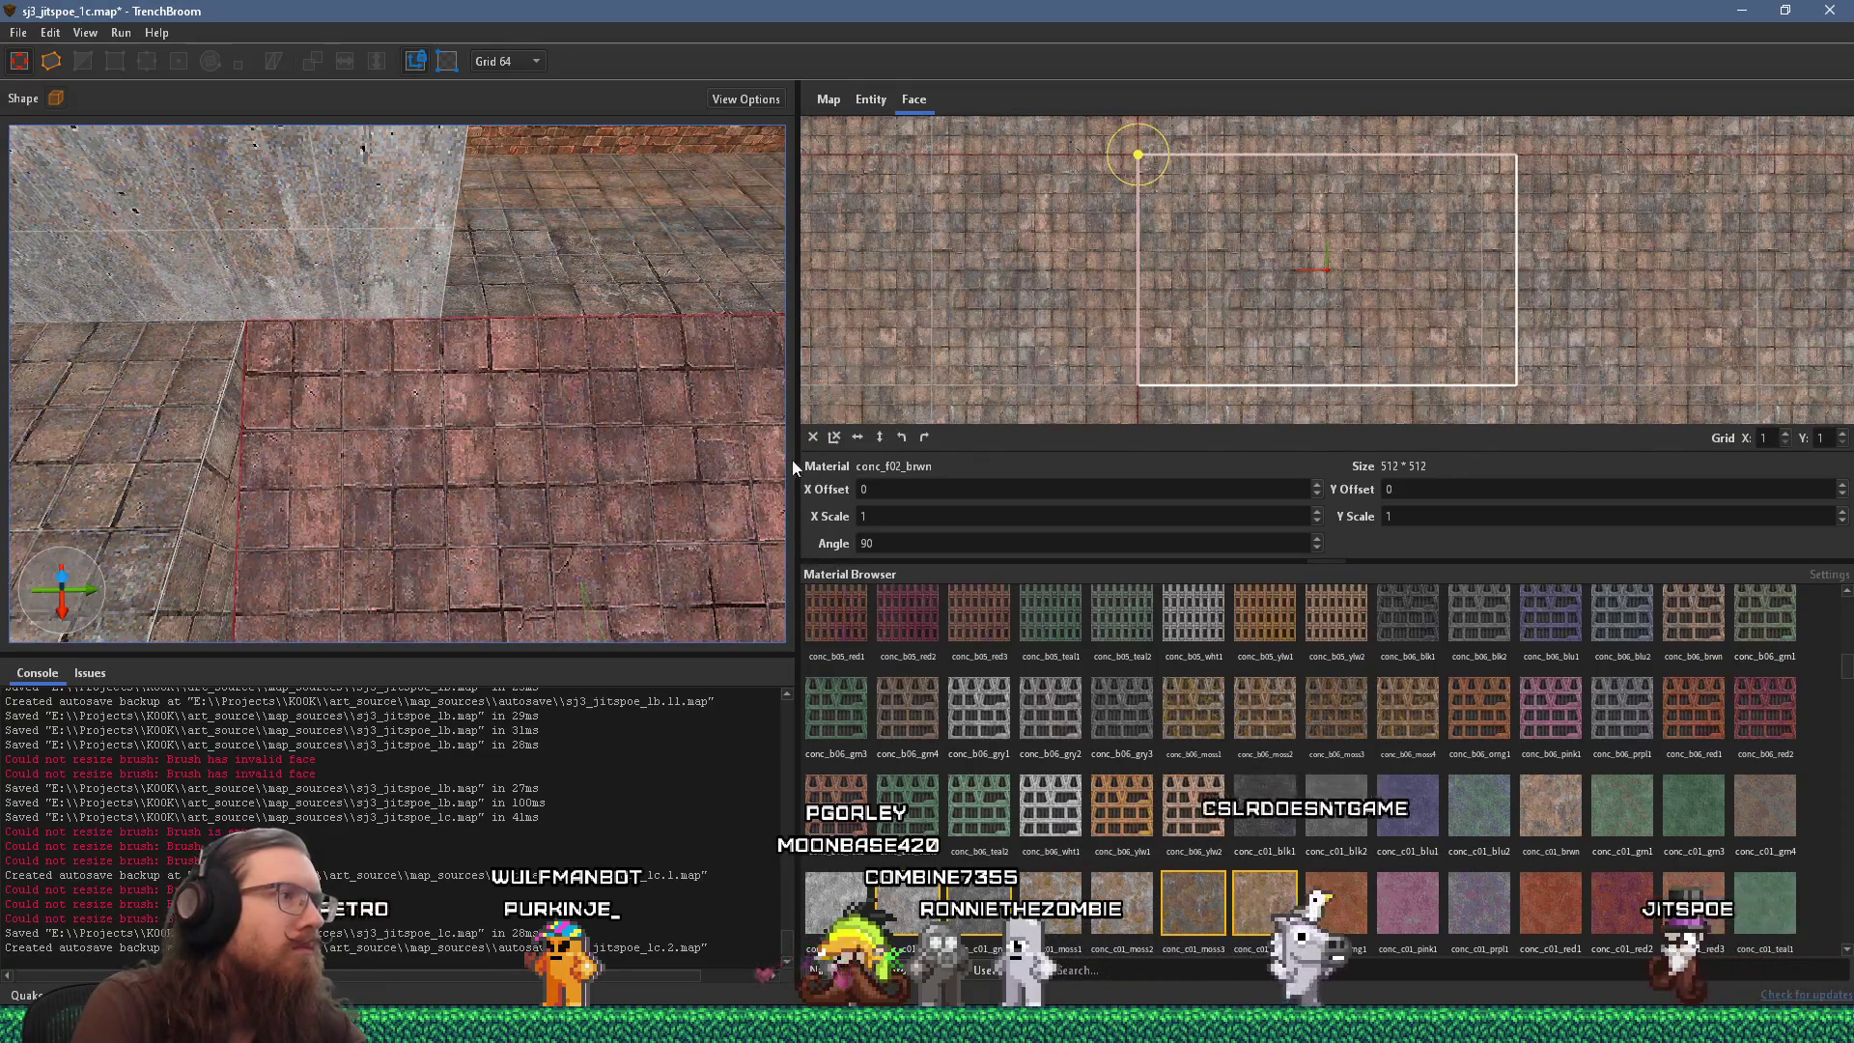
pyautogui.press('Escape')
# Check the wall face's material, fly to the box corner and size the block 384×256×192.
pyautogui.press('w')
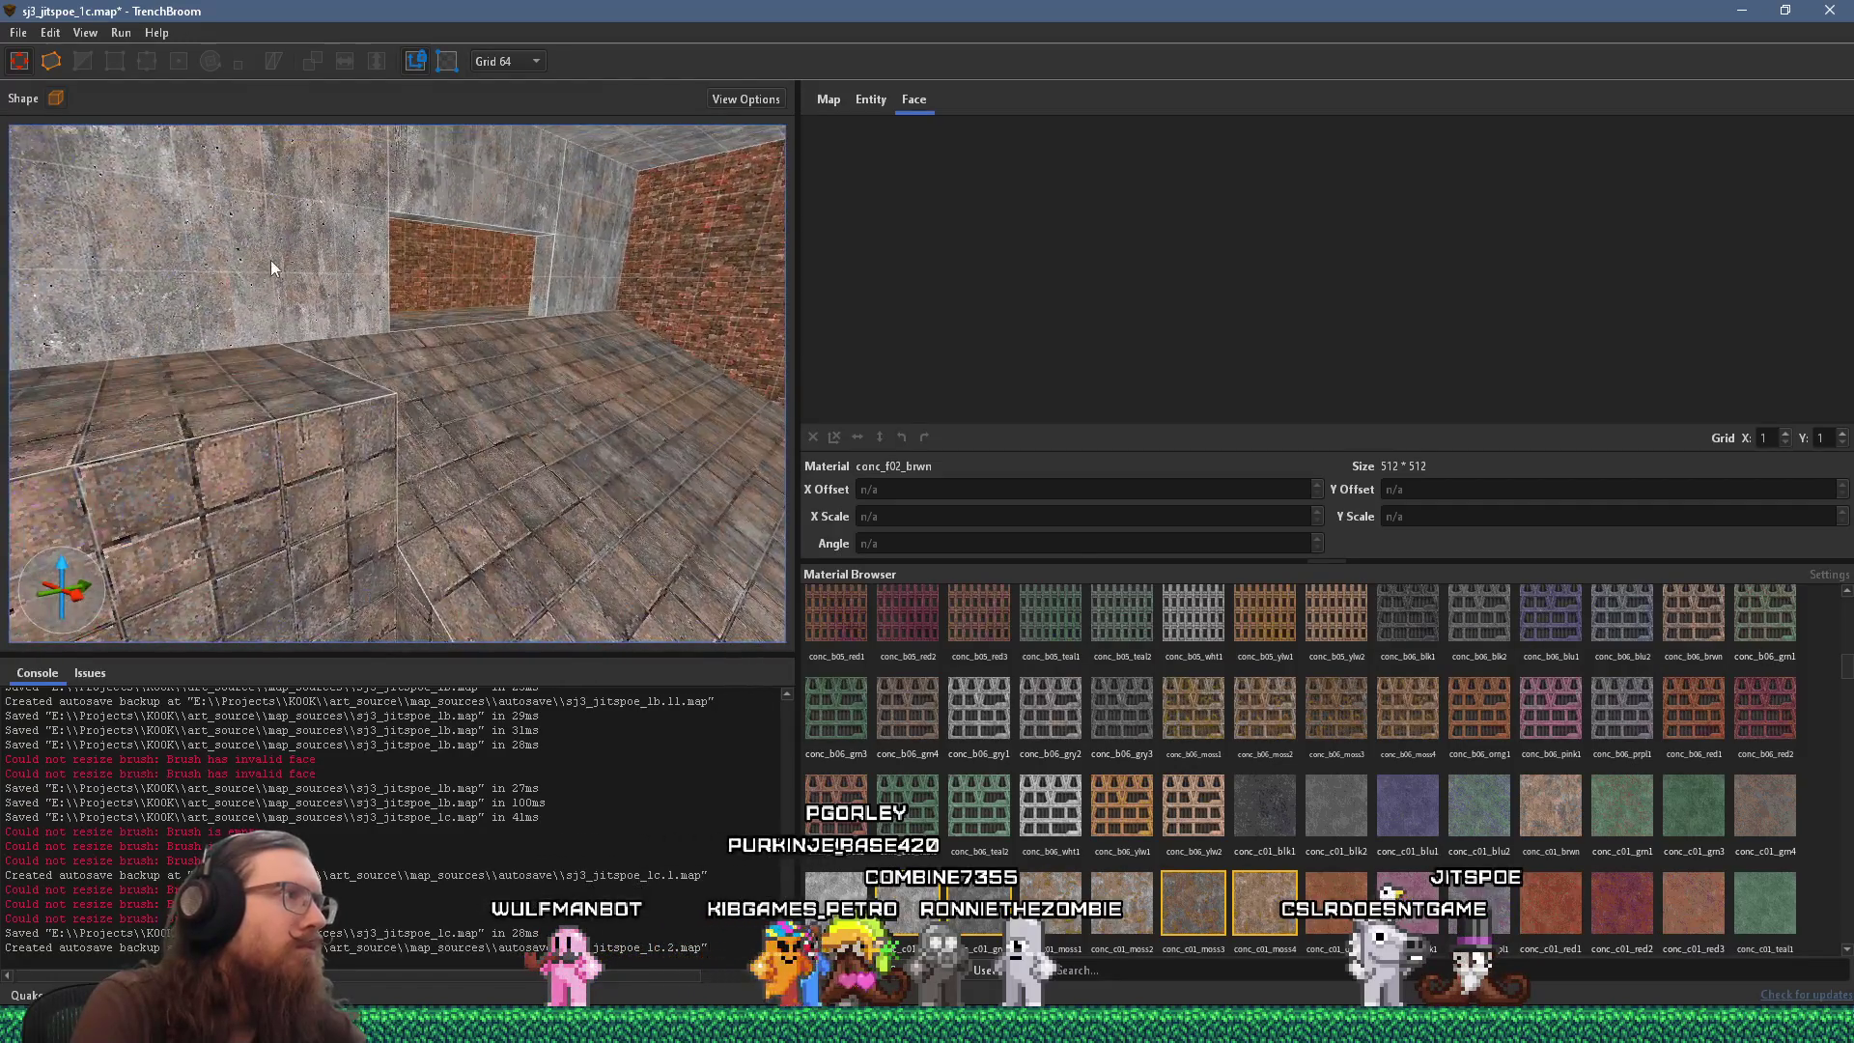
pyautogui.keyDown('shift'); pyautogui.click(427, 392); pyautogui.keyUp('shift')
pyautogui.press('Escape')
pyautogui.press('w')
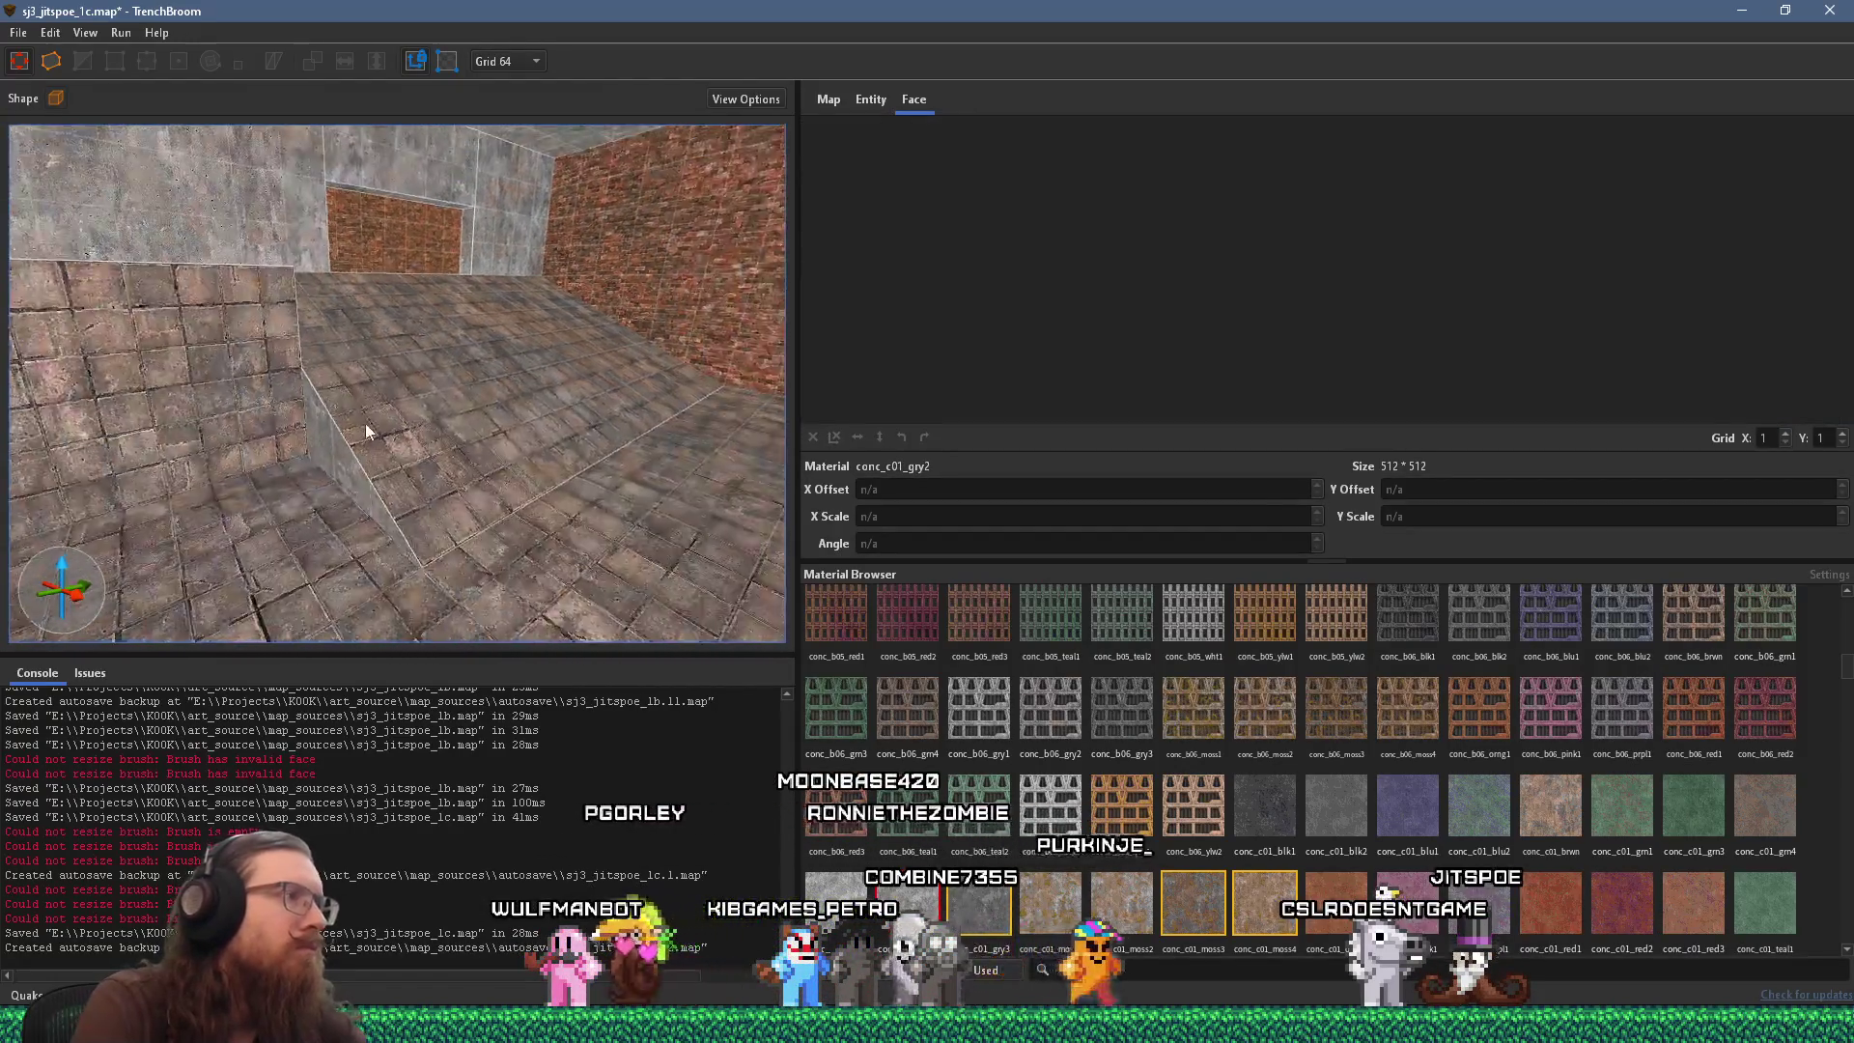
pyautogui.press('w')
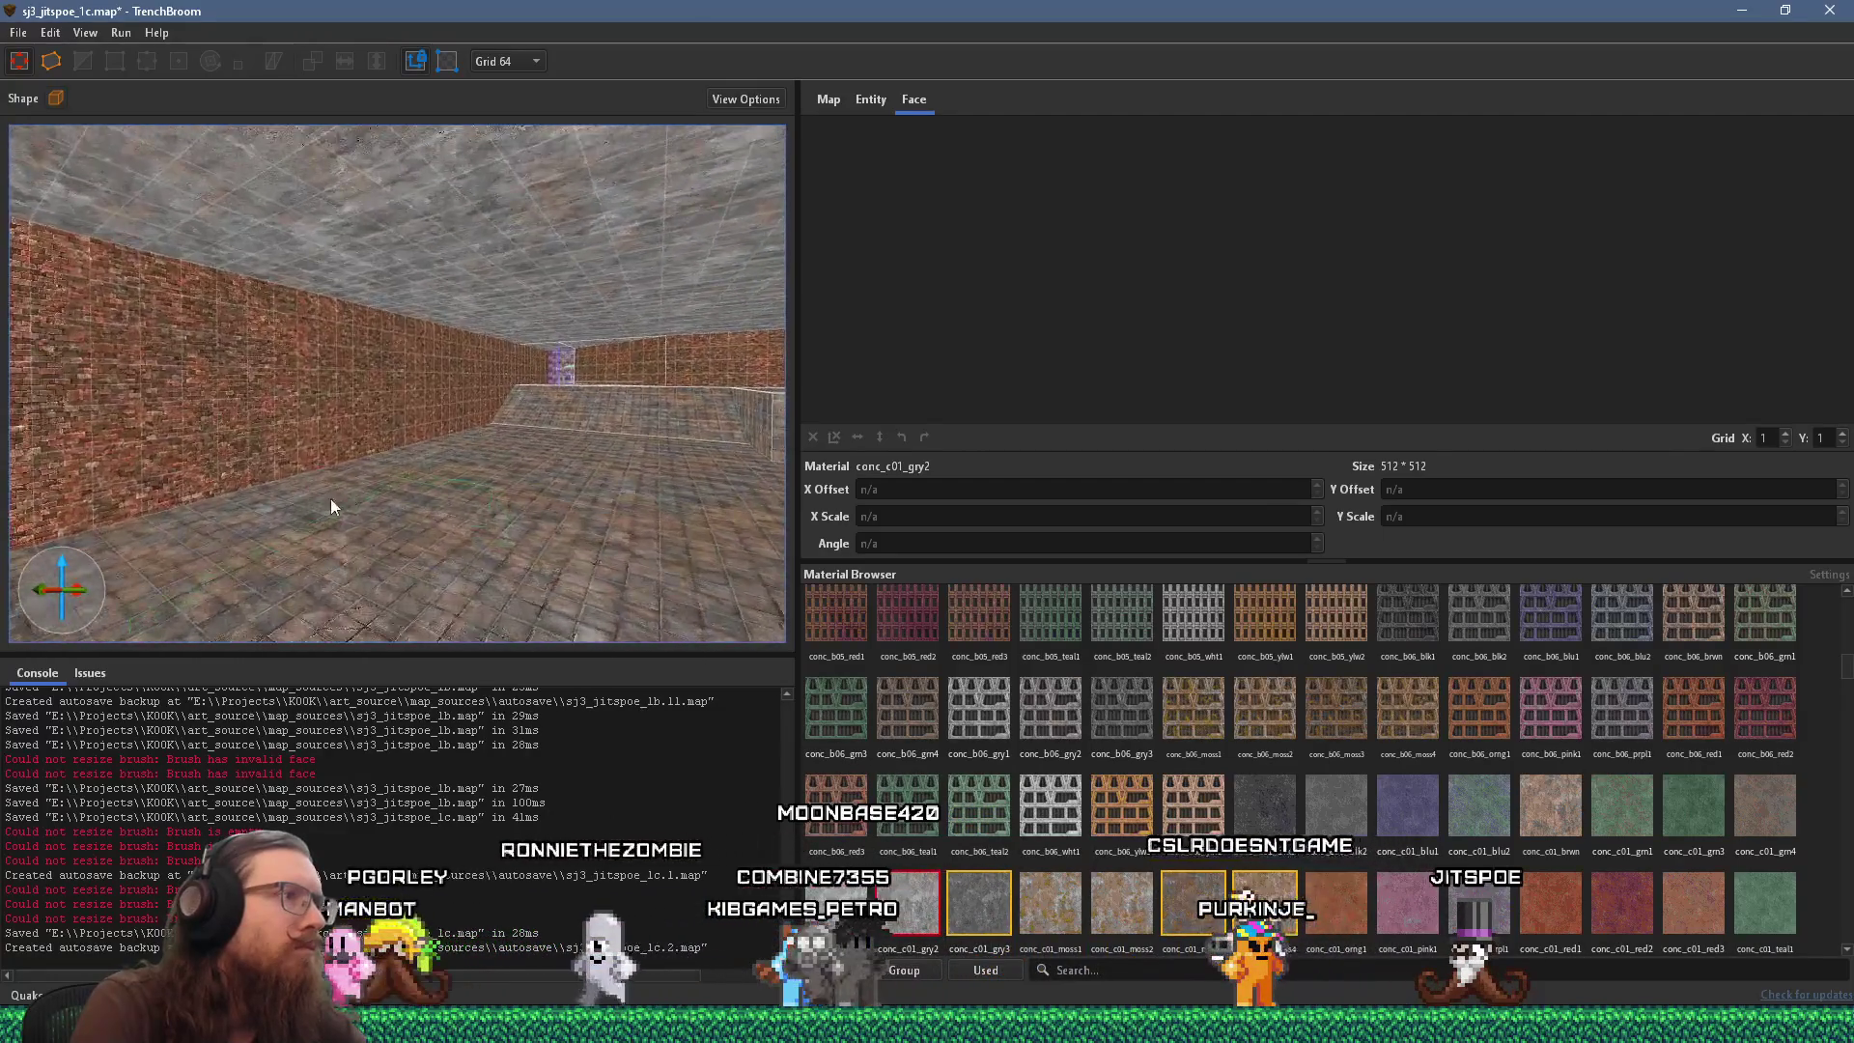
pyautogui.press('w')
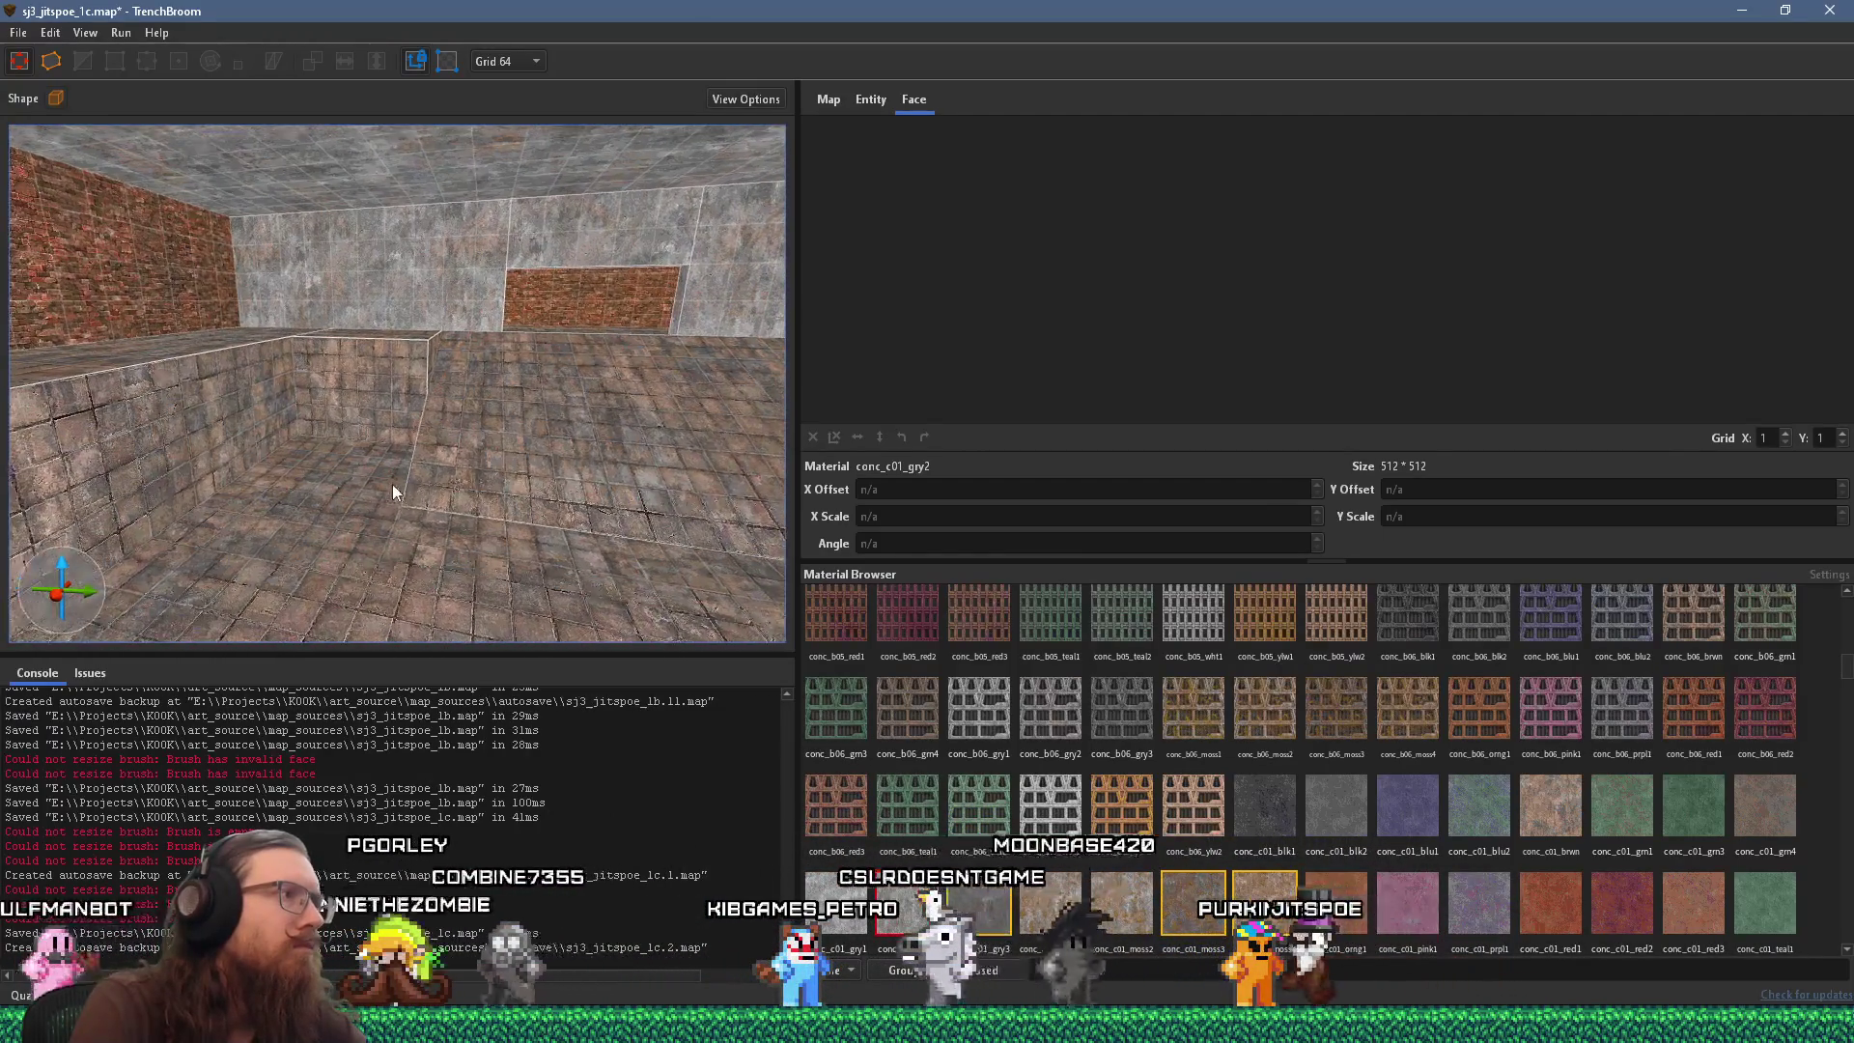
pyautogui.moveTo(348, 432)
pyautogui.mouseDown()
pyautogui.moveTo(472, 375)
pyautogui.moveTo(341, 425)
pyautogui.moveTo(443, 385)
pyautogui.moveTo(367, 433)
pyautogui.moveTo(396, 425)
pyautogui.mouseUp()
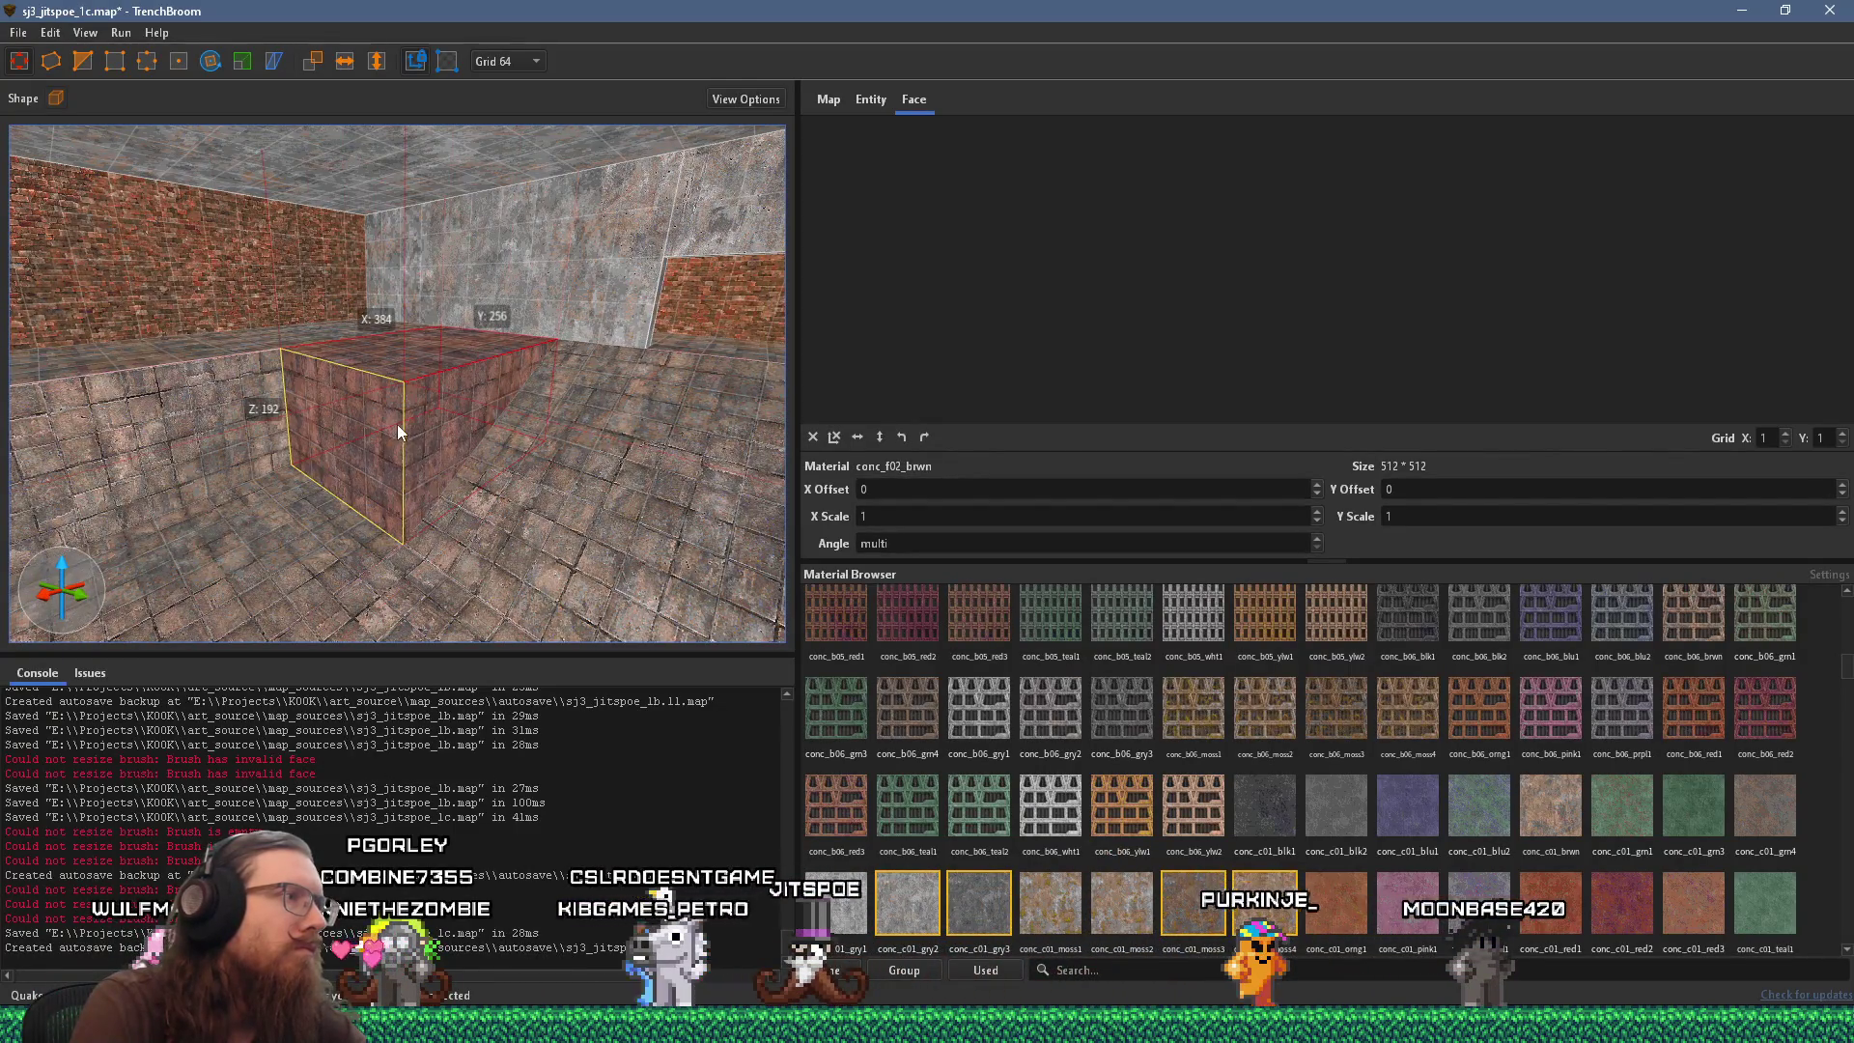
# Fly to the recessed wall and shorten the left concrete wall brush by pulling its face in.
pyautogui.press('d')
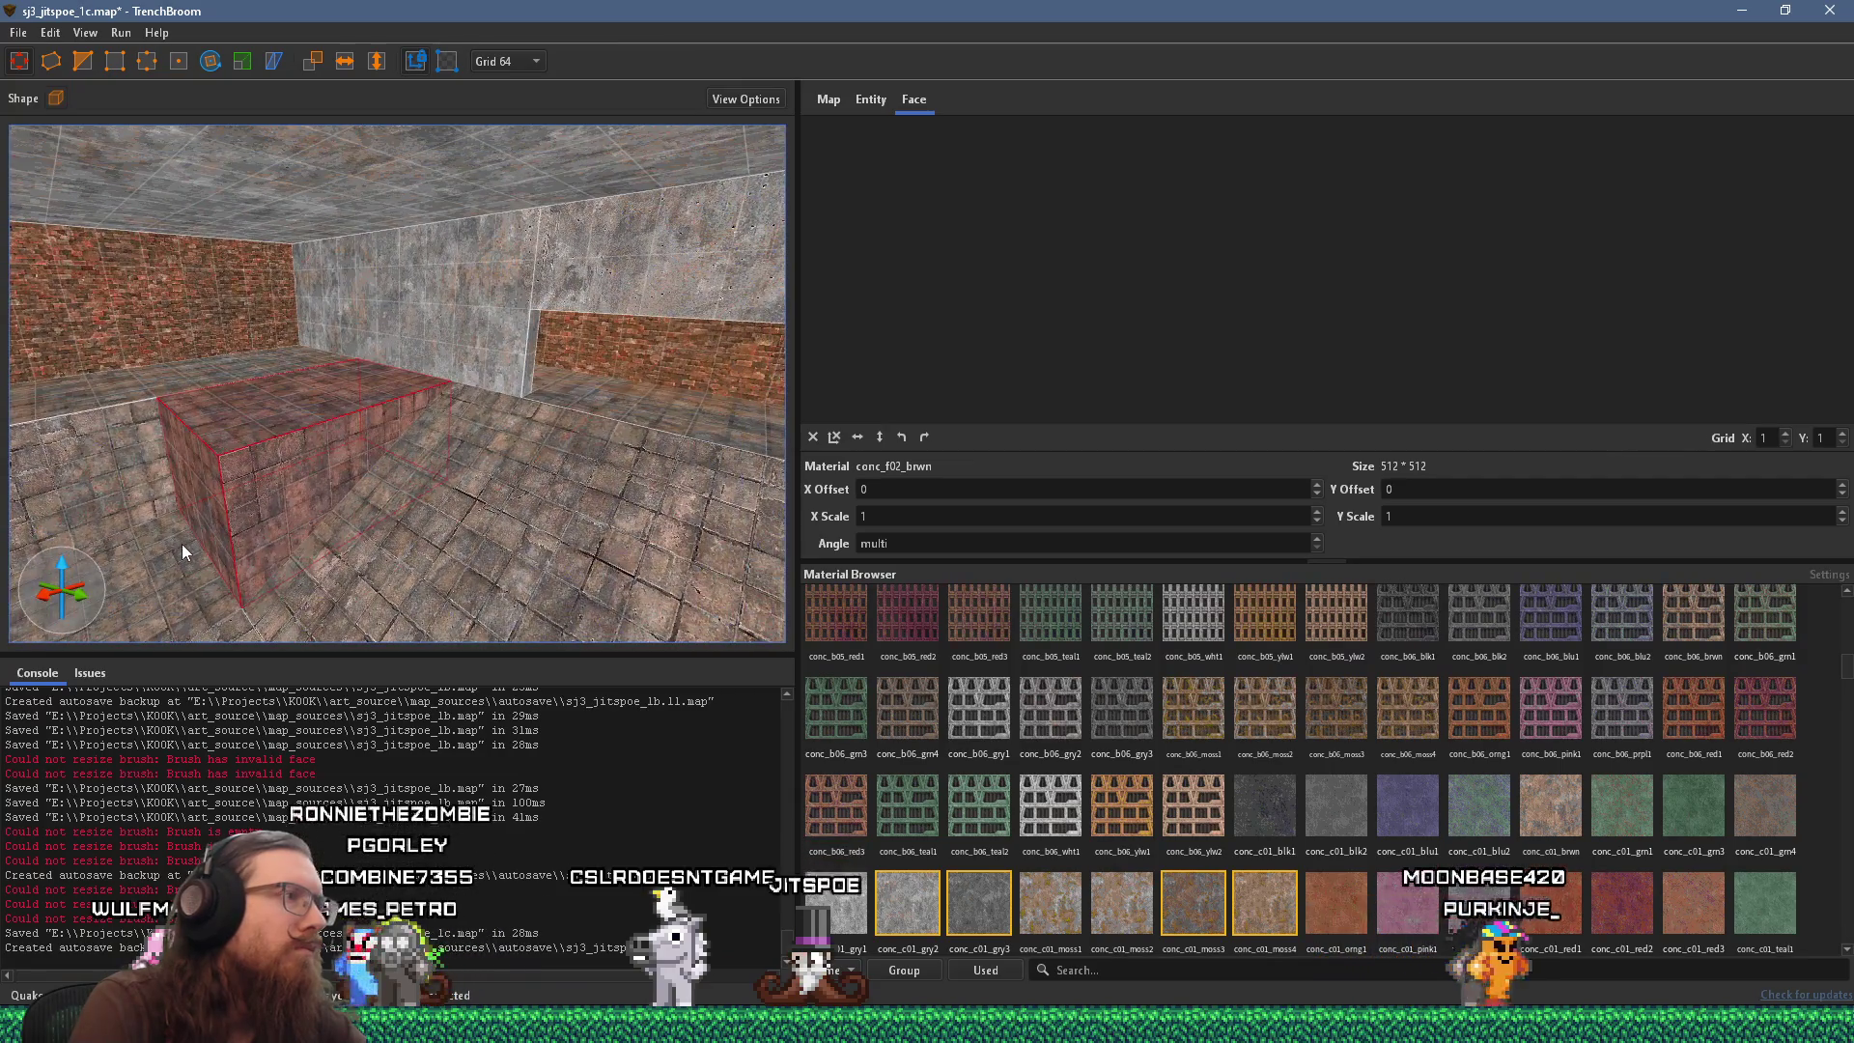
pyautogui.press('w')
pyautogui.press('s')
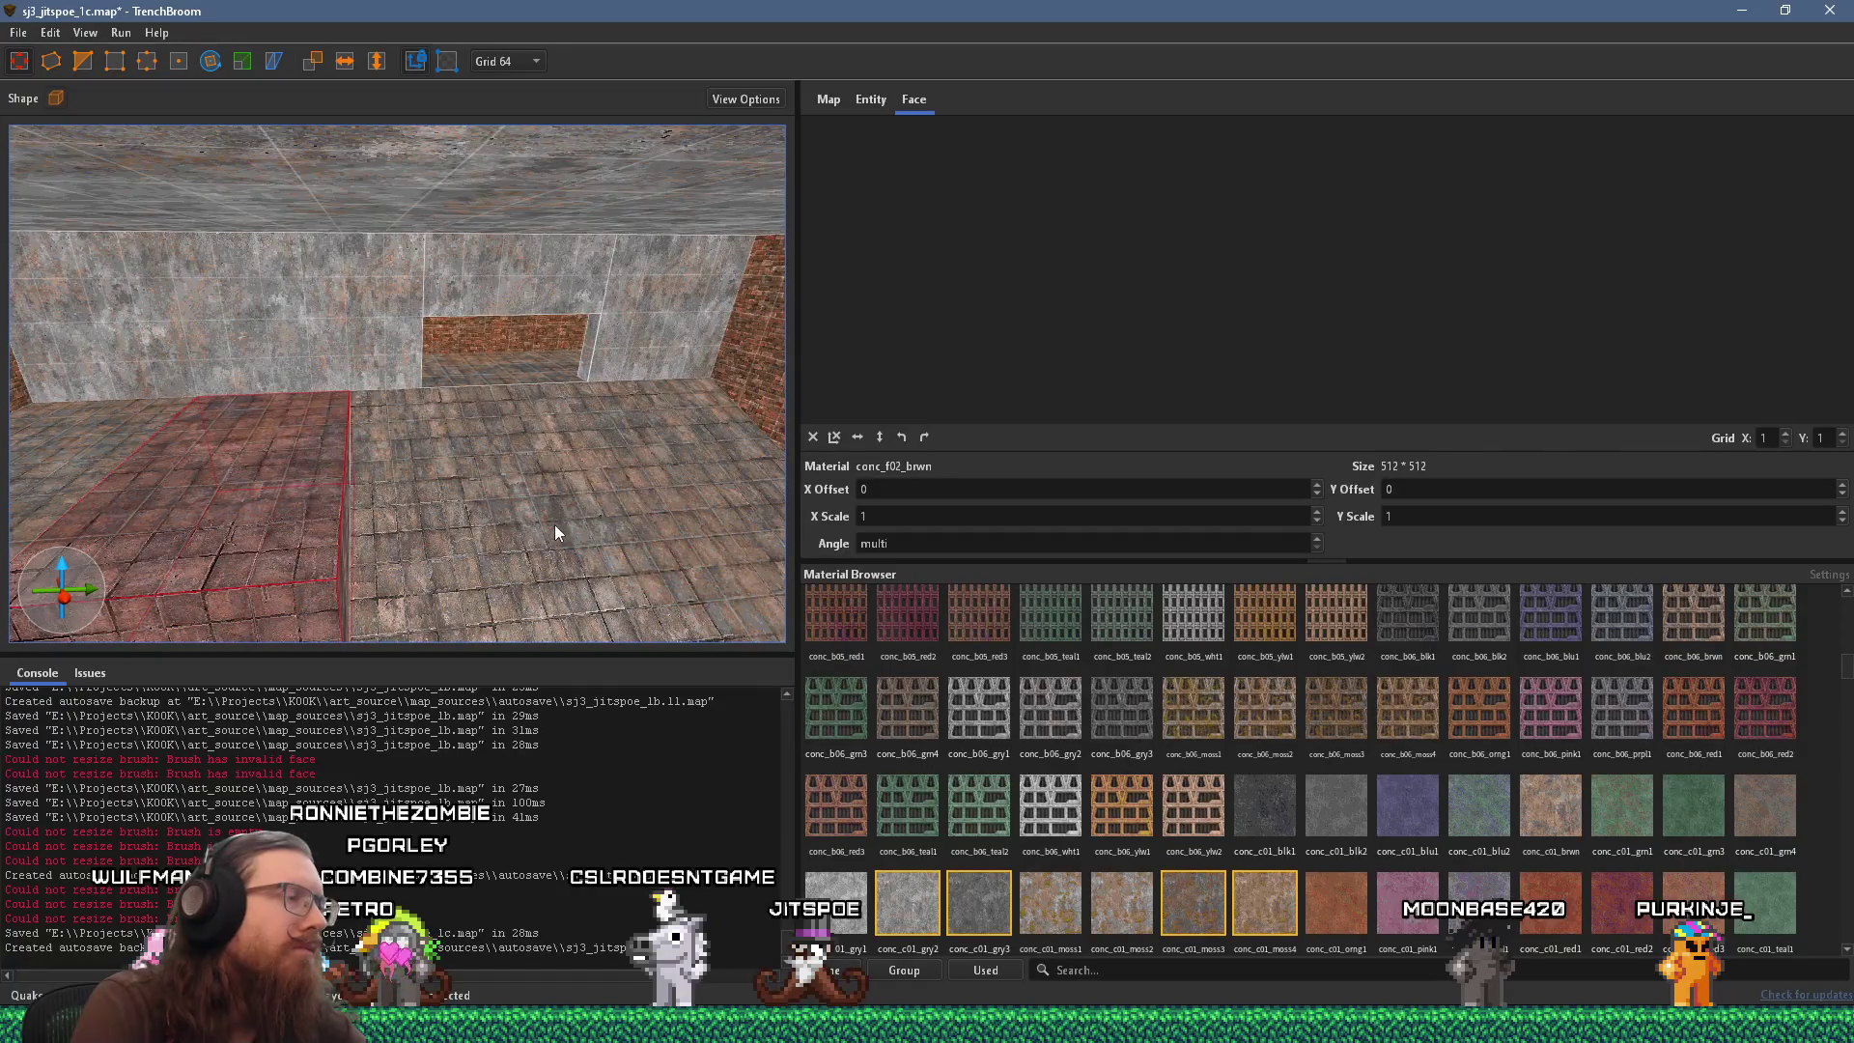
pyautogui.press('w')
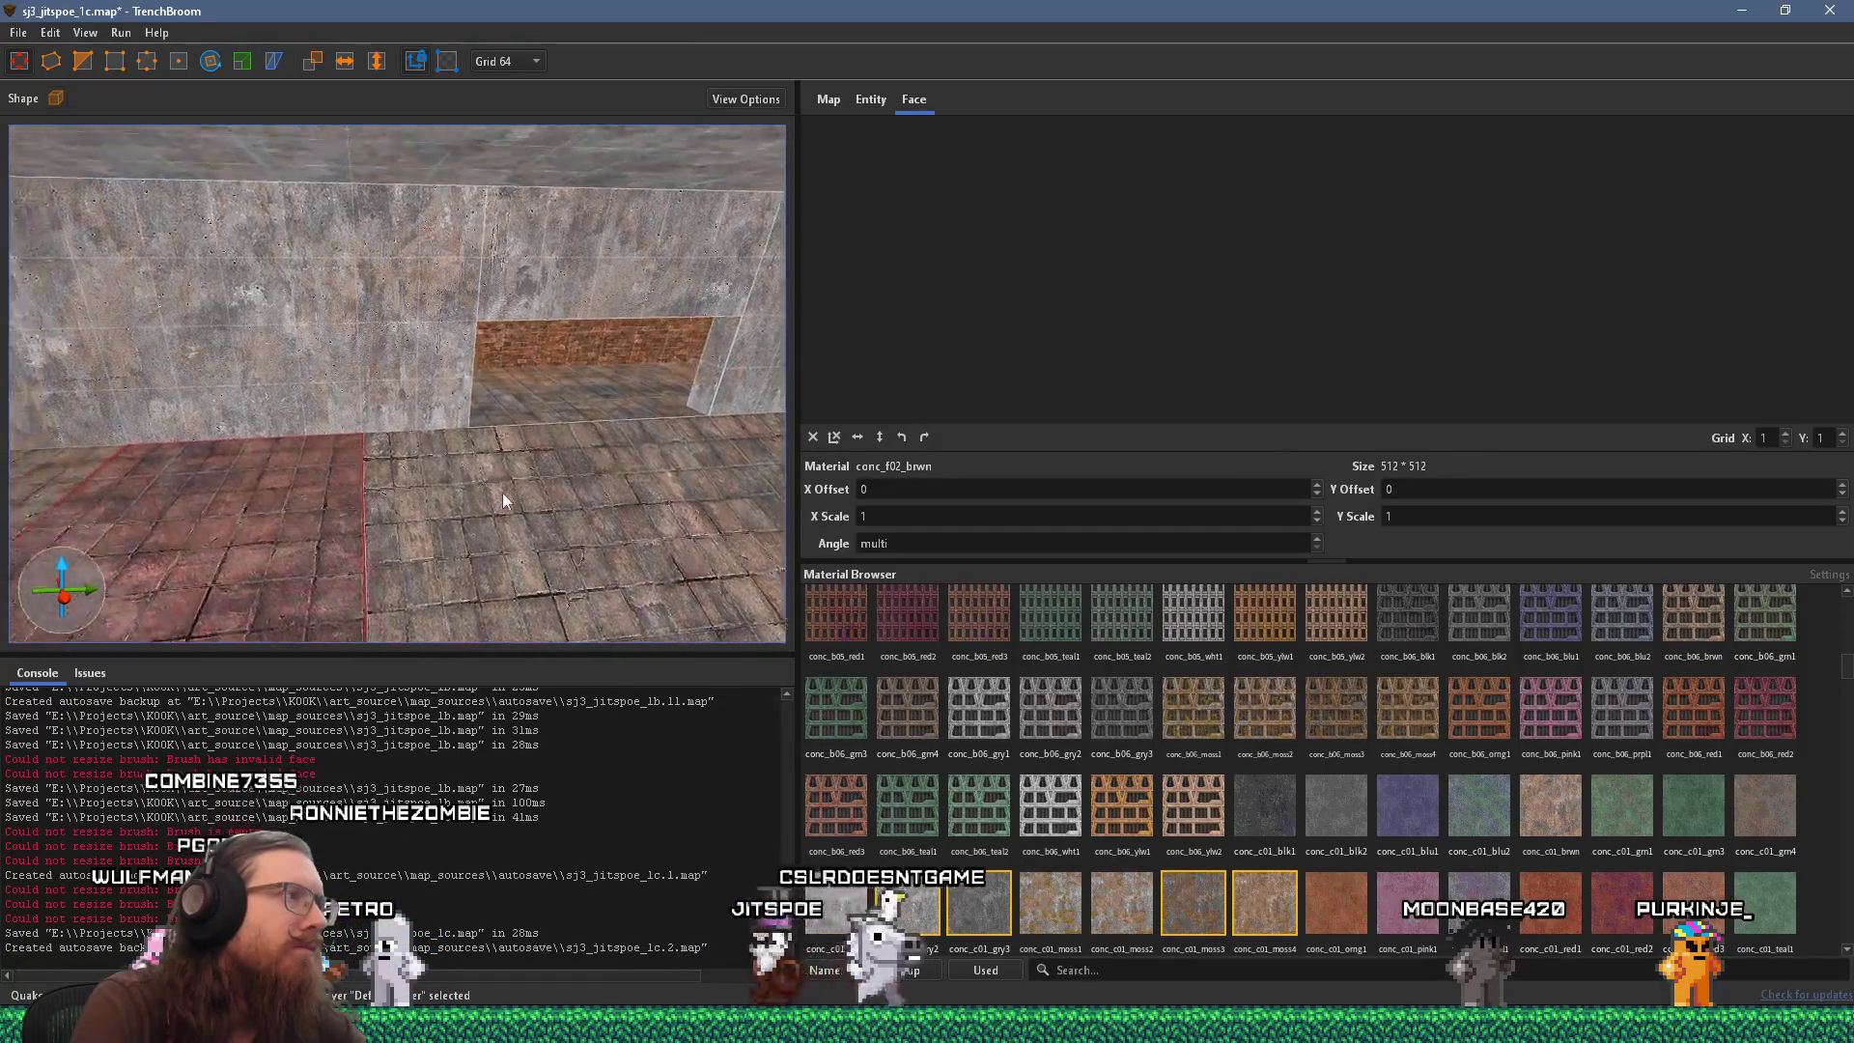
pyautogui.click(495, 415)
pyautogui.moveTo(330, 402); pyautogui.dragTo(304, 410)
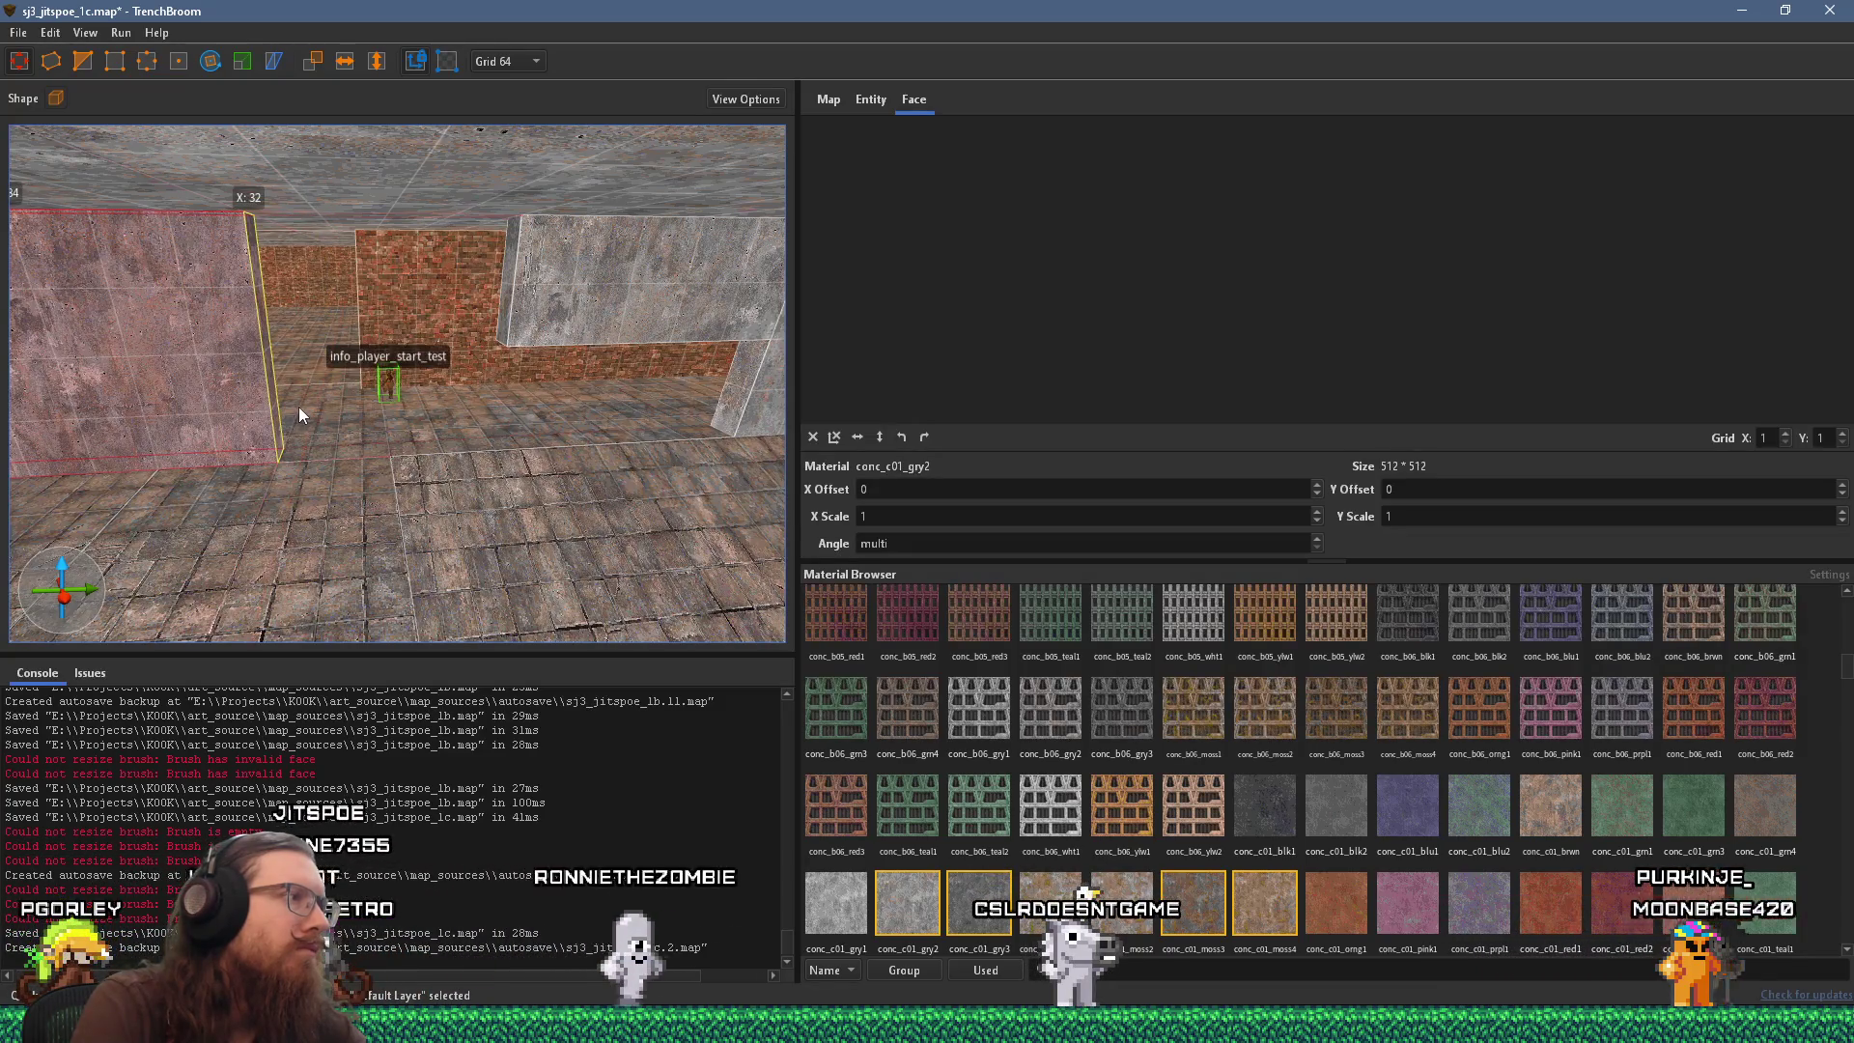
pyautogui.scroll(3, 452, 413)
pyautogui.scroll(-4, 137, 340)
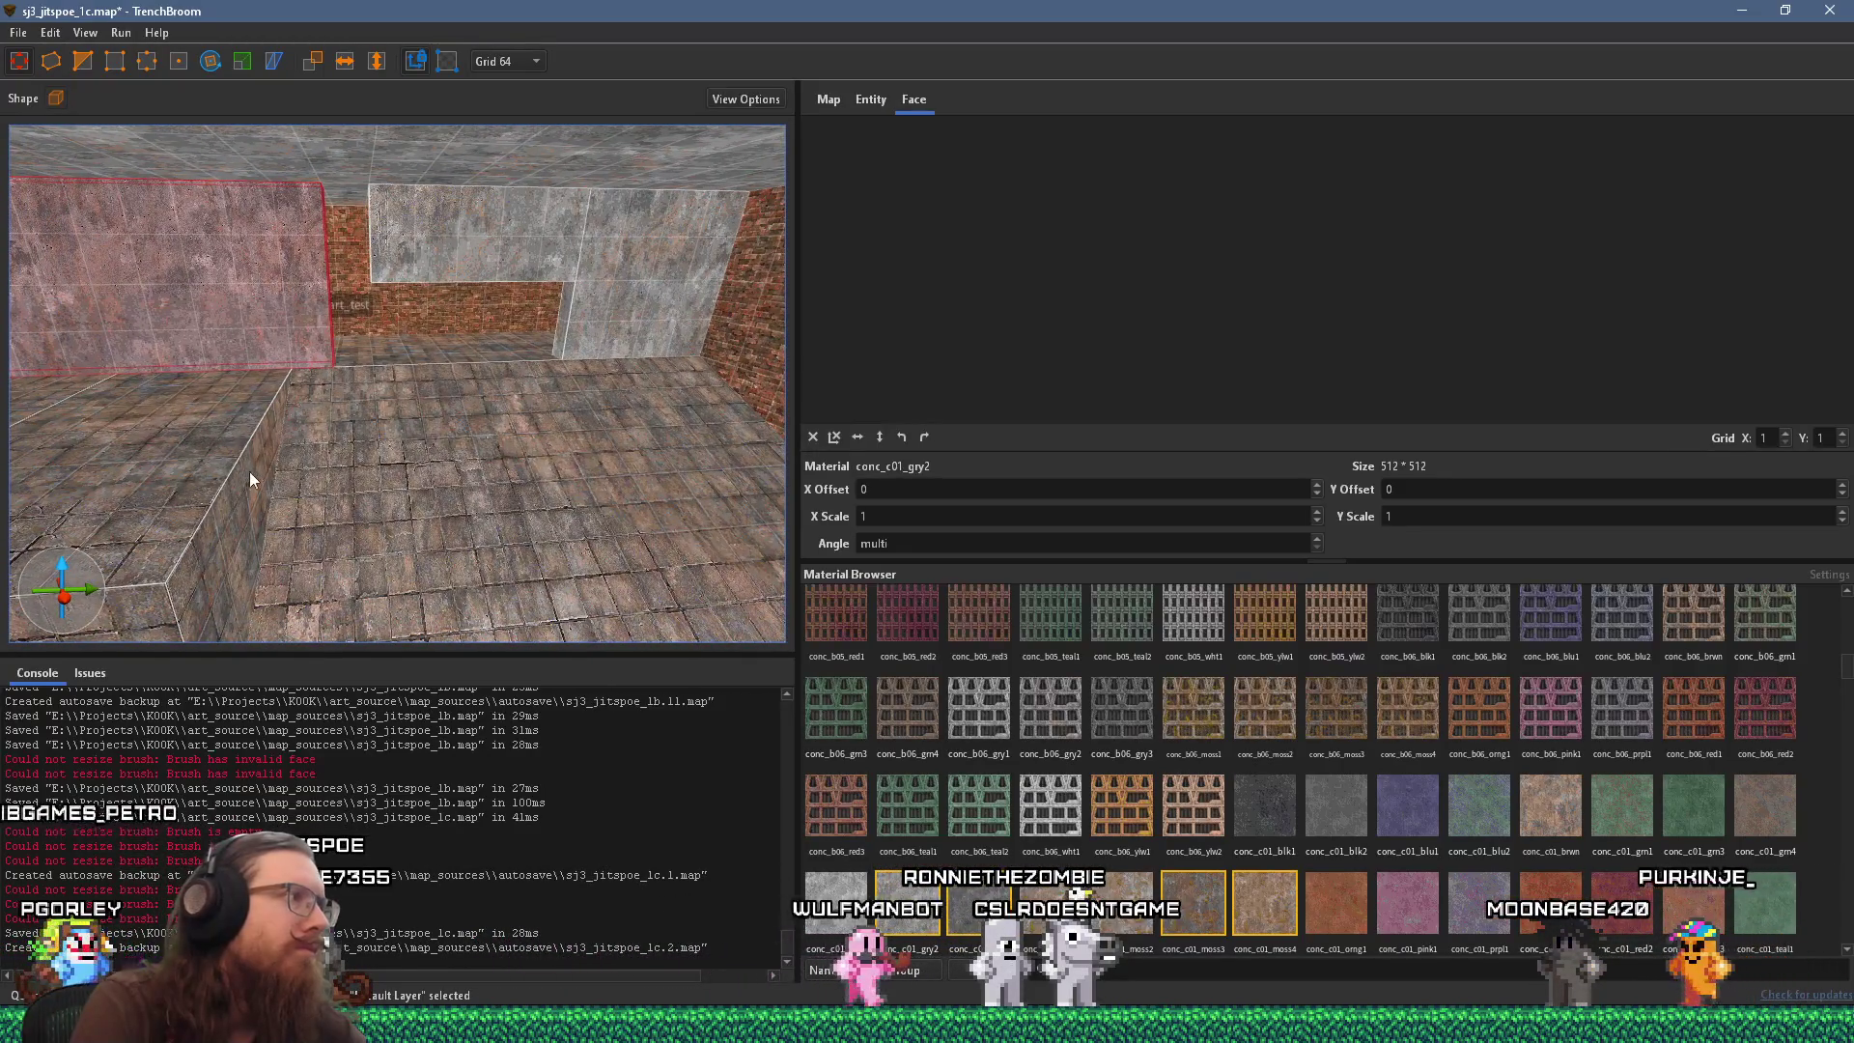
# Select the low step brush and view it from above-left.
pyautogui.click(236, 488)
pyautogui.scroll(3, 386, 325)
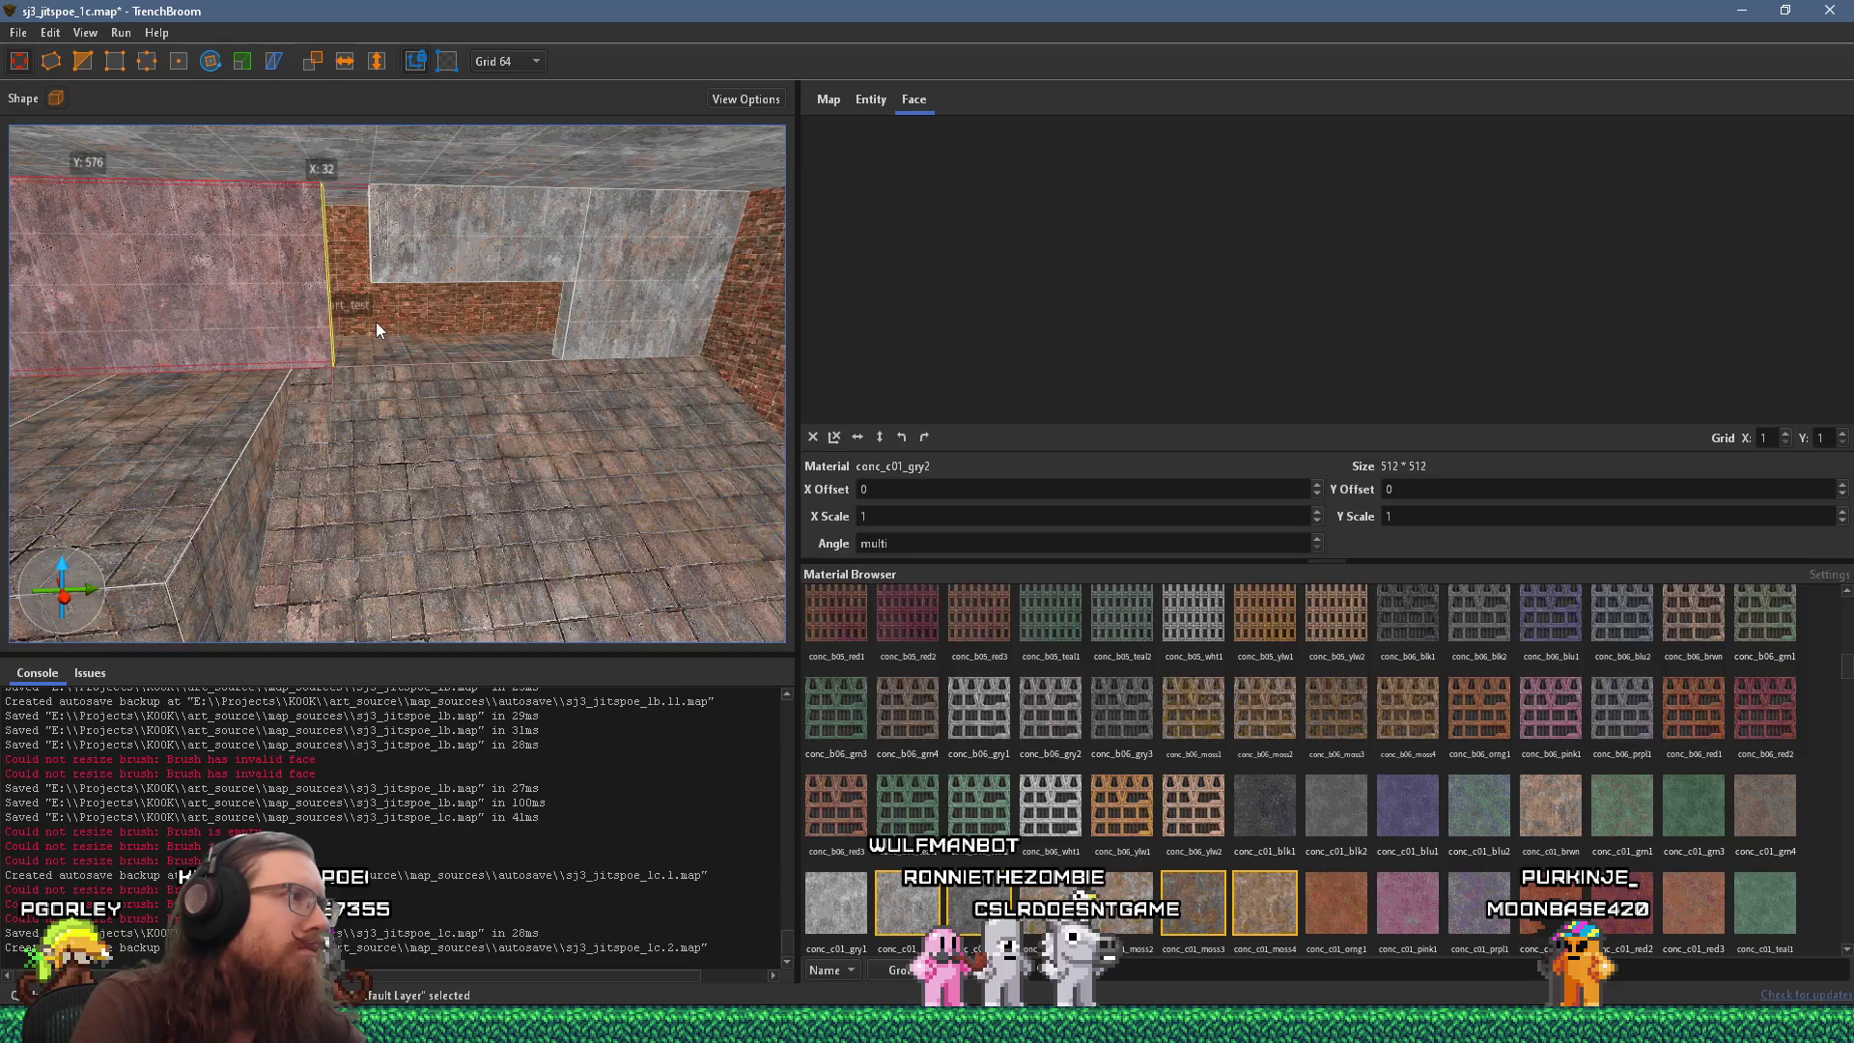
pyautogui.scroll(-3, 237, 483)
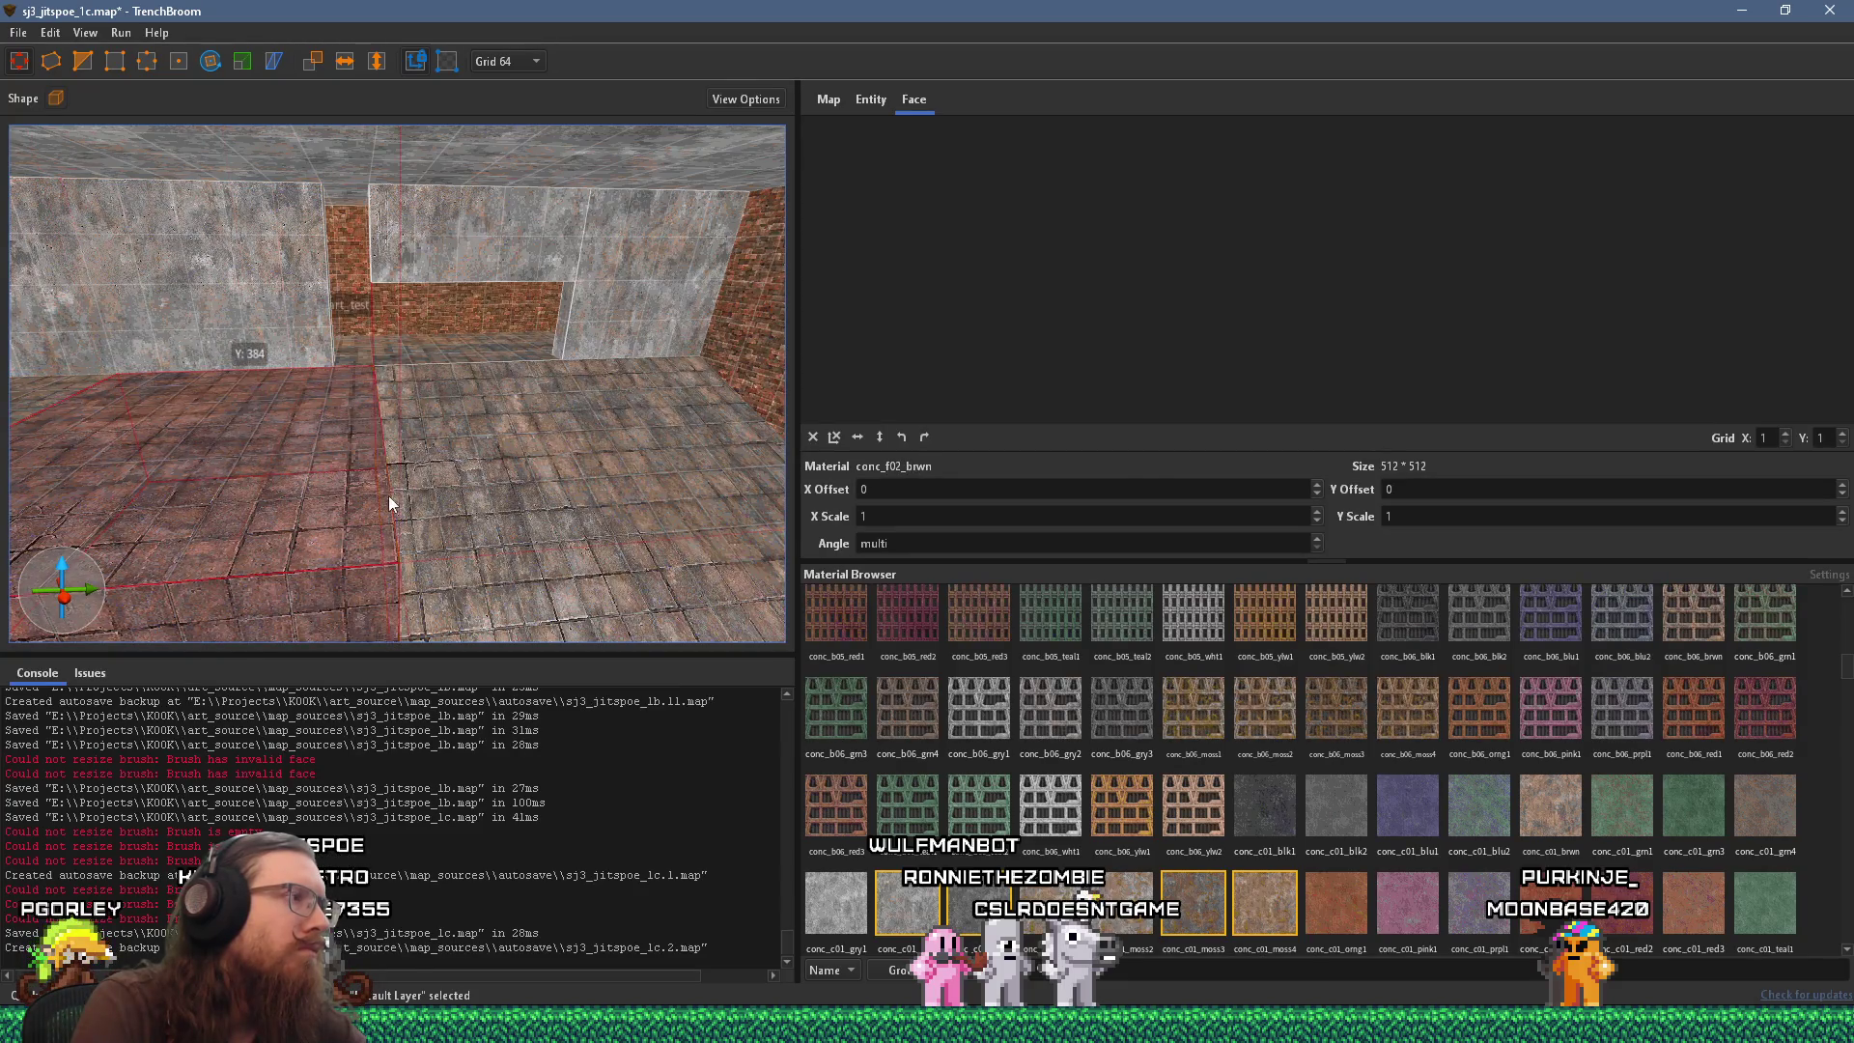
pyautogui.moveTo(388, 490); pyautogui.dragTo(321, 264)
pyautogui.moveTo(362, 373)
pyautogui.mouseDown()
pyautogui.moveTo(179, 541)
pyautogui.moveTo(275, 465)
pyautogui.moveTo(264, 553)
pyautogui.mouseUp()
pyautogui.moveTo(398, 565)
pyautogui.mouseDown()
pyautogui.moveTo(456, 548)
pyautogui.moveTo(442, 336)
pyautogui.moveTo(507, 487)
pyautogui.moveTo(229, 411)
pyautogui.moveTo(315, 419)
pyautogui.mouseUp()
# Select the concrete wall, clear the selection and save sj3_jitspoe_1c.map.
pyautogui.click(442, 336)
pyautogui.press('Escape')
pyautogui.moveTo(444, 459)
pyautogui.mouseDown()
pyautogui.moveTo(259, 390)
pyautogui.moveTo(666, 402)
pyautogui.moveTo(496, 426)
pyautogui.moveTo(472, 409)
pyautogui.moveTo(402, 447)
pyautogui.moveTo(519, 456)
pyautogui.moveTo(320, 437)
pyautogui.moveTo(373, 479)
pyautogui.mouseUp()
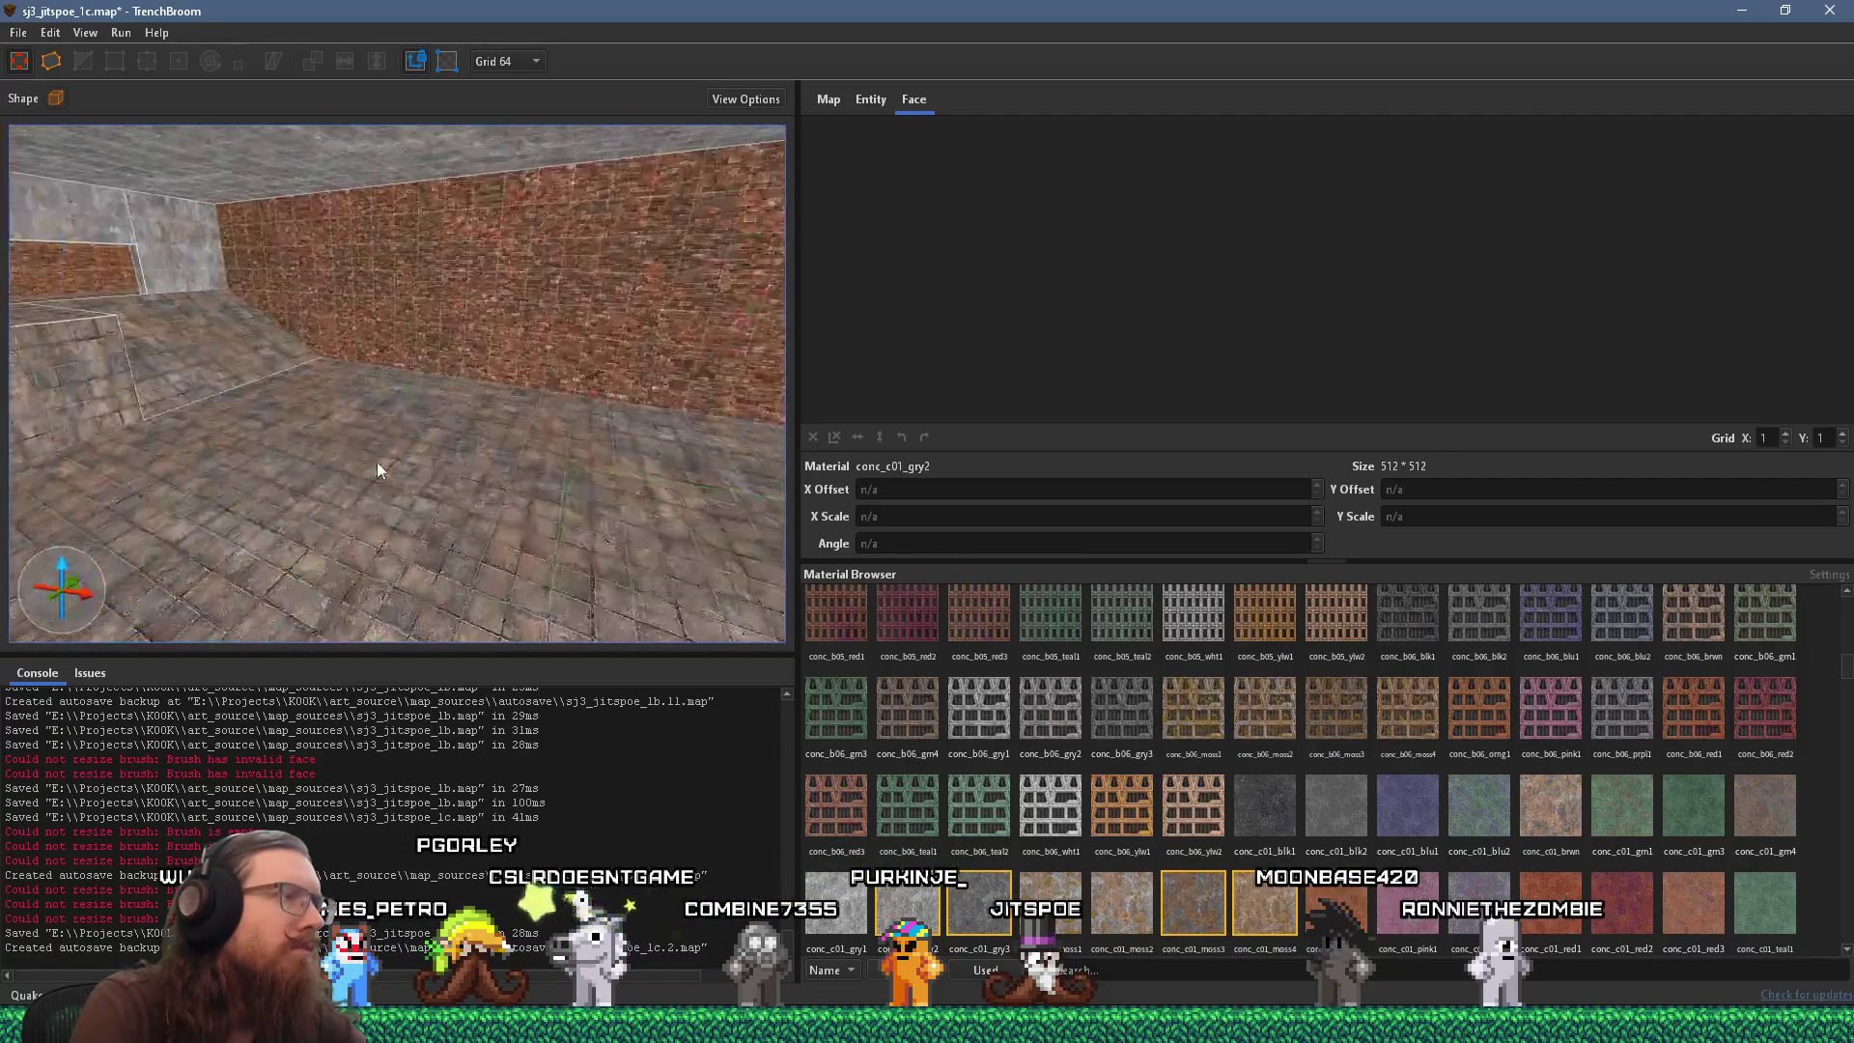
pyautogui.click(18, 32)
pyautogui.click(70, 150)
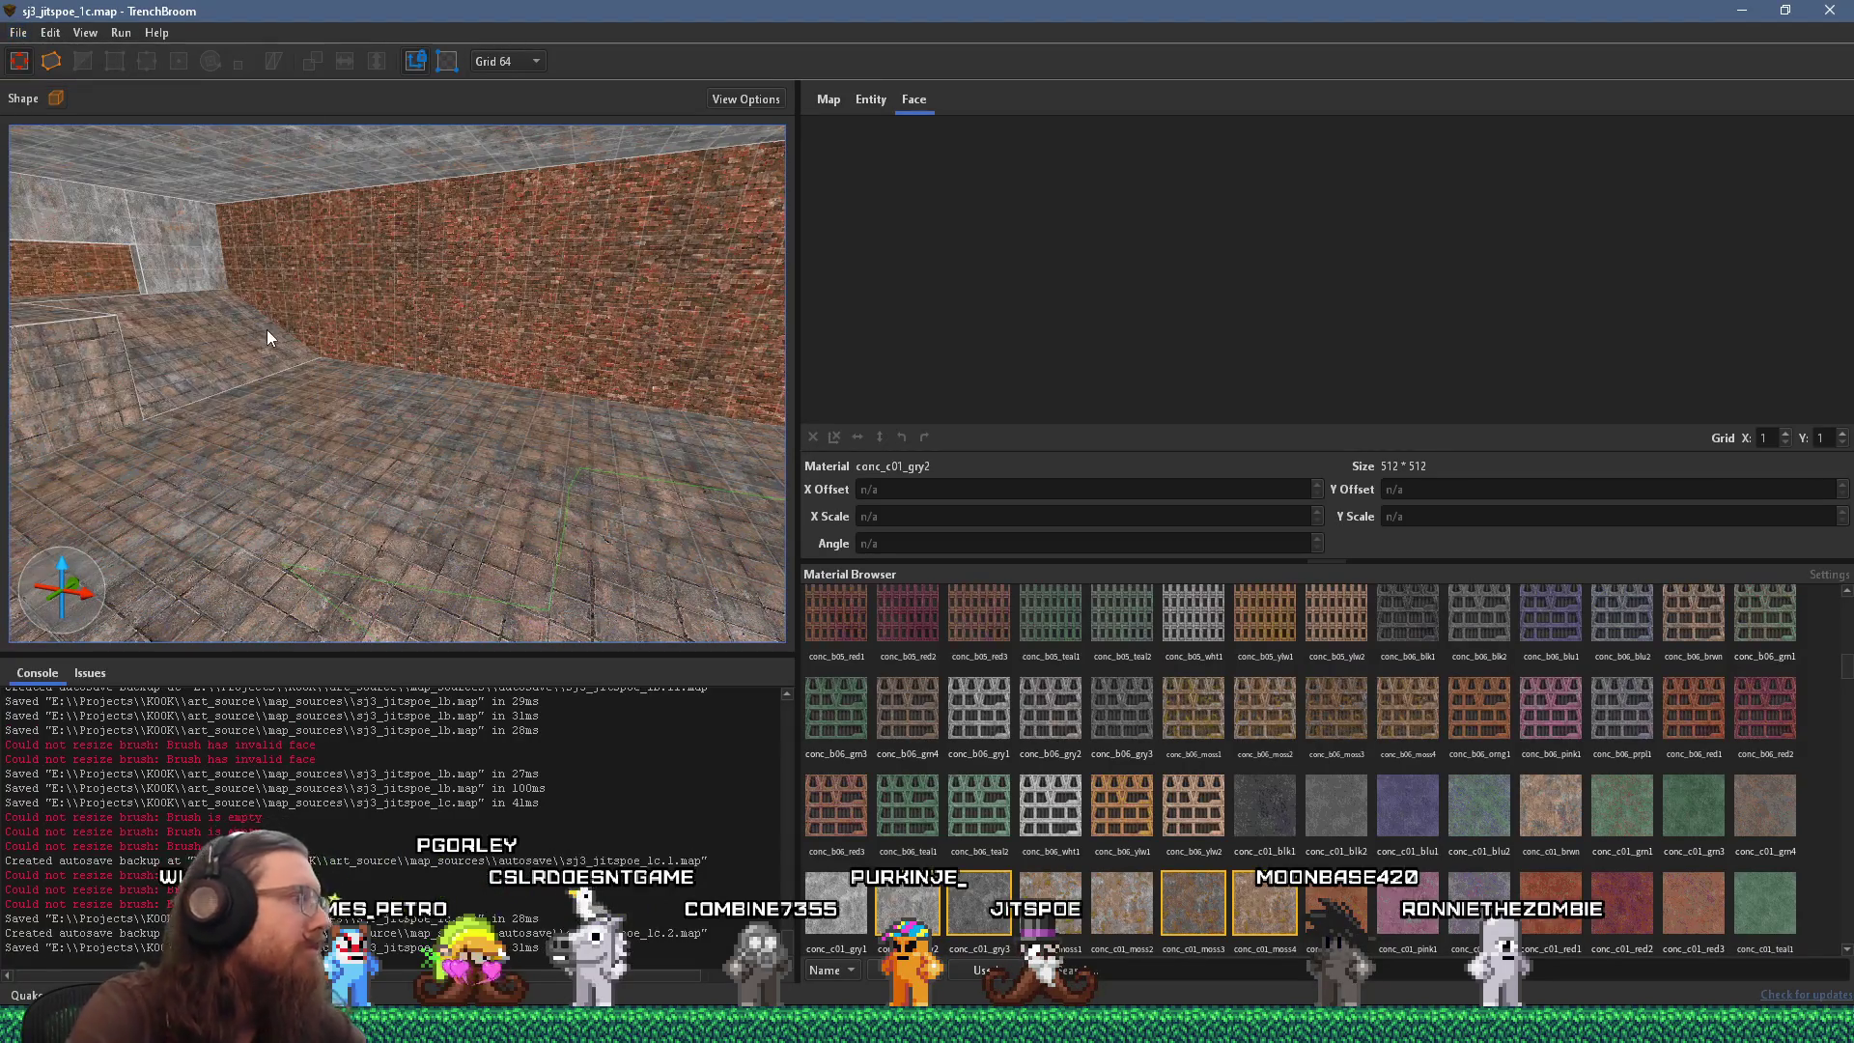
# Look down the long brick corridor, then switch to Discord's godot-engine channel.
pyautogui.moveTo(310, 356); pyautogui.dragTo(485, 340)
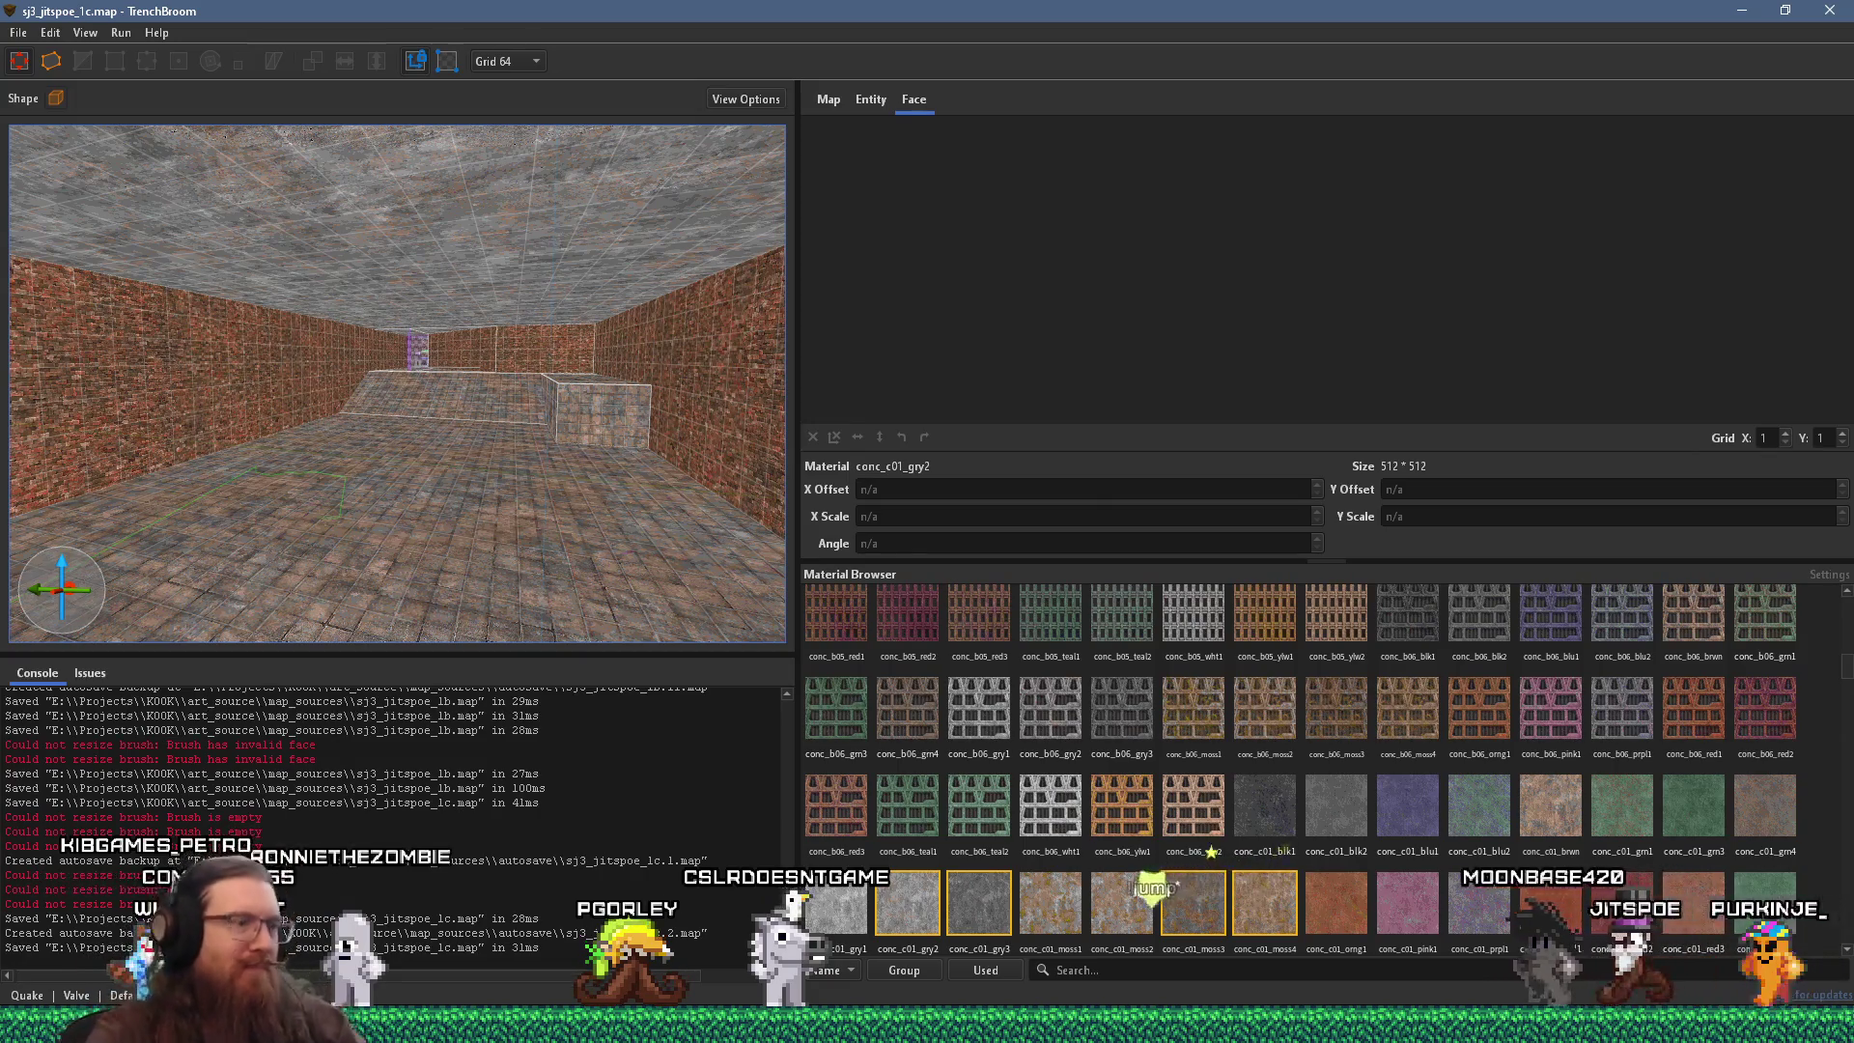
pyautogui.hotkey('alt', 'Tab')
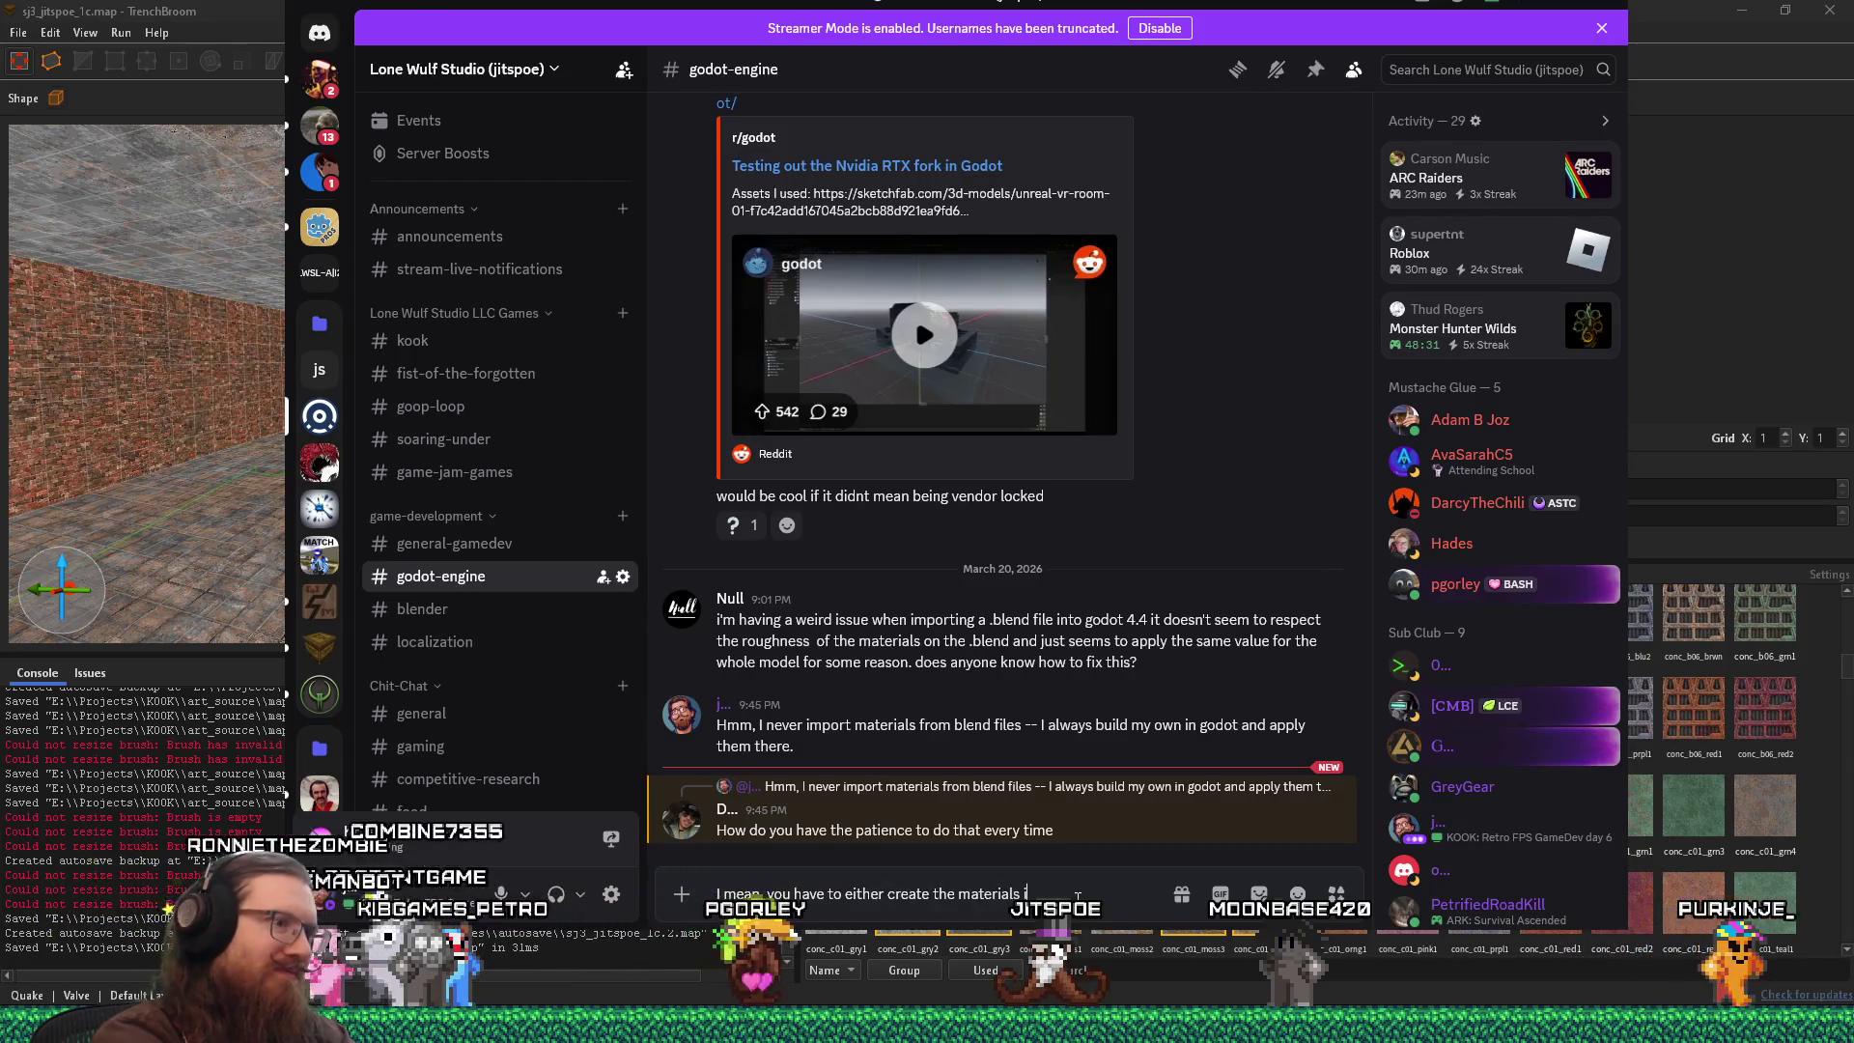
# Send the reply that materials come from blender or are created in Godot, capitalising Godot.
pyautogui.write('n blender or create them ')
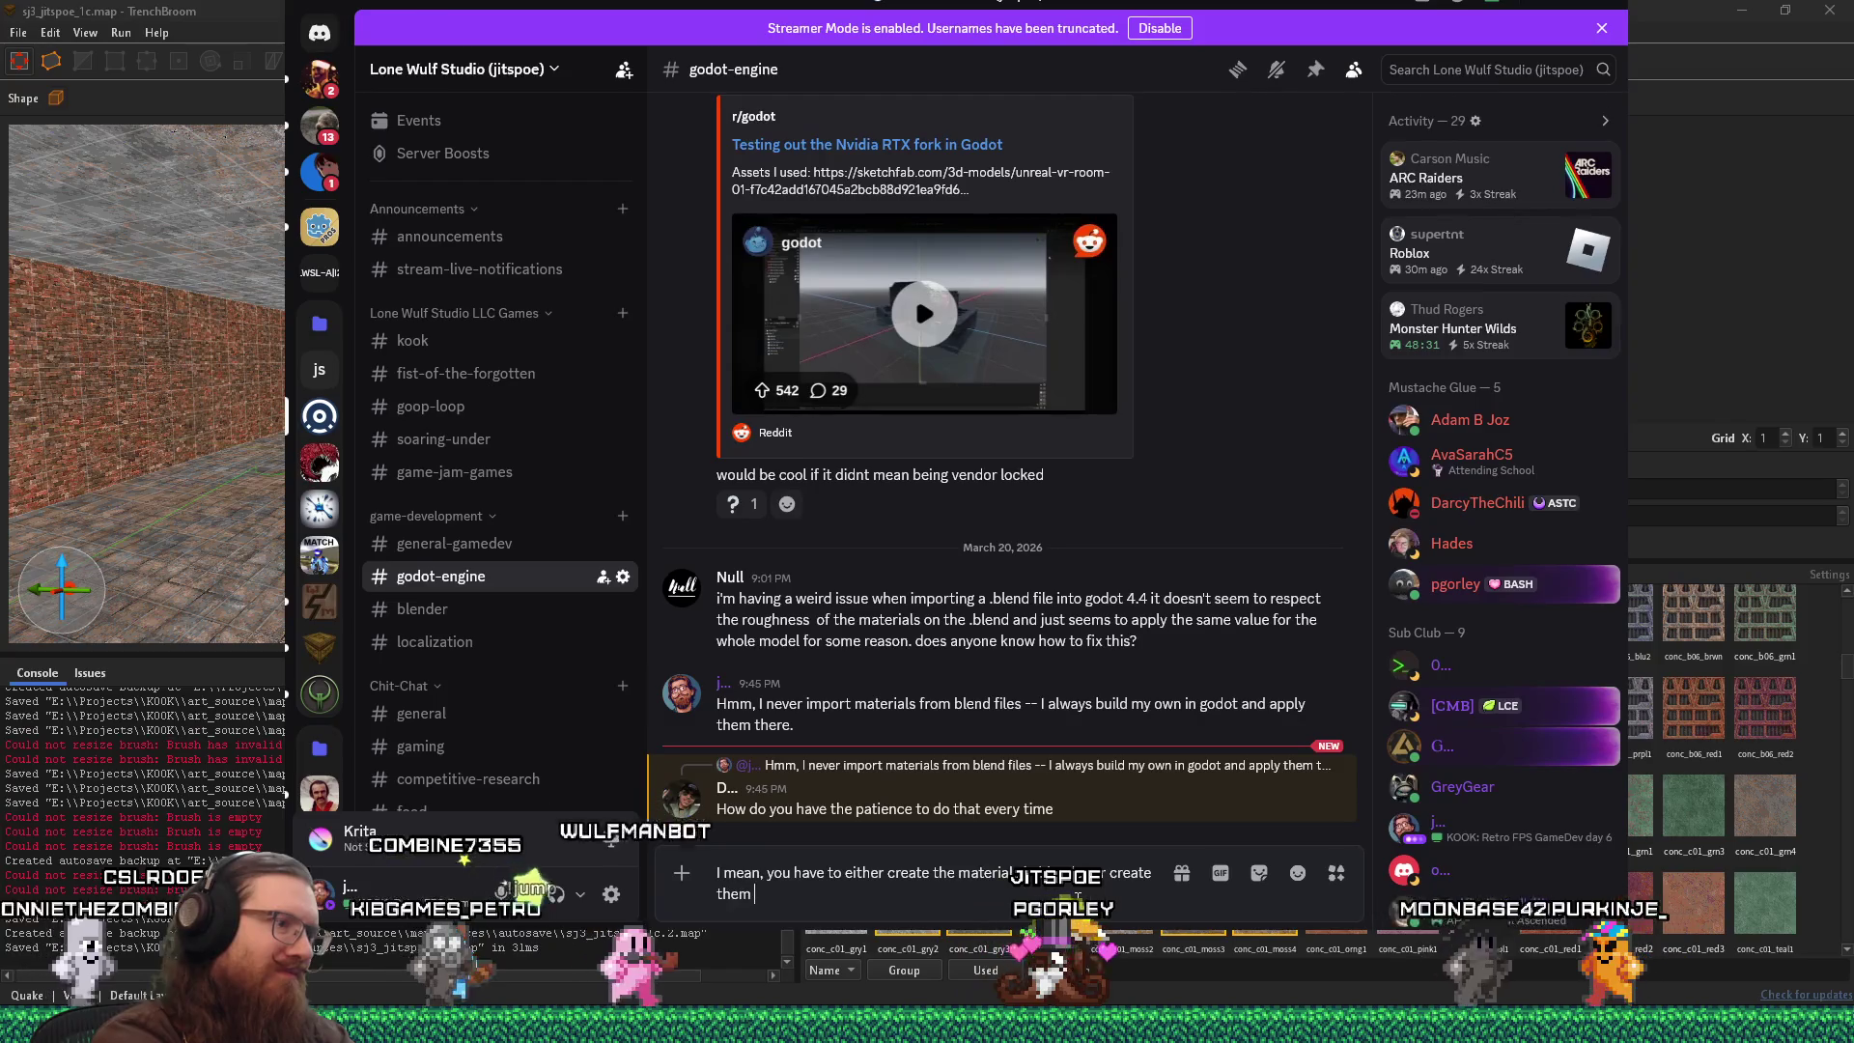
pyautogui.write('in godot')
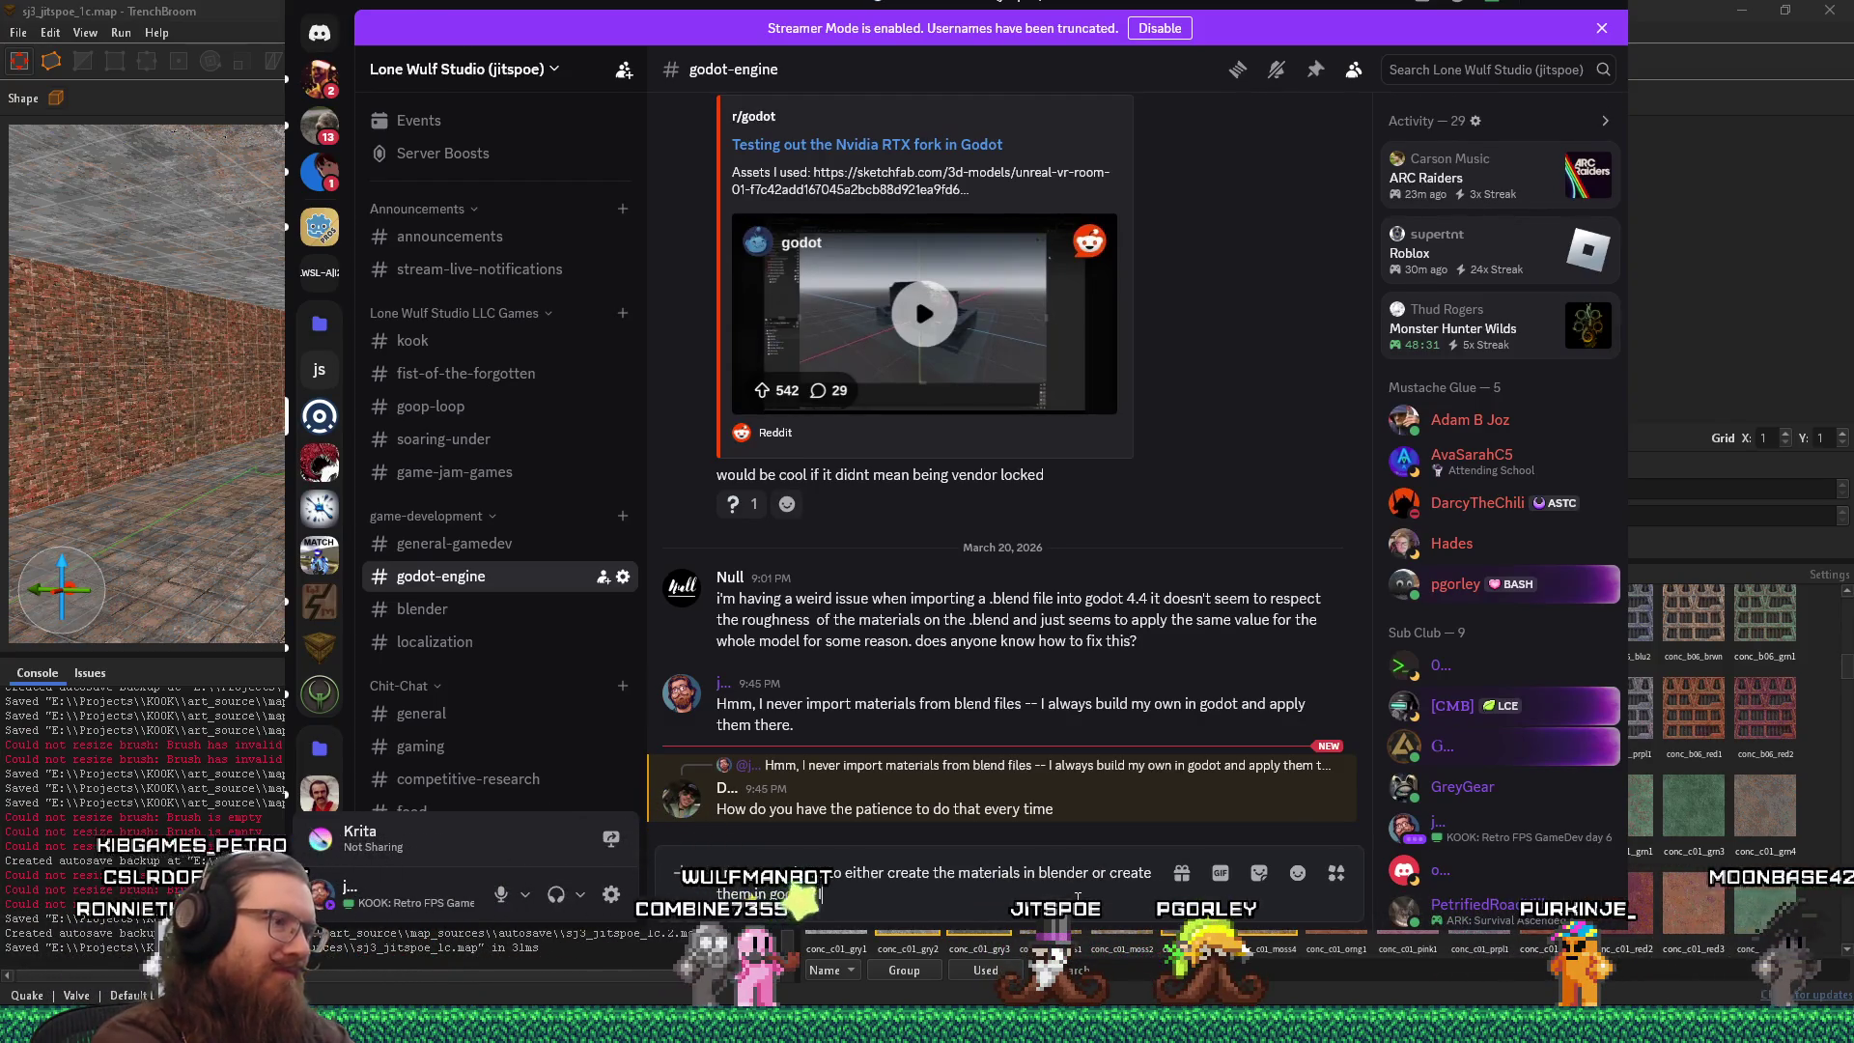
pyautogui.write('te them it')
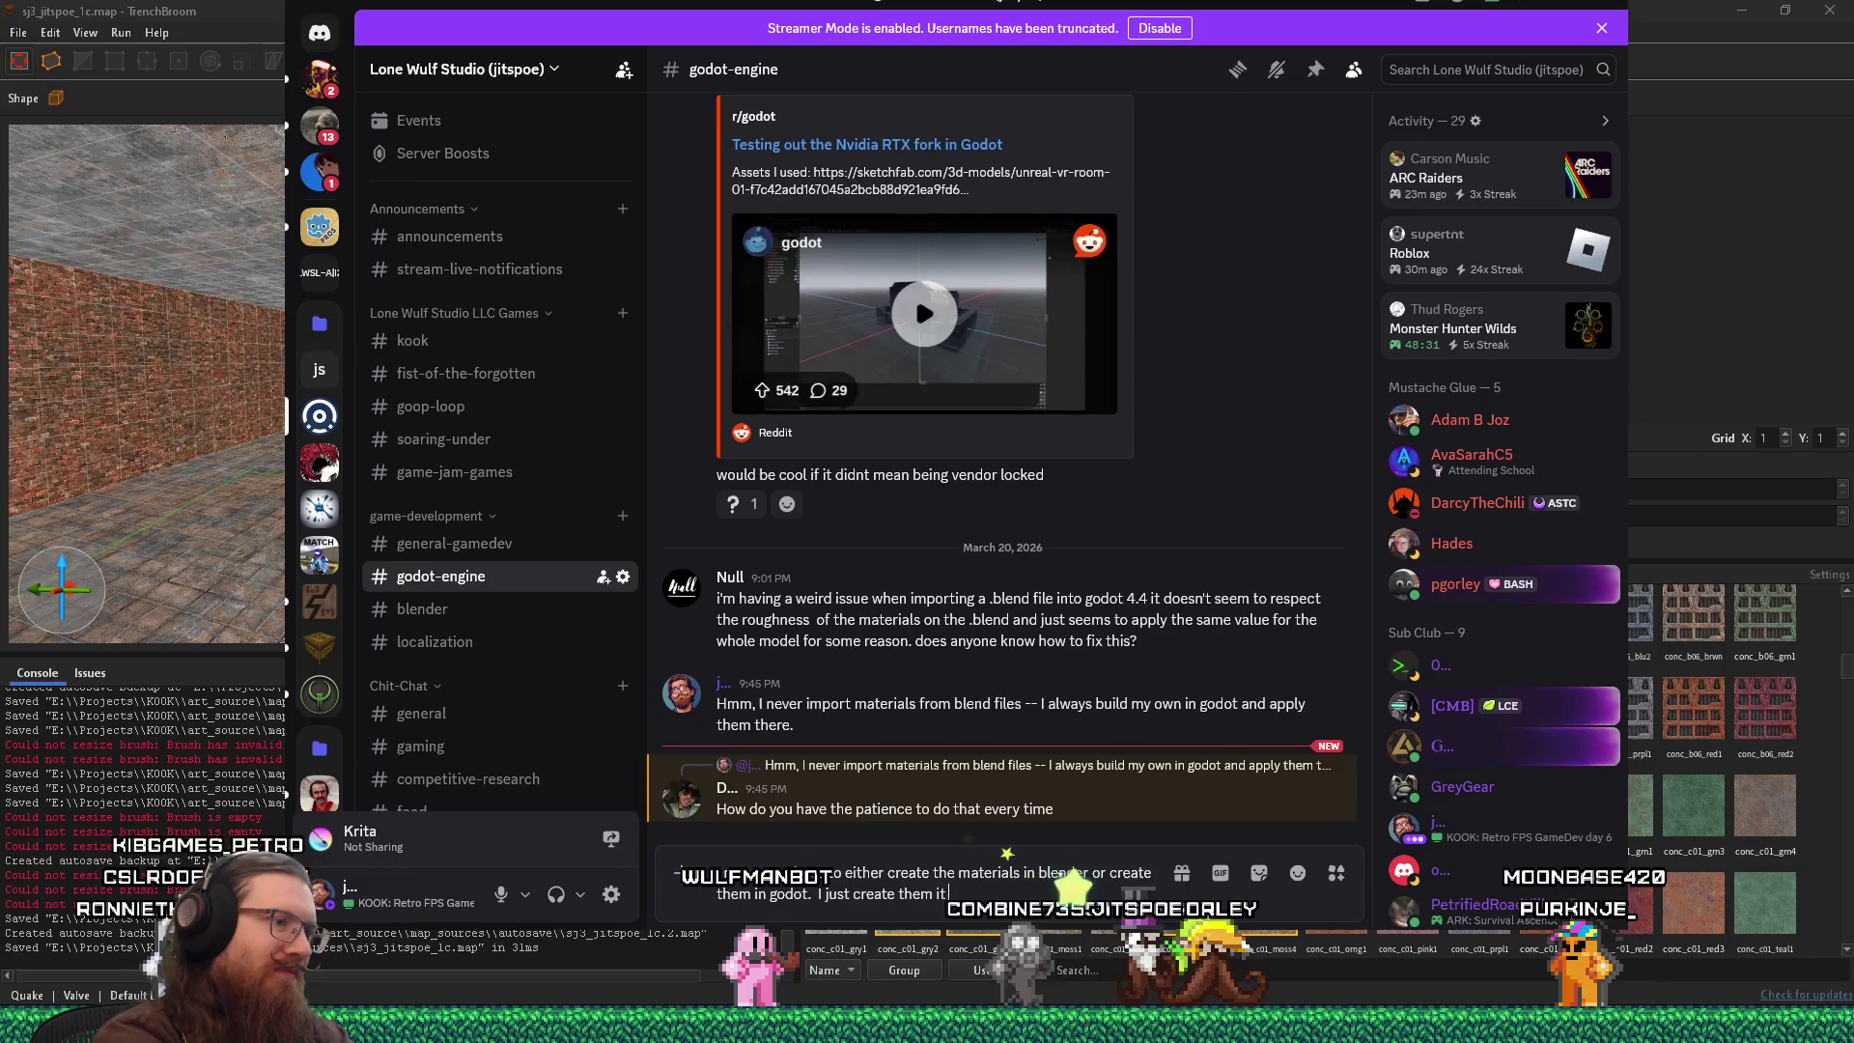
pyautogui.press('BackSpace')
pyautogui.write('n Godot.')
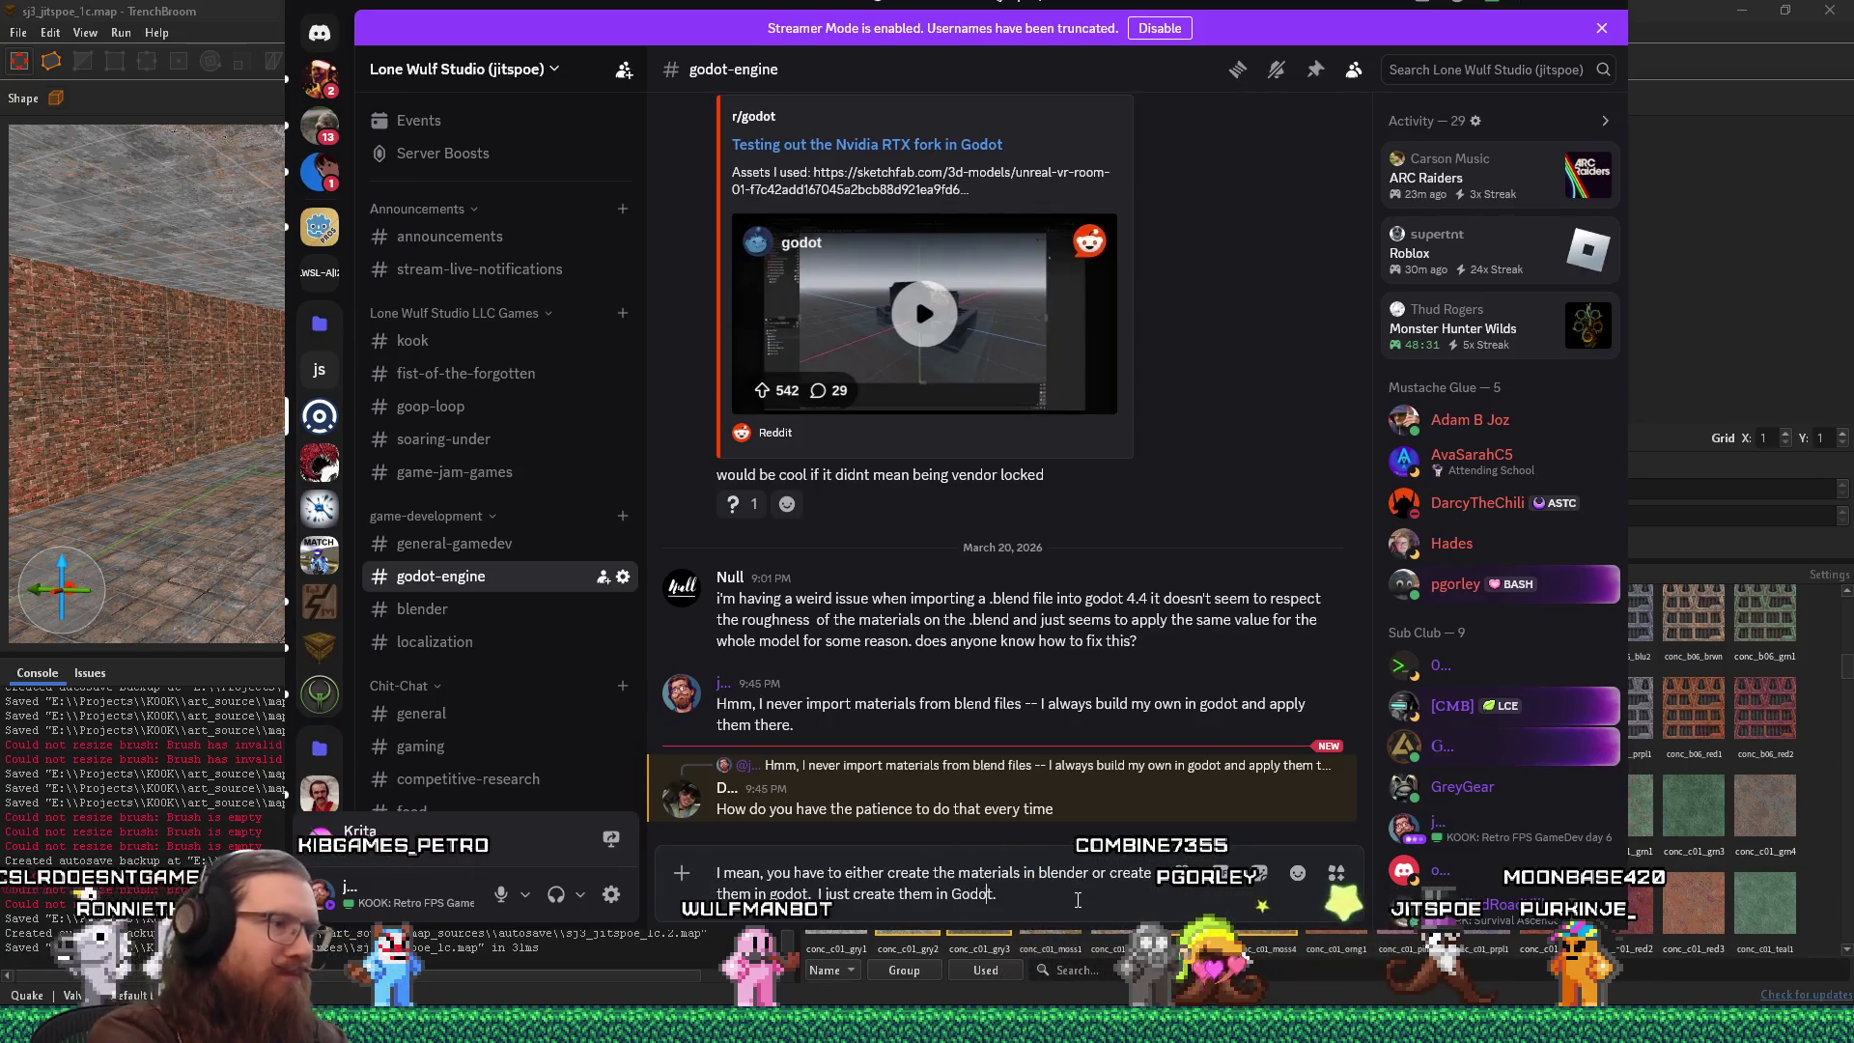
pyautogui.hotkey('ctrl', 'Left')
pyautogui.hotkey('ctrl', 'Left')
pyautogui.hotkey('ctrl', 'Left')
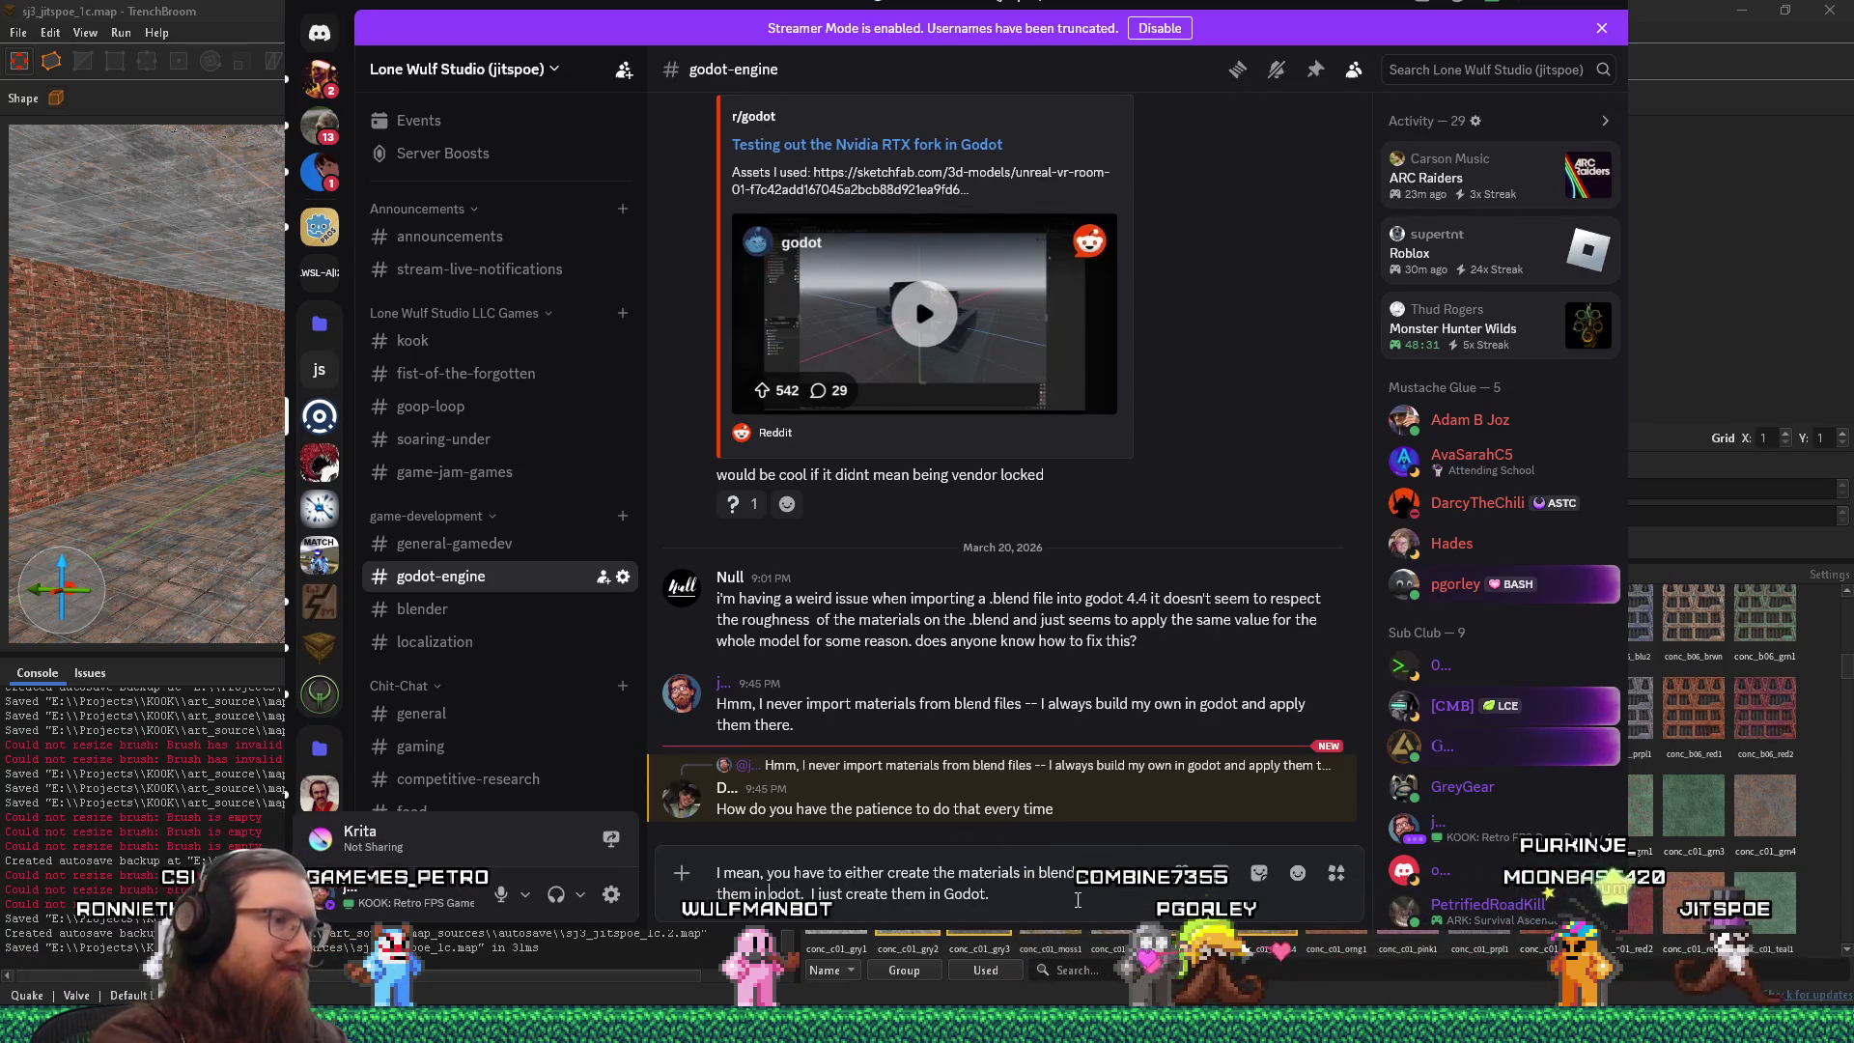
pyautogui.press('Delete')
pyautogui.write('G')
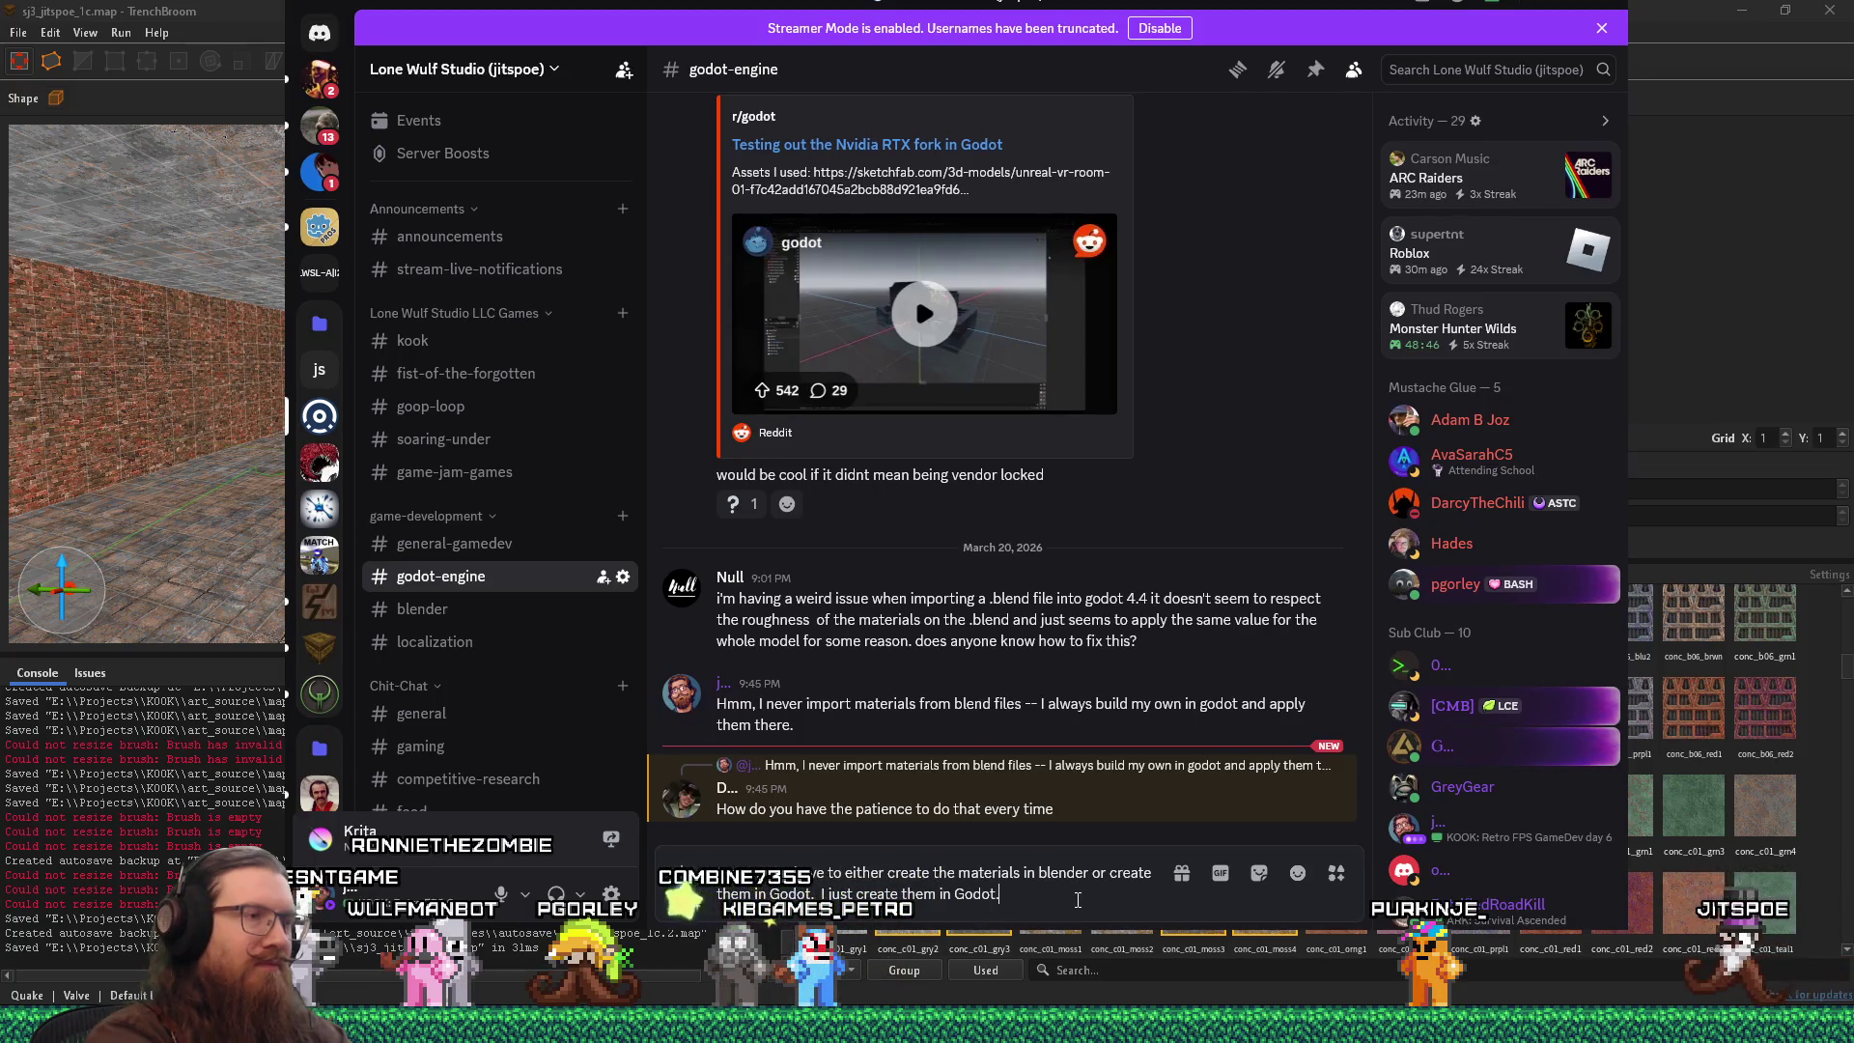
pyautogui.press('Return')
pyautogui.click(1255, 7)
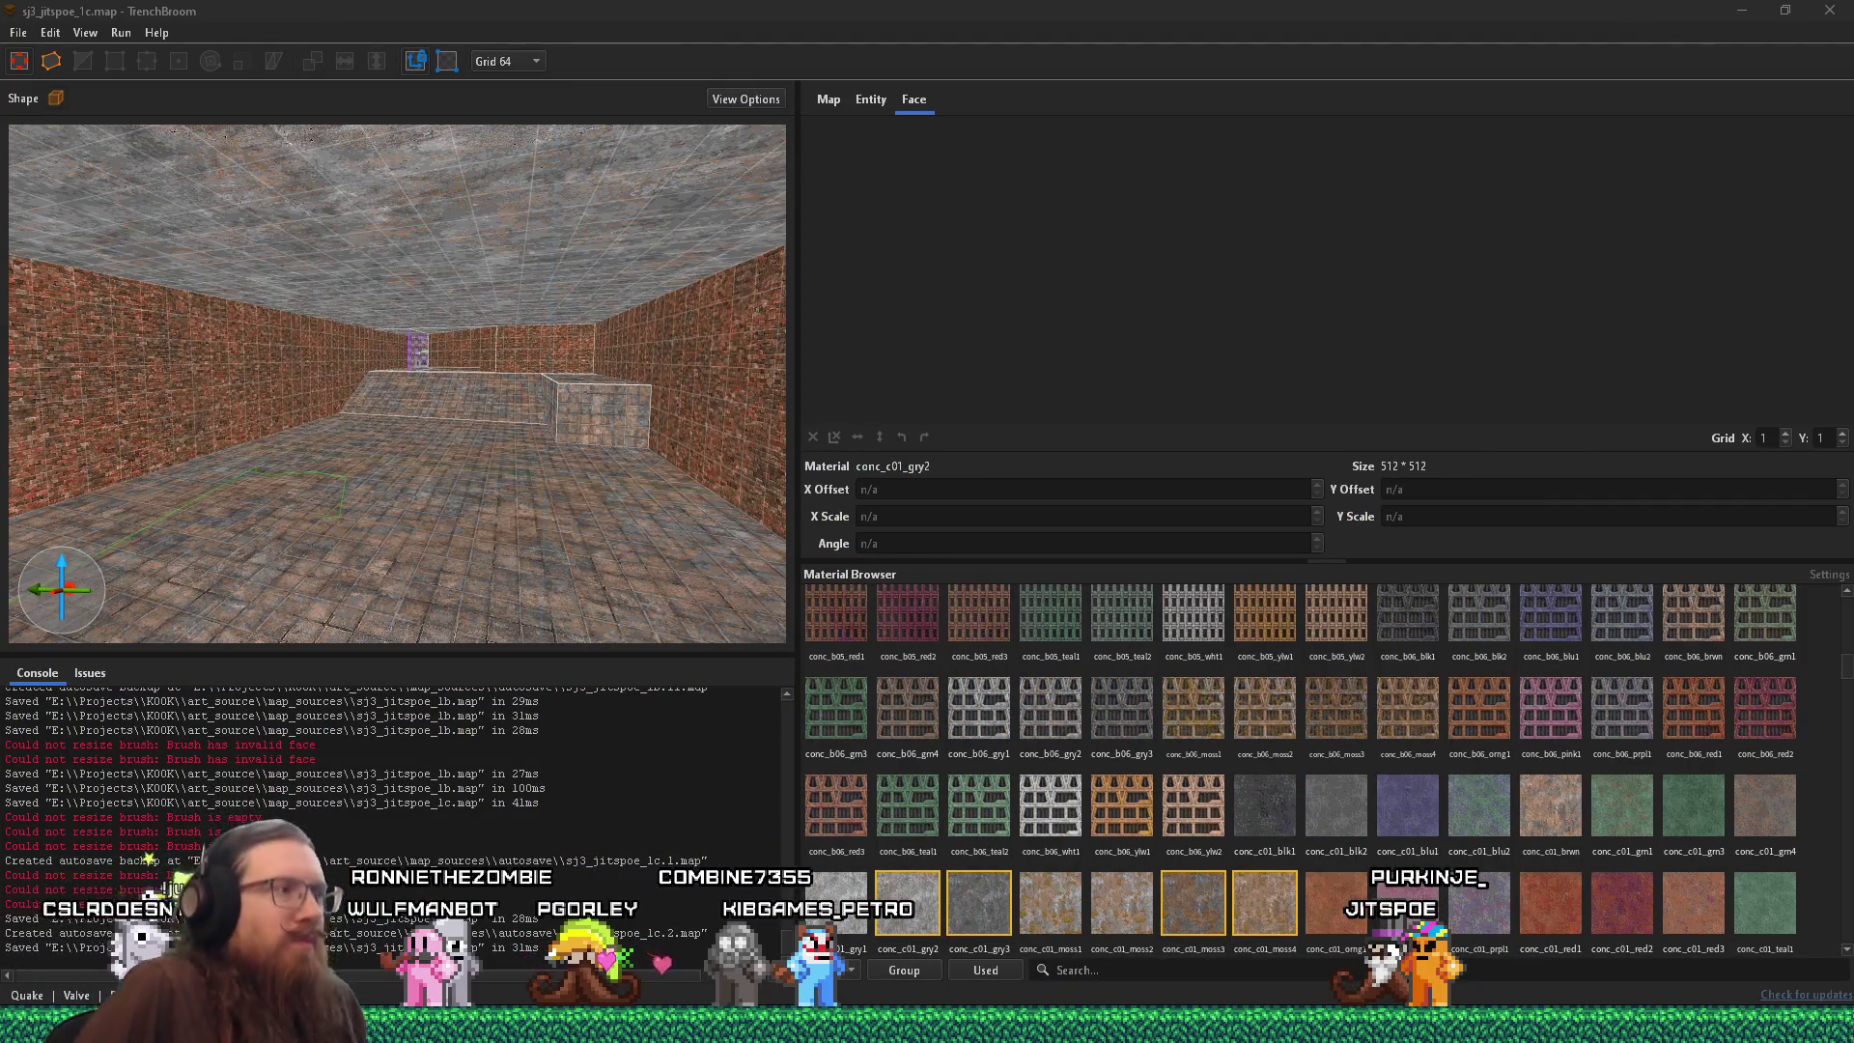
# Try moss1, moss4, gry1 and grn4 conc_c01 materials on the block's front face, ending with conc_c01_brwn.
pyautogui.moveTo(137, 334)
pyautogui.mouseDown()
pyautogui.moveTo(545, 374)
pyautogui.moveTo(421, 251)
pyautogui.moveTo(565, 369)
pyautogui.moveTo(402, 481)
pyautogui.mouseUp()
pyautogui.keyDown('shift'); pyautogui.click(402, 480); pyautogui.keyUp('shift')
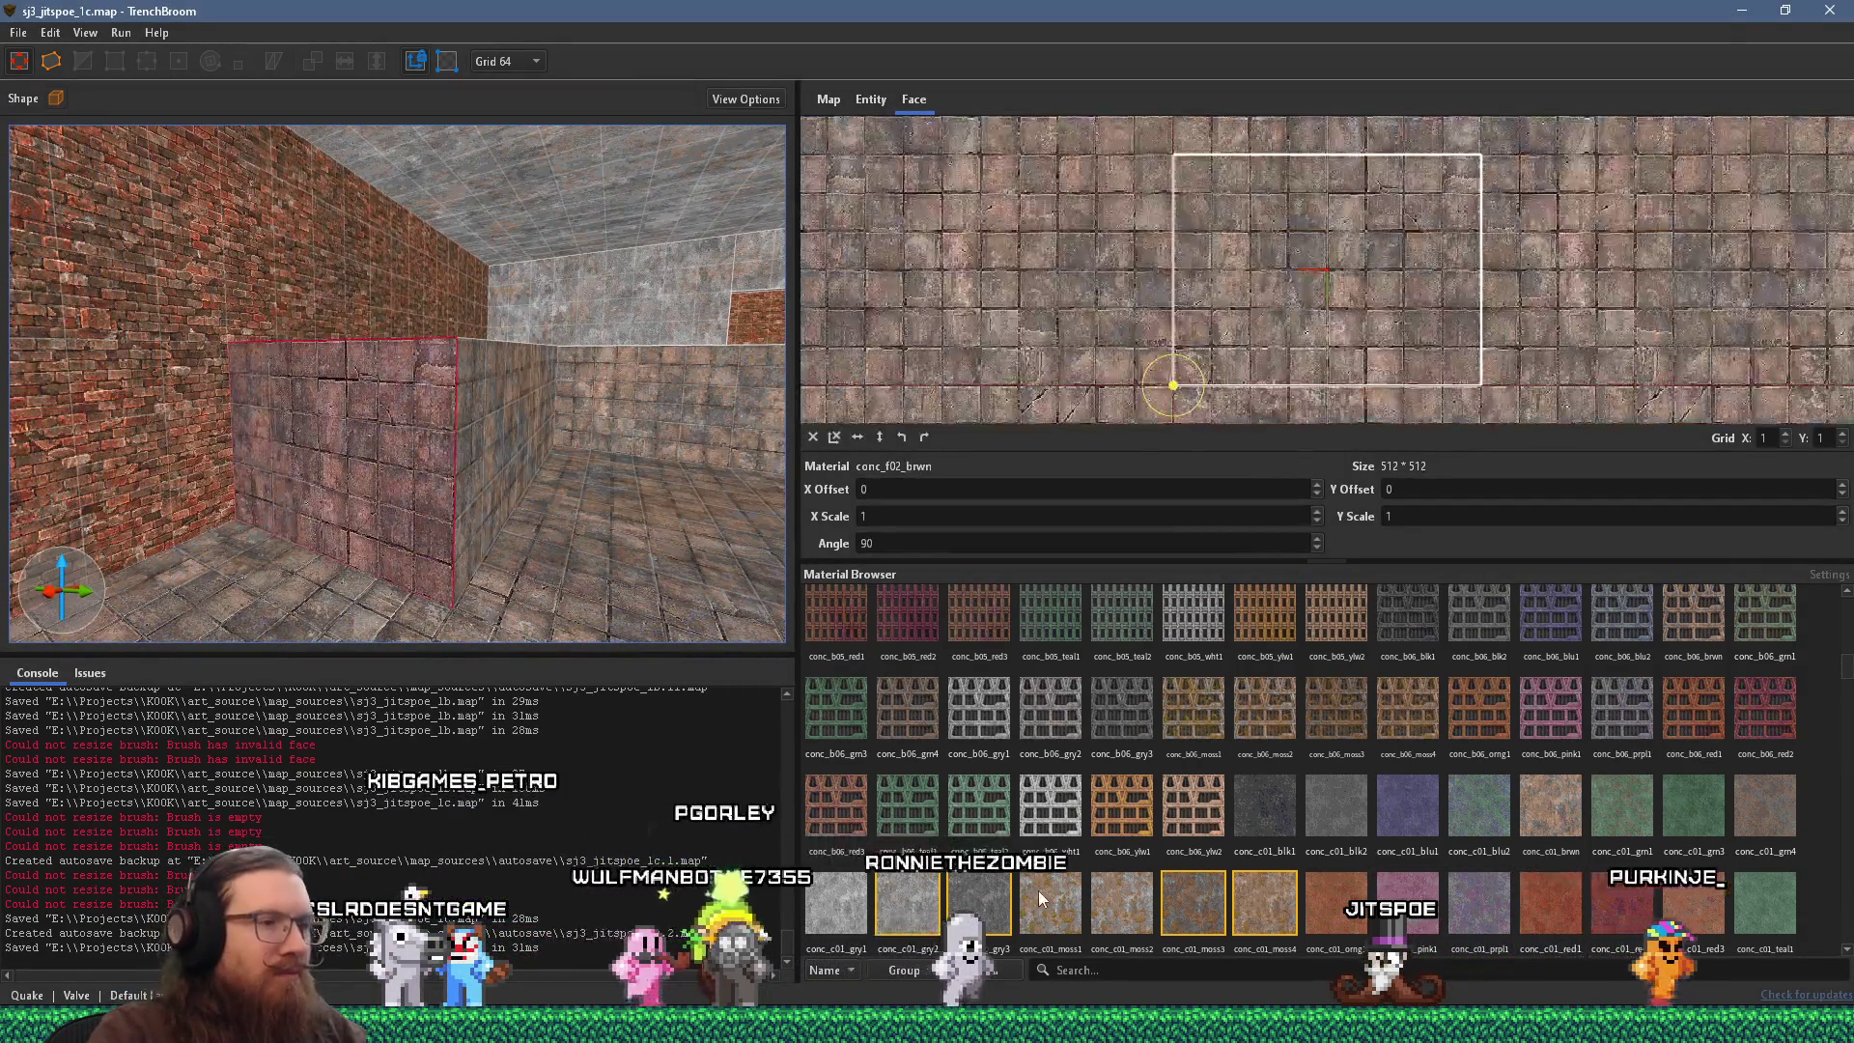
pyautogui.click(1047, 900)
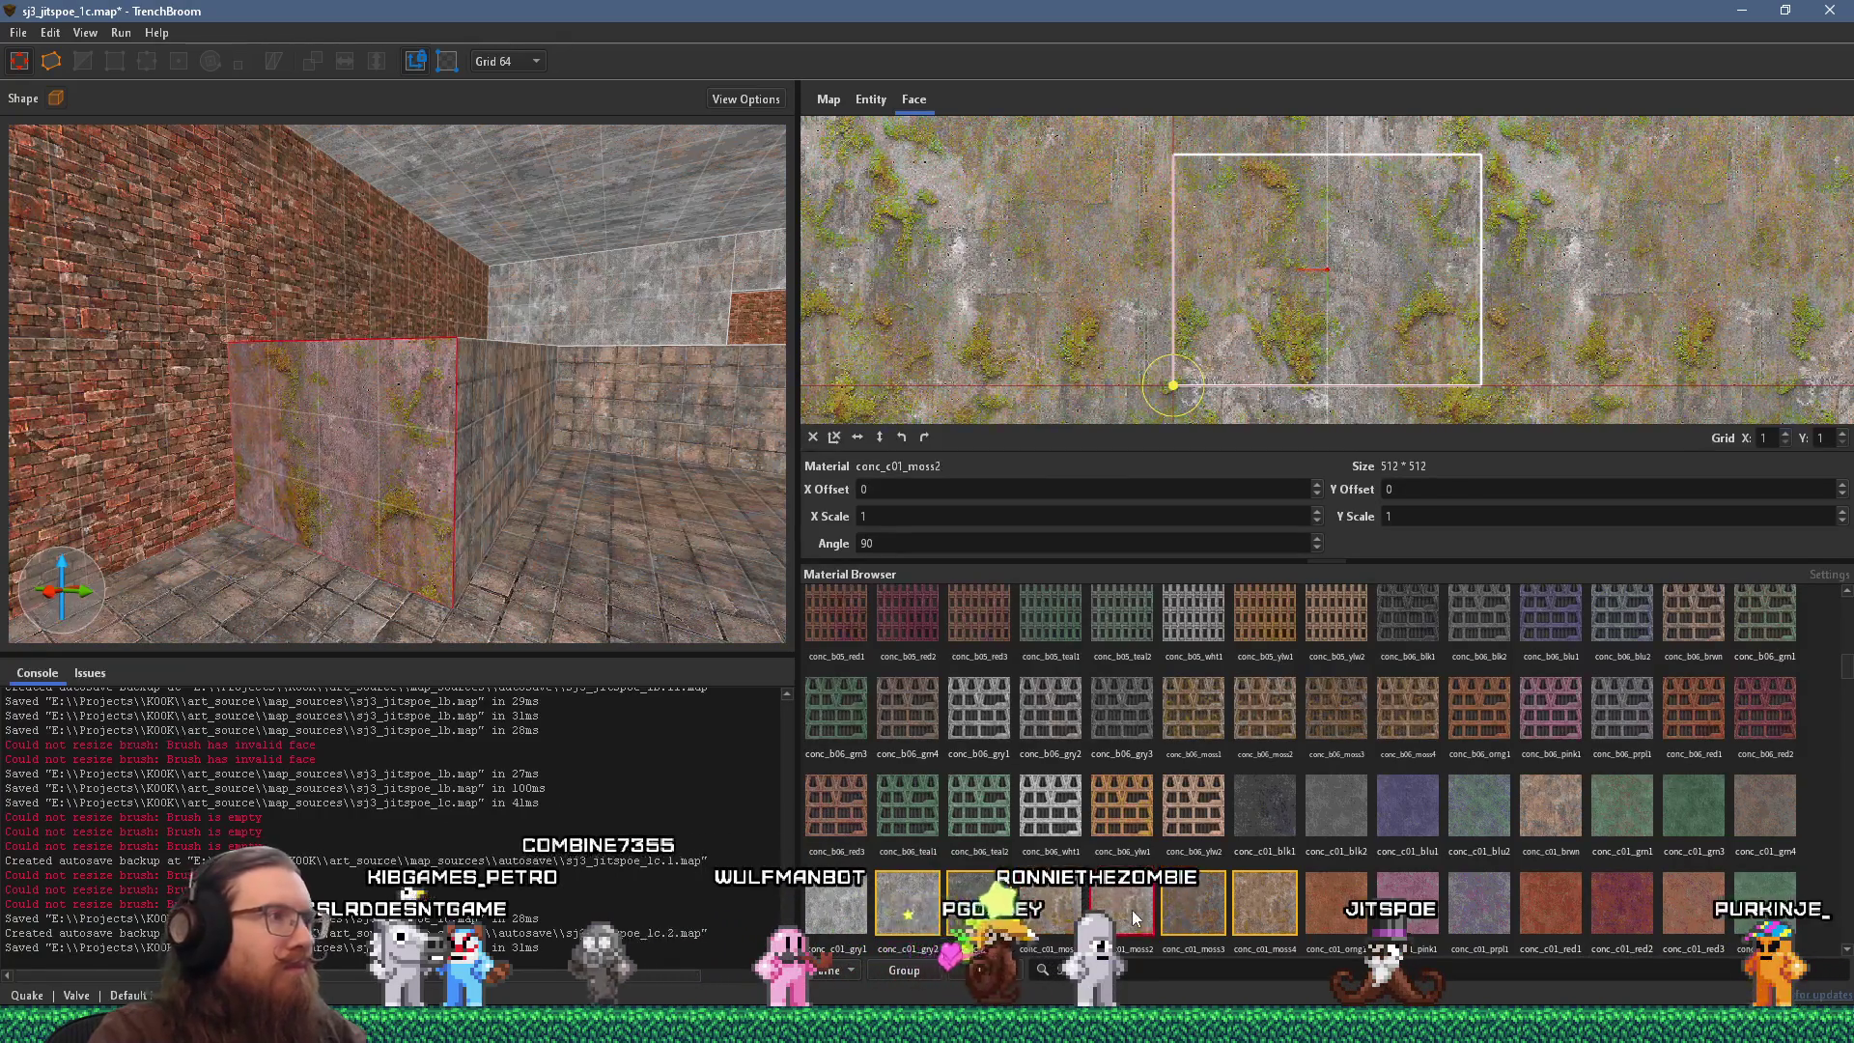
pyautogui.click(1265, 907)
pyautogui.click(836, 903)
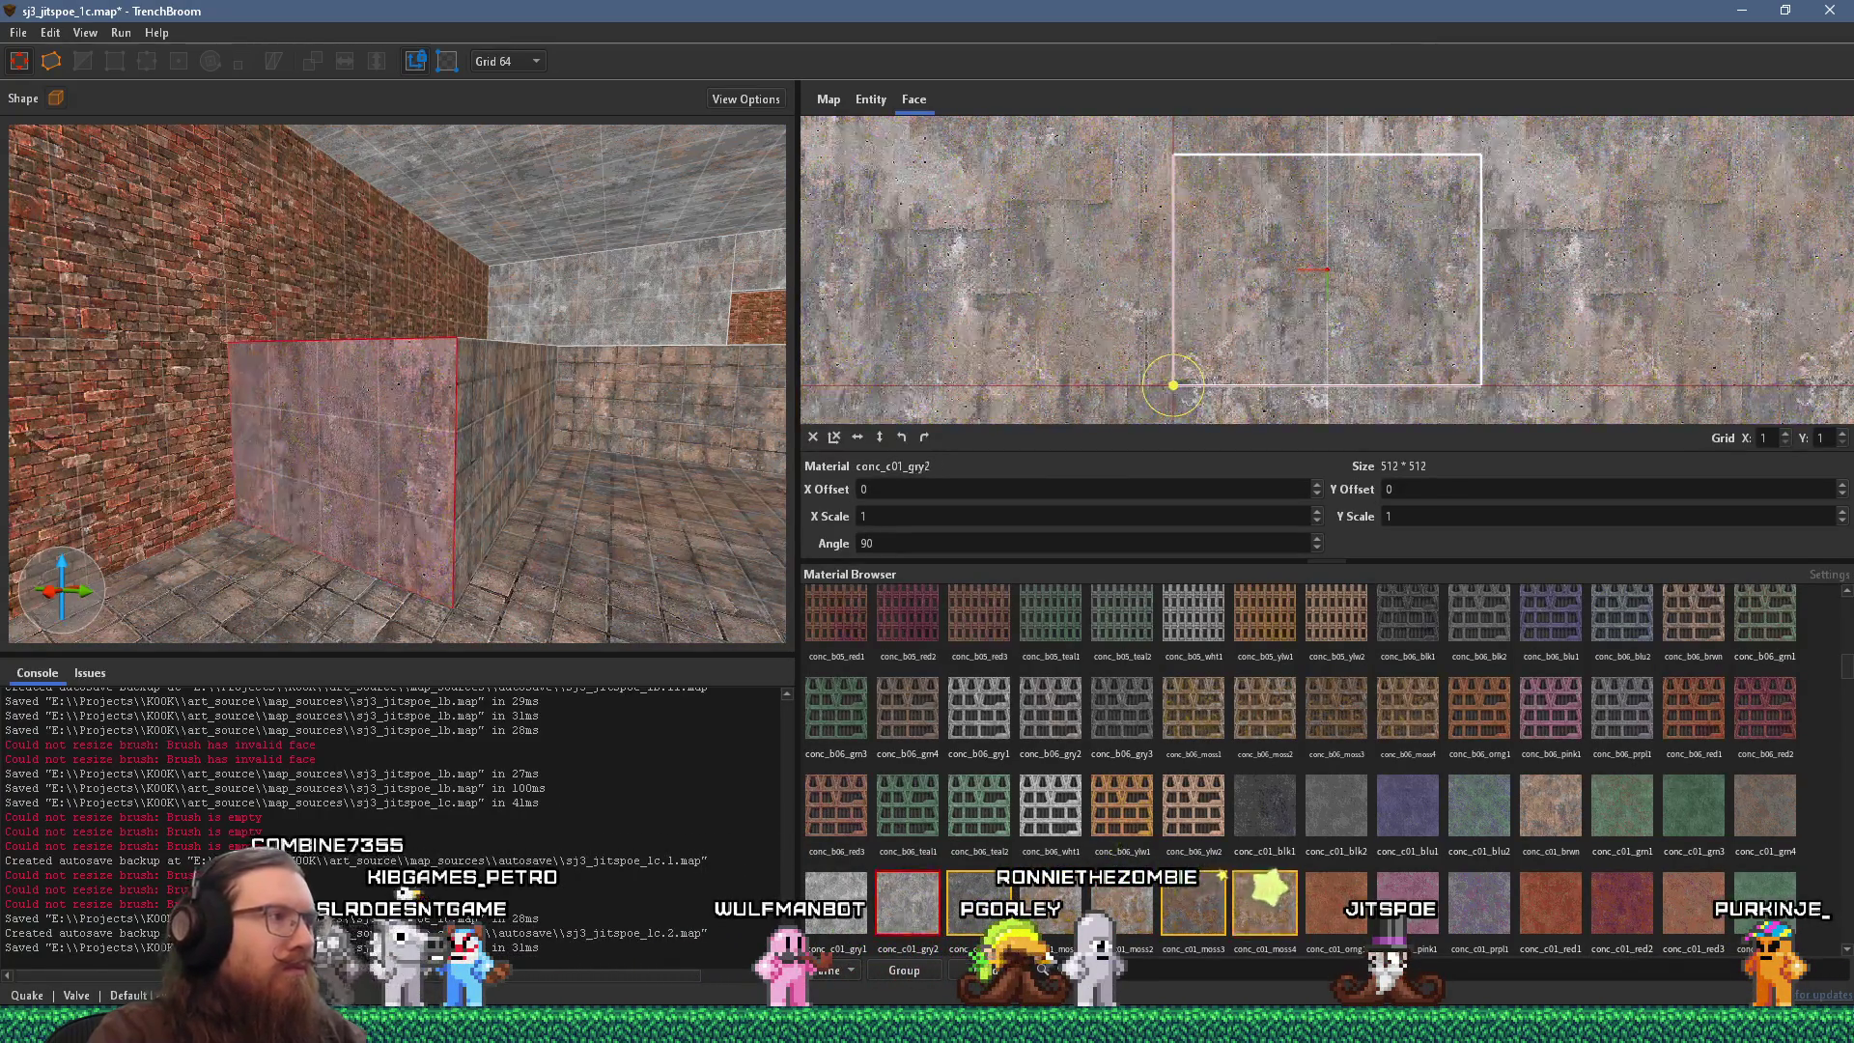
pyautogui.click(1765, 806)
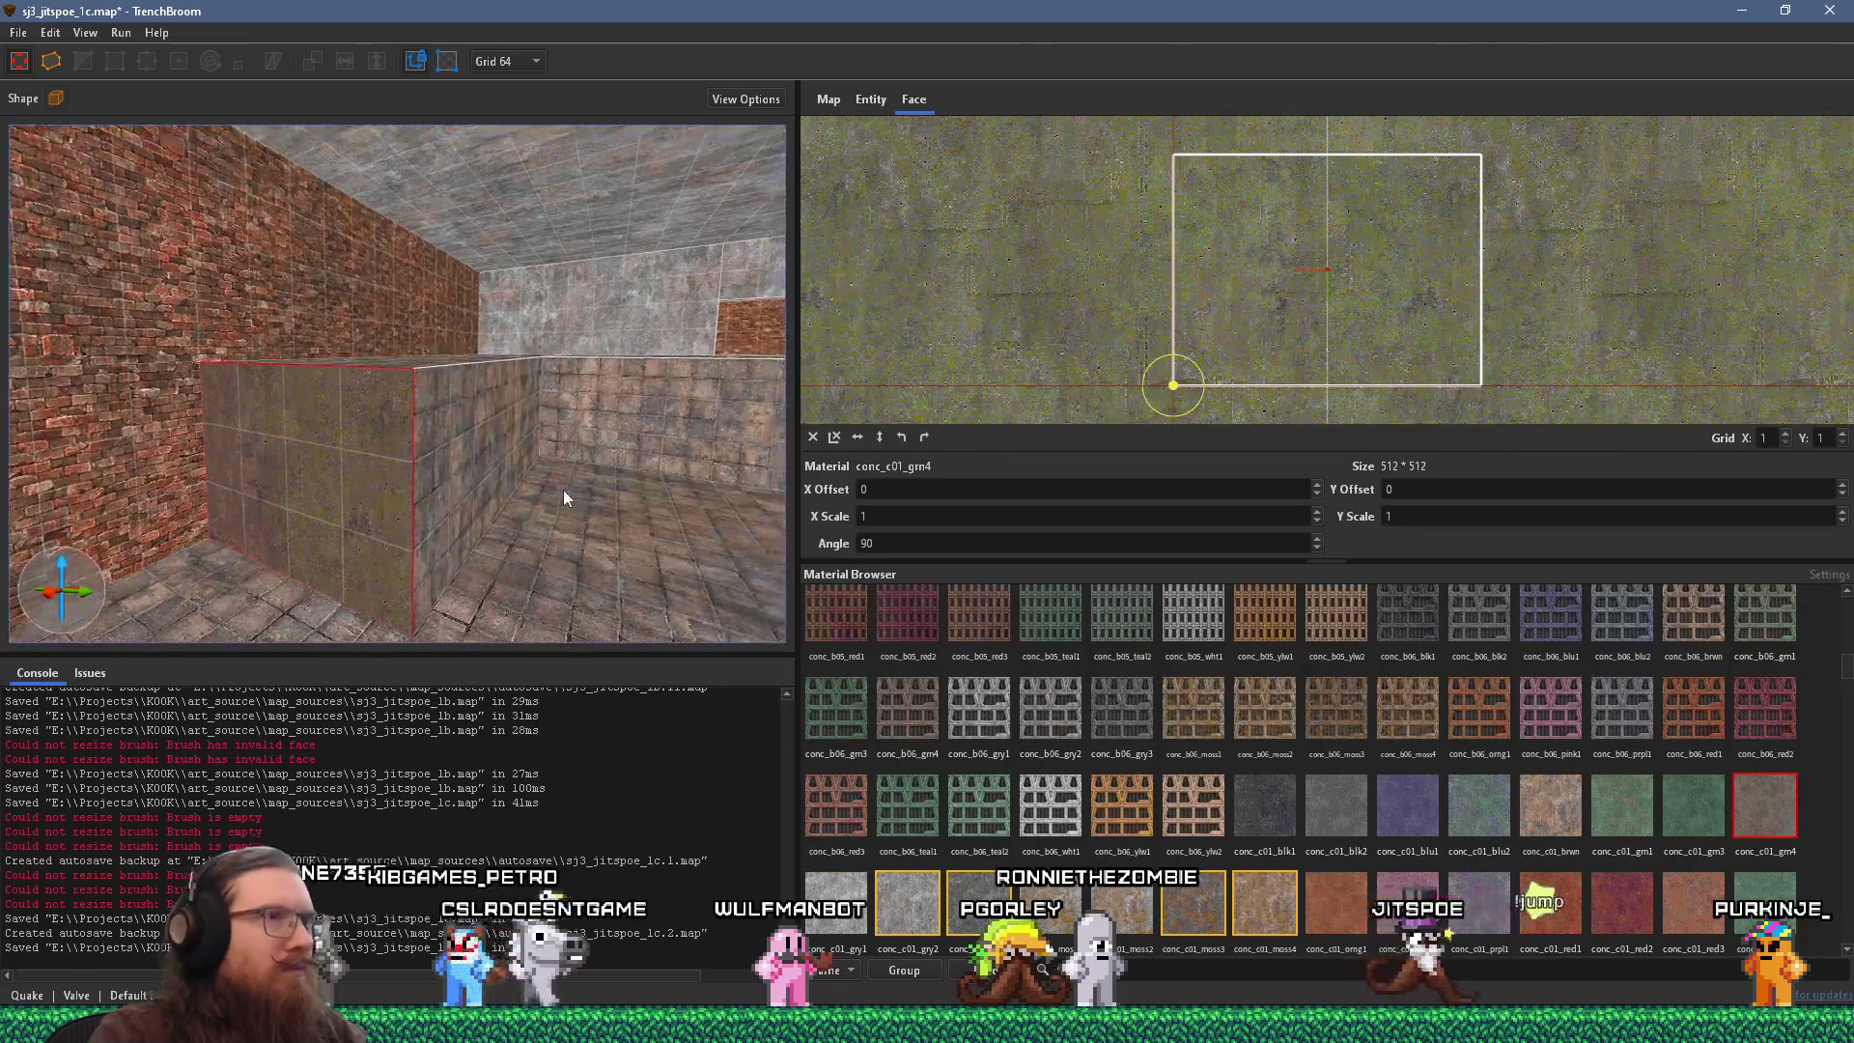
pyautogui.click(1549, 819)
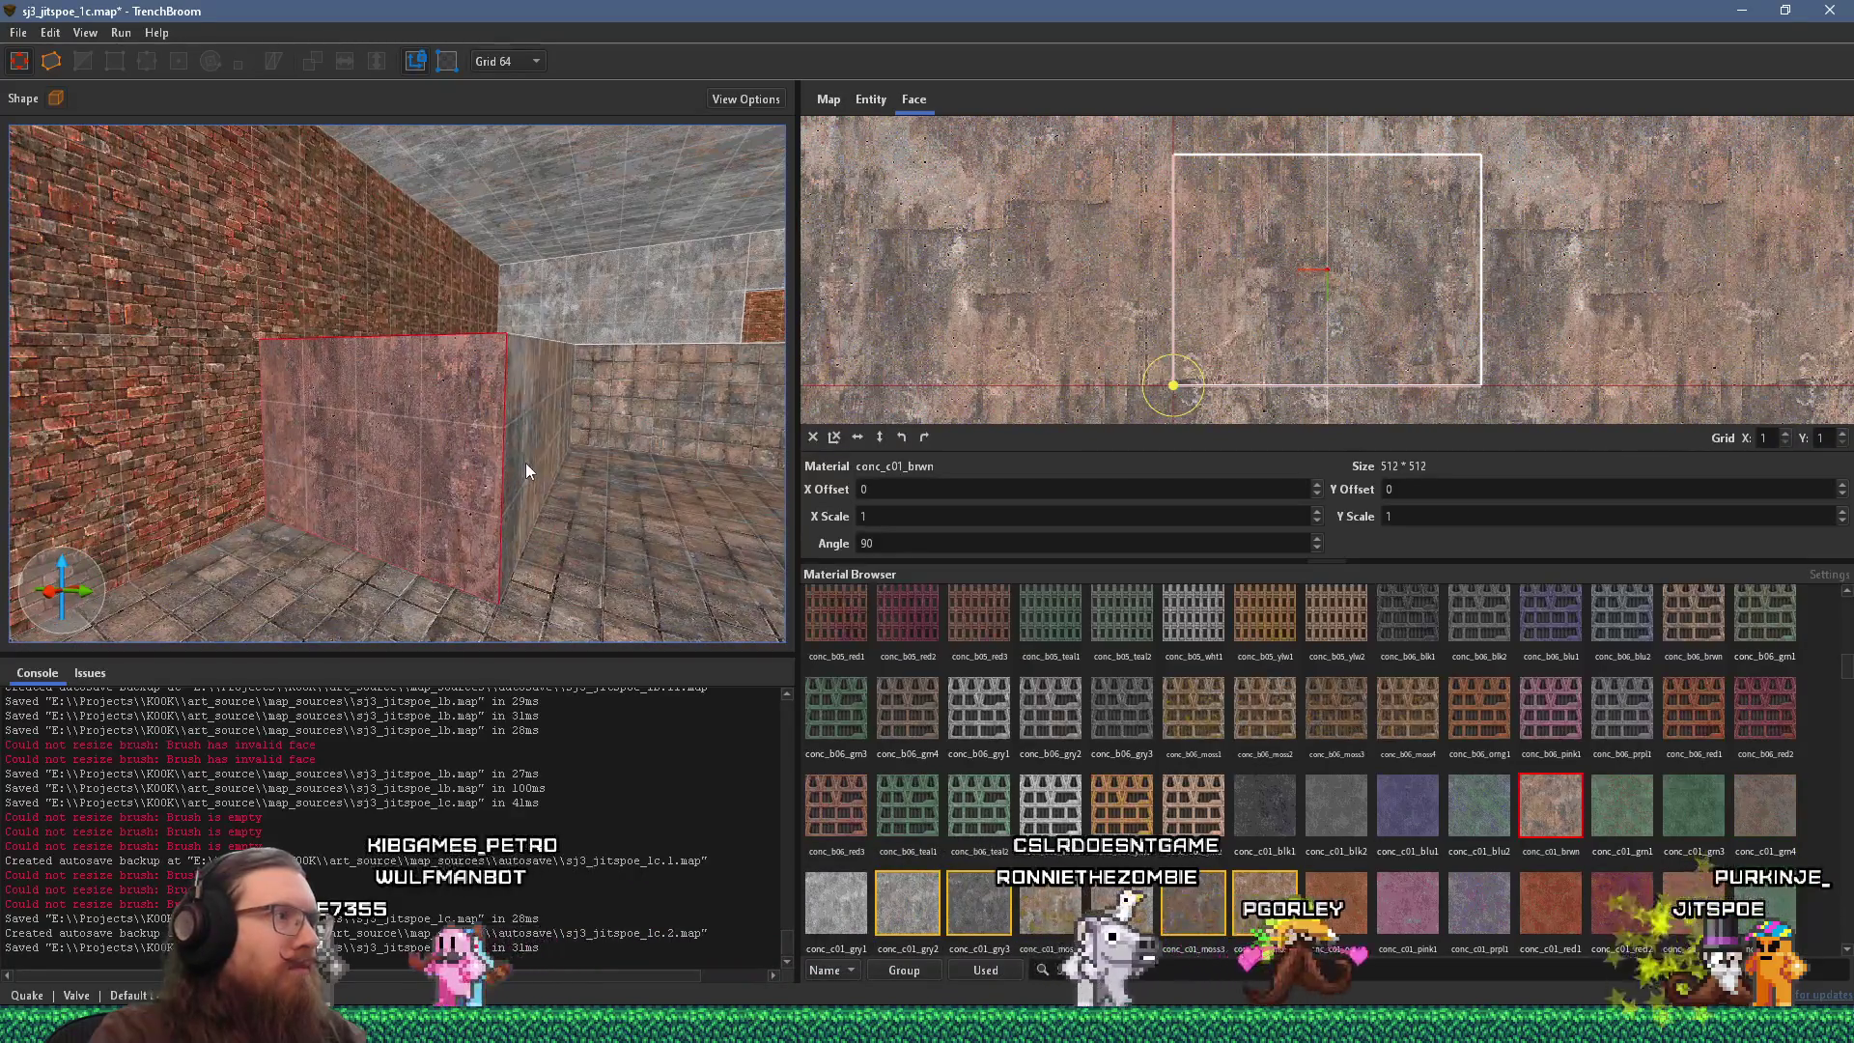
pyautogui.press('Escape')
# Fly around the room inspecting a concrete face, then switch to the Steam screenshot and back.
pyautogui.press('a')
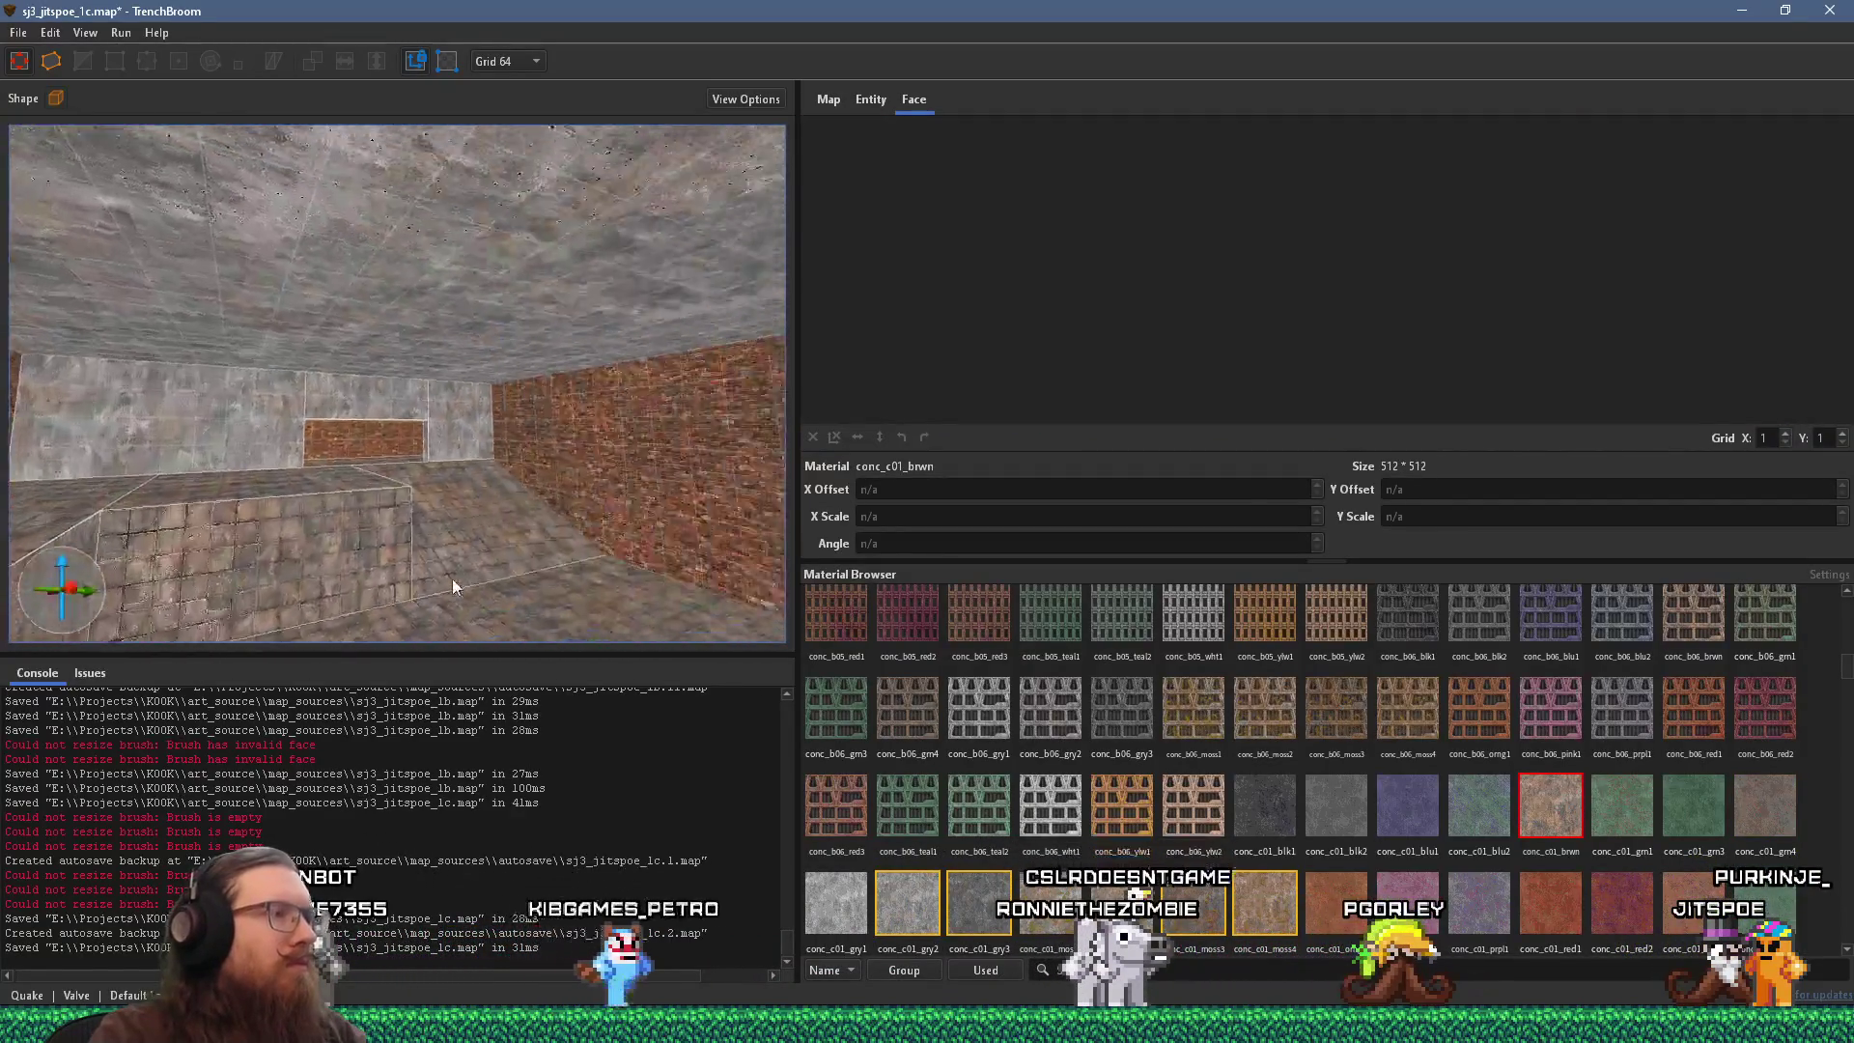
pyautogui.press('w')
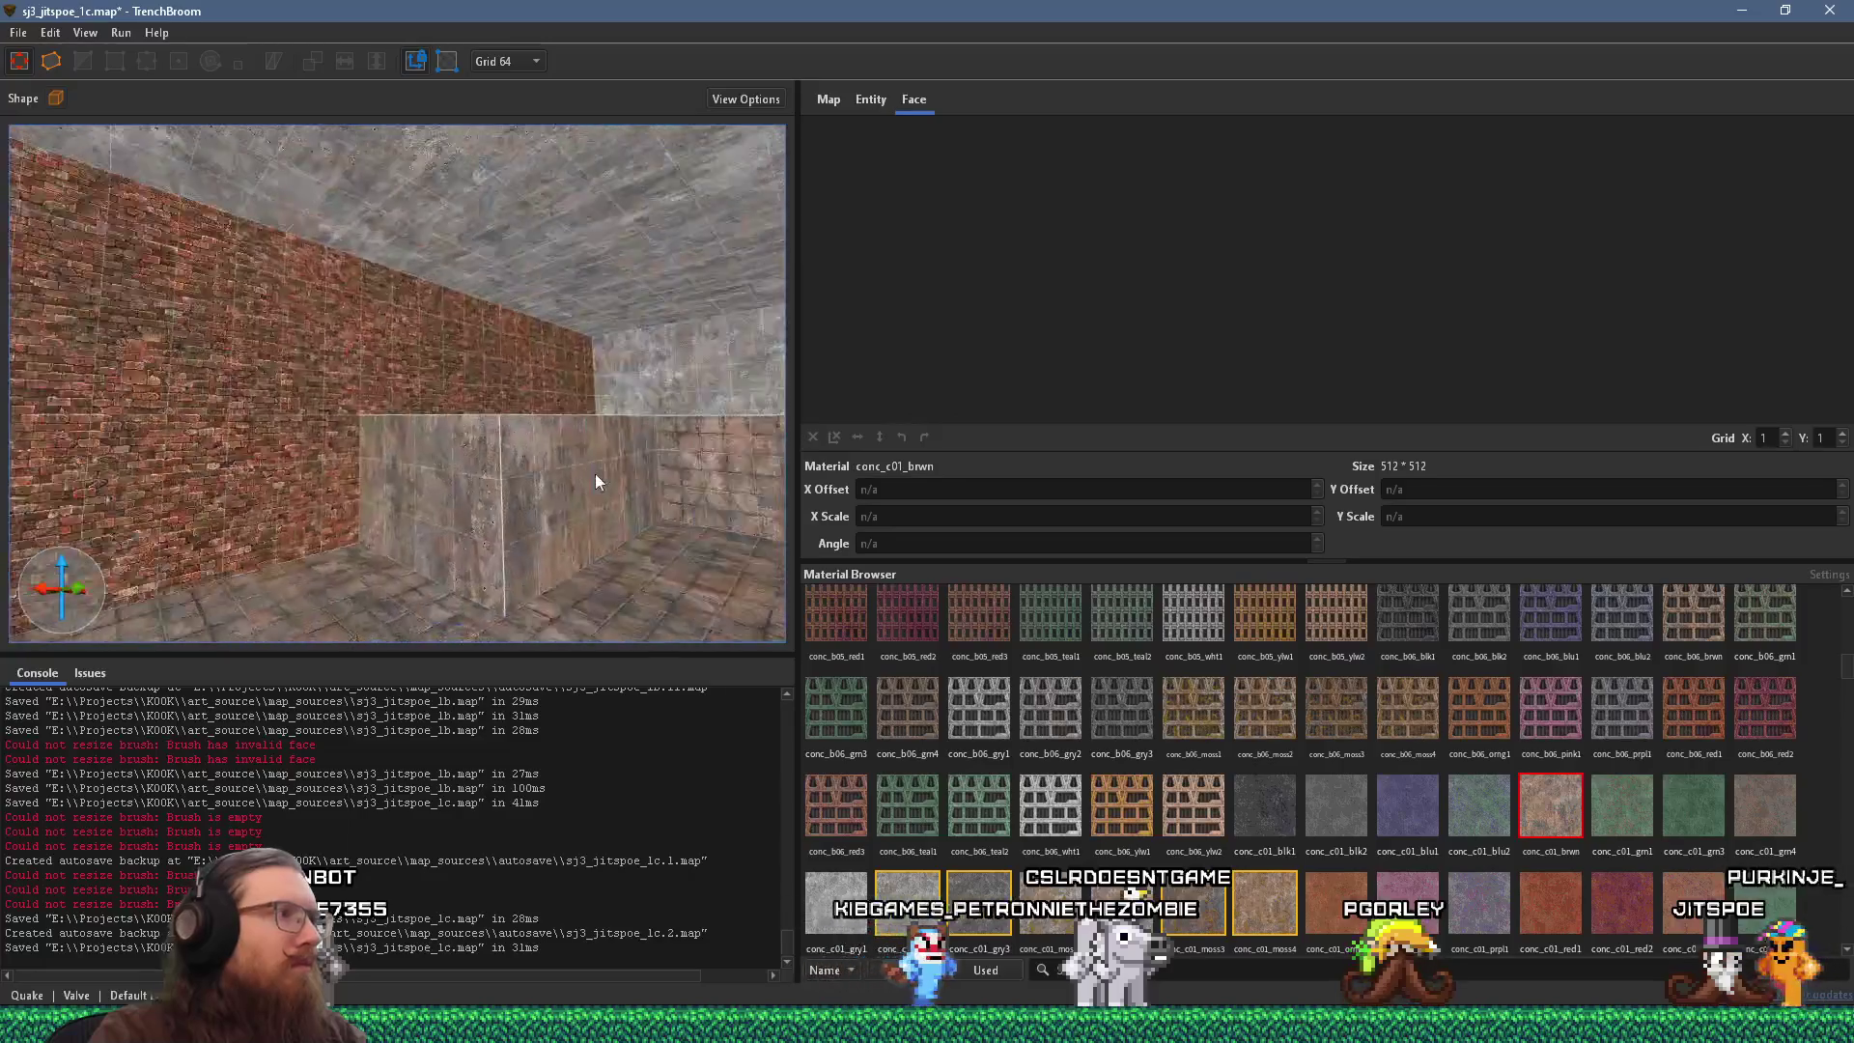
pyautogui.press('s')
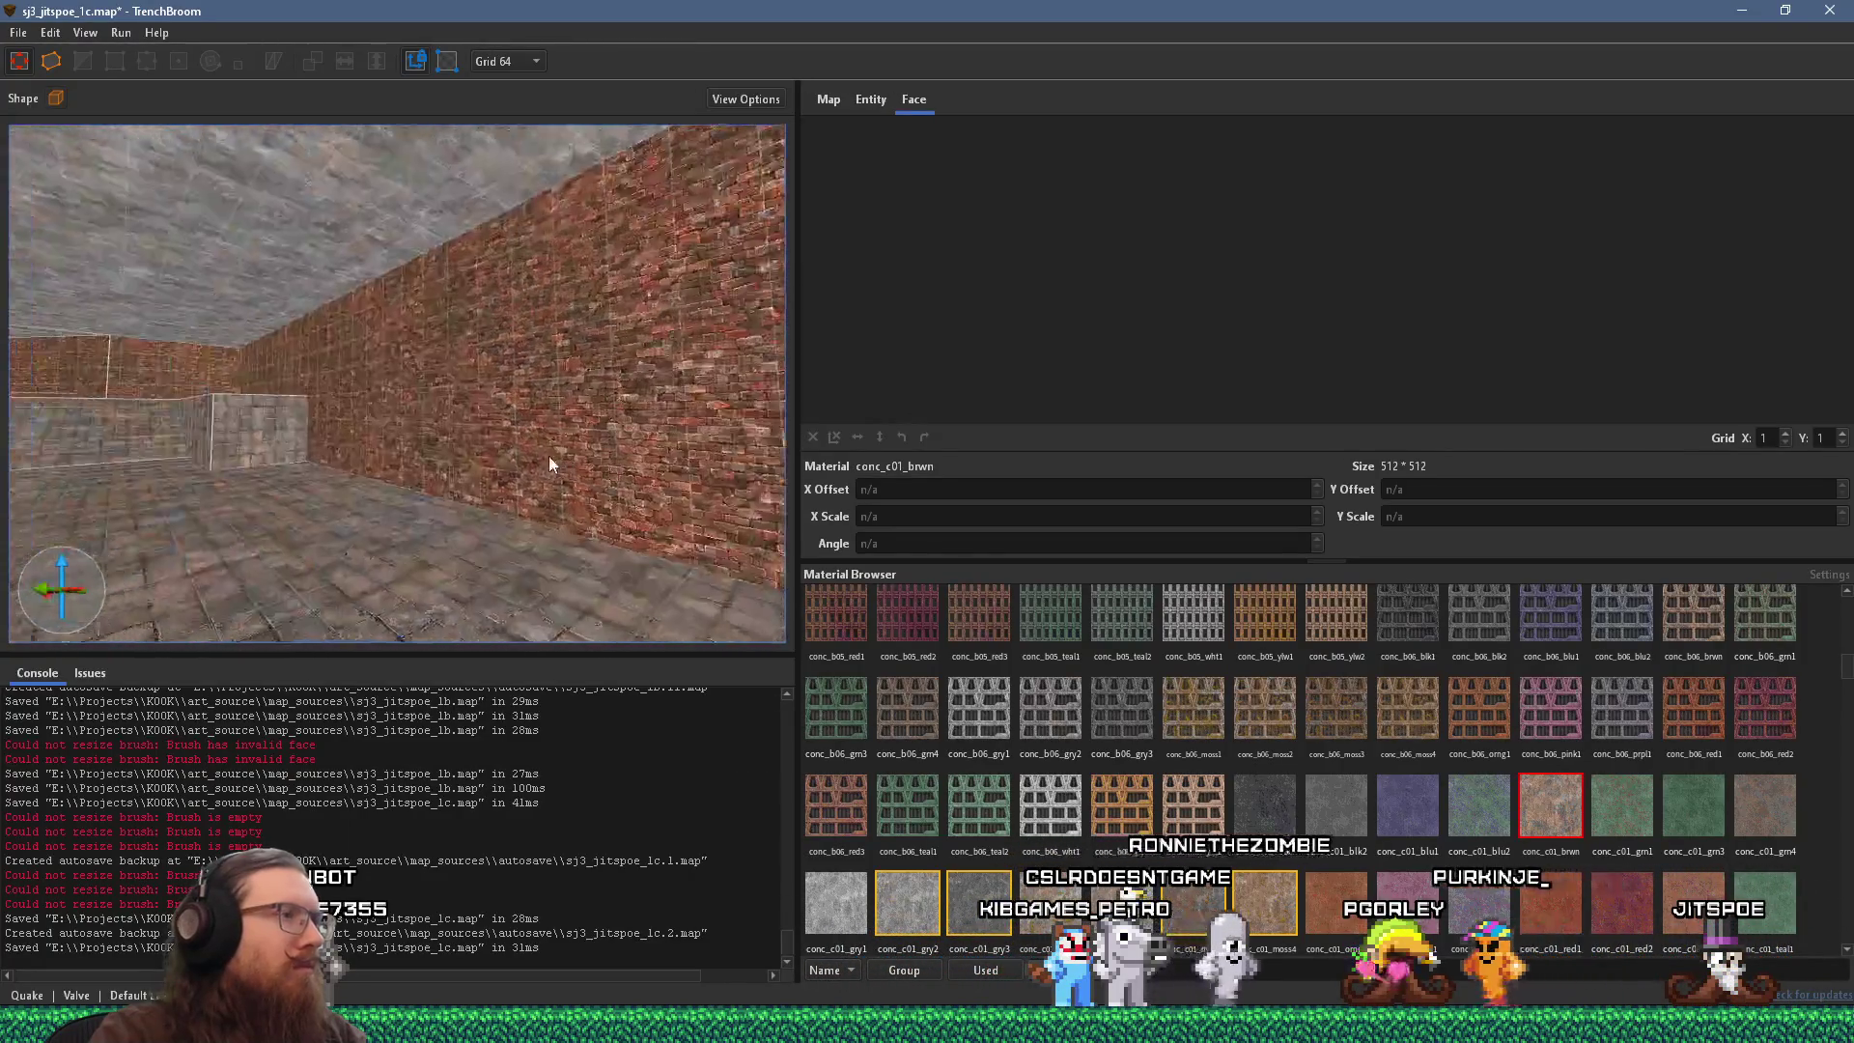
pyautogui.keyDown('shift'); pyautogui.click(479, 374); pyautogui.keyUp('shift')
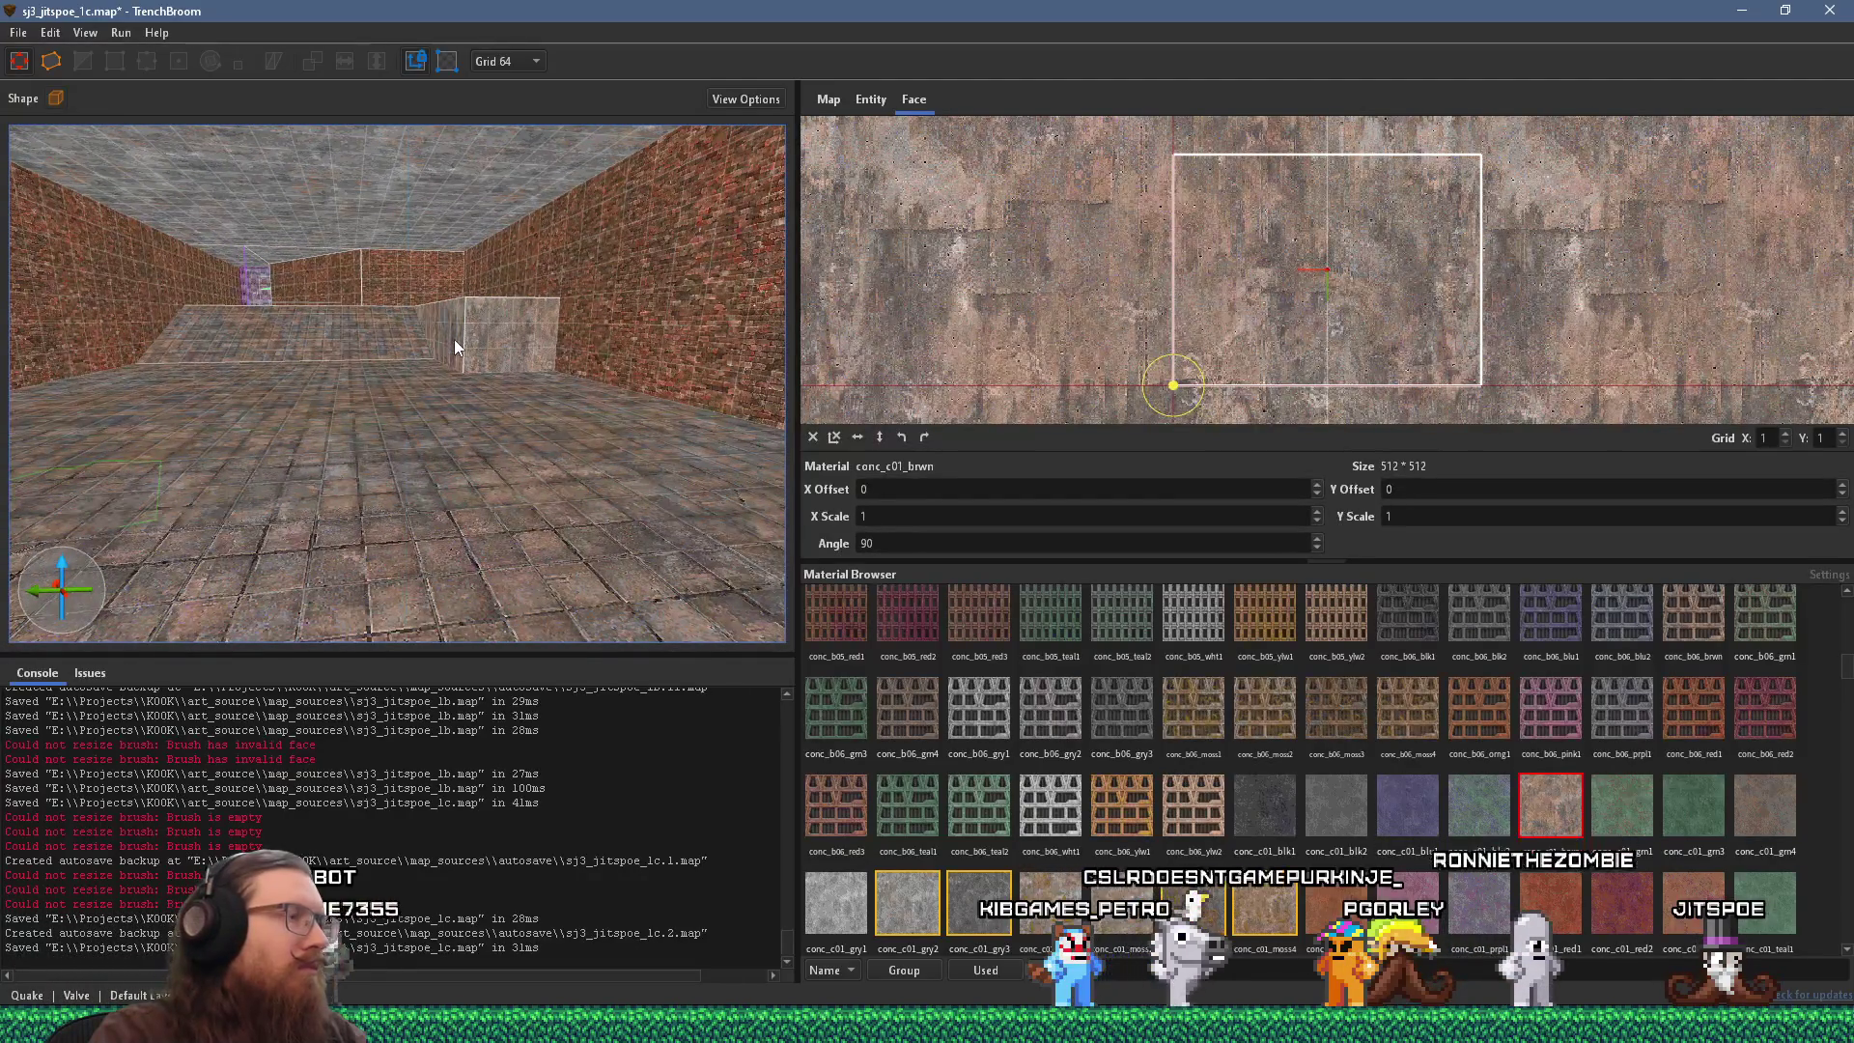
pyautogui.press('Escape')
pyautogui.press('w')
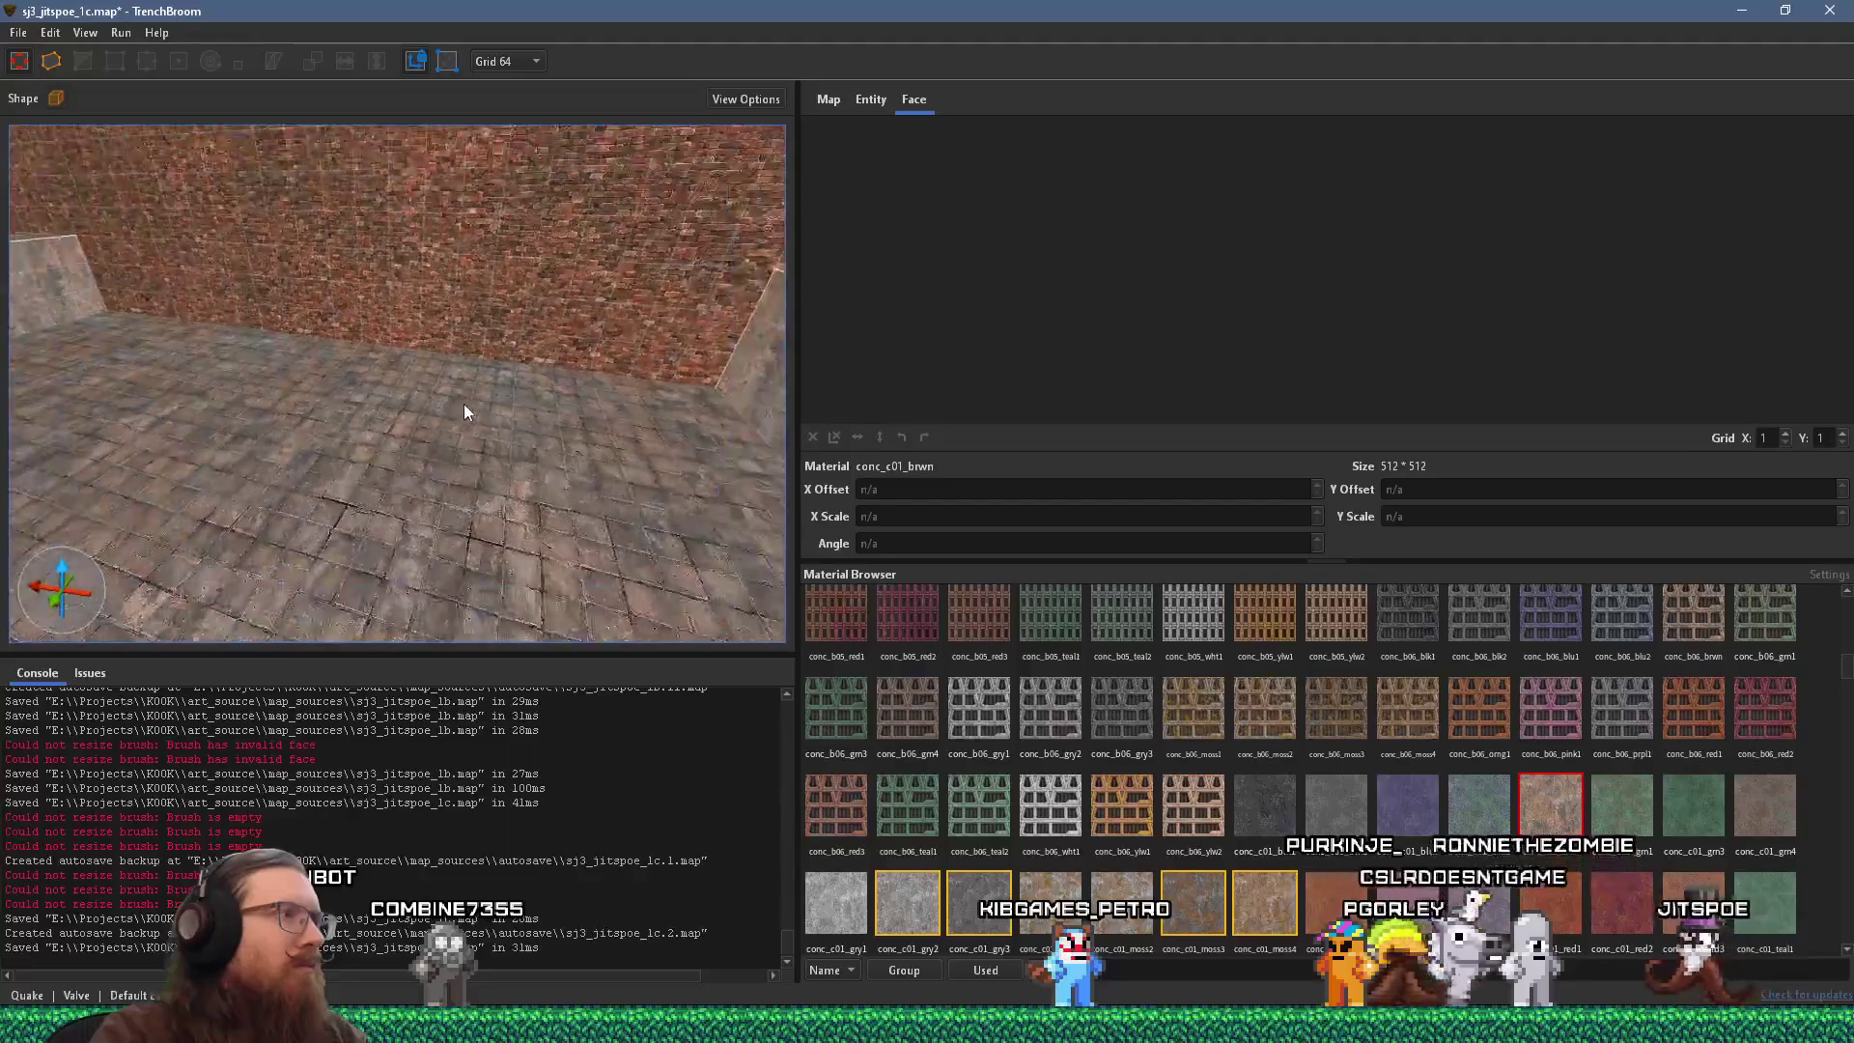
pyautogui.press('s')
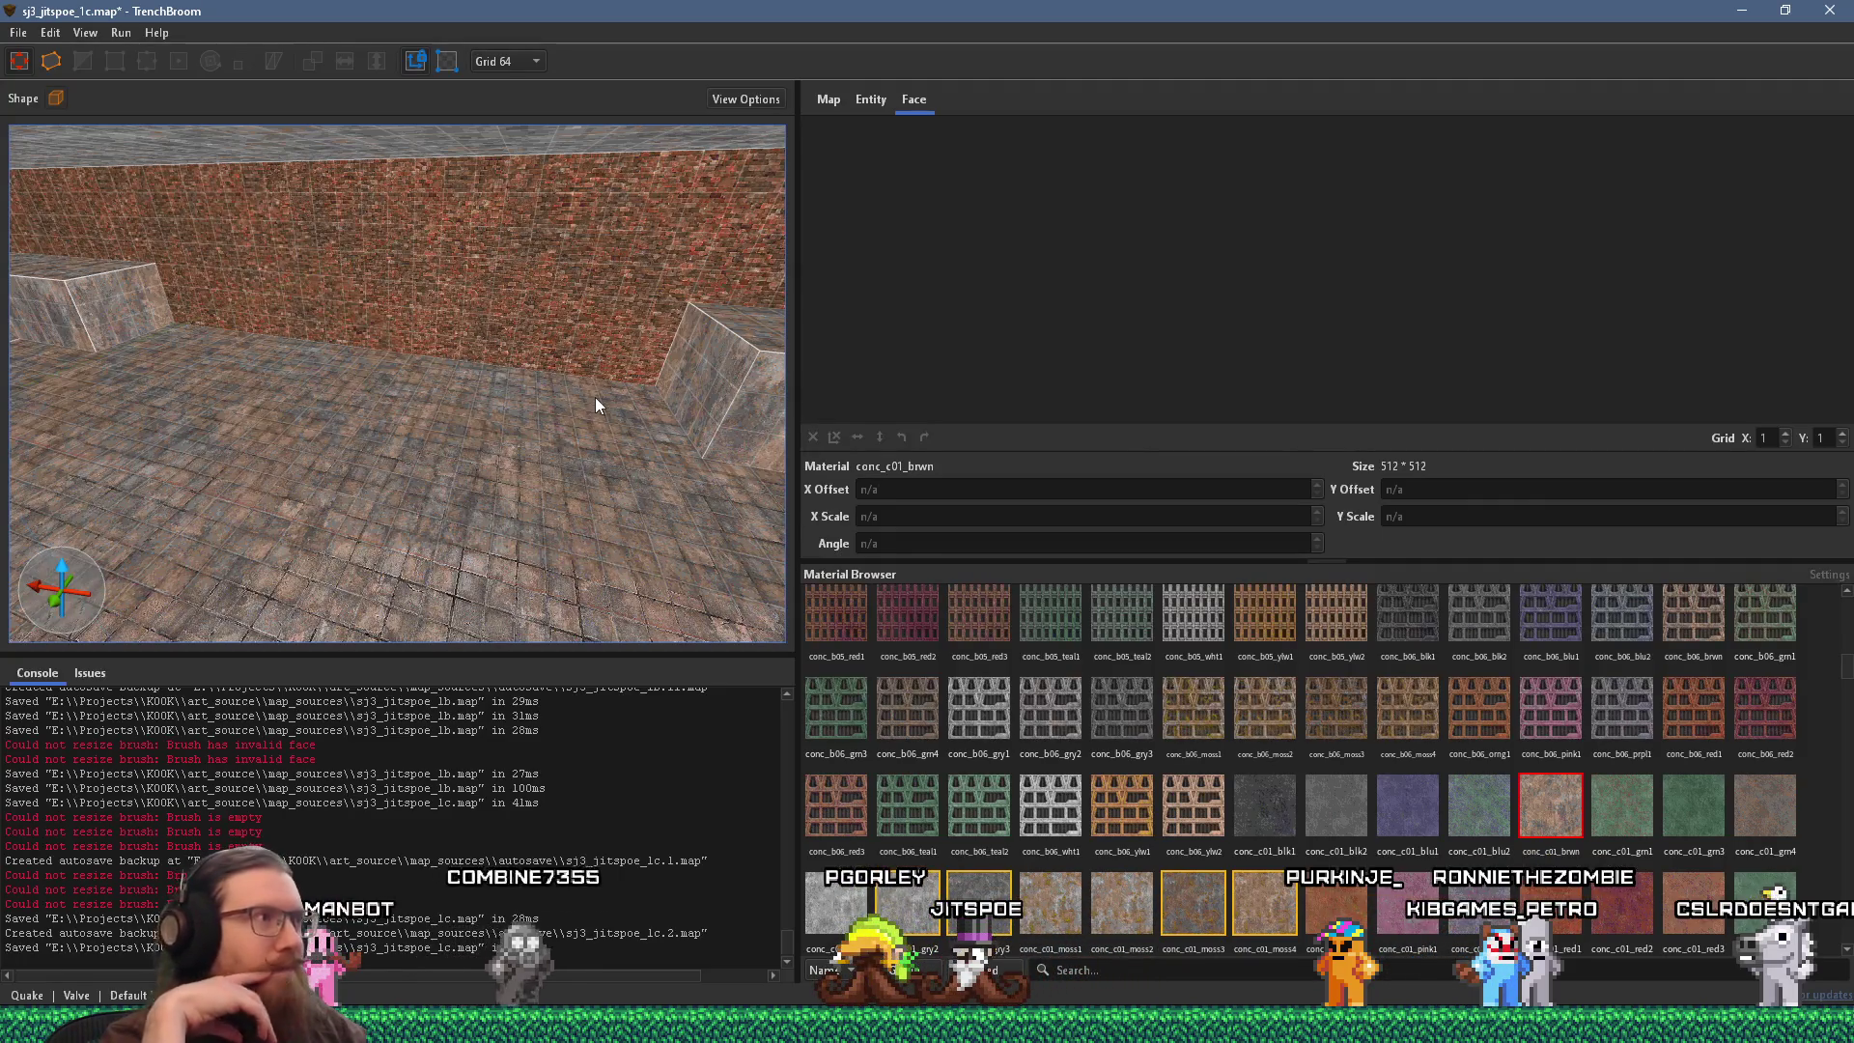
pyautogui.hotkey('alt', 'Tab')
pyautogui.hotkey('alt', 'Tab')
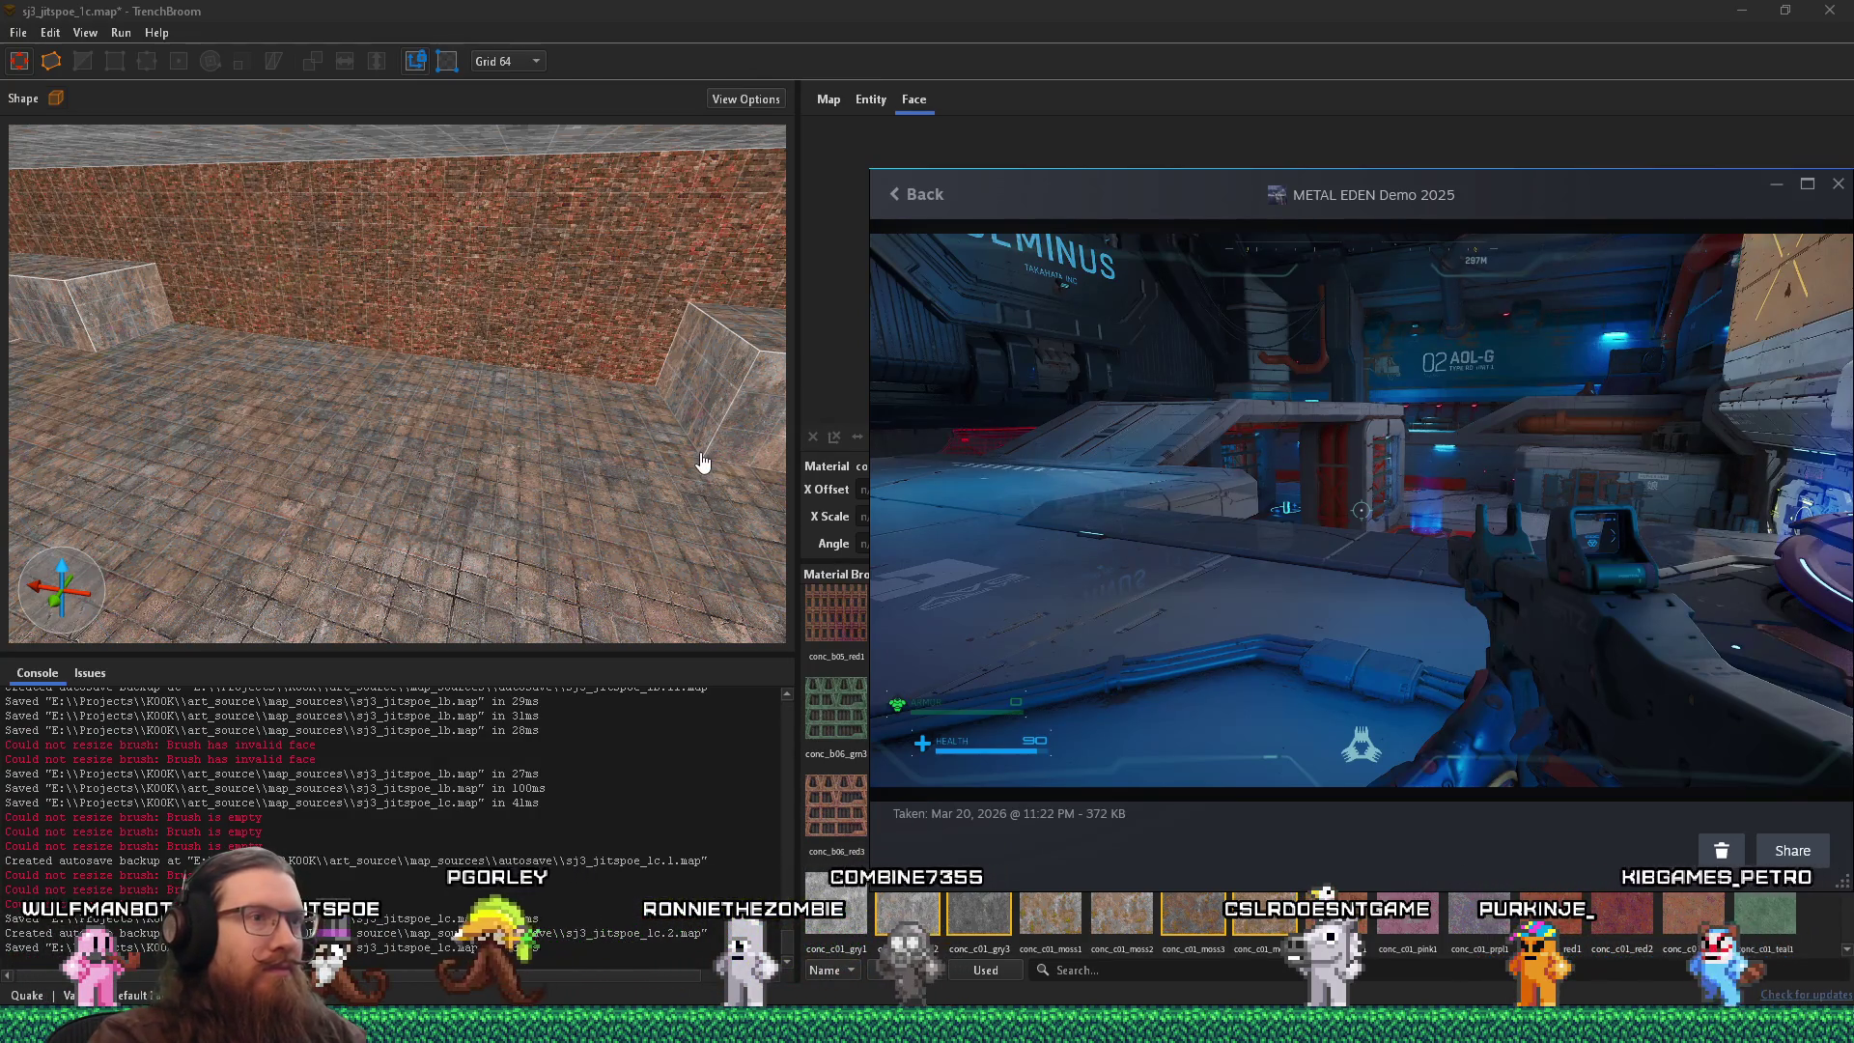
pyautogui.click(454, 460)
# Resize the concrete ledges, shortening the right one and stretching the left ledge to 1472 units.
pyautogui.moveTo(531, 460); pyautogui.dragTo(483, 451)
pyautogui.moveTo(678, 439)
pyautogui.mouseDown()
pyautogui.moveTo(160, 375)
pyautogui.moveTo(444, 419)
pyautogui.moveTo(339, 447)
pyautogui.mouseUp()
pyautogui.hotkey('alt', 'Tab')
pyautogui.click(500, 477)
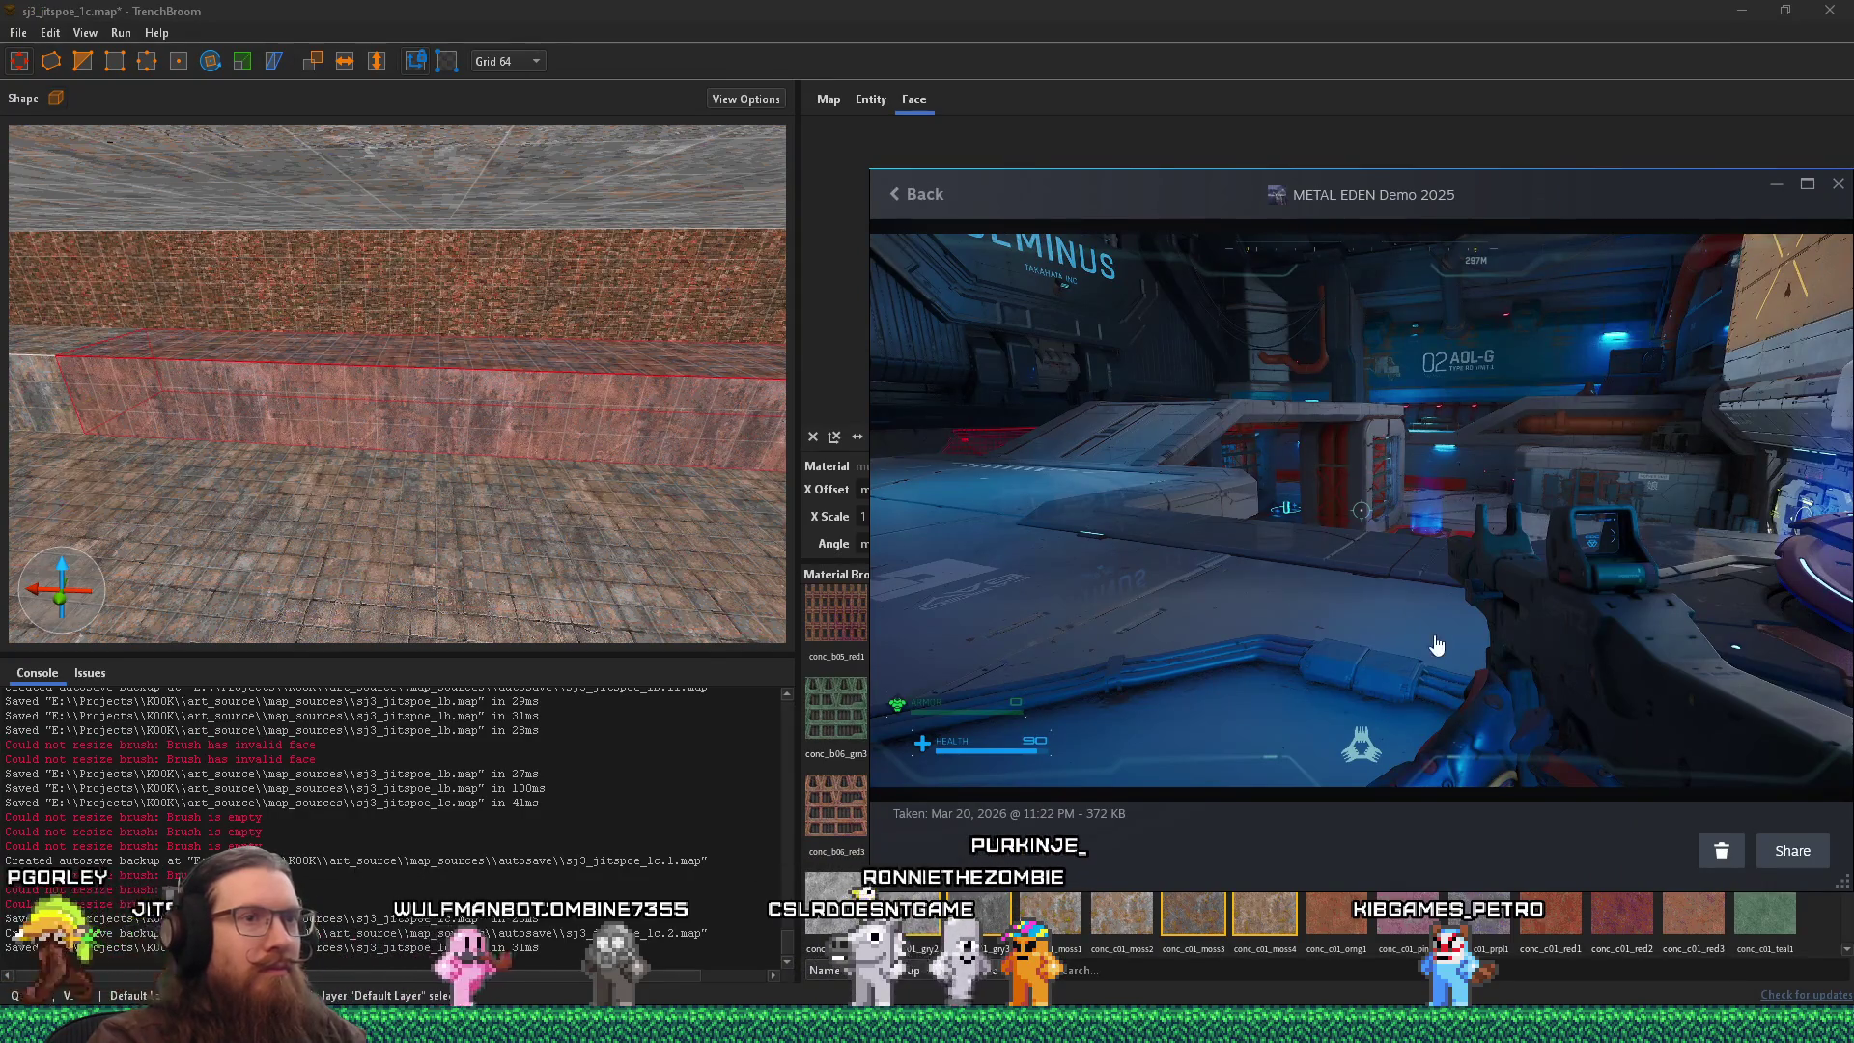
pyautogui.click(467, 500)
pyautogui.moveTo(467, 500)
pyautogui.mouseDown()
pyautogui.moveTo(762, 400)
pyautogui.moveTo(493, 409)
pyautogui.moveTo(338, 390)
pyautogui.mouseUp()
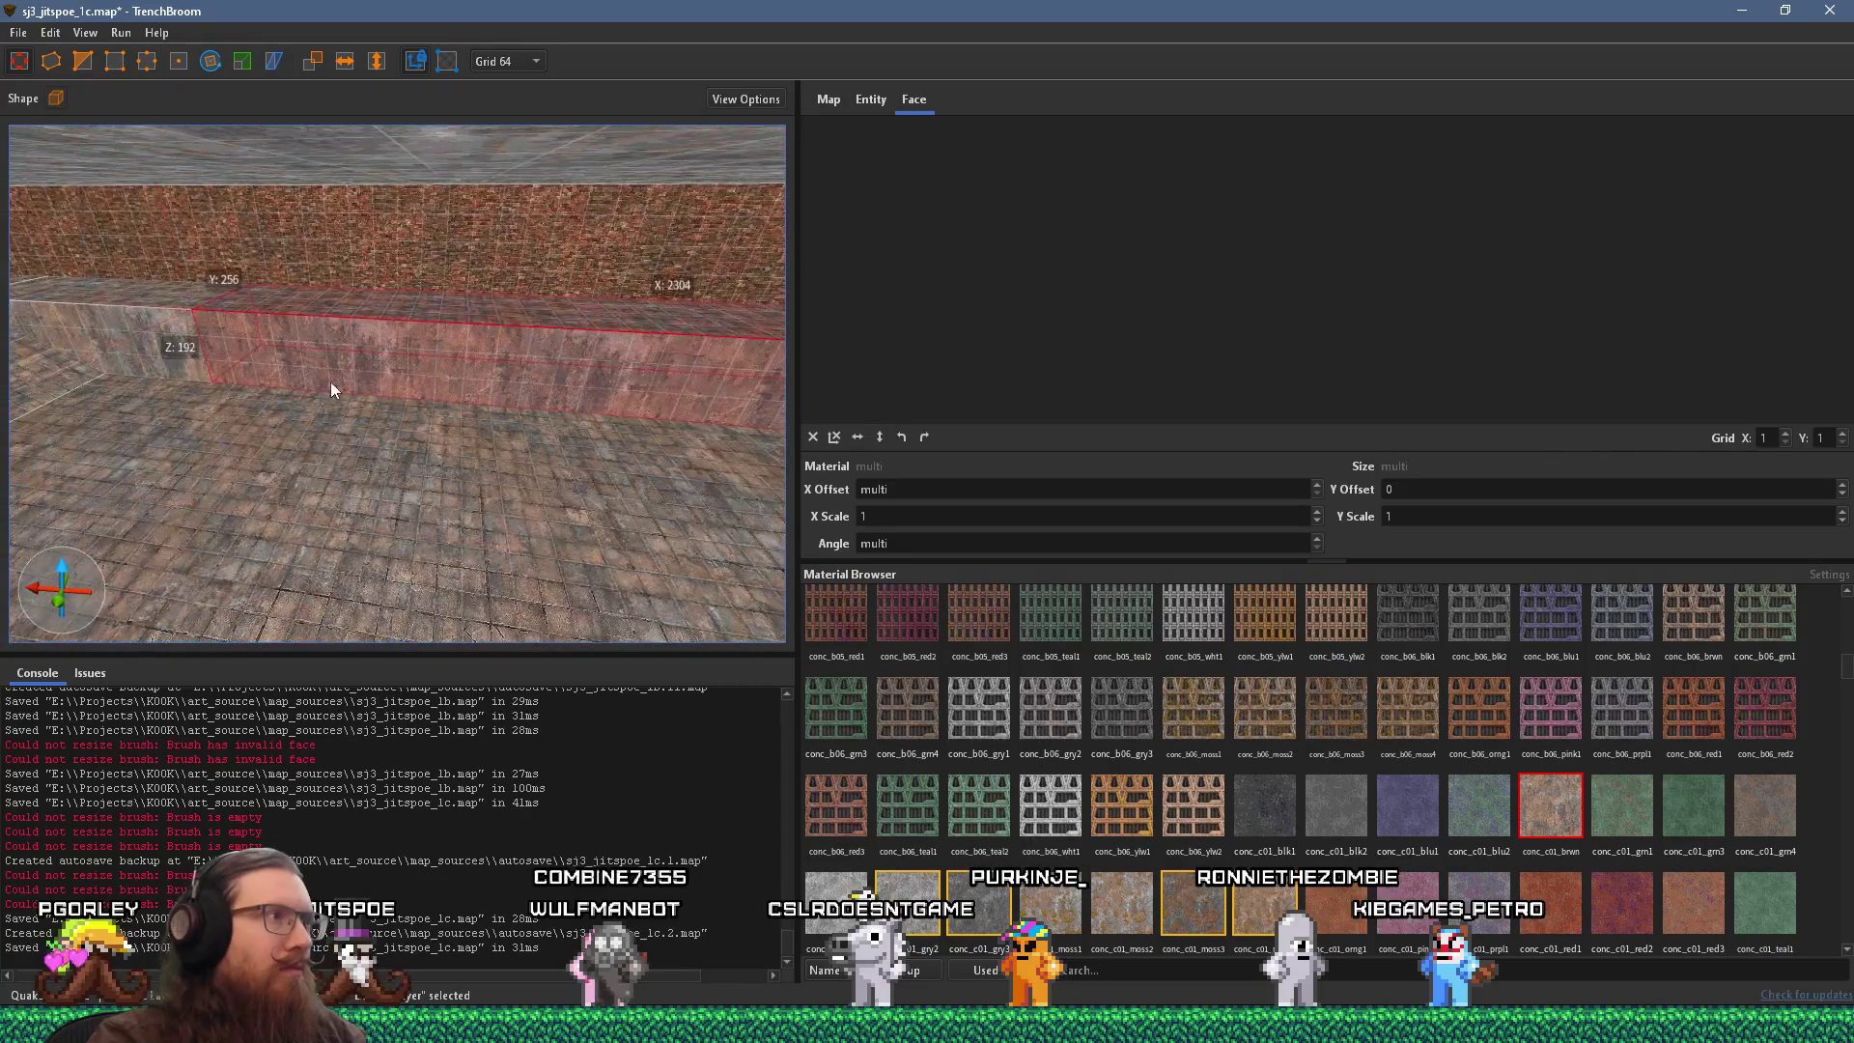
pyautogui.moveTo(176, 348); pyautogui.dragTo(671, 398)
pyautogui.click(236, 347)
pyautogui.moveTo(257, 340)
pyautogui.mouseDown()
pyautogui.moveTo(527, 361)
pyautogui.moveTo(323, 371)
pyautogui.moveTo(587, 369)
pyautogui.moveTo(576, 483)
pyautogui.mouseUp()
# Slide the 512-deep block rightward along the floor, checking the METAL EDEN reference screenshot.
pyautogui.moveTo(511, 384)
pyautogui.mouseDown()
pyautogui.moveTo(498, 359)
pyautogui.moveTo(403, 388)
pyautogui.moveTo(4, 291)
pyautogui.moveTo(386, 448)
pyautogui.moveTo(309, 449)
pyautogui.moveTo(8, 274)
pyautogui.mouseUp()
pyautogui.hotkey('alt', 'Tab')
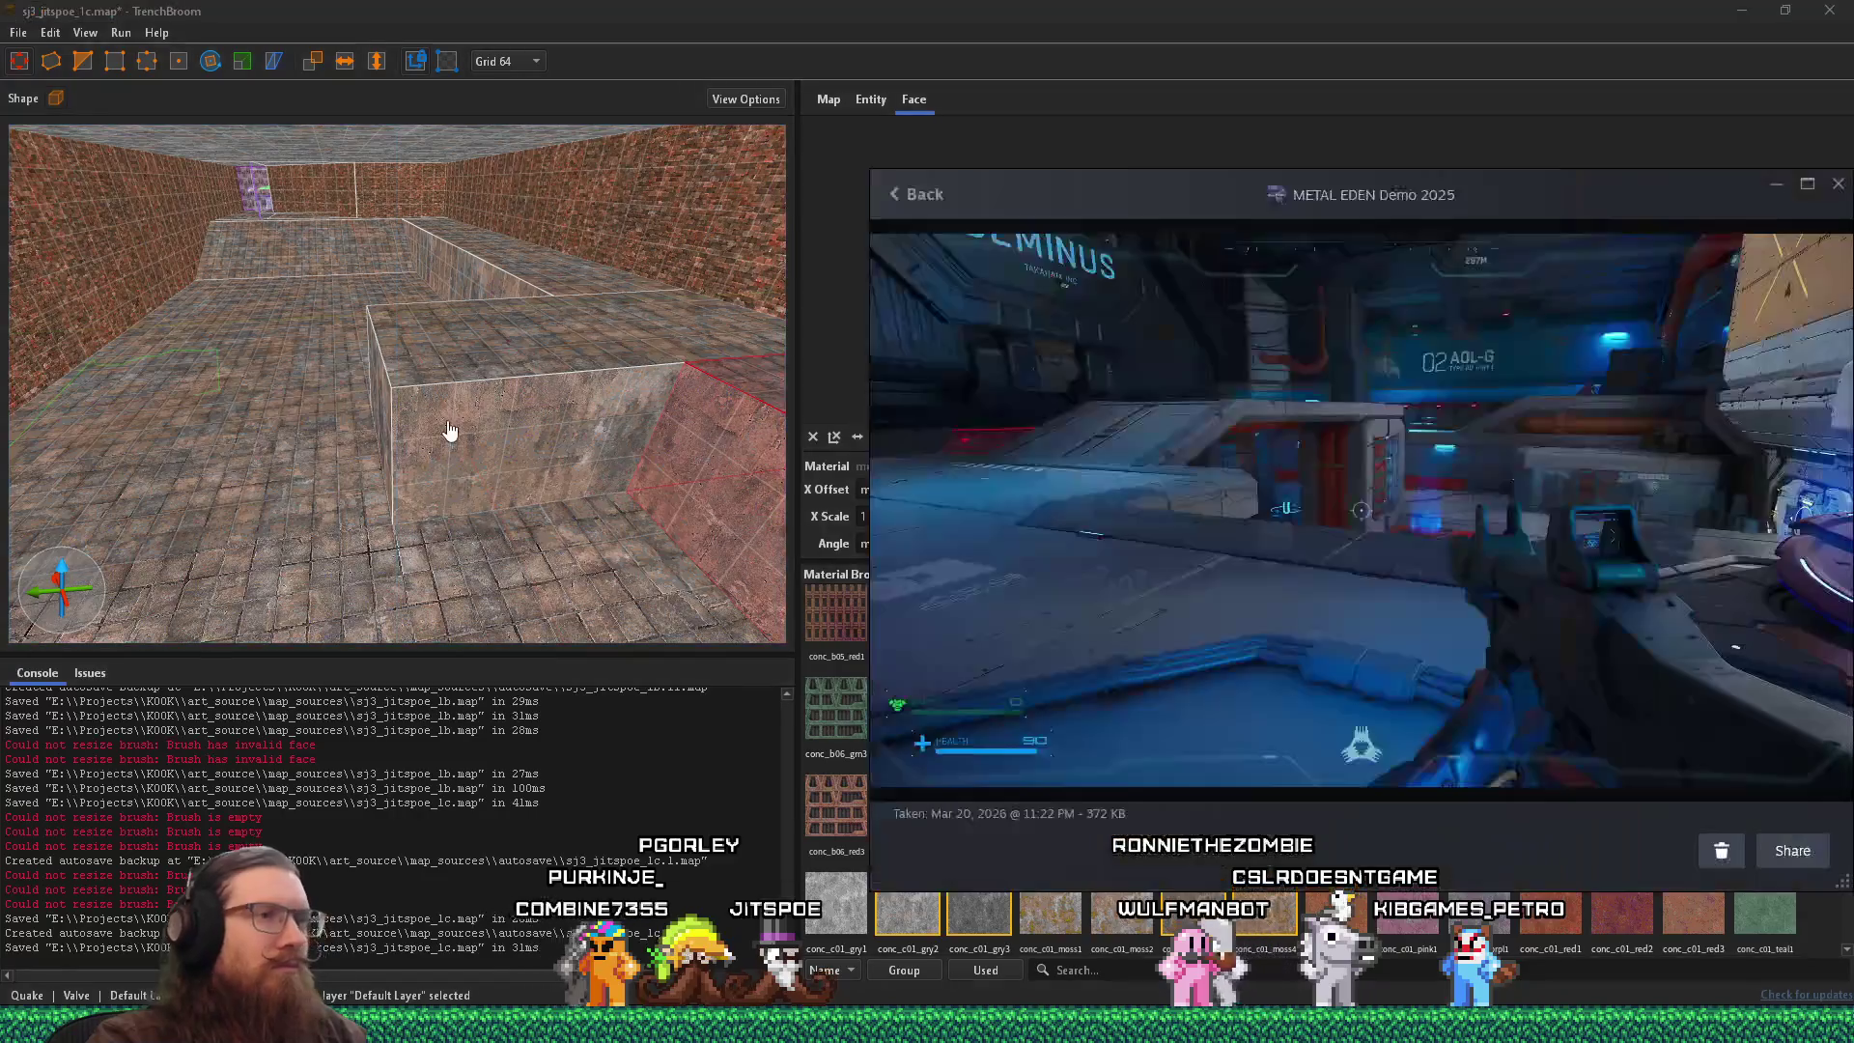
pyautogui.hotkey('alt', 'Tab')
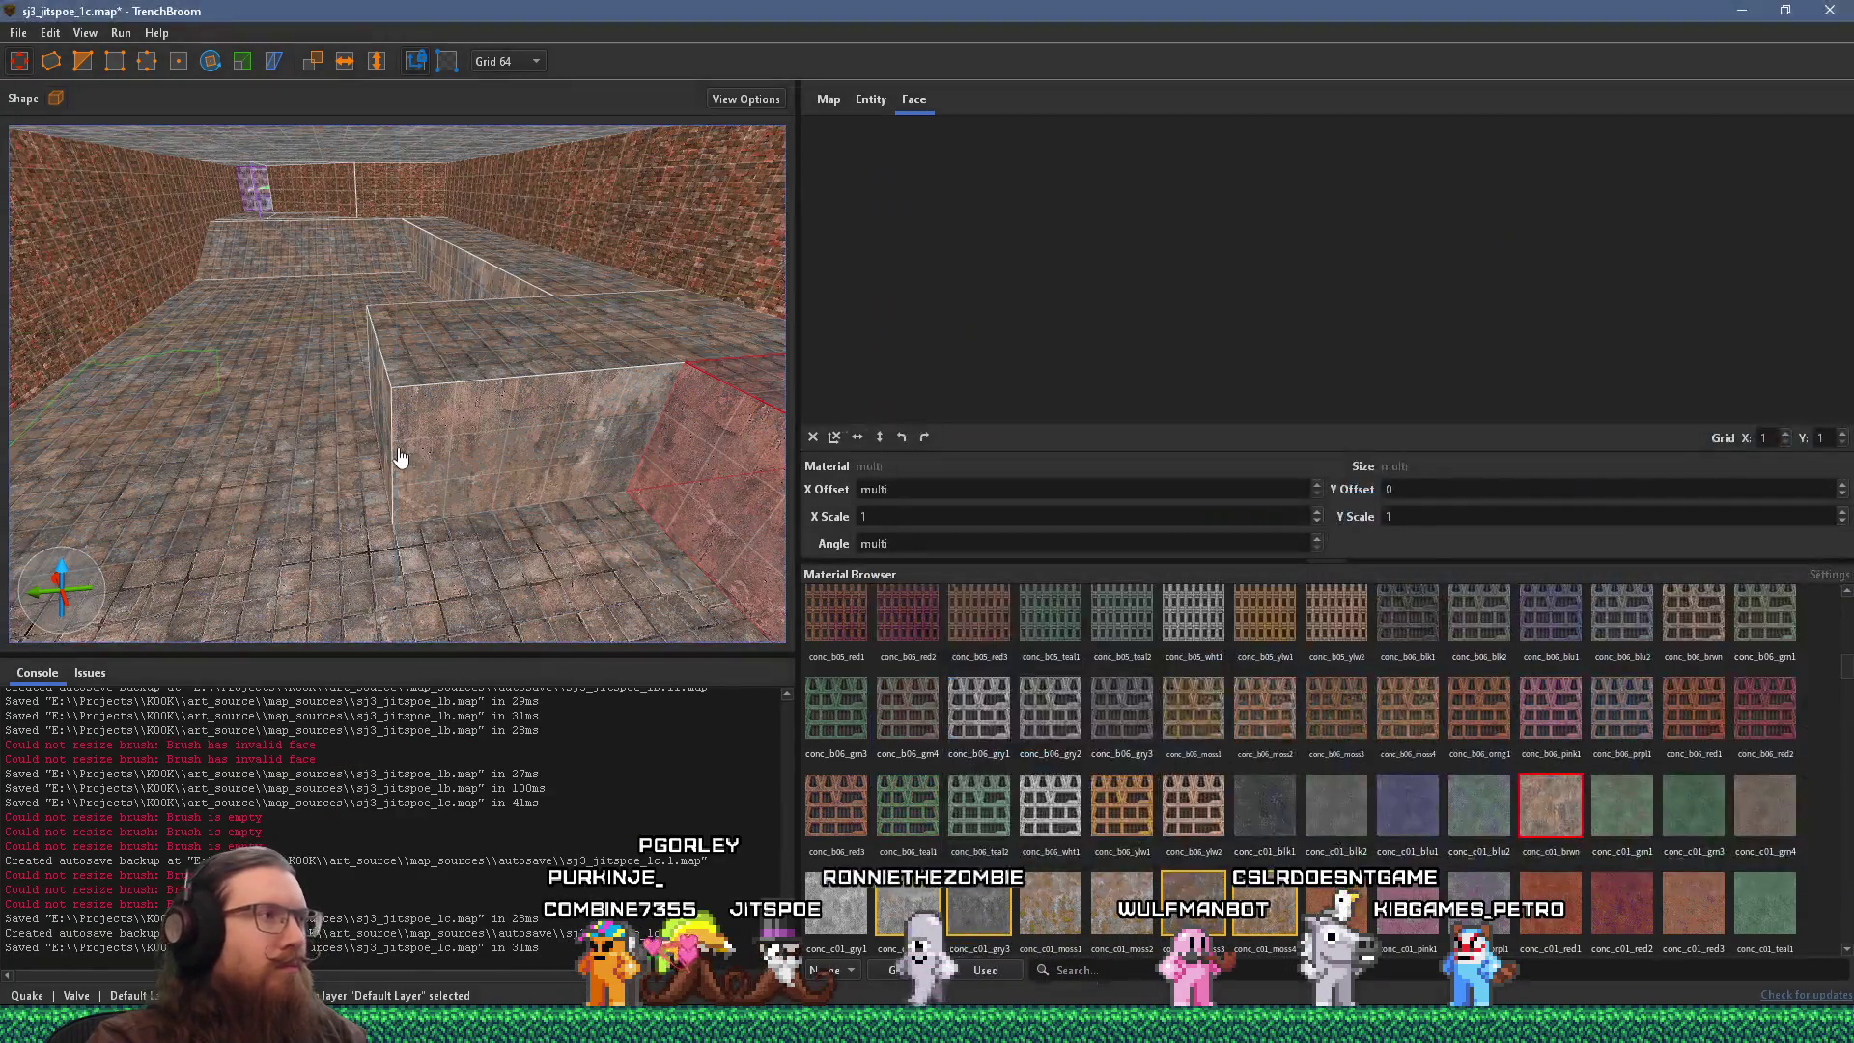
pyautogui.moveTo(413, 448)
pyautogui.mouseDown()
pyautogui.moveTo(390, 443)
pyautogui.moveTo(582, 446)
pyautogui.mouseUp()
pyautogui.hotkey('alt', 'Tab')
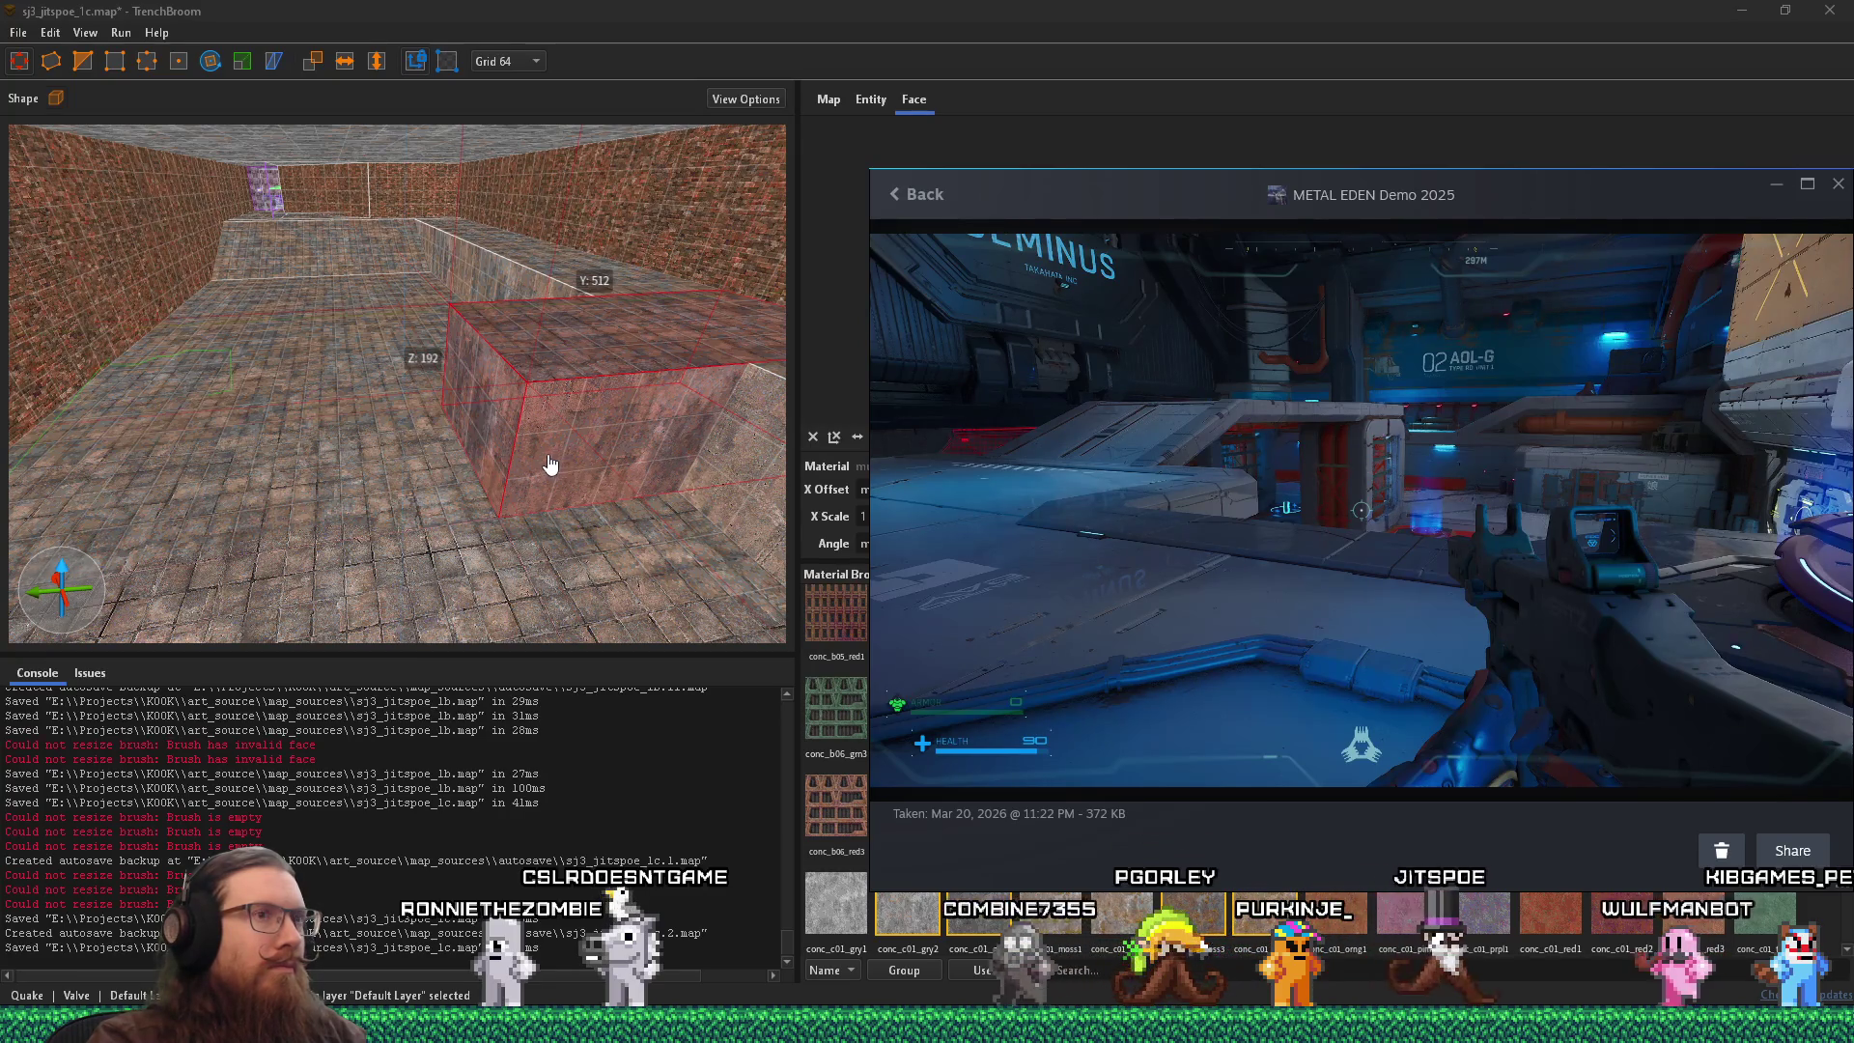
# Fly into the room and select the conc_c01_brwn floor face (offsets 384, -352, angle 90).
pyautogui.click(539, 455)
pyautogui.press('s')
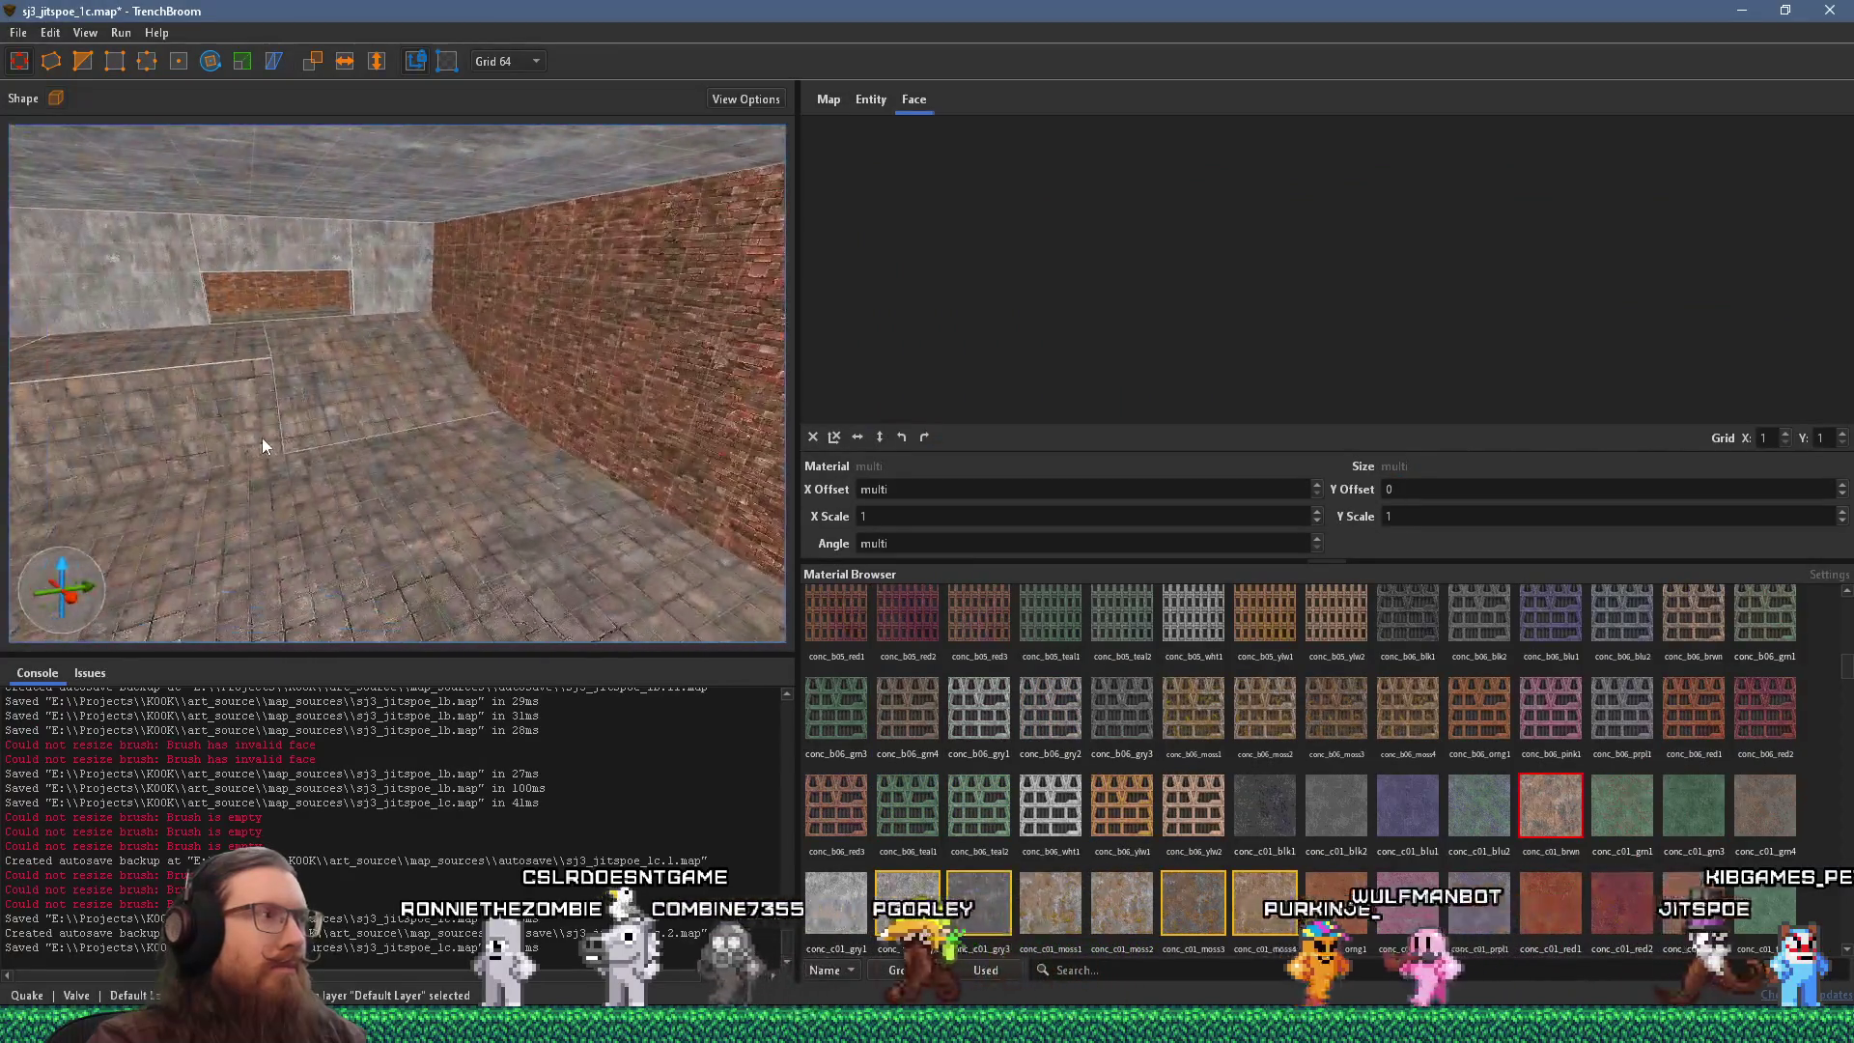
pyautogui.press('a')
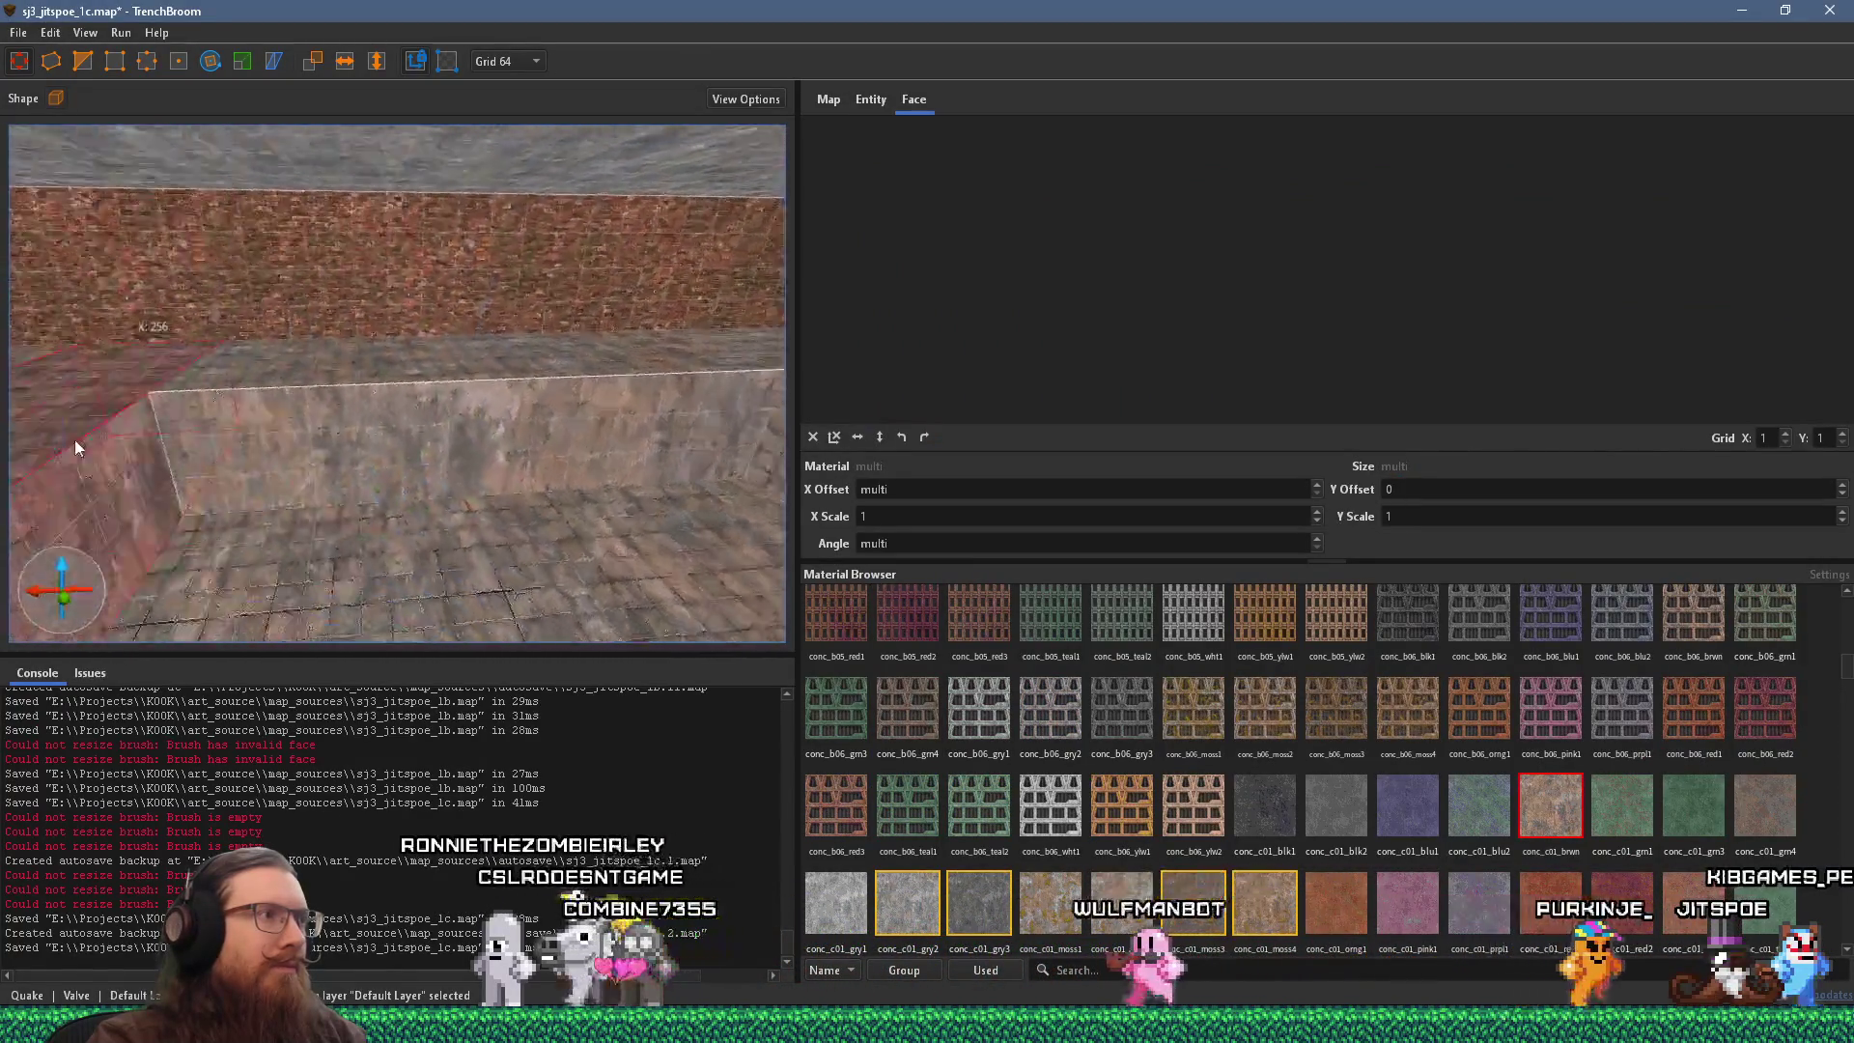
pyautogui.keyDown('shift'); pyautogui.click(623, 461); pyautogui.keyUp('shift')
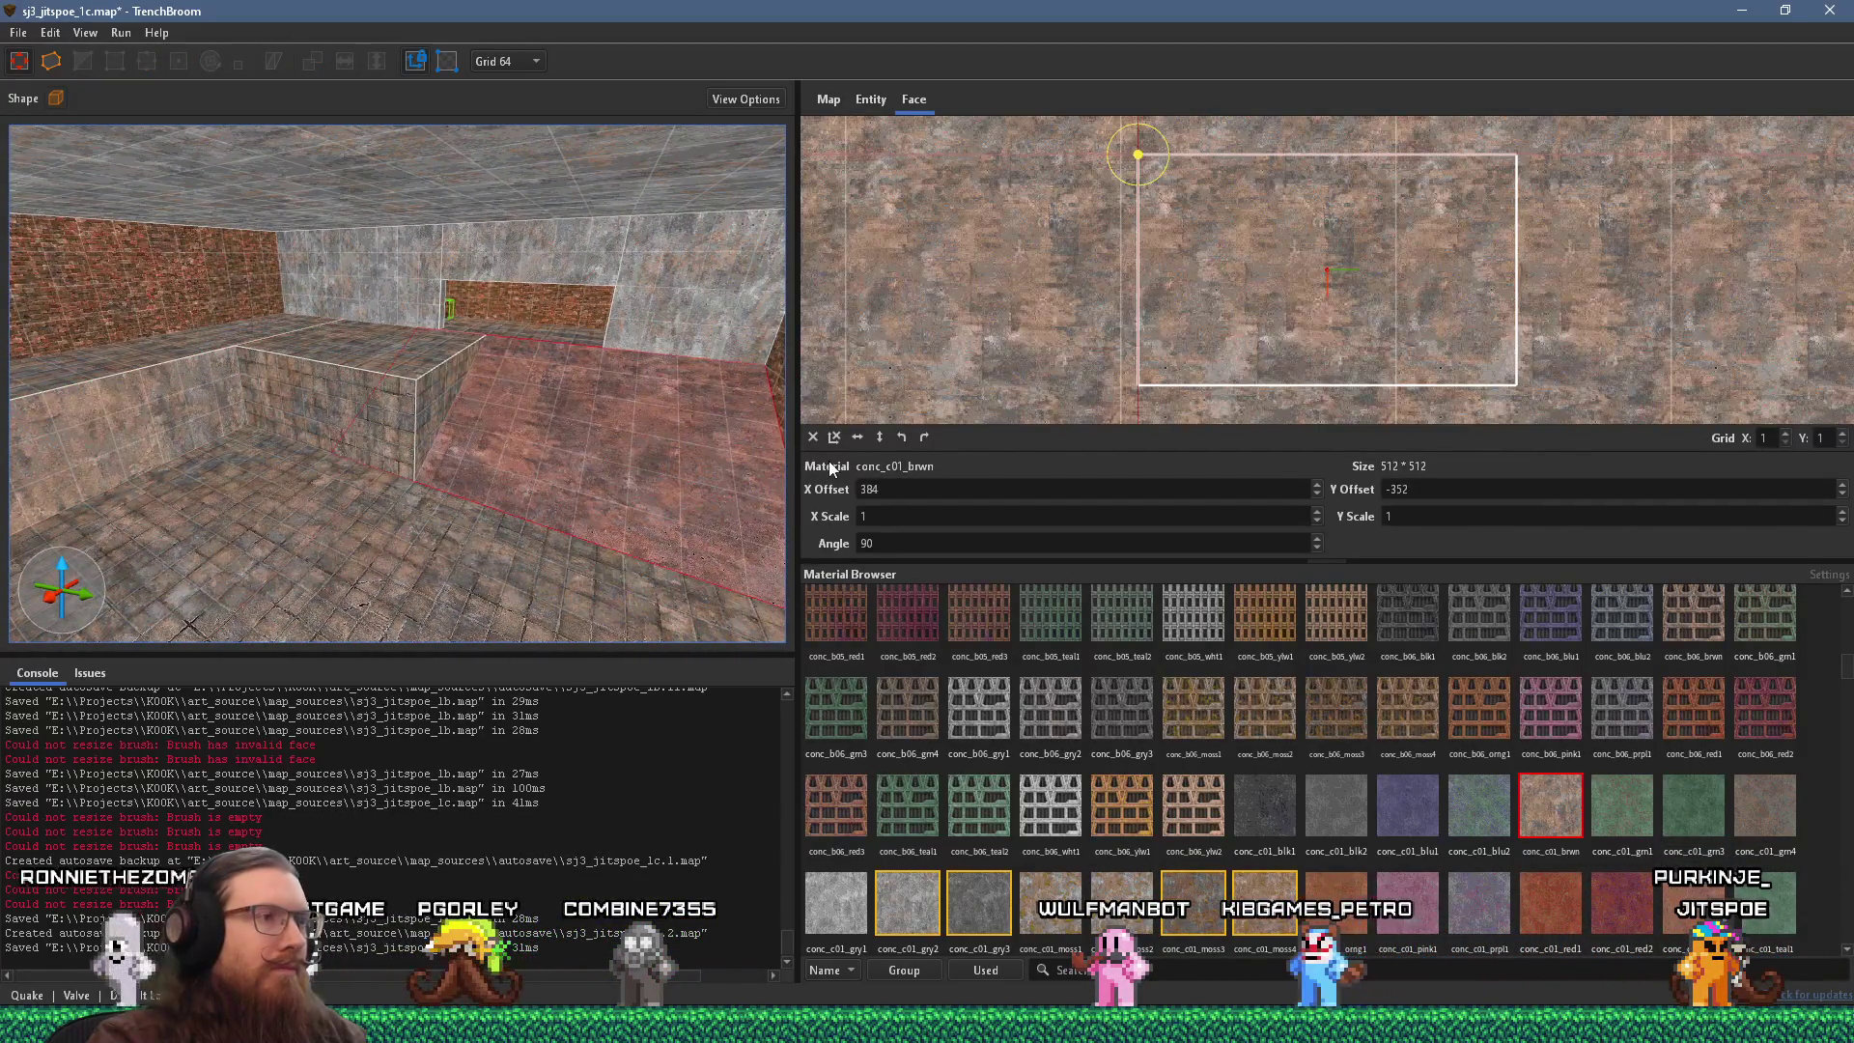
# Reset the conc_c01_brwn floor face offsets to 0, rotate it to -90 degrees, then deselect.
pyautogui.click(814, 436)
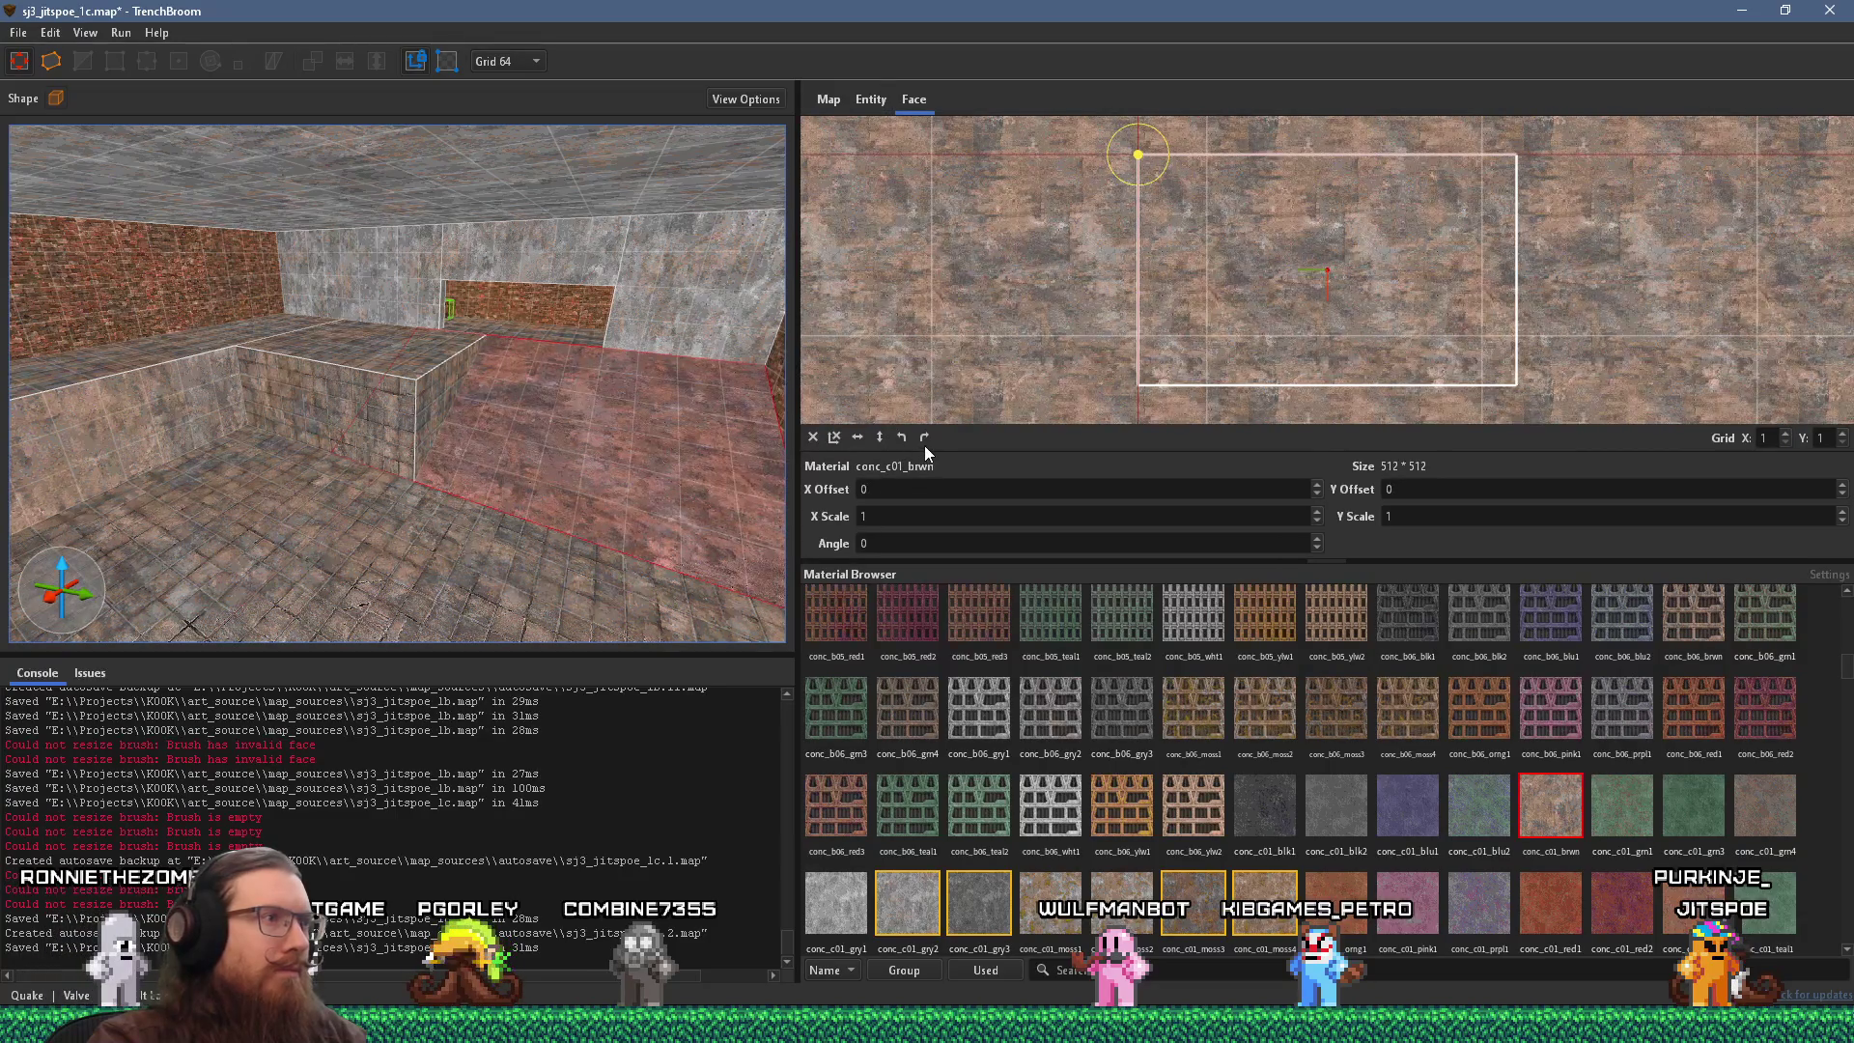
pyautogui.click(924, 436)
pyautogui.press('d')
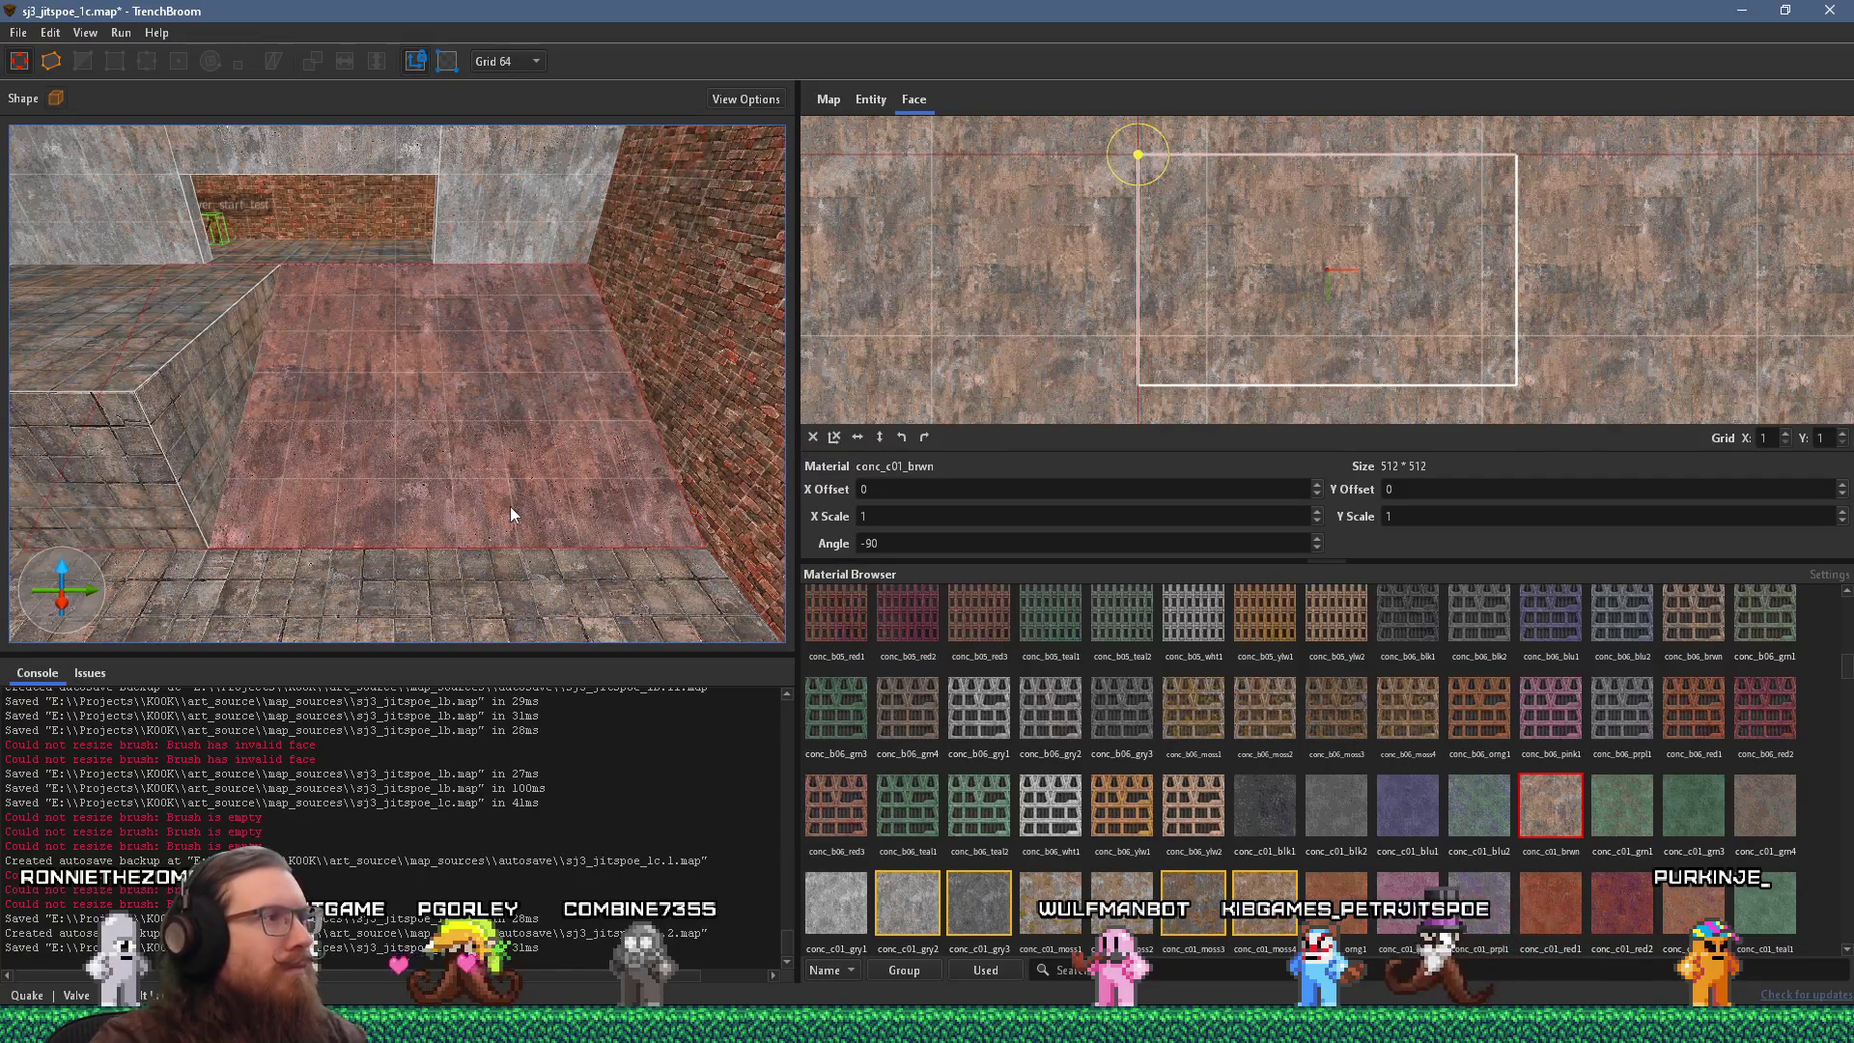
pyautogui.press('Escape')
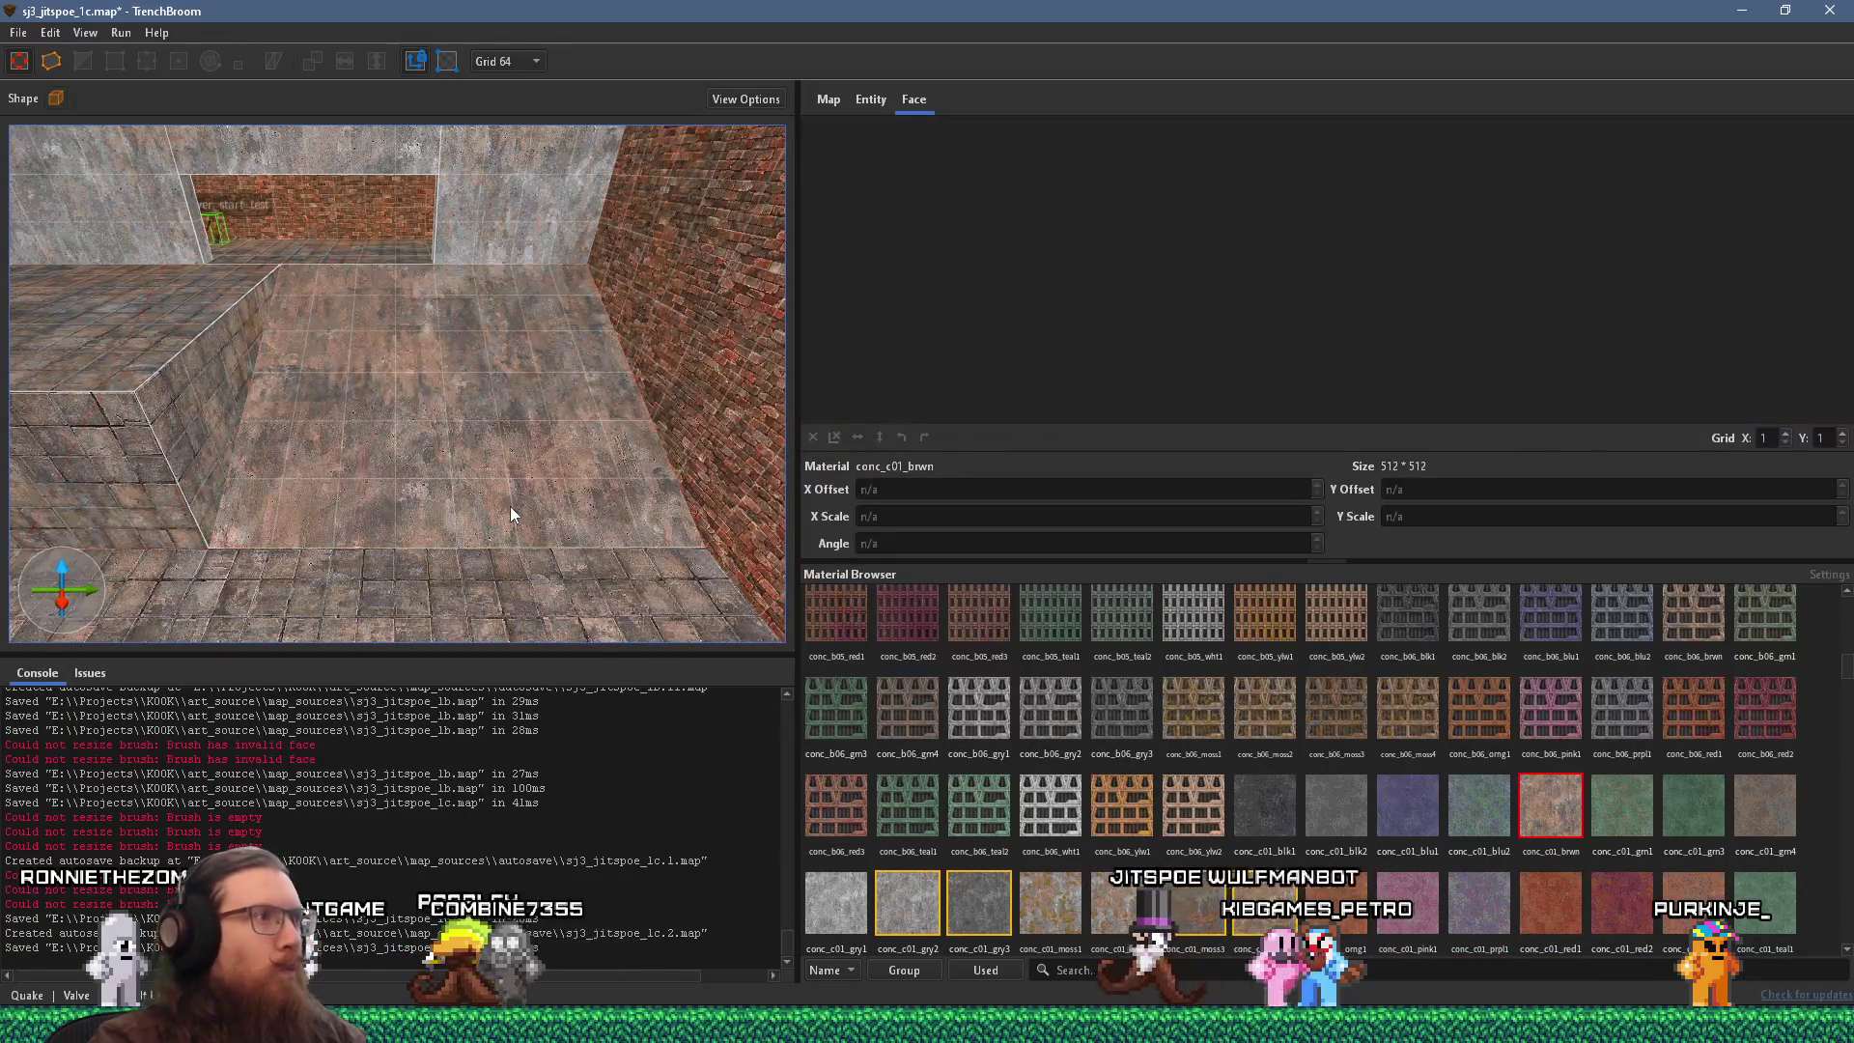
# Clear the tiled conc_f02_brwn floor's 270-degree rotation and set it to -90 degrees.
pyautogui.press('w')
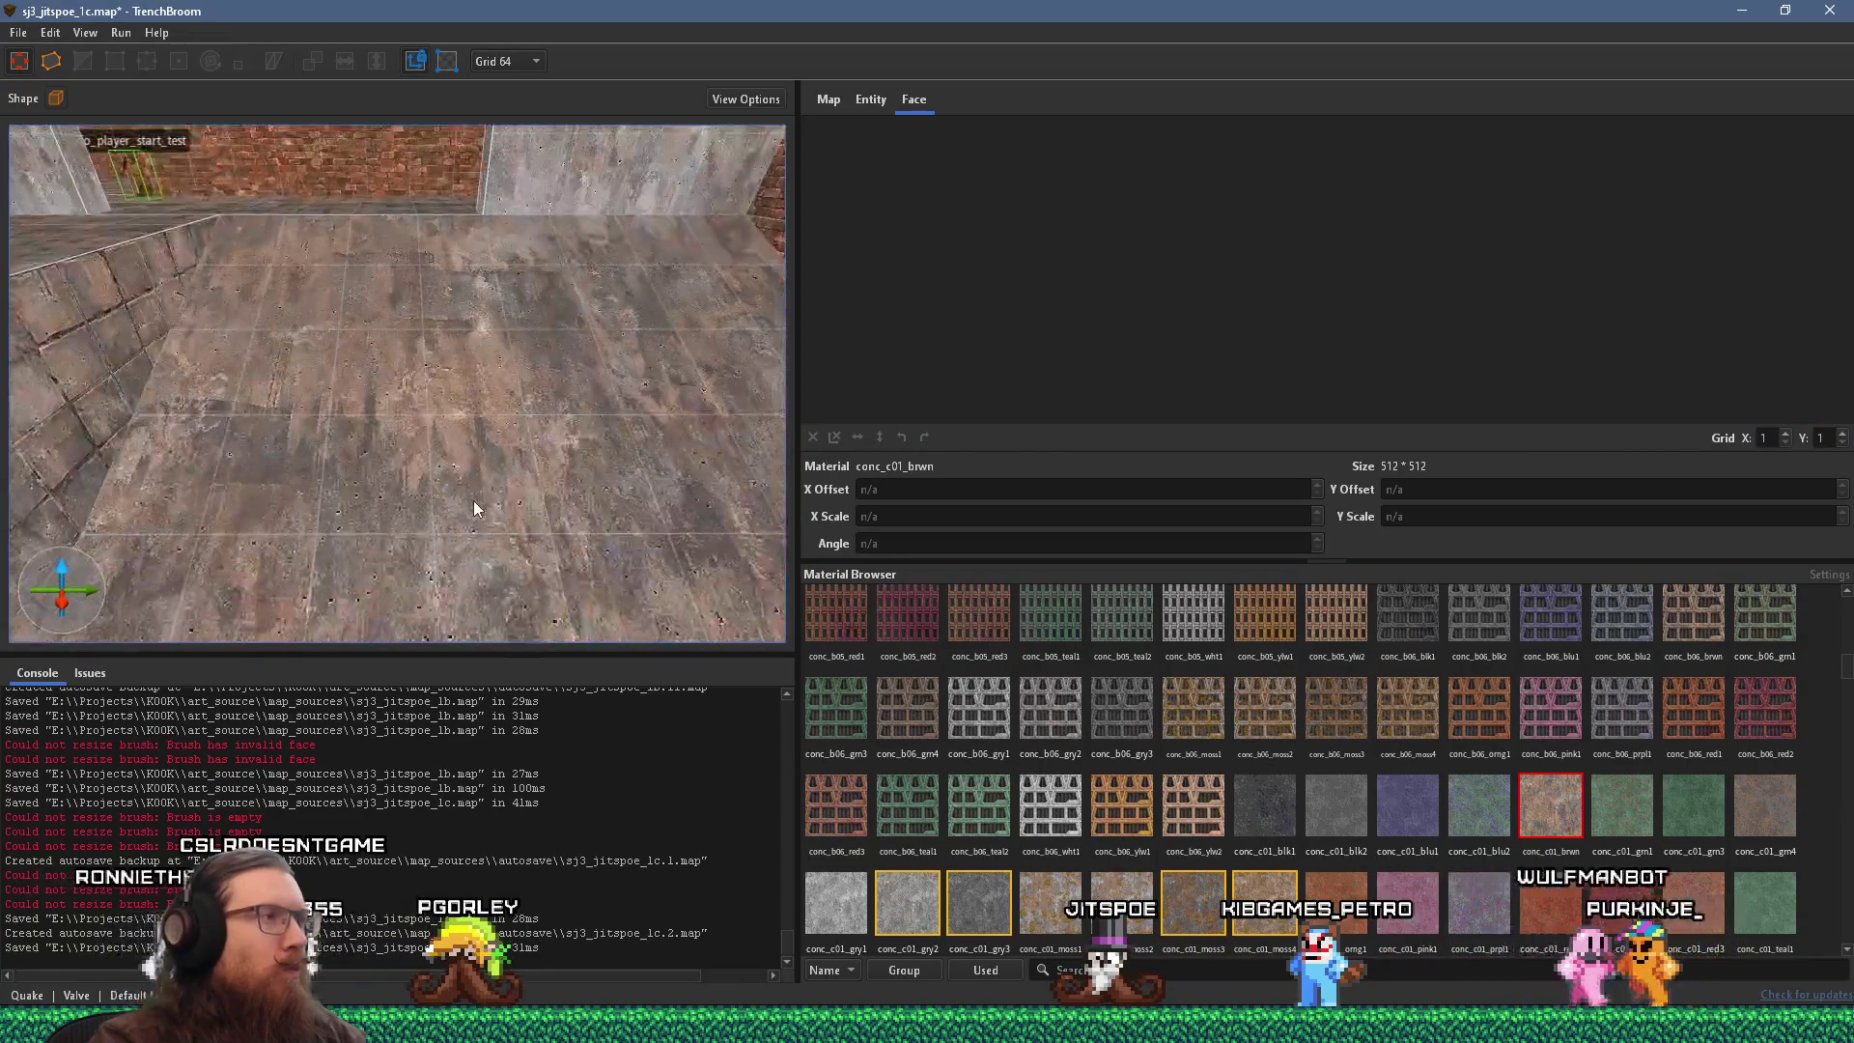
pyautogui.moveTo(384, 462)
pyautogui.mouseDown()
pyautogui.moveTo(266, 448)
pyautogui.moveTo(507, 401)
pyautogui.moveTo(484, 425)
pyautogui.moveTo(467, 401)
pyautogui.moveTo(704, 322)
pyautogui.moveTo(599, 385)
pyautogui.mouseUp()
pyautogui.moveTo(448, 386)
pyautogui.mouseDown()
pyautogui.moveTo(384, 286)
pyautogui.moveTo(355, 493)
pyautogui.moveTo(367, 371)
pyautogui.mouseUp()
pyautogui.keyDown('shift'); pyautogui.click(411, 379); pyautogui.keyUp('shift')
pyautogui.click(810, 439)
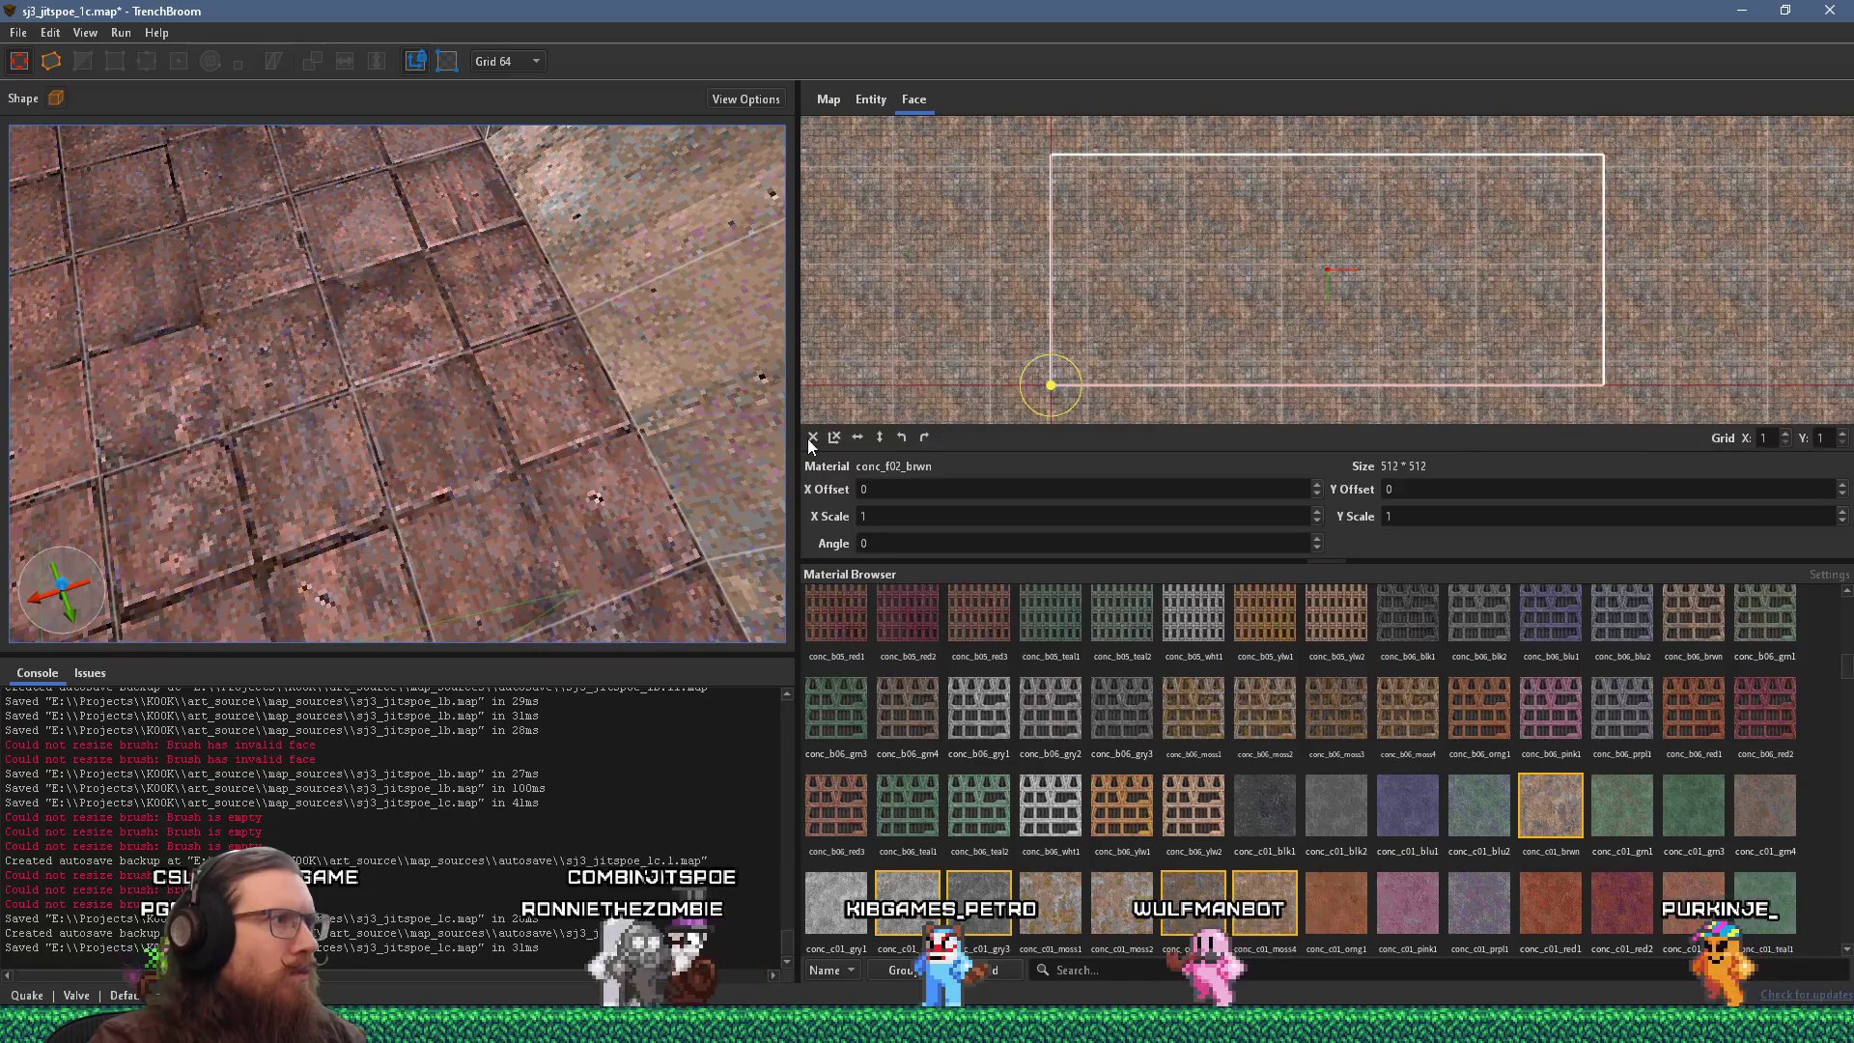
pyautogui.scroll(3, 472, 423)
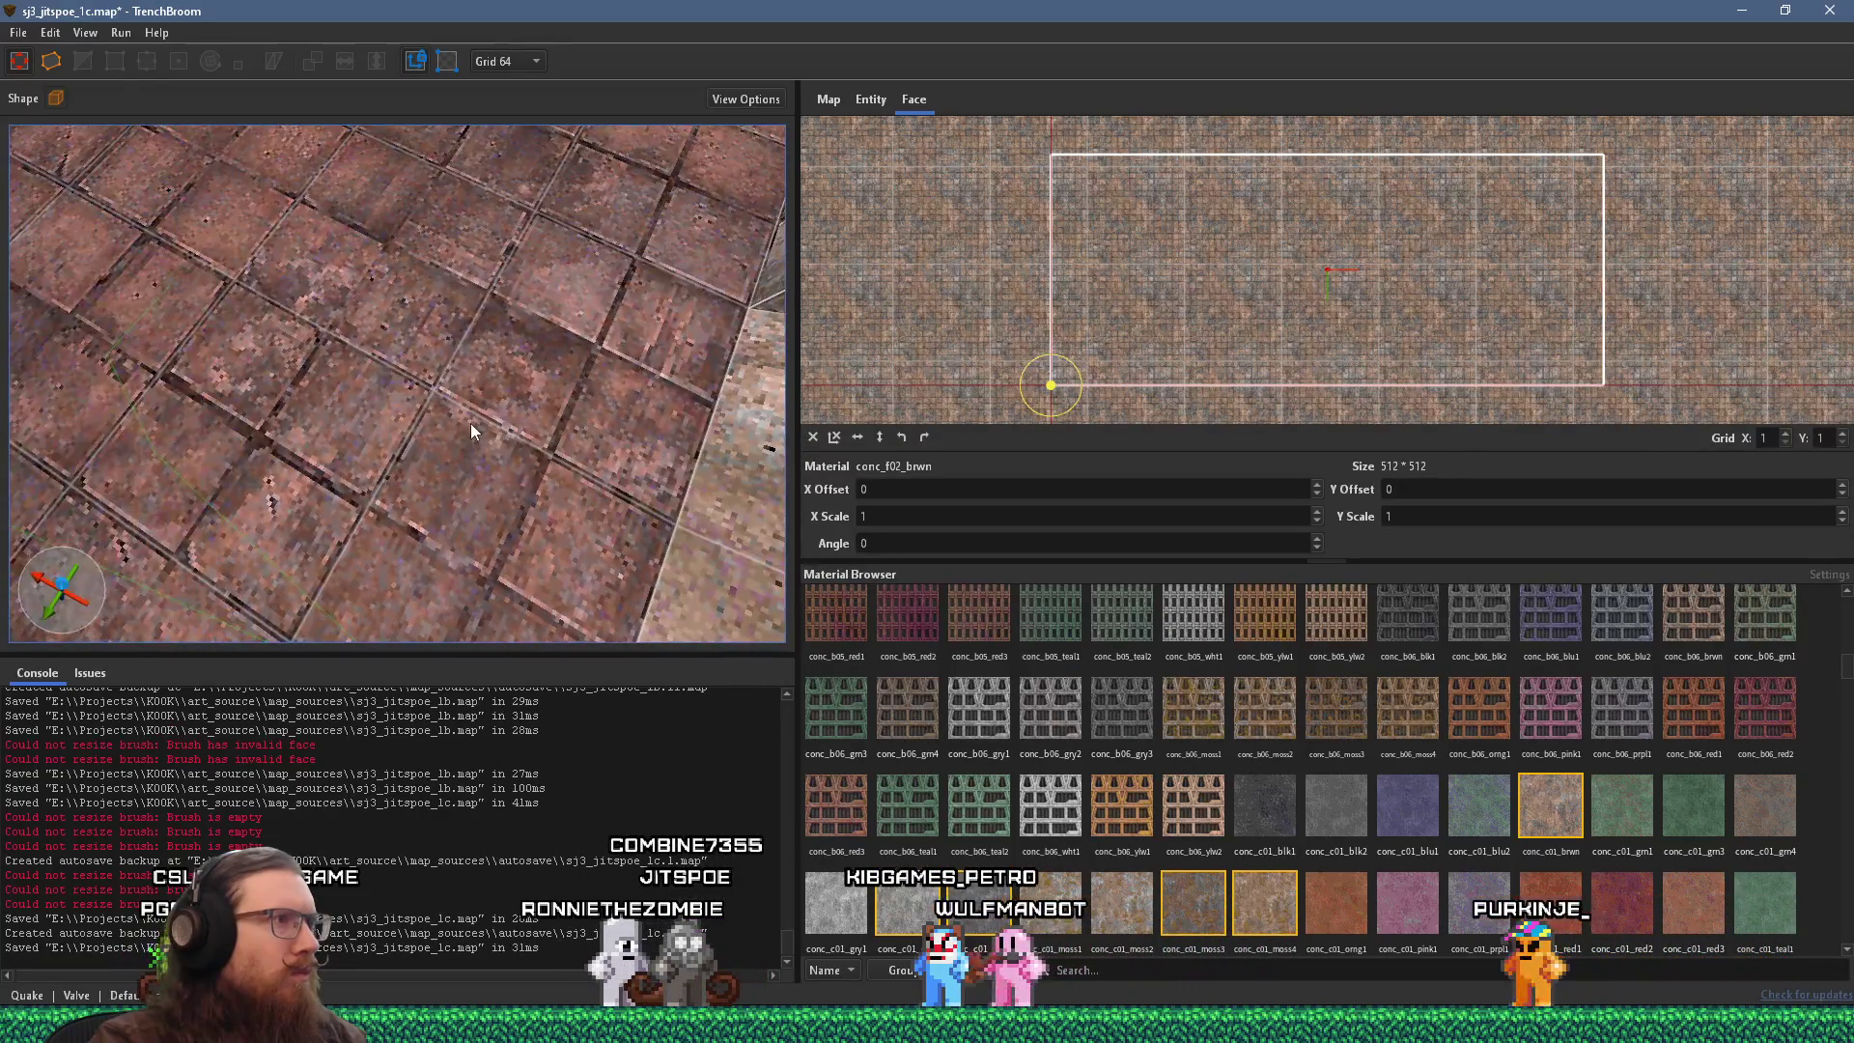
pyautogui.click(925, 437)
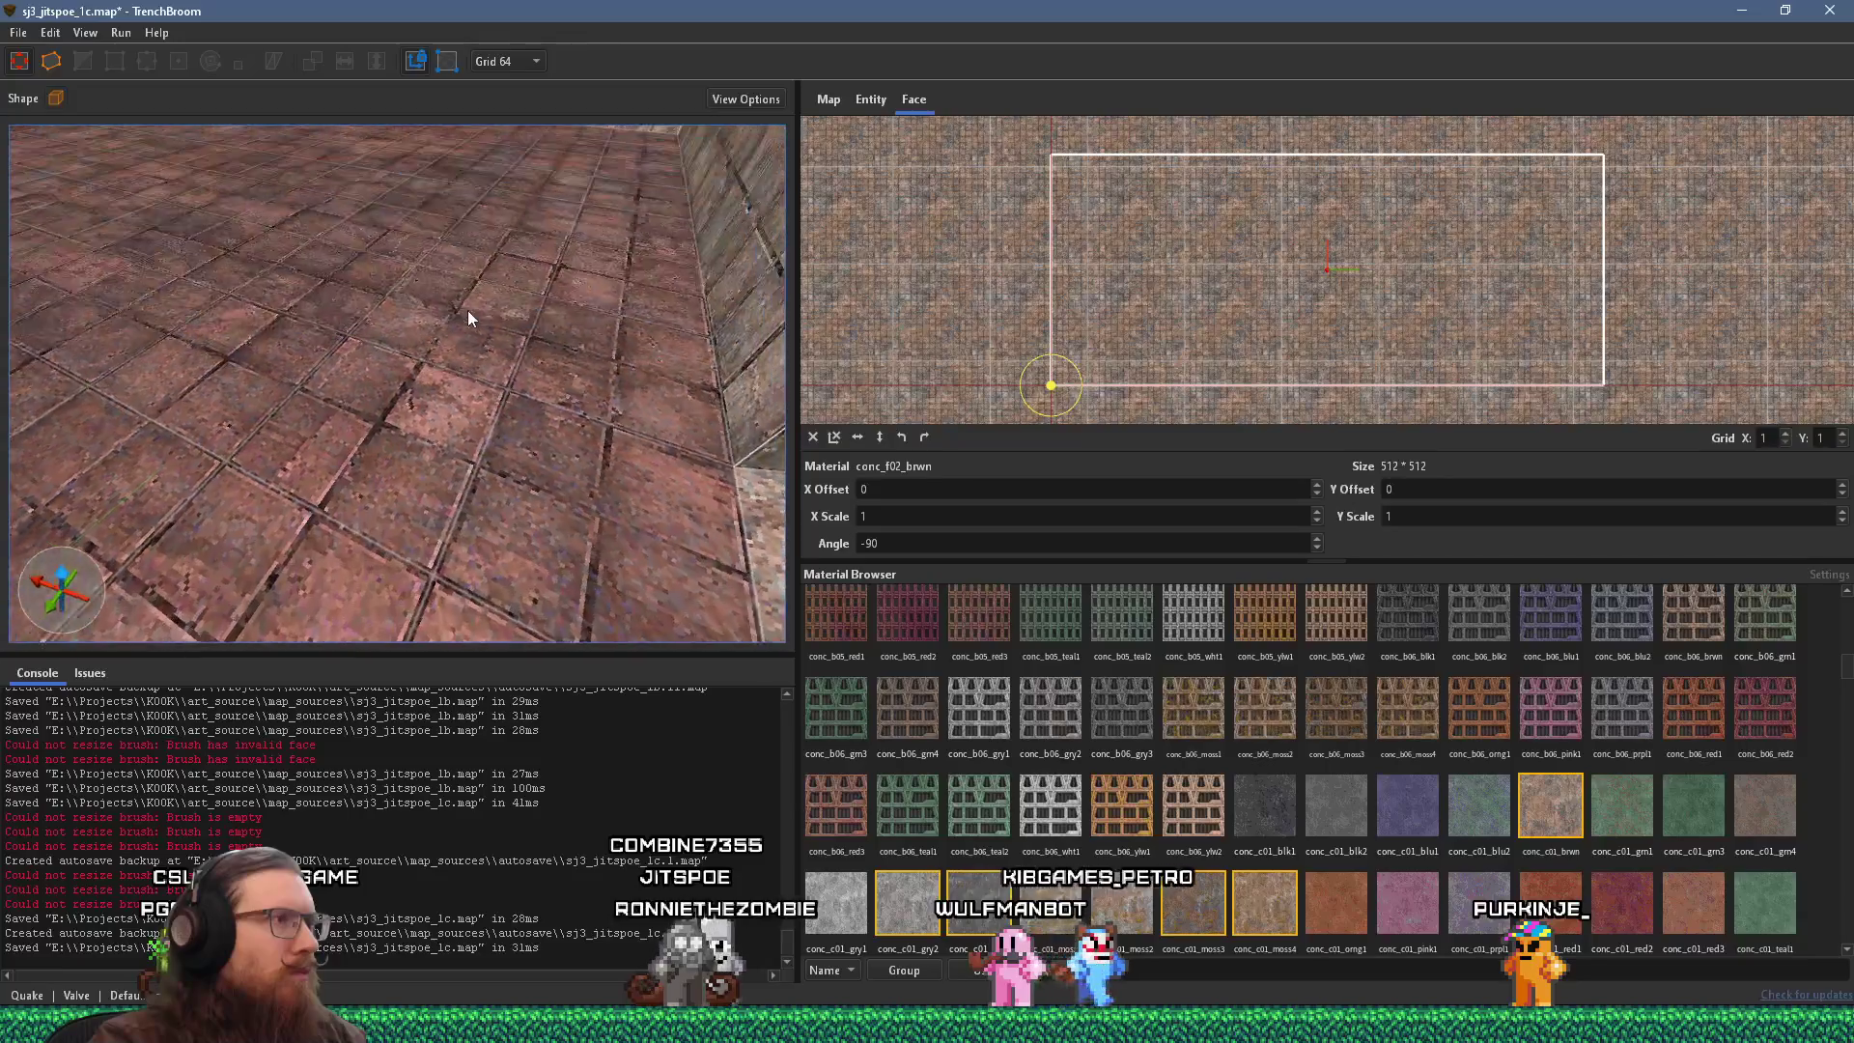
pyautogui.press('Escape')
pyautogui.scroll(-5, 413, 452)
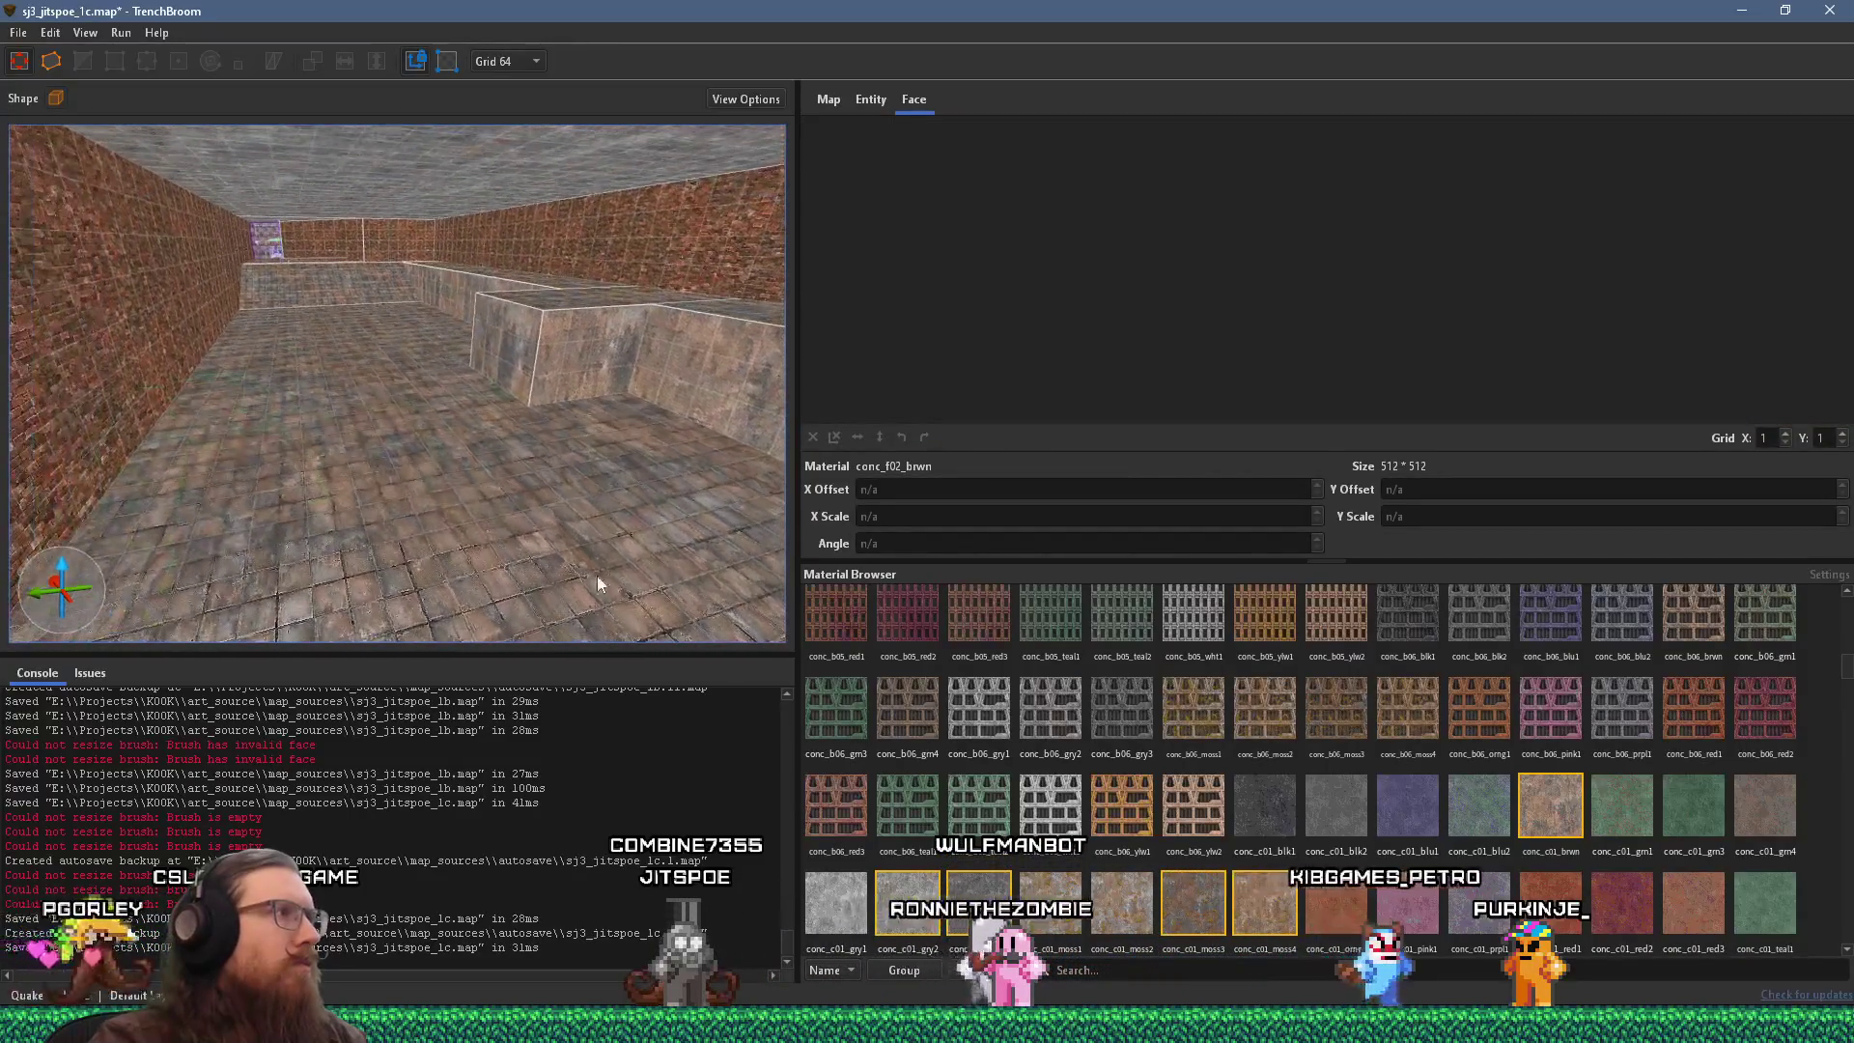
pyautogui.scroll(-2, 489, 490)
pyautogui.scroll(-2, 444, 531)
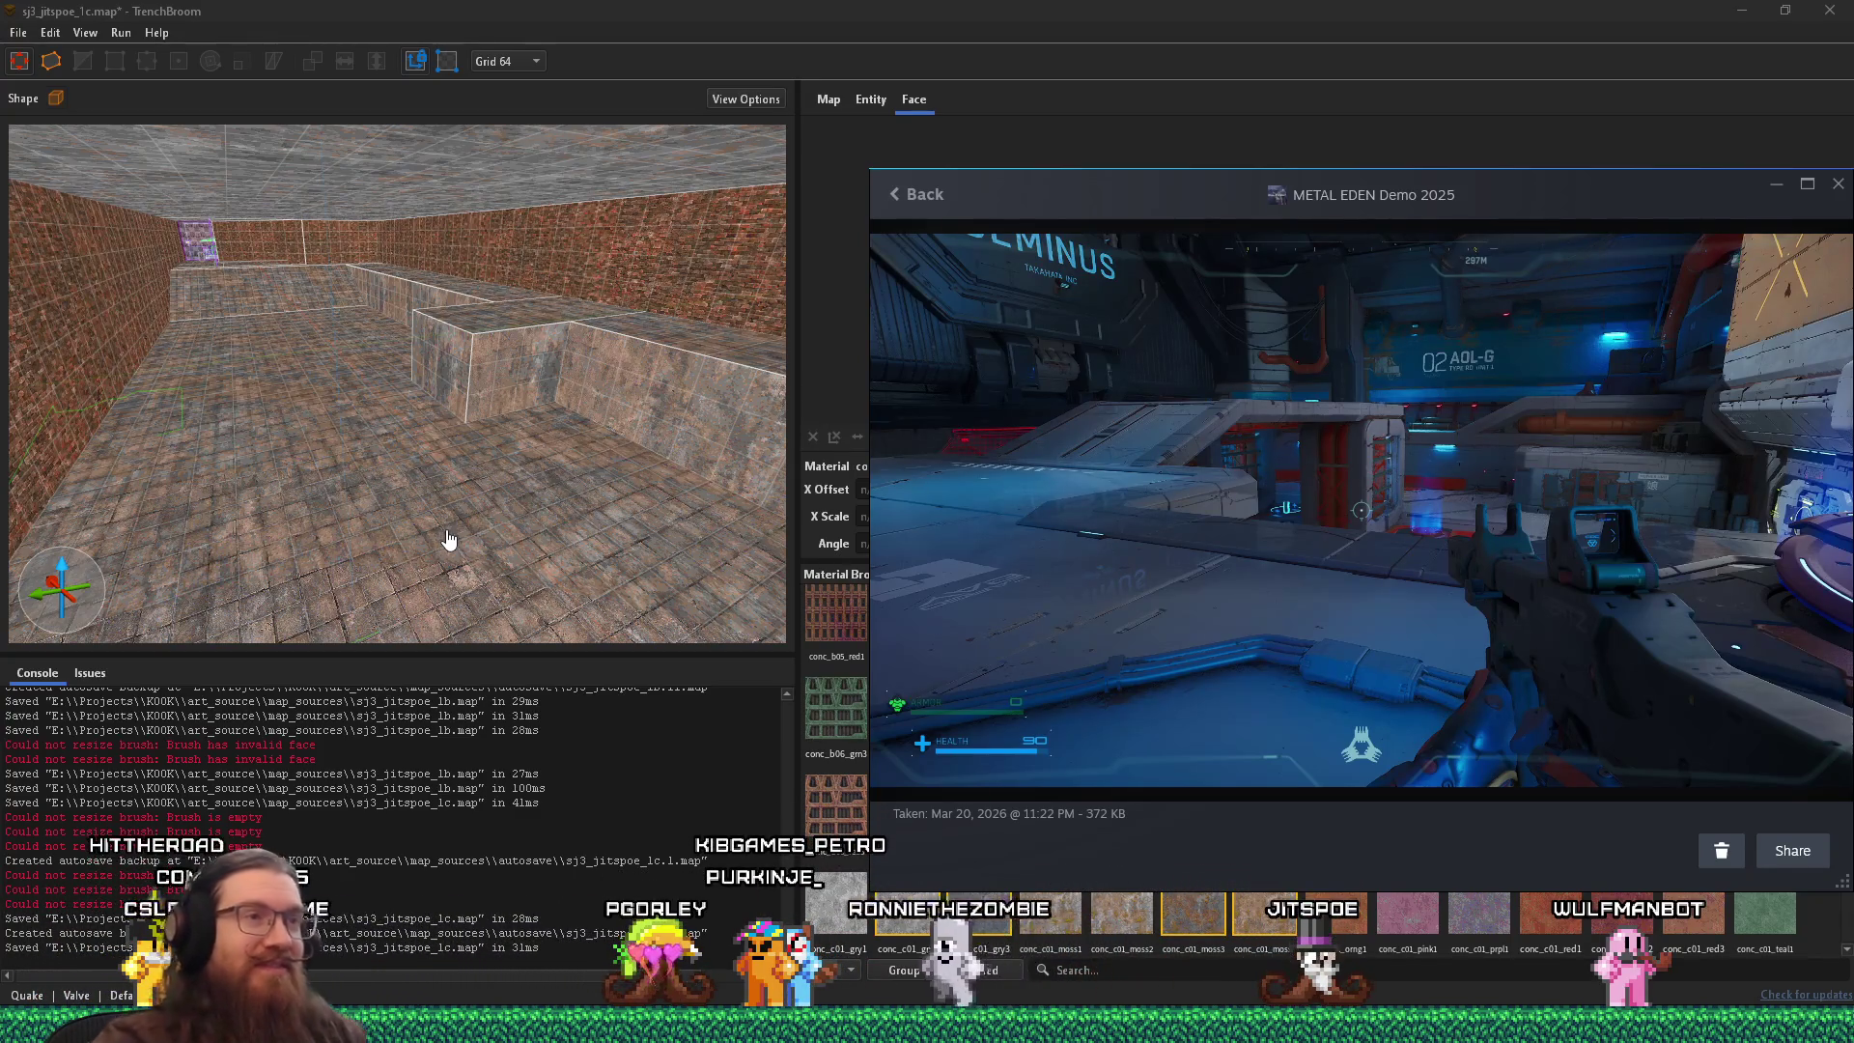
# Orbit the camera around the room, then bring the METAL EDEN screenshot viewer forward.
pyautogui.click(508, 569)
pyautogui.moveTo(525, 459); pyautogui.dragTo(229, 479)
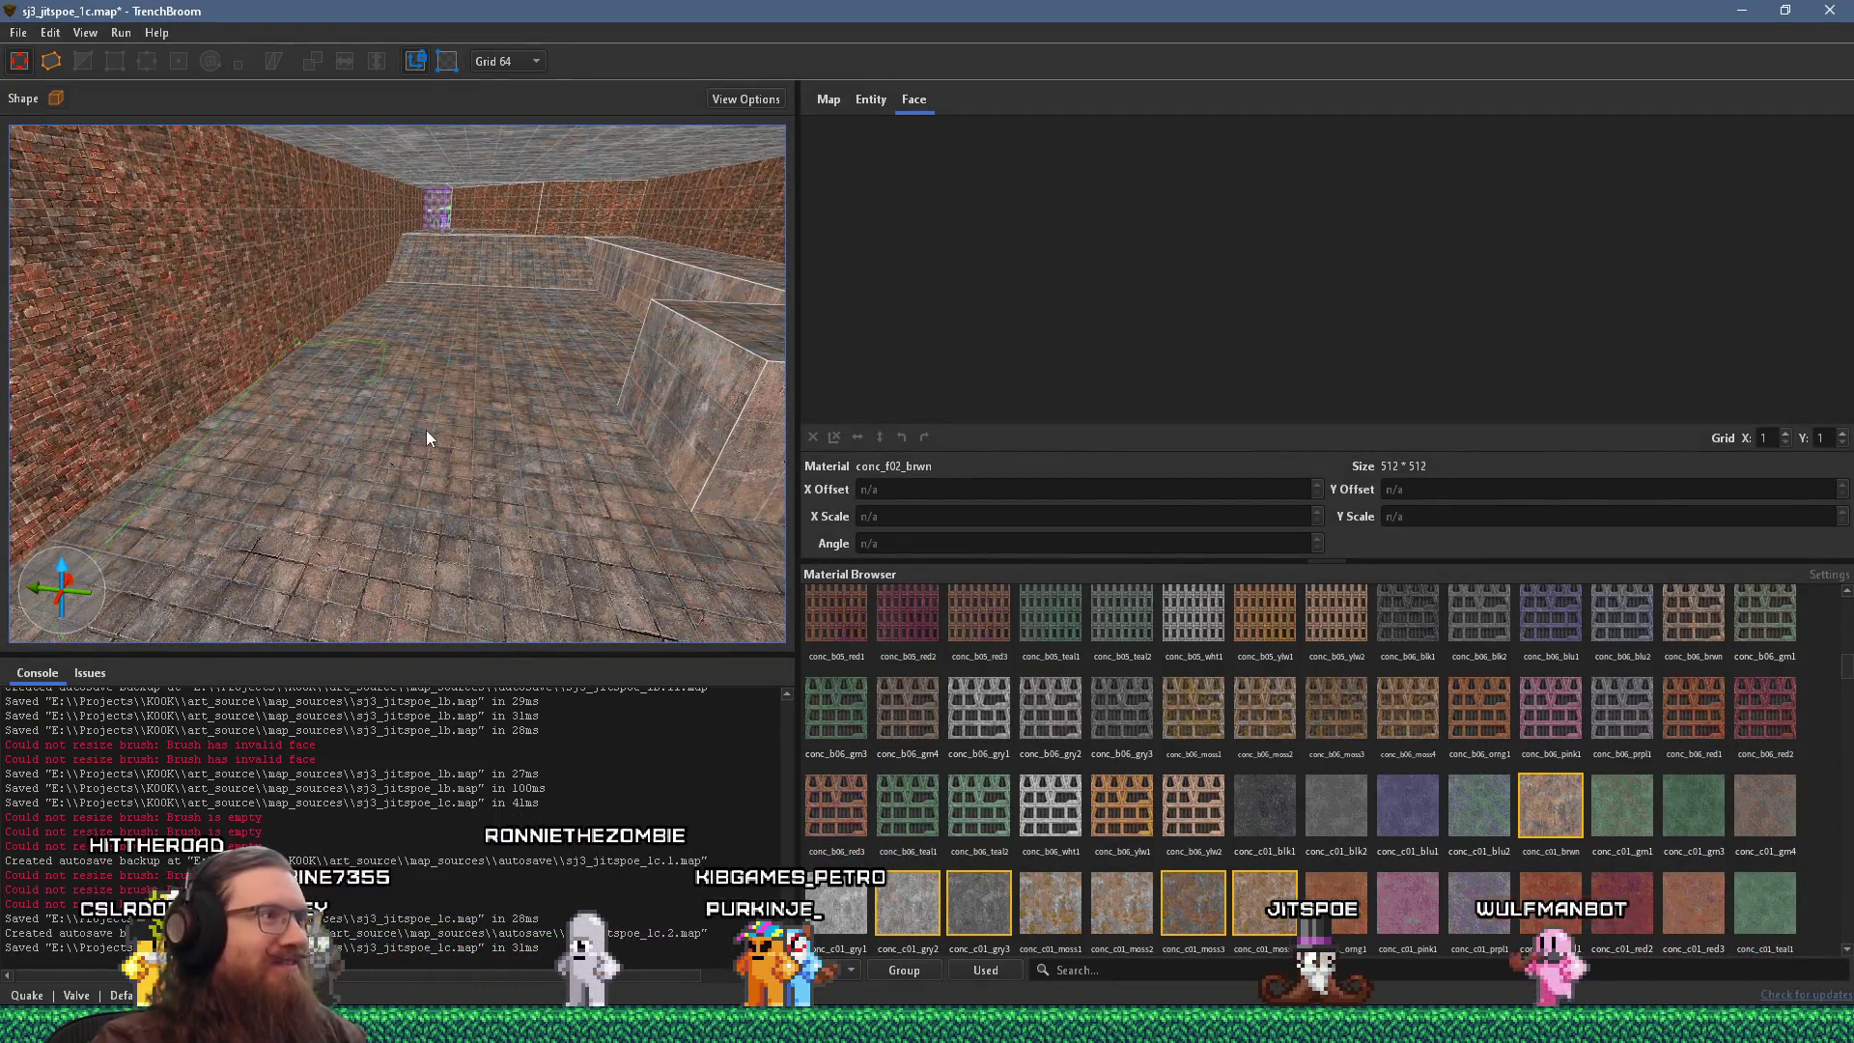
pyautogui.hotkey('alt', 'Tab')
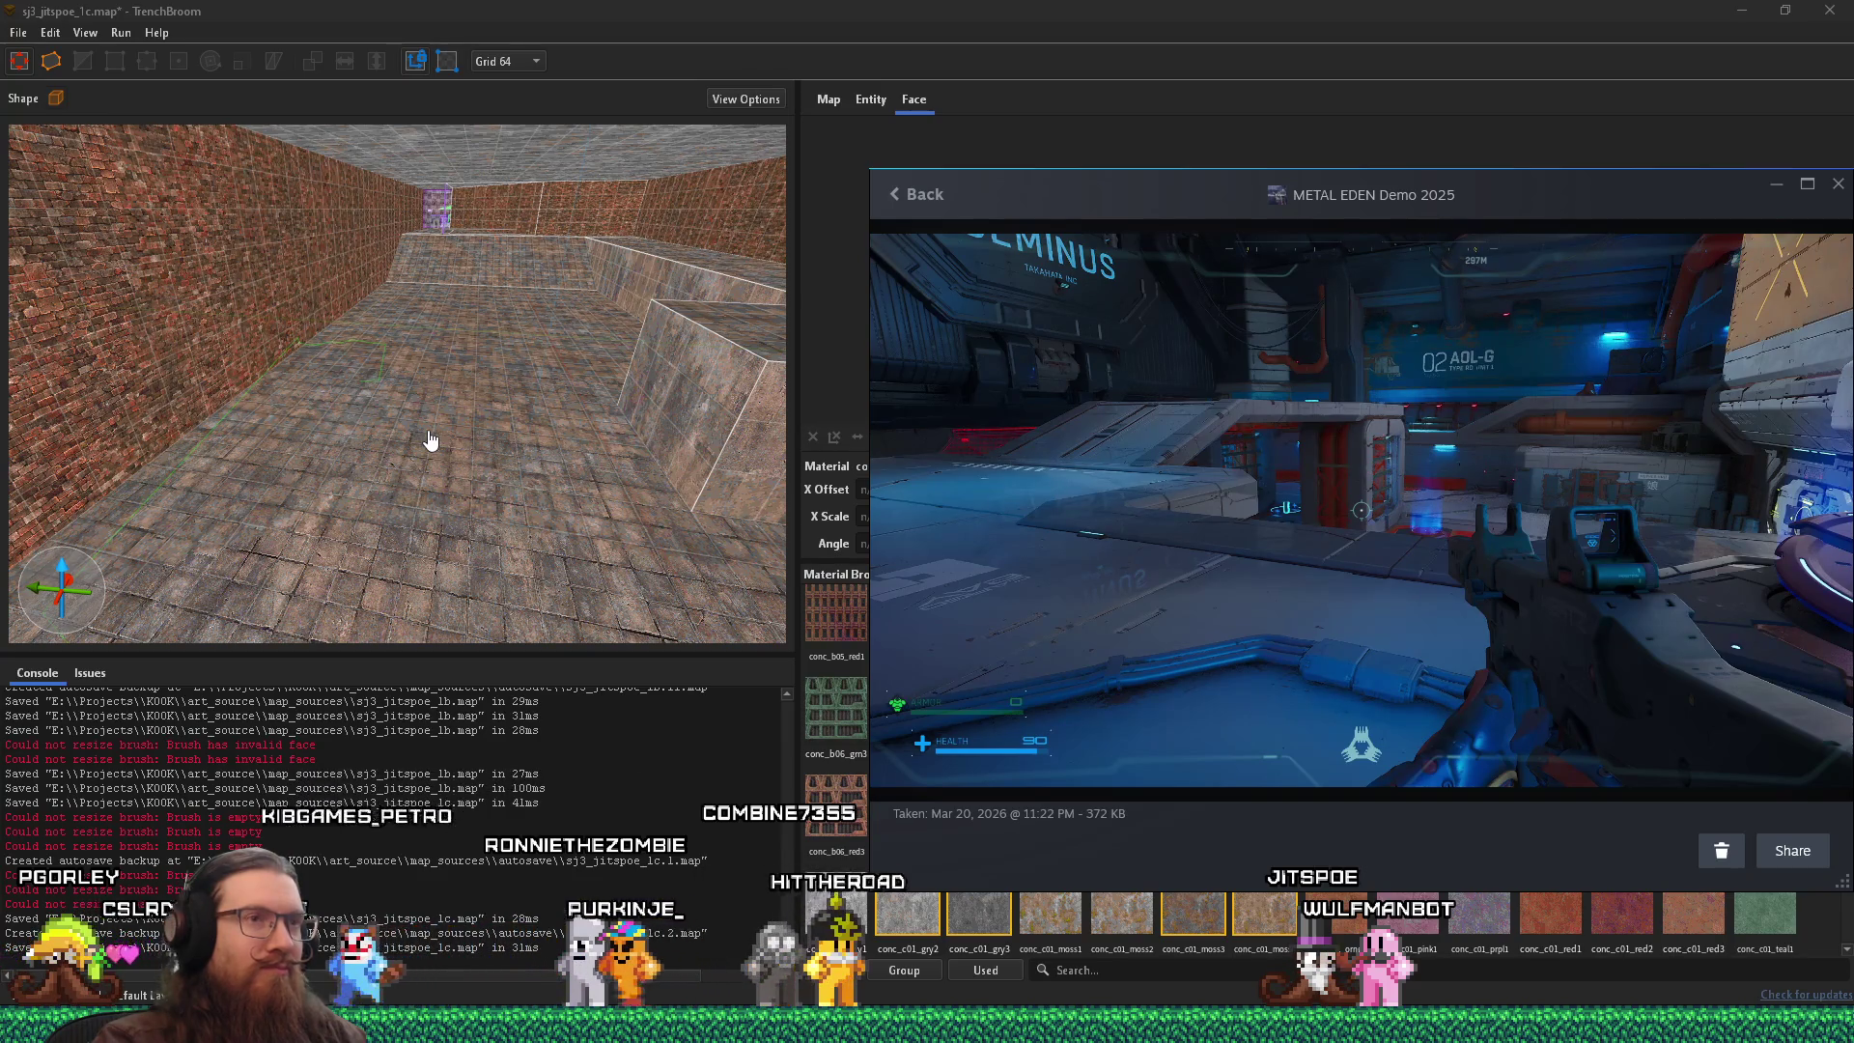
# Move the block brush to the room centre and shrink its depth to 192 units.
pyautogui.click(542, 386)
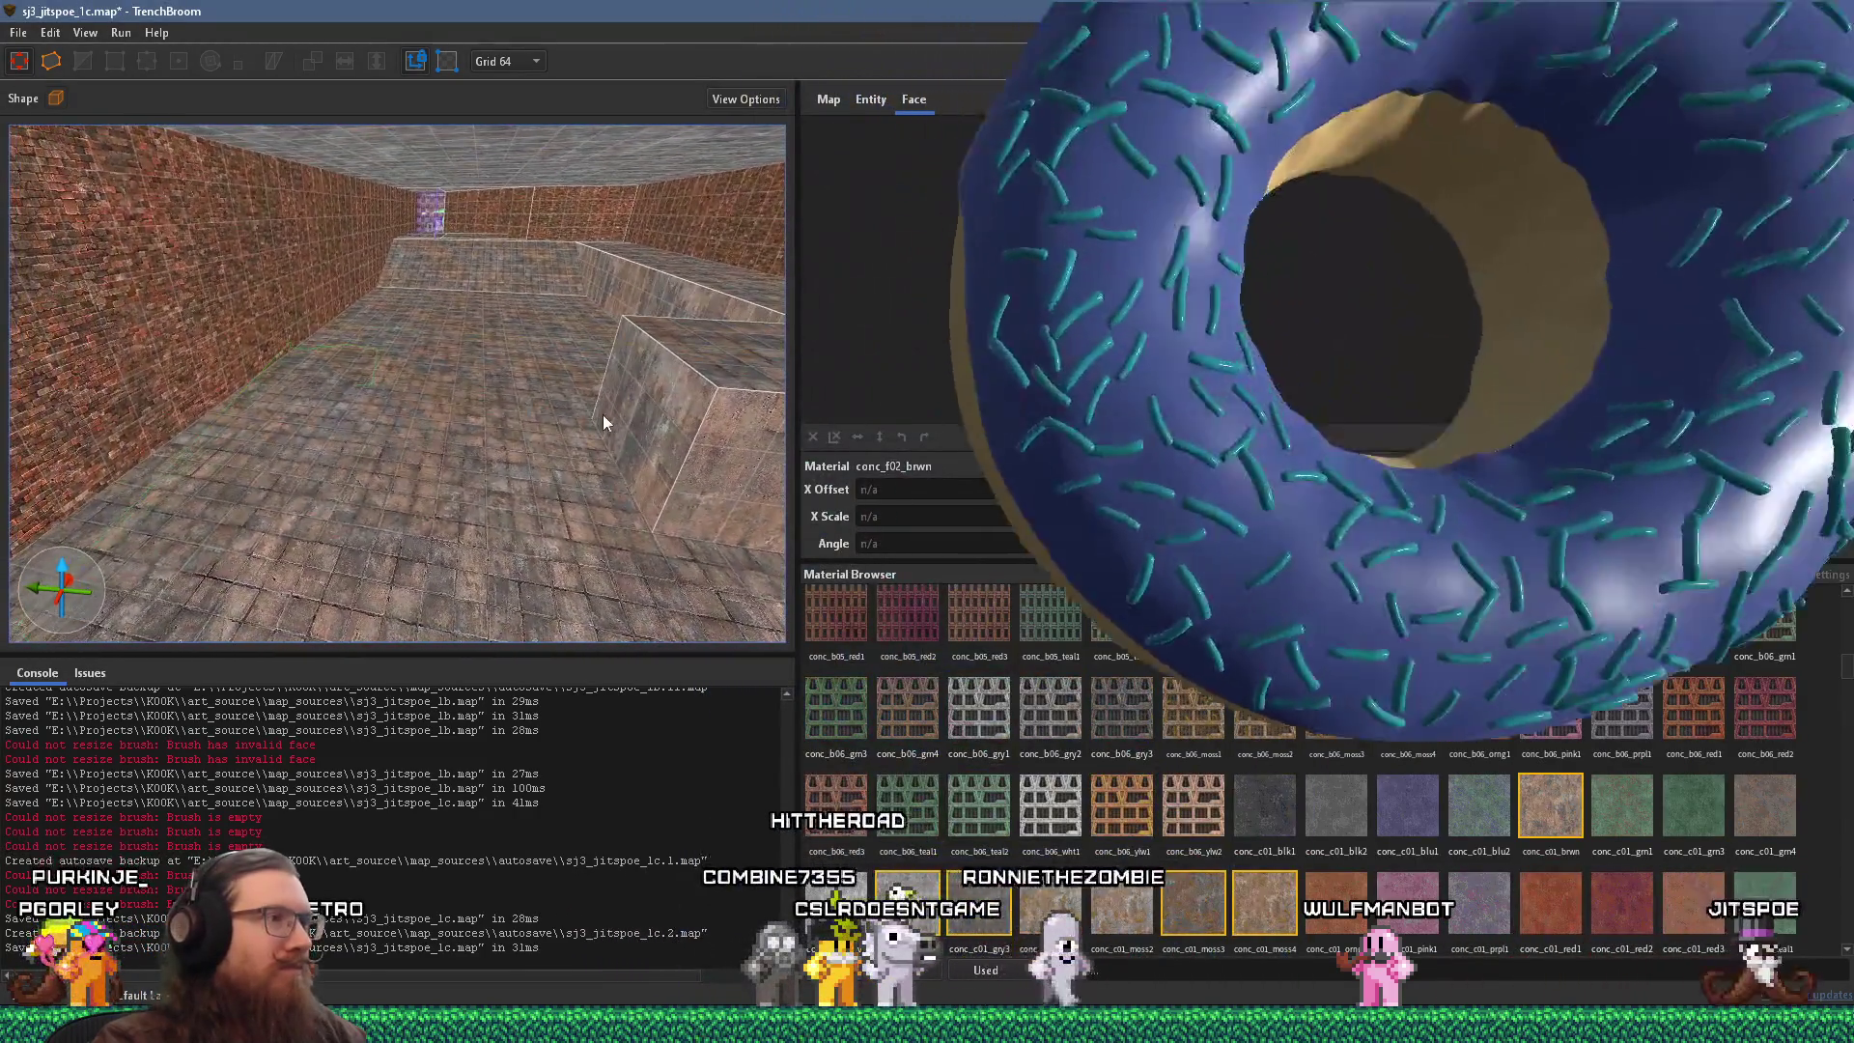
pyautogui.click(633, 408)
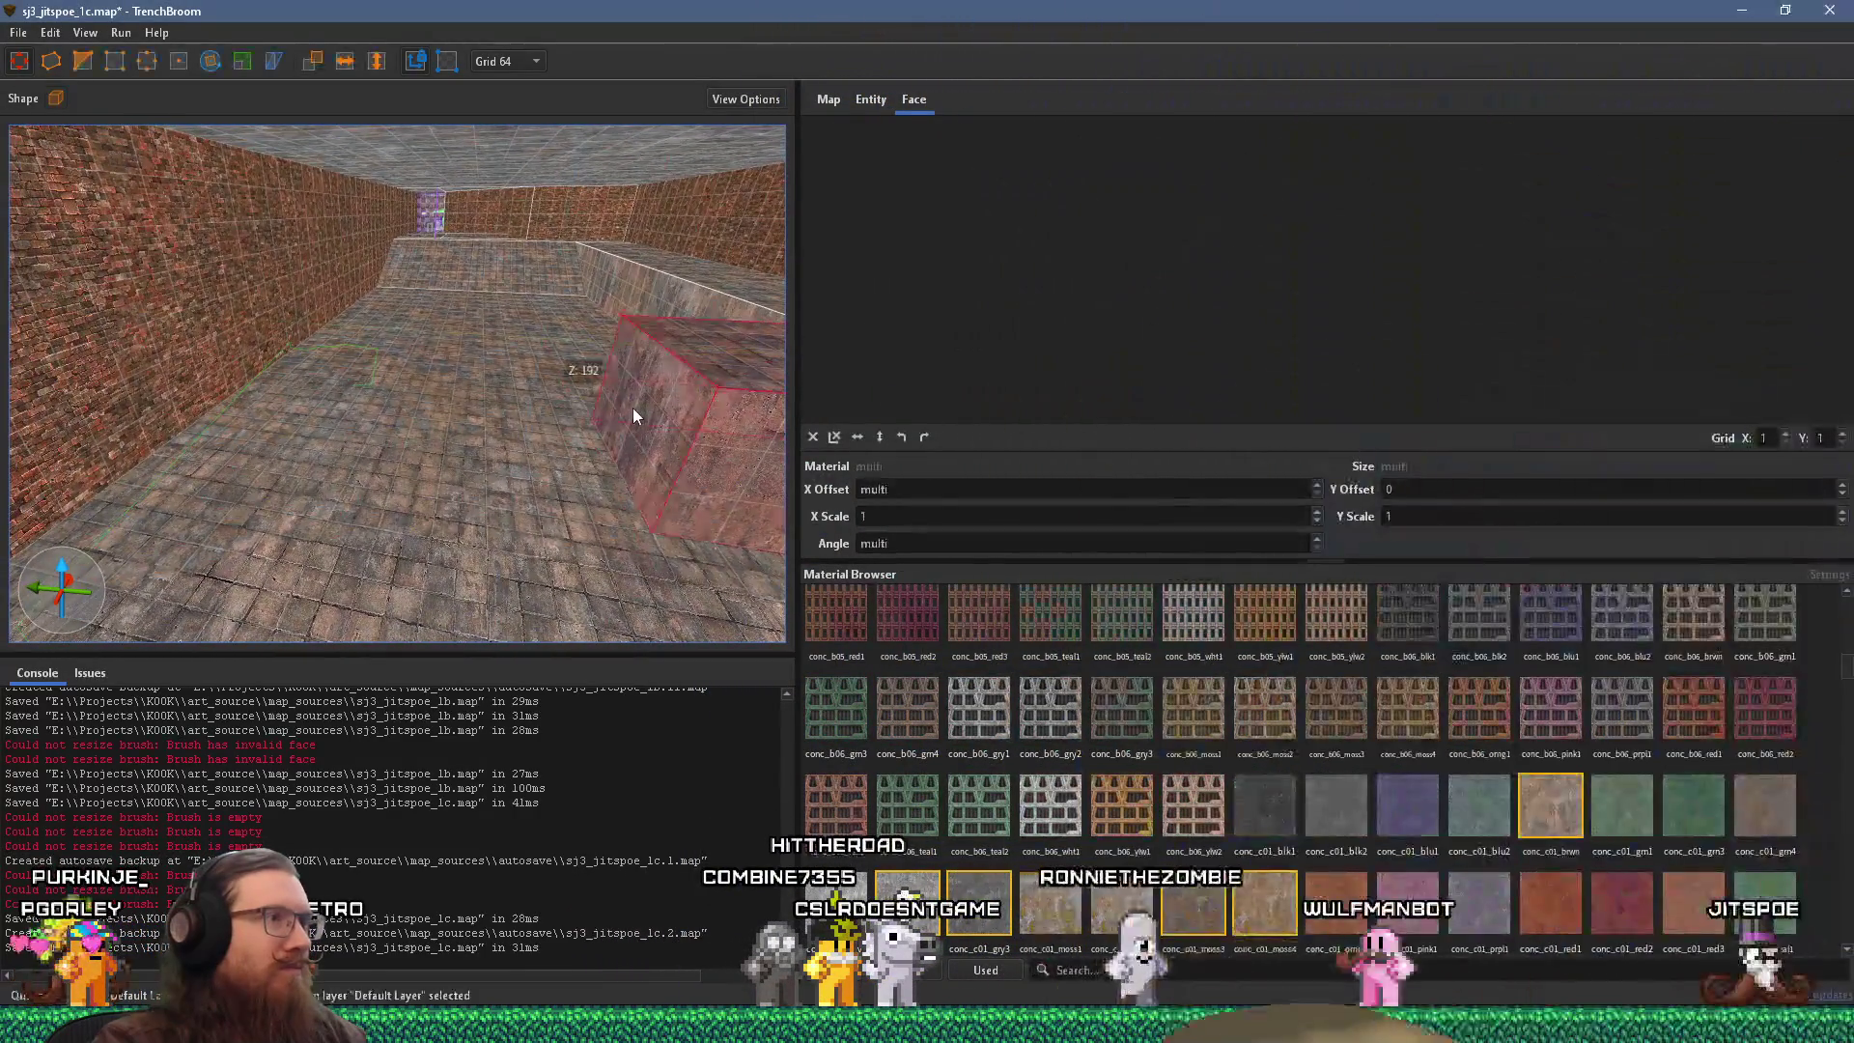
pyautogui.moveTo(628, 407)
pyautogui.mouseDown()
pyautogui.moveTo(340, 399)
pyautogui.moveTo(356, 398)
pyautogui.mouseUp()
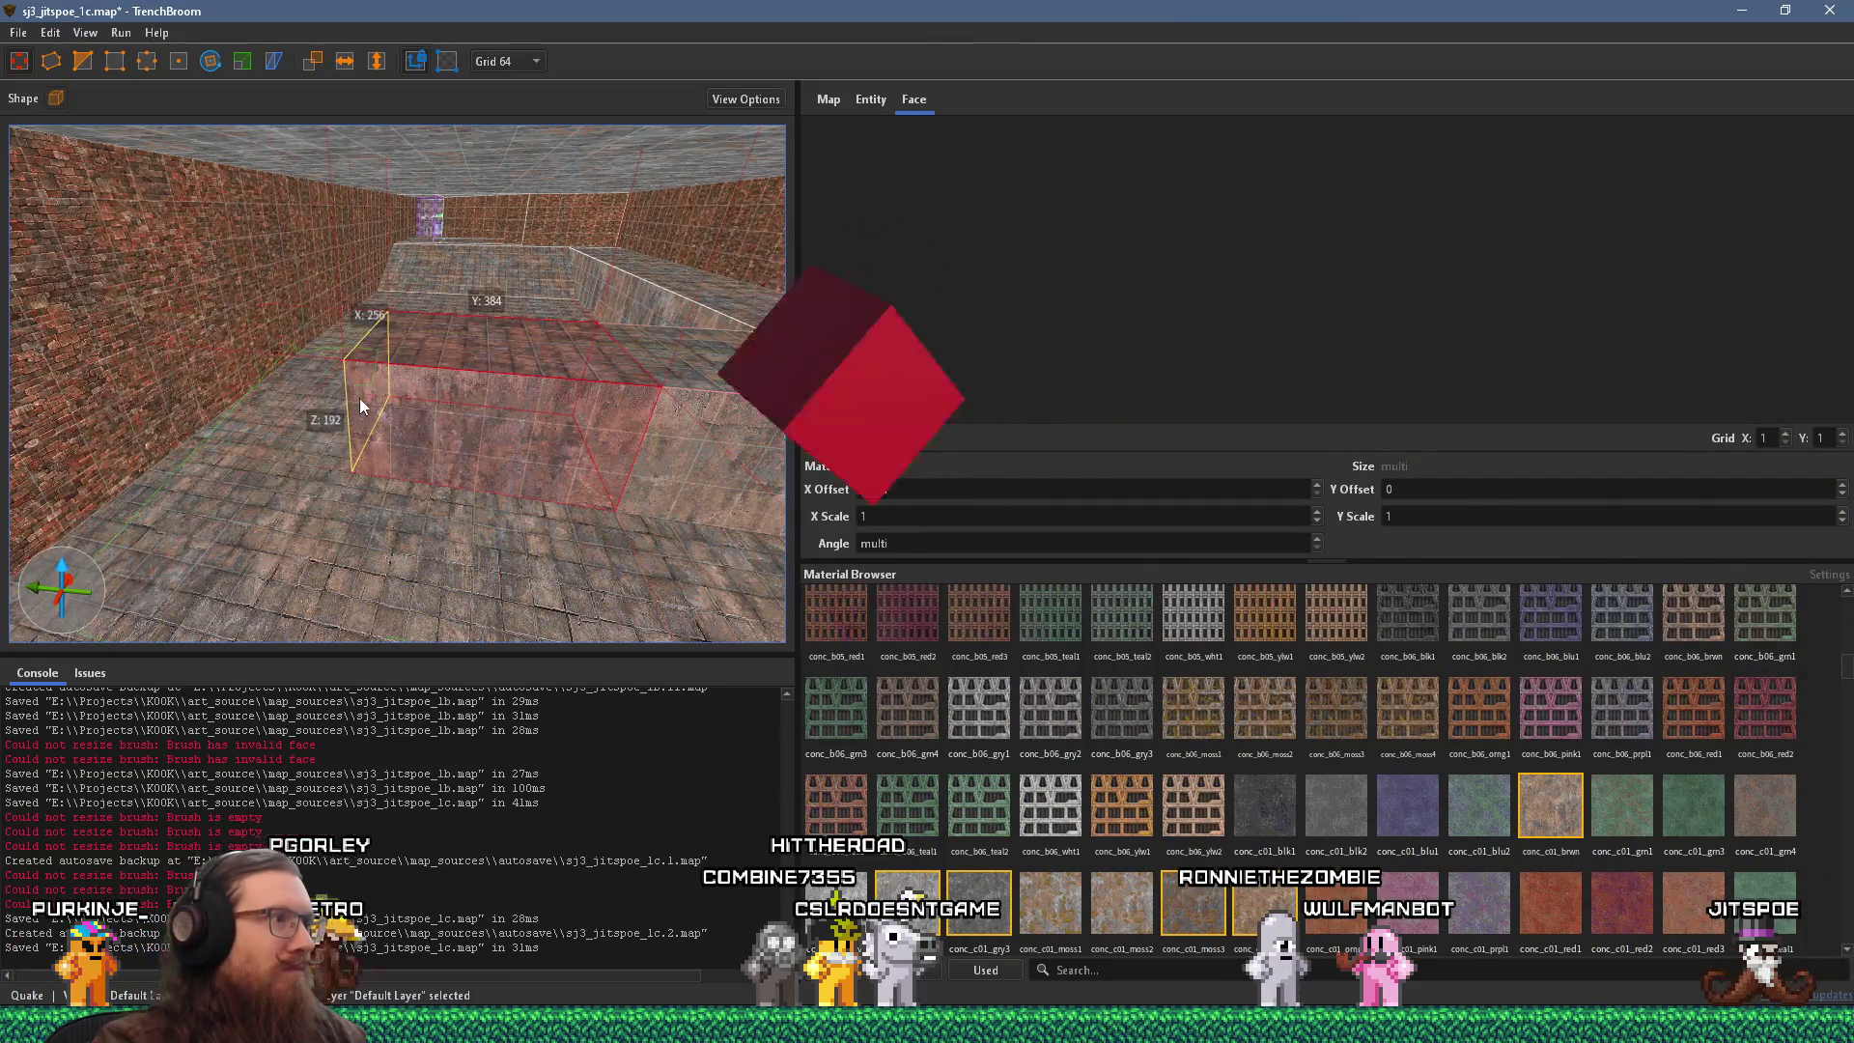
pyautogui.moveTo(541, 273); pyautogui.dragTo(546, 326)
pyautogui.moveTo(544, 414)
pyautogui.mouseDown()
pyautogui.moveTo(520, 404)
pyautogui.moveTo(258, 504)
pyautogui.moveTo(381, 421)
pyautogui.moveTo(290, 473)
pyautogui.mouseUp()
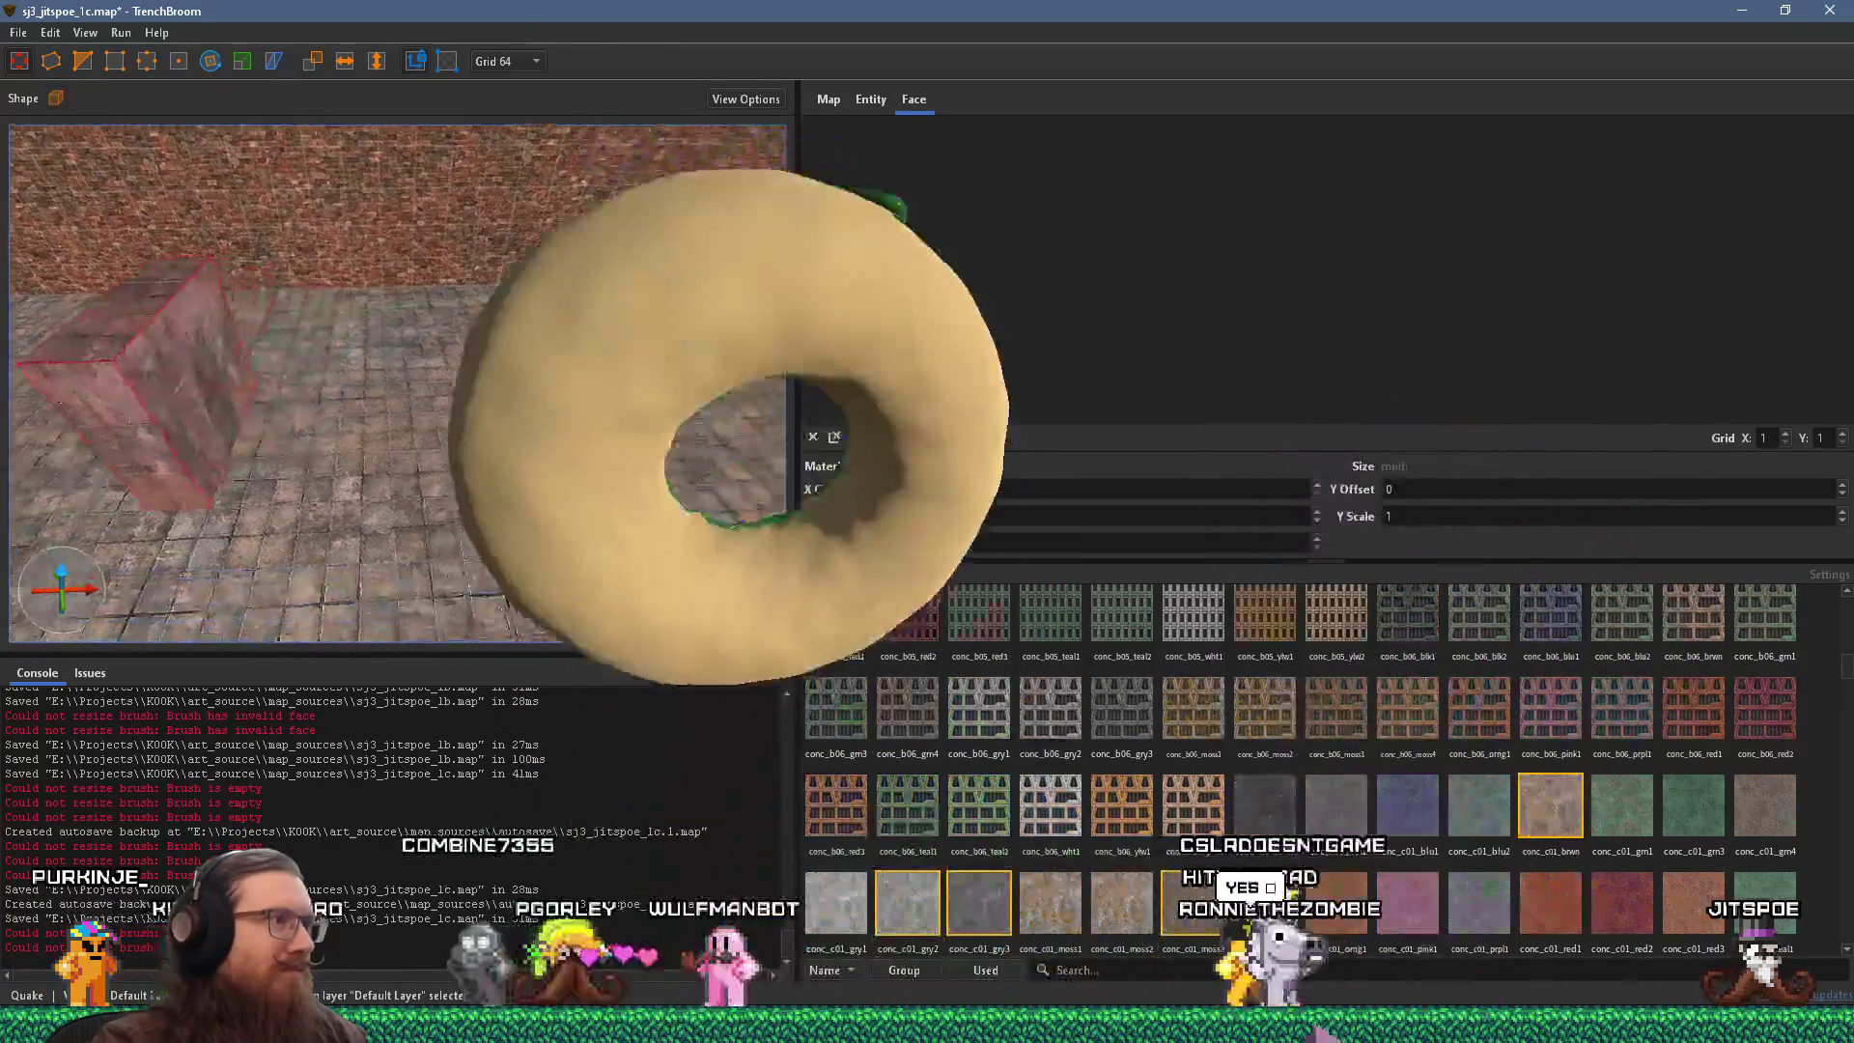
pyautogui.moveTo(208, 290); pyautogui.dragTo(169, 342)
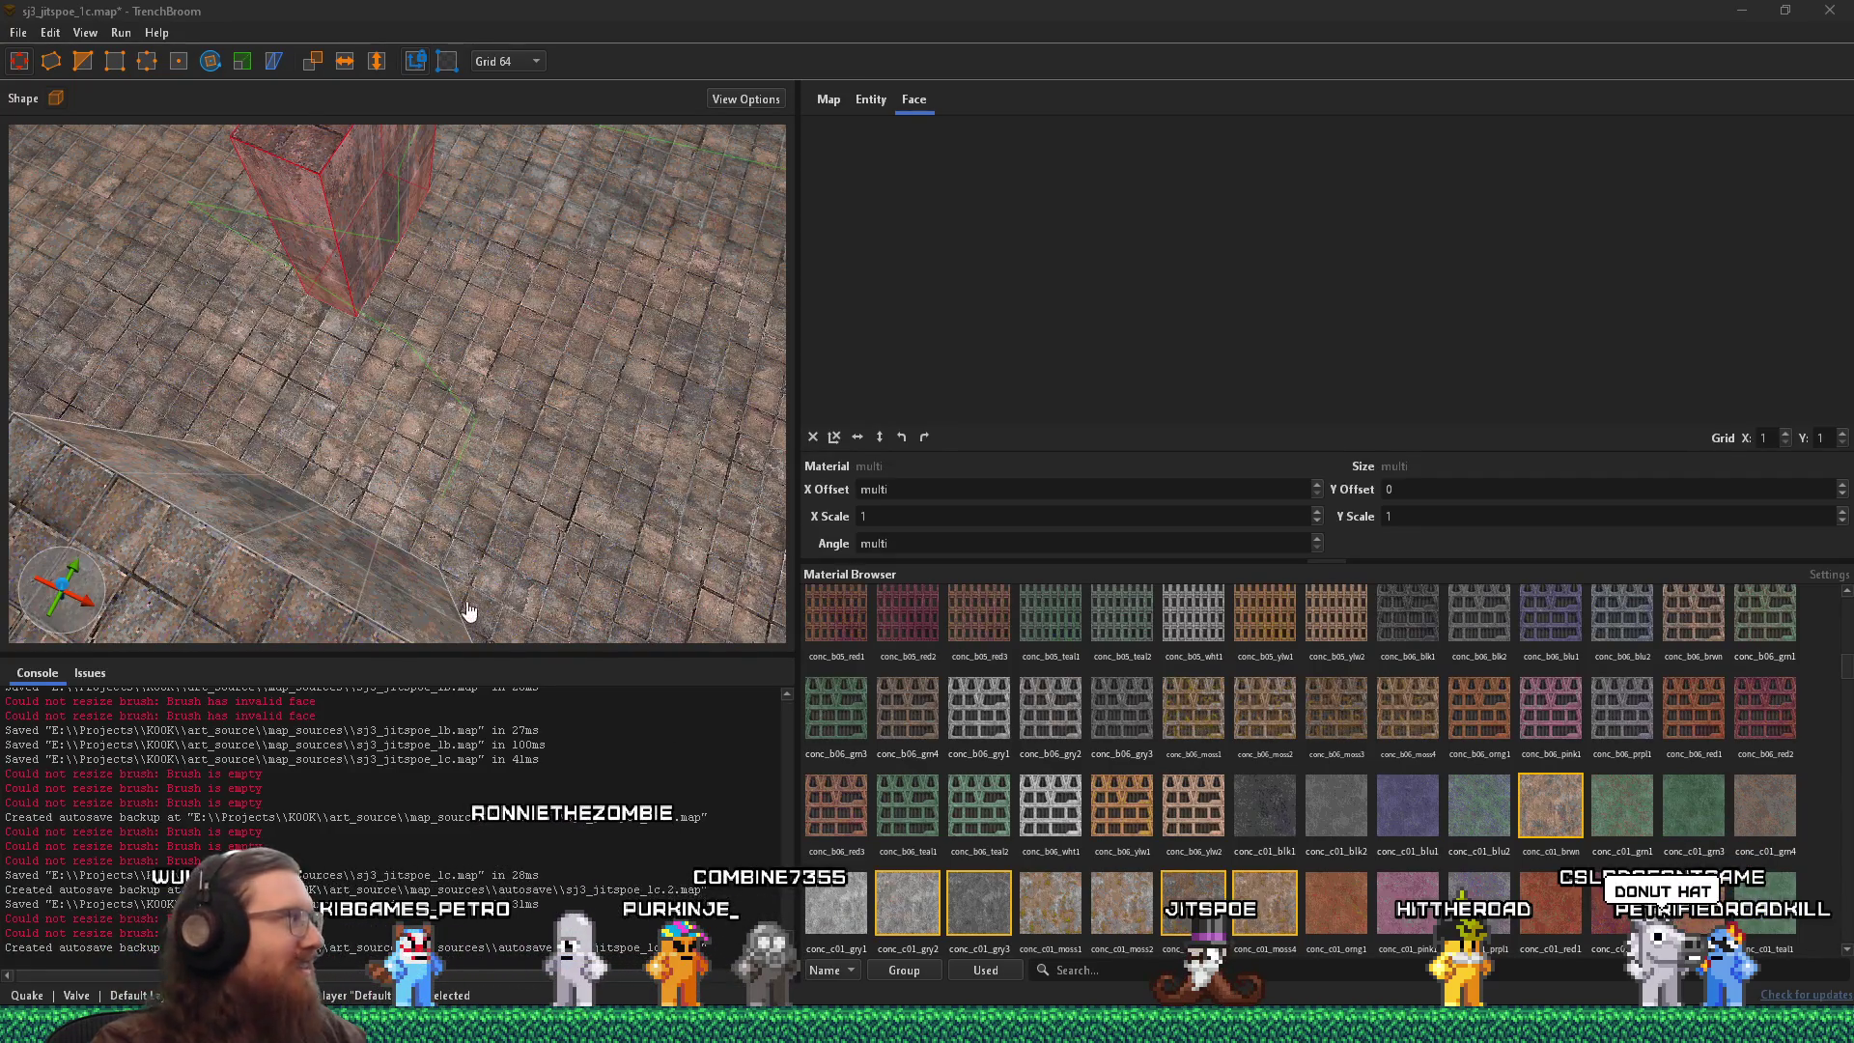
pyautogui.moveTo(425, 304)
pyautogui.mouseDown()
pyautogui.moveTo(434, 432)
pyautogui.moveTo(322, 361)
pyautogui.moveTo(311, 307)
pyautogui.moveTo(452, 310)
pyautogui.moveTo(393, 401)
pyautogui.moveTo(282, 307)
pyautogui.moveTo(461, 503)
pyautogui.moveTo(486, 330)
pyautogui.moveTo(548, 322)
pyautogui.mouseUp()
# Raise the block to 256 units tall, undoing an extra depth stretch back to 192.
pyautogui.moveTo(581, 440)
pyautogui.mouseDown()
pyautogui.moveTo(589, 366)
pyautogui.moveTo(540, 448)
pyautogui.moveTo(594, 394)
pyautogui.moveTo(361, 353)
pyautogui.moveTo(354, 539)
pyautogui.mouseUp()
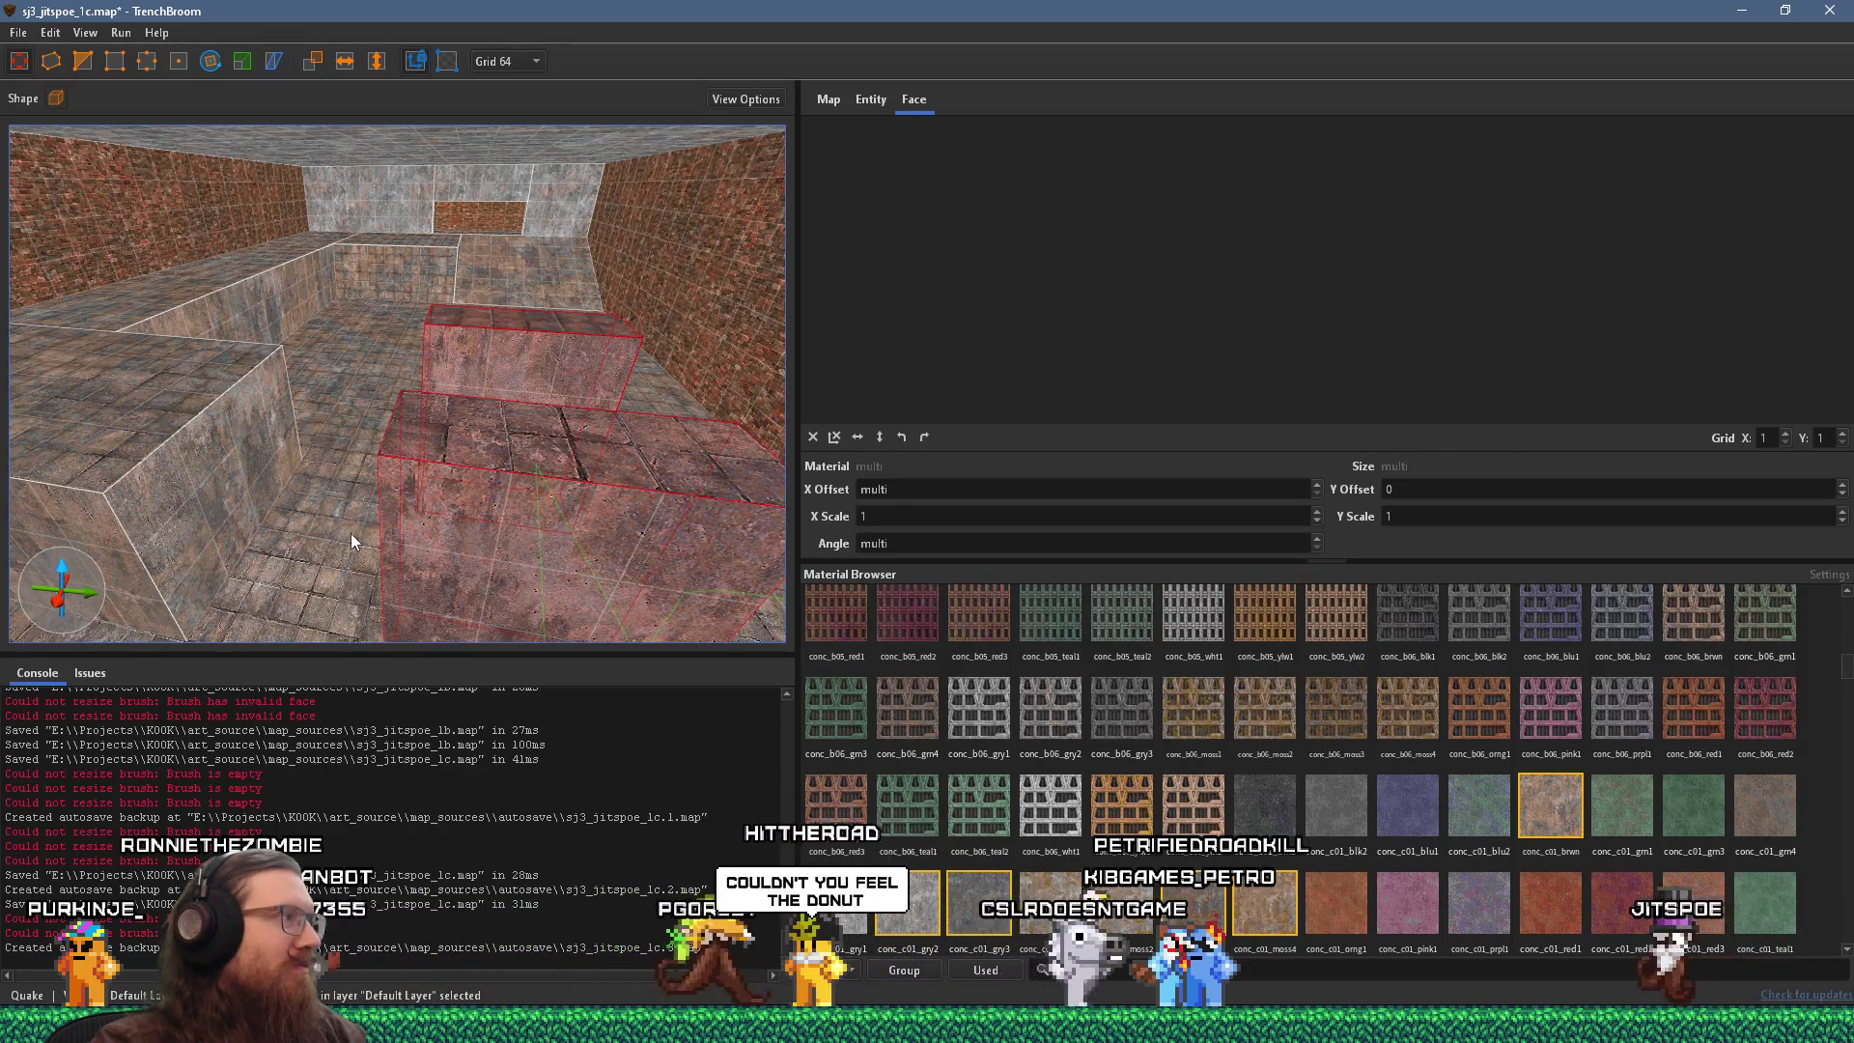
pyautogui.moveTo(342, 508); pyautogui.dragTo(509, 460)
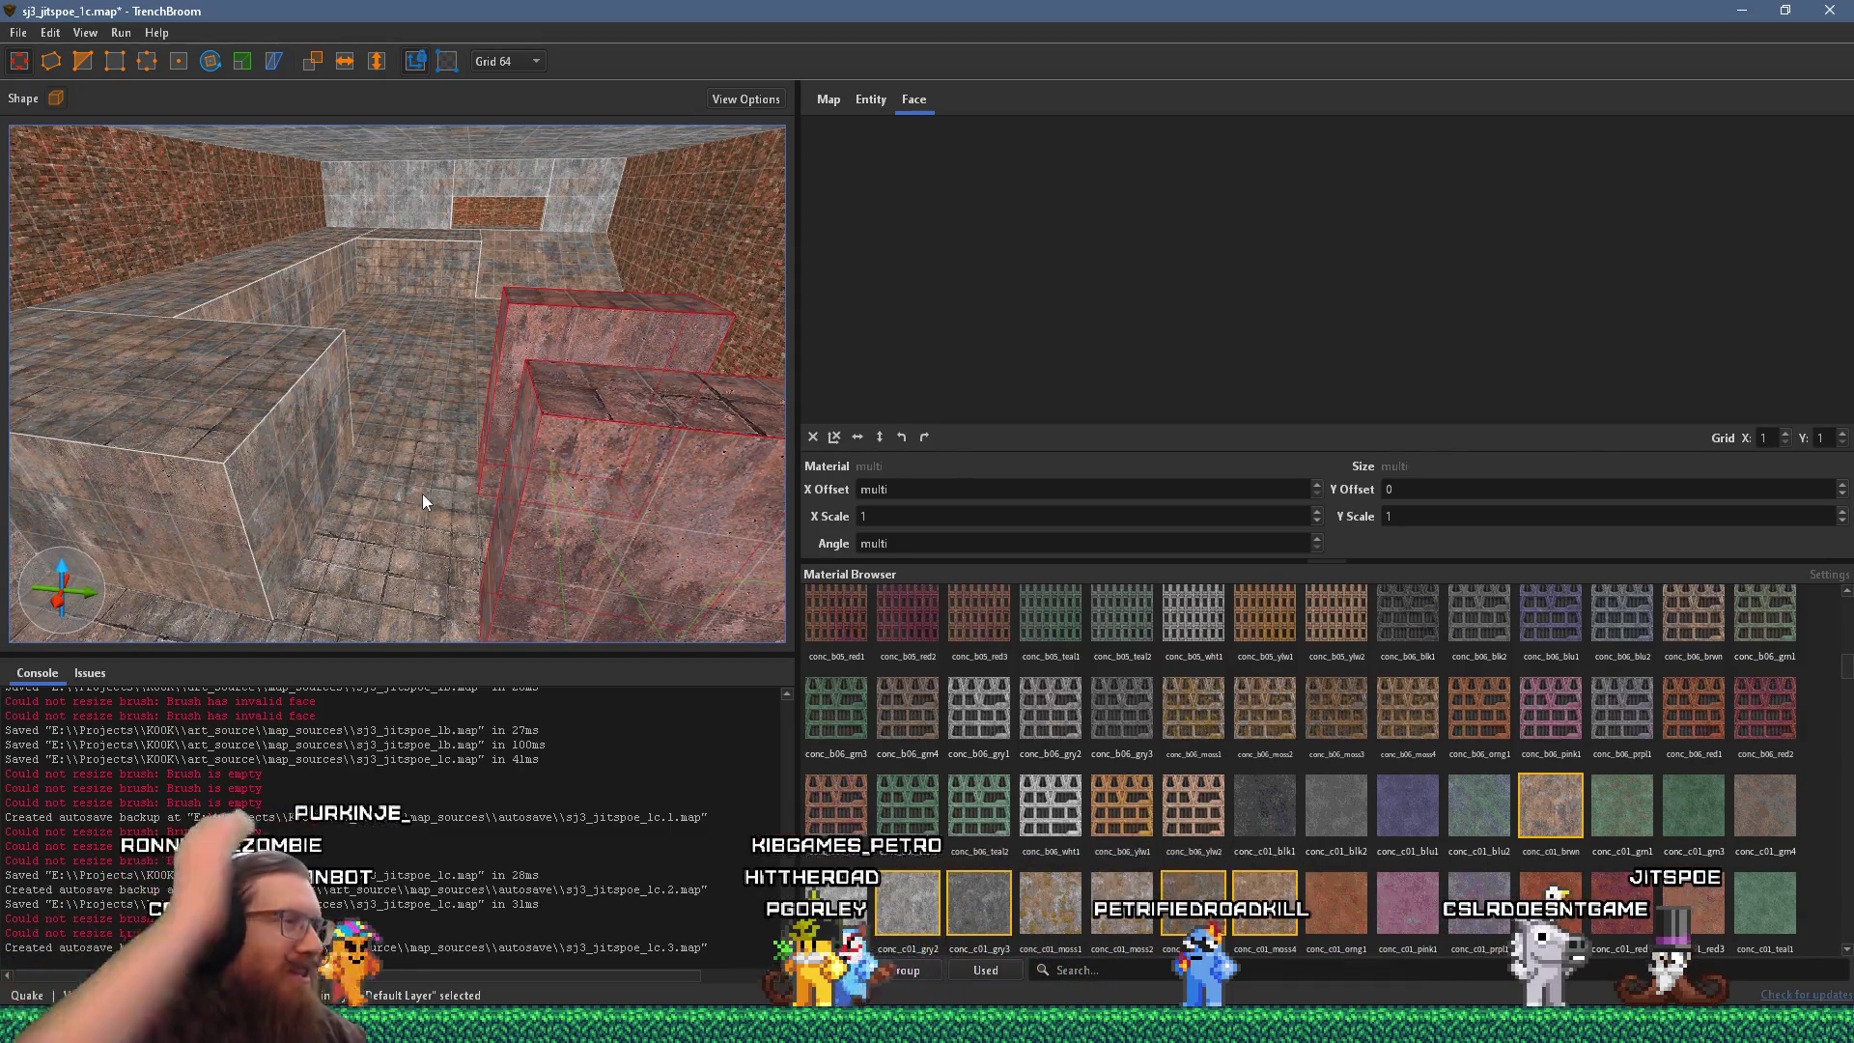
pyautogui.moveTo(414, 495); pyautogui.dragTo(560, 502)
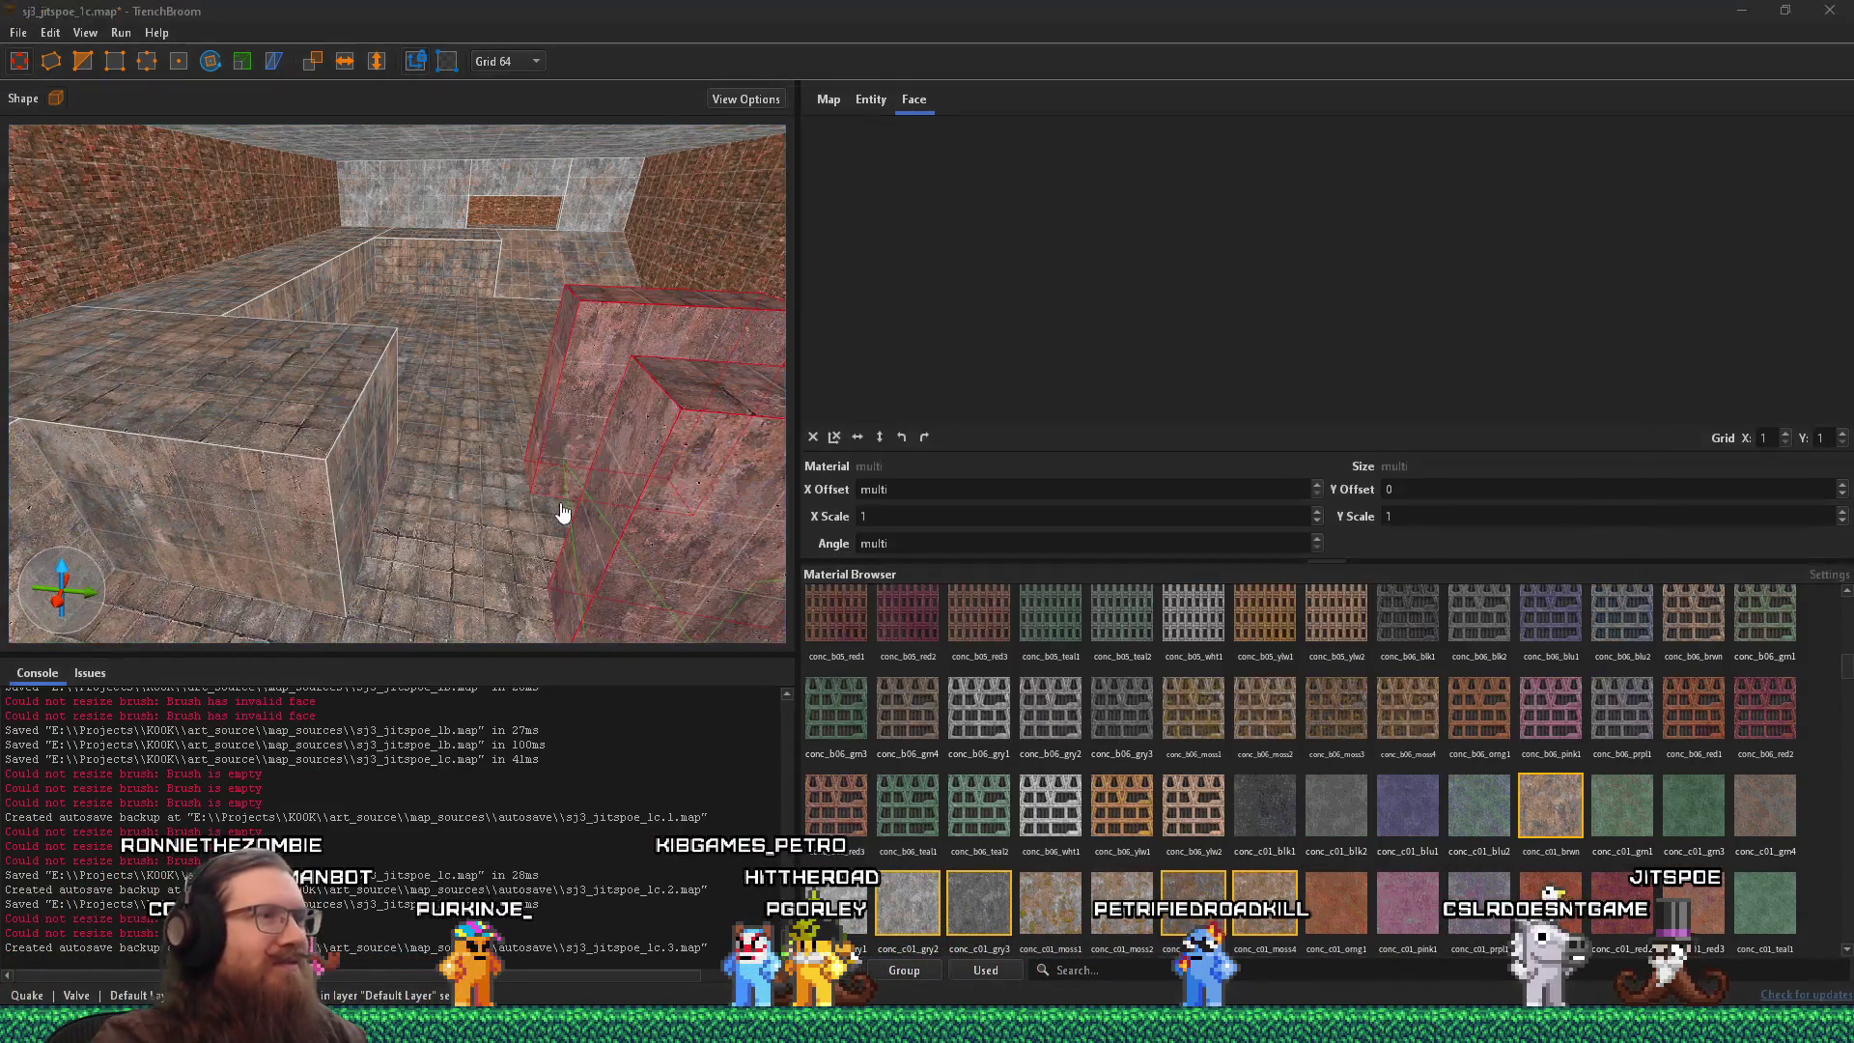
pyautogui.hotkey('alt', 'Tab')
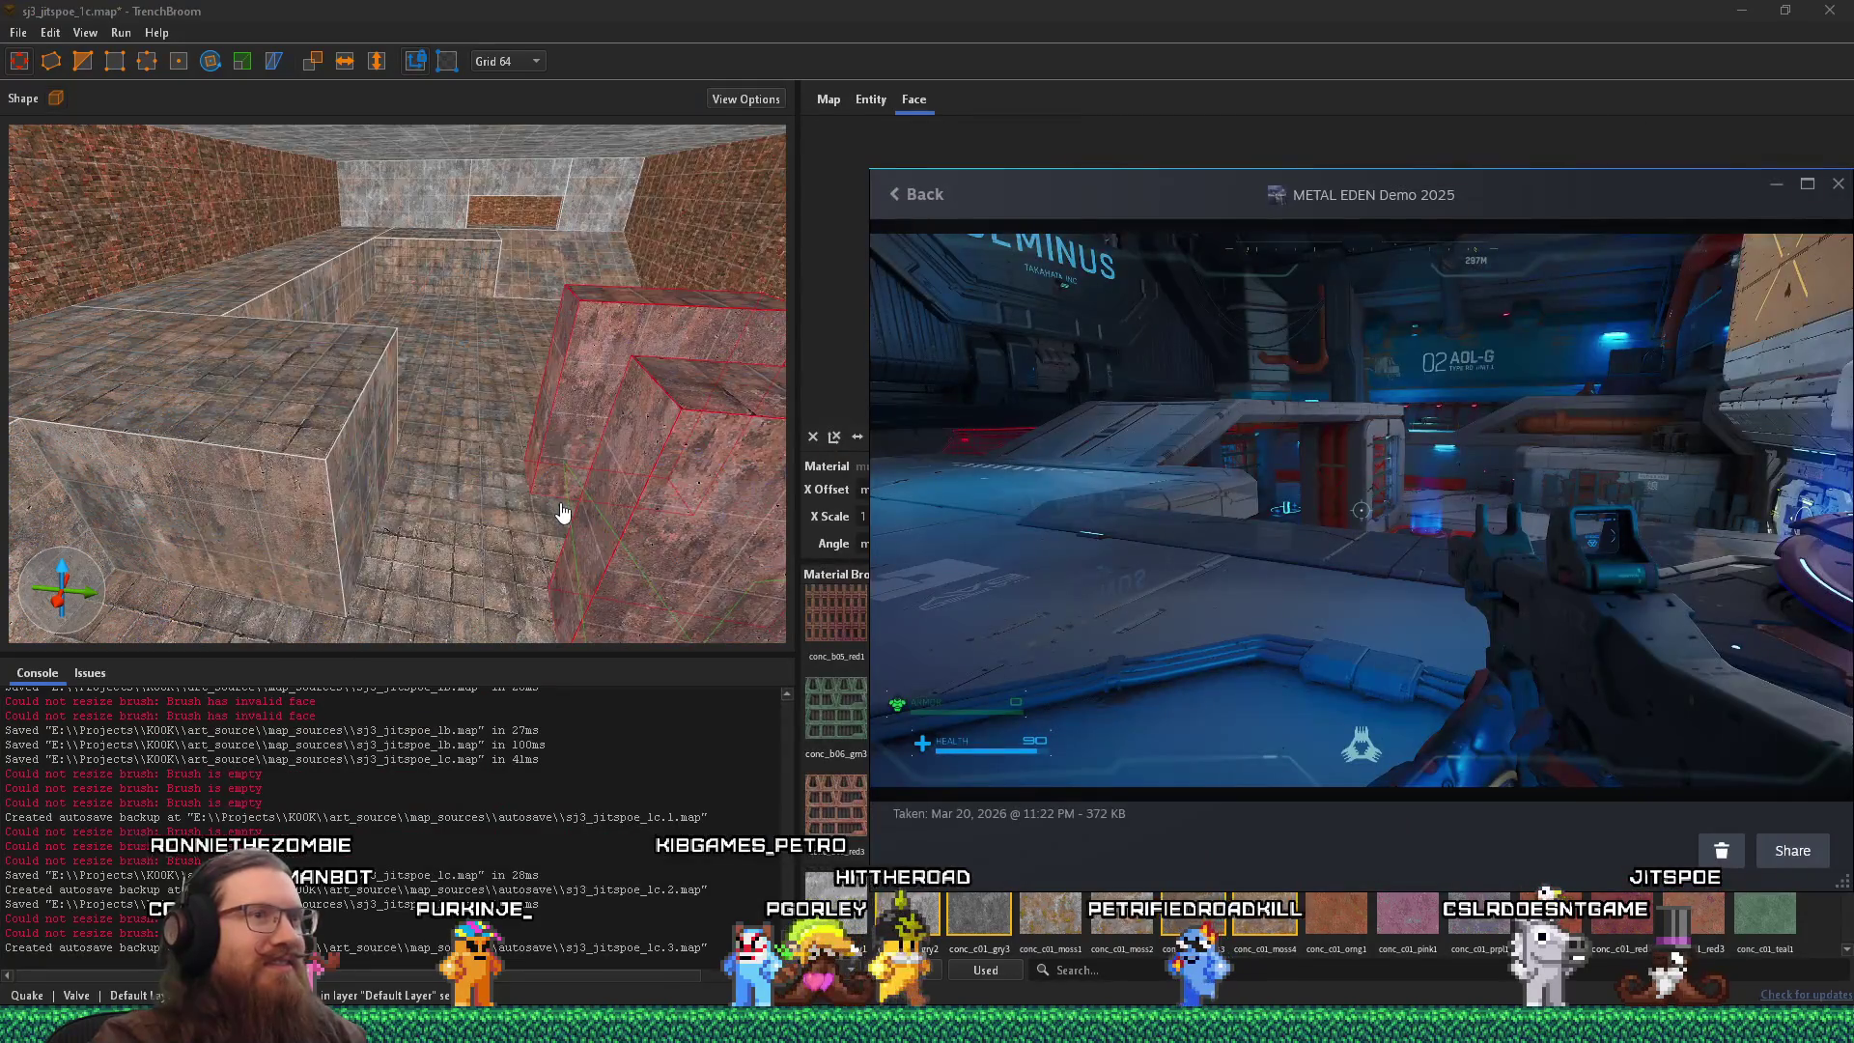
pyautogui.hotkey('alt', 'Tab')
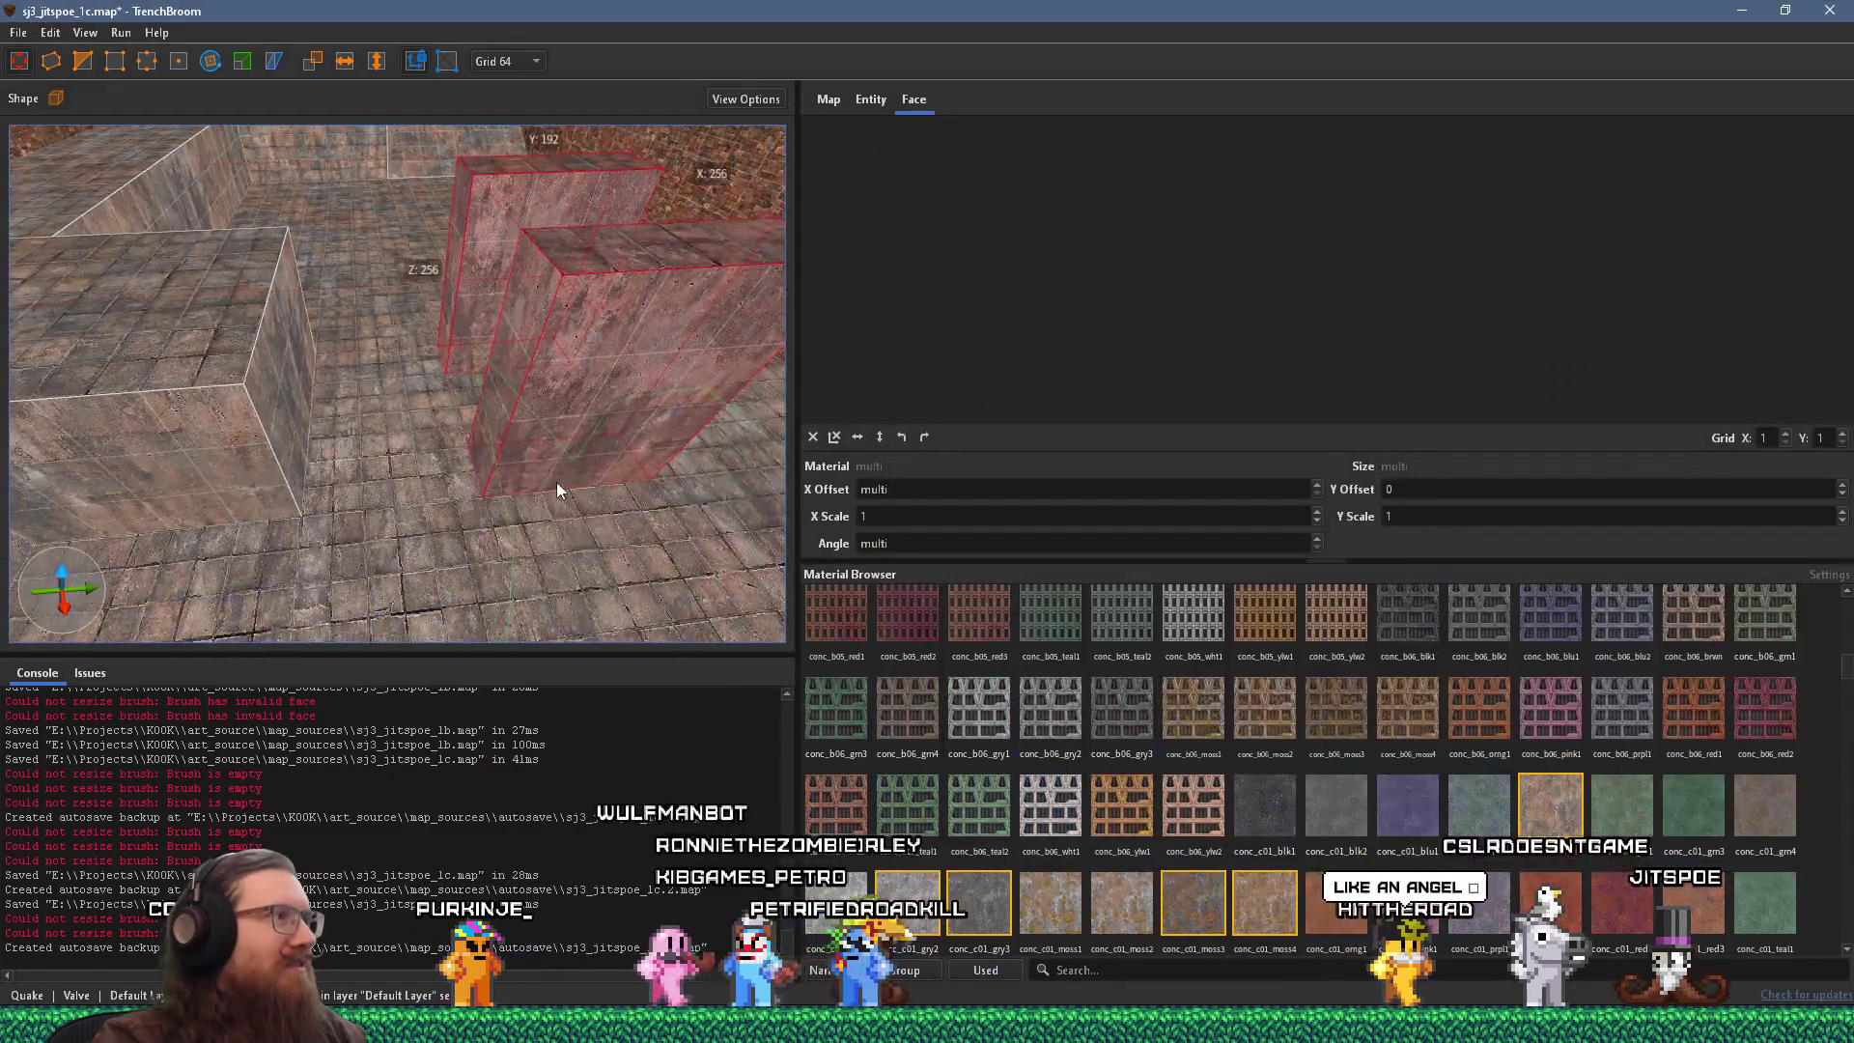
pyautogui.moveTo(556, 483); pyautogui.dragTo(504, 640)
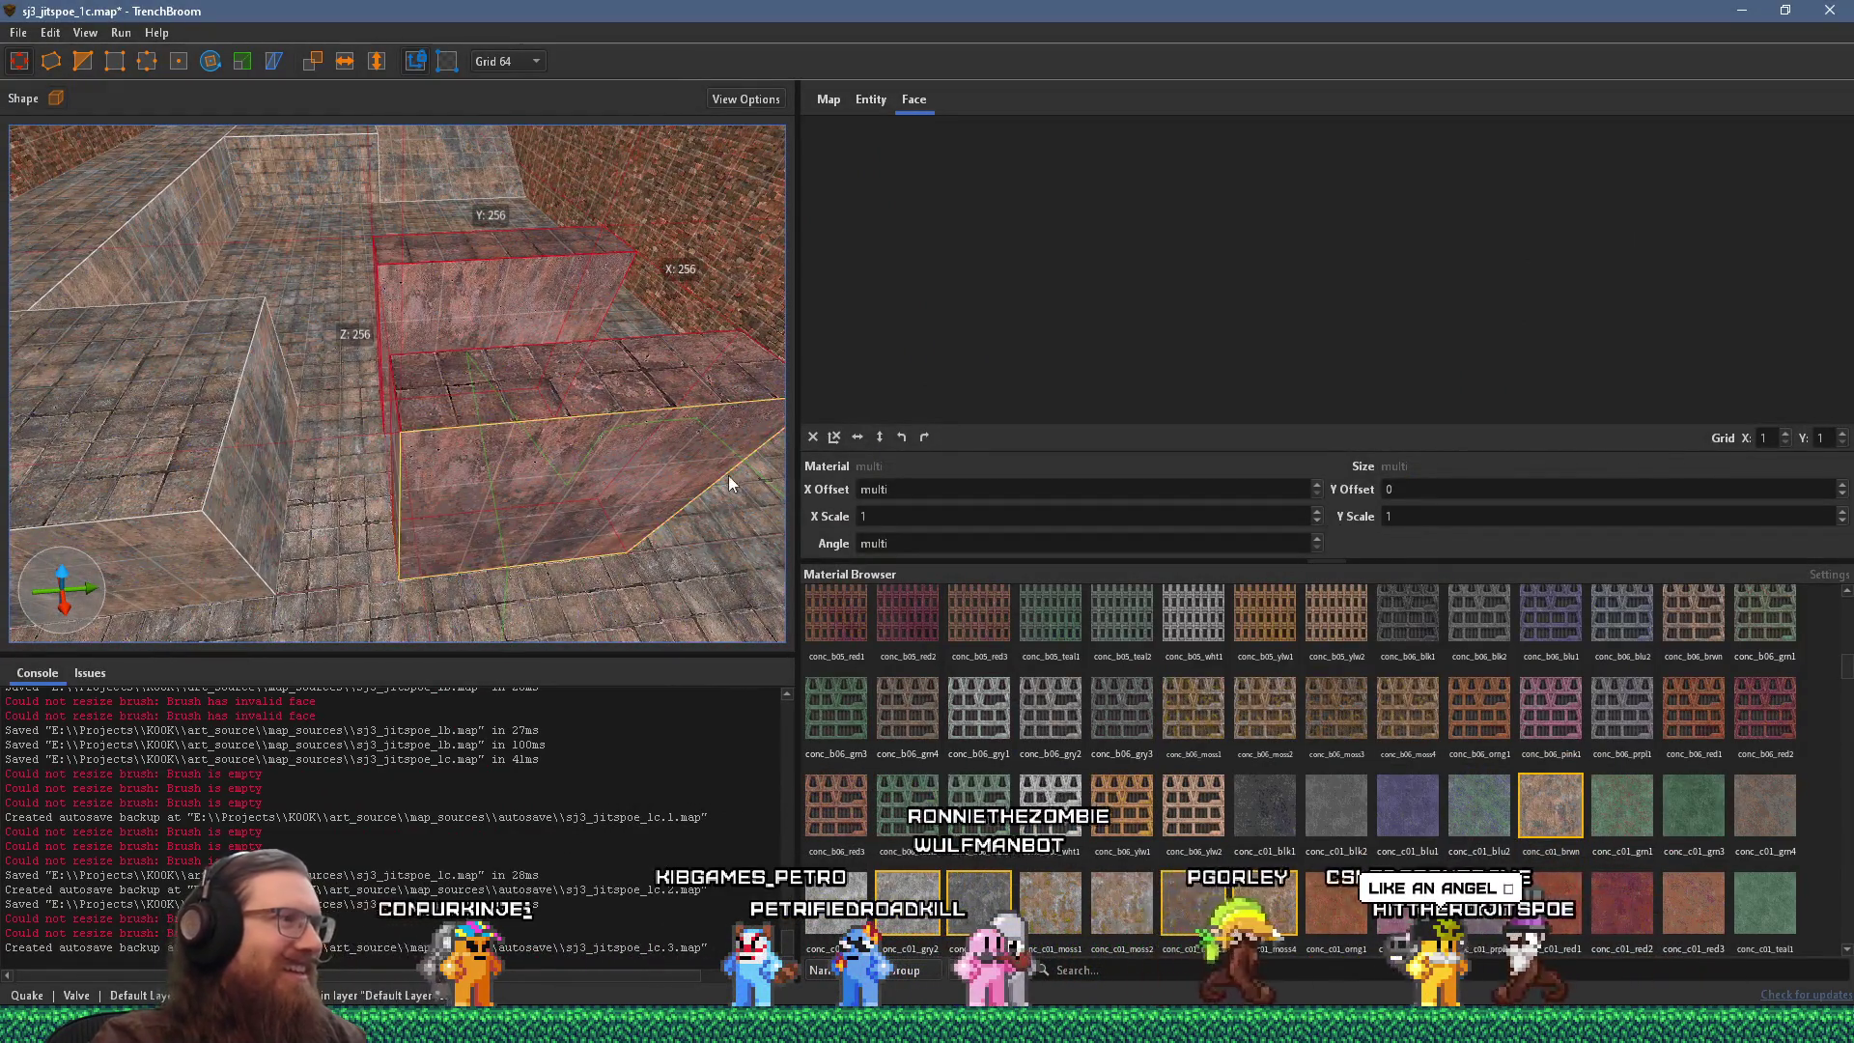
pyautogui.hotkey('ctrl', 'z')
pyautogui.moveTo(552, 419)
pyautogui.mouseDown()
pyautogui.moveTo(506, 317)
pyautogui.moveTo(466, 84)
pyautogui.mouseUp()
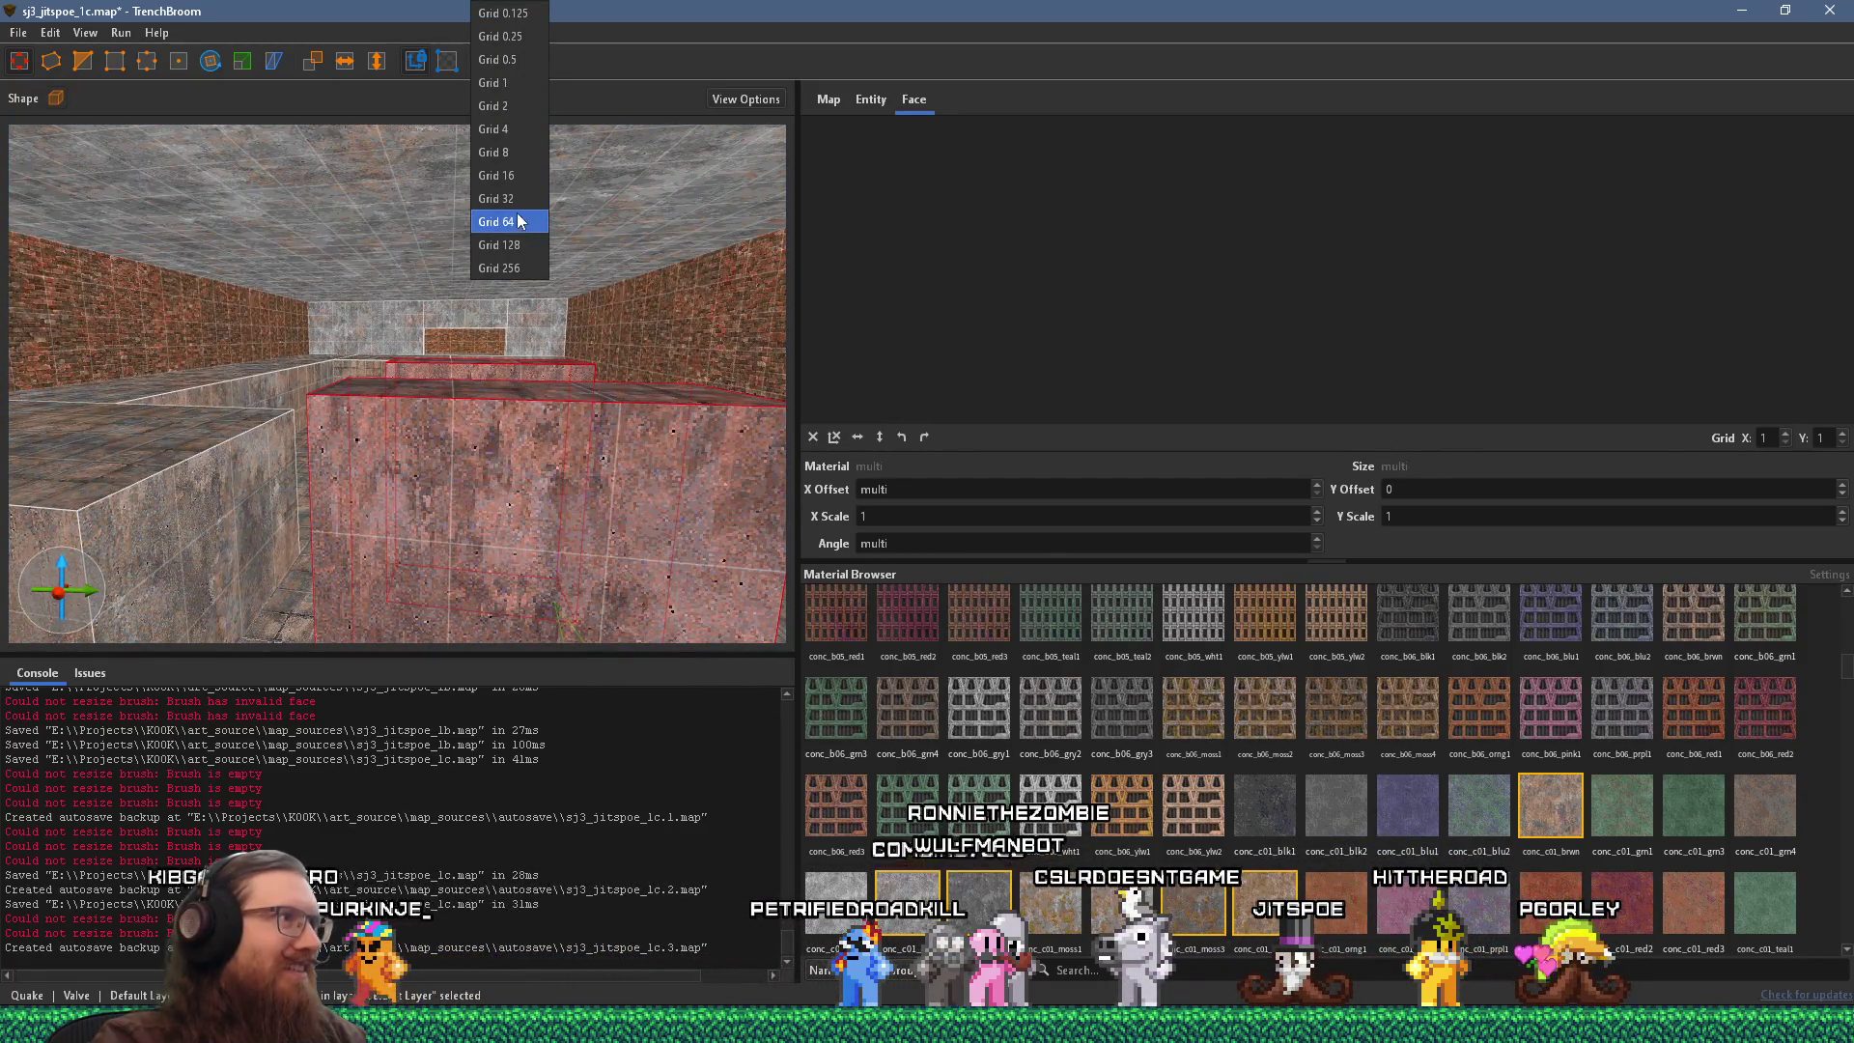
# Pan past the blocks, glance at the METAL EDEN screenshot, then close the viewer.
pyautogui.moveTo(509, 210); pyautogui.dragTo(538, 381)
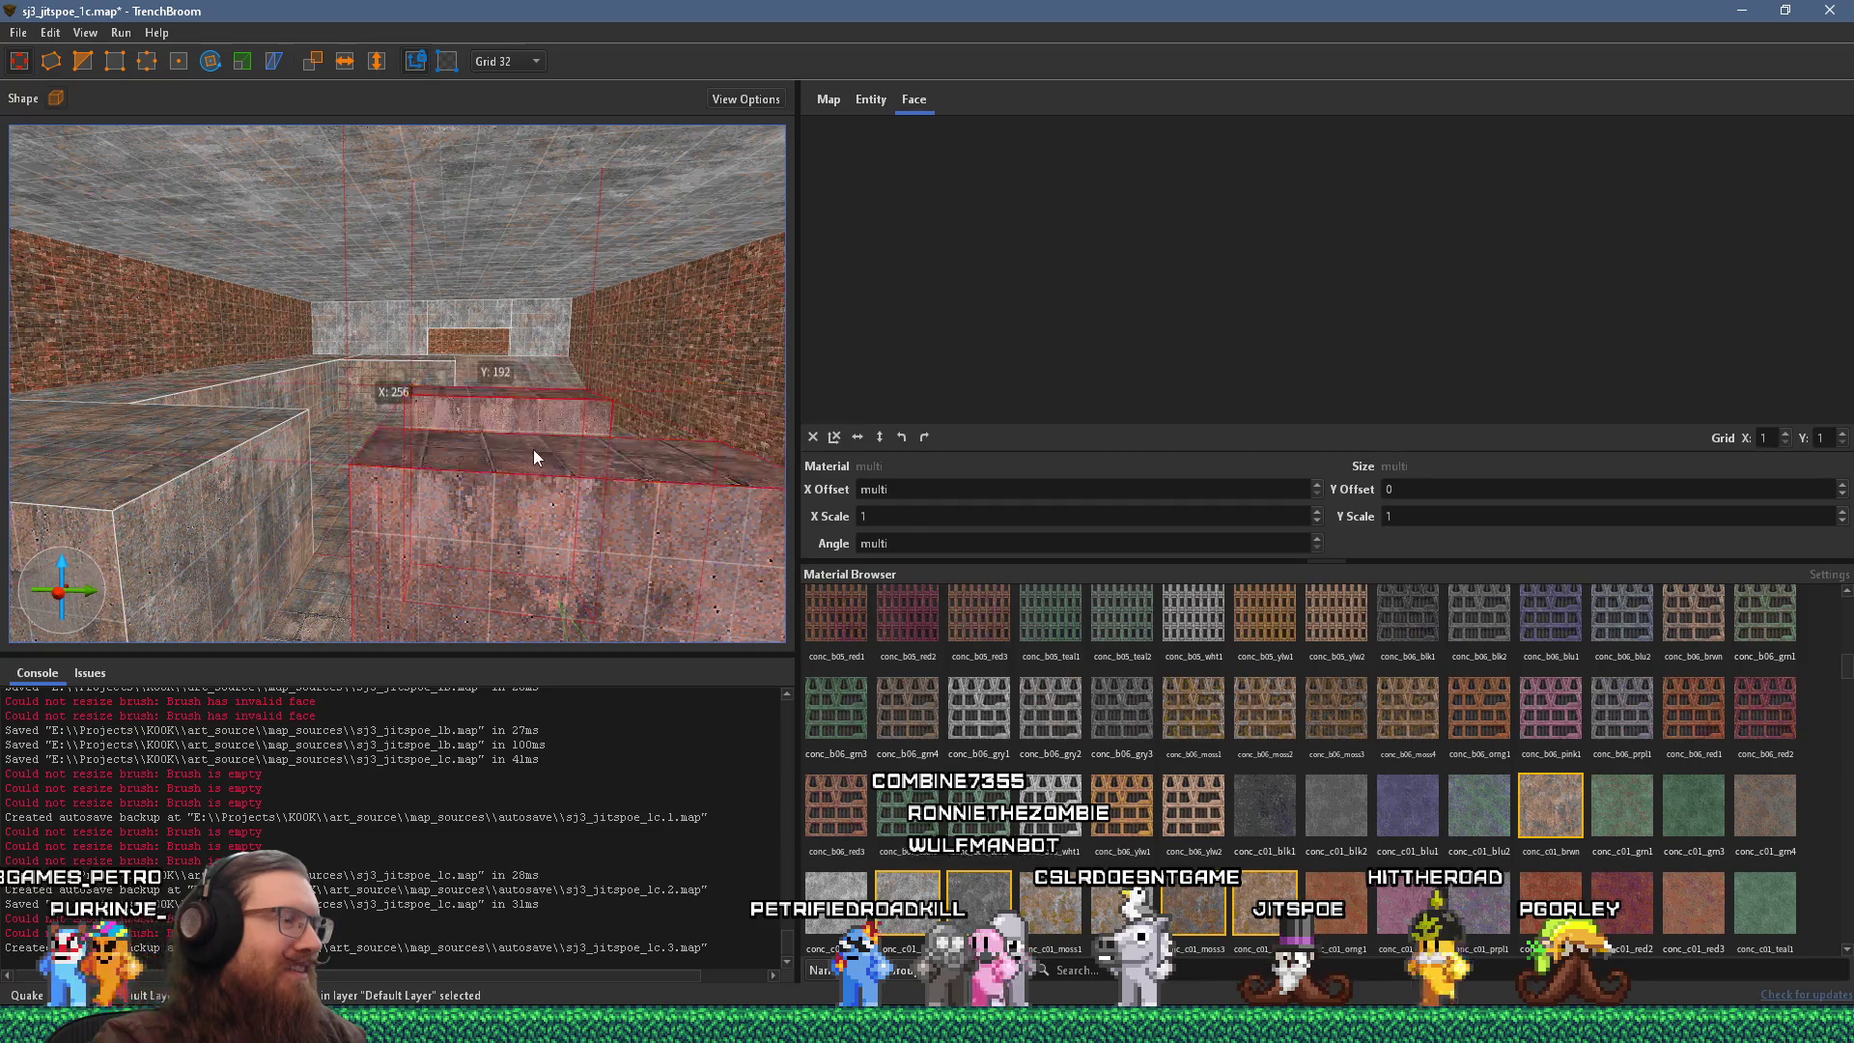
pyautogui.hotkey('alt', 'Tab')
pyautogui.hotkey('alt', 'Tab')
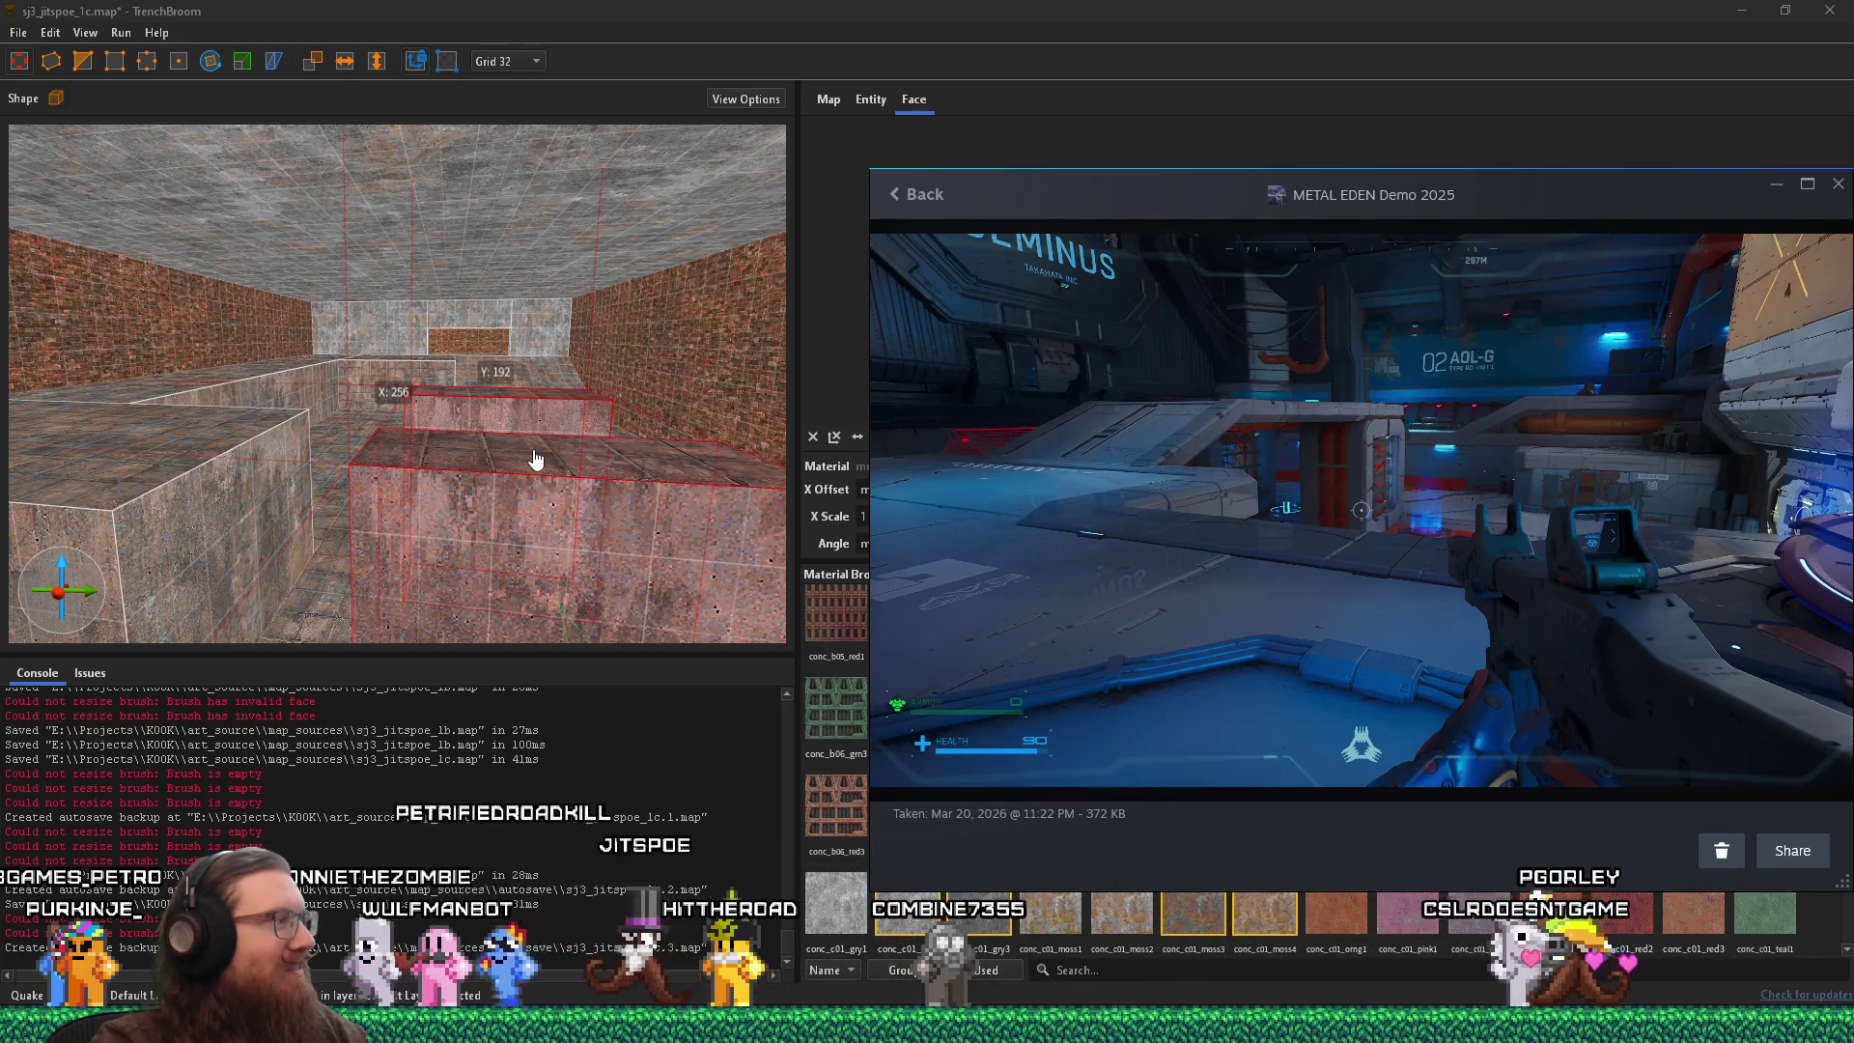
pyautogui.click(536, 458)
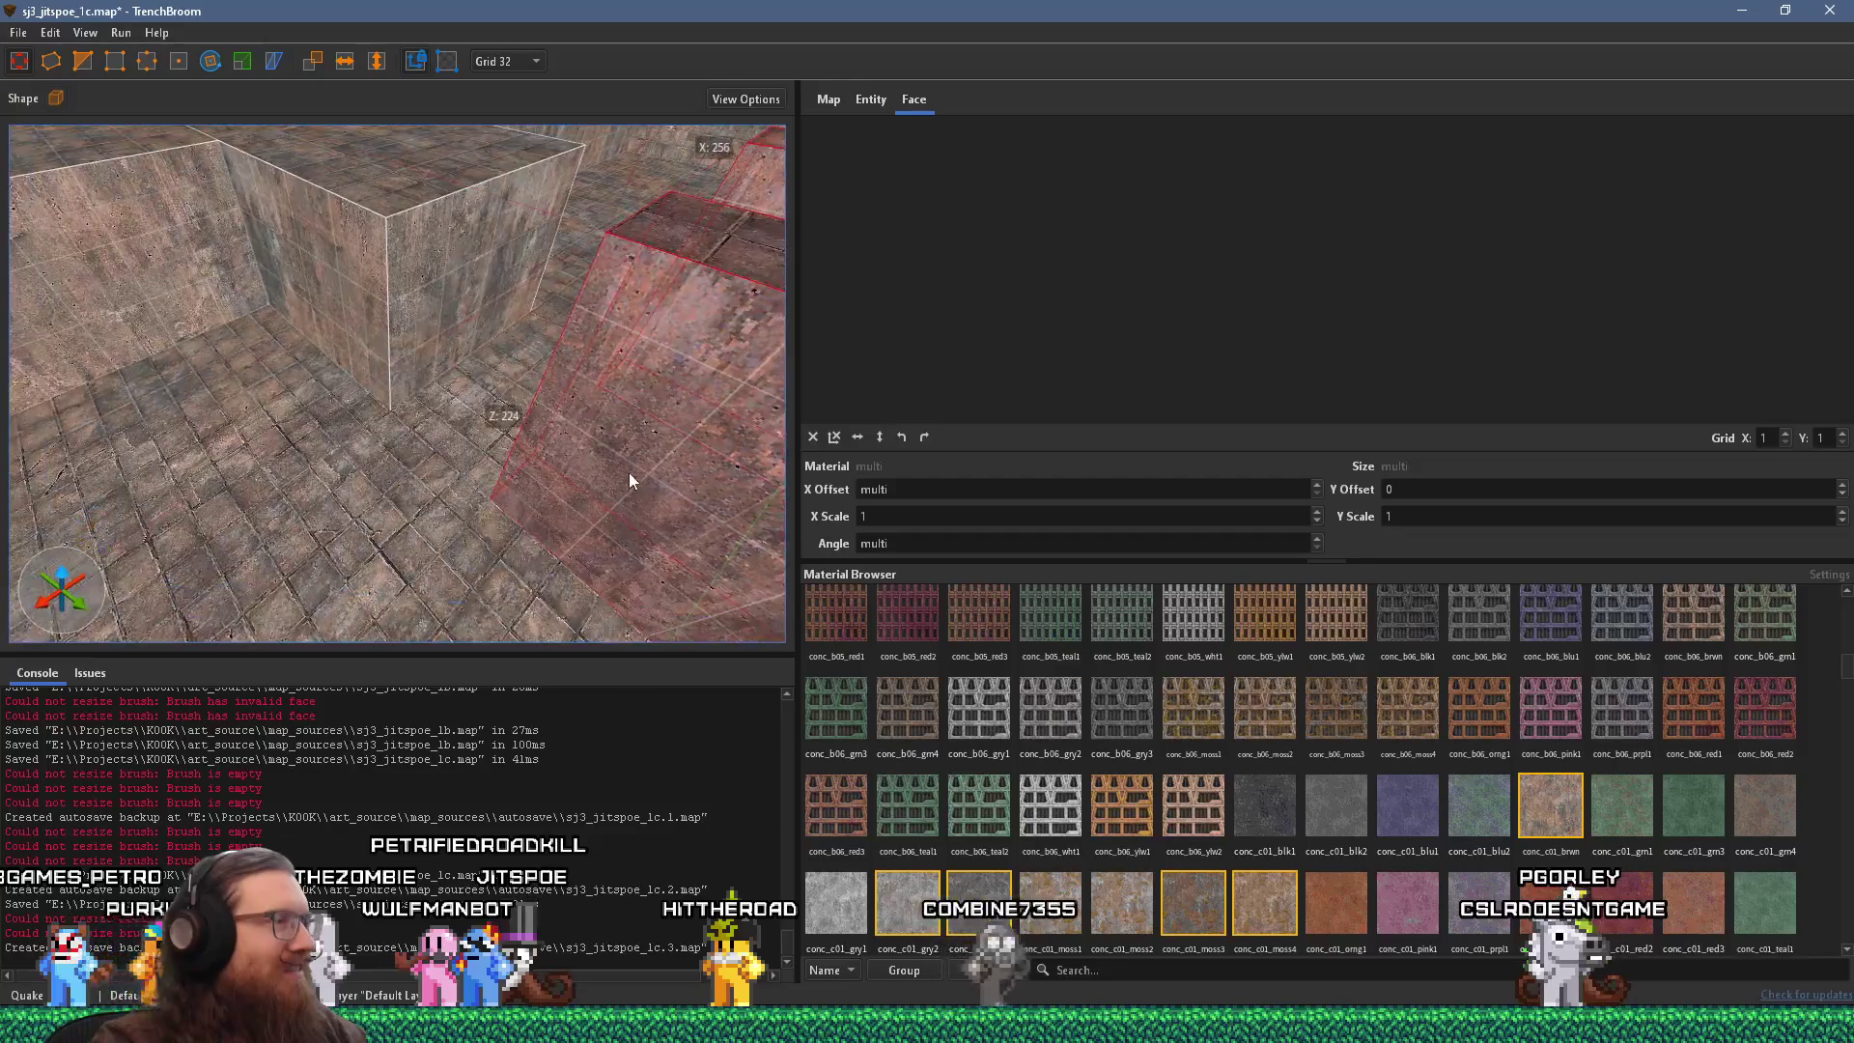
# Raise the floor-level concrete ledge along the wall into a 96×1216×224 block.
pyautogui.moveTo(214, 492)
pyautogui.mouseDown()
pyautogui.moveTo(188, 453)
pyautogui.moveTo(159, 450)
pyautogui.moveTo(480, 427)
pyautogui.mouseUp()
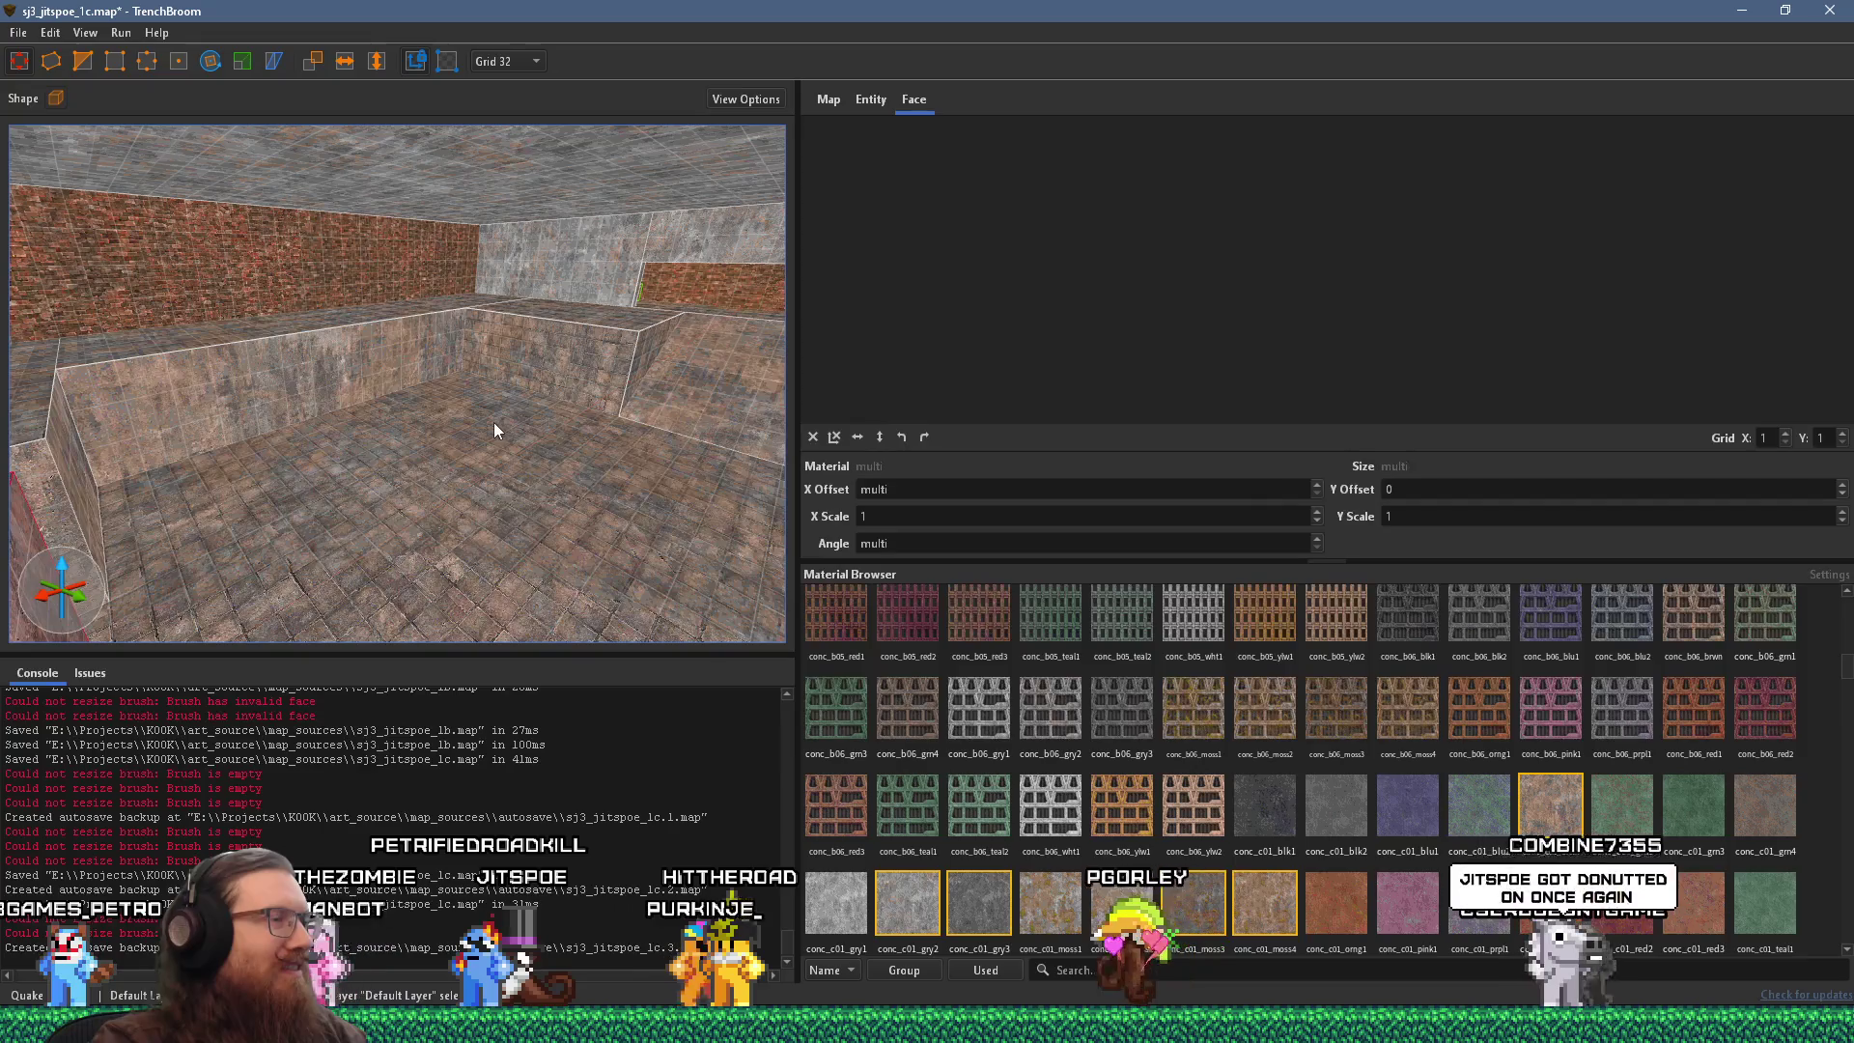
pyautogui.moveTo(490, 421)
pyautogui.mouseDown()
pyautogui.moveTo(268, 430)
pyautogui.moveTo(467, 462)
pyautogui.moveTo(272, 422)
pyautogui.moveTo(536, 392)
pyautogui.mouseUp()
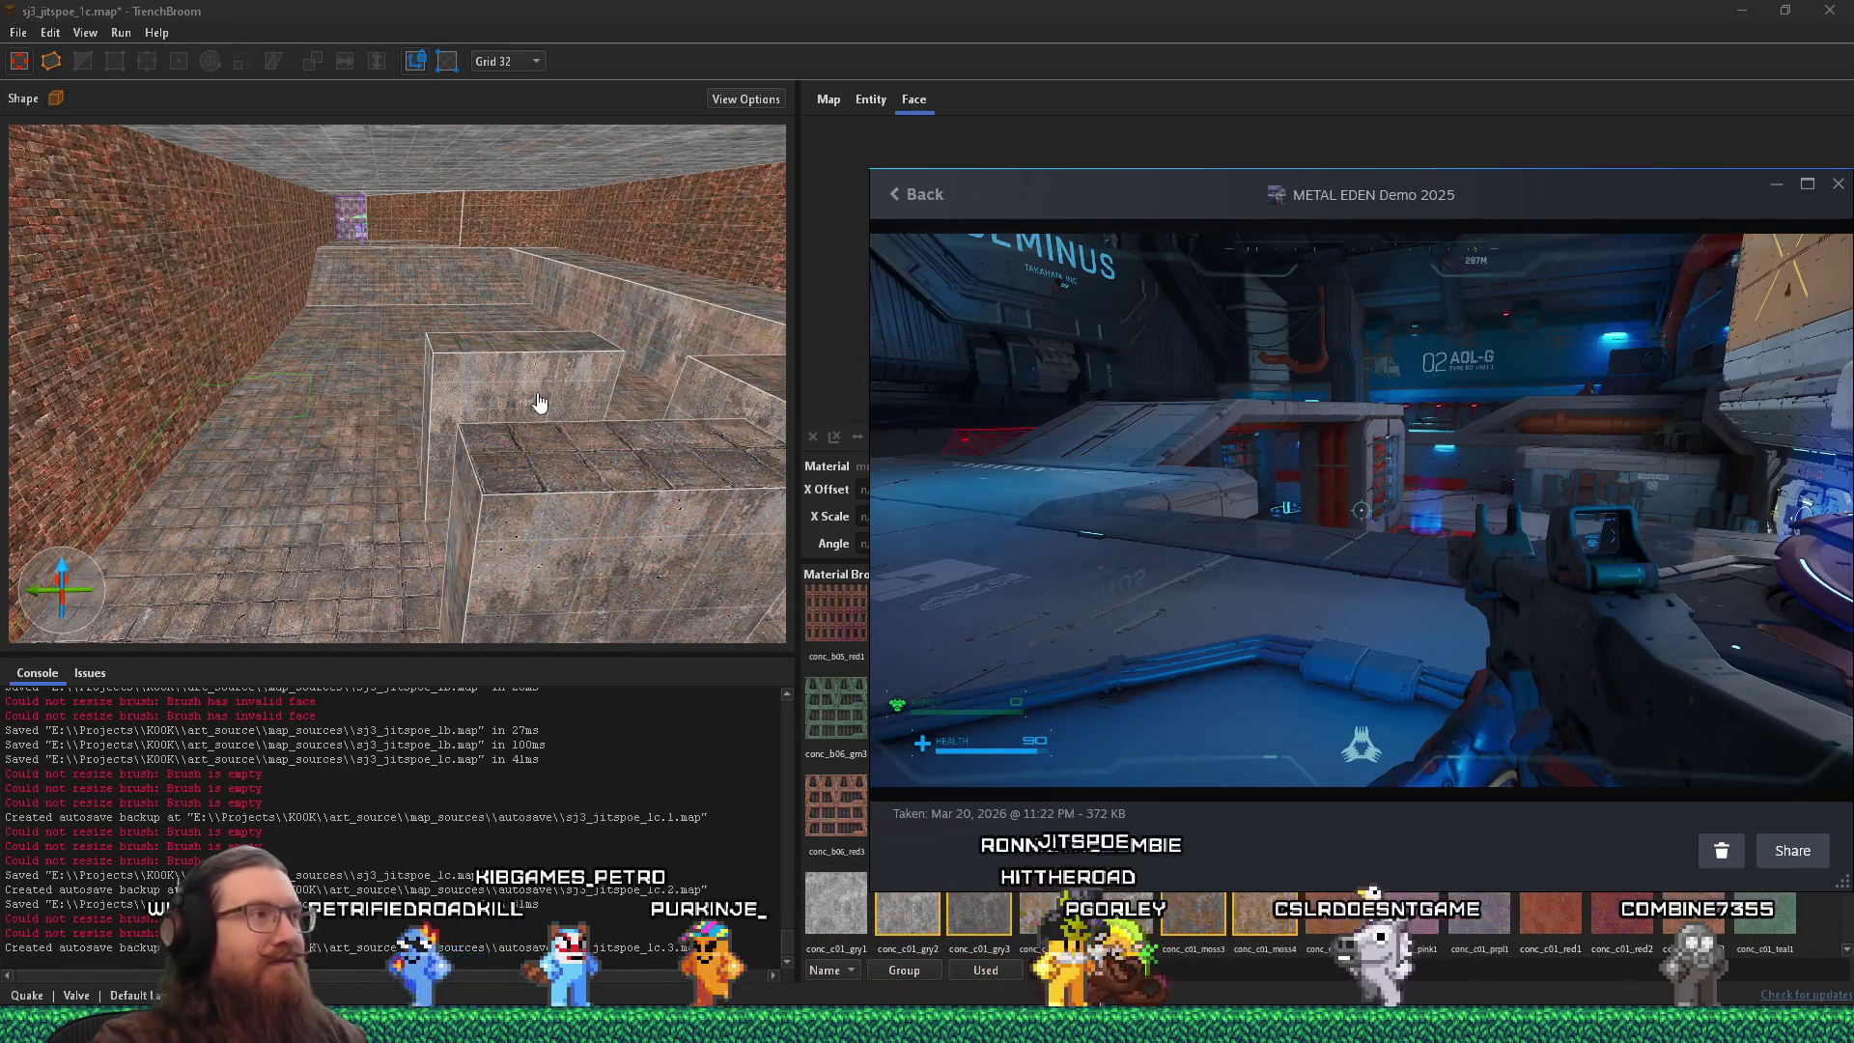
pyautogui.moveTo(389, 350)
pyautogui.mouseDown()
pyautogui.moveTo(437, 477)
pyautogui.moveTo(411, 341)
pyautogui.moveTo(438, 469)
pyautogui.moveTo(446, 356)
pyautogui.moveTo(454, 532)
pyautogui.moveTo(423, 358)
pyautogui.mouseUp()
pyautogui.scroll(2, 411, 341)
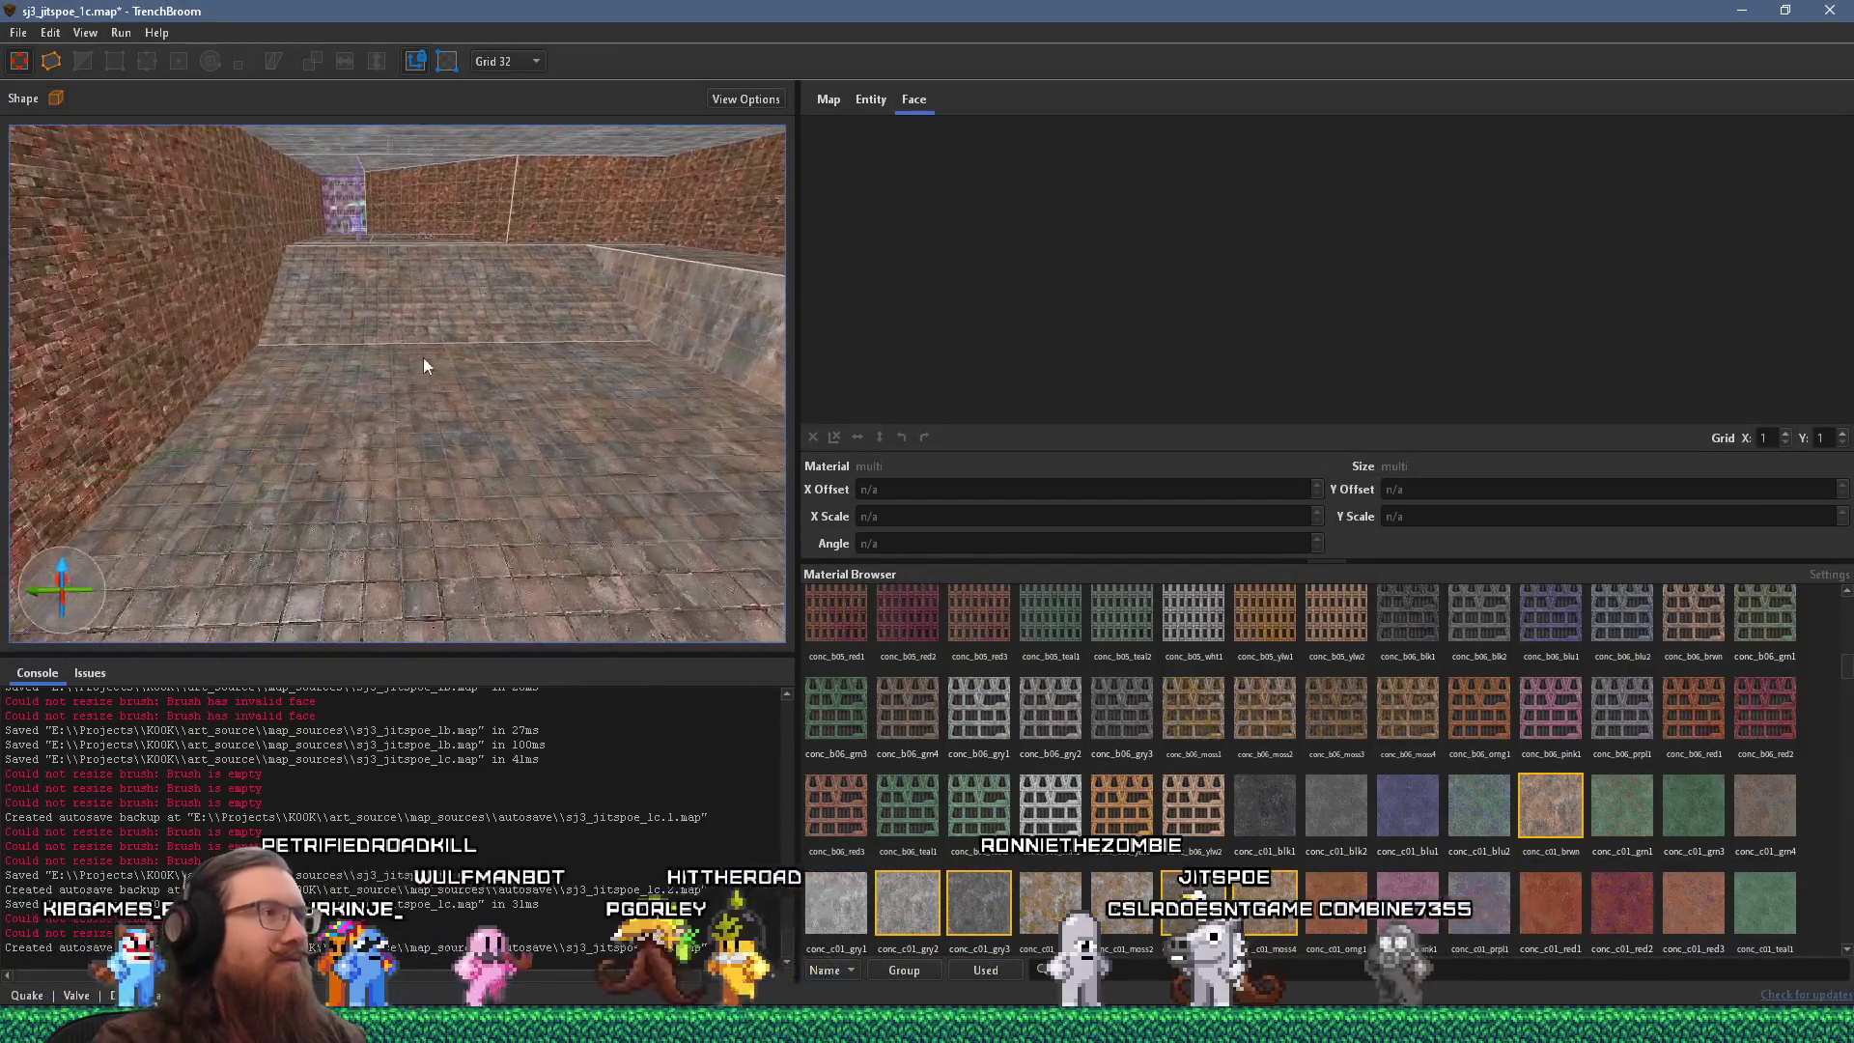
pyautogui.click(423, 292)
pyautogui.moveTo(423, 293)
pyautogui.mouseDown()
pyautogui.moveTo(298, 569)
pyautogui.moveTo(440, 505)
pyautogui.moveTo(508, 530)
pyautogui.moveTo(587, 526)
pyautogui.moveTo(283, 502)
pyautogui.moveTo(340, 494)
pyautogui.moveTo(238, 514)
pyautogui.moveTo(473, 524)
pyautogui.mouseUp()
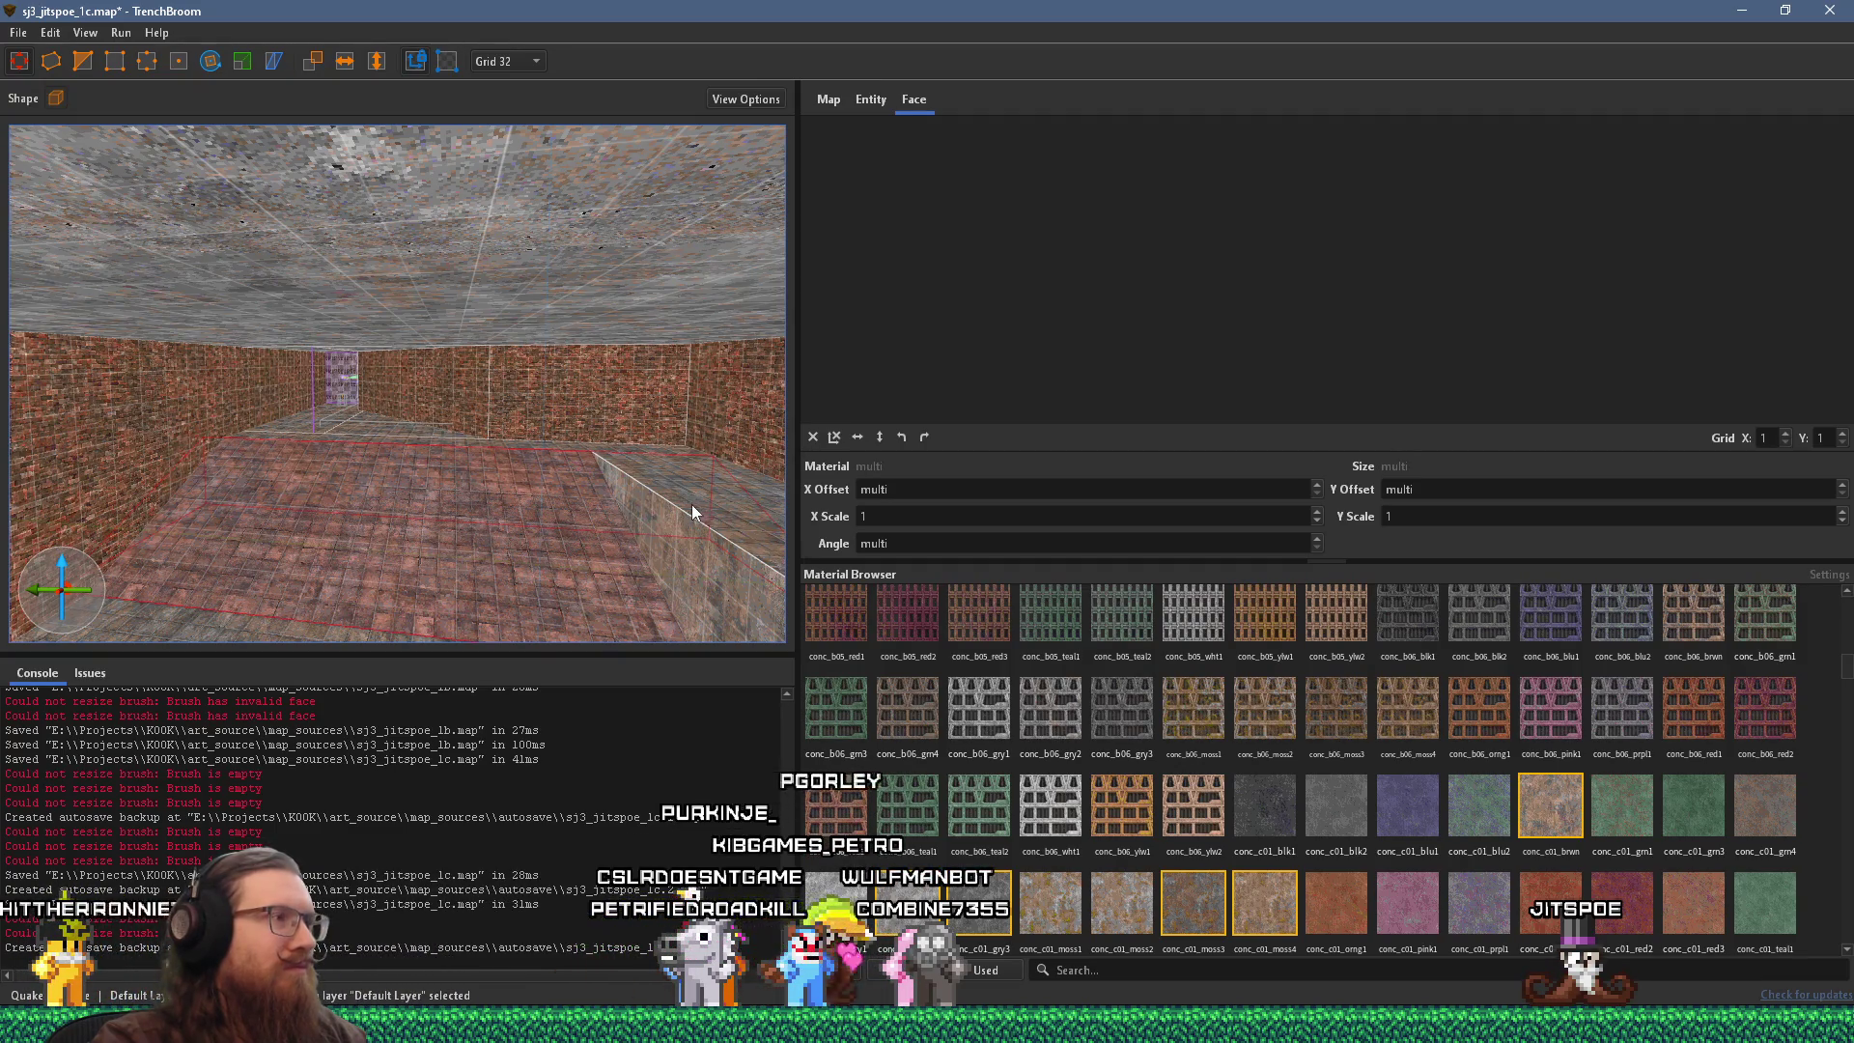
pyautogui.click(634, 521)
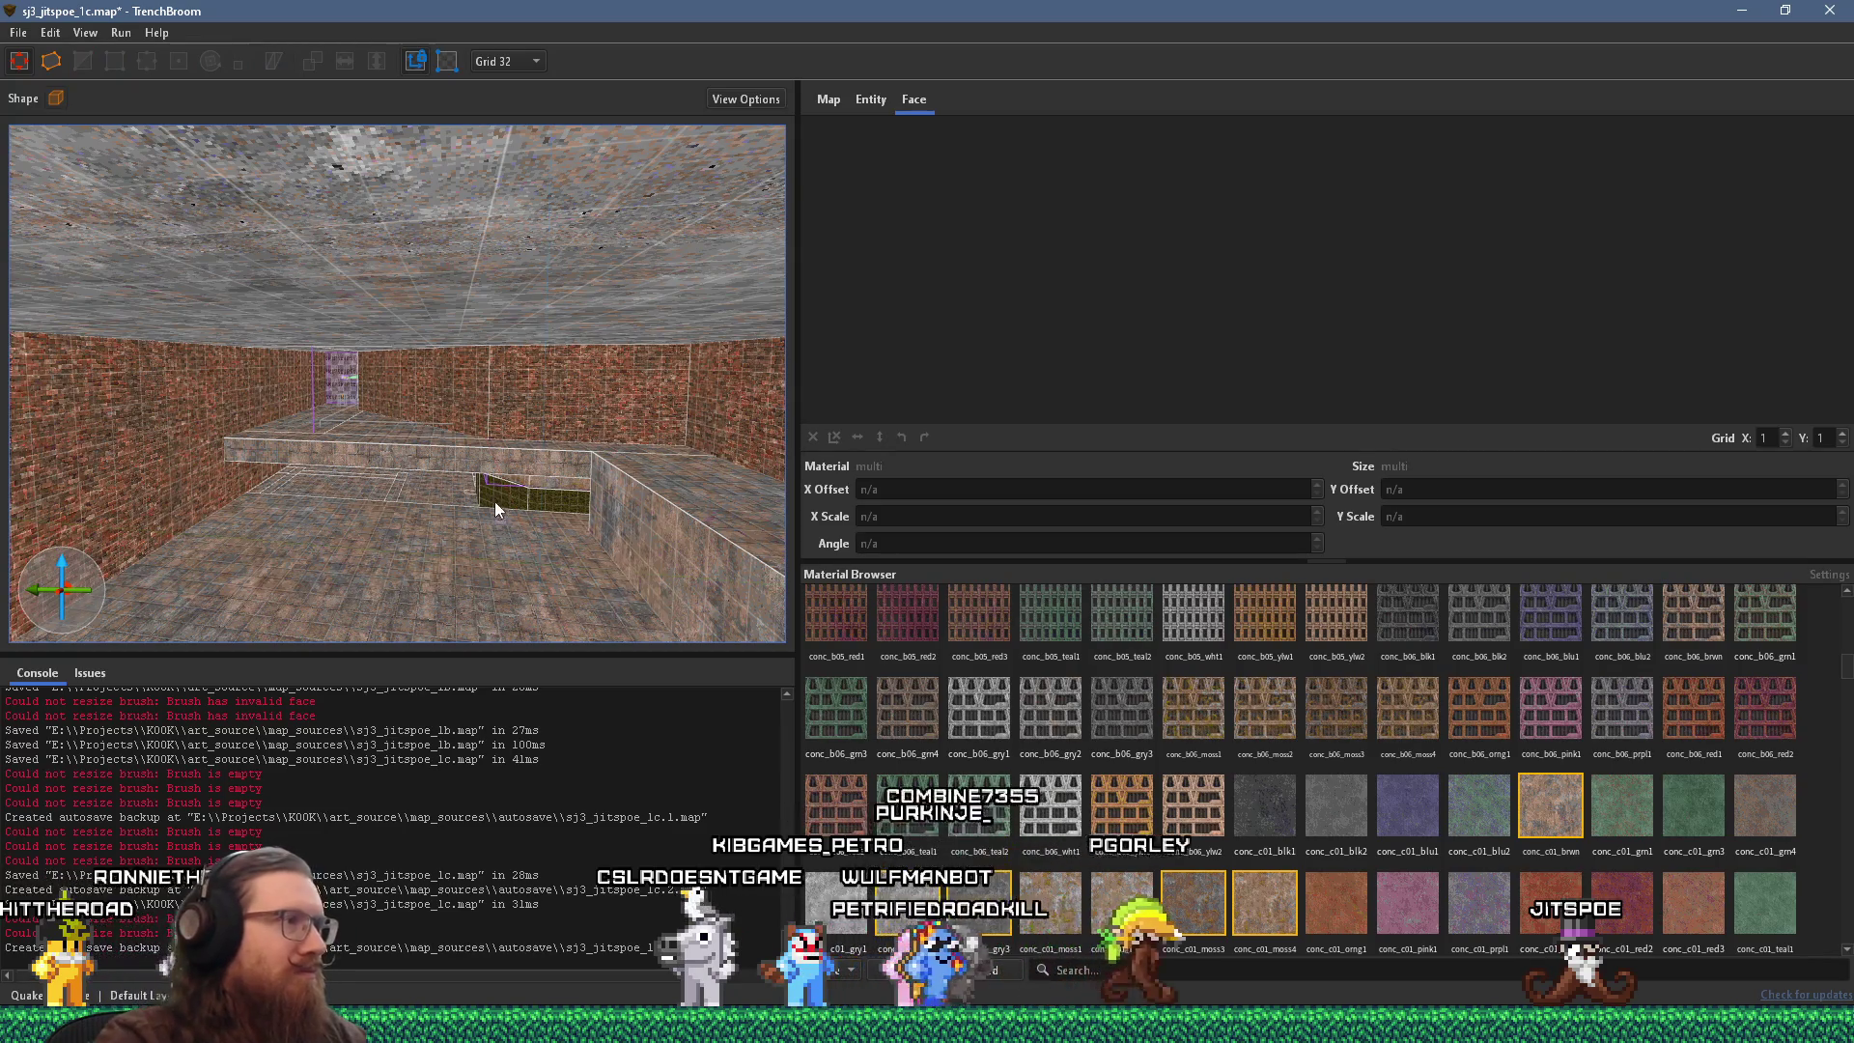
pyautogui.scroll(2, 481, 474)
pyautogui.moveTo(481, 474); pyautogui.dragTo(566, 494)
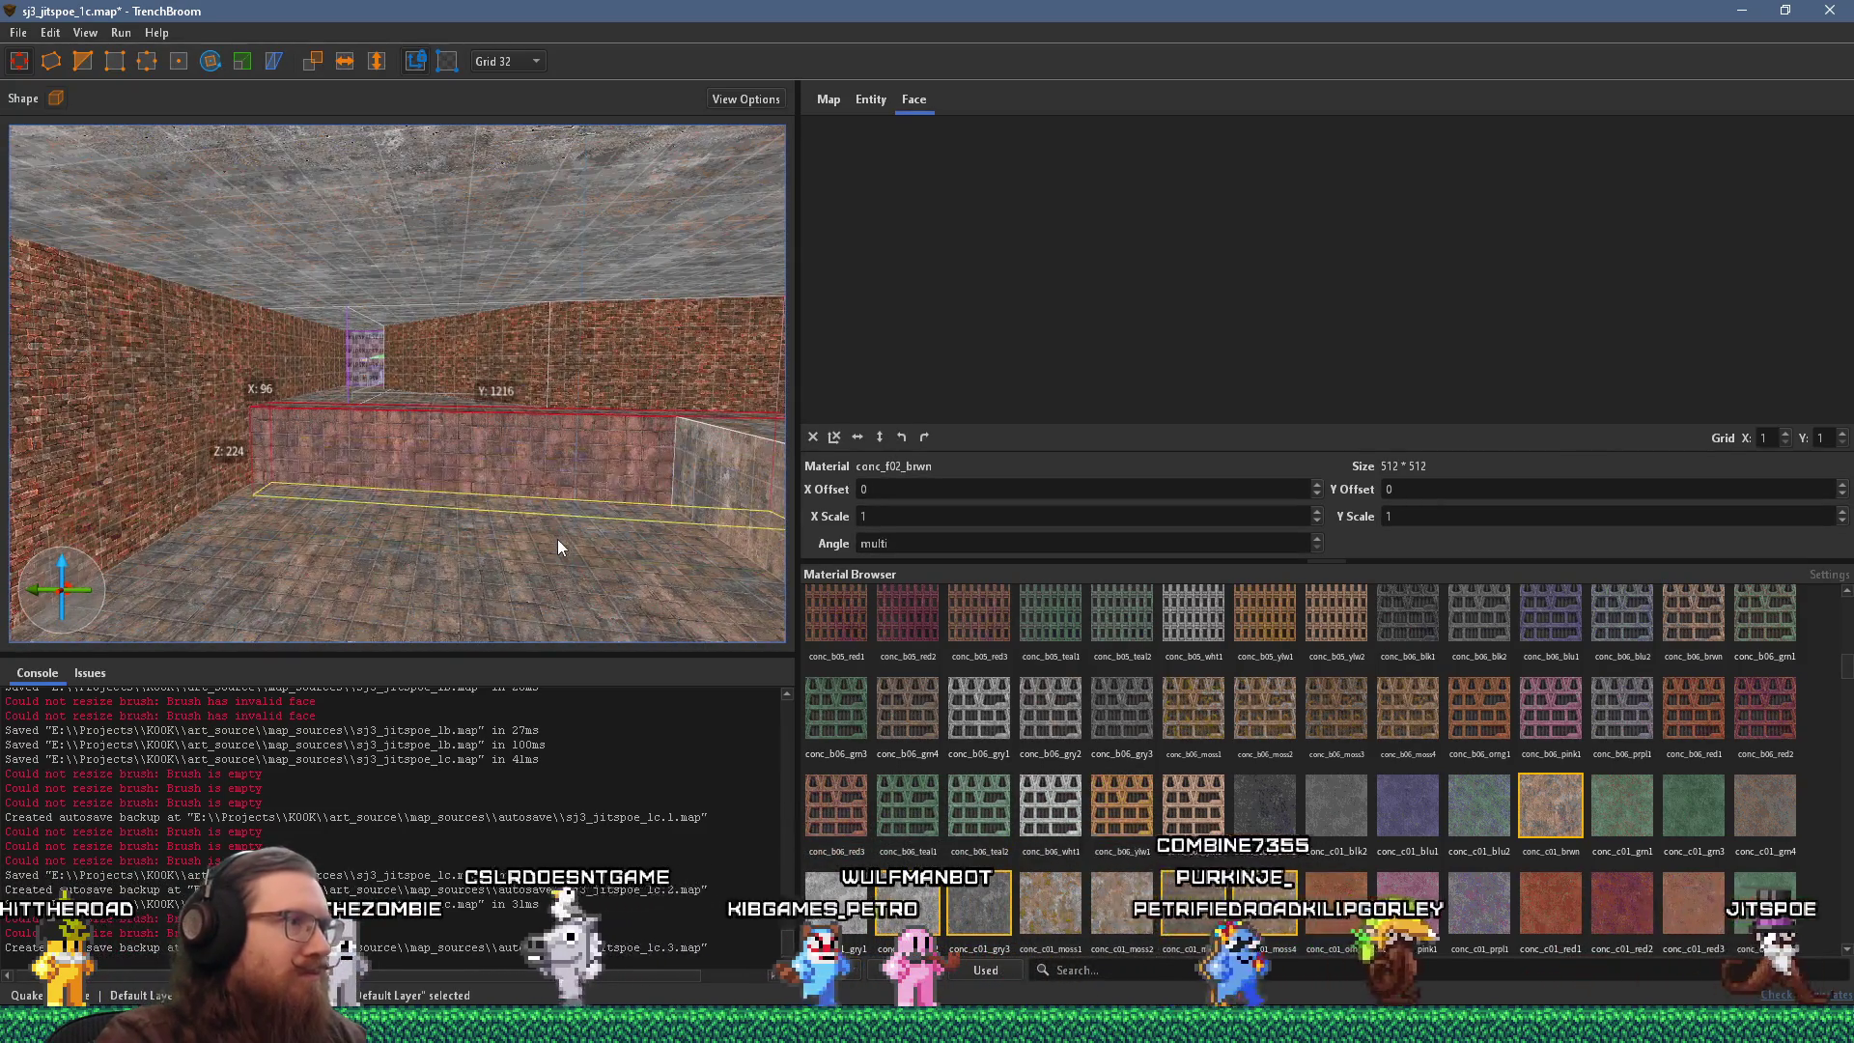
pyautogui.keyDown('shift'); pyautogui.click(709, 355); pyautogui.keyUp('shift')
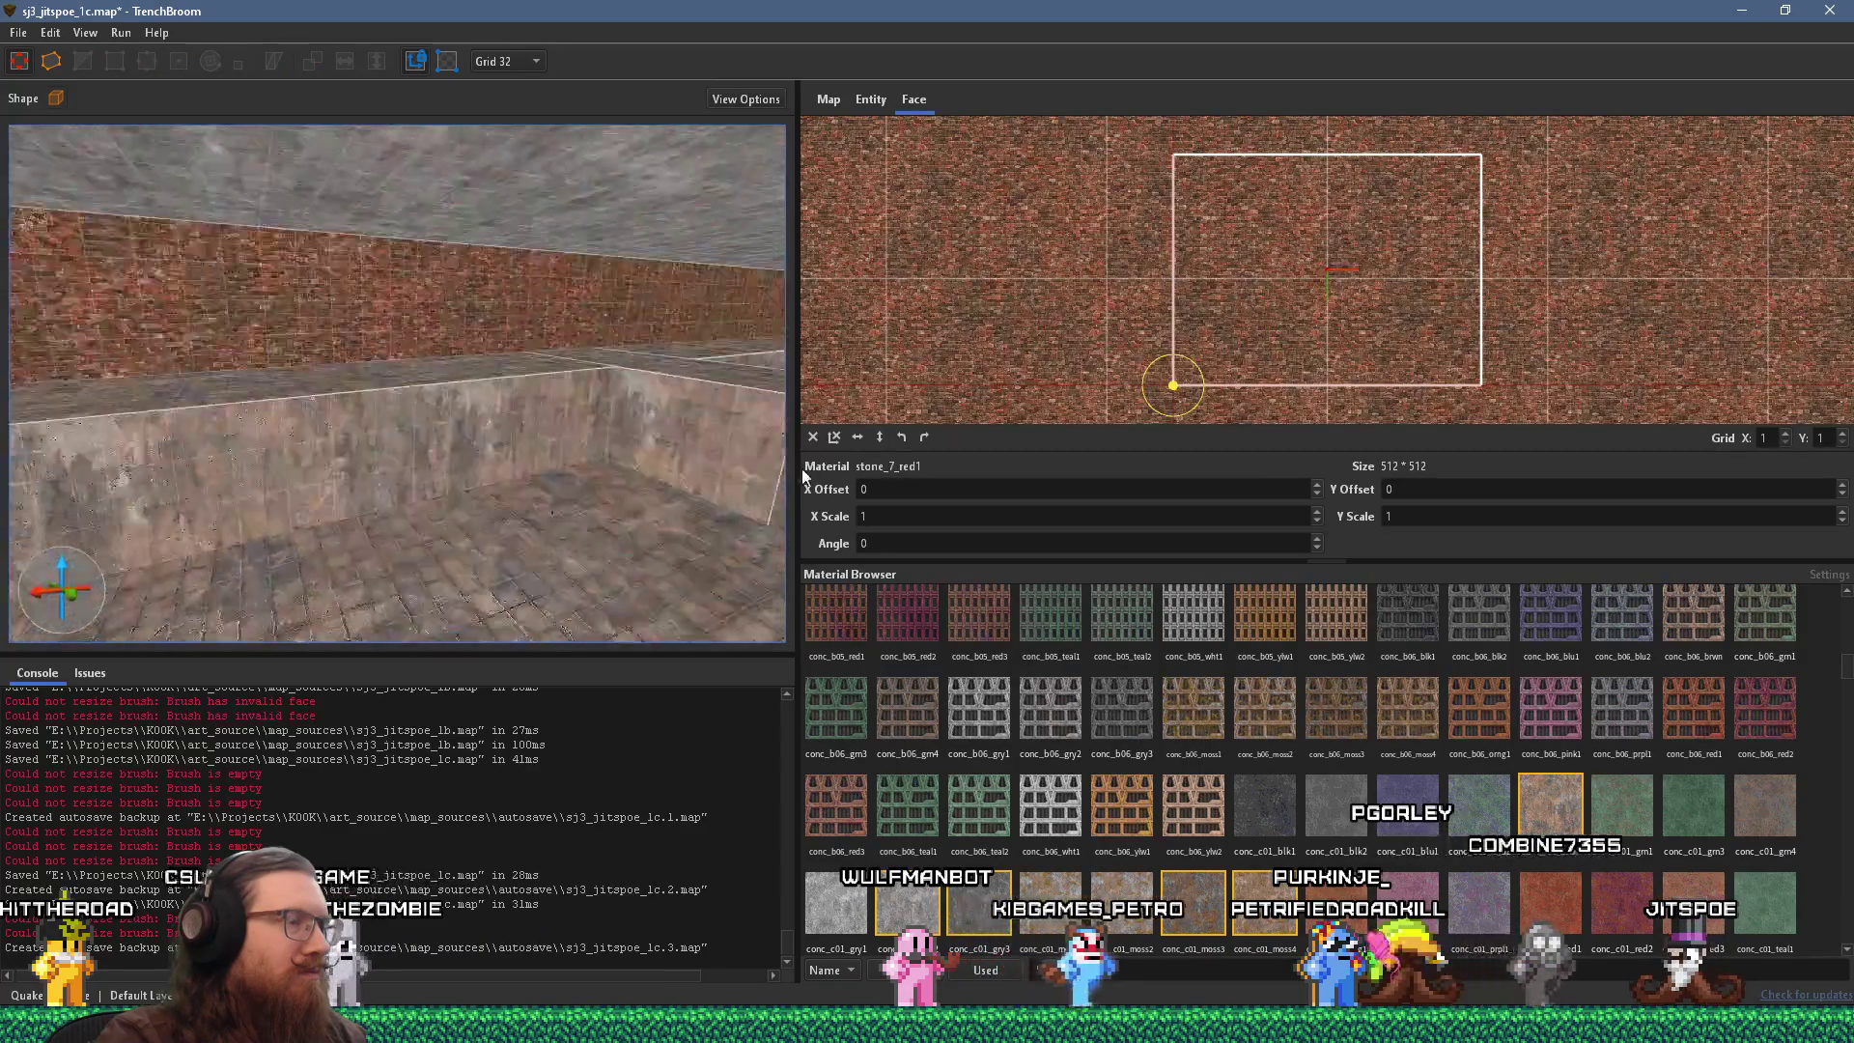
# Inspect brick faces around the gaps between the ledge blocks to compare alignment.
pyautogui.moveTo(664, 478)
pyautogui.mouseDown()
pyautogui.moveTo(647, 429)
pyautogui.moveTo(322, 376)
pyautogui.moveTo(291, 425)
pyautogui.moveTo(751, 490)
pyautogui.moveTo(455, 450)
pyautogui.moveTo(726, 431)
pyautogui.mouseUp()
pyautogui.moveTo(446, 483)
pyautogui.mouseDown()
pyautogui.moveTo(566, 513)
pyautogui.moveTo(661, 415)
pyautogui.mouseUp()
pyautogui.keyDown('shift'); pyautogui.click(518, 419); pyautogui.keyUp('shift')
pyautogui.moveTo(518, 419)
pyautogui.mouseDown()
pyautogui.moveTo(200, 448)
pyautogui.moveTo(572, 471)
pyautogui.moveTo(375, 471)
pyautogui.moveTo(593, 419)
pyautogui.moveTo(392, 401)
pyautogui.moveTo(681, 443)
pyautogui.moveTo(409, 558)
pyautogui.moveTo(745, 507)
pyautogui.moveTo(705, 529)
pyautogui.moveTo(463, 523)
pyautogui.moveTo(500, 491)
pyautogui.moveTo(429, 442)
pyautogui.mouseUp()
pyautogui.keyDown('shift'); pyautogui.click(257, 483); pyautogui.keyUp('shift')
pyautogui.keyDown('shift'); pyautogui.click(593, 456); pyautogui.keyUp('shift')
pyautogui.click(429, 443)
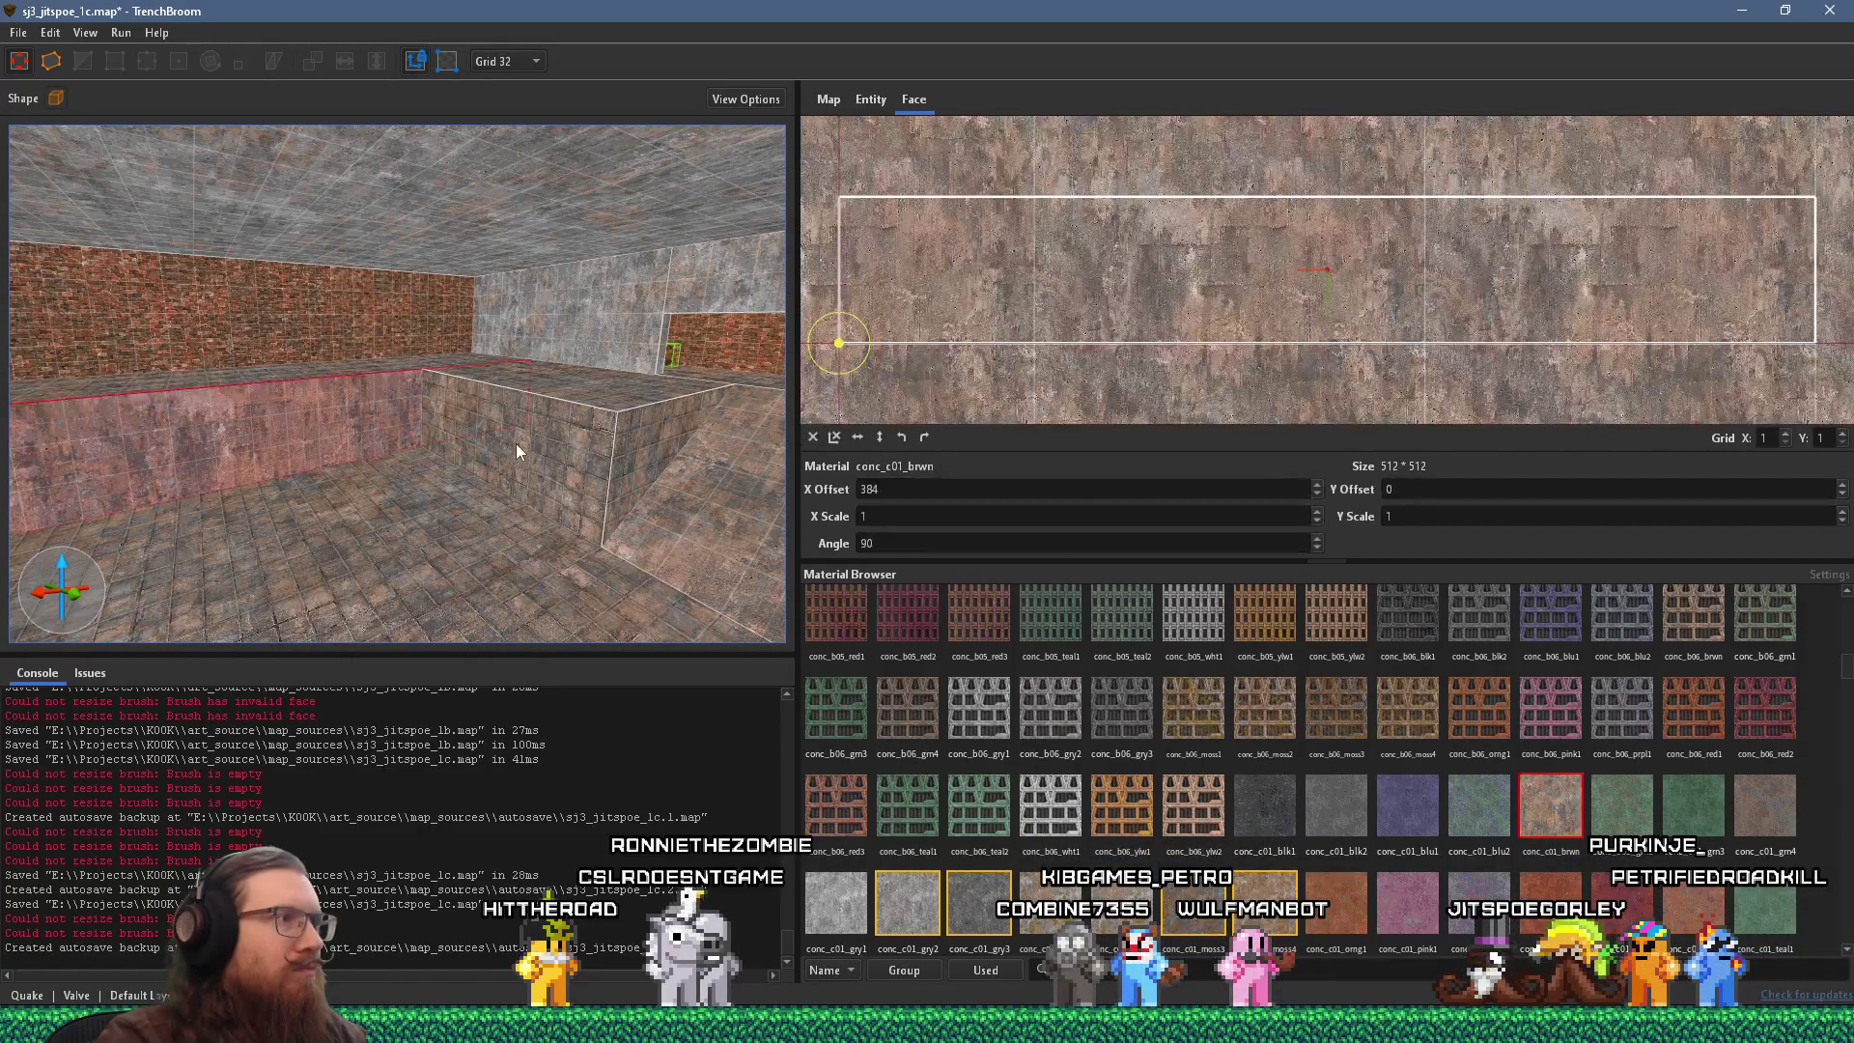
# Apply the stone_7_red1 brick texture to the boxes' grey sides, then deselect.
pyautogui.click(588, 472)
pyautogui.moveTo(635, 465); pyautogui.dragTo(315, 382)
pyautogui.click(466, 447)
pyautogui.keyDown('alt'); pyautogui.click(402, 449); pyautogui.keyUp('alt')
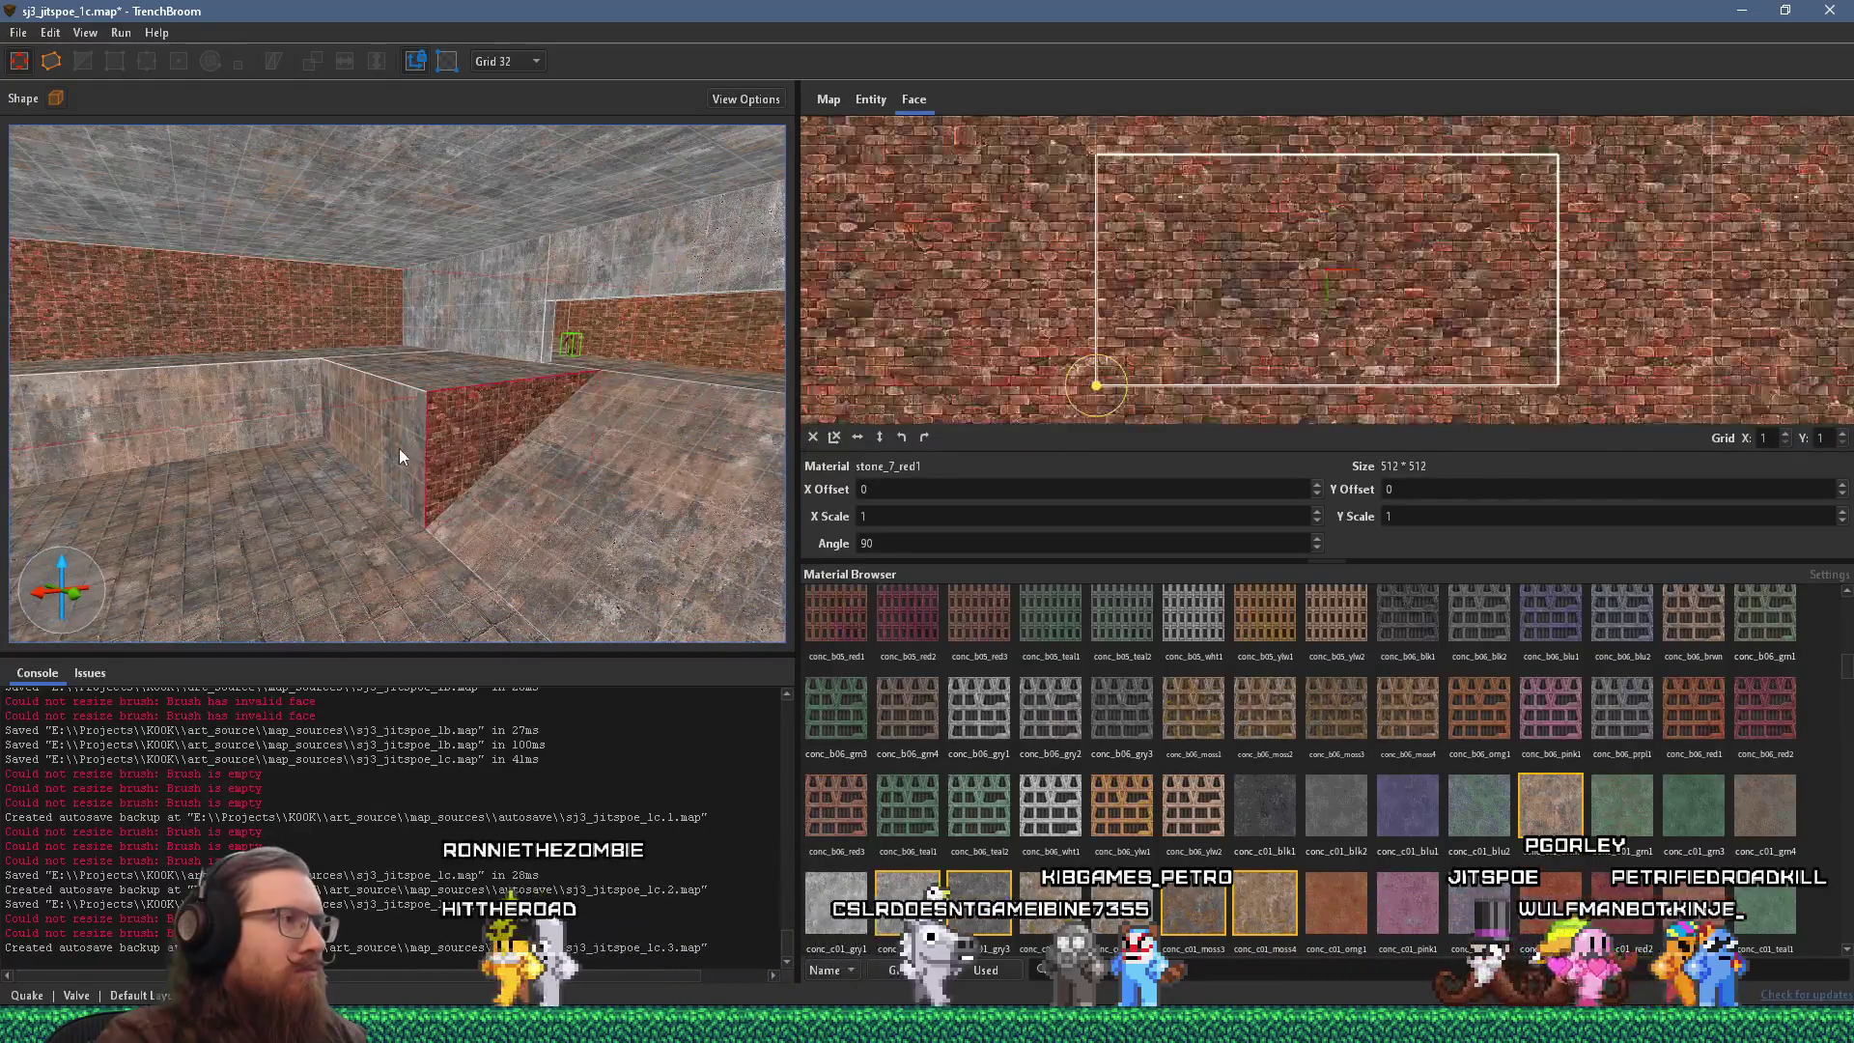
pyautogui.moveTo(244, 327)
pyautogui.mouseDown()
pyautogui.moveTo(253, 424)
pyautogui.moveTo(453, 428)
pyautogui.moveTo(471, 407)
pyautogui.moveTo(288, 465)
pyautogui.moveTo(353, 474)
pyautogui.moveTo(465, 536)
pyautogui.moveTo(674, 488)
pyautogui.mouseUp()
pyautogui.keyDown('shift'); pyautogui.click(298, 444); pyautogui.keyUp('shift')
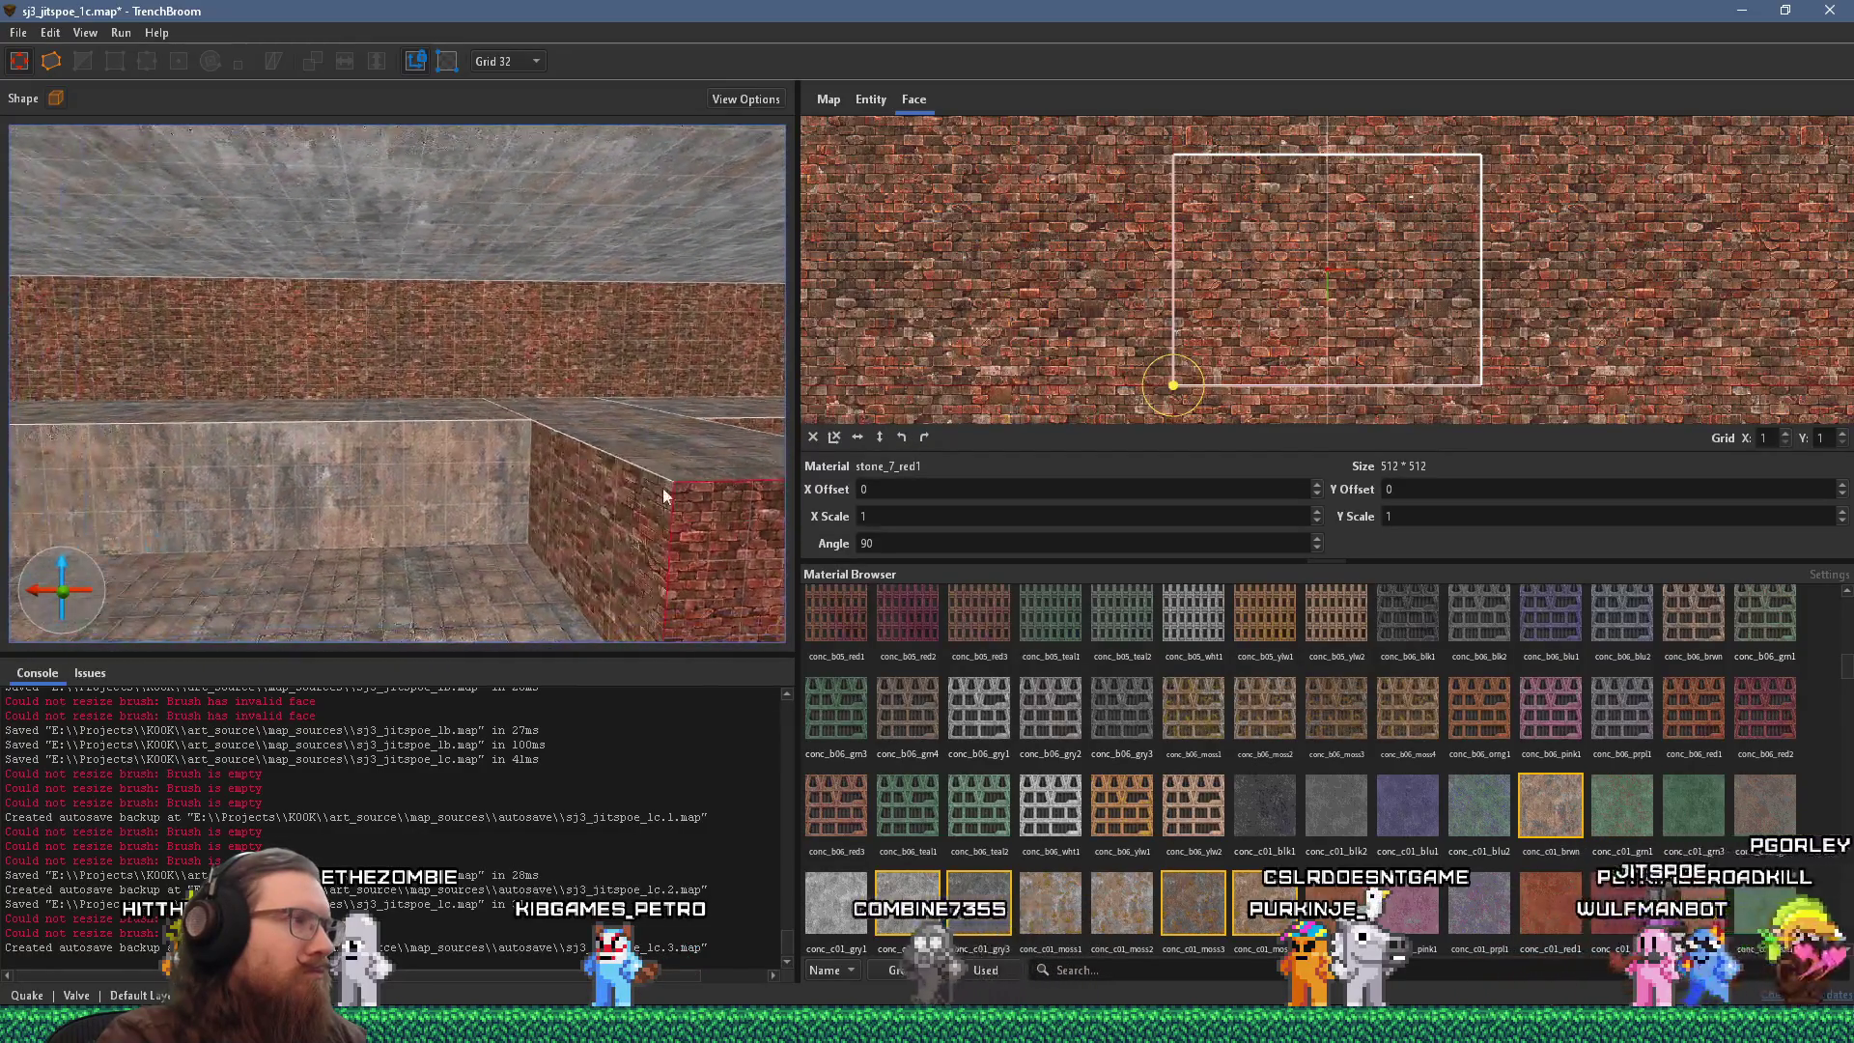
pyautogui.keyDown('shift'); pyautogui.click(524, 398); pyautogui.keyUp('shift')
pyautogui.moveTo(428, 470)
pyautogui.mouseDown()
pyautogui.moveTo(235, 471)
pyautogui.moveTo(562, 461)
pyautogui.moveTo(411, 460)
pyautogui.moveTo(465, 454)
pyautogui.moveTo(518, 502)
pyautogui.moveTo(433, 638)
pyautogui.moveTo(459, 624)
pyautogui.mouseUp()
pyautogui.press('Escape')
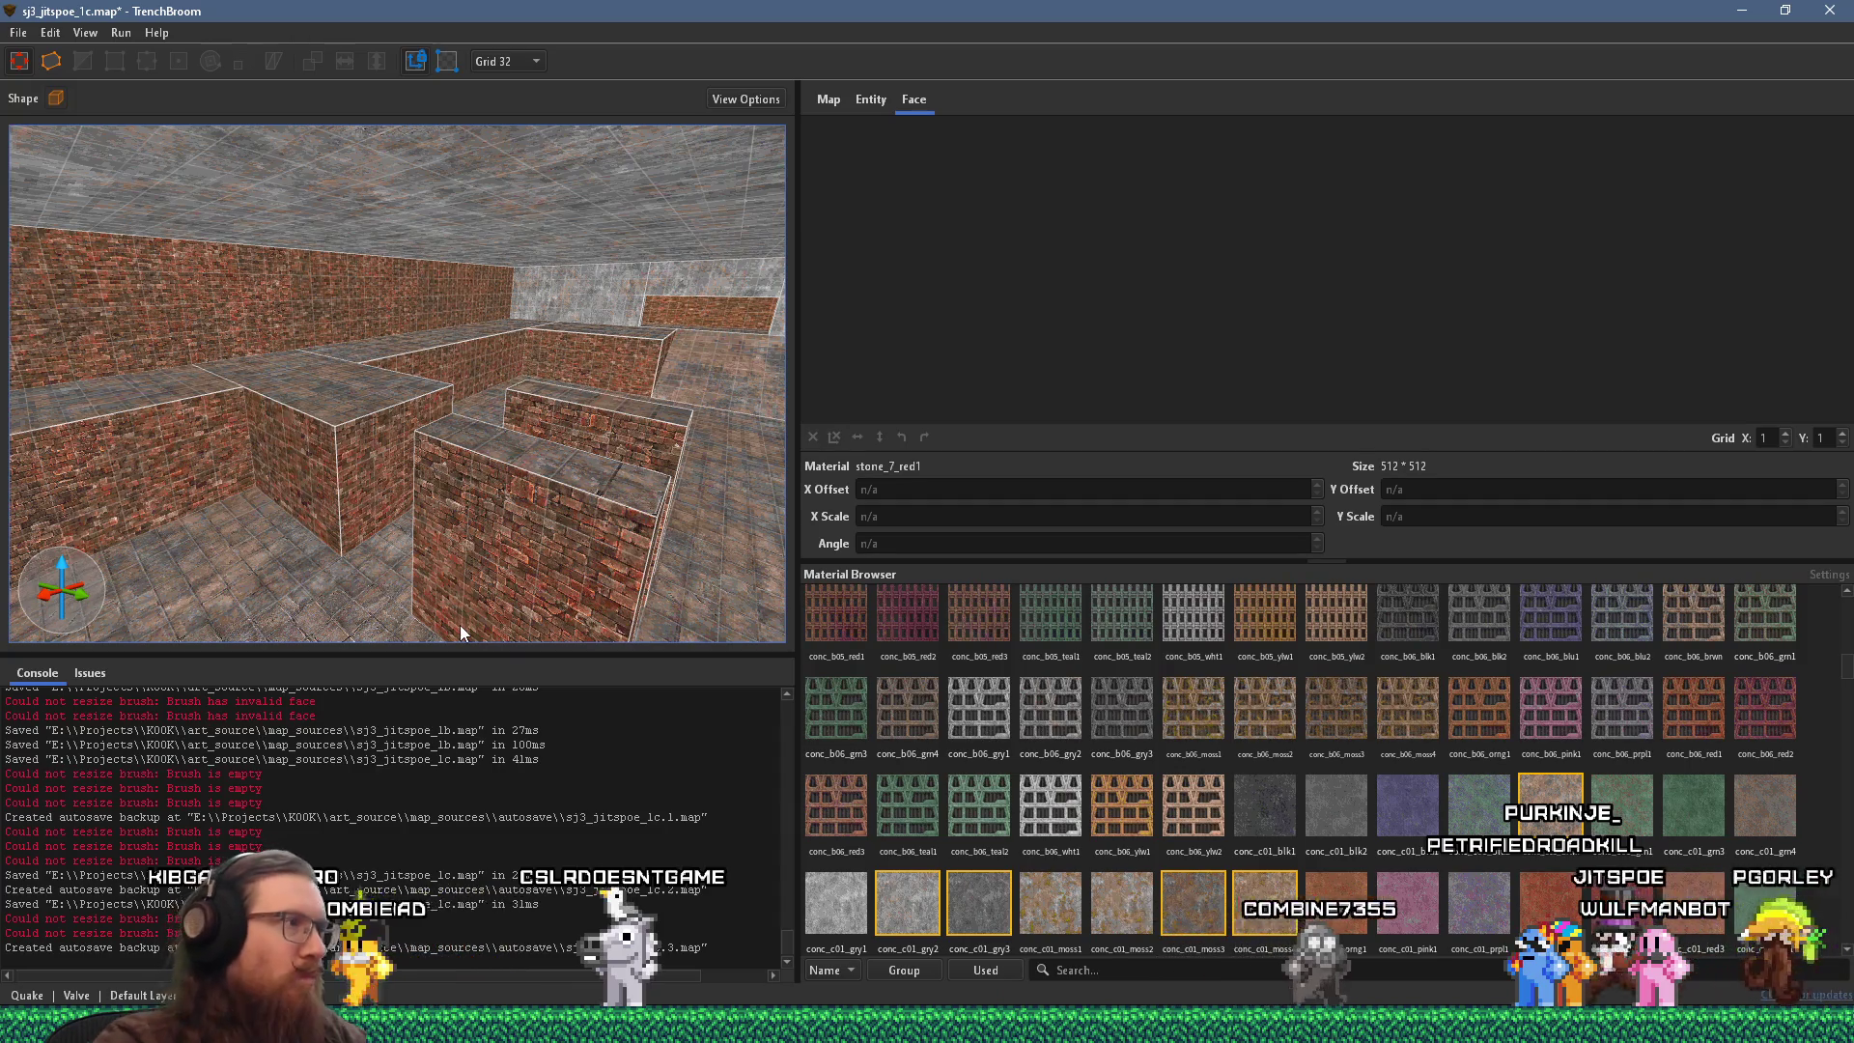
pyautogui.scroll(5, 475, 612)
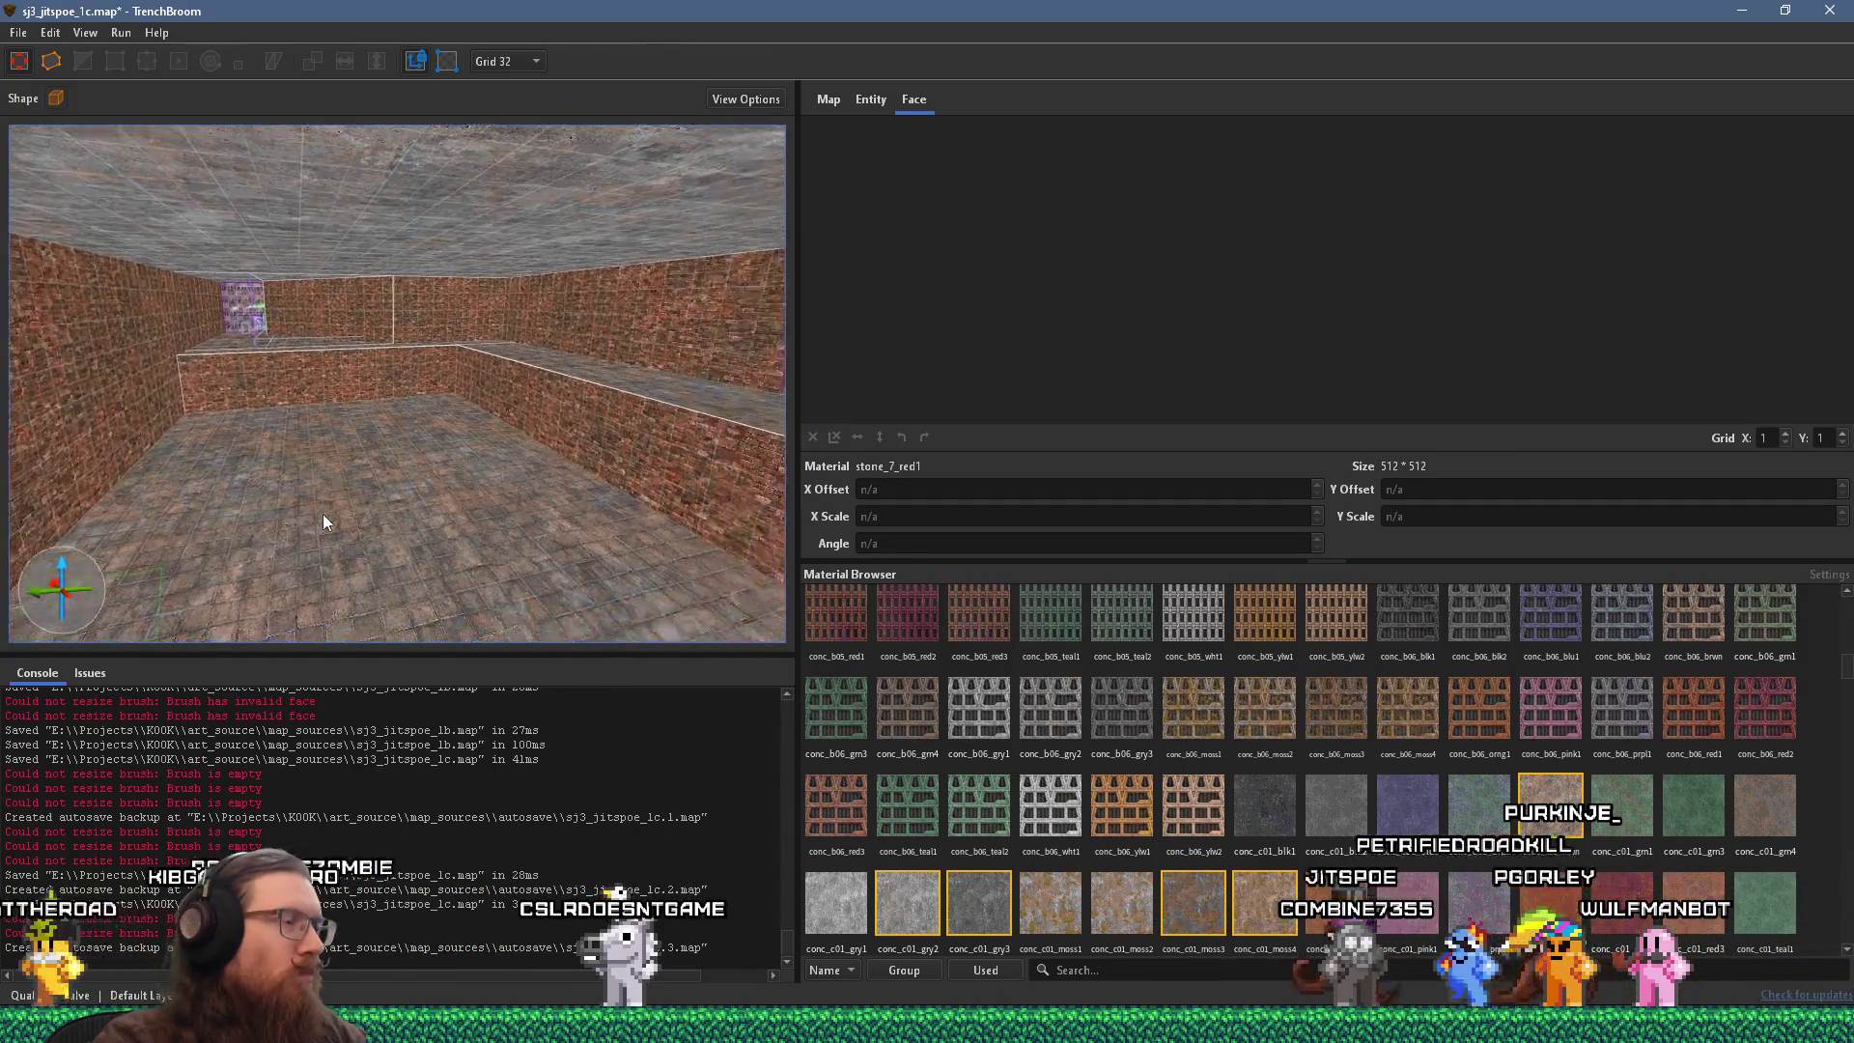
pyautogui.scroll(6, 324, 513)
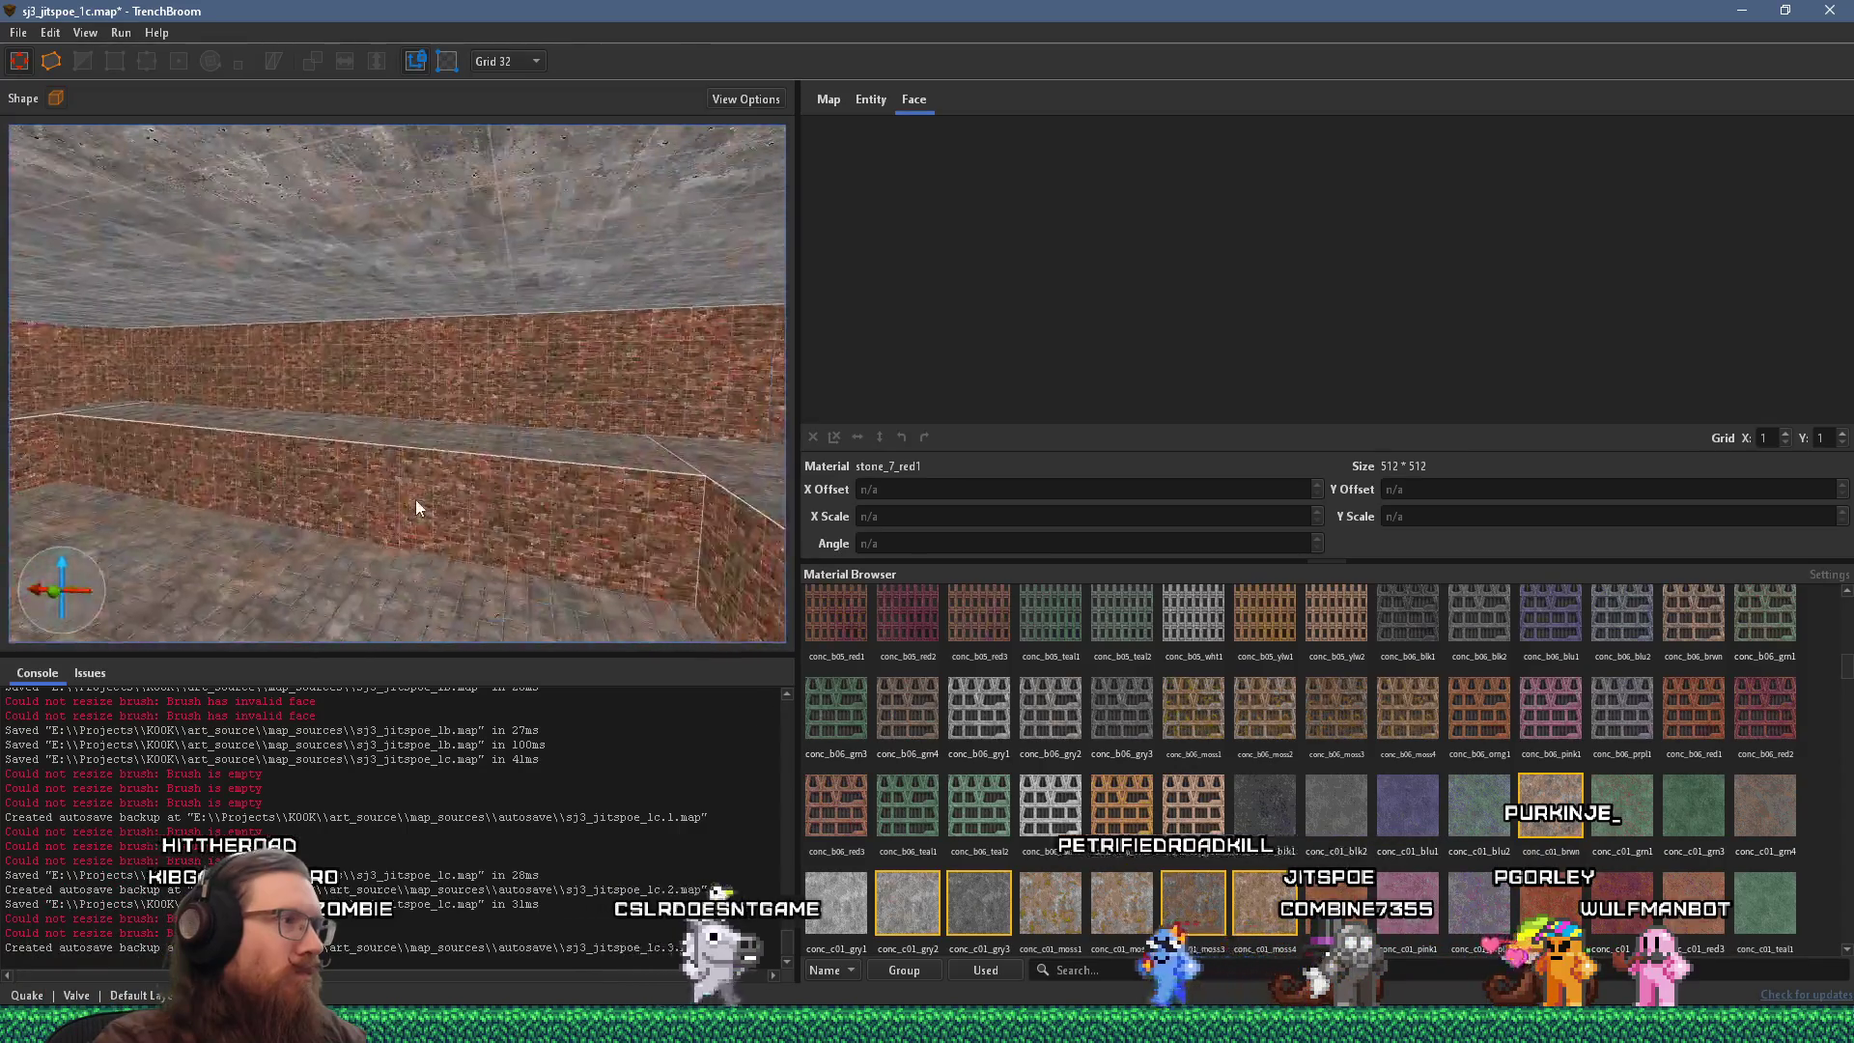
pyautogui.scroll(-4, 542, 513)
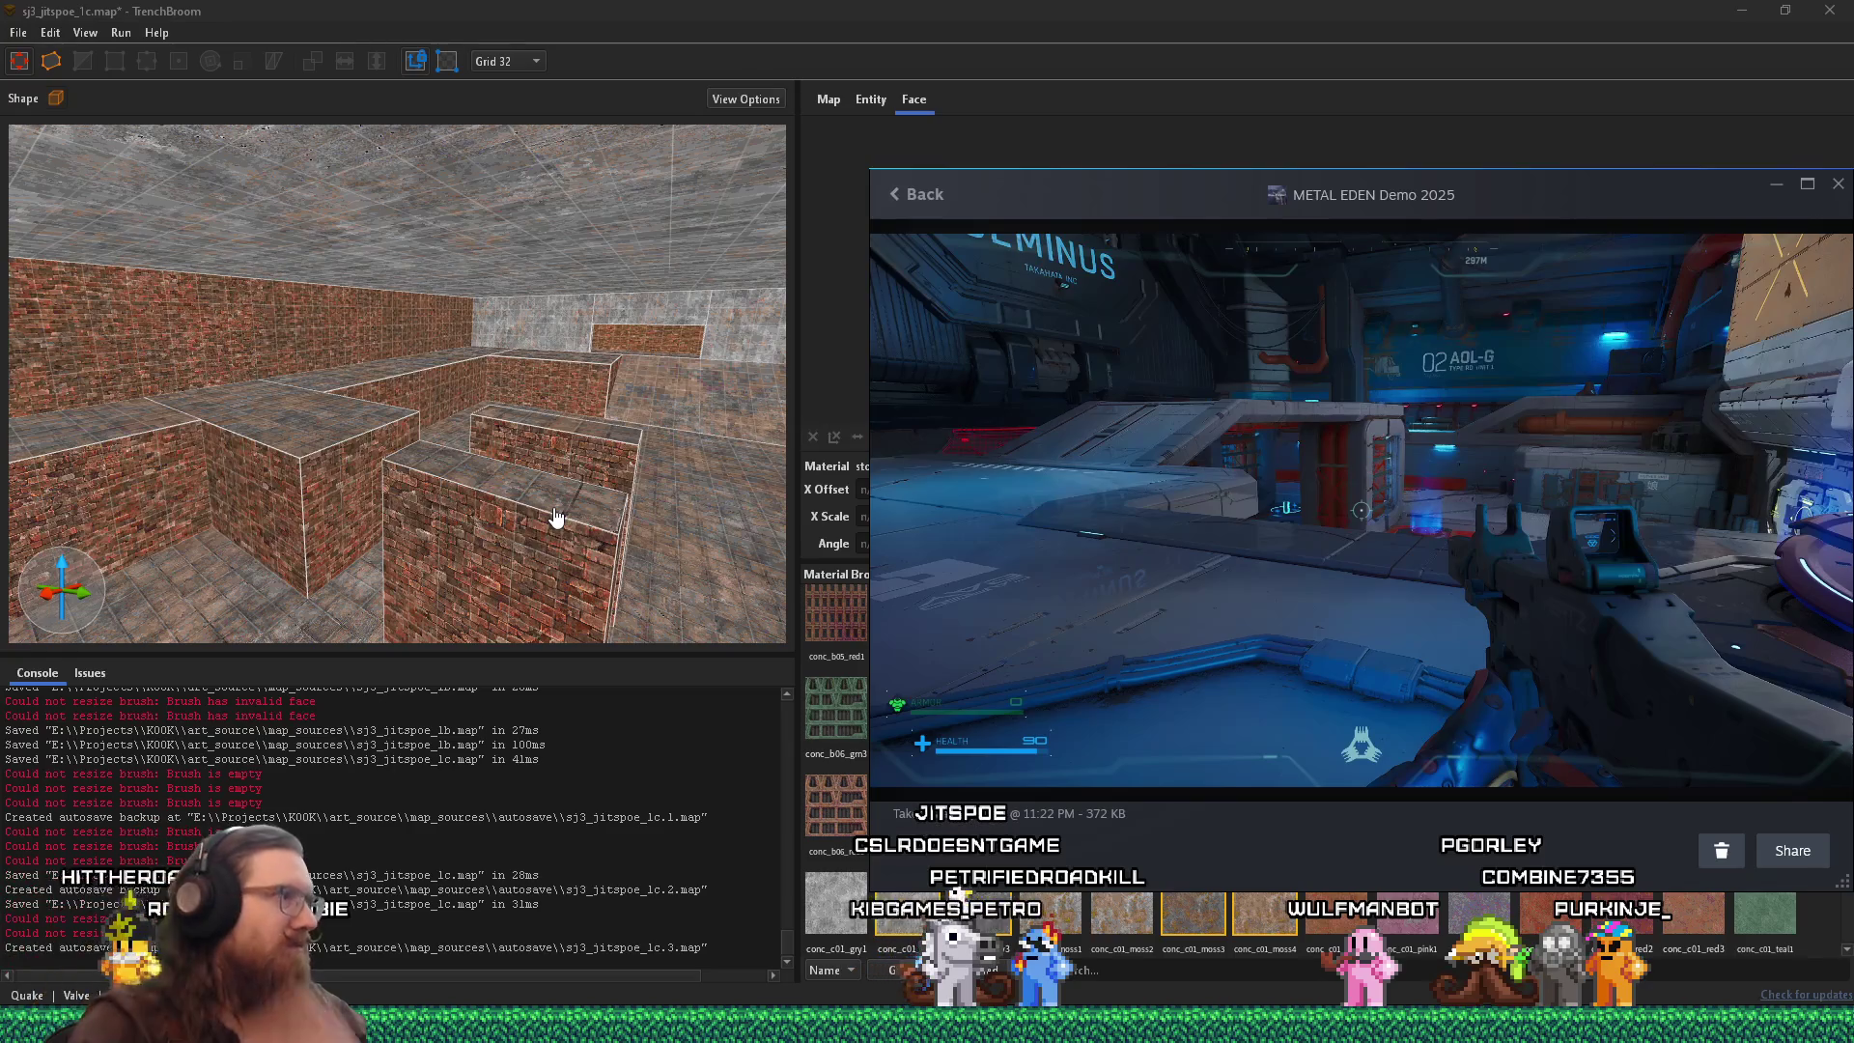
pyautogui.click(650, 497)
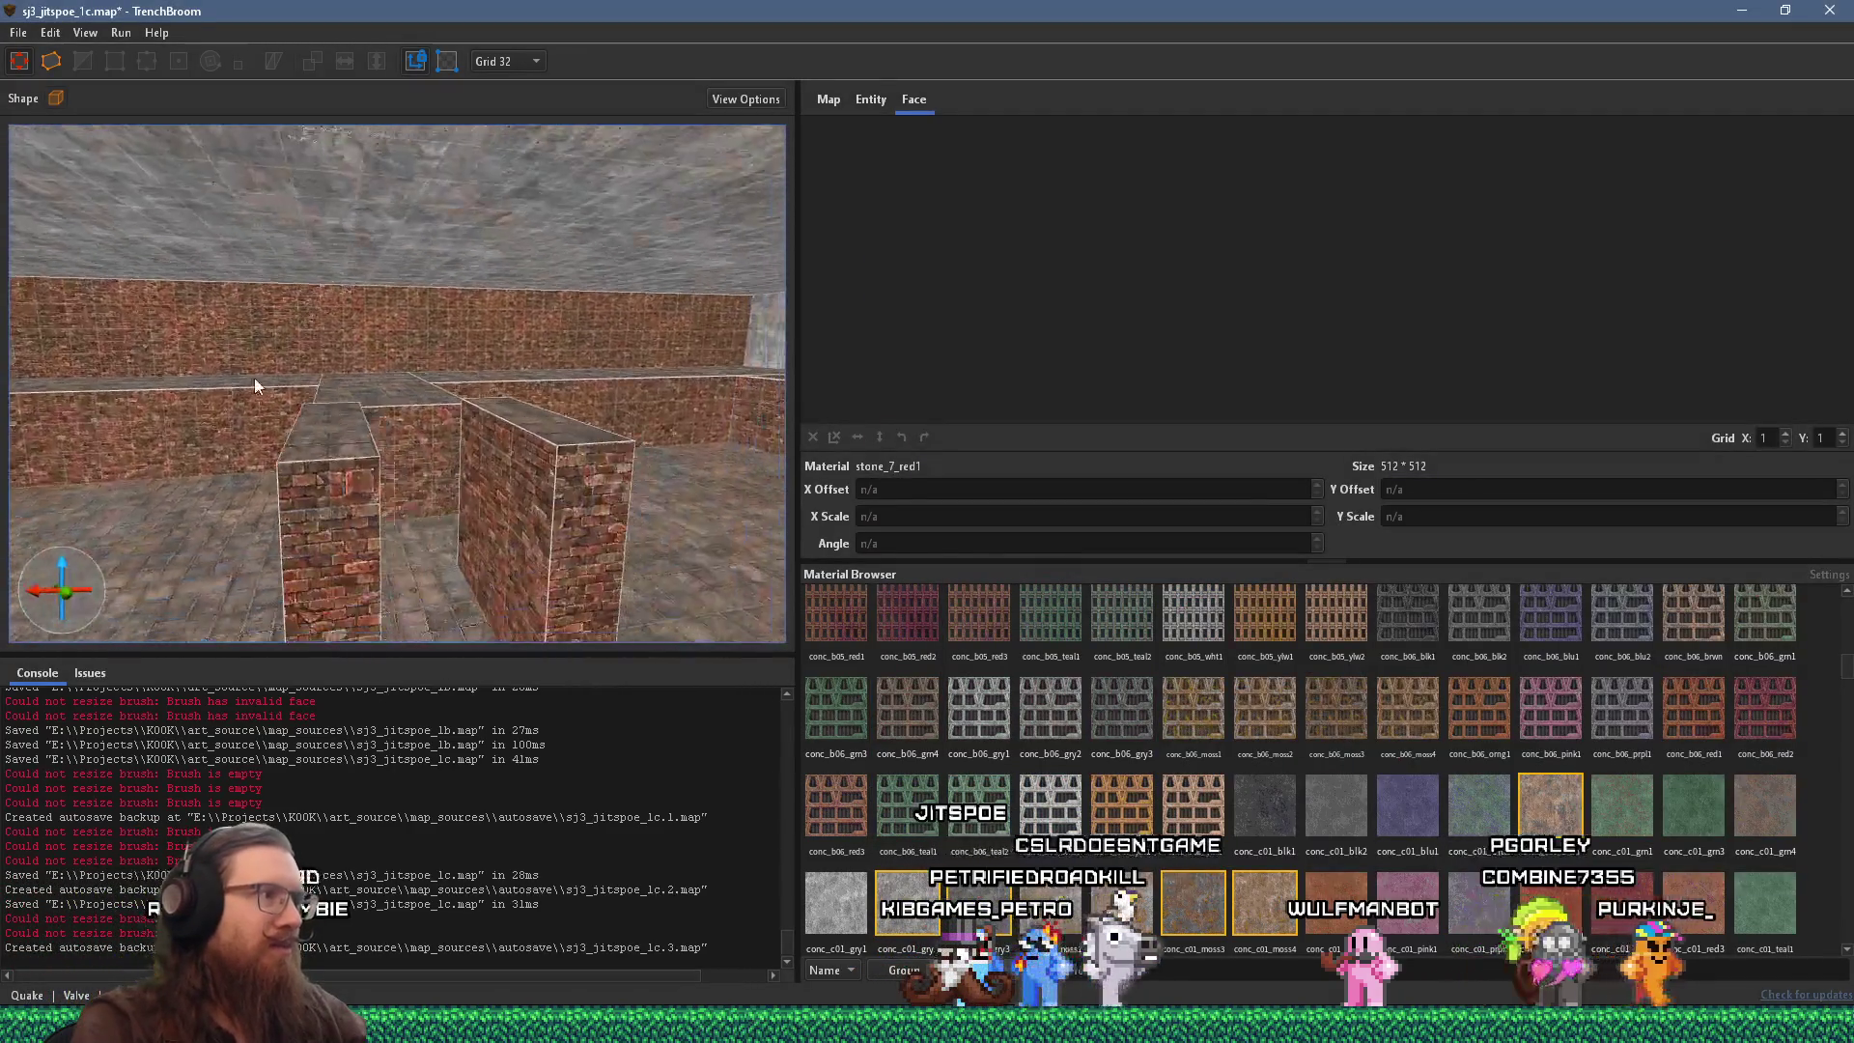
pyautogui.press('w')
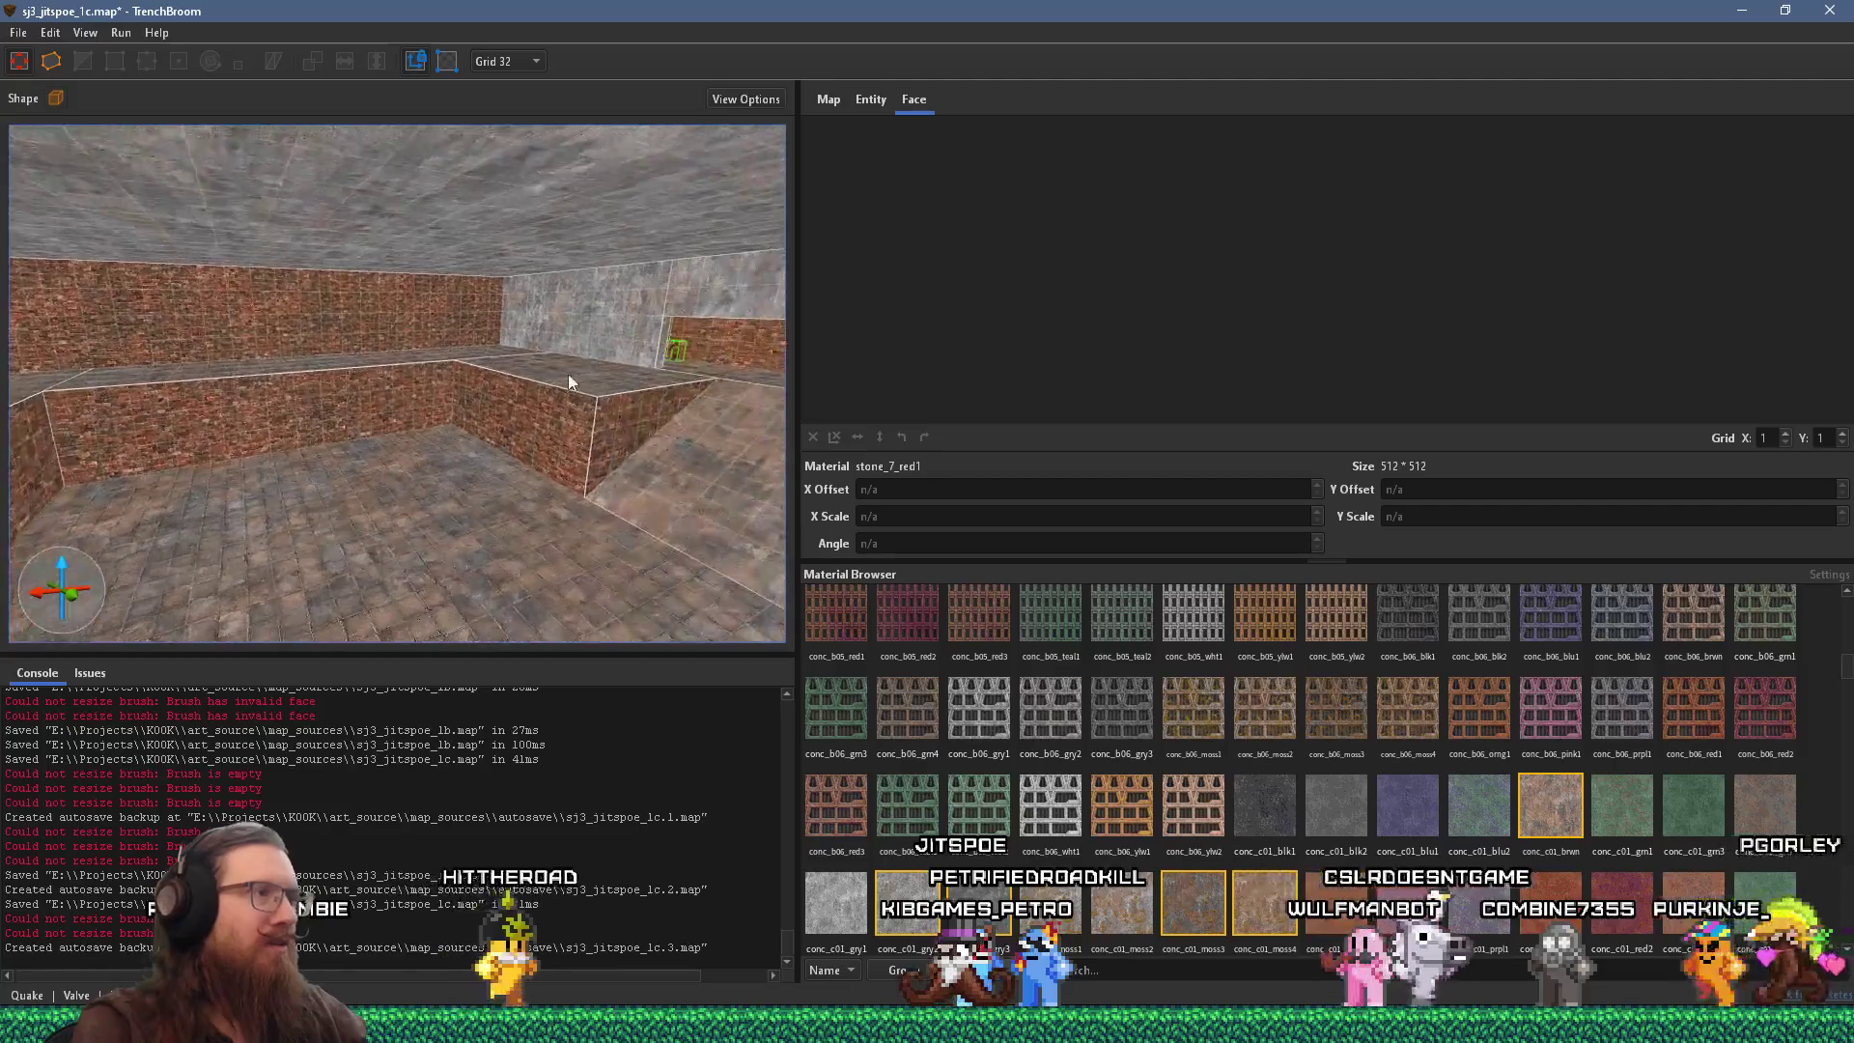
pyautogui.press('d')
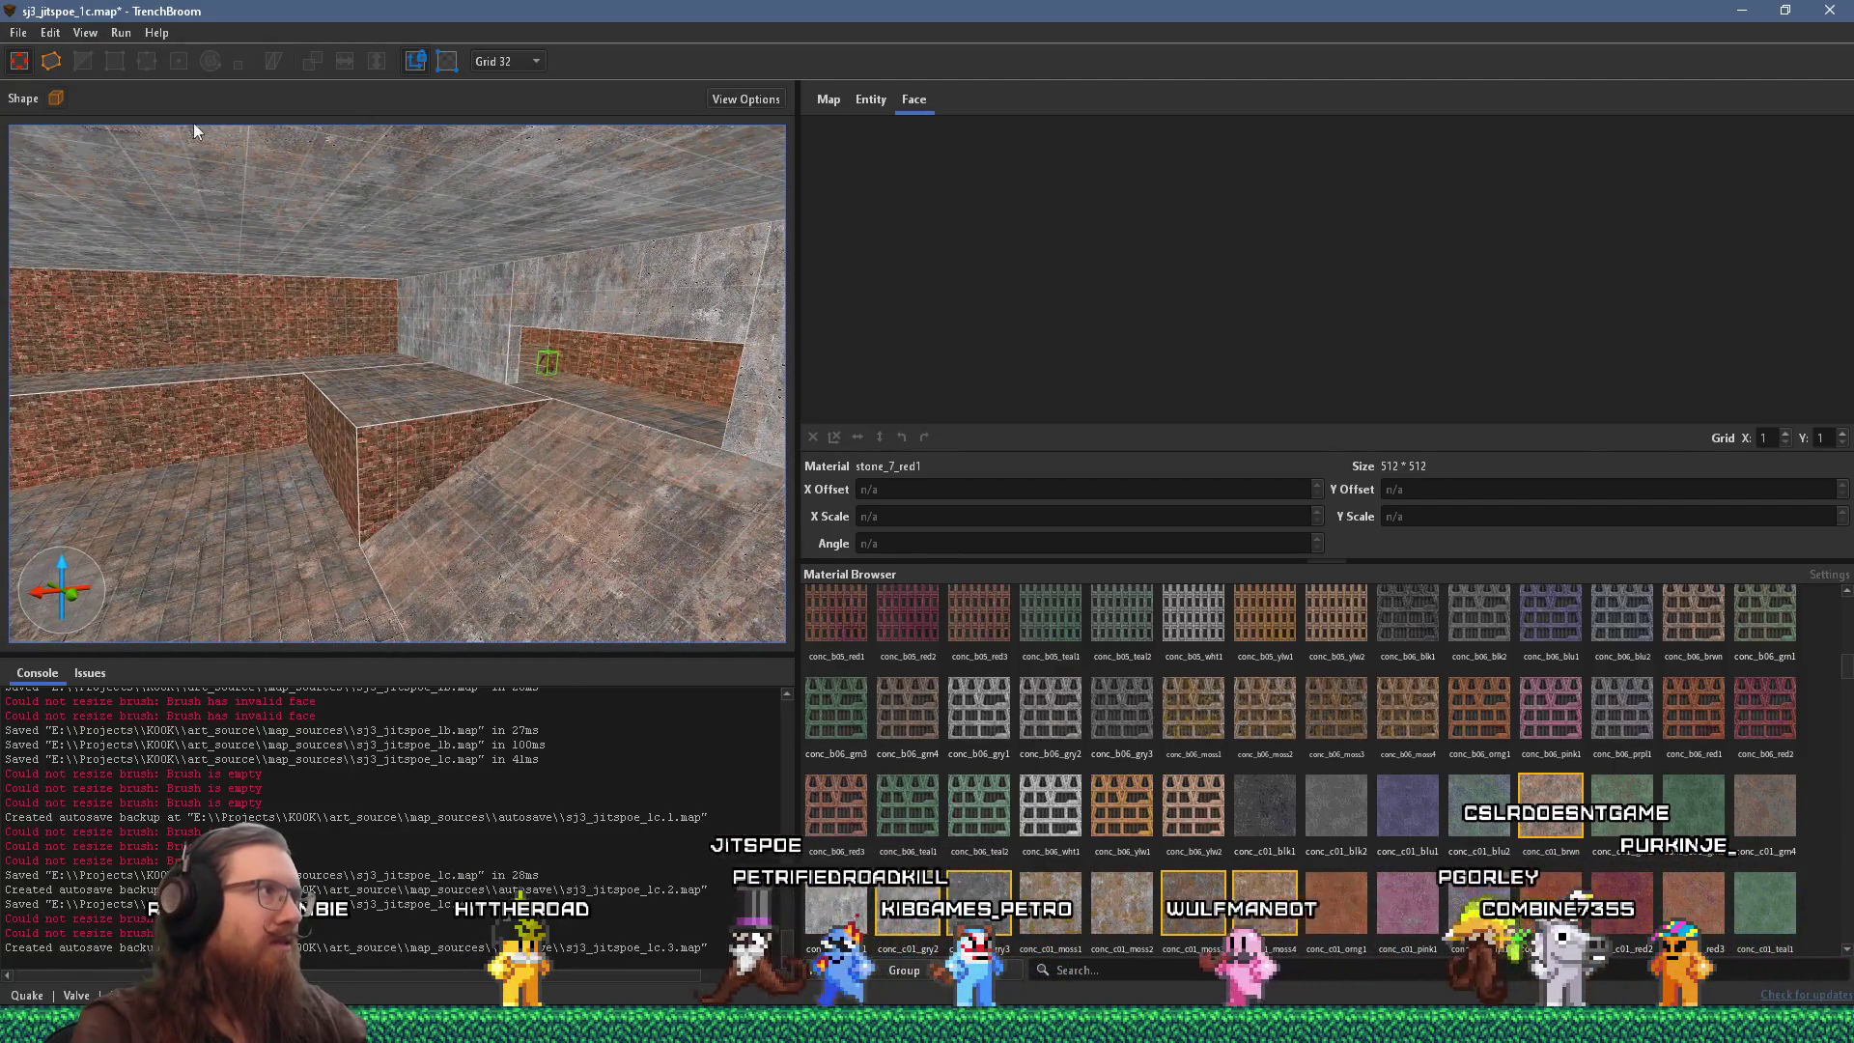
pyautogui.press('w')
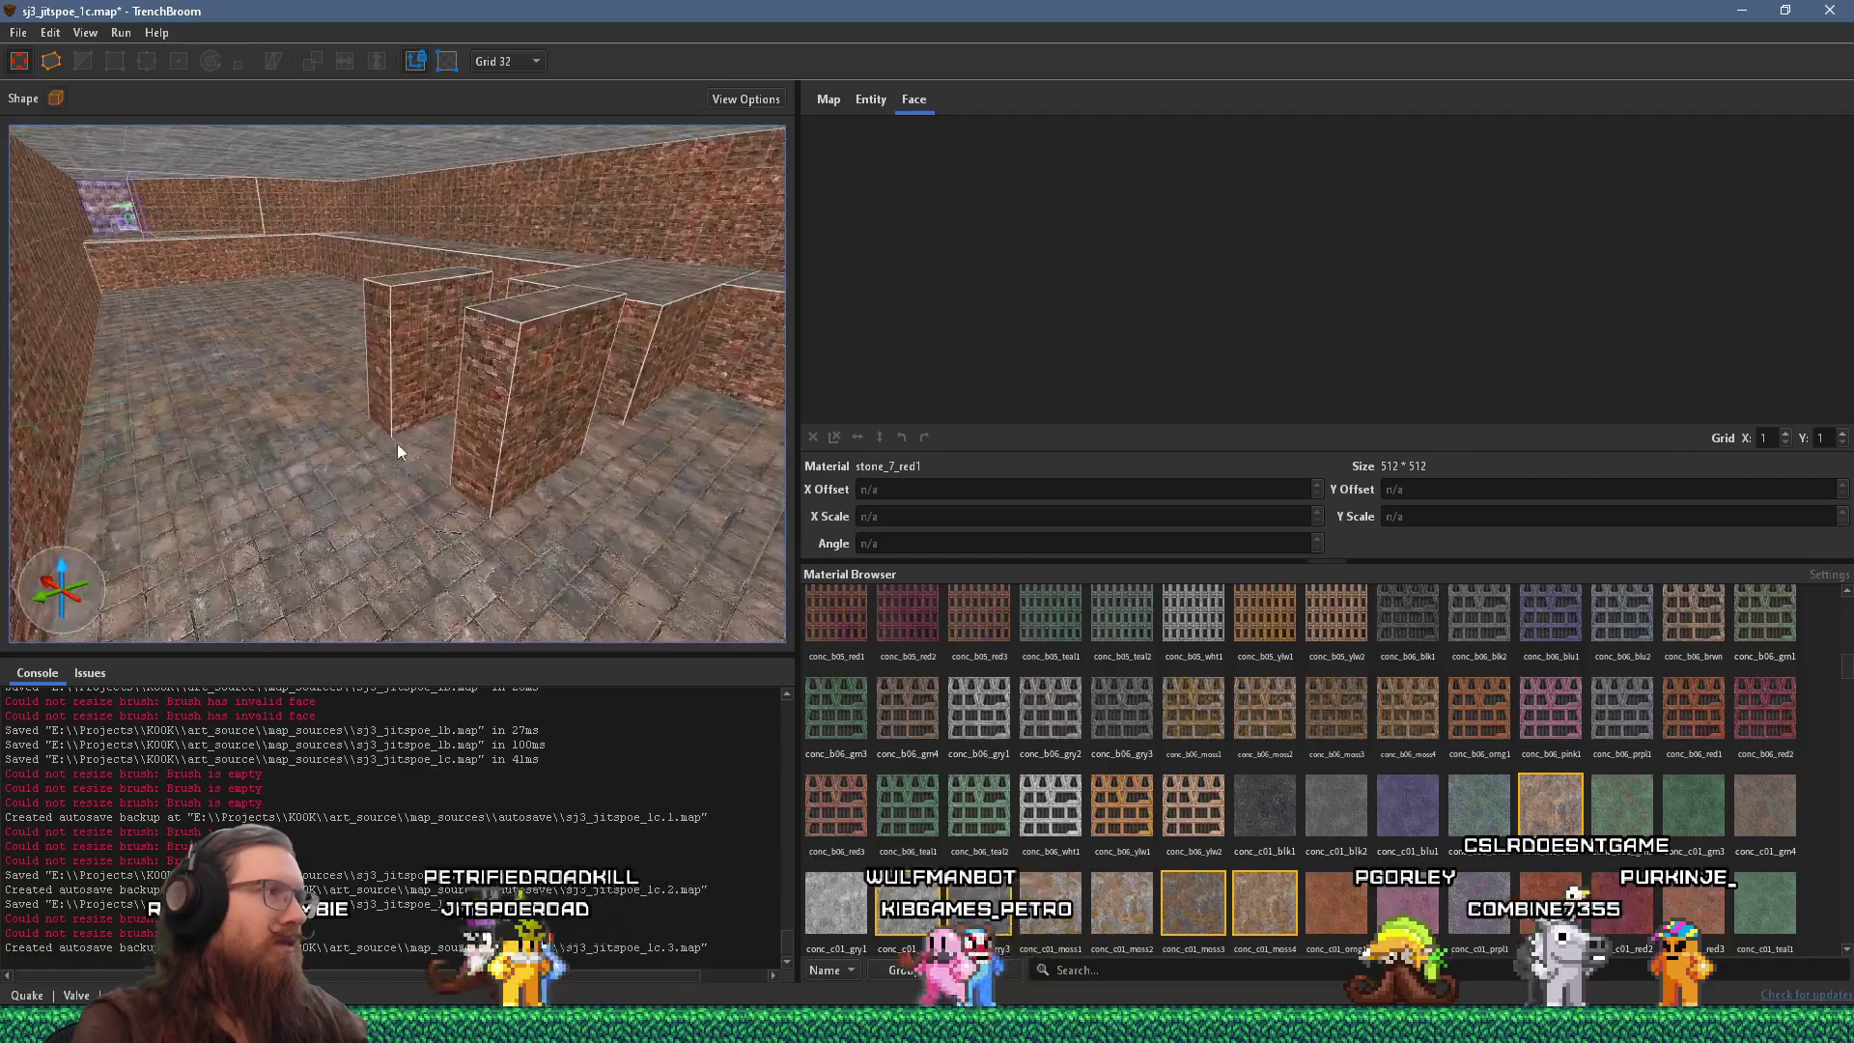
pyautogui.press('w')
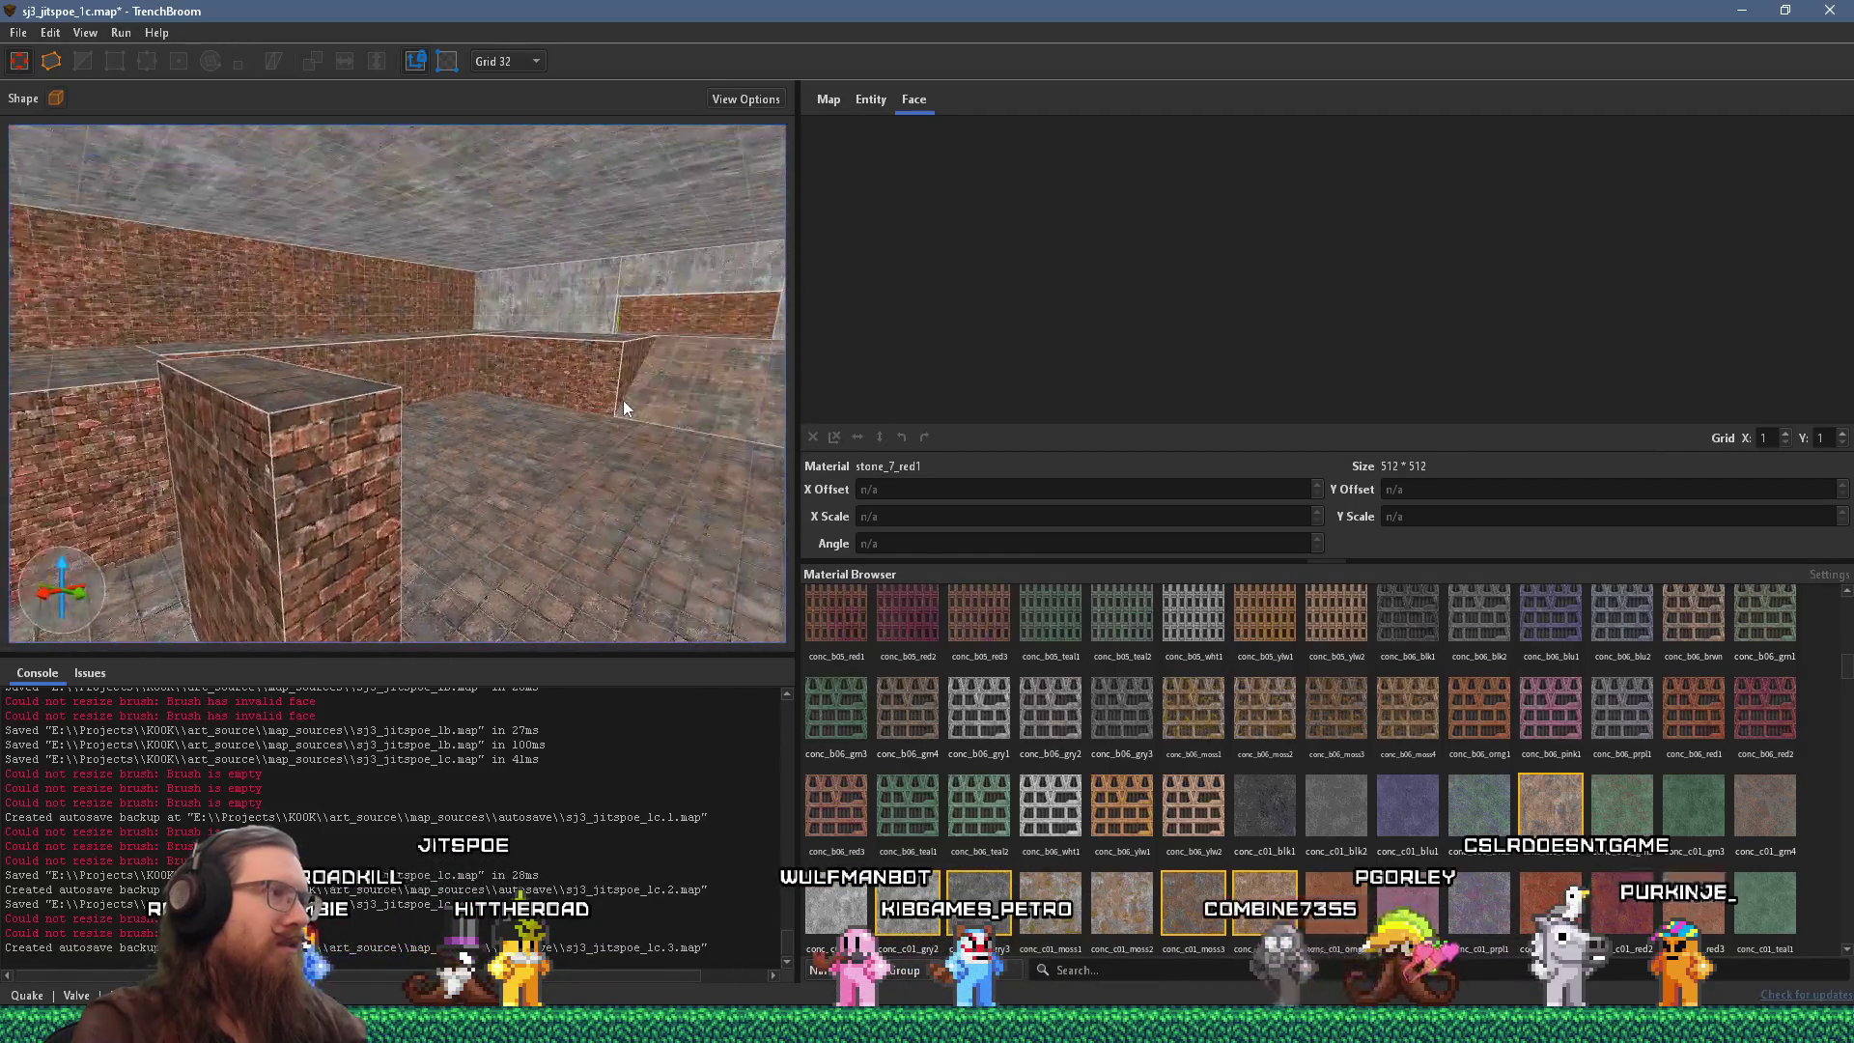
pyautogui.press('w')
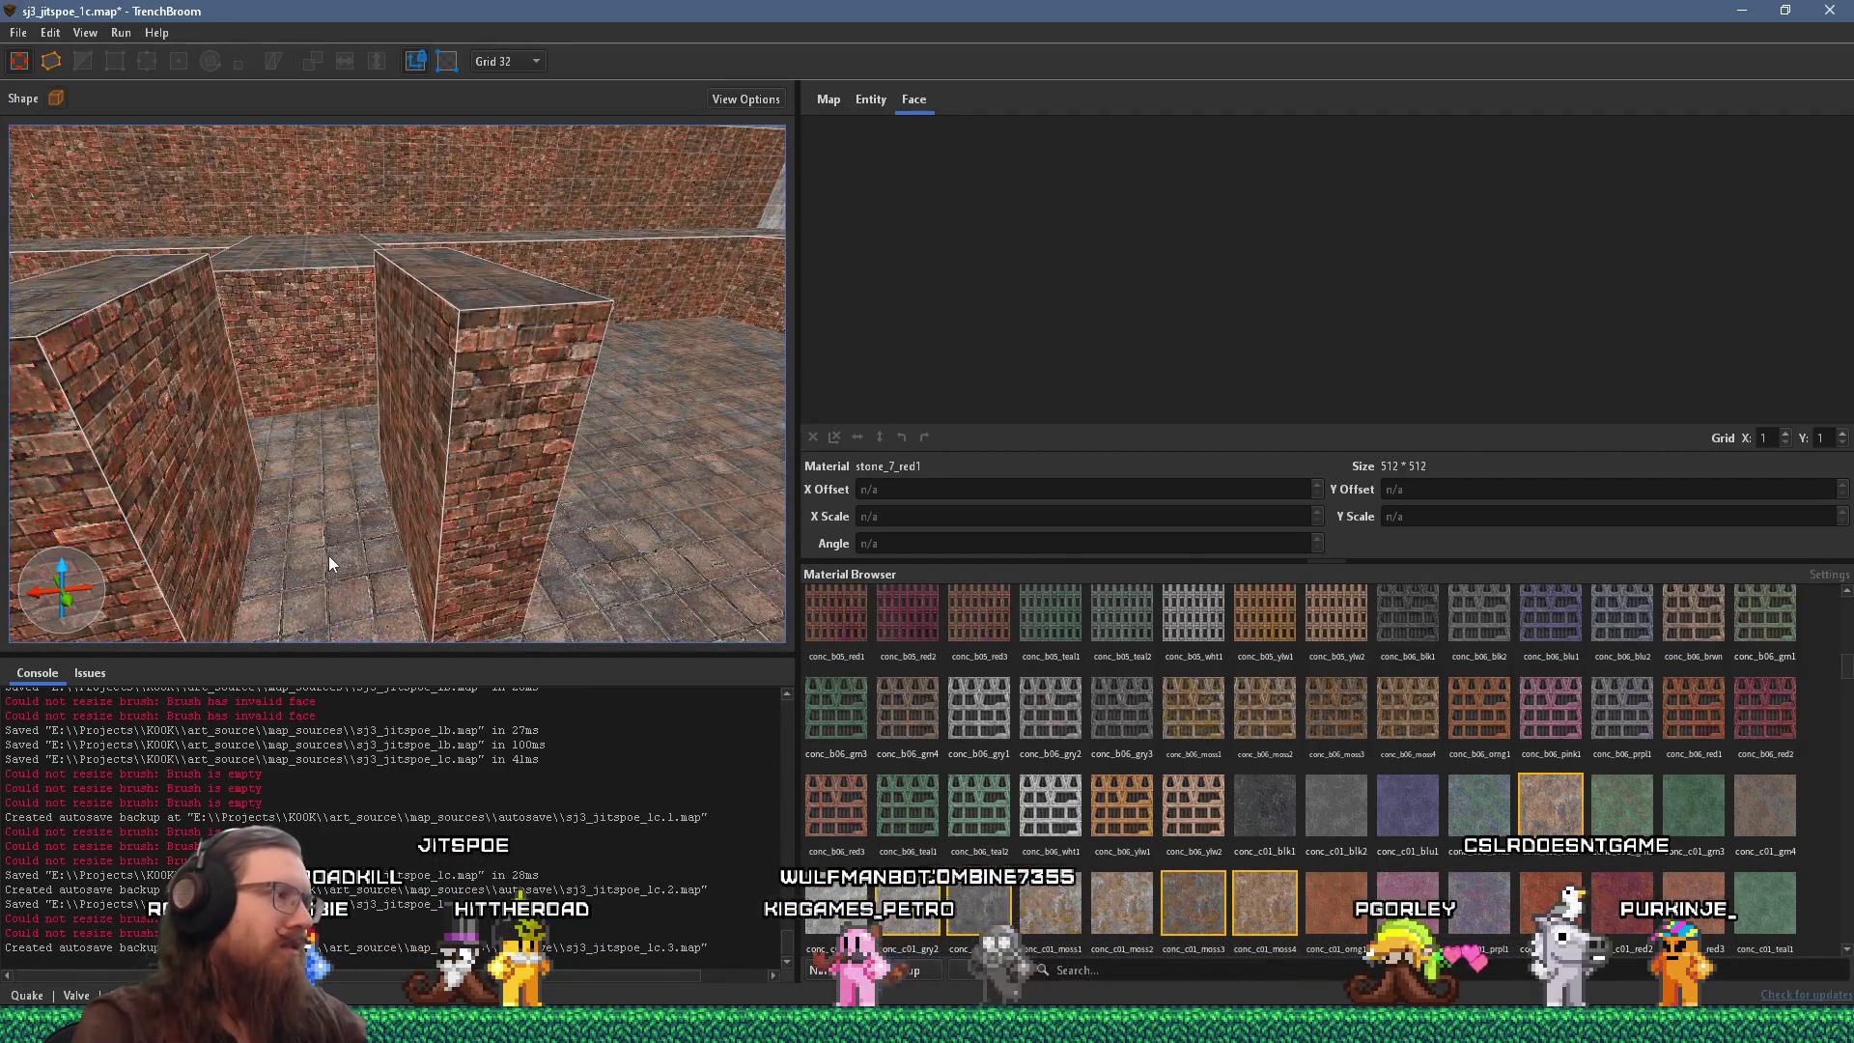
# Place an item_jboots pickup on the floor between the two brick pillars and select it.
pyautogui.rightClick(326, 554)
pyautogui.moveTo(508, 874)
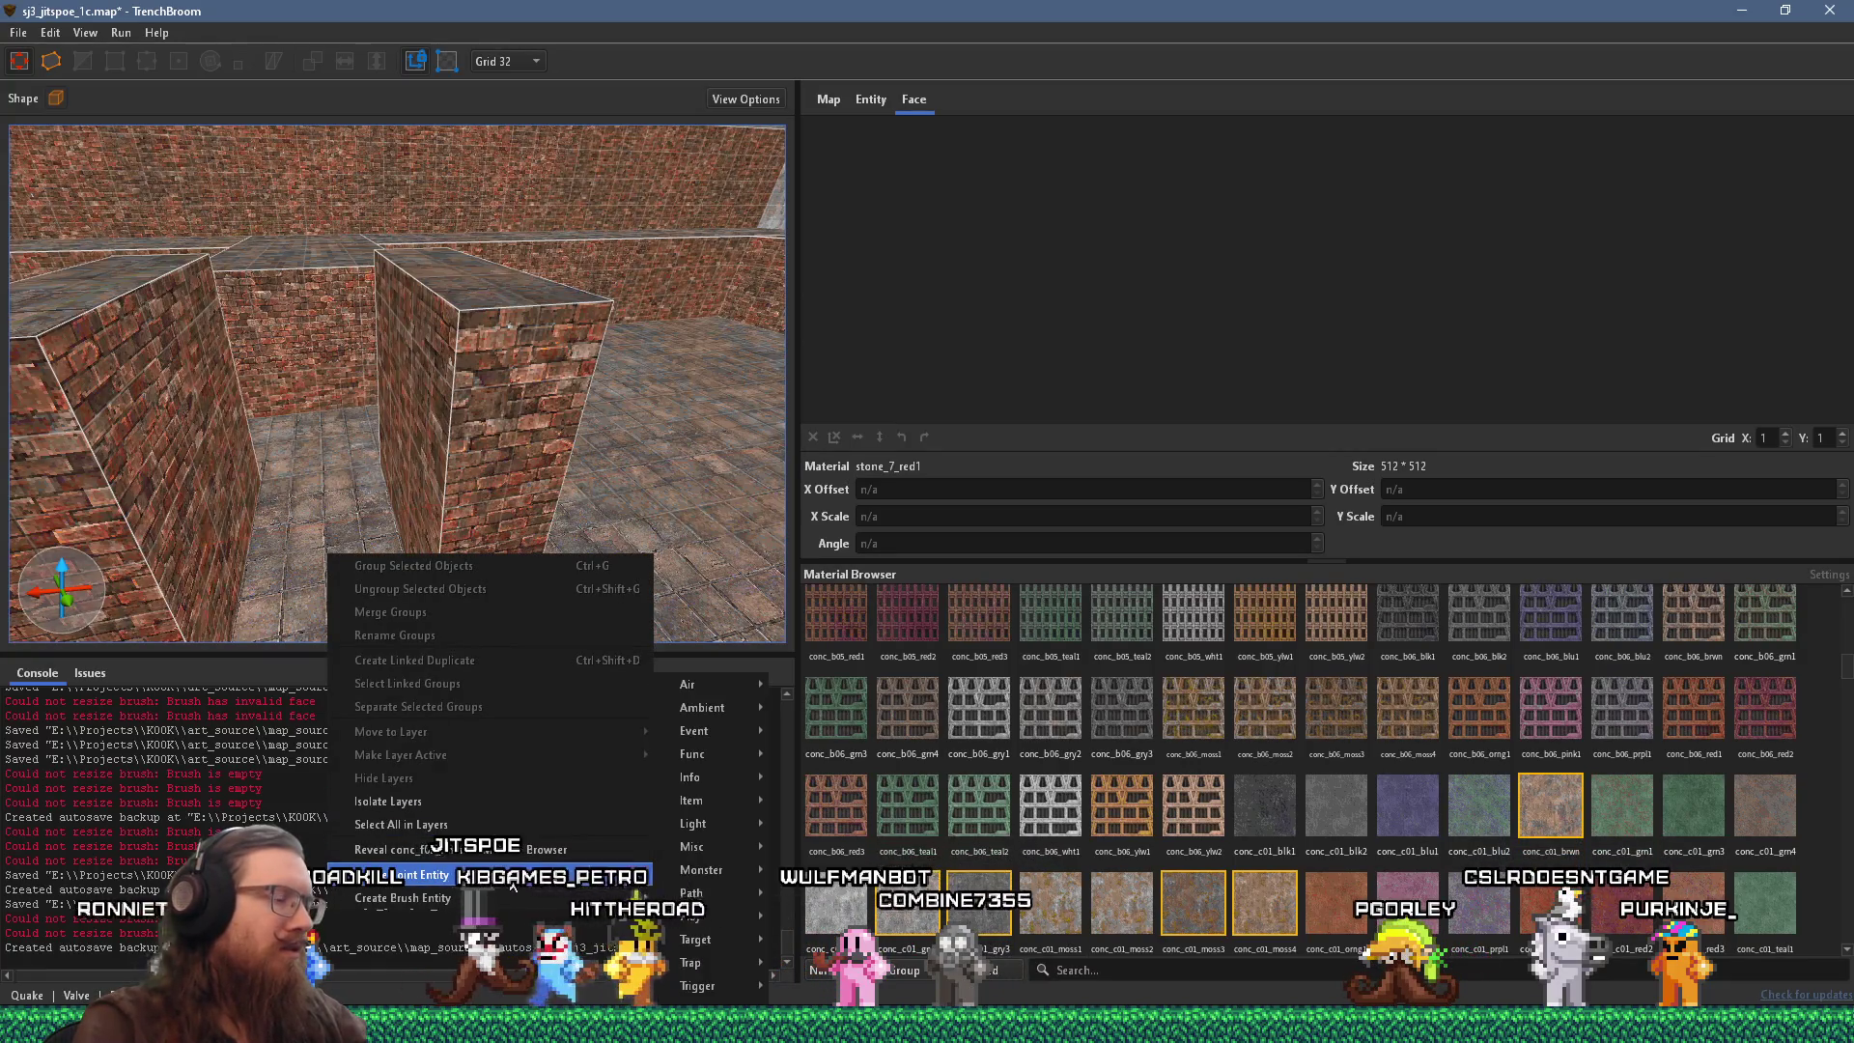
pyautogui.moveTo(739, 728)
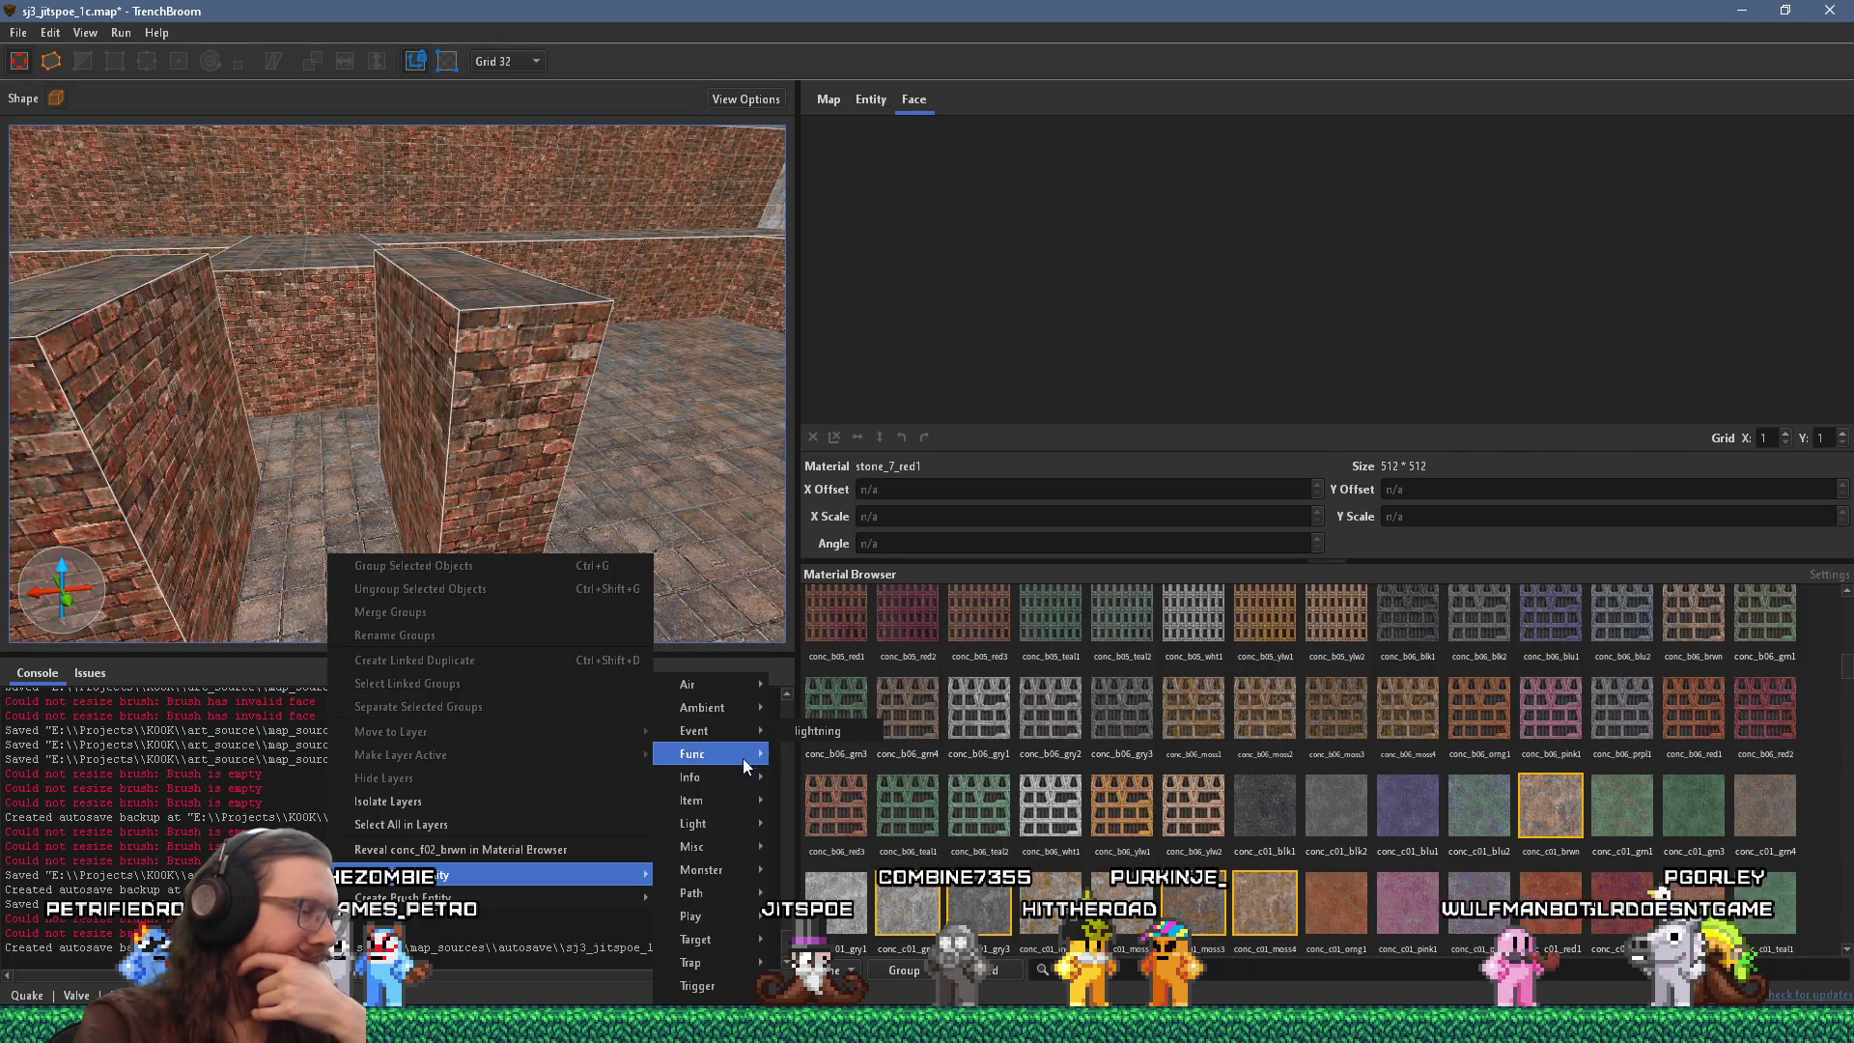
pyautogui.moveTo(743, 803)
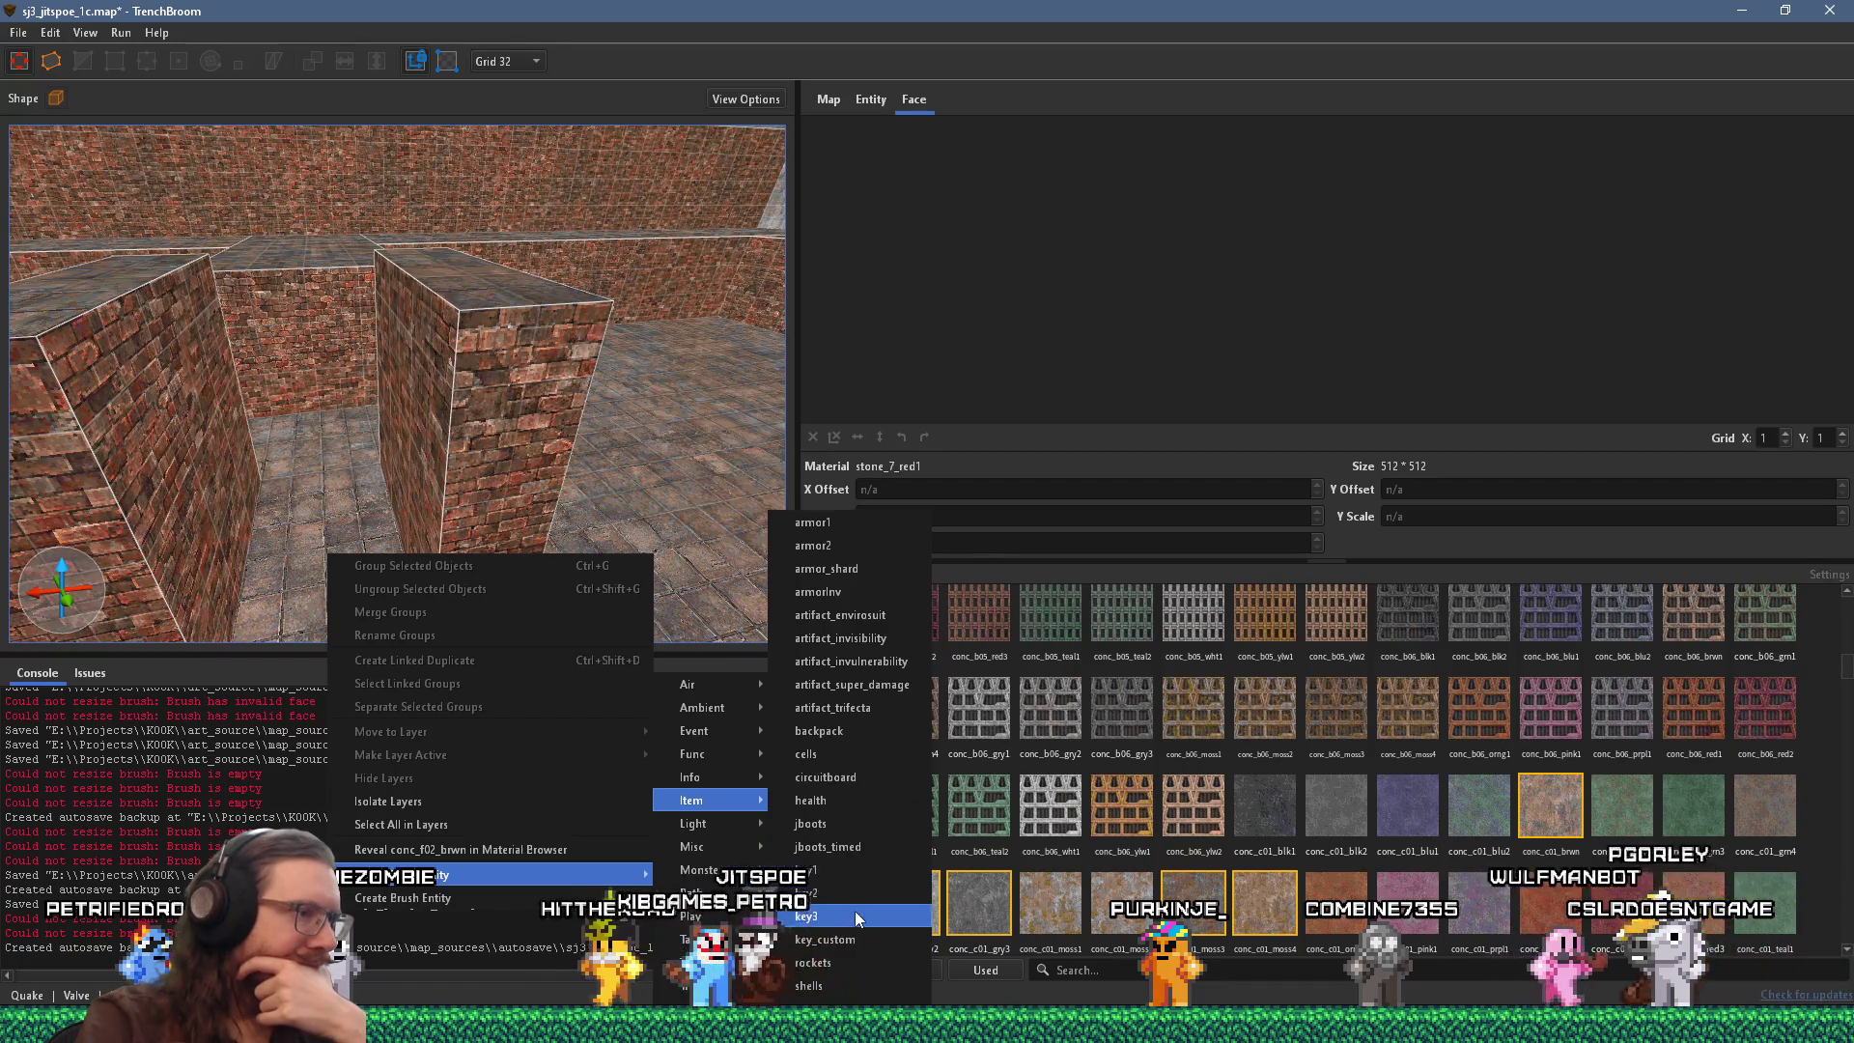
pyautogui.click(884, 839)
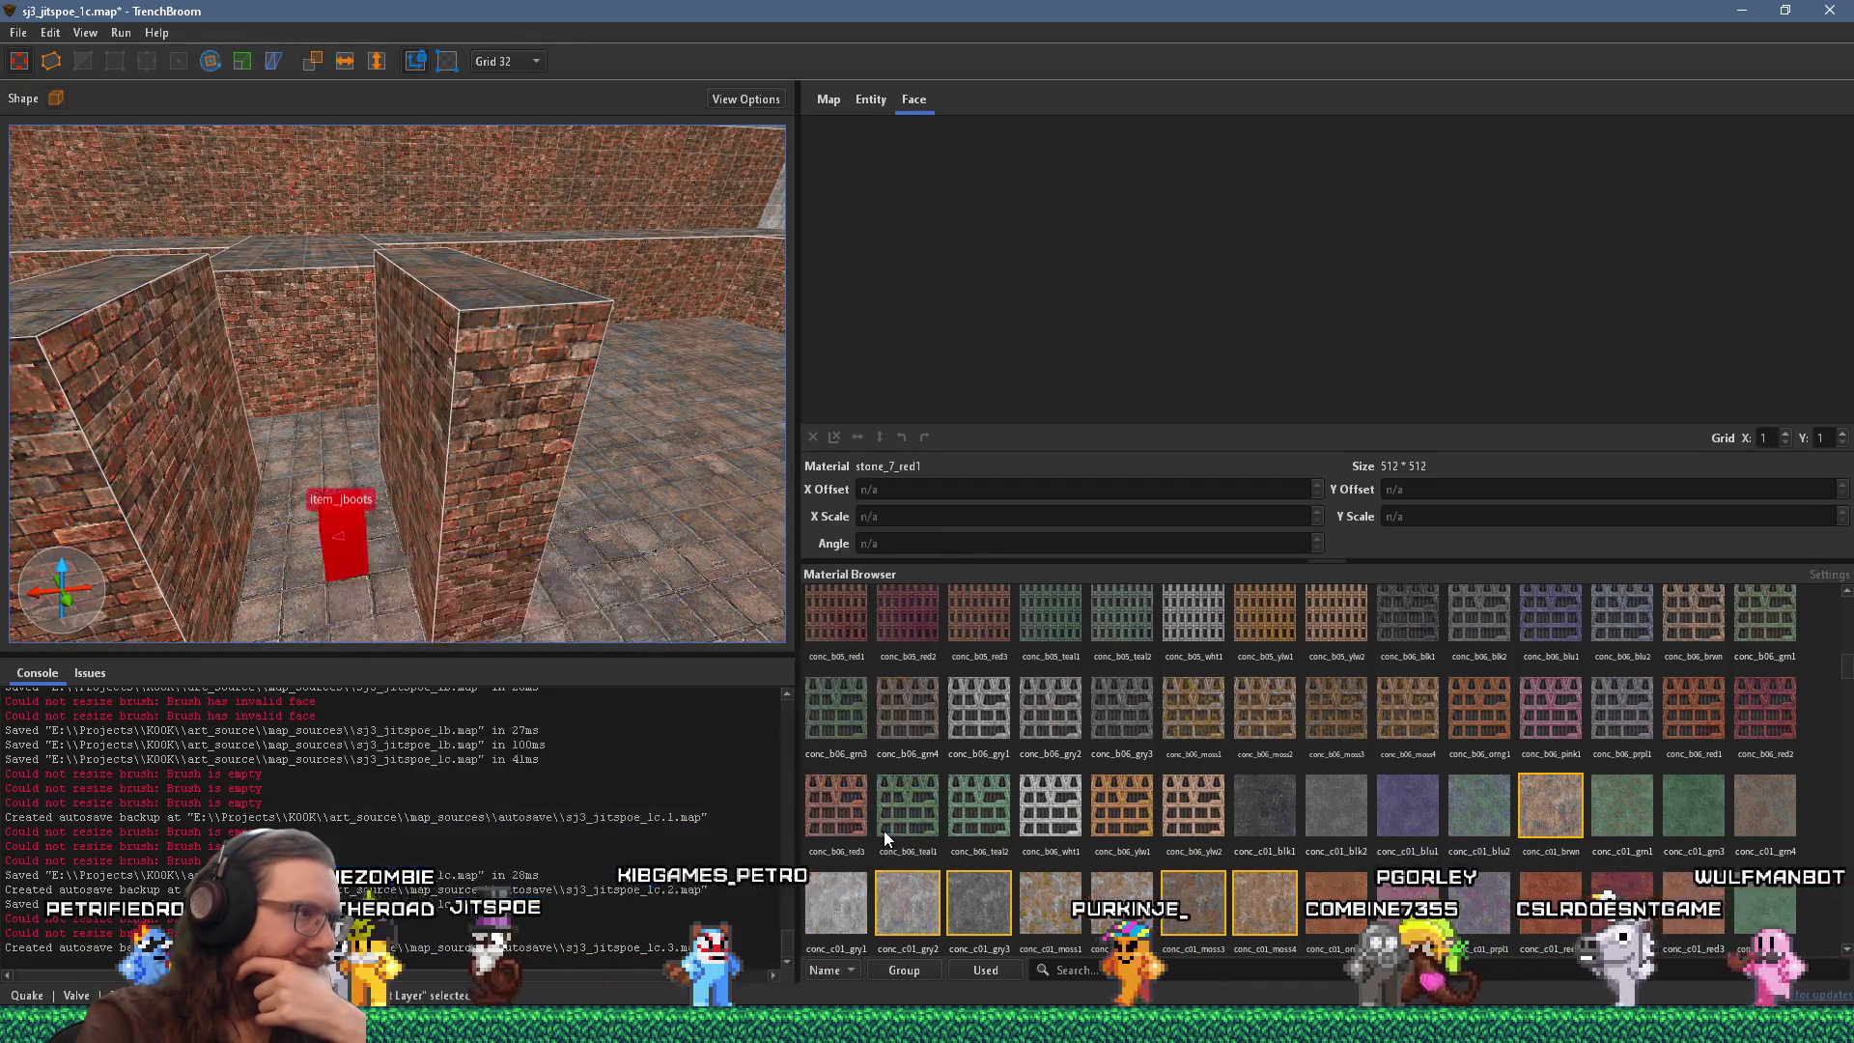
pyautogui.hotkey('ctrl', 'u')
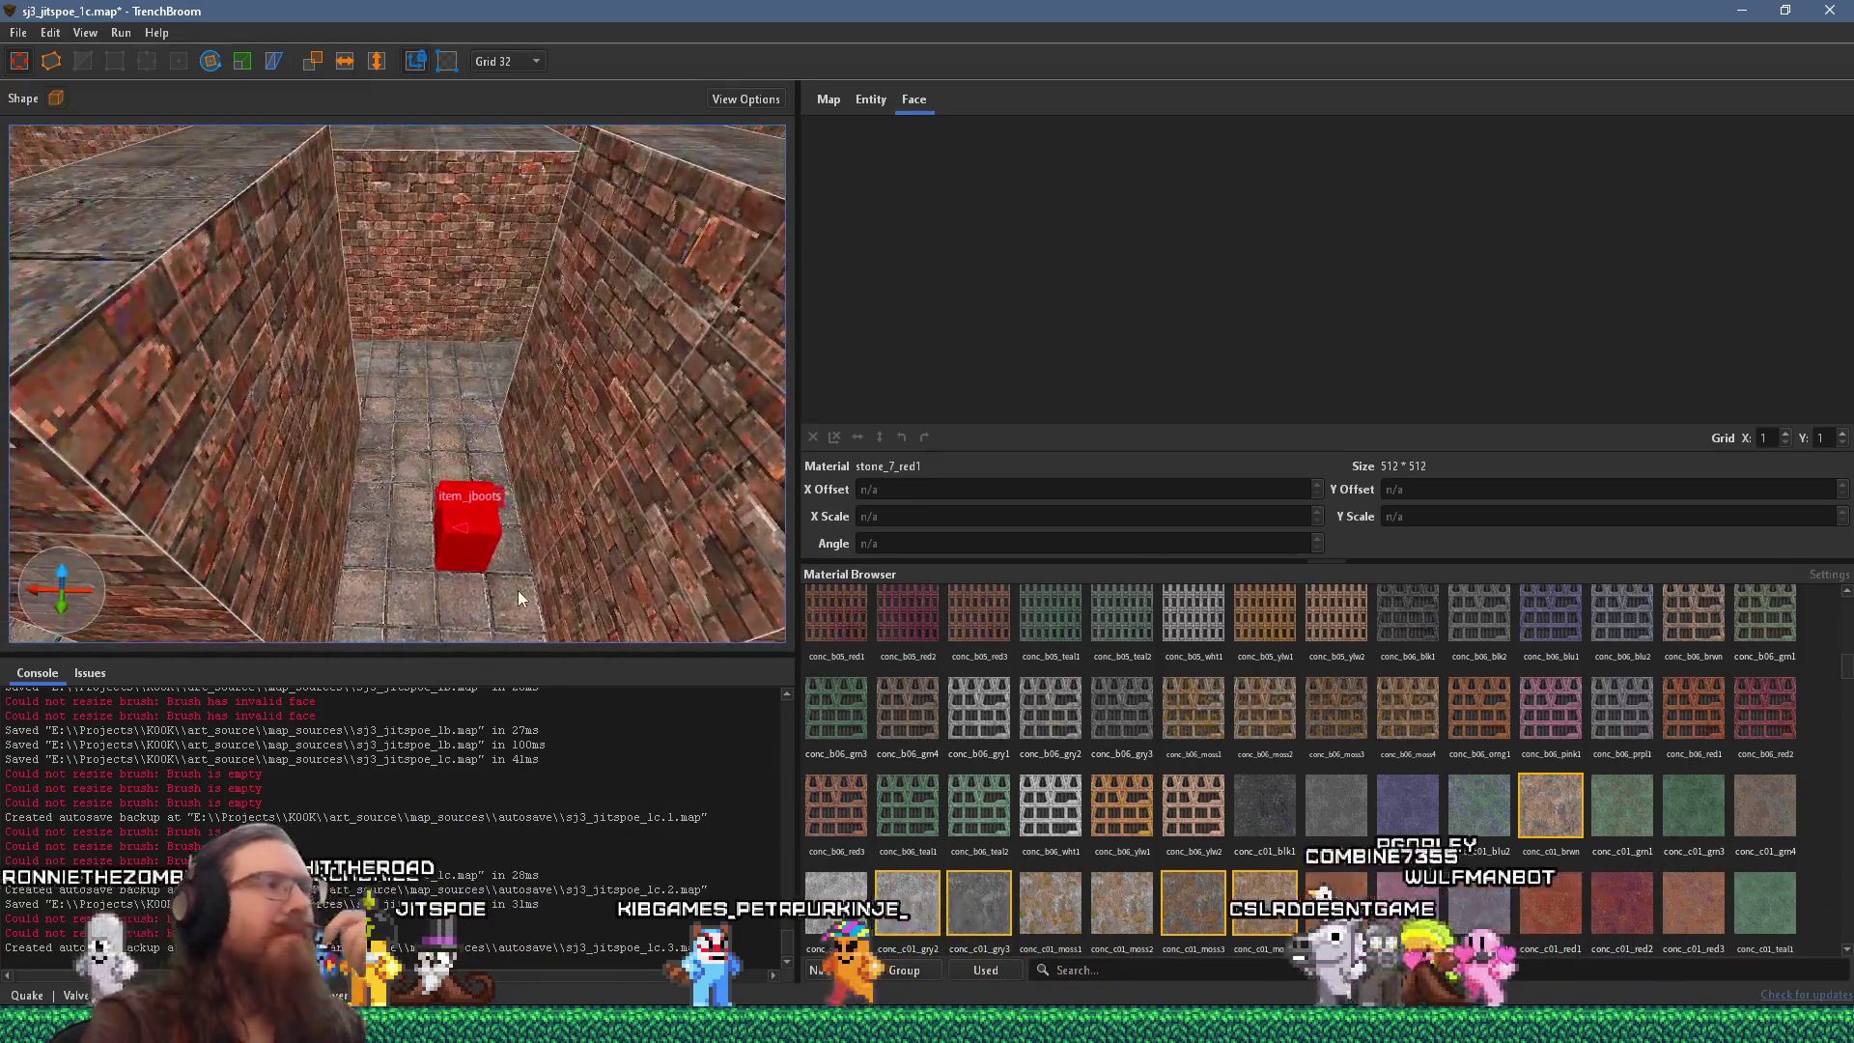
pyautogui.click(461, 535)
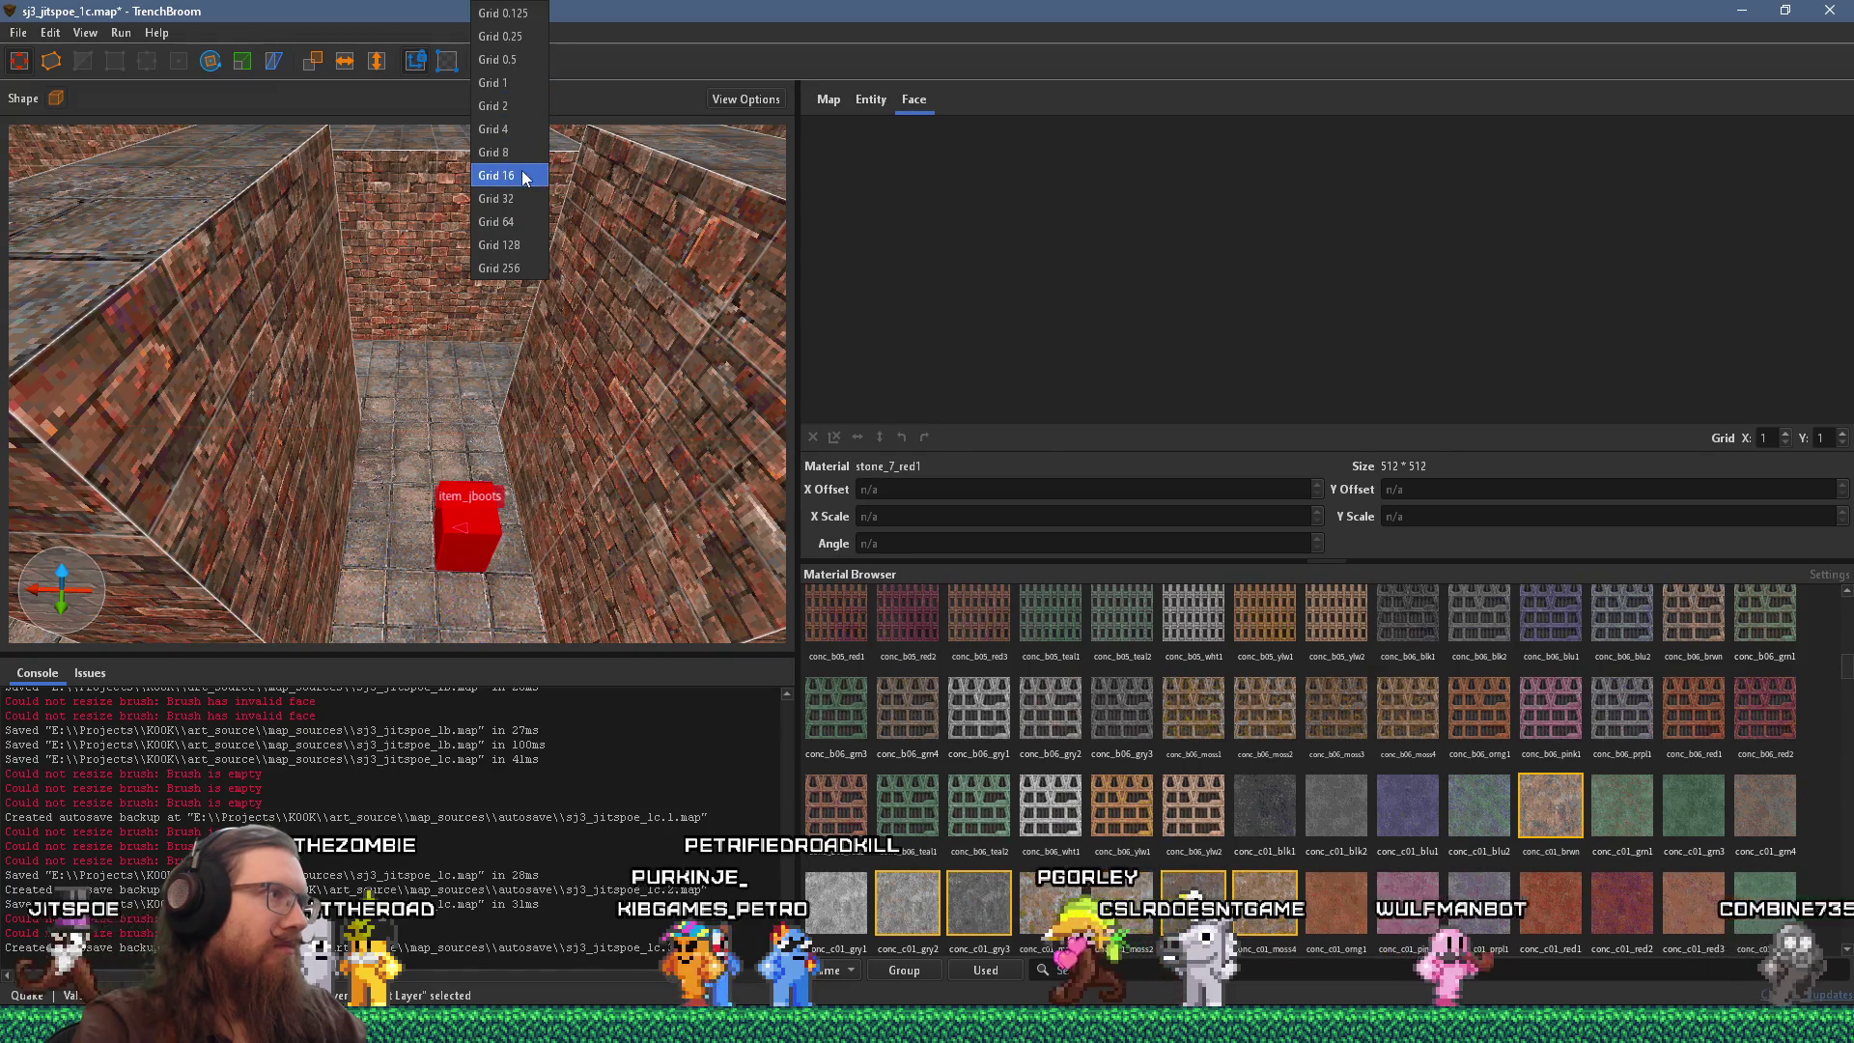
# Switch to grid 16, reposition the jboots pickup on the floor, and deselect it.
pyautogui.click(526, 177)
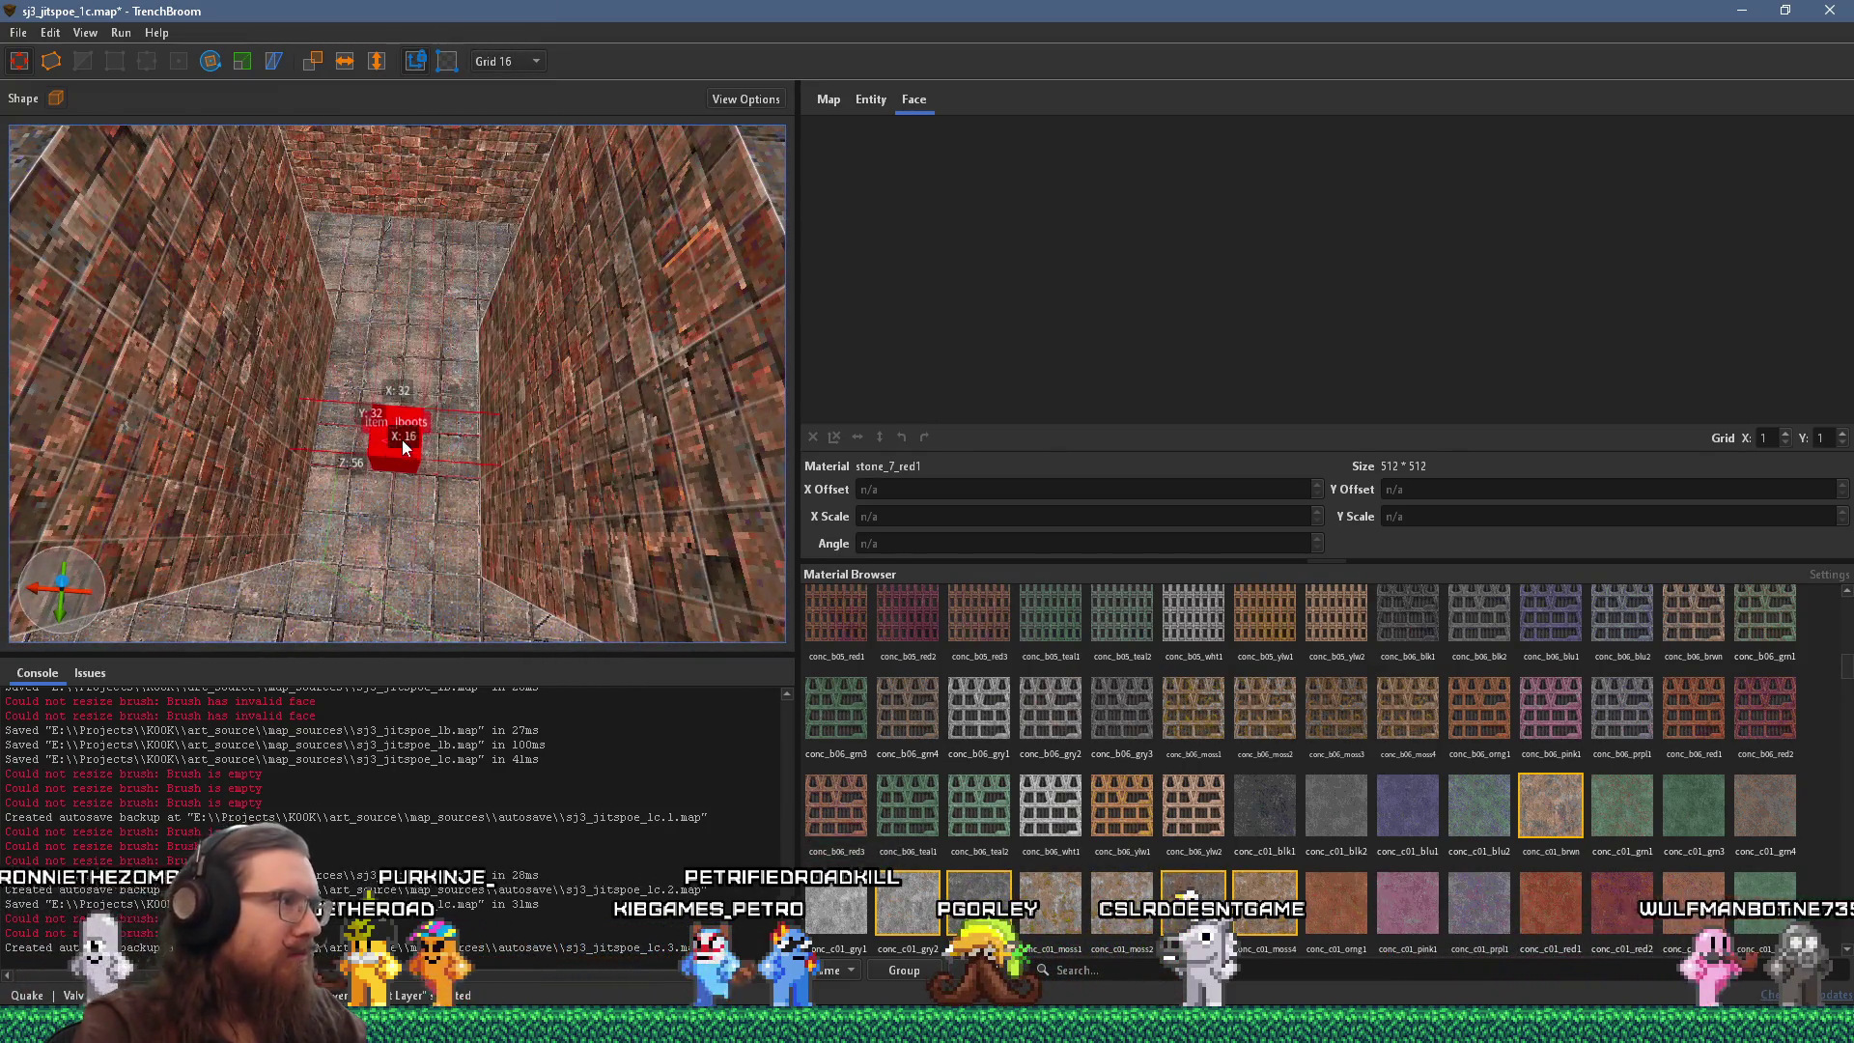
pyautogui.moveTo(396, 438)
pyautogui.mouseDown()
pyautogui.moveTo(420, 589)
pyautogui.moveTo(413, 415)
pyautogui.moveTo(442, 502)
pyautogui.moveTo(431, 332)
pyautogui.moveTo(384, 368)
pyautogui.mouseUp()
pyautogui.press('Escape')
pyautogui.moveTo(604, 347)
pyautogui.mouseDown()
pyautogui.moveTo(452, 408)
pyautogui.moveTo(316, 419)
pyautogui.moveTo(466, 484)
pyautogui.moveTo(413, 534)
pyautogui.moveTo(414, 462)
pyautogui.moveTo(31, 520)
pyautogui.moveTo(268, 536)
pyautogui.moveTo(264, 518)
pyautogui.moveTo(666, 503)
pyautogui.moveTo(505, 554)
pyautogui.moveTo(99, 576)
pyautogui.moveTo(322, 564)
pyautogui.moveTo(346, 454)
pyautogui.moveTo(409, 577)
pyautogui.moveTo(443, 560)
pyautogui.moveTo(622, 624)
pyautogui.moveTo(653, 510)
pyautogui.moveTo(430, 646)
pyautogui.moveTo(350, 647)
pyautogui.mouseUp()
# Inspect the item_jboots, item_rockets and func_detail_wall entities while looking around the brick room.
pyautogui.click(403, 473)
pyautogui.hotkey('ctrl', 'a')
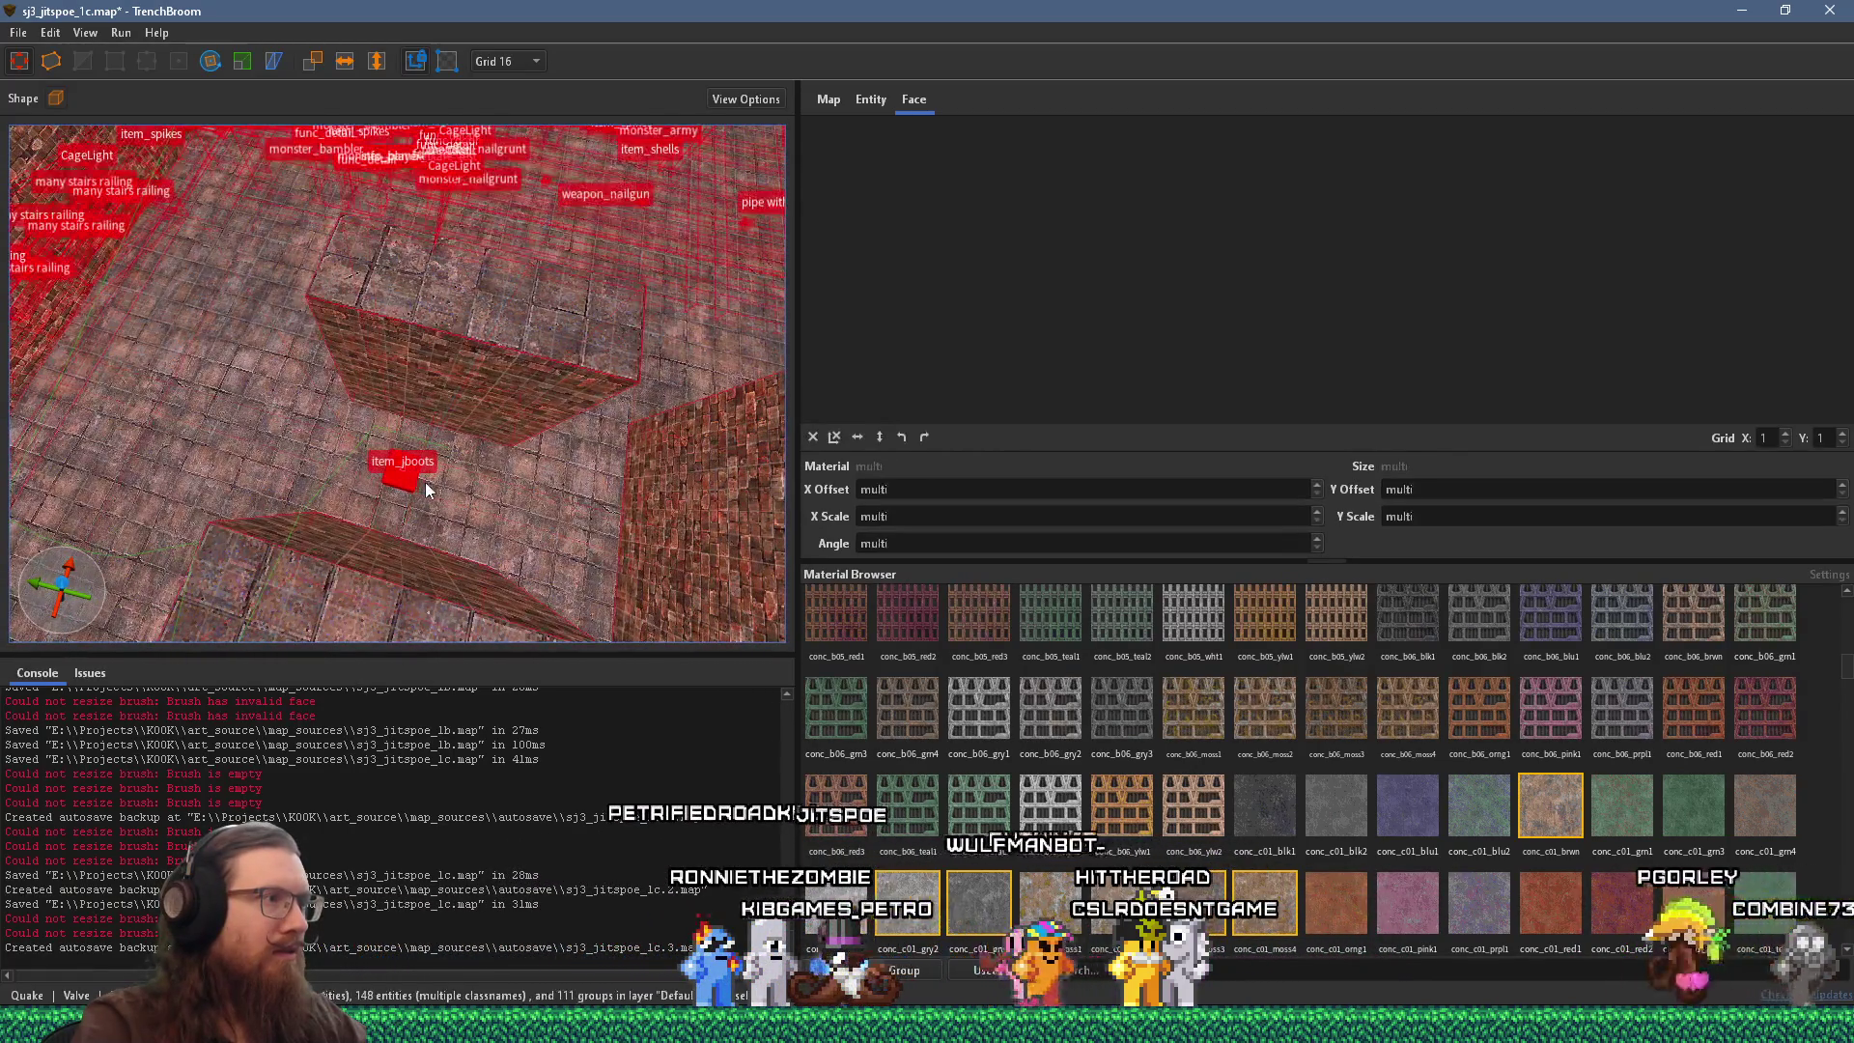
pyautogui.moveTo(407, 479)
pyautogui.mouseDown()
pyautogui.moveTo(436, 482)
pyautogui.moveTo(448, 512)
pyautogui.moveTo(344, 309)
pyautogui.mouseUp()
pyautogui.moveTo(492, 461)
pyautogui.mouseDown()
pyautogui.moveTo(617, 435)
pyautogui.moveTo(645, 409)
pyautogui.moveTo(1050, 397)
pyautogui.moveTo(595, 438)
pyautogui.moveTo(944, 472)
pyautogui.moveTo(873, 498)
pyautogui.moveTo(551, 534)
pyautogui.moveTo(611, 536)
pyautogui.mouseUp()
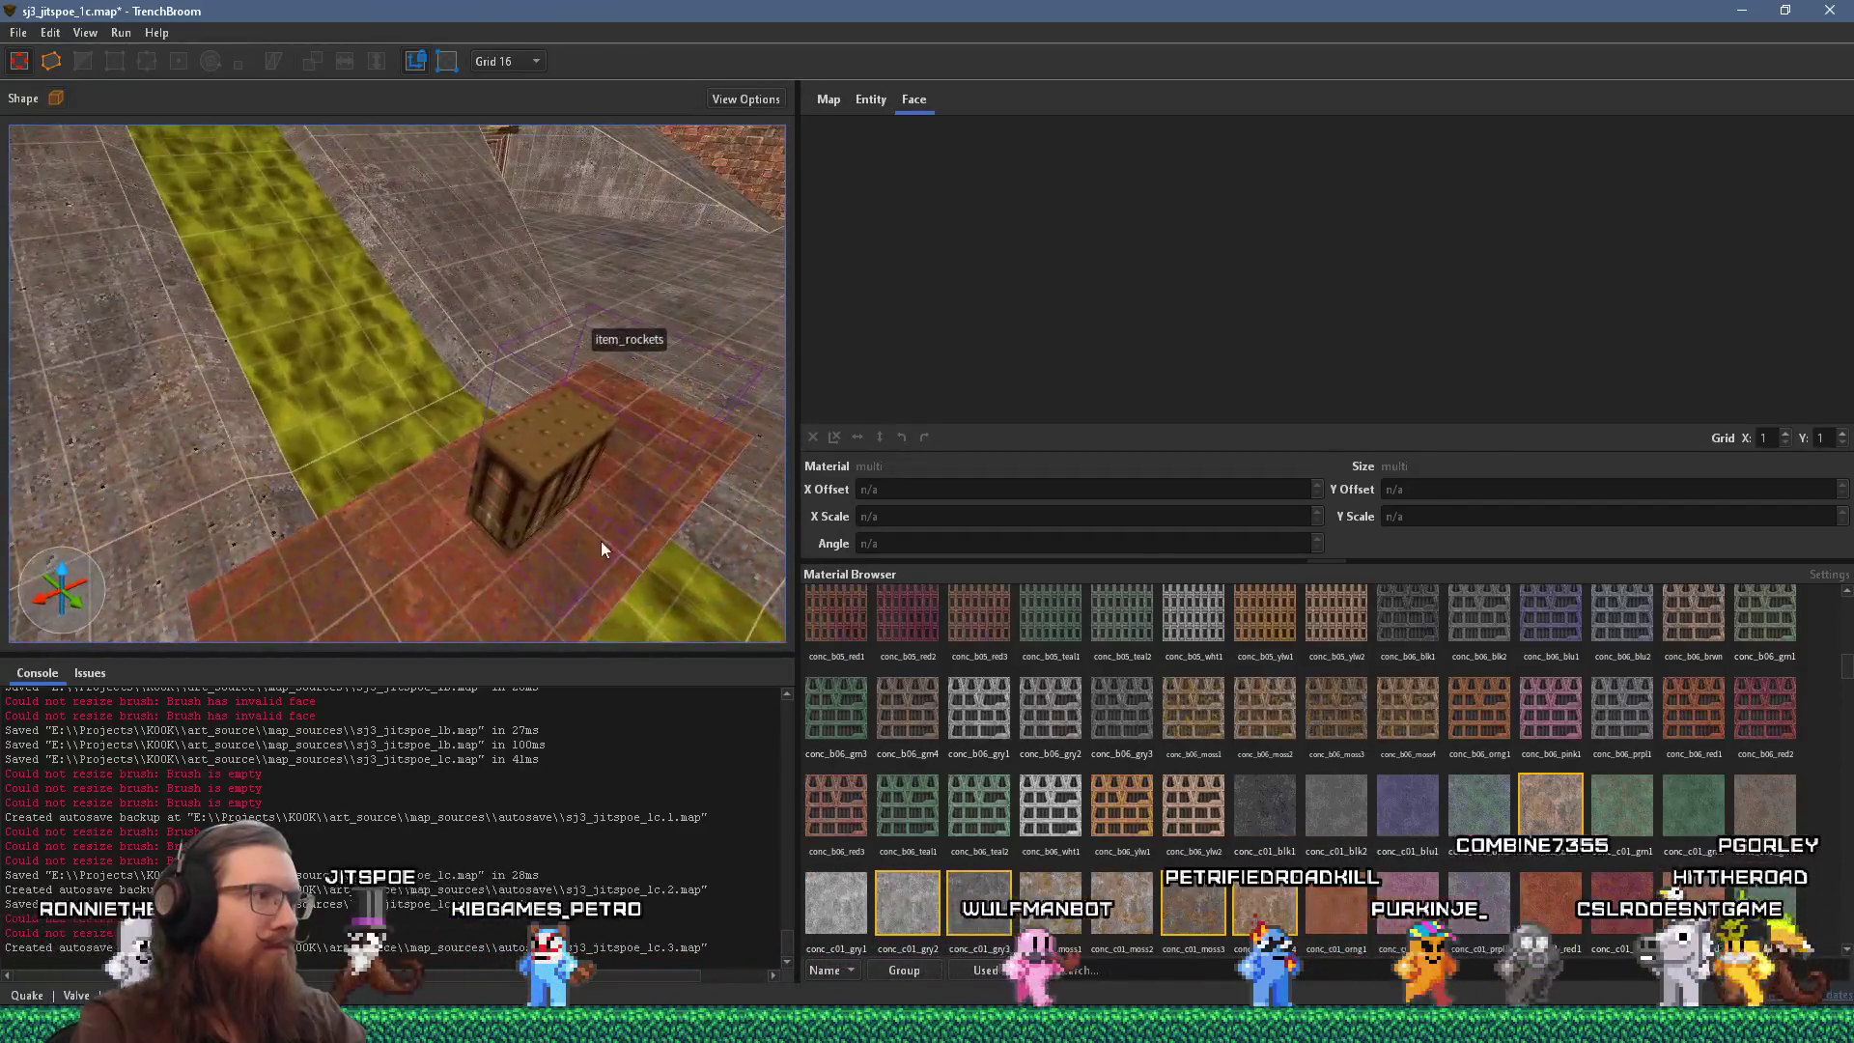
pyautogui.click(610, 535)
pyautogui.click(417, 600)
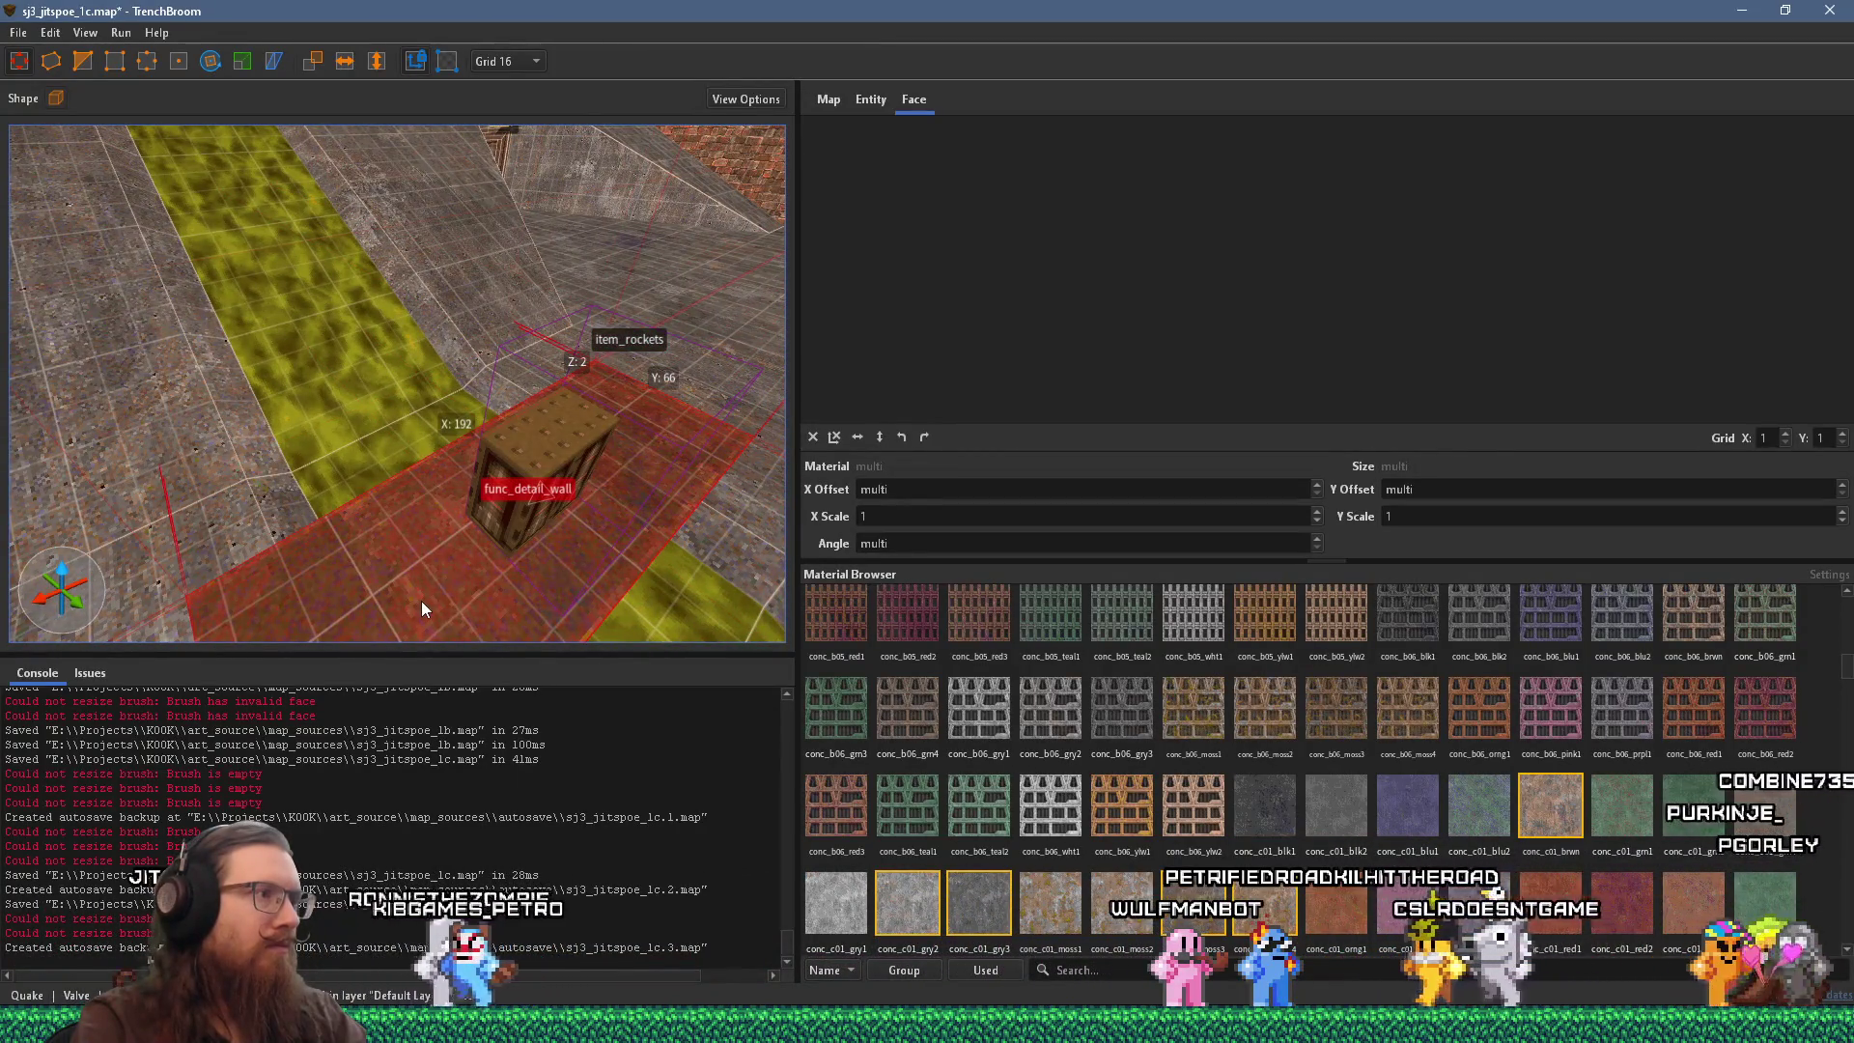
pyautogui.moveTo(425, 602)
pyautogui.mouseDown()
pyautogui.moveTo(589, 581)
pyautogui.moveTo(332, 546)
pyautogui.moveTo(475, 566)
pyautogui.moveTo(686, 407)
pyautogui.moveTo(405, 483)
pyautogui.moveTo(566, 332)
pyautogui.moveTo(463, 455)
pyautogui.moveTo(334, 506)
pyautogui.moveTo(290, 497)
pyautogui.mouseUp()
# Bring the func_detail_wall staircase into view and set the grid size to 8.
pyautogui.click(495, 432)
pyautogui.moveTo(396, 450)
pyautogui.mouseDown()
pyautogui.moveTo(483, 234)
pyautogui.moveTo(258, 467)
pyautogui.moveTo(760, 344)
pyautogui.moveTo(290, 391)
pyautogui.moveTo(826, 365)
pyautogui.mouseUp()
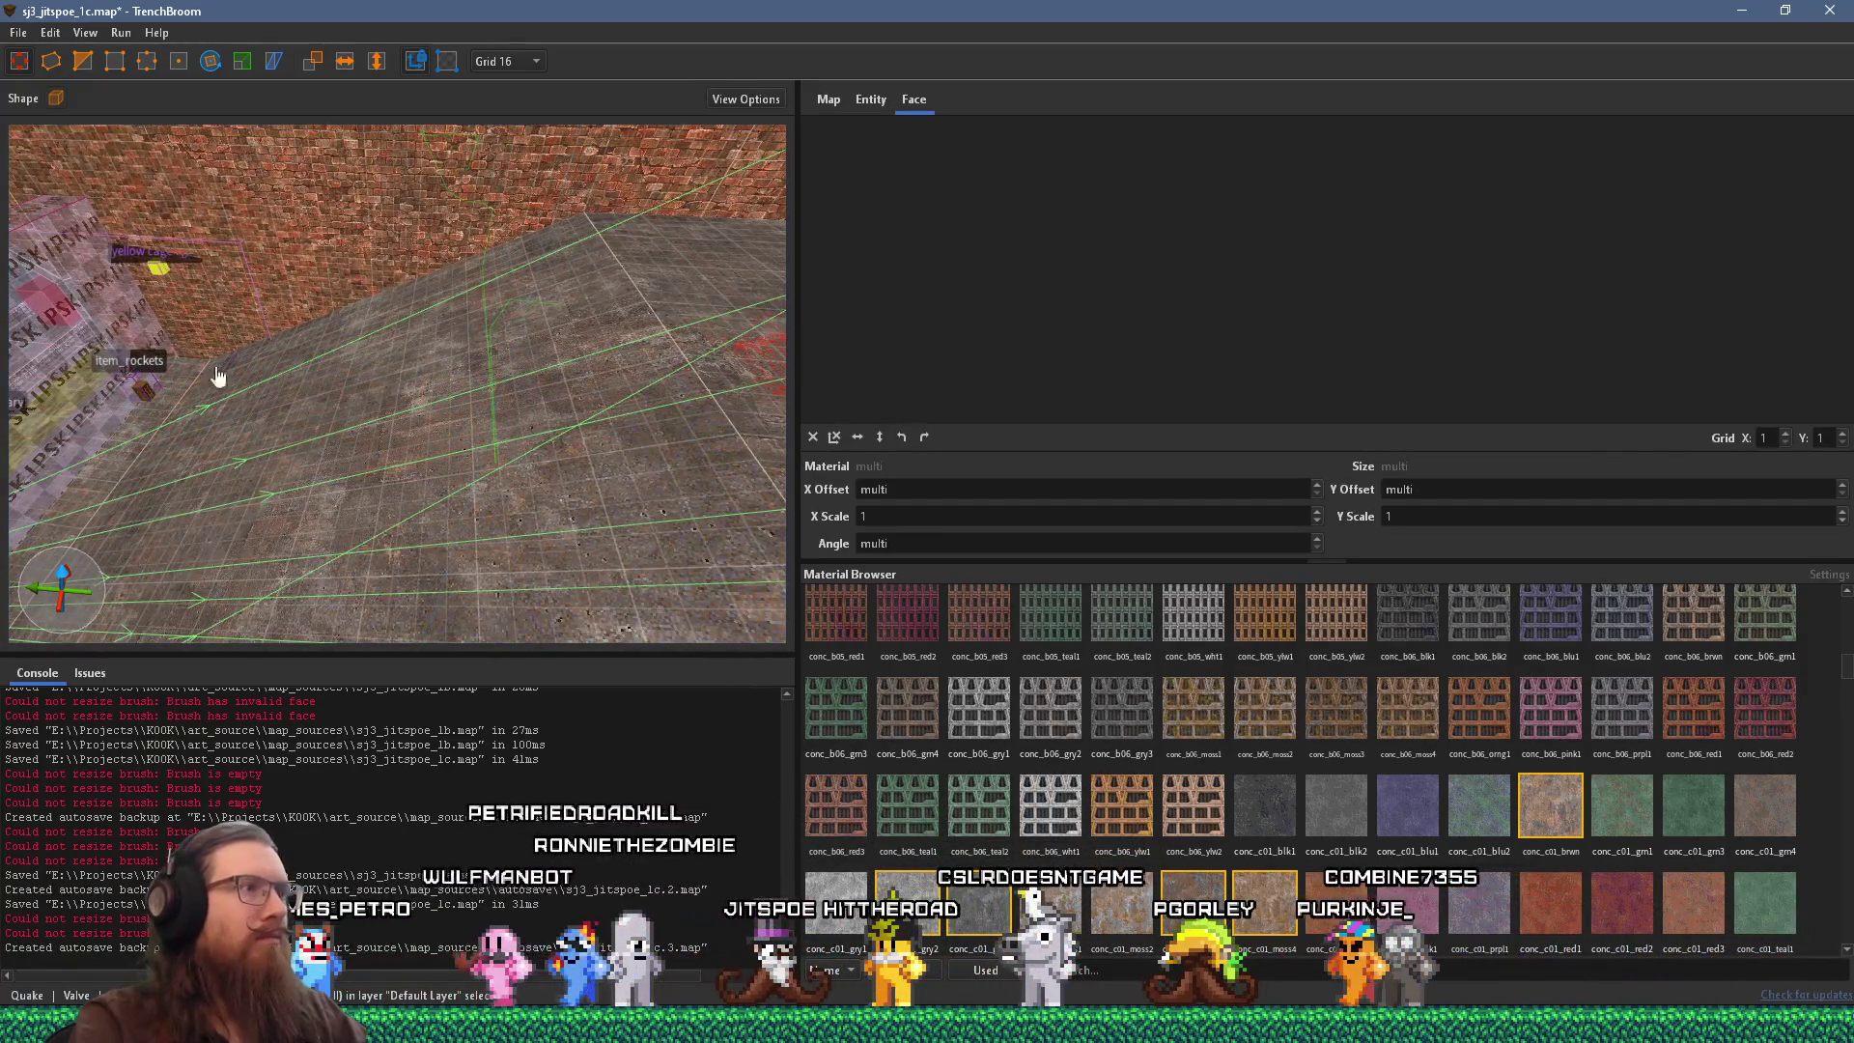
pyautogui.moveTo(218, 376); pyautogui.dragTo(132, 422)
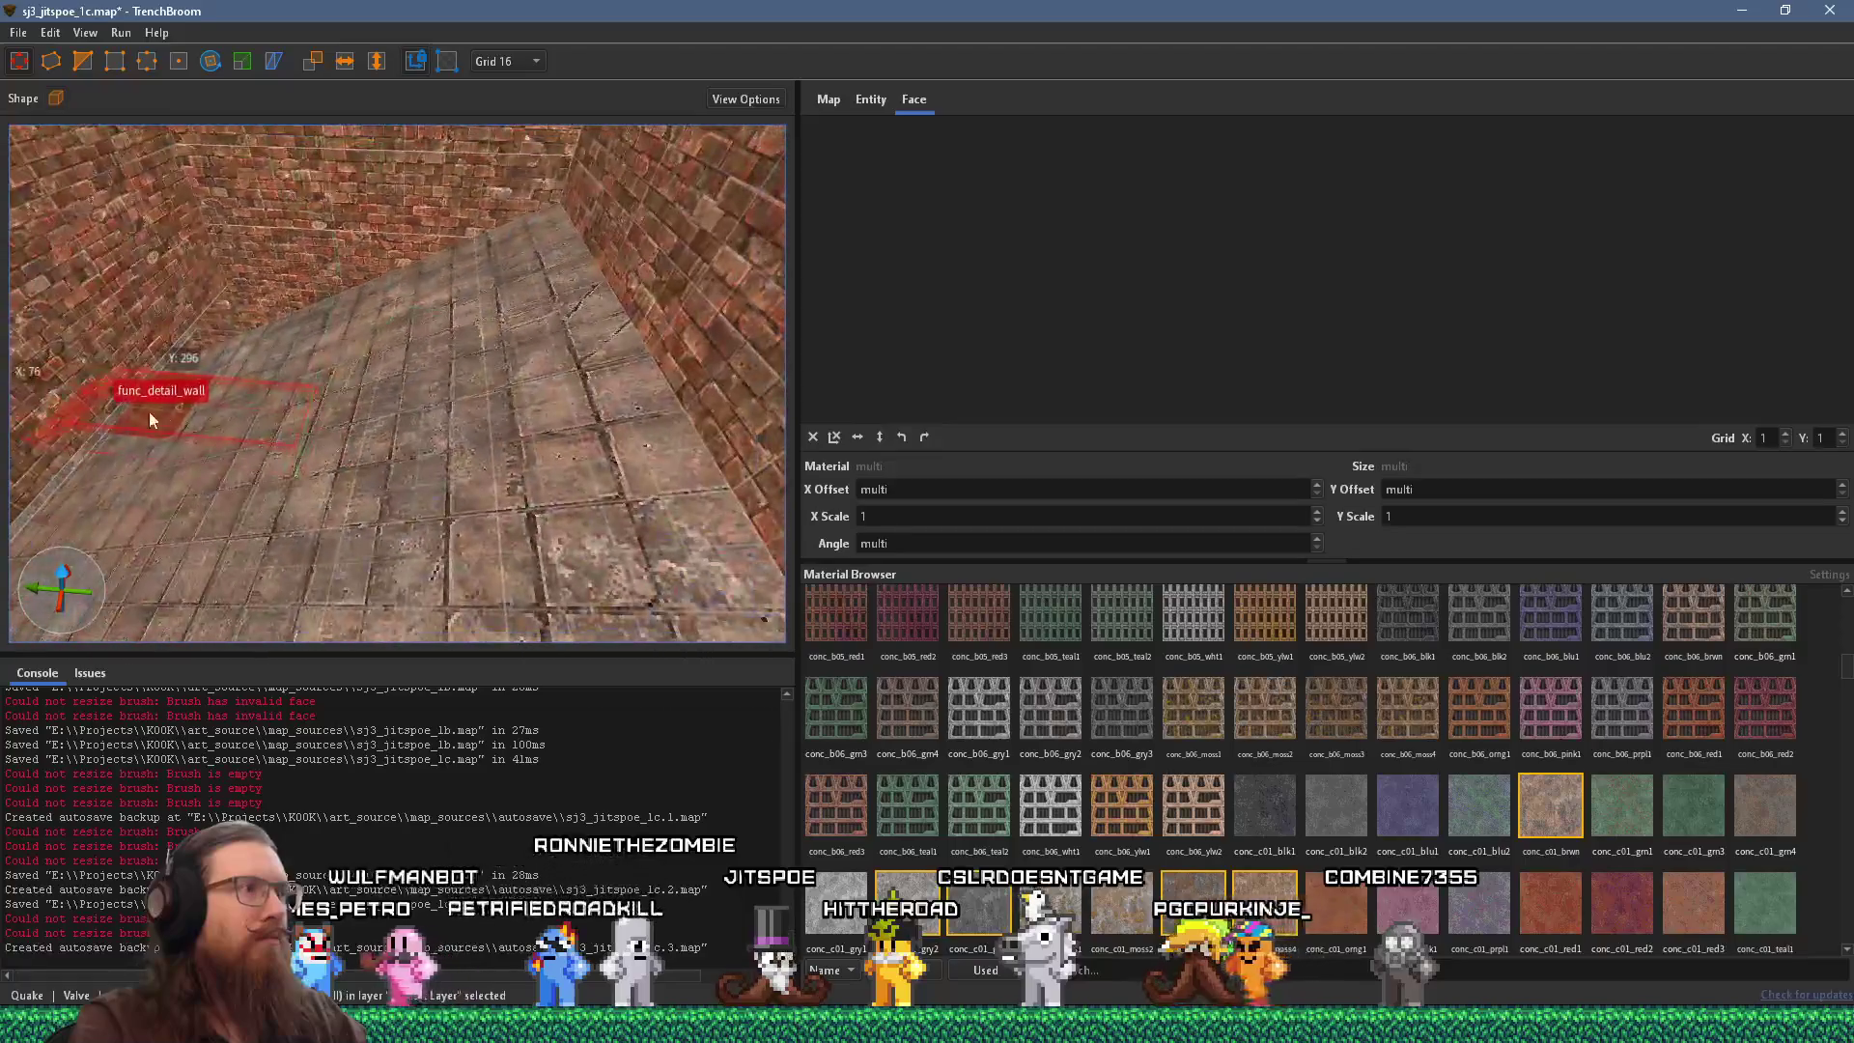
pyautogui.moveTo(251, 402)
pyautogui.mouseDown()
pyautogui.moveTo(214, 499)
pyautogui.moveTo(350, 518)
pyautogui.mouseUp()
pyautogui.moveTo(373, 241)
pyautogui.mouseDown()
pyautogui.moveTo(404, 414)
pyautogui.moveTo(384, 530)
pyautogui.moveTo(369, 376)
pyautogui.moveTo(473, 536)
pyautogui.moveTo(473, 274)
pyautogui.moveTo(424, 137)
pyautogui.moveTo(556, 486)
pyautogui.moveTo(477, 366)
pyautogui.moveTo(613, 569)
pyautogui.moveTo(454, 304)
pyautogui.moveTo(244, 118)
pyautogui.mouseUp()
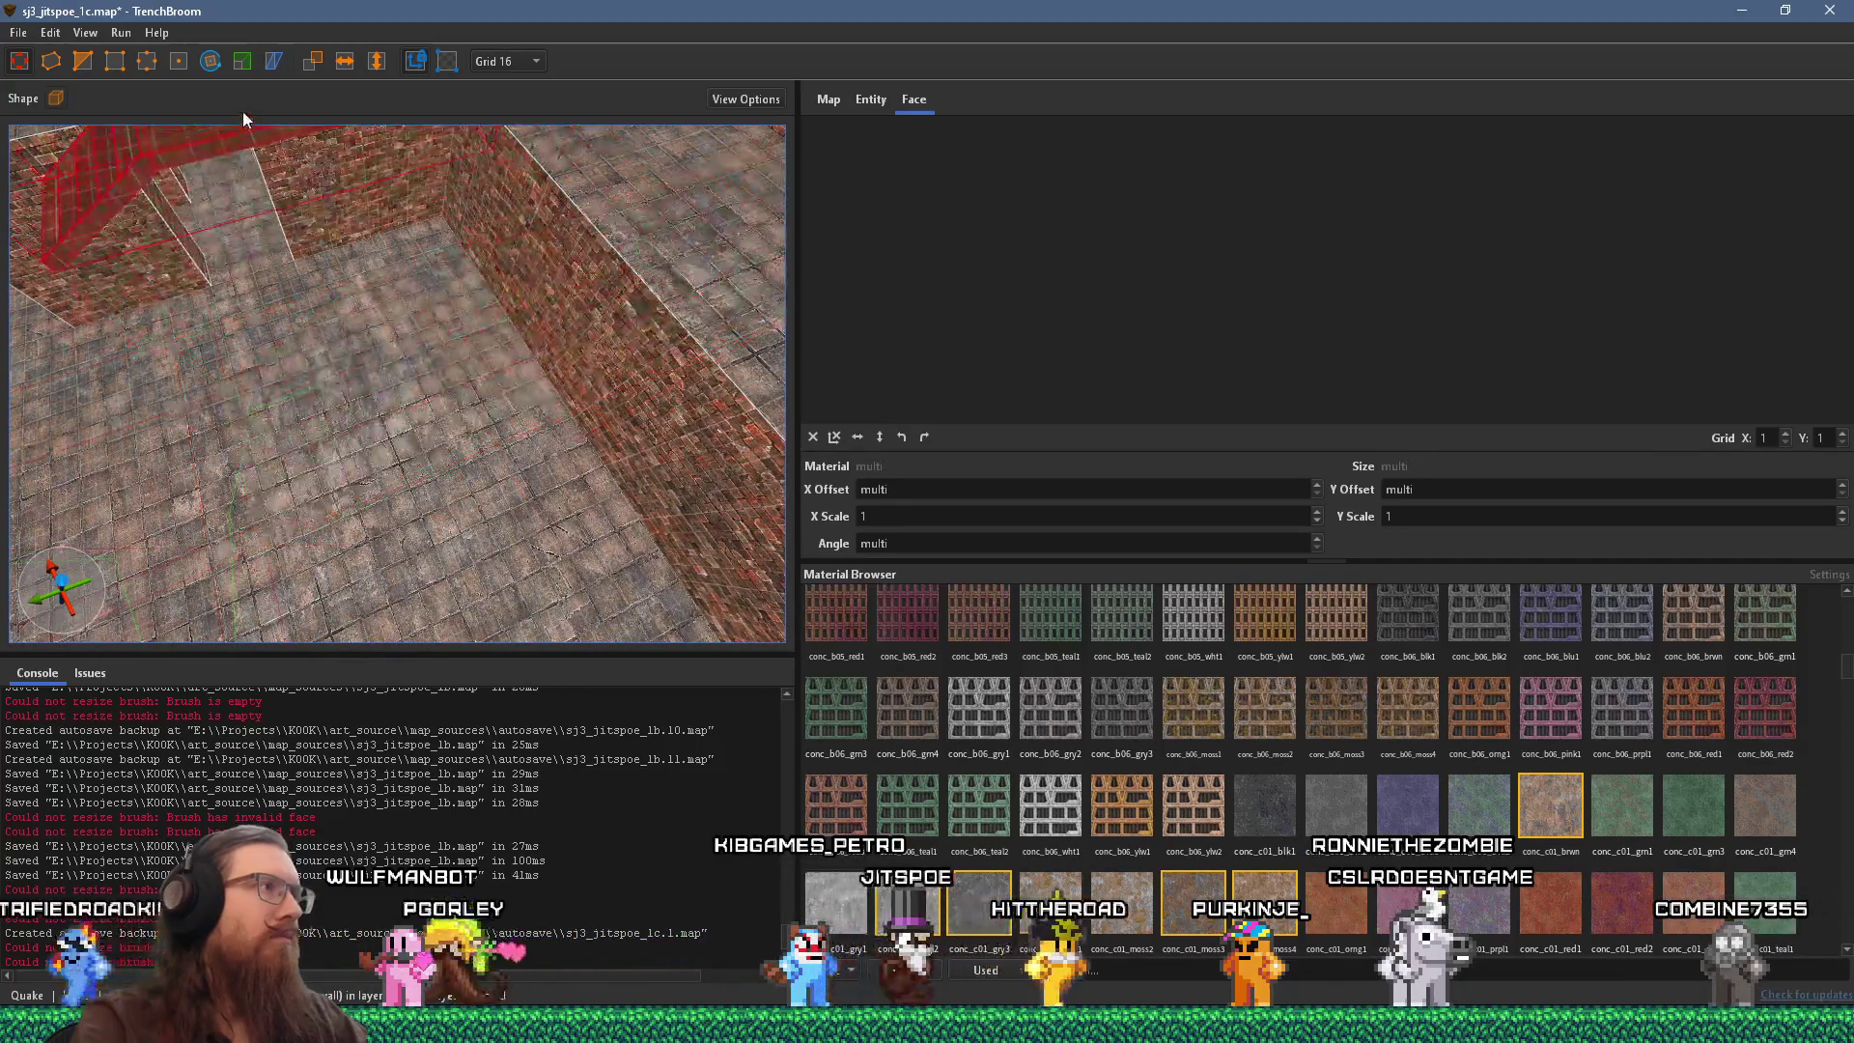
pyautogui.moveTo(635, 596)
pyautogui.mouseDown()
pyautogui.moveTo(658, 605)
pyautogui.moveTo(489, 463)
pyautogui.moveTo(571, 473)
pyautogui.moveTo(367, 295)
pyautogui.moveTo(320, 226)
pyautogui.moveTo(315, 130)
pyautogui.moveTo(350, 68)
pyautogui.moveTo(366, 270)
pyautogui.moveTo(230, 135)
pyautogui.moveTo(361, 264)
pyautogui.moveTo(341, 404)
pyautogui.moveTo(181, 309)
pyautogui.moveTo(305, 230)
pyautogui.moveTo(294, 354)
pyautogui.moveTo(401, 318)
pyautogui.moveTo(350, 309)
pyautogui.moveTo(512, 332)
pyautogui.moveTo(403, 385)
pyautogui.moveTo(340, 367)
pyautogui.moveTo(520, 415)
pyautogui.moveTo(535, 398)
pyautogui.moveTo(477, 289)
pyautogui.moveTo(386, 269)
pyautogui.moveTo(382, 319)
pyautogui.mouseUp()
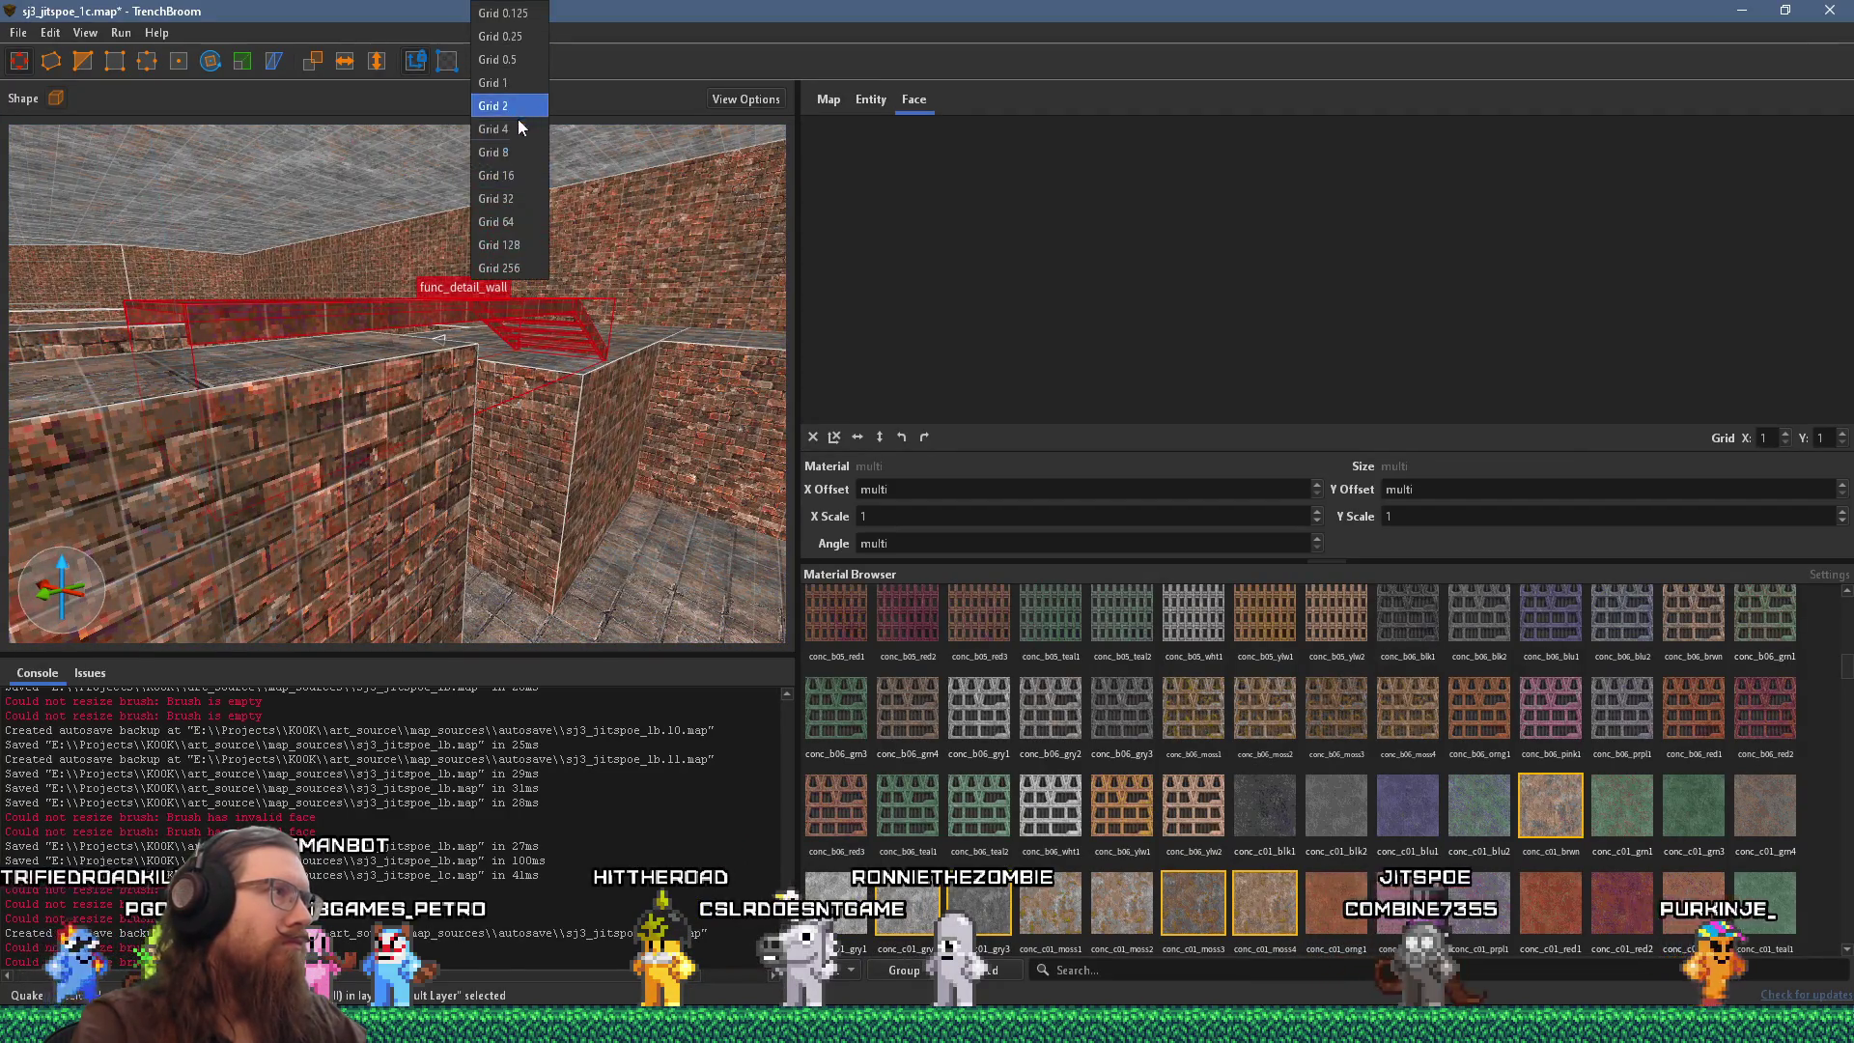
pyautogui.click(520, 151)
# Cancel a stray clip on the staircase and select the rusty metal stair detail group.
pyautogui.moveTo(425, 361)
pyautogui.mouseDown()
pyautogui.moveTo(423, 427)
pyautogui.moveTo(521, 385)
pyautogui.moveTo(178, 409)
pyautogui.moveTo(93, 438)
pyautogui.moveTo(236, 433)
pyautogui.moveTo(365, 385)
pyautogui.moveTo(488, 301)
pyautogui.moveTo(501, 249)
pyautogui.moveTo(338, 396)
pyautogui.moveTo(355, 349)
pyautogui.moveTo(422, 360)
pyautogui.moveTo(389, 355)
pyautogui.moveTo(614, 529)
pyautogui.mouseUp()
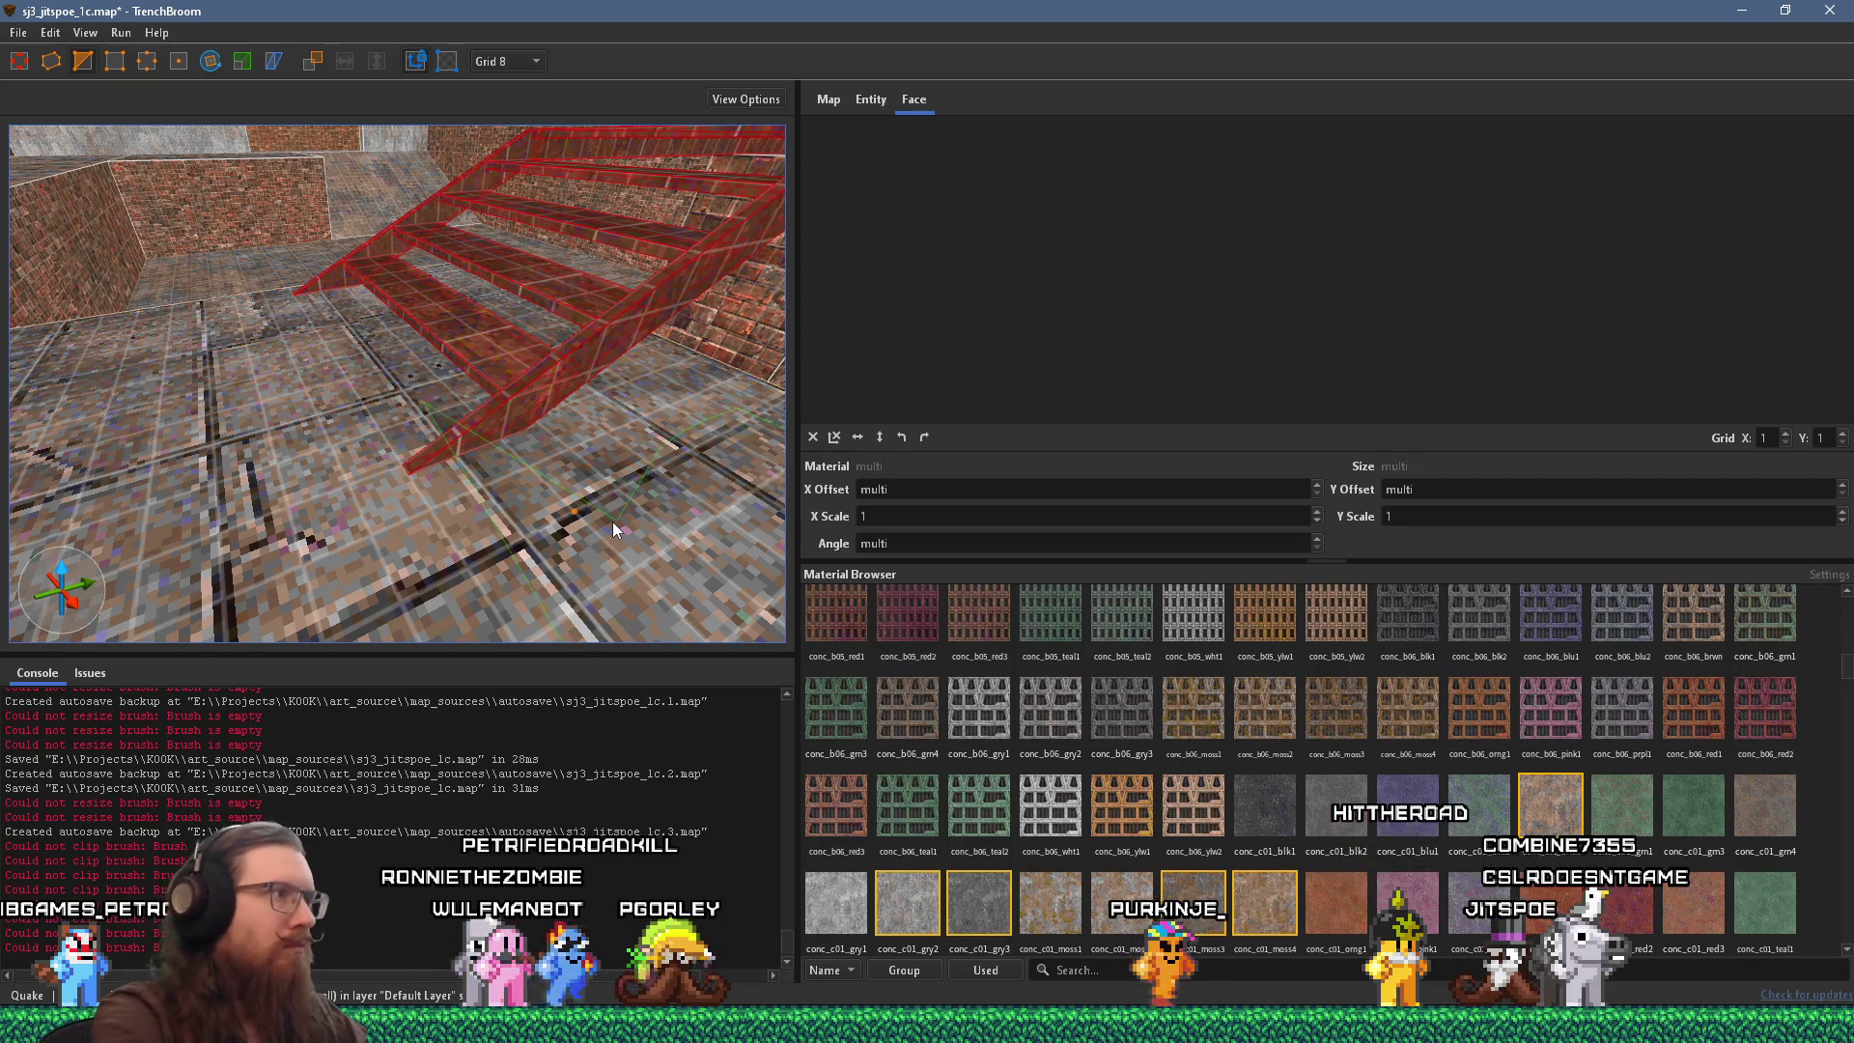
pyautogui.click(419, 408)
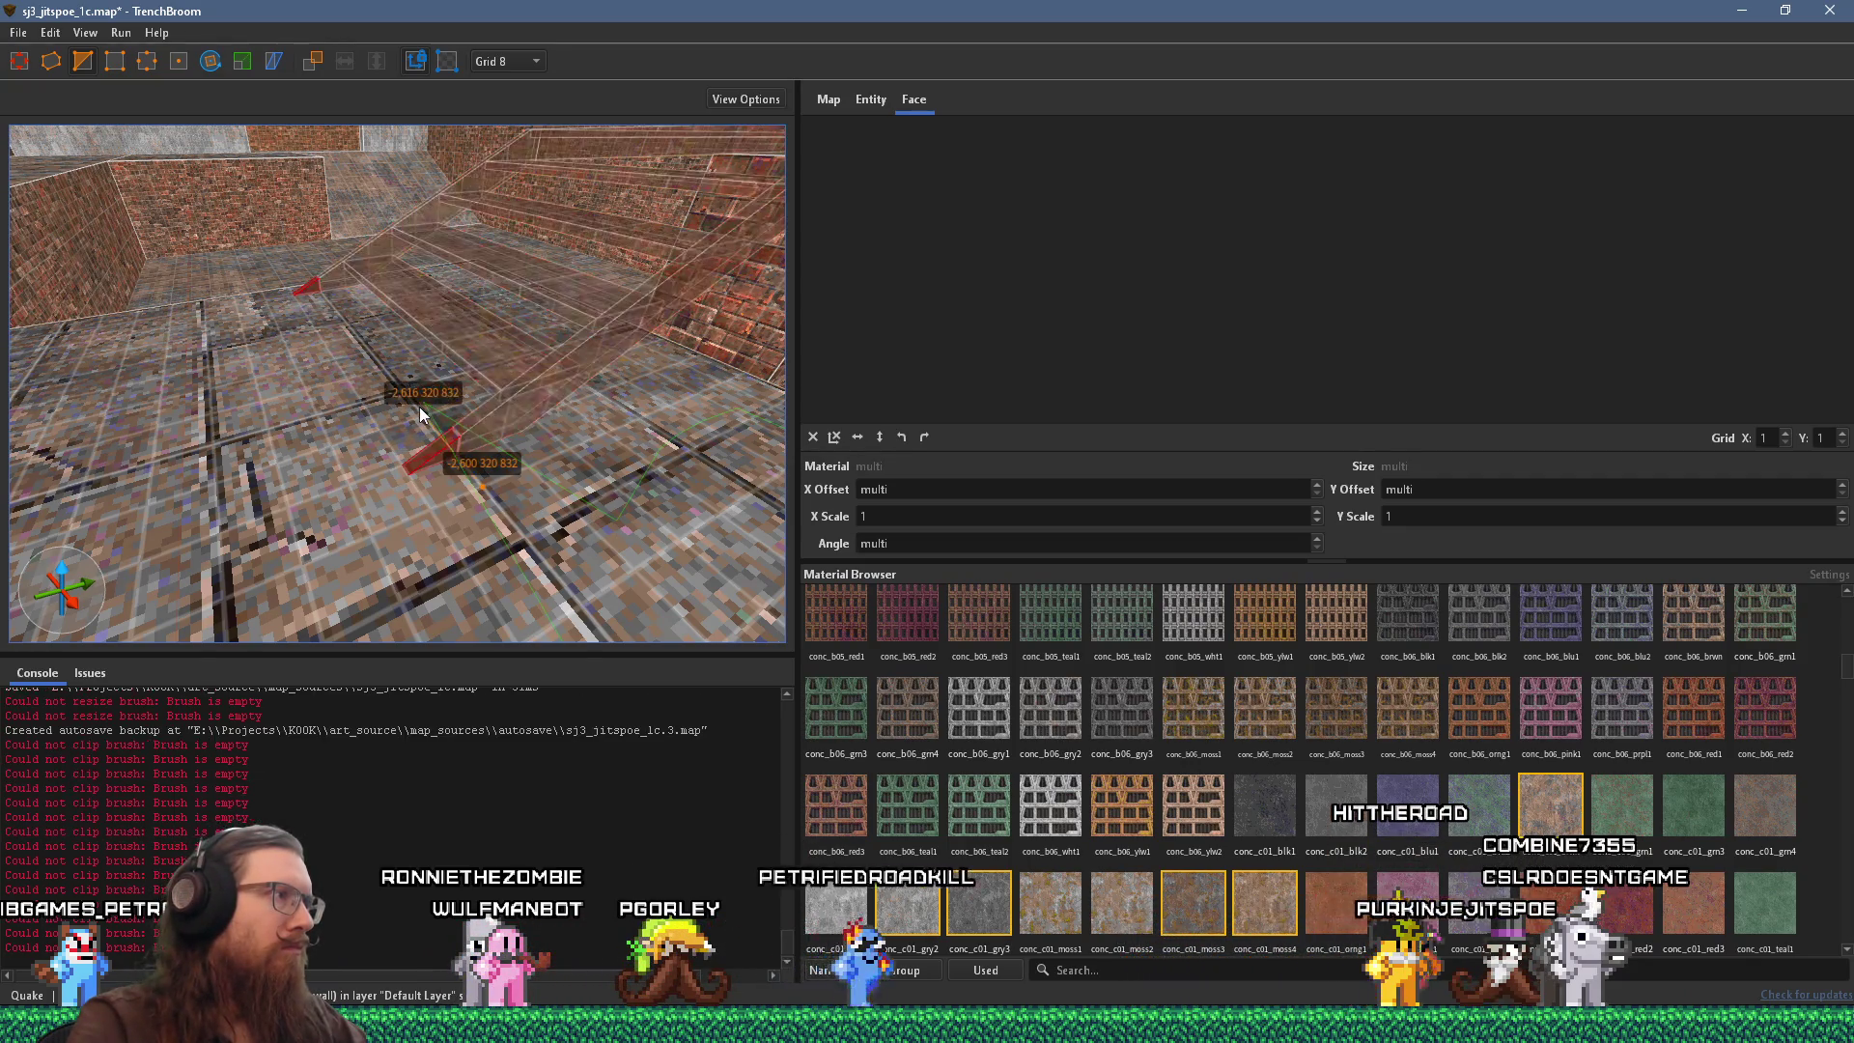
pyautogui.press('Escape')
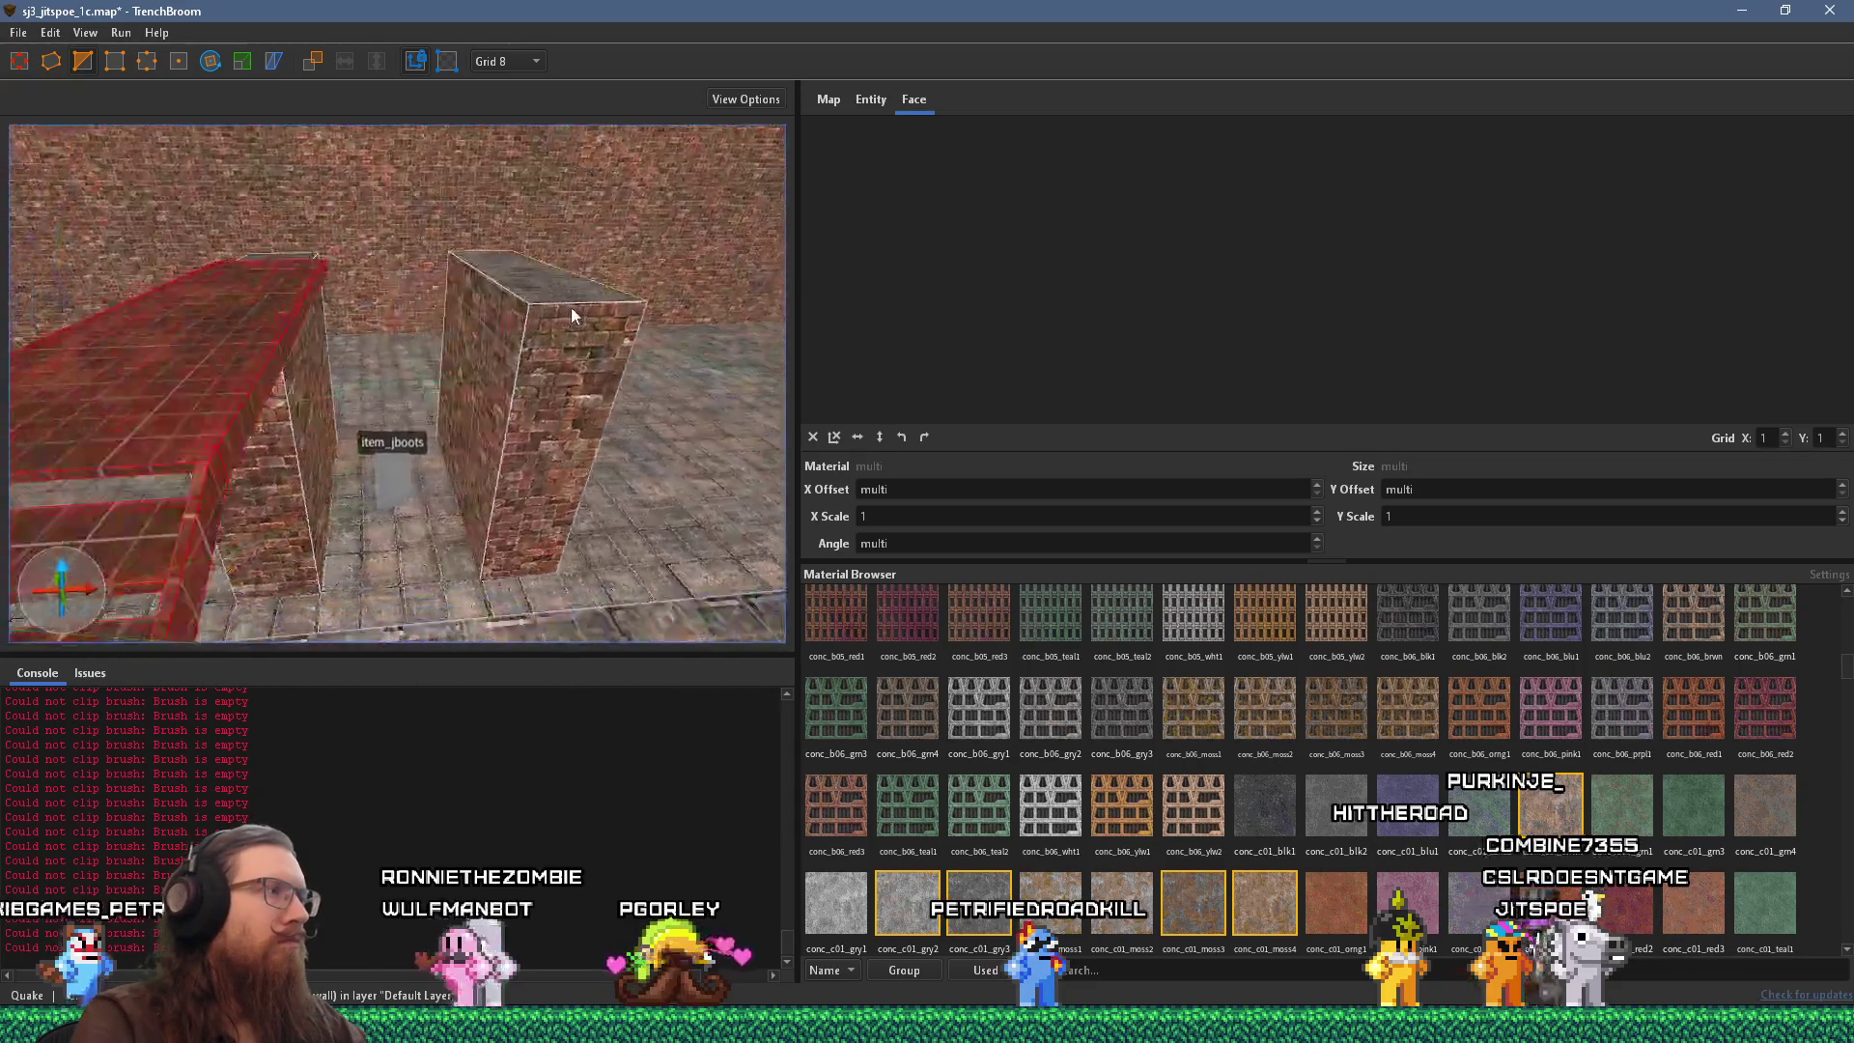
pyautogui.press('Escape')
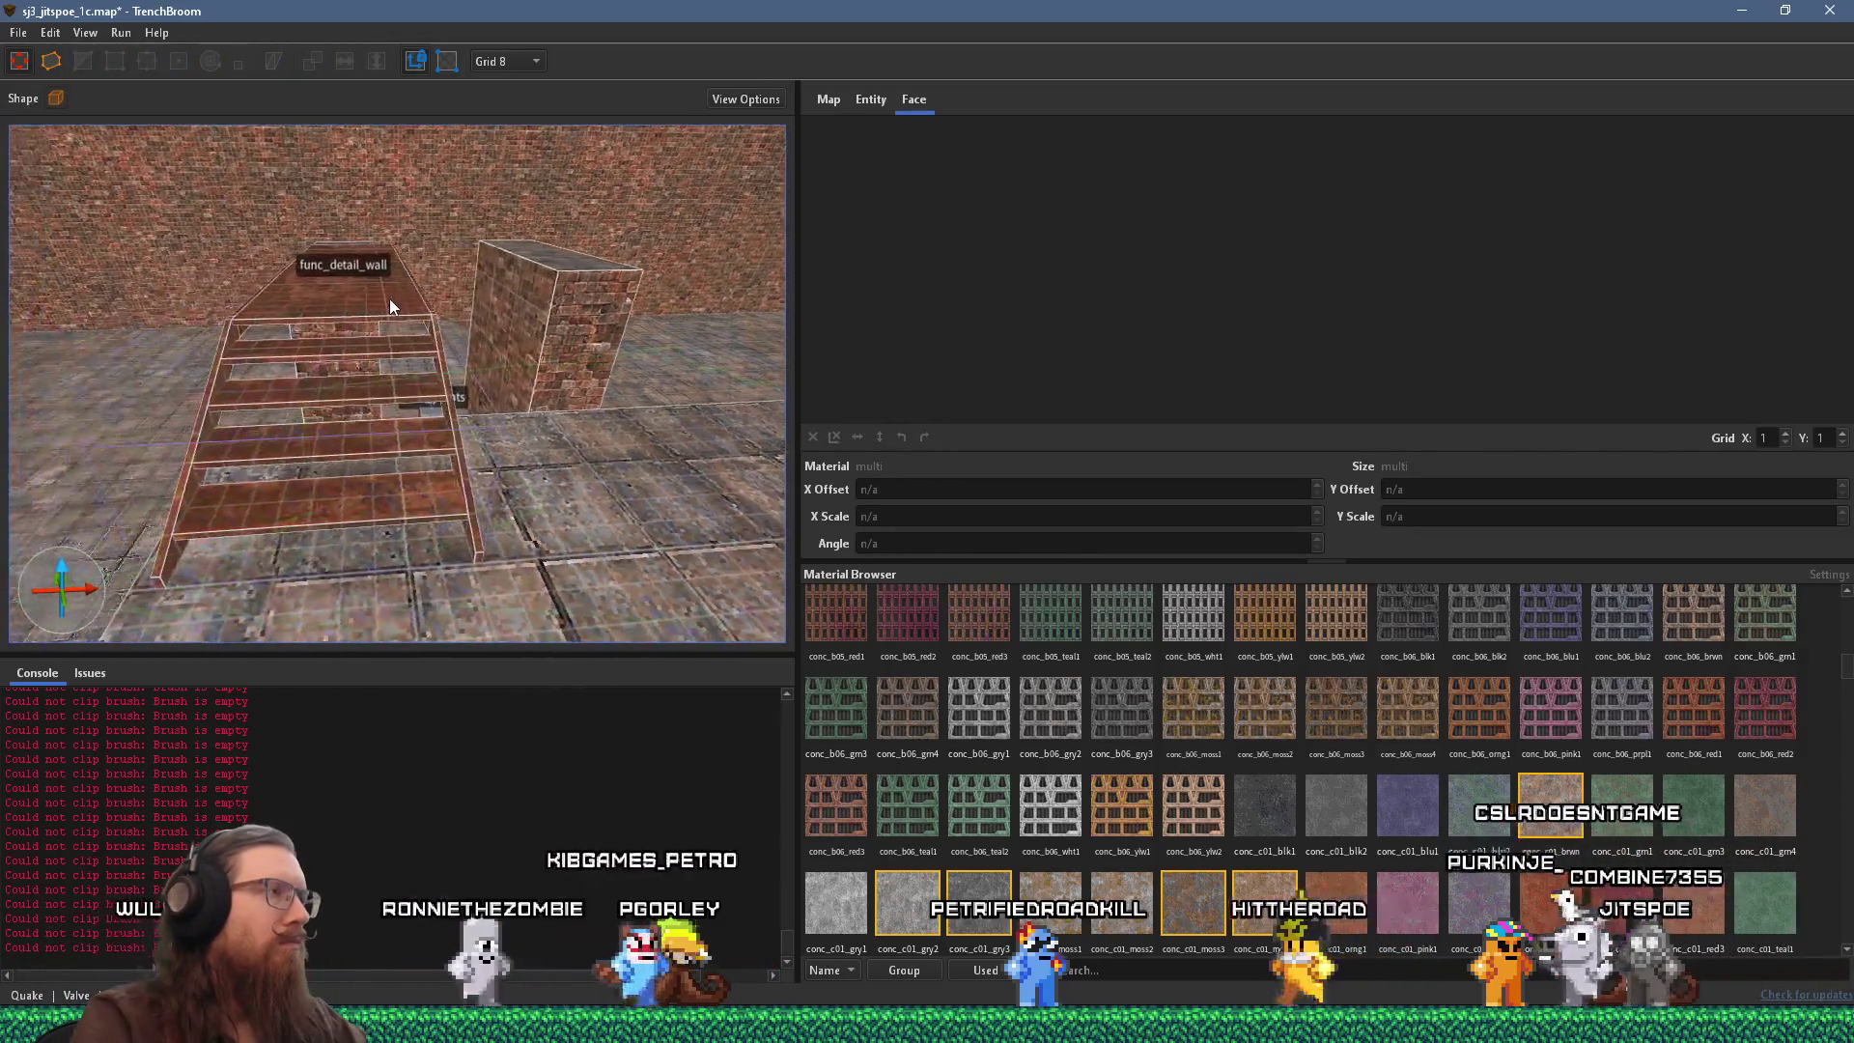
pyautogui.scroll(5, 390, 299)
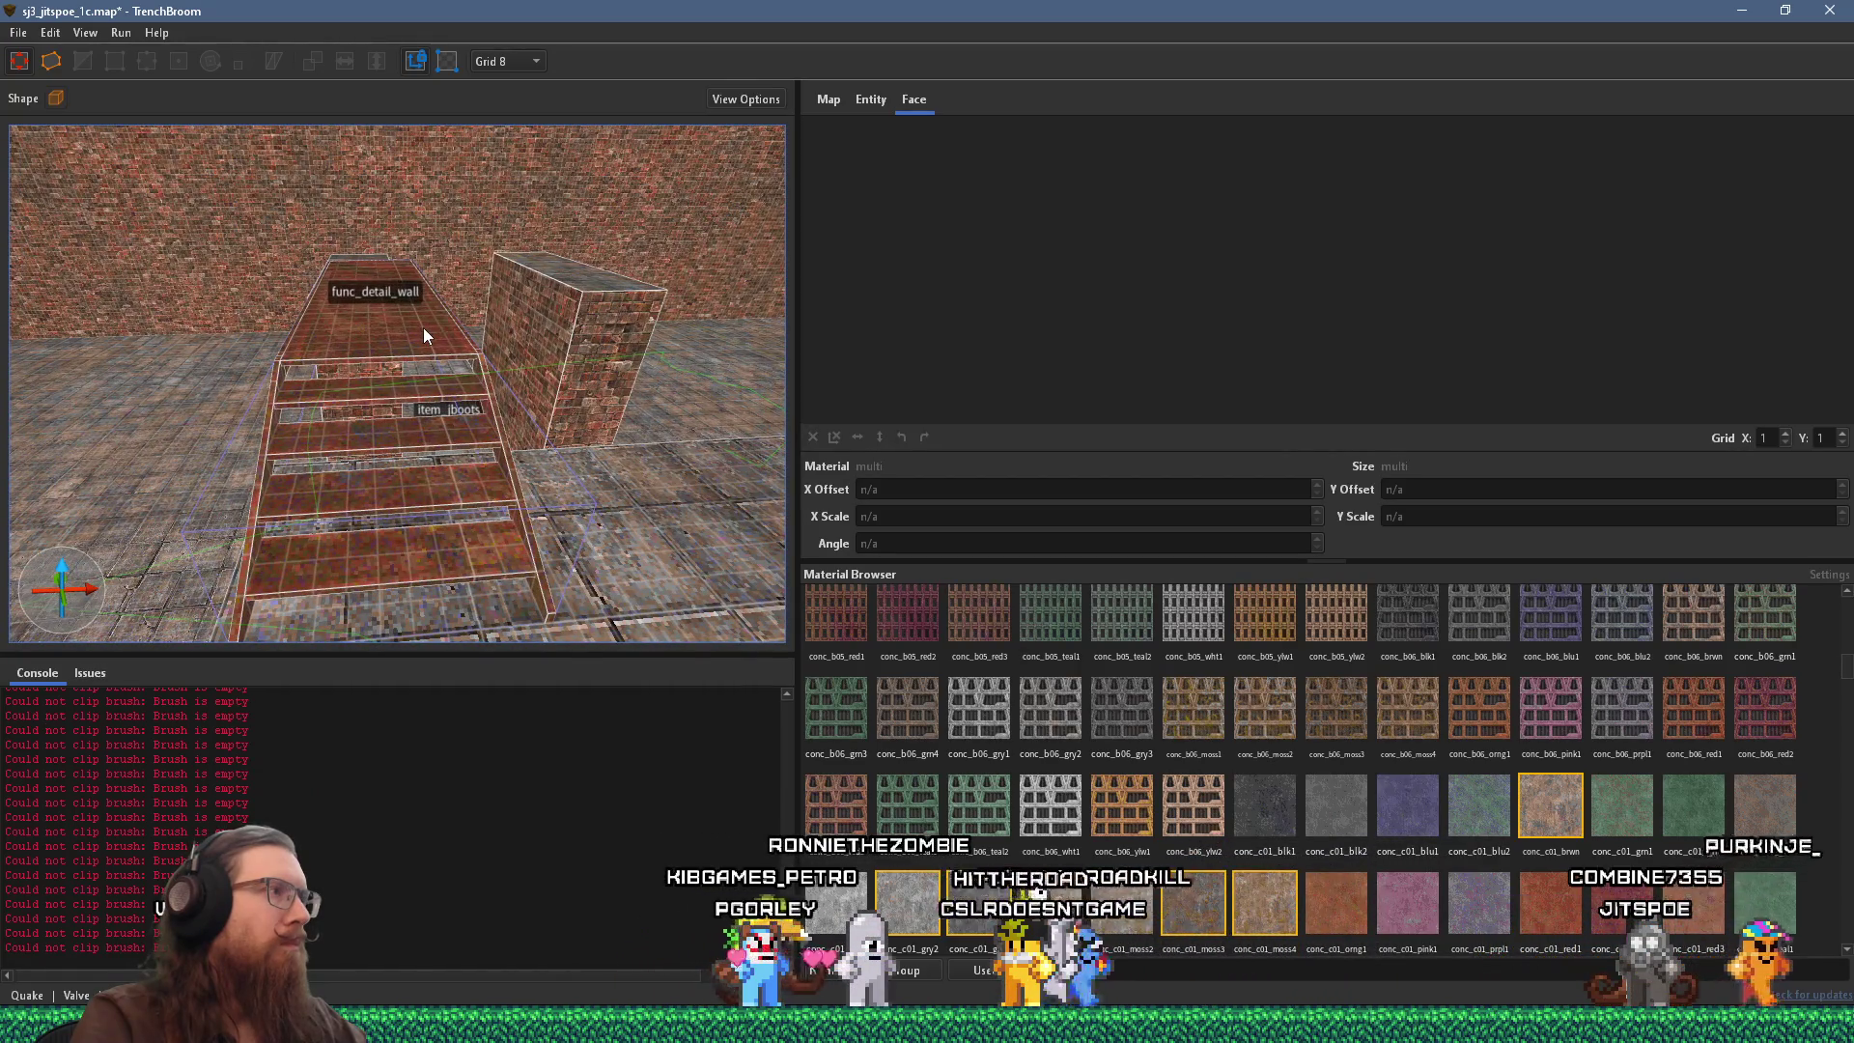
pyautogui.click(425, 335)
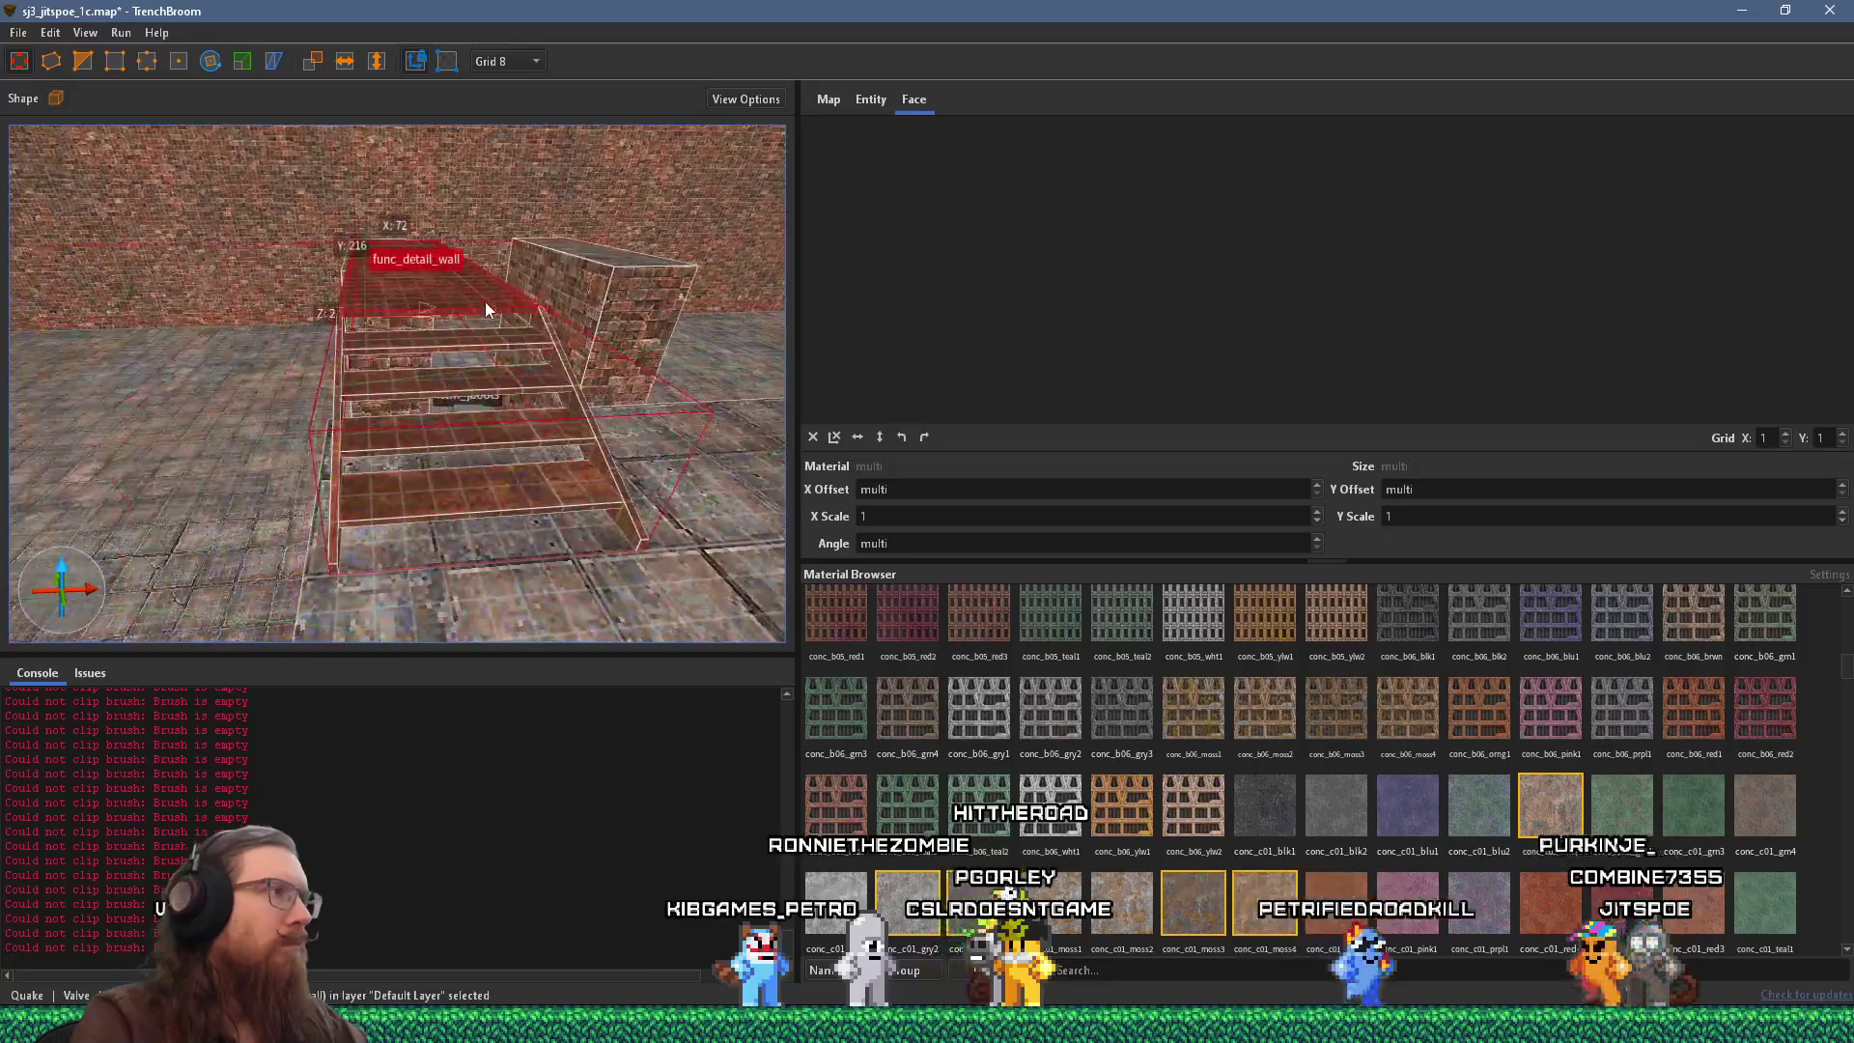
pyautogui.press('Escape')
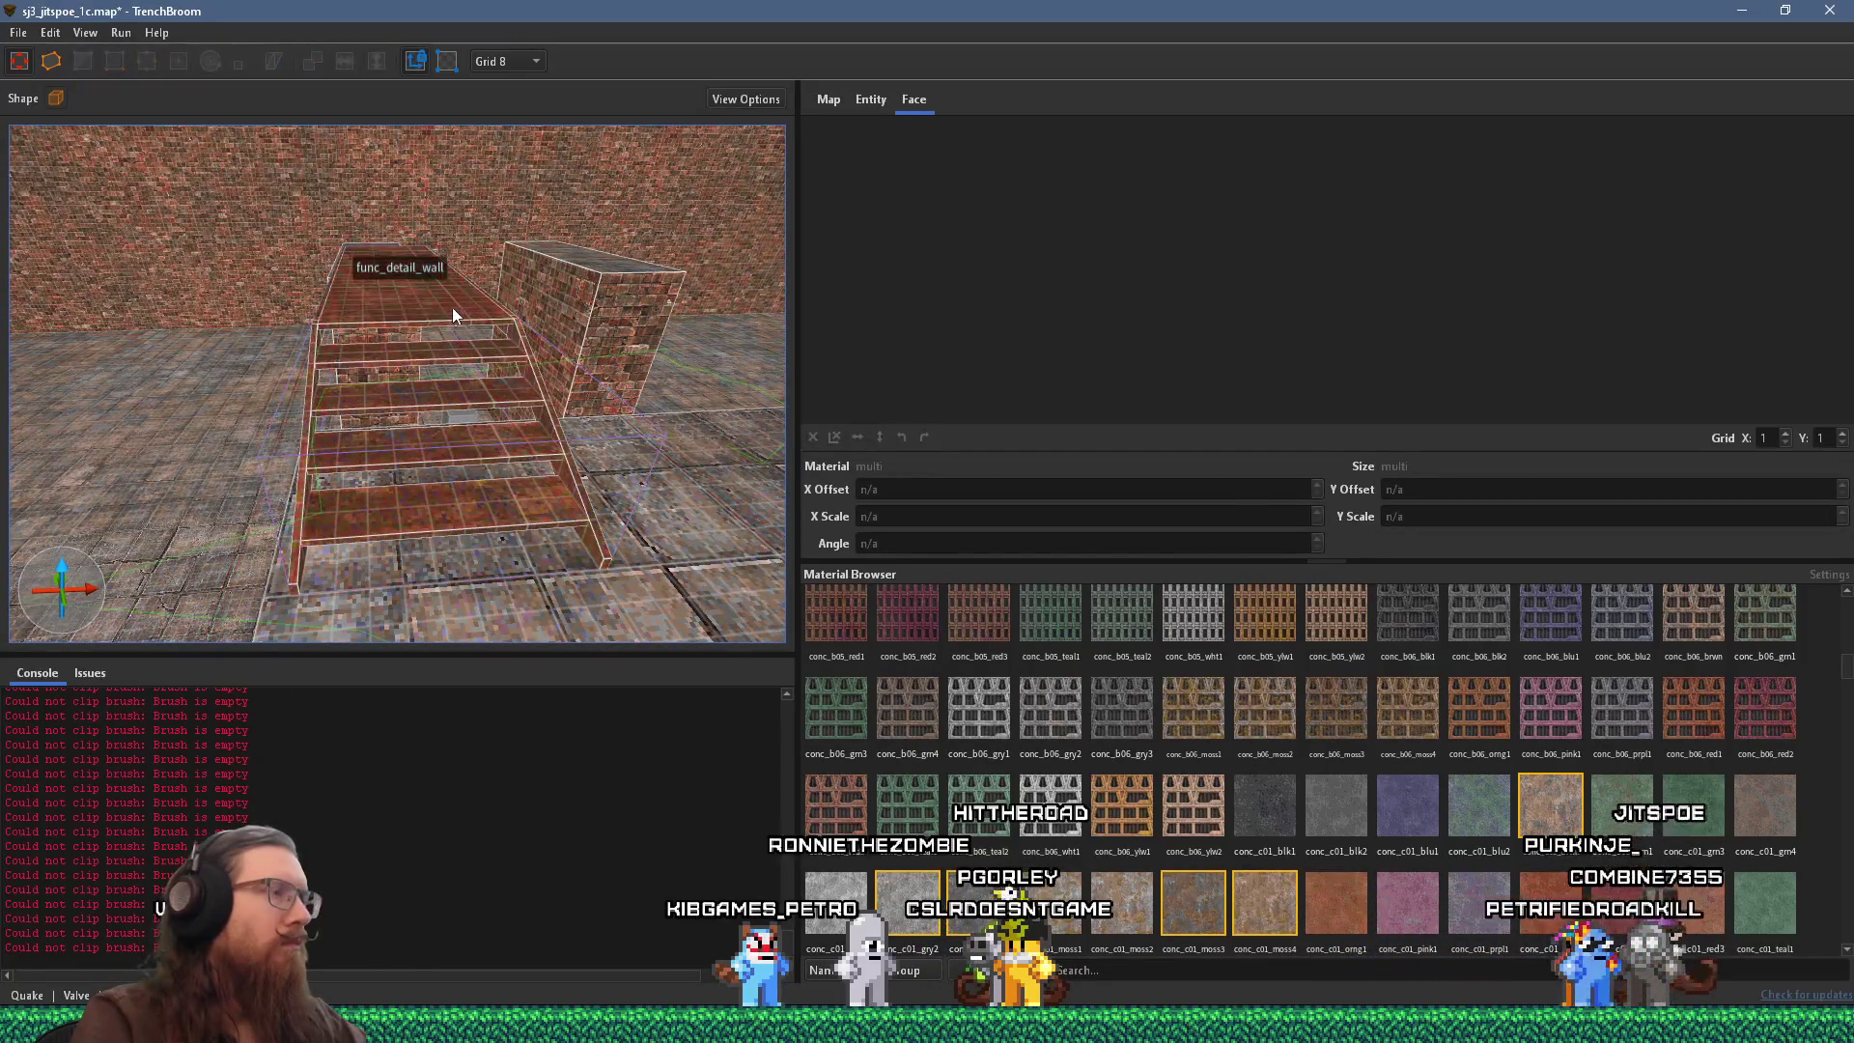
pyautogui.click(400, 391)
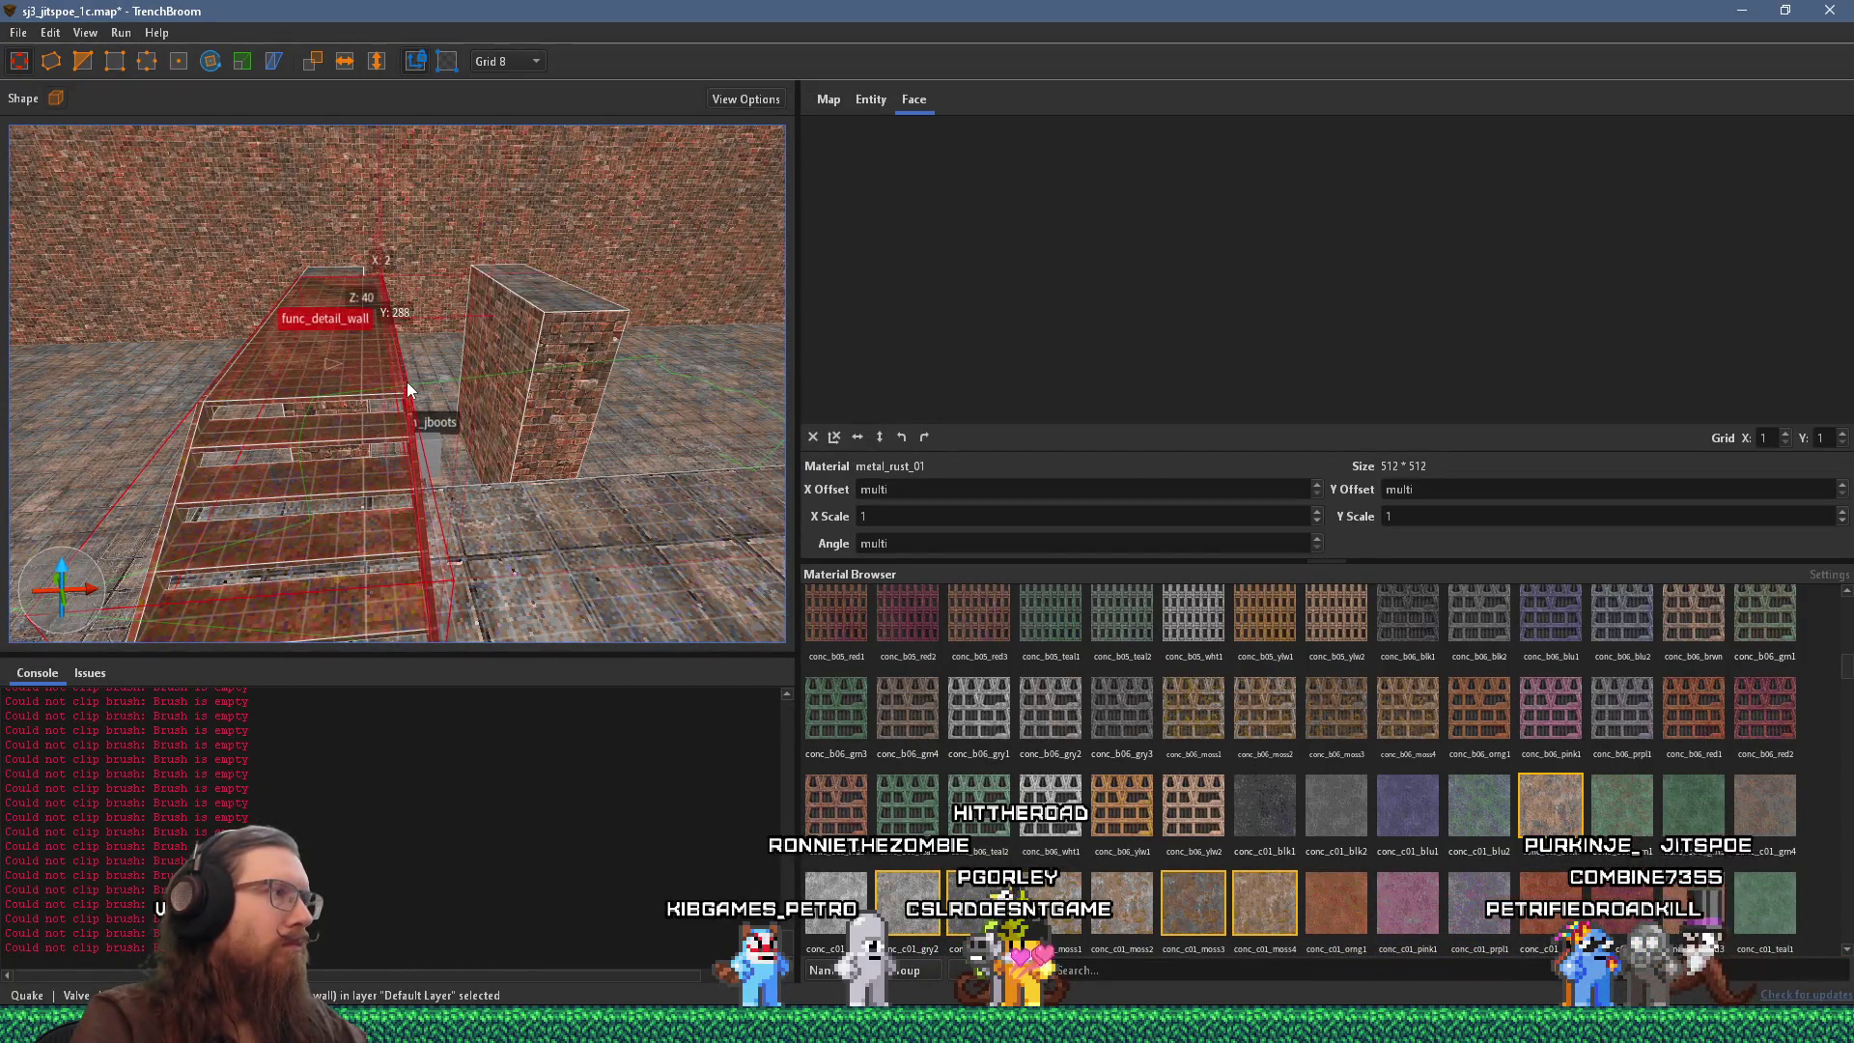
pyautogui.scroll(-5, 407, 380)
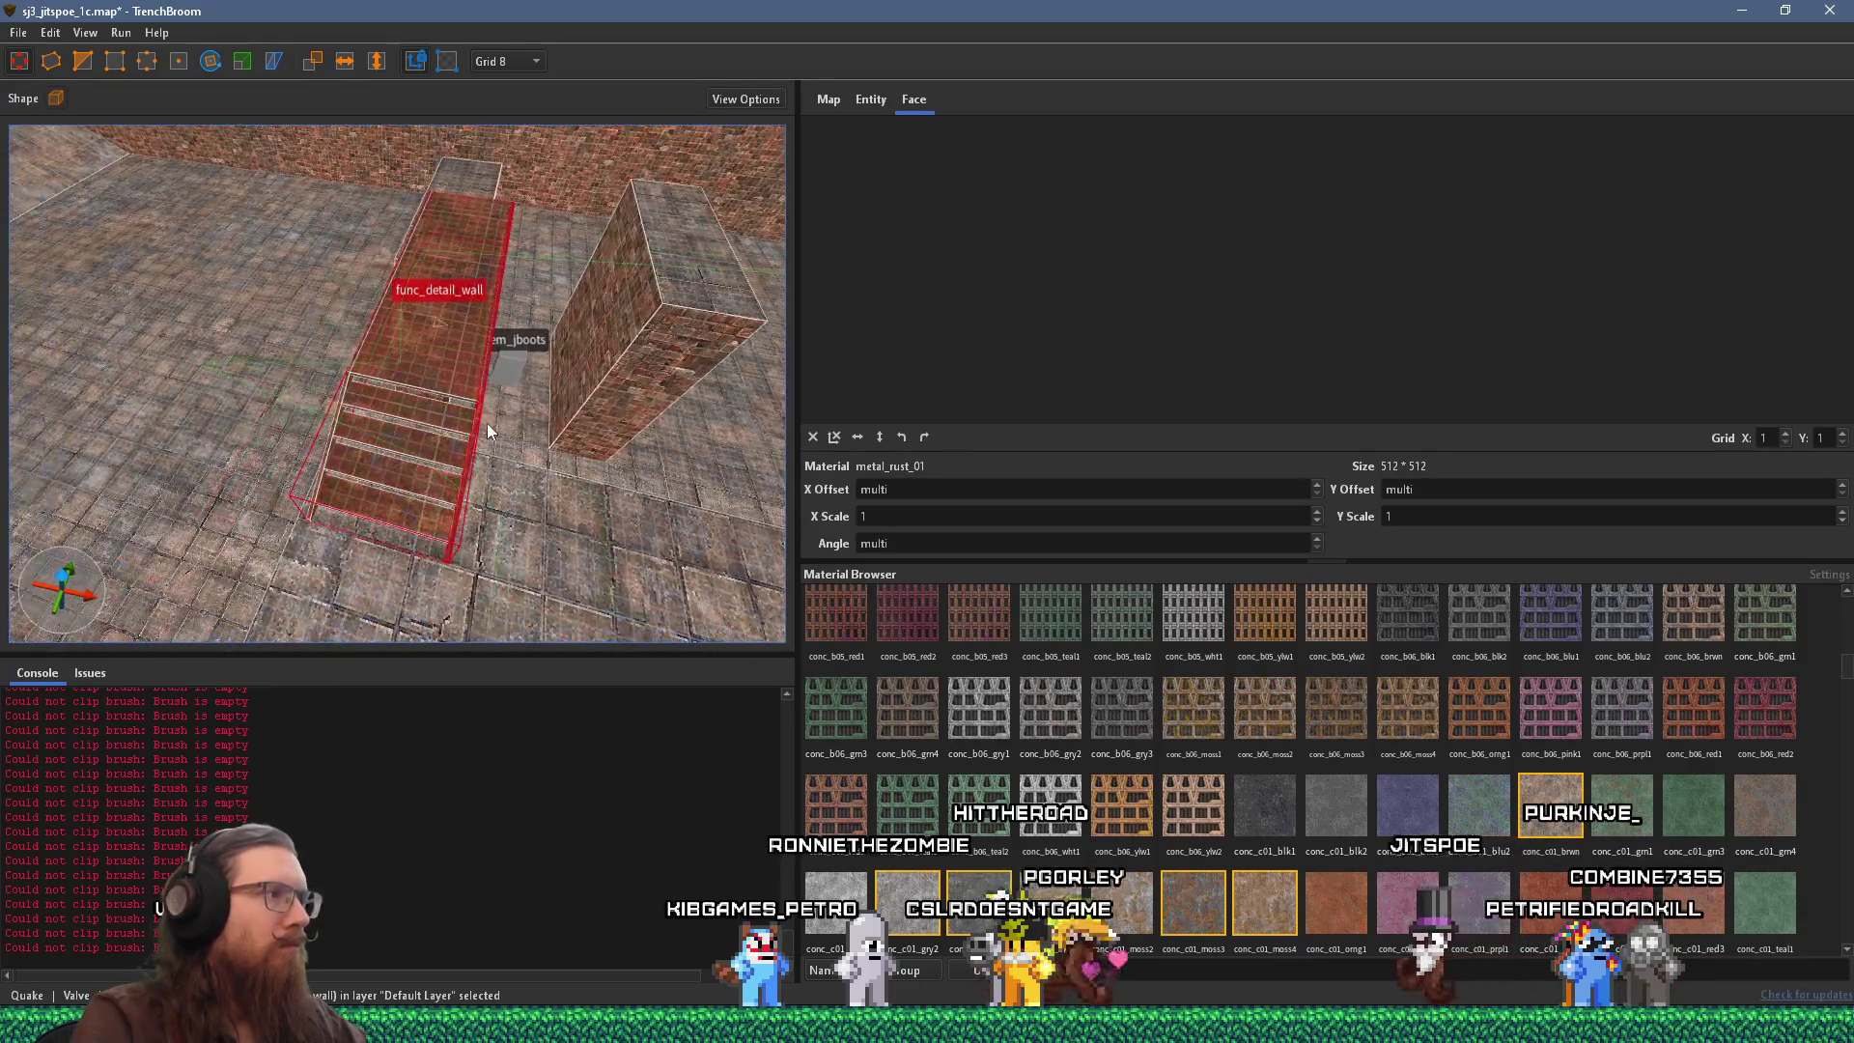
# Stretch the stairs' thin side piece outward, then inspect the stairs from a low frontal angle.
pyautogui.moveTo(470, 450)
pyautogui.mouseDown()
pyautogui.moveTo(737, 485)
pyautogui.moveTo(781, 522)
pyautogui.mouseUp()
pyautogui.press('Escape')
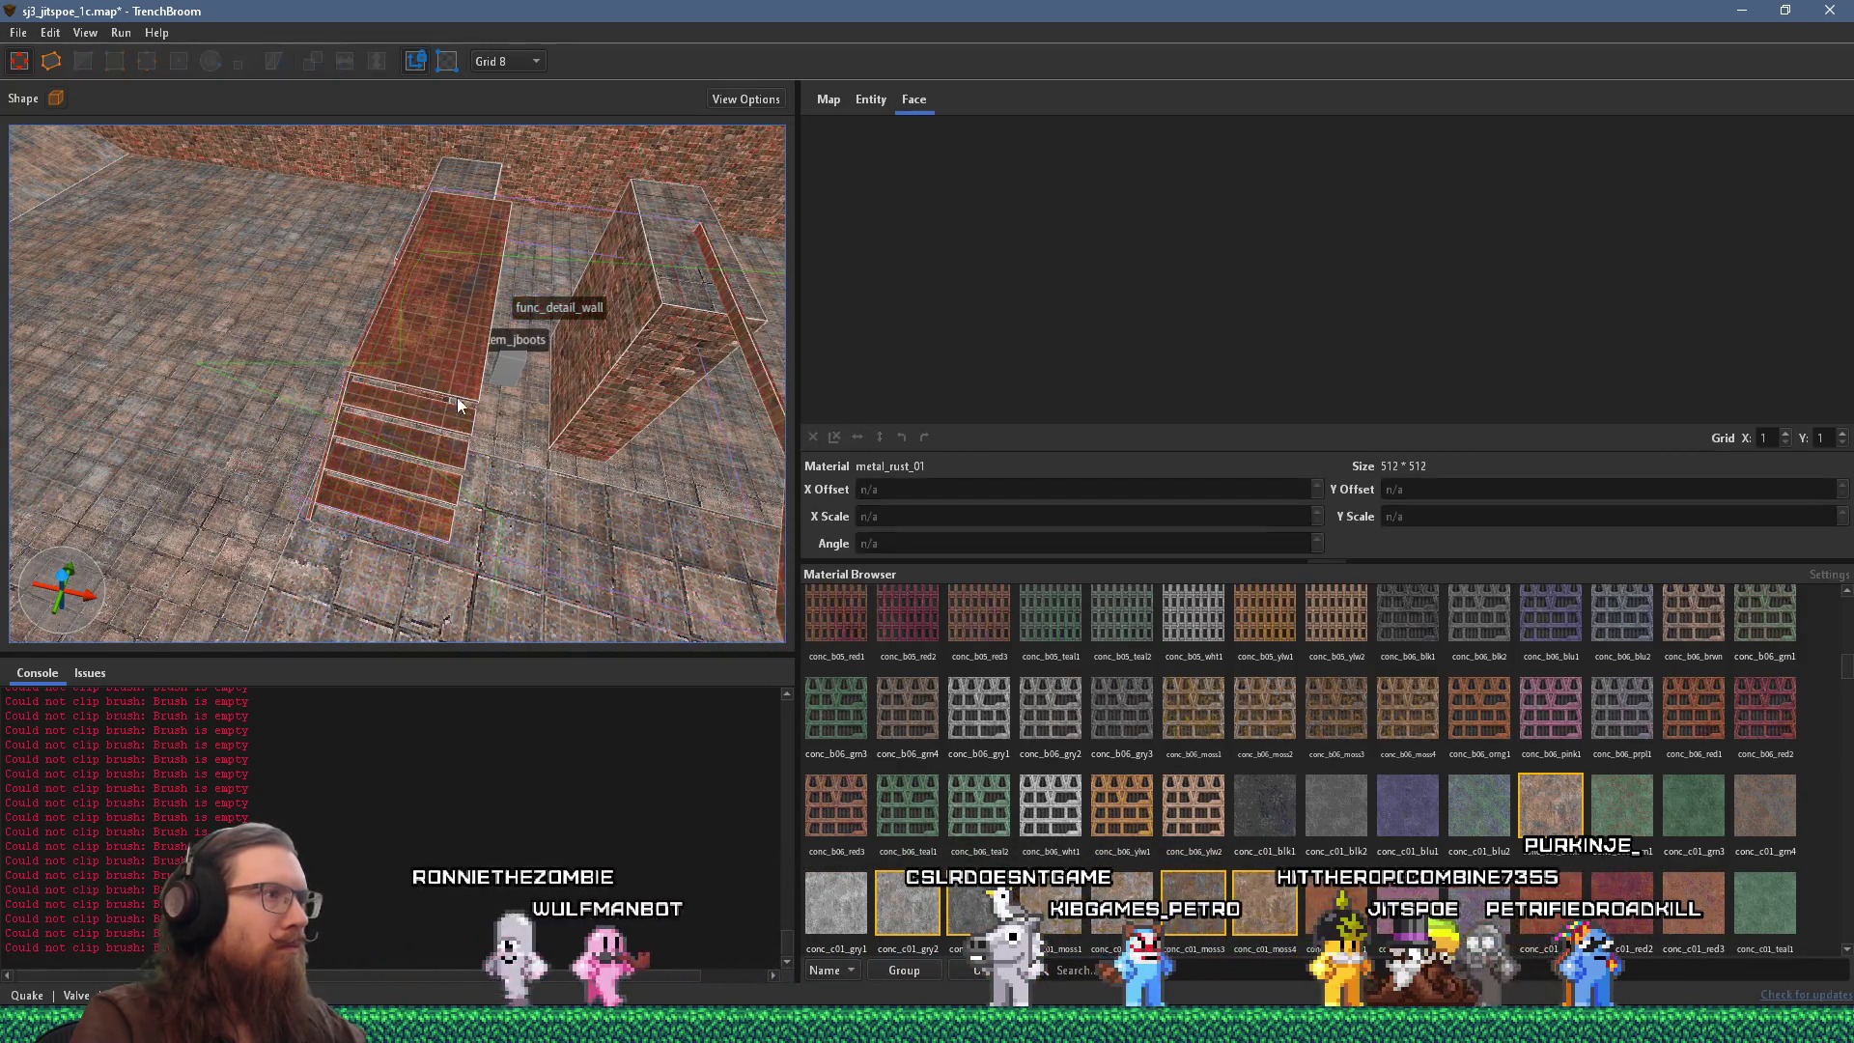
pyautogui.click(445, 362)
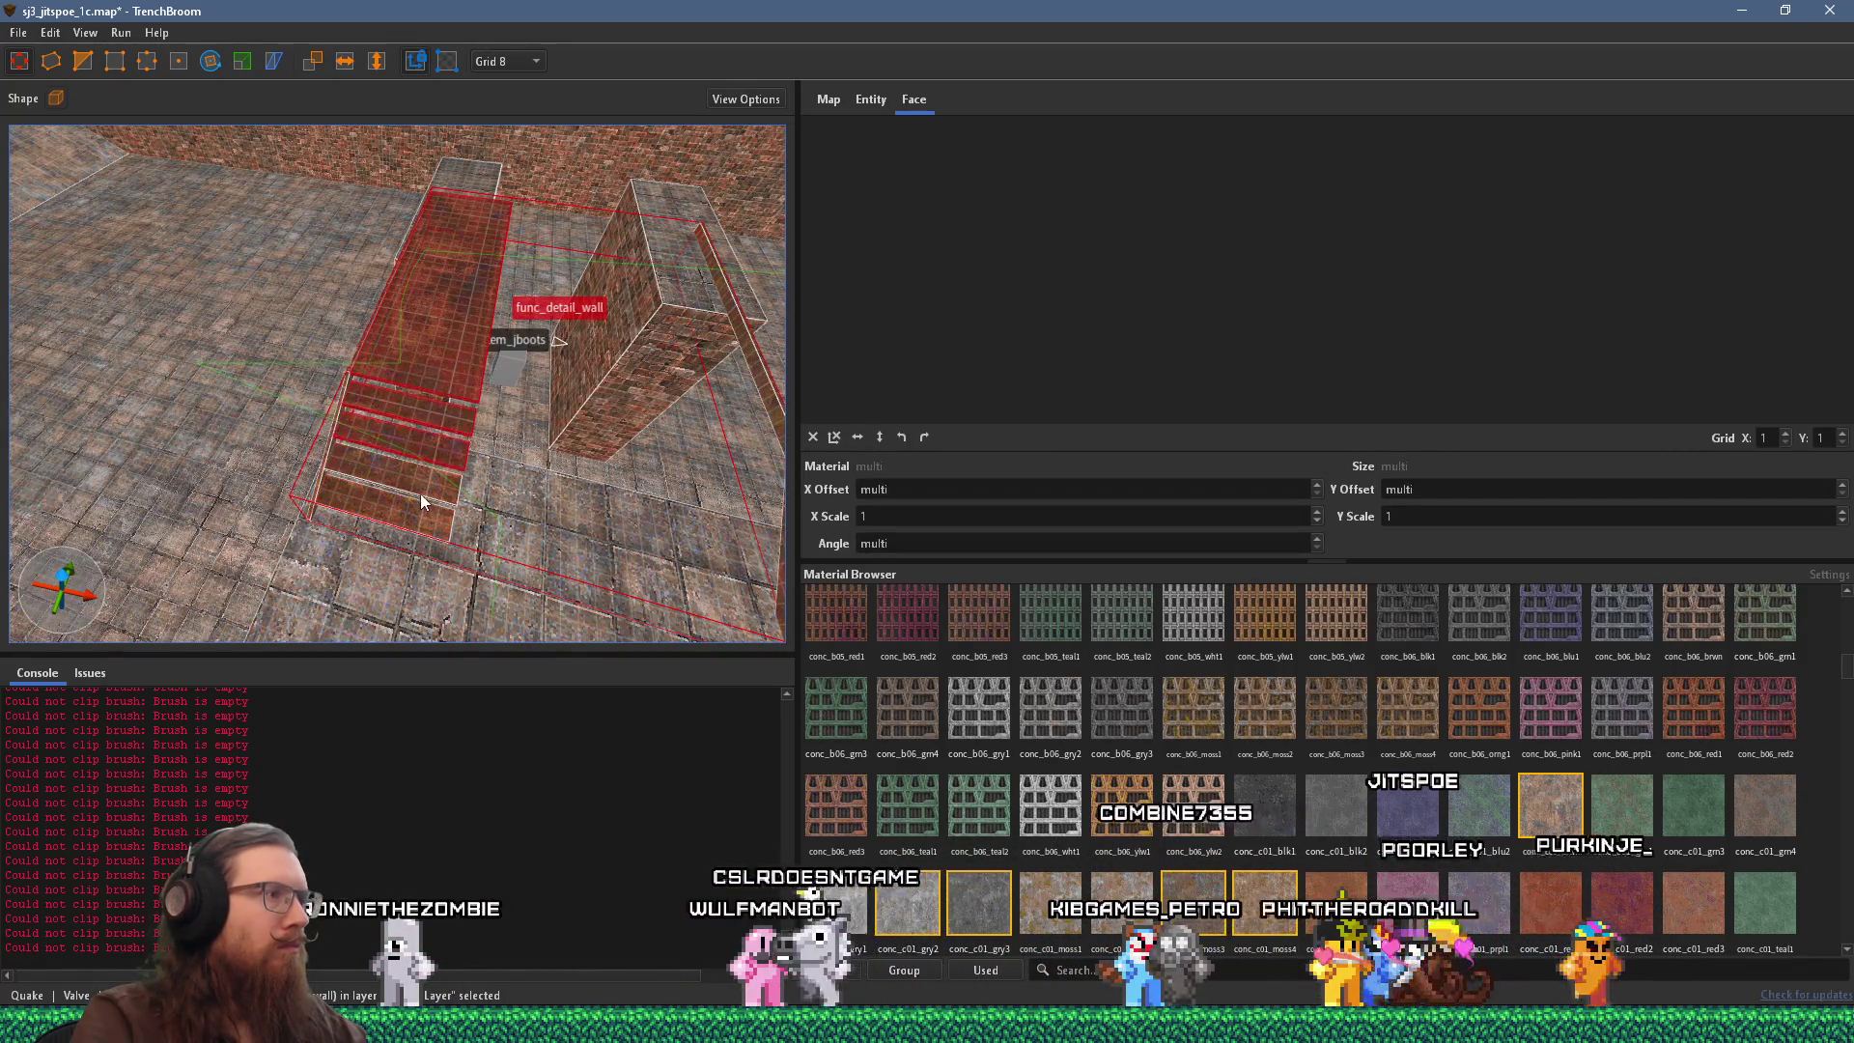
pyautogui.keyDown('ctrl'); pyautogui.click(422, 543); pyautogui.keyUp('ctrl')
pyautogui.click(416, 529)
pyautogui.moveTo(498, 413); pyautogui.dragTo(664, 347)
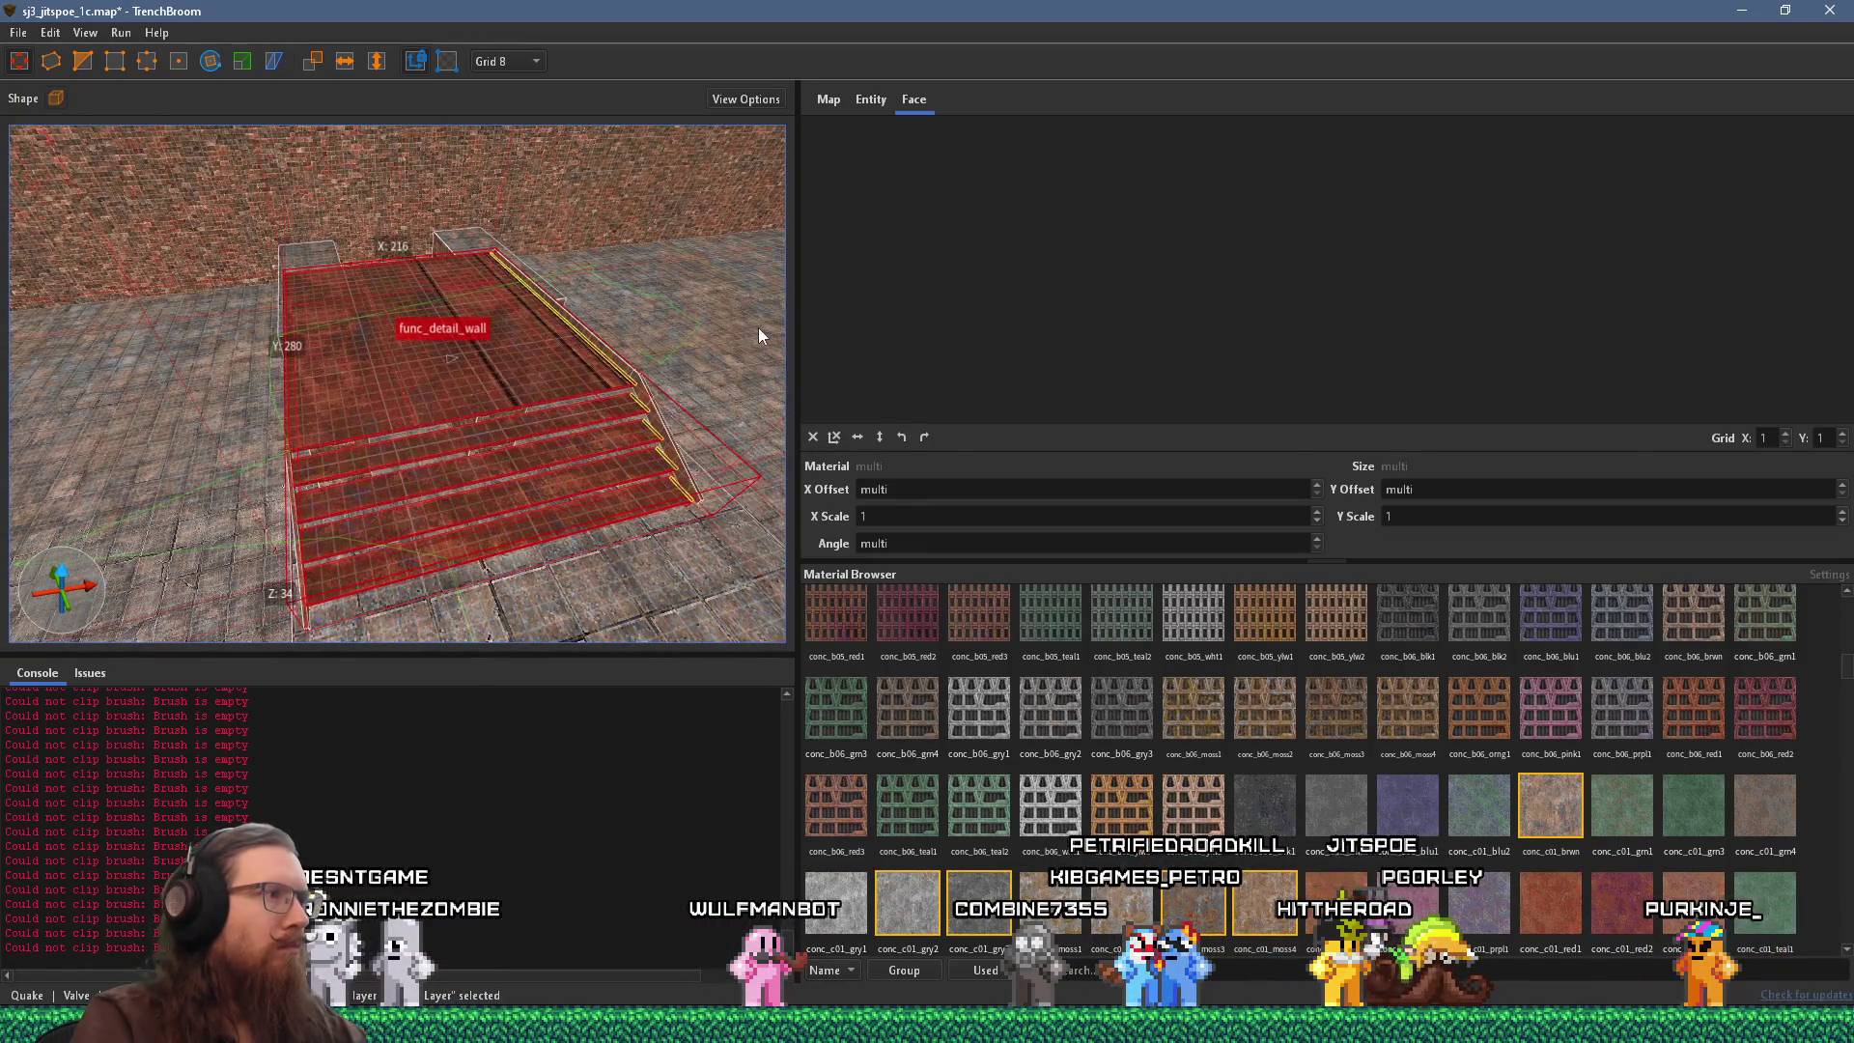
pyautogui.scroll(4, 437, 434)
pyautogui.moveTo(438, 442); pyautogui.dragTo(411, 395)
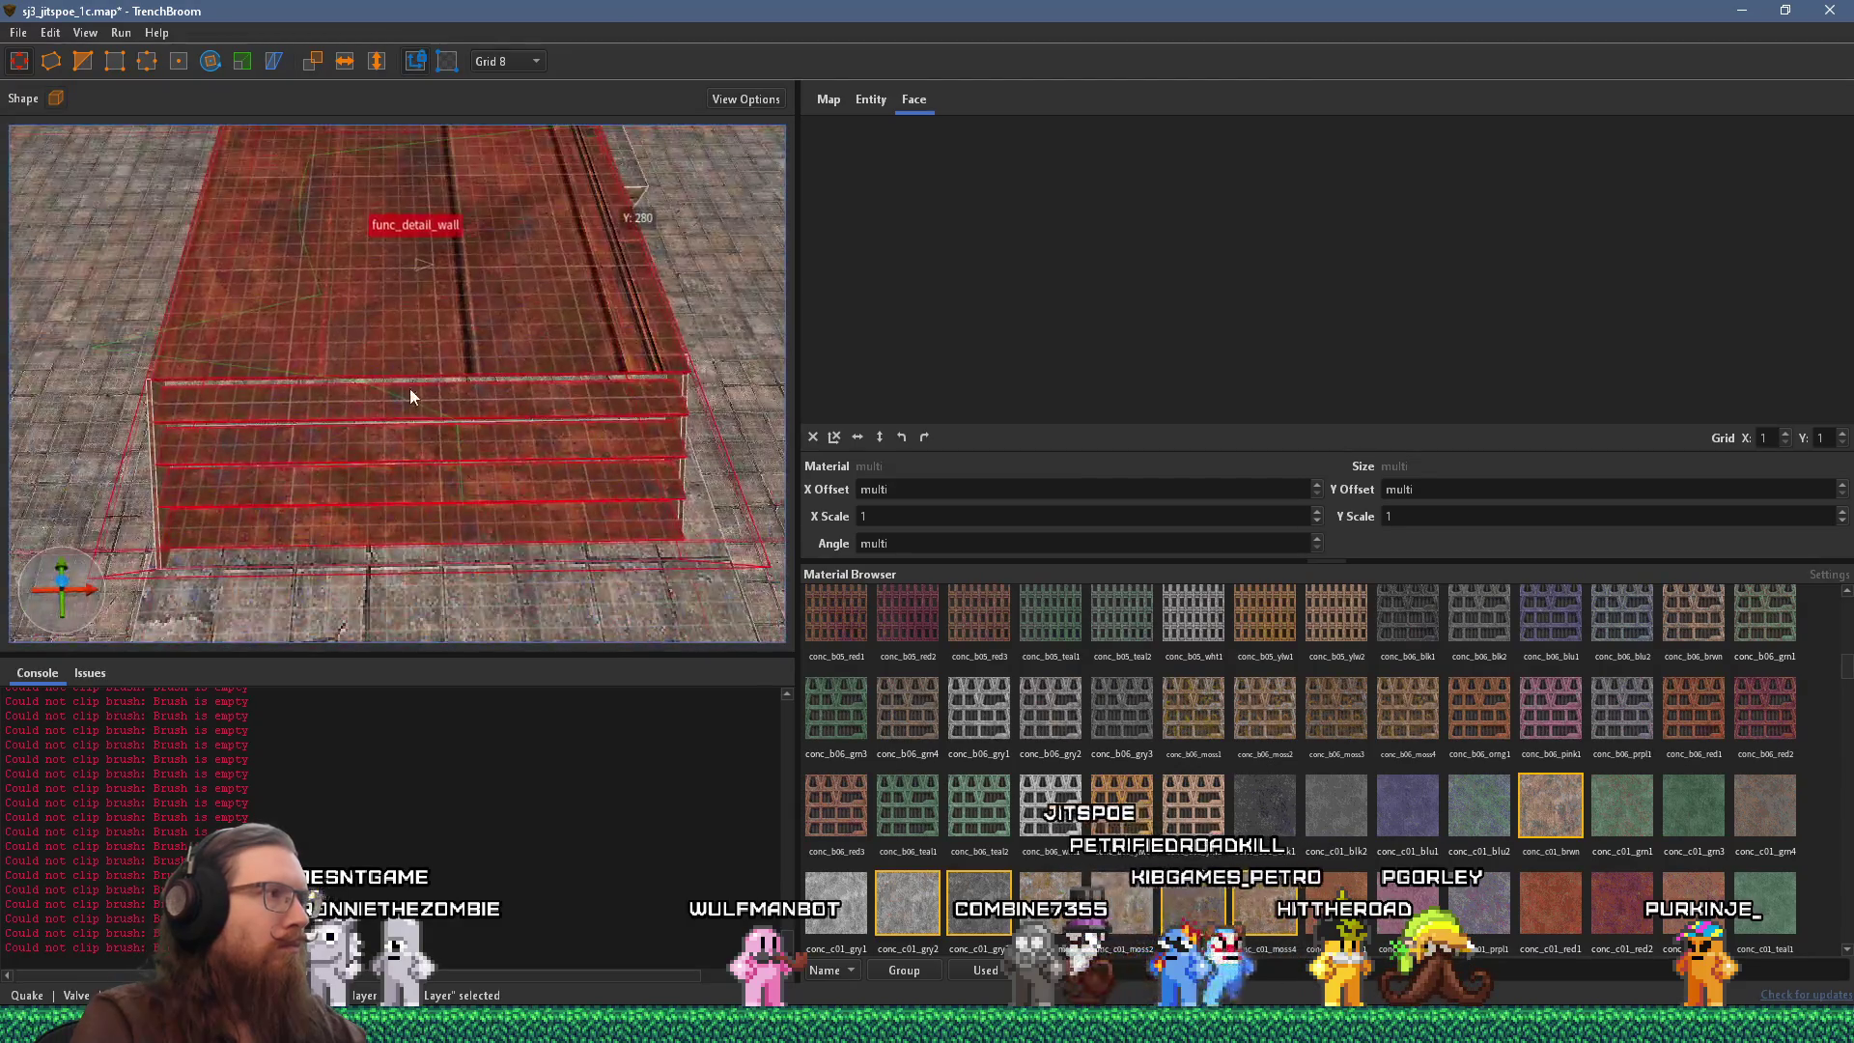
# Slide the rusty texture on a stair face, shifting it vertically by one unit.
pyautogui.keyDown('shift'); pyautogui.click(407, 344); pyautogui.keyUp('shift')
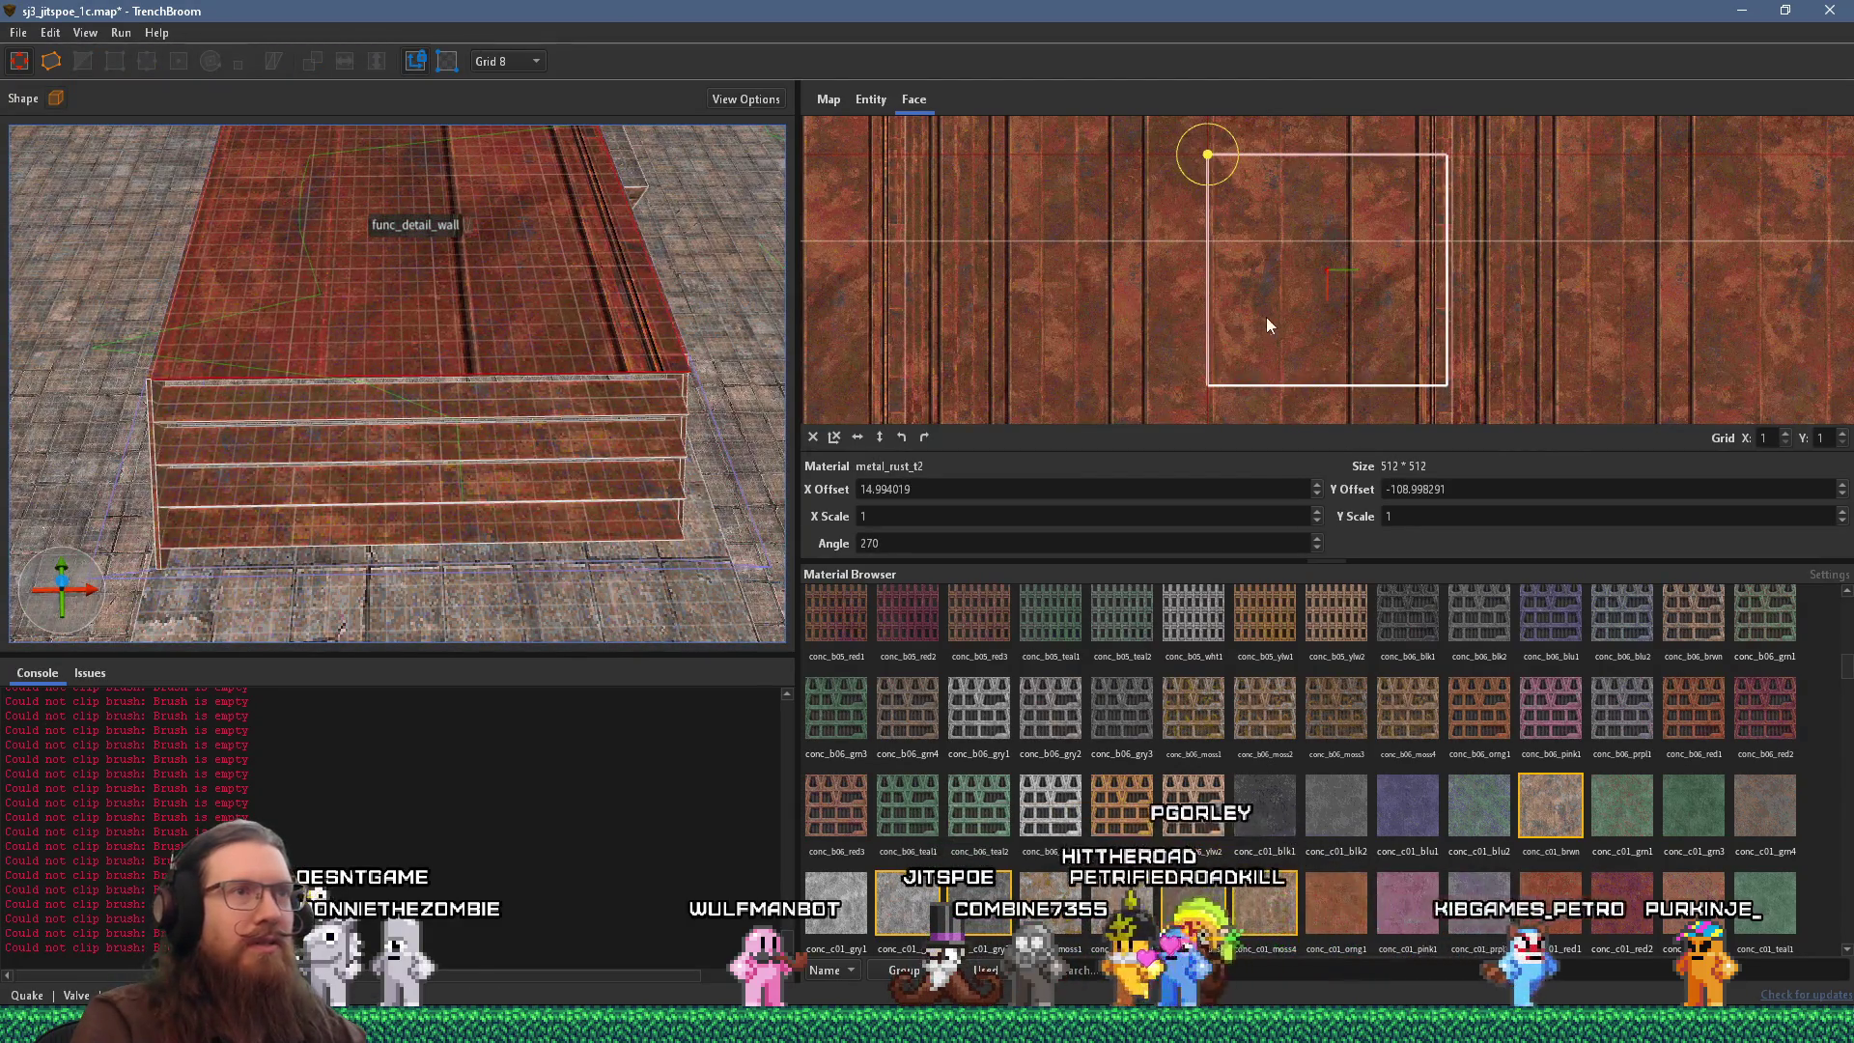
pyautogui.moveTo(1272, 321)
pyautogui.mouseDown()
pyautogui.moveTo(1446, 309)
pyautogui.moveTo(1224, 251)
pyautogui.moveTo(1251, 304)
pyautogui.mouseUp()
pyautogui.scroll(2, 1200, 247)
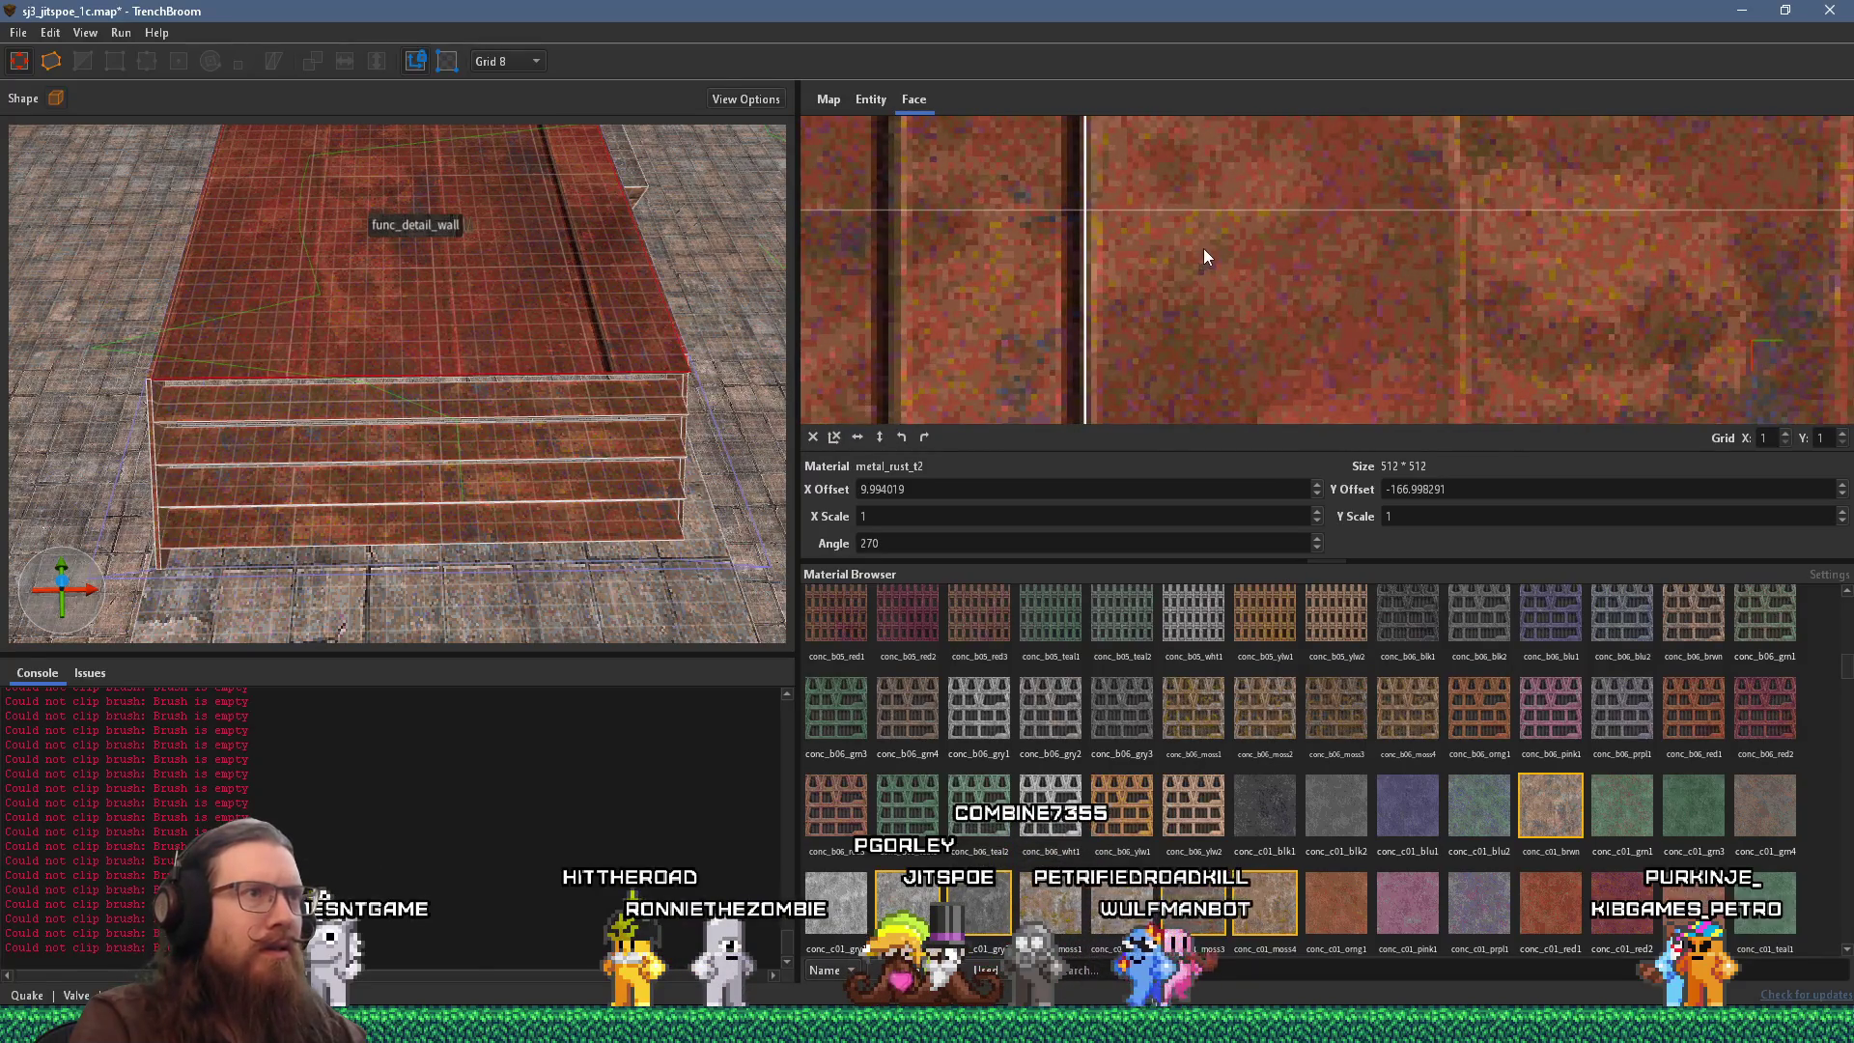
pyautogui.moveTo(1203, 247); pyautogui.dragTo(1206, 249)
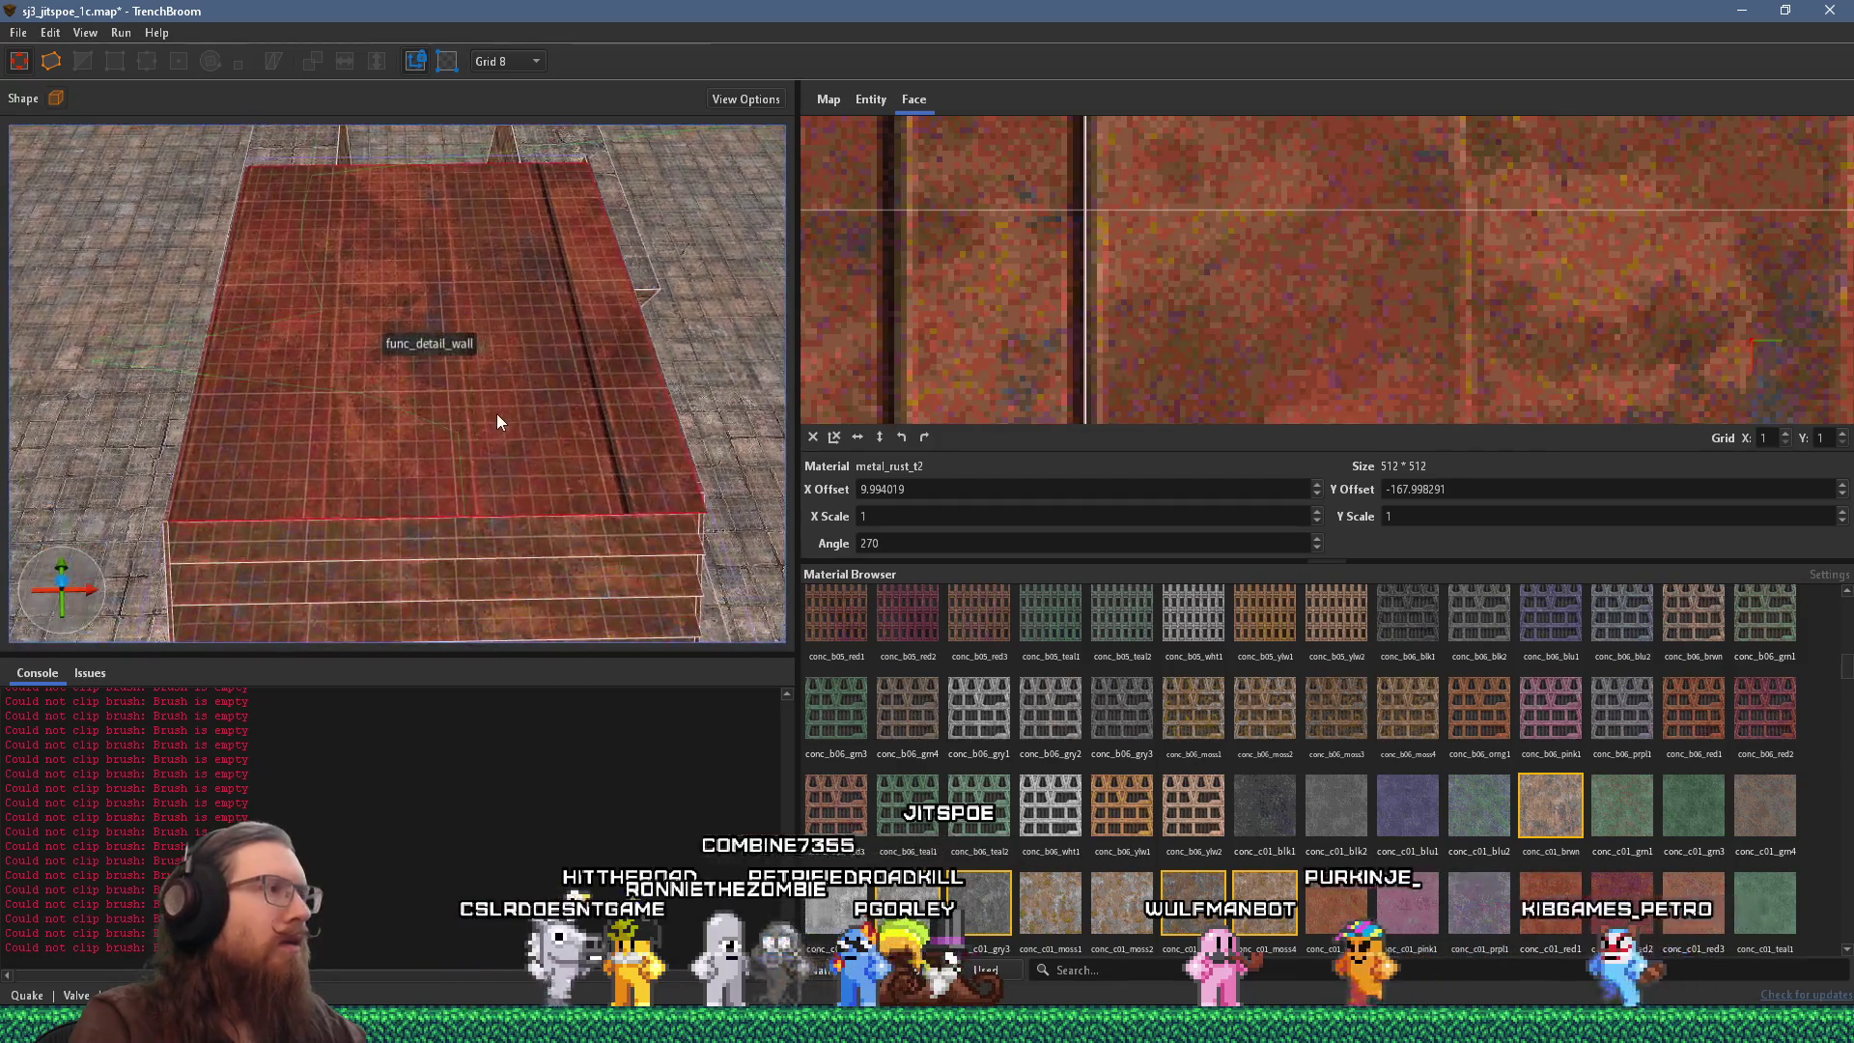
pyautogui.click(496, 415)
pyautogui.moveTo(645, 392)
pyautogui.mouseDown()
pyautogui.moveTo(647, 436)
pyautogui.moveTo(663, 415)
pyautogui.mouseUp()
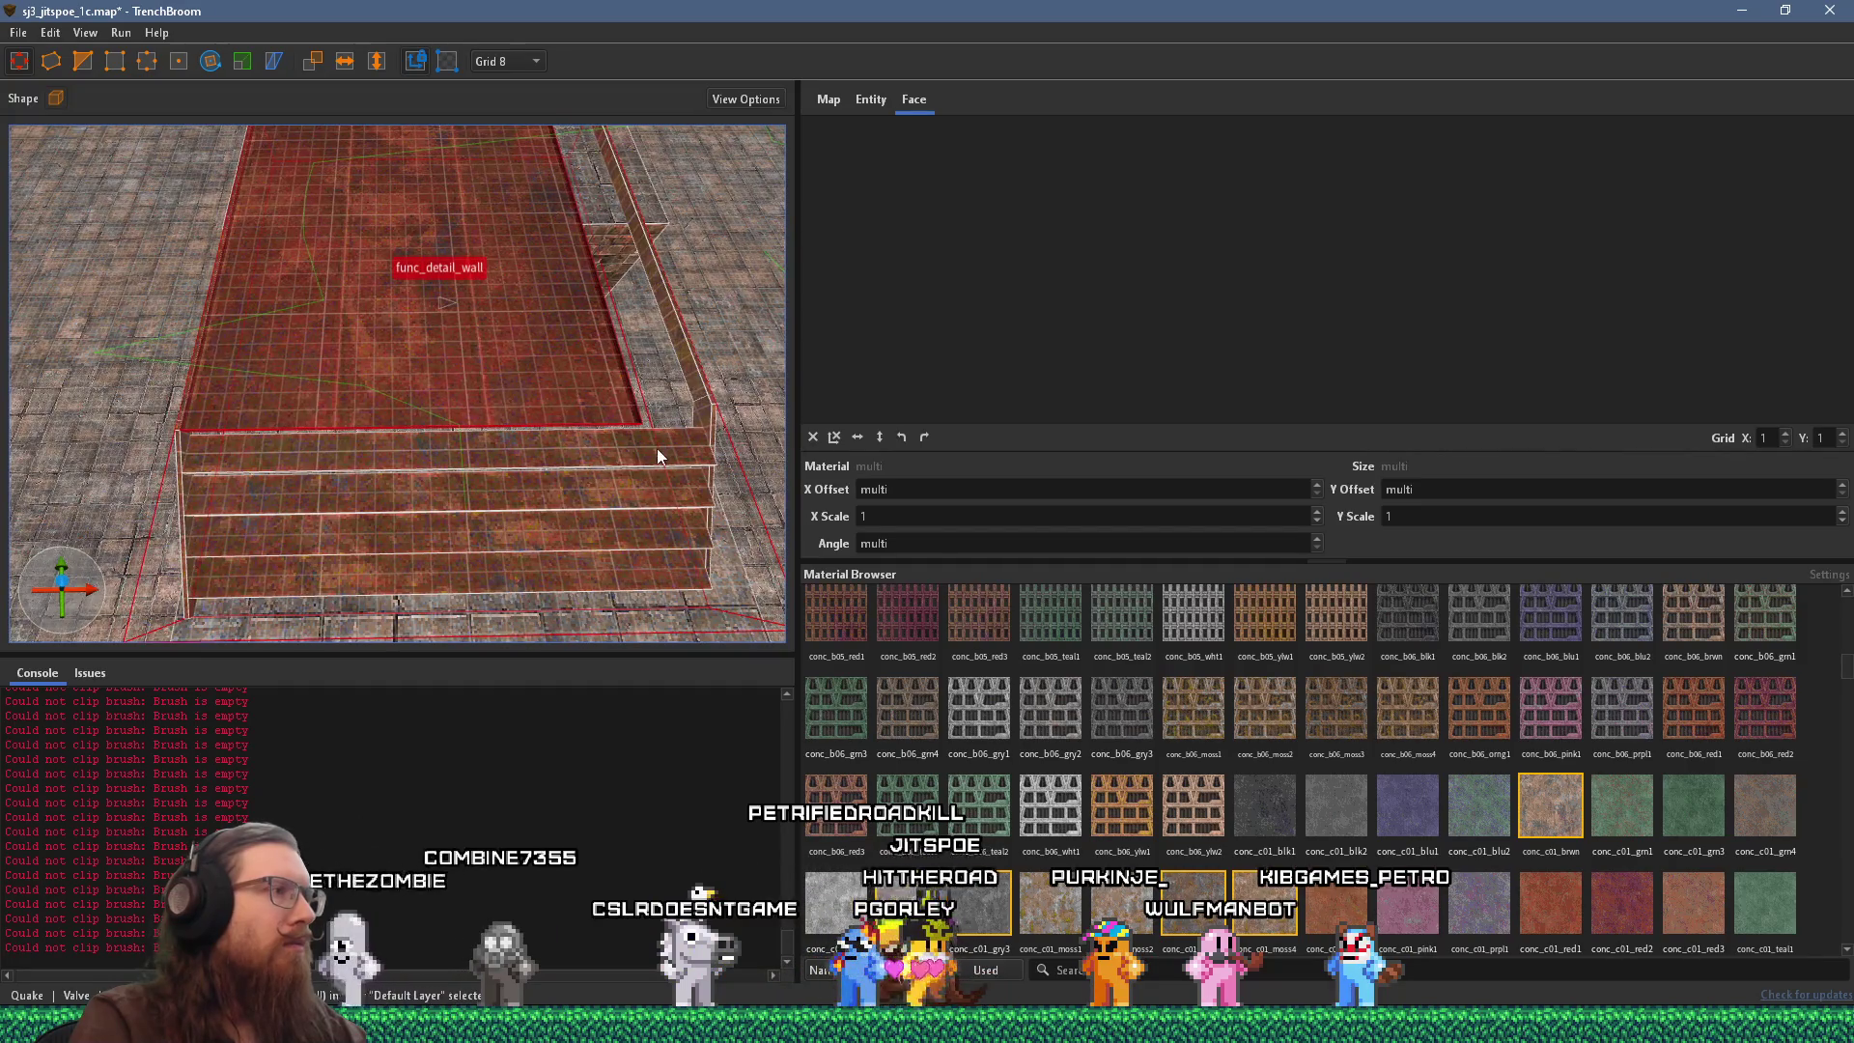
pyautogui.keyDown('shift'); pyautogui.click(657, 448); pyautogui.keyUp('shift')
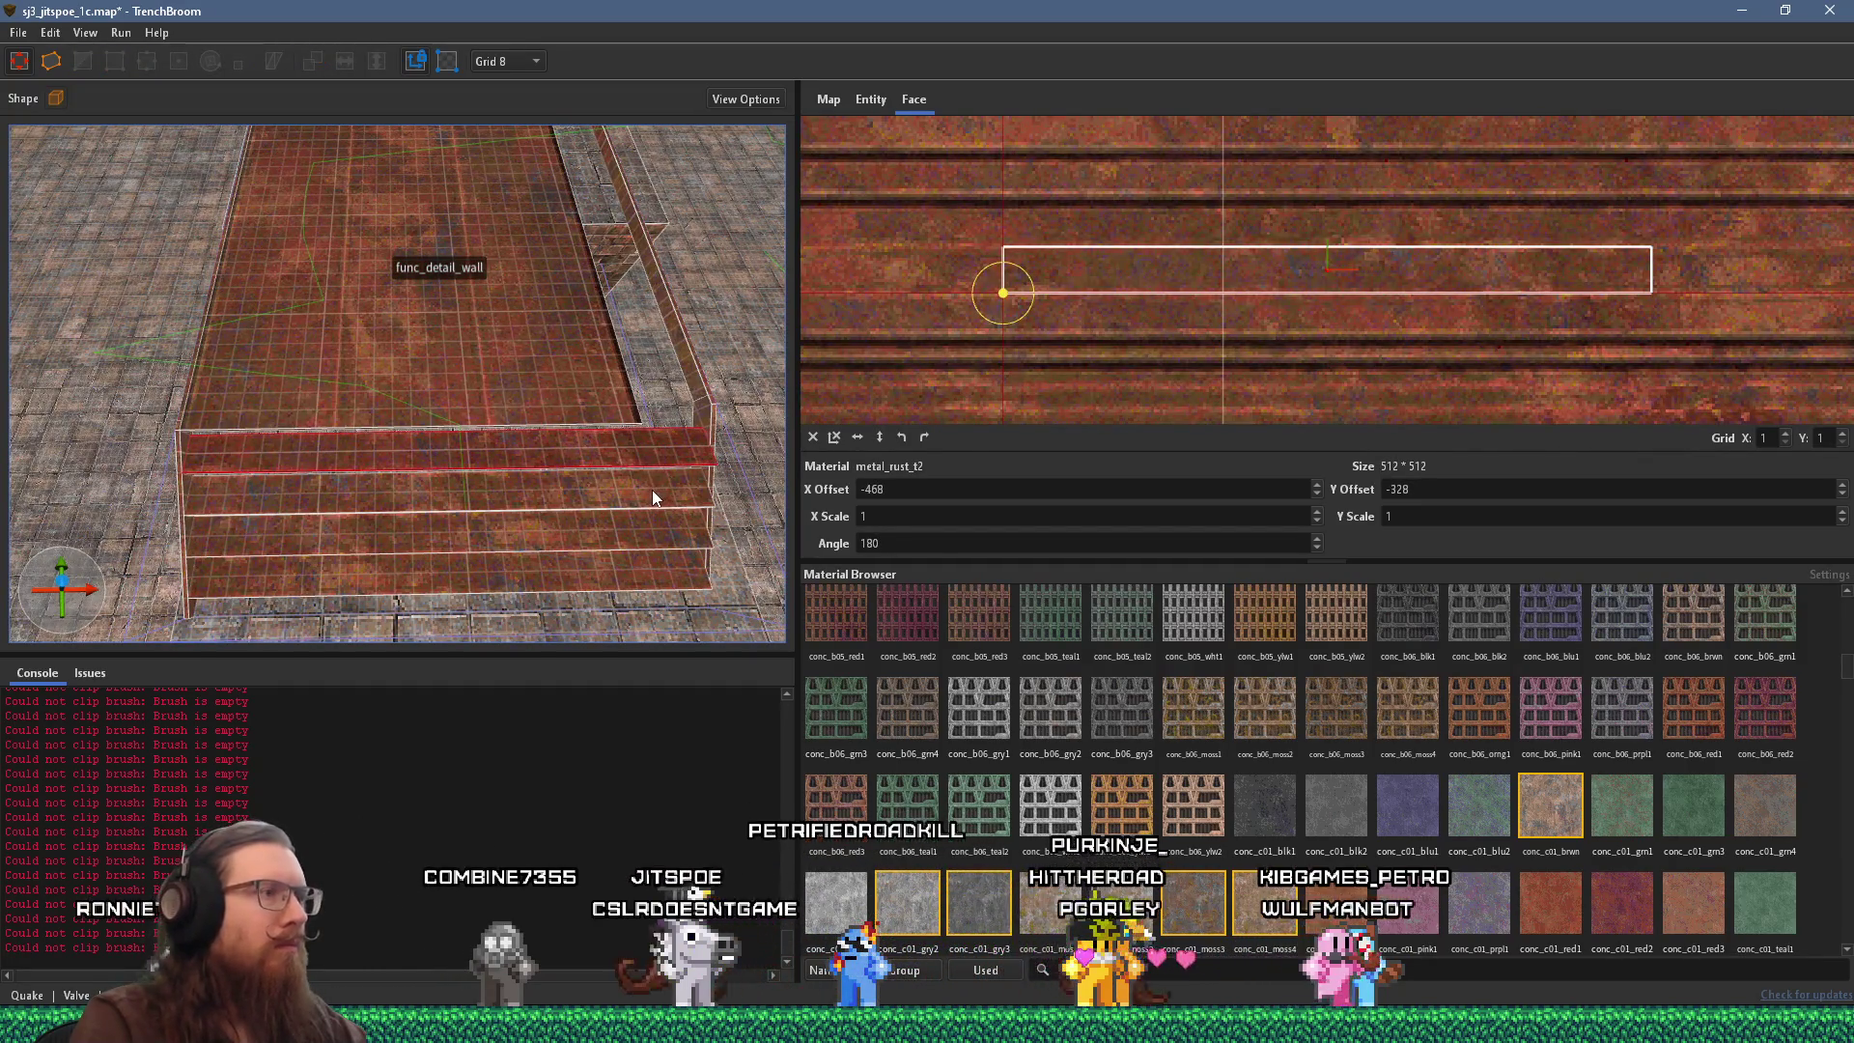
# Shorten the stair brushes from their right ends and shift the top face texture down one unit.
pyautogui.click(652, 494)
pyautogui.moveTo(639, 554)
pyautogui.mouseDown()
pyautogui.moveTo(641, 444)
pyautogui.moveTo(755, 433)
pyautogui.moveTo(687, 443)
pyautogui.mouseUp()
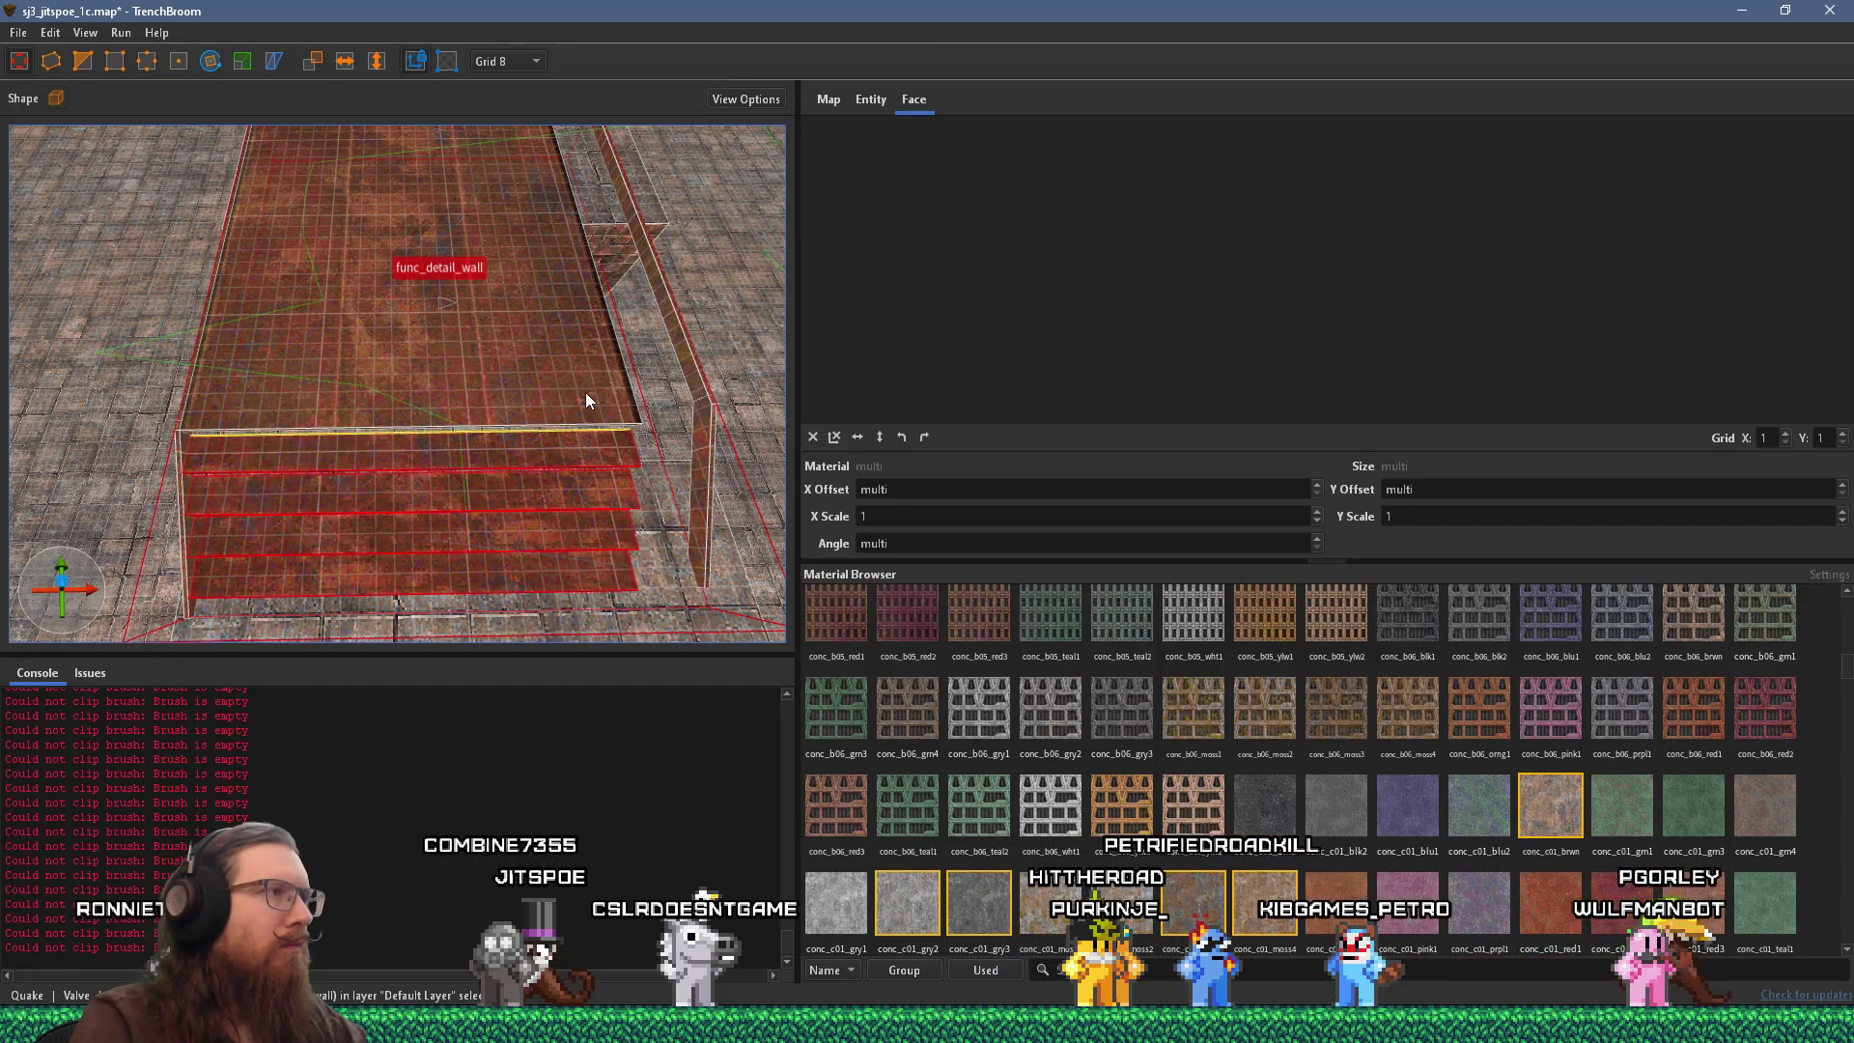
pyautogui.keyDown('shift'); pyautogui.click(585, 392); pyautogui.keyUp('shift')
pyautogui.scroll(3, 1347, 323)
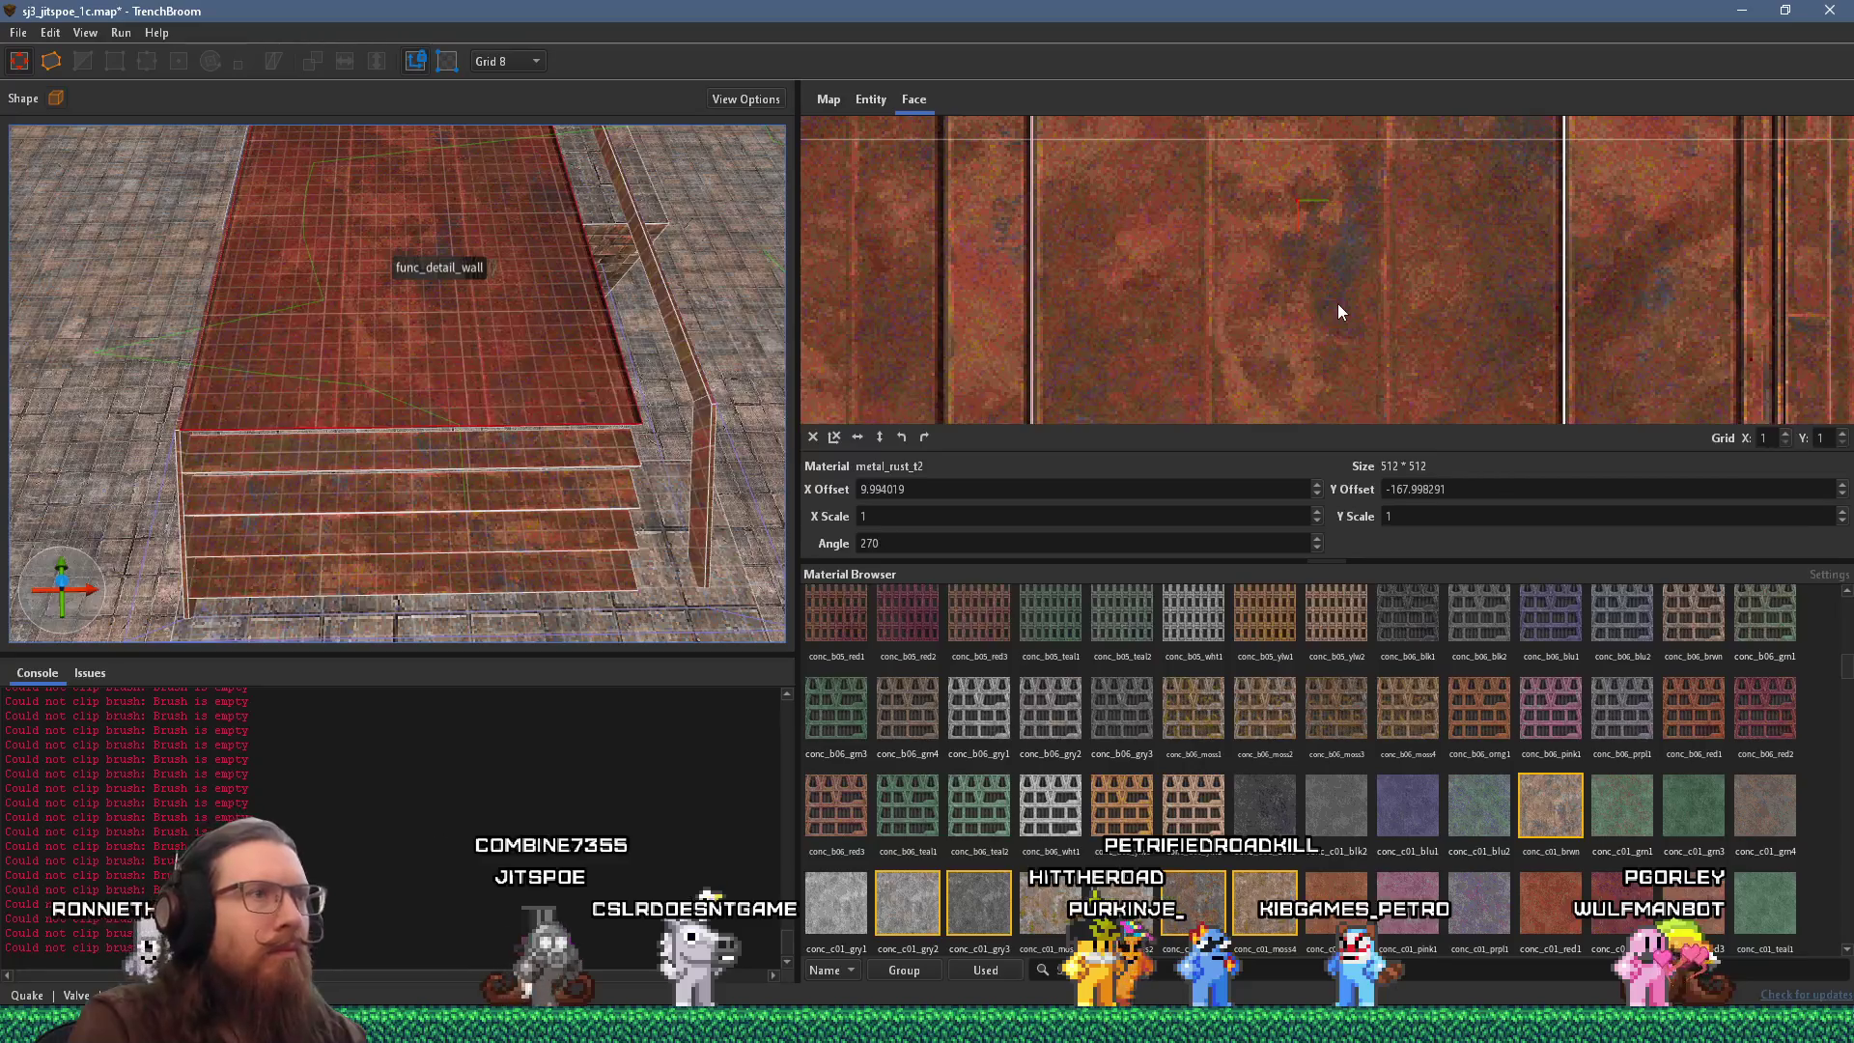
pyautogui.scroll(3, 1435, 320)
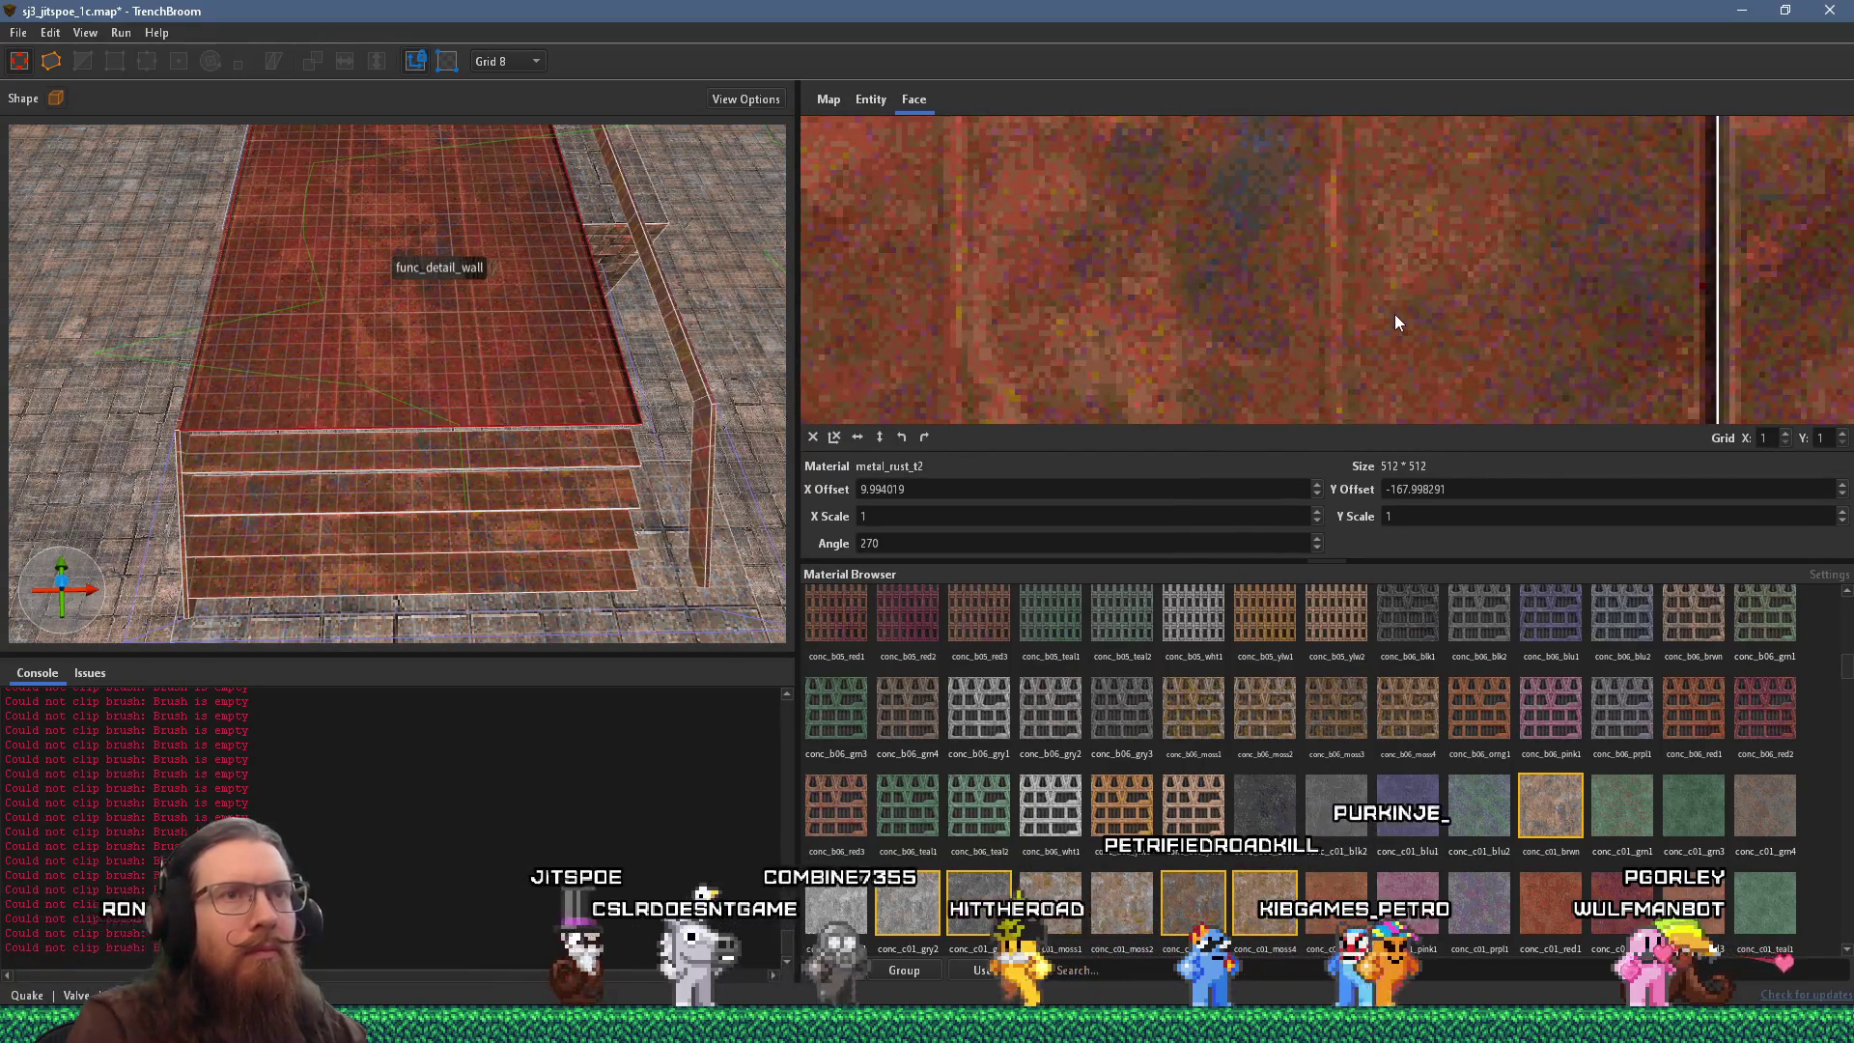
pyautogui.moveTo(1394, 315); pyautogui.dragTo(1398, 314)
pyautogui.scroll(-2, 1352, 324)
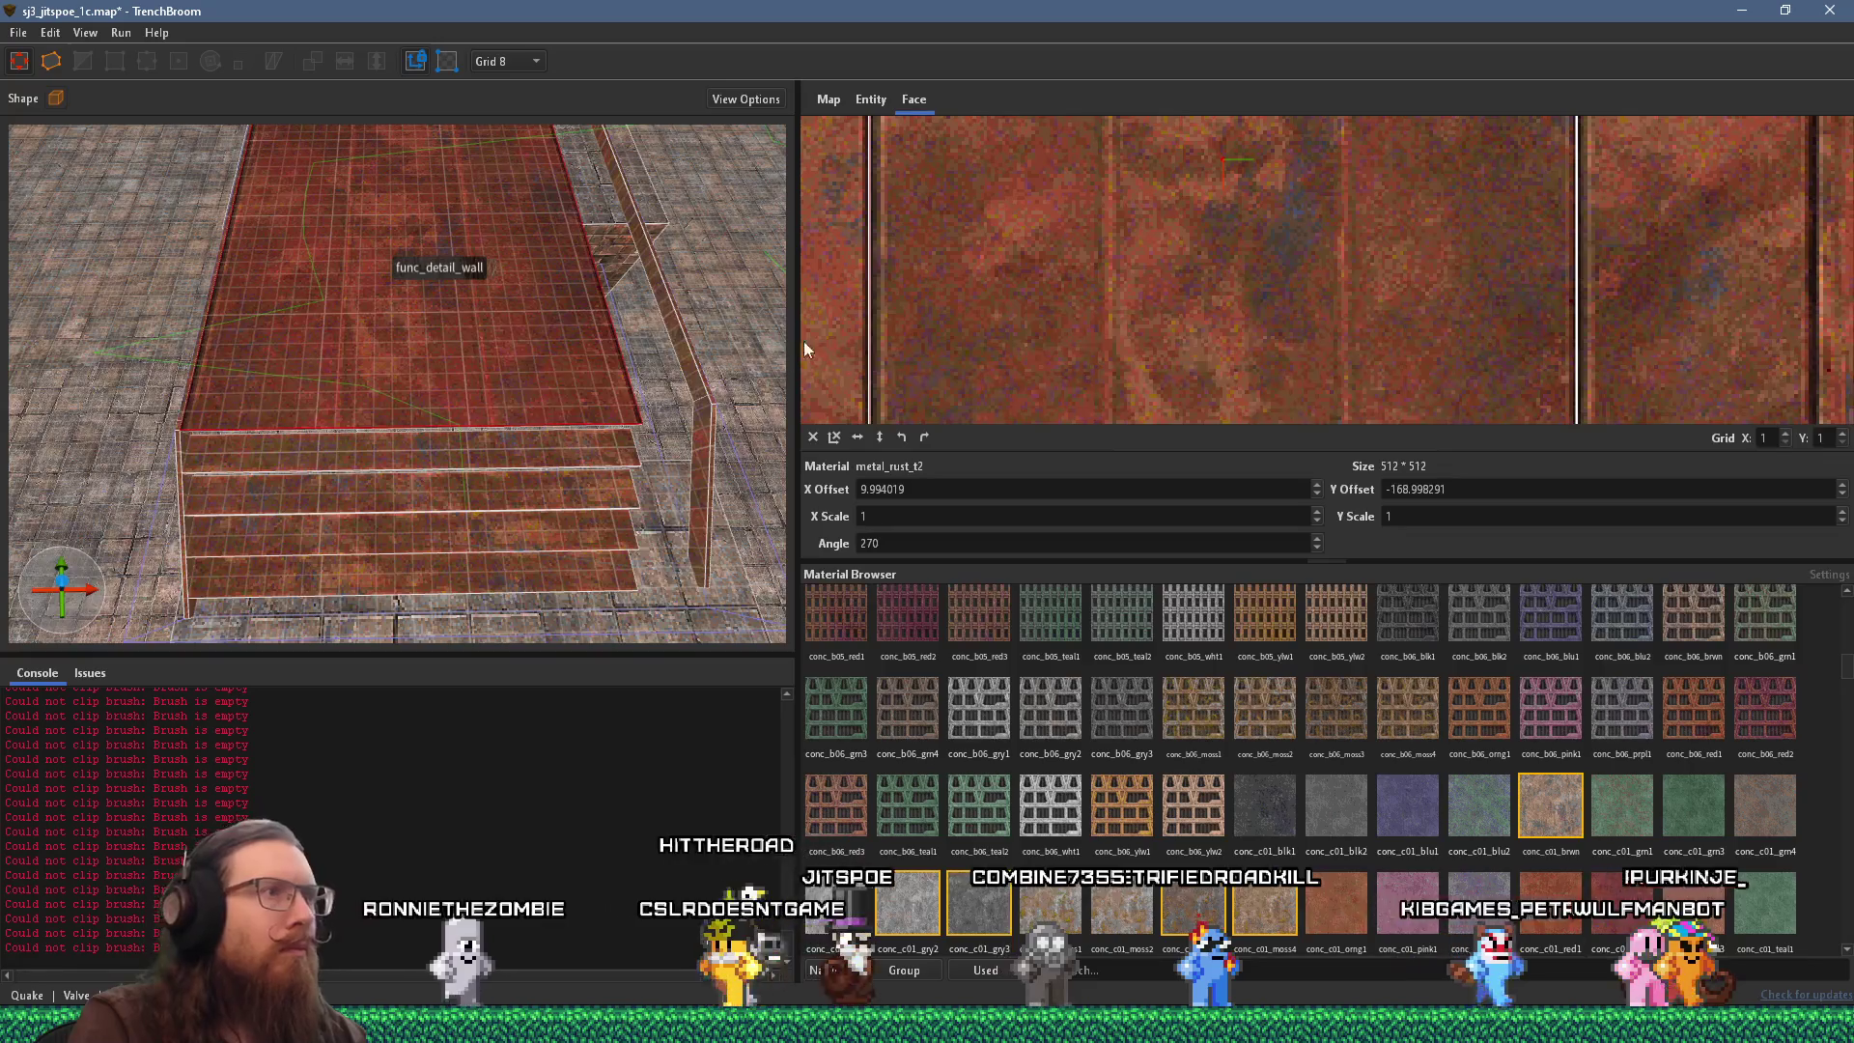
pyautogui.scroll(4, 854, 322)
pyautogui.scroll(3, 601, 411)
pyautogui.scroll(3, 601, 412)
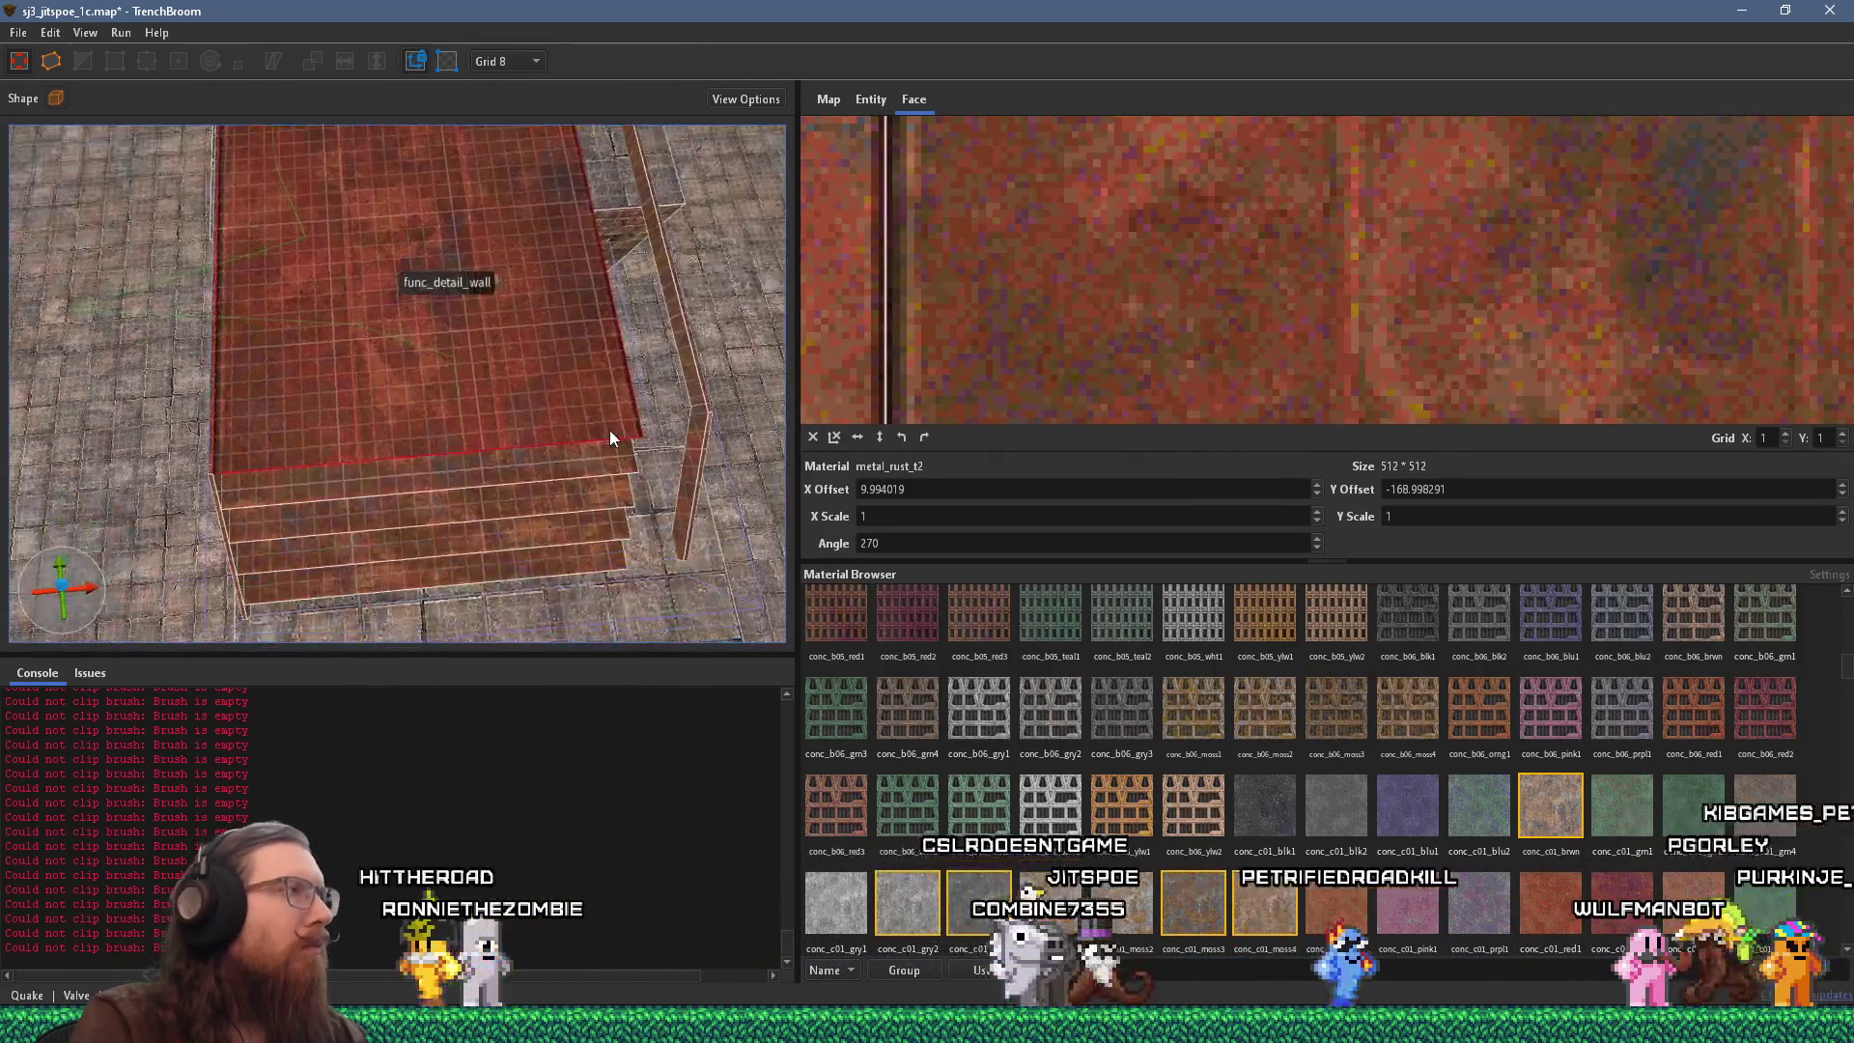
pyautogui.press('Escape')
# Move the stair group 24 units left and stretch its brush outward.
pyautogui.click(703, 396)
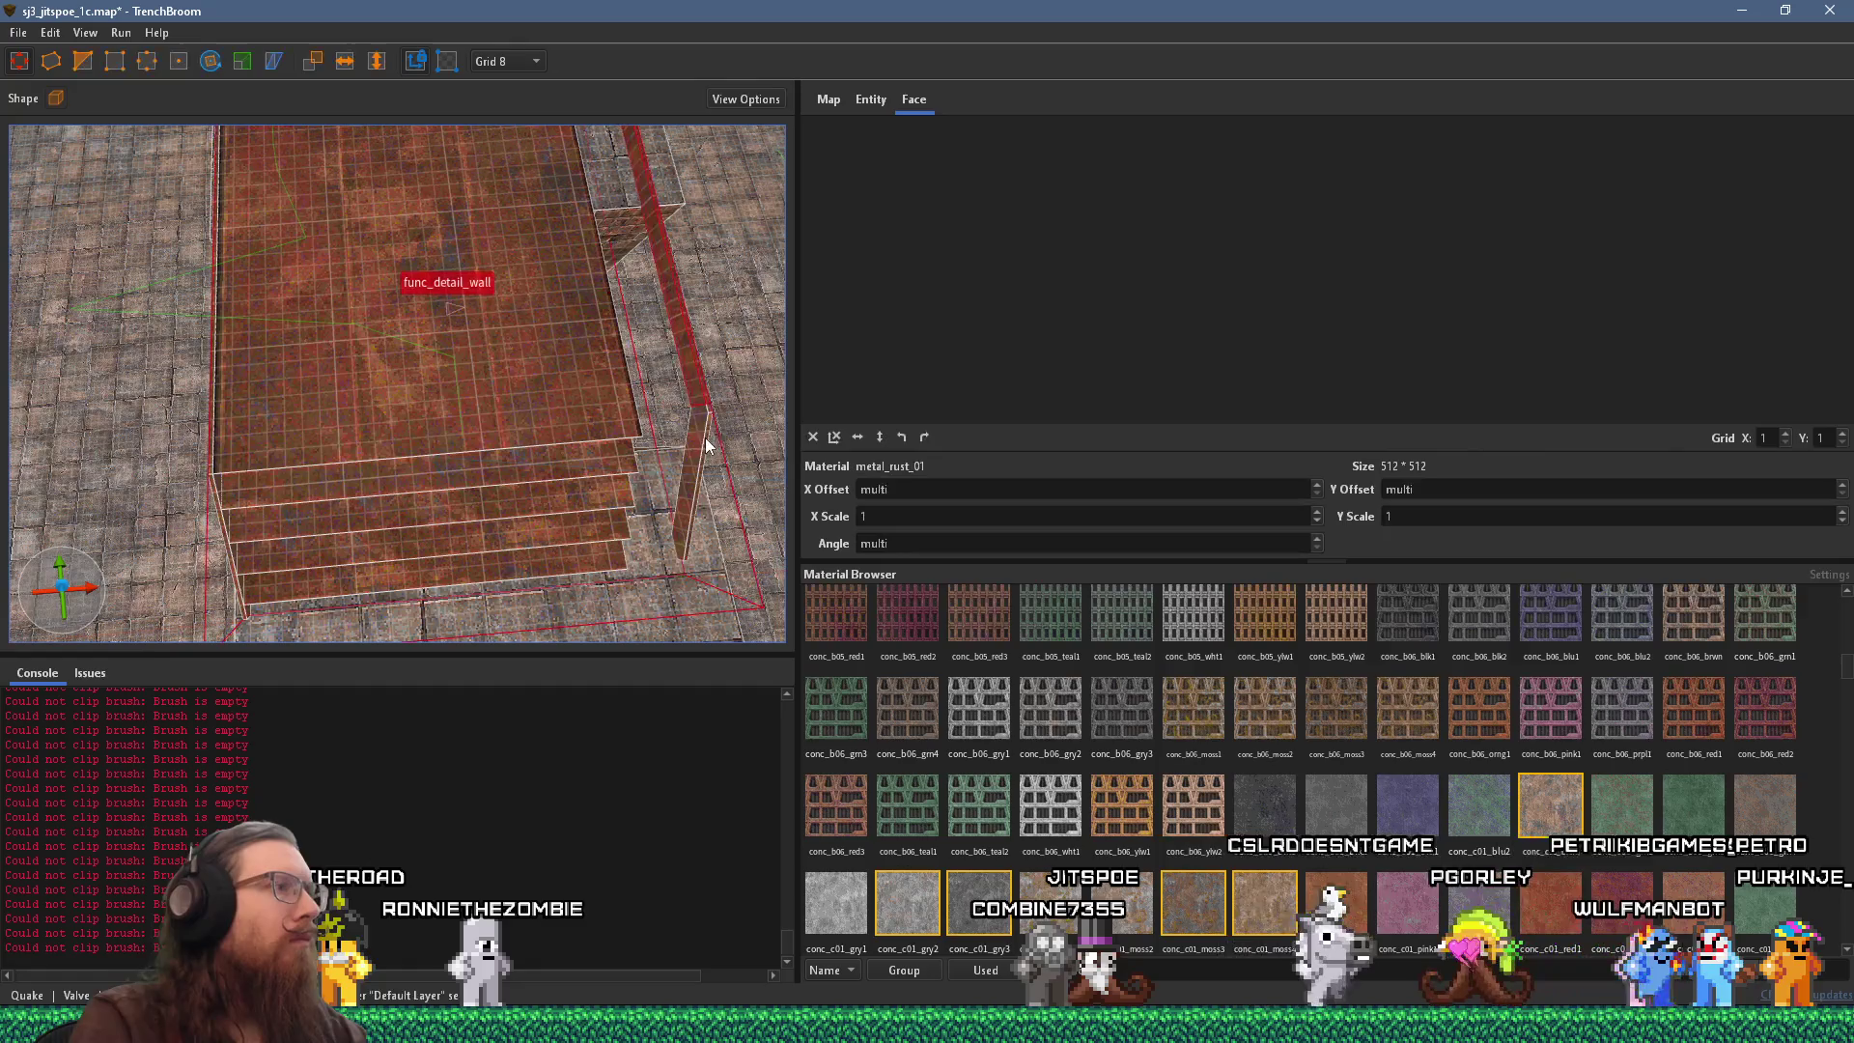
pyautogui.moveTo(703, 396)
pyautogui.mouseDown()
pyautogui.moveTo(639, 415)
pyautogui.moveTo(605, 396)
pyautogui.mouseUp()
pyautogui.scroll(-2, 604, 396)
pyautogui.scroll(-2, 605, 395)
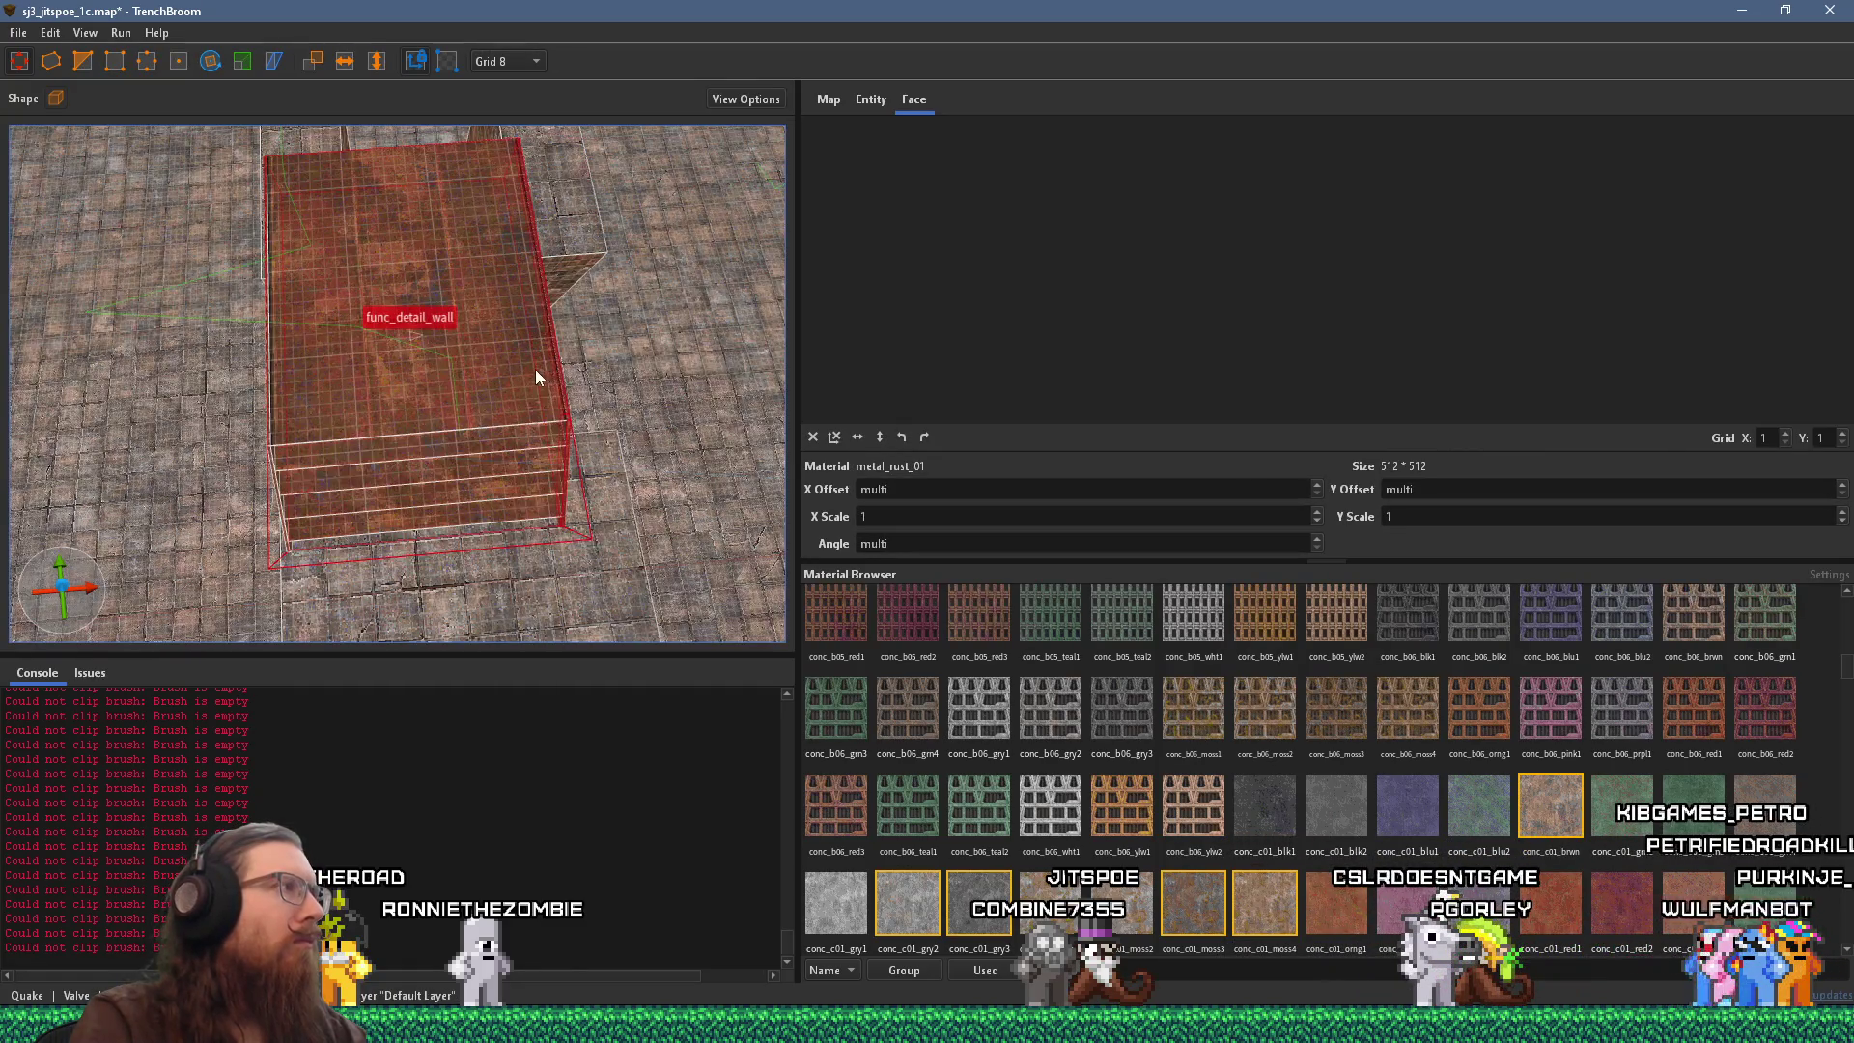
pyautogui.moveTo(472, 385)
pyautogui.mouseDown()
pyautogui.moveTo(498, 375)
pyautogui.moveTo(460, 380)
pyautogui.moveTo(478, 356)
pyautogui.moveTo(553, 533)
pyautogui.moveTo(423, 452)
pyautogui.moveTo(541, 379)
pyautogui.moveTo(479, 351)
pyautogui.moveTo(605, 257)
pyautogui.mouseUp()
# Deselect the stairs, swing the view toward the brick walls, and open then dismiss the viewport context menu.
pyautogui.press('Escape')
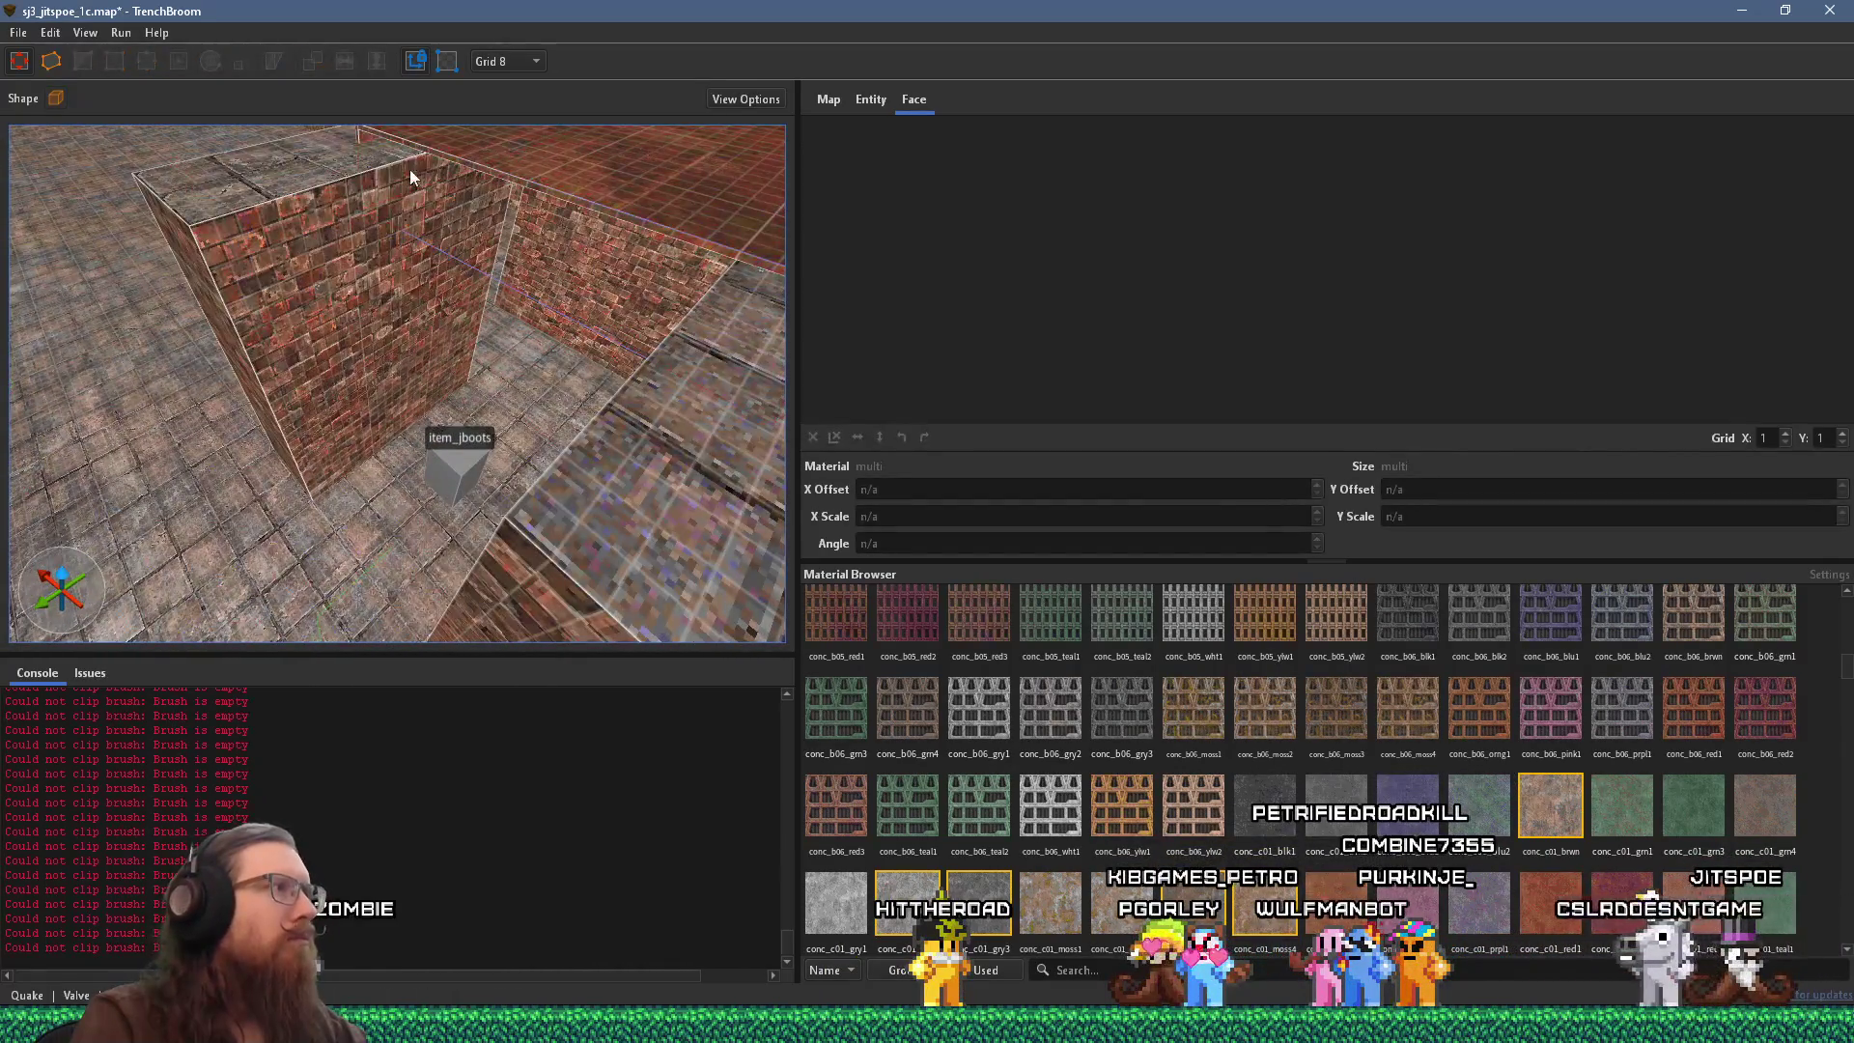
pyautogui.moveTo(398, 135)
pyautogui.mouseDown()
pyautogui.moveTo(625, 224)
pyautogui.moveTo(565, 298)
pyautogui.moveTo(583, 379)
pyautogui.moveTo(566, 437)
pyautogui.moveTo(347, 439)
pyautogui.moveTo(257, 407)
pyautogui.moveTo(461, 420)
pyautogui.moveTo(456, 436)
pyautogui.moveTo(593, 428)
pyautogui.moveTo(347, 404)
pyautogui.mouseUp()
pyautogui.click(617, 232)
pyautogui.press('Escape')
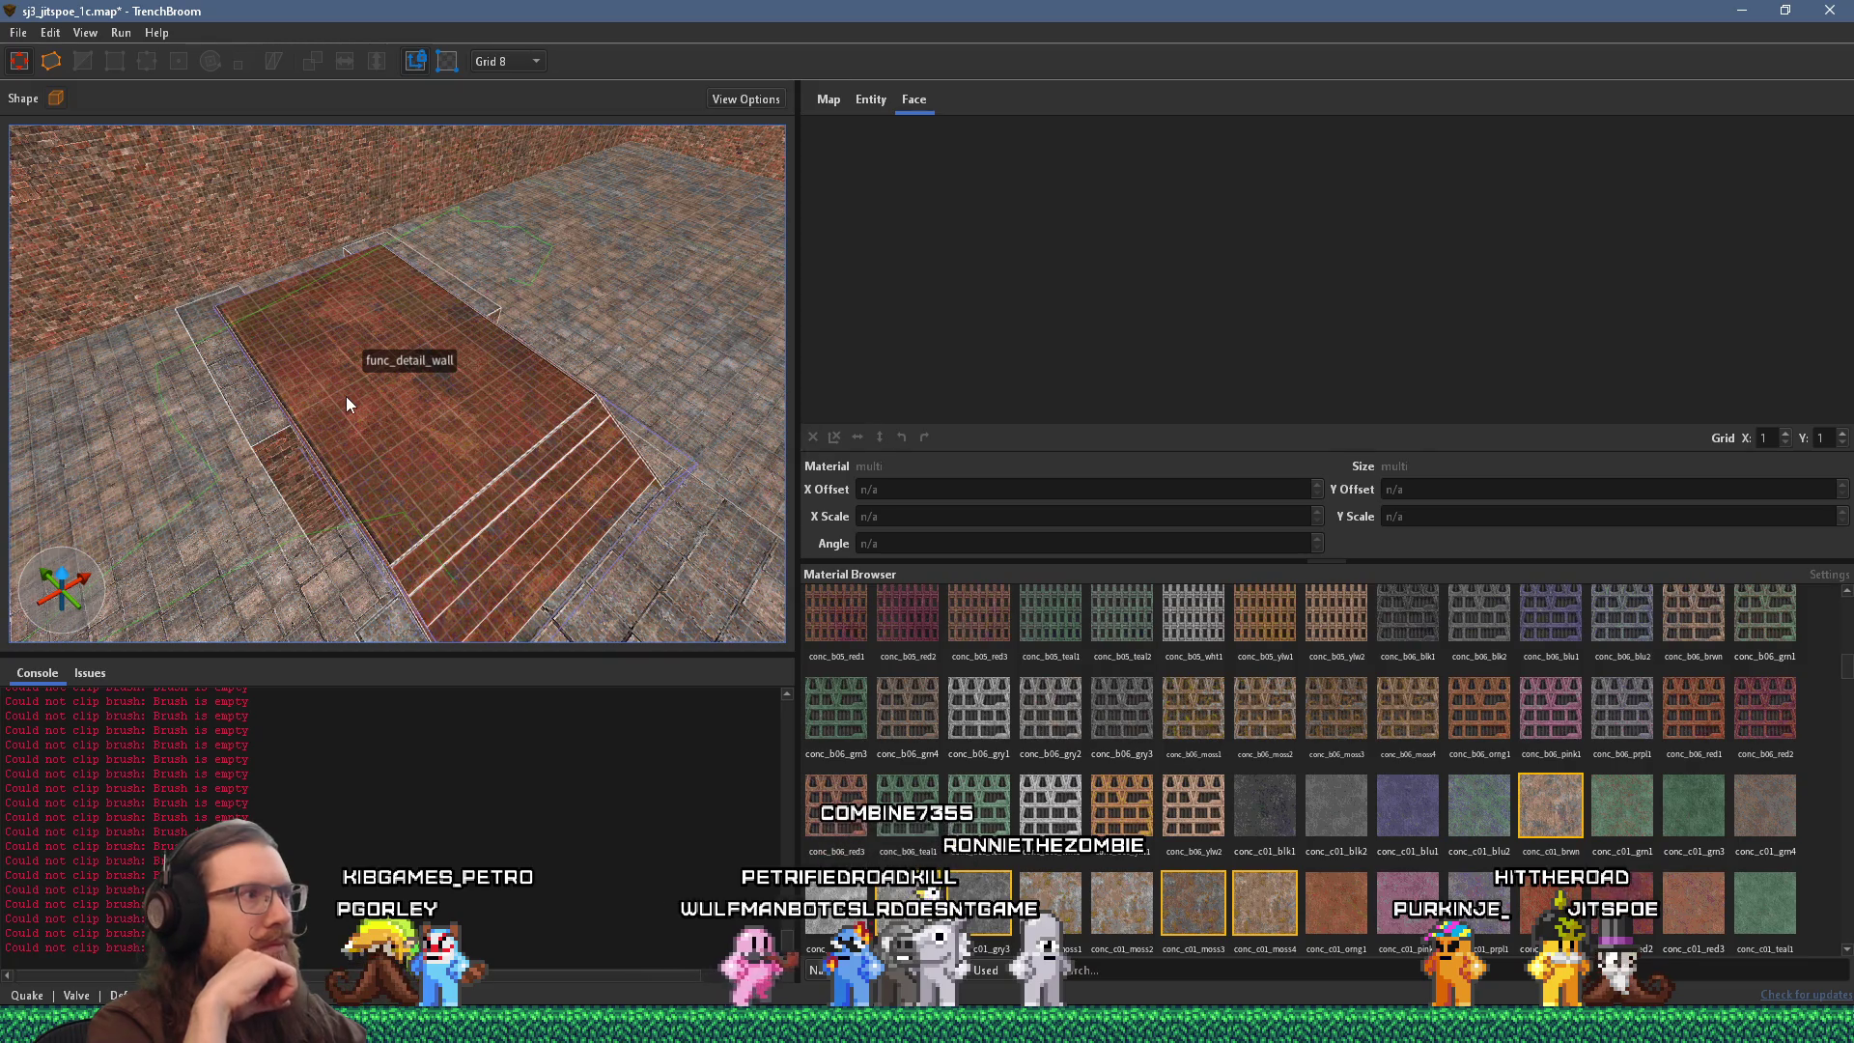
pyautogui.rightClick(413, 364)
pyautogui.moveTo(556, 685)
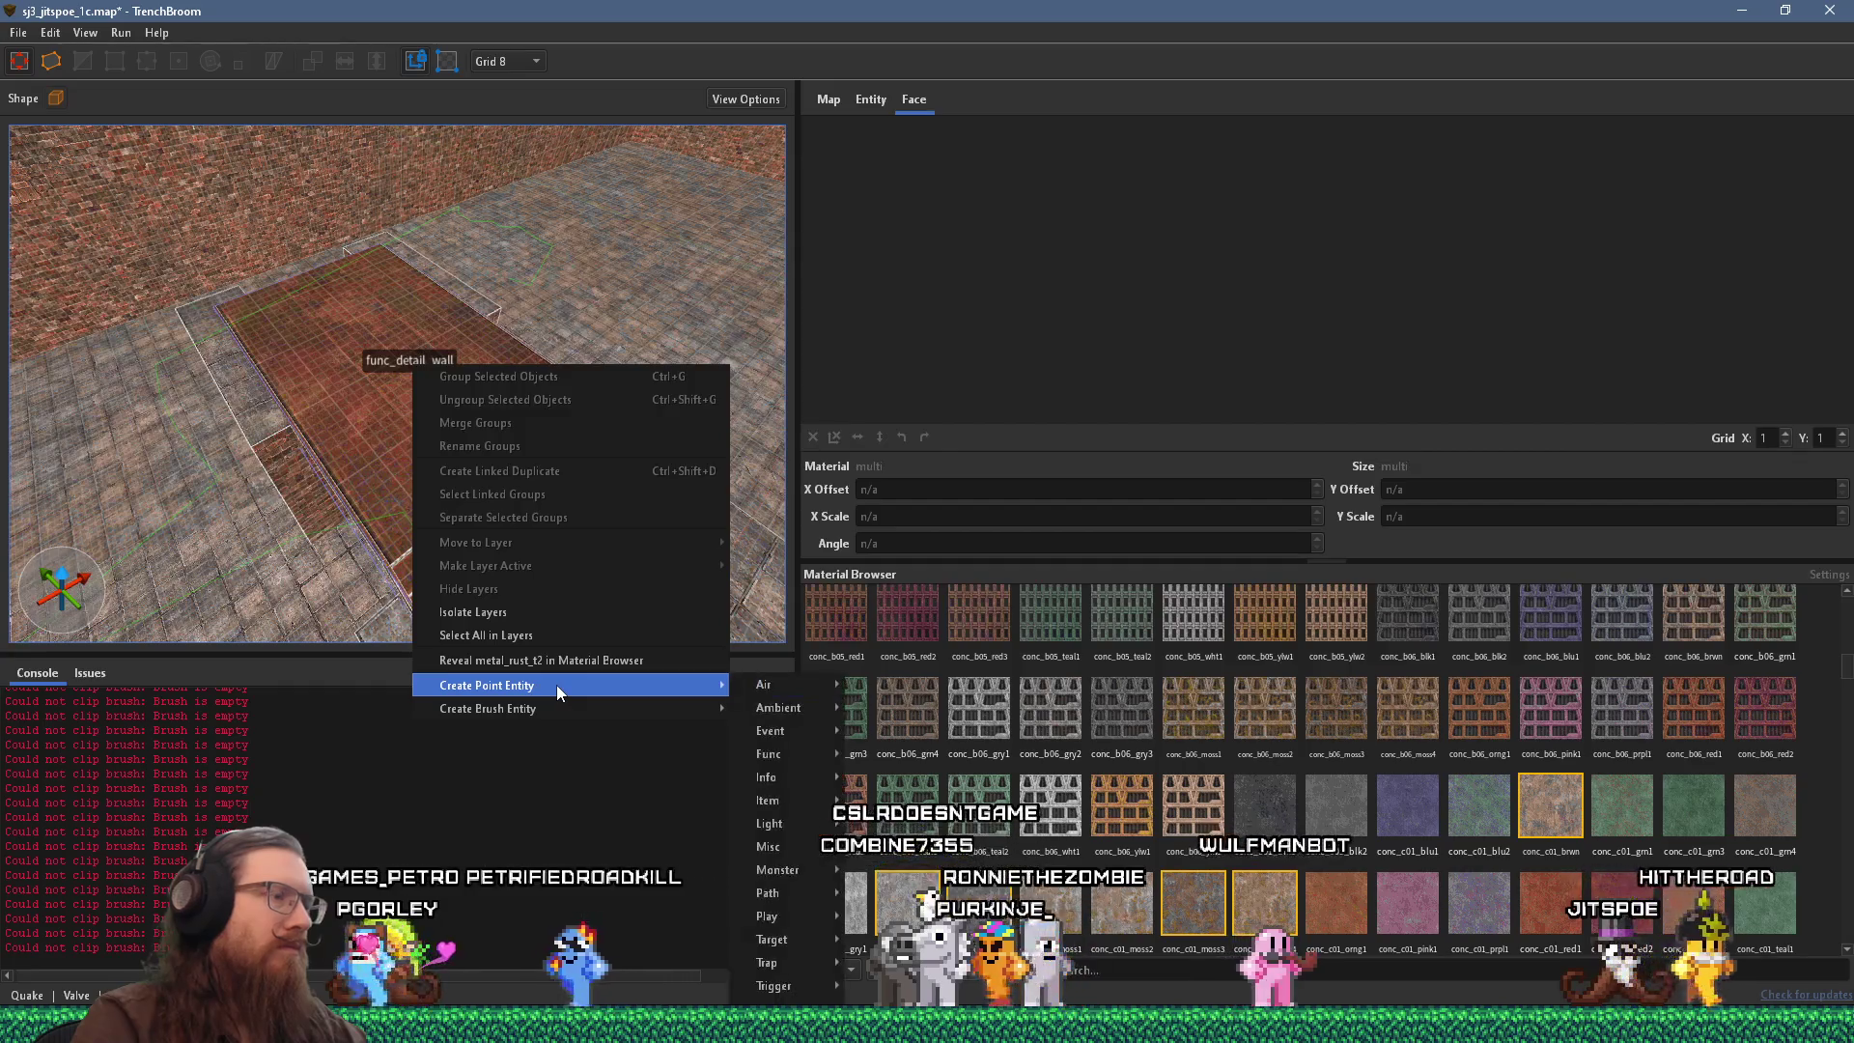
pyautogui.click(18, 31)
# Save the map and start a compile with the alkaline dev profile.
pyautogui.click(58, 128)
pyautogui.click(120, 35)
pyautogui.click(131, 55)
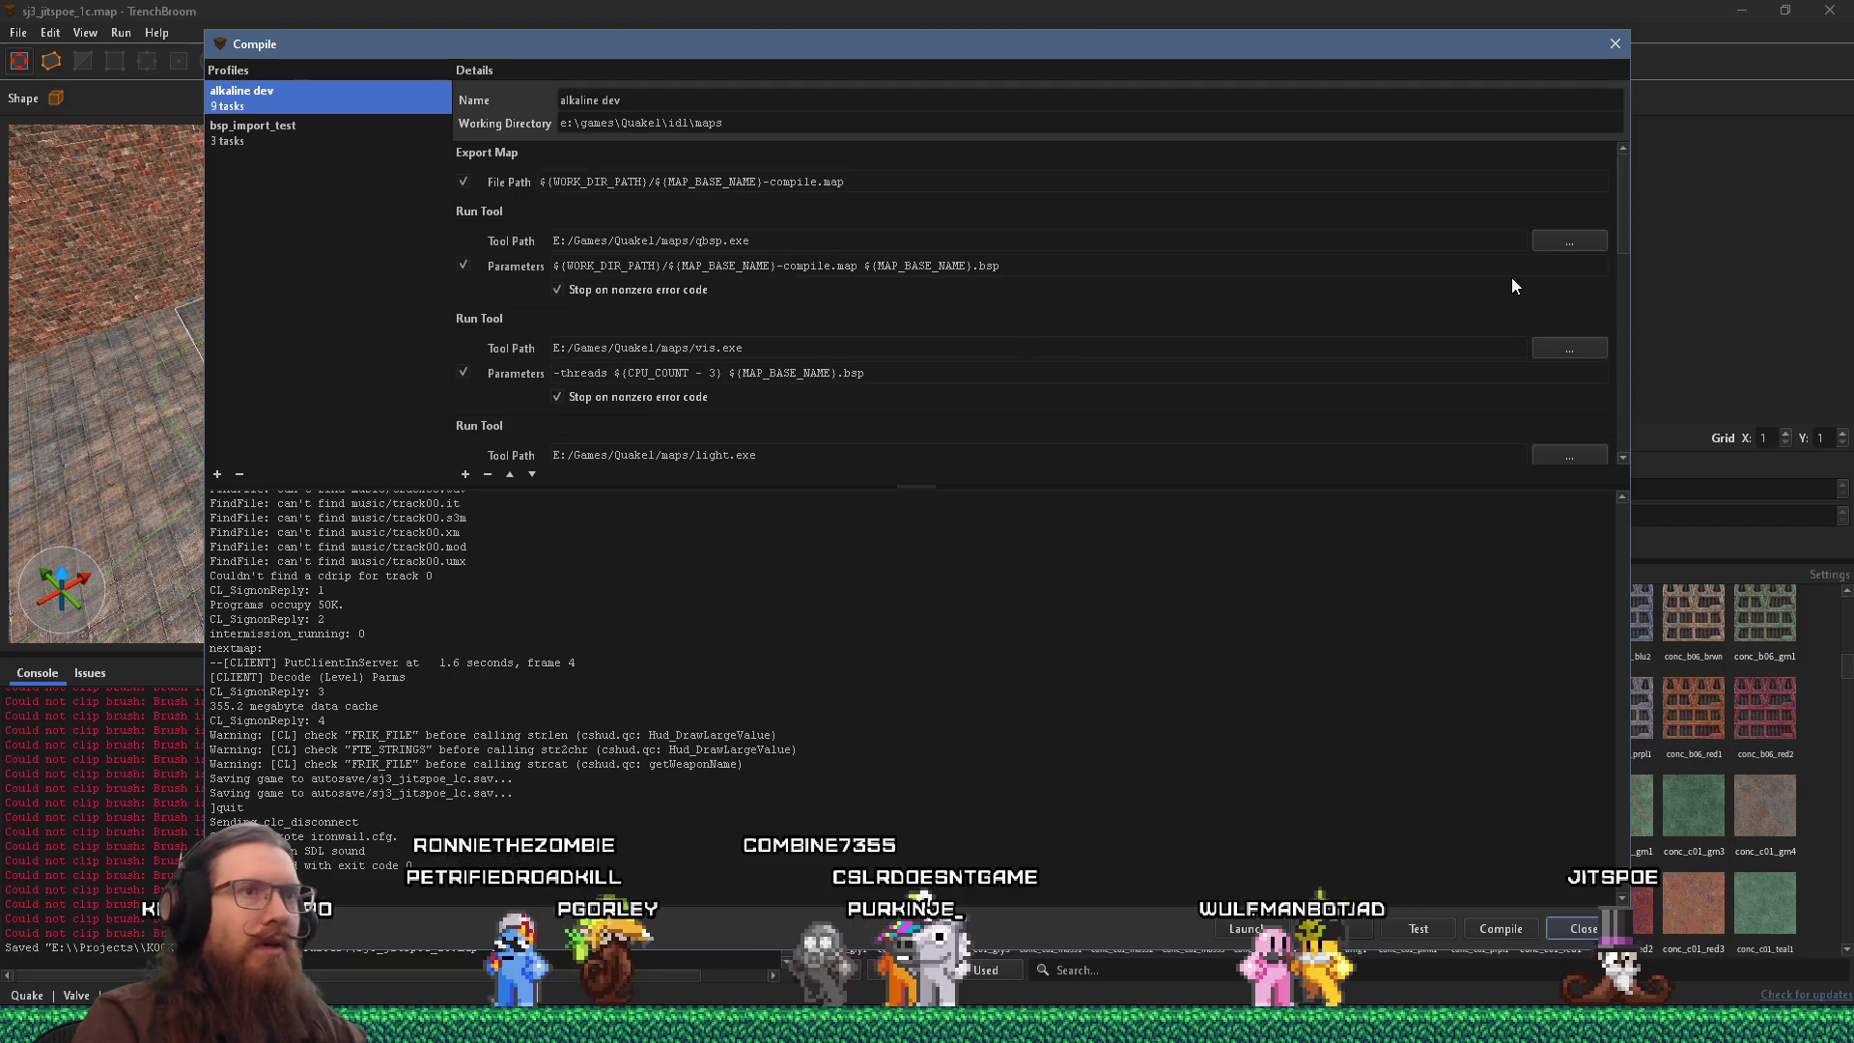
pyautogui.moveTo(1623, 188)
pyautogui.mouseDown()
pyautogui.moveTo(1608, 369)
pyautogui.moveTo(1615, 305)
pyautogui.mouseUp()
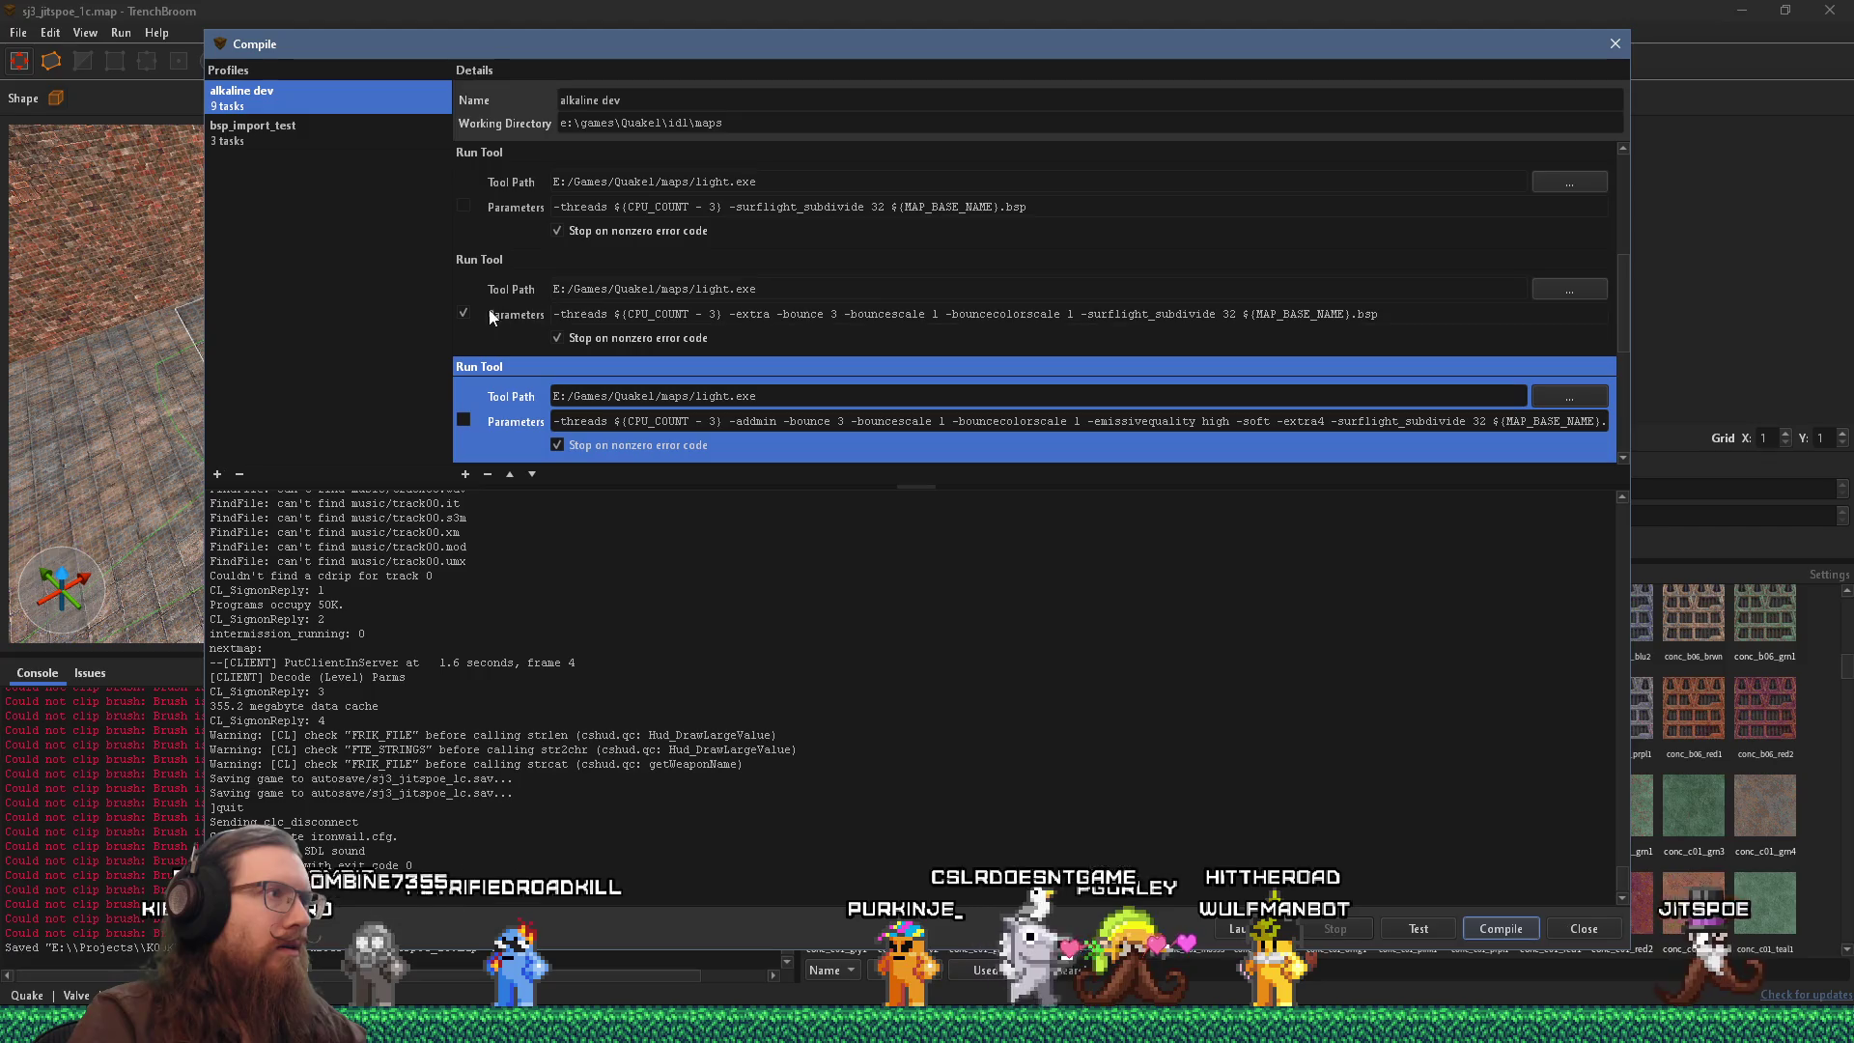
pyautogui.scroll(5, 531, 326)
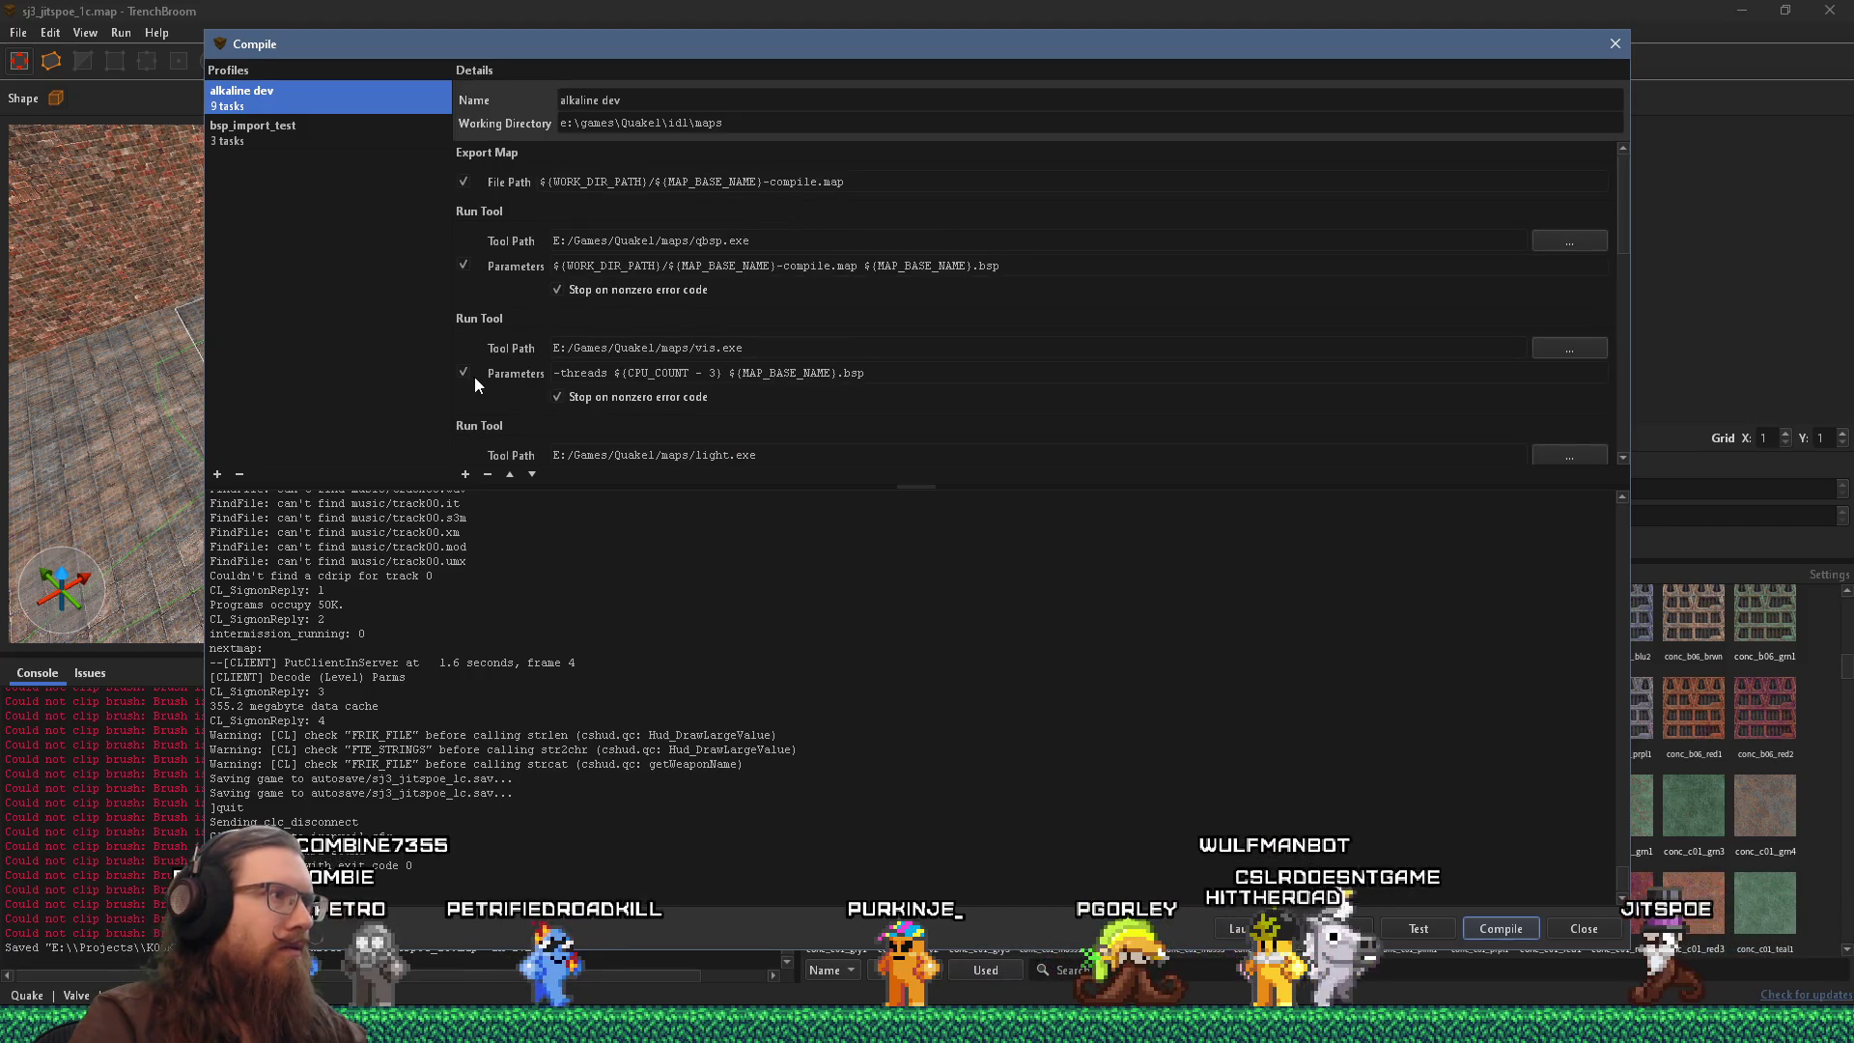
pyautogui.click(1503, 926)
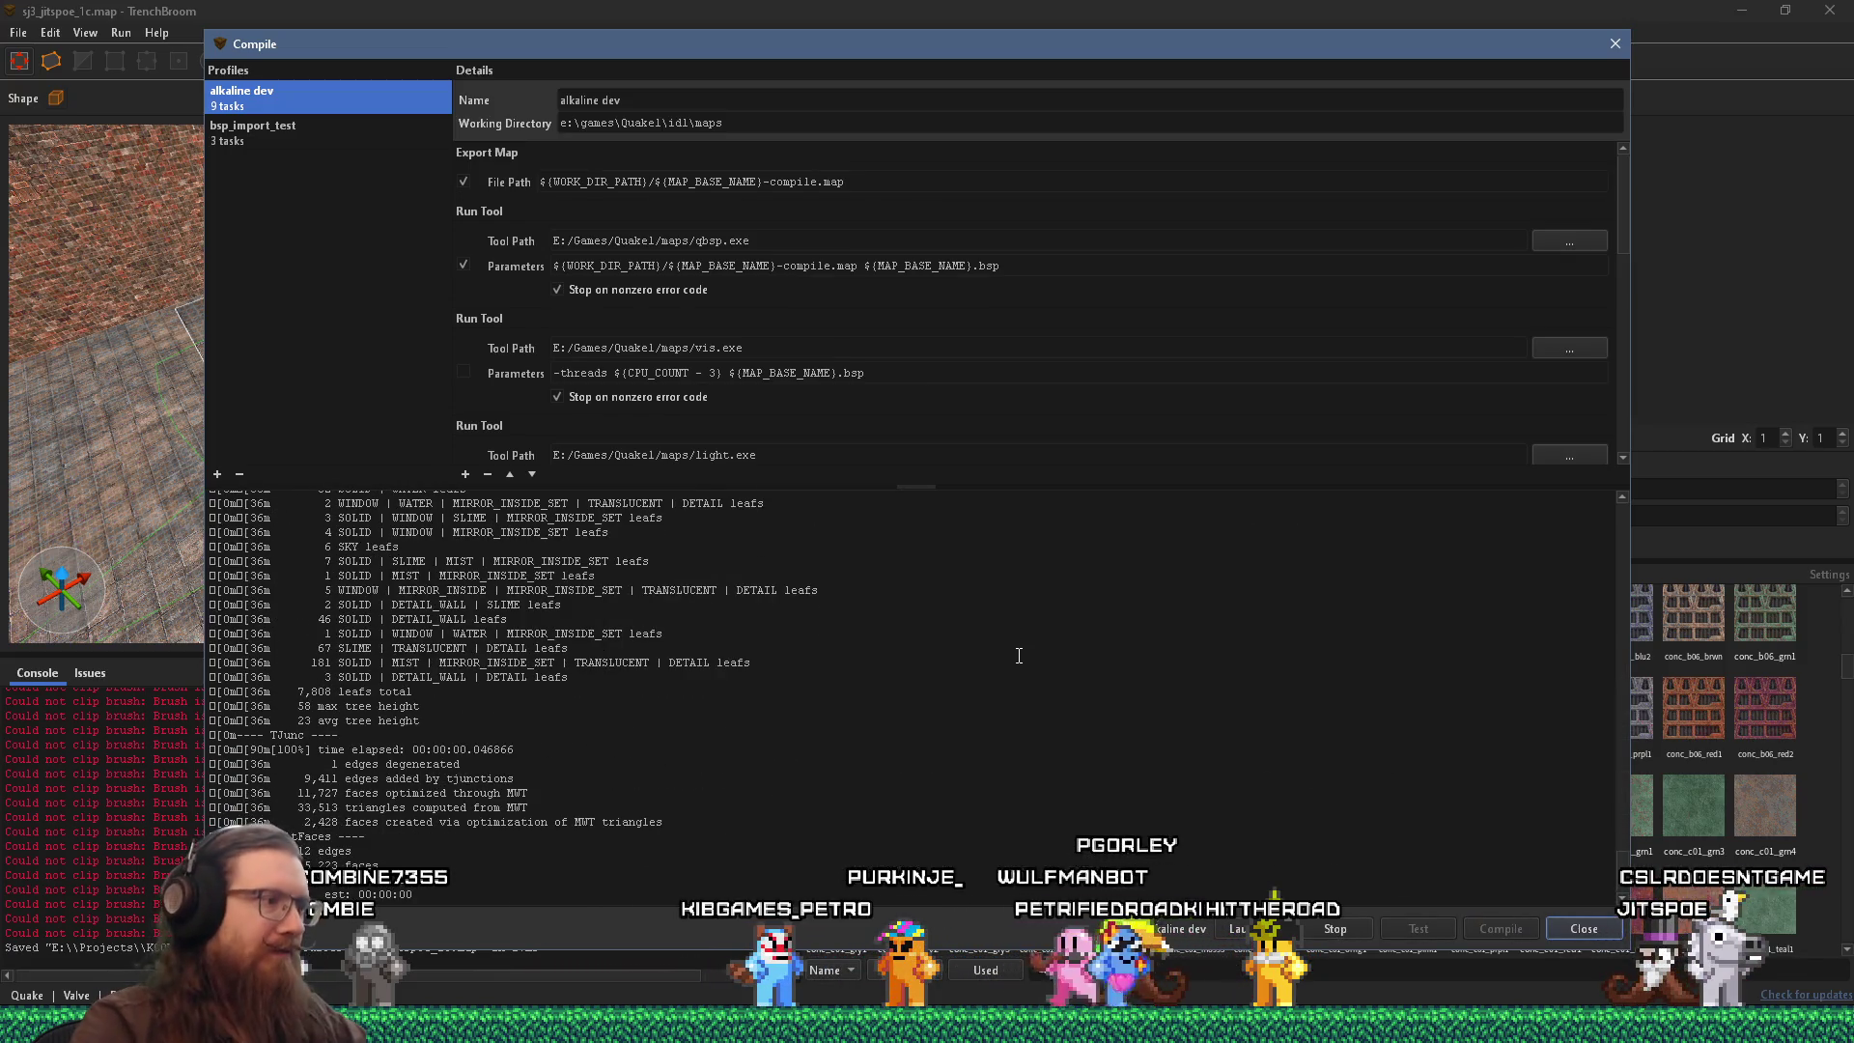
pyautogui.moveTo(718, 44)
pyautogui.mouseDown()
pyautogui.moveTo(1149, 96)
pyautogui.moveTo(1549, 114)
pyautogui.mouseUp()
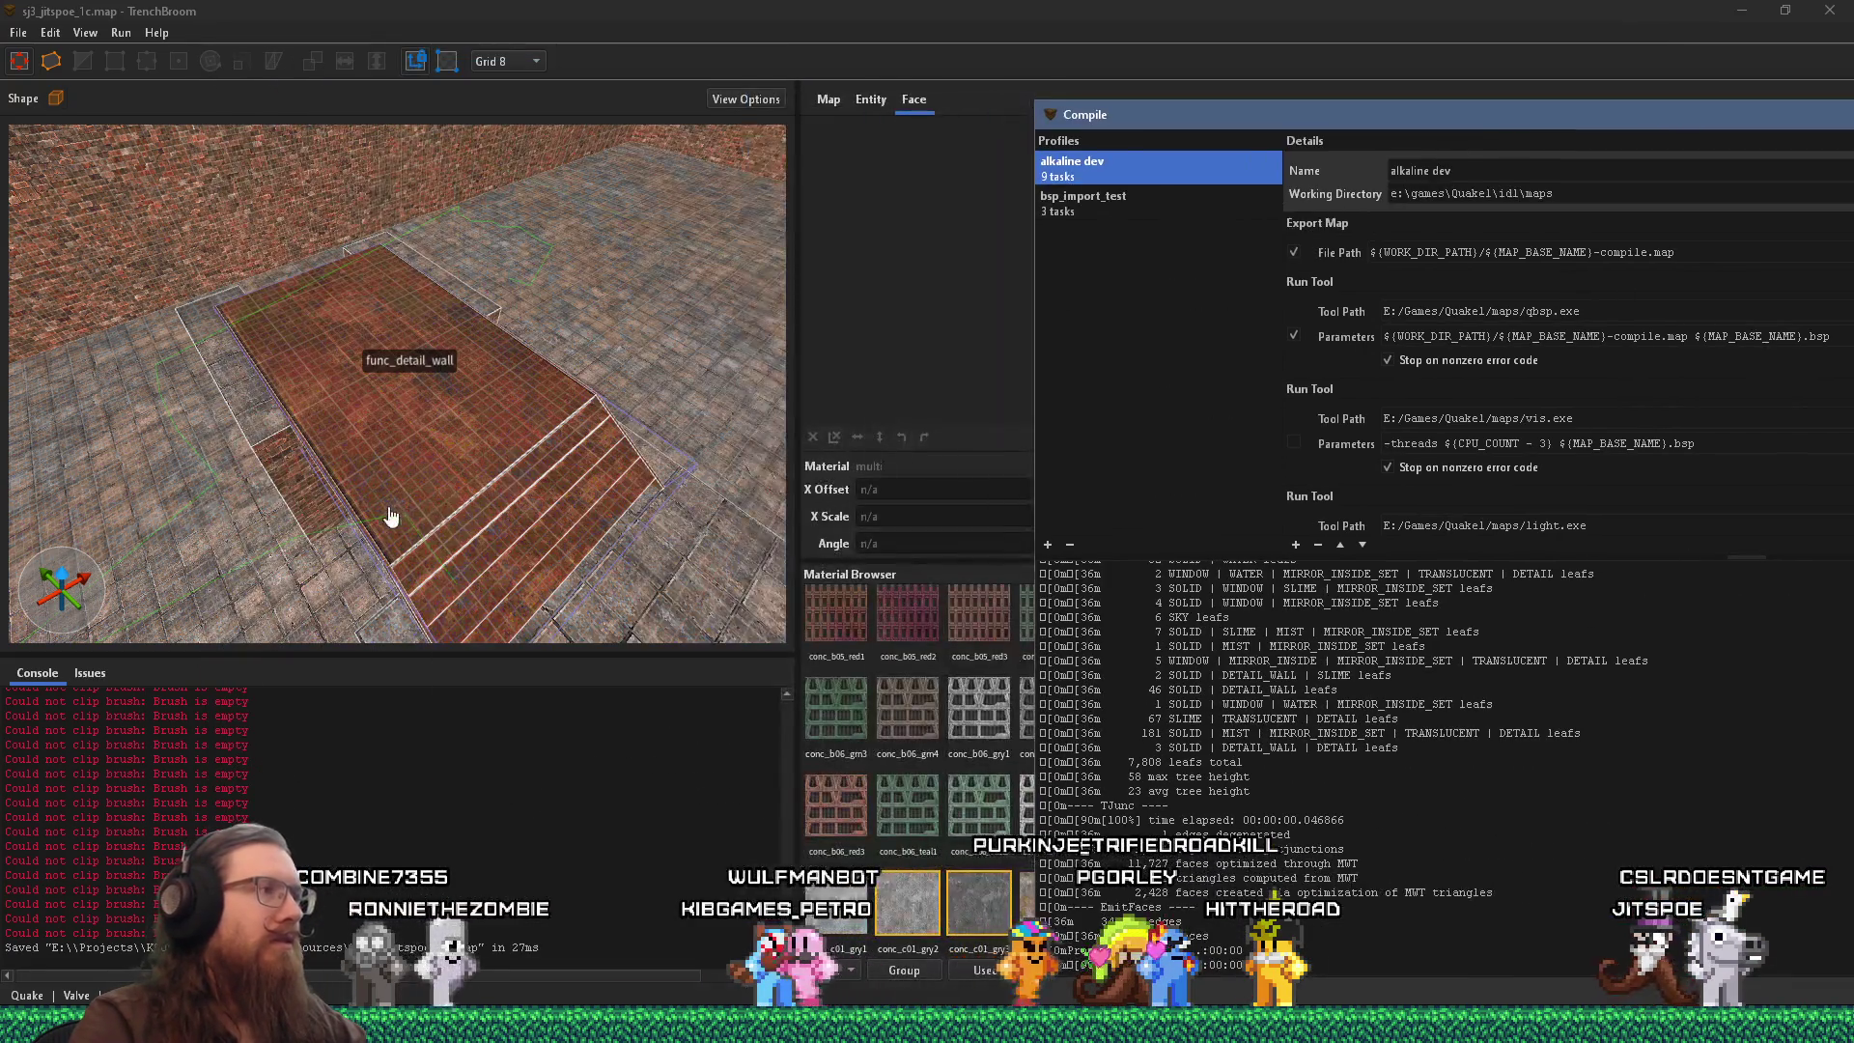
# Look around the brick room and bring up the Create Point Entity > Info list.
pyautogui.moveTo(280, 398)
pyautogui.mouseDown()
pyautogui.moveTo(181, 335)
pyautogui.moveTo(623, 346)
pyautogui.moveTo(421, 378)
pyautogui.moveTo(434, 390)
pyautogui.moveTo(176, 382)
pyautogui.mouseUp()
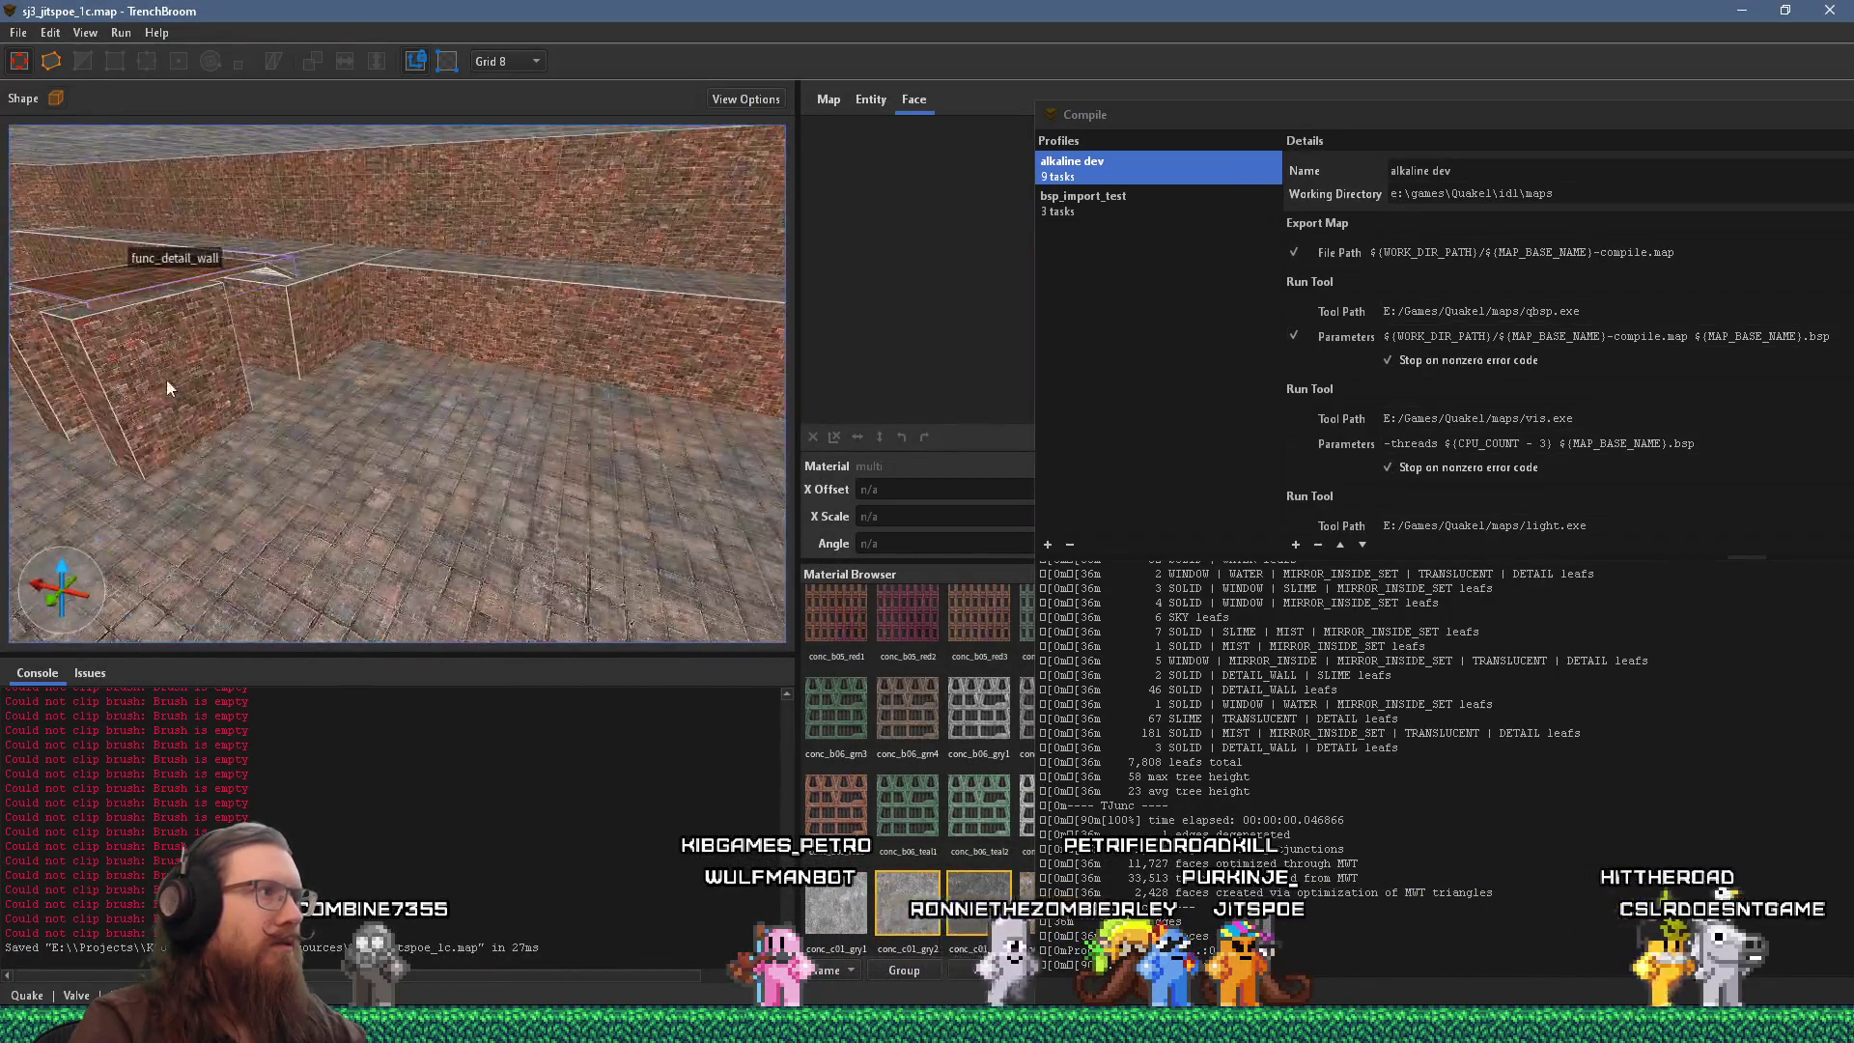
pyautogui.moveTo(310, 406); pyautogui.dragTo(321, 343)
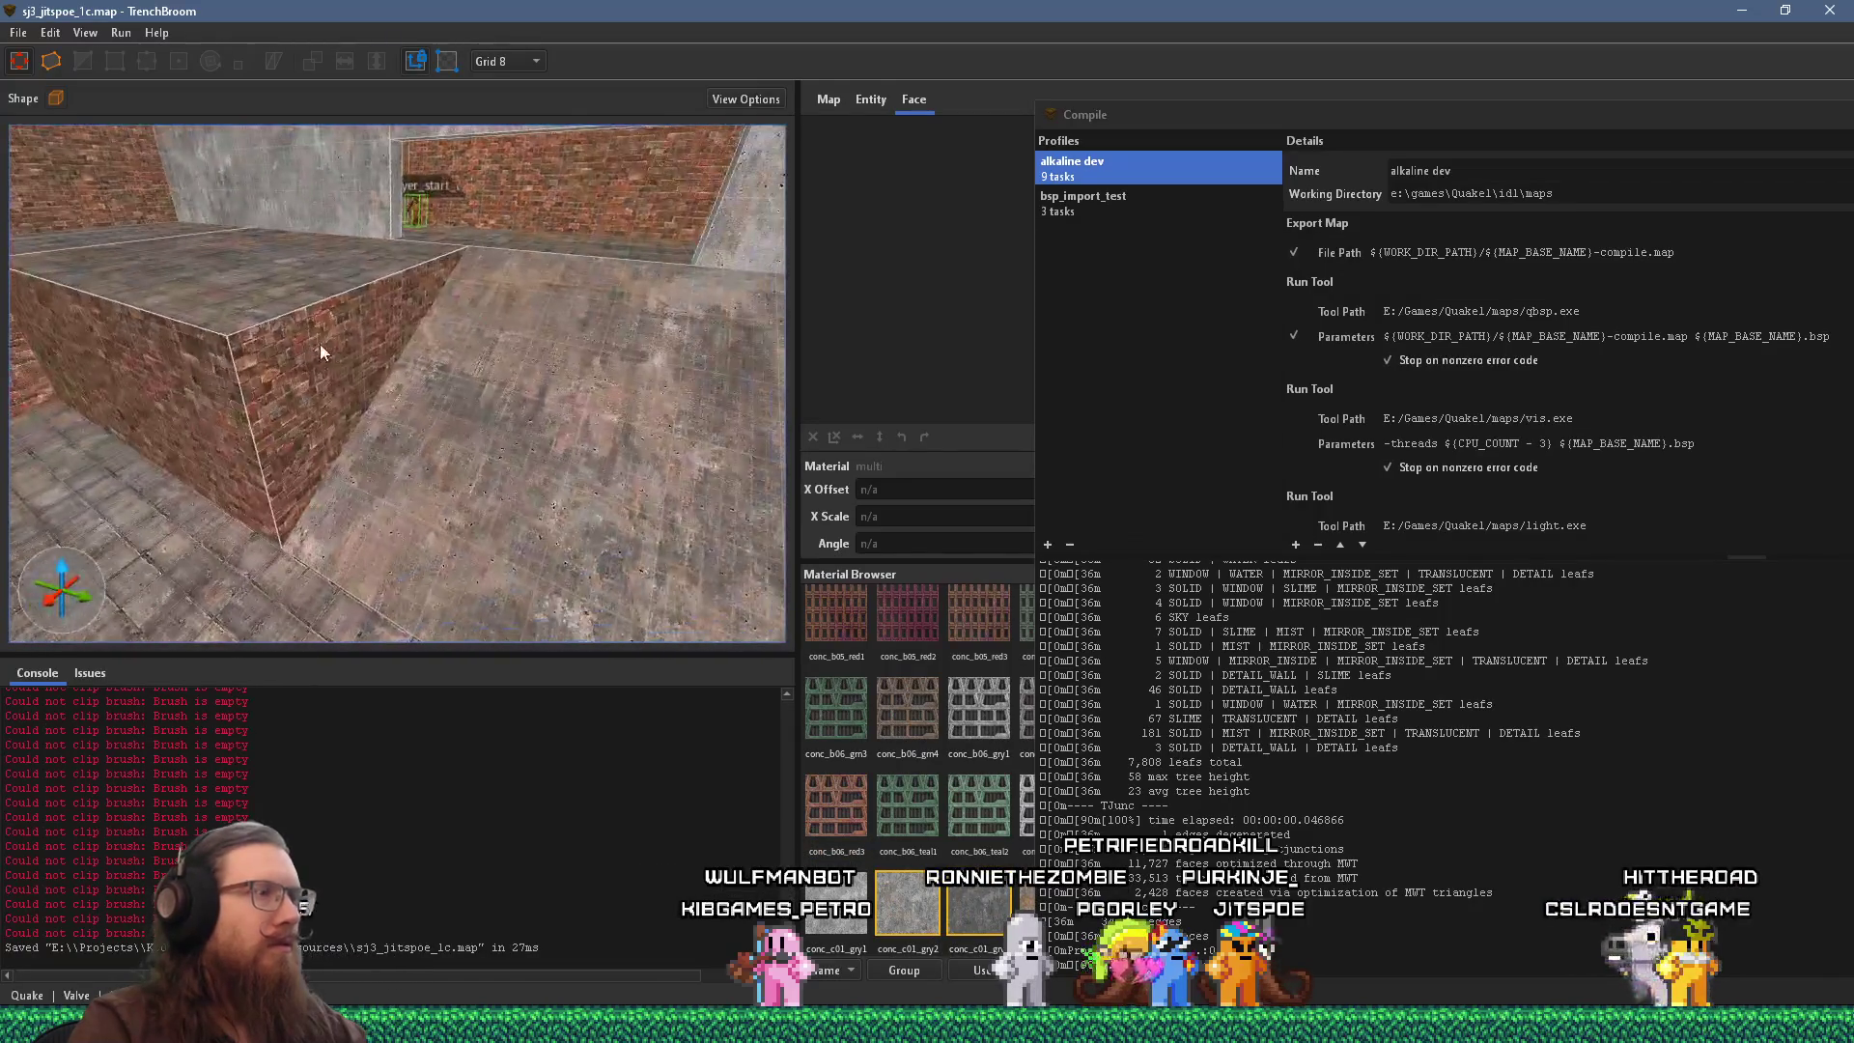
pyautogui.click(305, 373)
pyautogui.press('Escape')
pyautogui.moveTo(333, 409)
pyautogui.mouseDown()
pyautogui.moveTo(145, 385)
pyautogui.moveTo(507, 446)
pyautogui.moveTo(334, 448)
pyautogui.moveTo(391, 460)
pyautogui.moveTo(520, 566)
pyautogui.moveTo(459, 454)
pyautogui.moveTo(408, 502)
pyautogui.mouseUp()
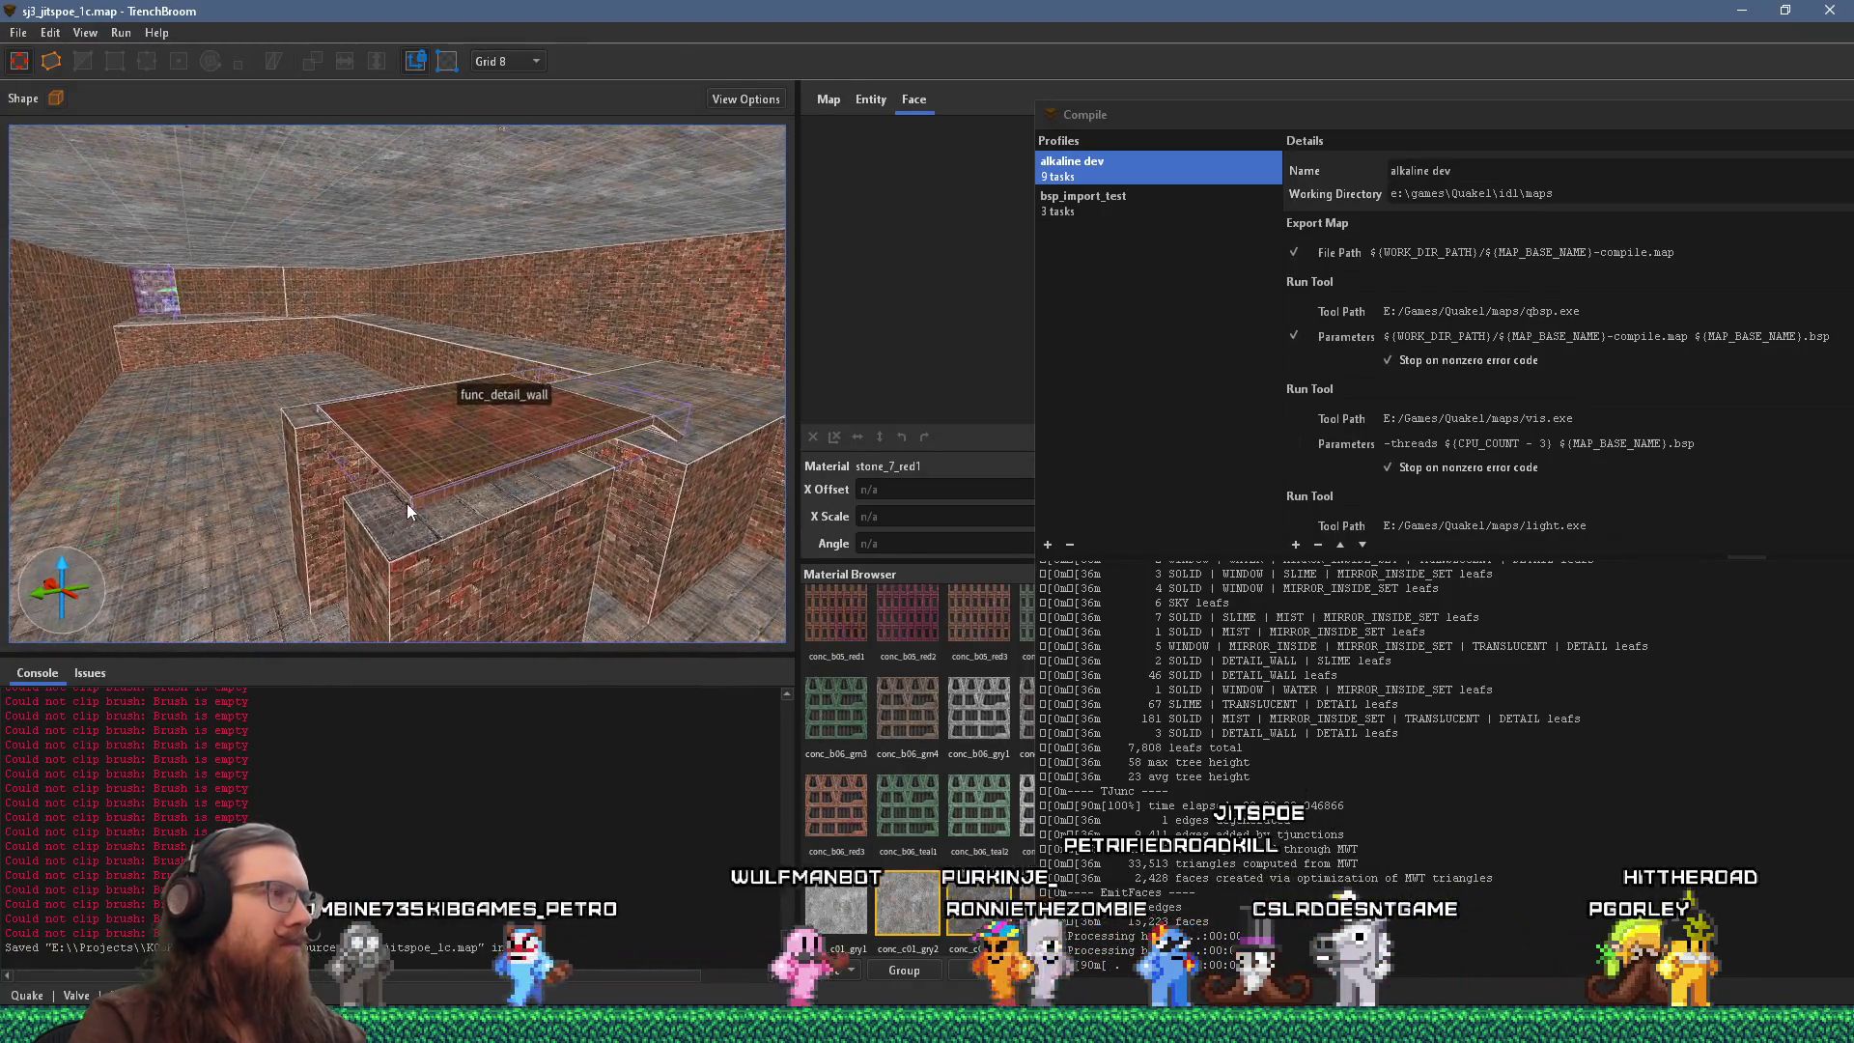
pyautogui.rightClick(436, 427)
pyautogui.moveTo(560, 748)
pyautogui.moveTo(811, 778)
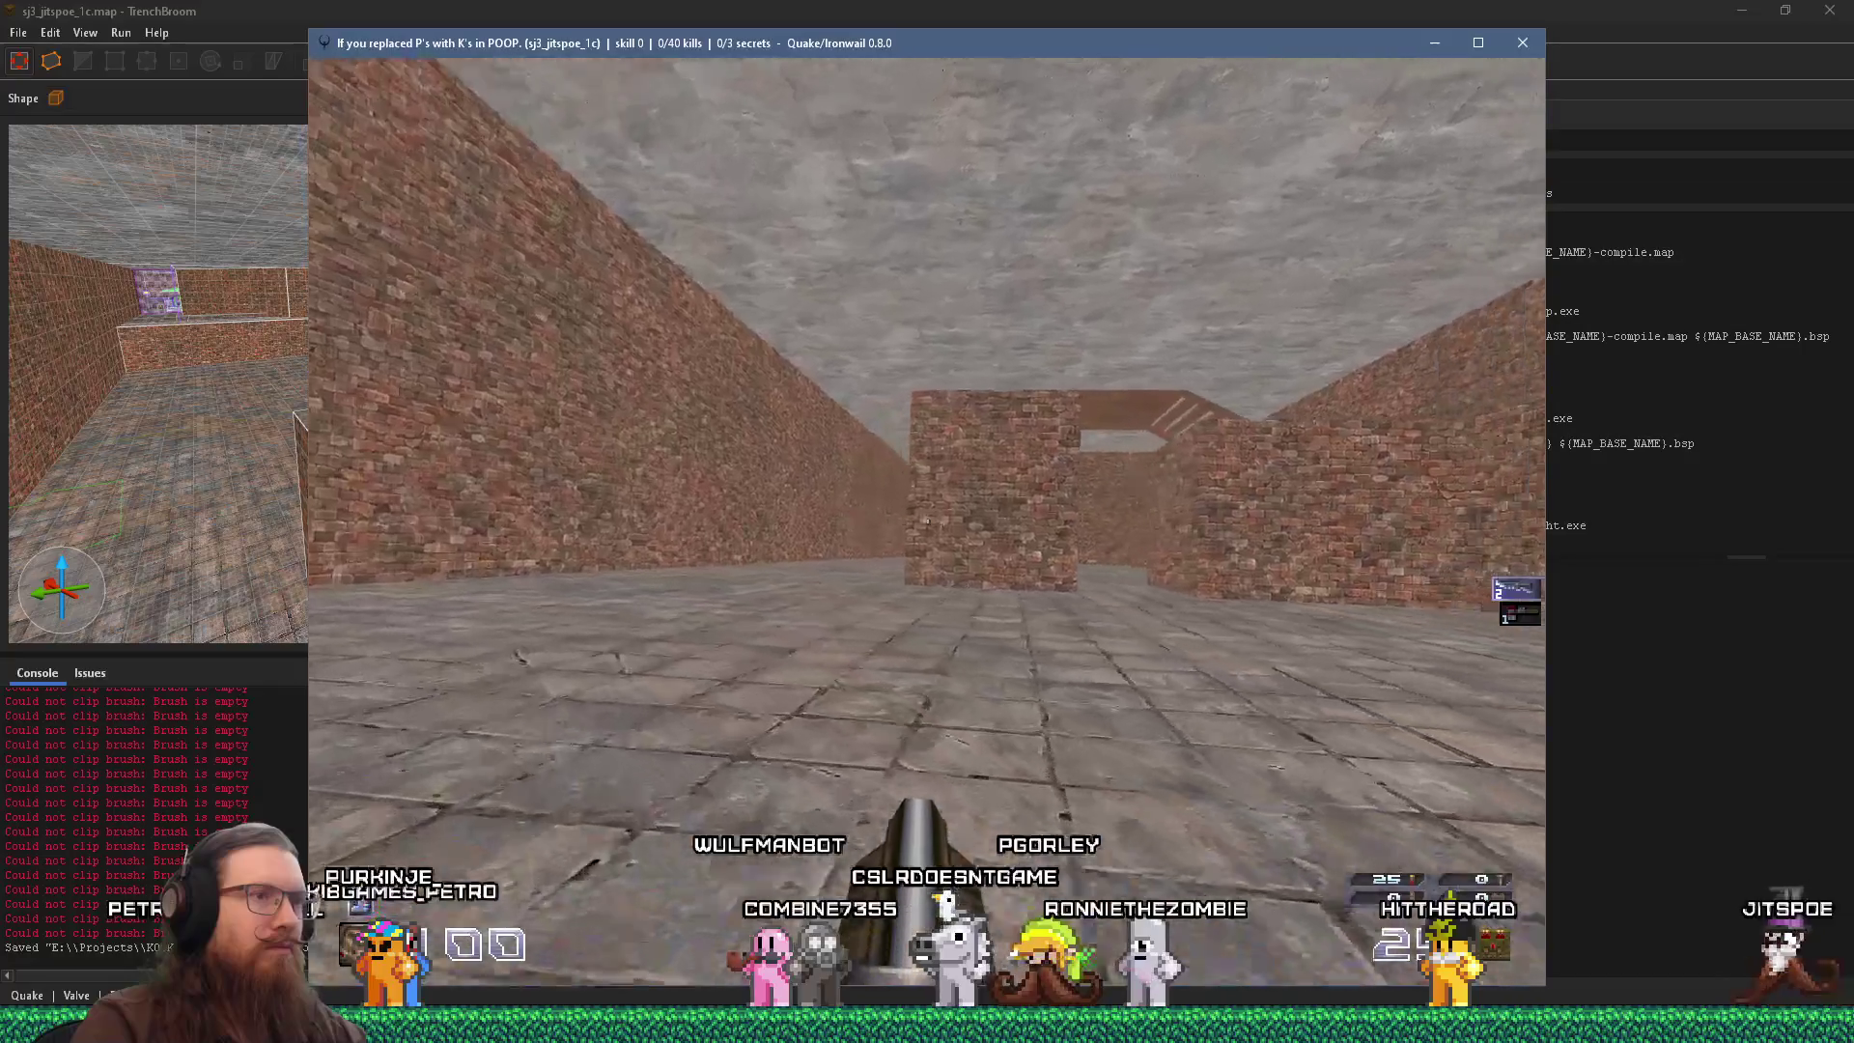
# Walk through the brick maze past the pillars, corridor and ramp.
pyautogui.press('w')
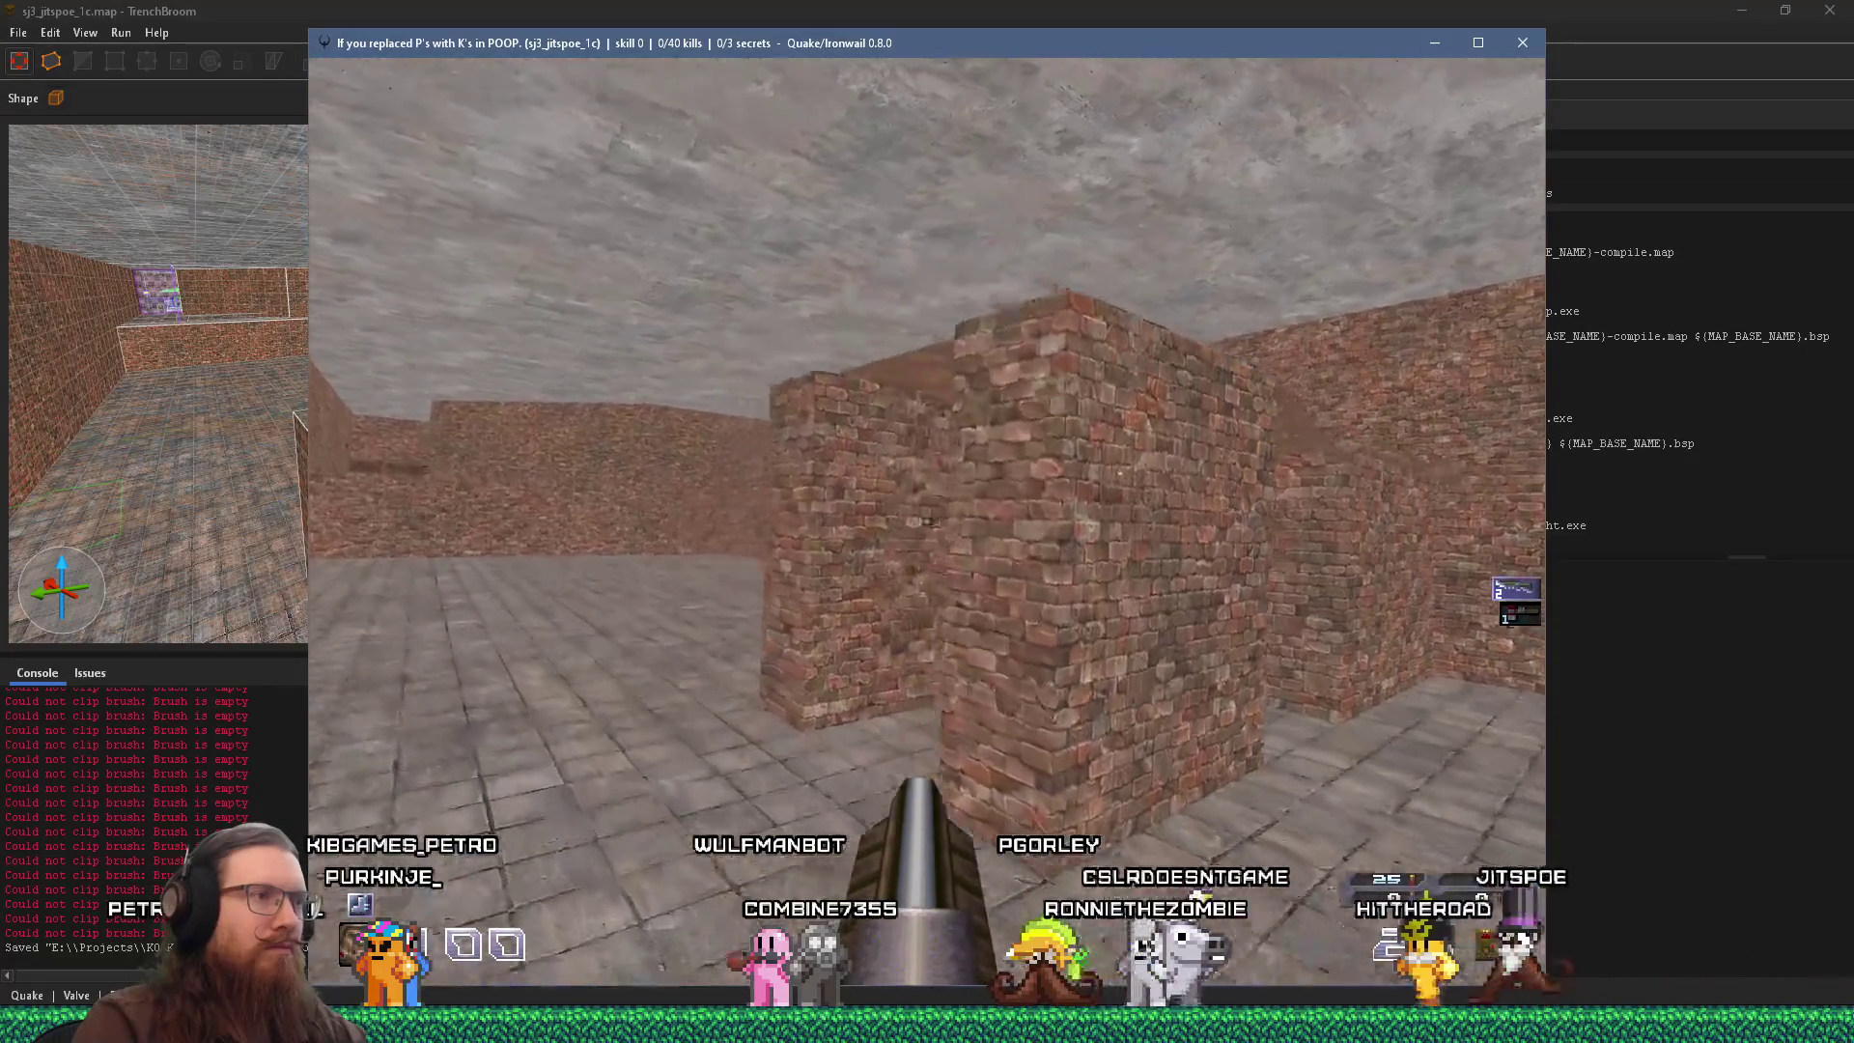
pyautogui.press('w')
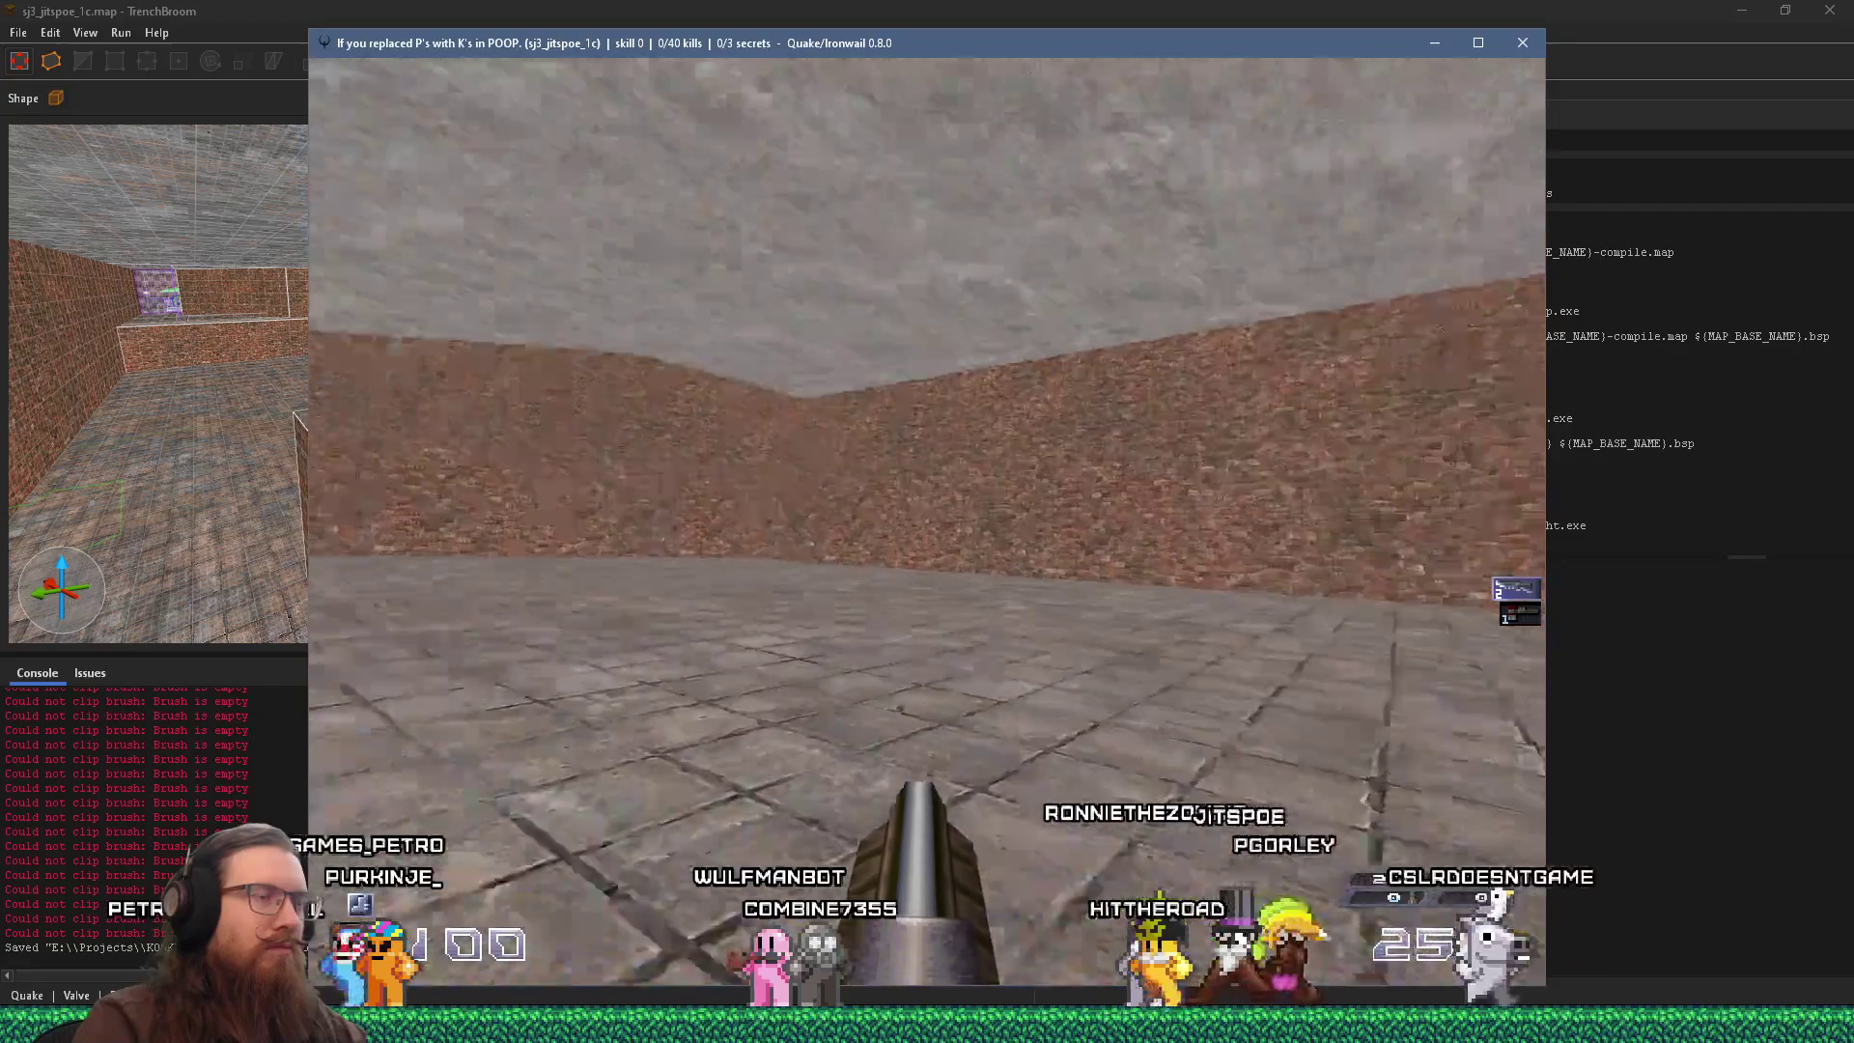
pyautogui.press('w')
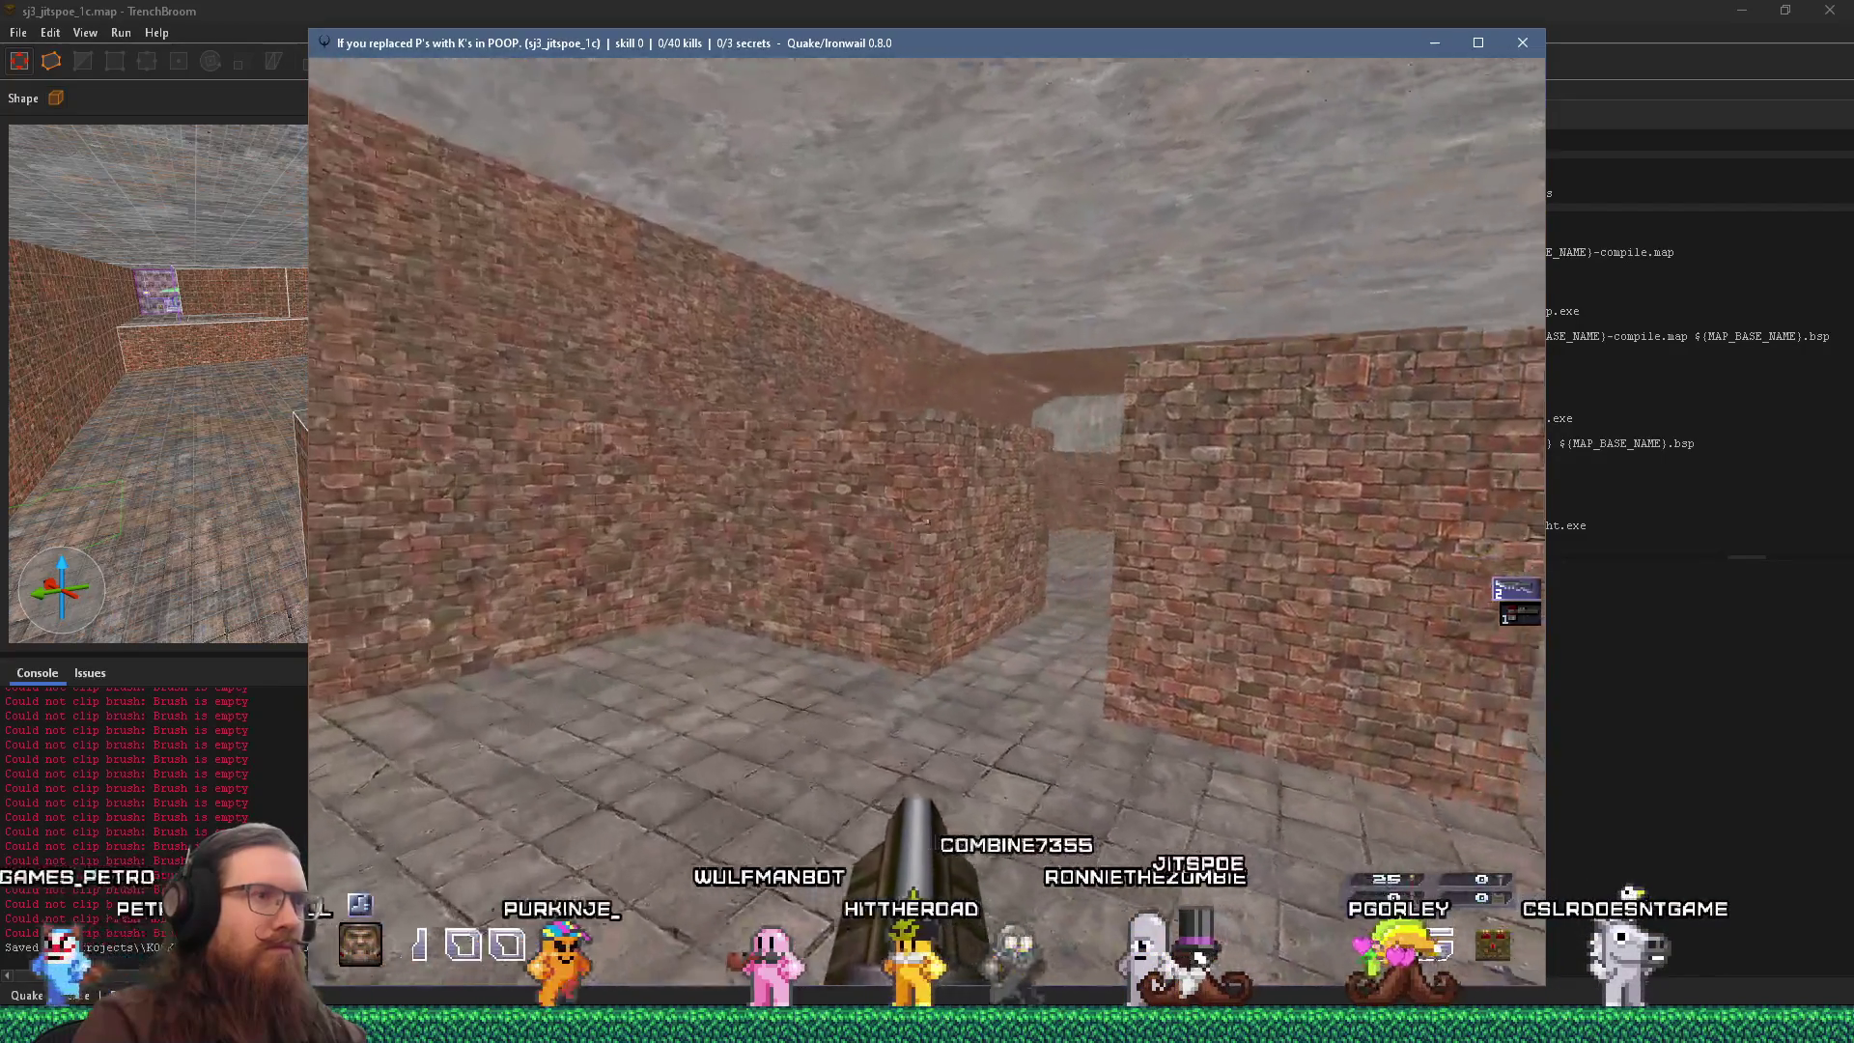
pyautogui.press('w')
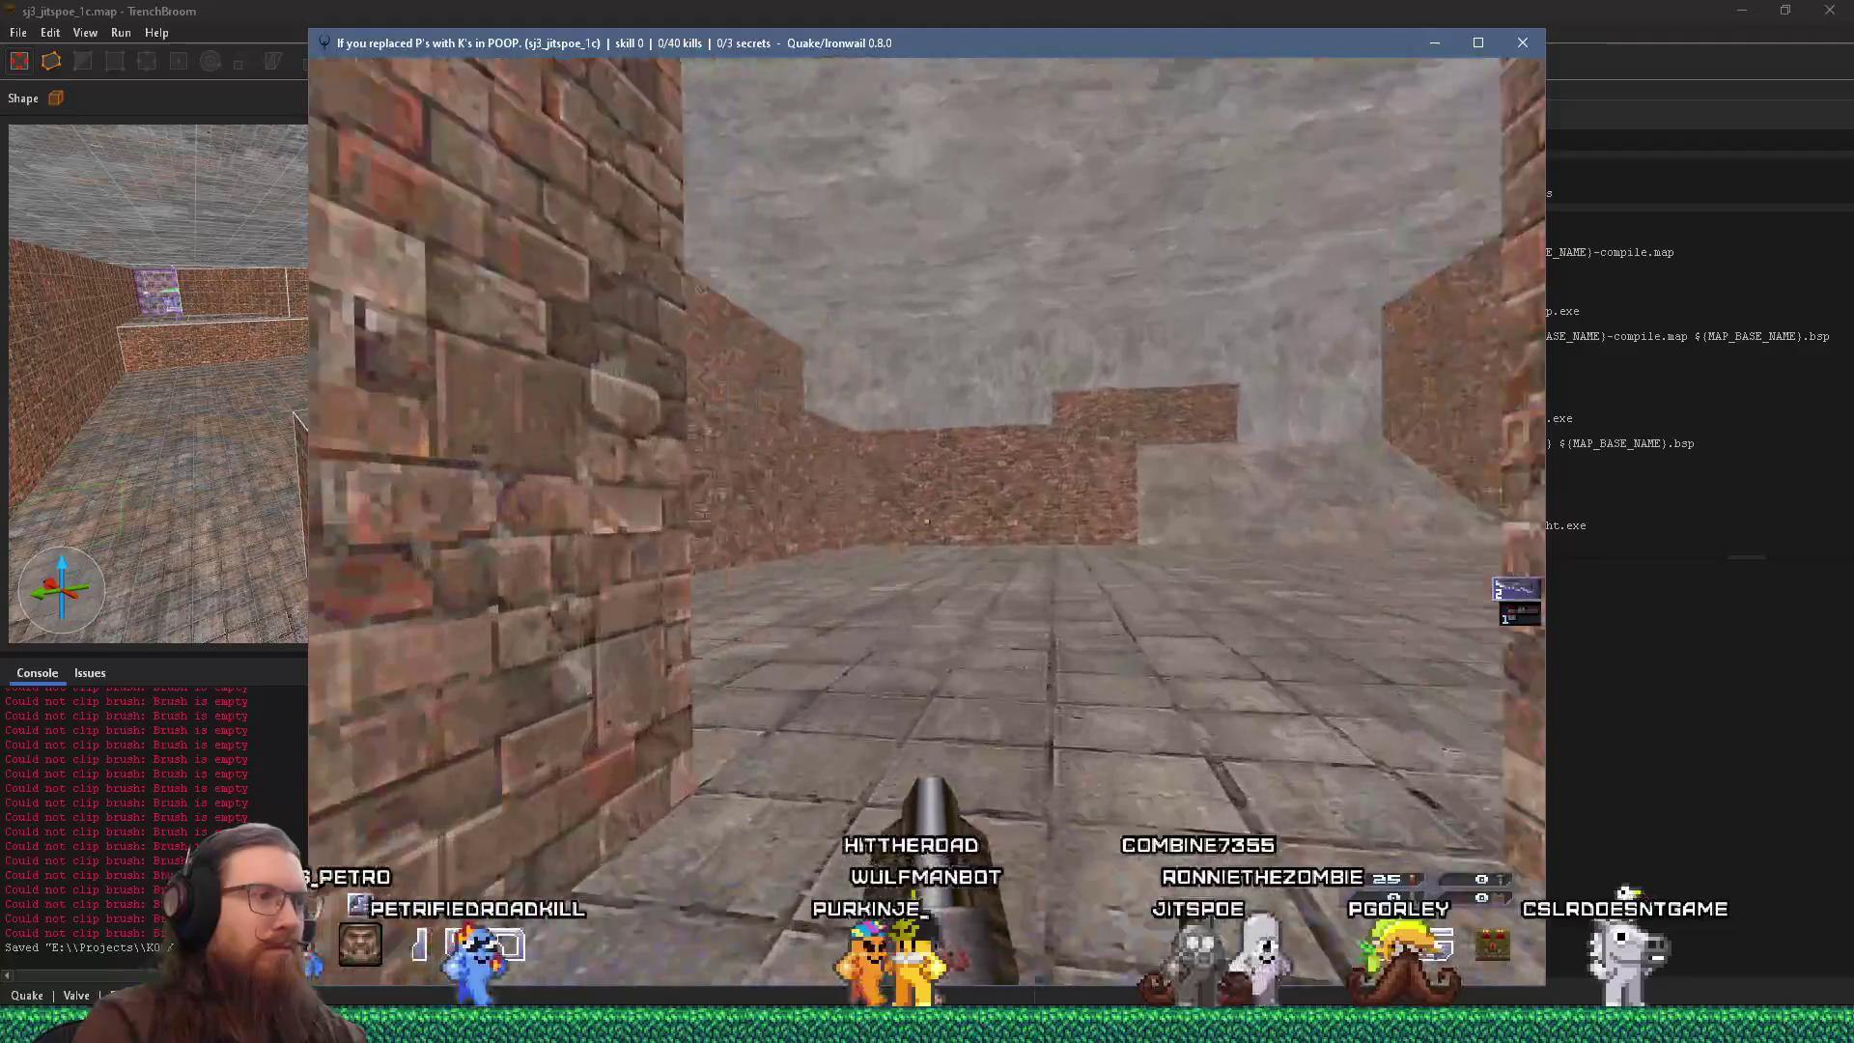
pyautogui.press('w')
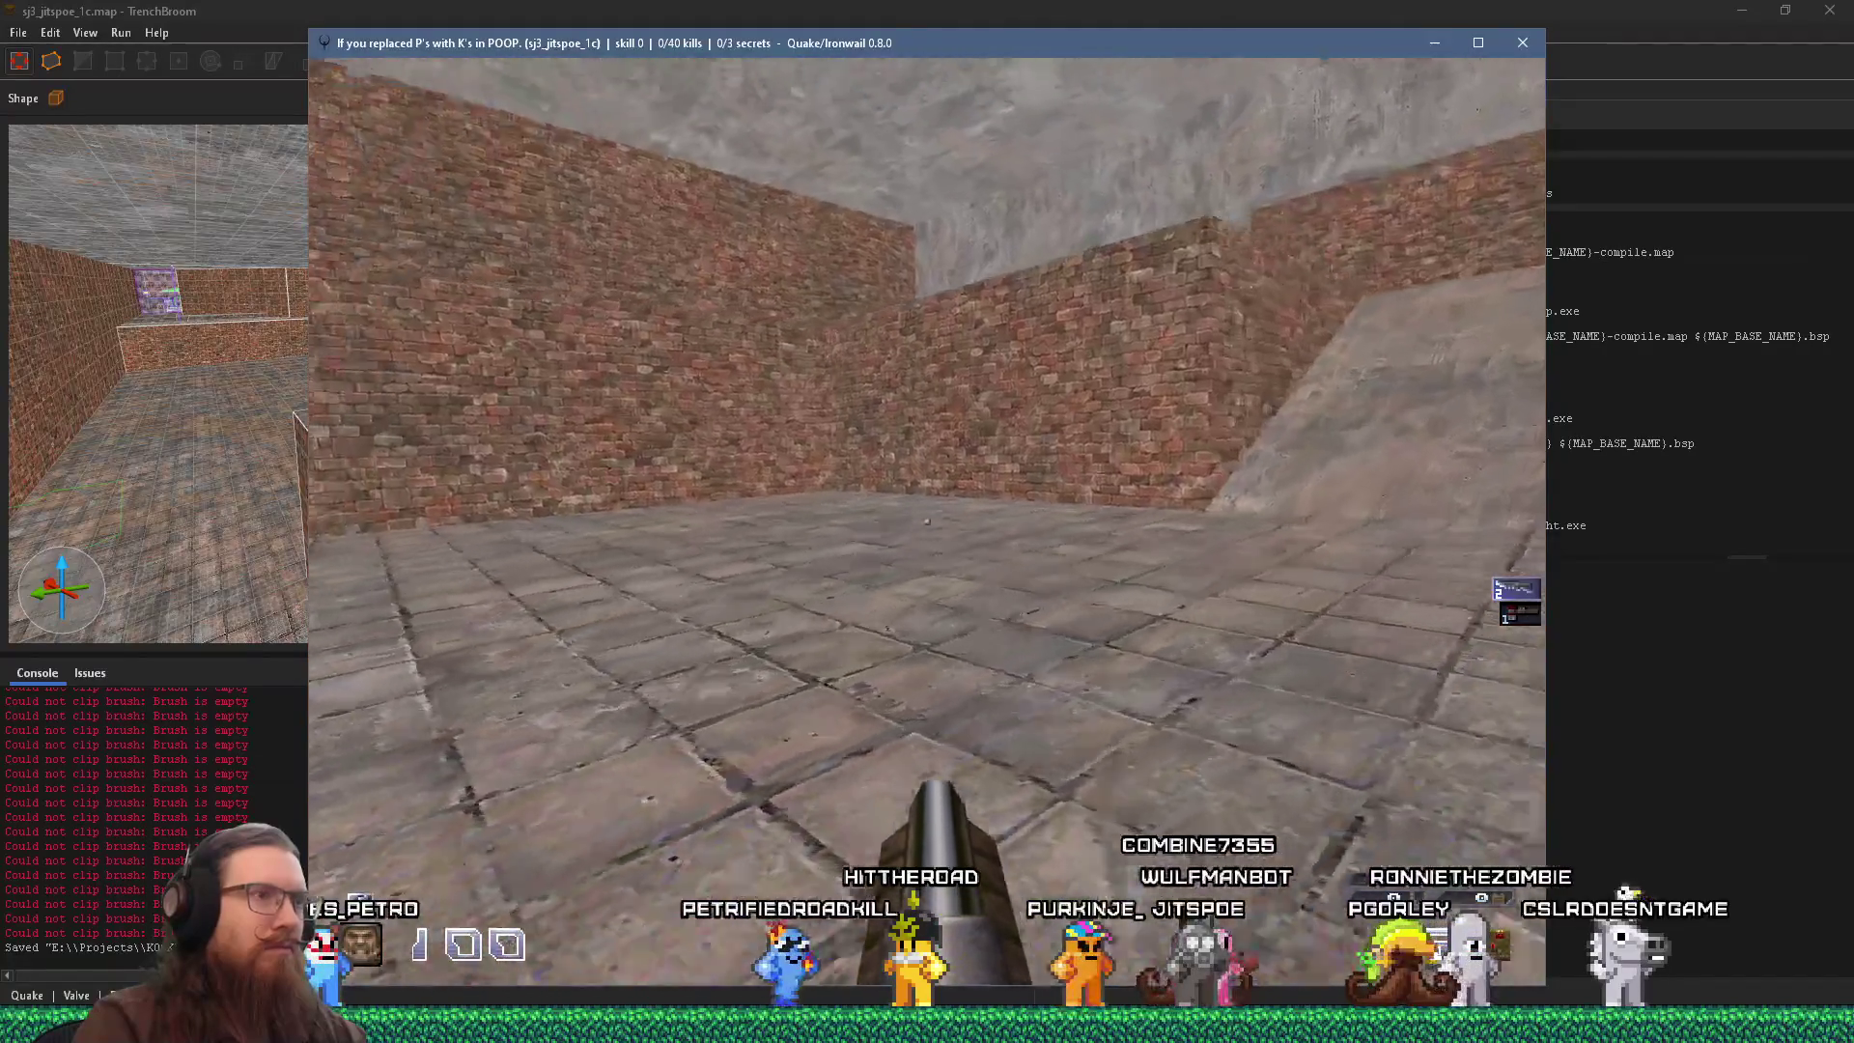
pyautogui.press('w')
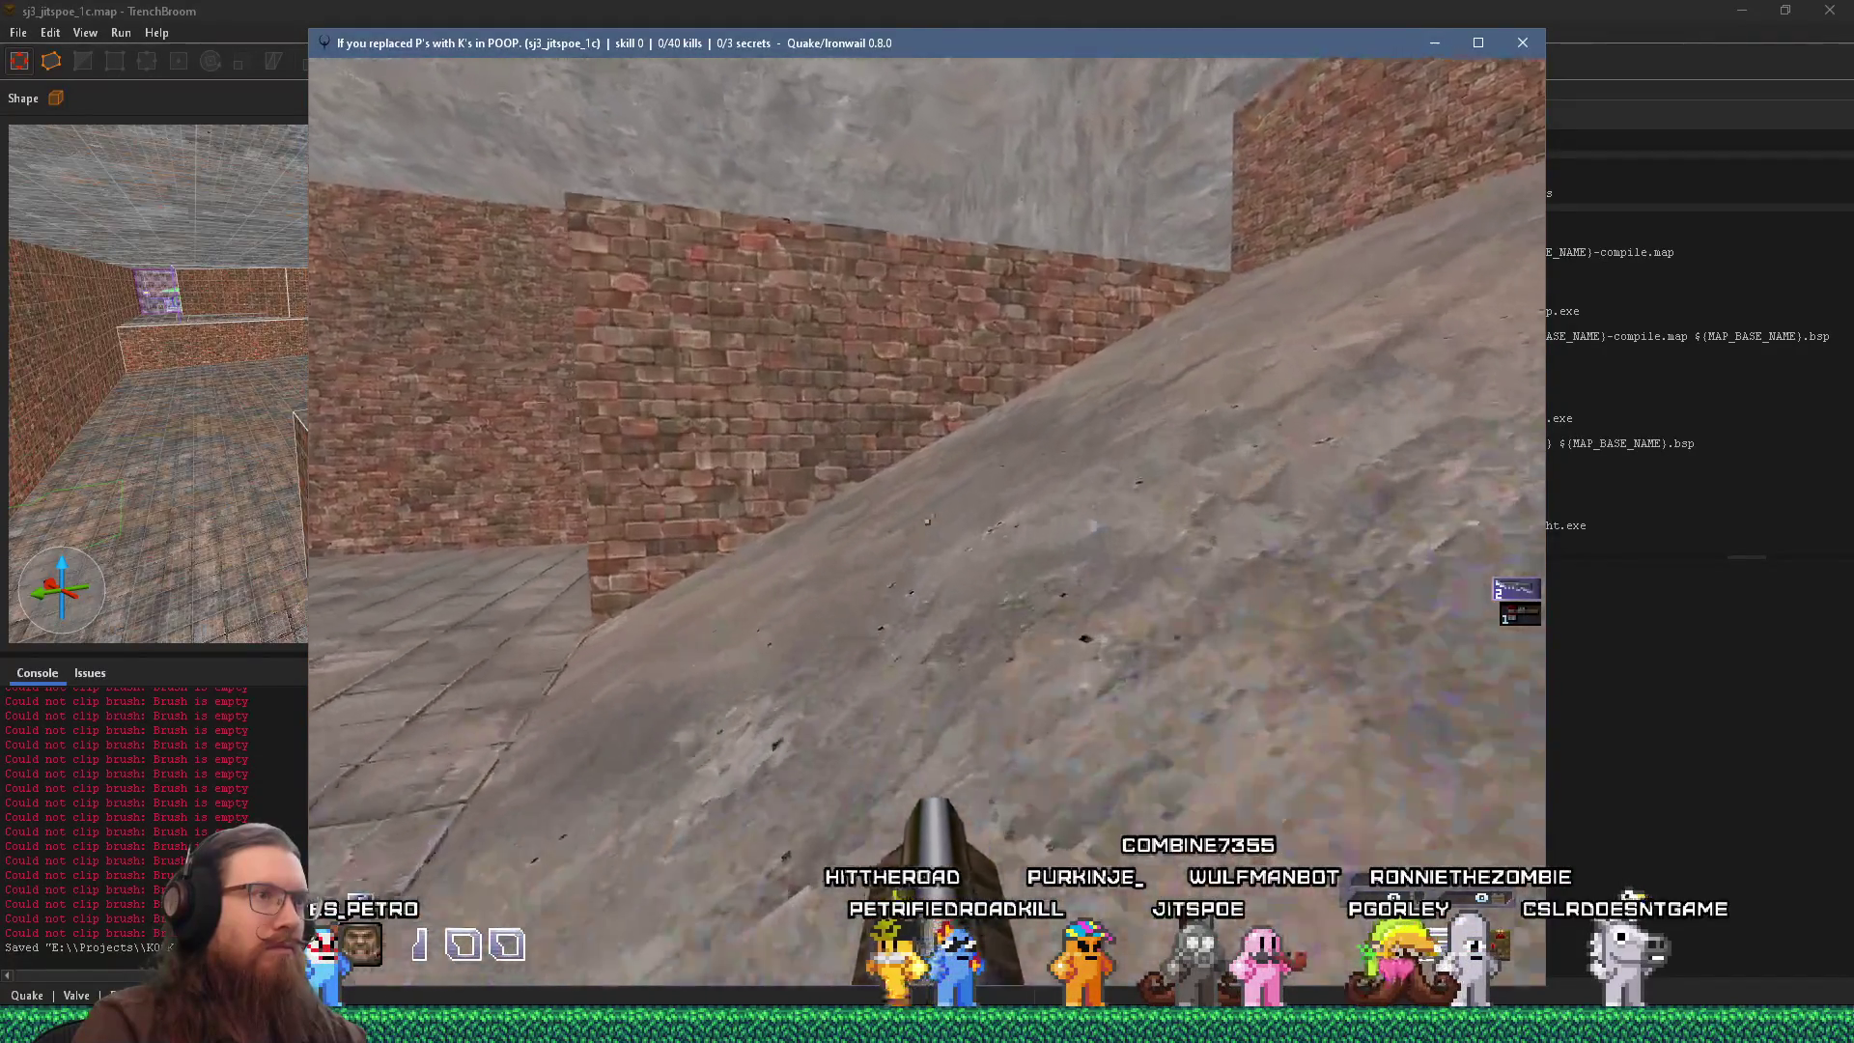
pyautogui.press('w')
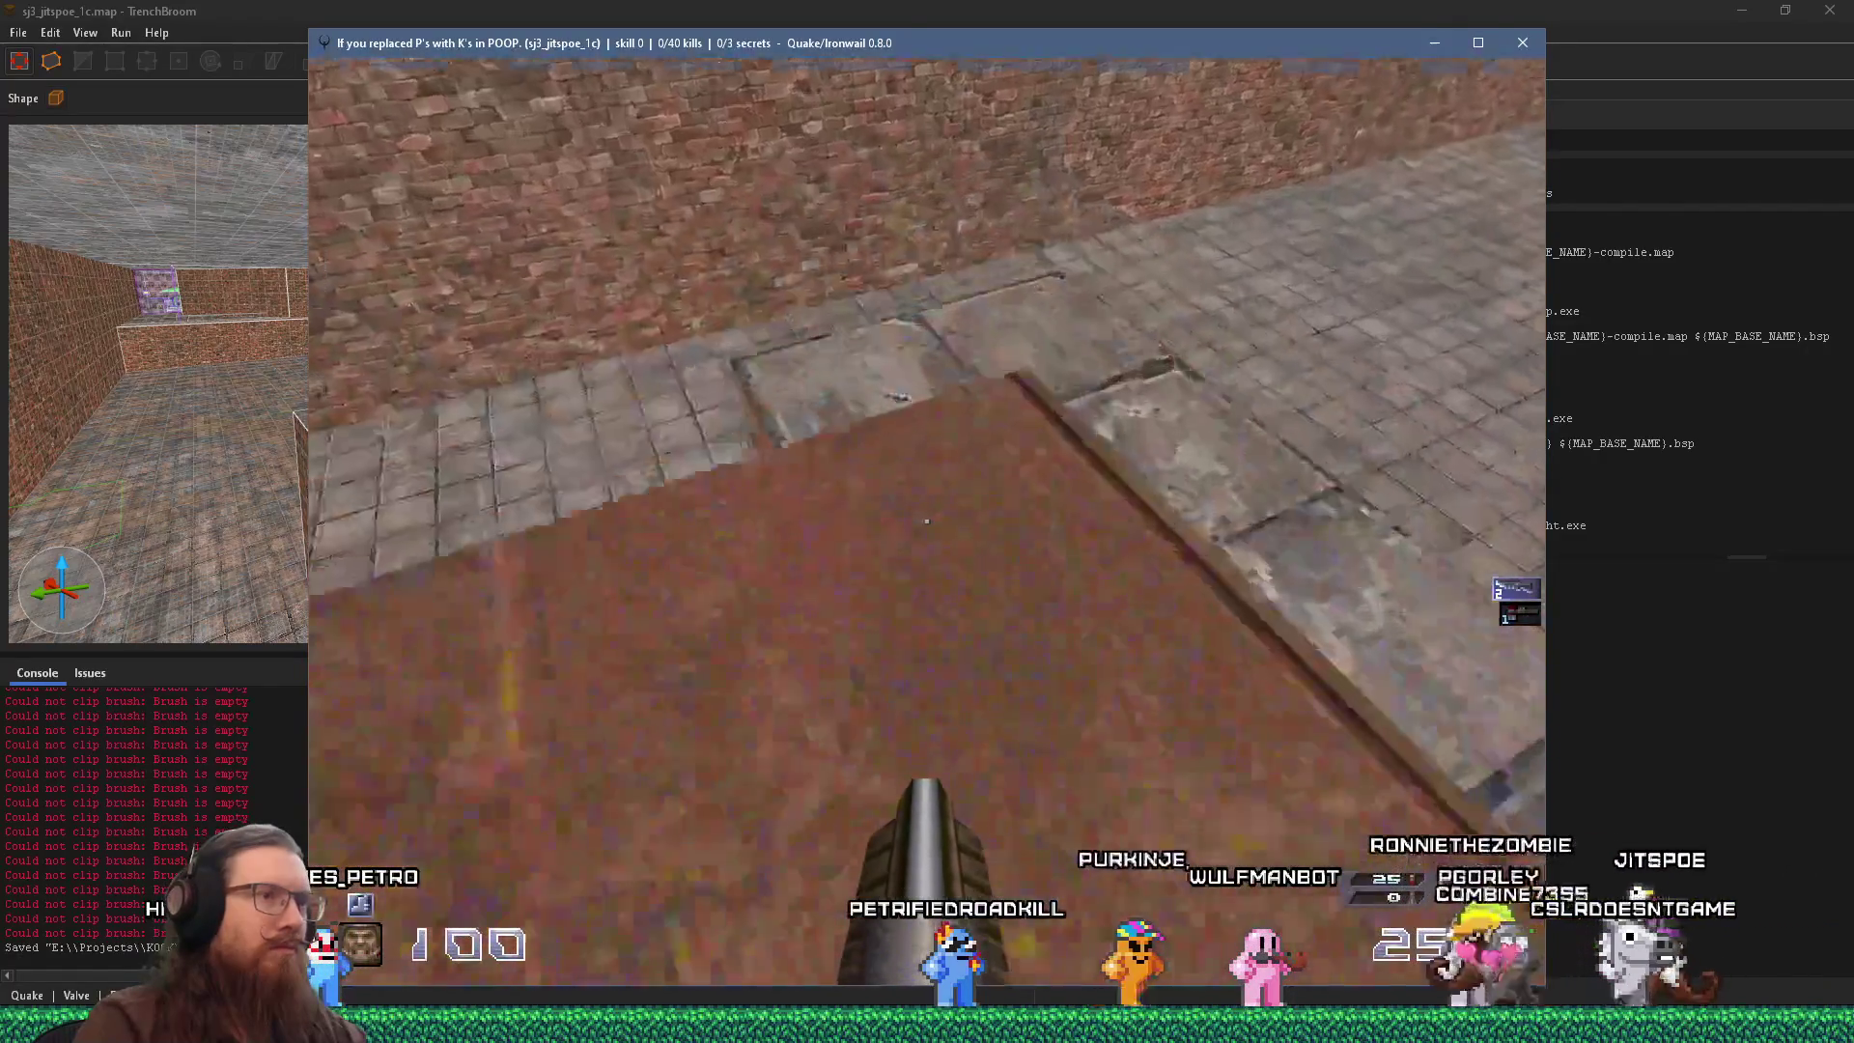
pyautogui.press('w')
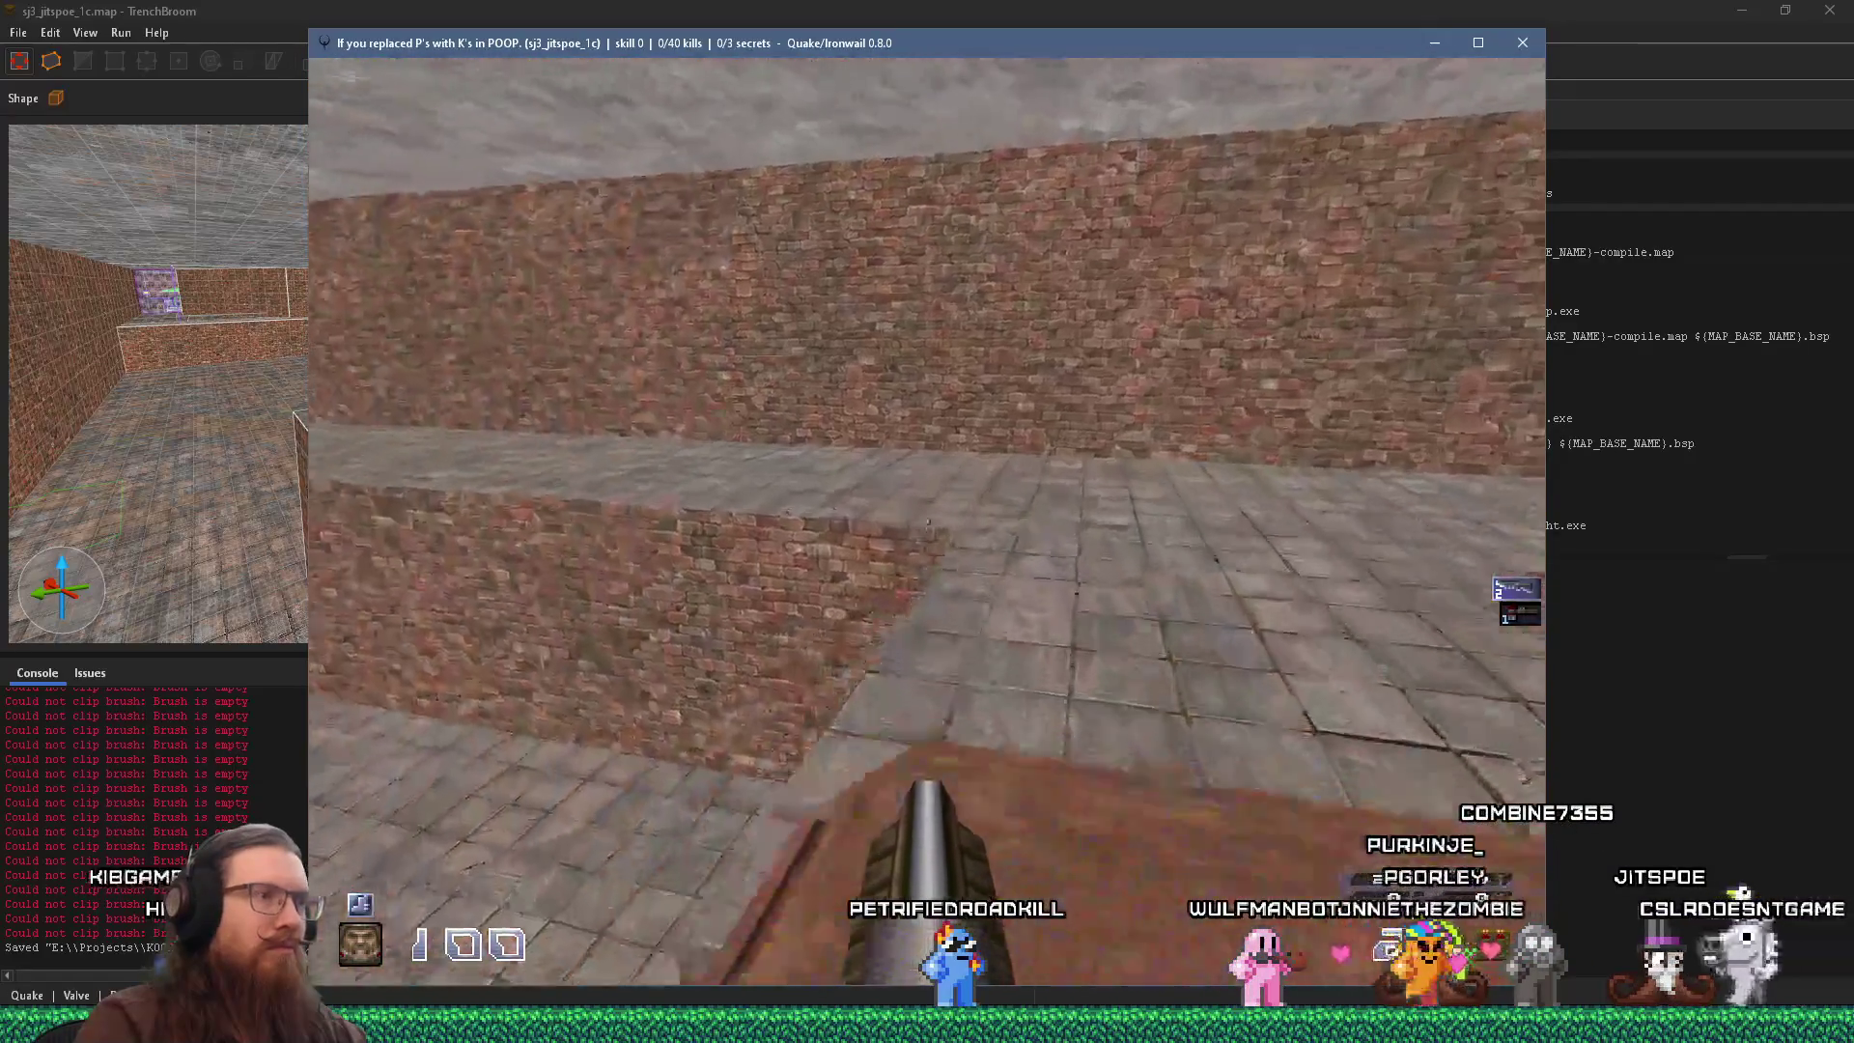
pyautogui.press('w')
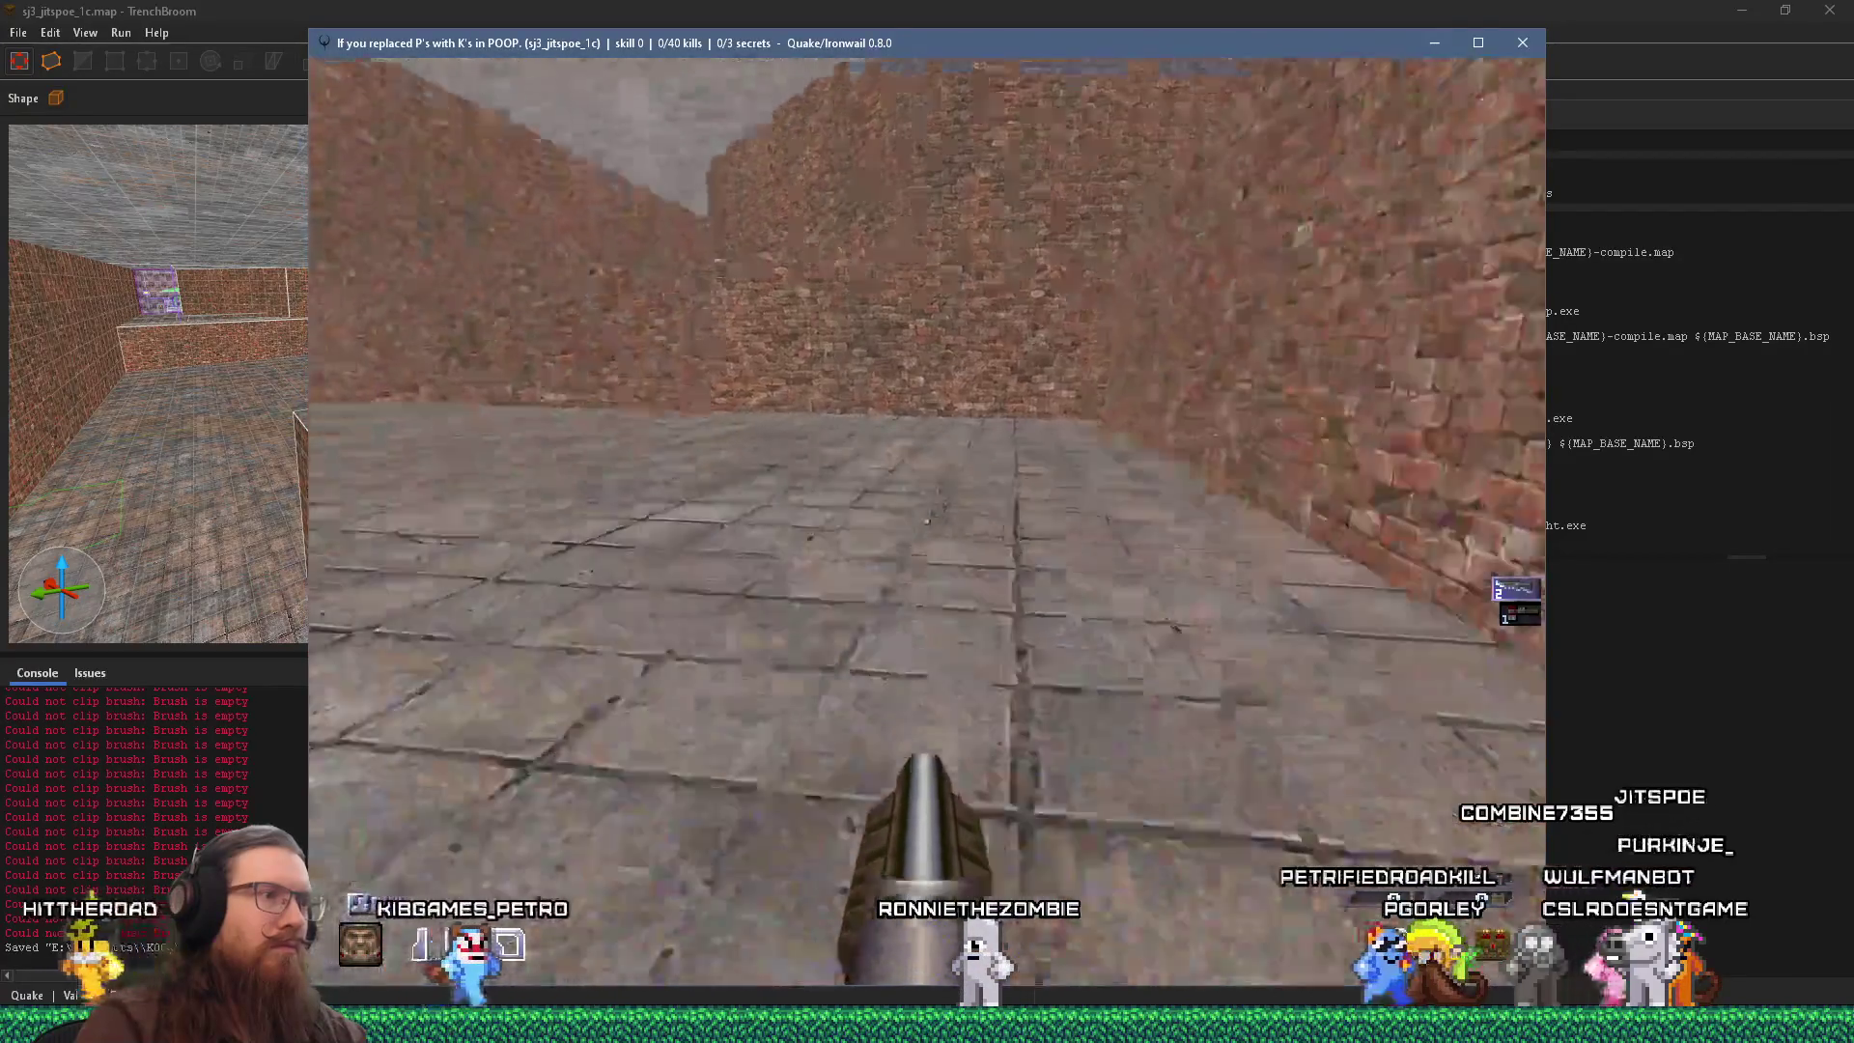
pyautogui.press('w')
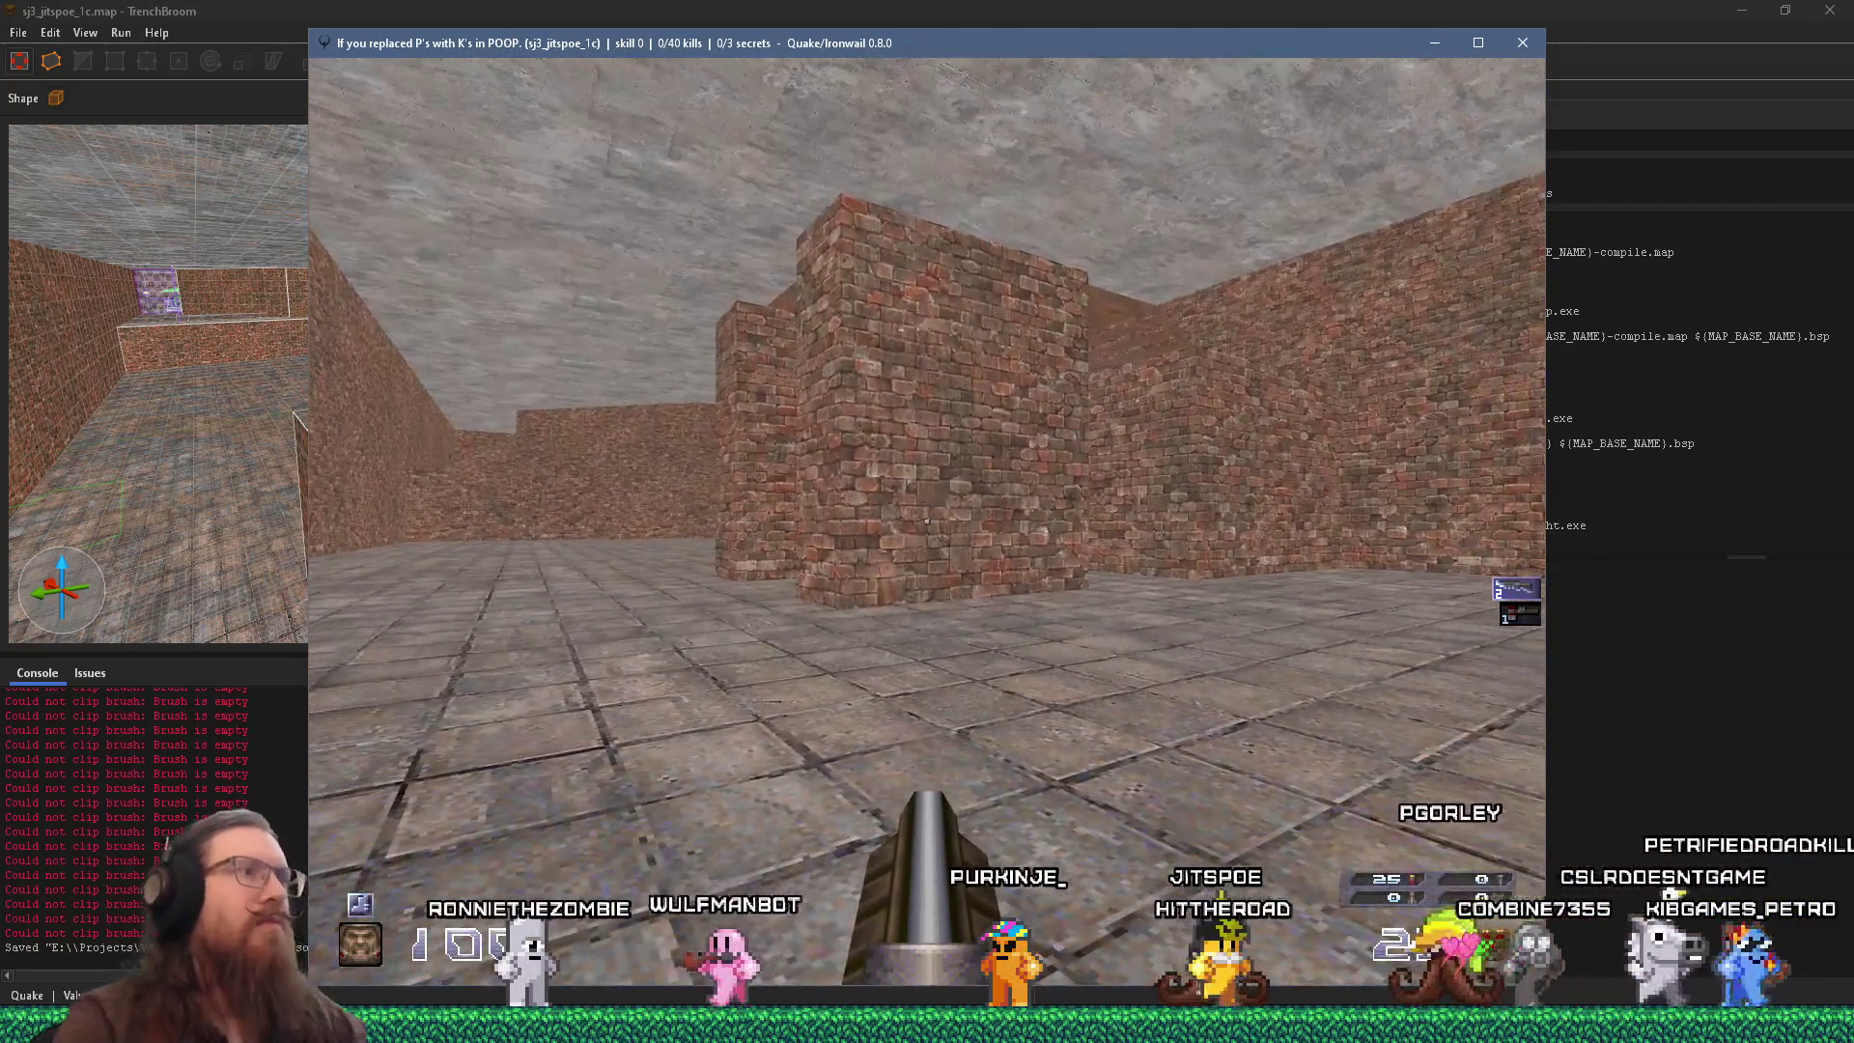
# Walk out through the courtyard to the brick corner, then quit the game from the console.
pyautogui.press('s')
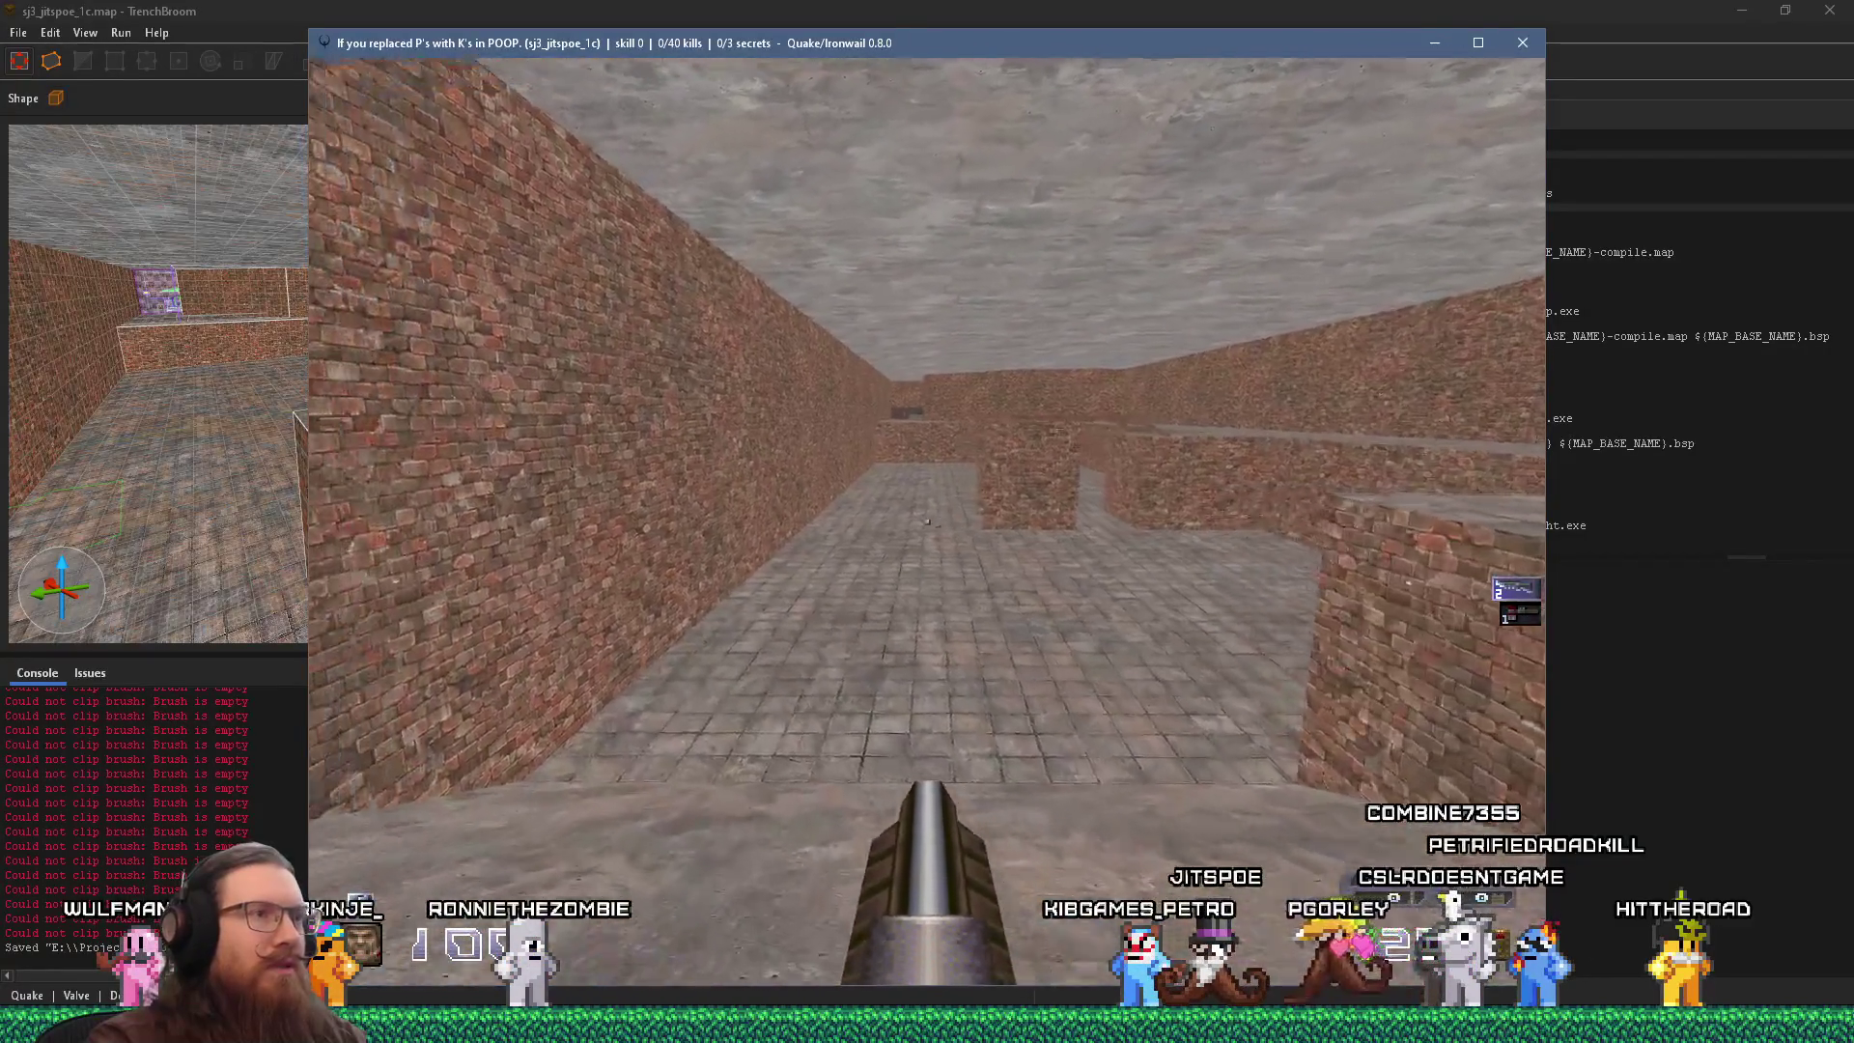
pyautogui.press('w')
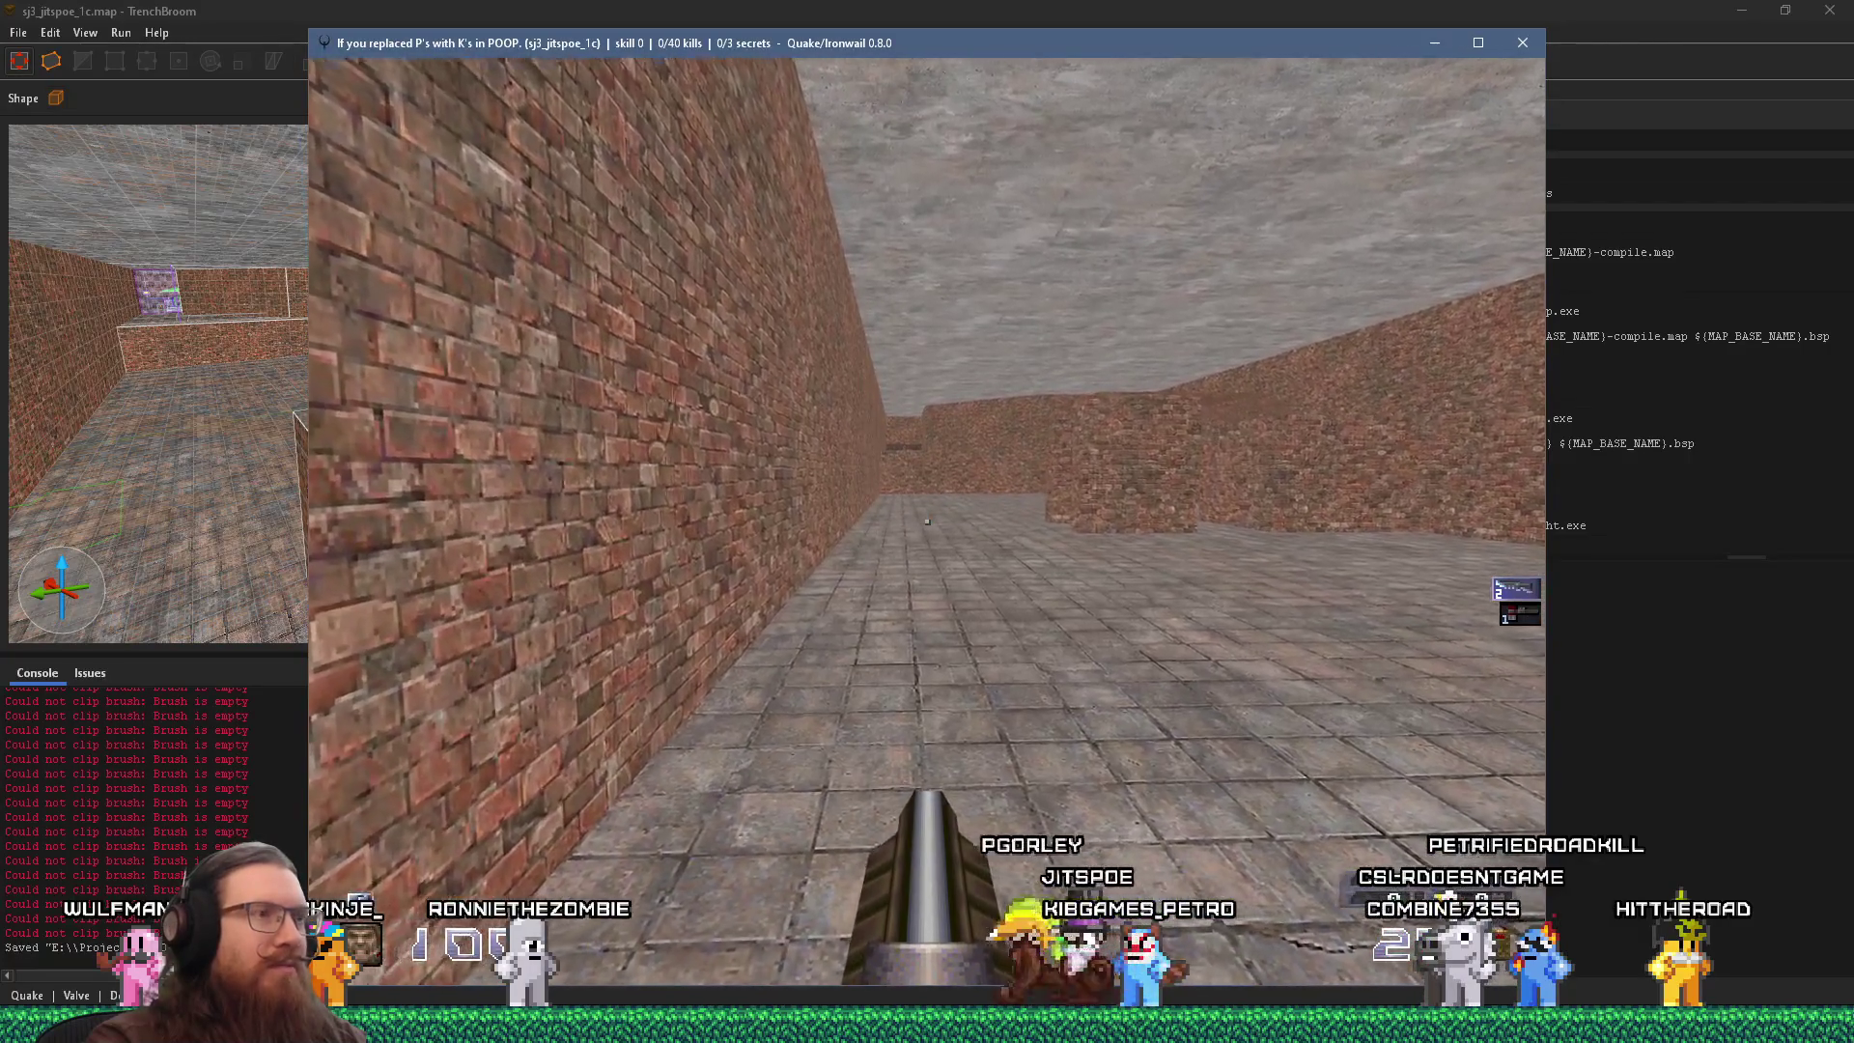
pyautogui.press('w')
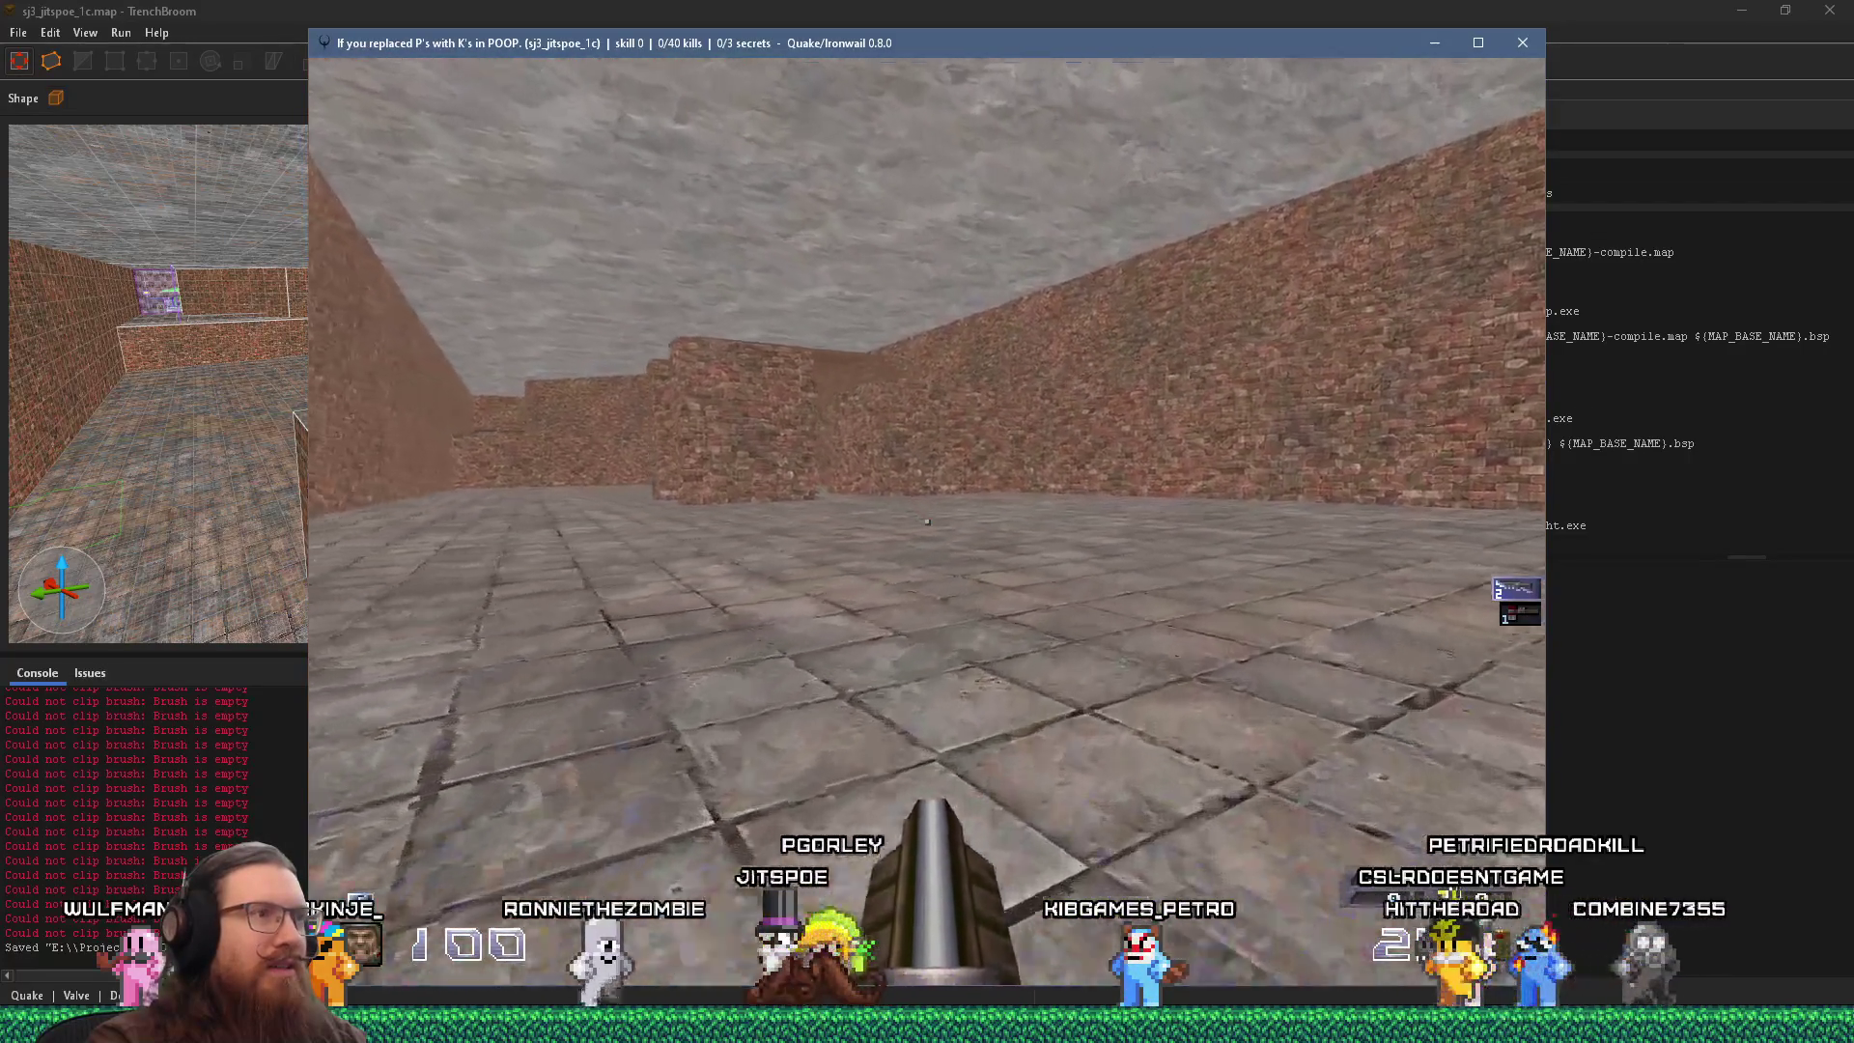
pyautogui.press('w')
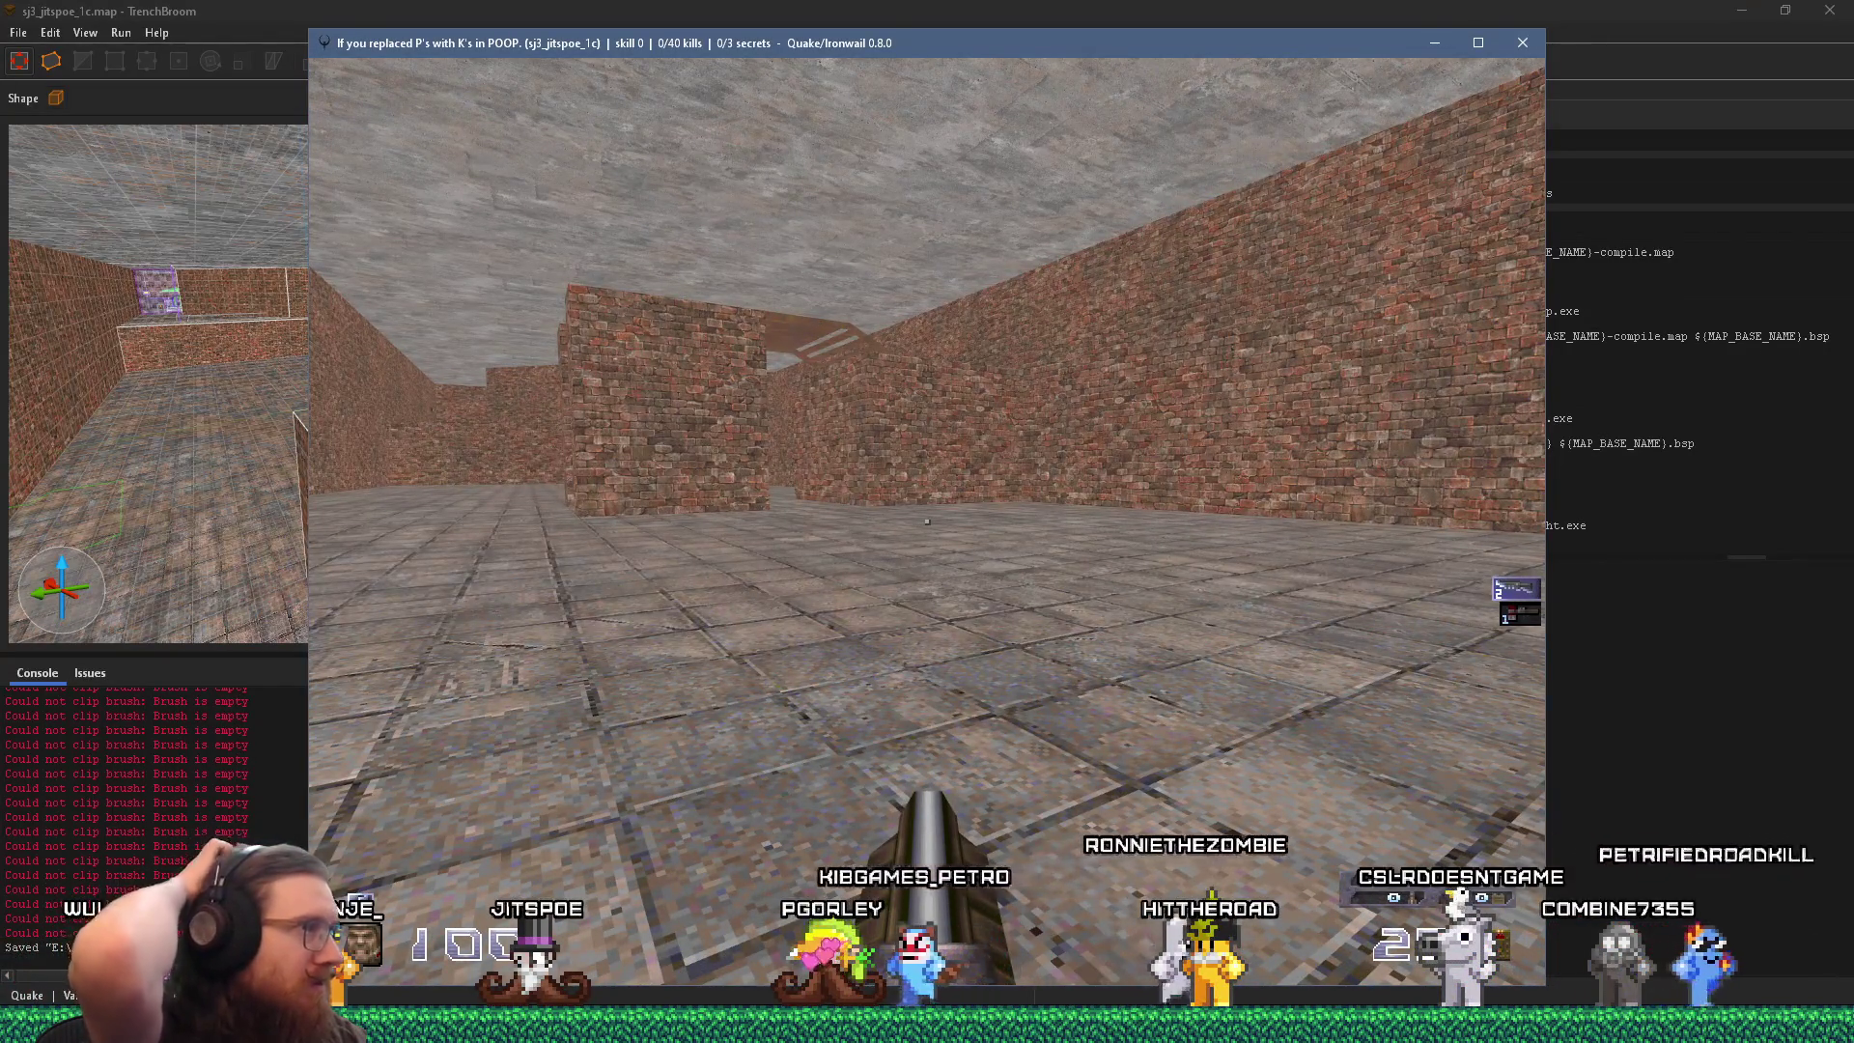
pyautogui.press('w')
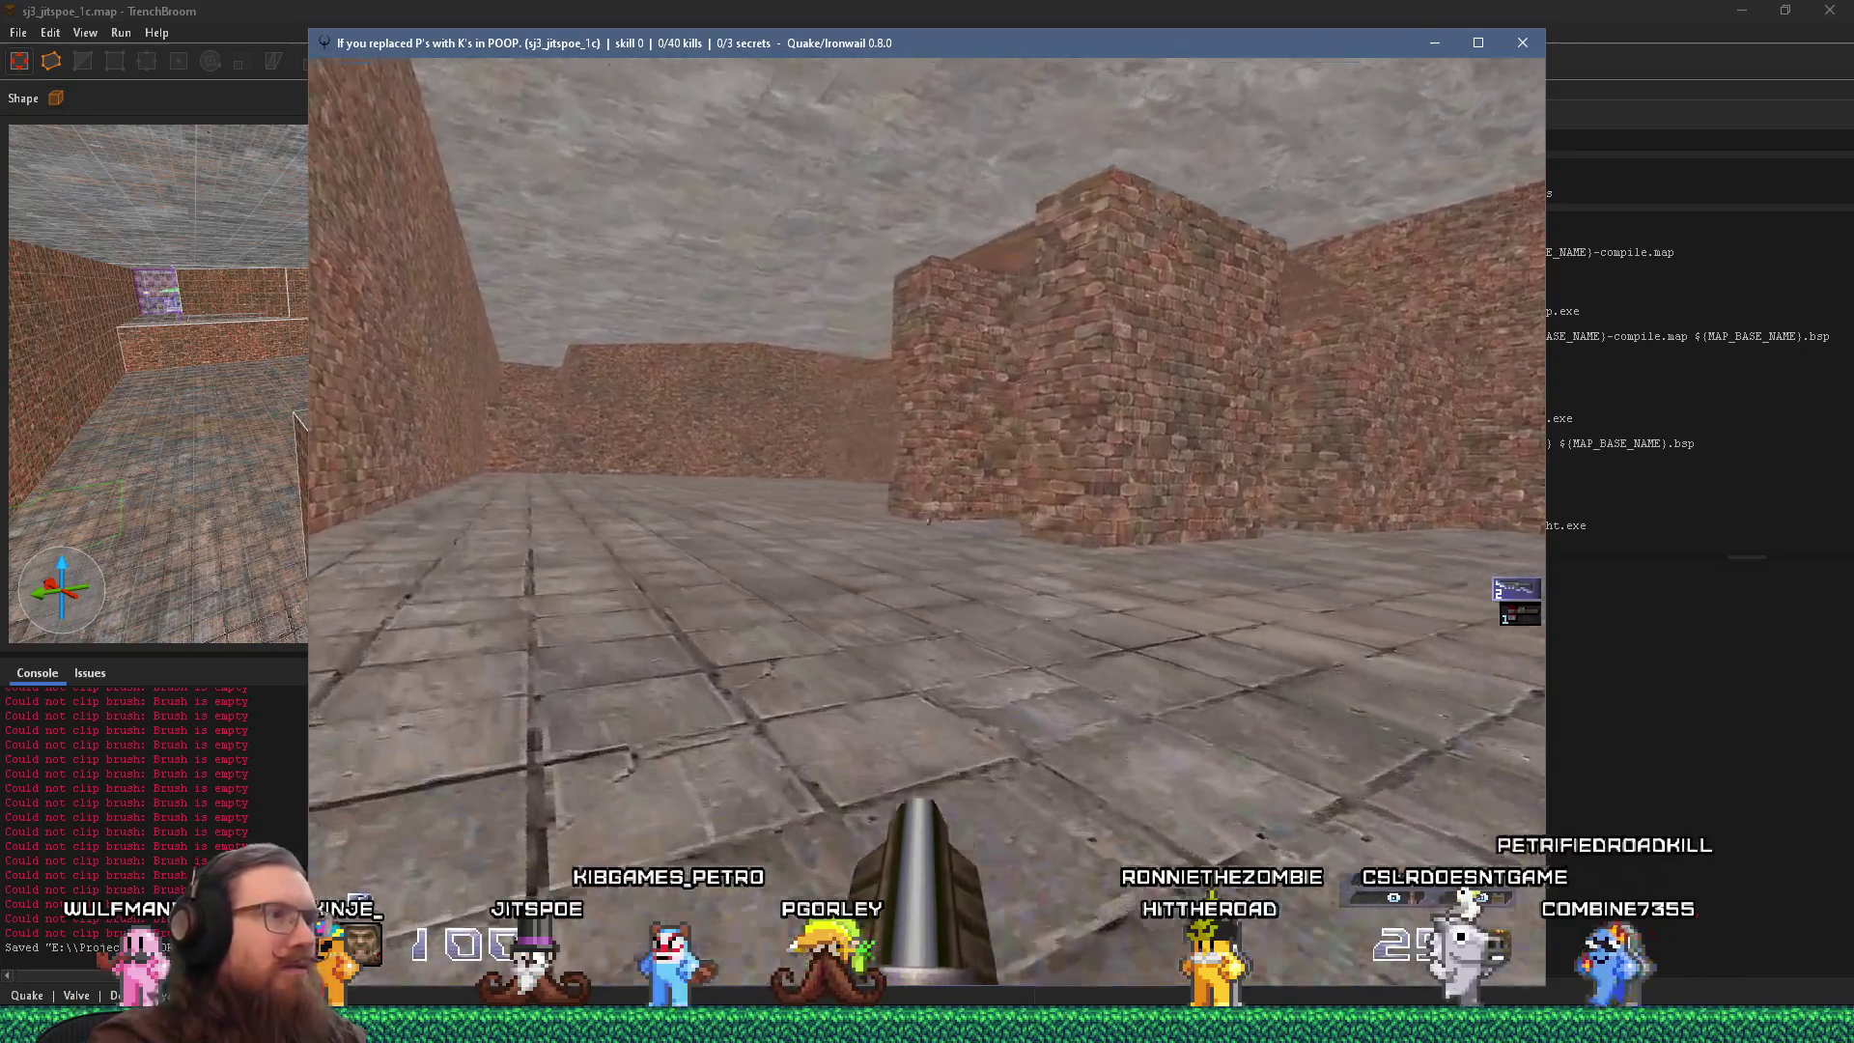
pyautogui.press('w')
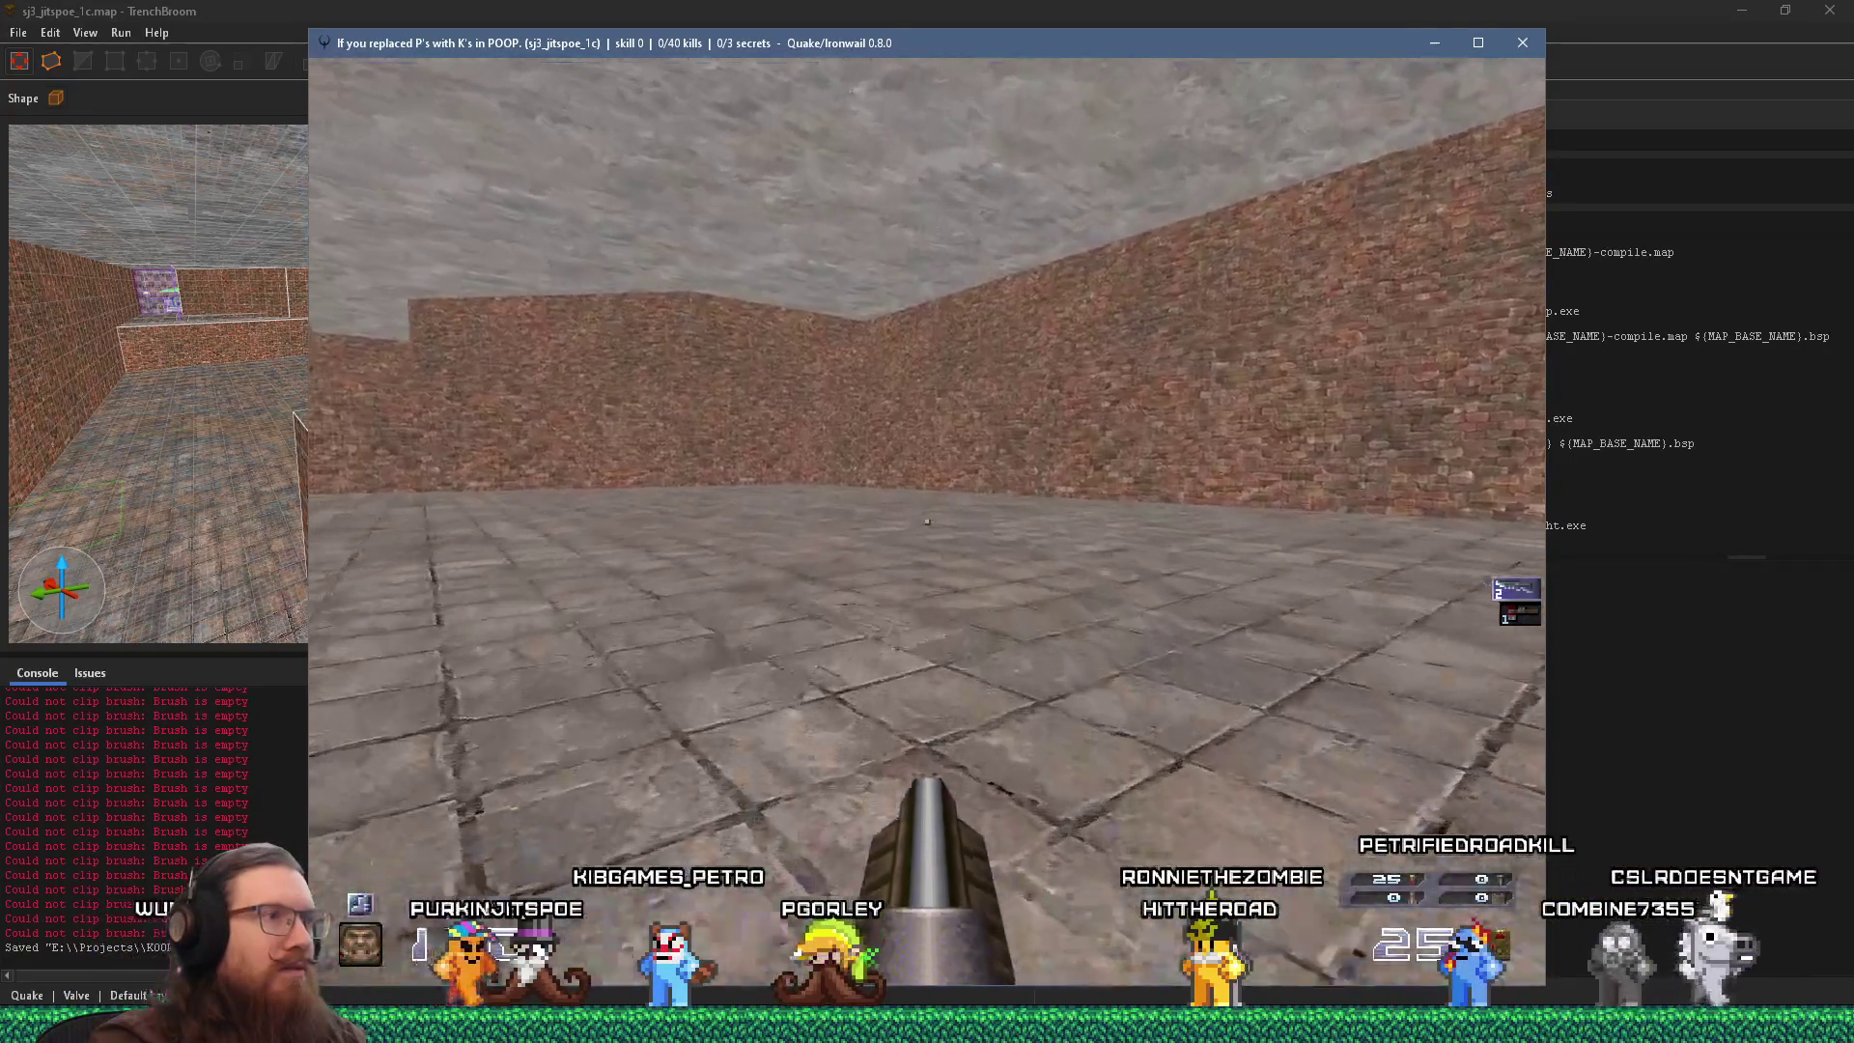
pyautogui.press('w')
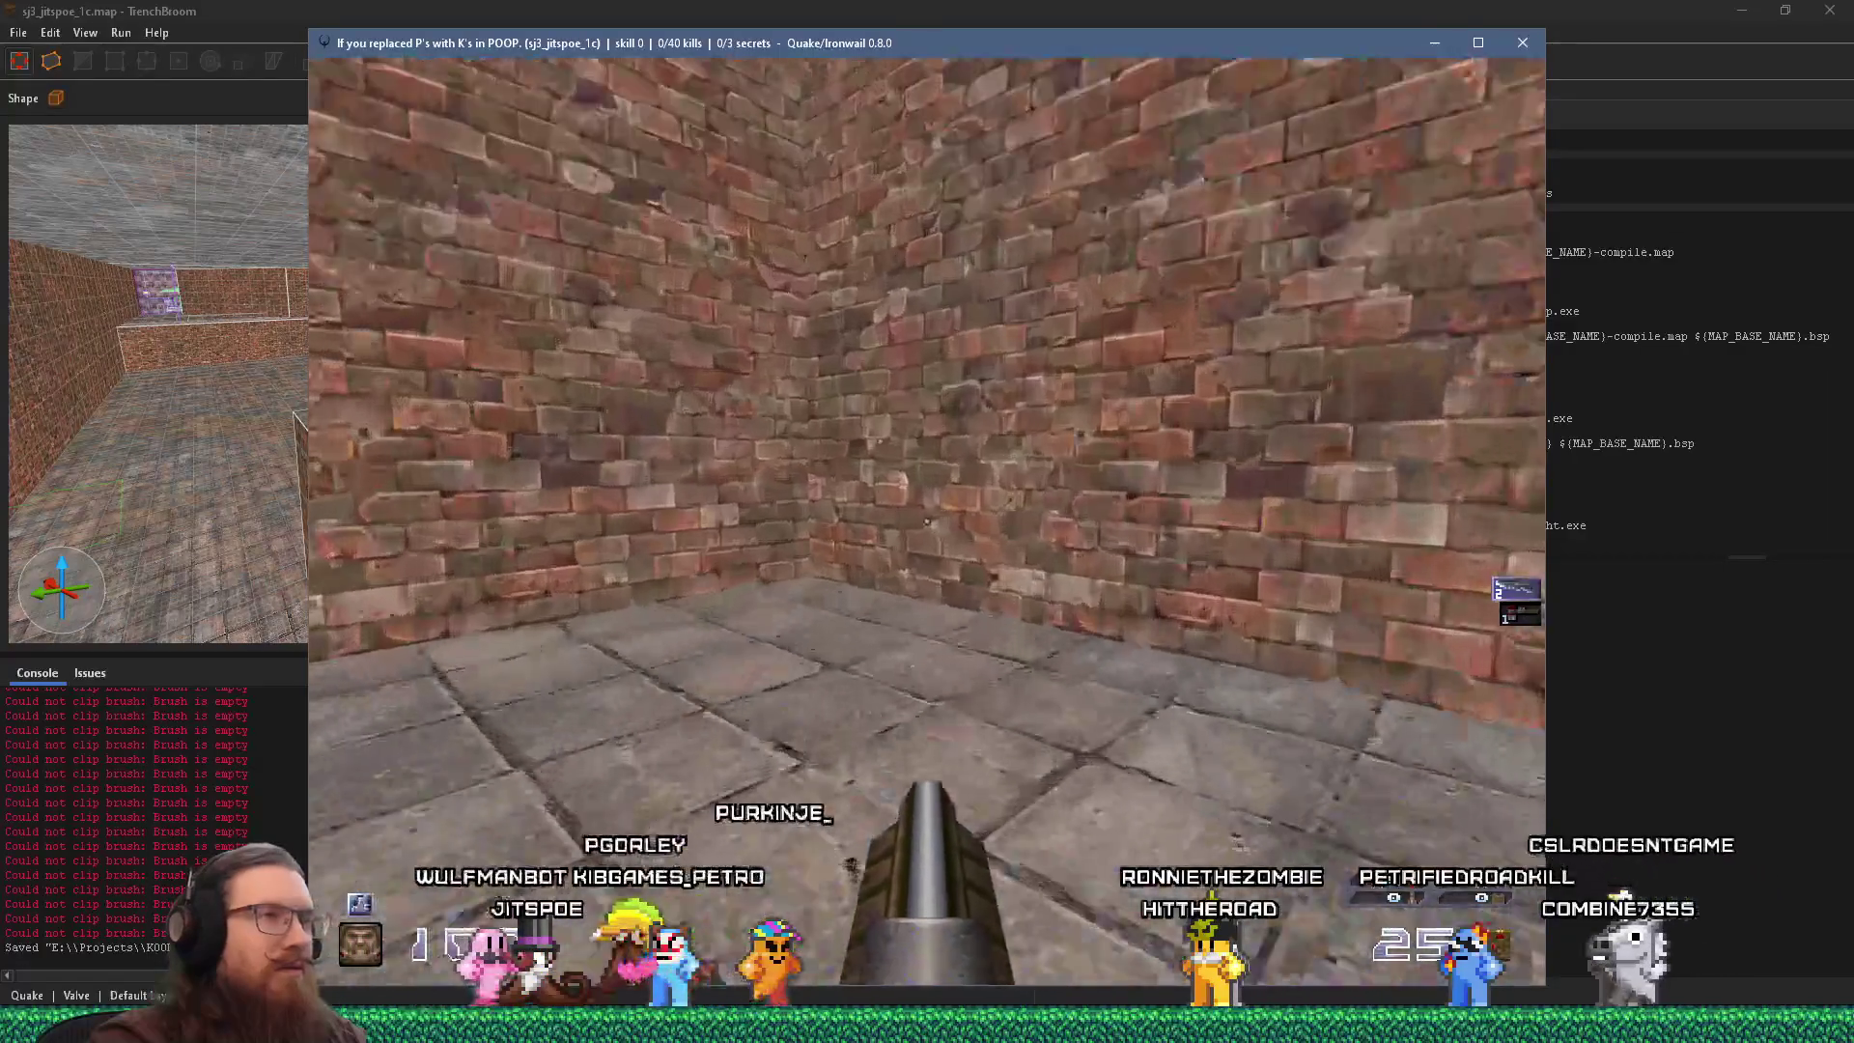
pyautogui.press('`')
pyautogui.write('quit')
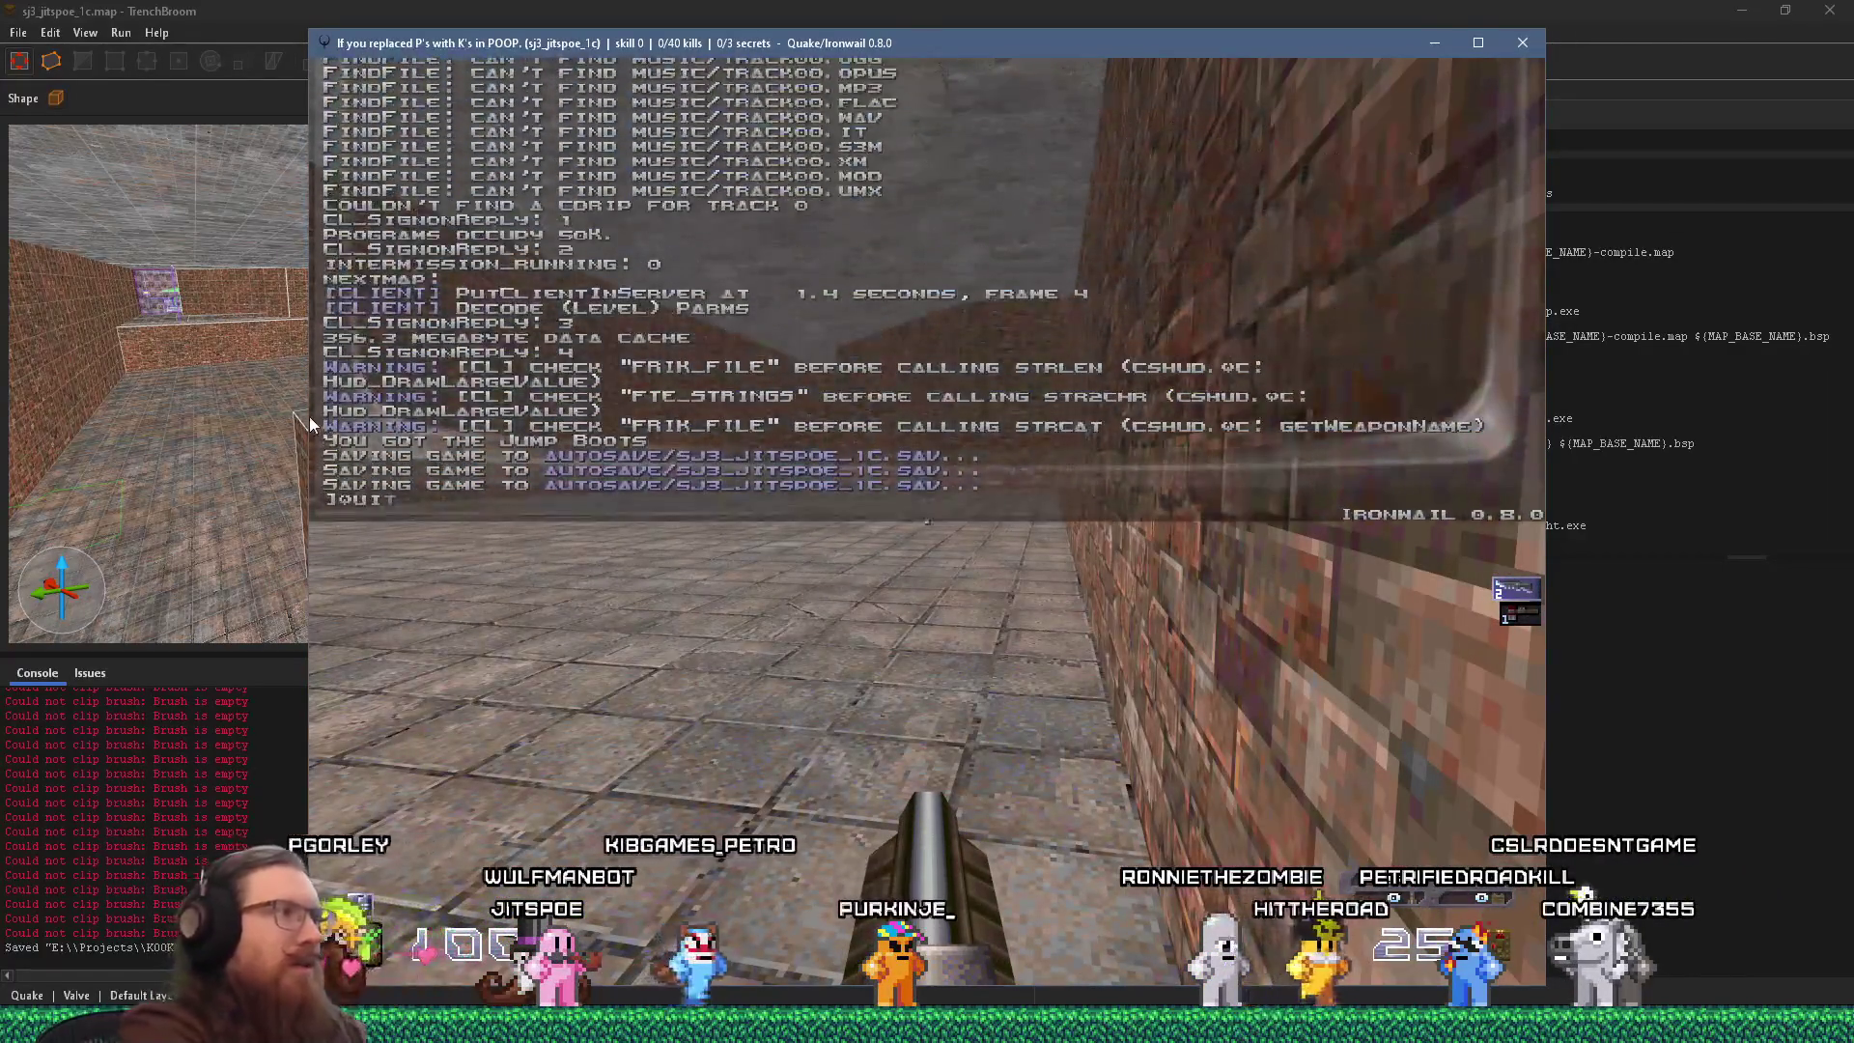
pyautogui.press('Return')
# Set the grid to 32 and move the brick wall brush to a new position.
pyautogui.moveTo(488, 449)
pyautogui.mouseDown()
pyautogui.moveTo(711, 423)
pyautogui.moveTo(448, 463)
pyautogui.moveTo(223, 447)
pyautogui.moveTo(335, 383)
pyautogui.moveTo(484, 393)
pyautogui.mouseUp()
pyautogui.click(434, 402)
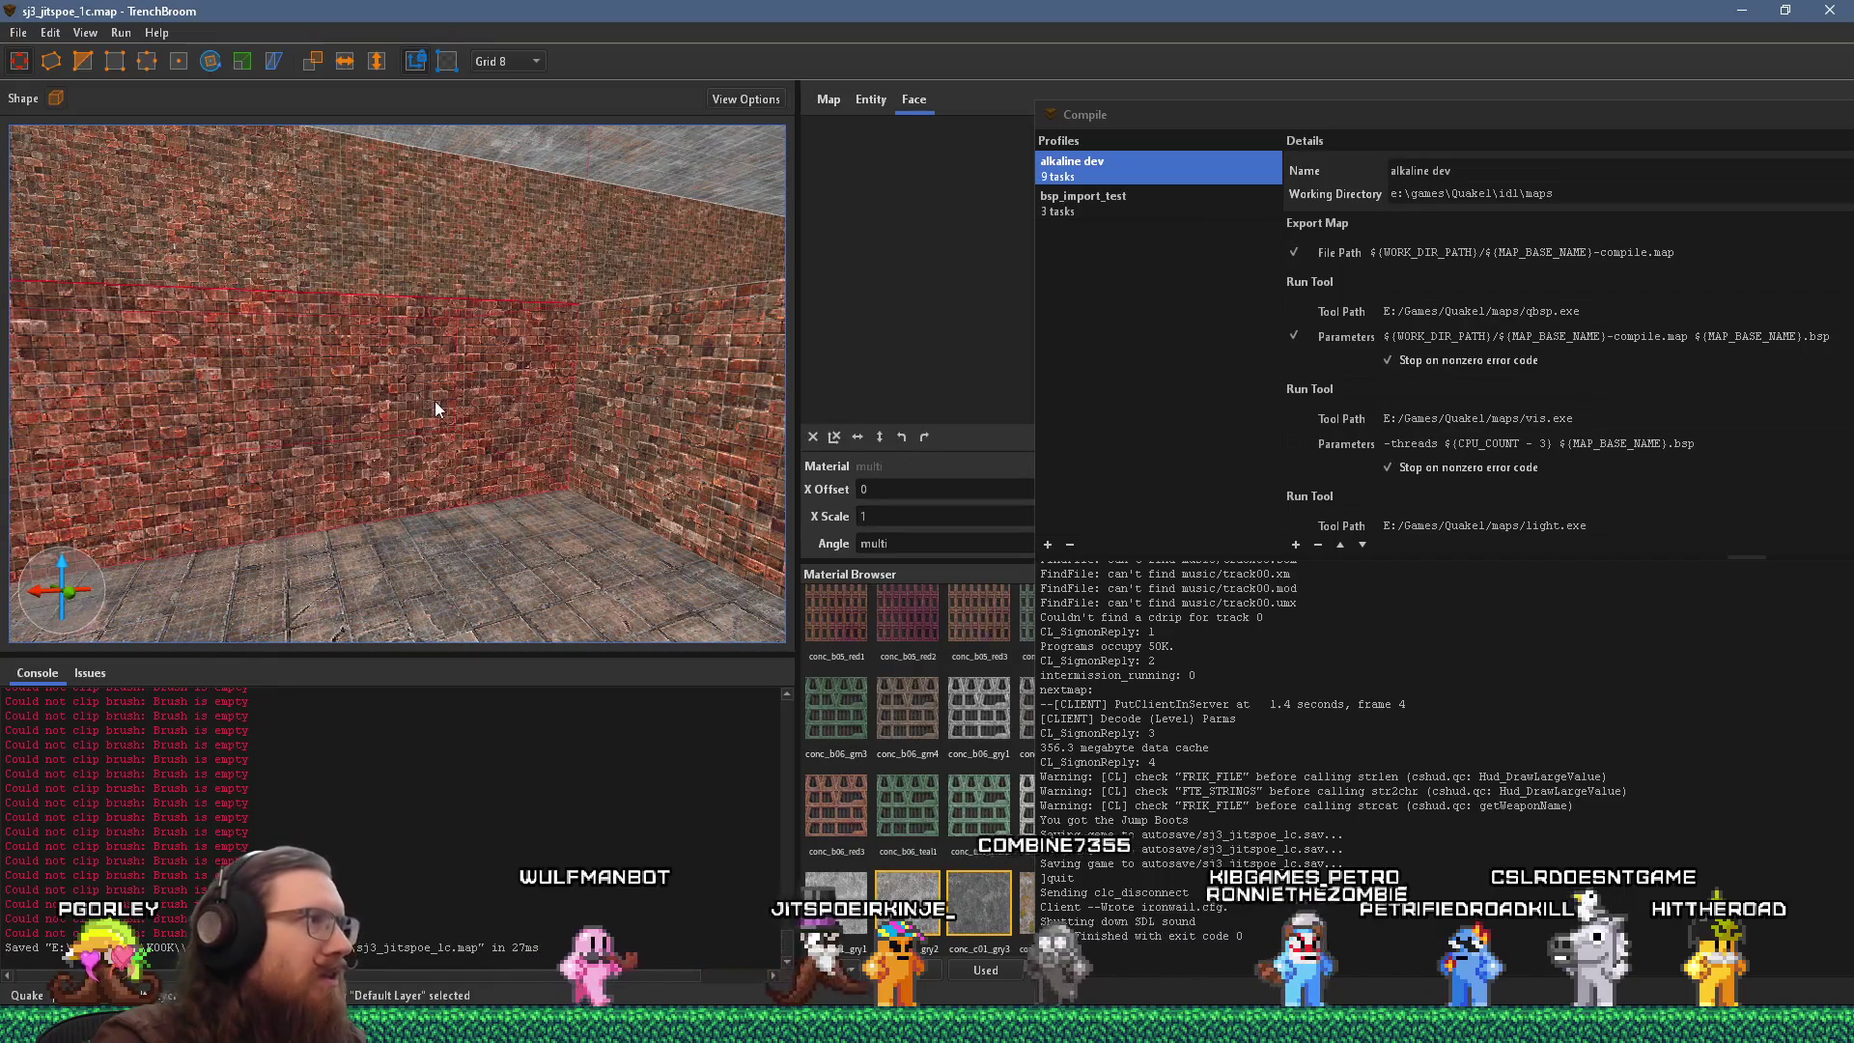
pyautogui.click(507, 61)
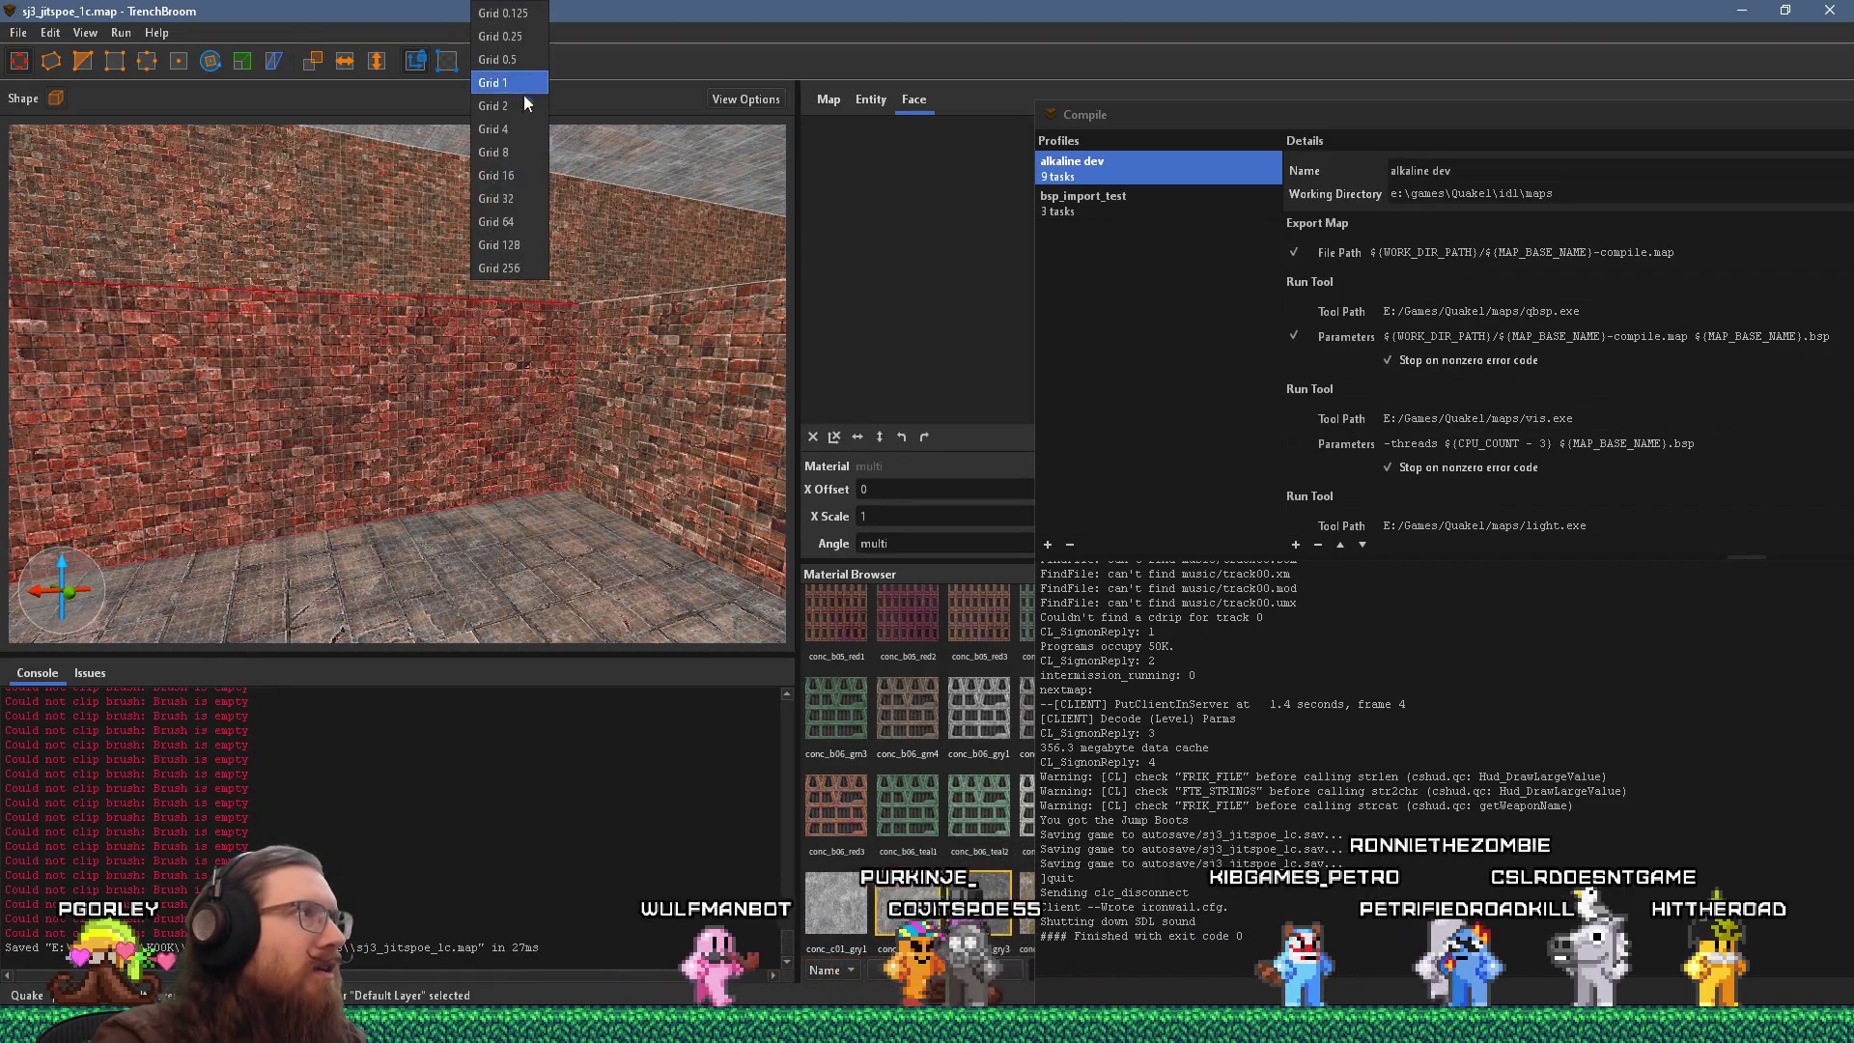
pyautogui.click(521, 199)
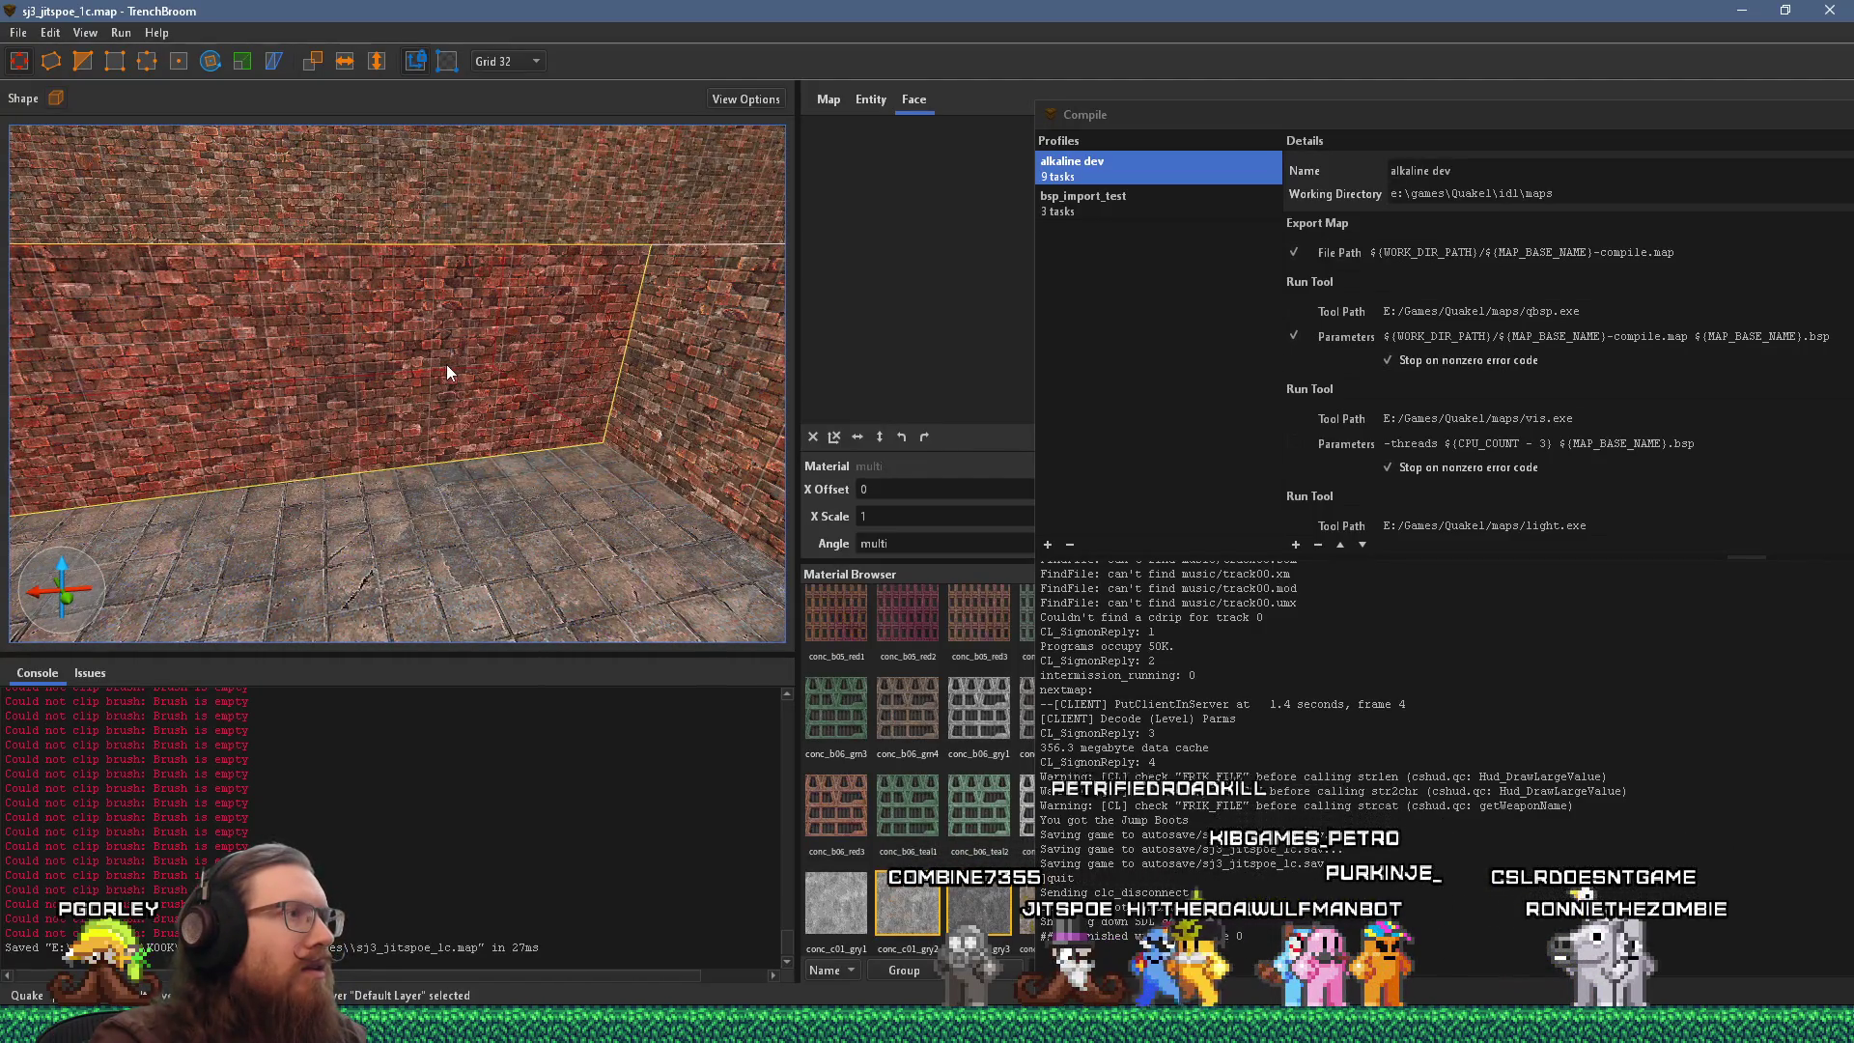
pyautogui.moveTo(446, 363)
pyautogui.mouseDown()
pyautogui.moveTo(478, 400)
pyautogui.moveTo(506, 390)
pyautogui.moveTo(497, 456)
pyautogui.moveTo(325, 428)
pyautogui.moveTo(483, 439)
pyautogui.mouseUp()
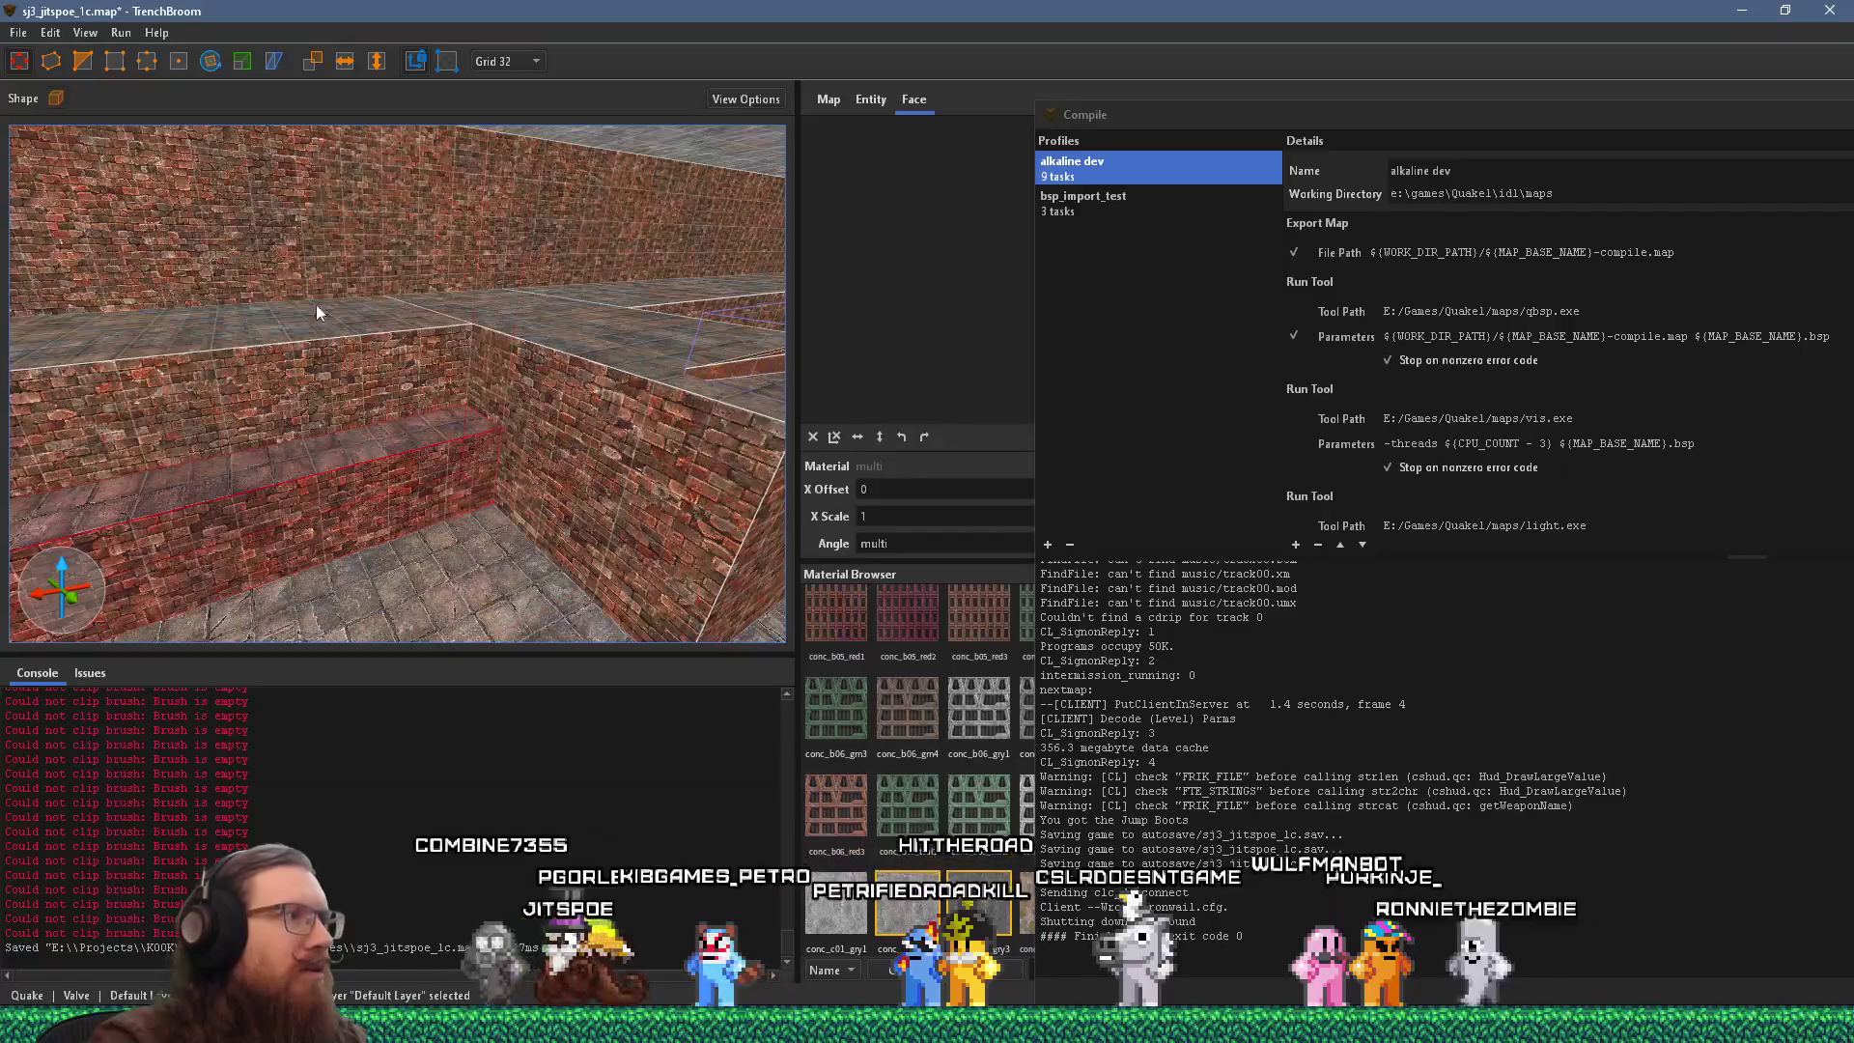
# Save the map and bring the Compile window back up.
pyautogui.click(18, 32)
pyautogui.click(43, 99)
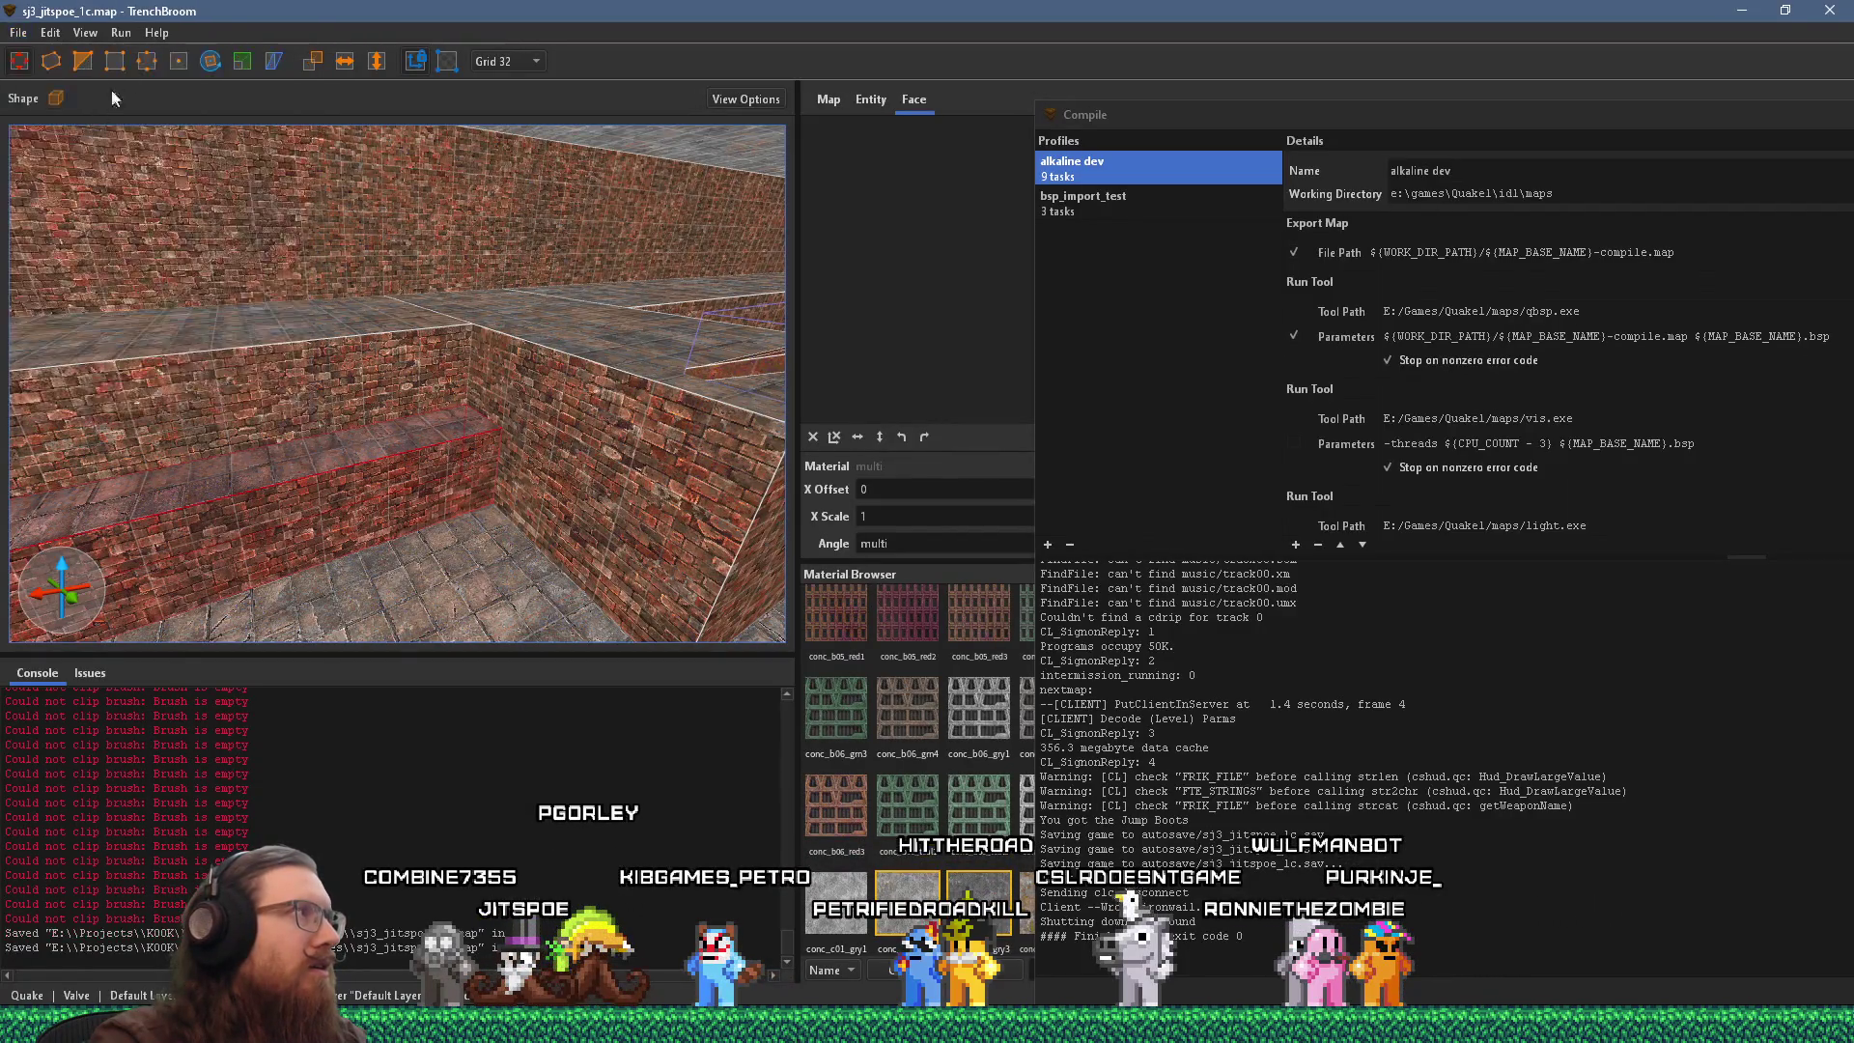
pyautogui.click(121, 32)
pyautogui.click(135, 55)
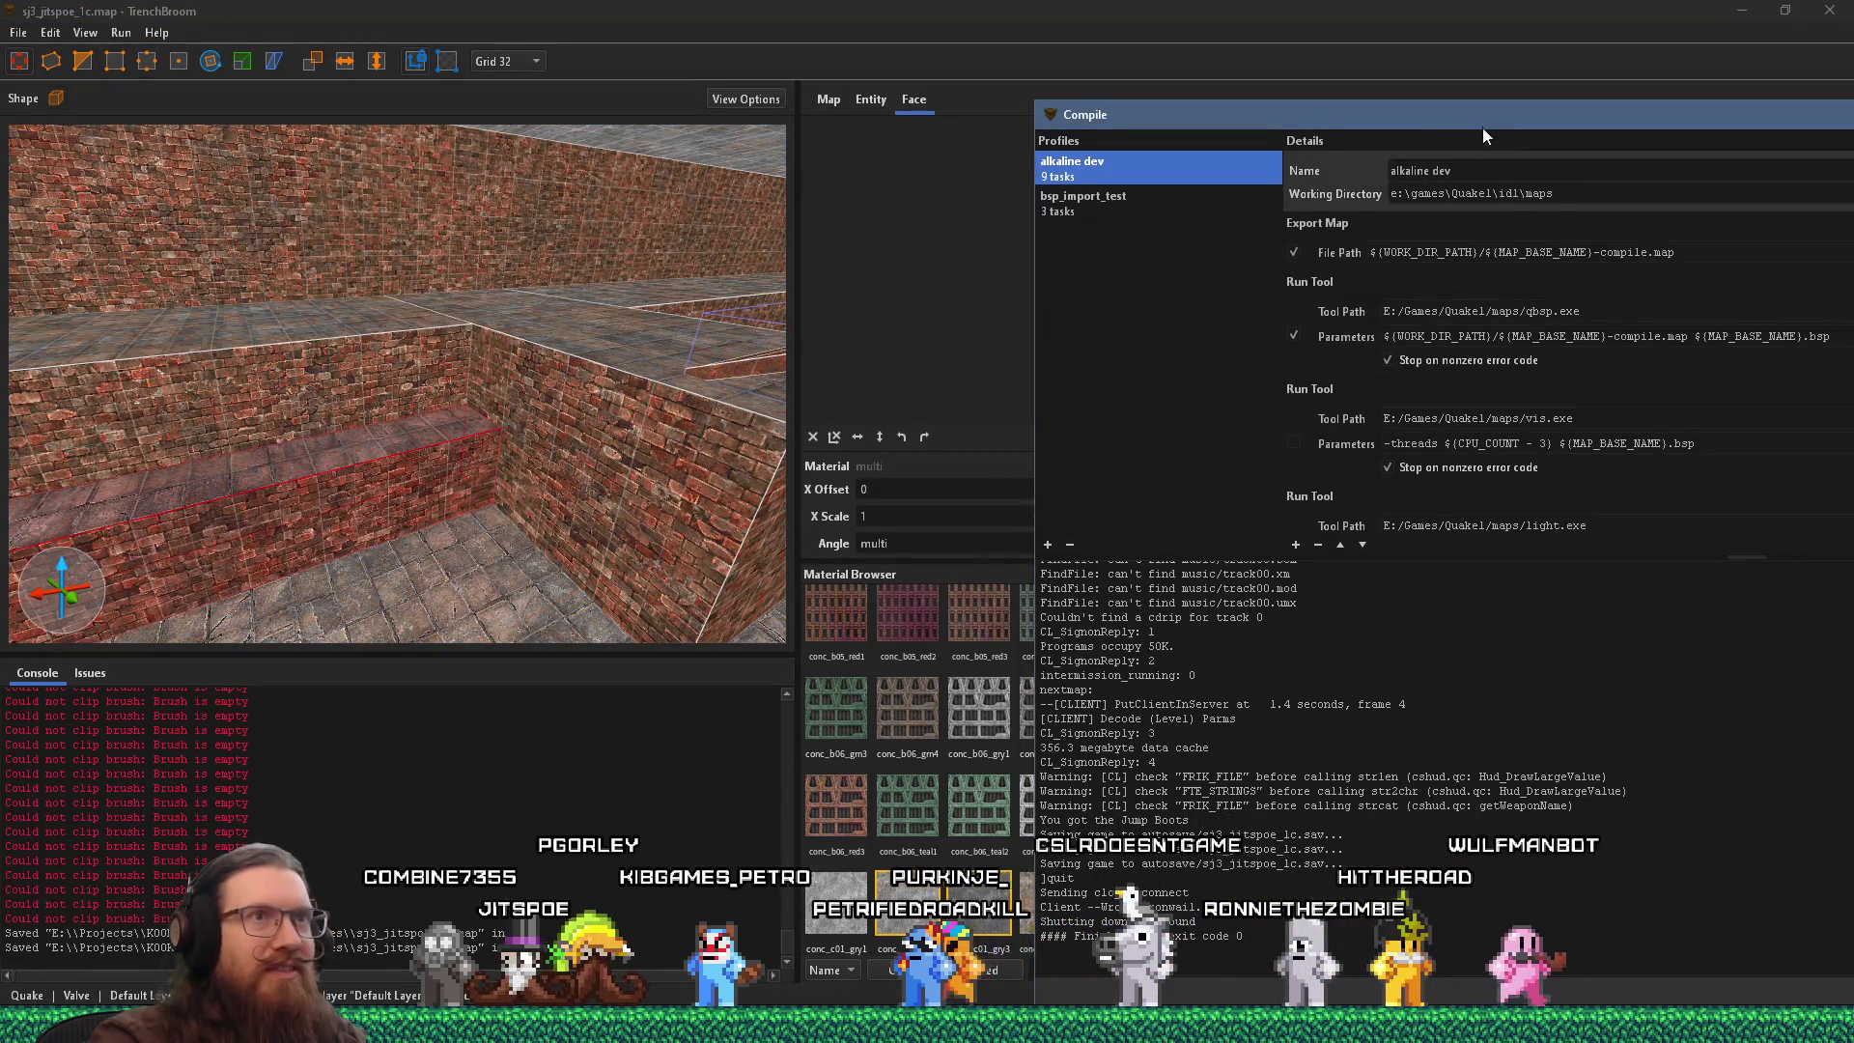
# Run the alkaline dev compile, move the compile window aside, and look around the room in 3D.
pyautogui.moveTo(1516, 114); pyautogui.dragTo(1087, 29)
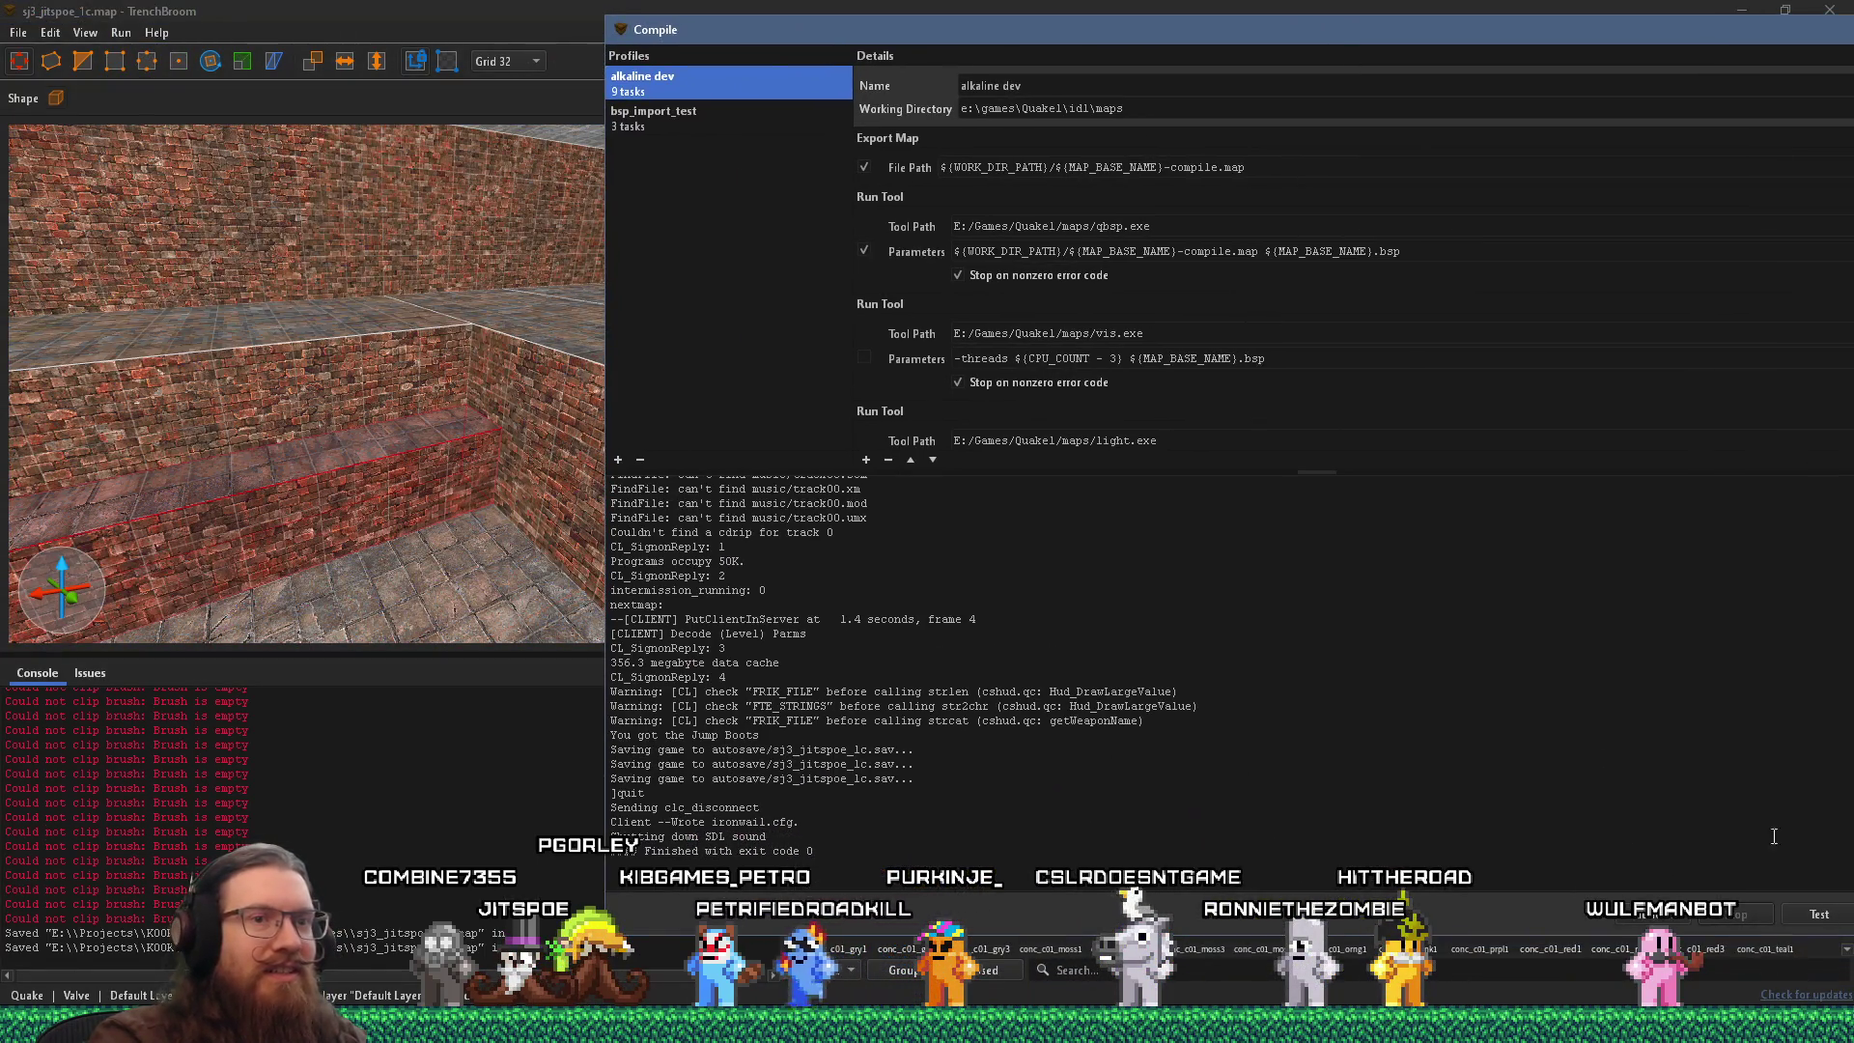
pyautogui.moveTo(1610, 43); pyautogui.dragTo(1465, 47)
pyautogui.click(1776, 921)
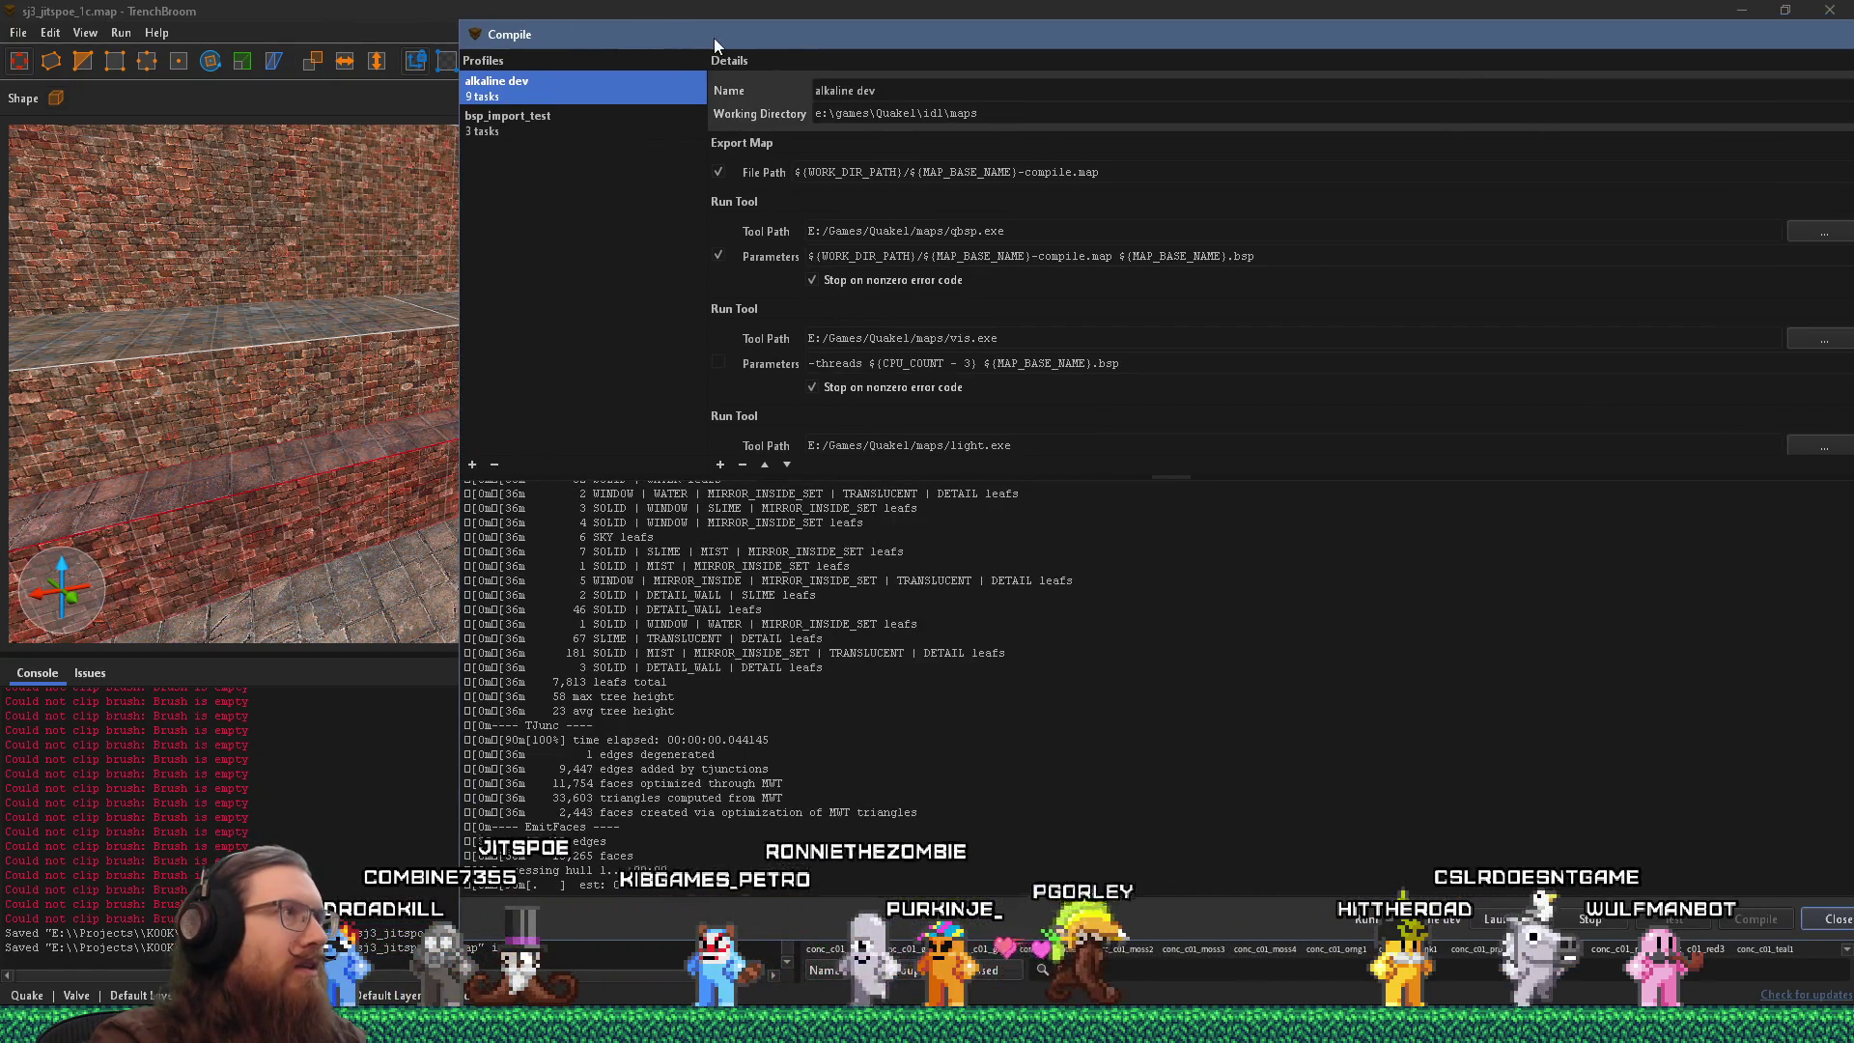
pyautogui.moveTo(716, 37); pyautogui.dragTo(705, 50)
pyautogui.click(715, 8)
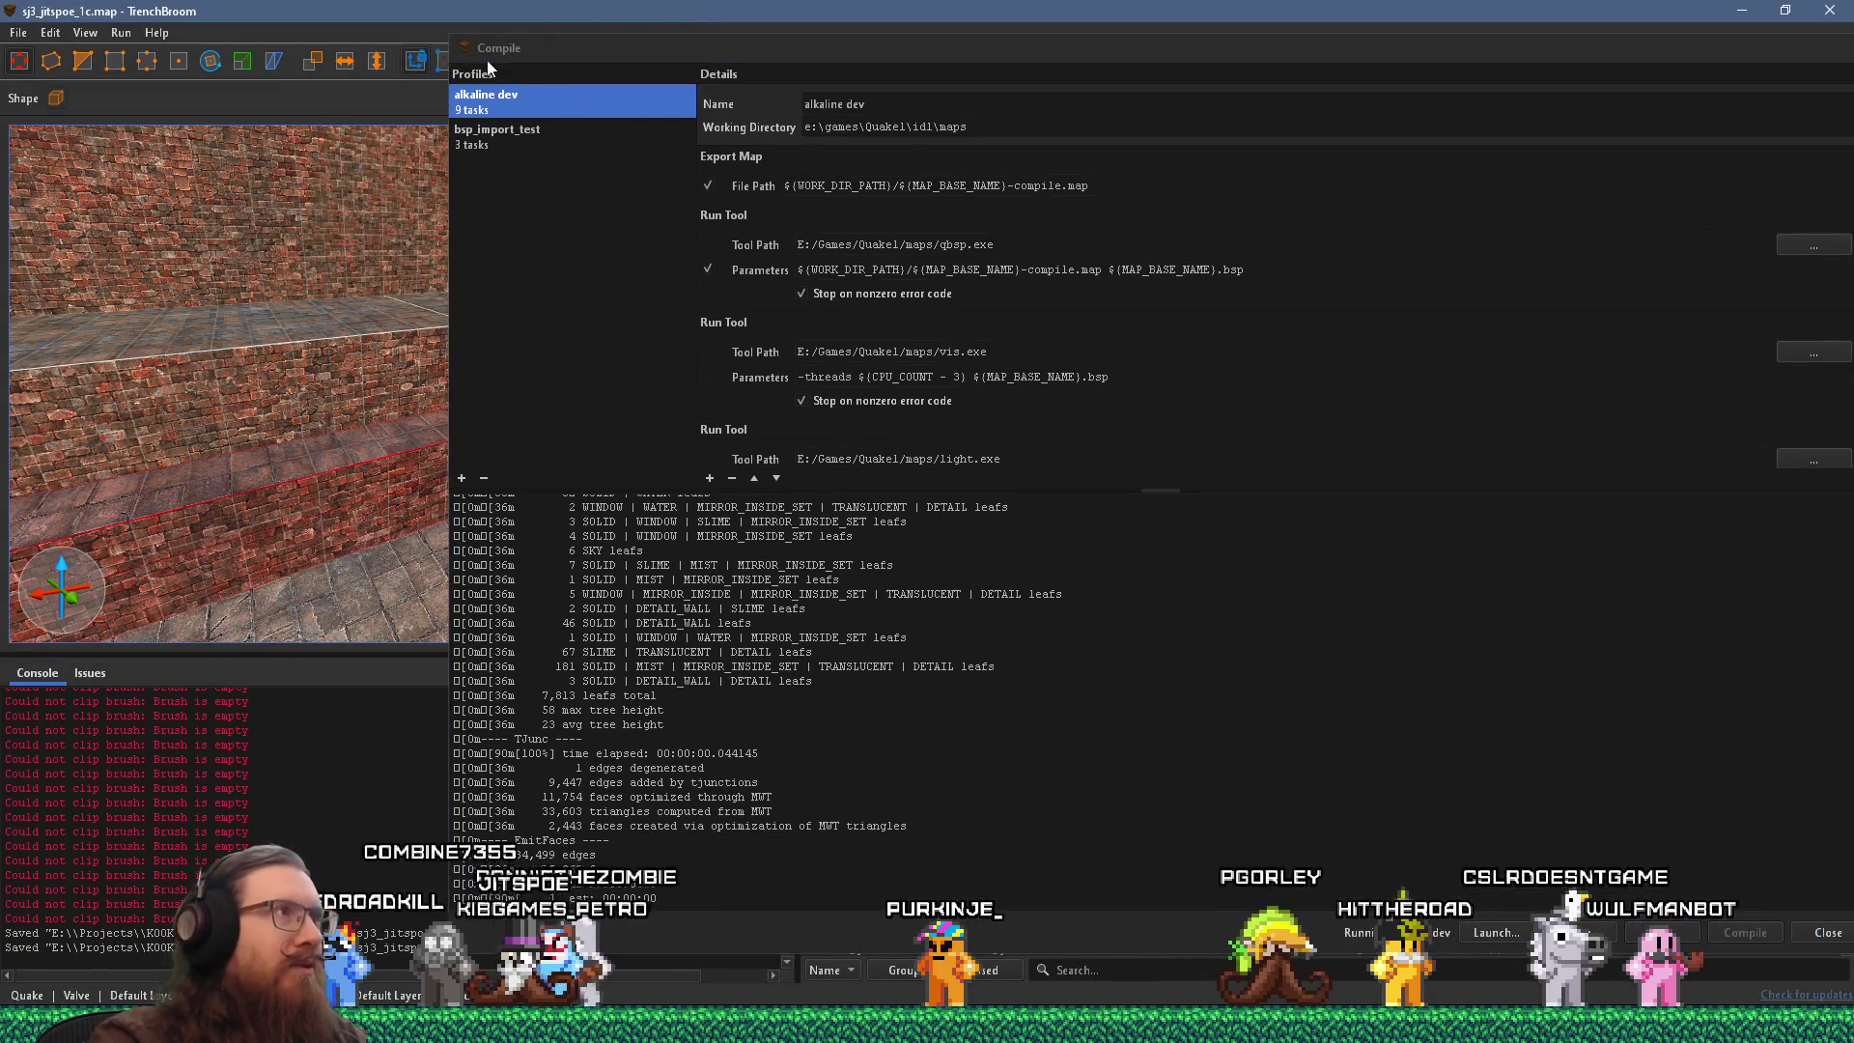
pyautogui.moveTo(450, 40)
pyautogui.mouseDown()
pyautogui.moveTo(816, 324)
pyautogui.moveTo(997, 299)
pyautogui.mouseUp()
pyautogui.moveTo(1322, 340)
pyautogui.mouseDown()
pyautogui.moveTo(1342, 319)
pyautogui.moveTo(1121, 179)
pyautogui.moveTo(1318, 122)
pyautogui.mouseUp()
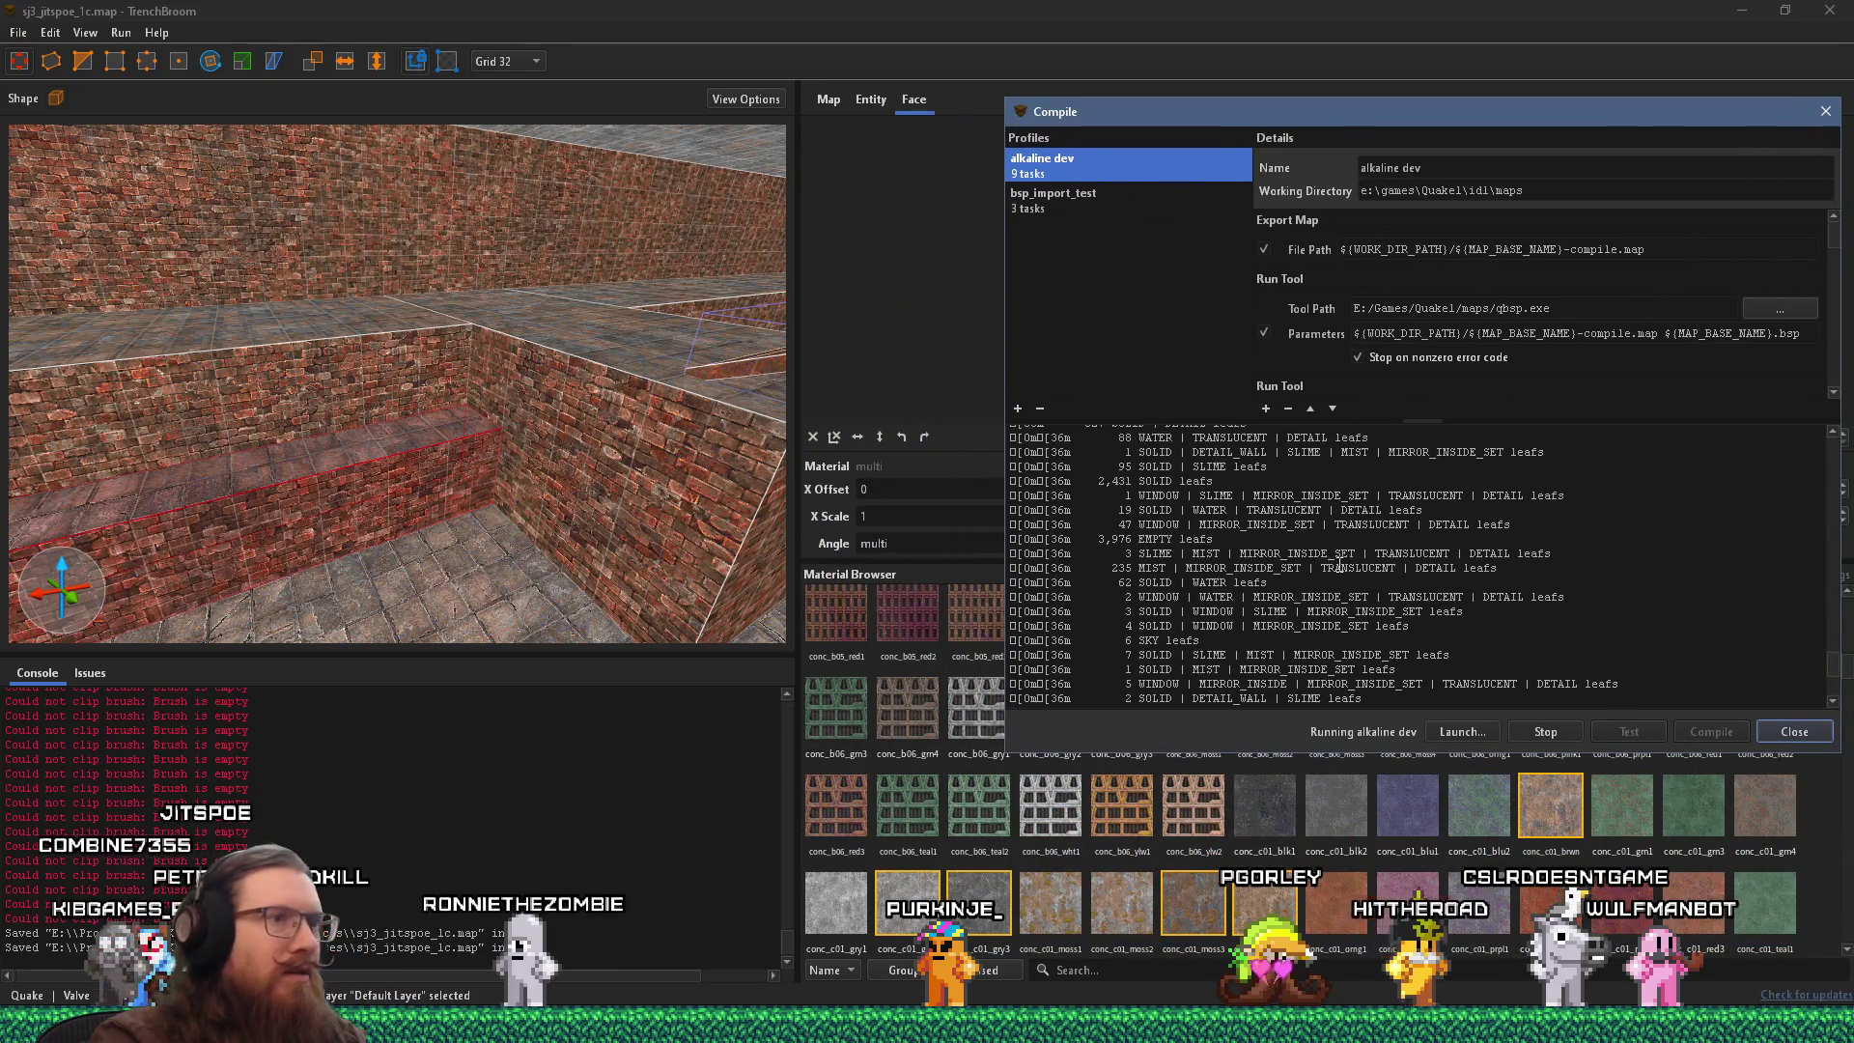
pyautogui.scroll(3, 1419, 583)
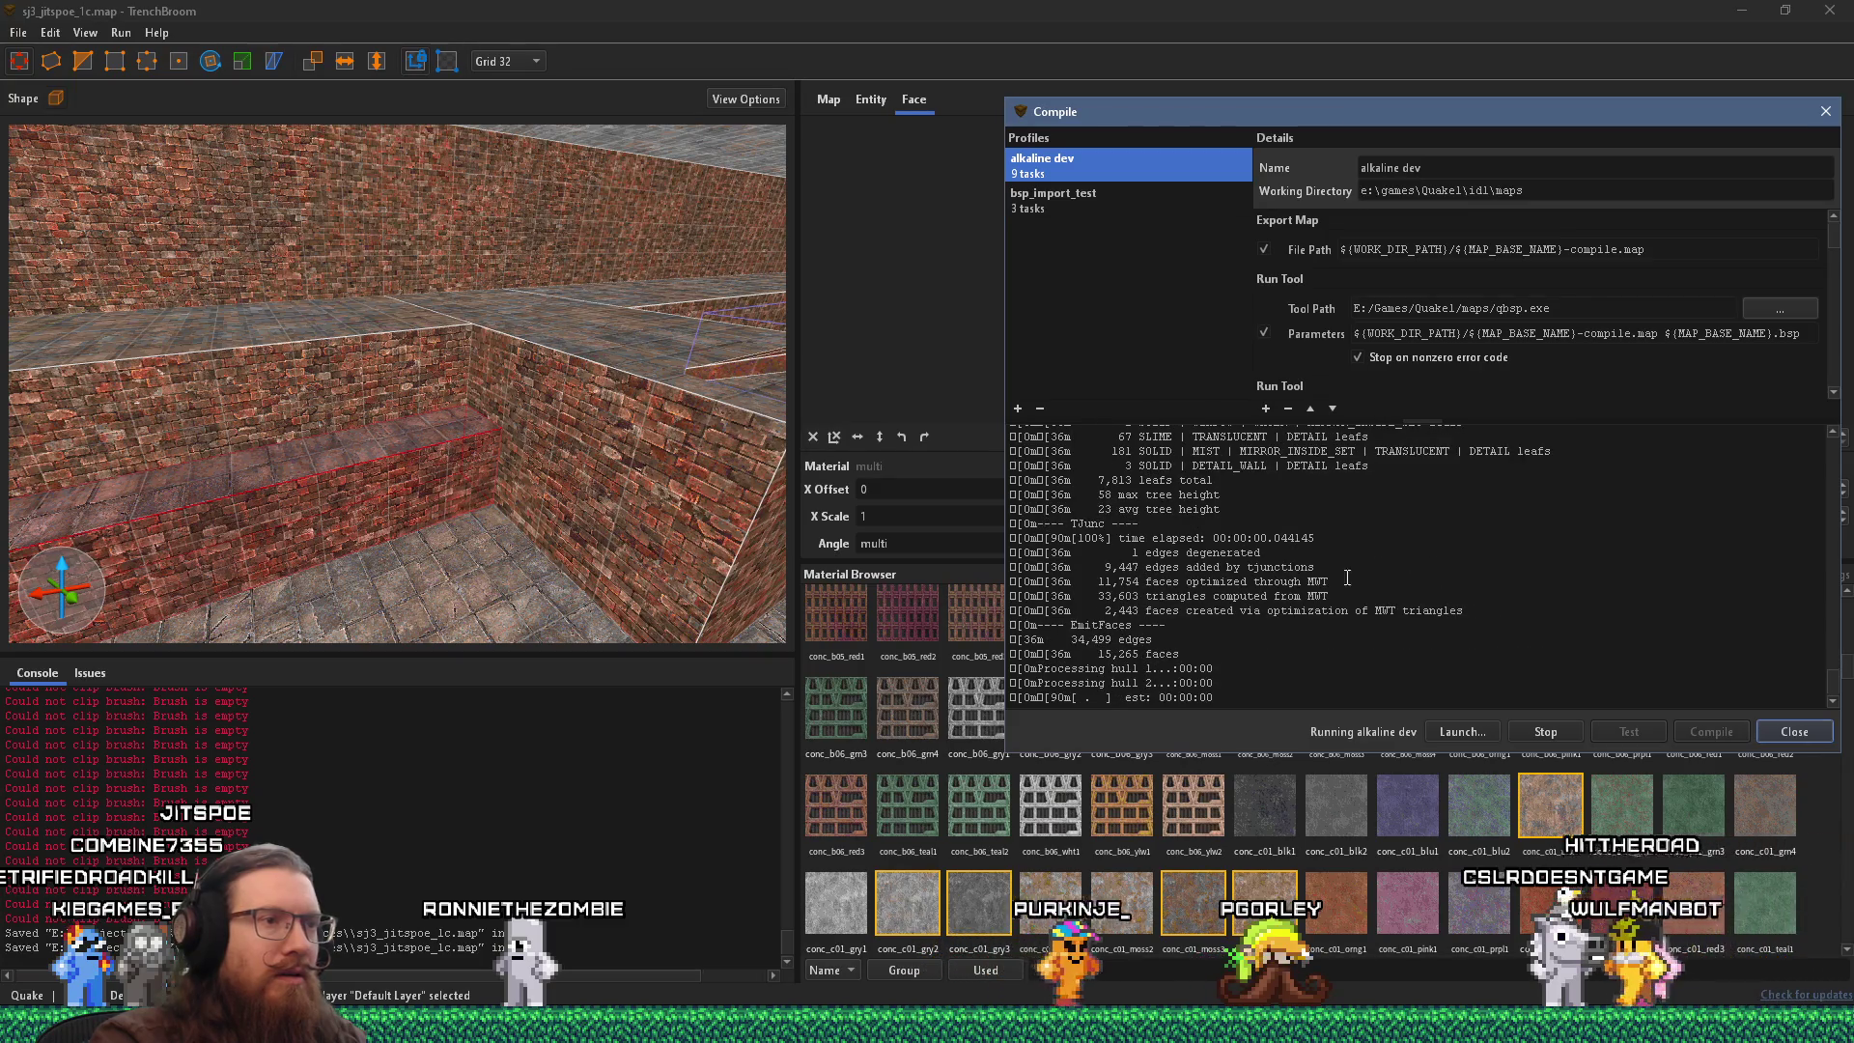
pyautogui.click(466, 384)
pyautogui.moveTo(421, 390)
pyautogui.mouseDown()
pyautogui.moveTo(396, 386)
pyautogui.moveTo(456, 546)
pyautogui.moveTo(168, 529)
pyautogui.mouseUp()
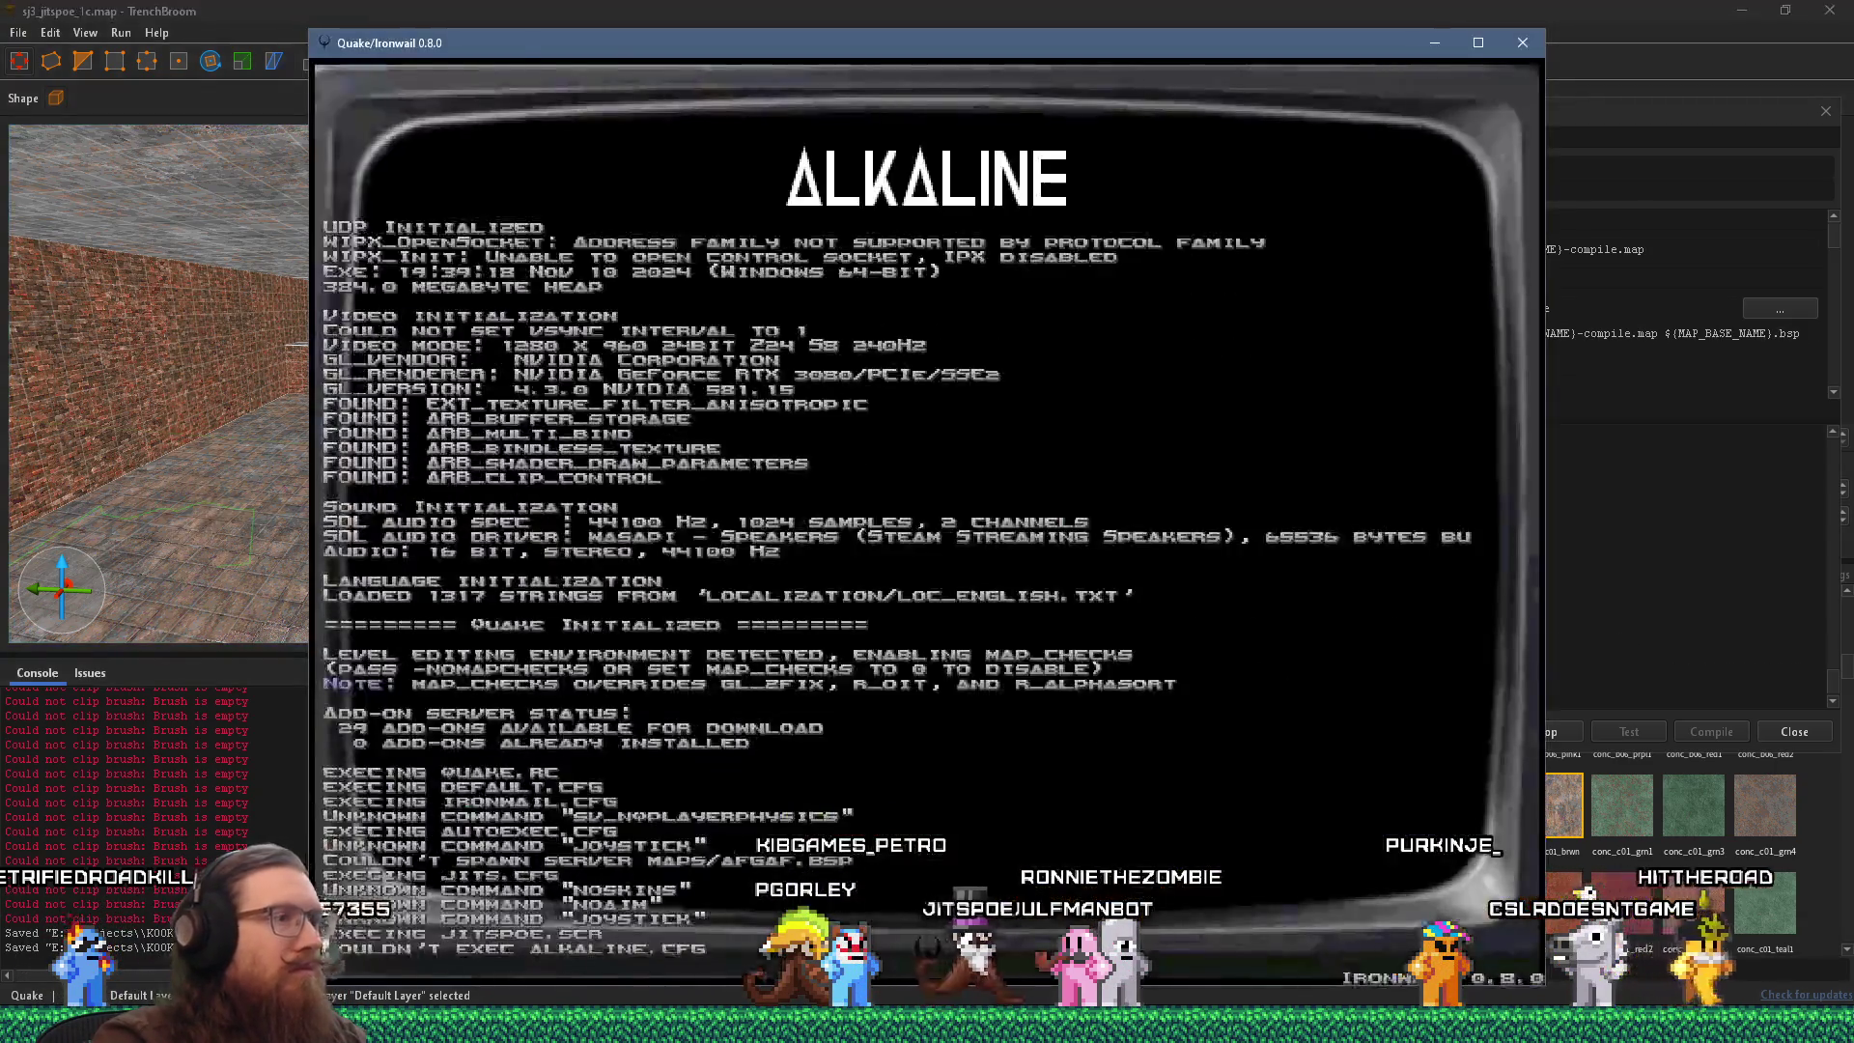
# Walk down the brick corridor in Ironwail to grab the jump boots, then cross the courtyard.
pyautogui.press('w')
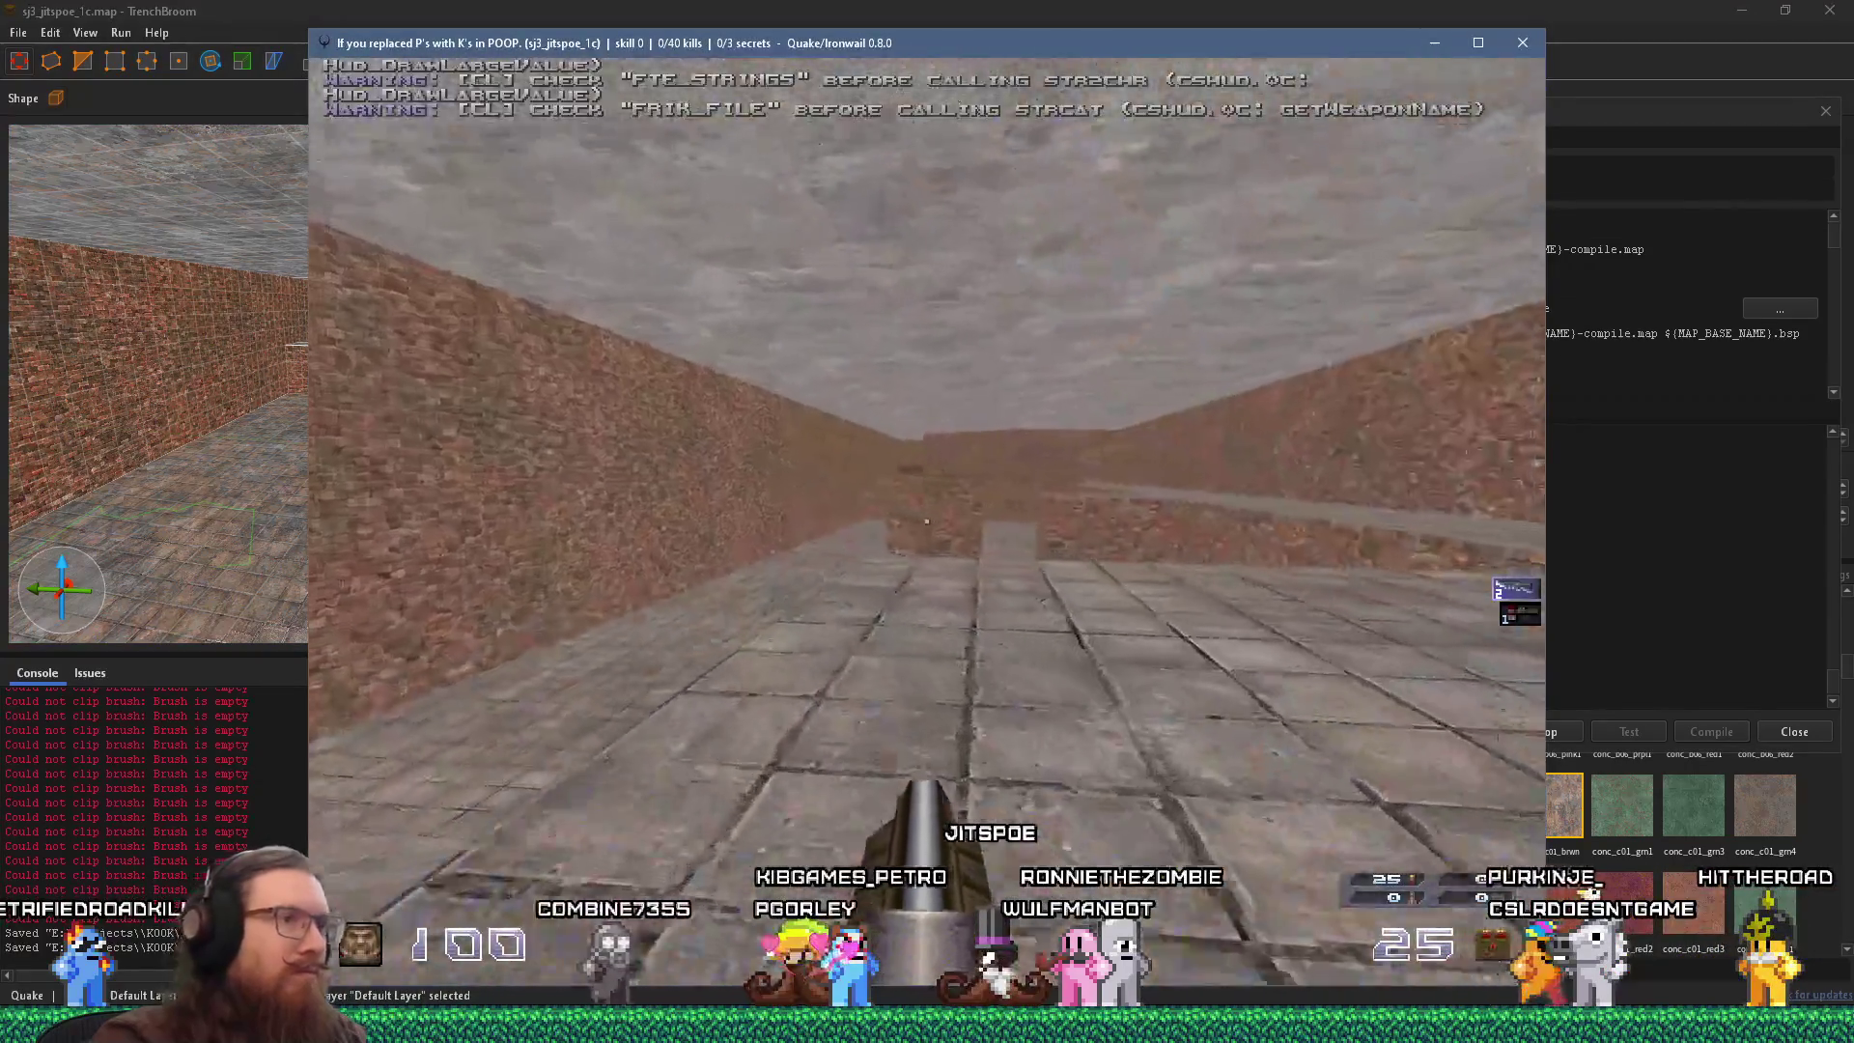
pyautogui.press('w')
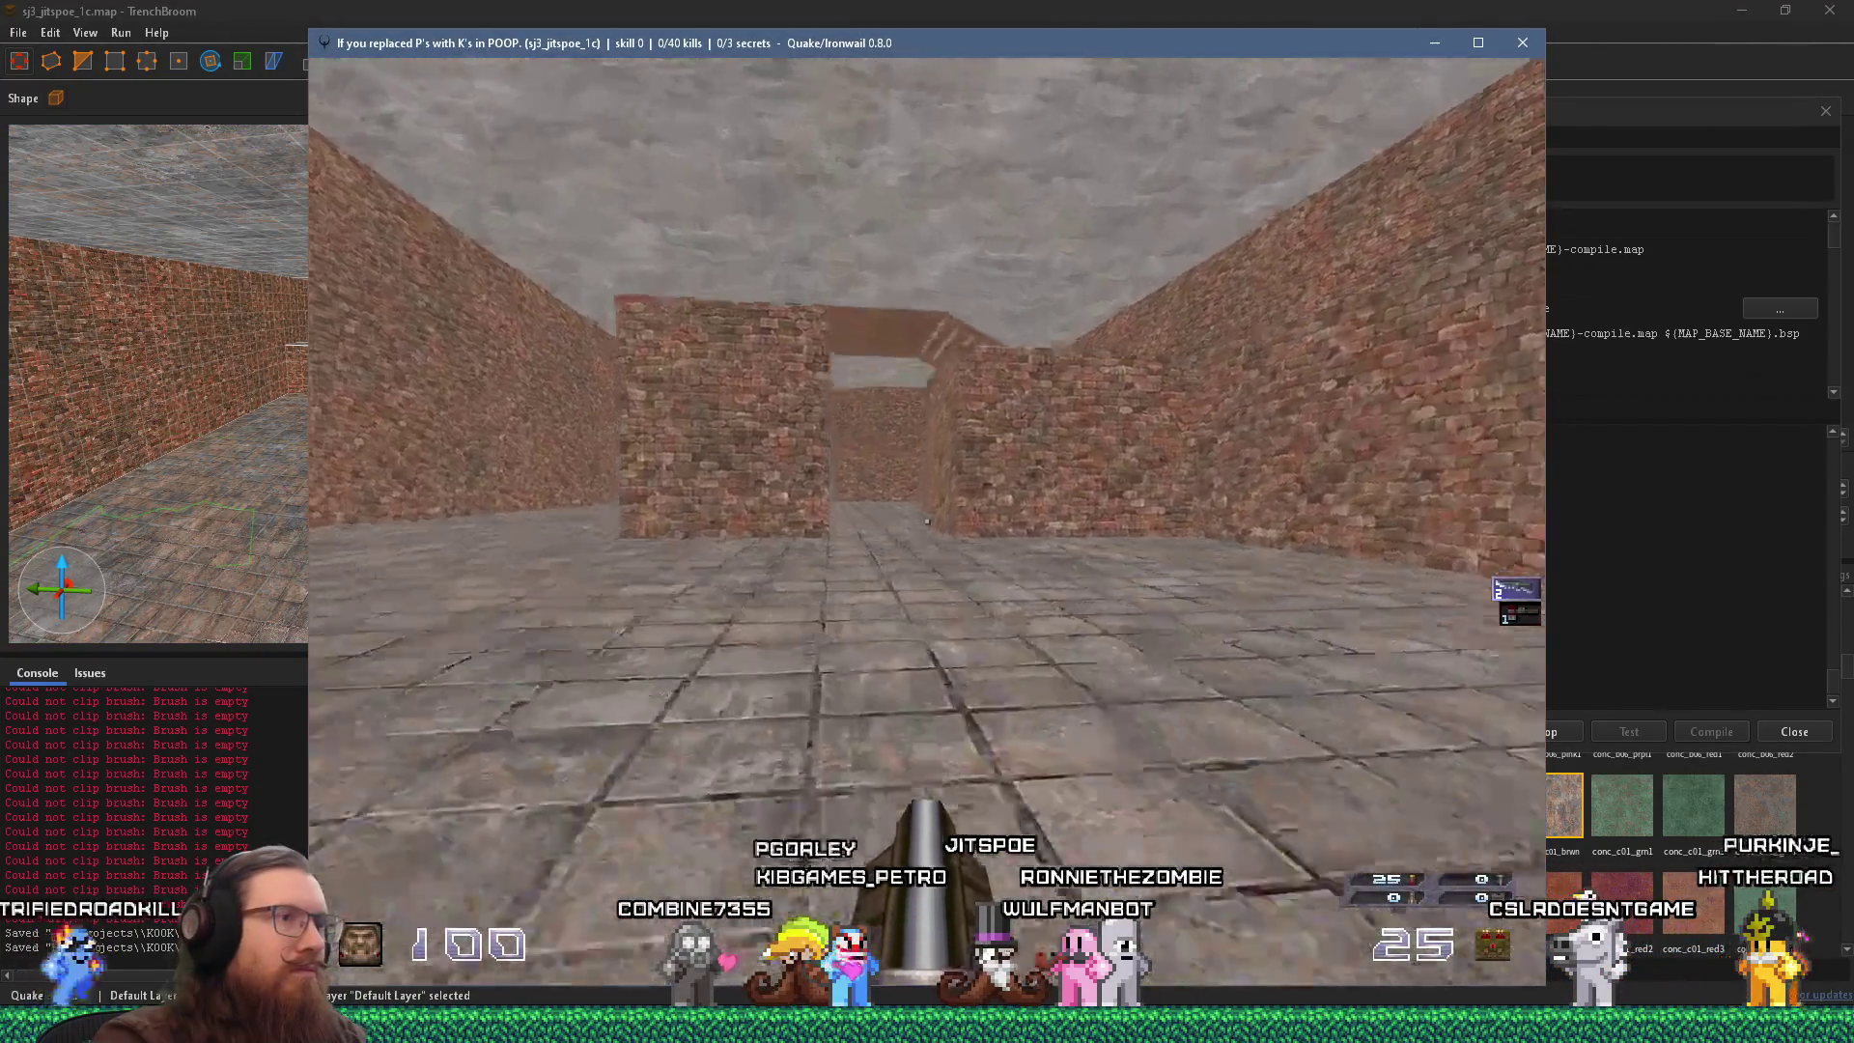
pyautogui.press('w')
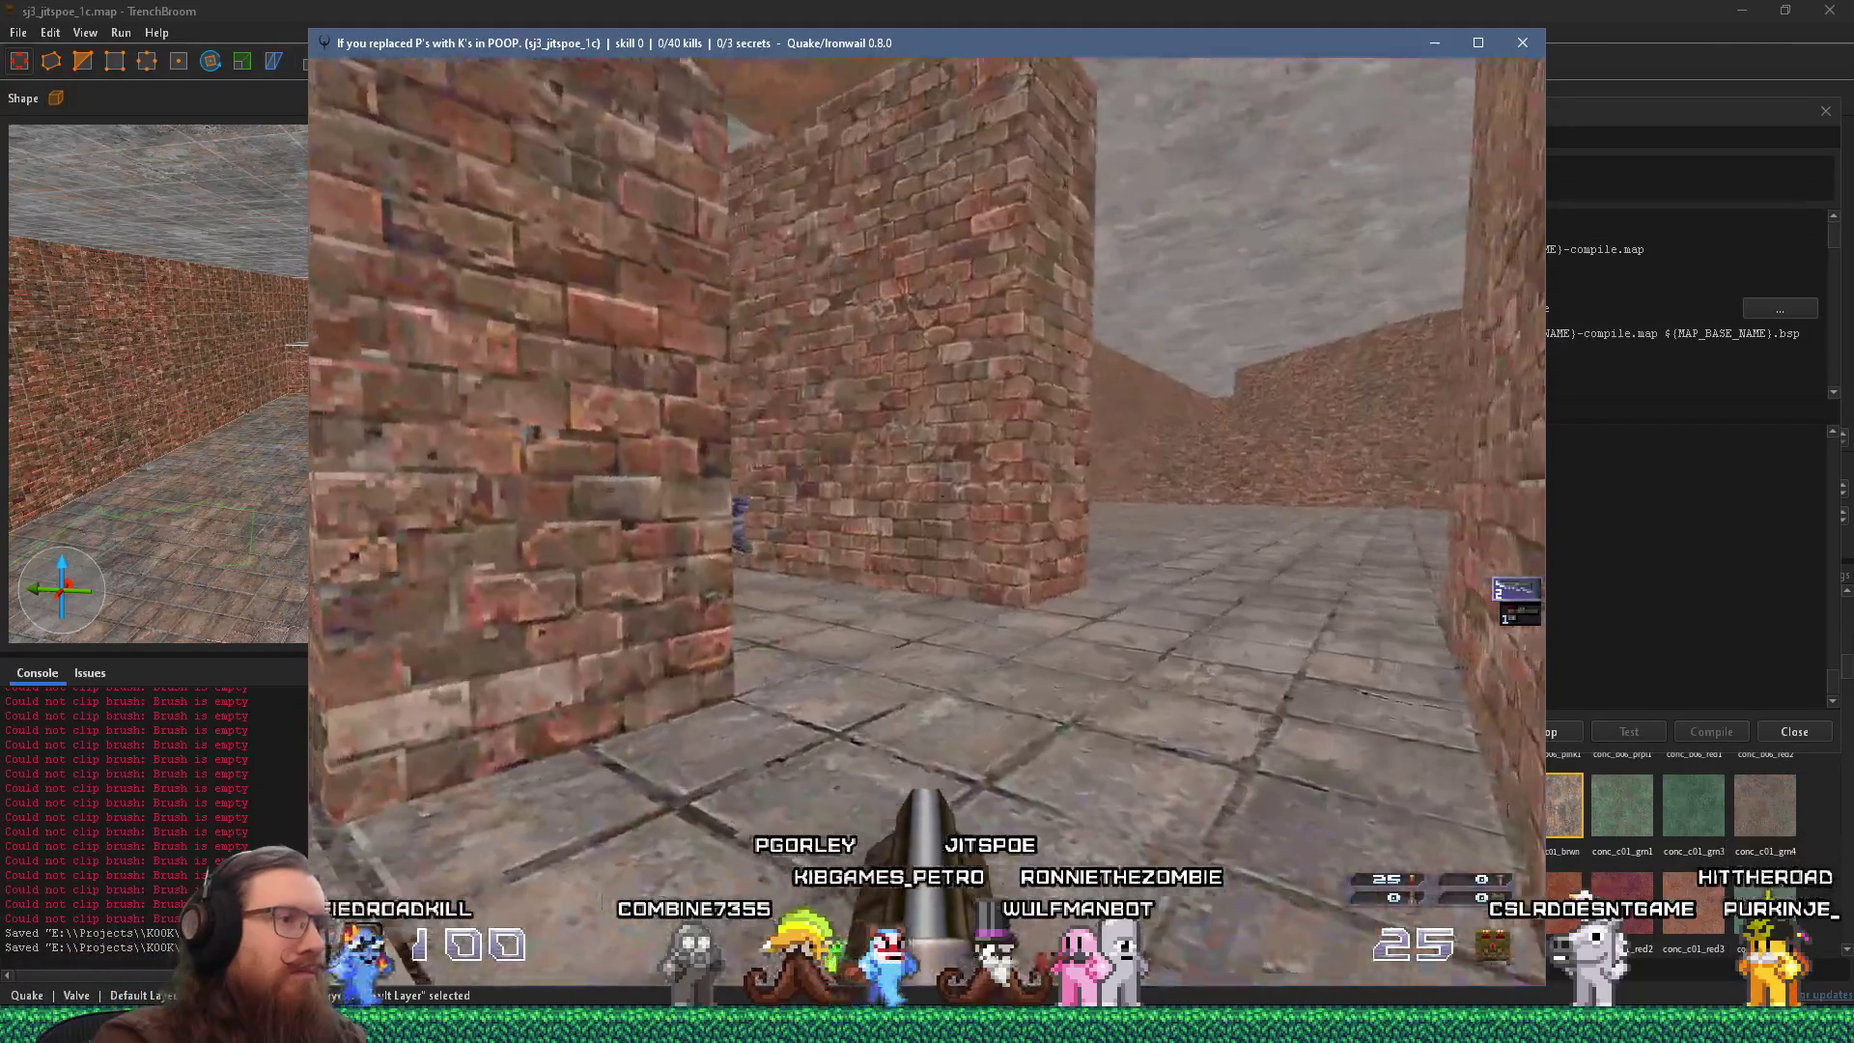
pyautogui.press('Left')
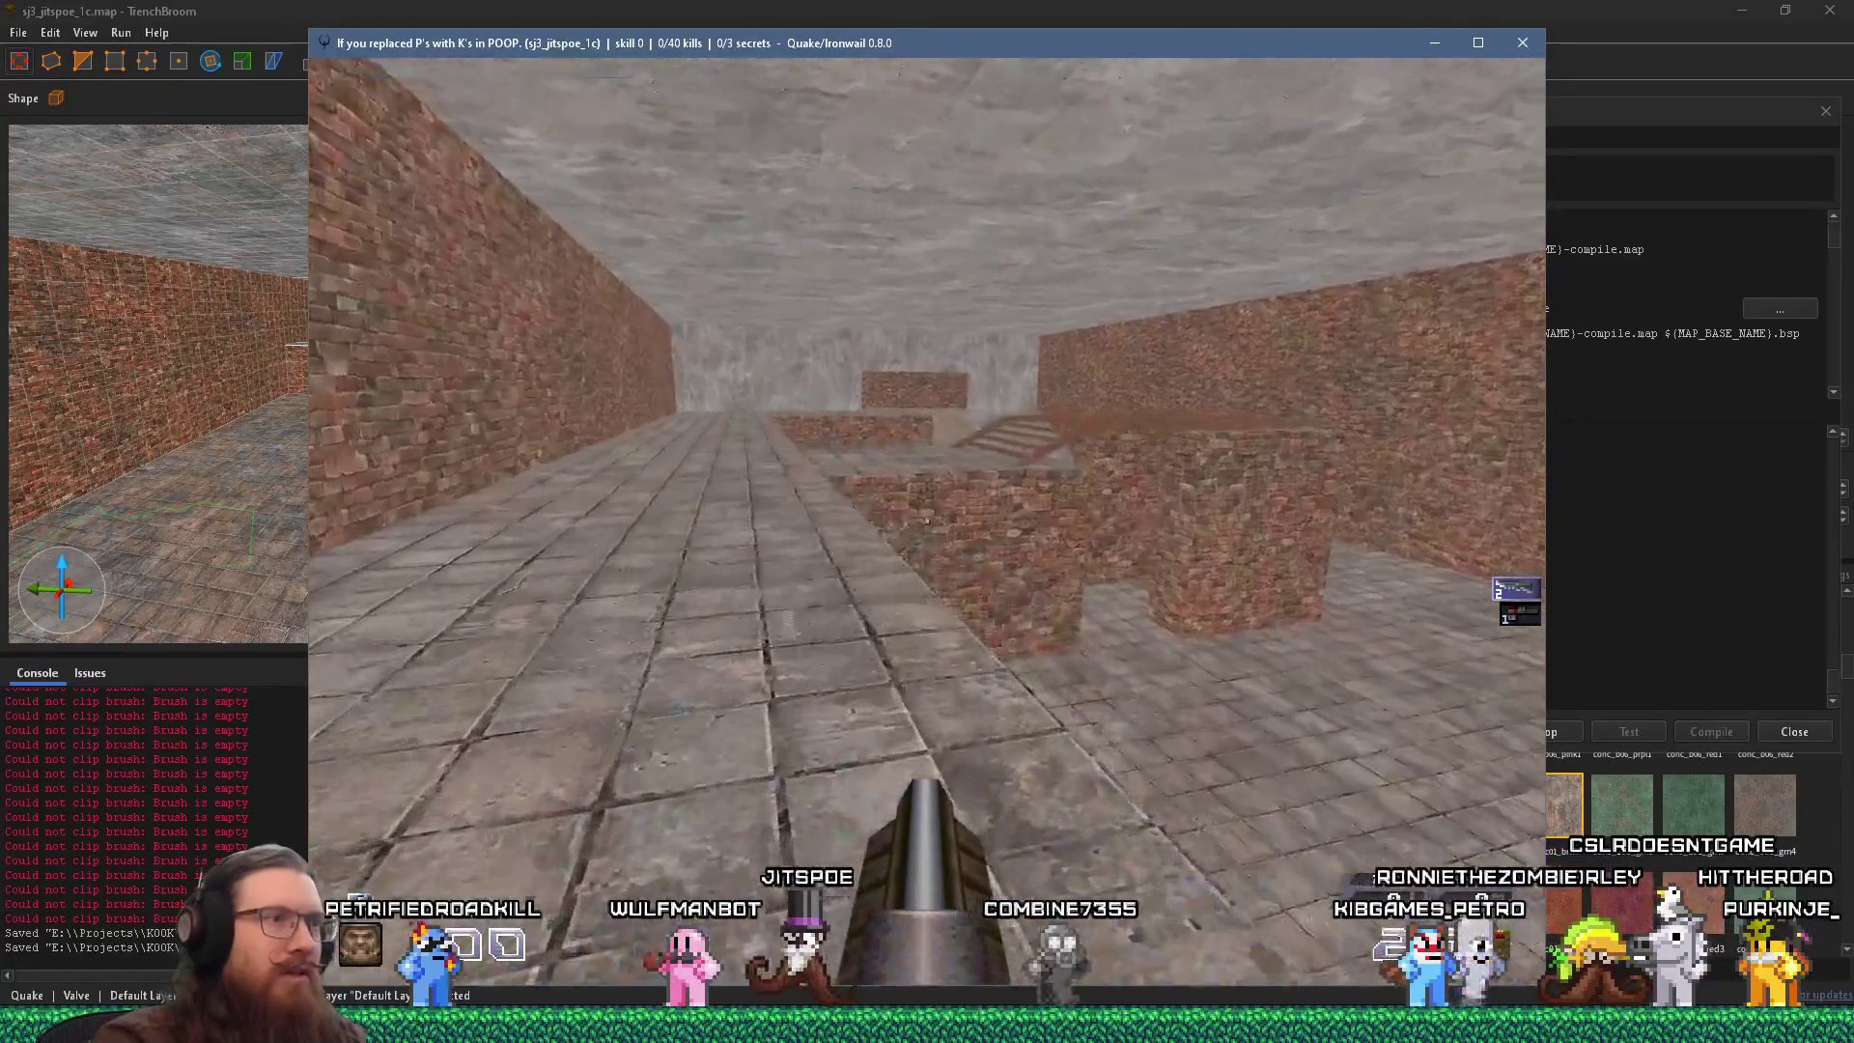
pyautogui.press('Up')
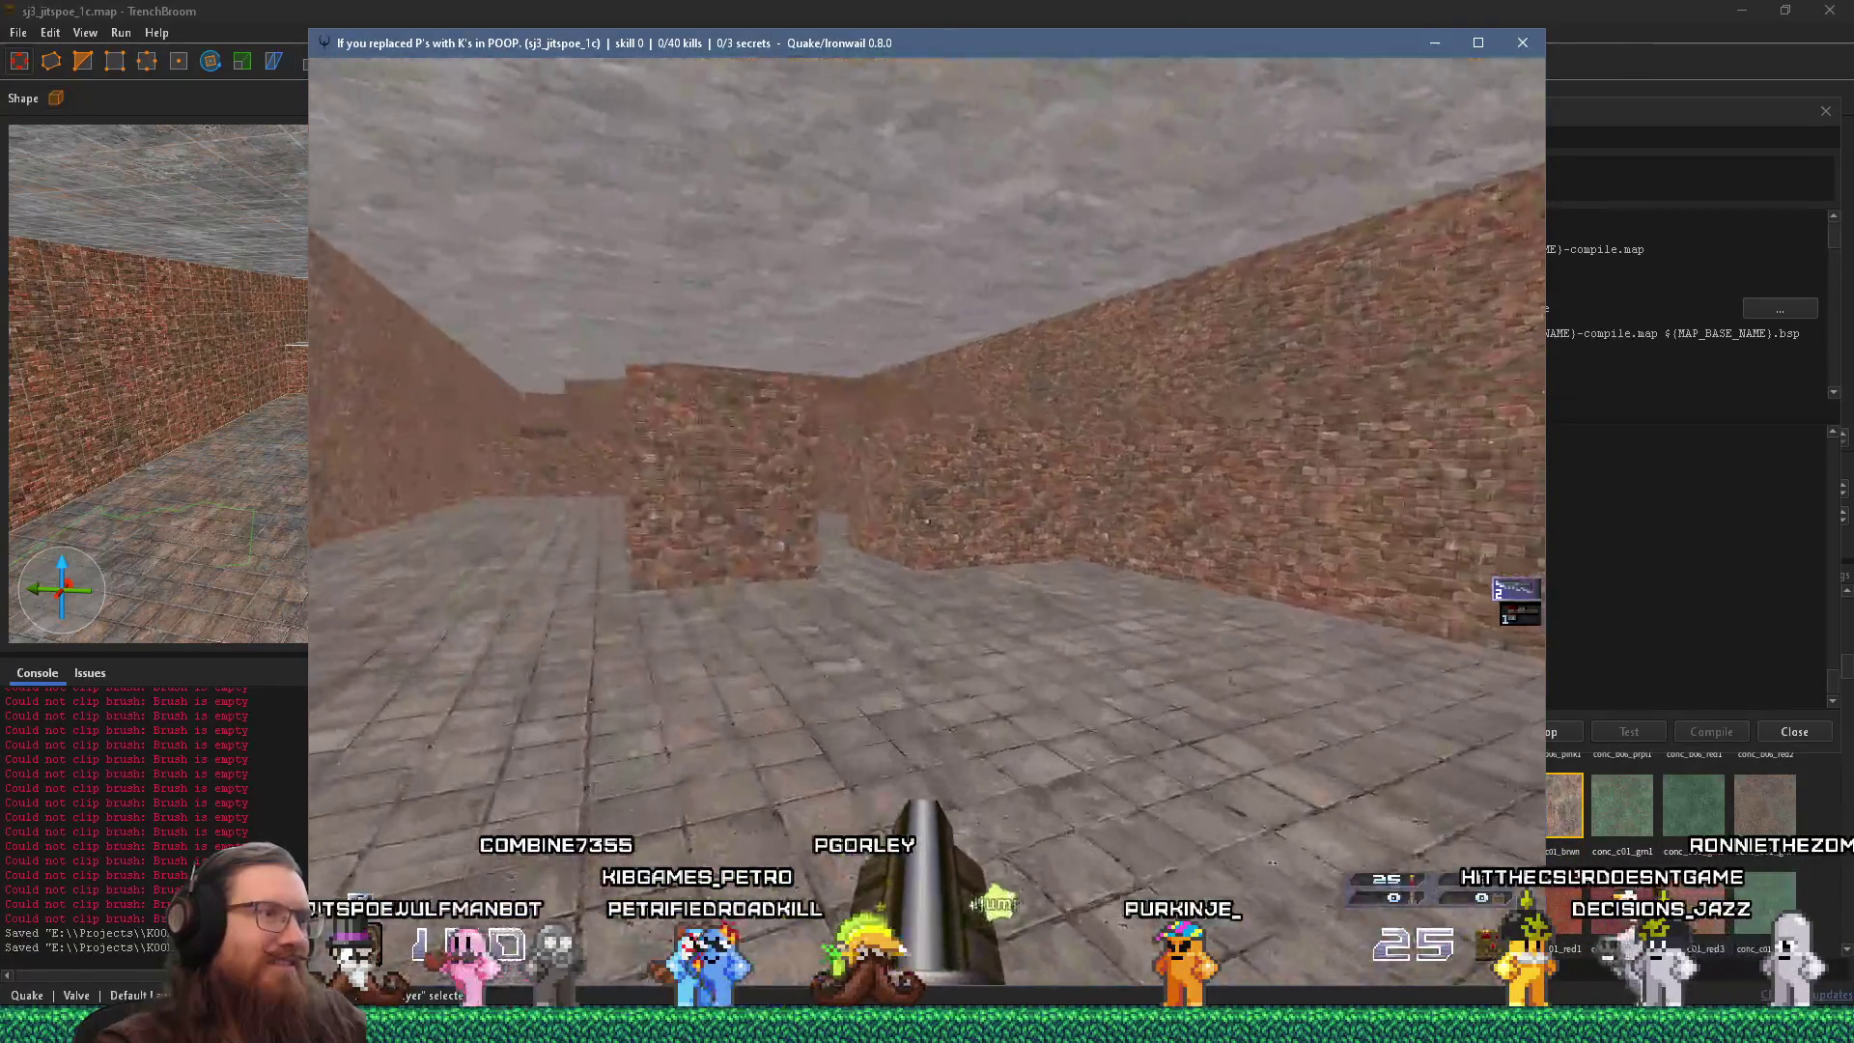
# Walk along the stone corridor and ledge, then enter quit in the game console.
pyautogui.press('w')
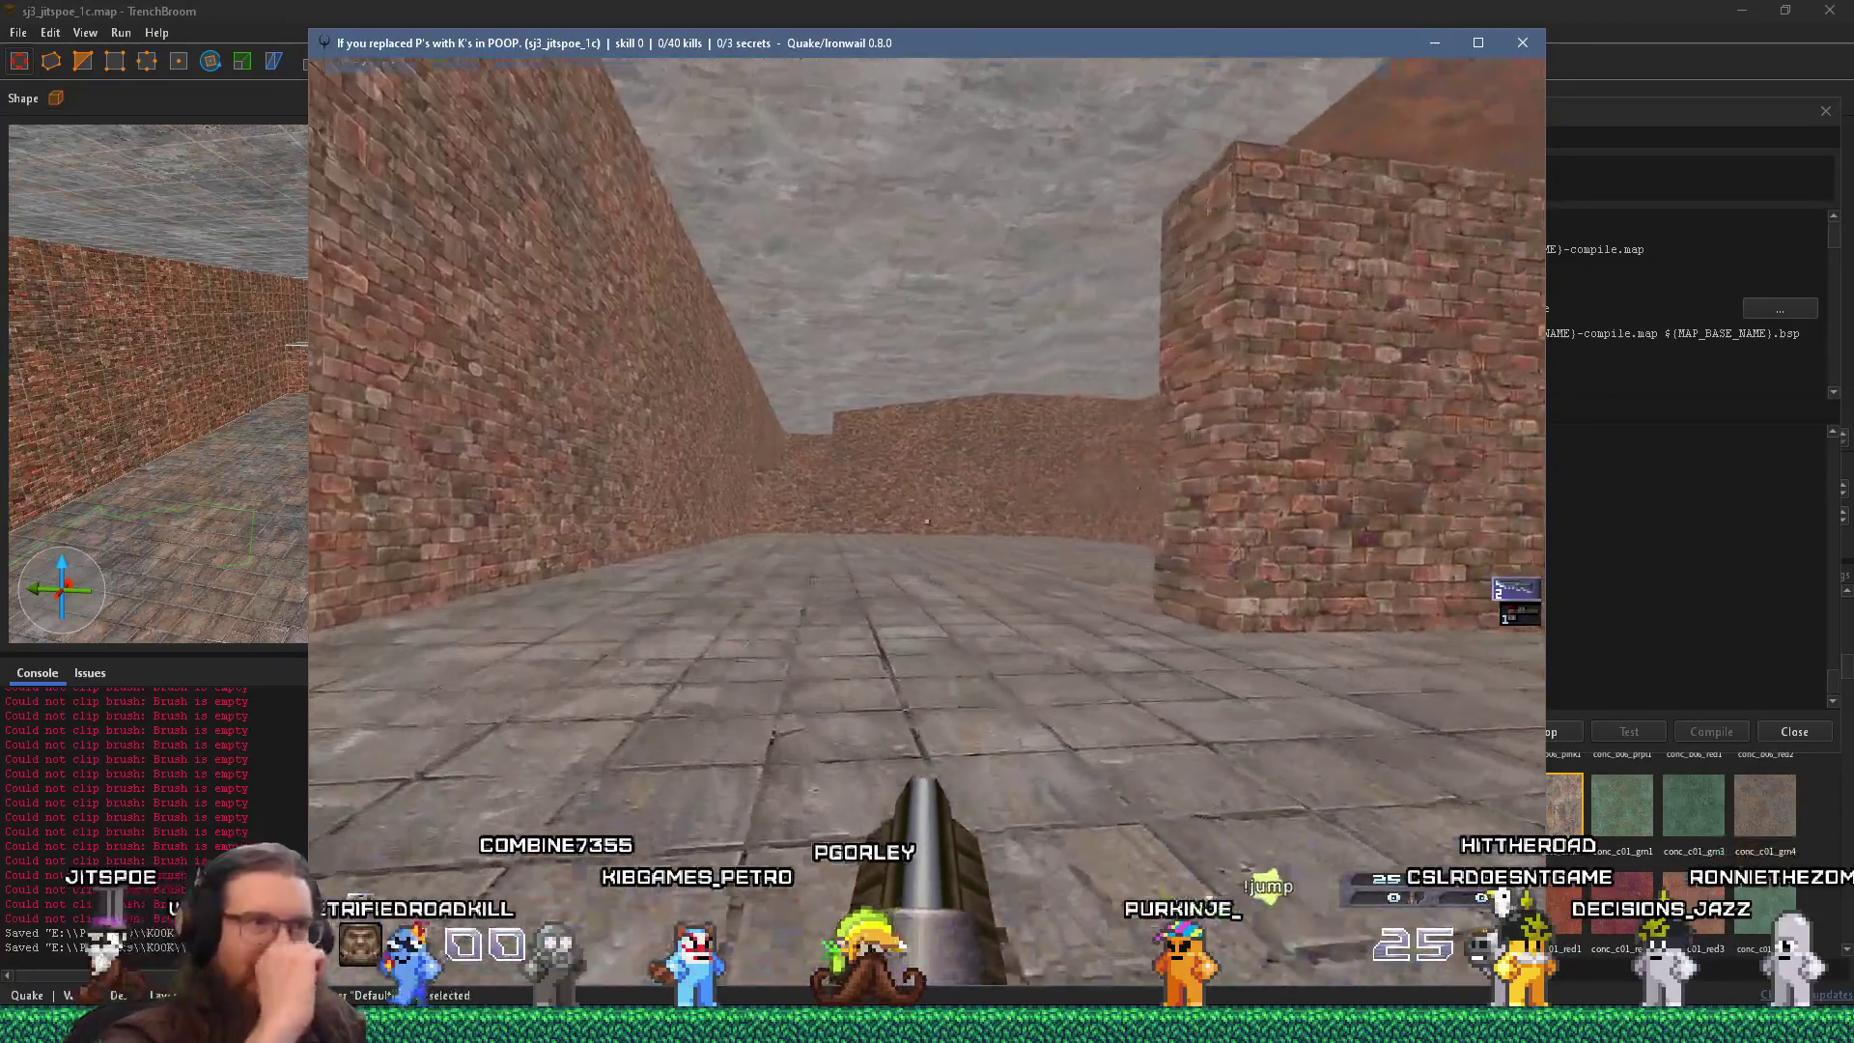
pyautogui.press('w')
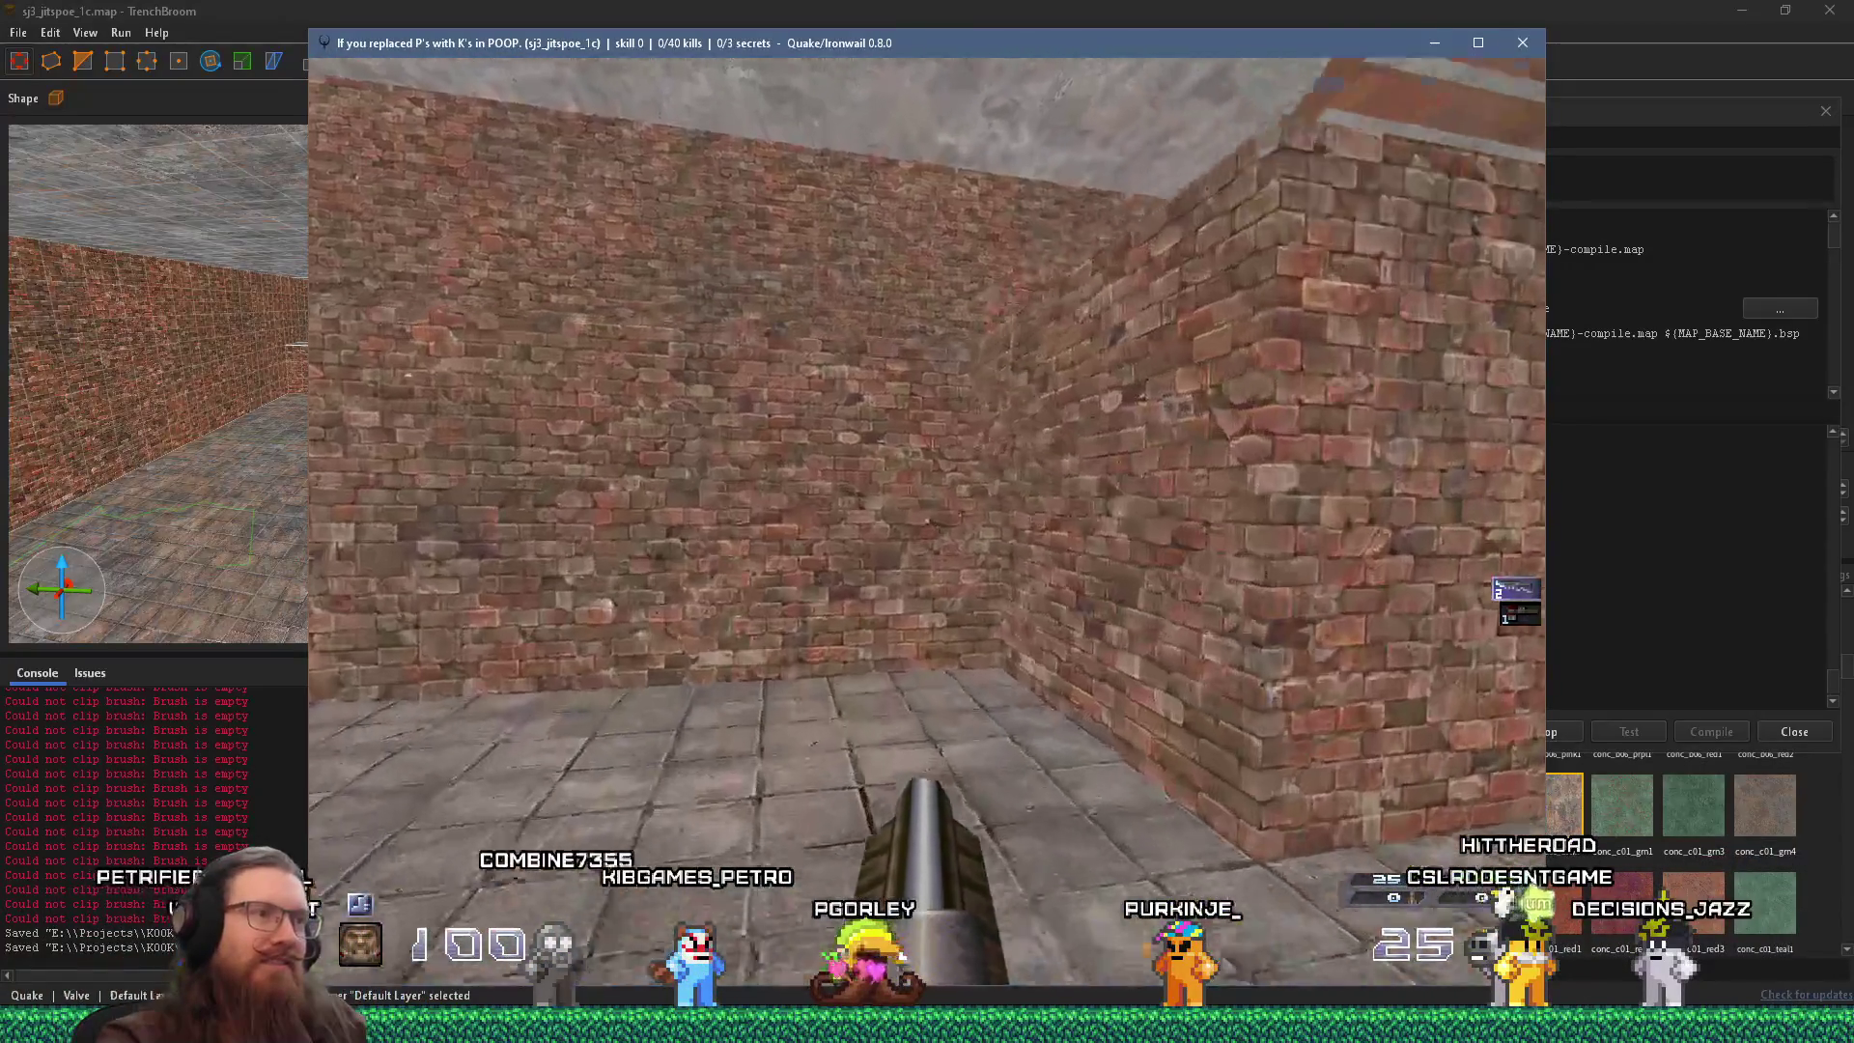
pyautogui.press('s')
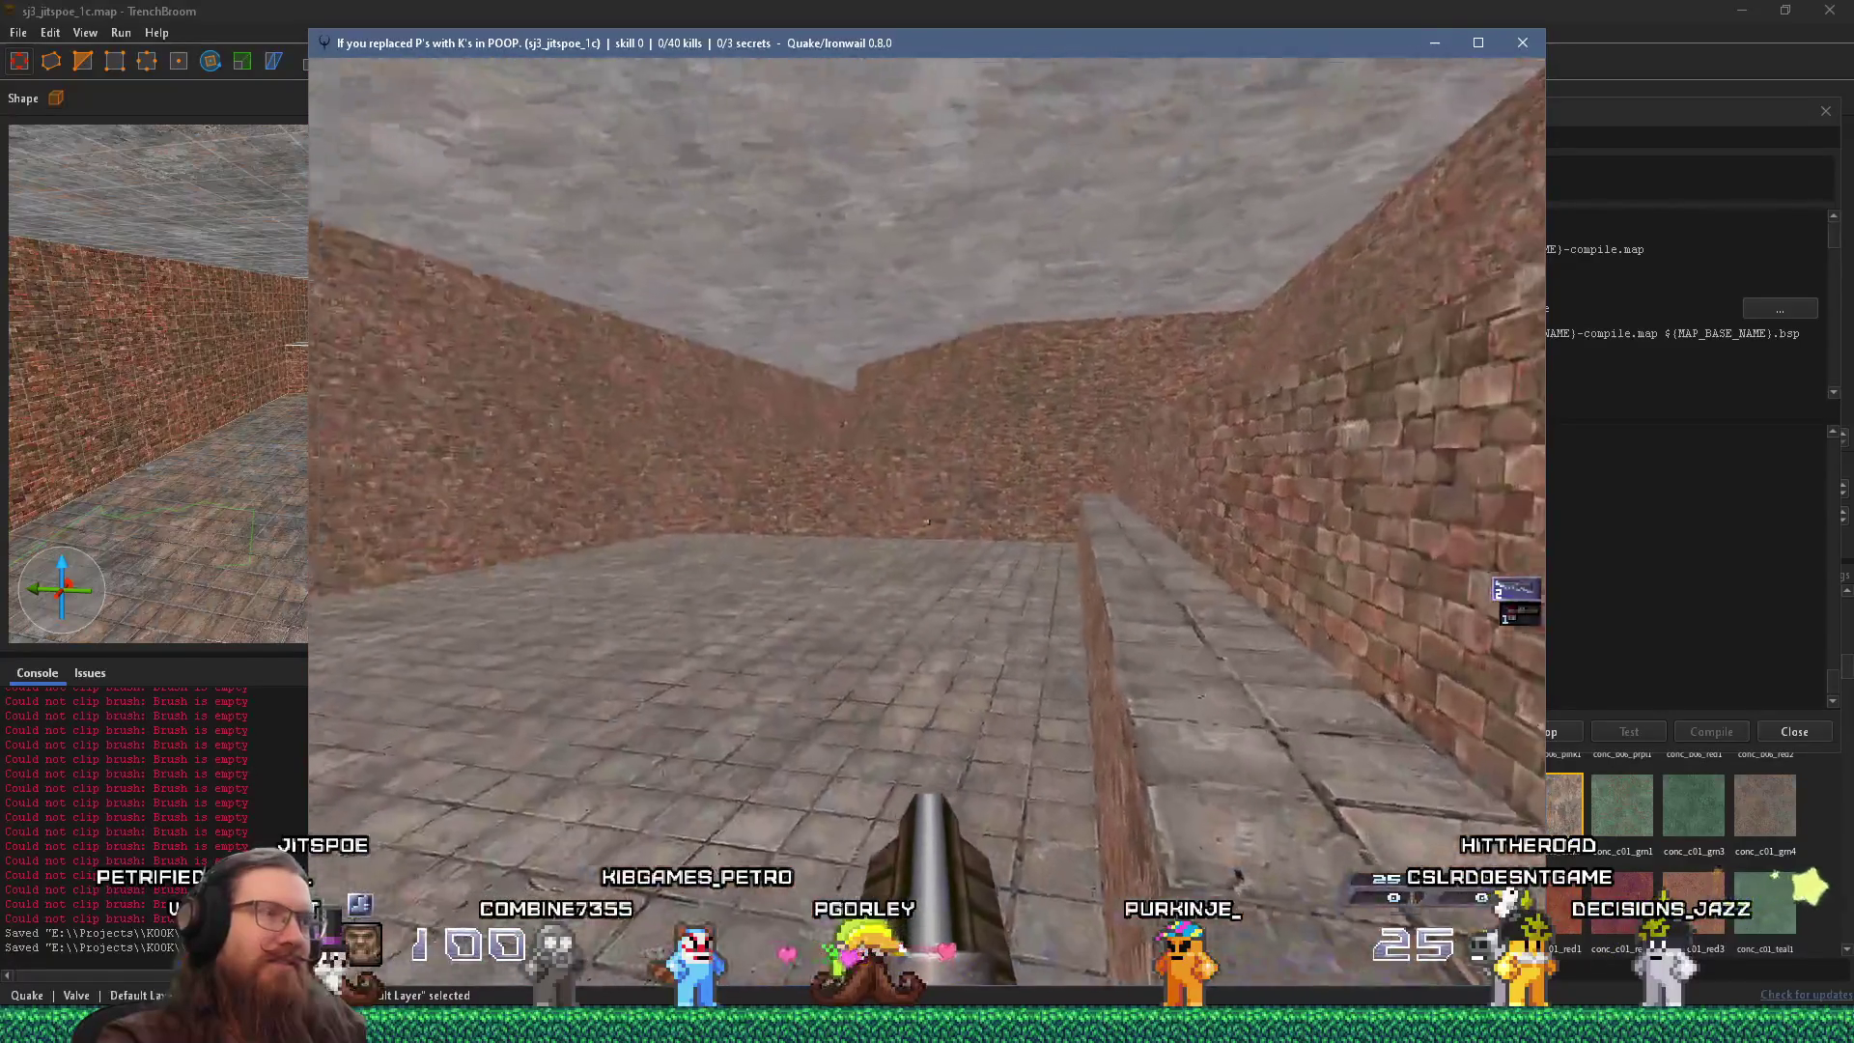
pyautogui.press('w')
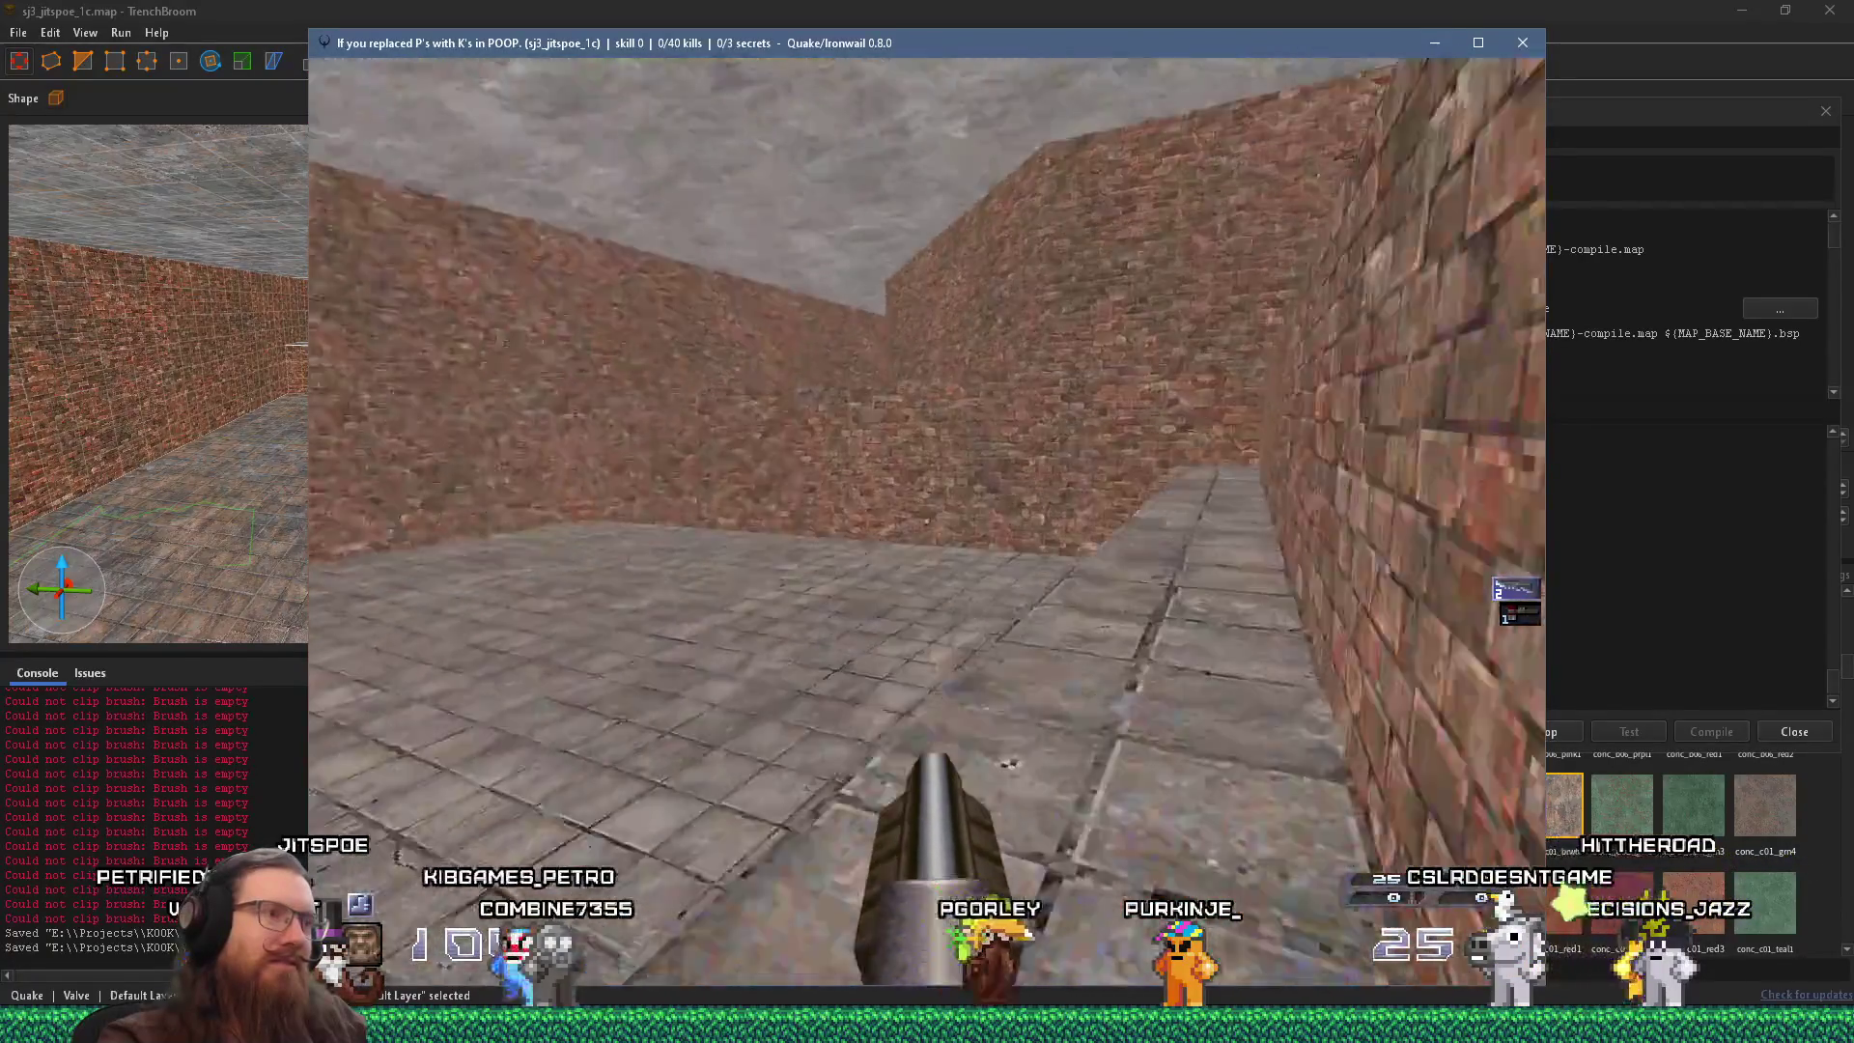
pyautogui.press('w')
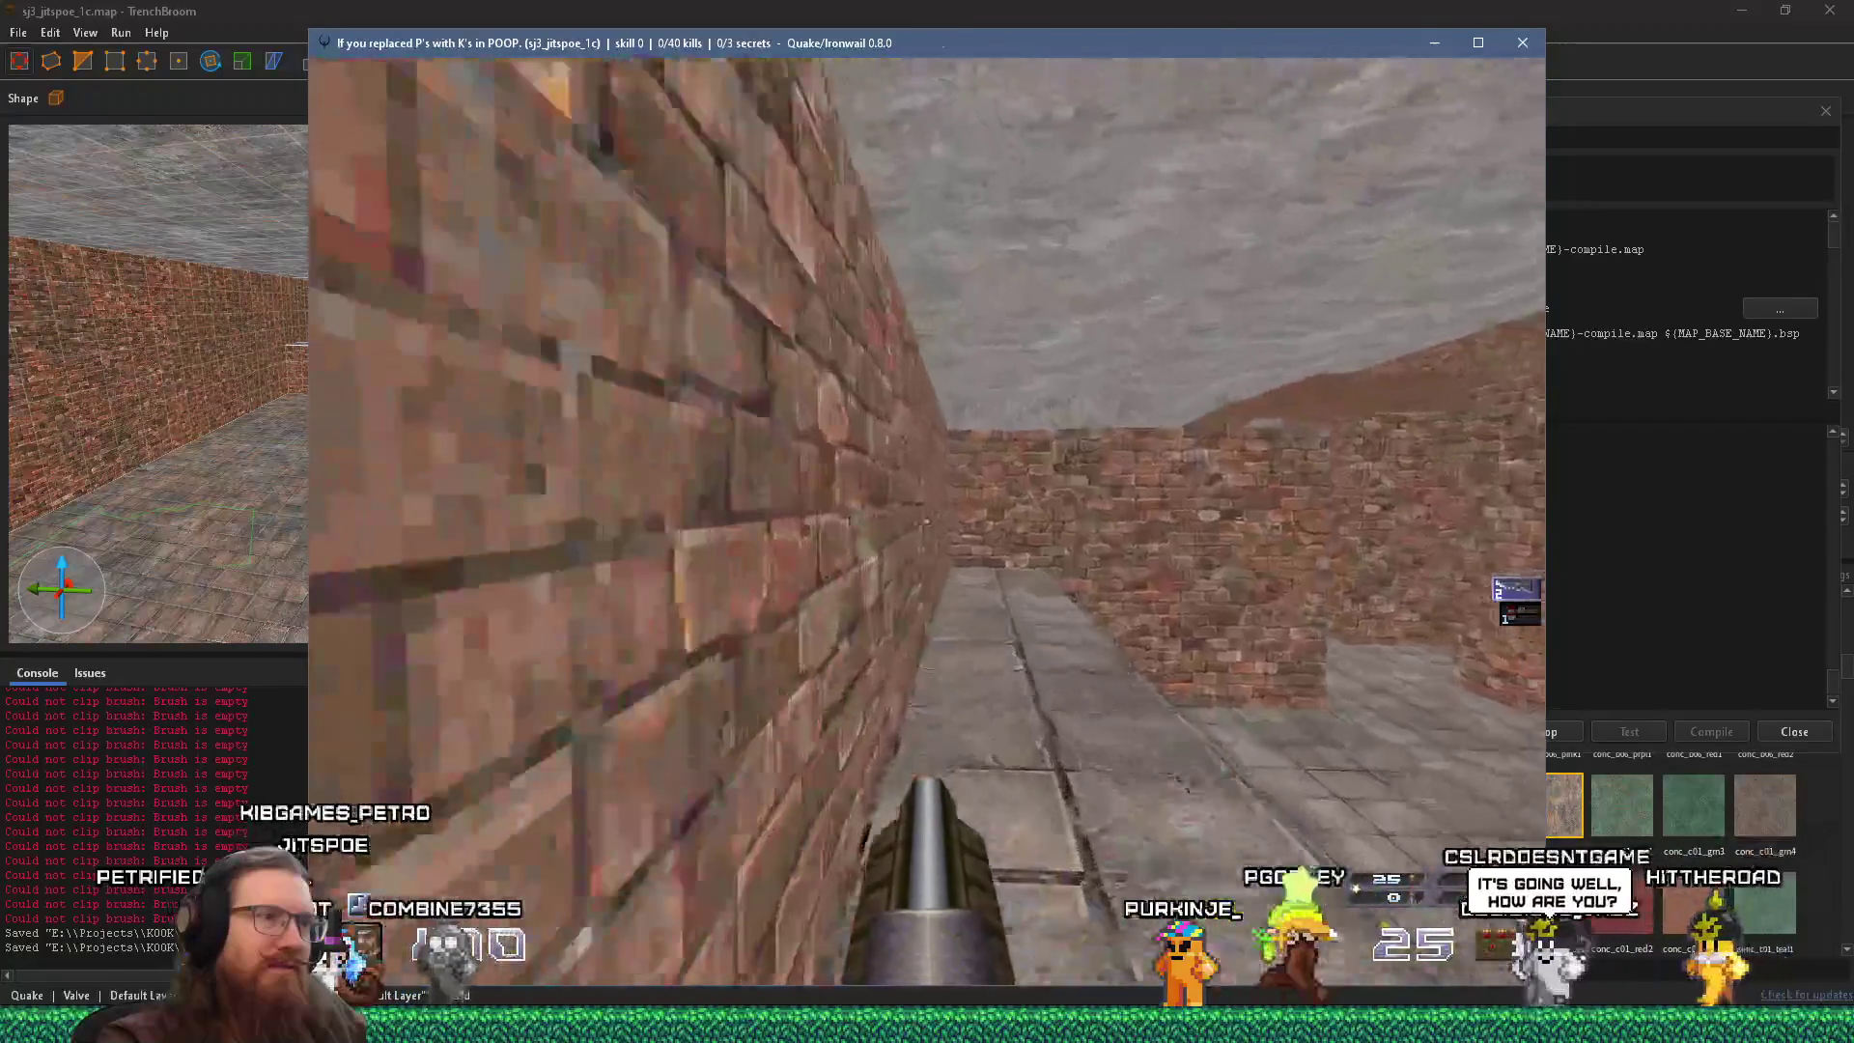
pyautogui.press('w')
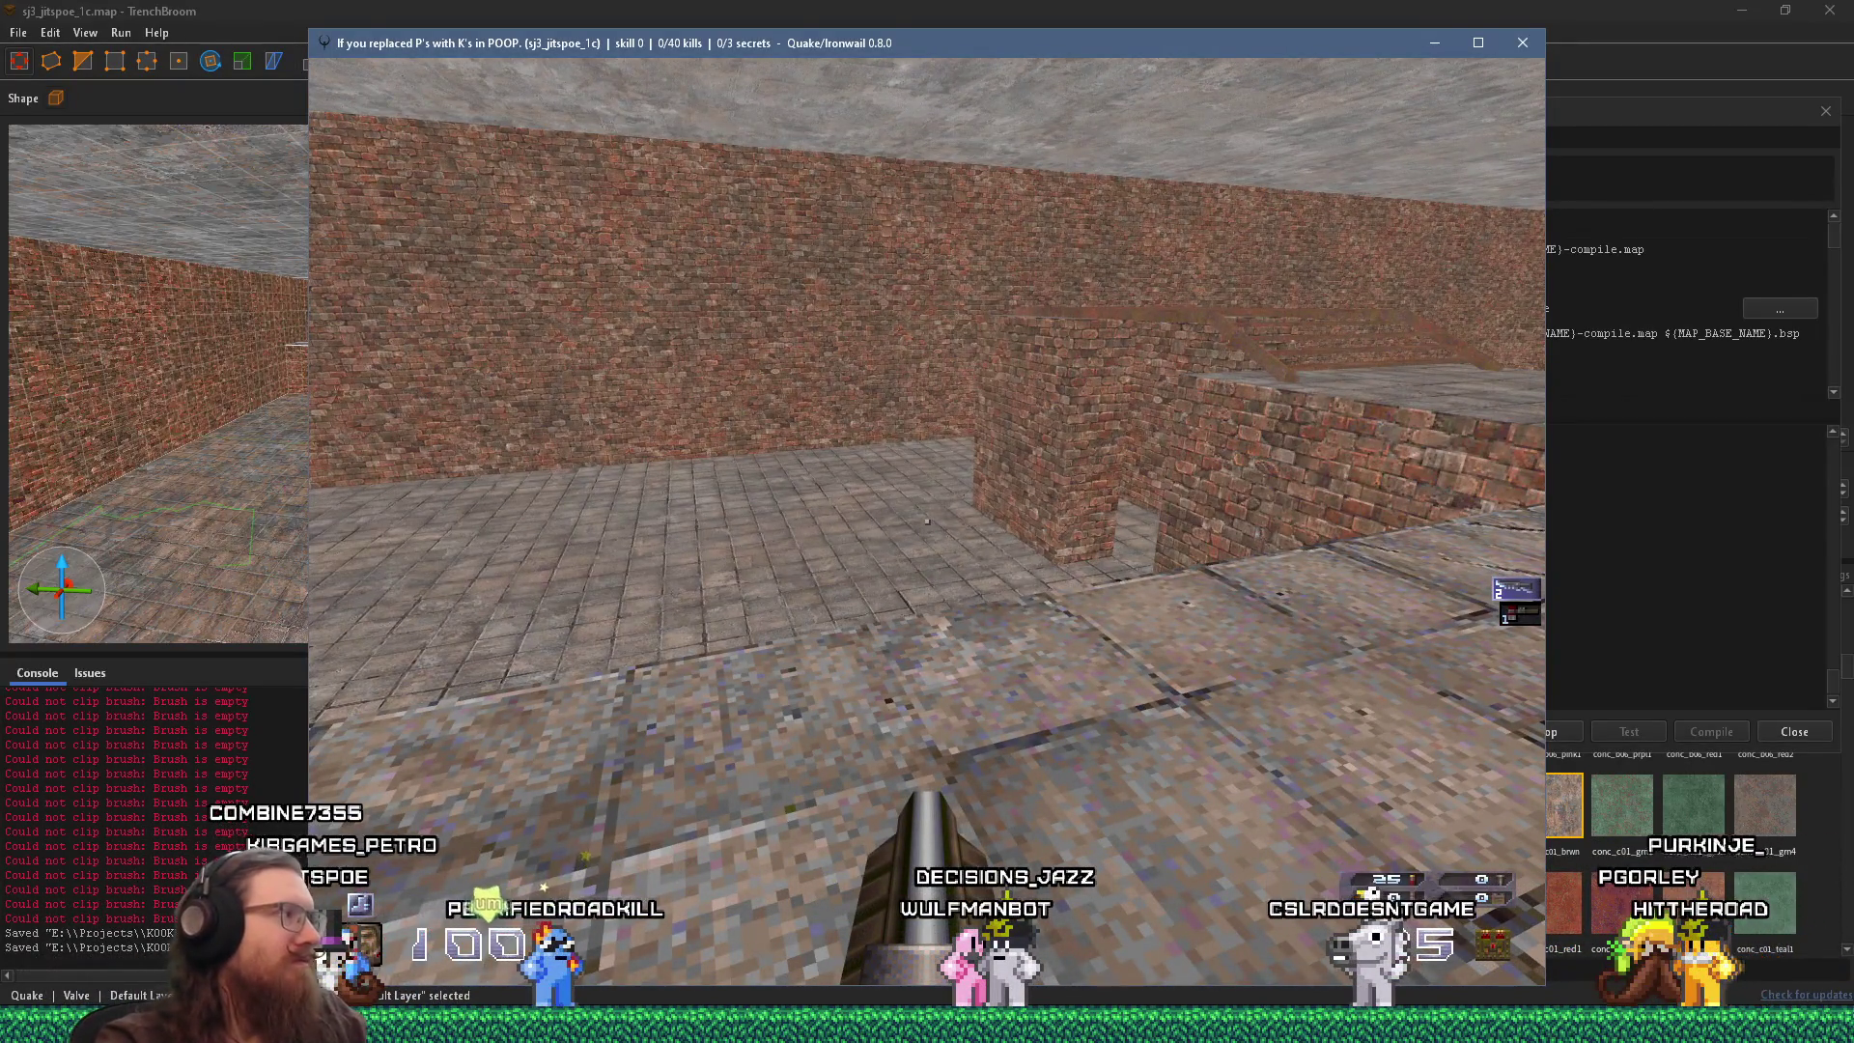
pyautogui.press('`')
pyautogui.write('quit')
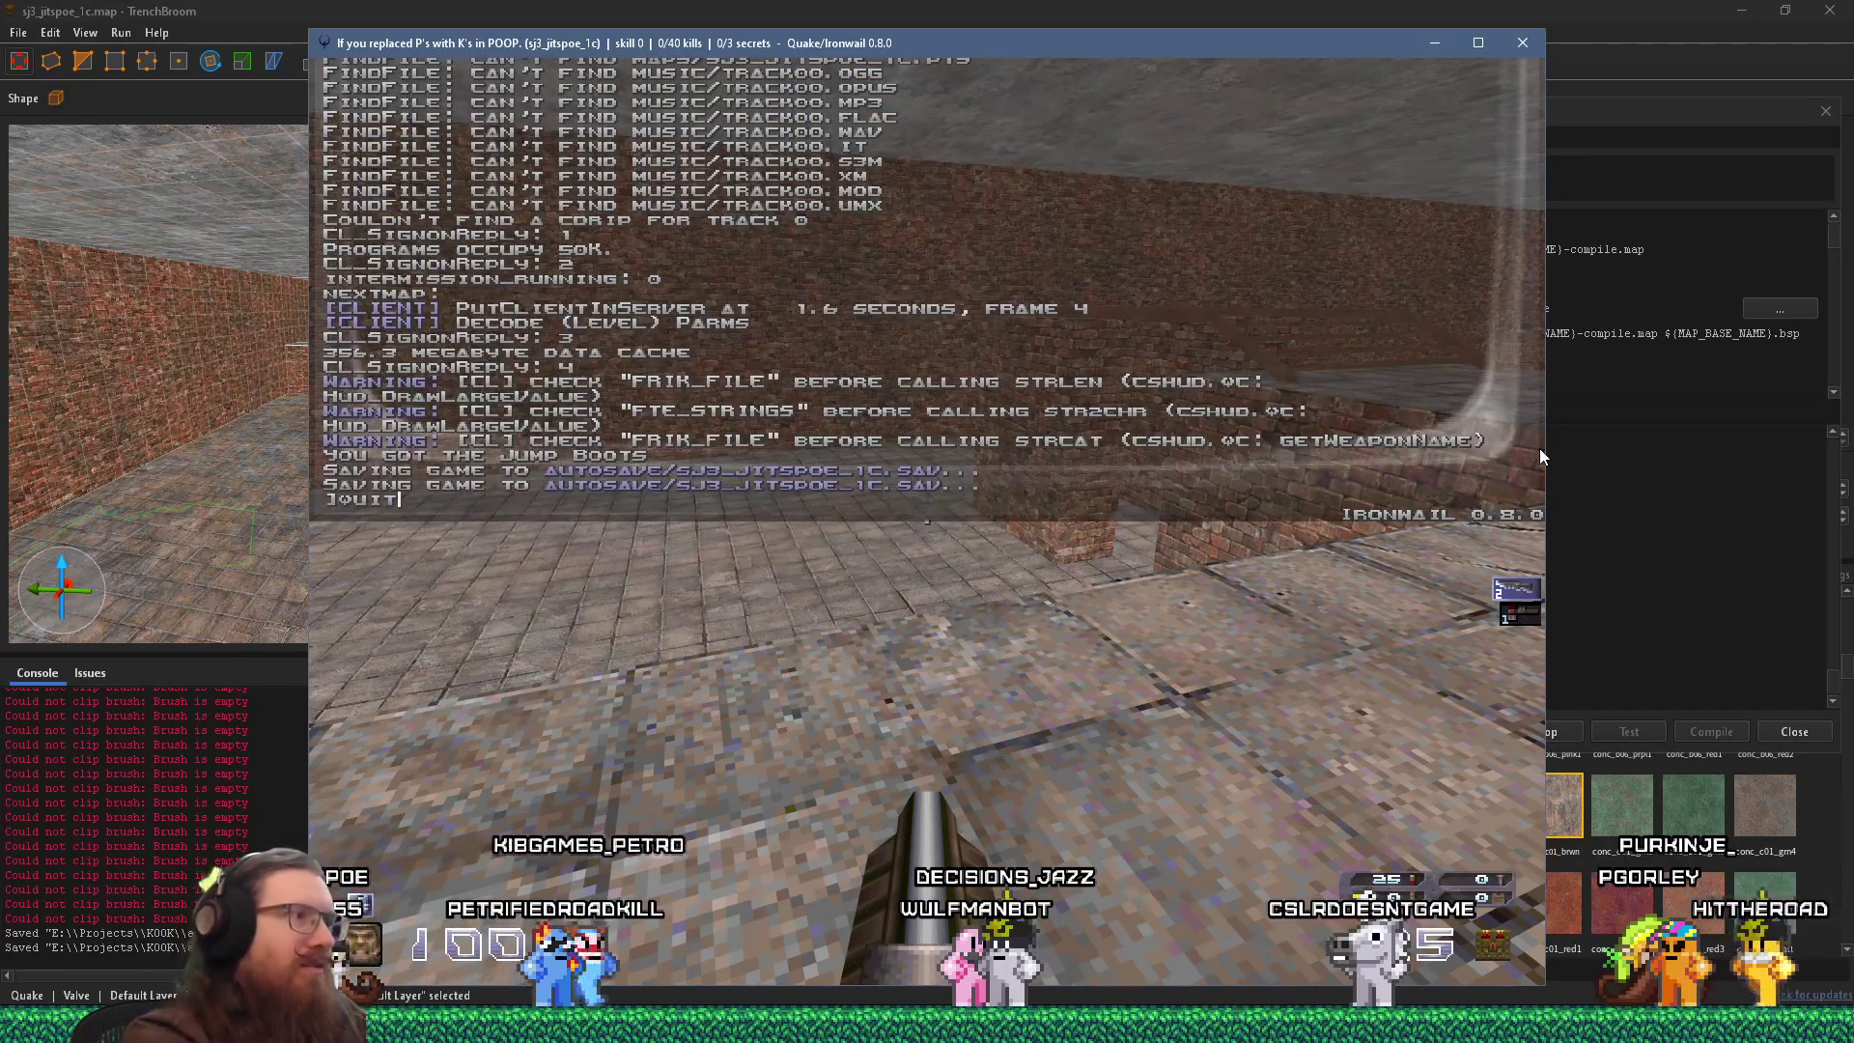
pyautogui.press('Return')
pyautogui.scroll(-5, 464, 401)
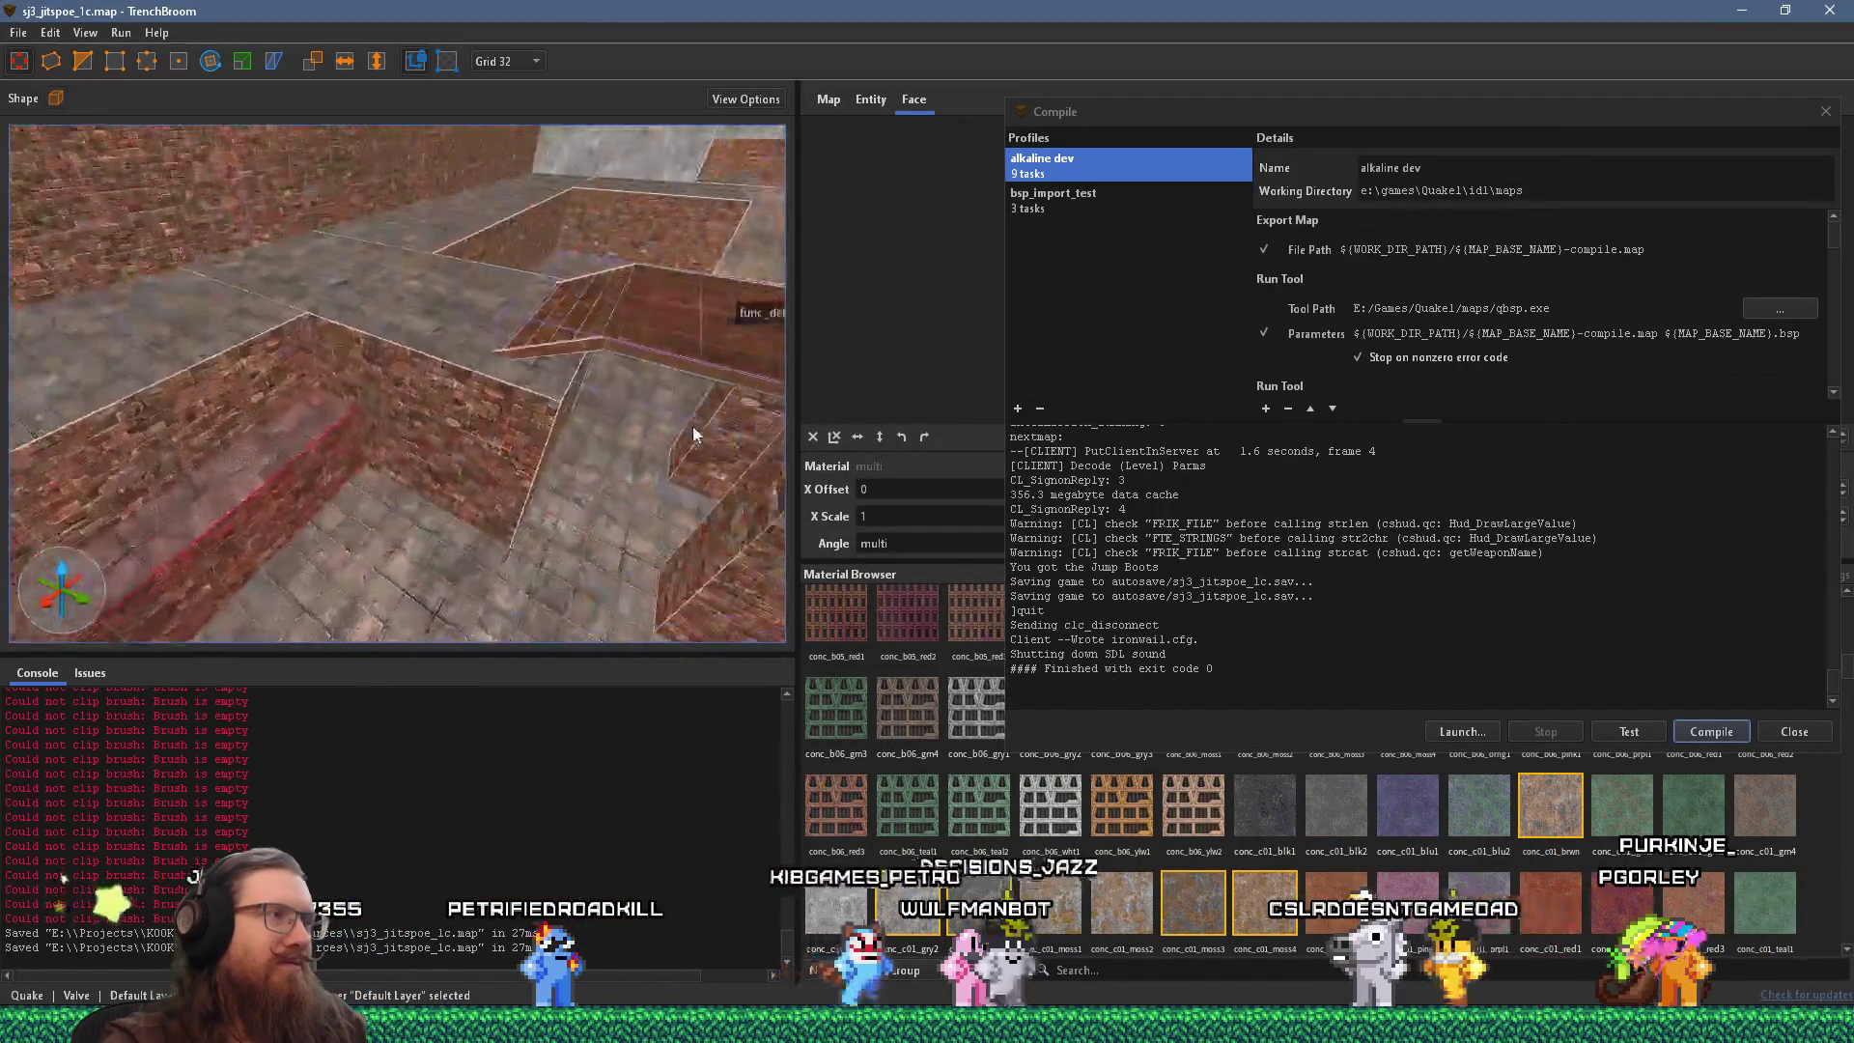
pyautogui.scroll(5, 498, 473)
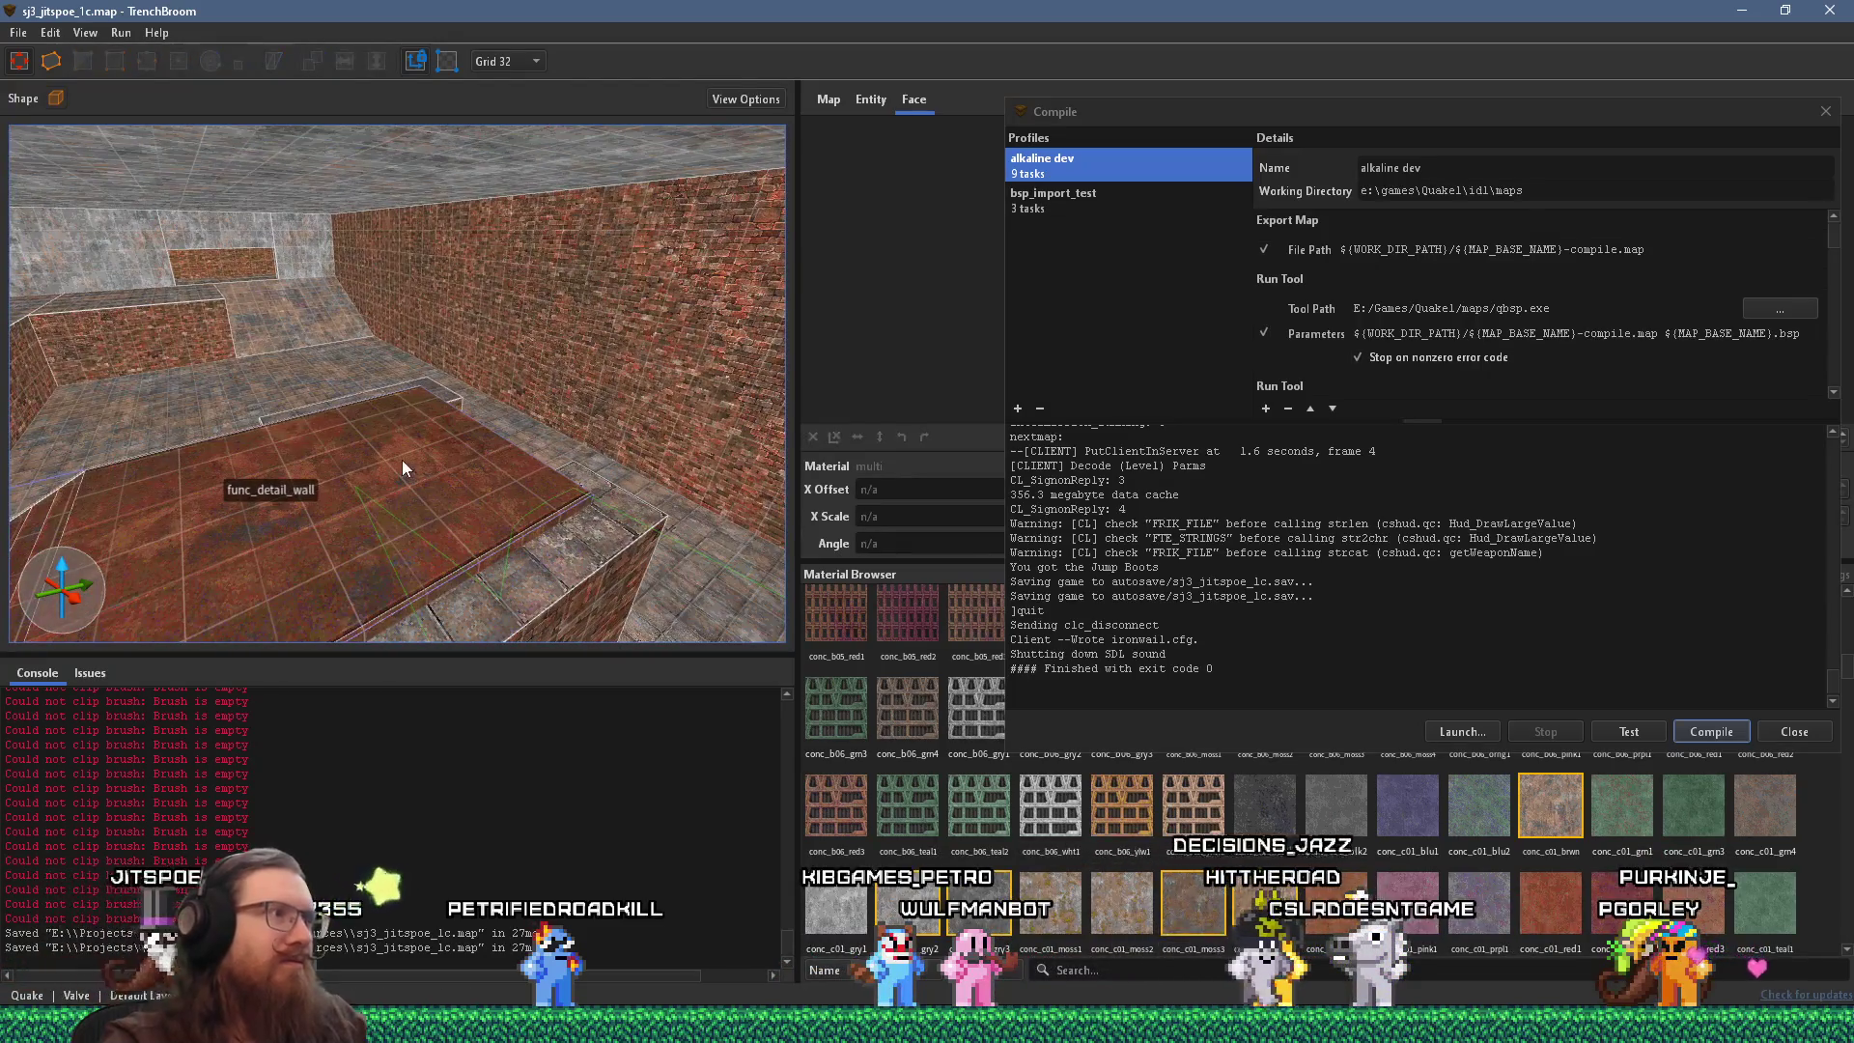
pyautogui.press('Escape')
pyautogui.moveTo(307, 419)
pyautogui.mouseDown()
pyautogui.moveTo(266, 409)
pyautogui.moveTo(380, 412)
pyautogui.moveTo(239, 395)
pyautogui.moveTo(430, 390)
pyautogui.moveTo(431, 371)
pyautogui.moveTo(899, 396)
pyautogui.moveTo(298, 378)
pyautogui.moveTo(721, 512)
pyautogui.moveTo(298, 349)
pyautogui.moveTo(530, 549)
pyautogui.moveTo(432, 468)
pyautogui.moveTo(495, 240)
pyautogui.moveTo(444, 407)
pyautogui.moveTo(728, 403)
pyautogui.moveTo(90, 397)
pyautogui.moveTo(290, 405)
pyautogui.moveTo(118, 396)
pyautogui.moveTo(309, 379)
pyautogui.moveTo(530, 292)
pyautogui.moveTo(596, 311)
pyautogui.moveTo(477, 381)
pyautogui.moveTo(130, 425)
pyautogui.moveTo(508, 171)
pyautogui.moveTo(435, 397)
pyautogui.moveTo(415, 592)
pyautogui.mouseUp()
pyautogui.click(309, 379)
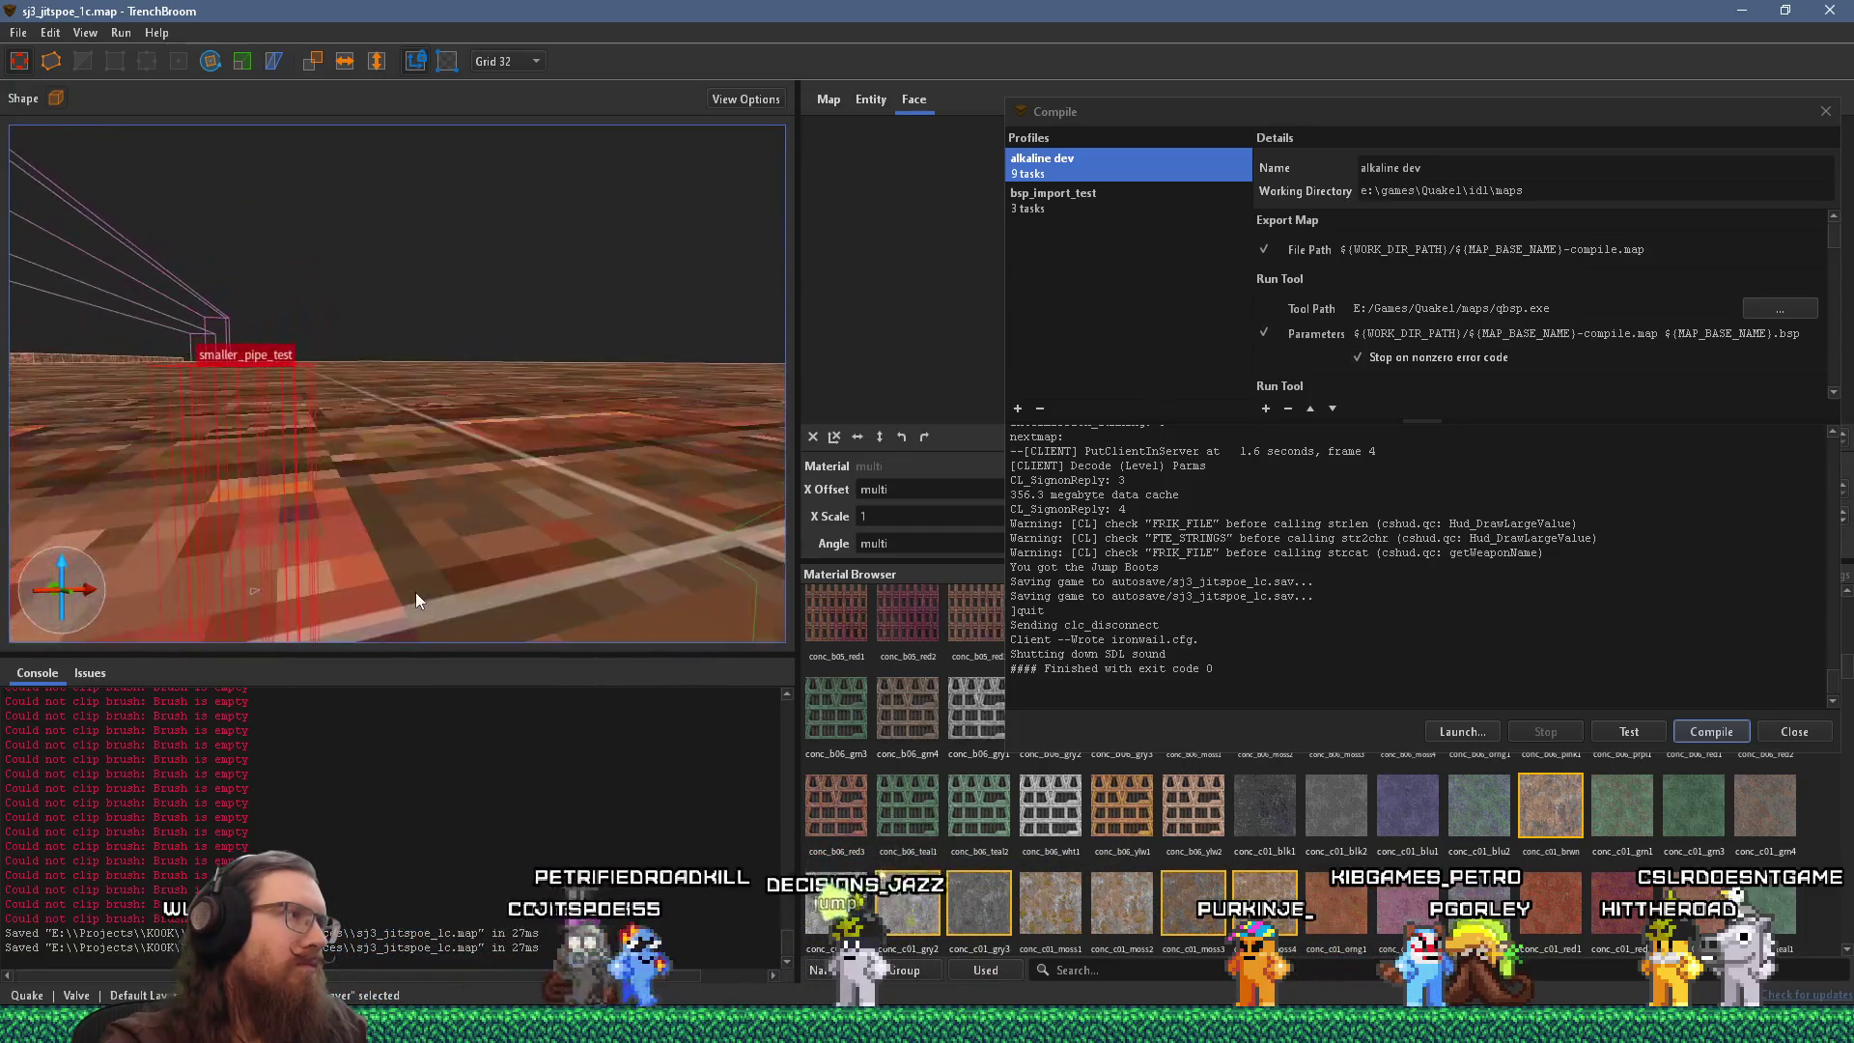
pyautogui.moveTo(328, 537)
pyautogui.mouseDown()
pyautogui.moveTo(156, 384)
pyautogui.moveTo(651, 410)
pyautogui.moveTo(778, 344)
pyautogui.moveTo(779, 378)
pyautogui.moveTo(607, 425)
pyautogui.moveTo(409, 362)
pyautogui.moveTo(490, 382)
pyautogui.moveTo(155, 396)
pyautogui.moveTo(350, 396)
pyautogui.moveTo(315, 382)
pyautogui.mouseUp()
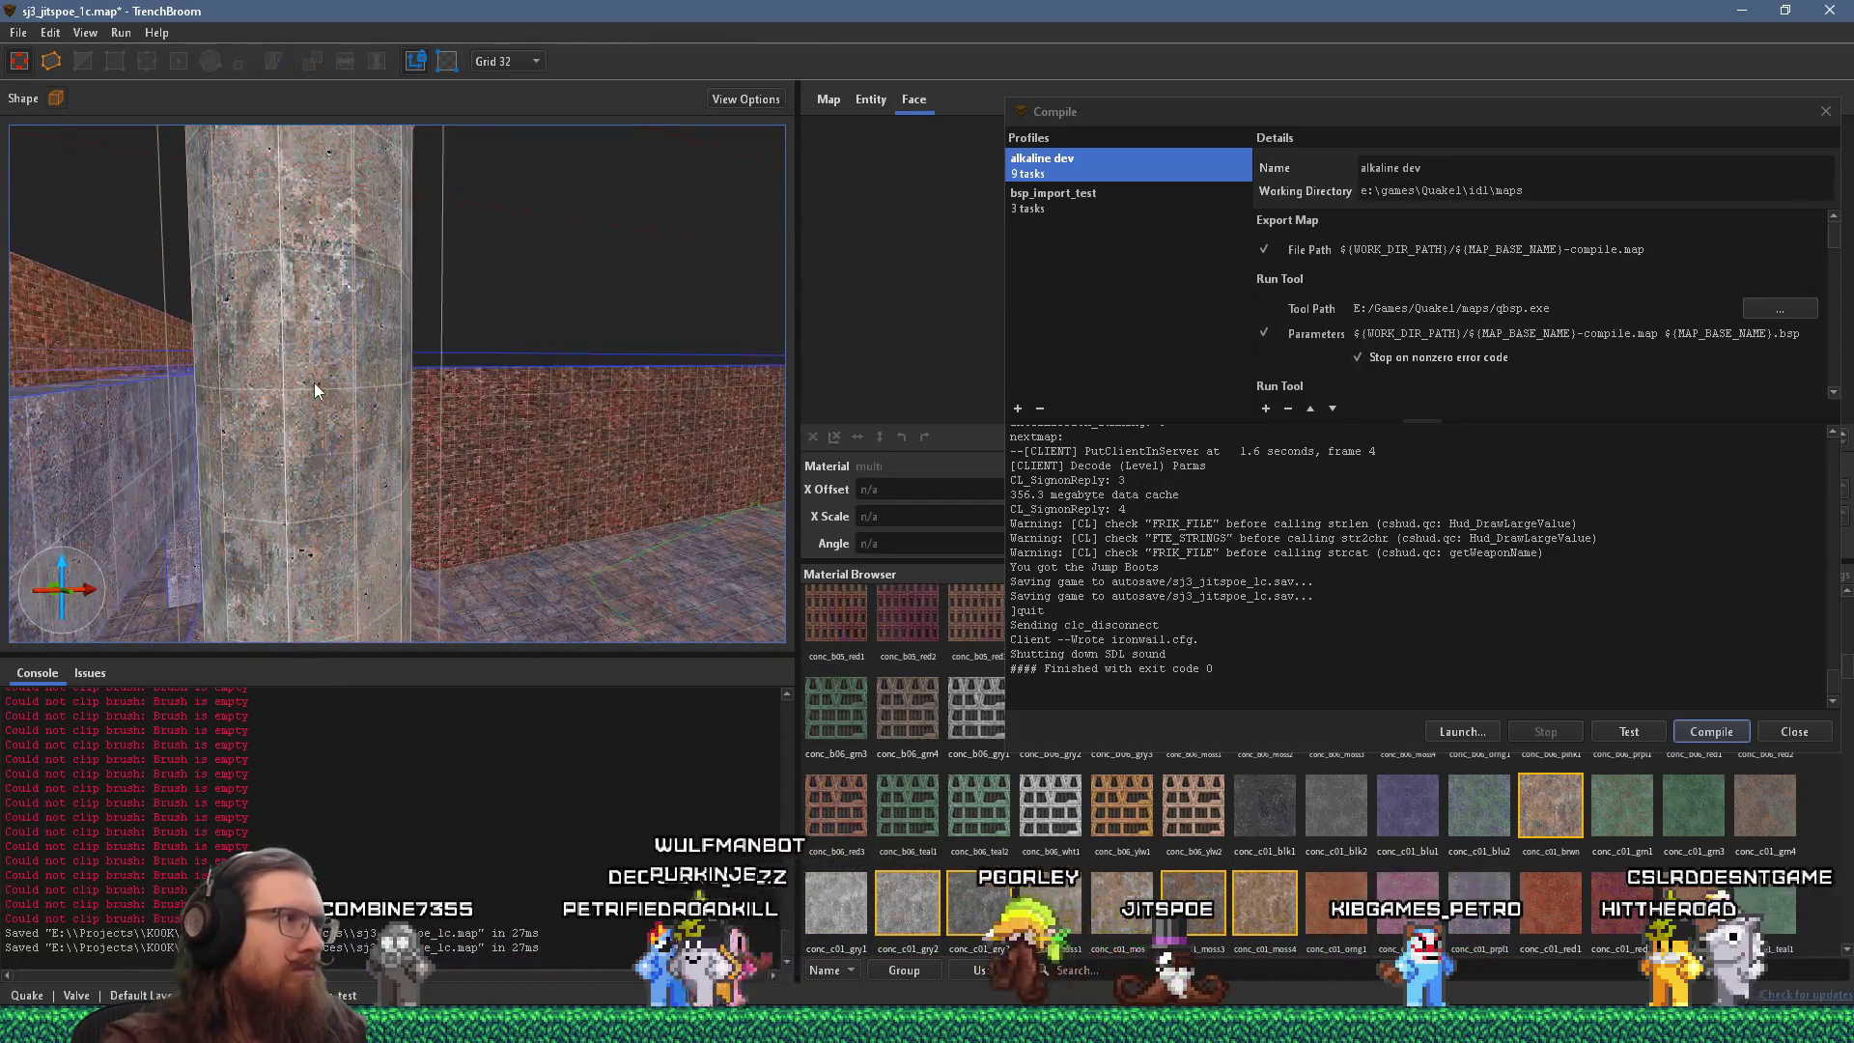
pyautogui.click(334, 398)
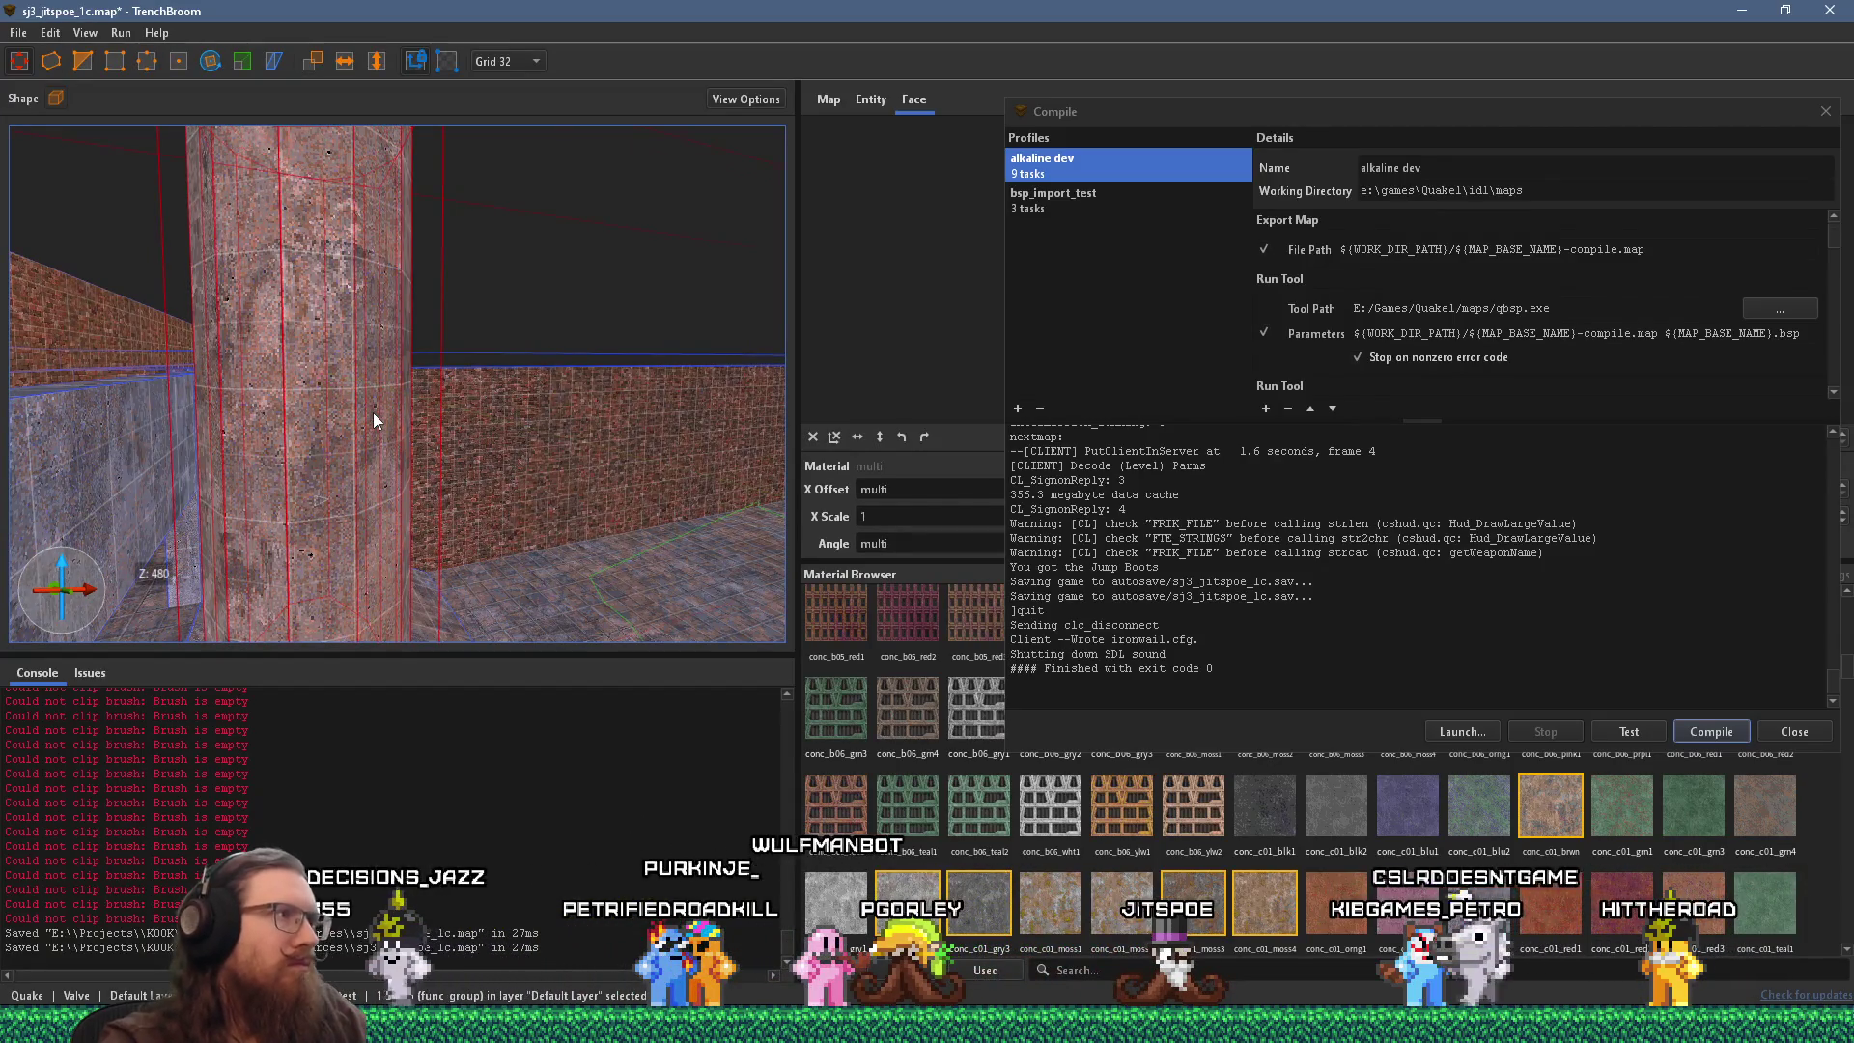
pyautogui.hotkey('ctrl', 'u')
pyautogui.moveTo(416, 637)
pyautogui.mouseDown()
pyautogui.moveTo(407, 449)
pyautogui.moveTo(402, 467)
pyautogui.mouseUp()
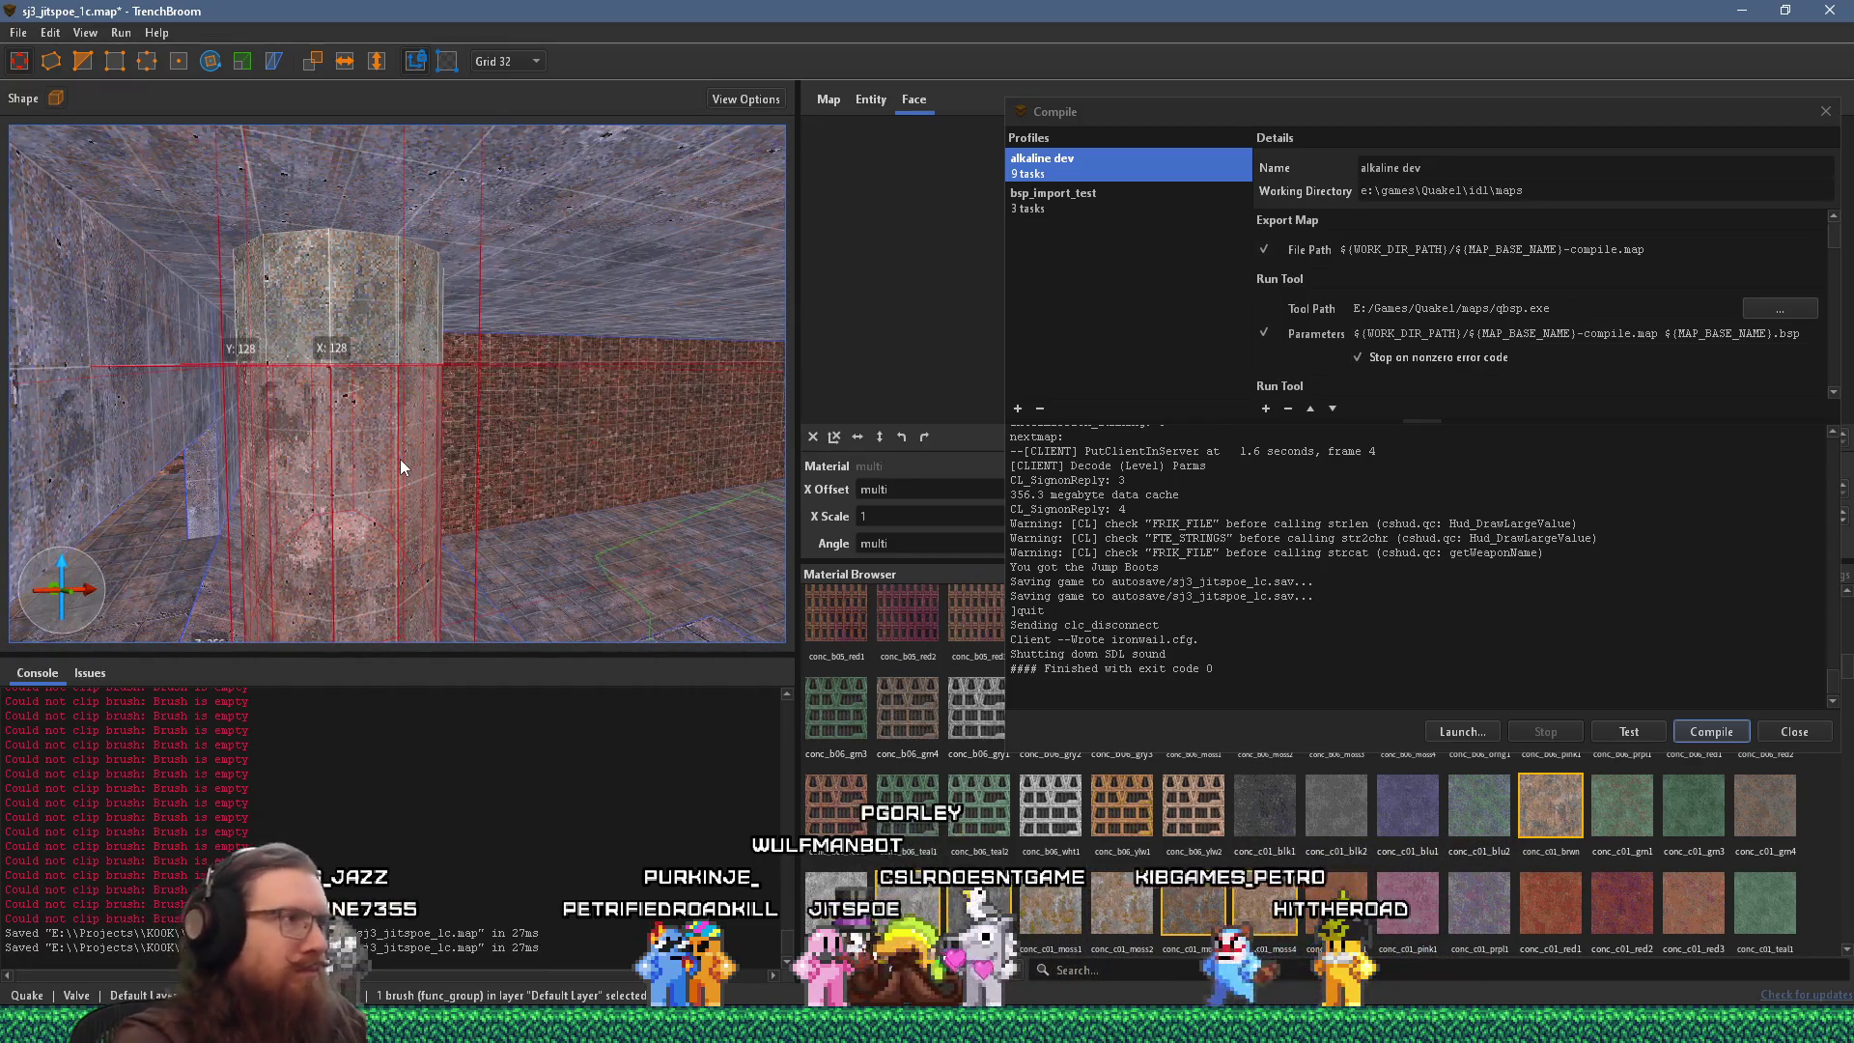
pyautogui.press('Delete')
pyautogui.hotkey('ctrl', 'z')
pyautogui.hotkey('ctrl', 'z')
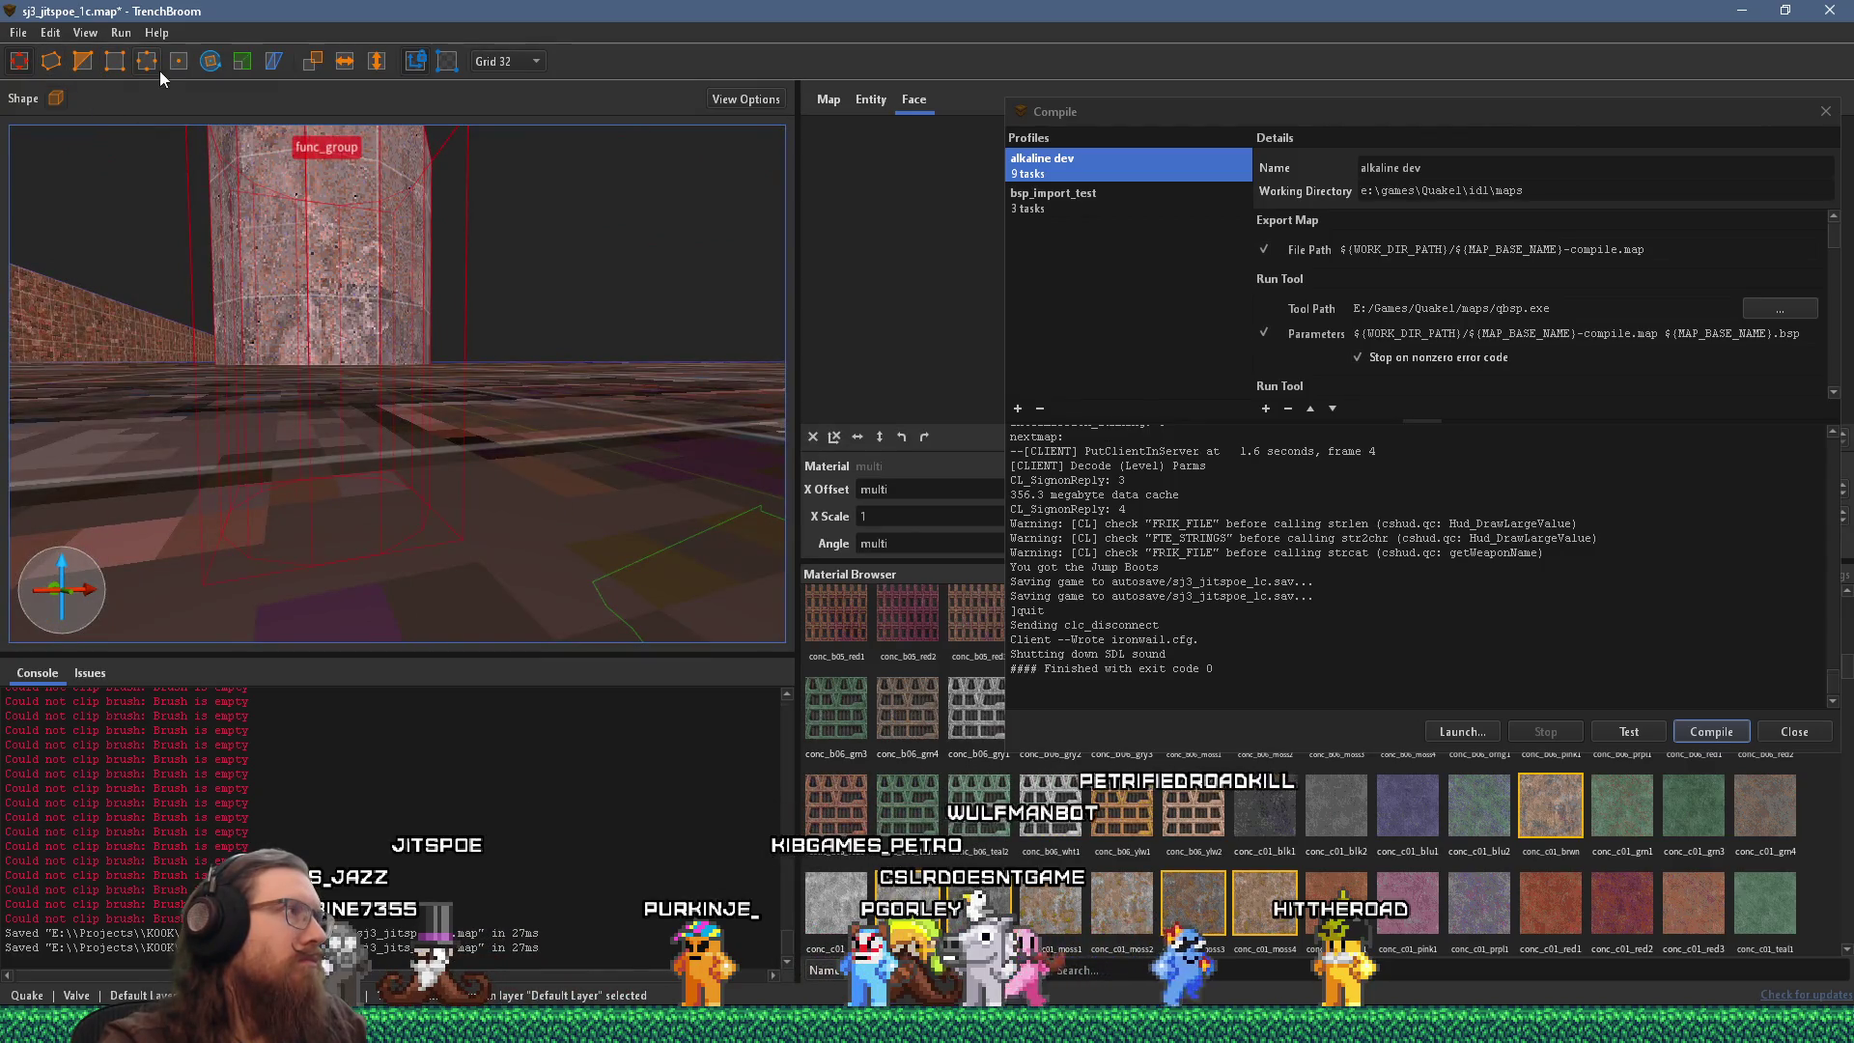
pyautogui.moveTo(216, 265)
pyautogui.mouseDown()
pyautogui.moveTo(297, 276)
pyautogui.moveTo(329, 101)
pyautogui.moveTo(203, 161)
pyautogui.moveTo(66, 72)
pyautogui.moveTo(53, 112)
pyautogui.mouseUp()
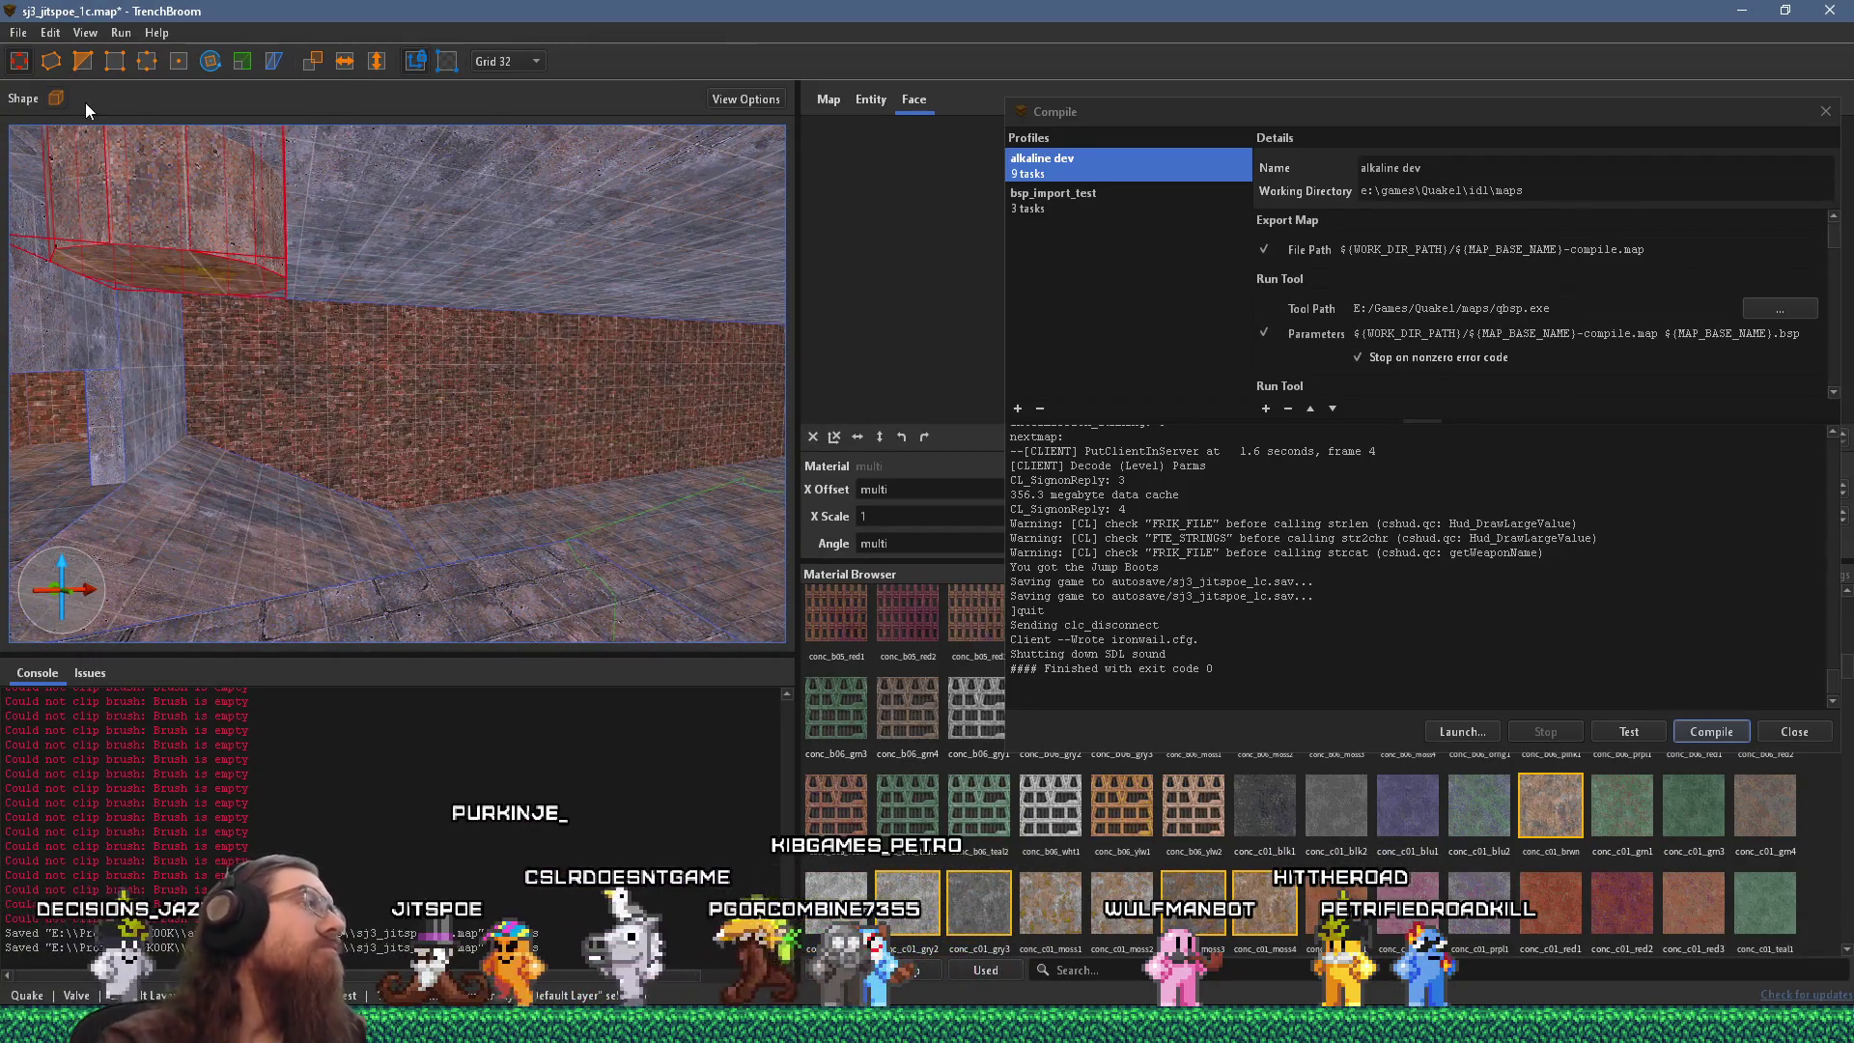
pyautogui.moveTo(536, 311)
pyautogui.mouseDown()
pyautogui.moveTo(411, 387)
pyautogui.moveTo(493, 373)
pyautogui.moveTo(484, 241)
pyautogui.moveTo(303, 523)
pyautogui.moveTo(384, 437)
pyautogui.moveTo(263, 495)
pyautogui.moveTo(447, 436)
pyautogui.moveTo(415, 421)
pyautogui.mouseUp()
pyautogui.click(414, 405)
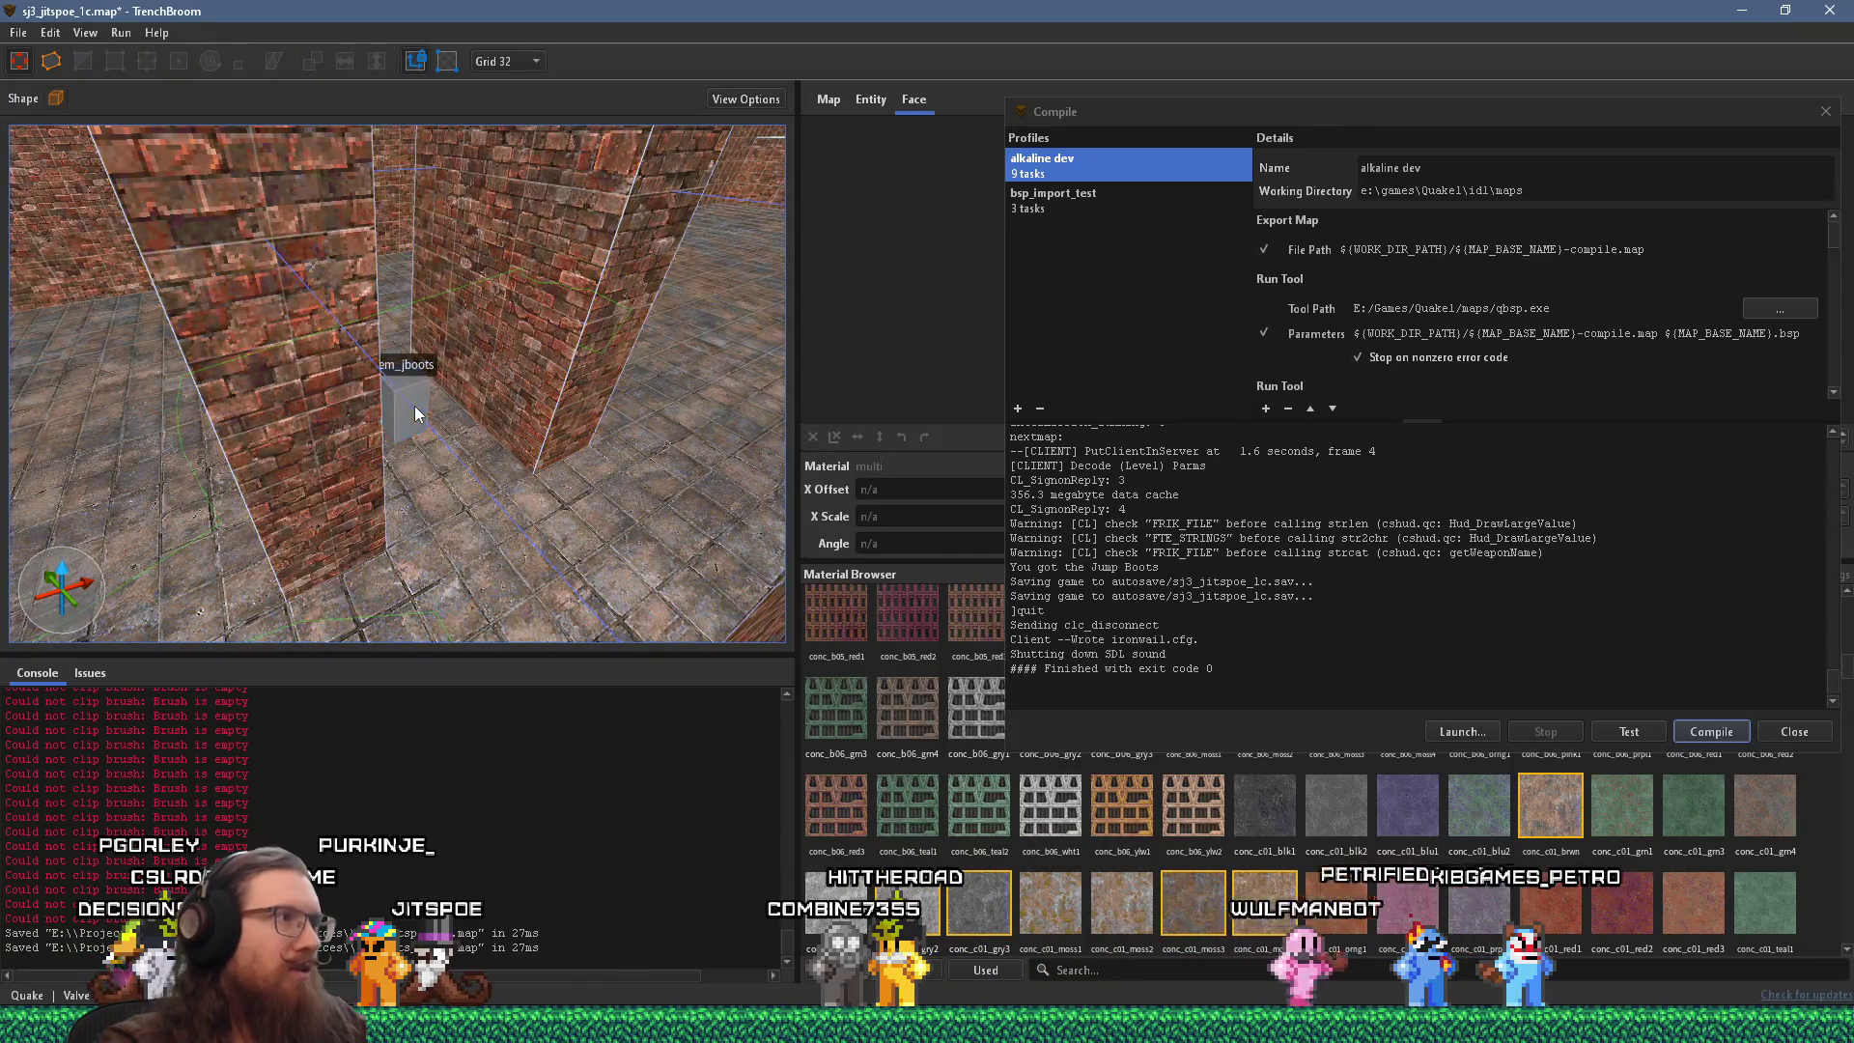
pyautogui.press('Delete')
pyautogui.moveTo(434, 179); pyautogui.dragTo(455, 413)
pyautogui.moveTo(437, 276)
pyautogui.mouseDown()
pyautogui.moveTo(488, 338)
pyautogui.moveTo(373, 359)
pyautogui.moveTo(523, 362)
pyautogui.mouseUp()
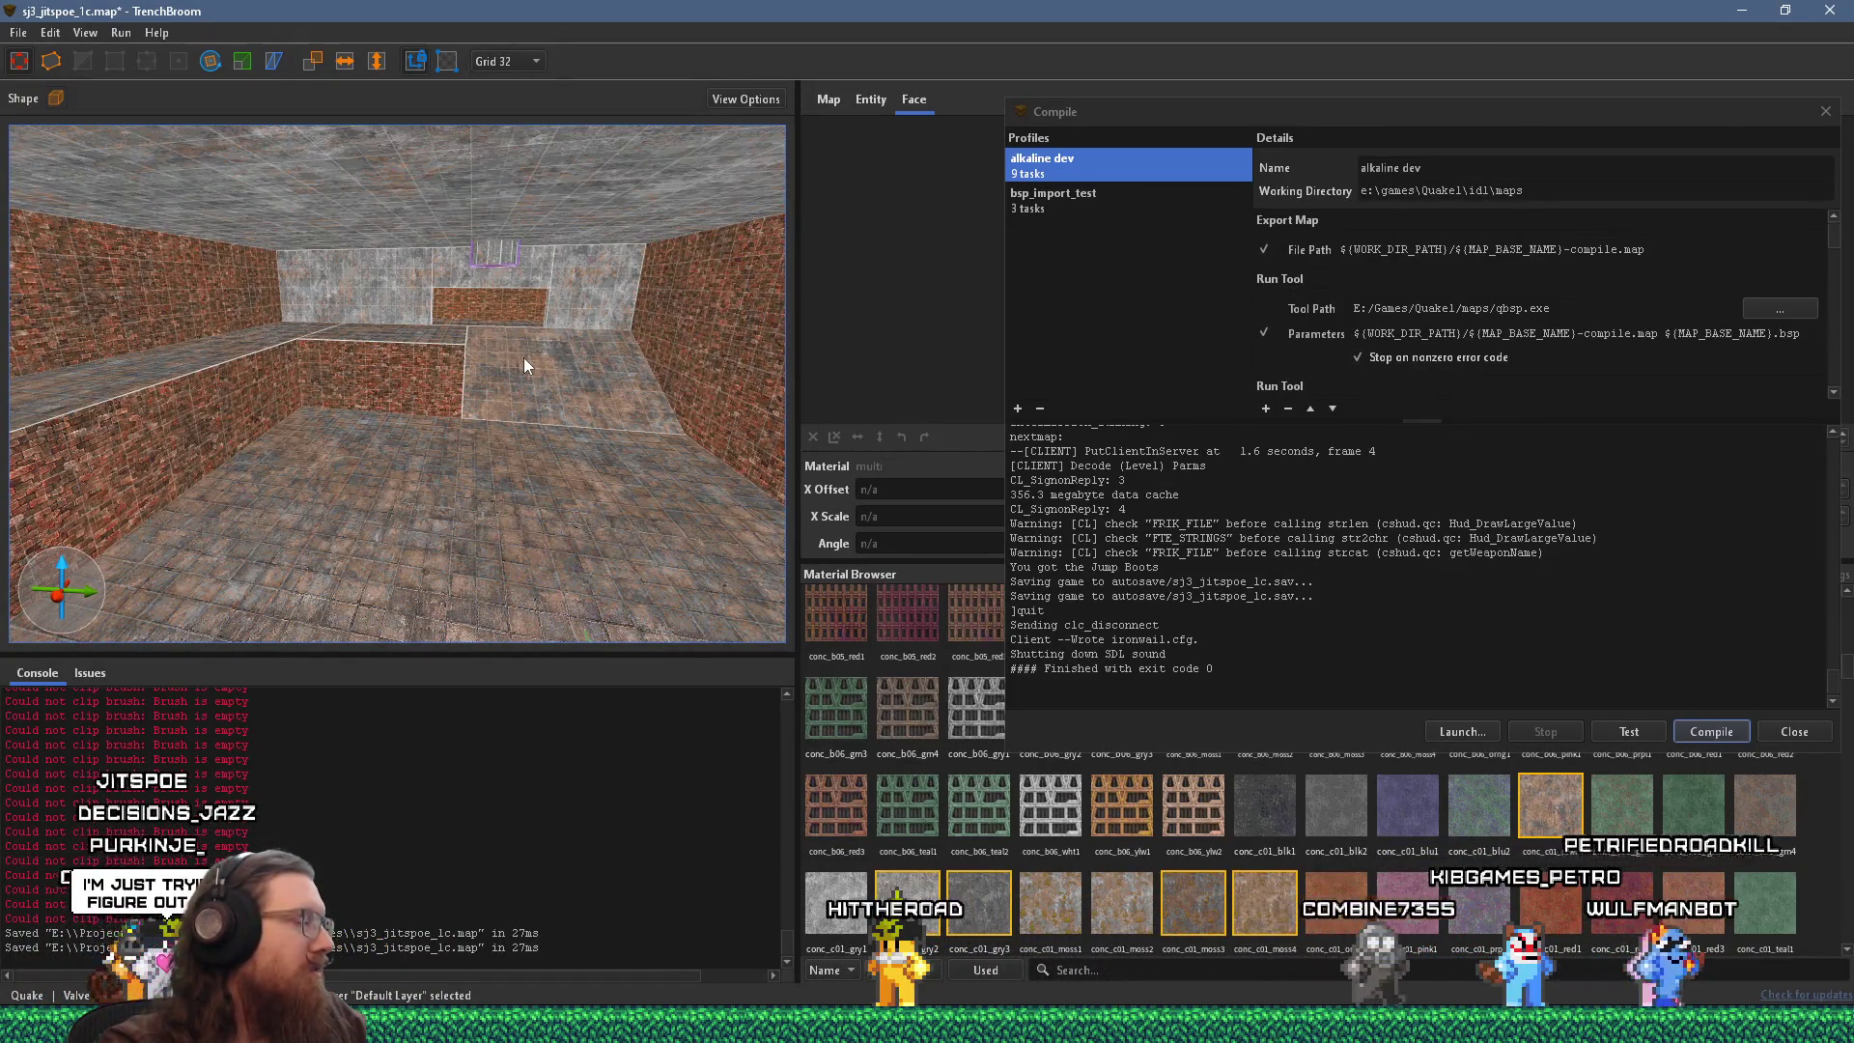
pyautogui.moveTo(529, 361)
pyautogui.mouseDown()
pyautogui.moveTo(336, 570)
pyautogui.moveTo(417, 467)
pyautogui.moveTo(305, 407)
pyautogui.moveTo(351, 388)
pyautogui.mouseUp()
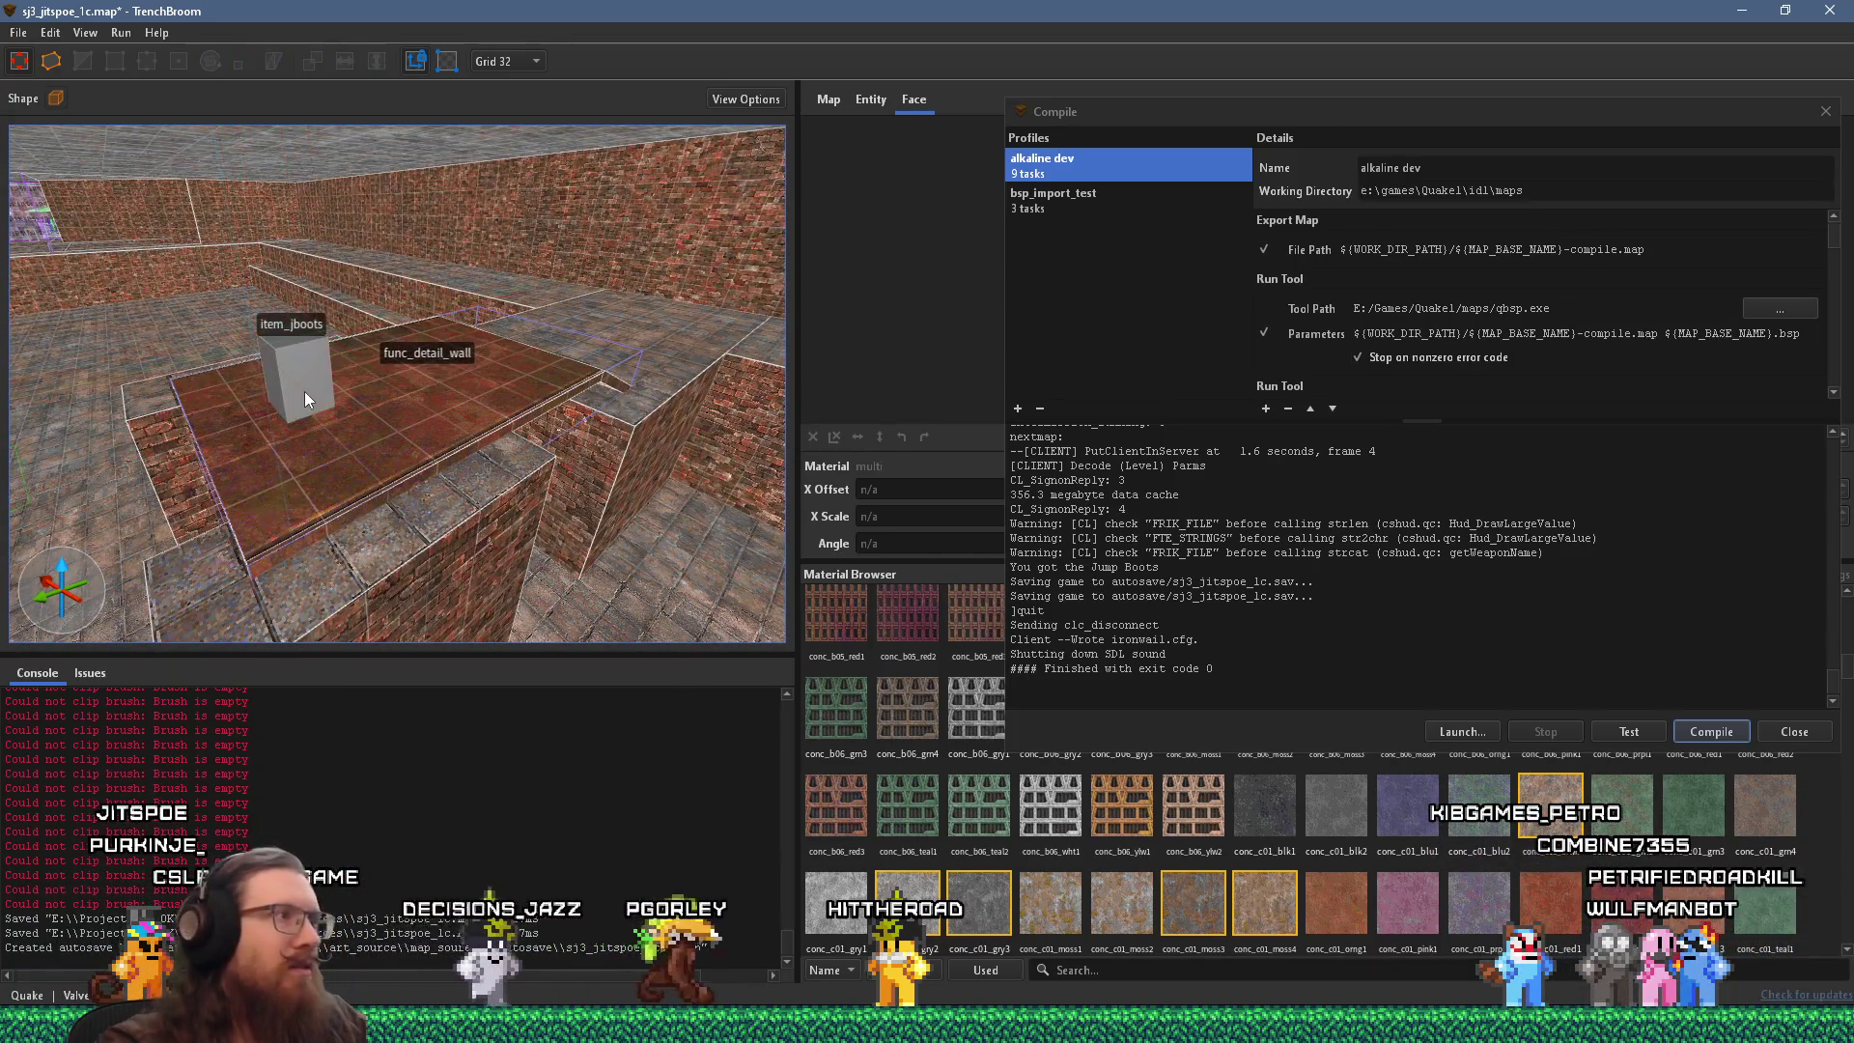
pyautogui.click(1825, 112)
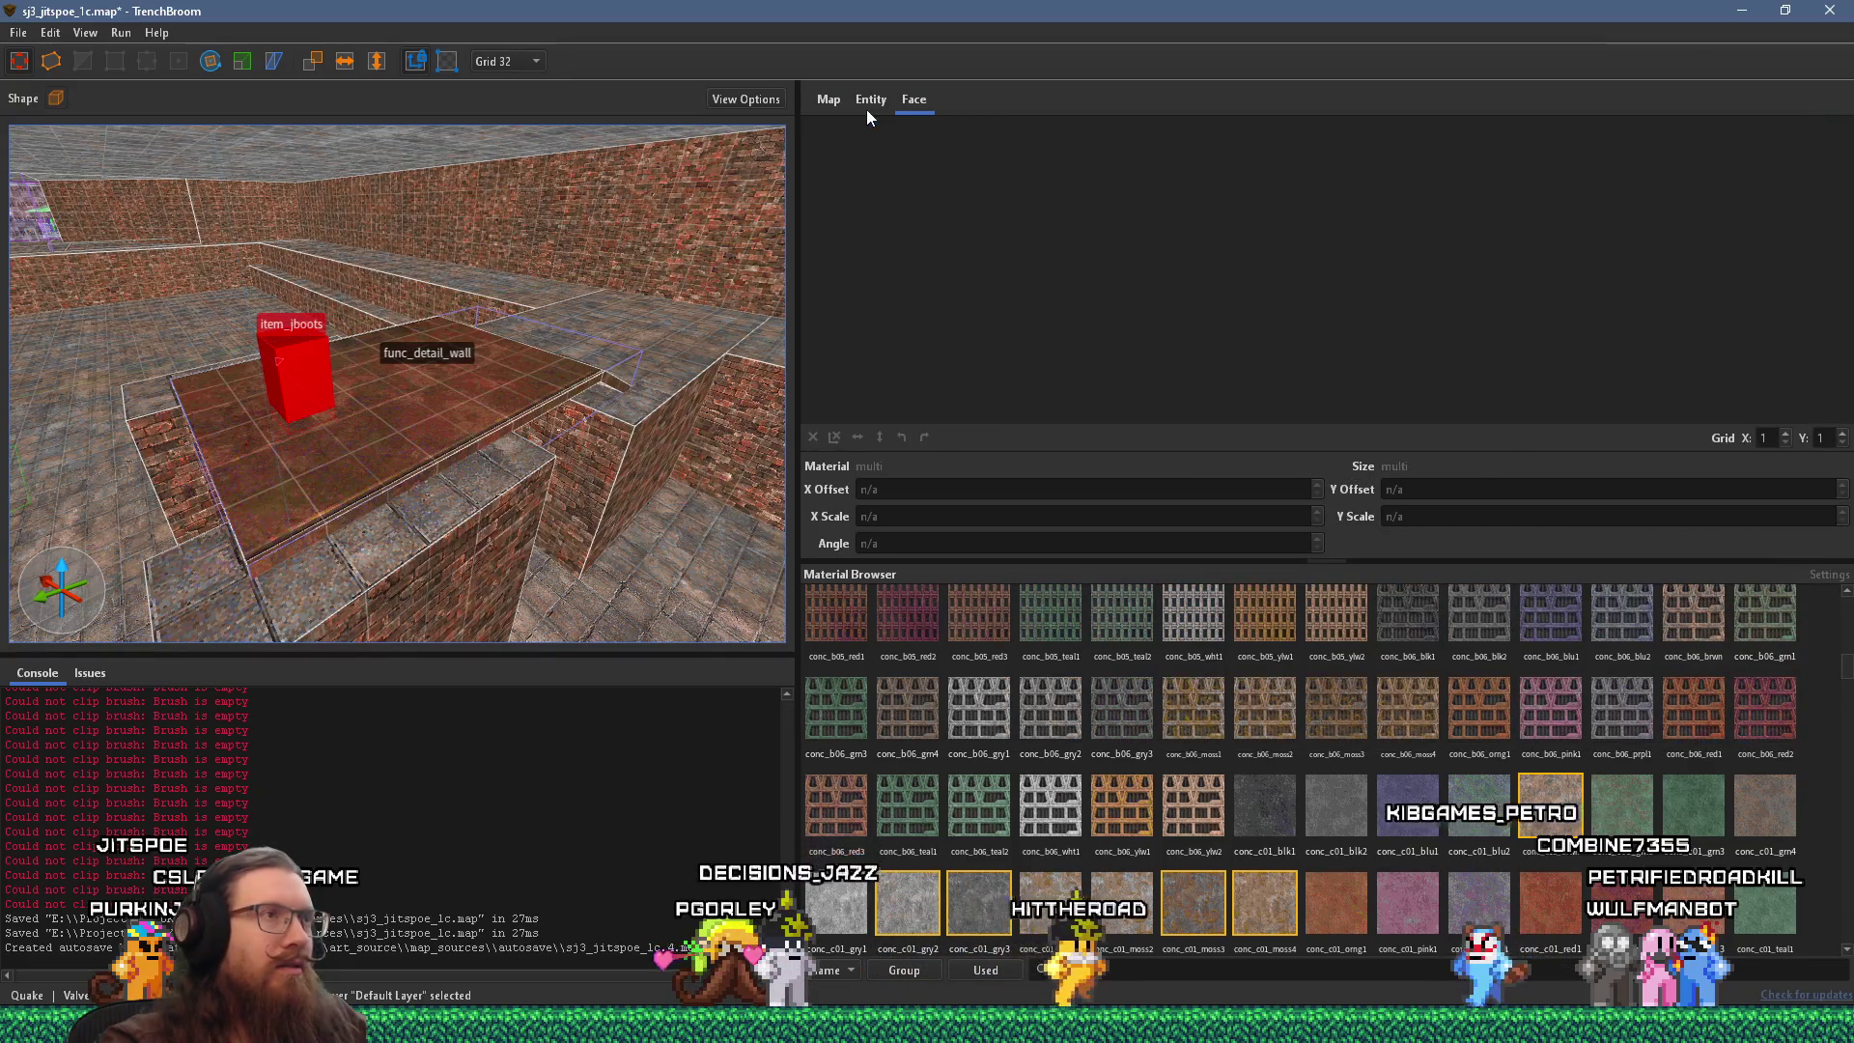
pyautogui.click(868, 112)
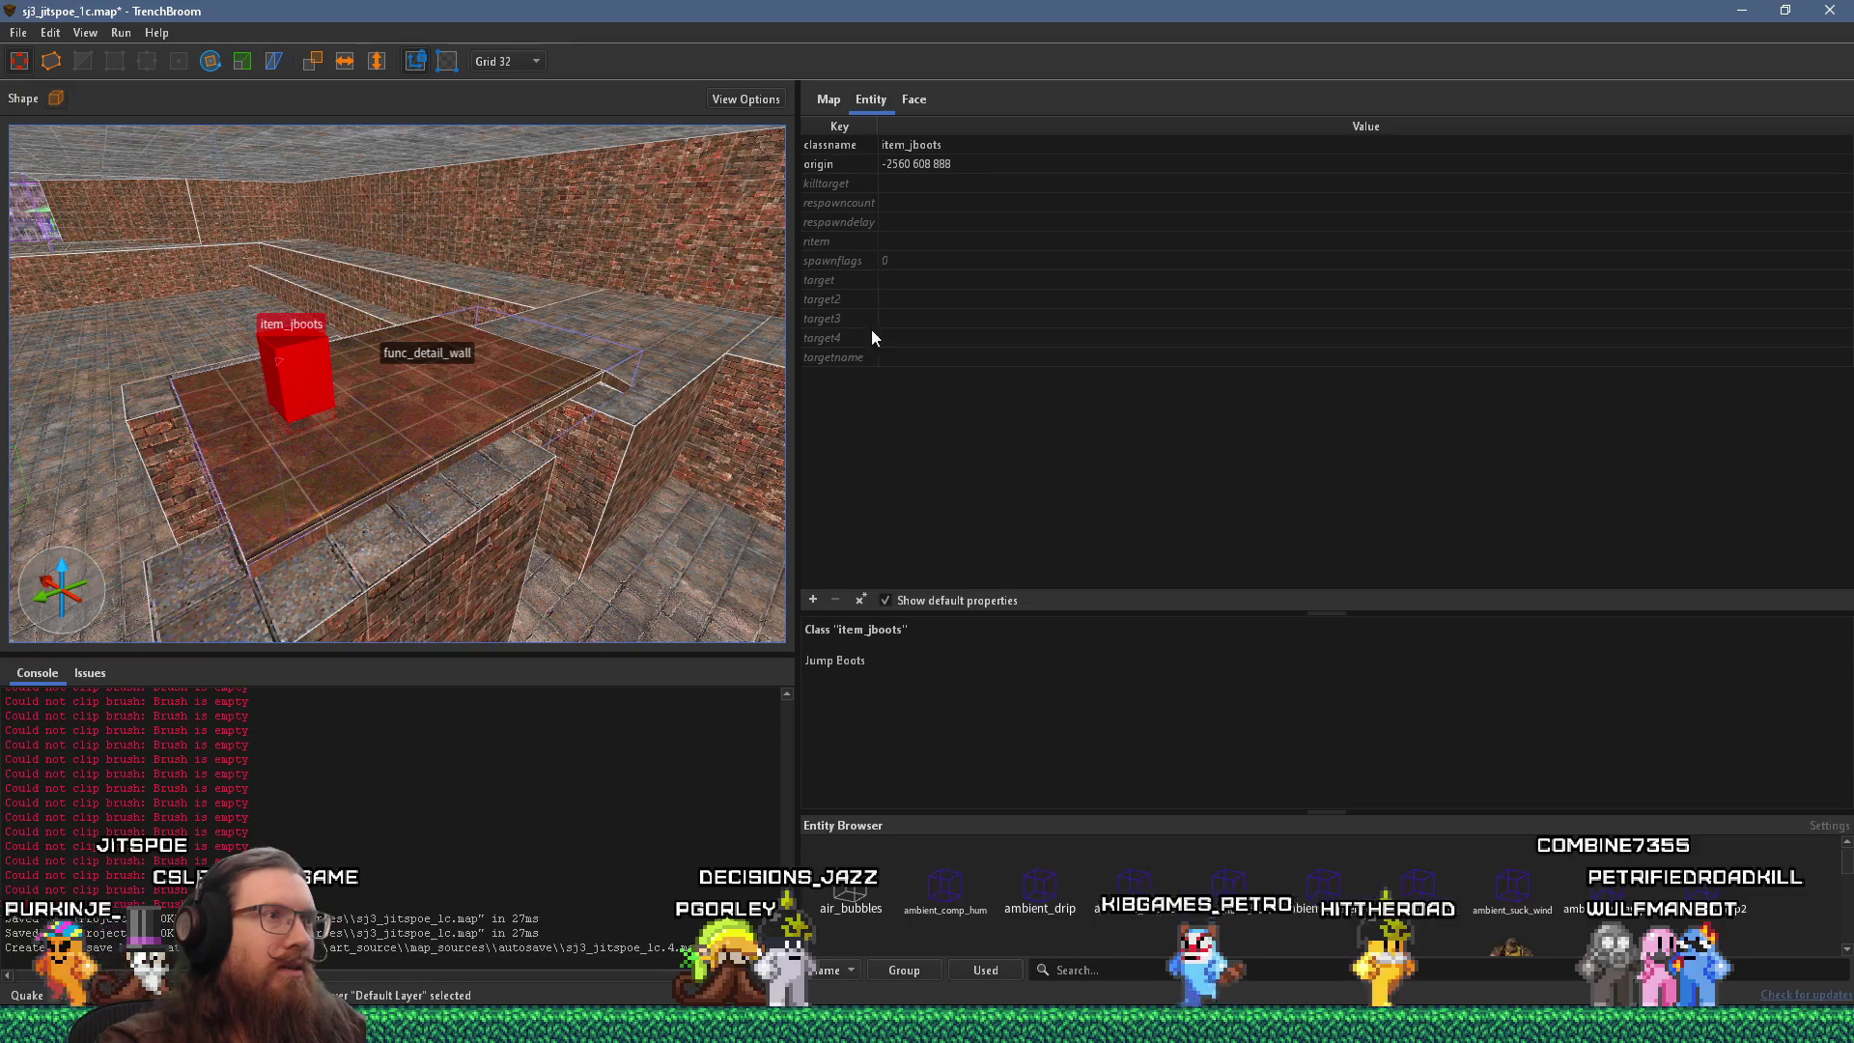
pyautogui.click(873, 280)
pyautogui.click(890, 281)
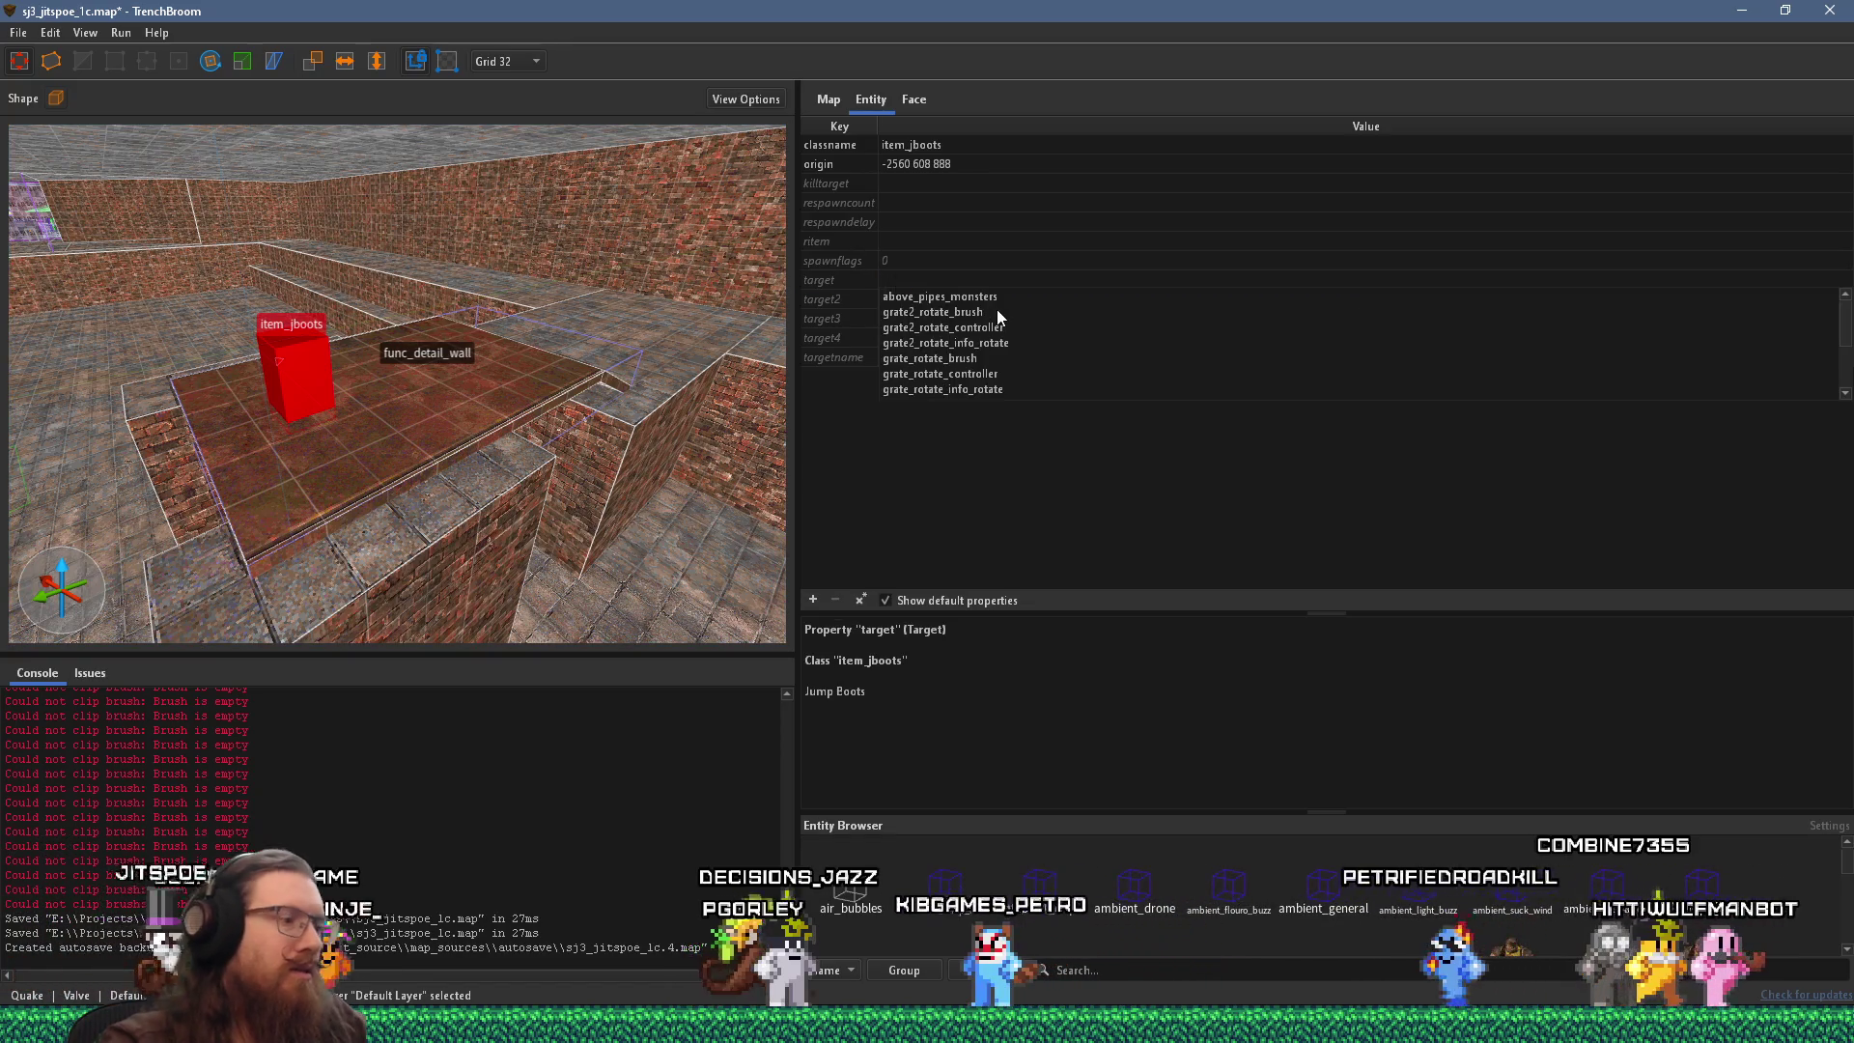
pyautogui.write('jump')
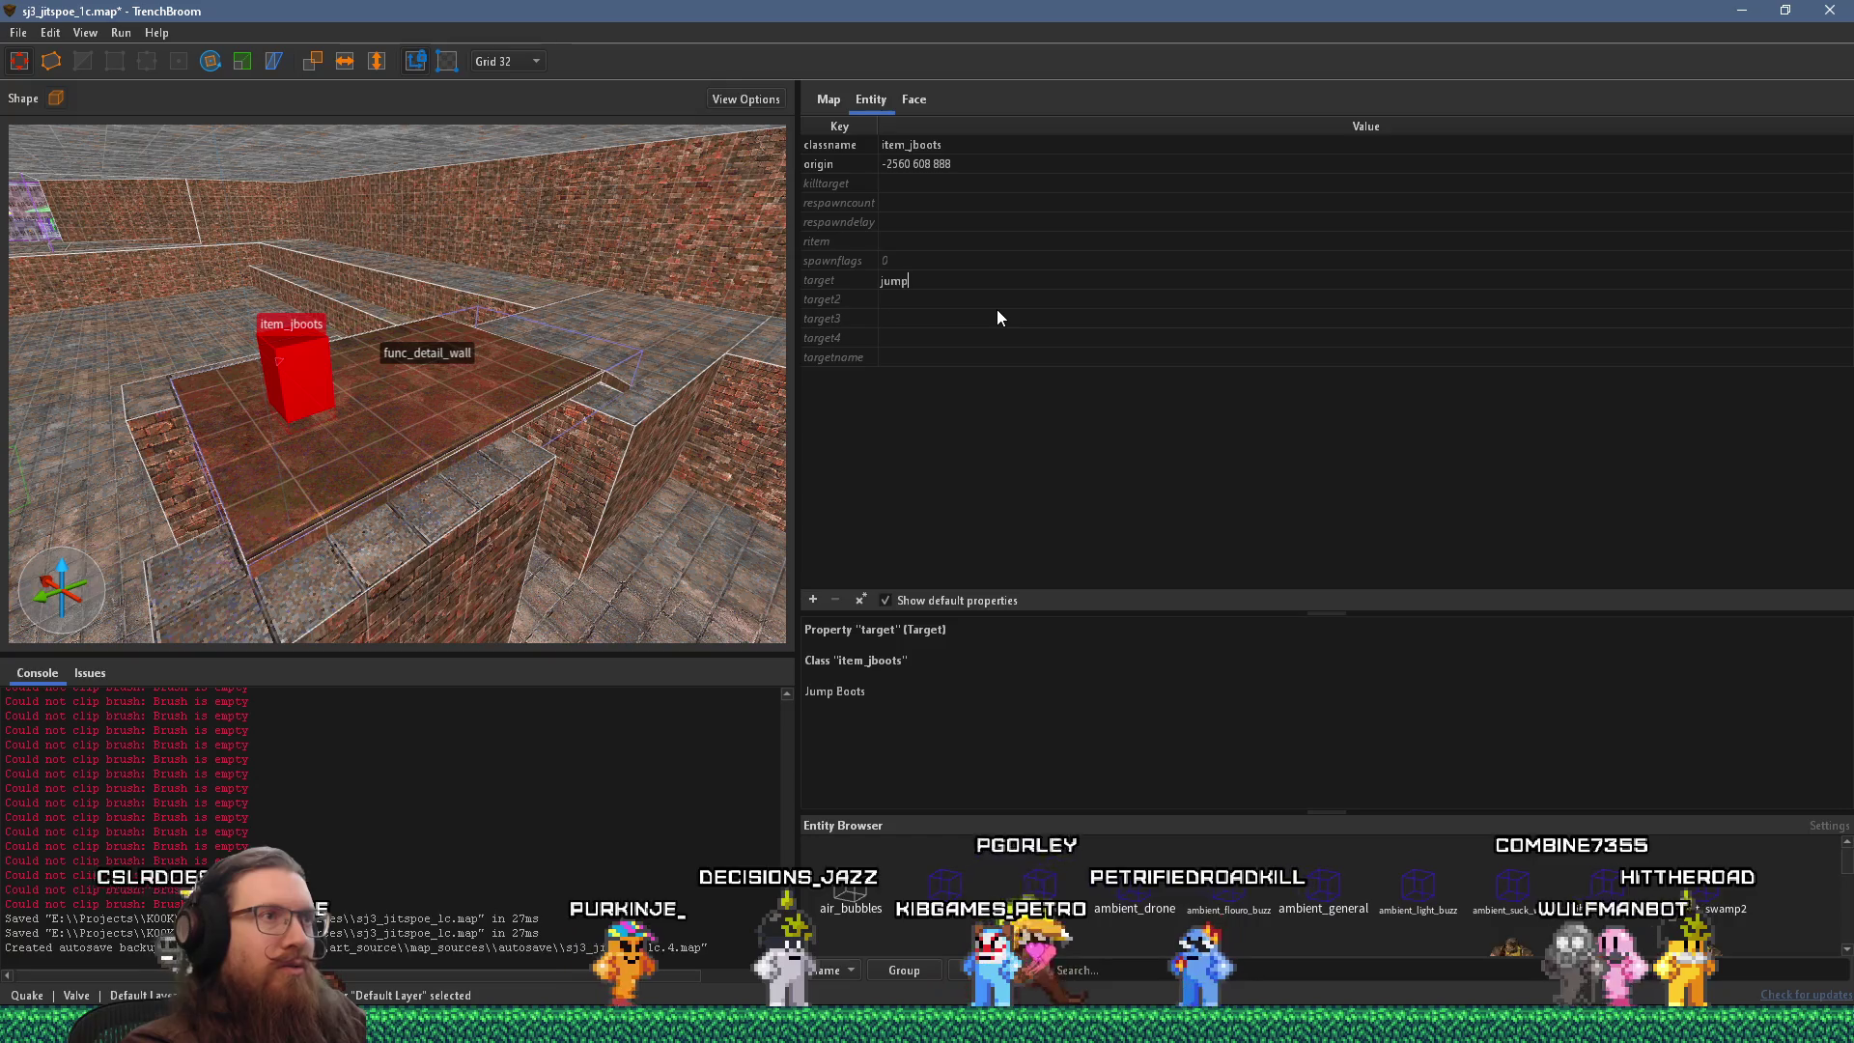
pyautogui.write('_boots_grabbed')
pyautogui.press('Return')
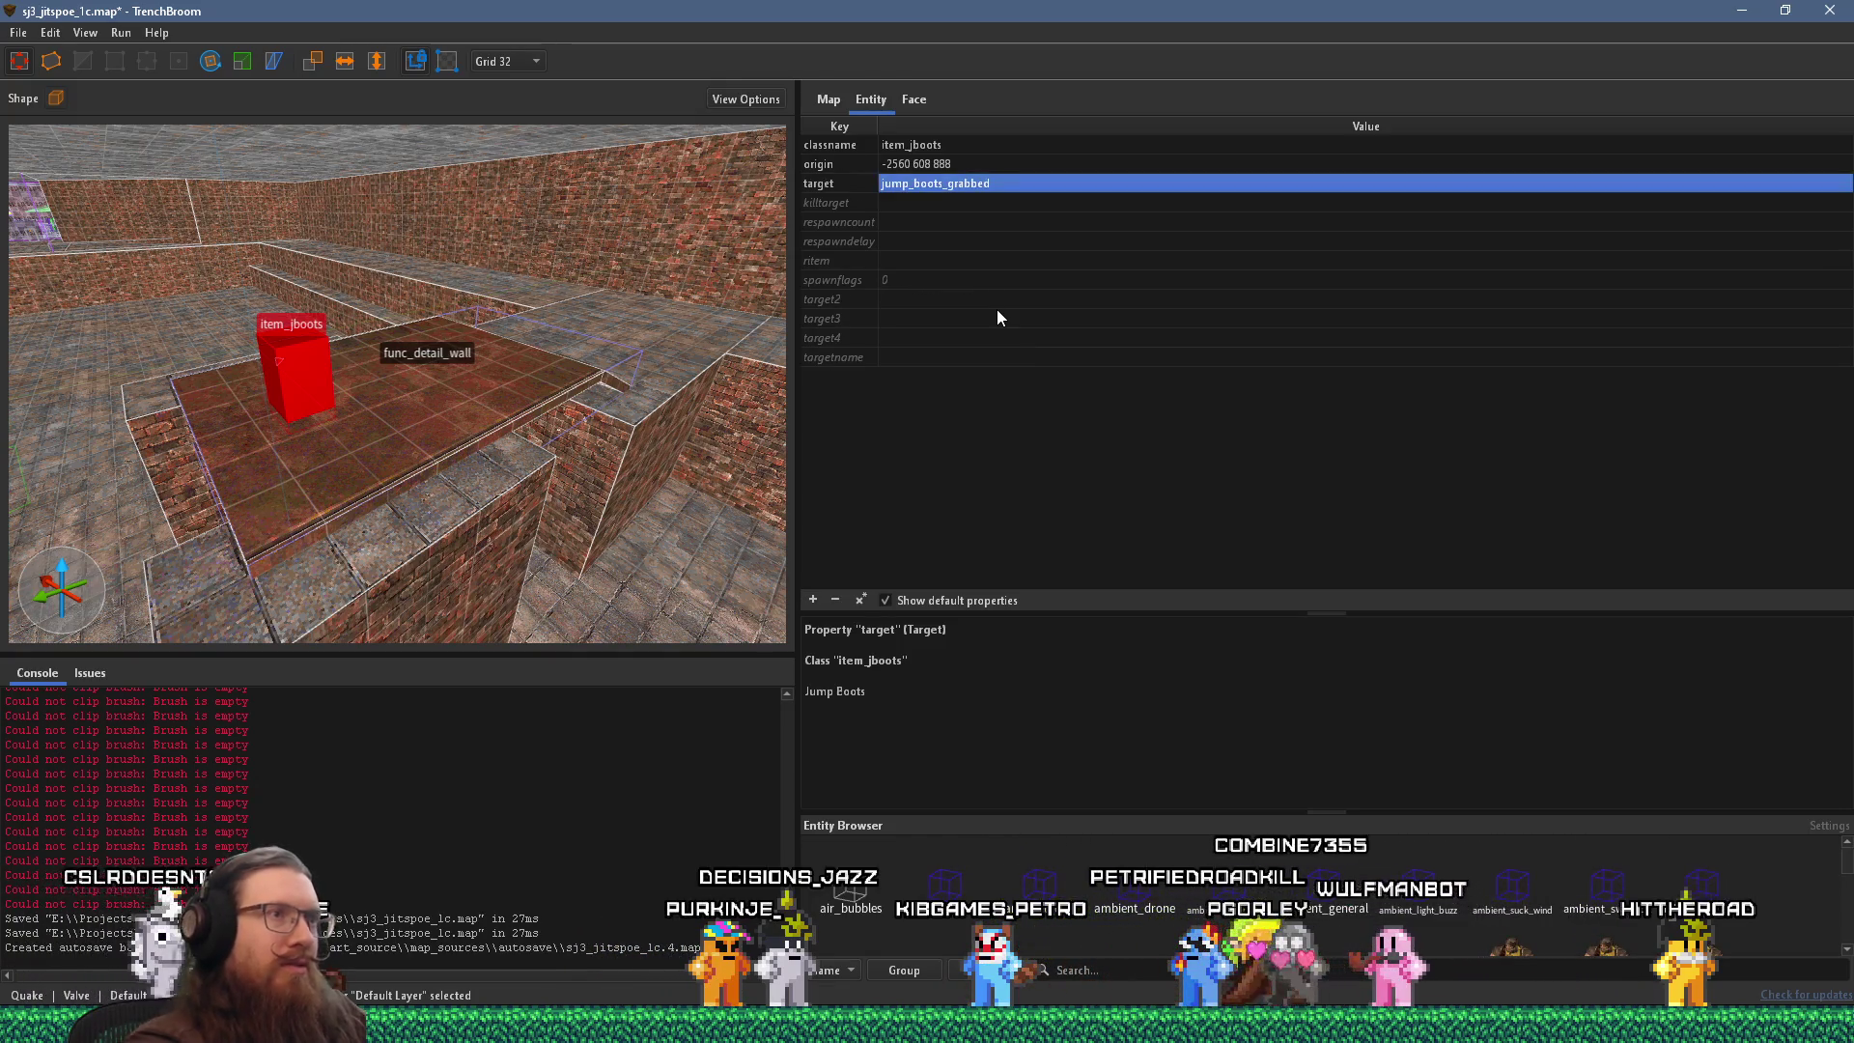
pyautogui.scroll(2, 423, 434)
pyautogui.press('Escape')
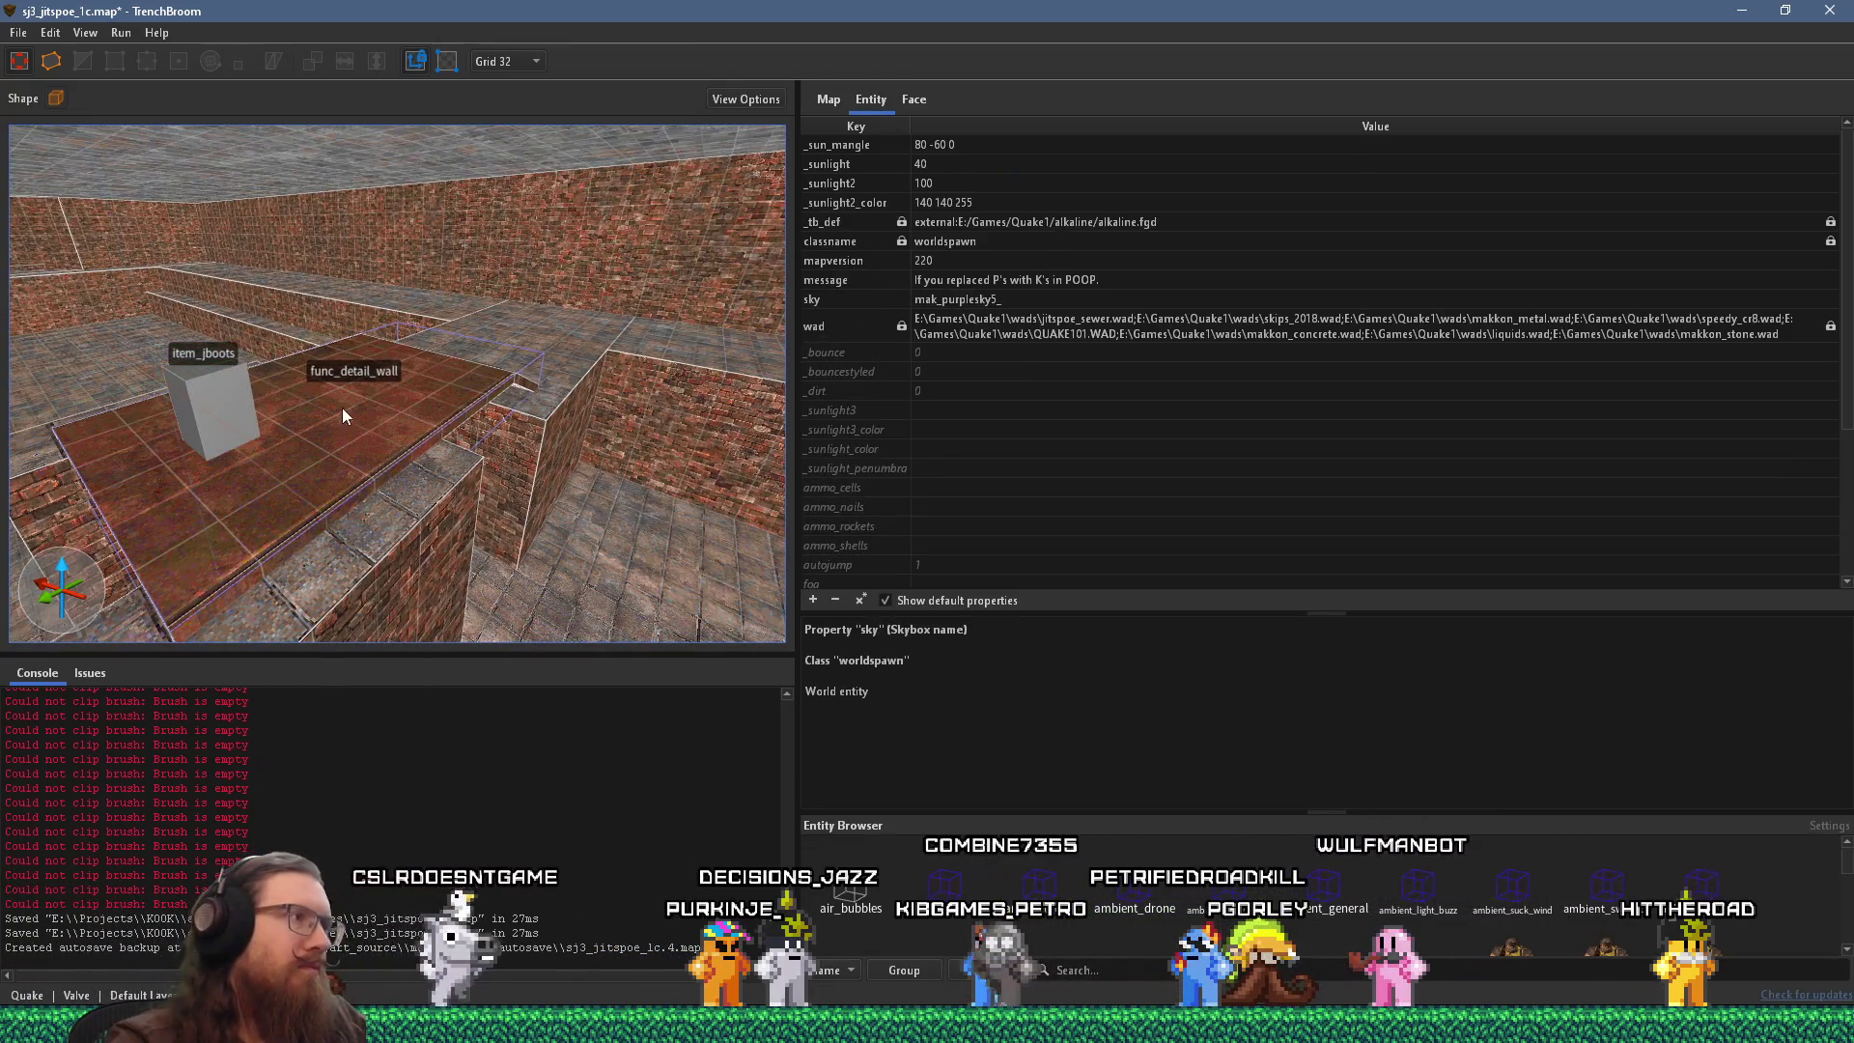
pyautogui.click(553, 241)
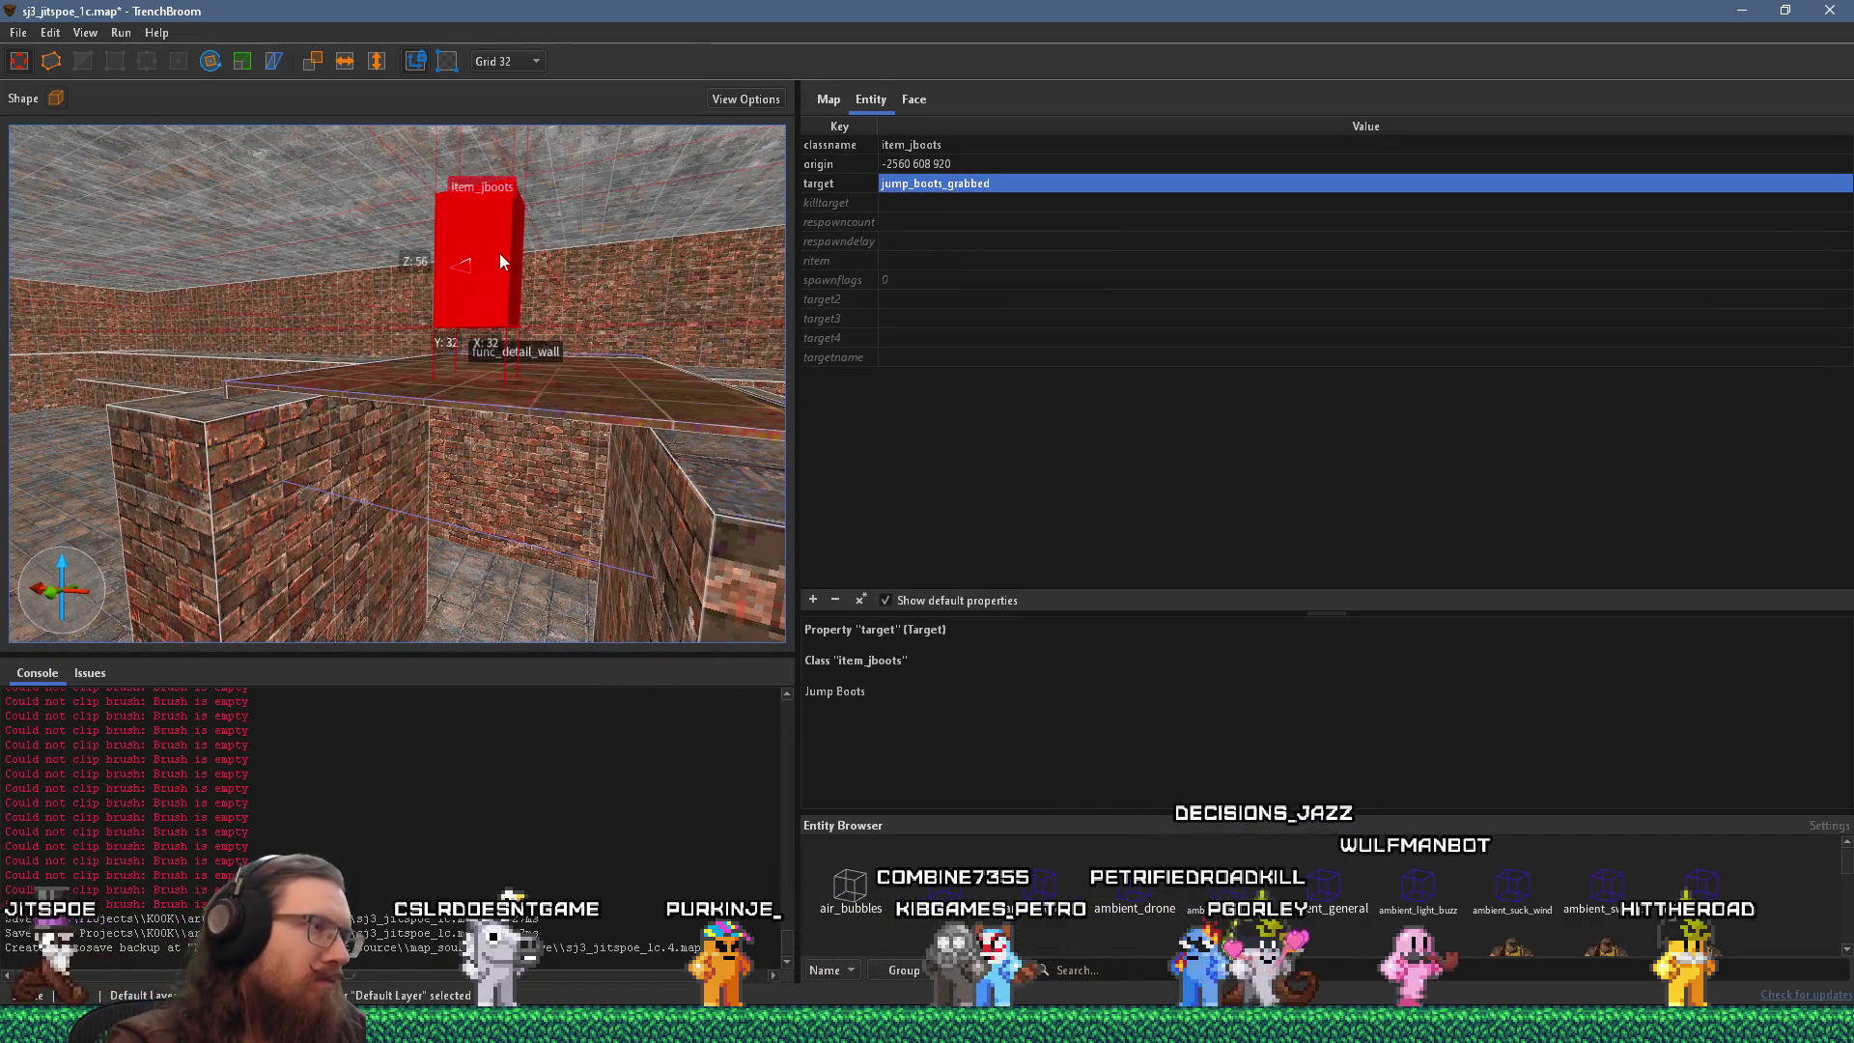
pyautogui.press('Escape')
pyautogui.press('w')
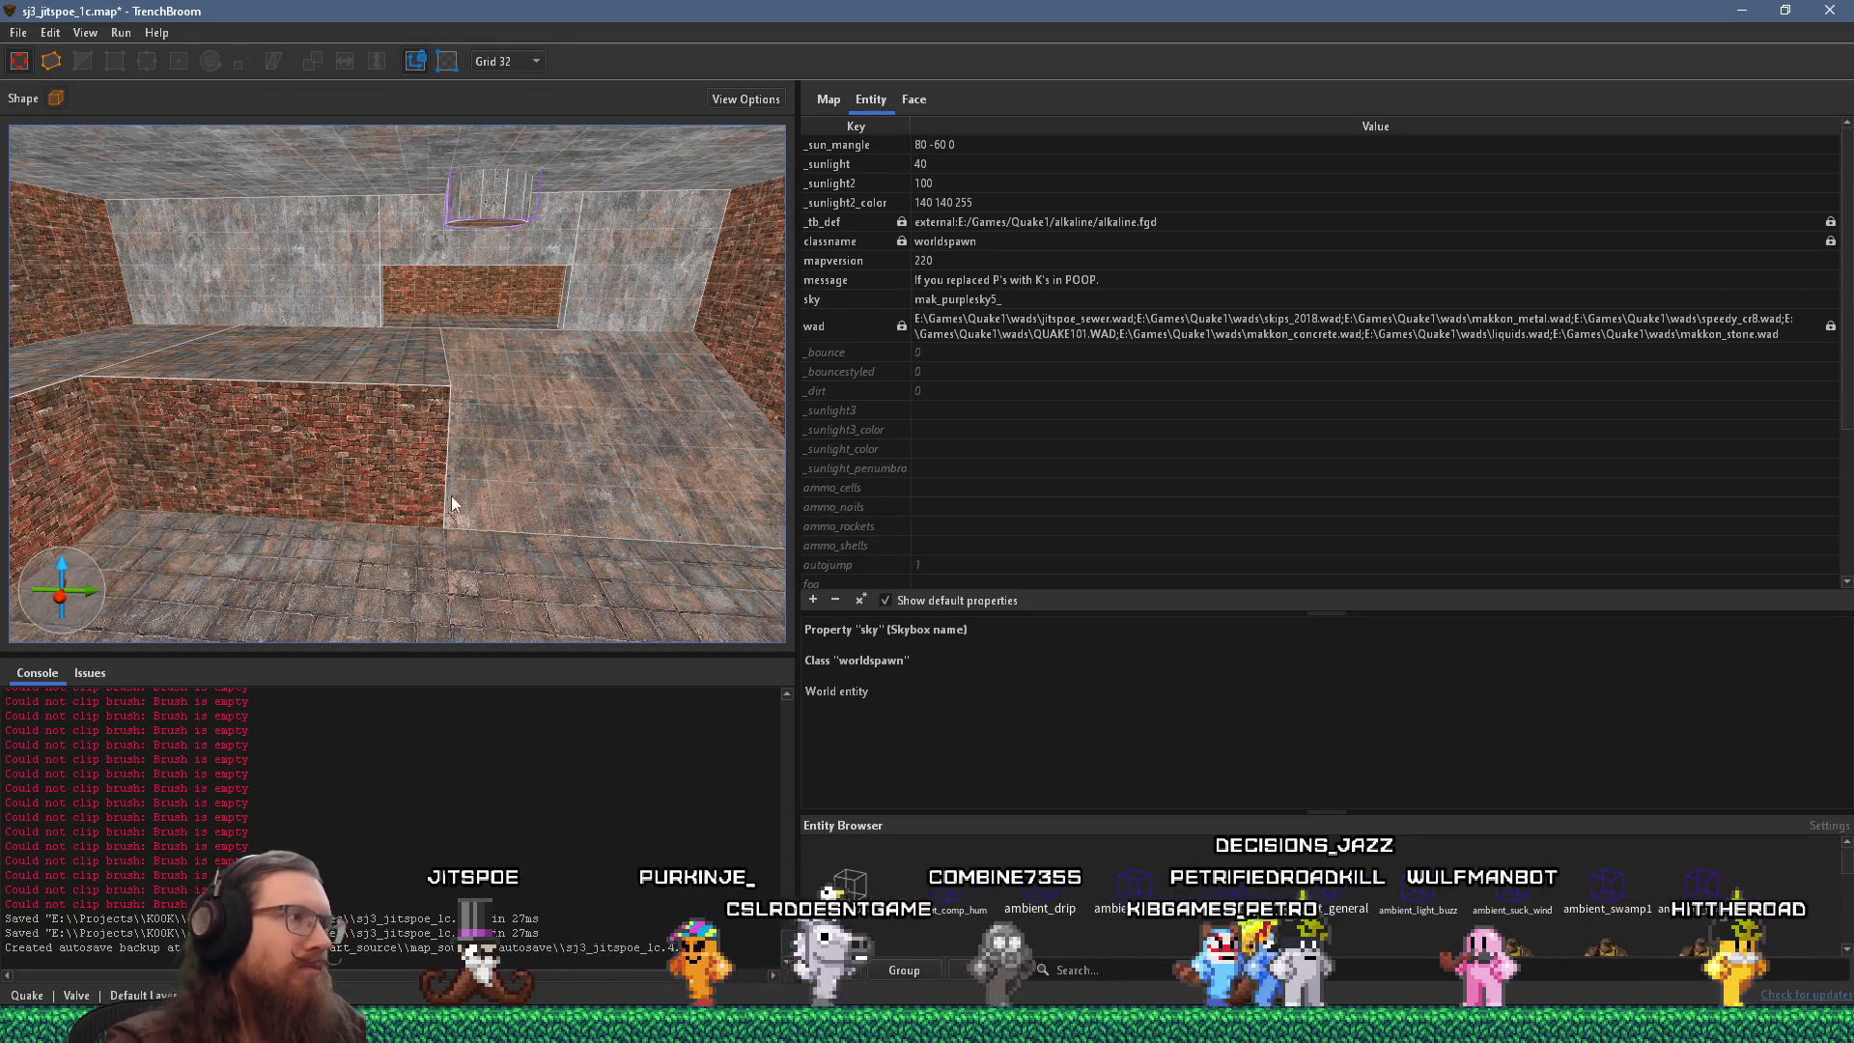
pyautogui.press('w')
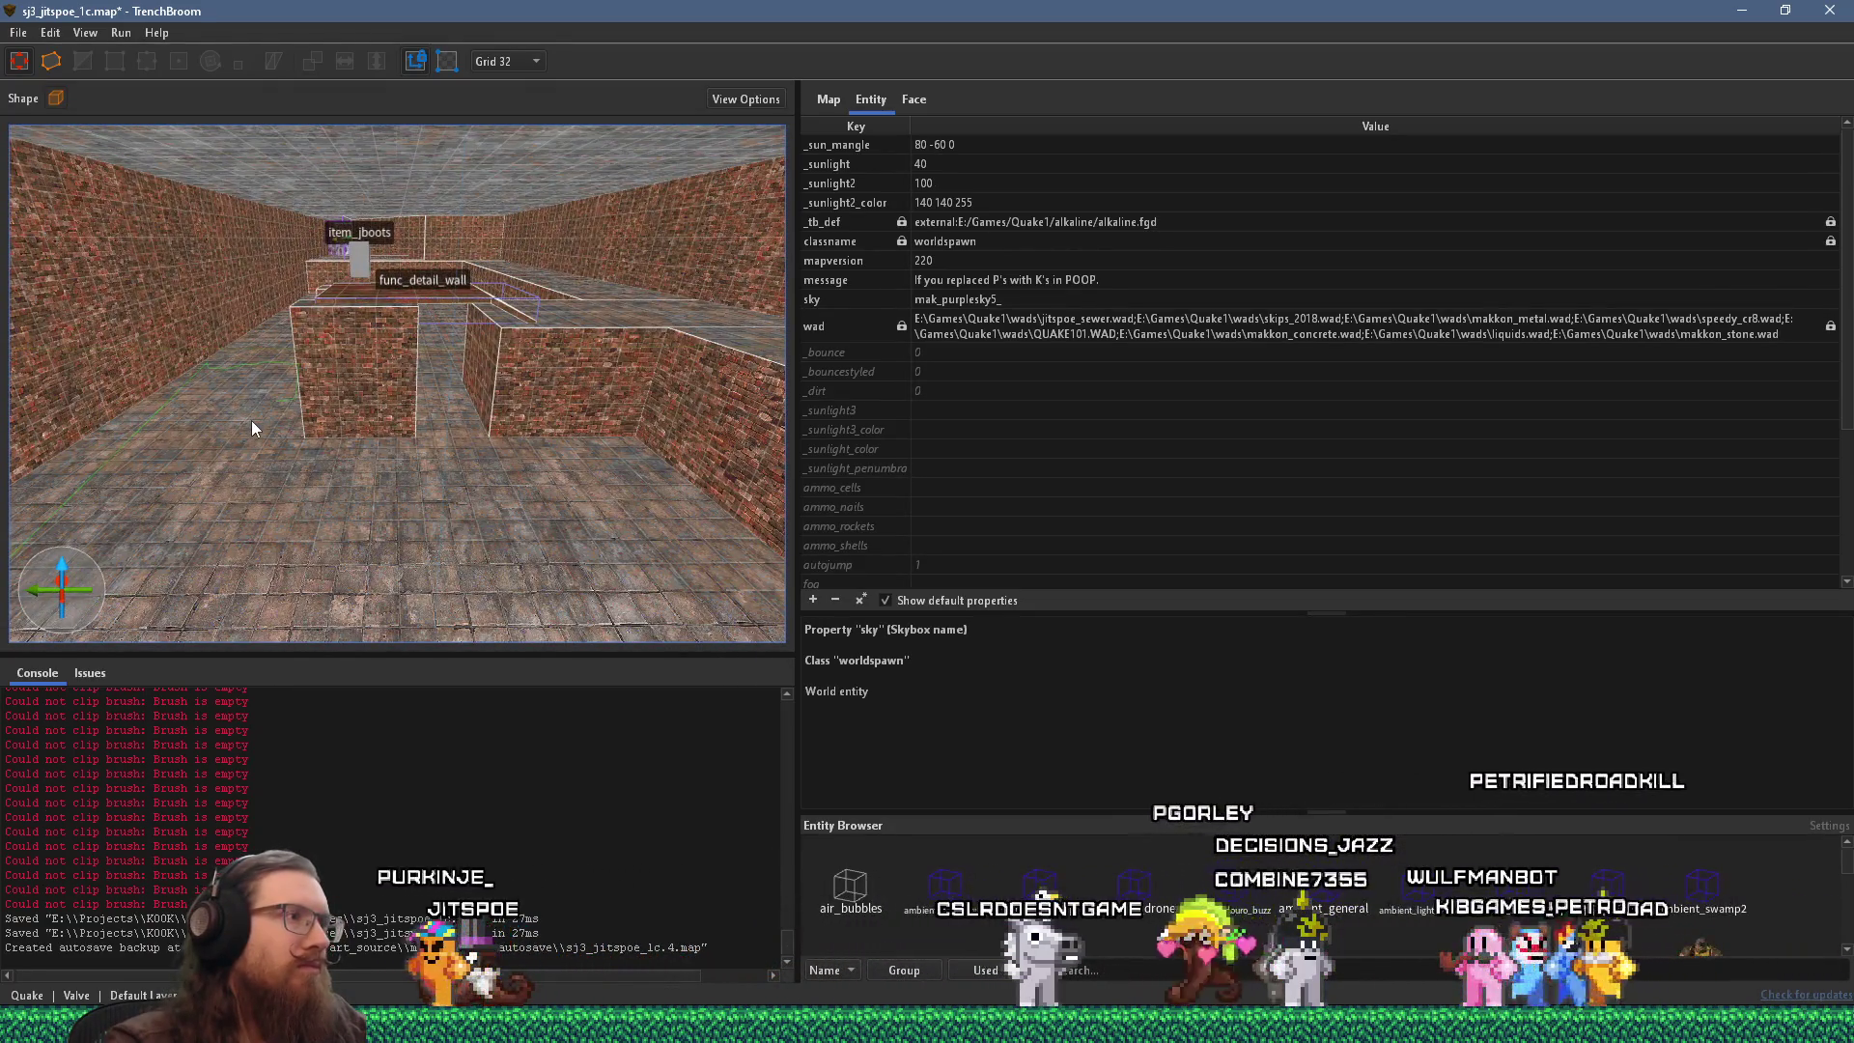
pyautogui.press('w')
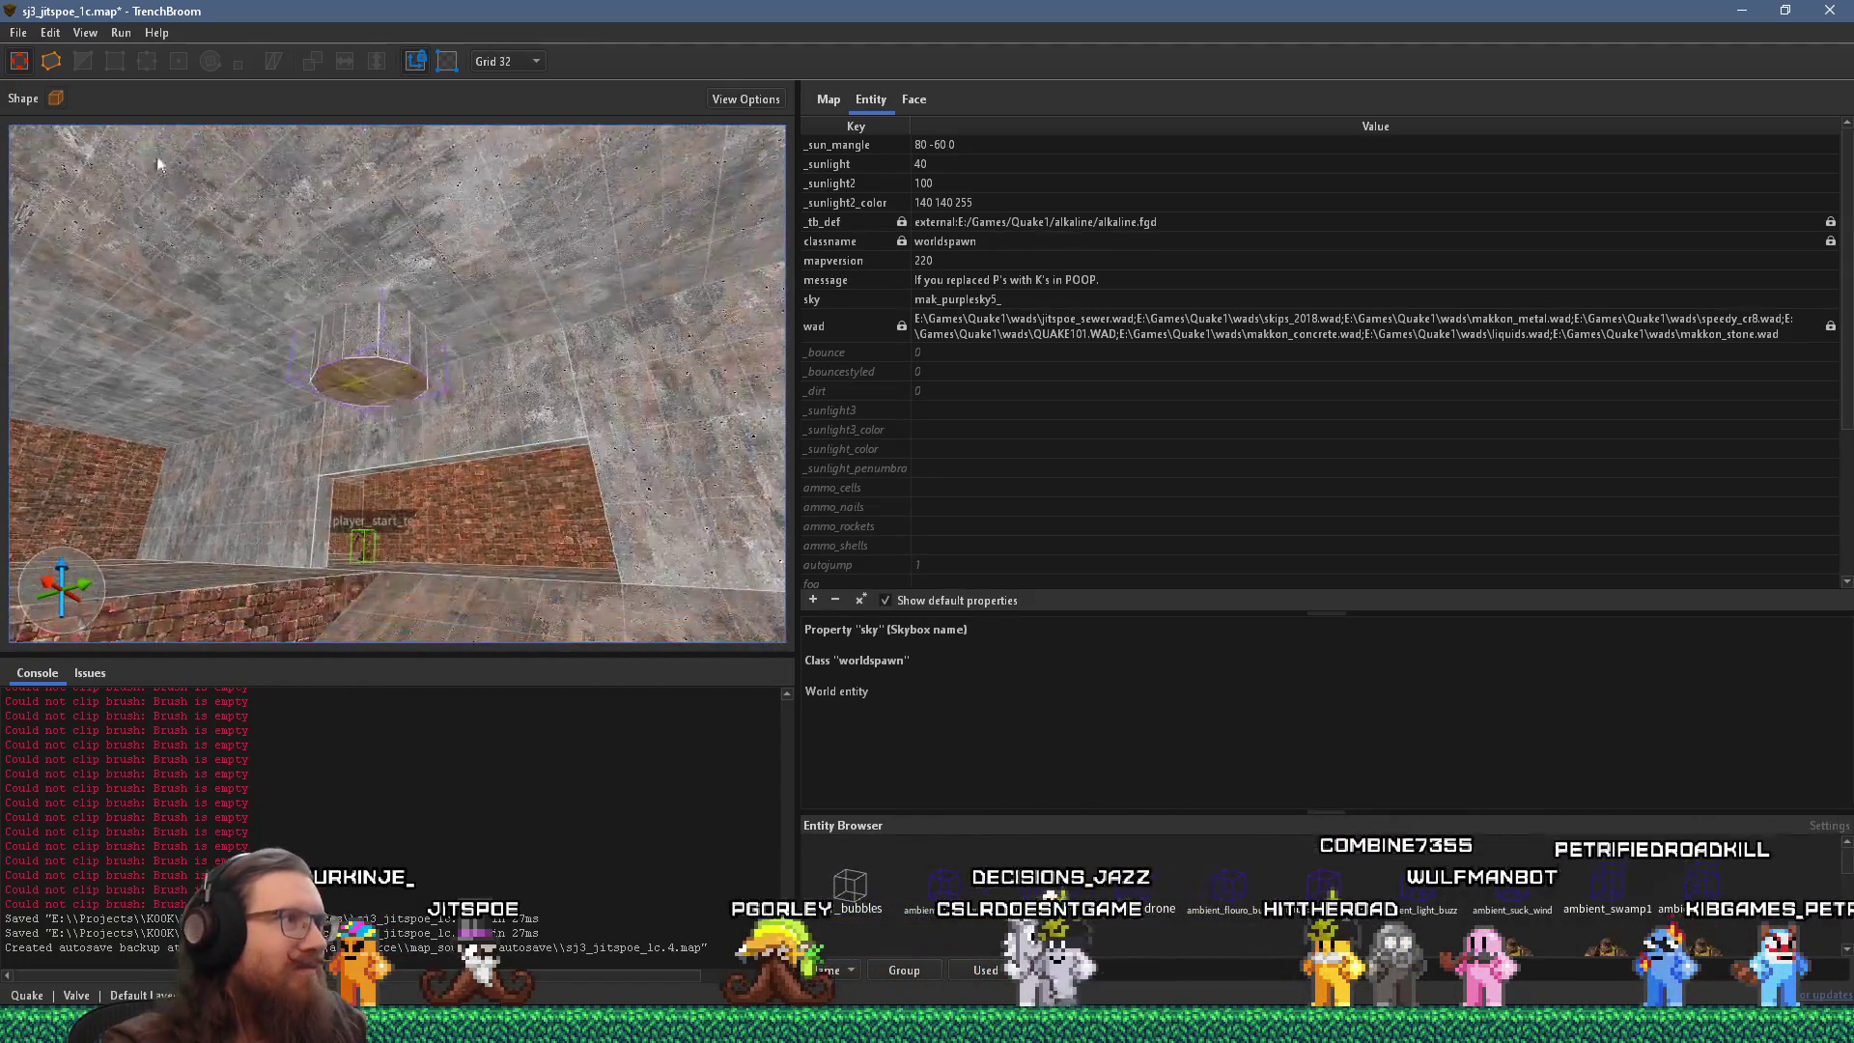
# Texture the smaller_pipe_test pipe group with metal_rust_04, found by searching 'rust'.
pyautogui.click(406, 345)
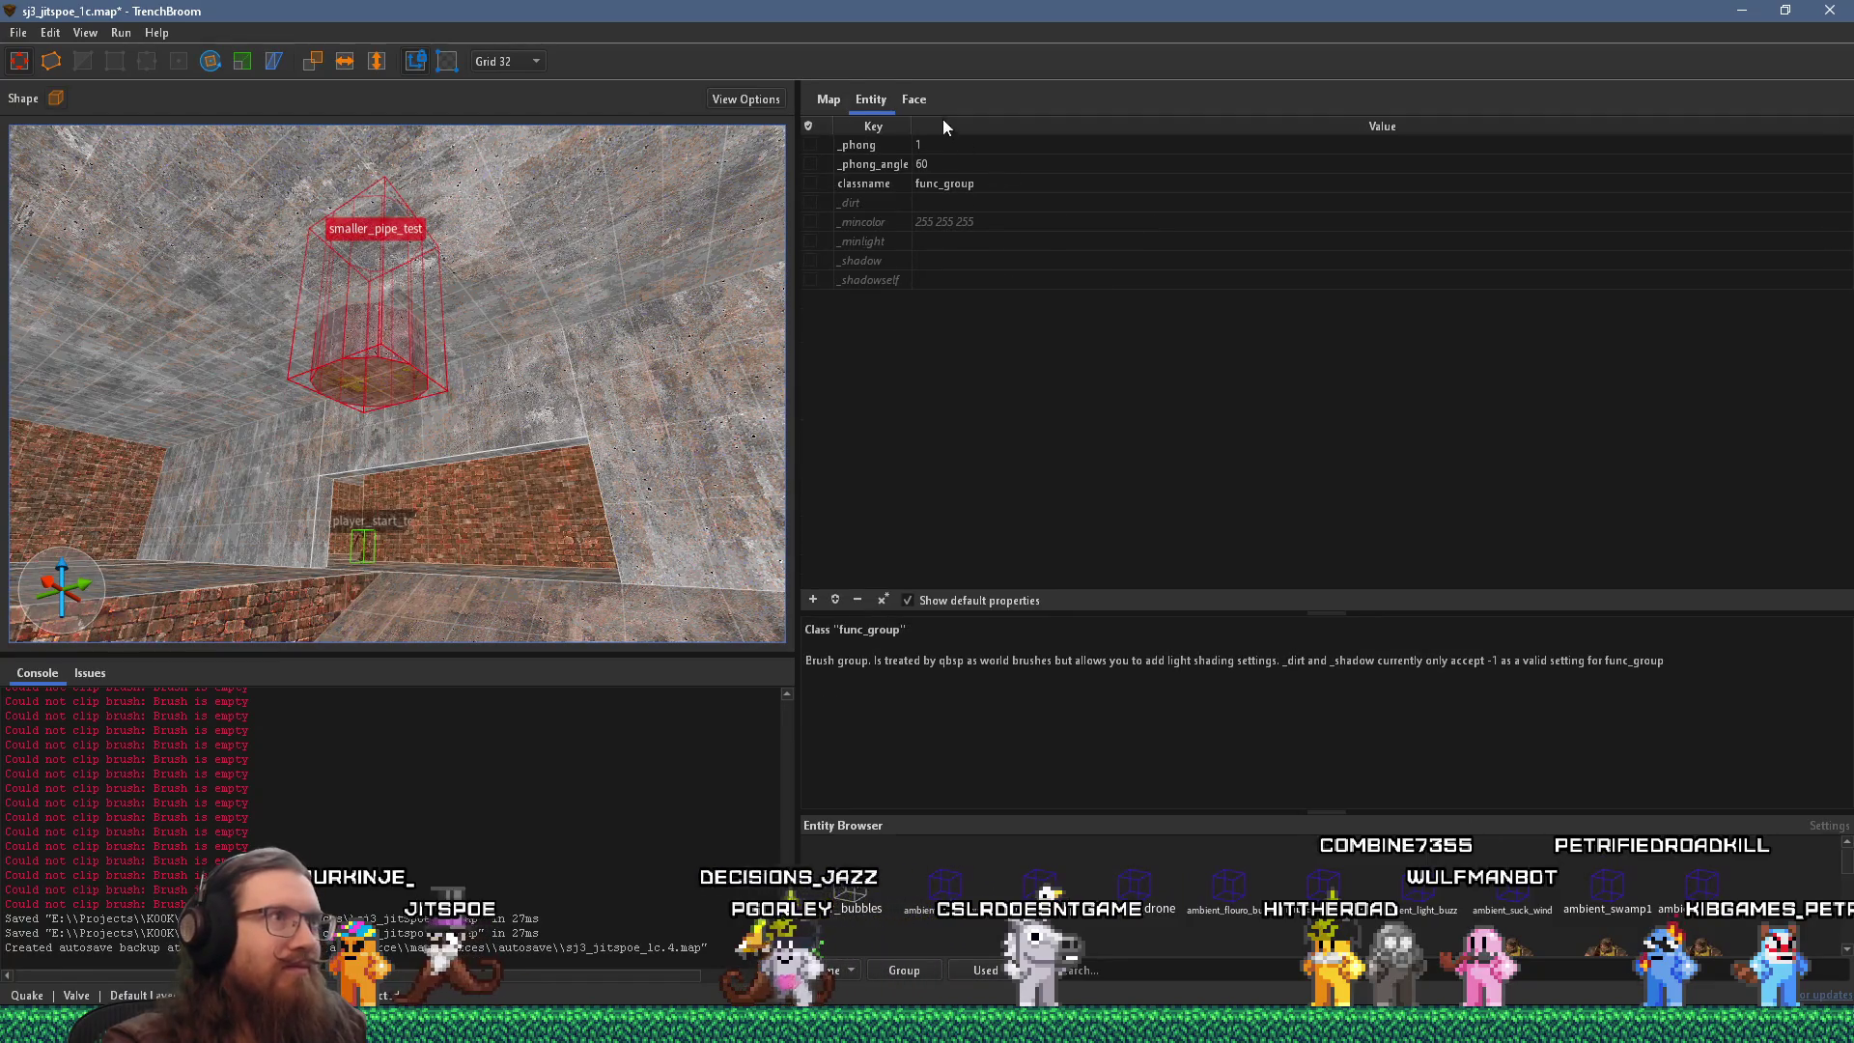
pyautogui.click(914, 97)
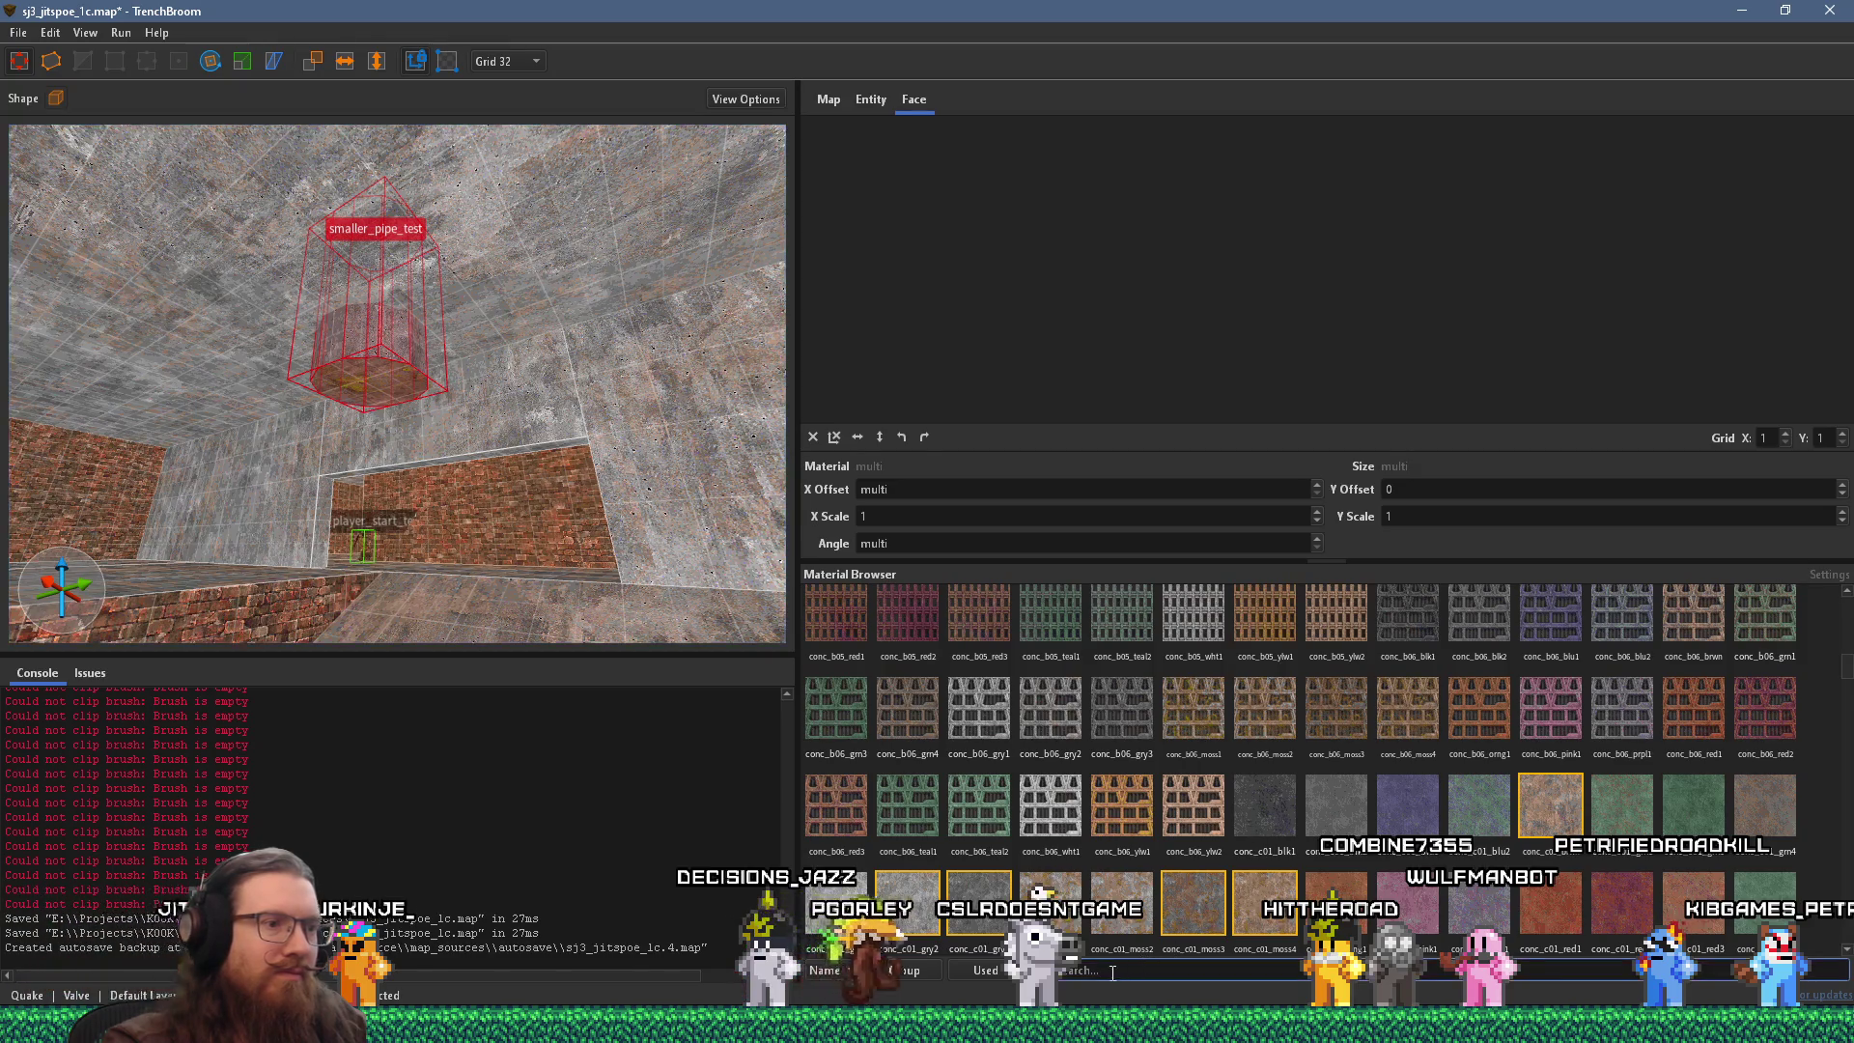
pyautogui.write('rust')
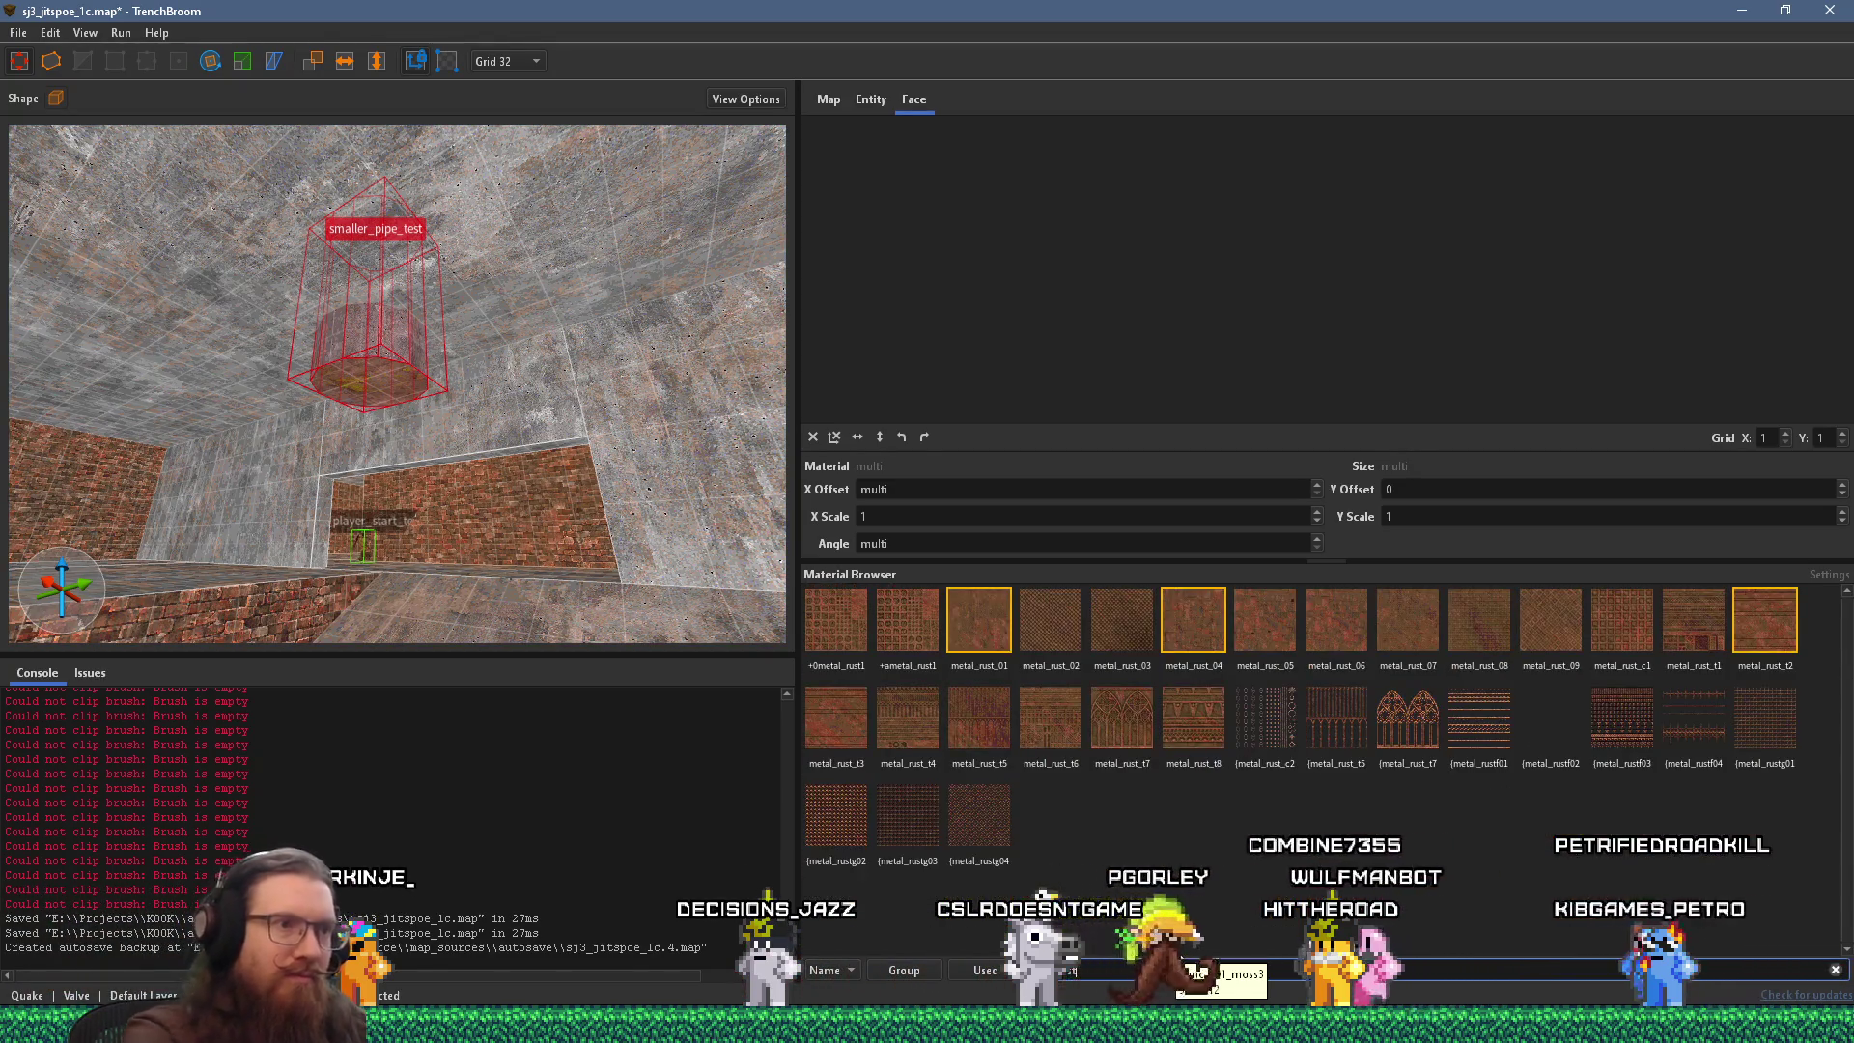
pyautogui.click(983, 616)
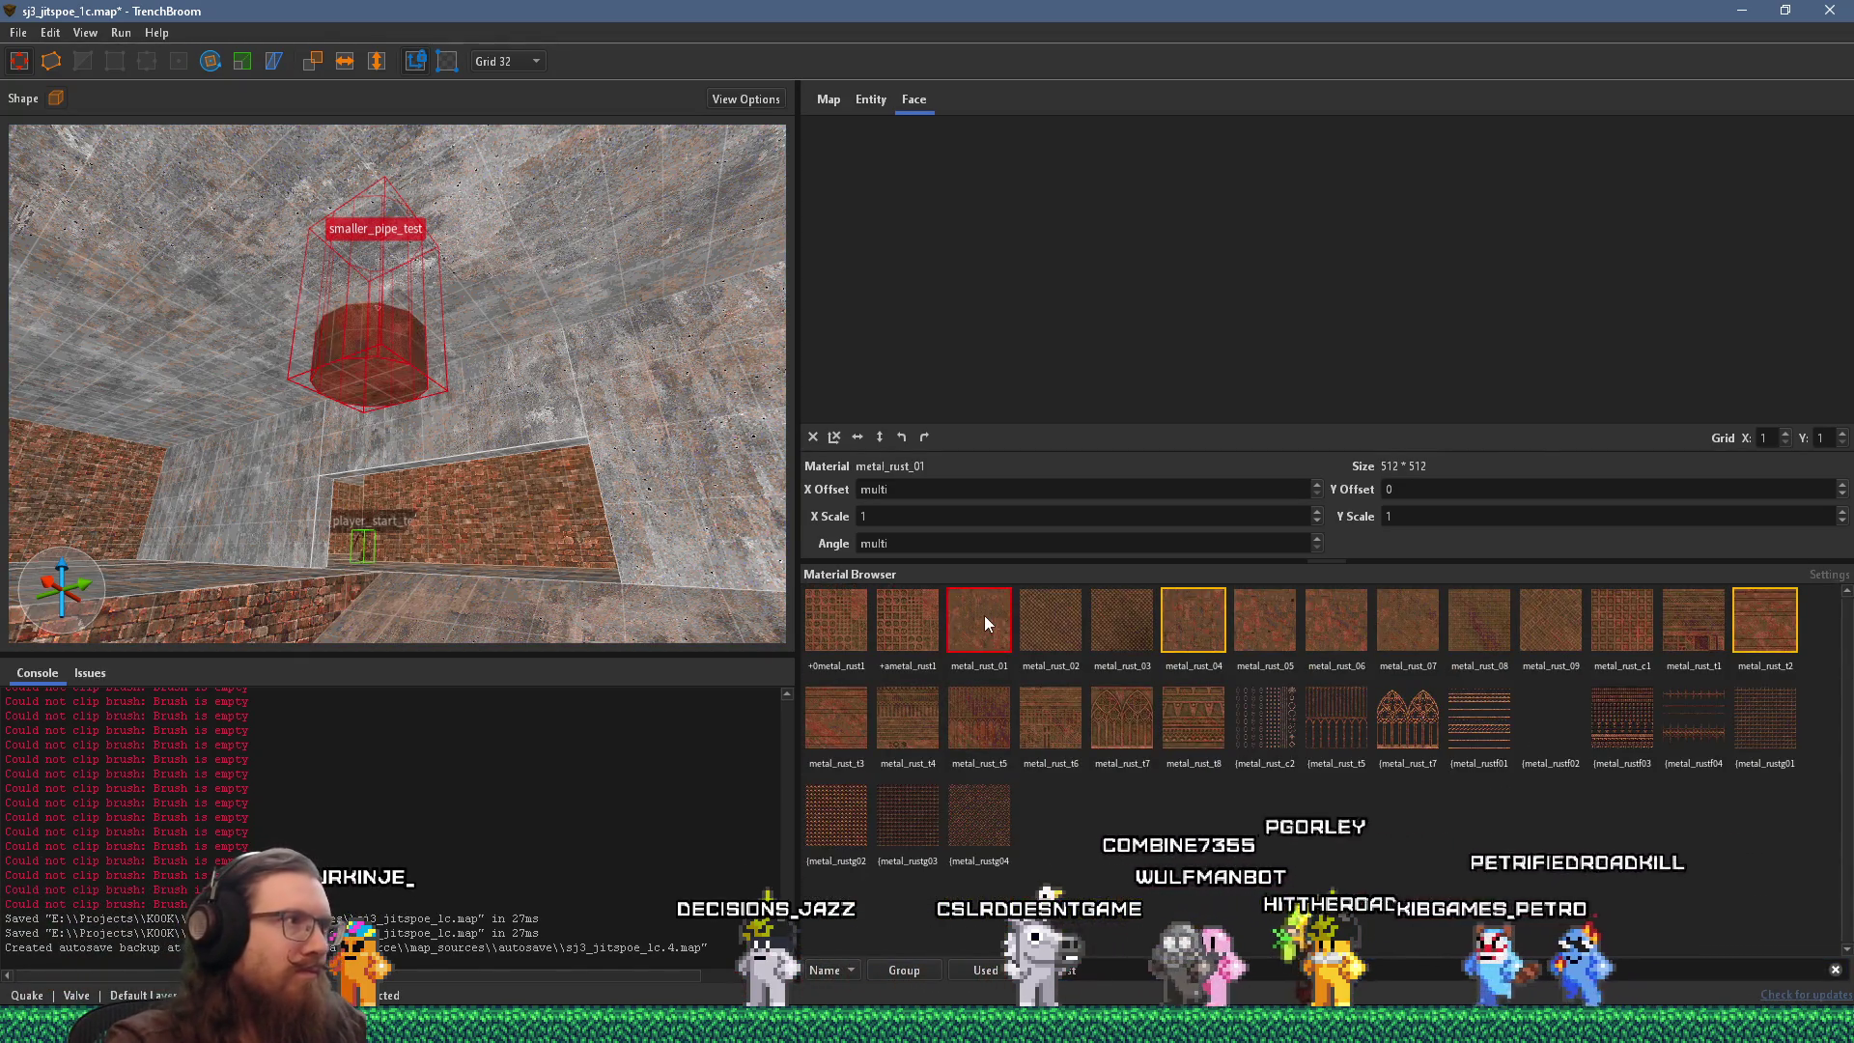
pyautogui.click(1195, 619)
pyautogui.press('w')
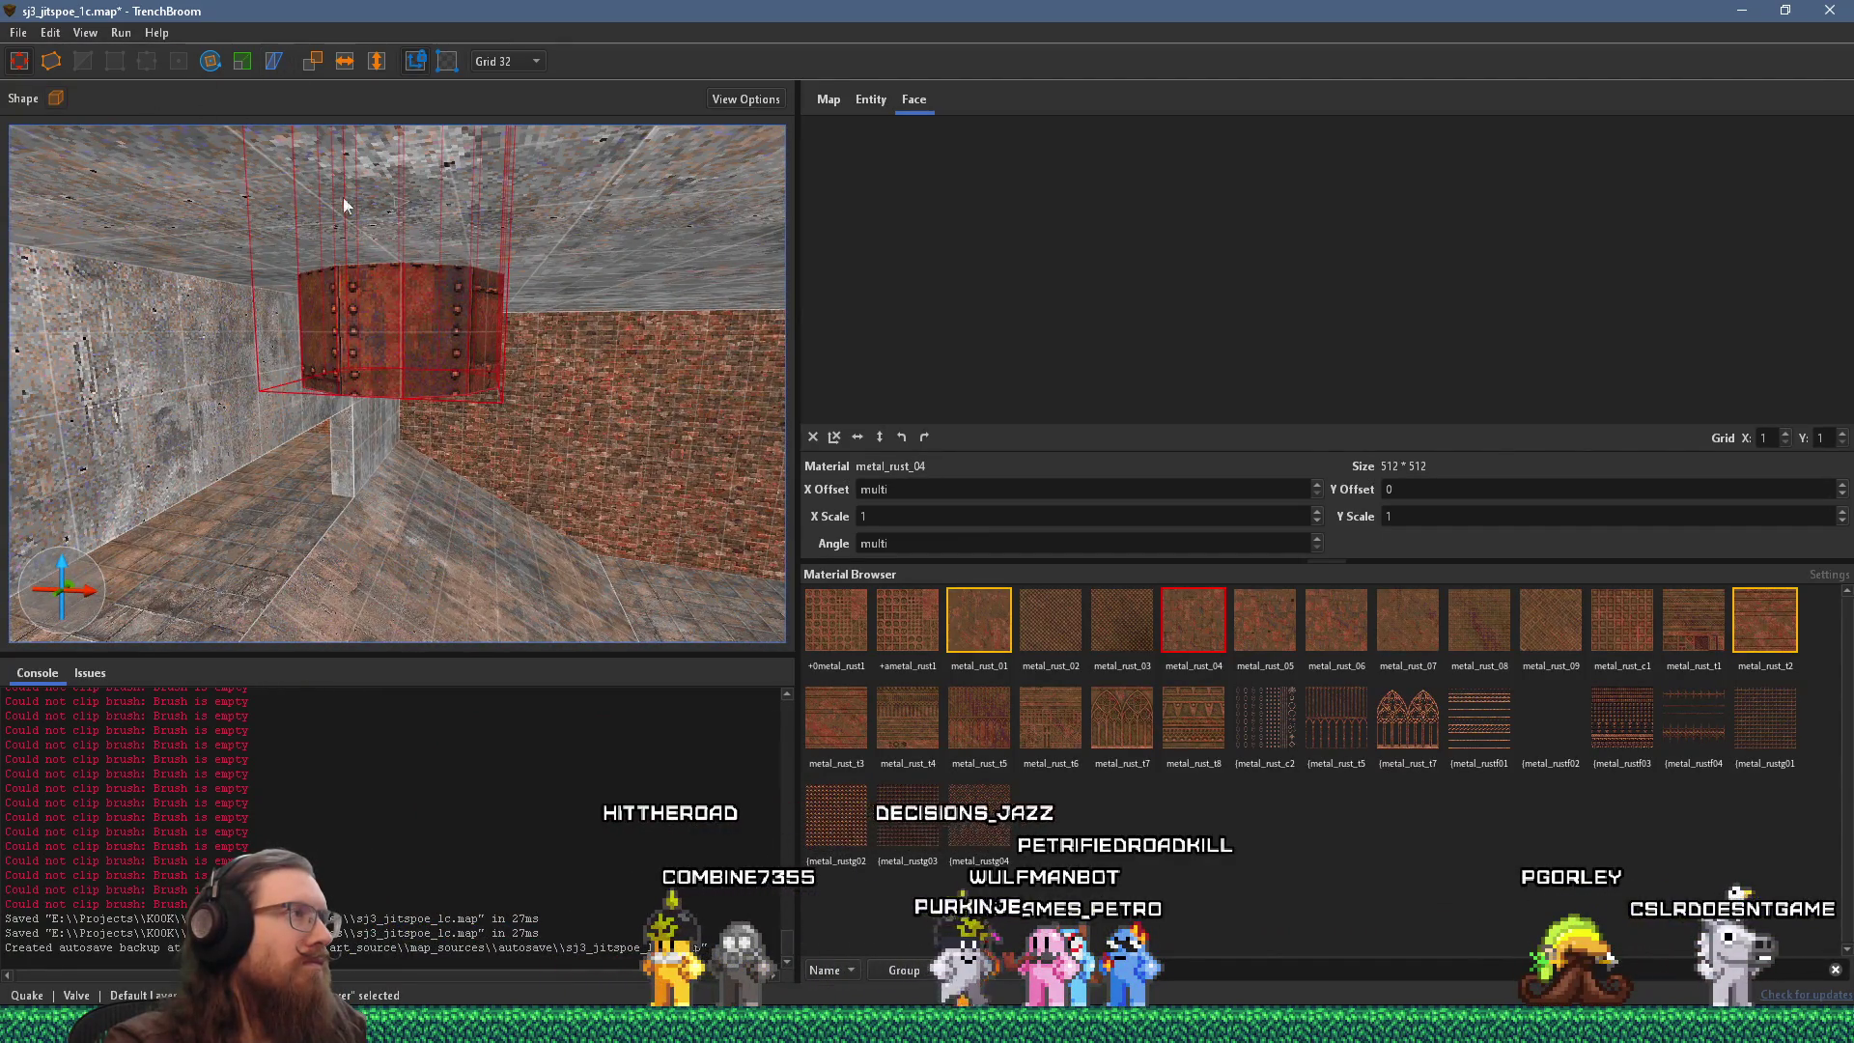
# Rotate the pipe group 270 degrees so it lies horizontally across the room.
pyautogui.click(868, 108)
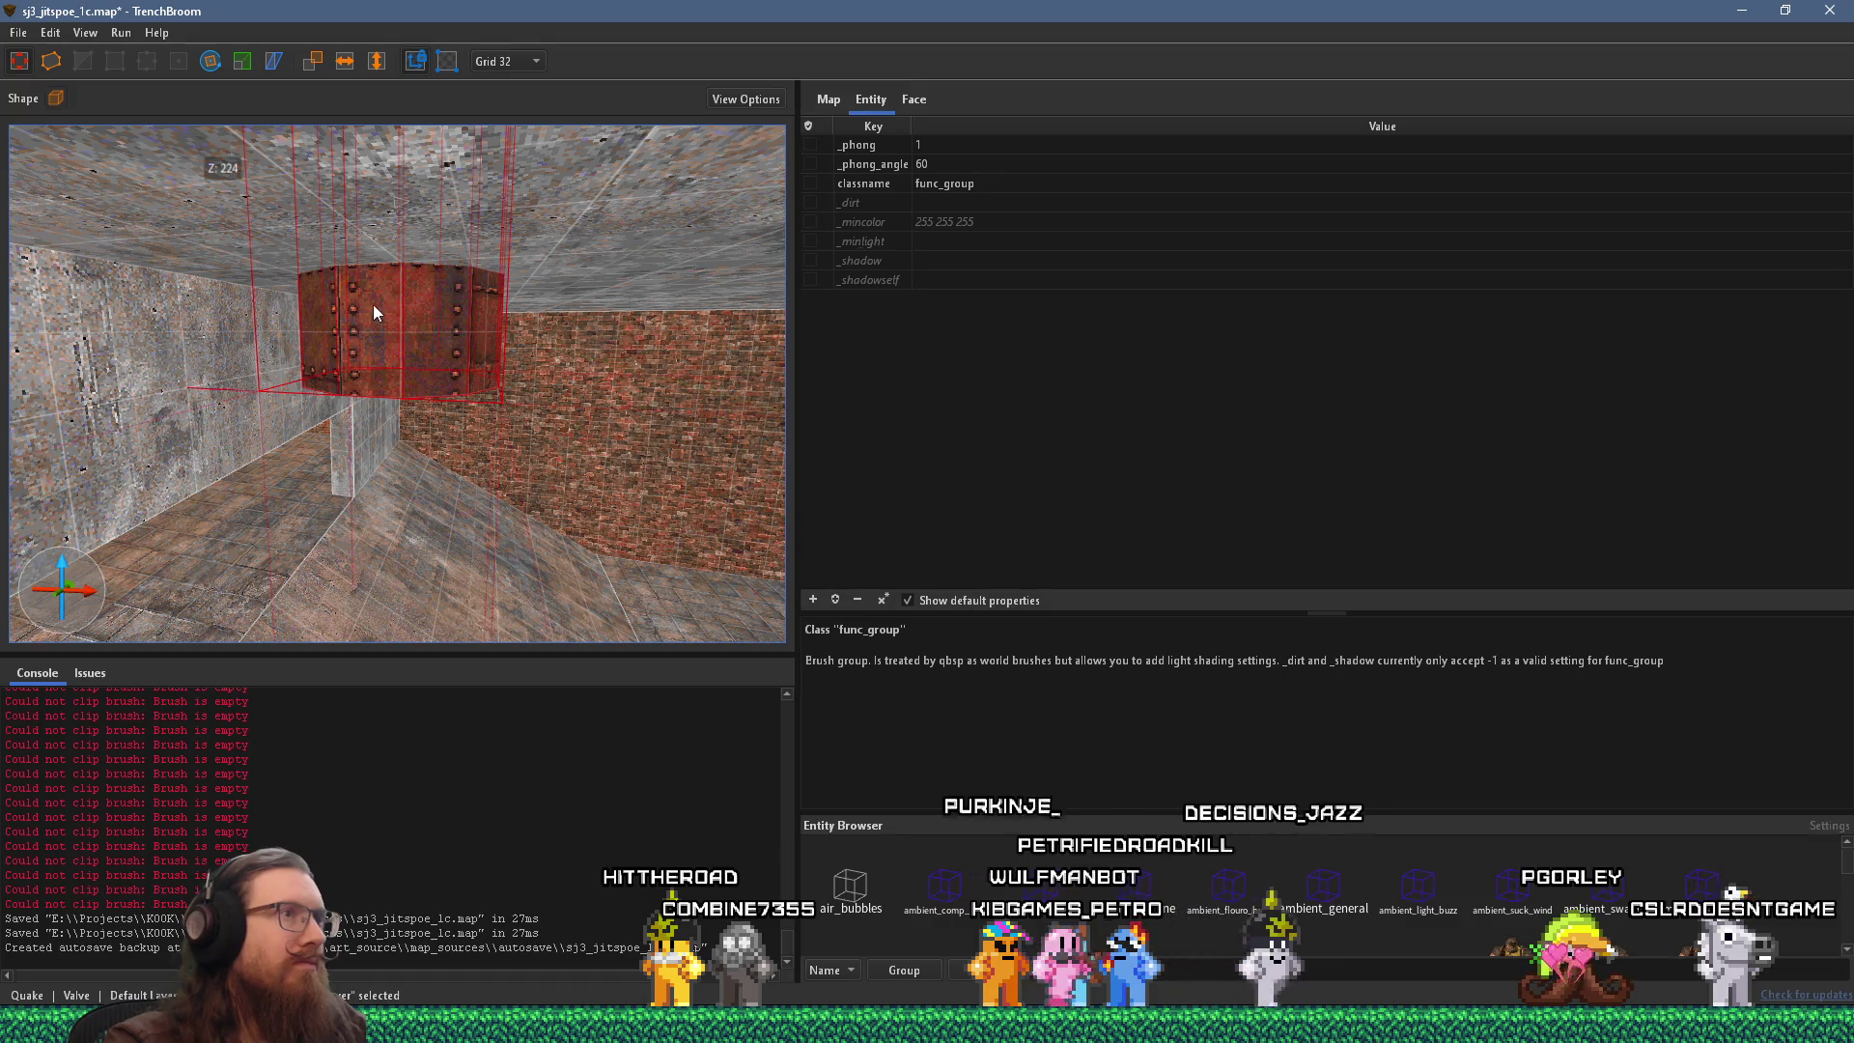
pyautogui.scroll(1, 373, 304)
pyautogui.click(208, 63)
pyautogui.moveTo(448, 233)
pyautogui.mouseDown()
pyautogui.moveTo(529, 112)
pyautogui.moveTo(438, 21)
pyautogui.mouseUp()
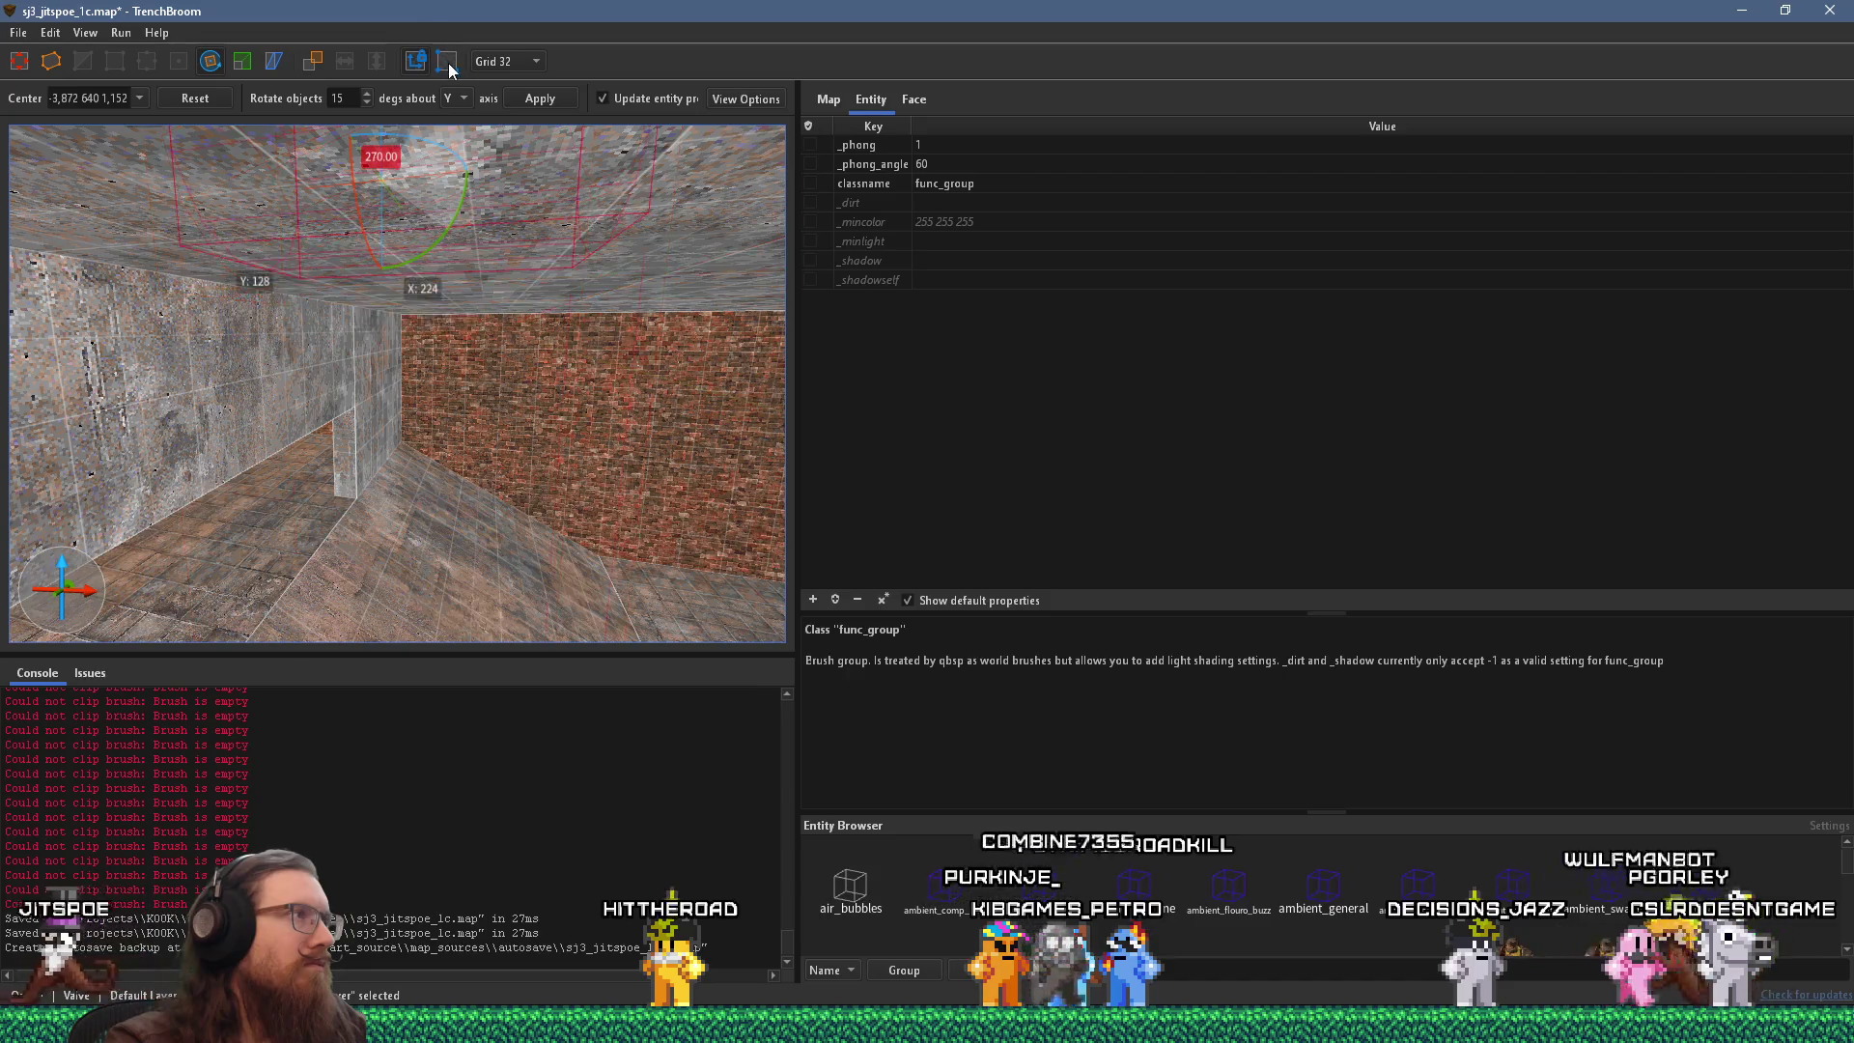
pyautogui.press('r')
pyautogui.hotkey('ctrl', 'z')
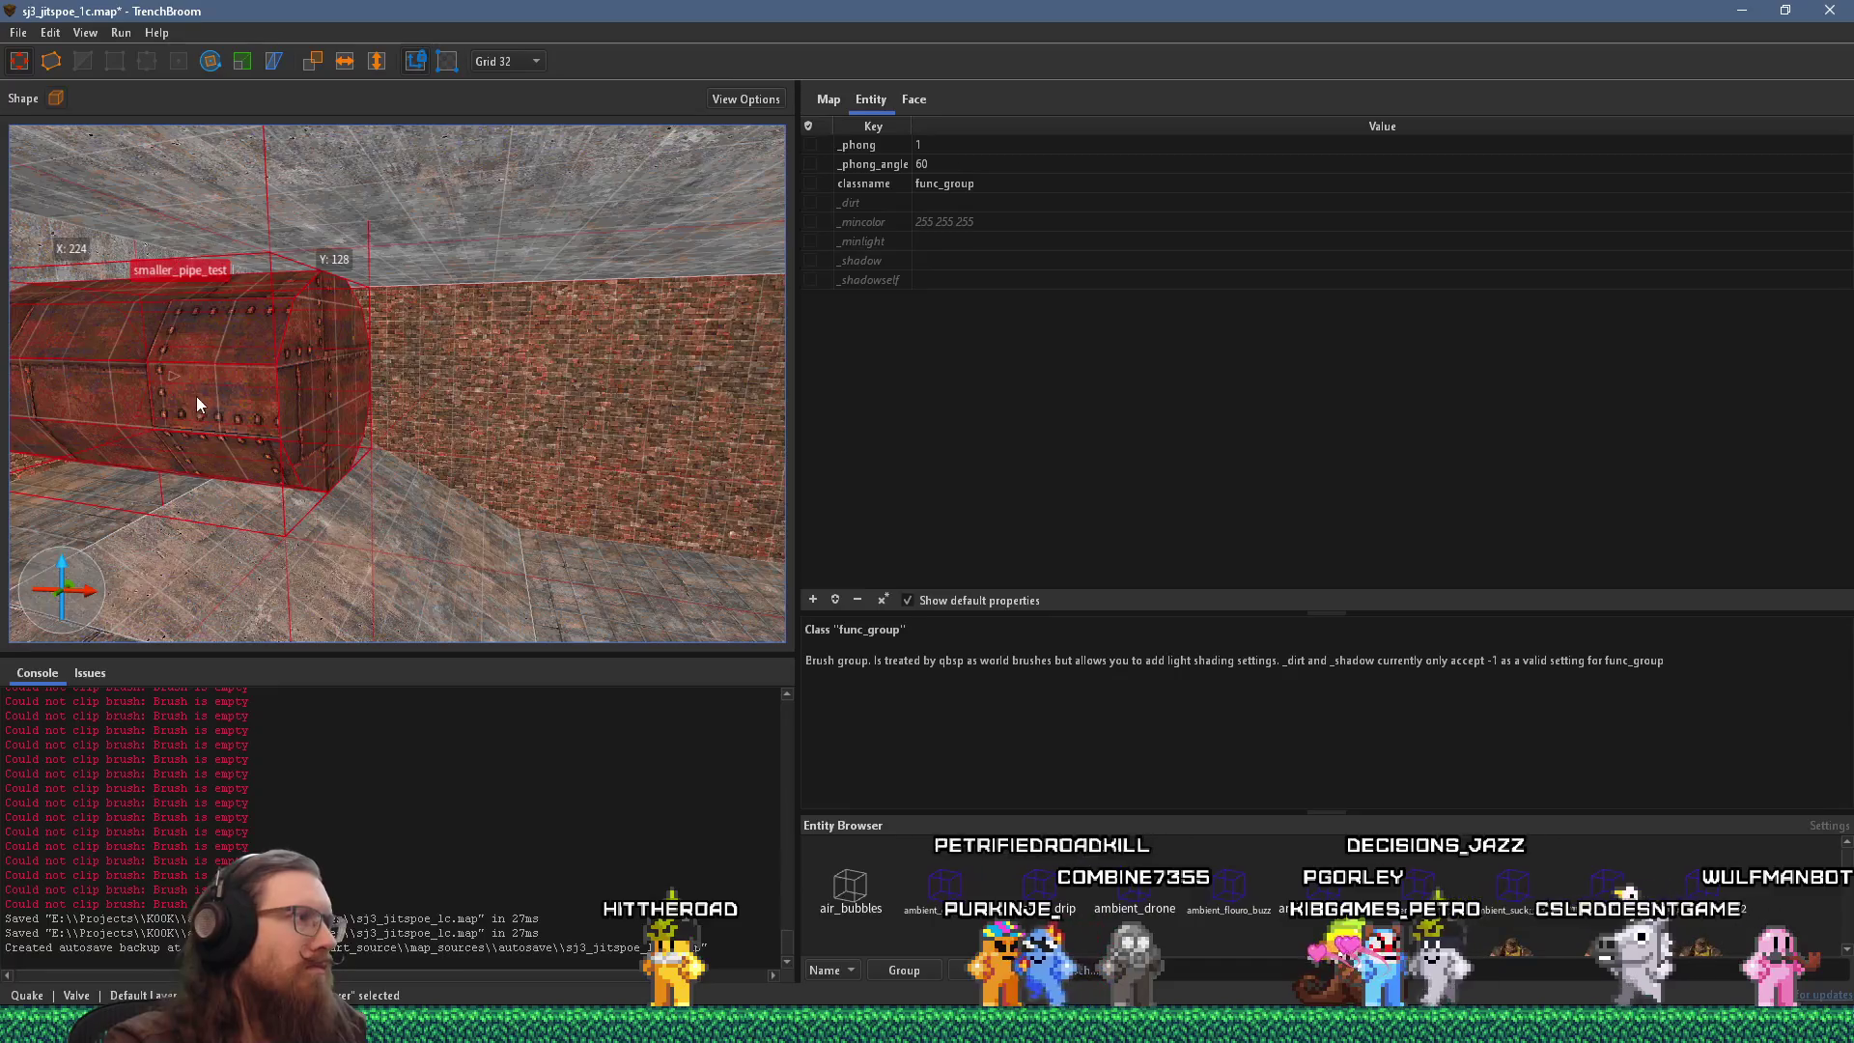
pyautogui.press('s')
pyautogui.press('a')
pyautogui.press('Escape')
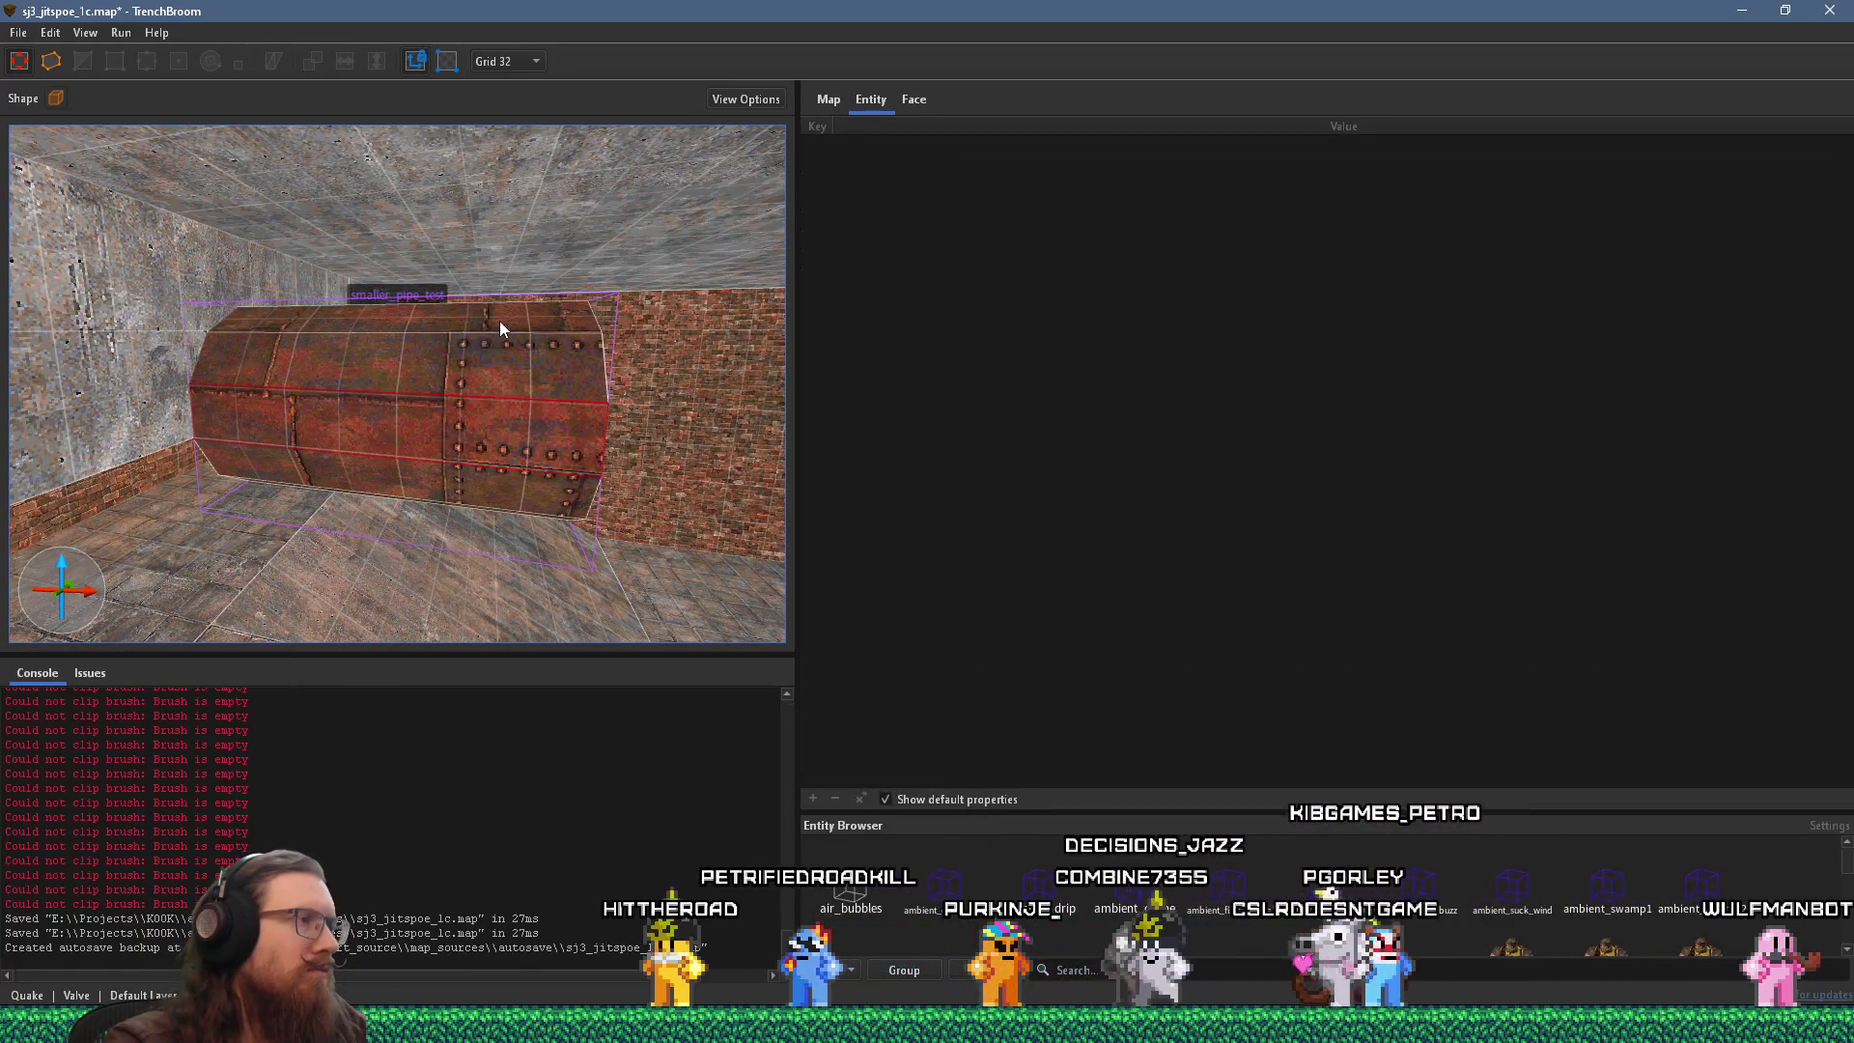
pyautogui.scroll(3, 473, 440)
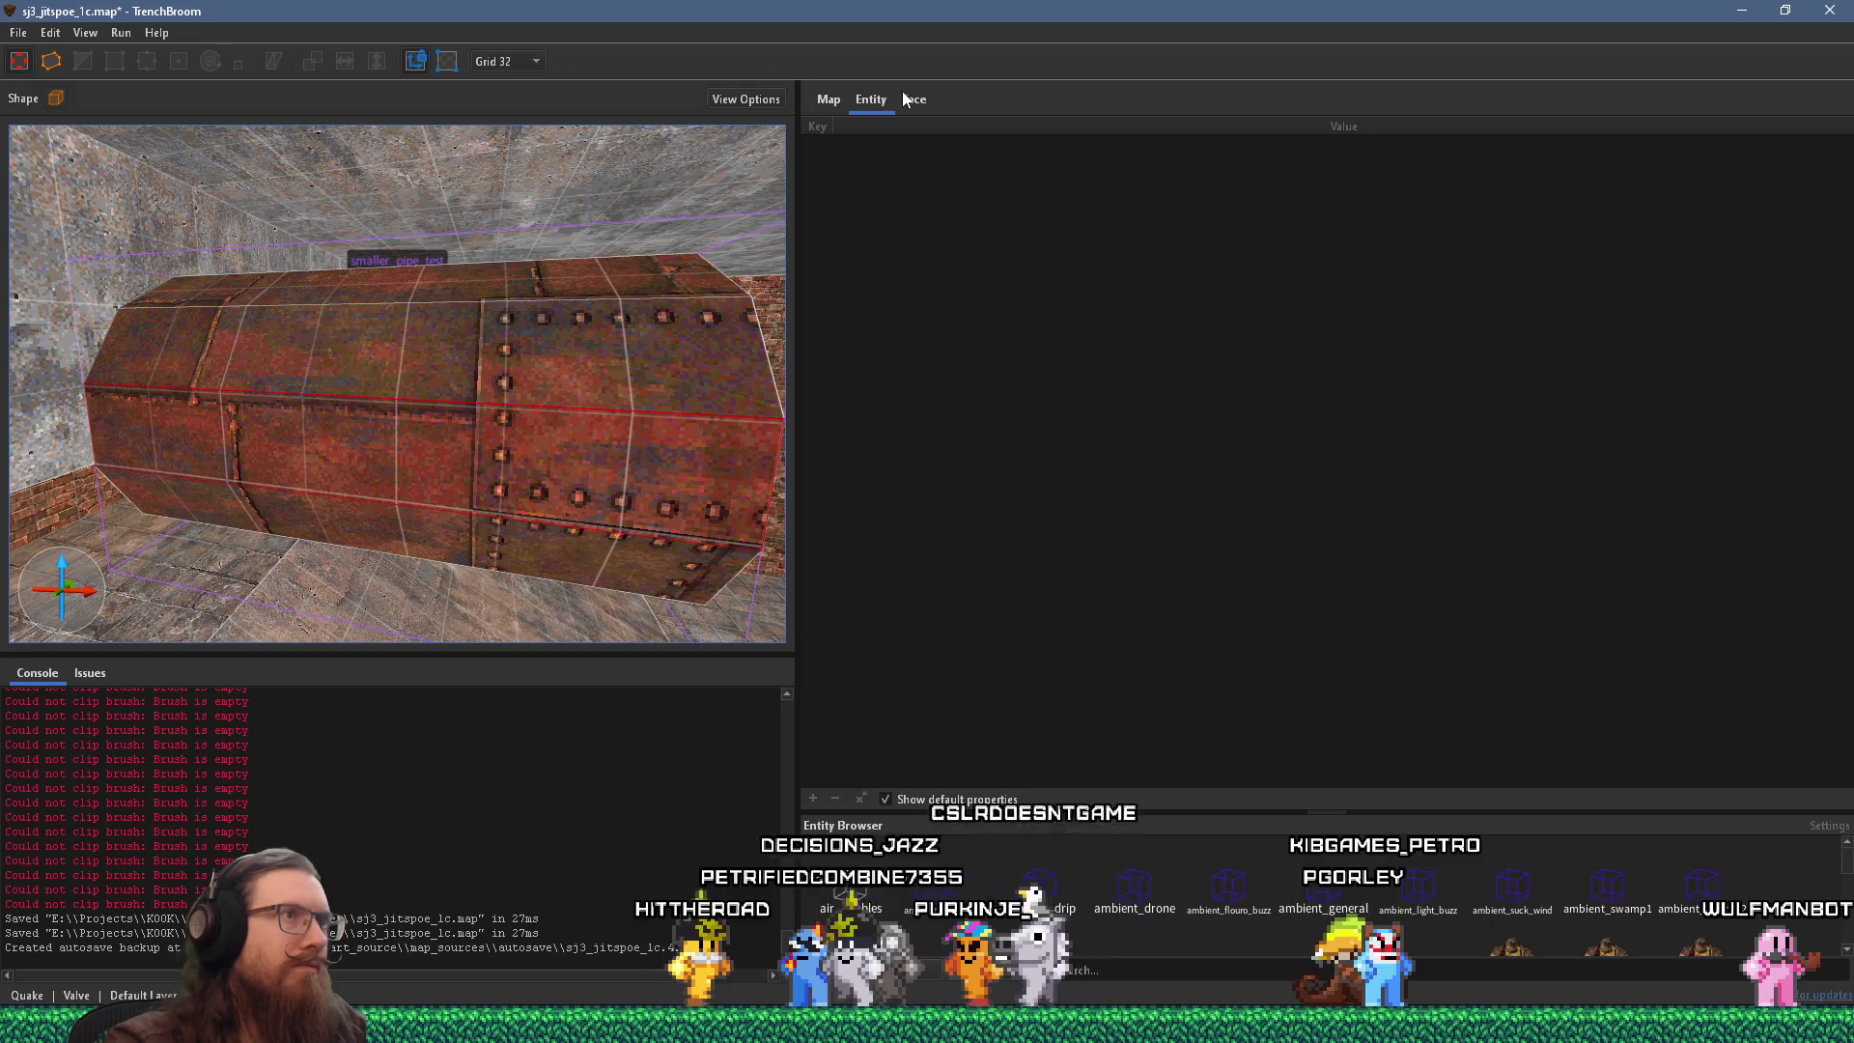
# Reset the pipe face's texture alignment and slide the rust texture to line up the rivets.
pyautogui.click(901, 93)
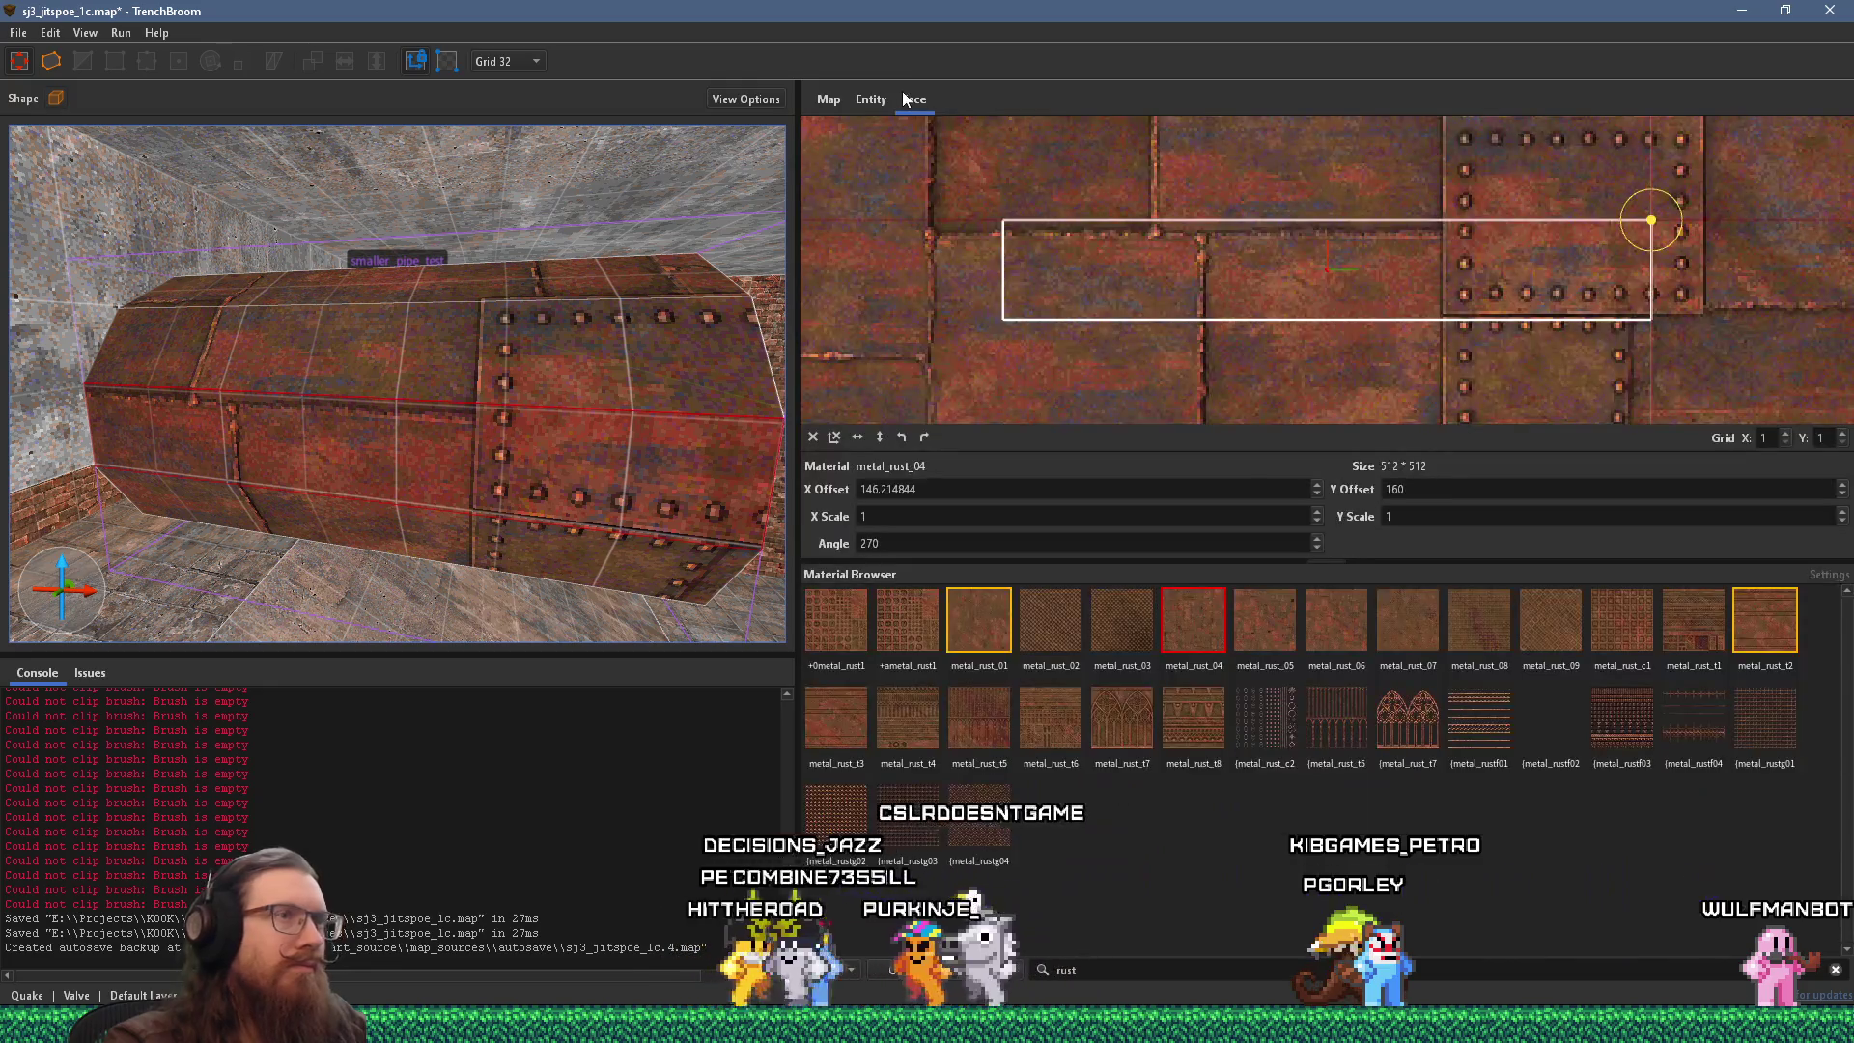
pyautogui.click(813, 437)
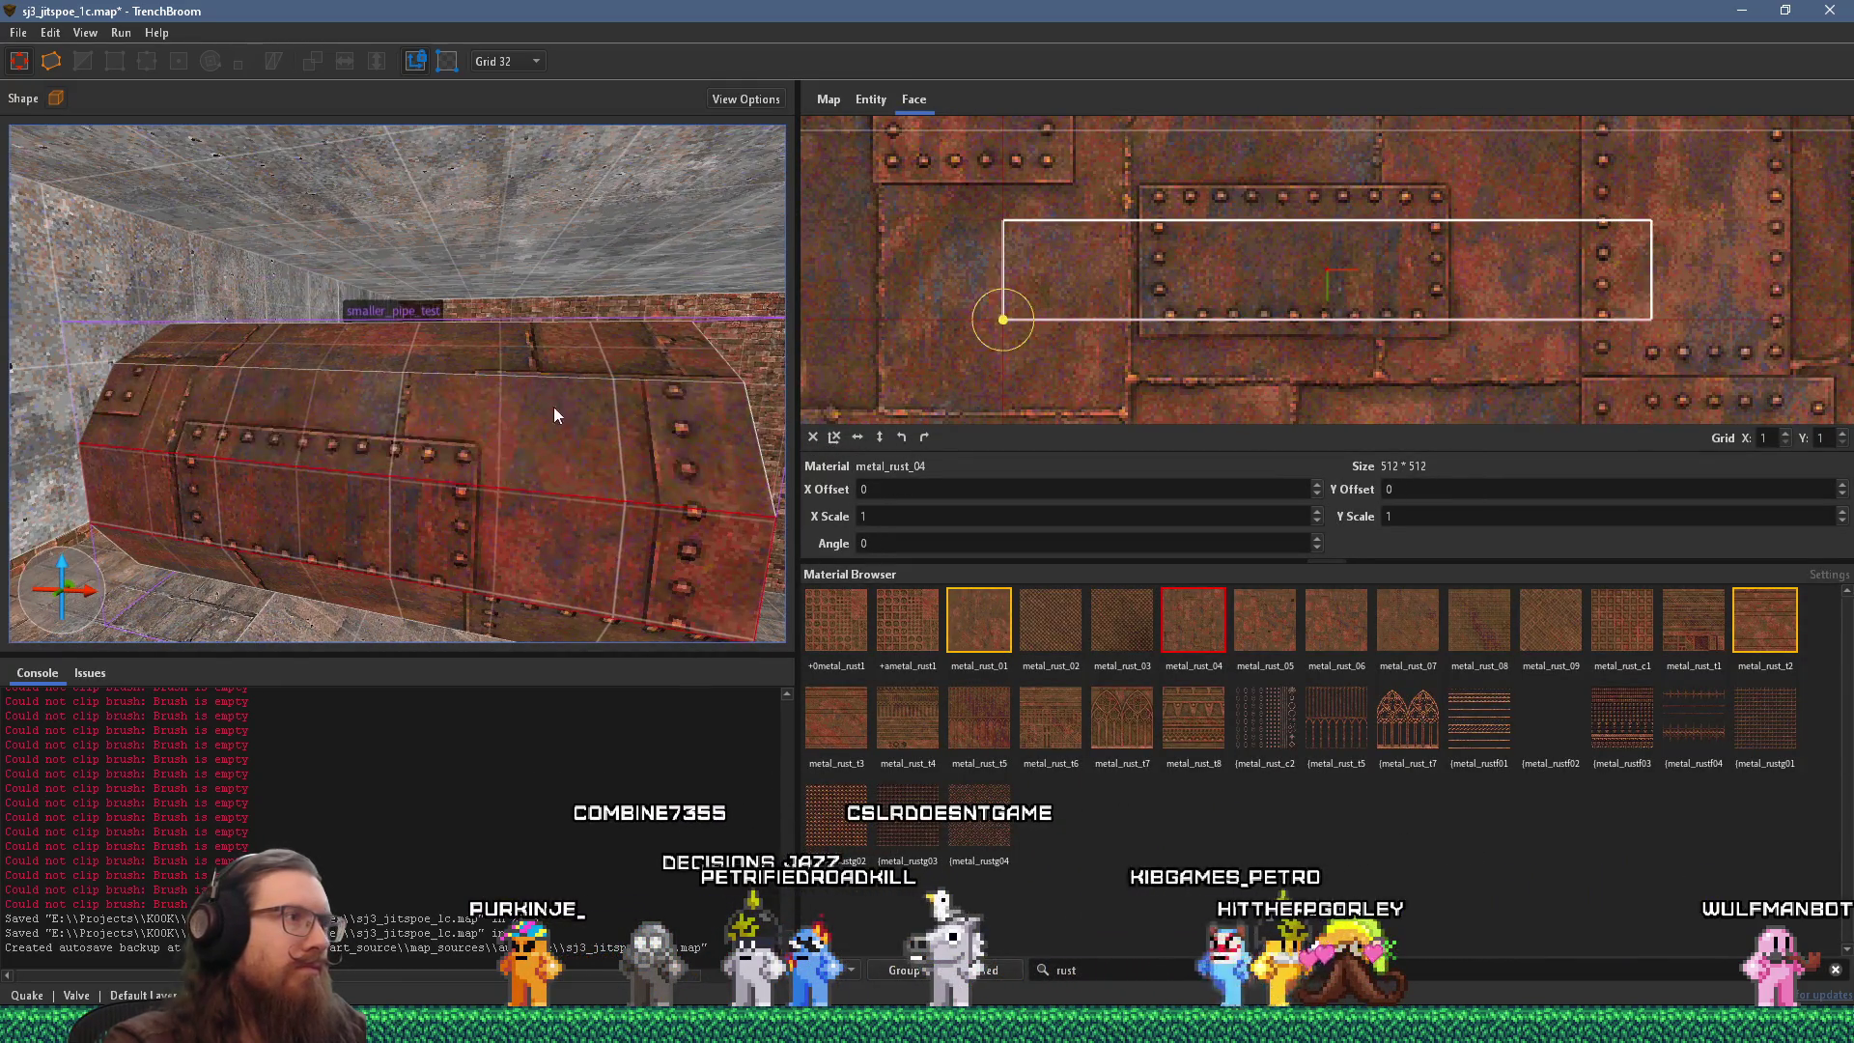
pyautogui.moveTo(535, 440)
pyautogui.mouseDown()
pyautogui.moveTo(494, 247)
pyautogui.moveTo(518, 340)
pyautogui.moveTo(332, 238)
pyautogui.moveTo(253, 220)
pyautogui.mouseUp()
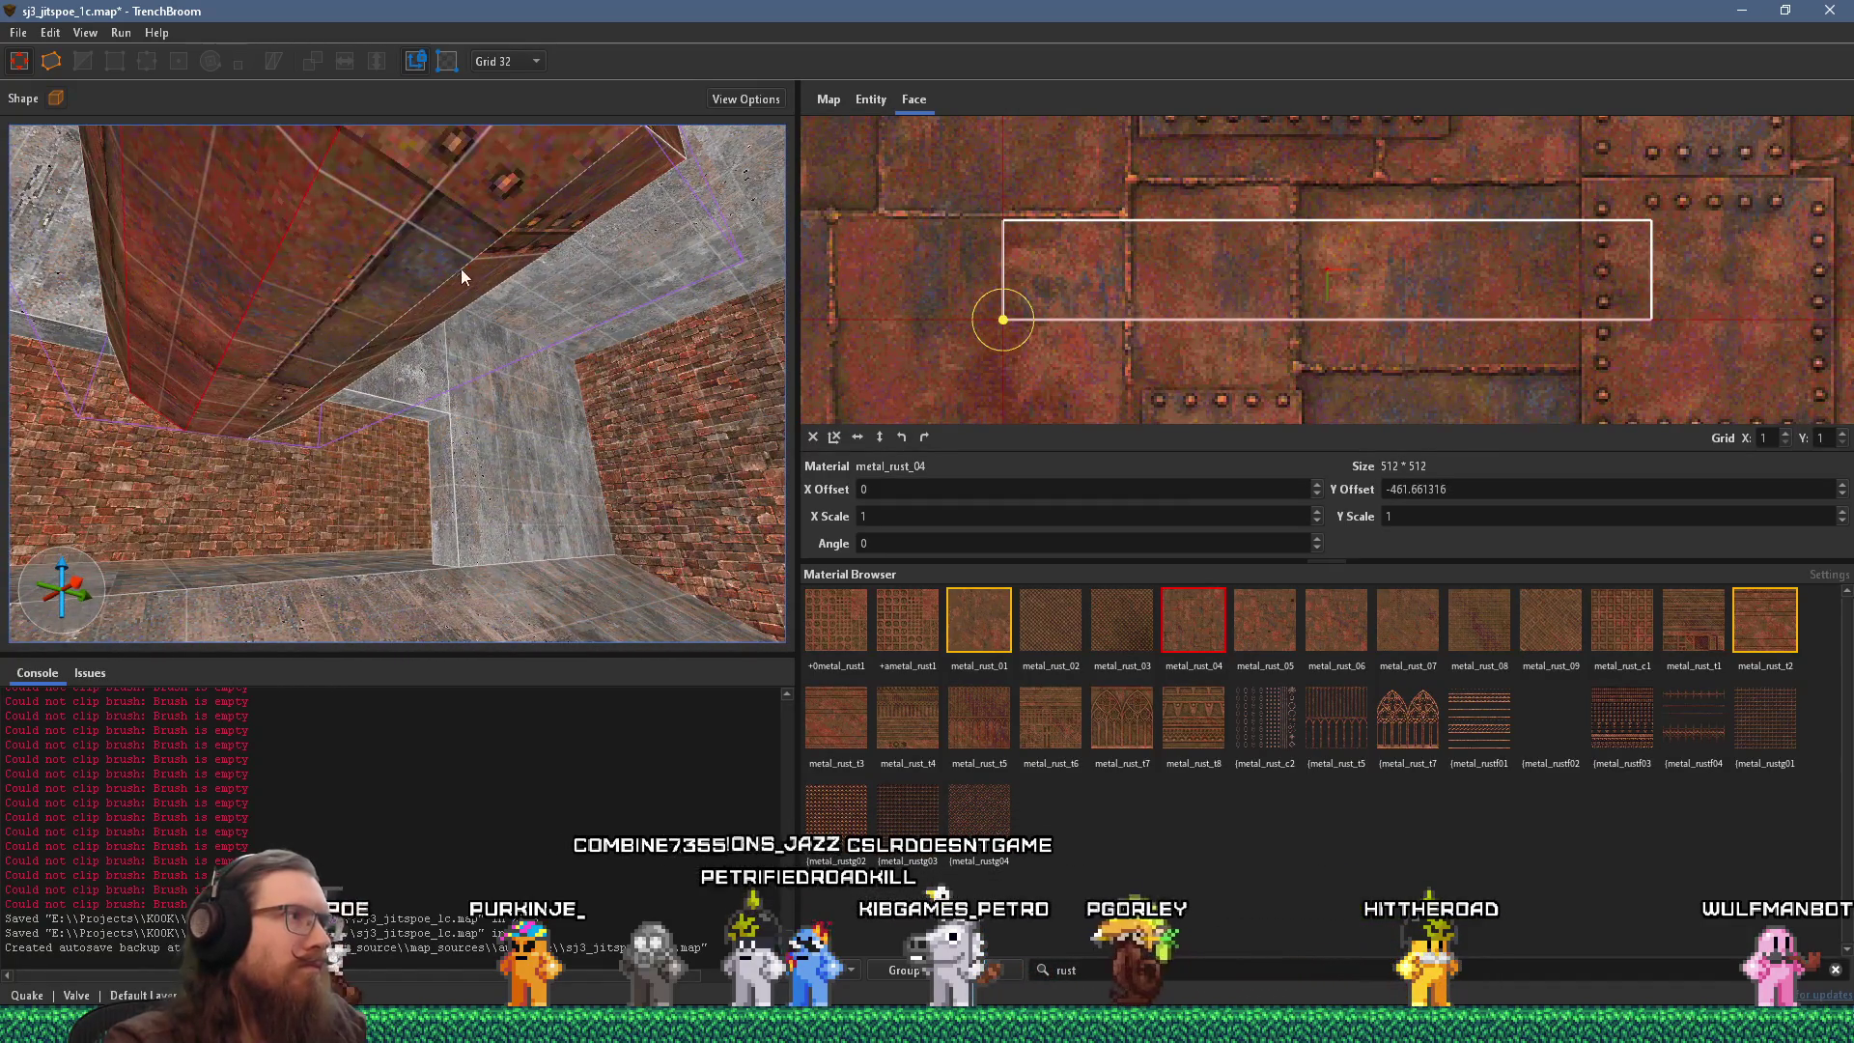
pyautogui.moveTo(535, 270)
pyautogui.mouseDown()
pyautogui.moveTo(186, 295)
pyautogui.moveTo(312, 355)
pyautogui.moveTo(388, 358)
pyautogui.mouseUp()
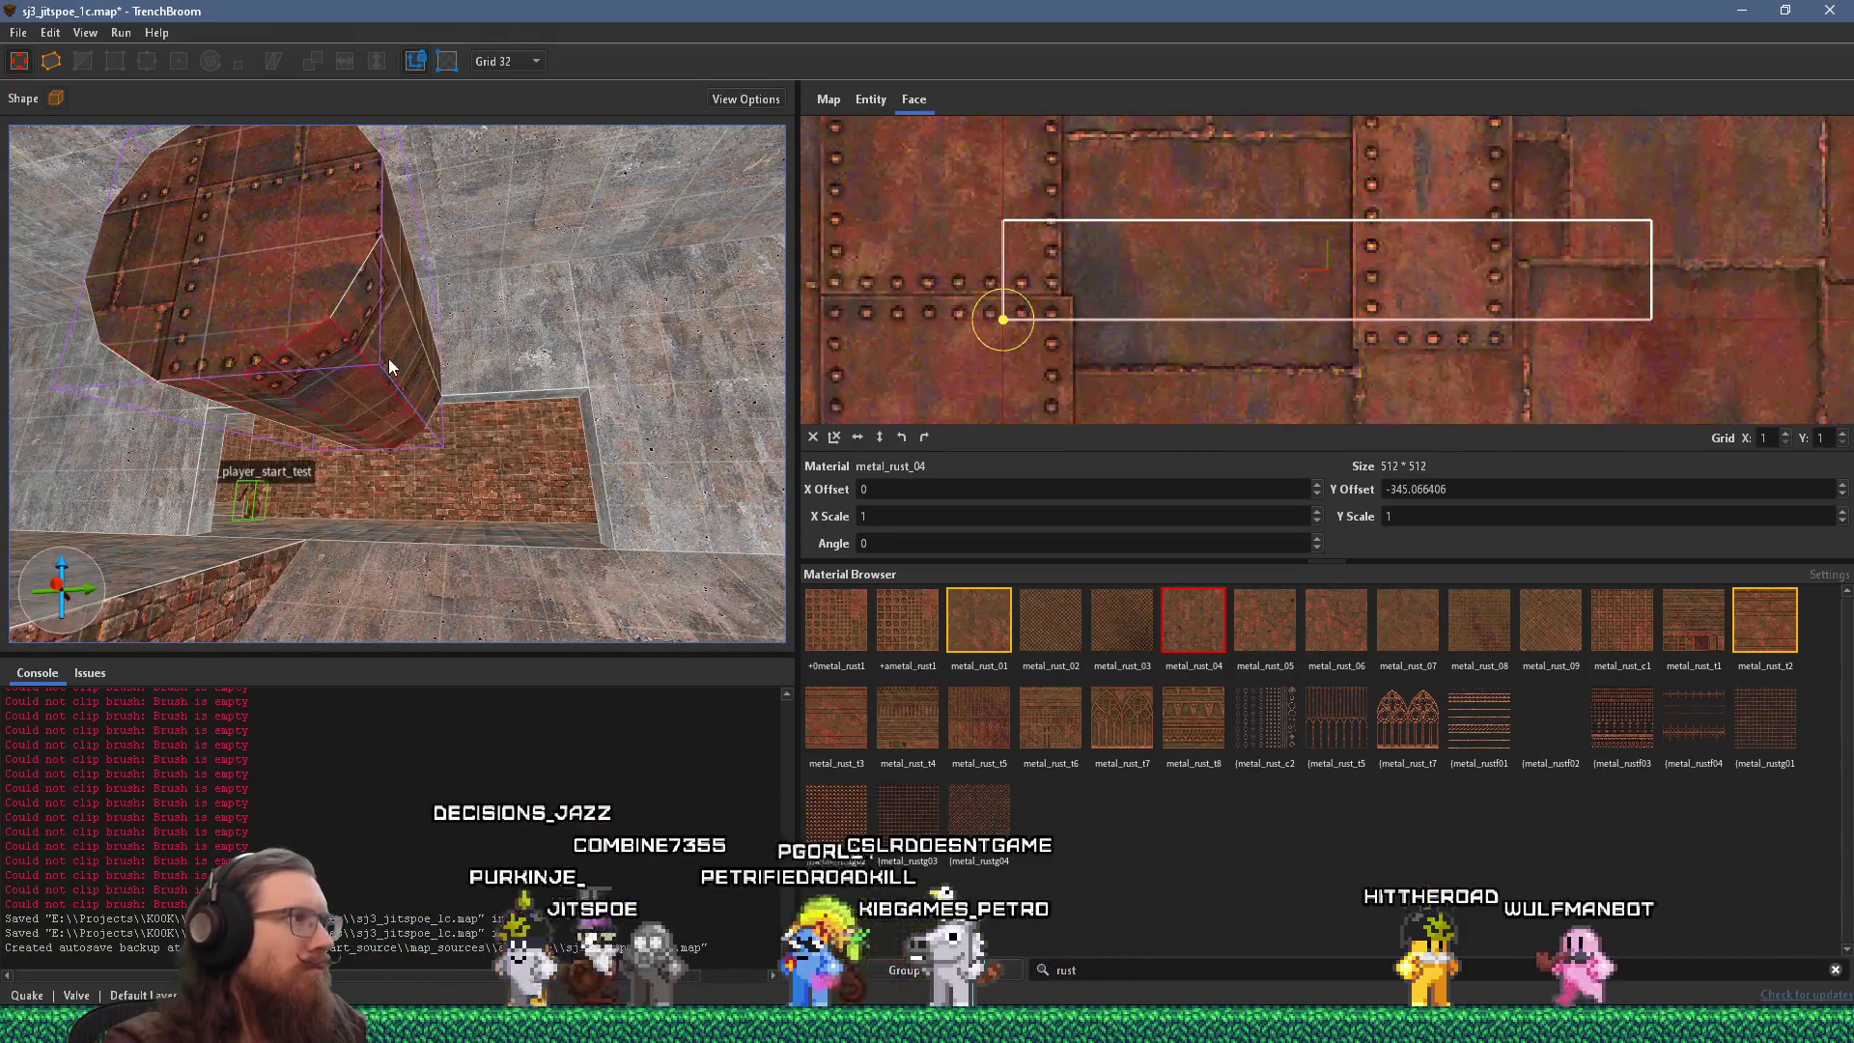
pyautogui.moveTo(402, 263)
pyautogui.mouseDown()
pyautogui.moveTo(489, 653)
pyautogui.moveTo(417, 498)
pyautogui.moveTo(492, 434)
pyautogui.mouseUp()
pyautogui.moveTo(563, 381)
pyautogui.mouseDown()
pyautogui.moveTo(437, 441)
pyautogui.moveTo(406, 415)
pyautogui.moveTo(350, 444)
pyautogui.moveTo(130, 423)
pyautogui.moveTo(217, 444)
pyautogui.mouseUp()
pyautogui.moveTo(275, 506)
pyautogui.mouseDown()
pyautogui.moveTo(85, 423)
pyautogui.moveTo(149, 392)
pyautogui.moveTo(166, 334)
pyautogui.moveTo(195, 315)
pyautogui.moveTo(448, 392)
pyautogui.moveTo(206, 401)
pyautogui.moveTo(712, 384)
pyautogui.moveTo(114, 327)
pyautogui.moveTo(303, 373)
pyautogui.moveTo(313, 350)
pyautogui.moveTo(699, 328)
pyautogui.moveTo(308, 374)
pyautogui.moveTo(692, 333)
pyautogui.moveTo(605, 397)
pyautogui.moveTo(618, 517)
pyautogui.mouseUp()
# Check another face and the whole smaller pipe, then select the larger func_group pipe.
pyautogui.click(89, 425)
pyautogui.click(448, 392)
pyautogui.moveTo(400, 454)
pyautogui.mouseDown()
pyautogui.moveTo(633, 409)
pyautogui.moveTo(413, 436)
pyautogui.mouseUp()
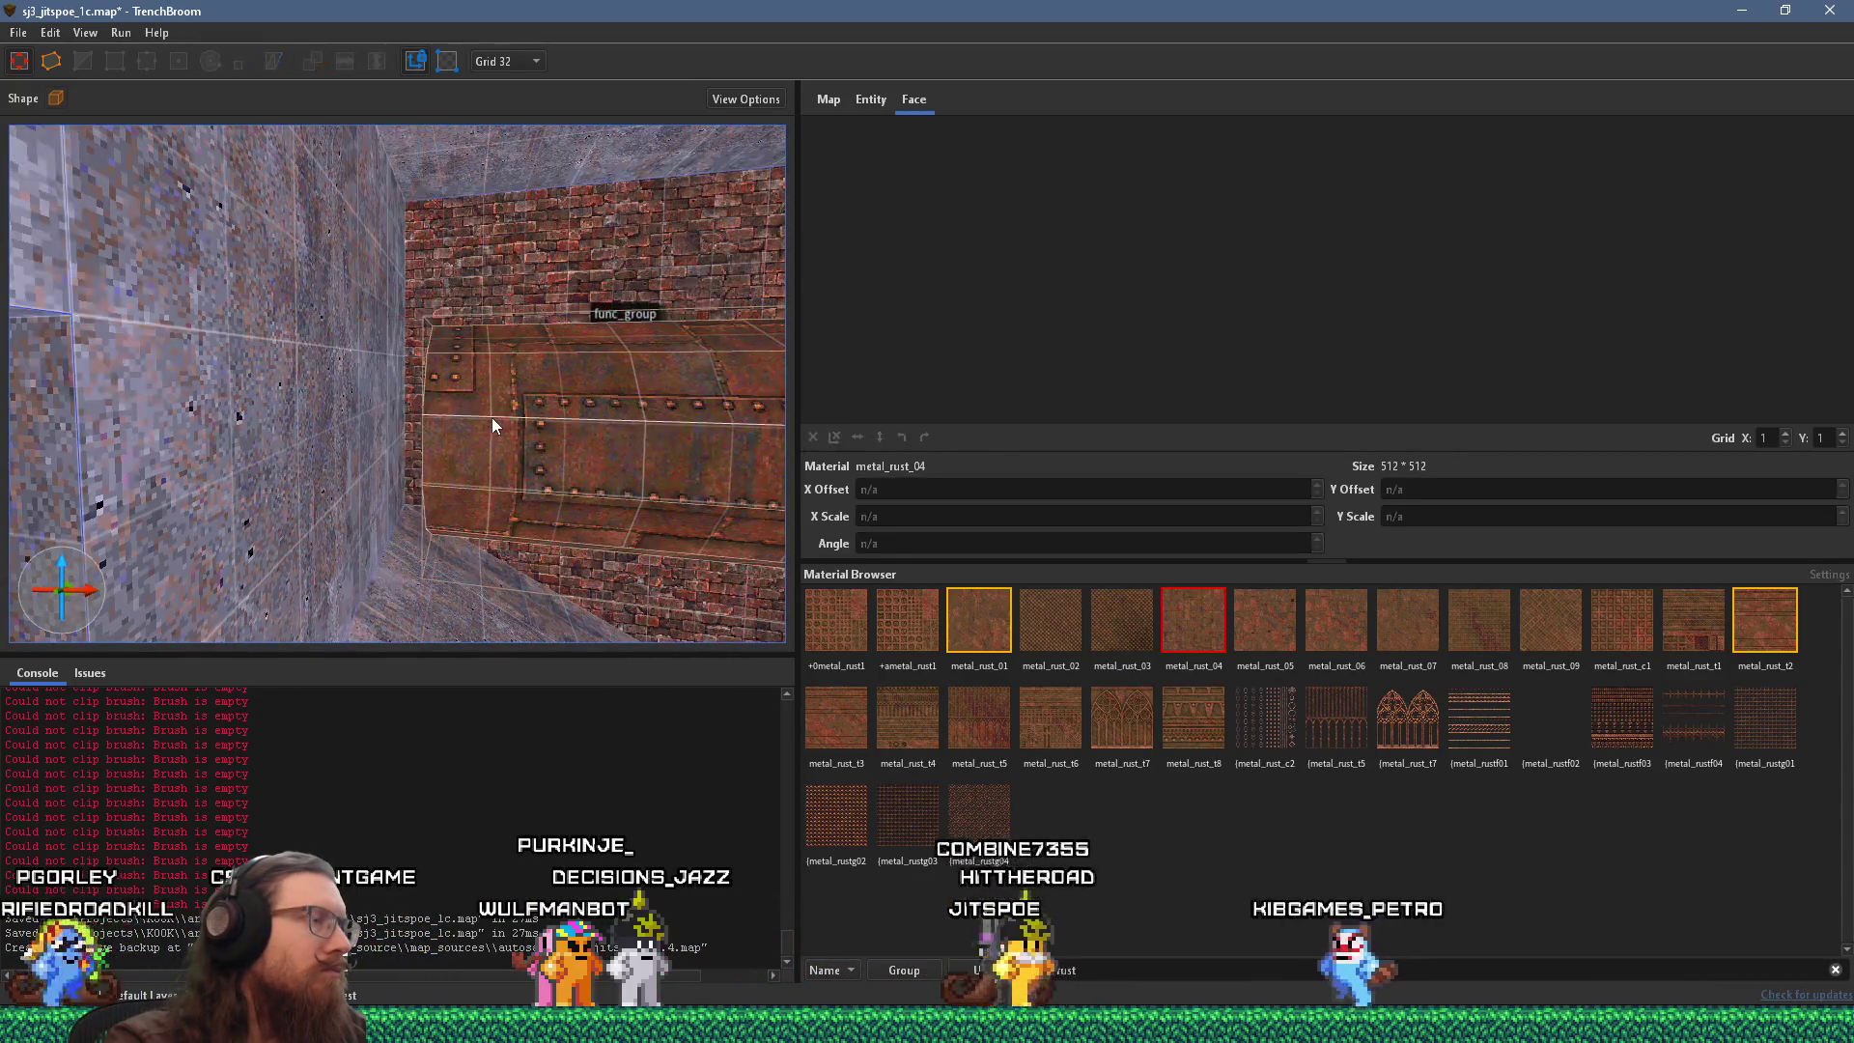
pyautogui.click(525, 419)
pyautogui.moveTo(94, 408)
pyautogui.mouseDown()
pyautogui.moveTo(479, 413)
pyautogui.moveTo(467, 459)
pyautogui.moveTo(655, 448)
pyautogui.moveTo(676, 558)
pyautogui.moveTo(562, 585)
pyautogui.moveTo(465, 530)
pyautogui.moveTo(491, 419)
pyautogui.moveTo(529, 420)
pyautogui.moveTo(682, 274)
pyautogui.moveTo(571, 352)
pyautogui.moveTo(398, 332)
pyautogui.moveTo(704, 282)
pyautogui.moveTo(624, 322)
pyautogui.moveTo(340, 327)
pyautogui.moveTo(449, 391)
pyautogui.moveTo(714, 452)
pyautogui.moveTo(652, 420)
pyautogui.moveTo(699, 424)
pyautogui.moveTo(592, 400)
pyautogui.moveTo(603, 561)
pyautogui.moveTo(704, 377)
pyautogui.moveTo(340, 397)
pyautogui.moveTo(368, 385)
pyautogui.moveTo(170, 323)
pyautogui.moveTo(223, 369)
pyautogui.moveTo(284, 353)
pyautogui.moveTo(137, 264)
pyautogui.moveTo(56, 270)
pyautogui.moveTo(355, 203)
pyautogui.moveTo(443, 223)
pyautogui.mouseUp()
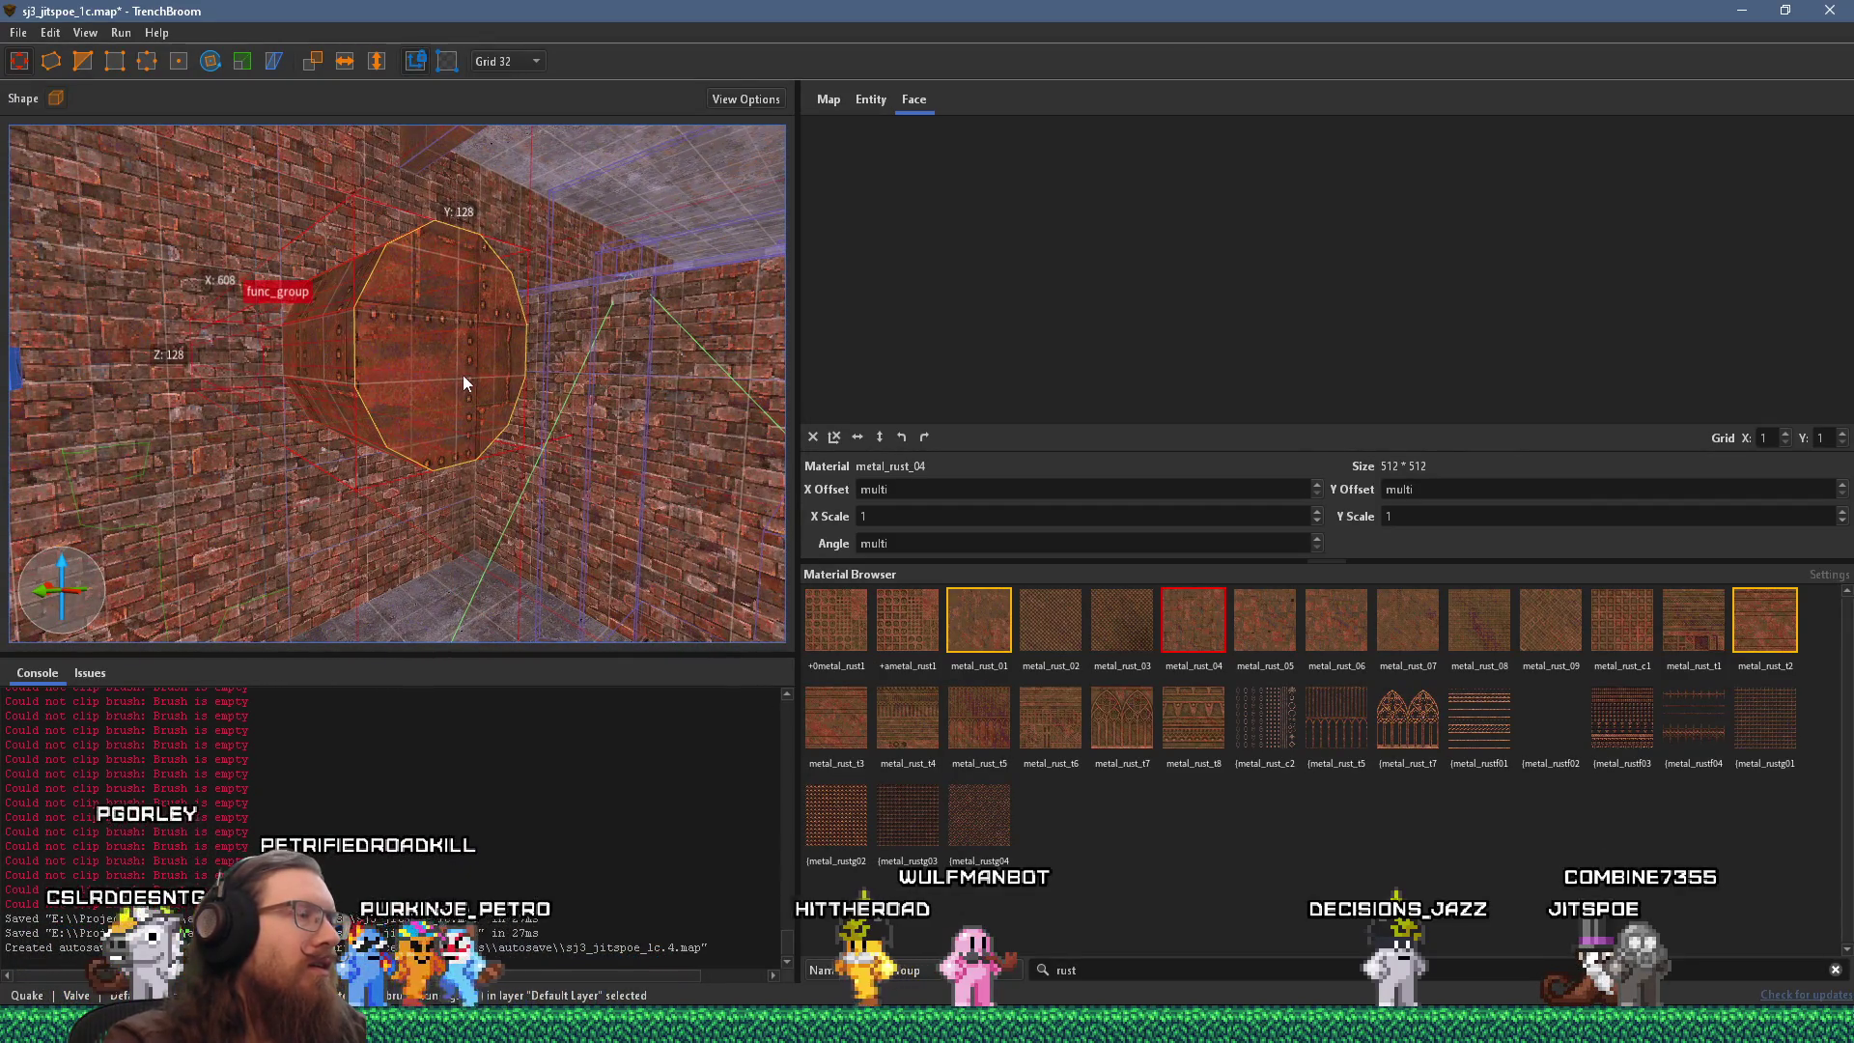
pyautogui.moveTo(460, 383)
pyautogui.mouseDown()
pyautogui.moveTo(577, 386)
pyautogui.moveTo(305, 471)
pyautogui.moveTo(166, 475)
pyautogui.moveTo(315, 500)
pyautogui.moveTo(280, 257)
pyautogui.moveTo(127, 343)
pyautogui.moveTo(583, 500)
pyautogui.moveTo(459, 465)
pyautogui.moveTo(455, 369)
pyautogui.moveTo(629, 431)
pyautogui.mouseUp()
# Bring the view close to the riveted func_group pipe and activate the Rotate tool on it.
pyautogui.moveTo(369, 429)
pyautogui.mouseDown()
pyautogui.moveTo(485, 430)
pyautogui.moveTo(482, 451)
pyautogui.moveTo(118, 397)
pyautogui.moveTo(317, 454)
pyautogui.moveTo(236, 611)
pyautogui.moveTo(288, 558)
pyautogui.moveTo(204, 571)
pyautogui.moveTo(183, 554)
pyautogui.moveTo(309, 513)
pyautogui.moveTo(268, 419)
pyautogui.moveTo(298, 503)
pyautogui.moveTo(372, 439)
pyautogui.moveTo(397, 458)
pyautogui.moveTo(350, 512)
pyautogui.moveTo(280, 460)
pyautogui.moveTo(504, 496)
pyautogui.moveTo(595, 475)
pyautogui.moveTo(168, 479)
pyautogui.moveTo(264, 489)
pyautogui.moveTo(276, 455)
pyautogui.moveTo(434, 401)
pyautogui.moveTo(40, 346)
pyautogui.moveTo(340, 357)
pyautogui.moveTo(195, 333)
pyautogui.moveTo(247, 361)
pyautogui.moveTo(525, 305)
pyautogui.moveTo(400, 316)
pyautogui.moveTo(616, 353)
pyautogui.moveTo(581, 380)
pyautogui.moveTo(510, 378)
pyautogui.mouseUp()
pyautogui.press('a')
pyautogui.press('a')
pyautogui.press('a')
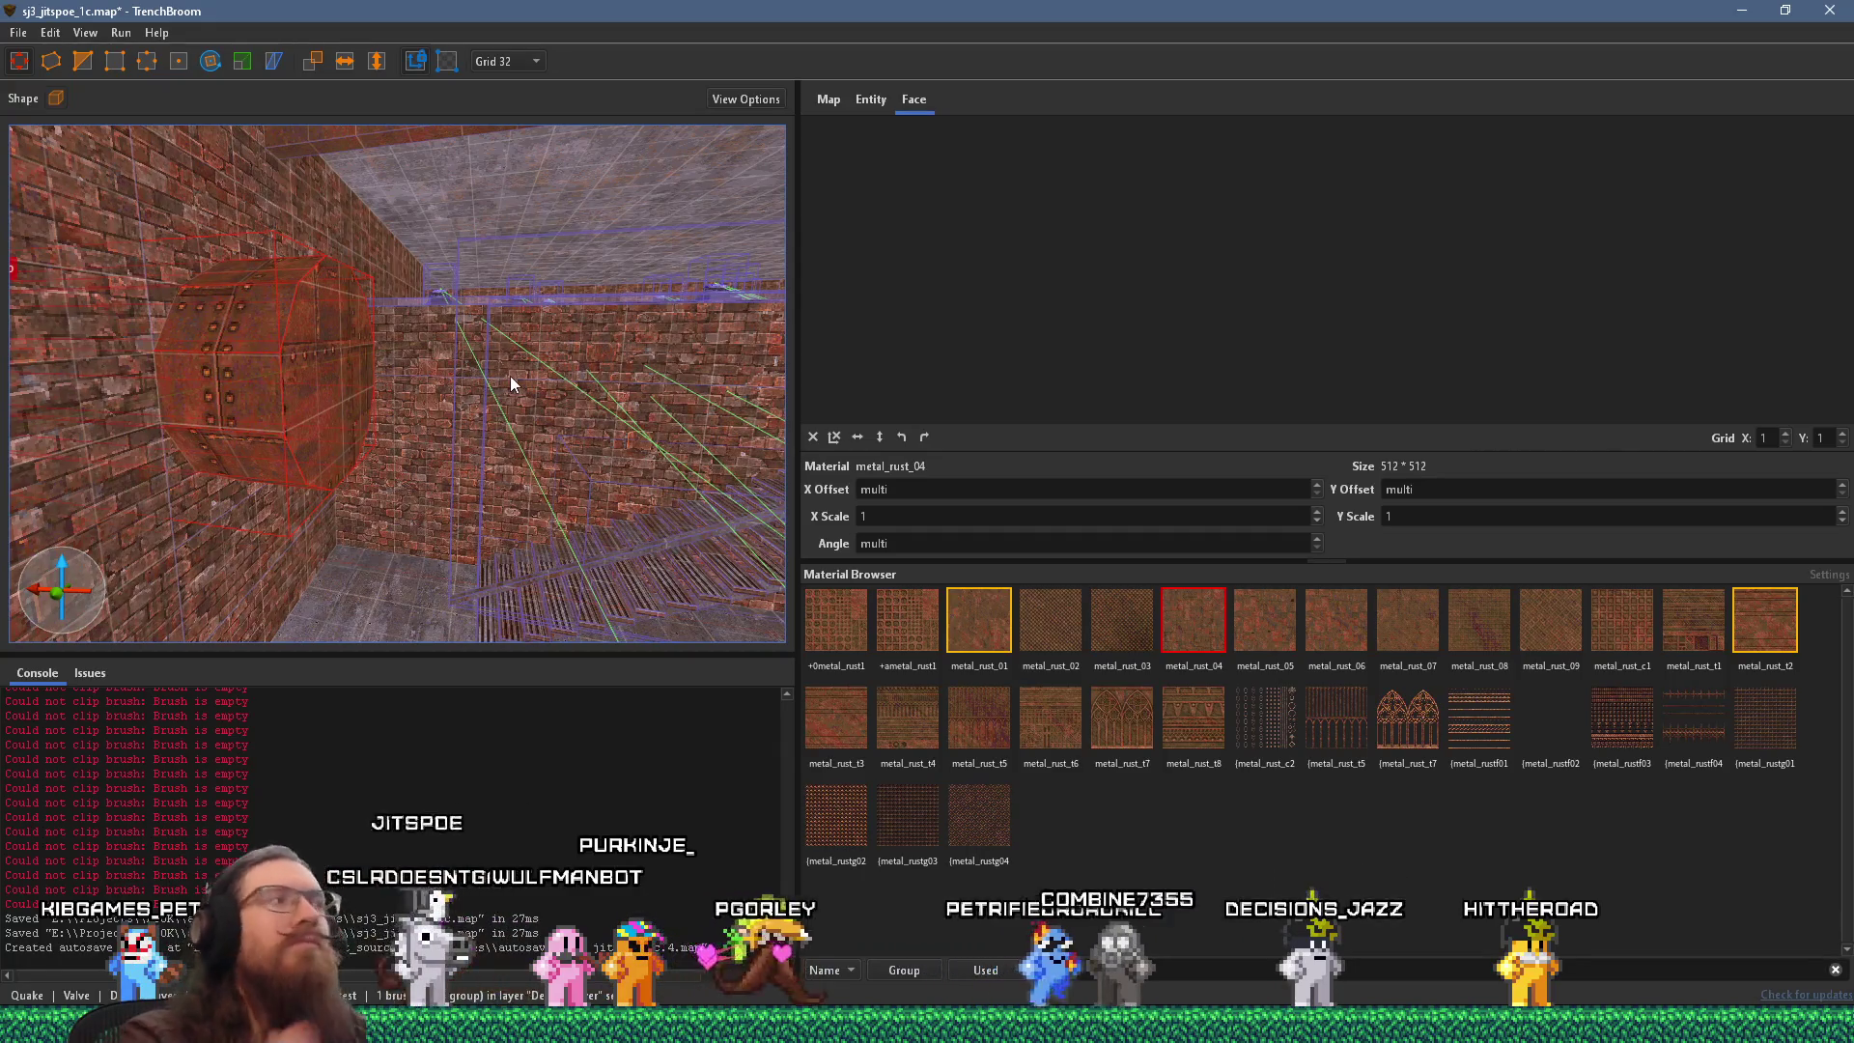
pyautogui.moveTo(399, 403)
pyautogui.mouseDown()
pyautogui.moveTo(315, 257)
pyautogui.moveTo(695, 298)
pyautogui.moveTo(501, 319)
pyautogui.moveTo(521, 451)
pyautogui.moveTo(459, 386)
pyautogui.moveTo(477, 193)
pyautogui.moveTo(460, 248)
pyautogui.moveTo(479, 299)
pyautogui.mouseUp()
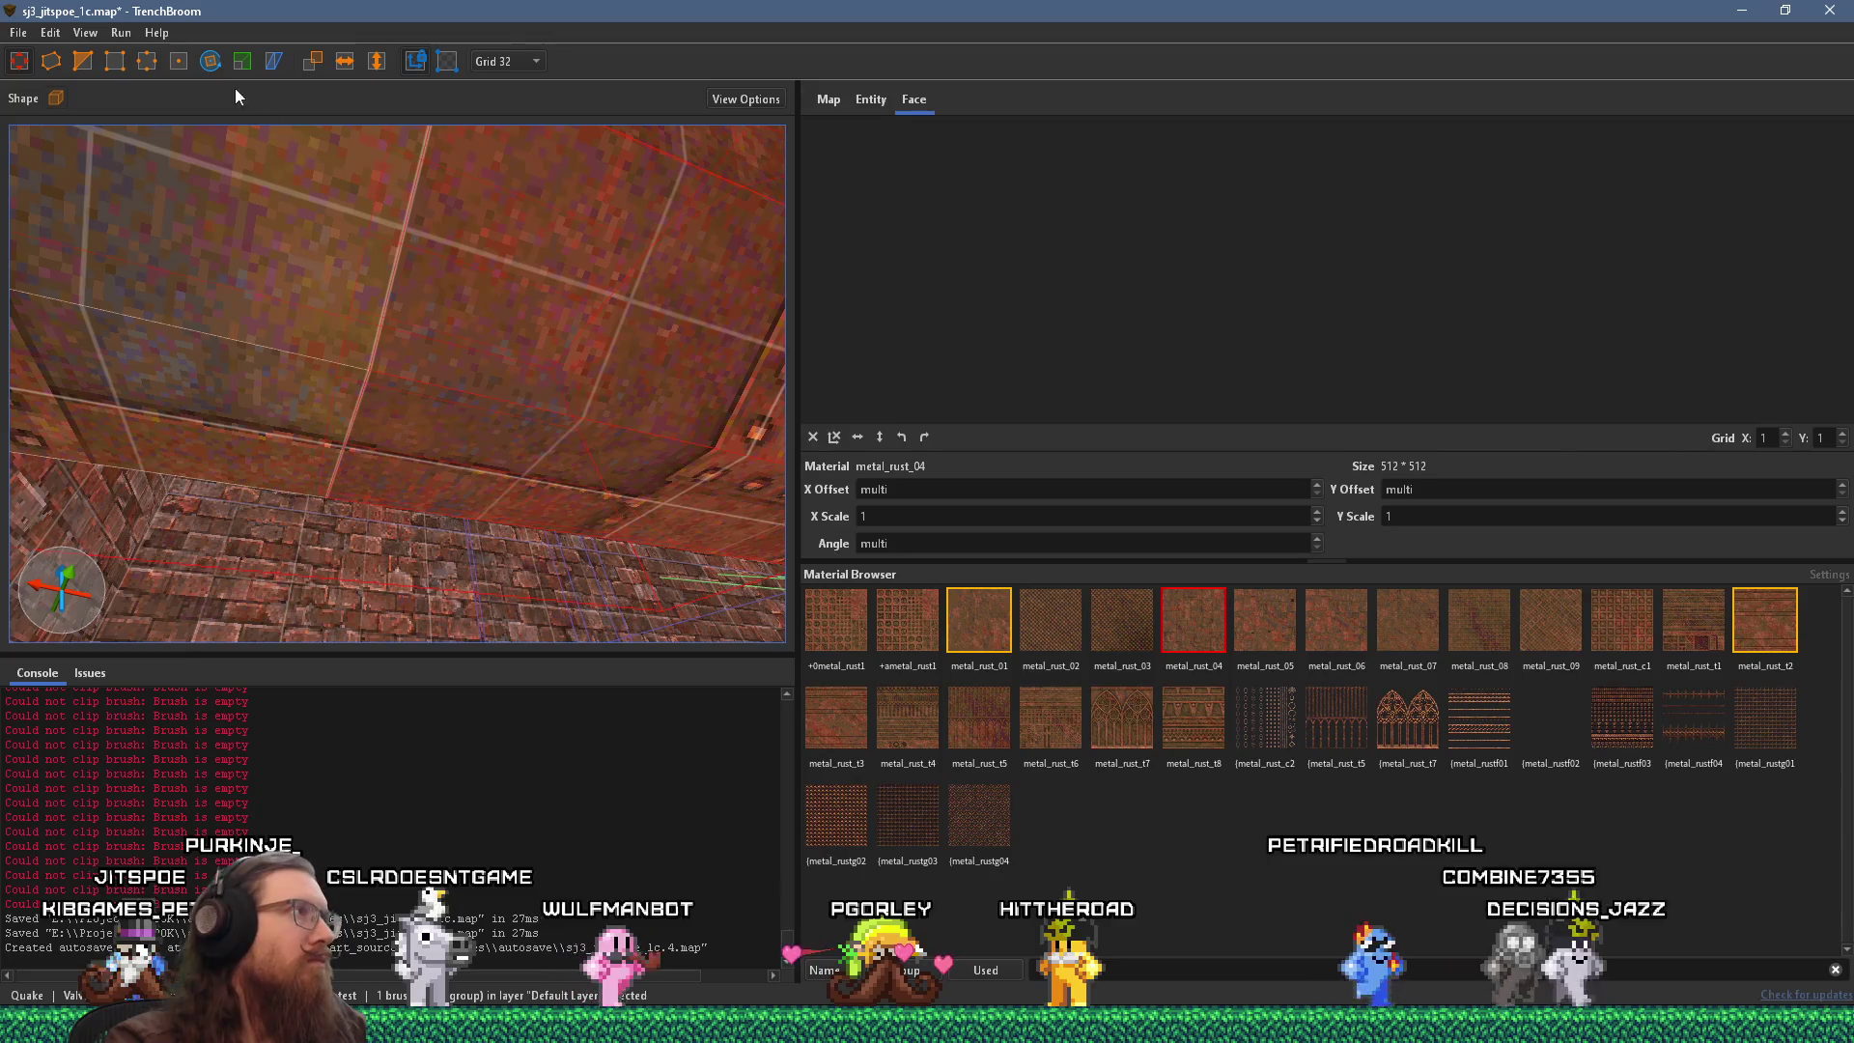
pyautogui.click(211, 60)
pyautogui.moveTo(269, 154)
pyautogui.mouseDown()
pyautogui.moveTo(396, 359)
pyautogui.moveTo(471, 328)
pyautogui.moveTo(494, 606)
pyautogui.moveTo(507, 595)
pyautogui.moveTo(401, 642)
pyautogui.moveTo(558, 504)
pyautogui.moveTo(402, 428)
pyautogui.moveTo(570, 466)
pyautogui.mouseUp()
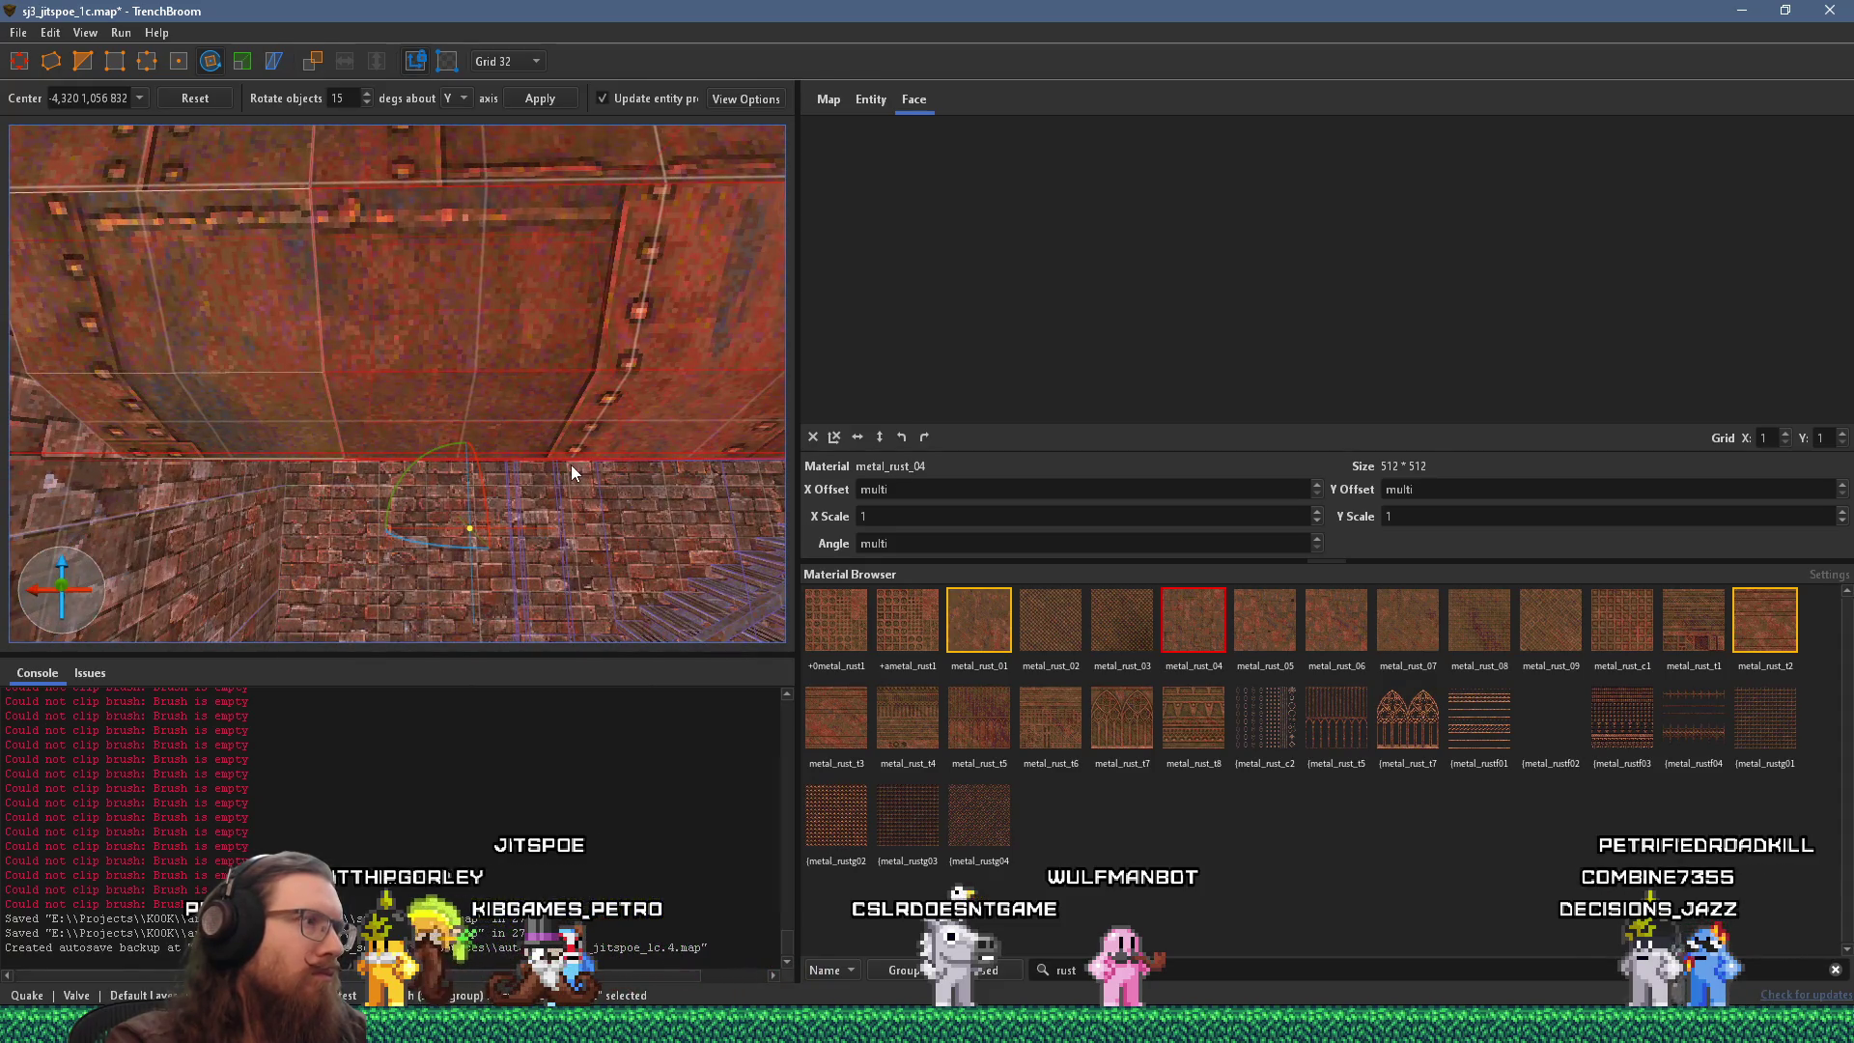
# Set the grid size to 16 and move the rotation centre to the pipe's lower edge.
pyautogui.moveTo(479, 523); pyautogui.dragTo(466, 536)
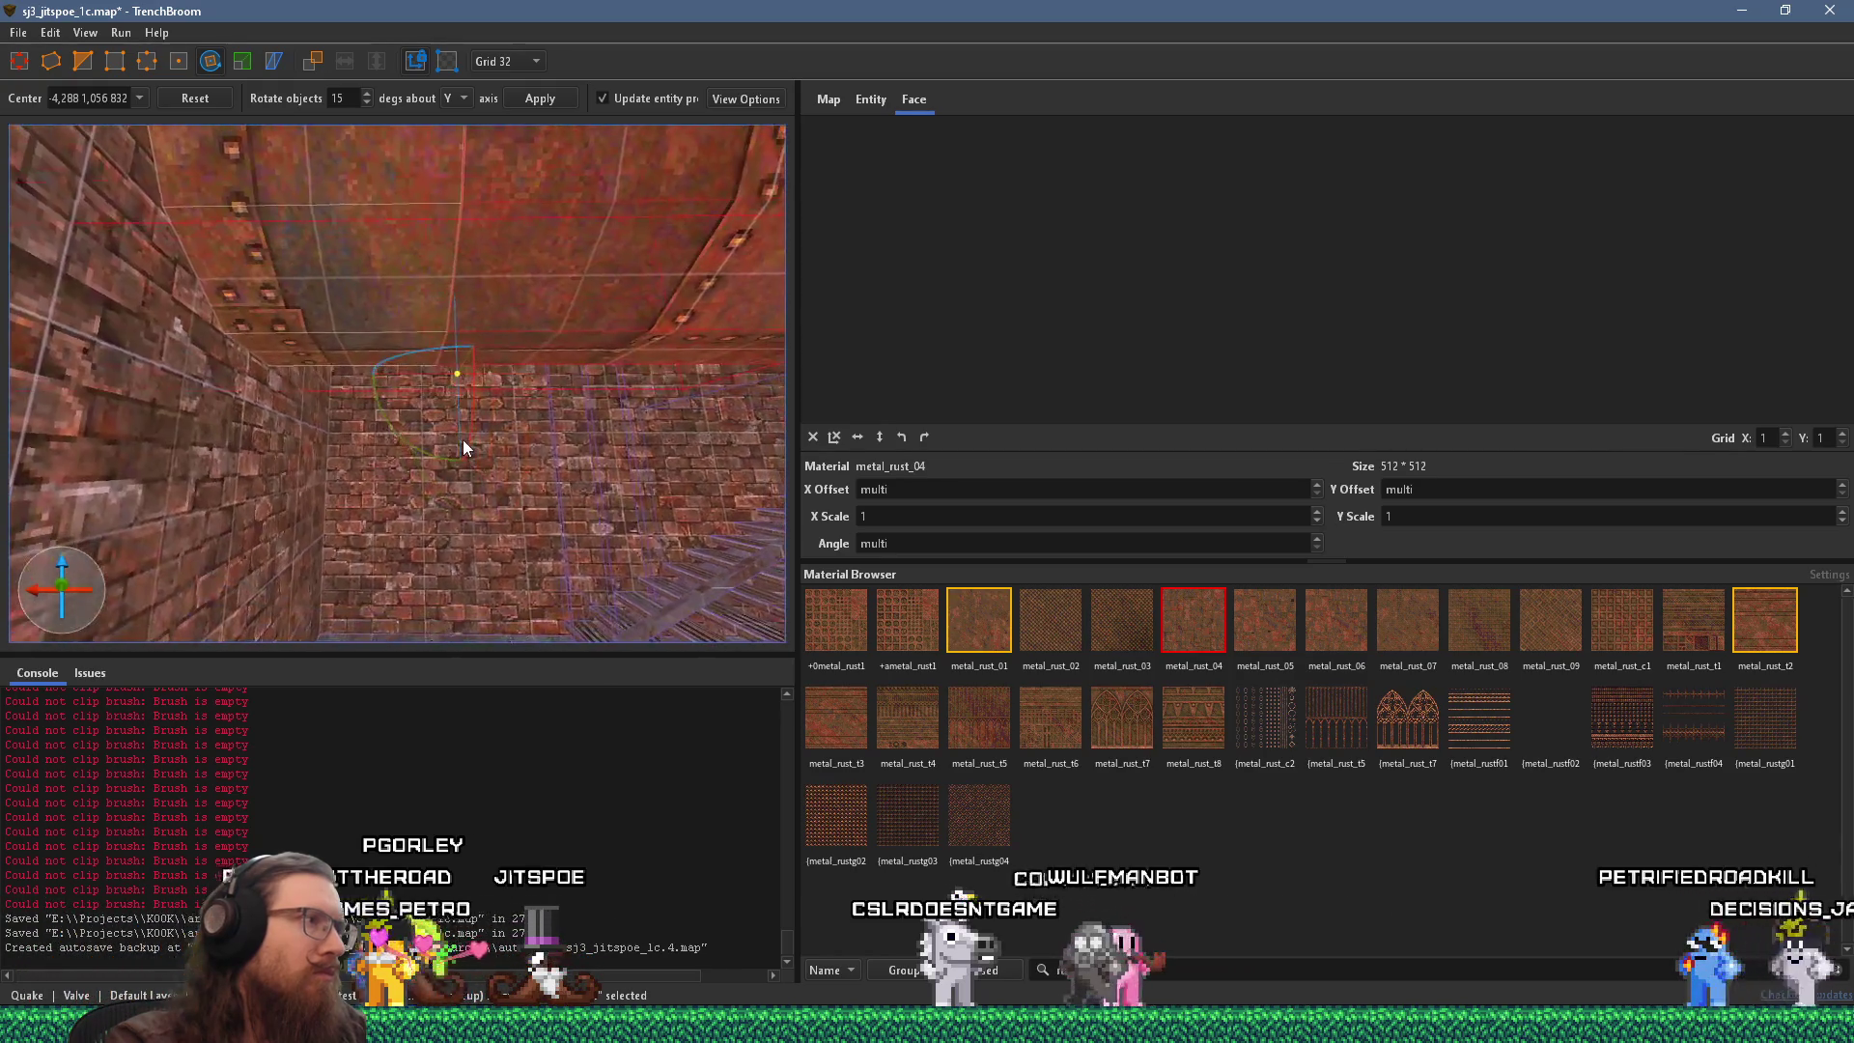
pyautogui.click(507, 61)
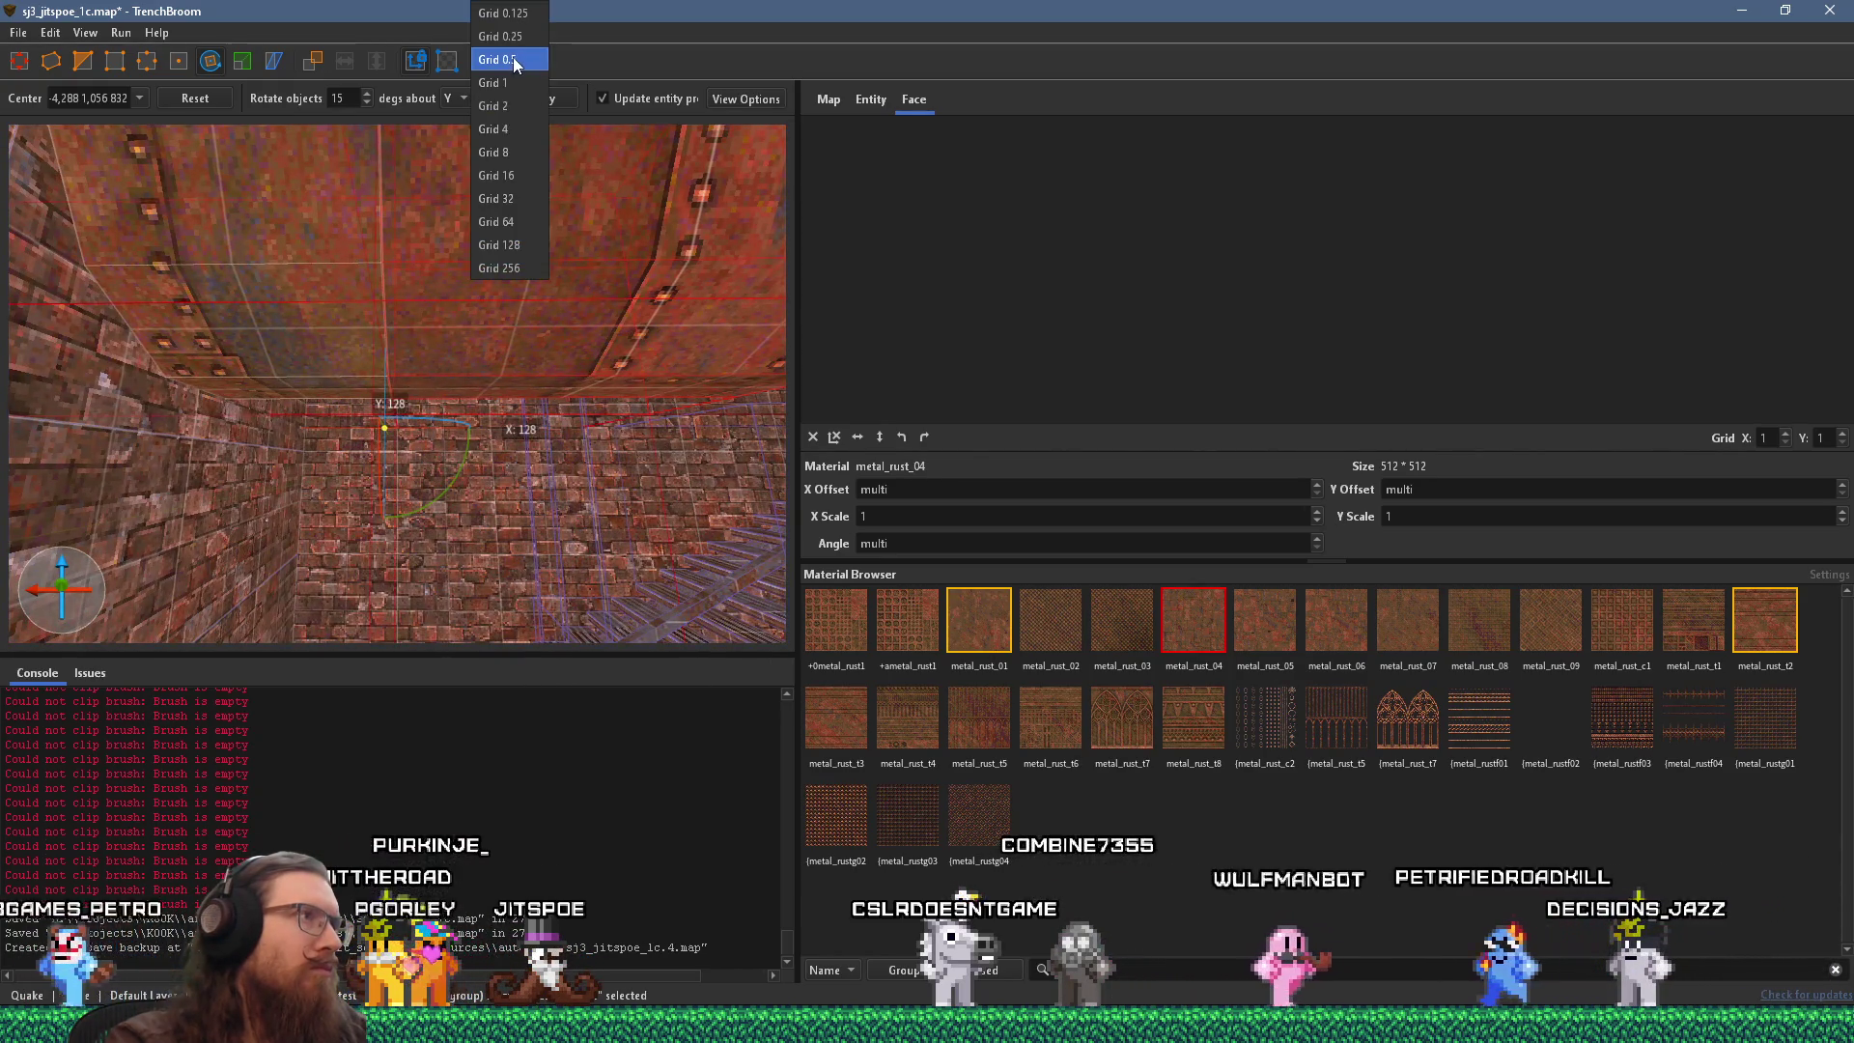
pyautogui.click(522, 156)
pyautogui.scroll(5, 490, 513)
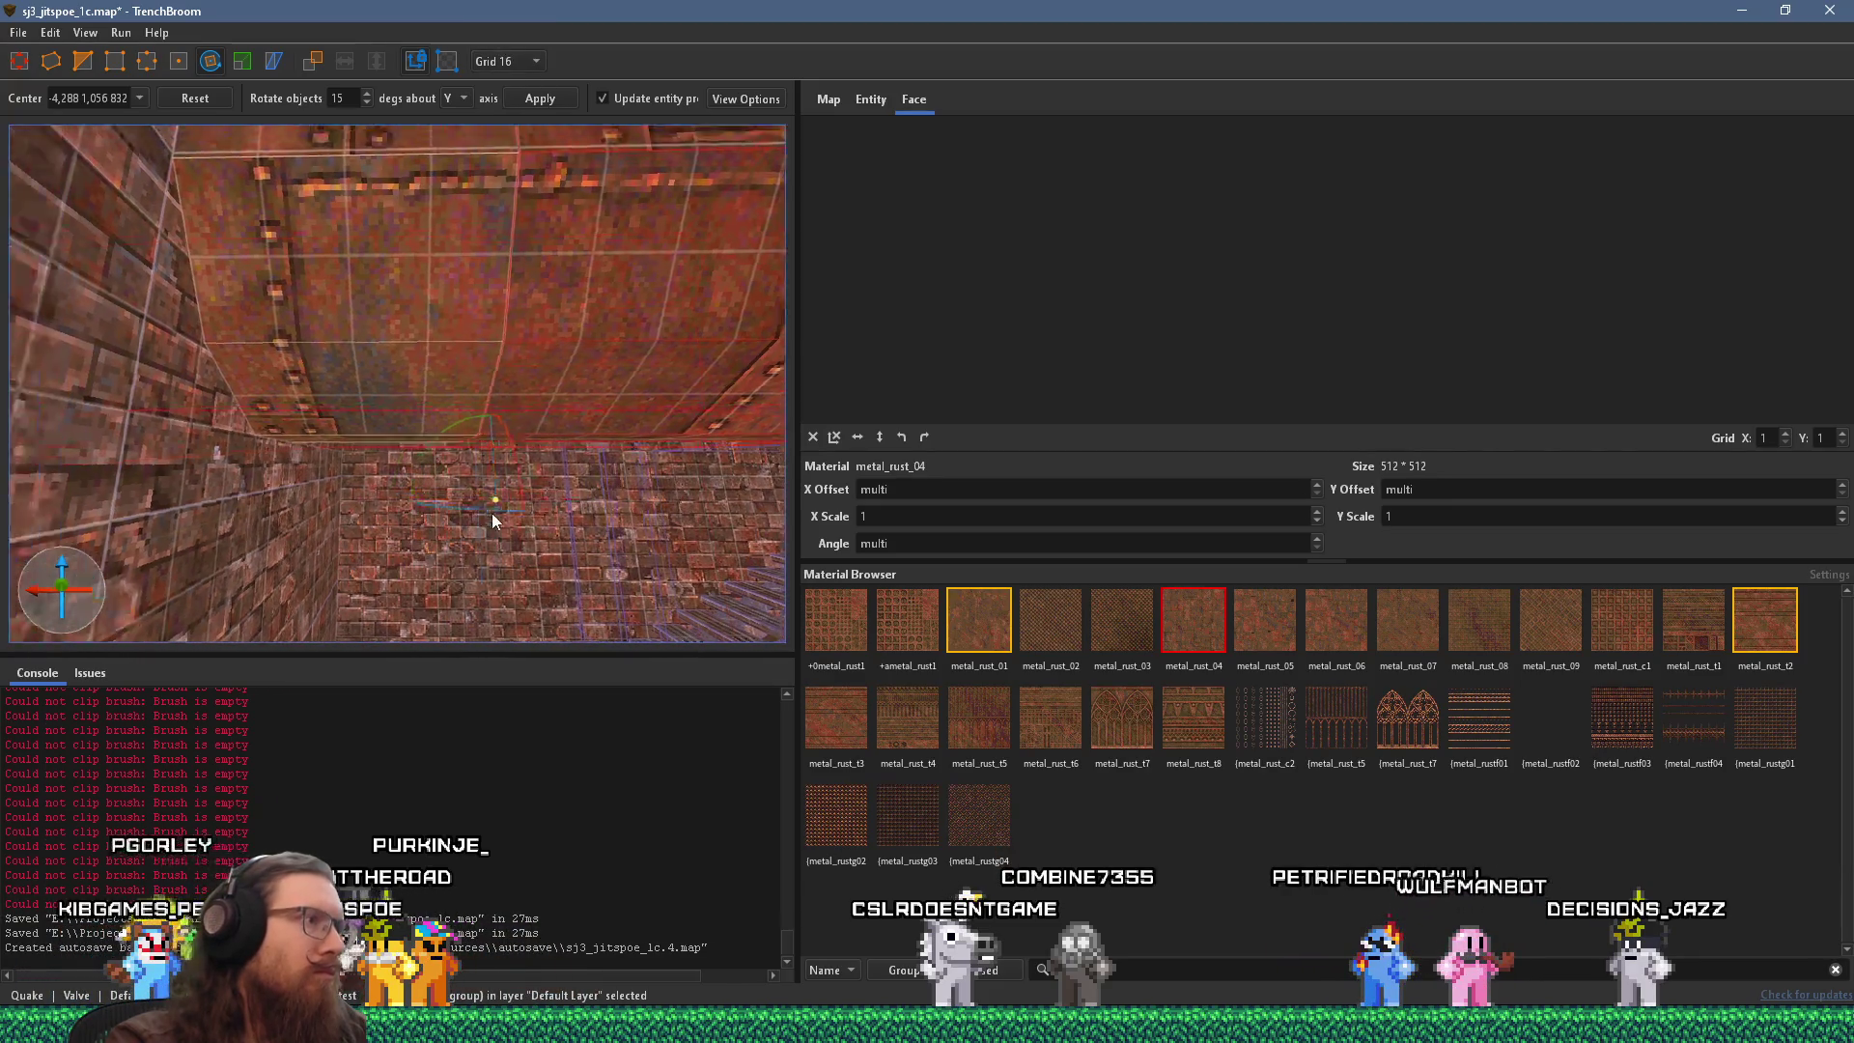
pyautogui.moveTo(625, 560); pyautogui.dragTo(495, 471)
pyautogui.scroll(-5, 479, 366)
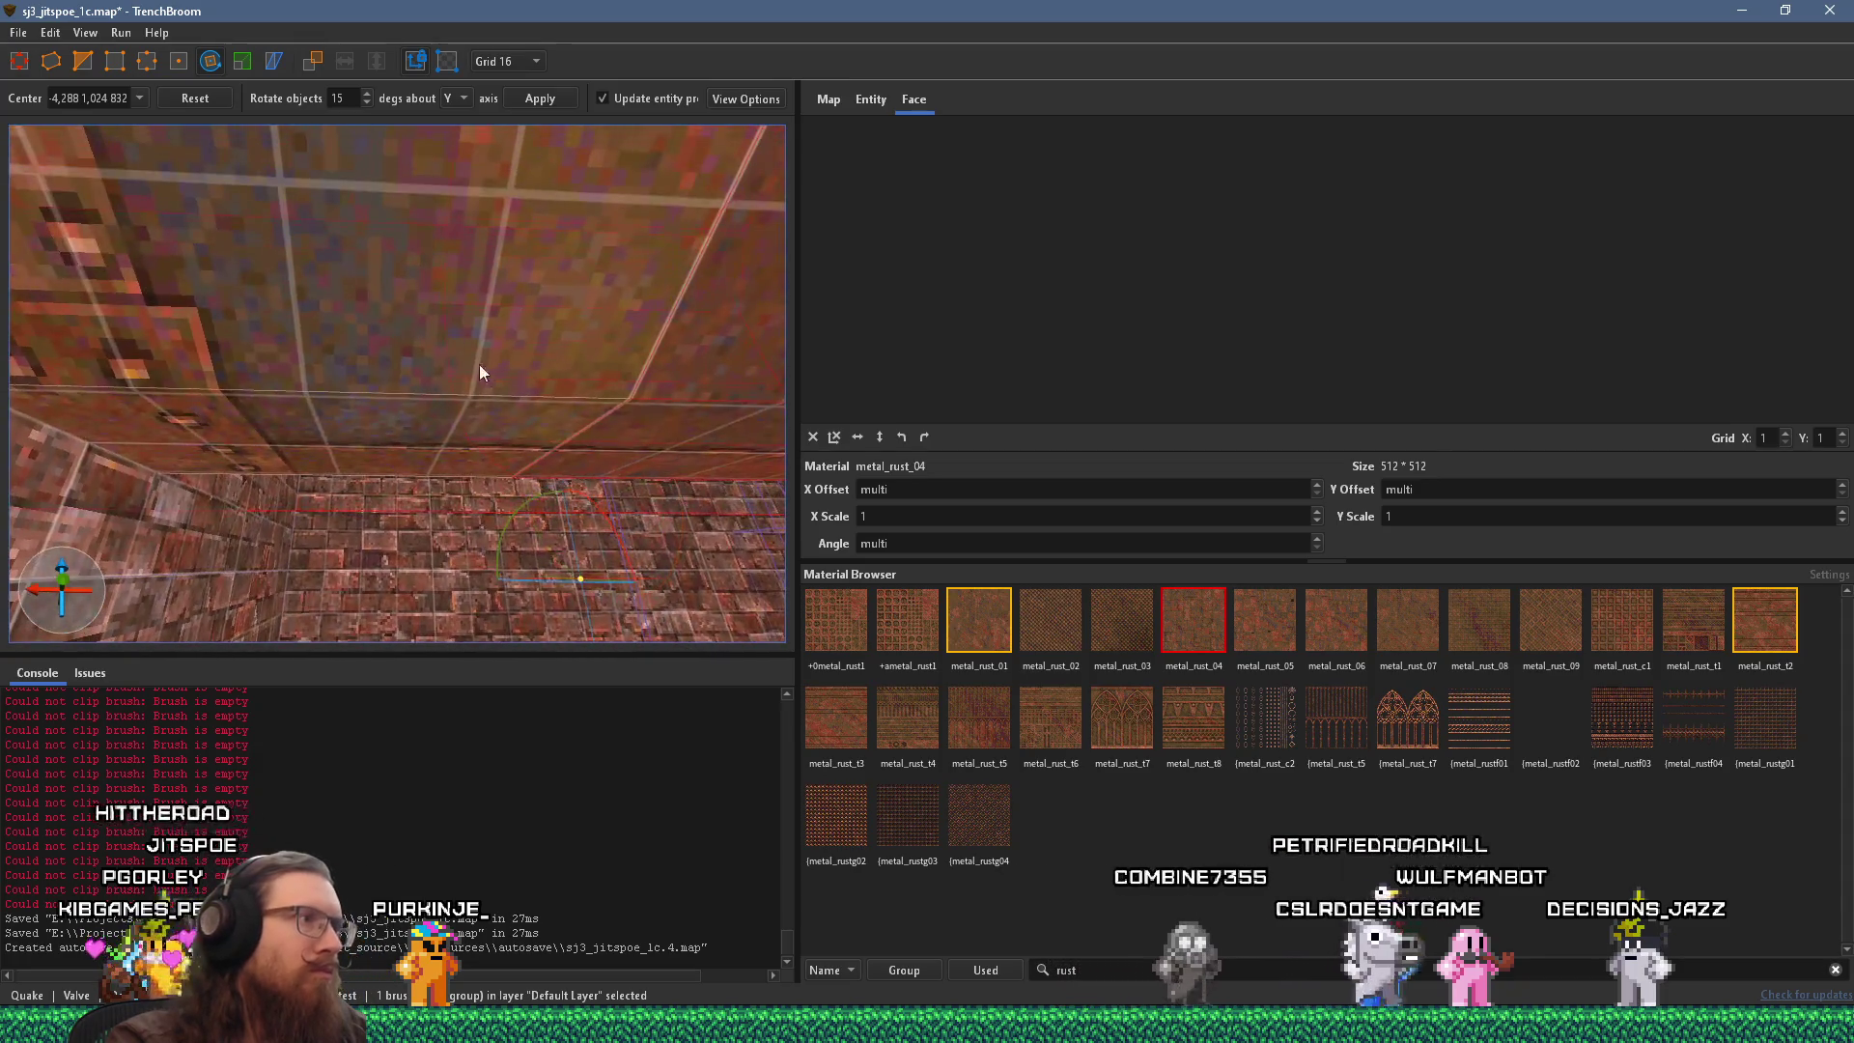
pyautogui.scroll(-3, 459, 507)
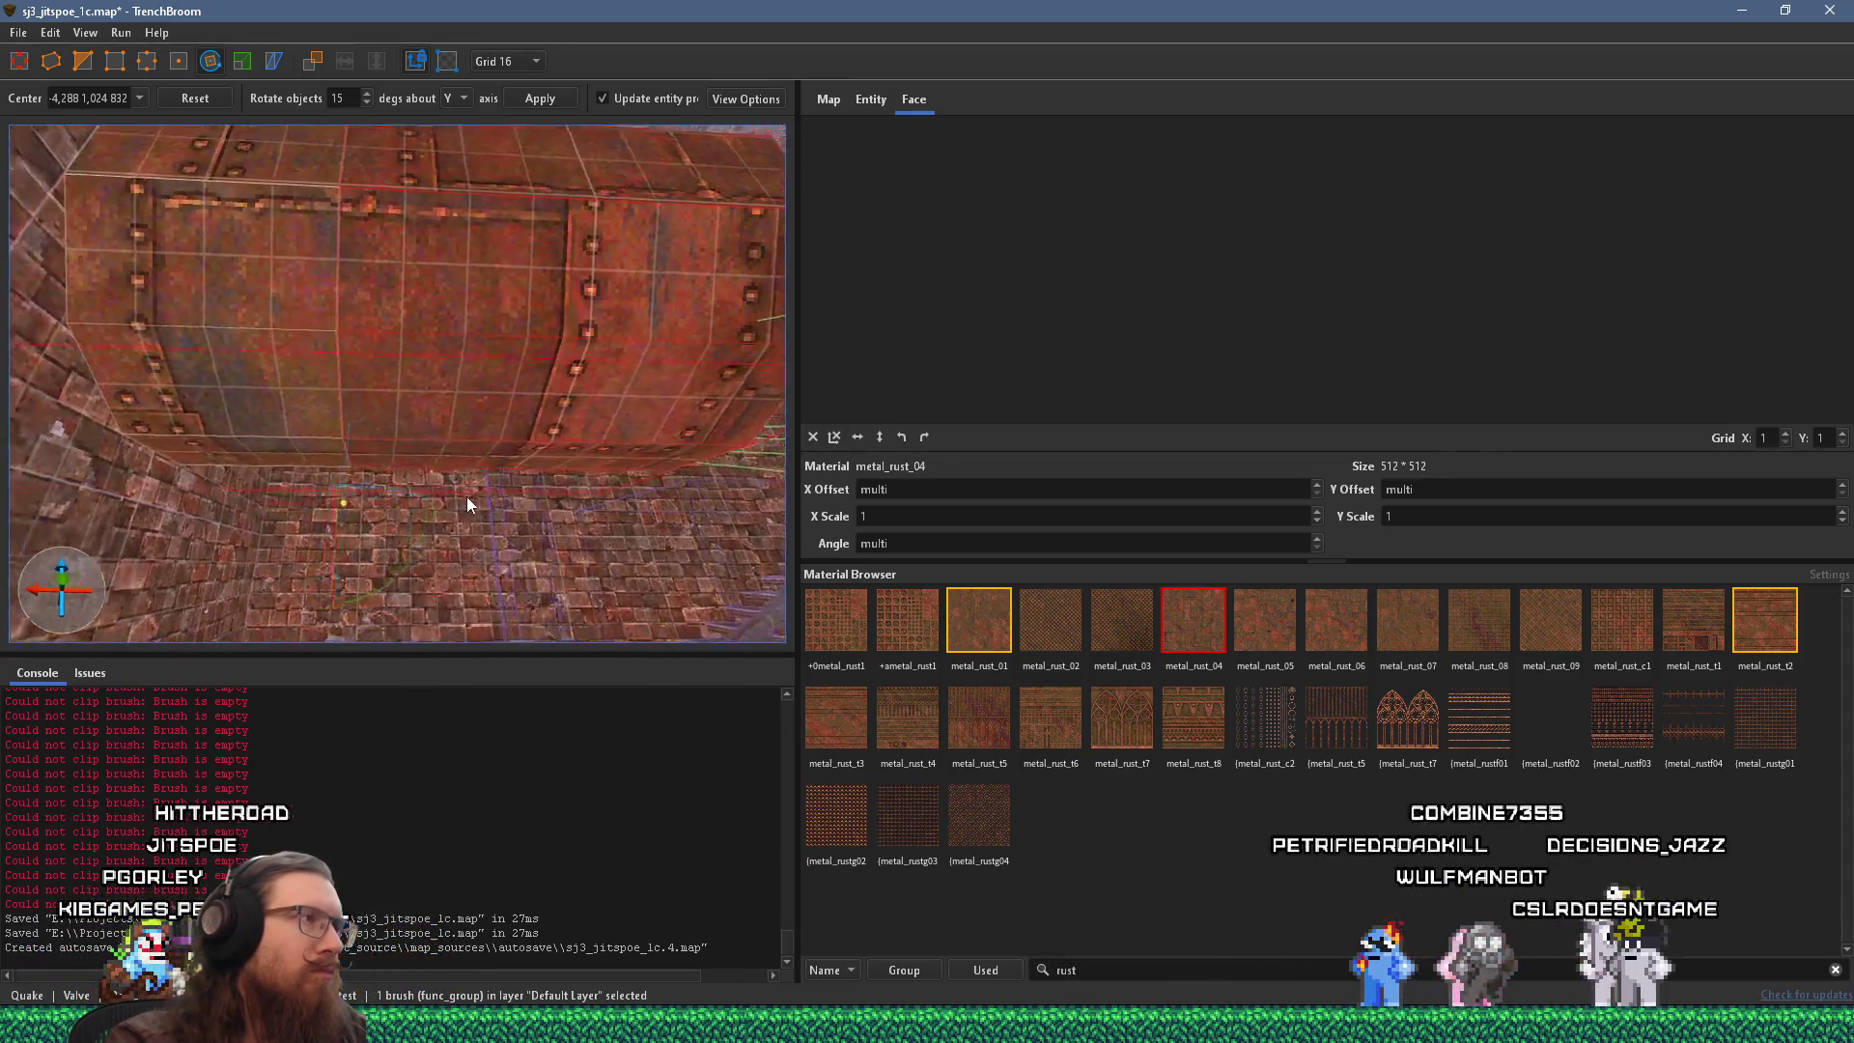
pyautogui.scroll(-4, 464, 536)
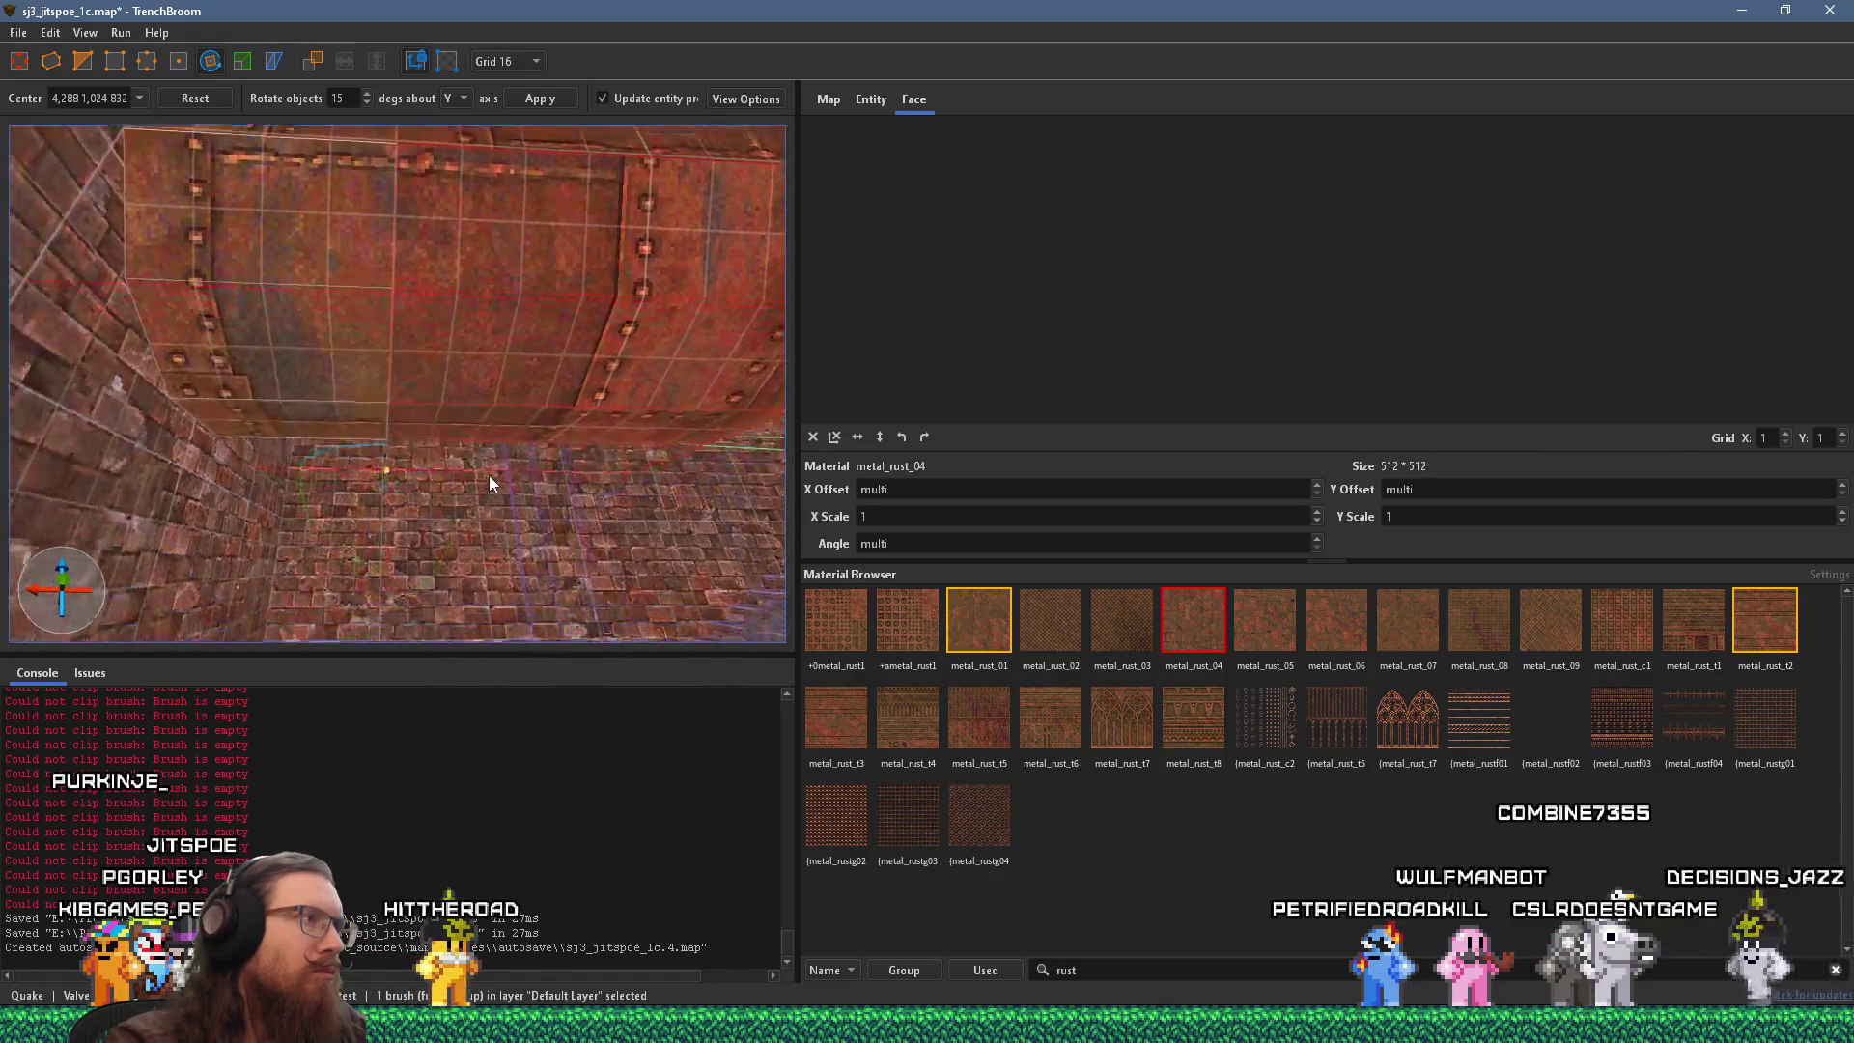
pyautogui.scroll(-8, 495, 539)
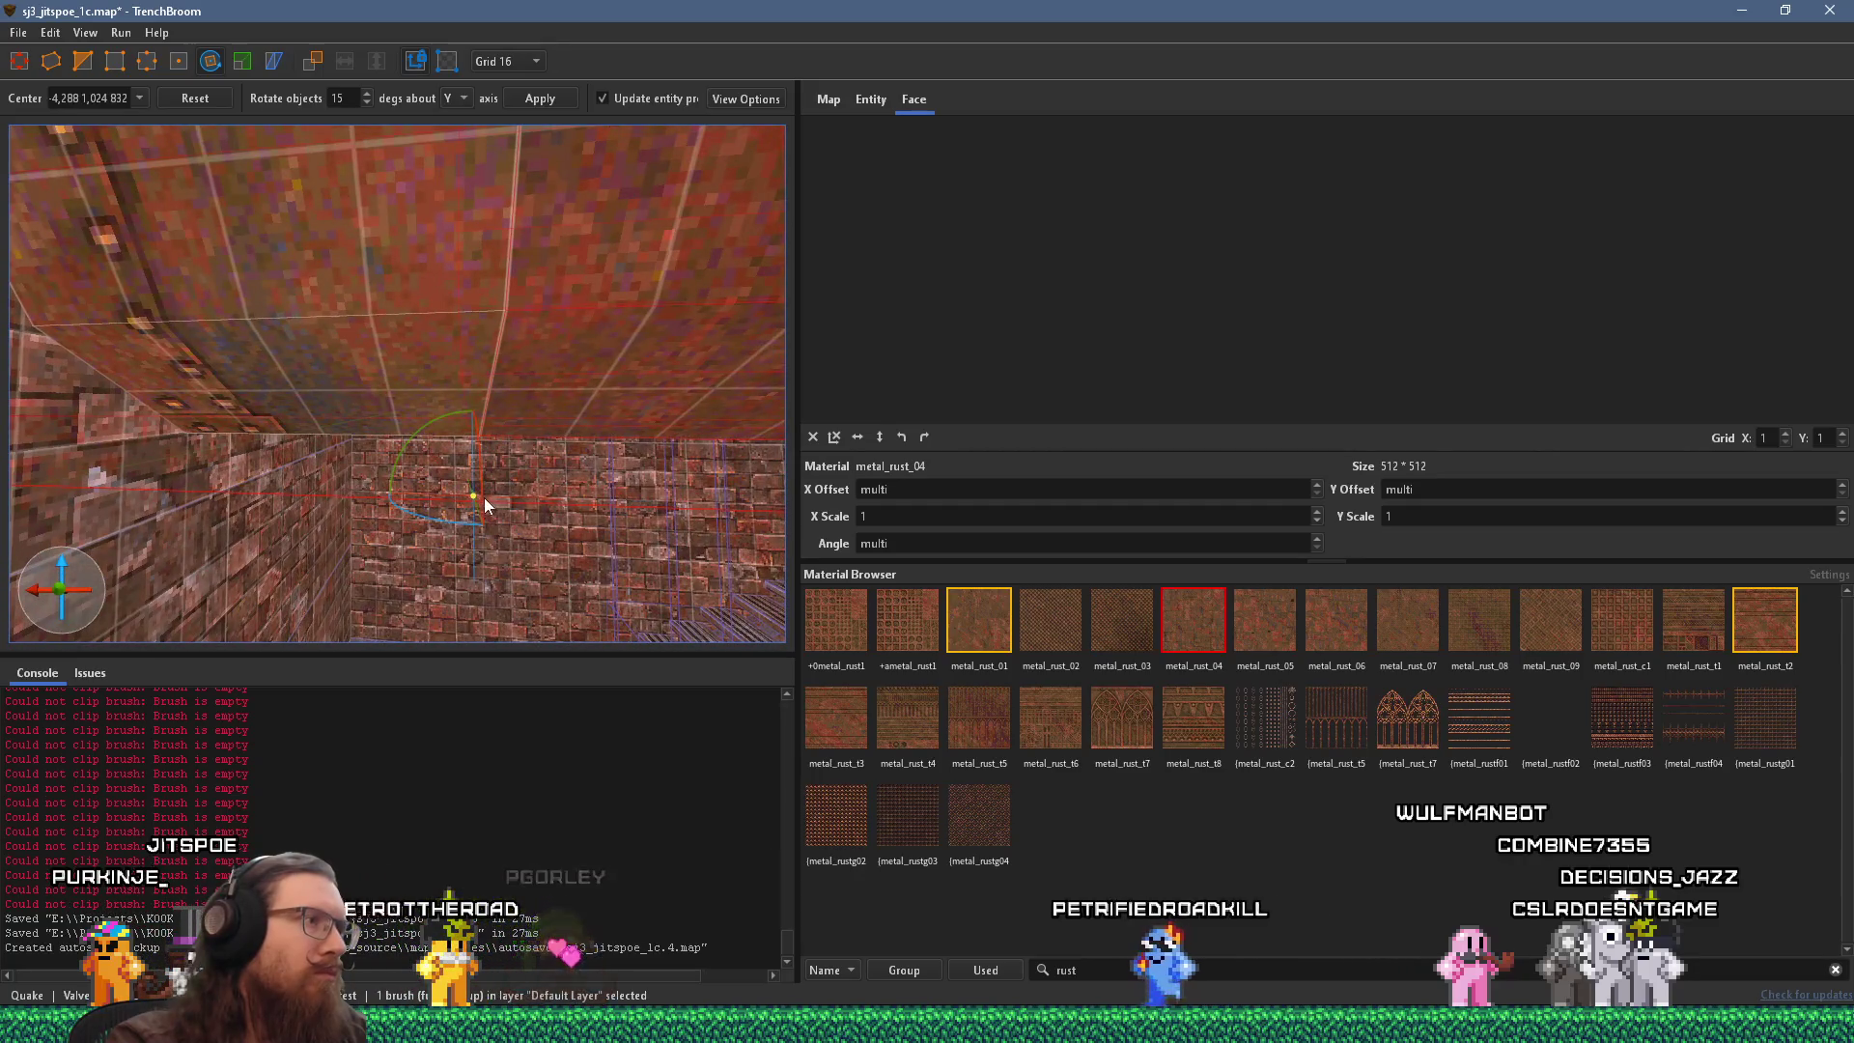
pyautogui.moveTo(477, 495); pyautogui.dragTo(477, 438)
pyautogui.scroll(-4, 484, 452)
pyautogui.scroll(-4, 570, 332)
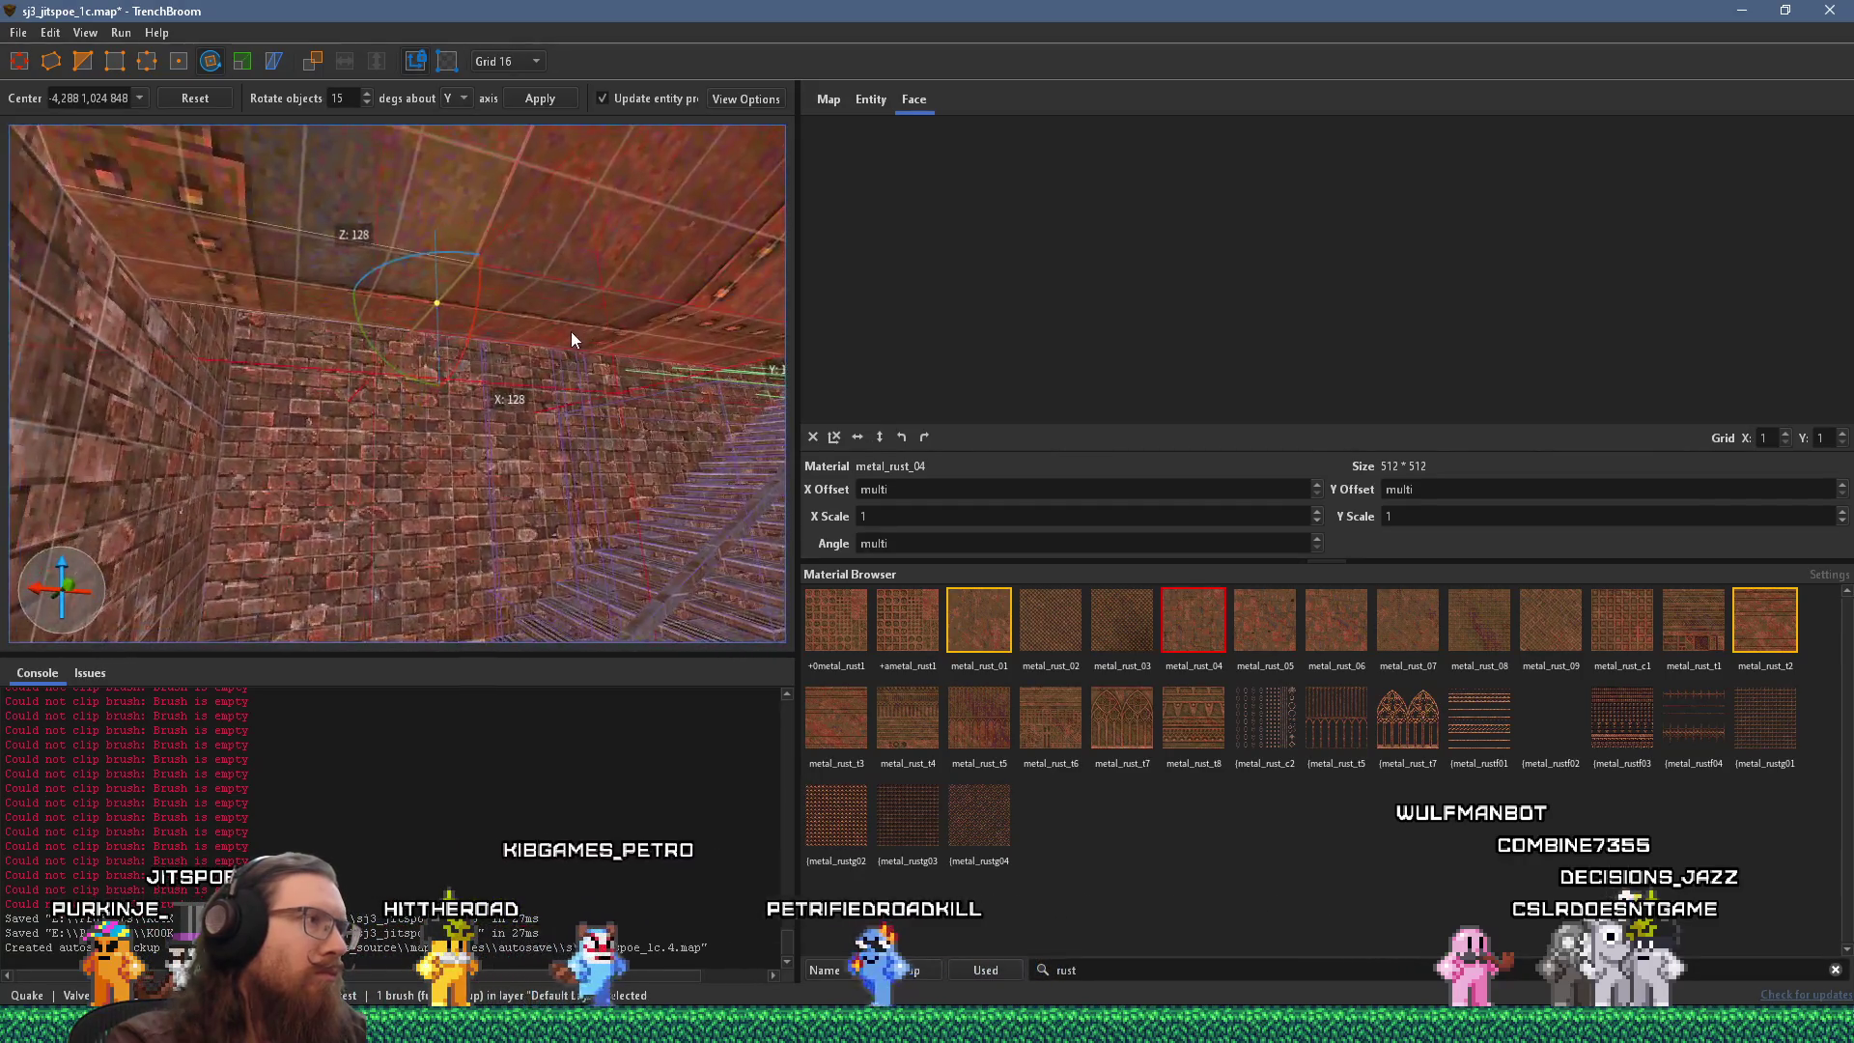
# Tilt the large pipe 30 degrees, then draw a small new brush beneath its lower corner.
pyautogui.moveTo(269, 446); pyautogui.dragTo(304, 467)
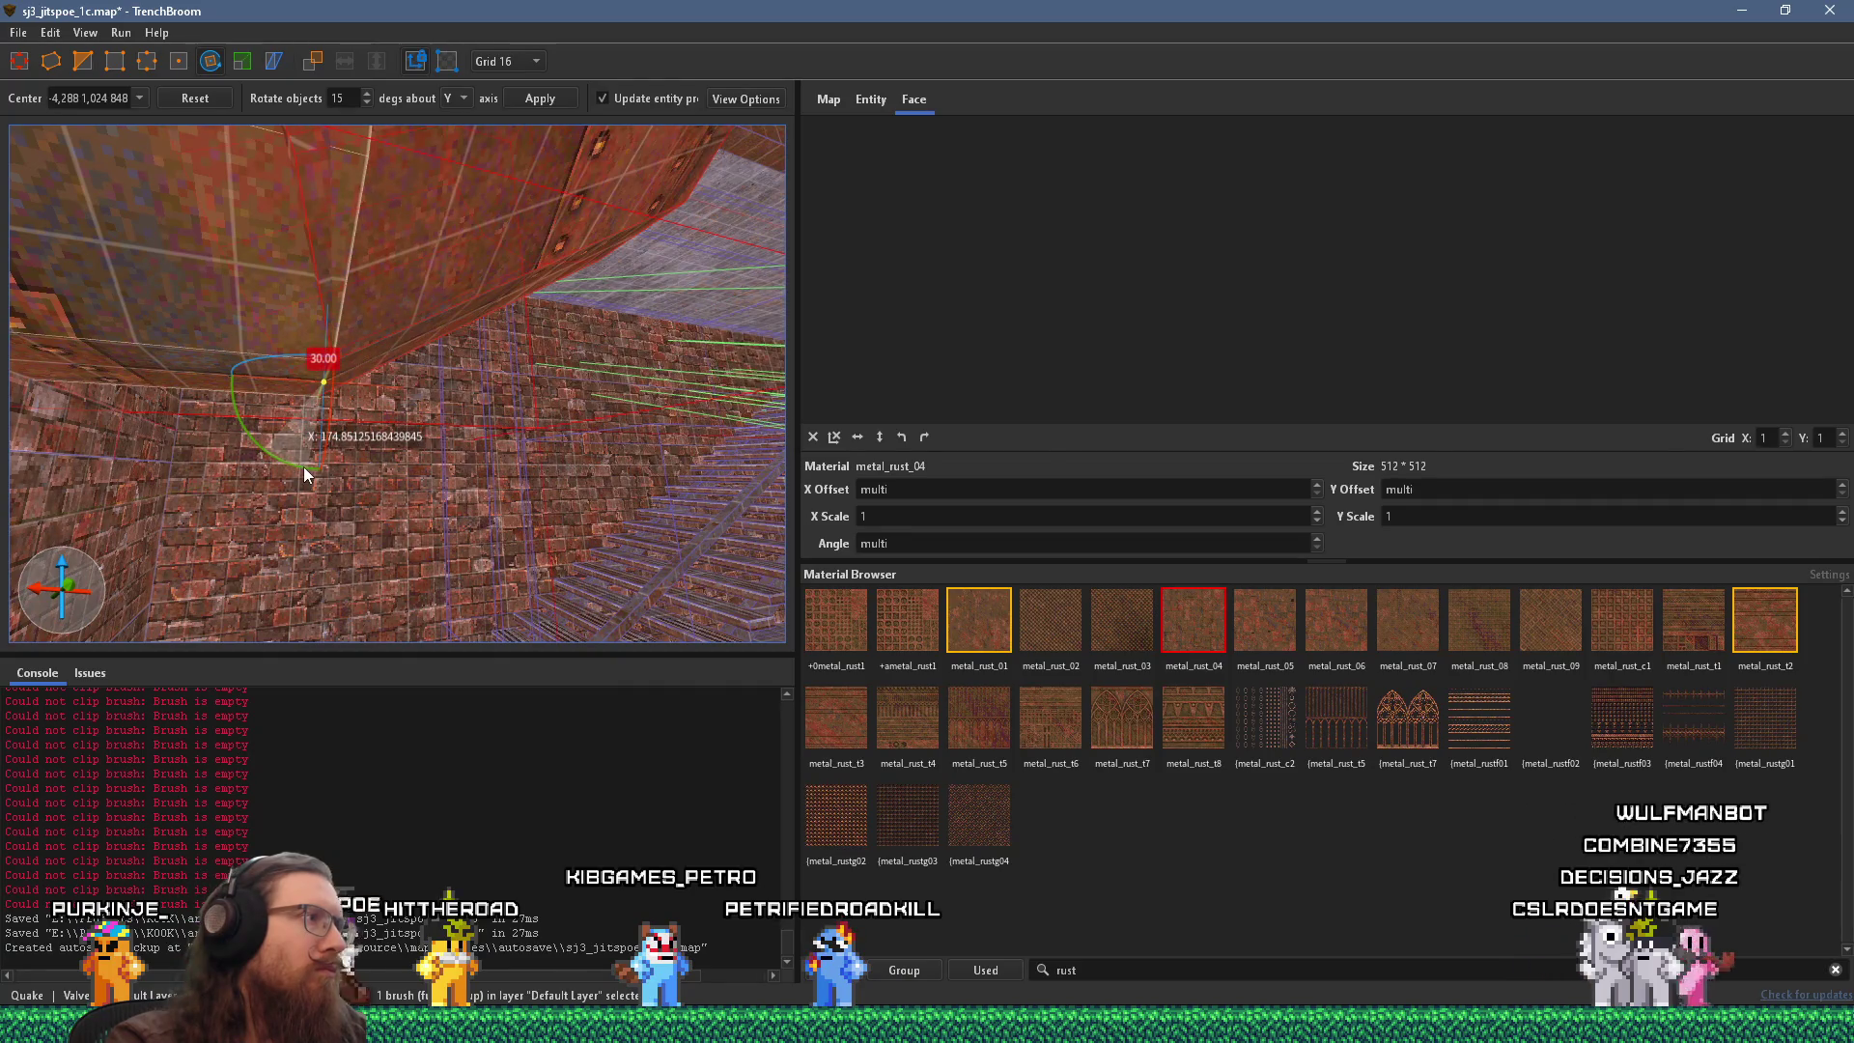
pyautogui.scroll(-3, 444, 373)
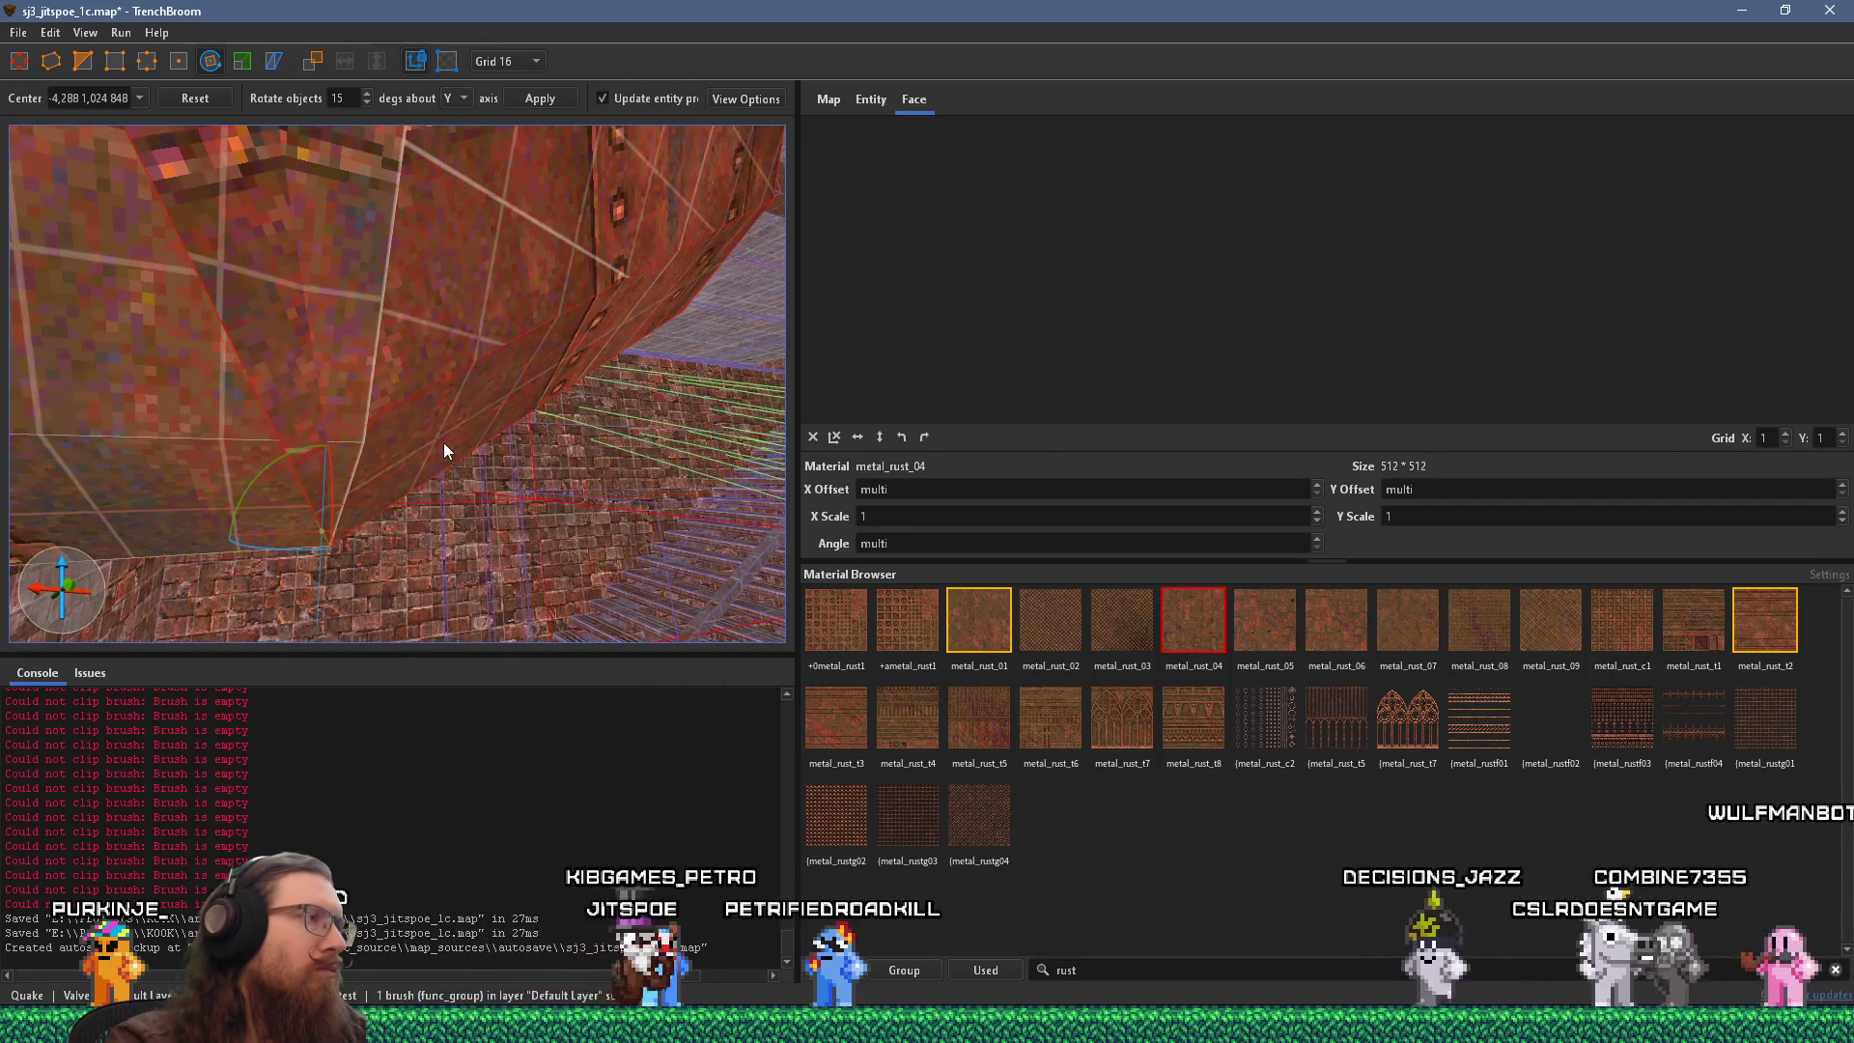
pyautogui.scroll(-3, 443, 442)
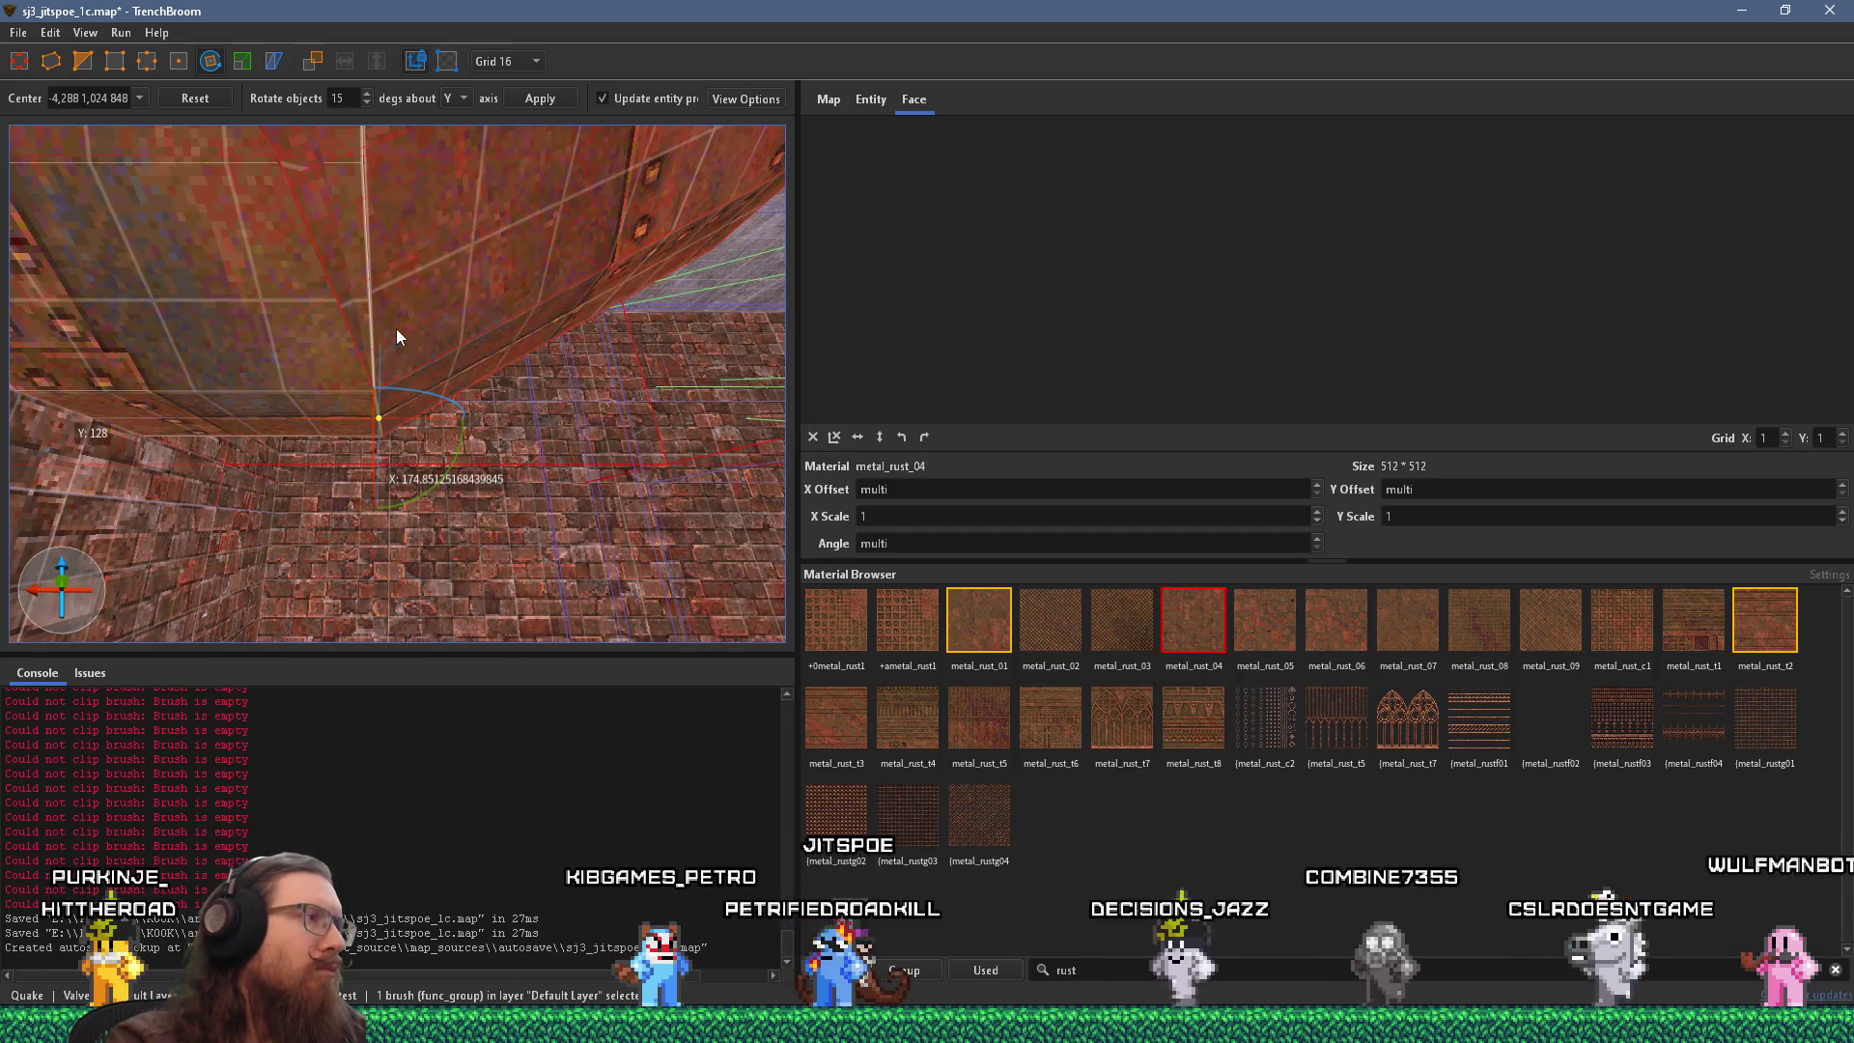
pyautogui.press('Escape')
pyautogui.moveTo(356, 425); pyautogui.dragTo(324, 577)
pyautogui.scroll(-3, 324, 577)
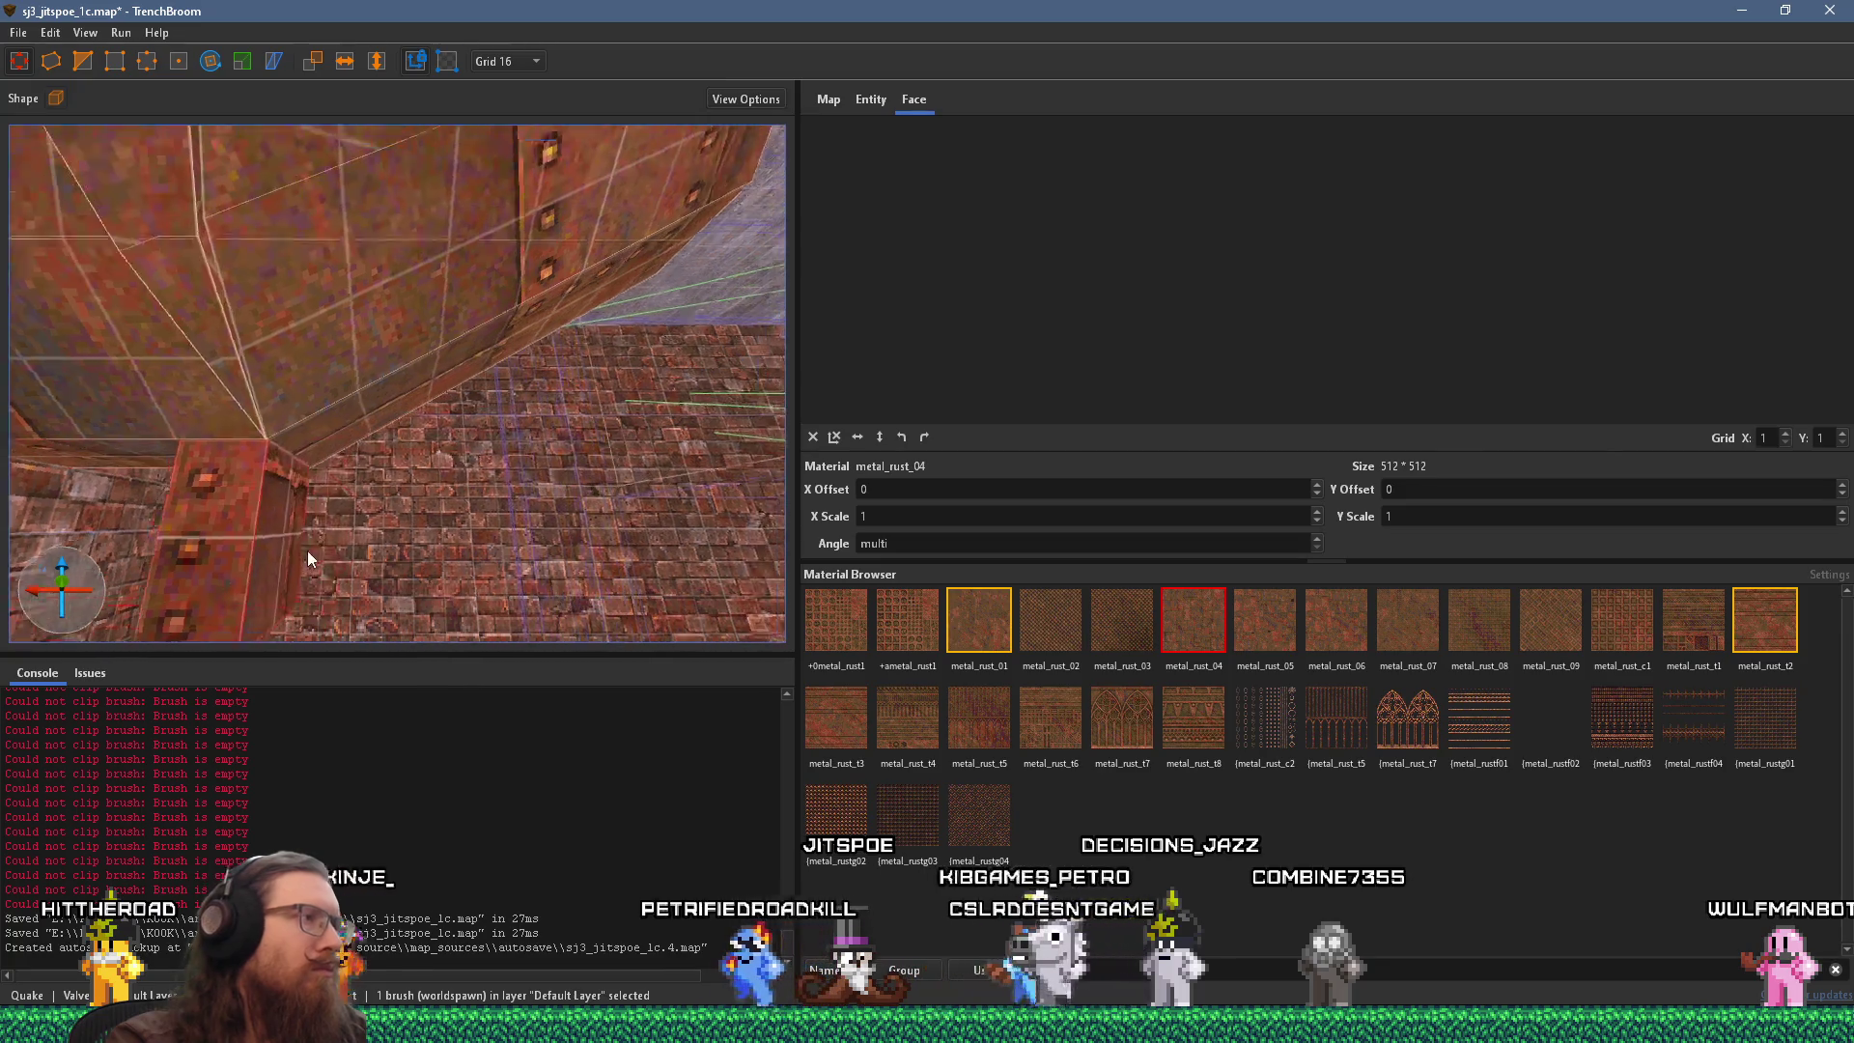
# Rotate the new rusty brush 15 degrees about the Y axis.
pyautogui.press('r')
pyautogui.scroll(3, 303, 278)
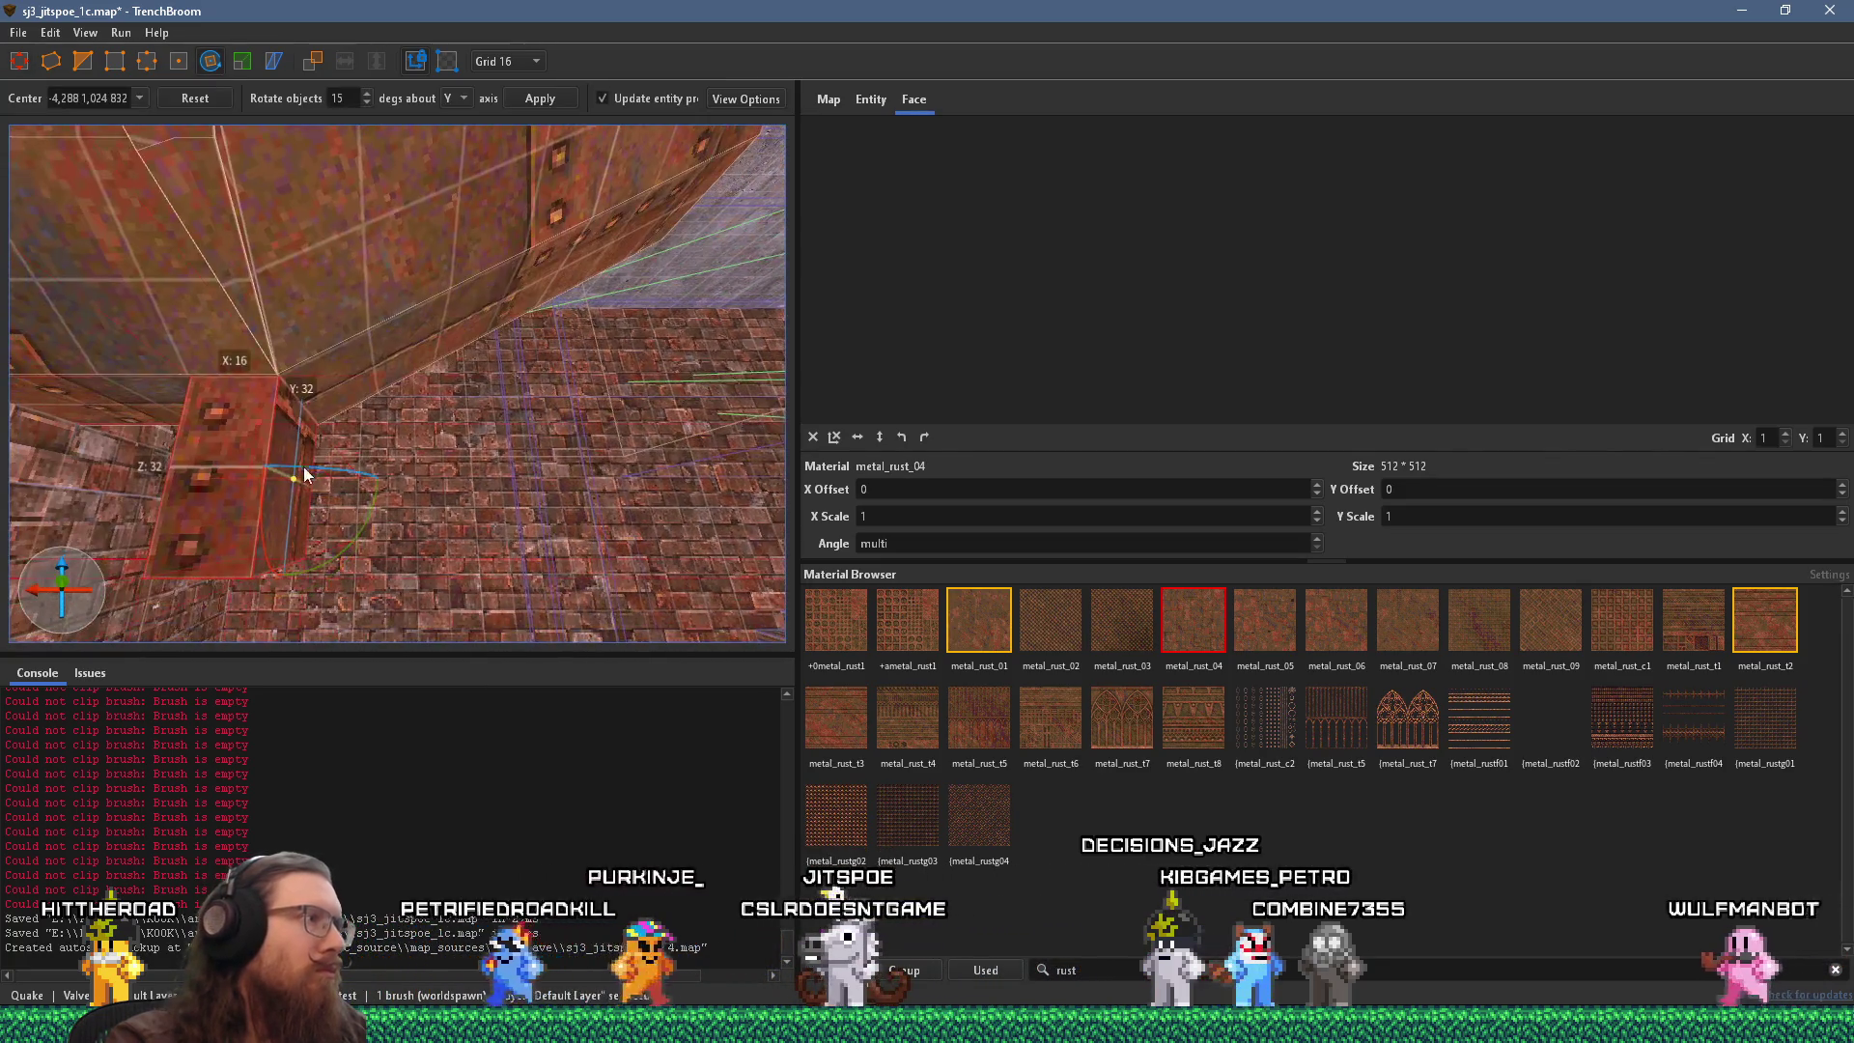
pyautogui.hotkey('ctrl', 'g')
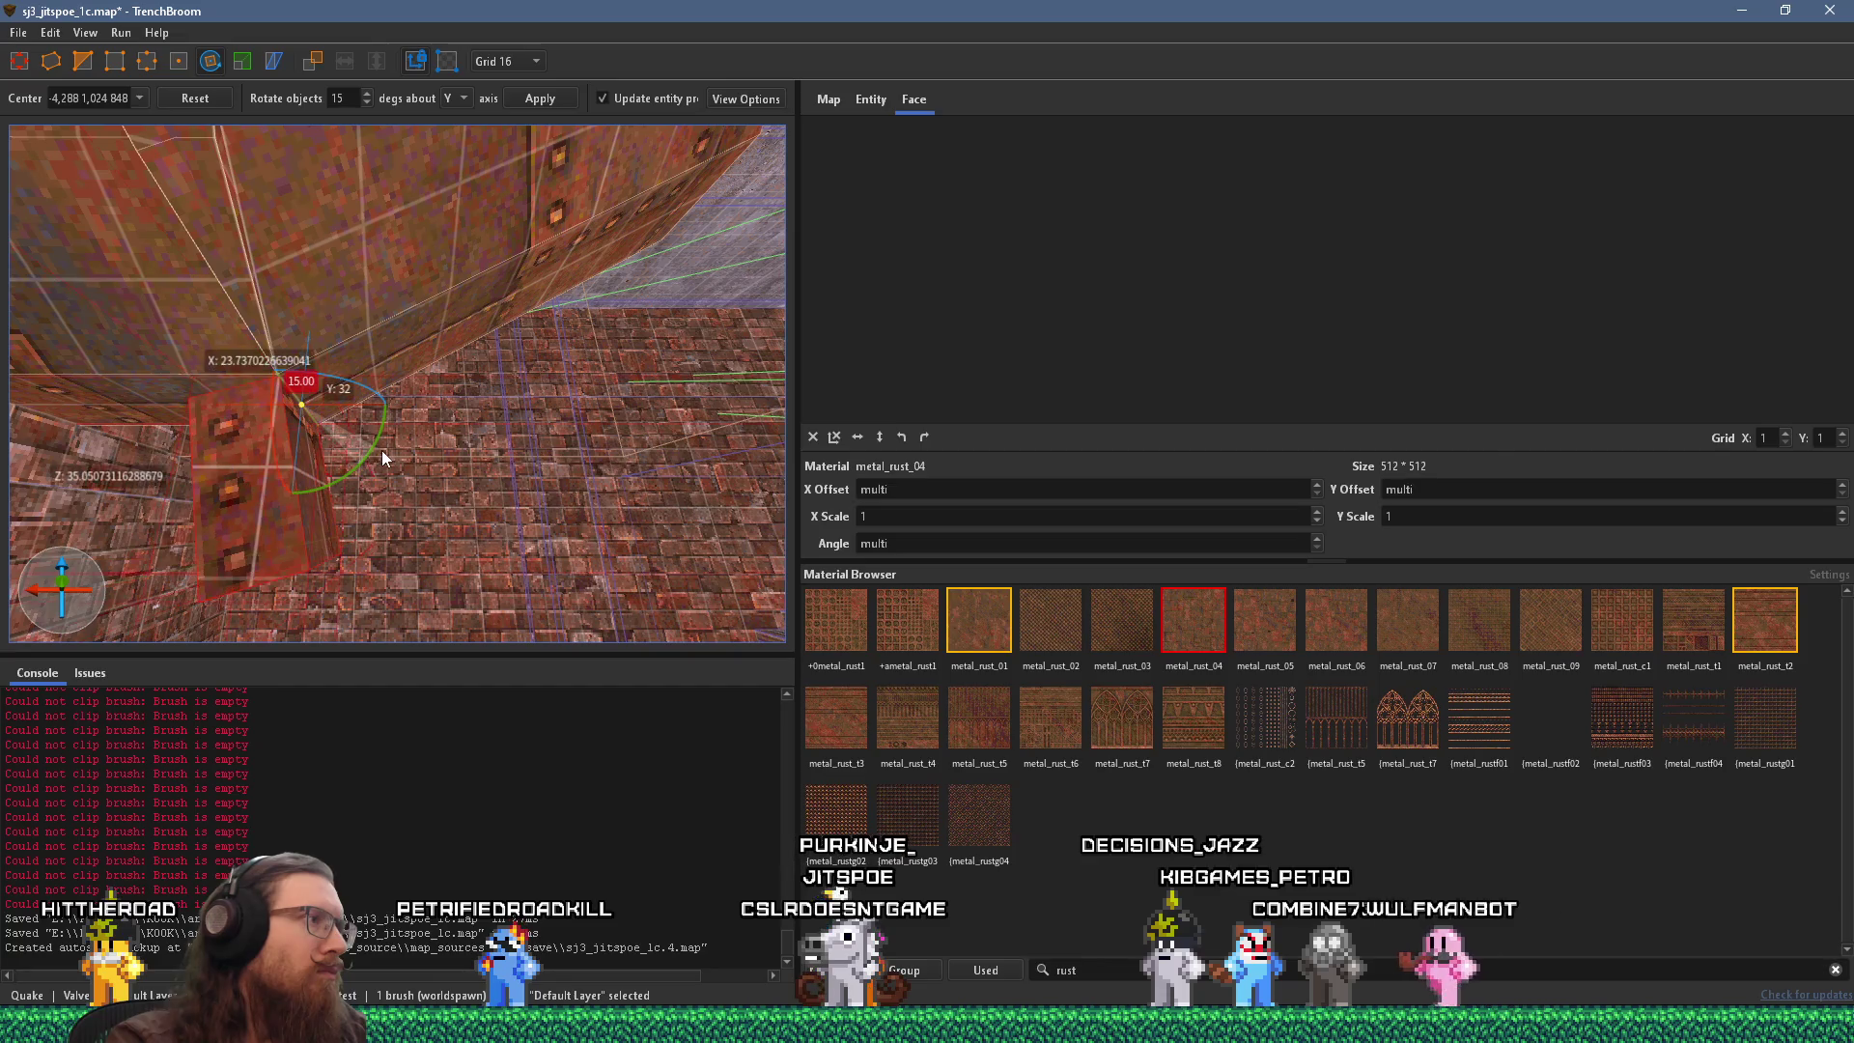
pyautogui.scroll(-3, 380, 449)
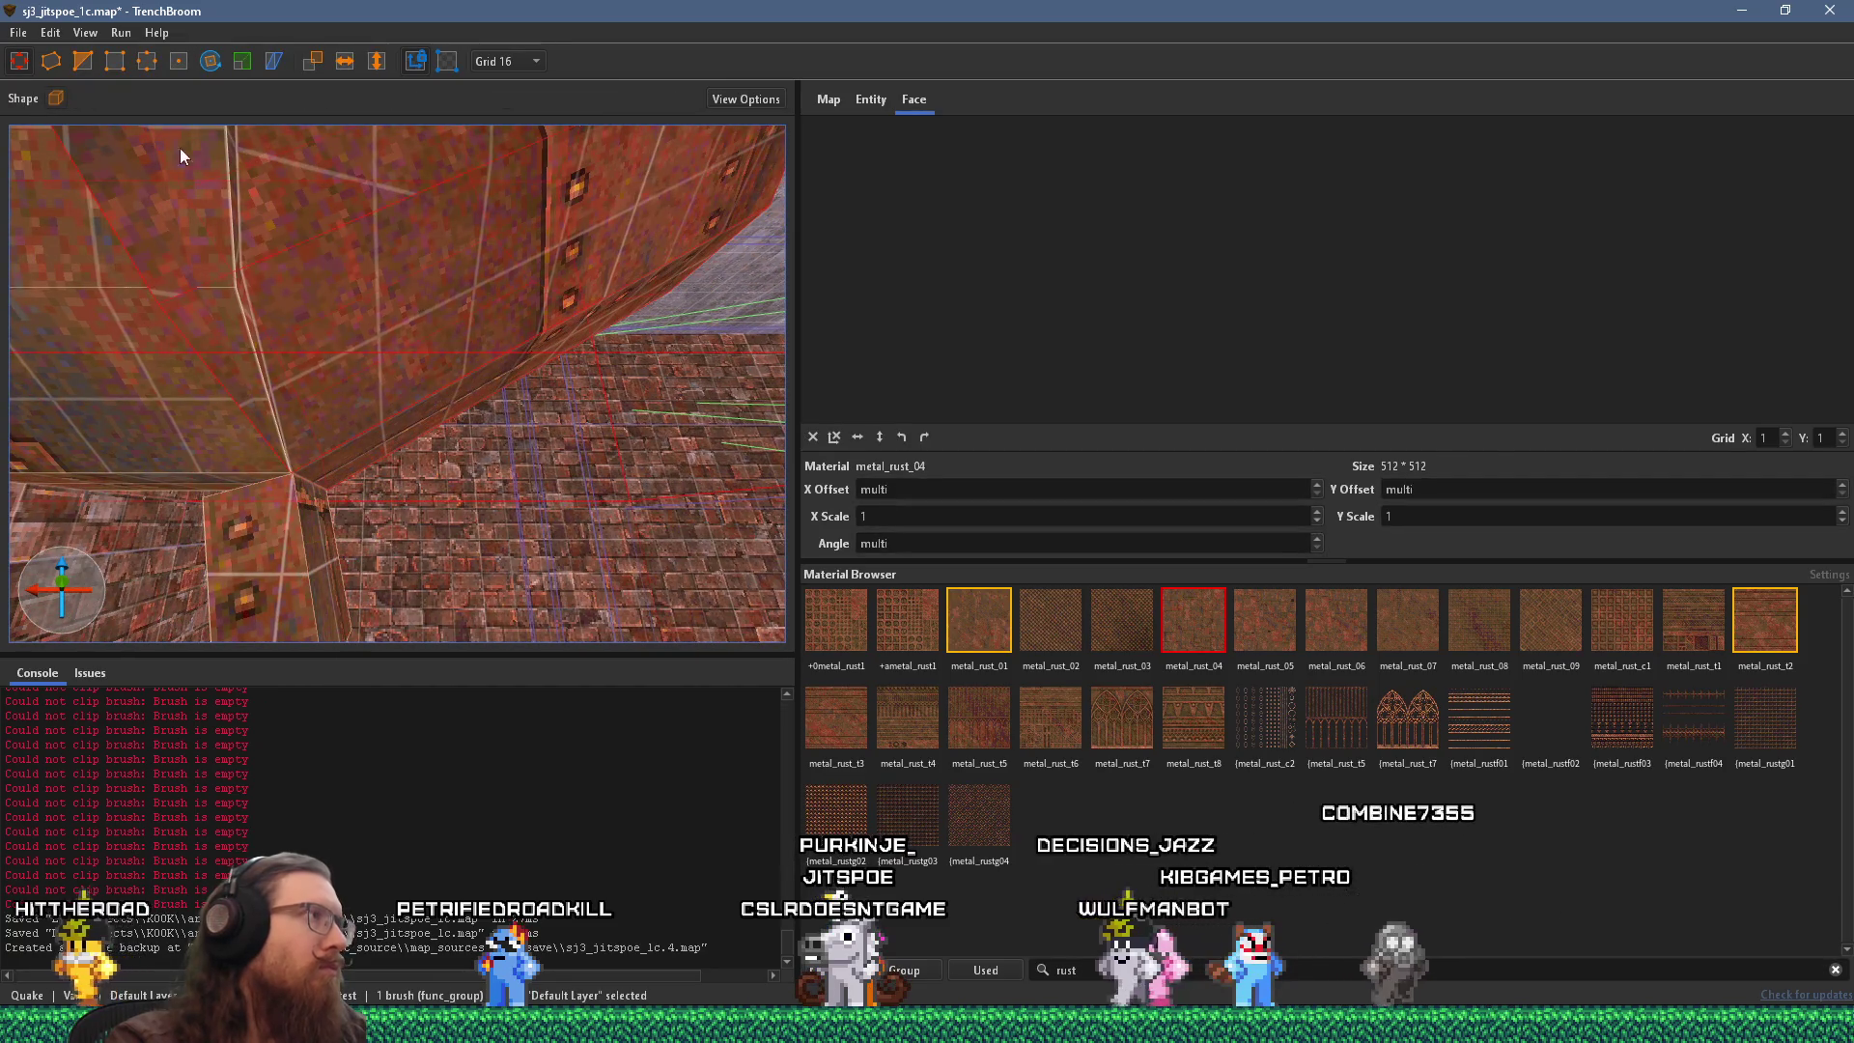
pyautogui.press('Escape')
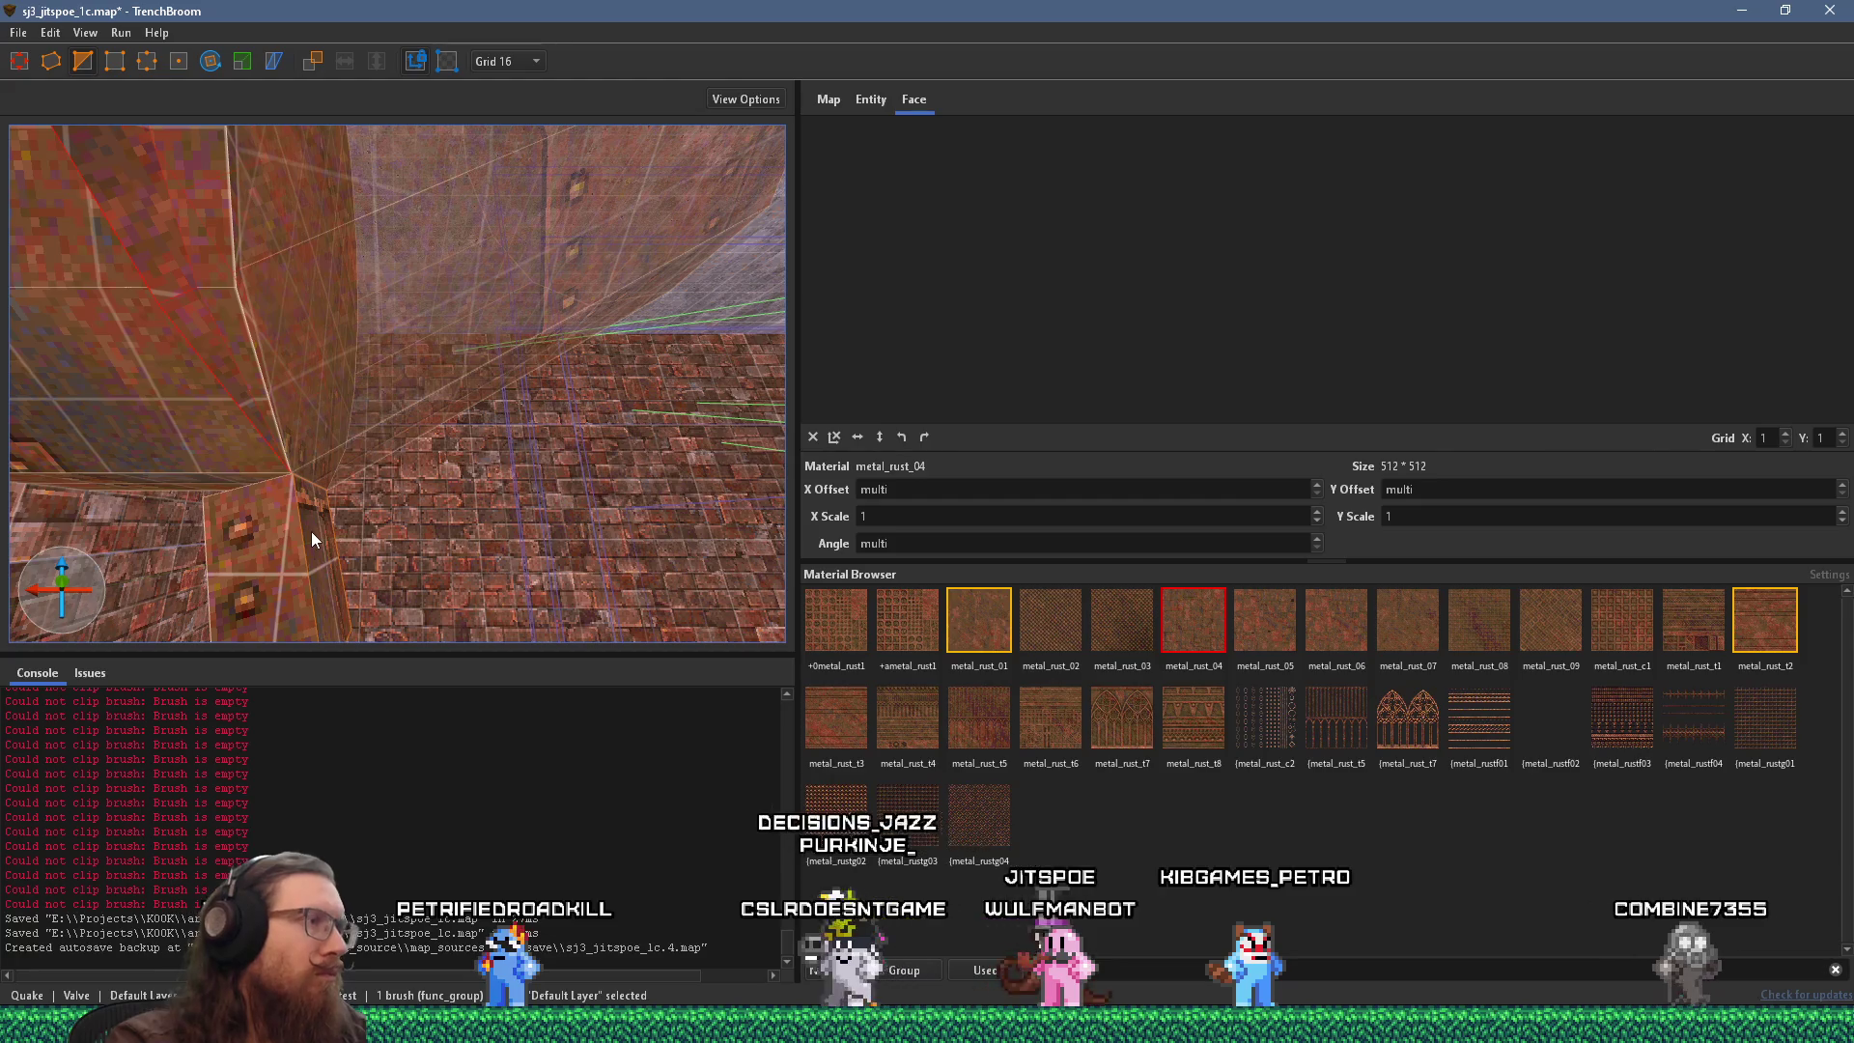
# Inspect the nearby brush pieces and remove the small stray brush under the angled pipe.
pyautogui.click(310, 531)
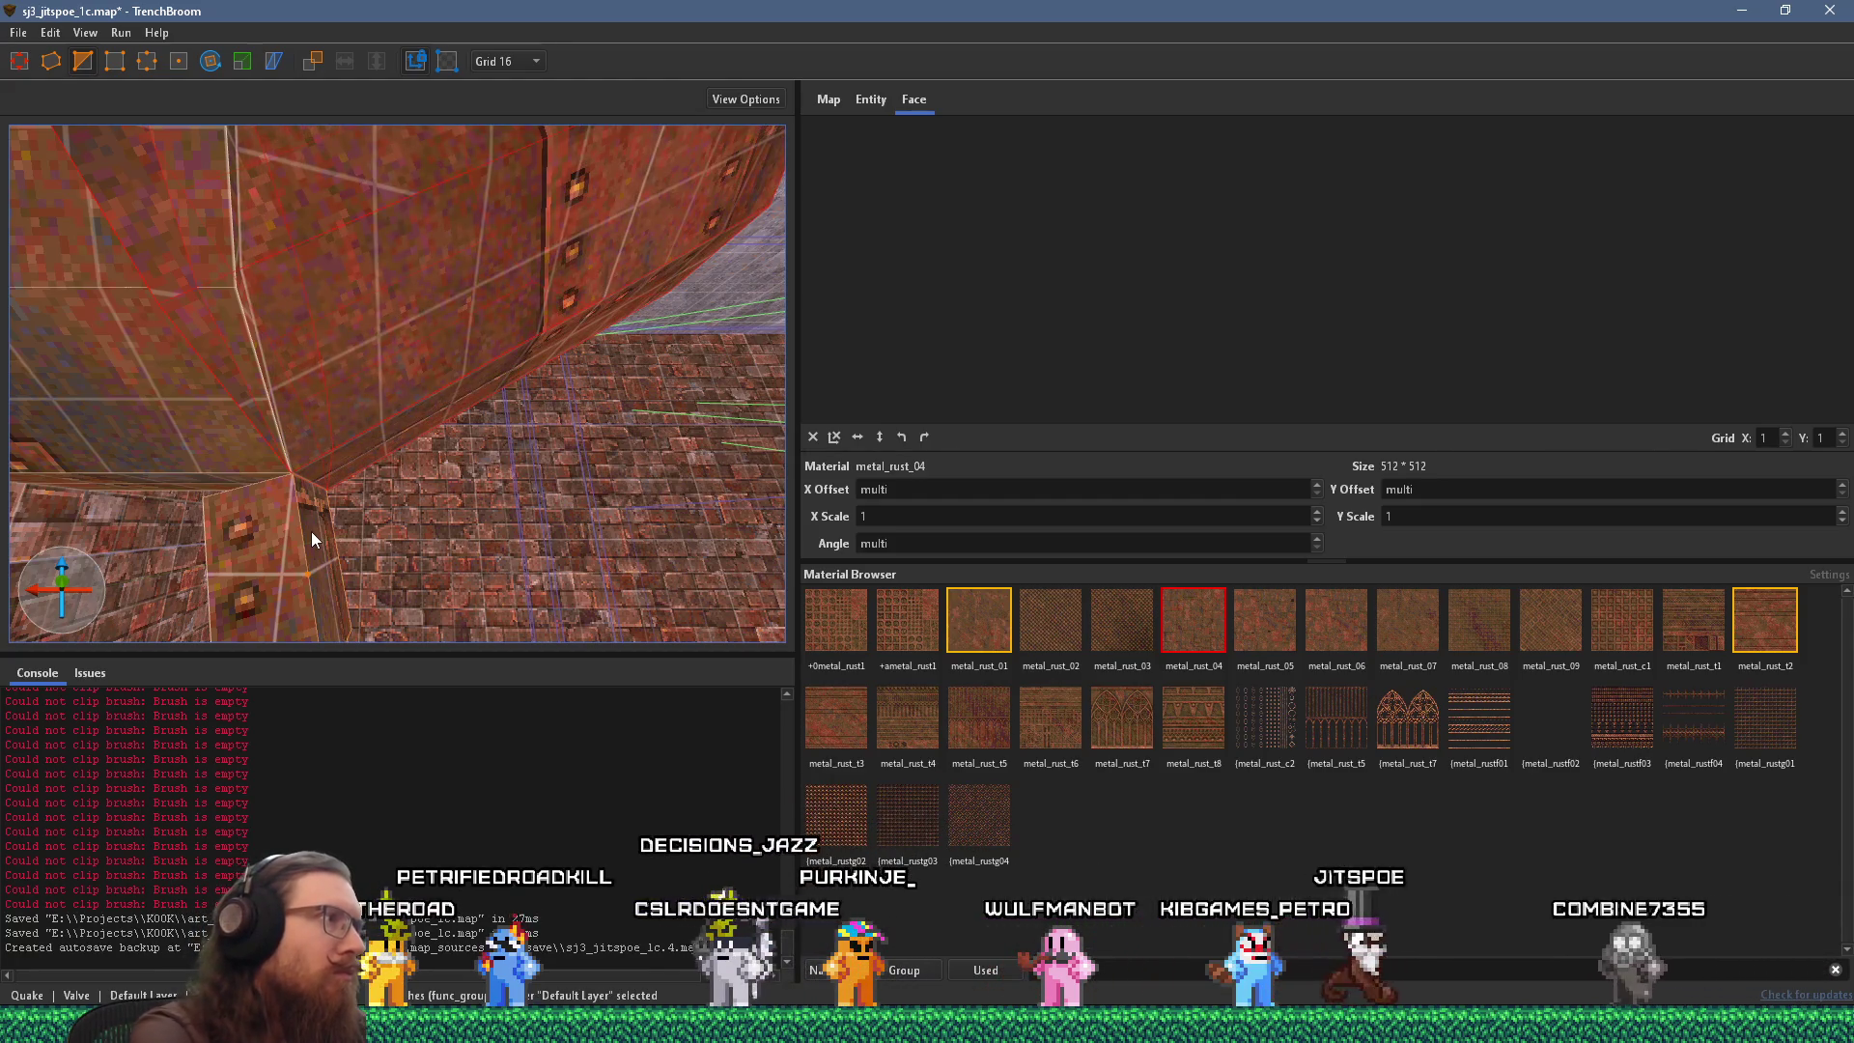
pyautogui.click(311, 532)
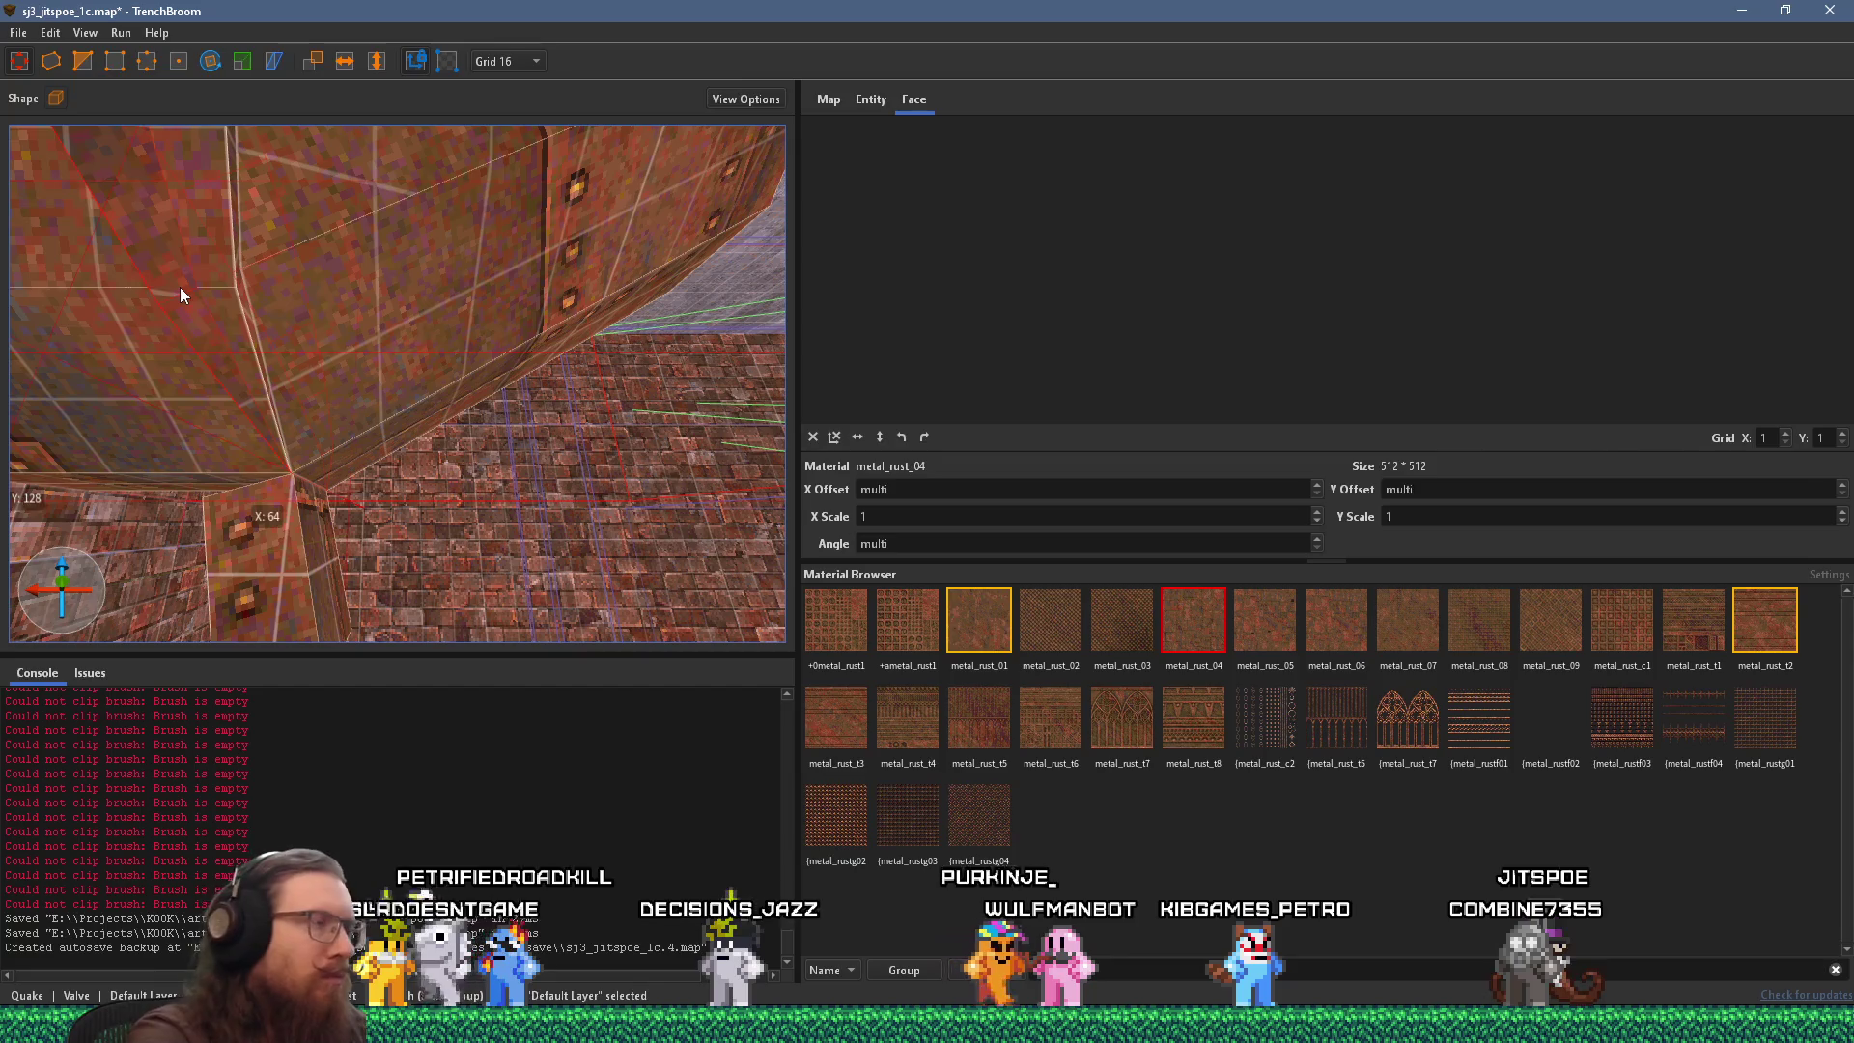
pyautogui.click(139, 298)
pyautogui.press('Escape')
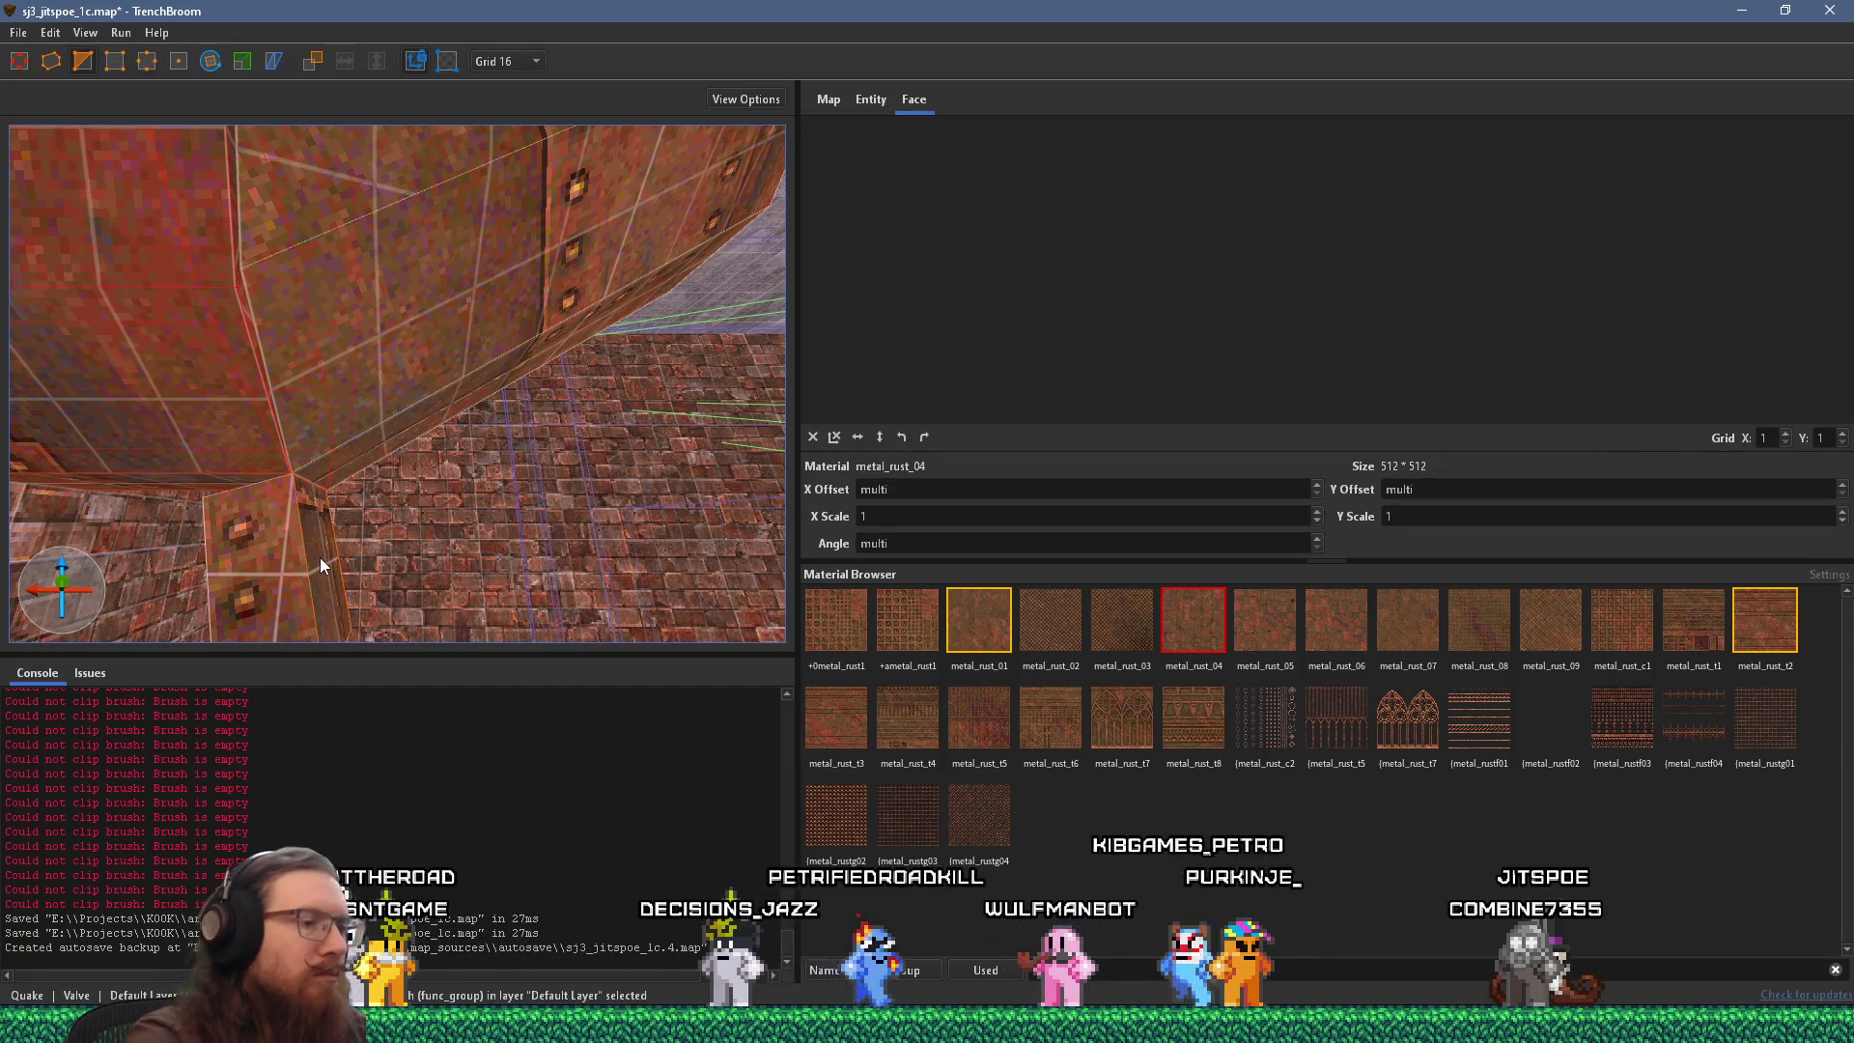
pyautogui.hotkey('ctrl', 'z')
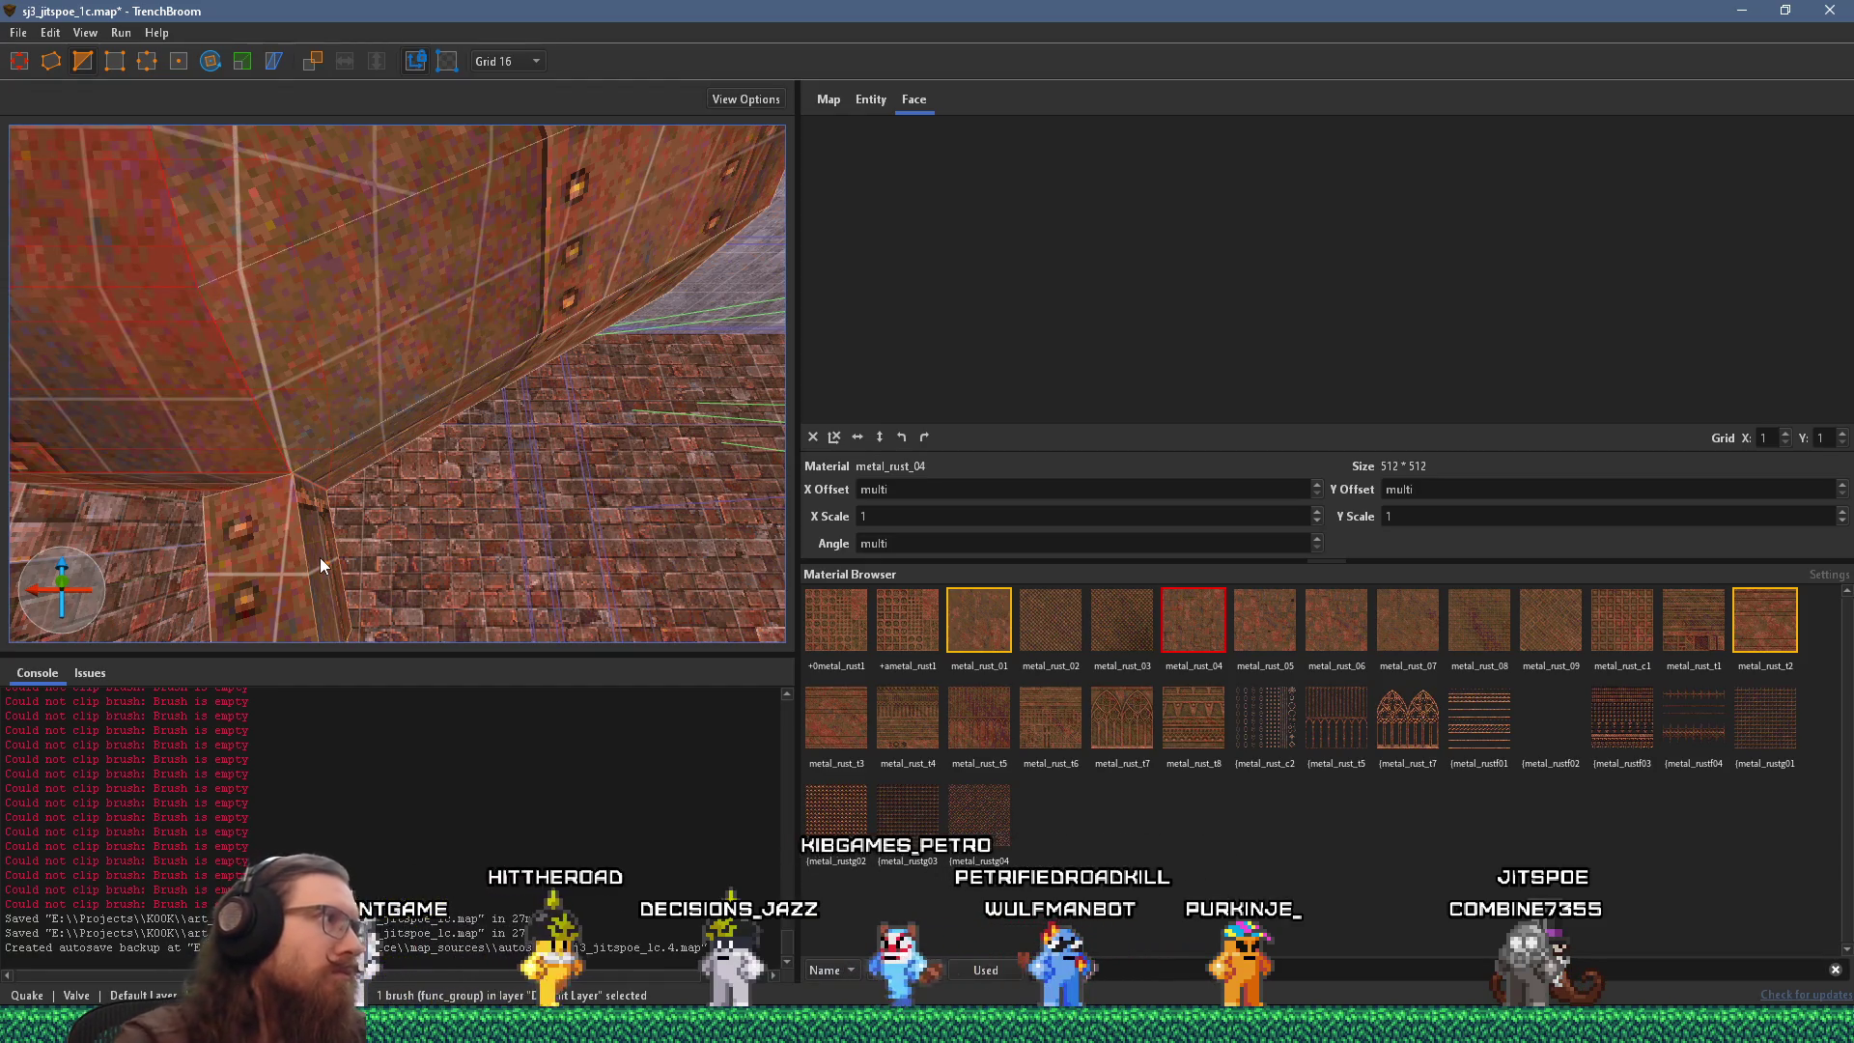
pyautogui.press('Escape')
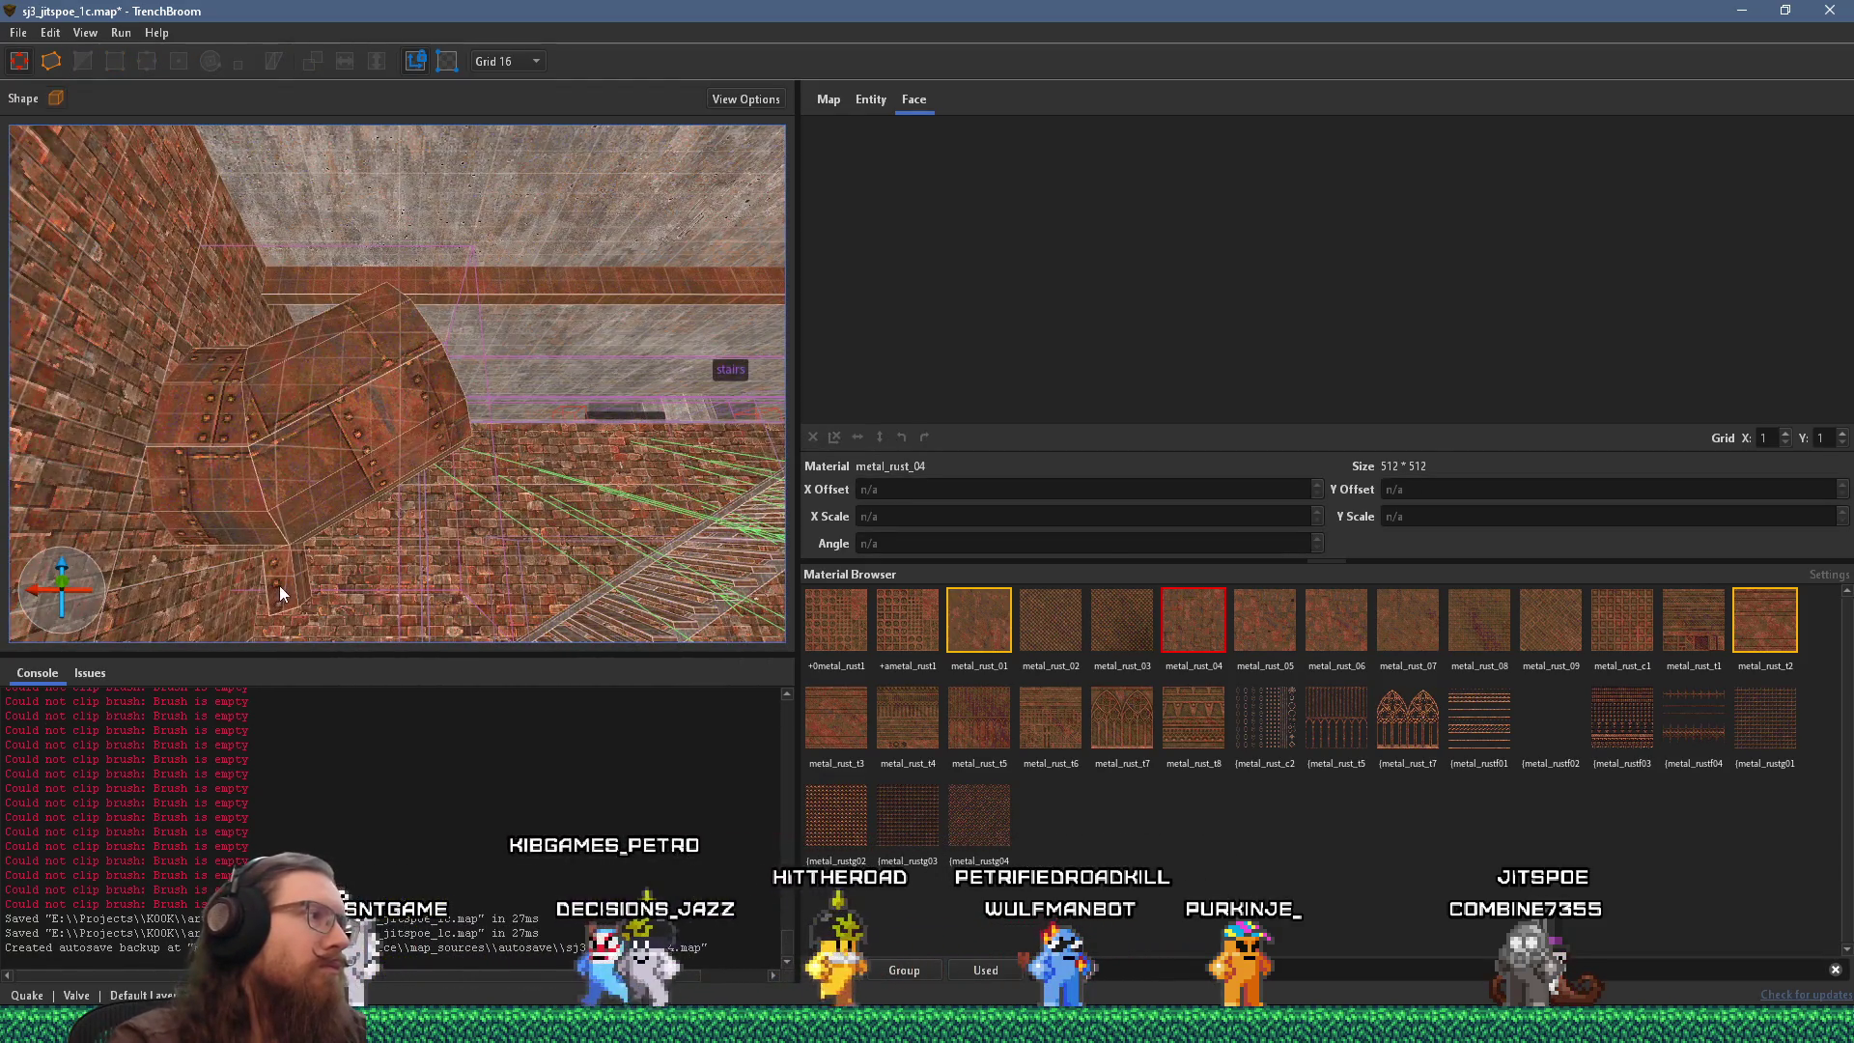
pyautogui.click(281, 585)
pyautogui.press('Escape')
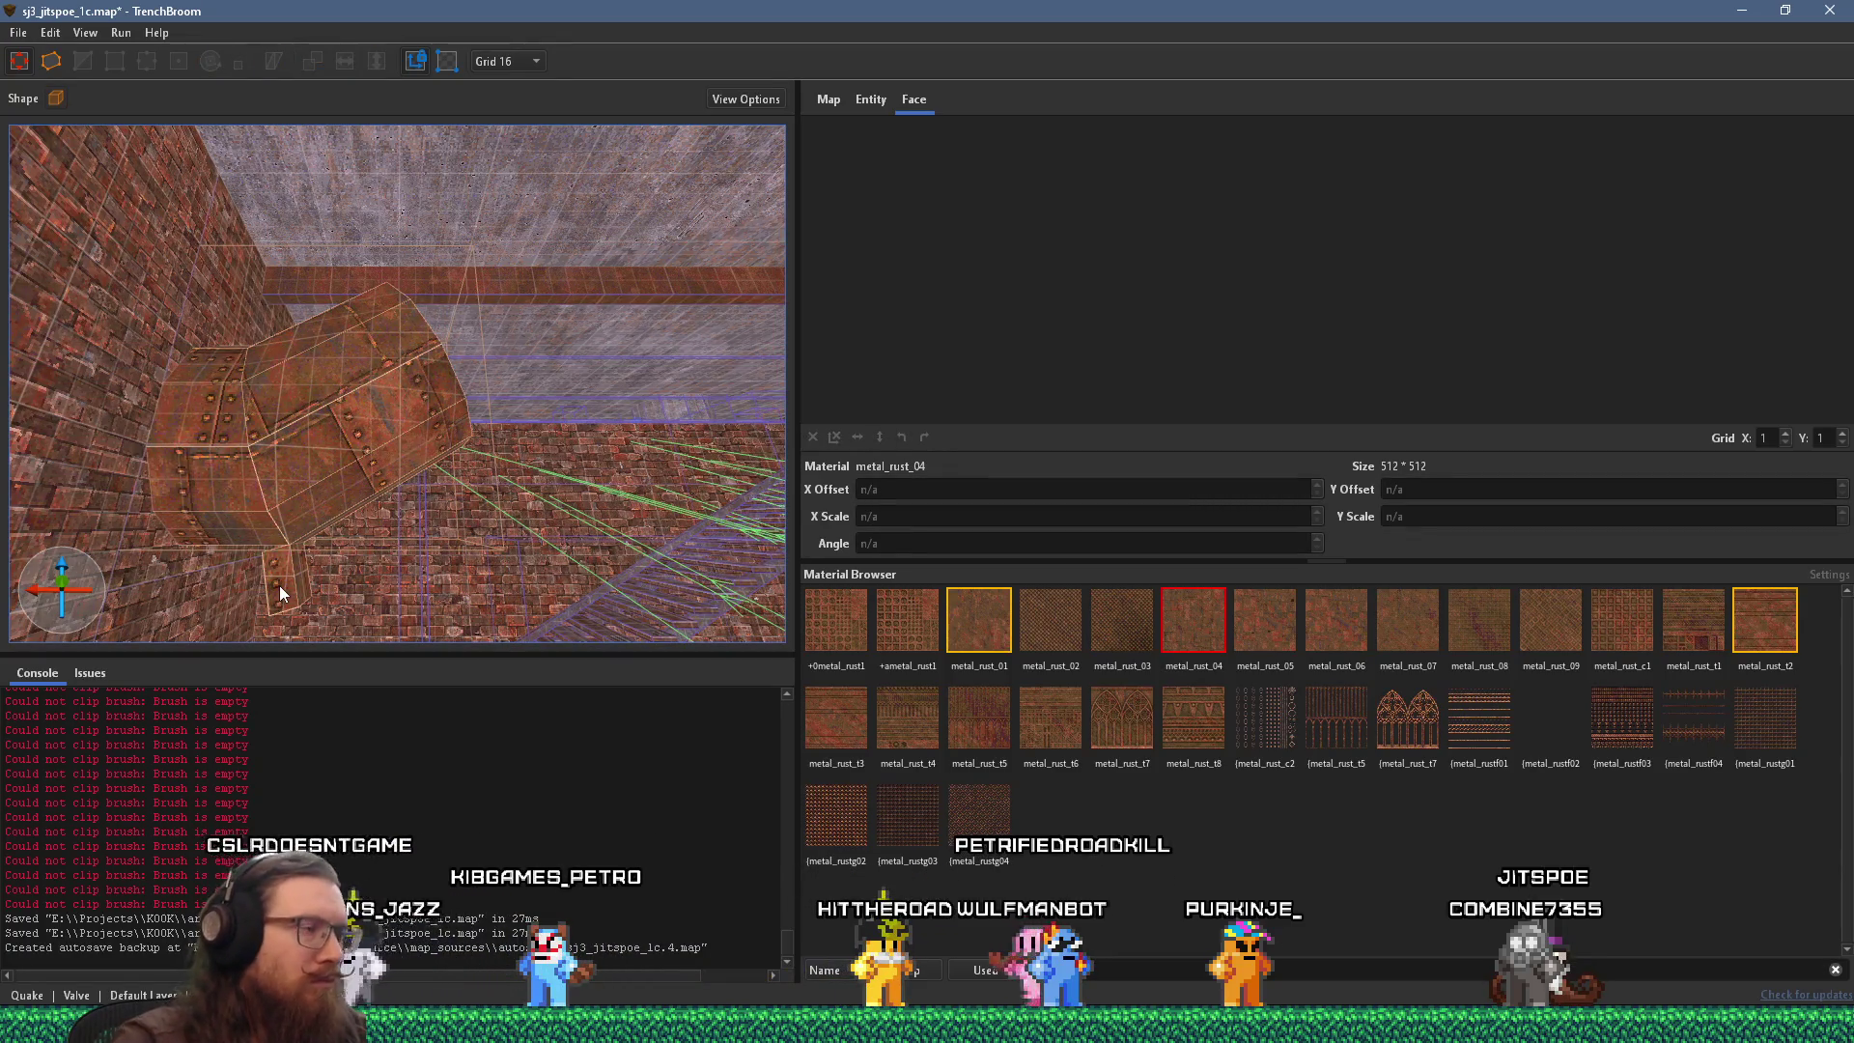
pyautogui.hotkey('ctrl', 'z')
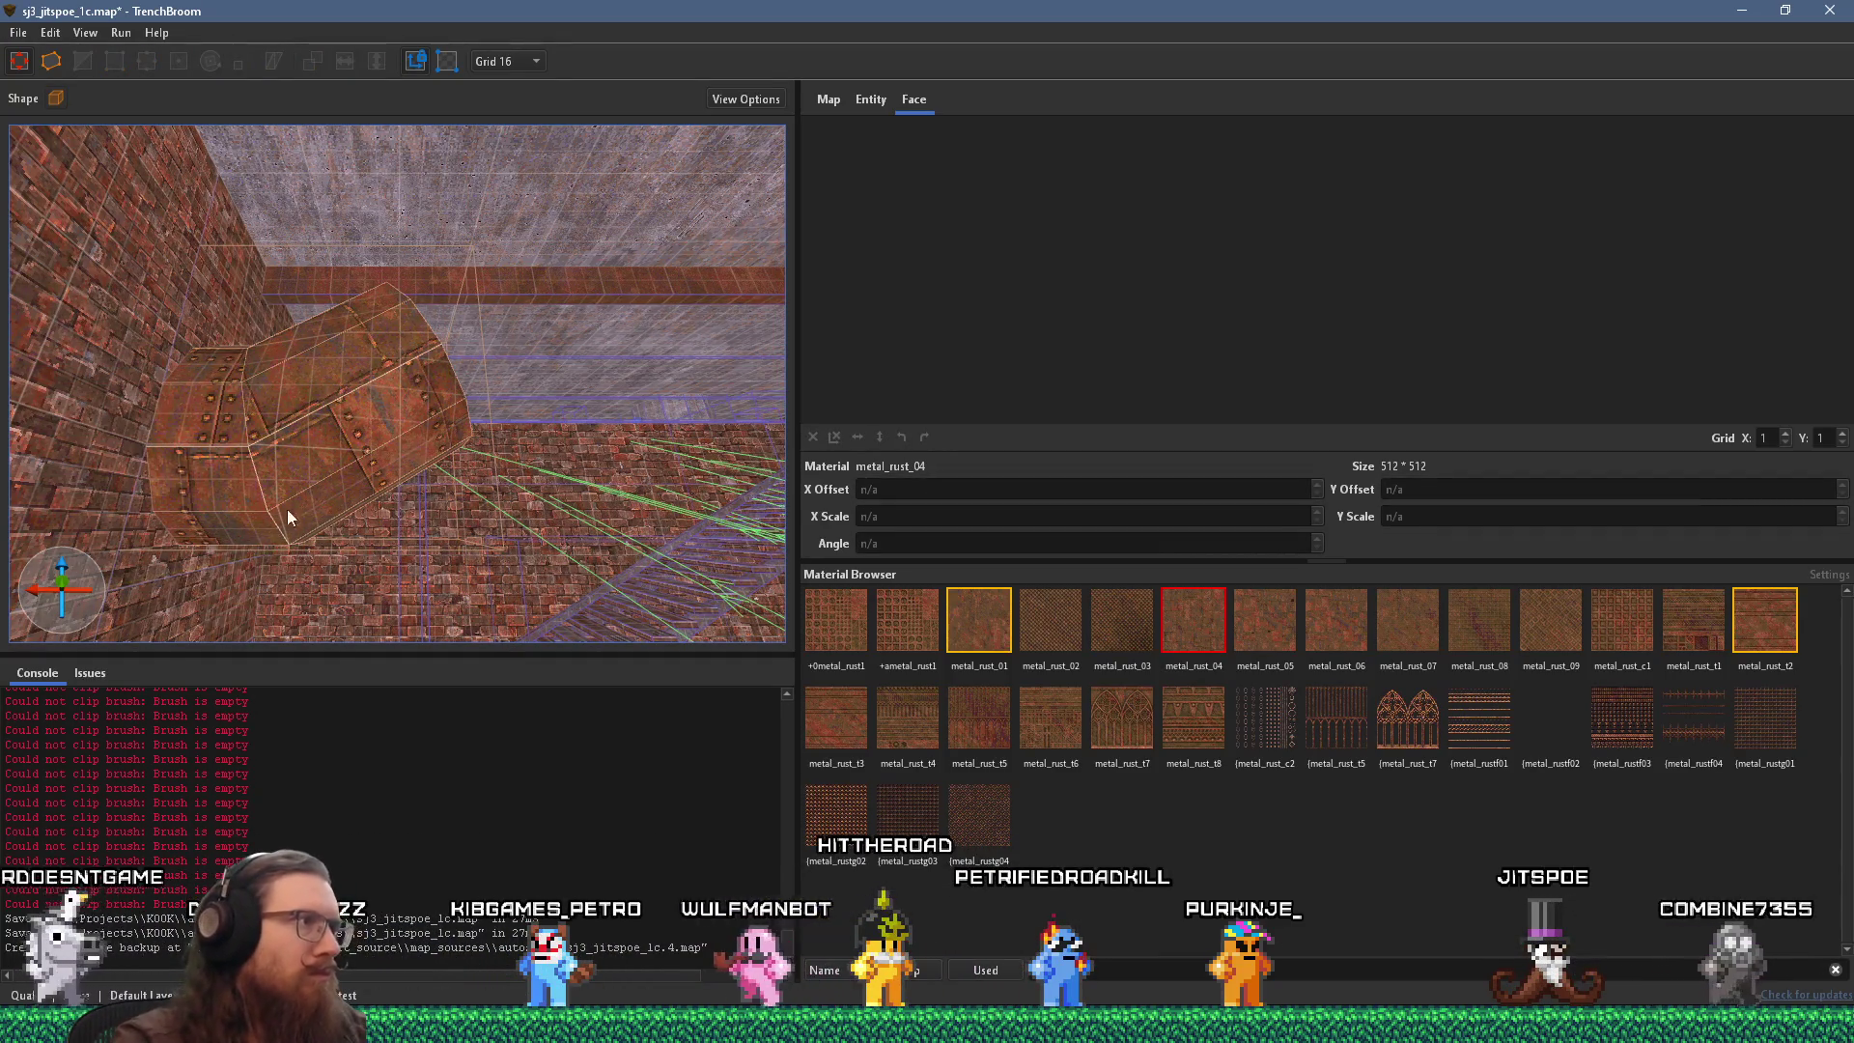
pyautogui.click(287, 508)
pyautogui.moveTo(235, 437)
pyautogui.mouseDown()
pyautogui.moveTo(780, 228)
pyautogui.moveTo(344, 315)
pyautogui.moveTo(307, 266)
pyautogui.moveTo(136, 271)
pyautogui.mouseUp()
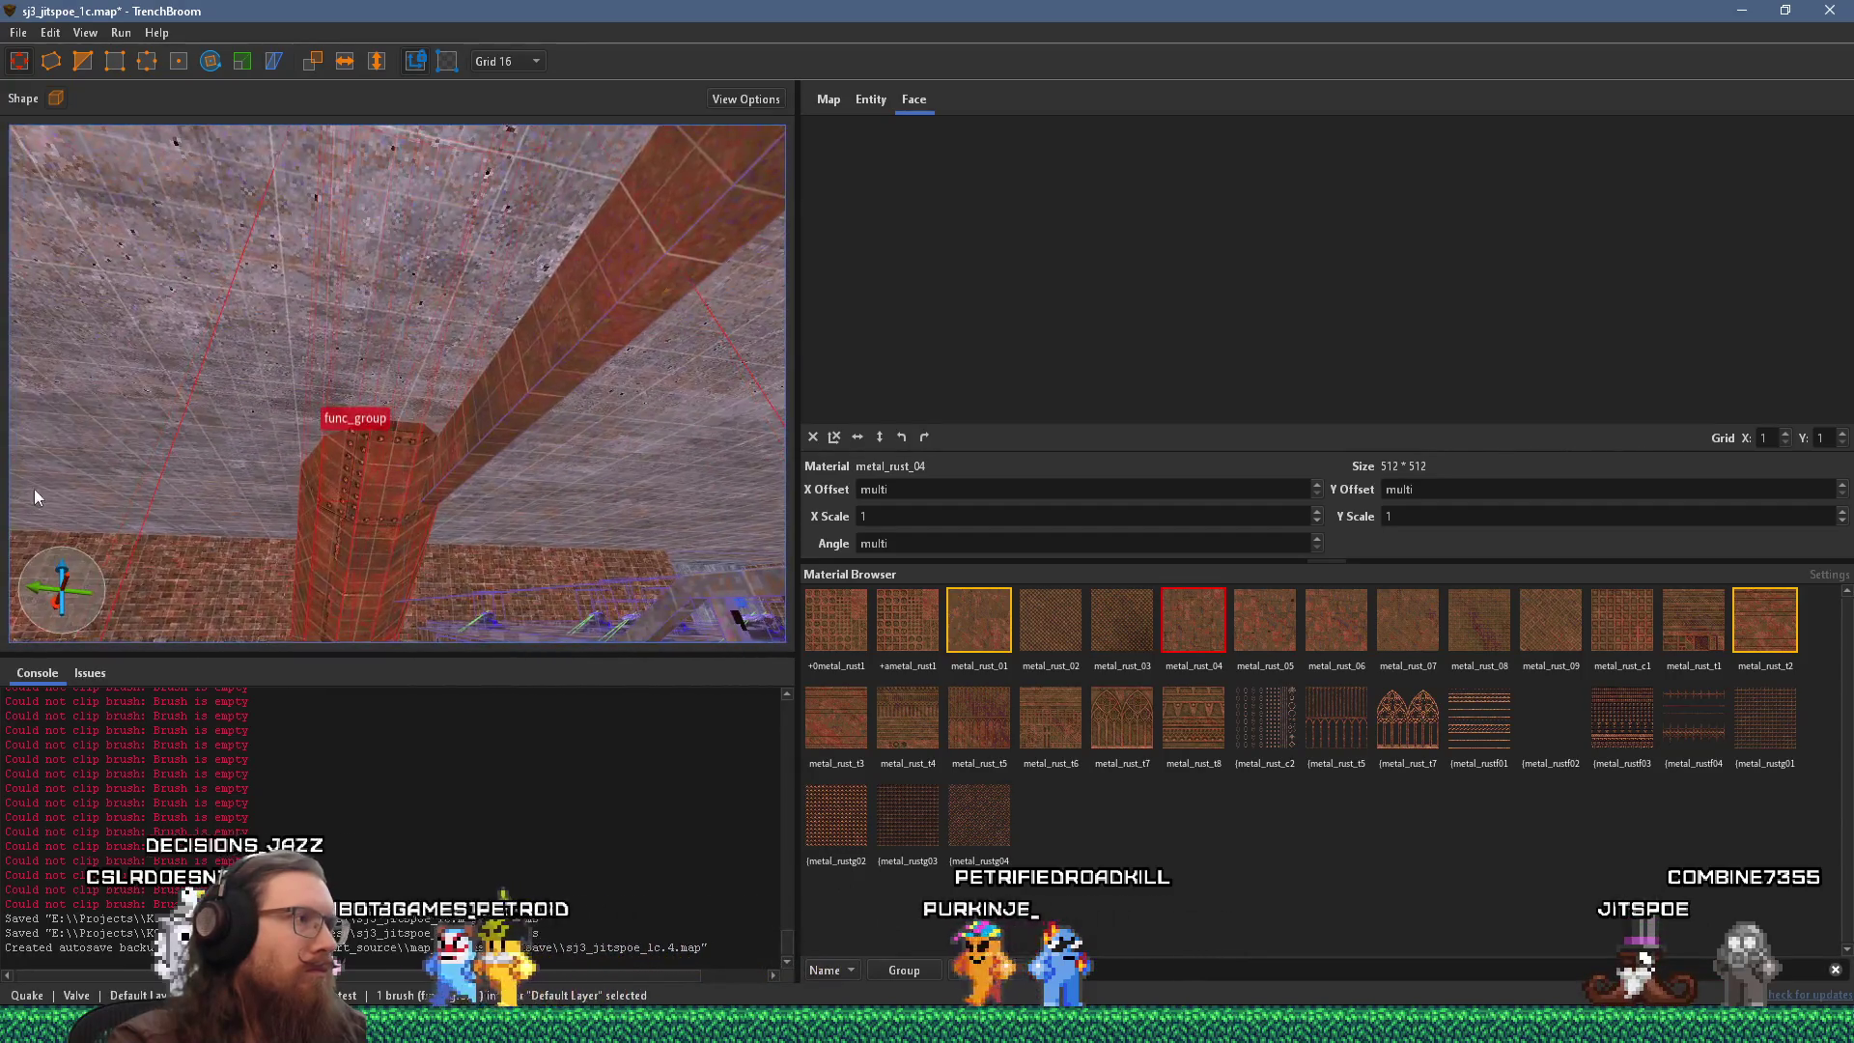
pyautogui.press('Escape')
pyautogui.click(429, 460)
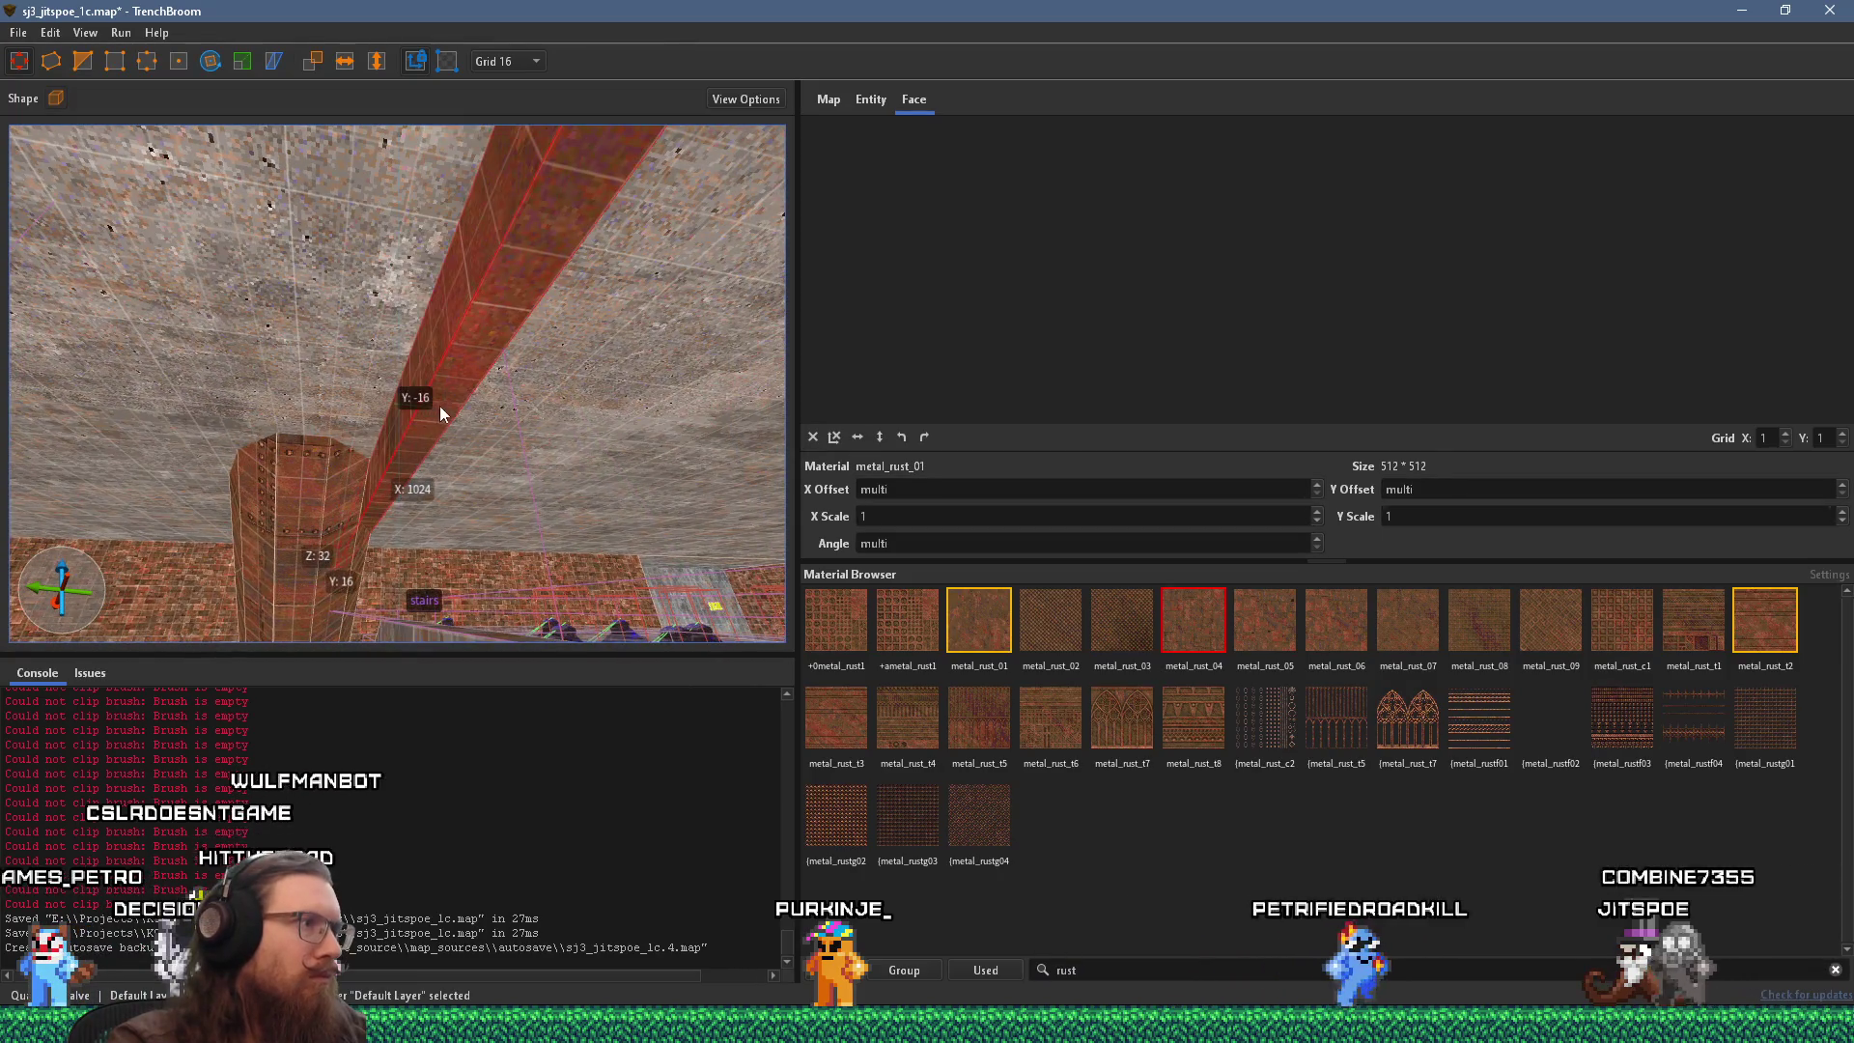
pyautogui.moveTo(467, 408)
pyautogui.mouseDown()
pyautogui.moveTo(292, 380)
pyautogui.moveTo(278, 433)
pyautogui.moveTo(319, 434)
pyautogui.moveTo(197, 465)
pyautogui.moveTo(374, 462)
pyautogui.moveTo(441, 498)
pyautogui.moveTo(629, 467)
pyautogui.moveTo(699, 484)
pyautogui.moveTo(63, 448)
pyautogui.moveTo(398, 483)
pyautogui.moveTo(217, 532)
pyautogui.mouseUp()
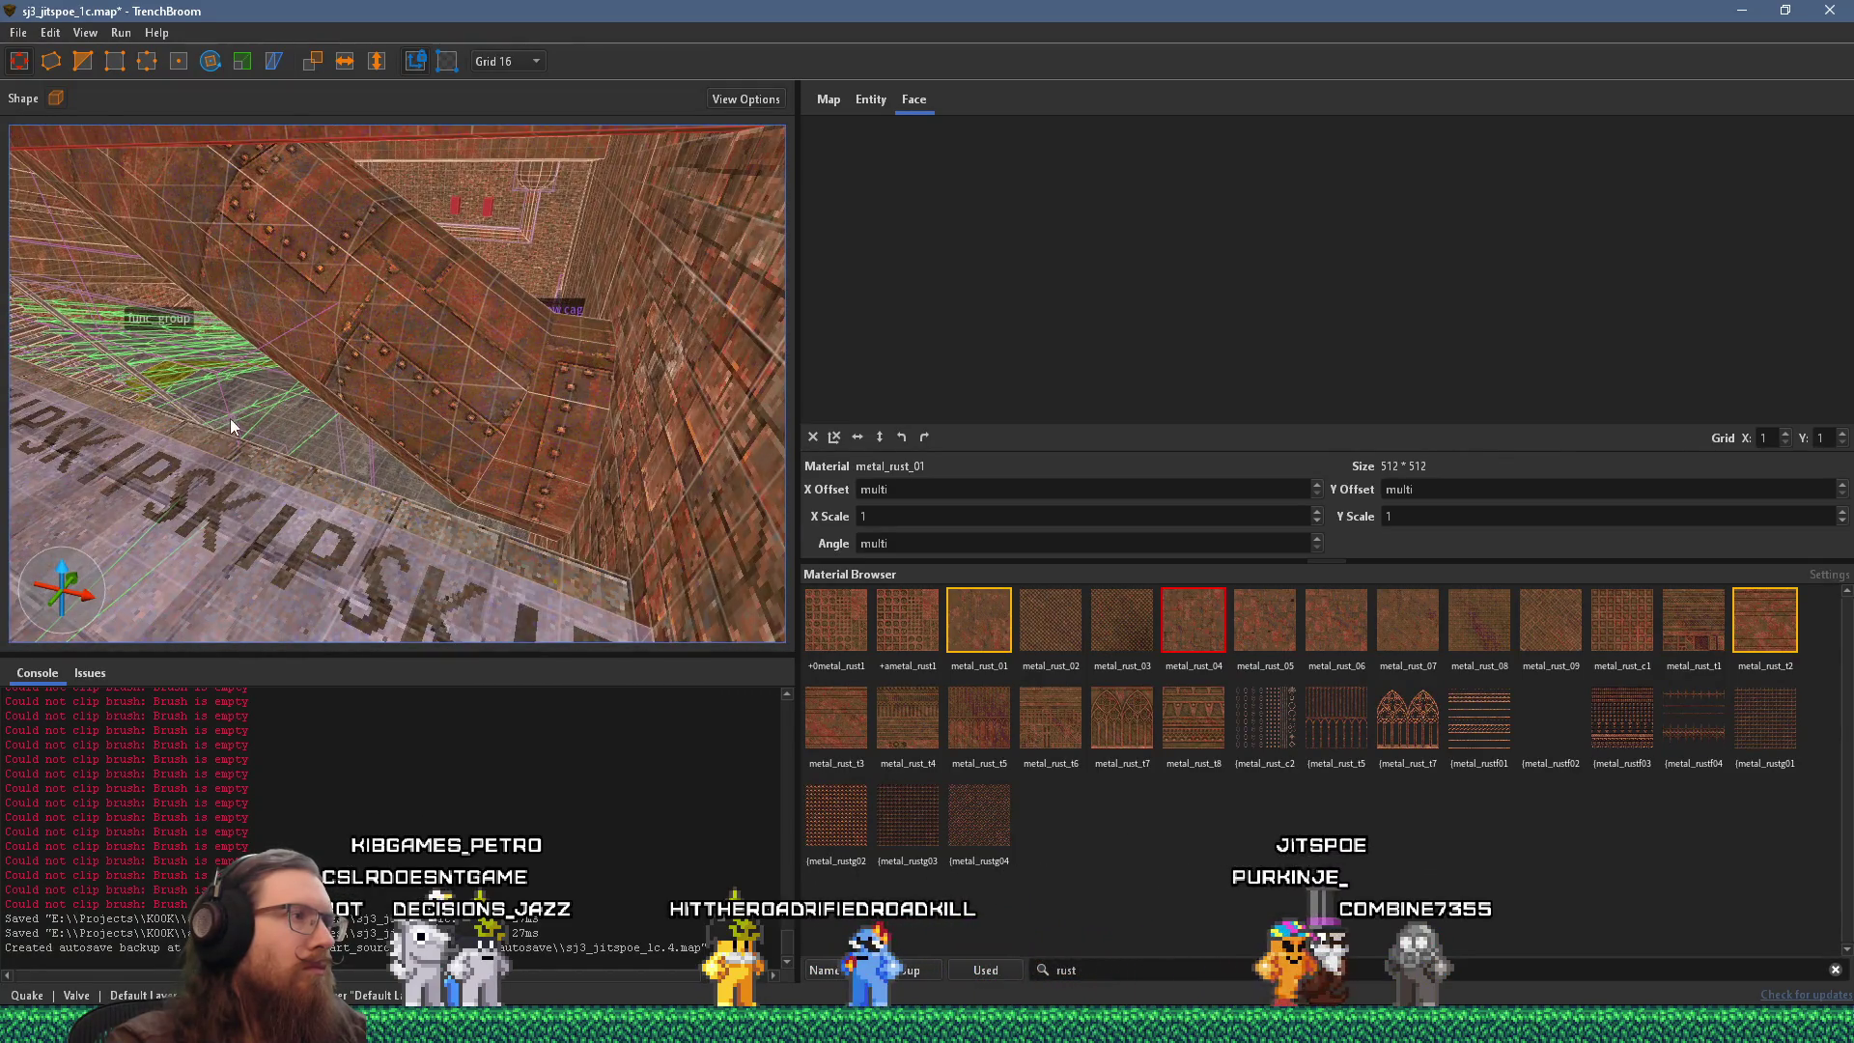
pyautogui.scroll(3, 229, 426)
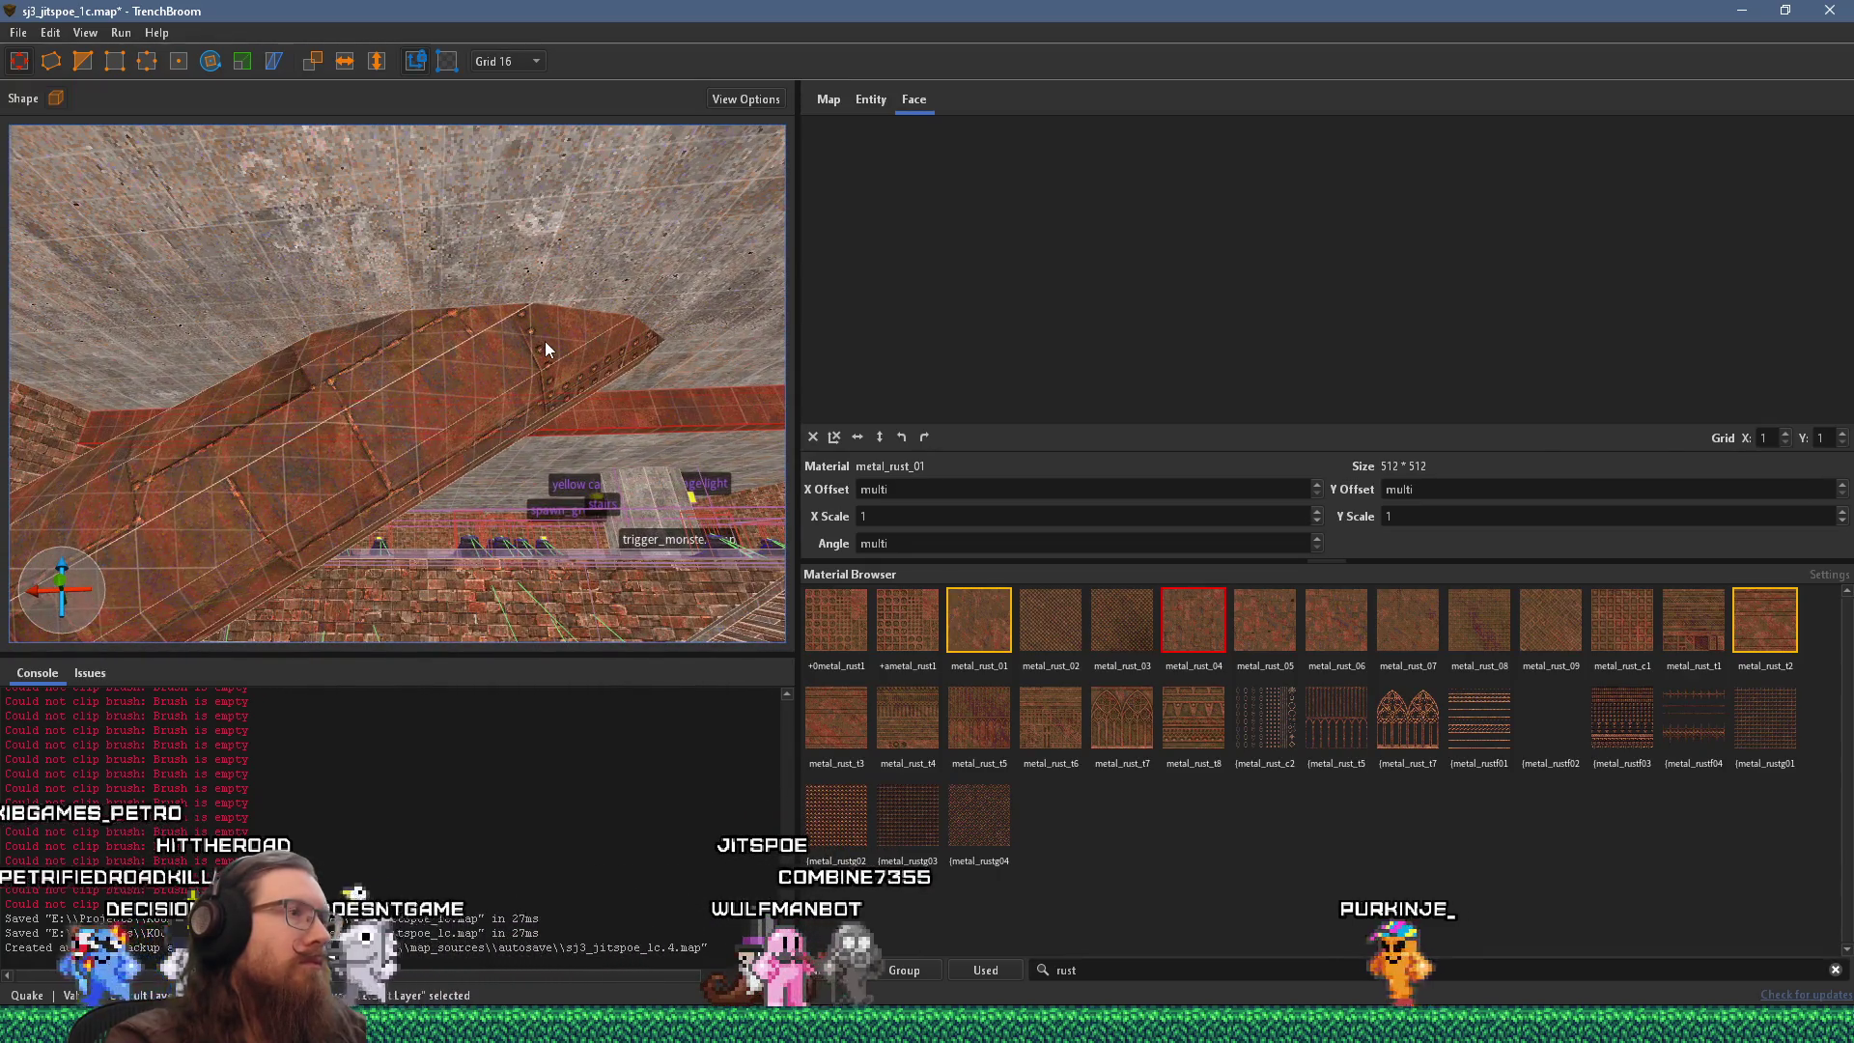
pyautogui.press('Escape')
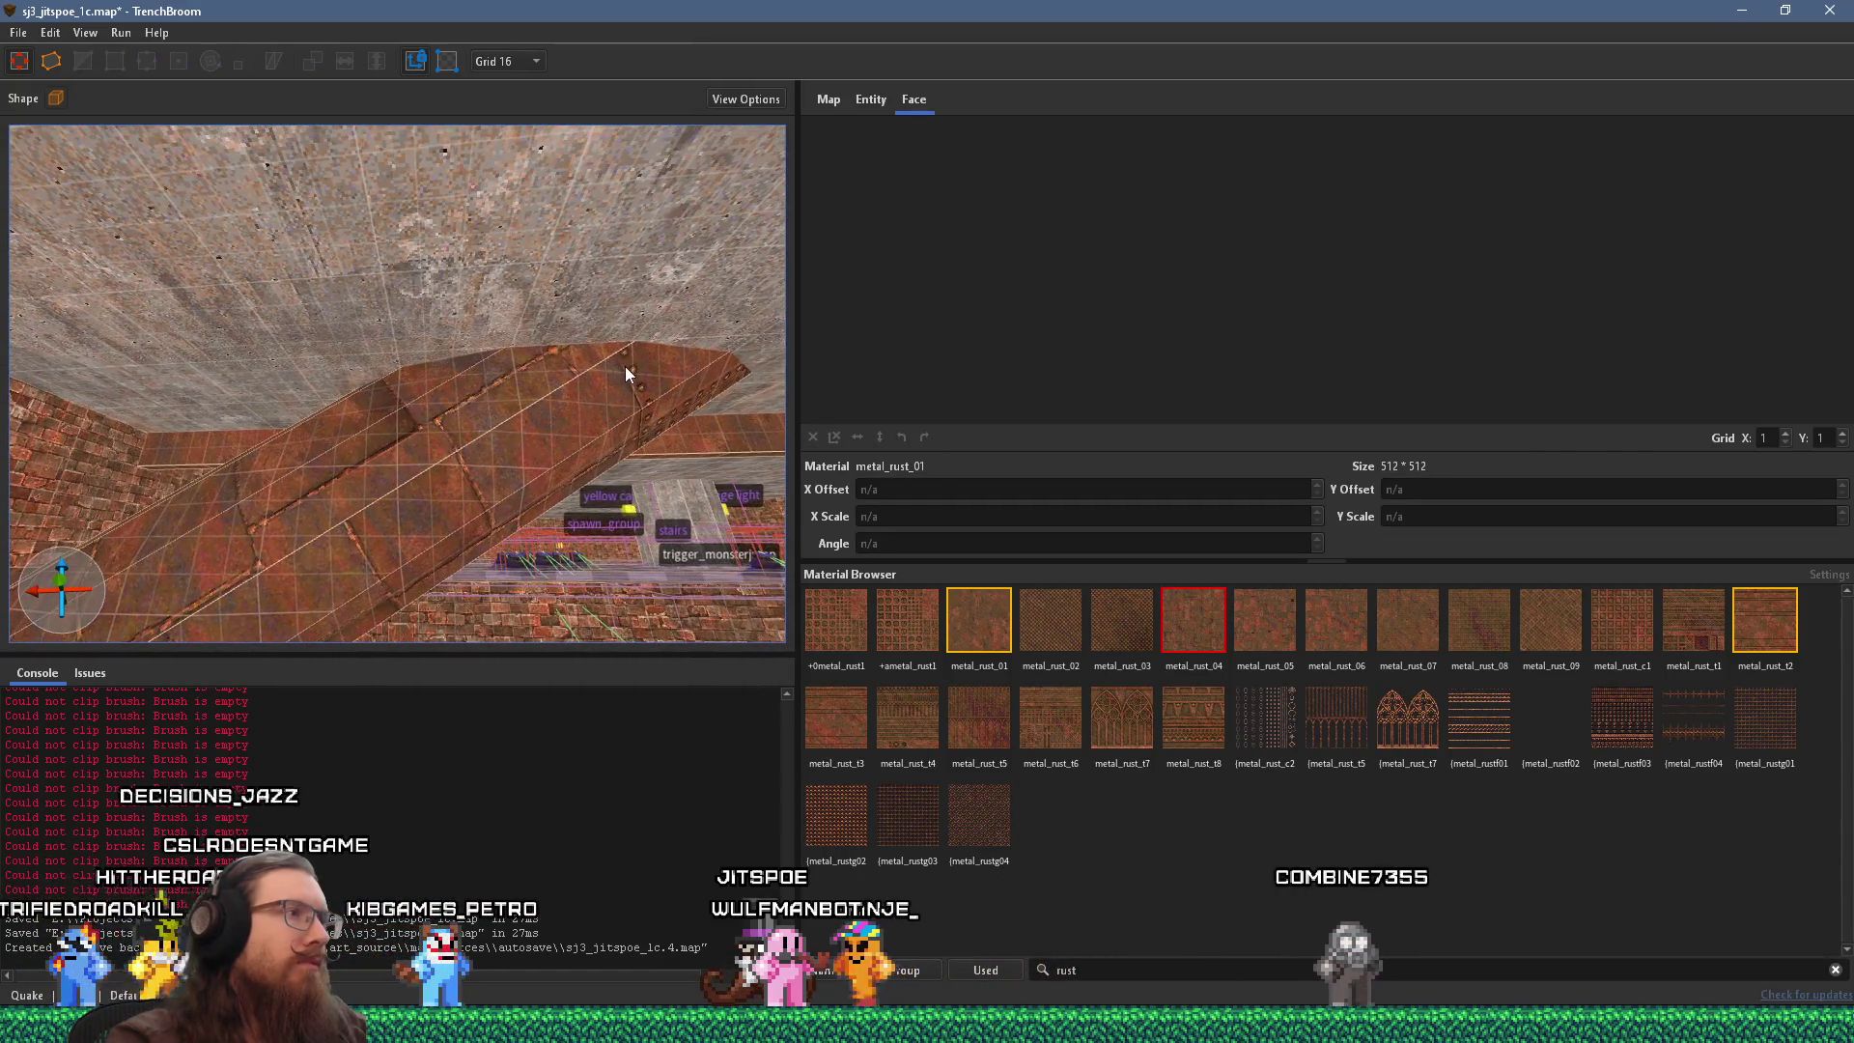
pyautogui.click(574, 409)
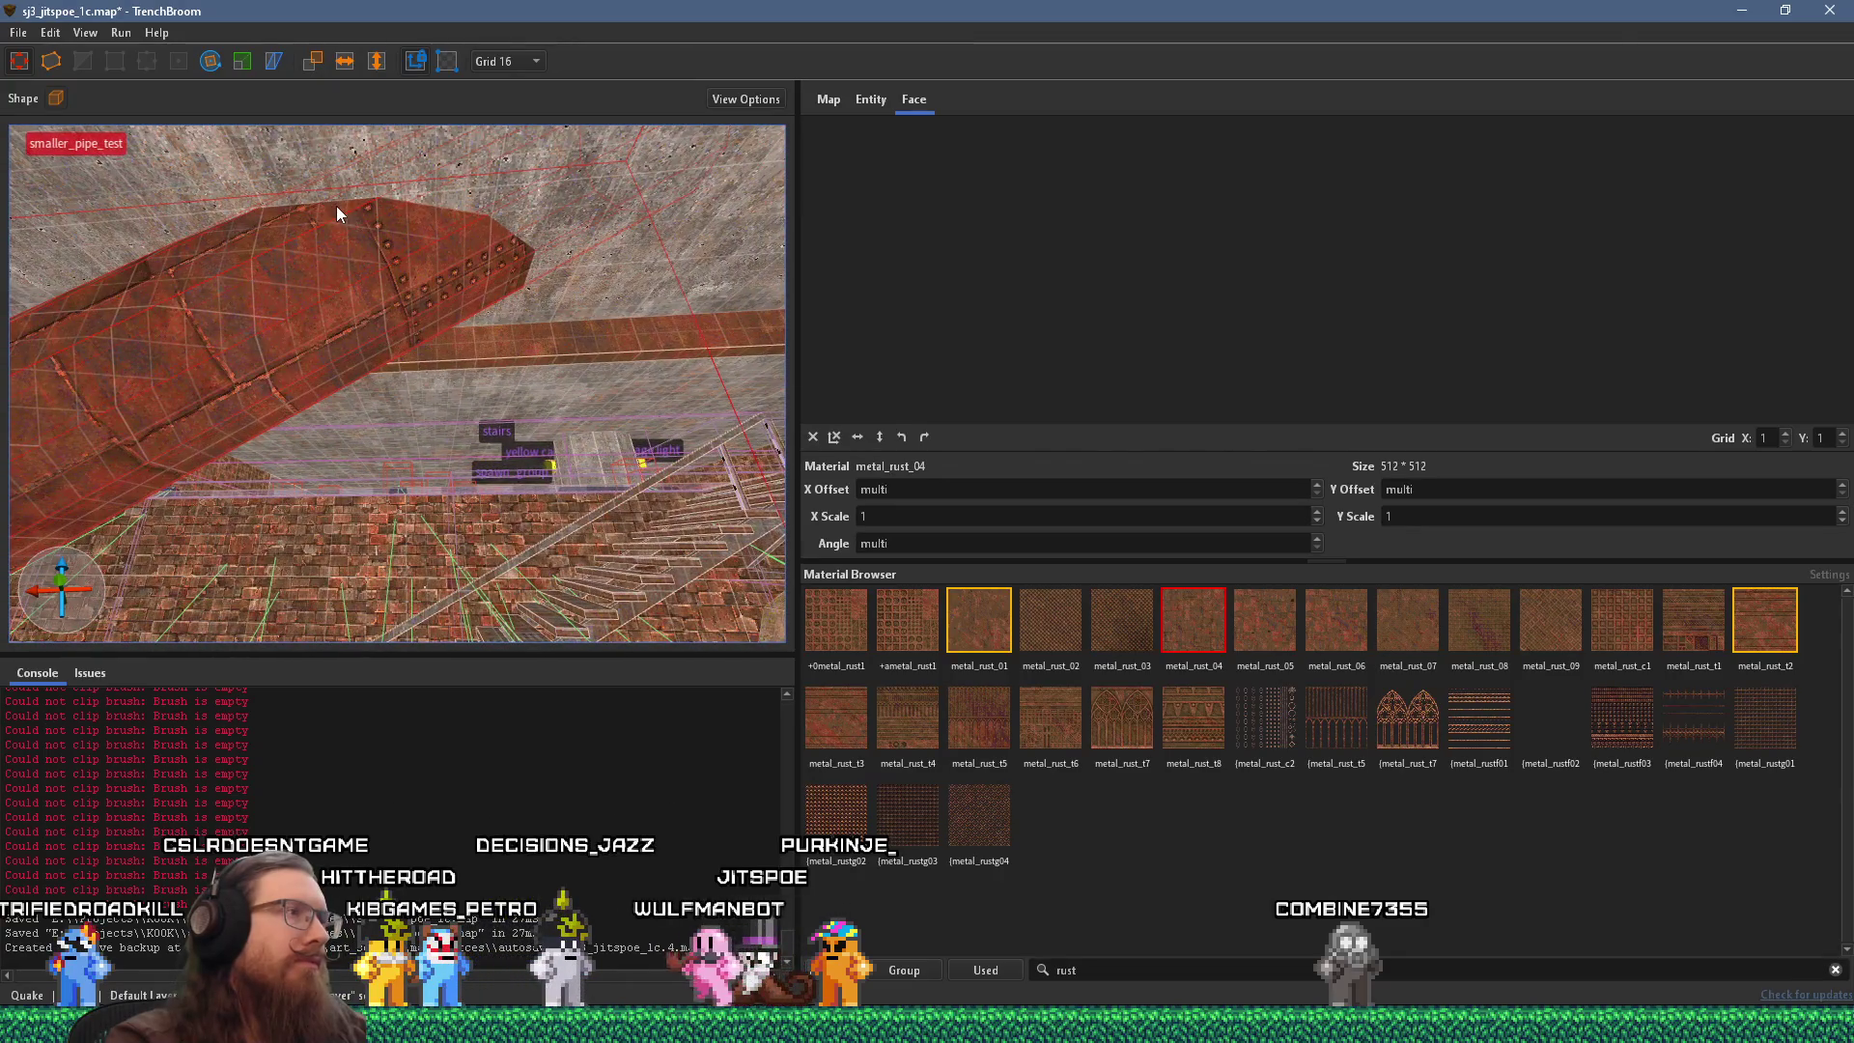
pyautogui.moveTo(336, 205)
pyautogui.mouseDown()
pyautogui.moveTo(406, 280)
pyautogui.moveTo(431, 371)
pyautogui.moveTo(292, 548)
pyautogui.moveTo(251, 404)
pyautogui.moveTo(519, 139)
pyautogui.moveTo(408, 293)
pyautogui.moveTo(320, 348)
pyautogui.mouseUp()
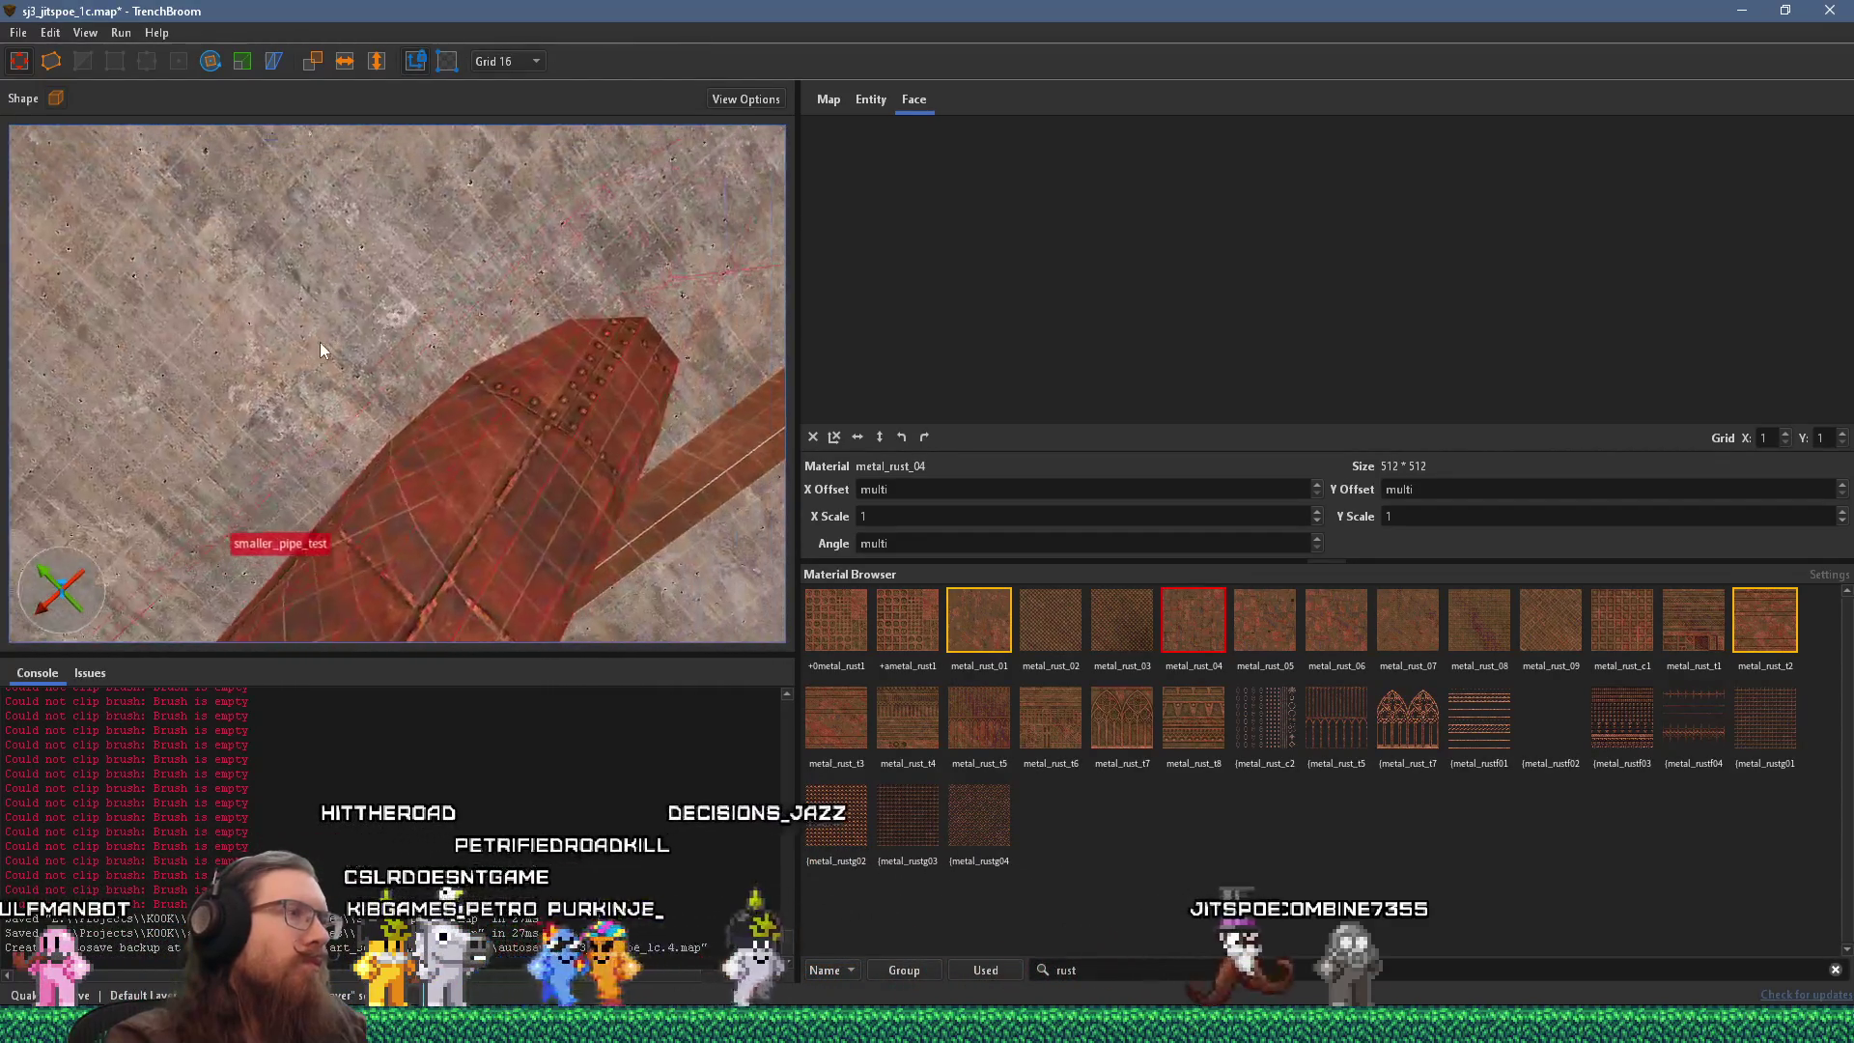
pyautogui.moveTo(301, 171); pyautogui.dragTo(354, 222)
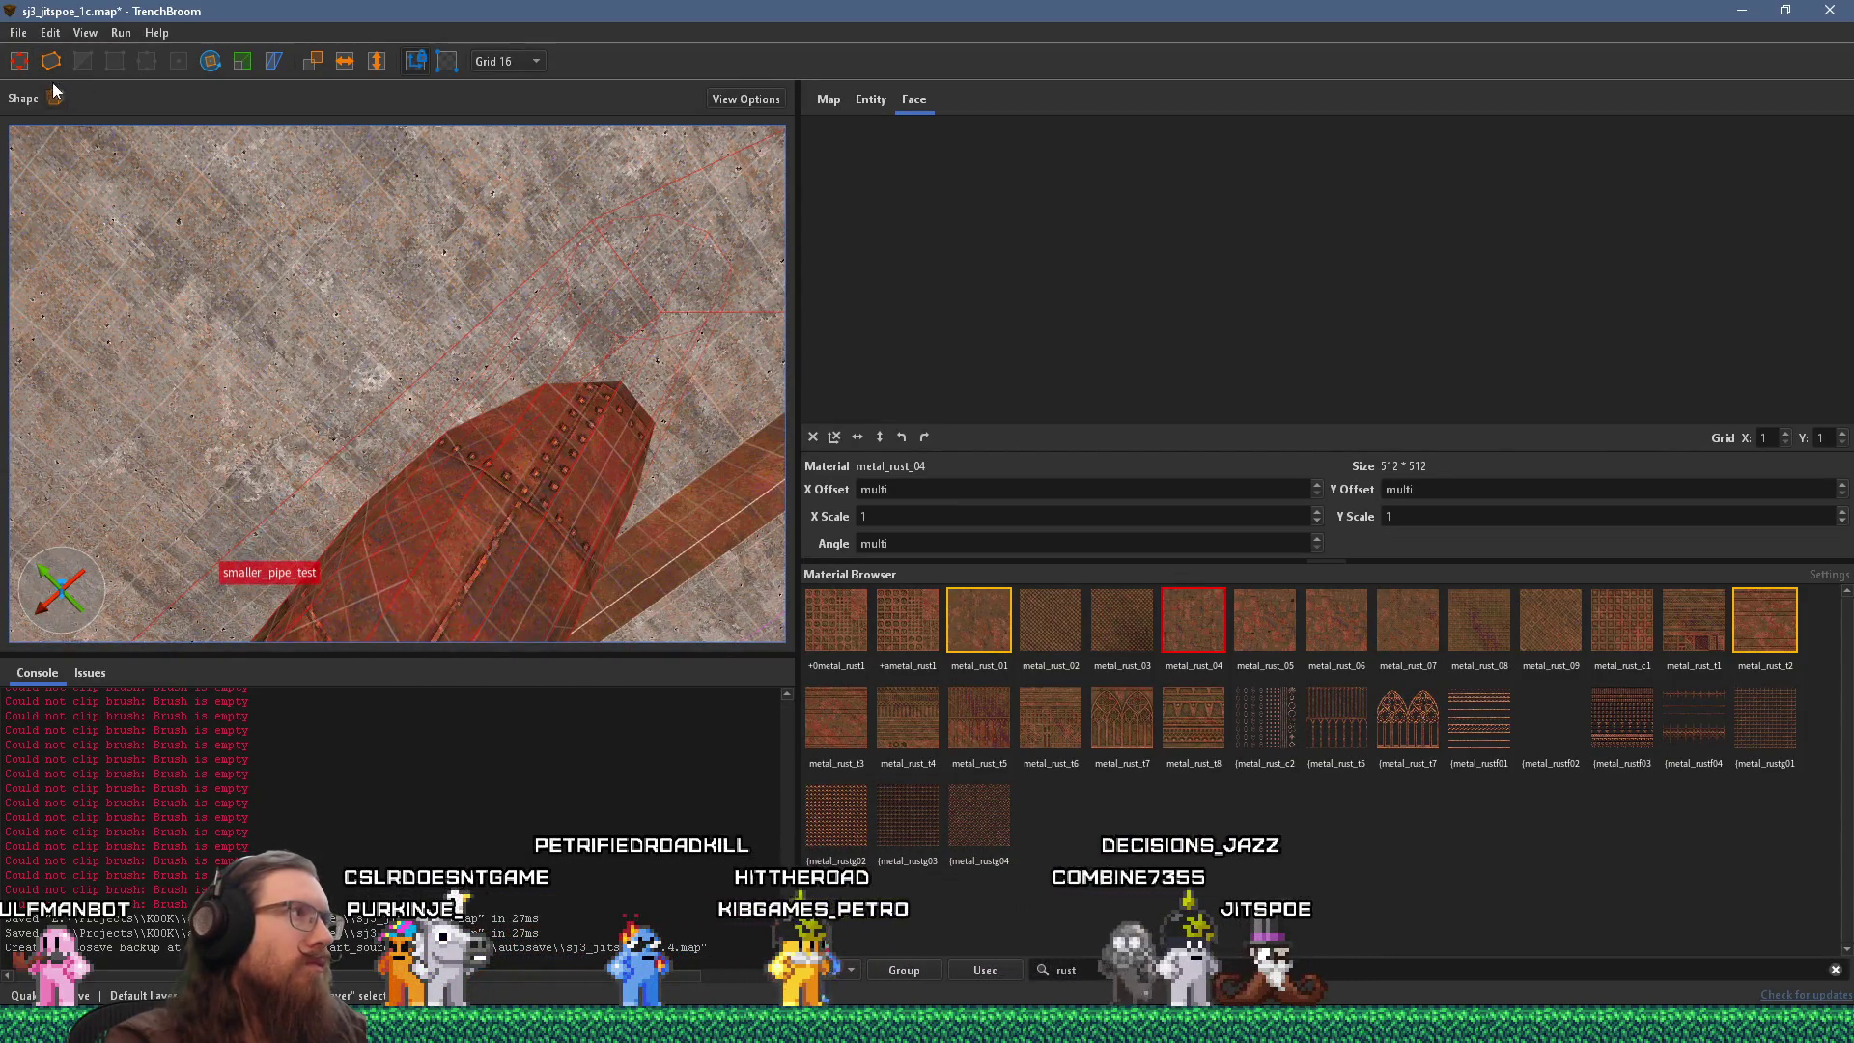
# Ungroup the pipe from smaller_pipe_test using the right-click menu, then switch to the web browser.
pyautogui.rightClick(531, 513)
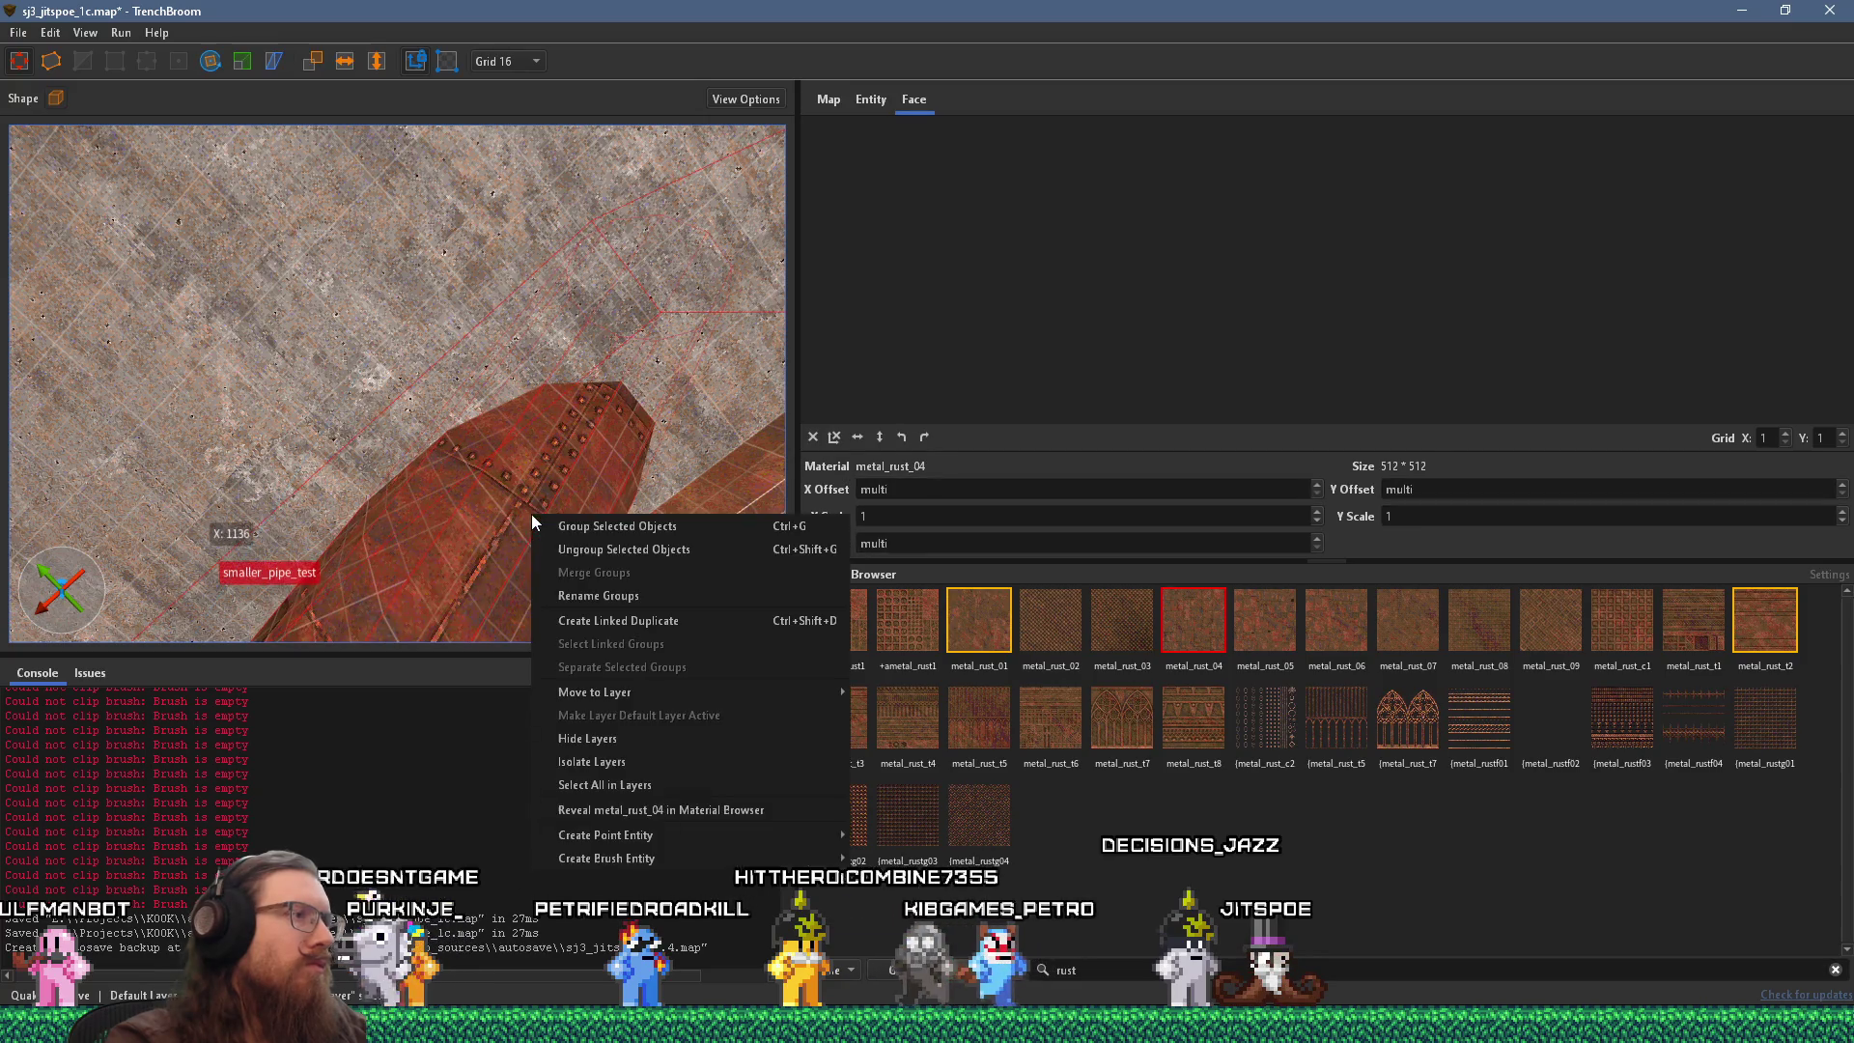
pyautogui.click(565, 550)
pyautogui.moveTo(479, 467)
pyautogui.mouseDown()
pyautogui.moveTo(428, 424)
pyautogui.moveTo(502, 518)
pyautogui.mouseUp()
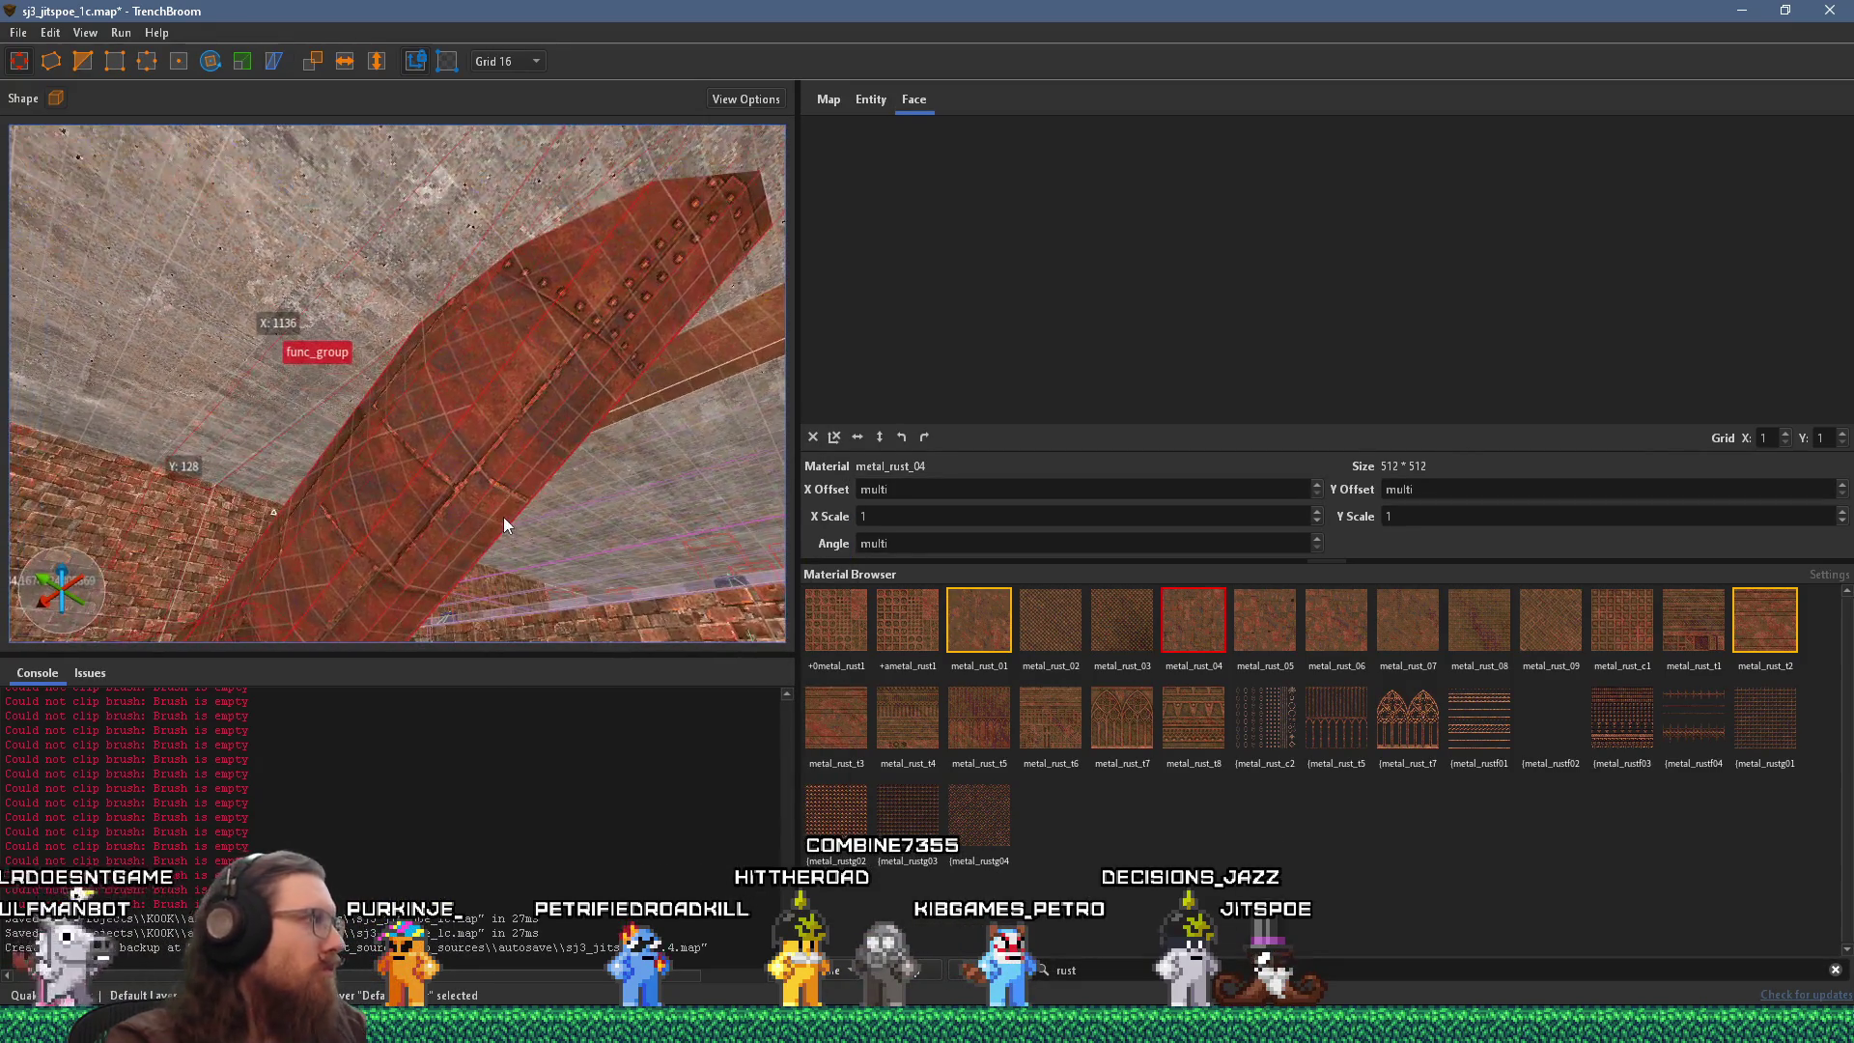
pyautogui.hotkey('alt', 'Tab')
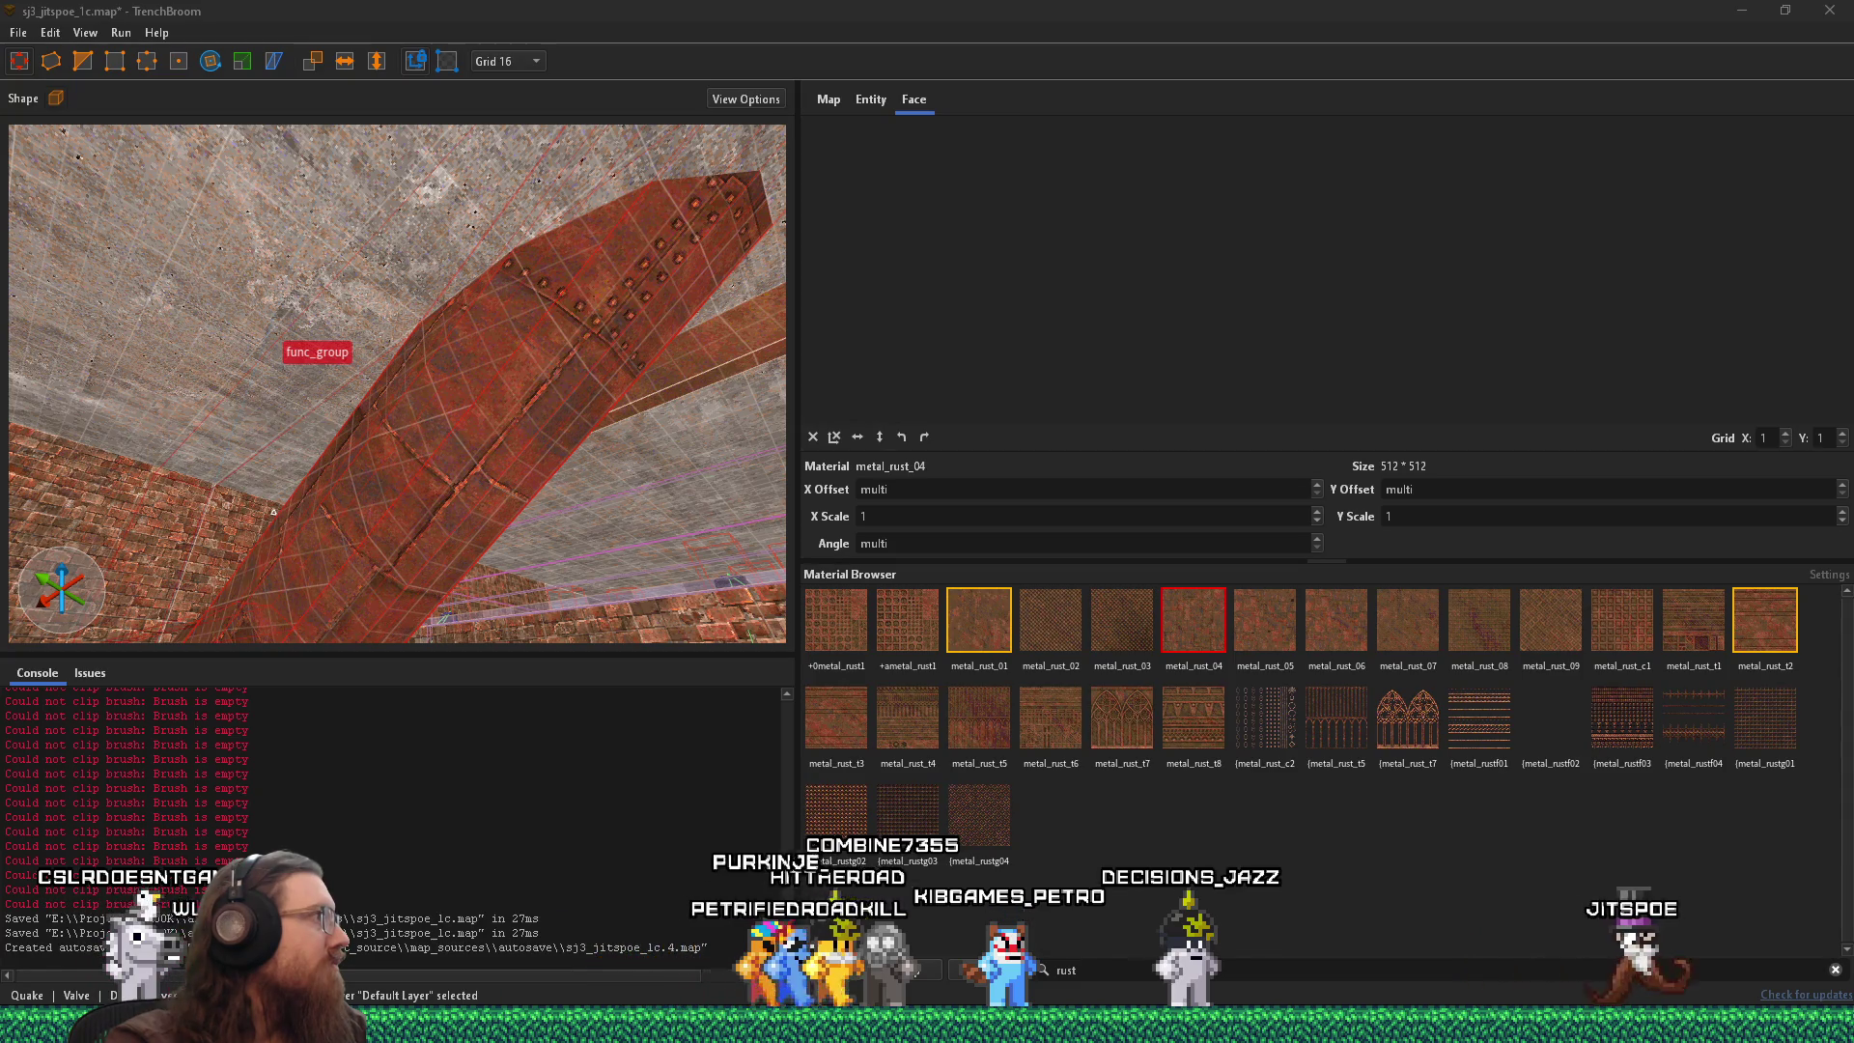
pyautogui.hotkey('alt', 'Tab')
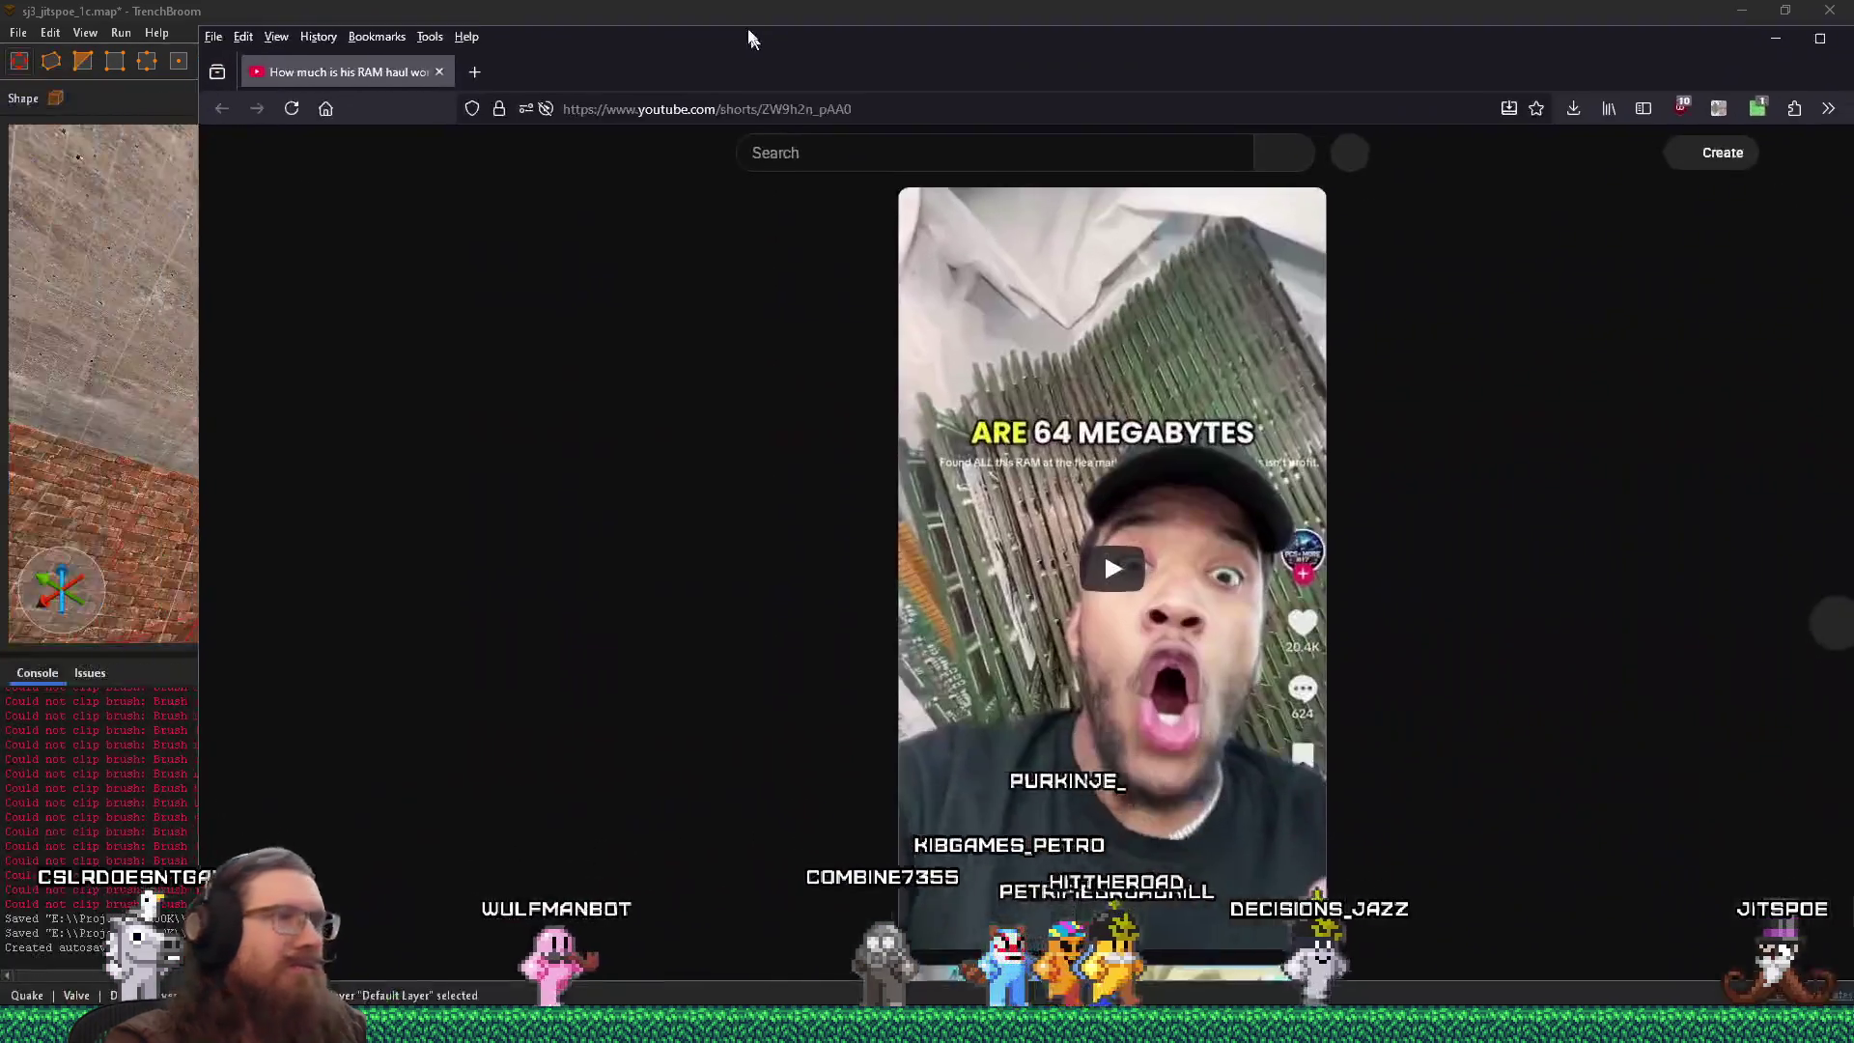
# Play the RAM haul Short, pause and resume it, then return to TrenchBroom.
pyautogui.click(1029, 557)
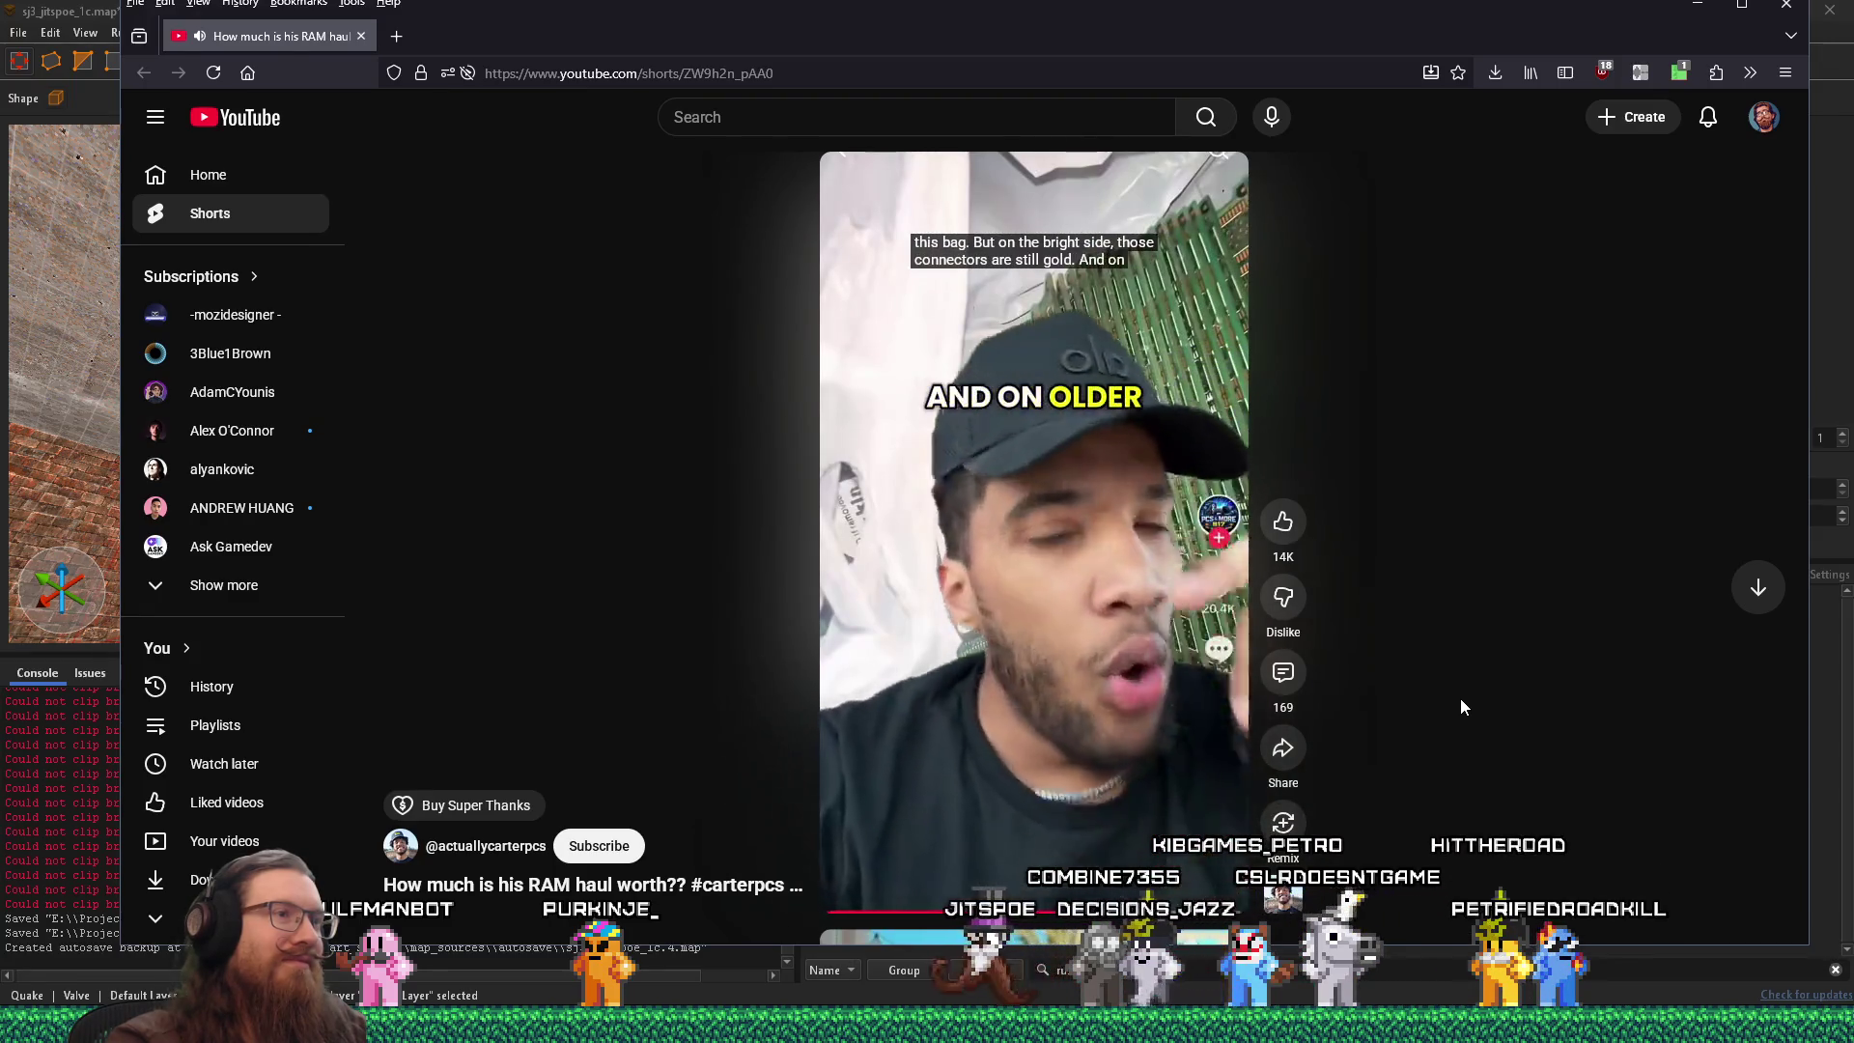
pyautogui.moveTo(1161, 647)
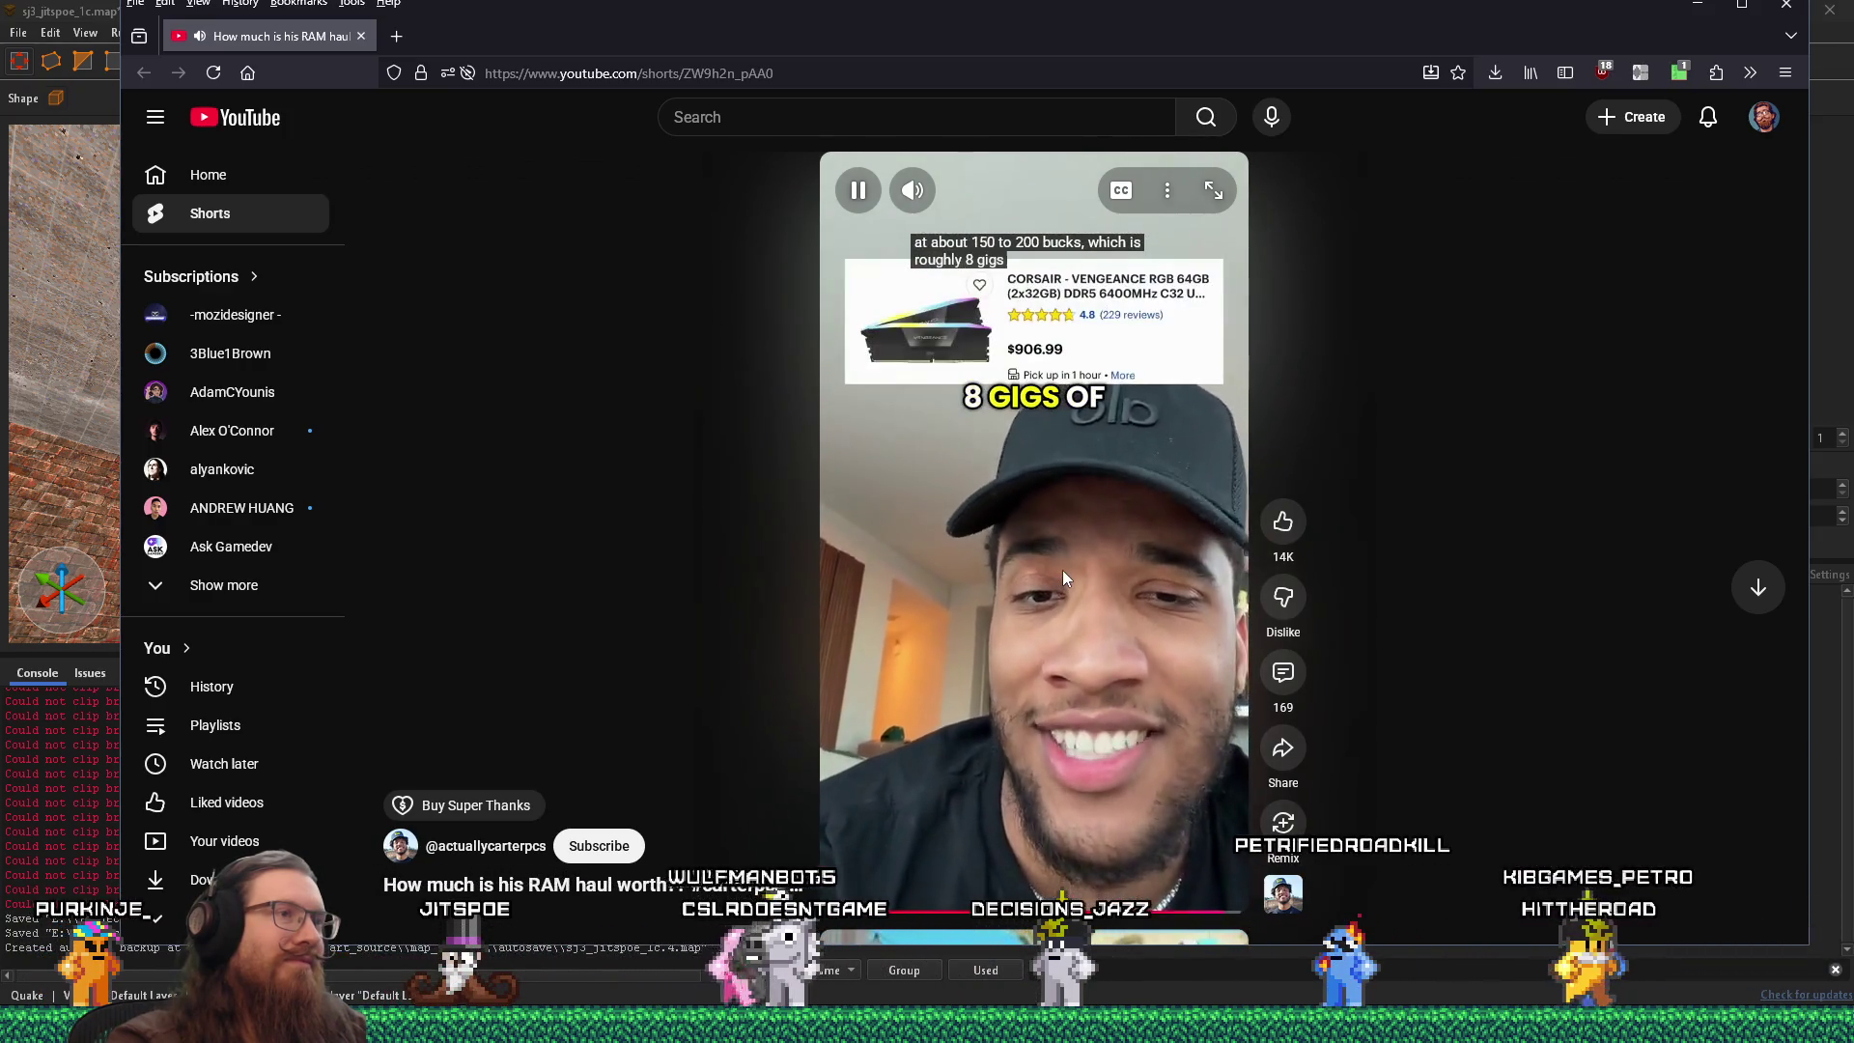
pyautogui.click(1062, 571)
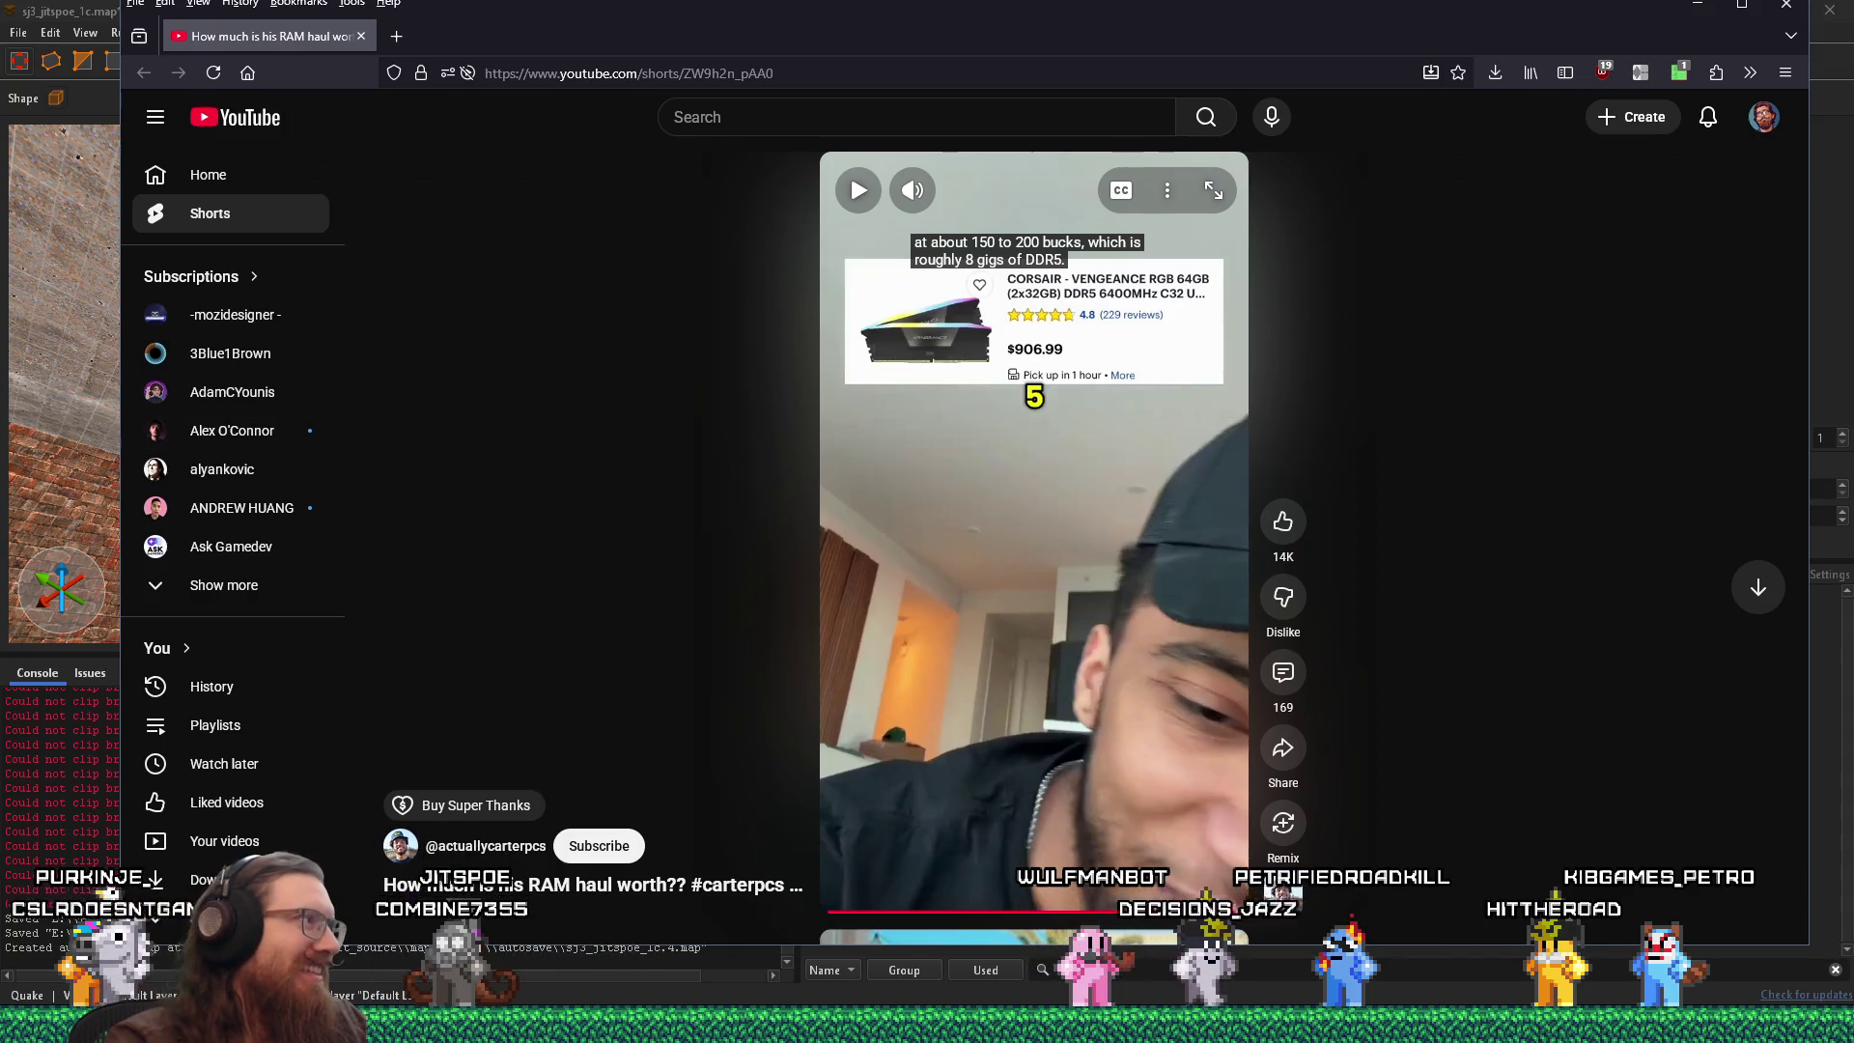
pyautogui.click(960, 618)
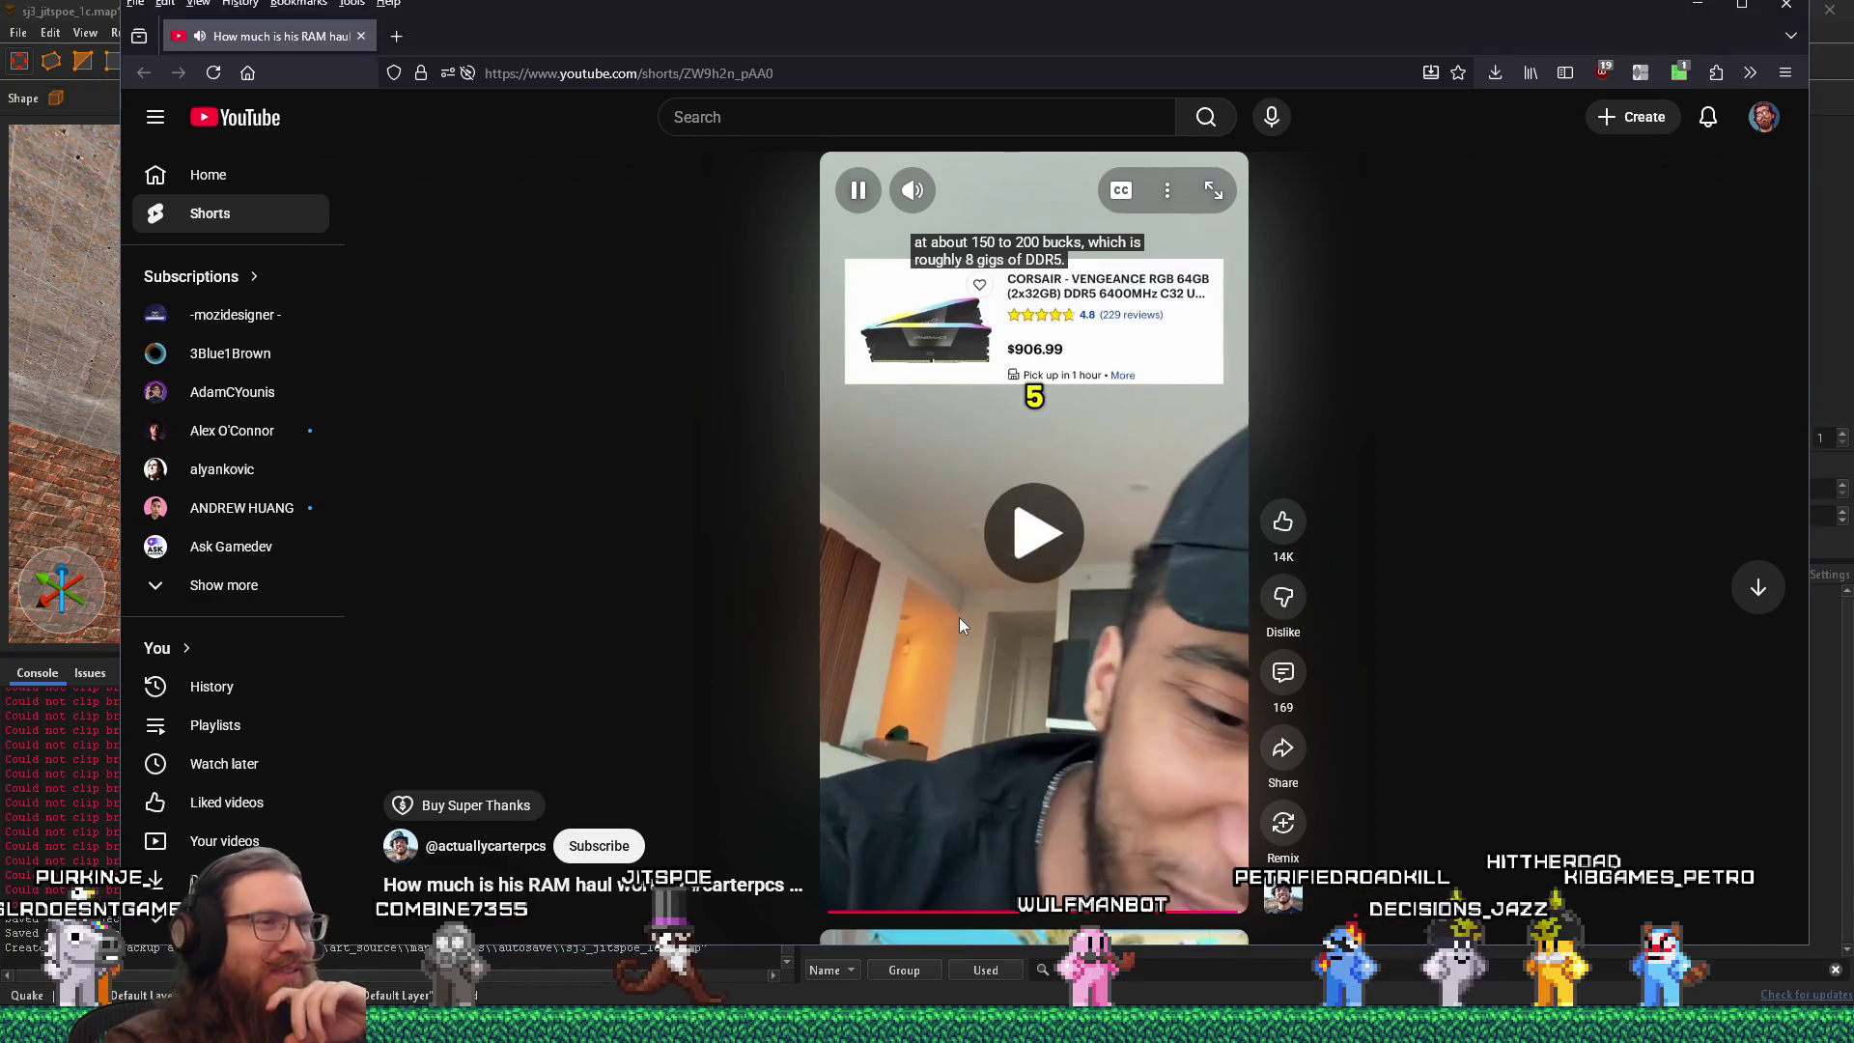
pyautogui.click(959, 616)
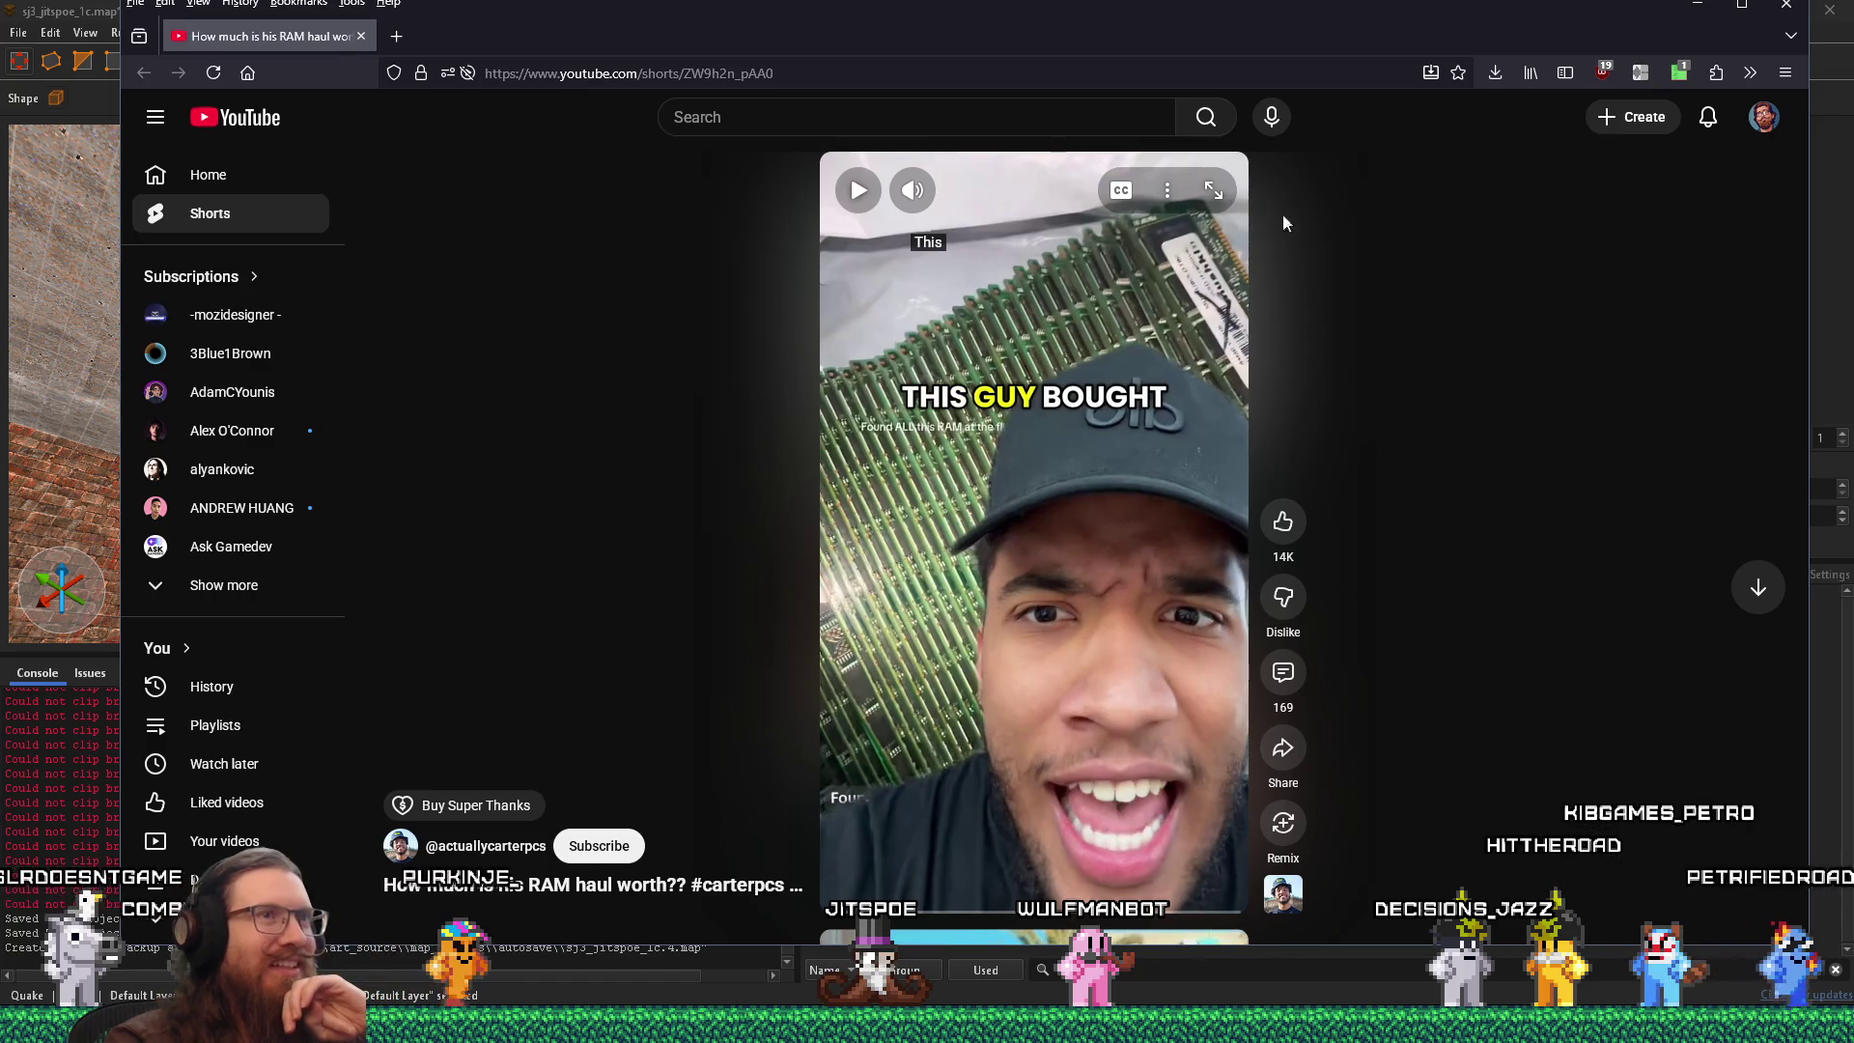
pyautogui.hotkey('alt', 'Tab')
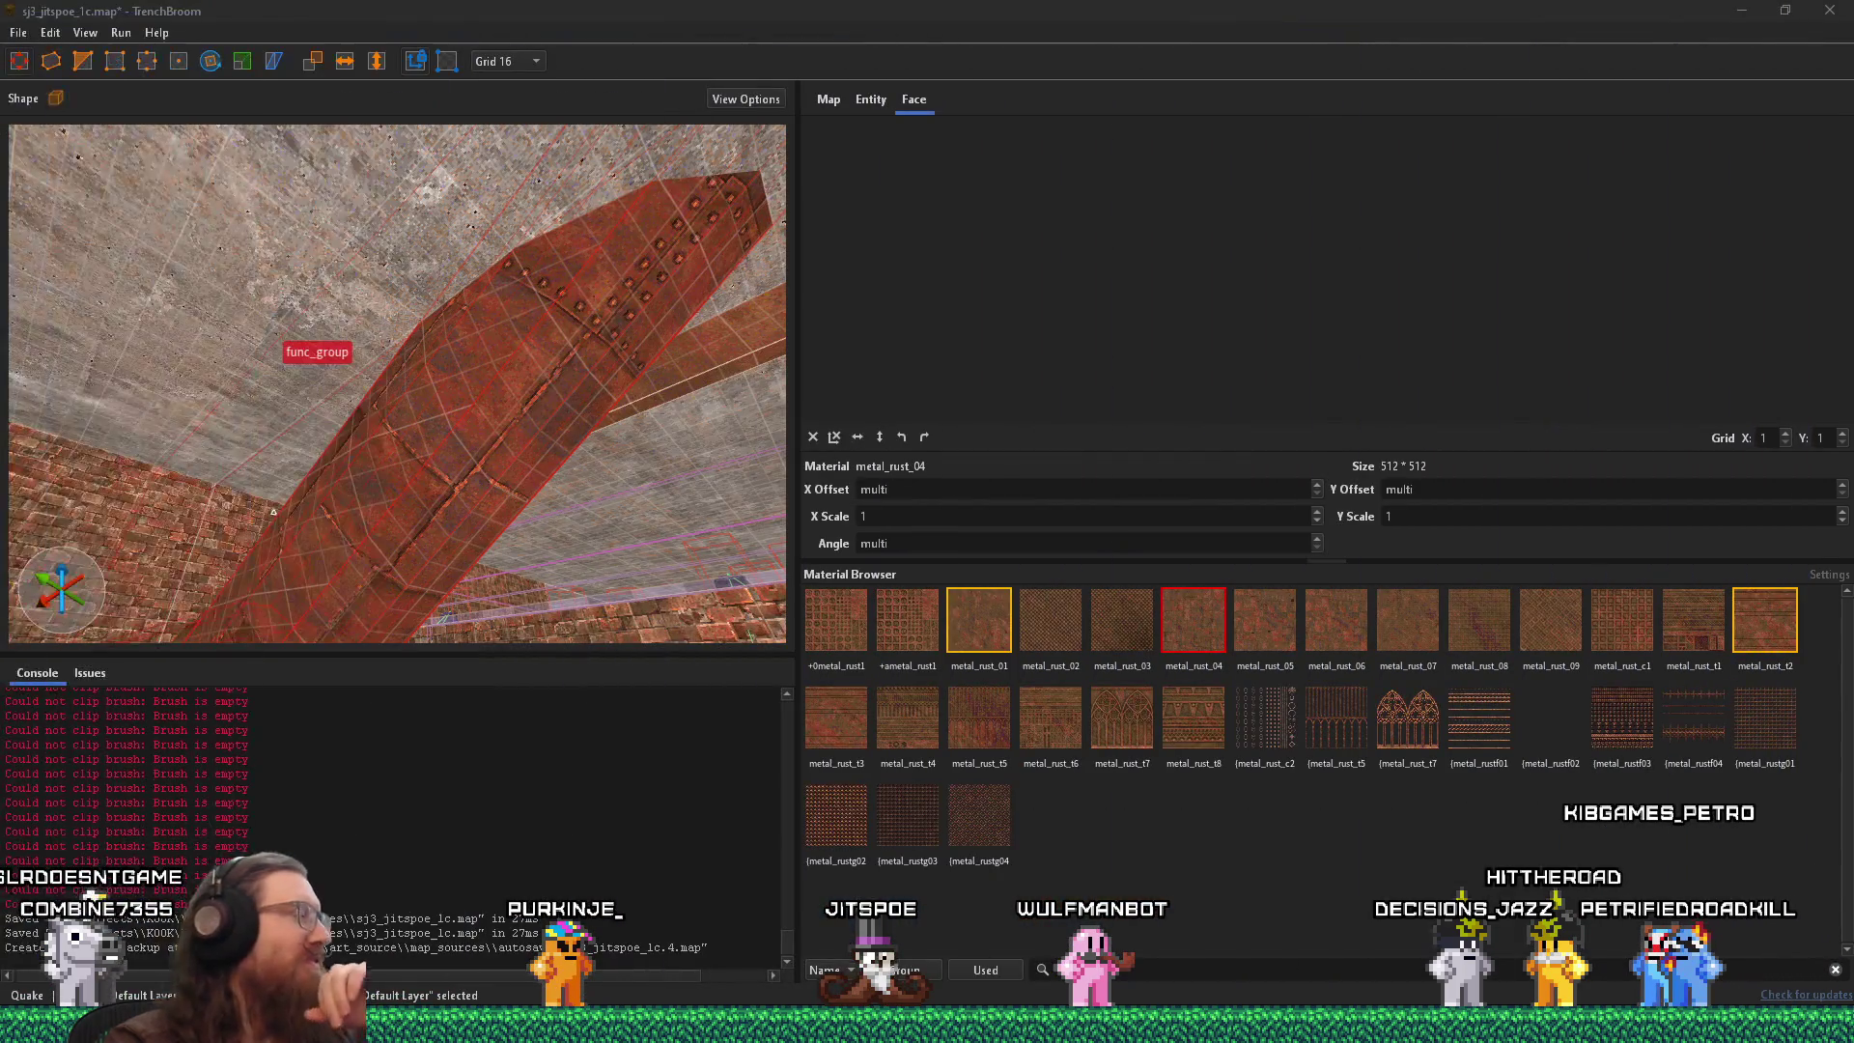
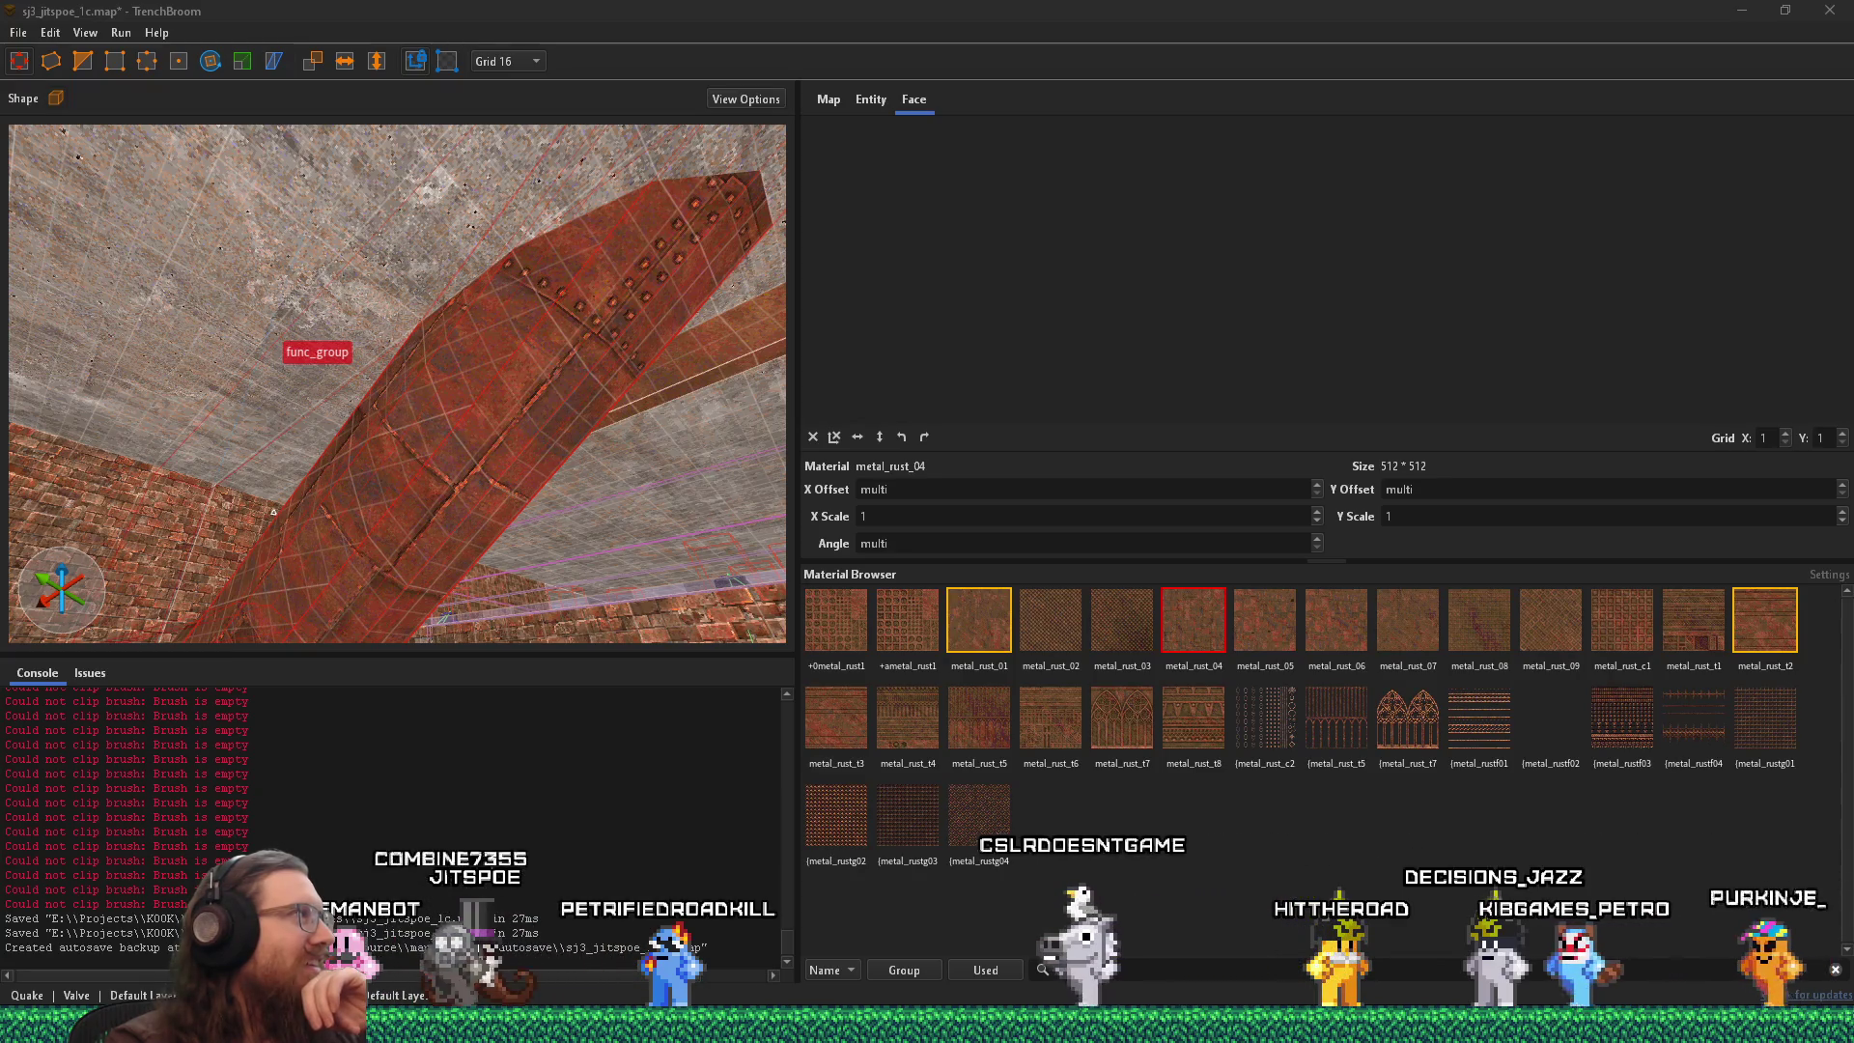
# Shift the rusty beam 64 units sideways, nudging it up and back below the ceiling.
pyautogui.moveTo(178, 384); pyautogui.dragTo(357, 367)
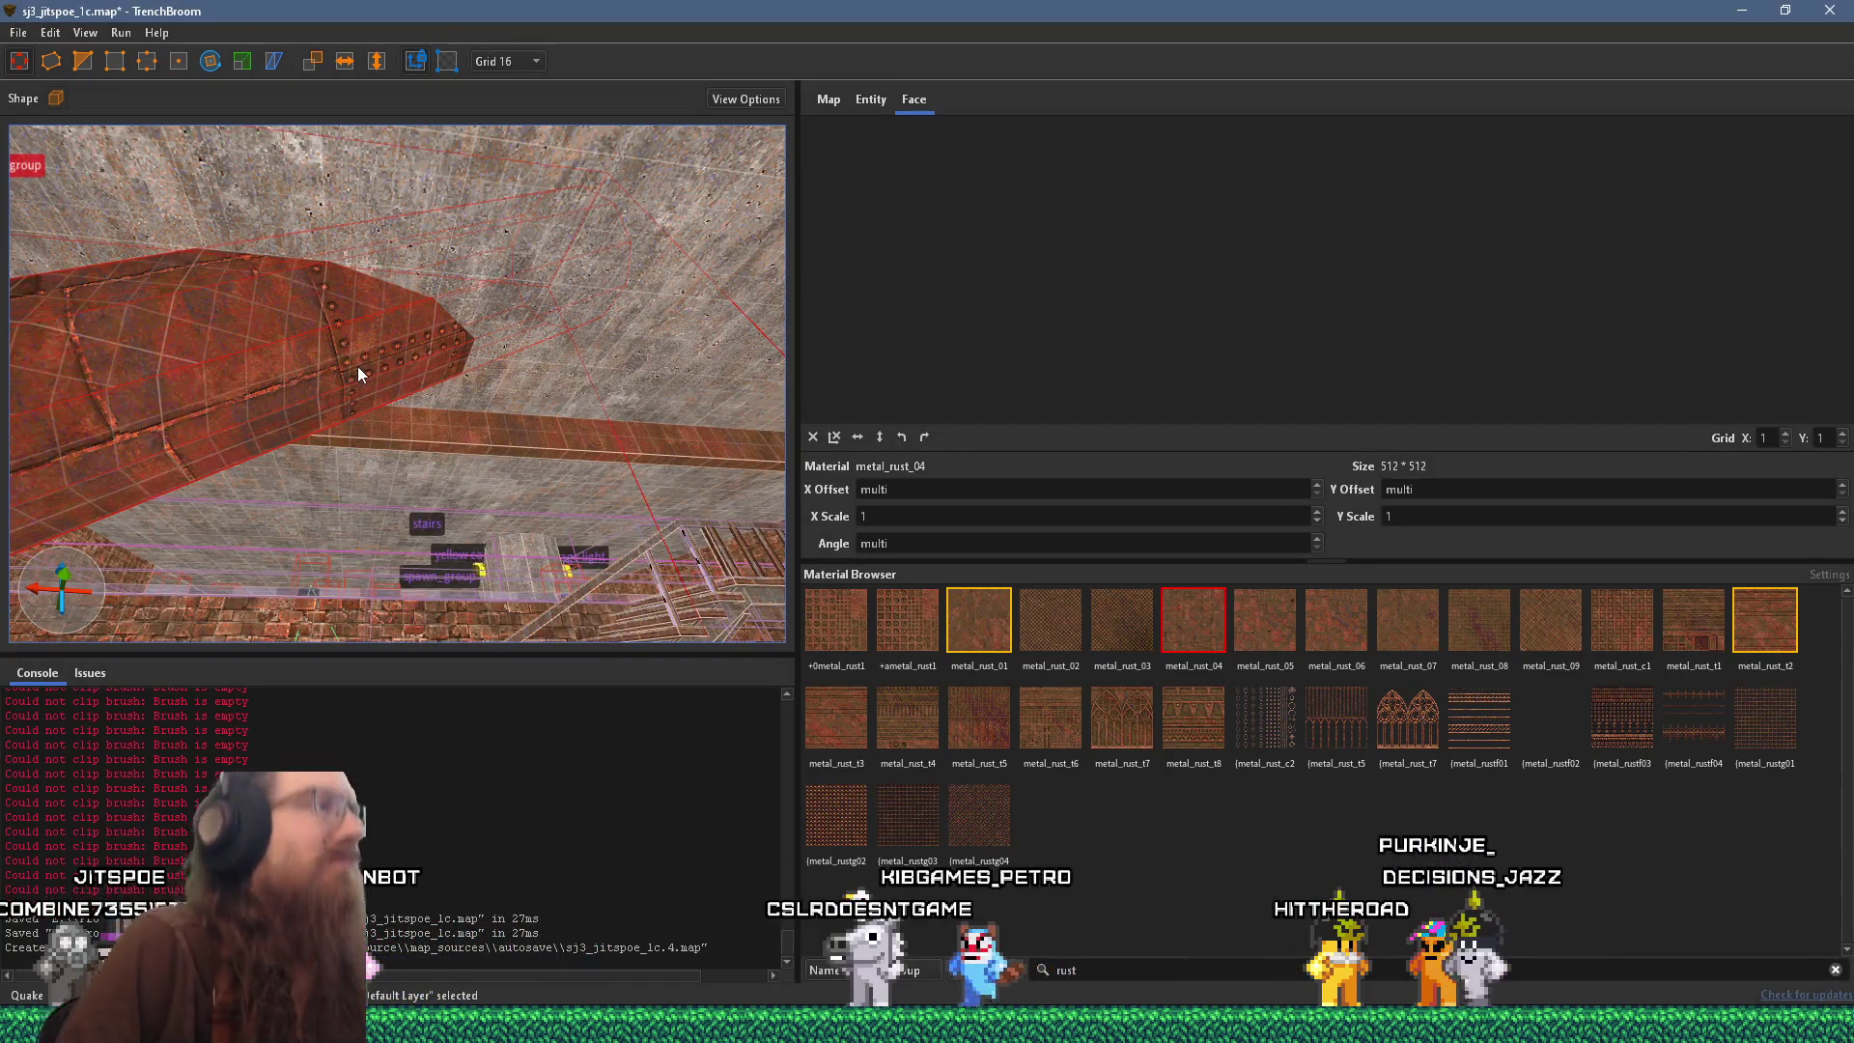
pyautogui.moveTo(467, 284)
pyautogui.mouseDown()
pyautogui.moveTo(494, 421)
pyautogui.moveTo(512, 307)
pyautogui.moveTo(488, 375)
pyautogui.moveTo(761, 272)
pyautogui.moveTo(386, 374)
pyautogui.moveTo(407, 385)
pyautogui.moveTo(474, 355)
pyautogui.moveTo(390, 471)
pyautogui.moveTo(479, 286)
pyautogui.moveTo(359, 437)
pyautogui.mouseUp()
pyautogui.press('Escape')
pyautogui.click(359, 437)
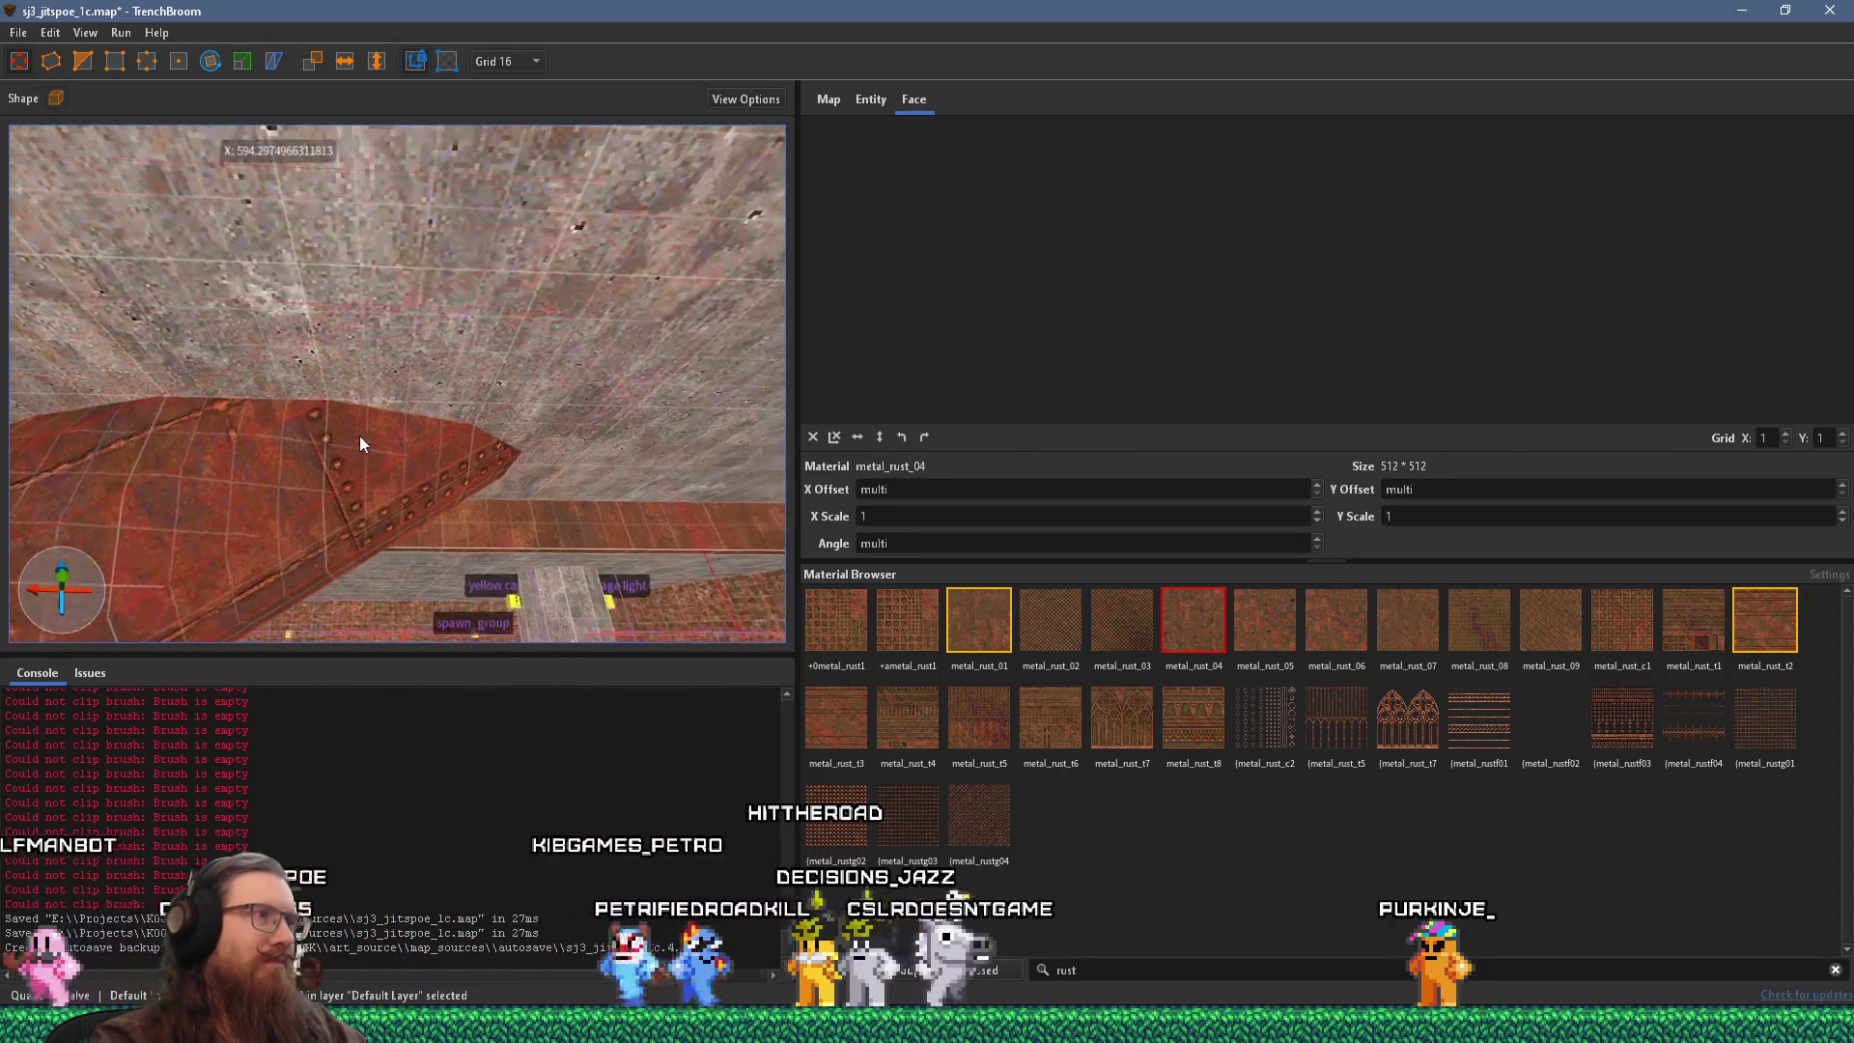
pyautogui.scroll(-3, 363, 425)
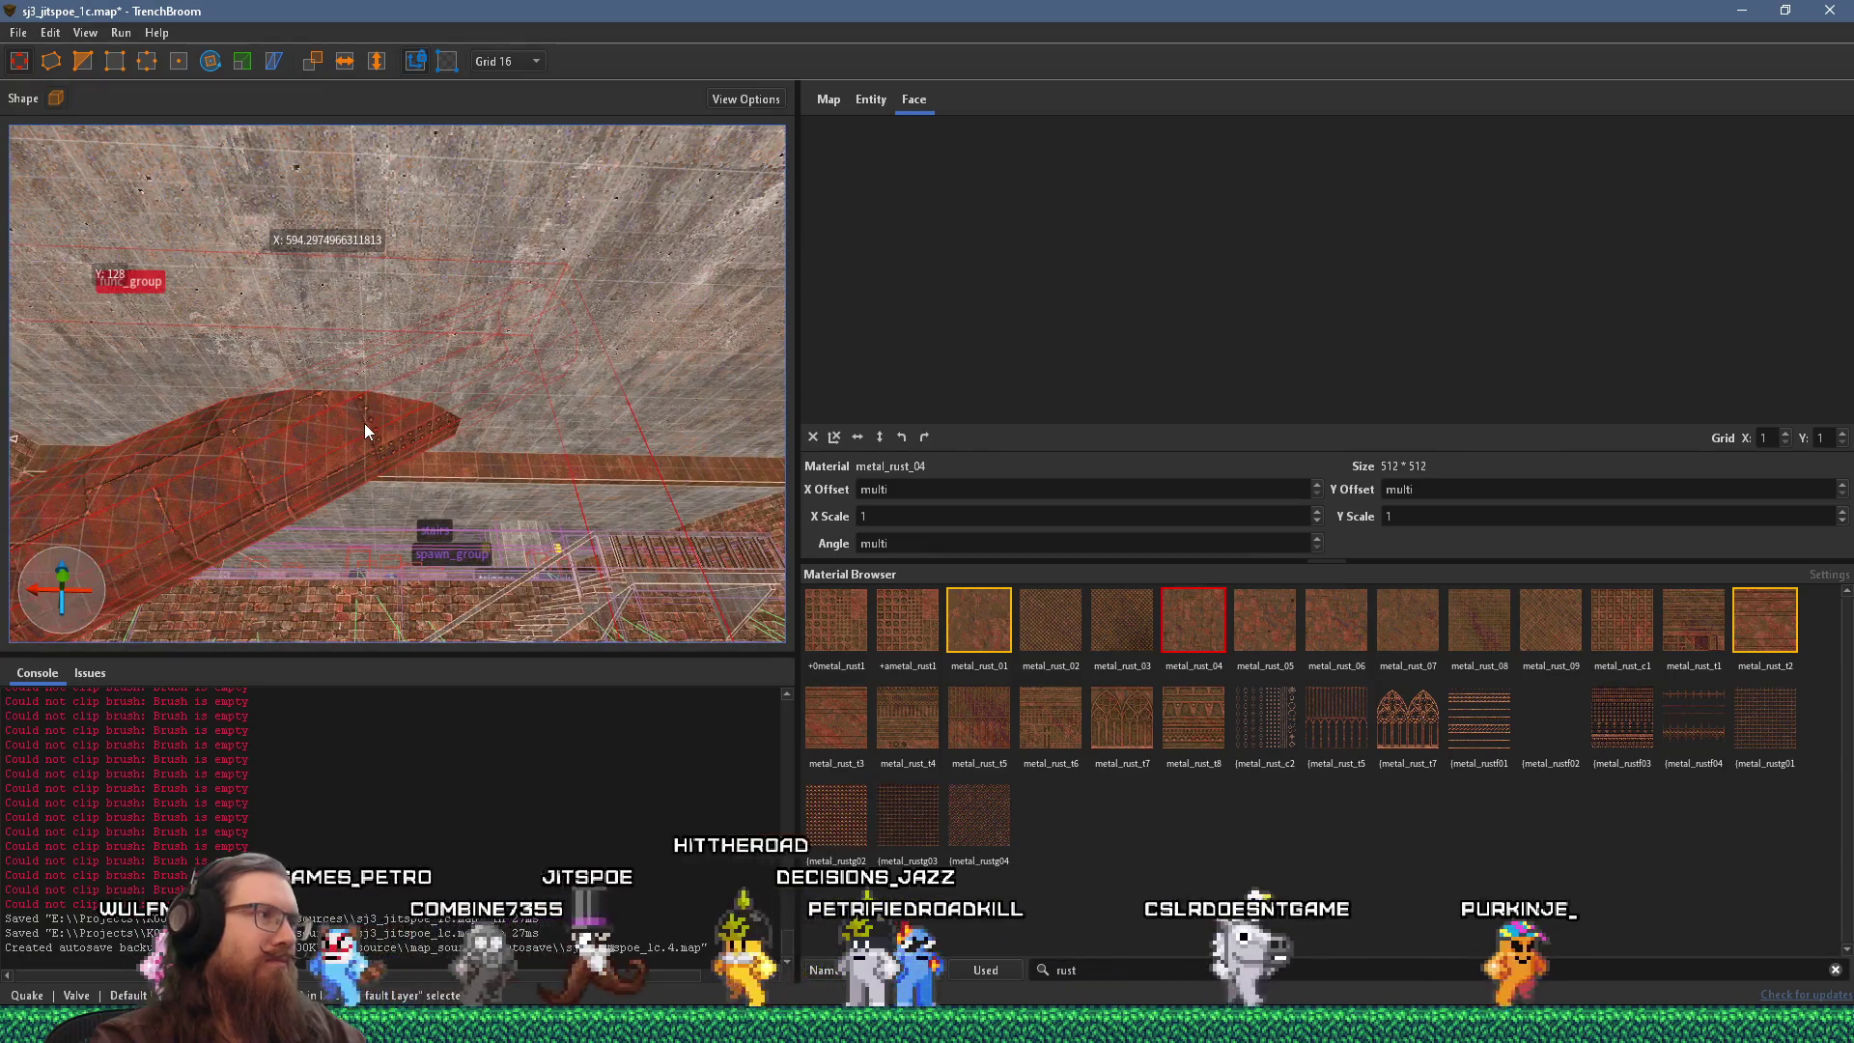
pyautogui.moveTo(363, 423); pyautogui.dragTo(623, 408)
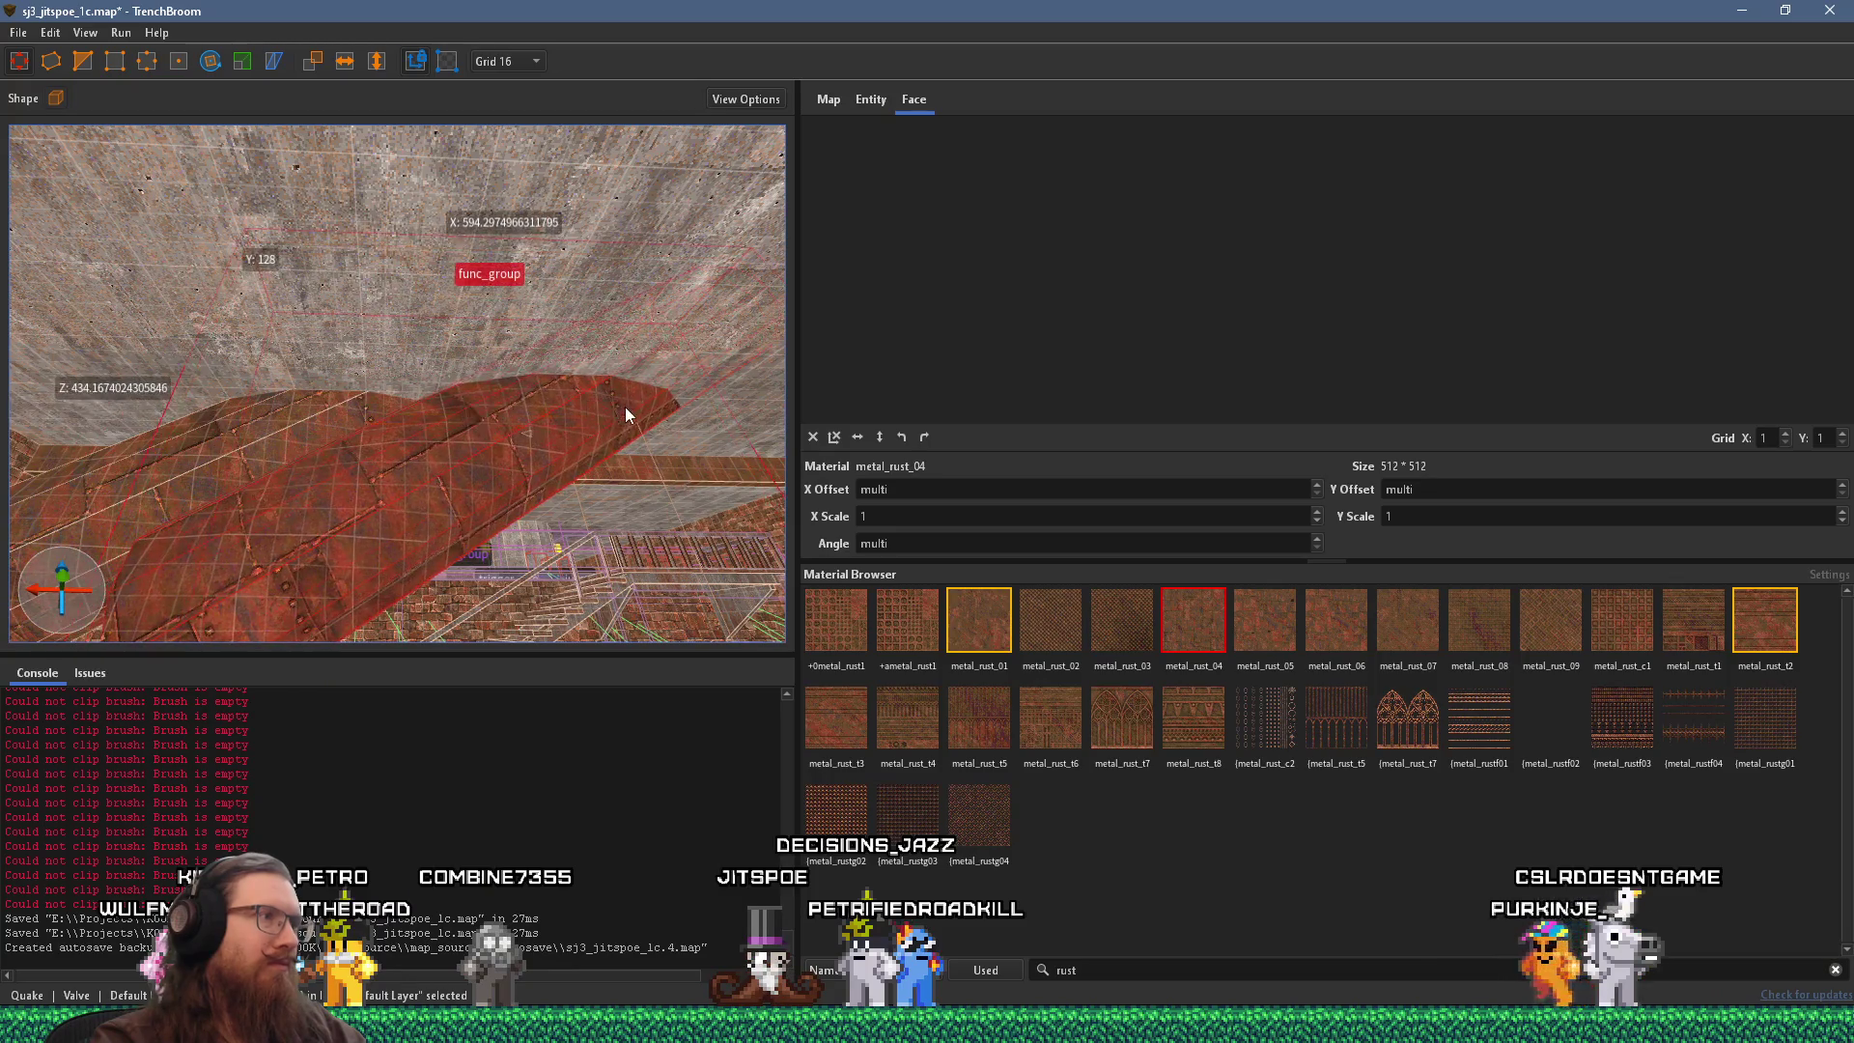
pyautogui.press('pageup')
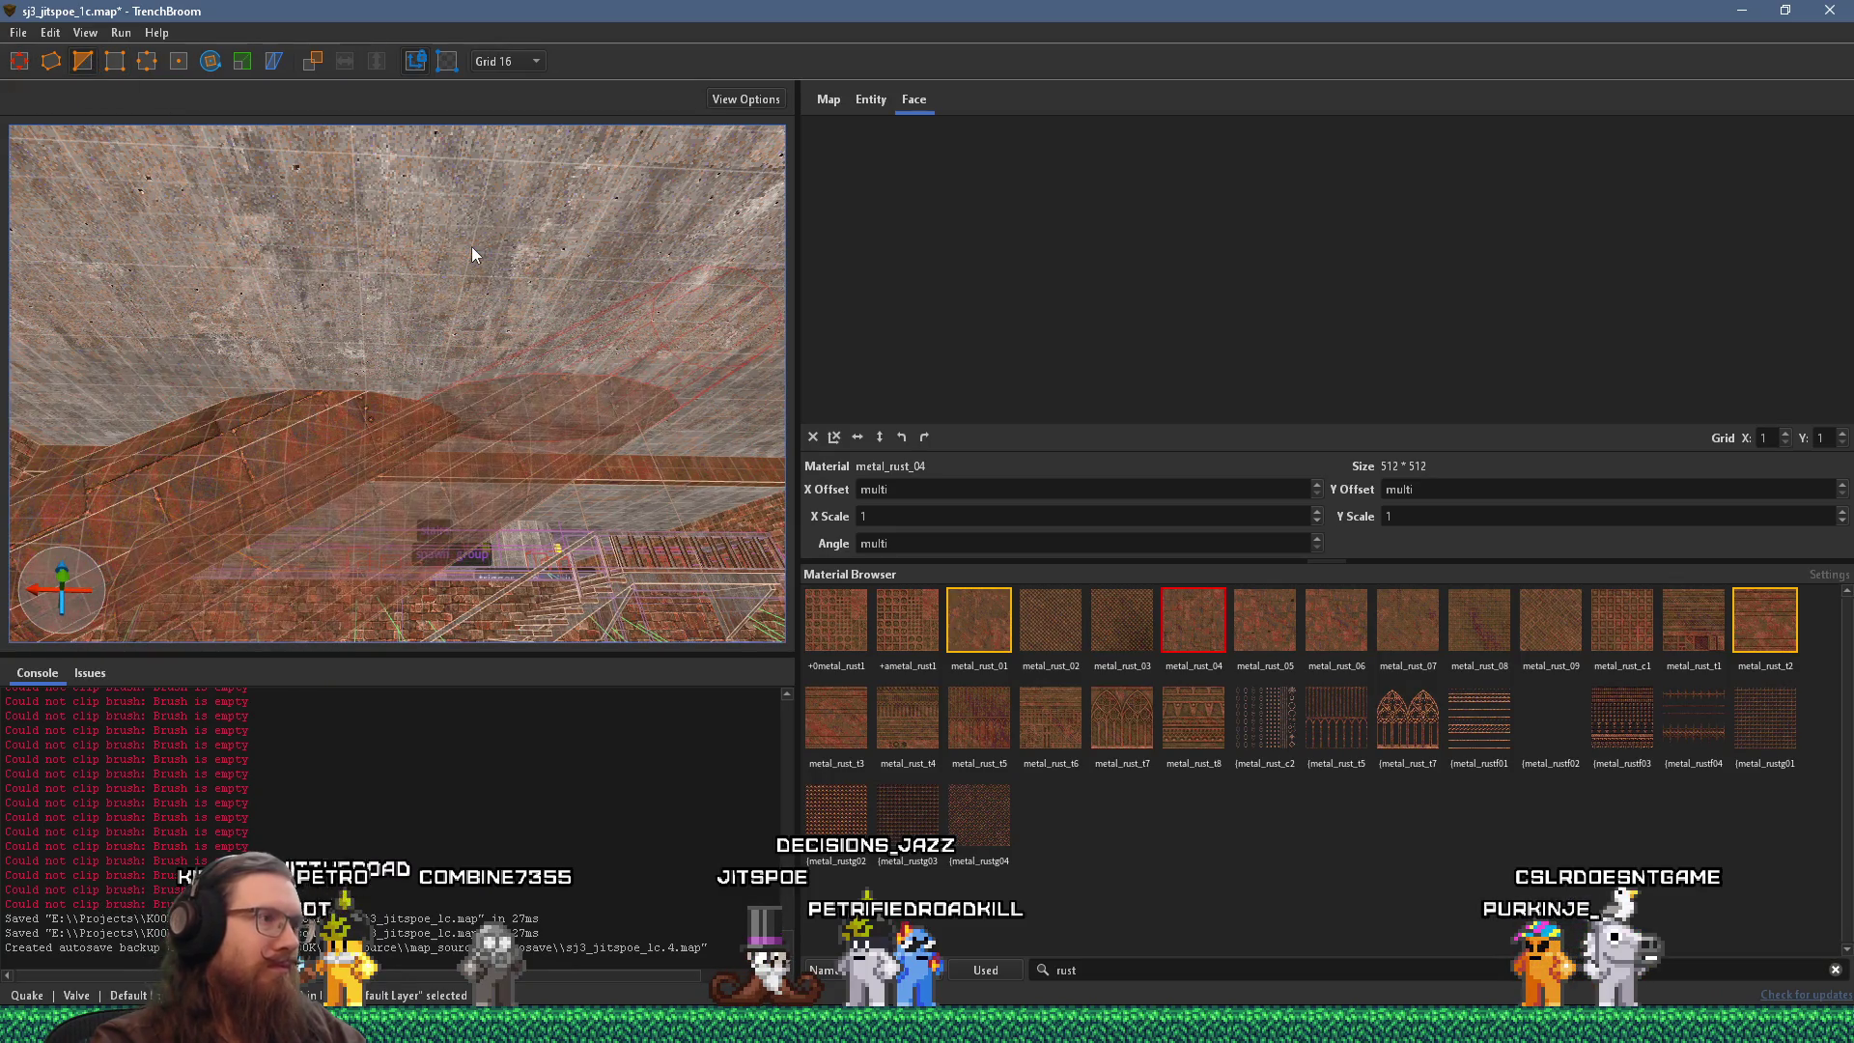
pyautogui.press('pagedown')
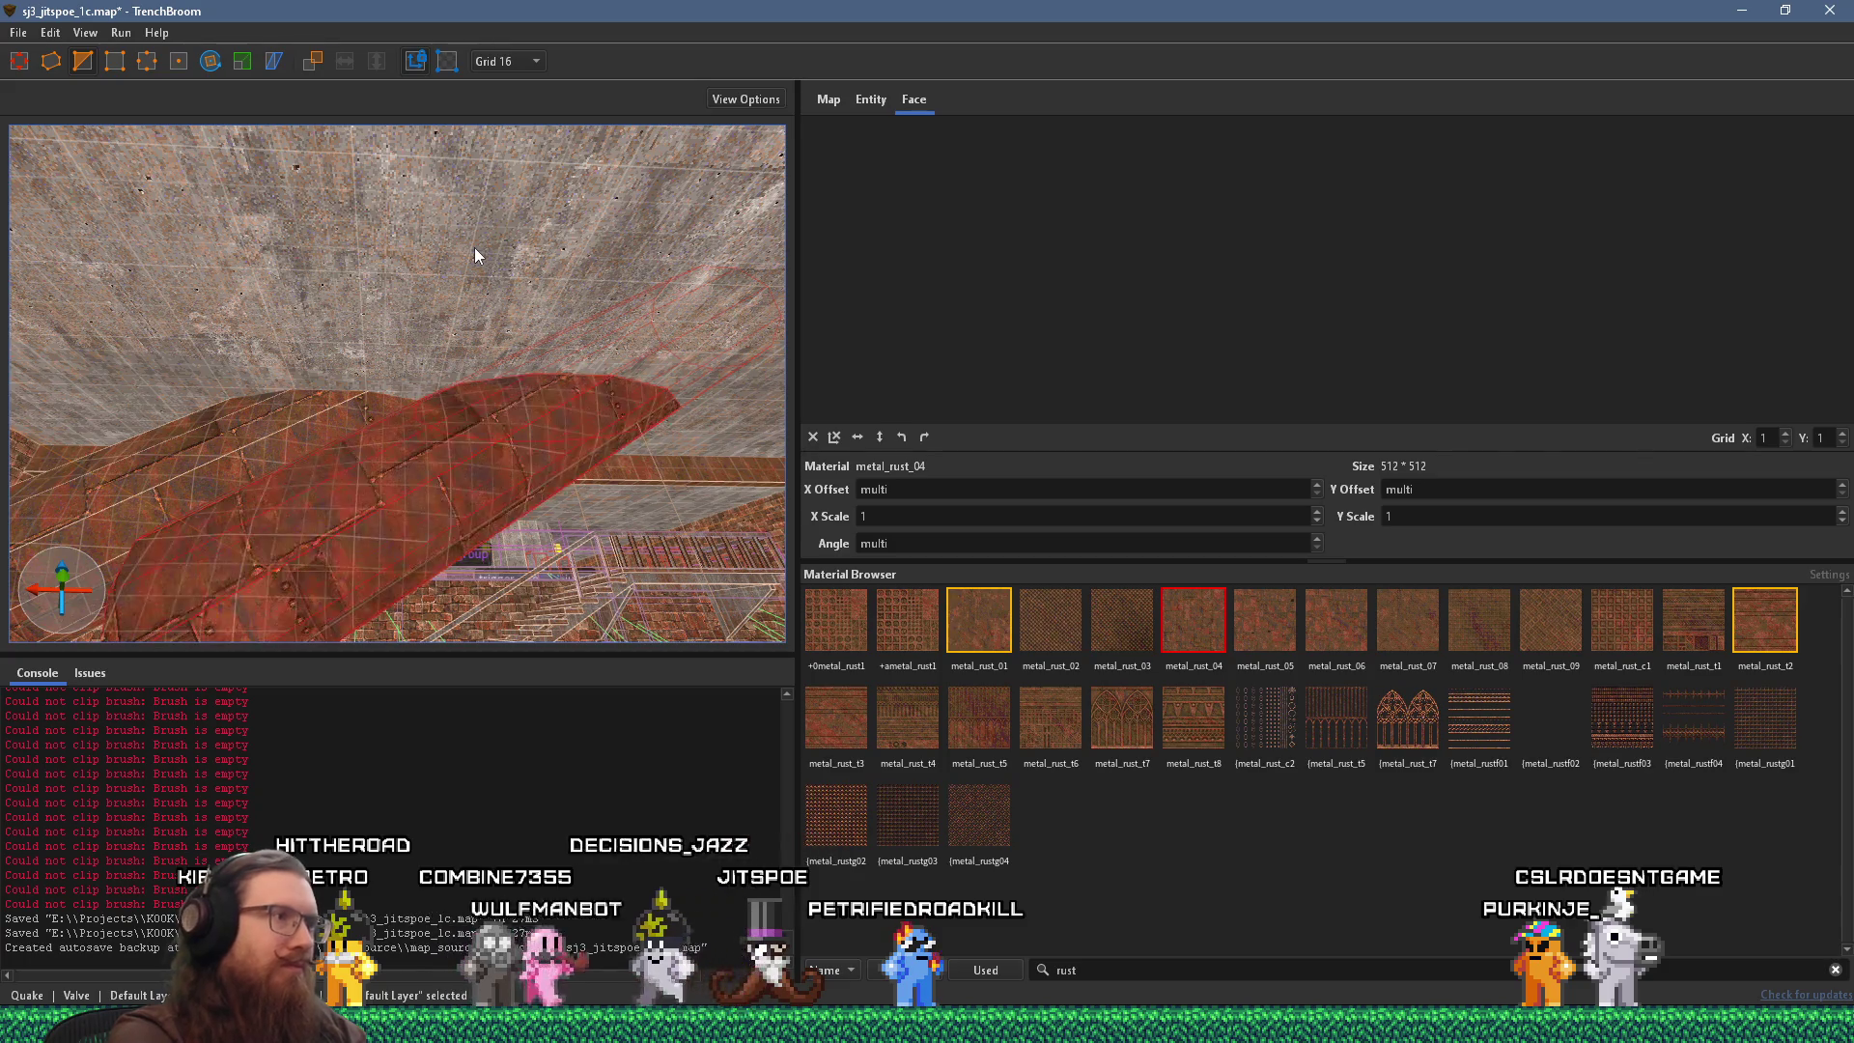
# Raise the red beam group and flip it upside down.
pyautogui.moveTo(473, 248)
pyautogui.mouseDown()
pyautogui.moveTo(369, 339)
pyautogui.moveTo(351, 391)
pyautogui.moveTo(419, 413)
pyautogui.moveTo(322, 519)
pyautogui.mouseUp()
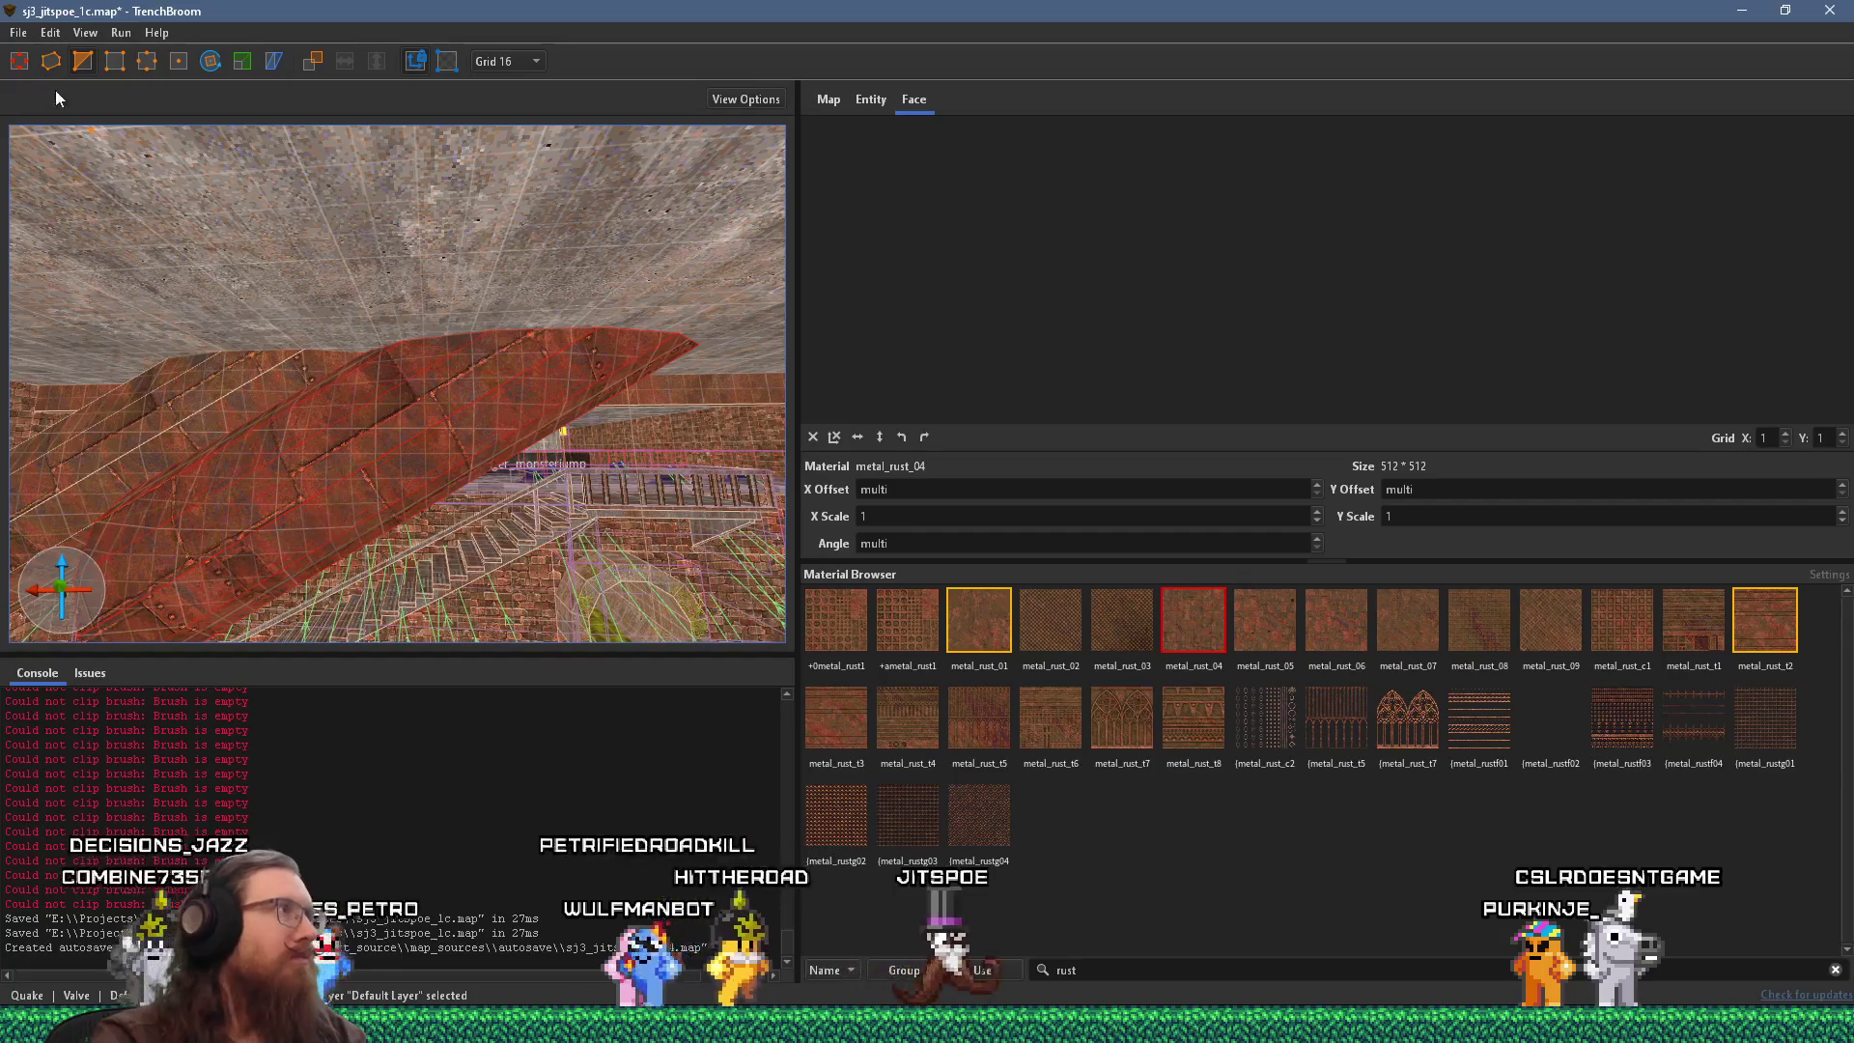
pyautogui.click(473, 444)
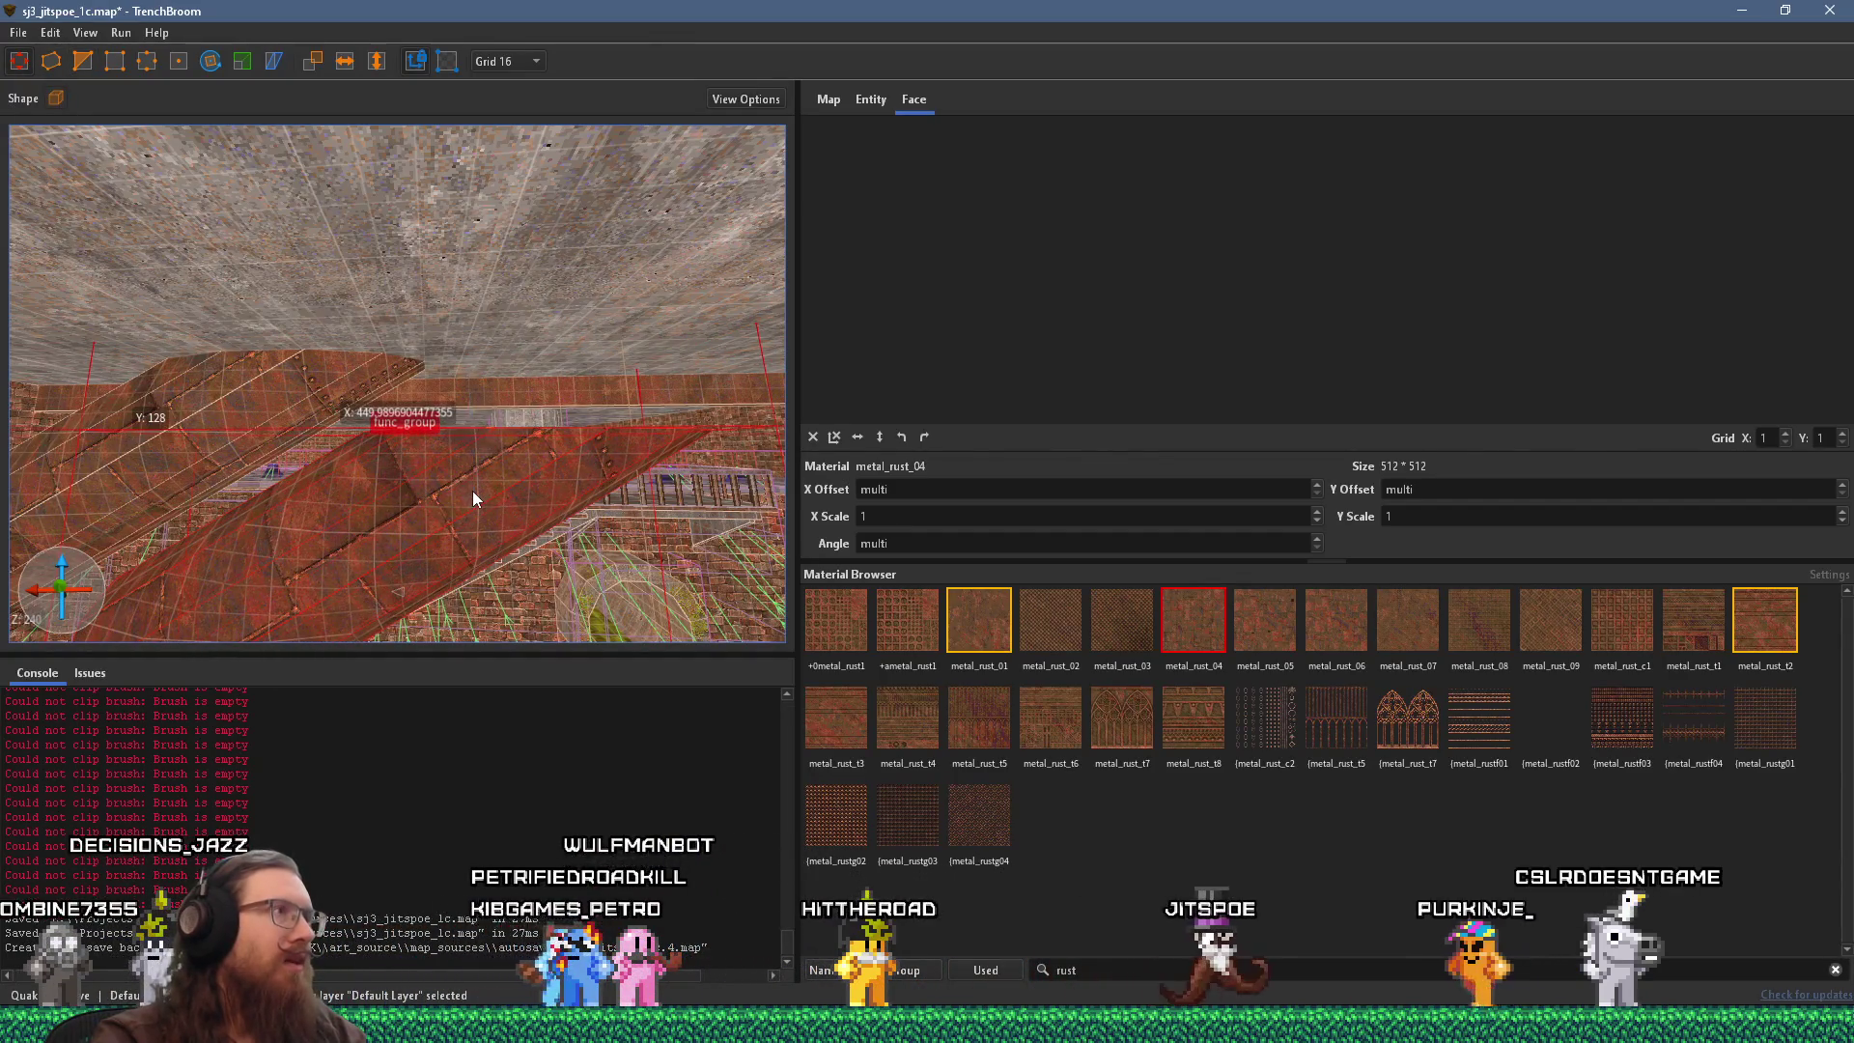
pyautogui.moveTo(477, 491); pyautogui.dragTo(461, 414)
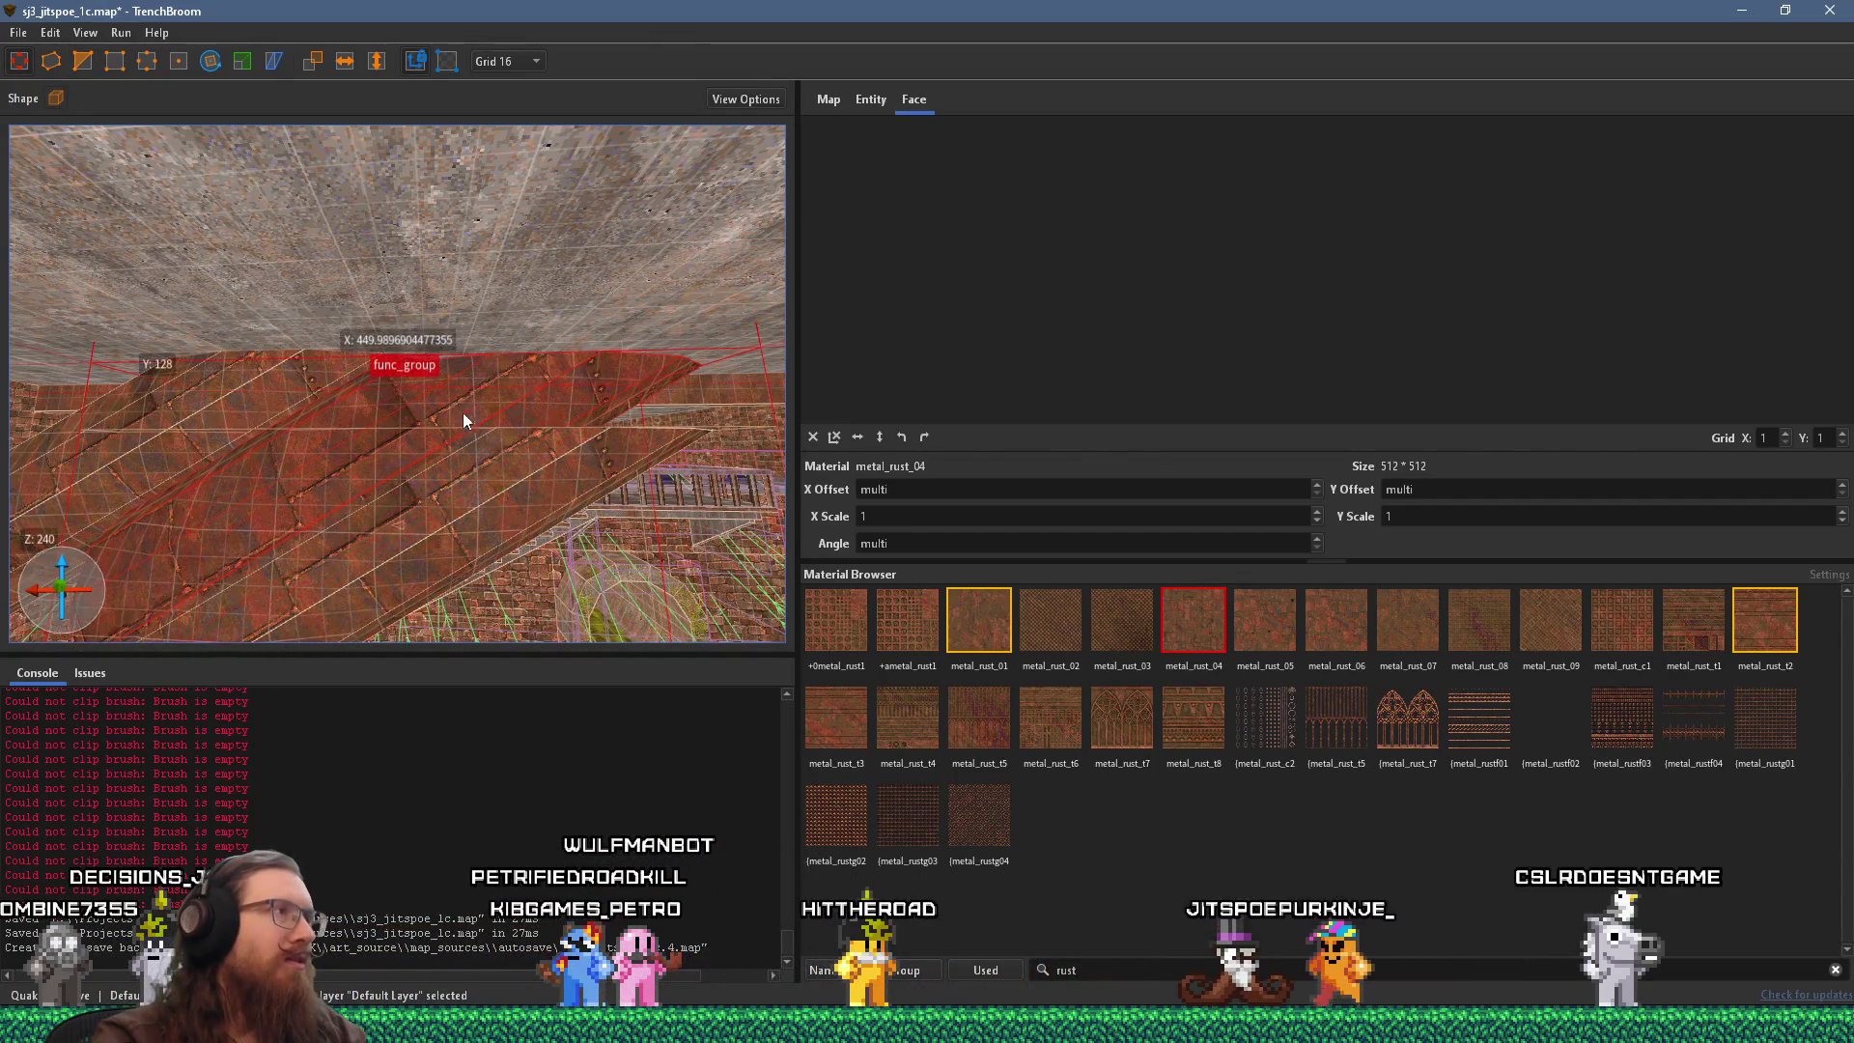
pyautogui.click(377, 63)
pyautogui.scroll(3, 393, 248)
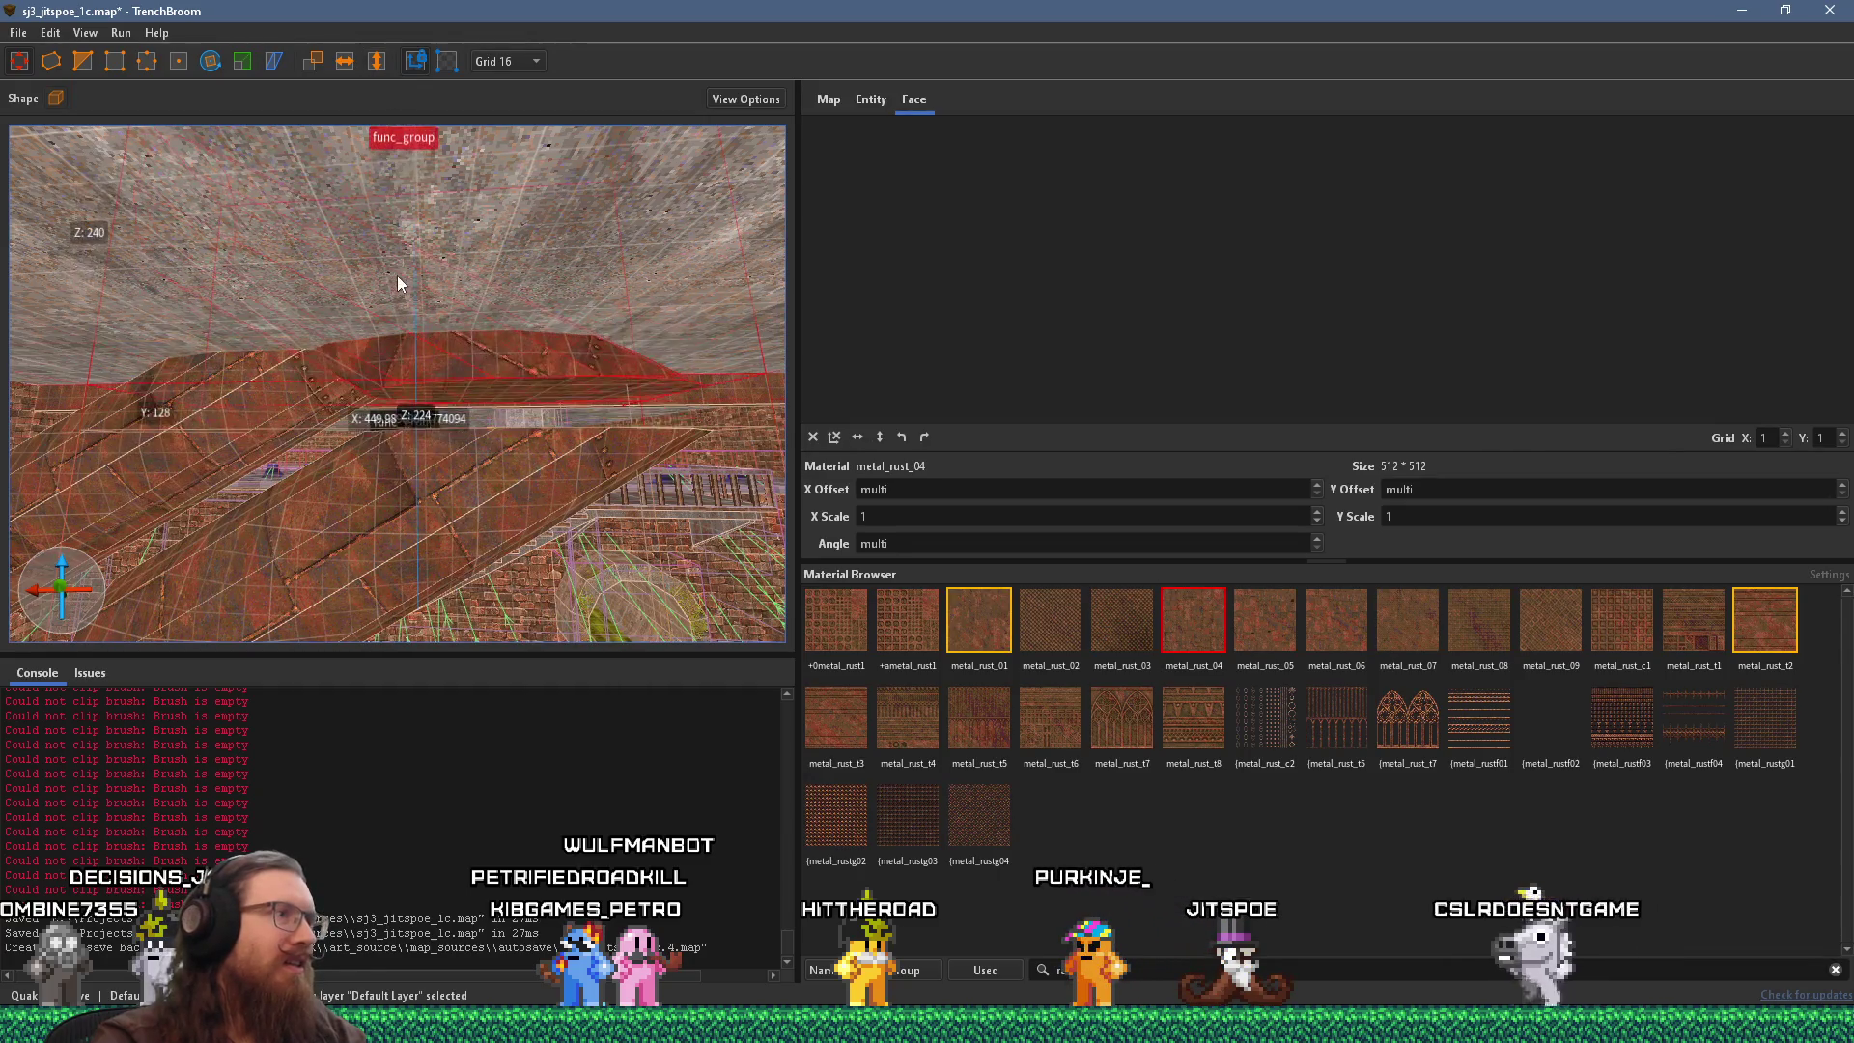
pyautogui.scroll(3, 429, 431)
pyautogui.scroll(2, 429, 430)
pyautogui.keyDown('shift'); pyautogui.click(378, 414); pyautogui.keyUp('shift')
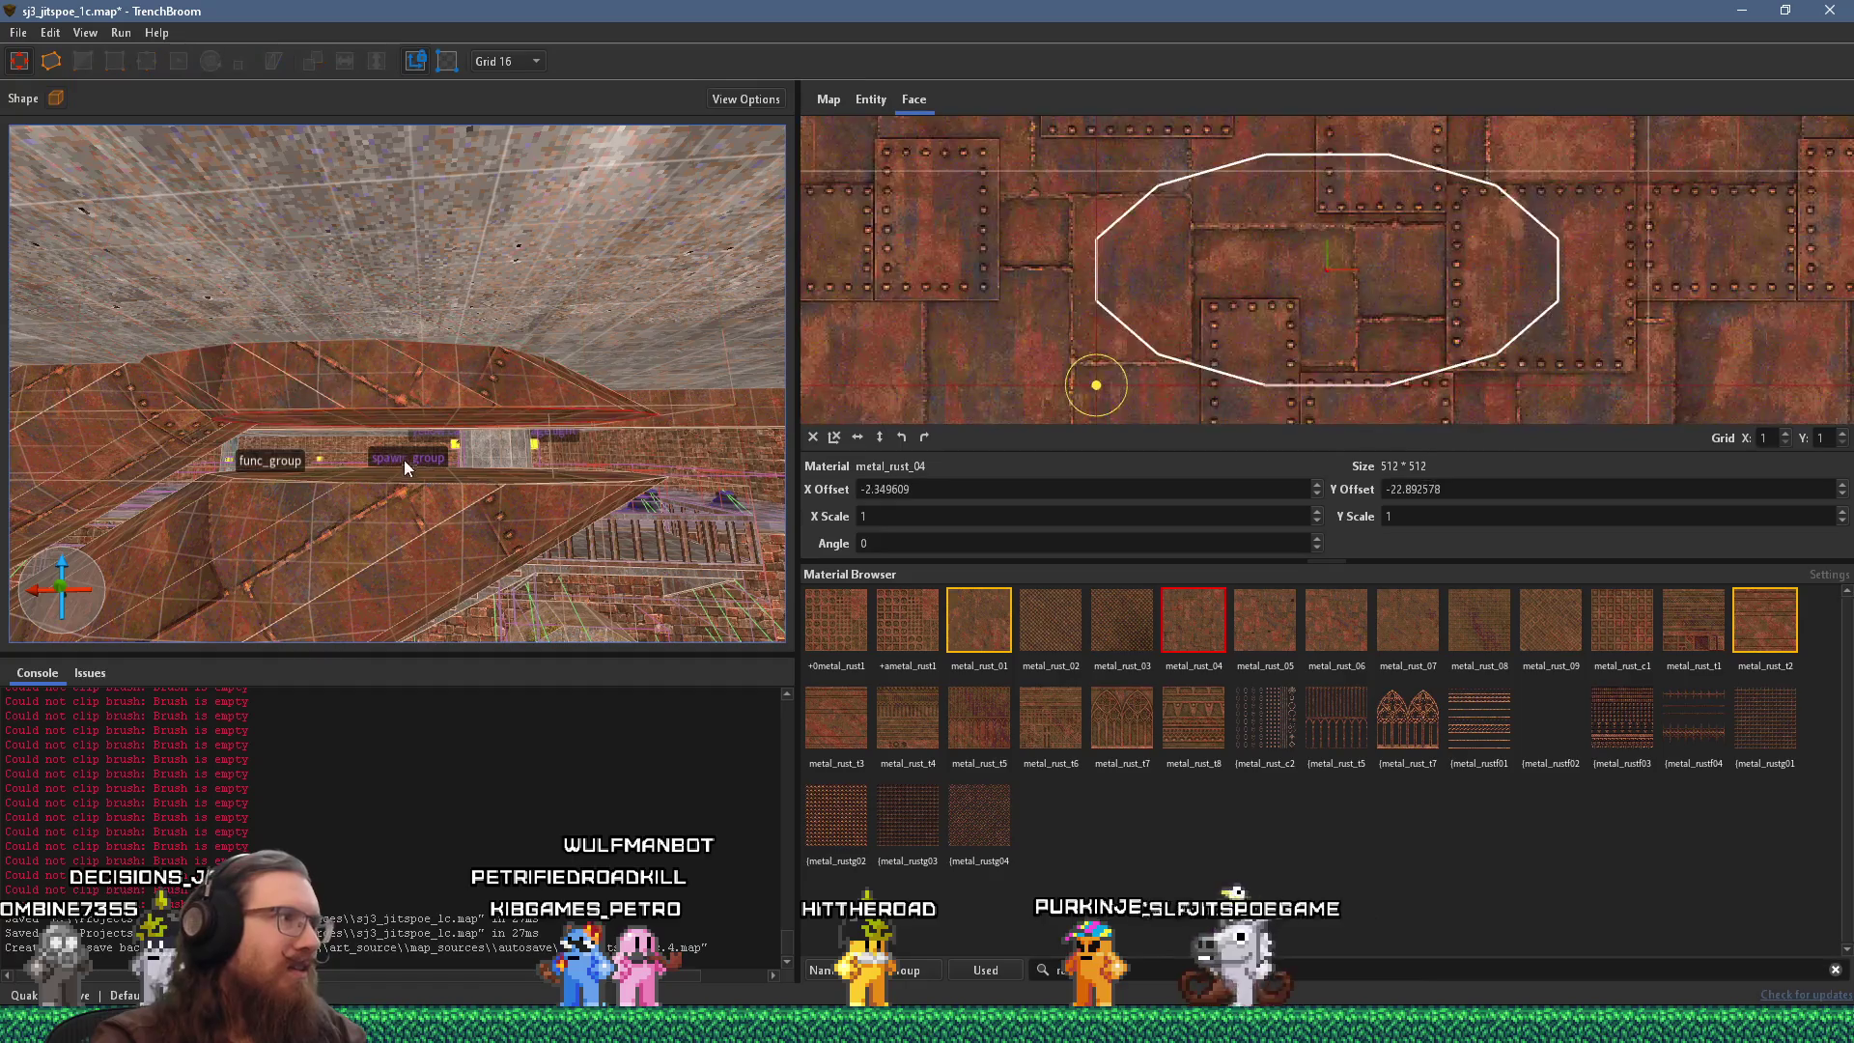
# Select the whole func_group pipe, undoing a stray single-brush selection.
pyautogui.click(410, 472)
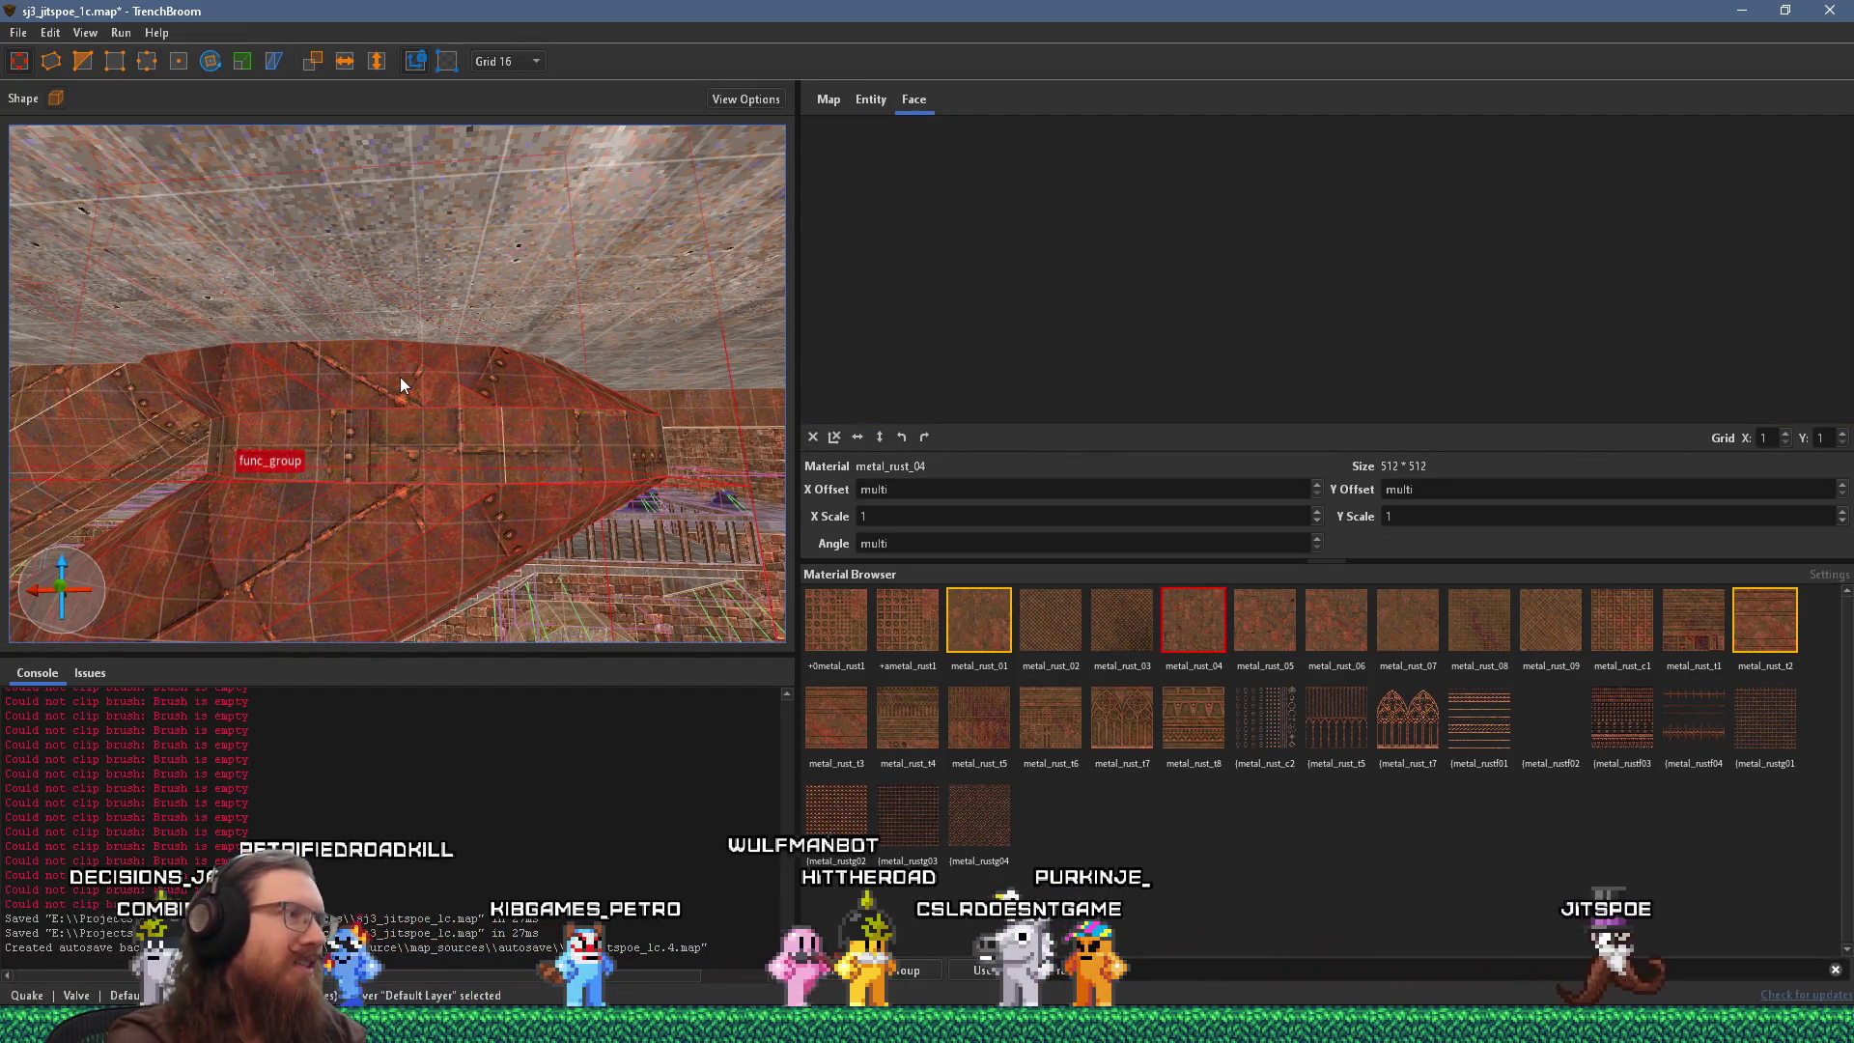
pyautogui.scroll(-2, 400, 384)
pyautogui.click(501, 517)
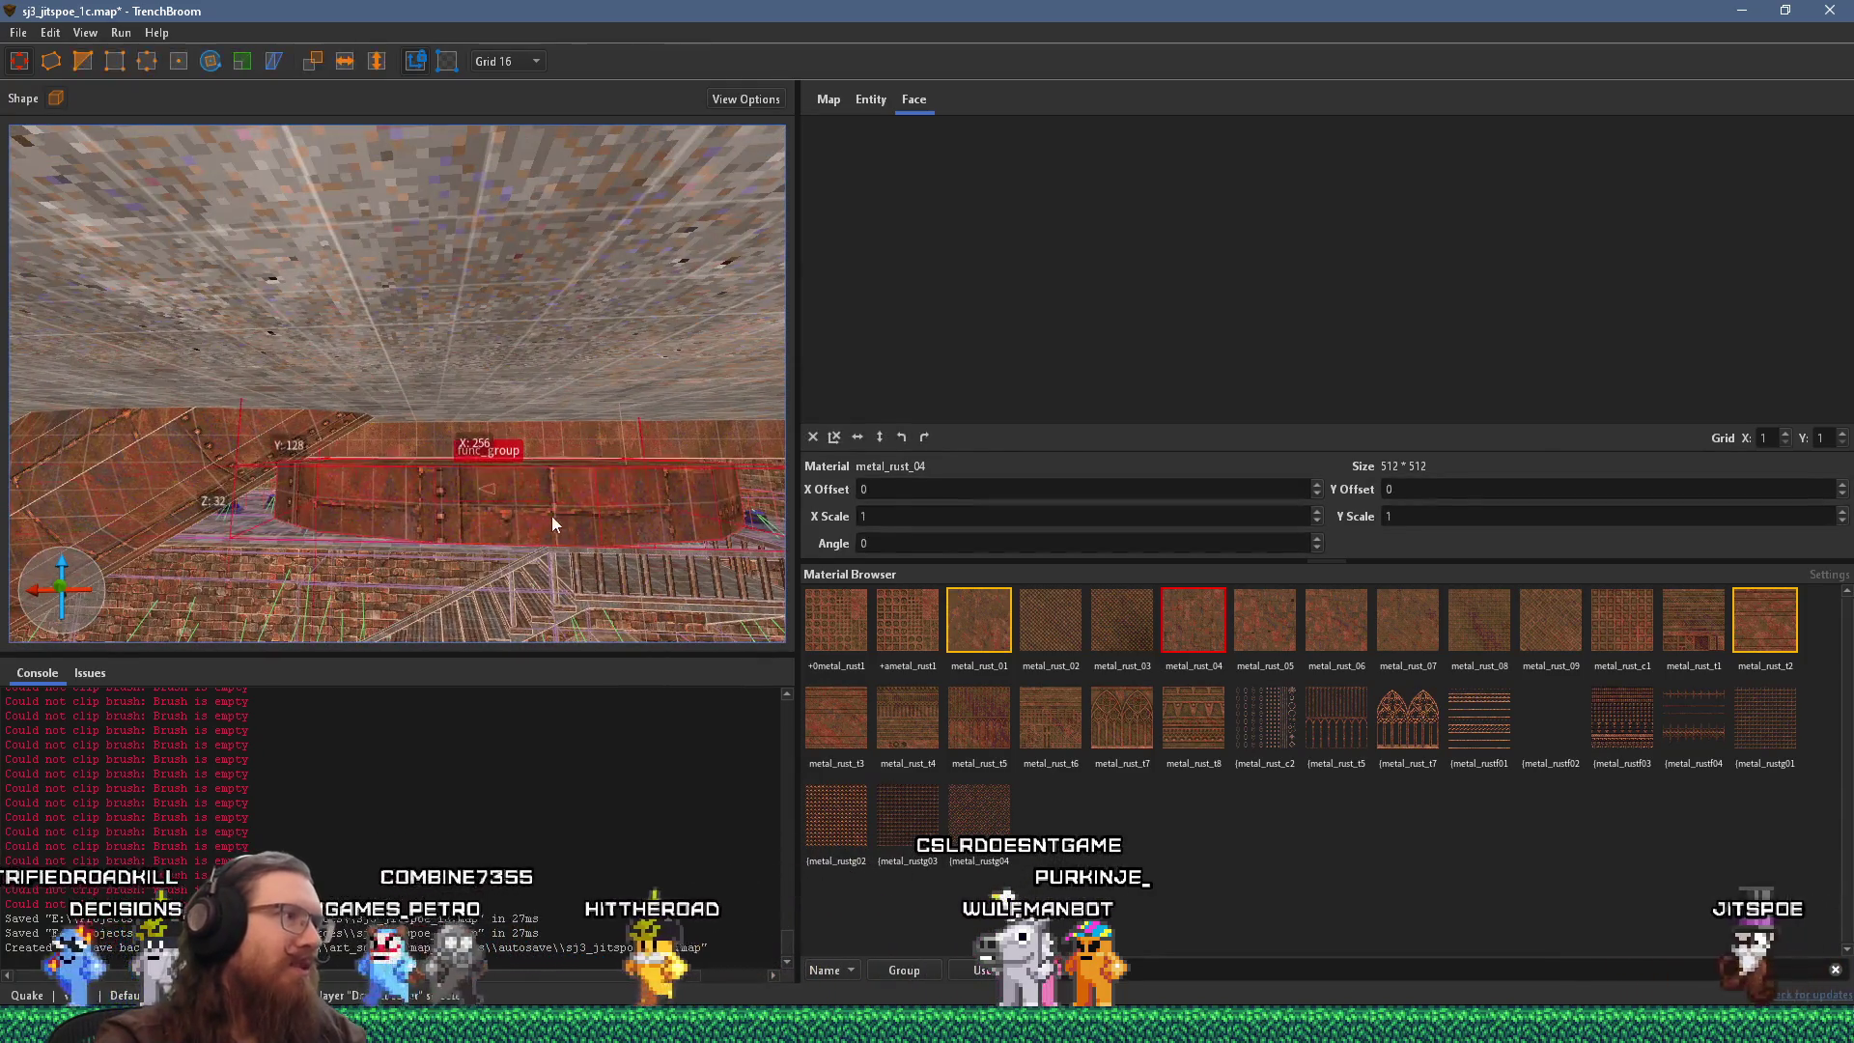
pyautogui.hotkey('ctrl', 'z')
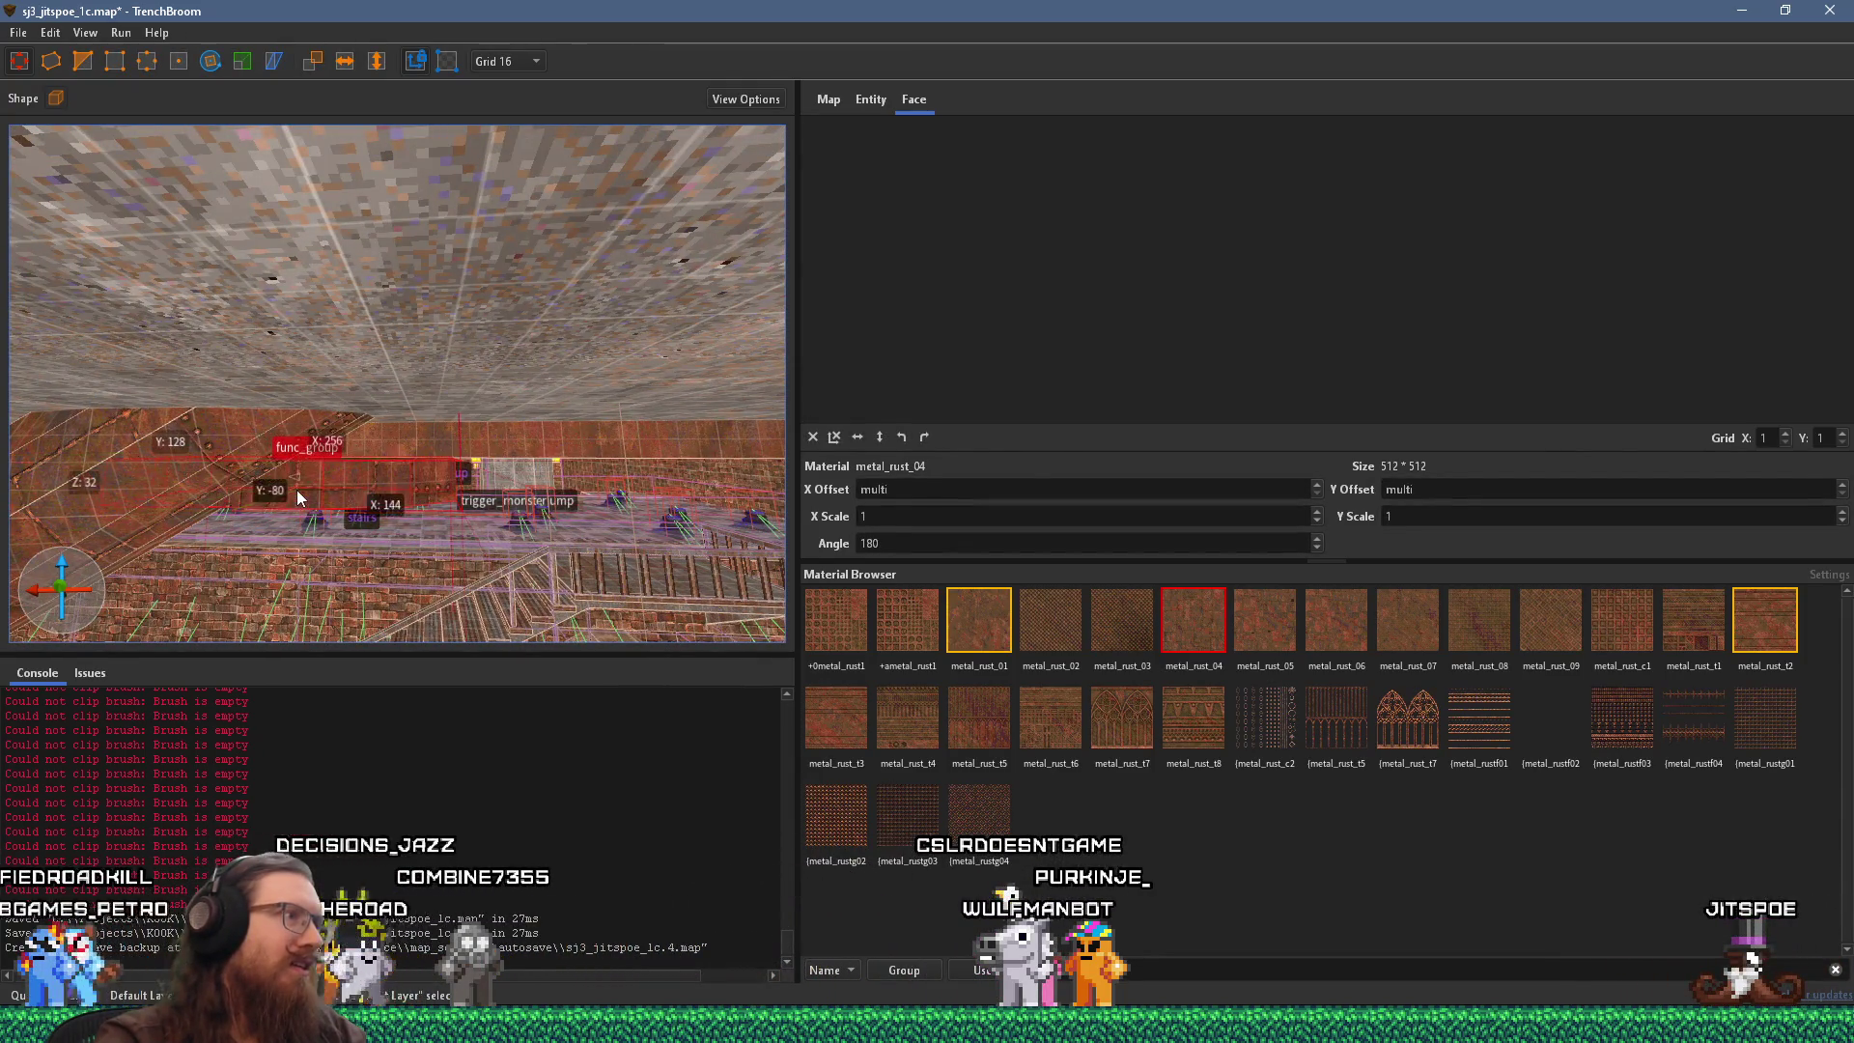
pyautogui.scroll(-3, 297, 489)
pyautogui.scroll(3, 292, 498)
pyautogui.scroll(-4, 284, 444)
pyautogui.scroll(4, 291, 415)
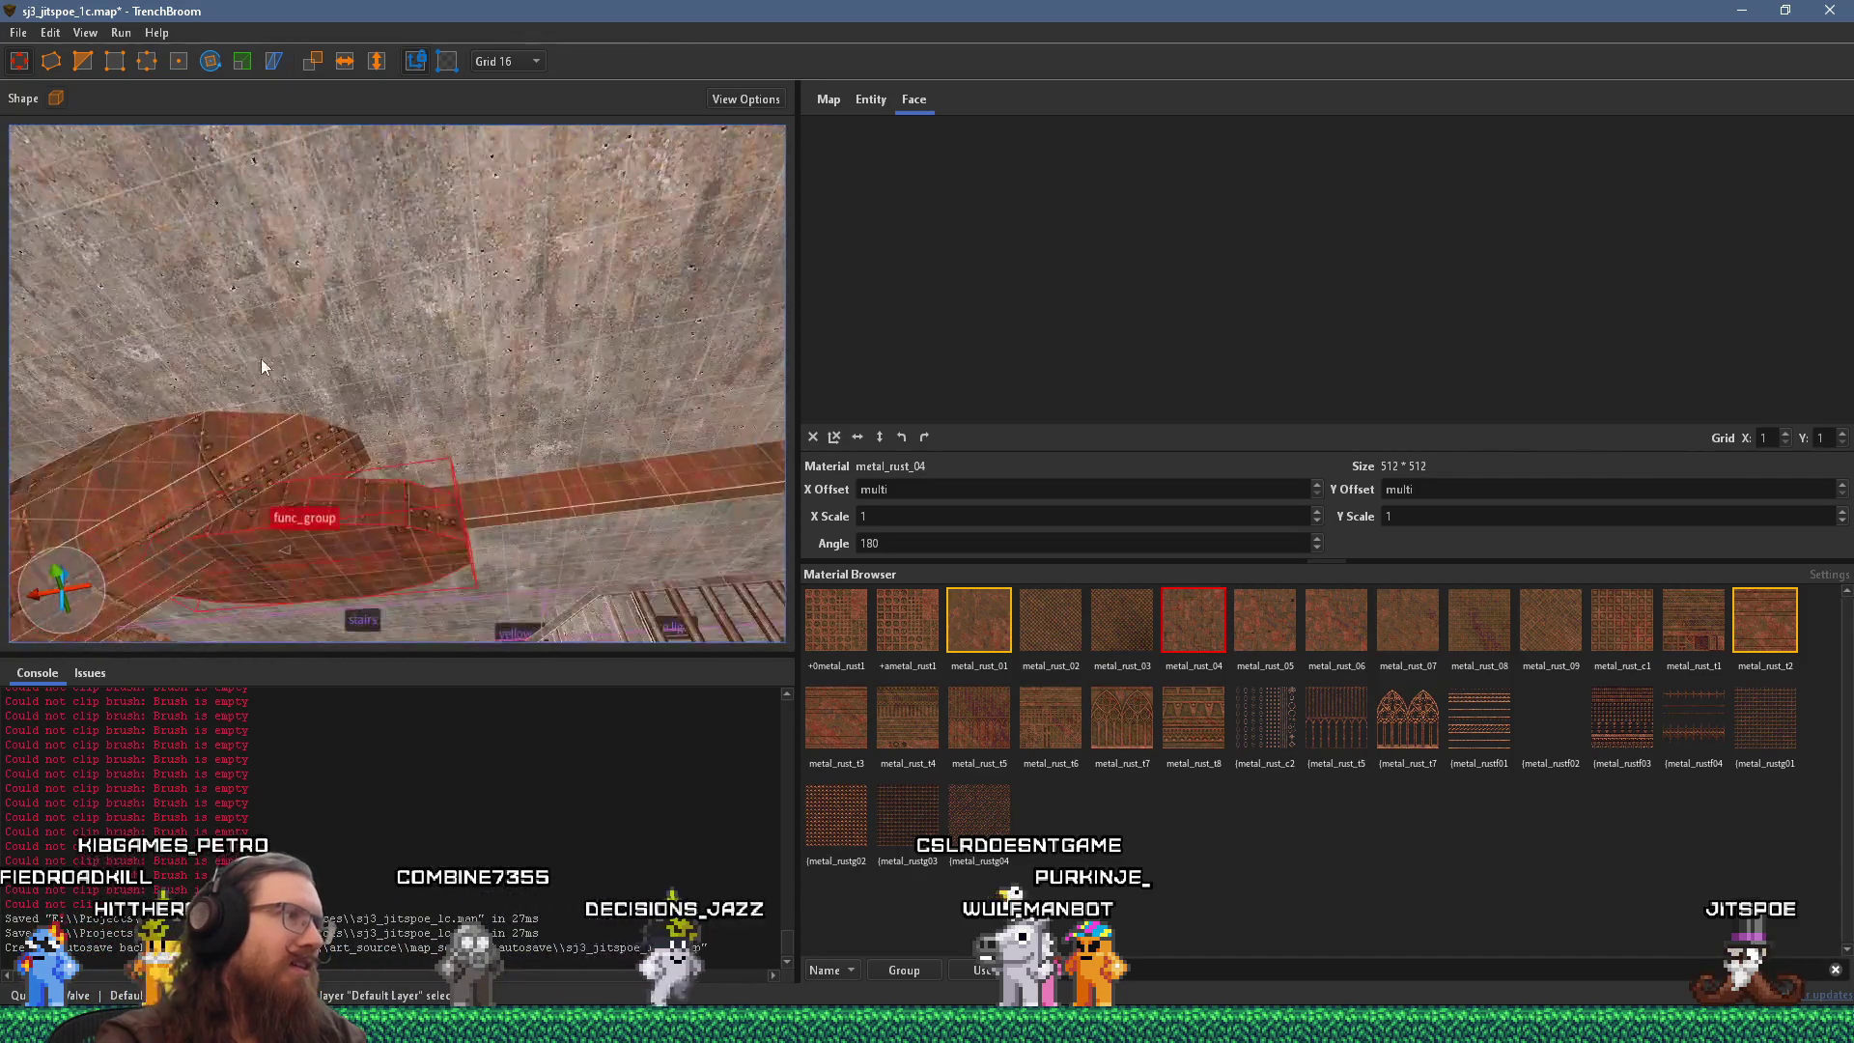
pyautogui.scroll(-2, 260, 357)
# In a flat 2D view, shrink the pipe brush thickness from 32 to 16 units.
pyautogui.moveTo(228, 361)
pyautogui.mouseDown()
pyautogui.moveTo(284, 471)
pyautogui.moveTo(332, 502)
pyautogui.moveTo(369, 461)
pyautogui.moveTo(373, 484)
pyautogui.mouseUp()
pyautogui.hotkey('ctrl', 'Tab')
pyautogui.hotkey('ctrl', 'Tab')
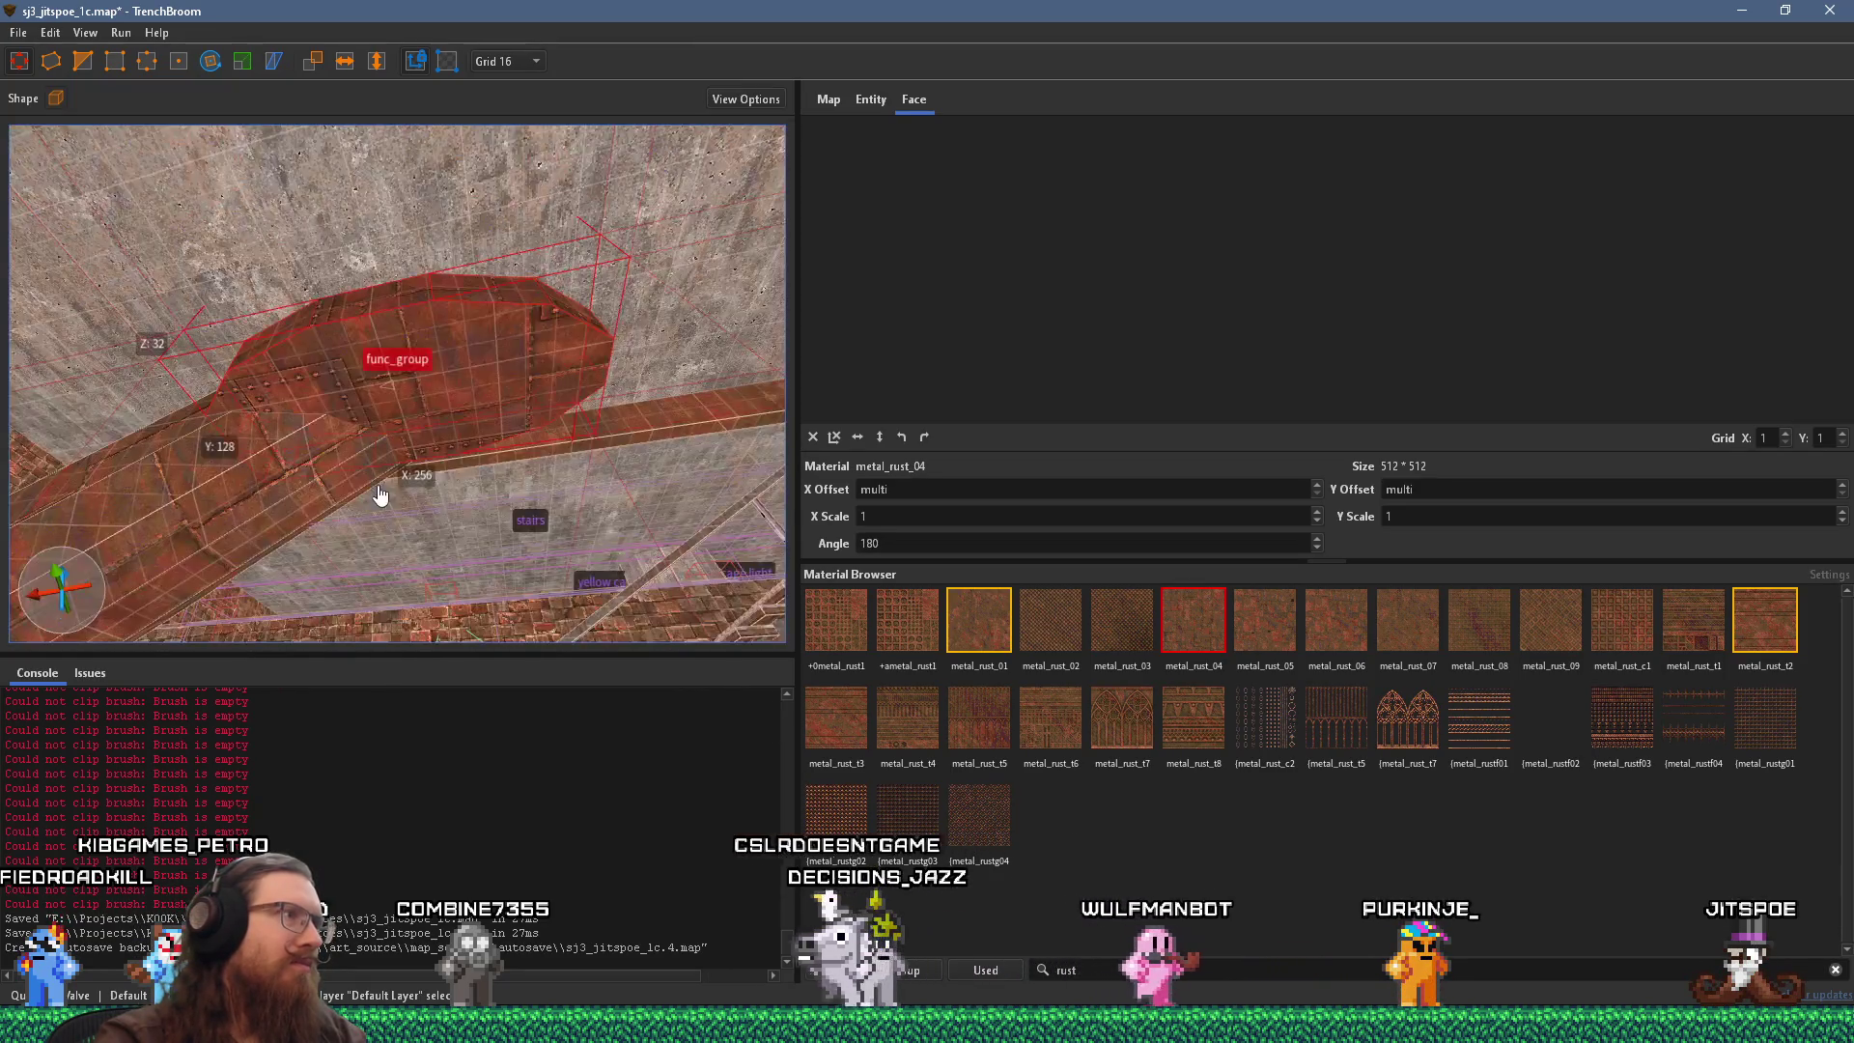
pyautogui.moveTo(483, 372)
pyautogui.mouseDown()
pyautogui.moveTo(483, 338)
pyautogui.moveTo(286, 432)
pyautogui.moveTo(275, 402)
pyautogui.moveTo(352, 382)
pyautogui.moveTo(386, 398)
pyautogui.moveTo(345, 461)
pyautogui.moveTo(304, 432)
pyautogui.moveTo(280, 317)
pyautogui.moveTo(286, 336)
pyautogui.moveTo(205, 235)
pyautogui.moveTo(295, 292)
pyautogui.moveTo(321, 357)
pyautogui.moveTo(434, 480)
pyautogui.mouseUp()
pyautogui.scroll(2, 435, 475)
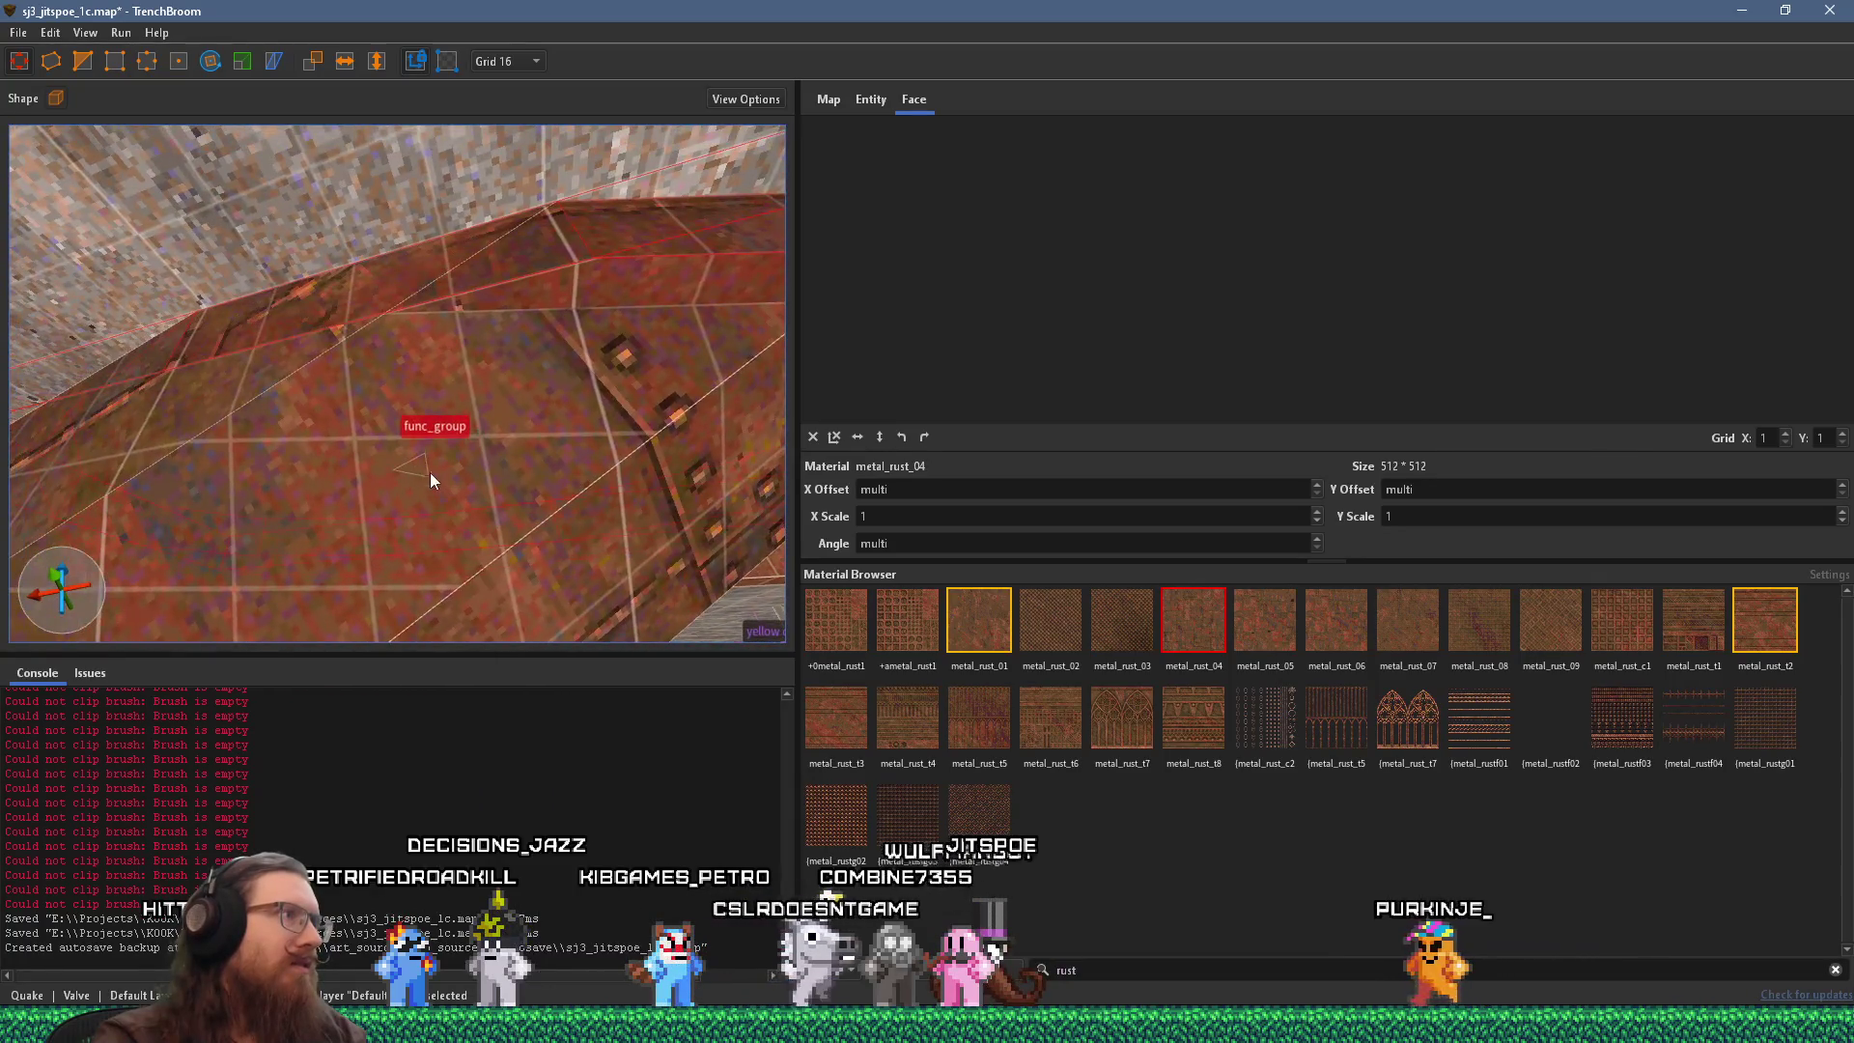
# Set the grid size to 8 units.
pyautogui.click(502, 60)
pyautogui.click(512, 153)
pyautogui.scroll(3, 463, 230)
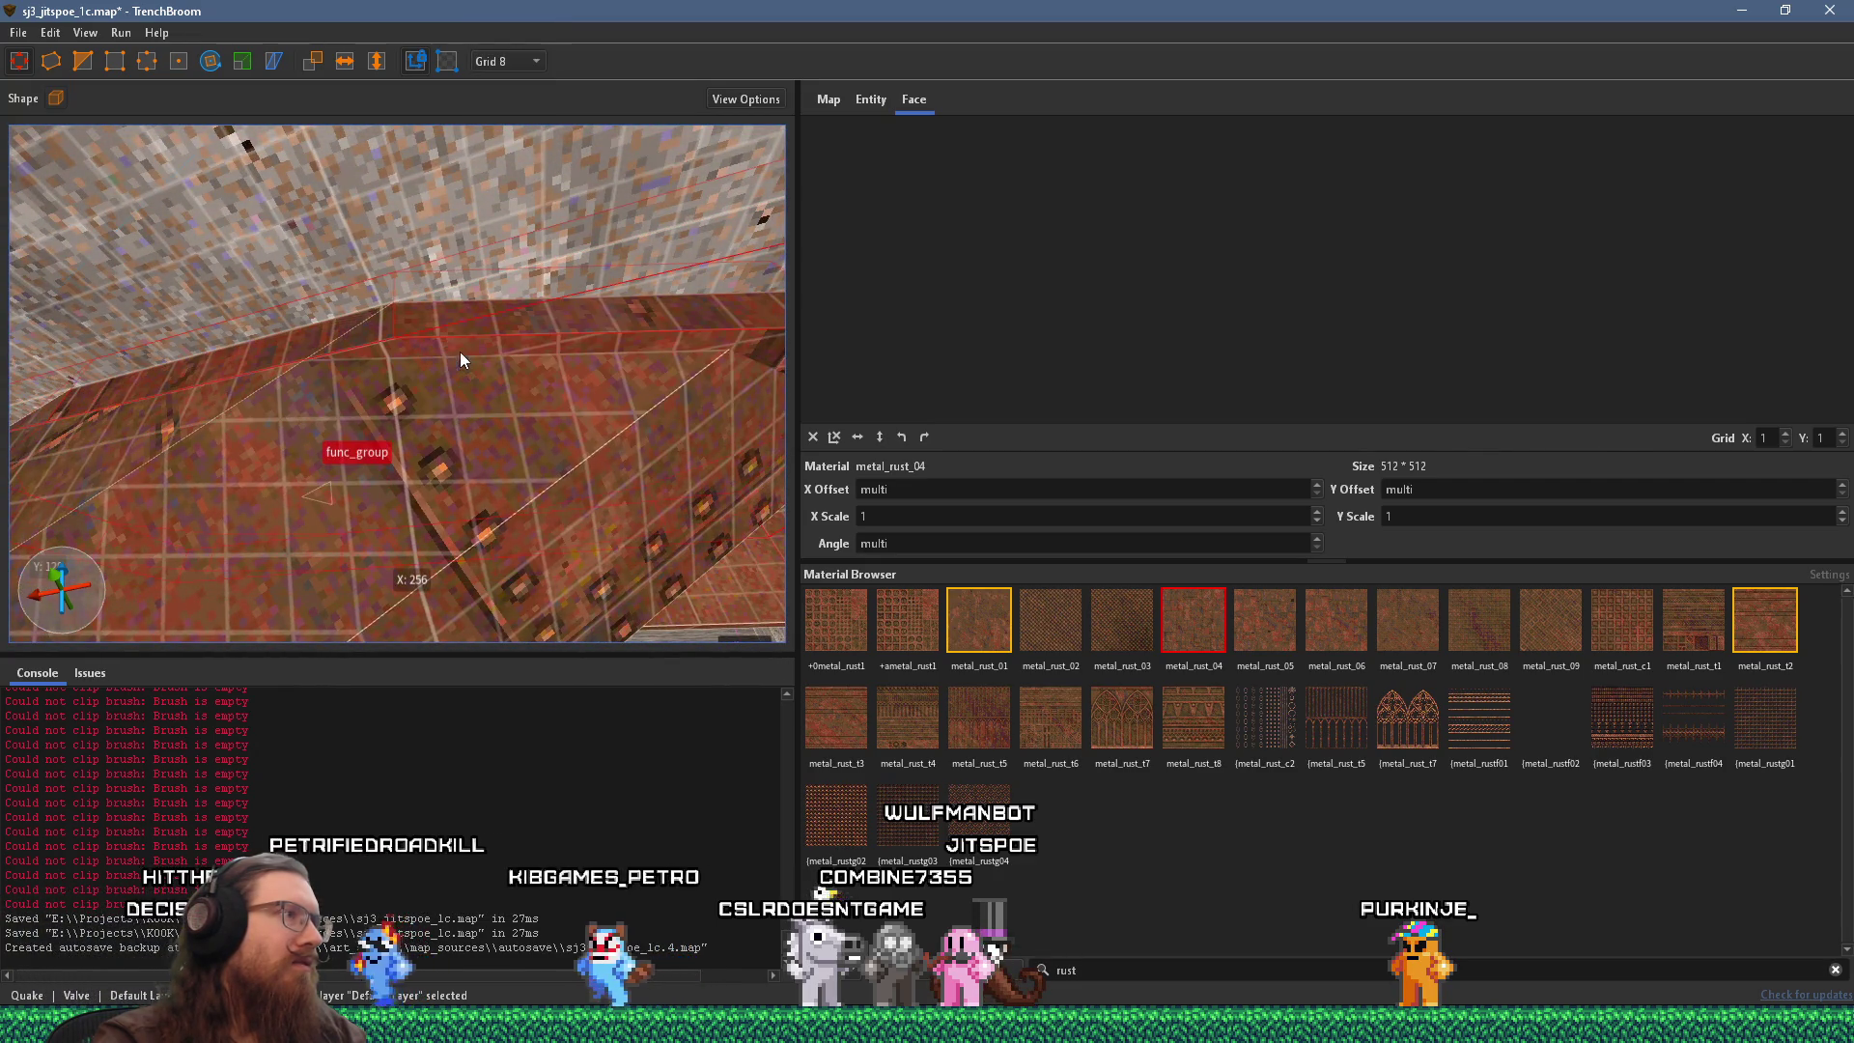
# Clip the pipe brush end at an angle along the wall edge.
pyautogui.click(242, 61)
pyautogui.moveTo(290, 298)
pyautogui.mouseDown()
pyautogui.moveTo(362, 375)
pyautogui.moveTo(142, 208)
pyautogui.moveTo(21, 166)
pyautogui.moveTo(178, 127)
pyautogui.moveTo(442, 404)
pyautogui.moveTo(567, 469)
pyautogui.moveTo(425, 396)
pyautogui.moveTo(446, 477)
pyautogui.mouseUp()
pyautogui.moveTo(278, 384); pyautogui.dragTo(156, 467)
pyautogui.moveTo(52, 392)
pyautogui.mouseDown()
pyautogui.moveTo(197, 484)
pyautogui.moveTo(223, 467)
pyautogui.mouseUp()
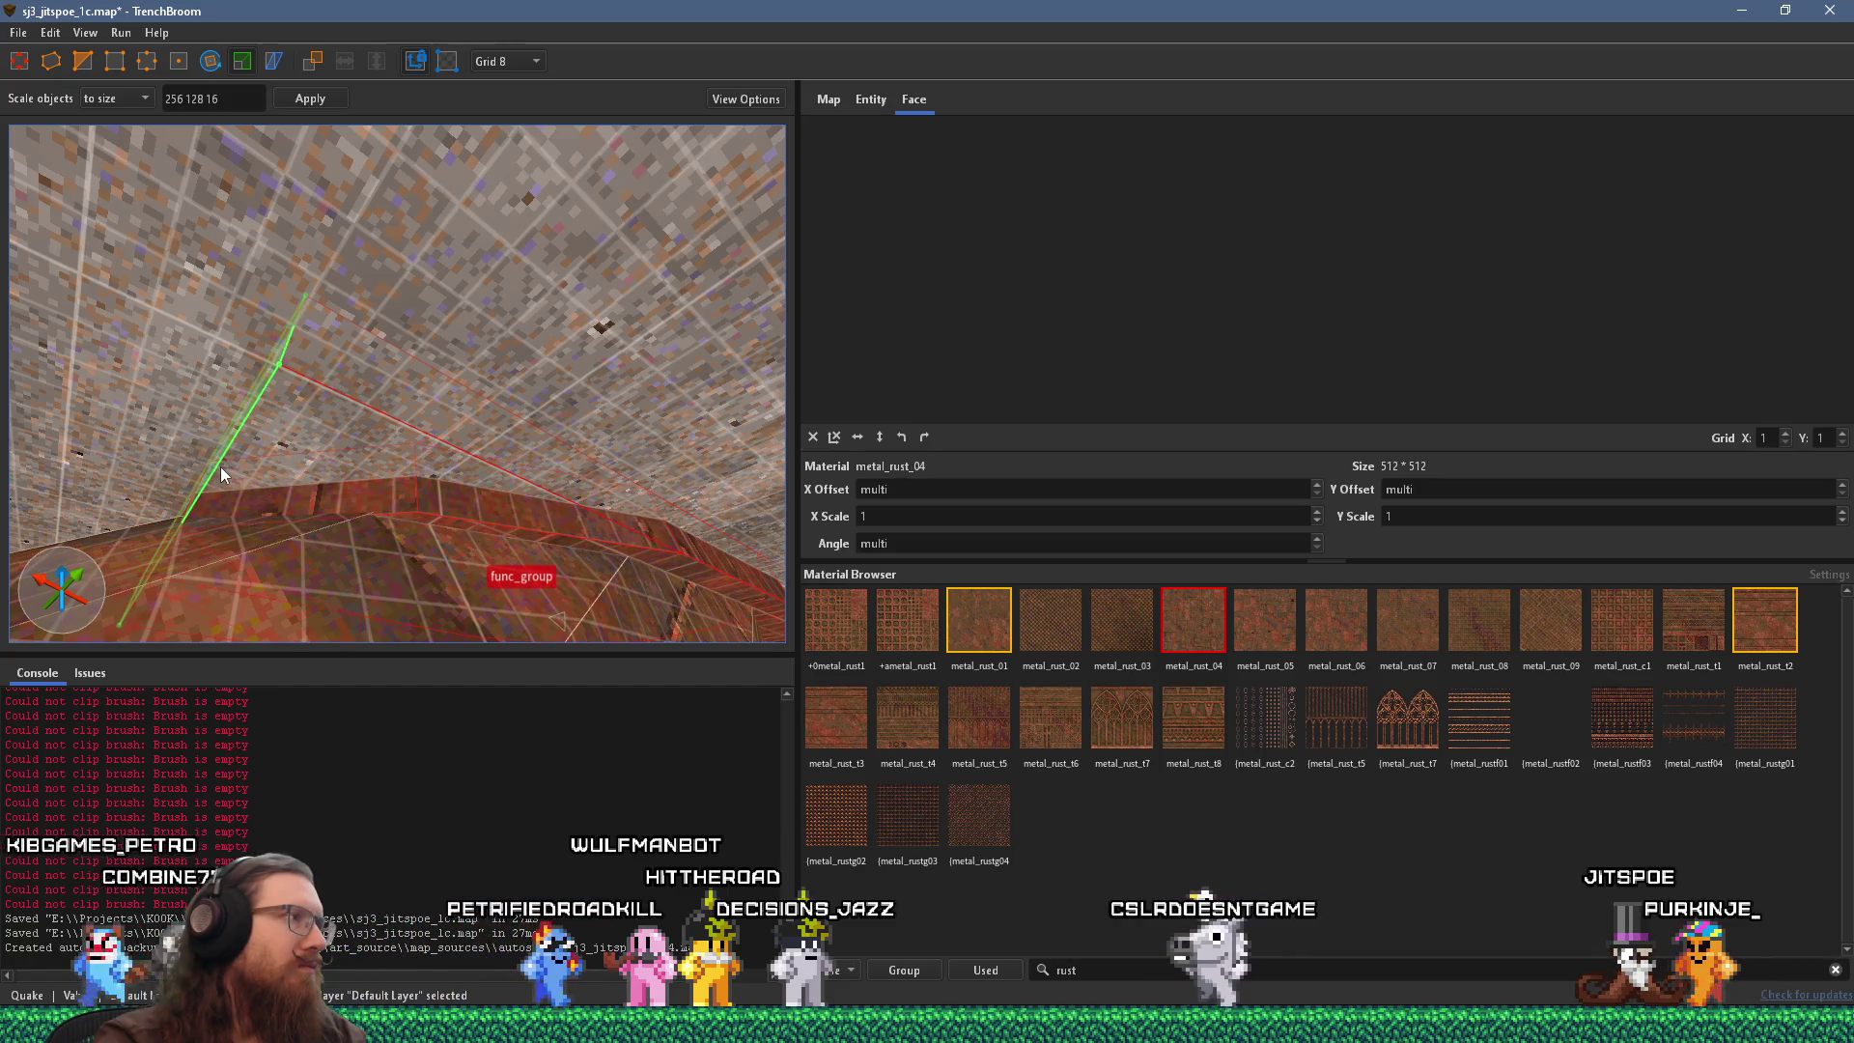
pyautogui.click(220, 466)
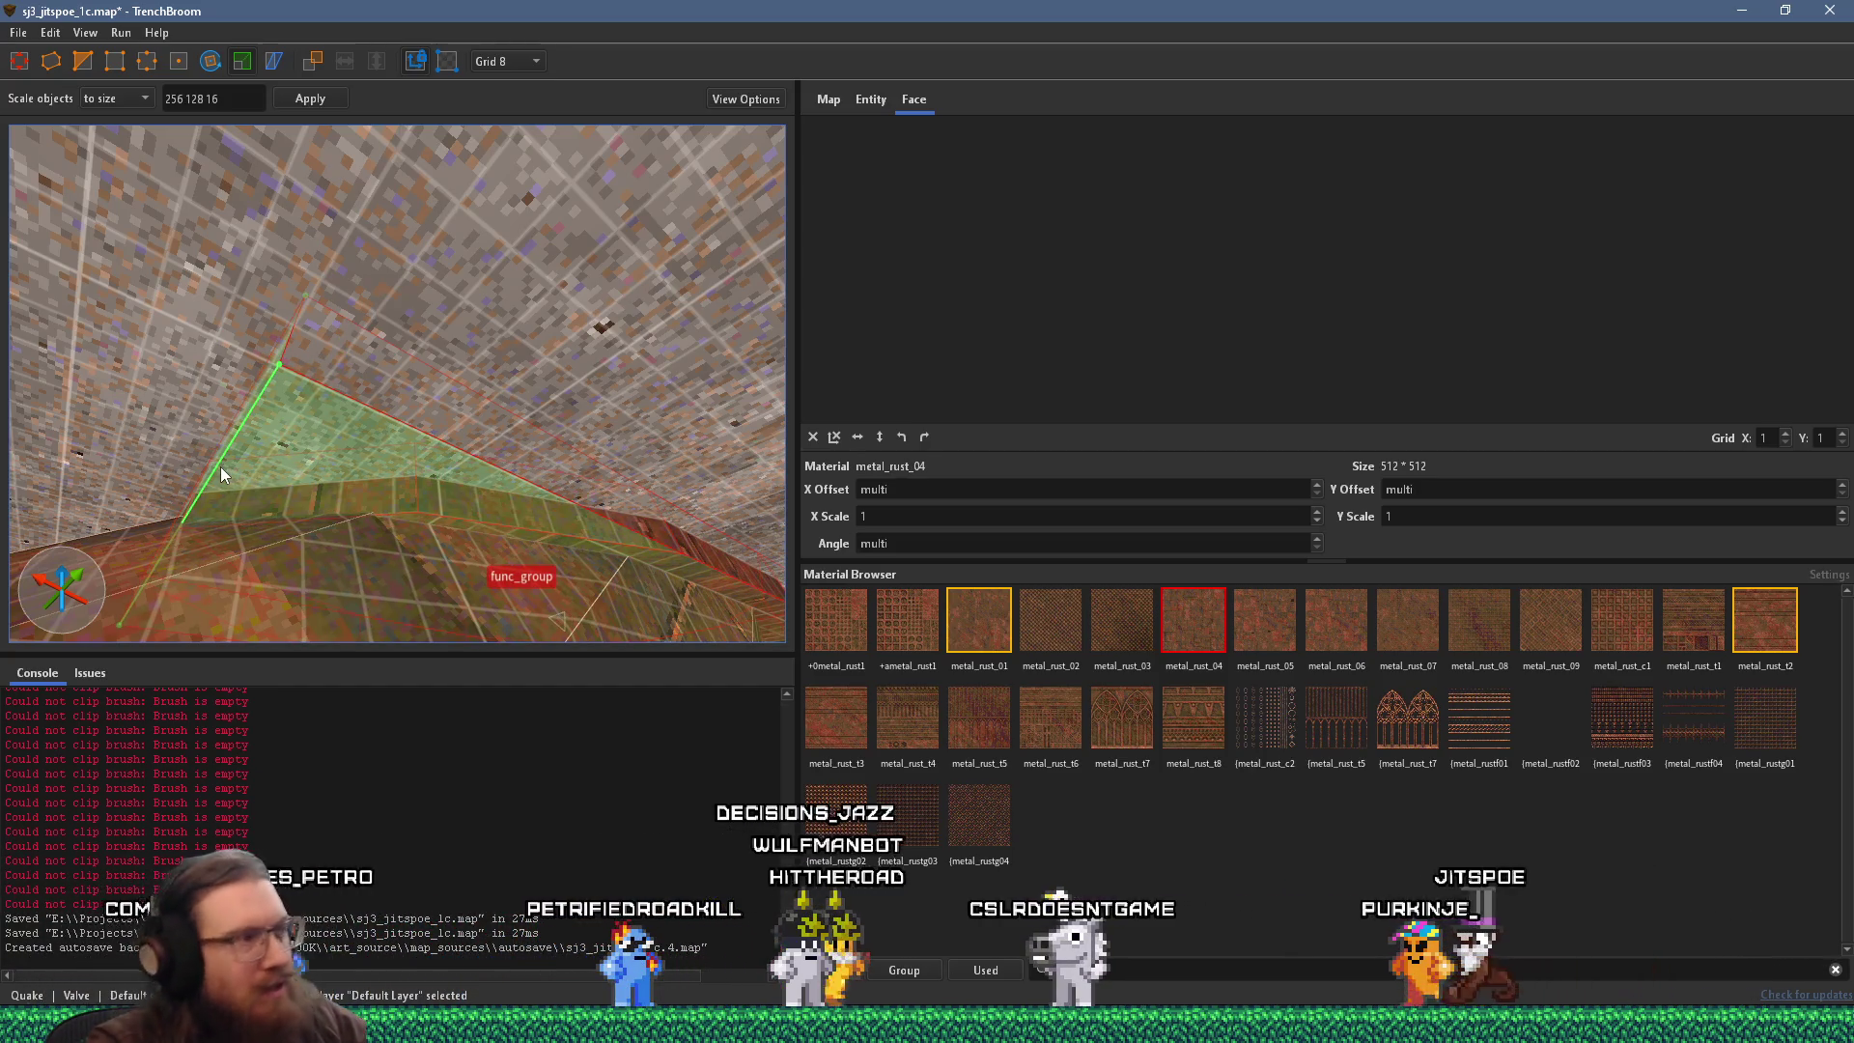
pyautogui.click(230, 454)
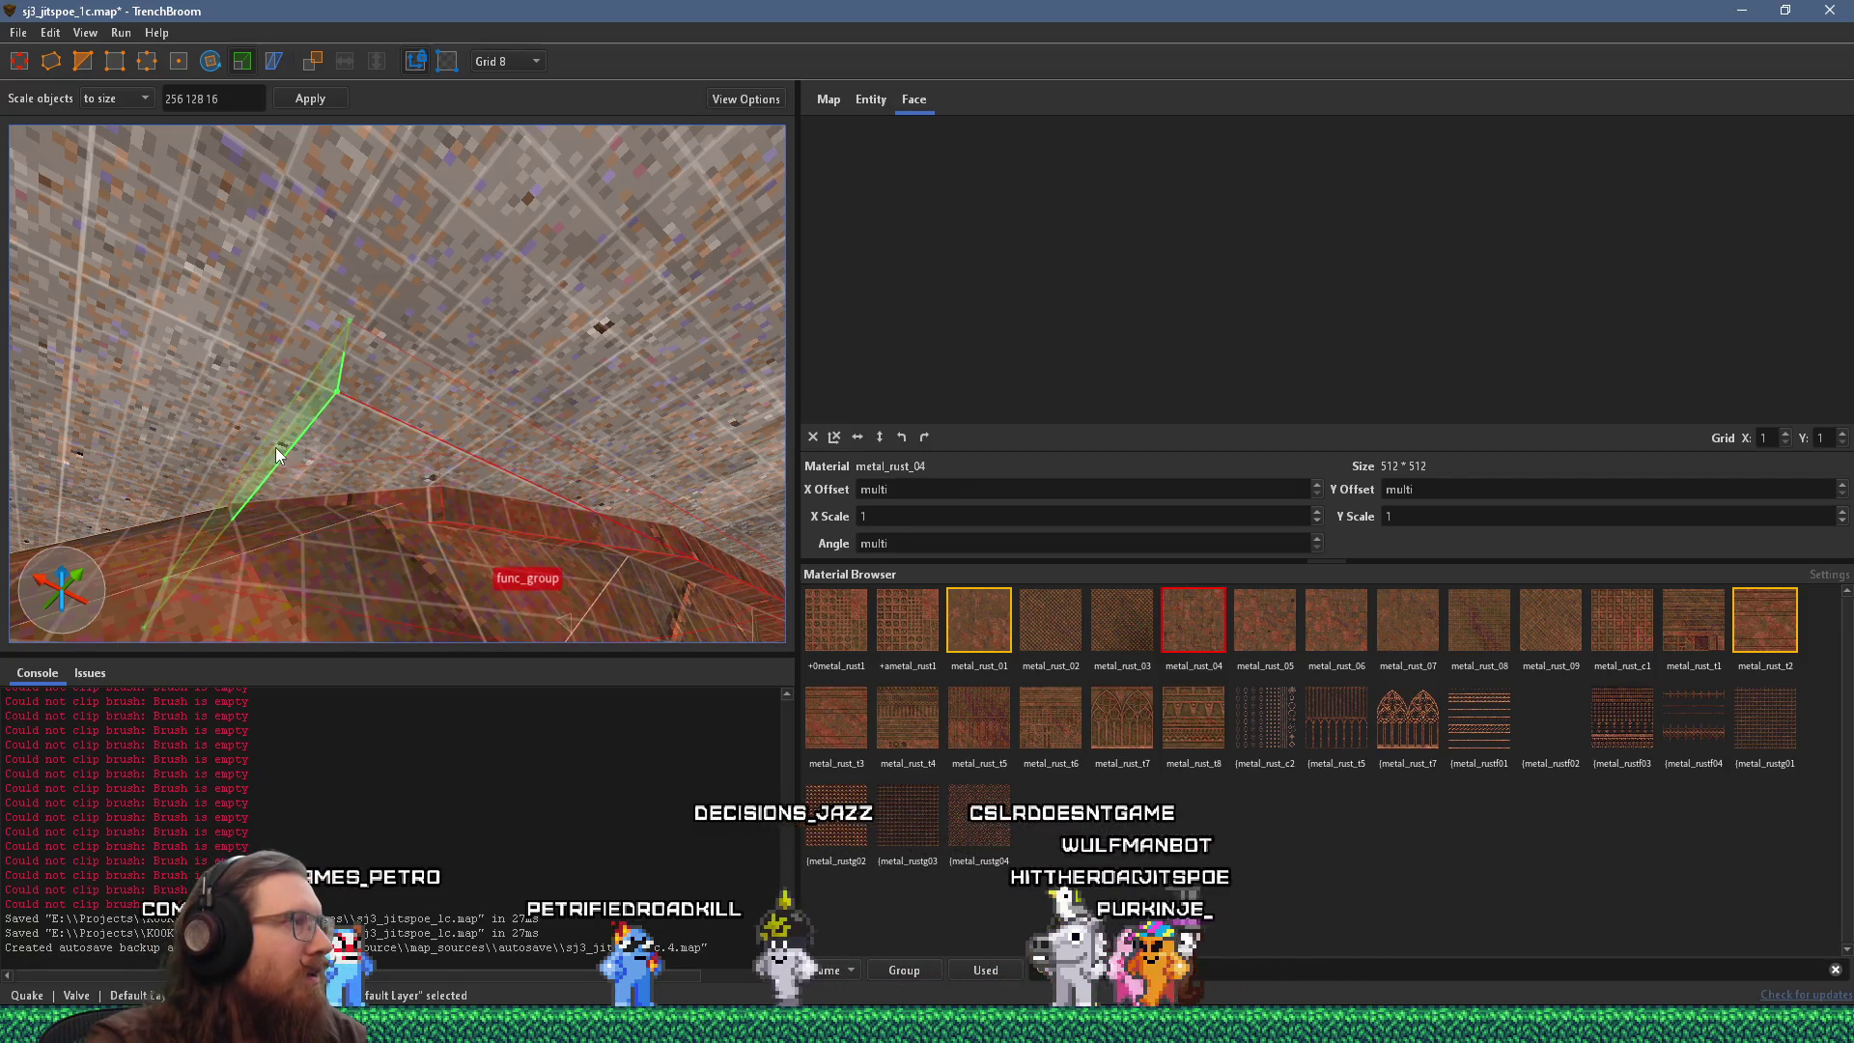
pyautogui.click(251, 438)
pyautogui.click(185, 419)
pyautogui.moveTo(185, 419)
pyautogui.mouseDown()
pyautogui.moveTo(118, 438)
pyautogui.moveTo(158, 463)
pyautogui.moveTo(299, 450)
pyautogui.moveTo(60, 379)
pyautogui.moveTo(235, 386)
pyautogui.moveTo(68, 268)
pyautogui.moveTo(250, 322)
pyautogui.moveTo(265, 394)
pyautogui.mouseUp()
pyautogui.press('Return')
pyautogui.press('Escape')
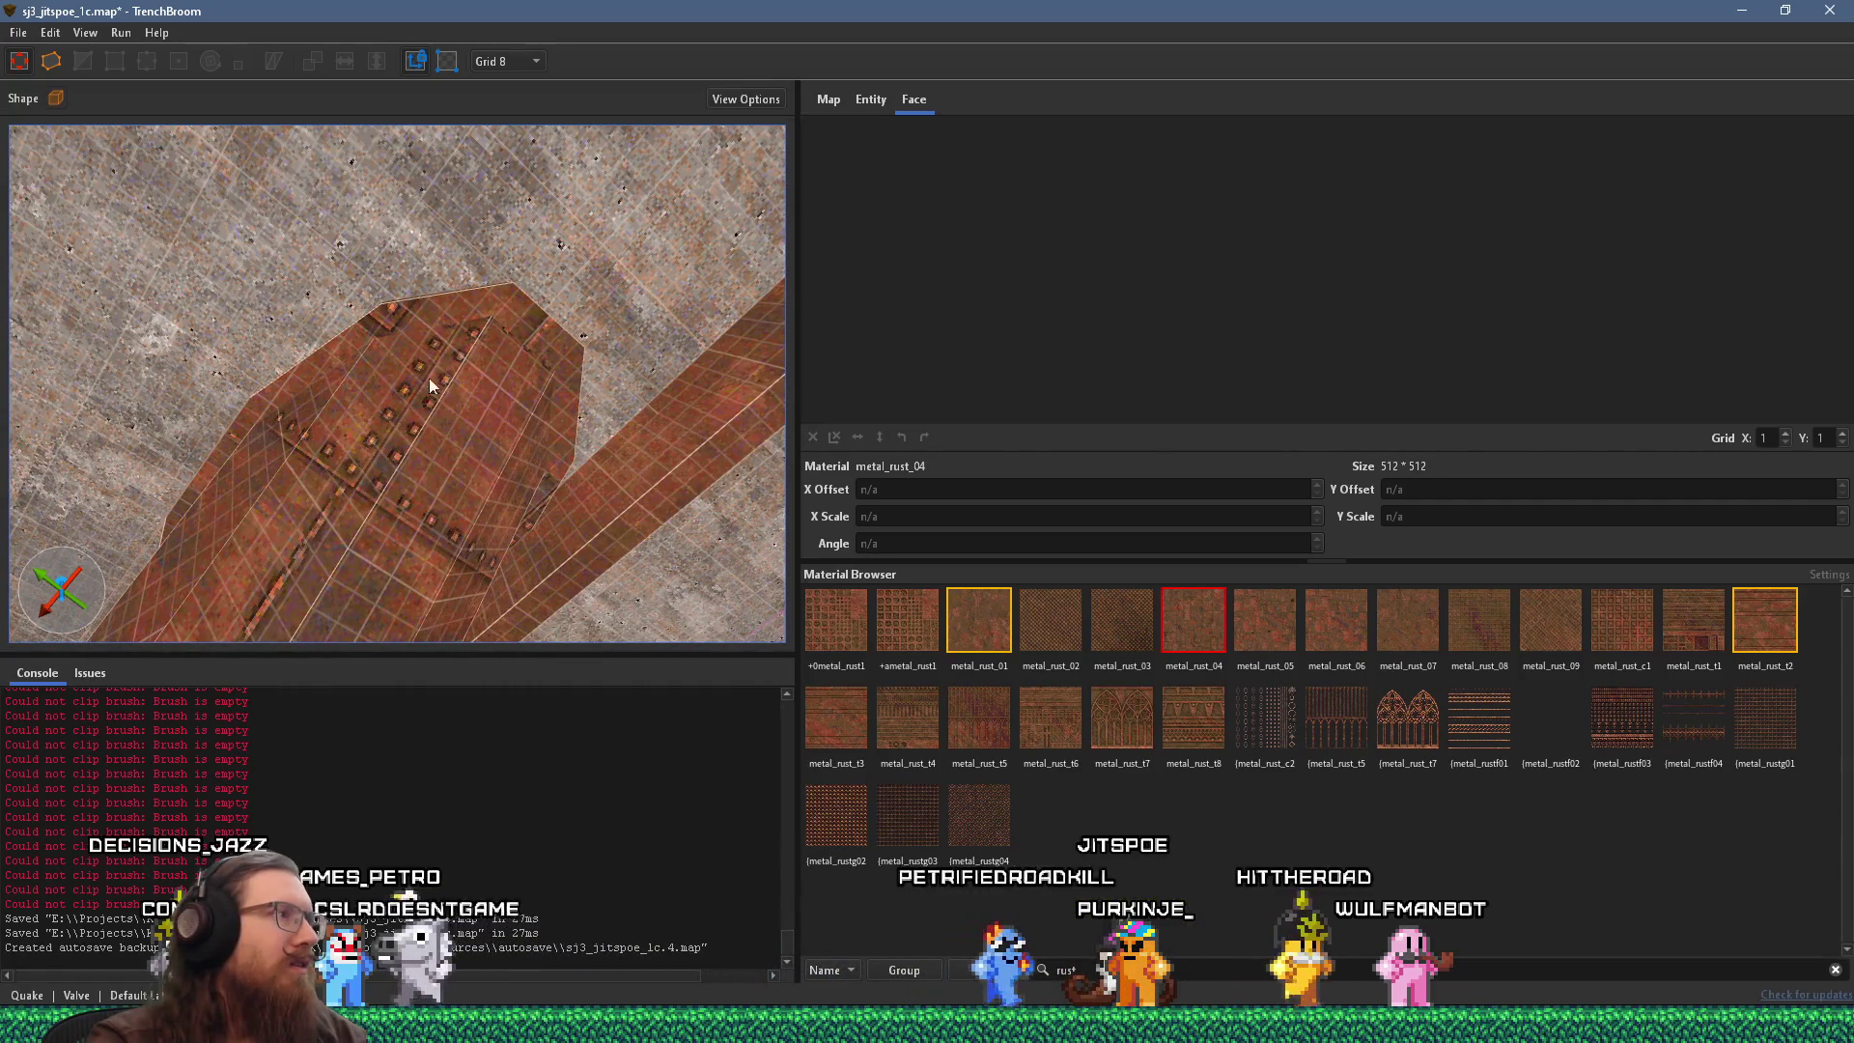
pyautogui.click(523, 309)
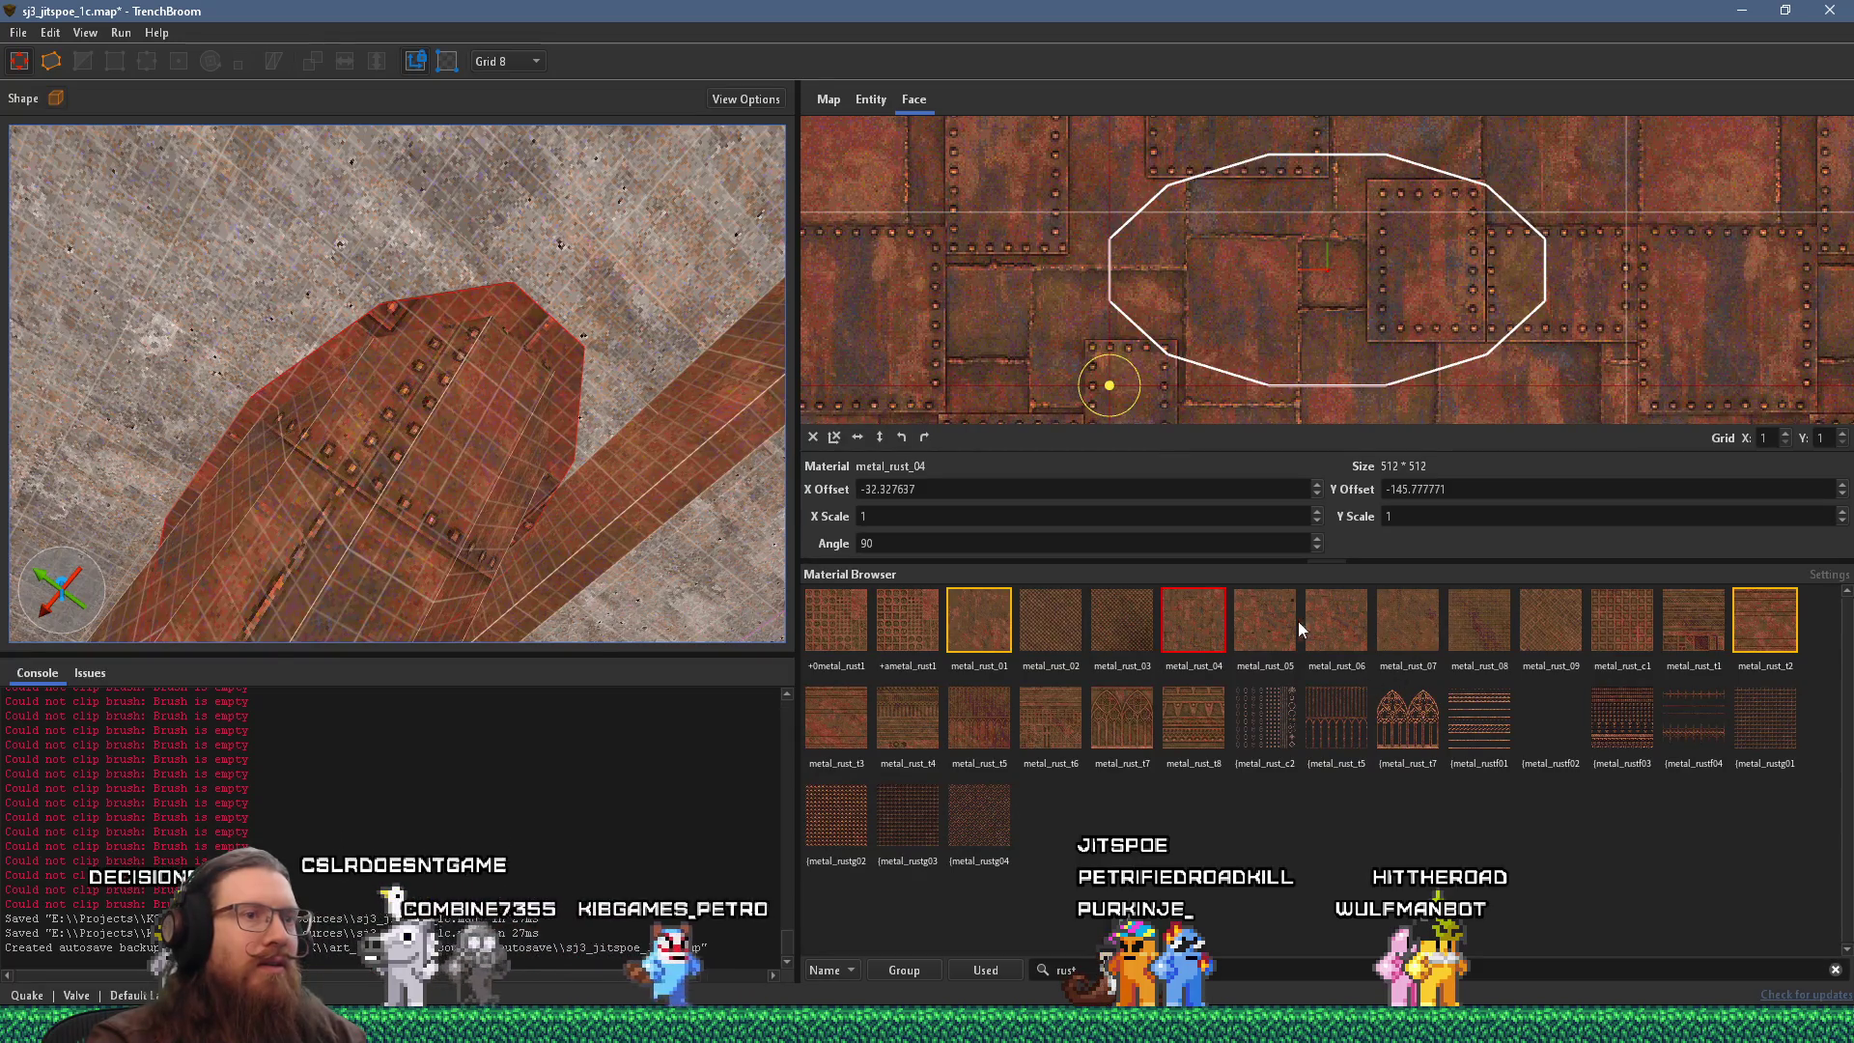
# Try several rust materials on the beam faces, settling on metal_rust_07 for the top face.
pyautogui.click(1330, 625)
pyautogui.click(1369, 622)
pyautogui.click(1265, 626)
pyautogui.click(1121, 634)
pyautogui.click(1410, 622)
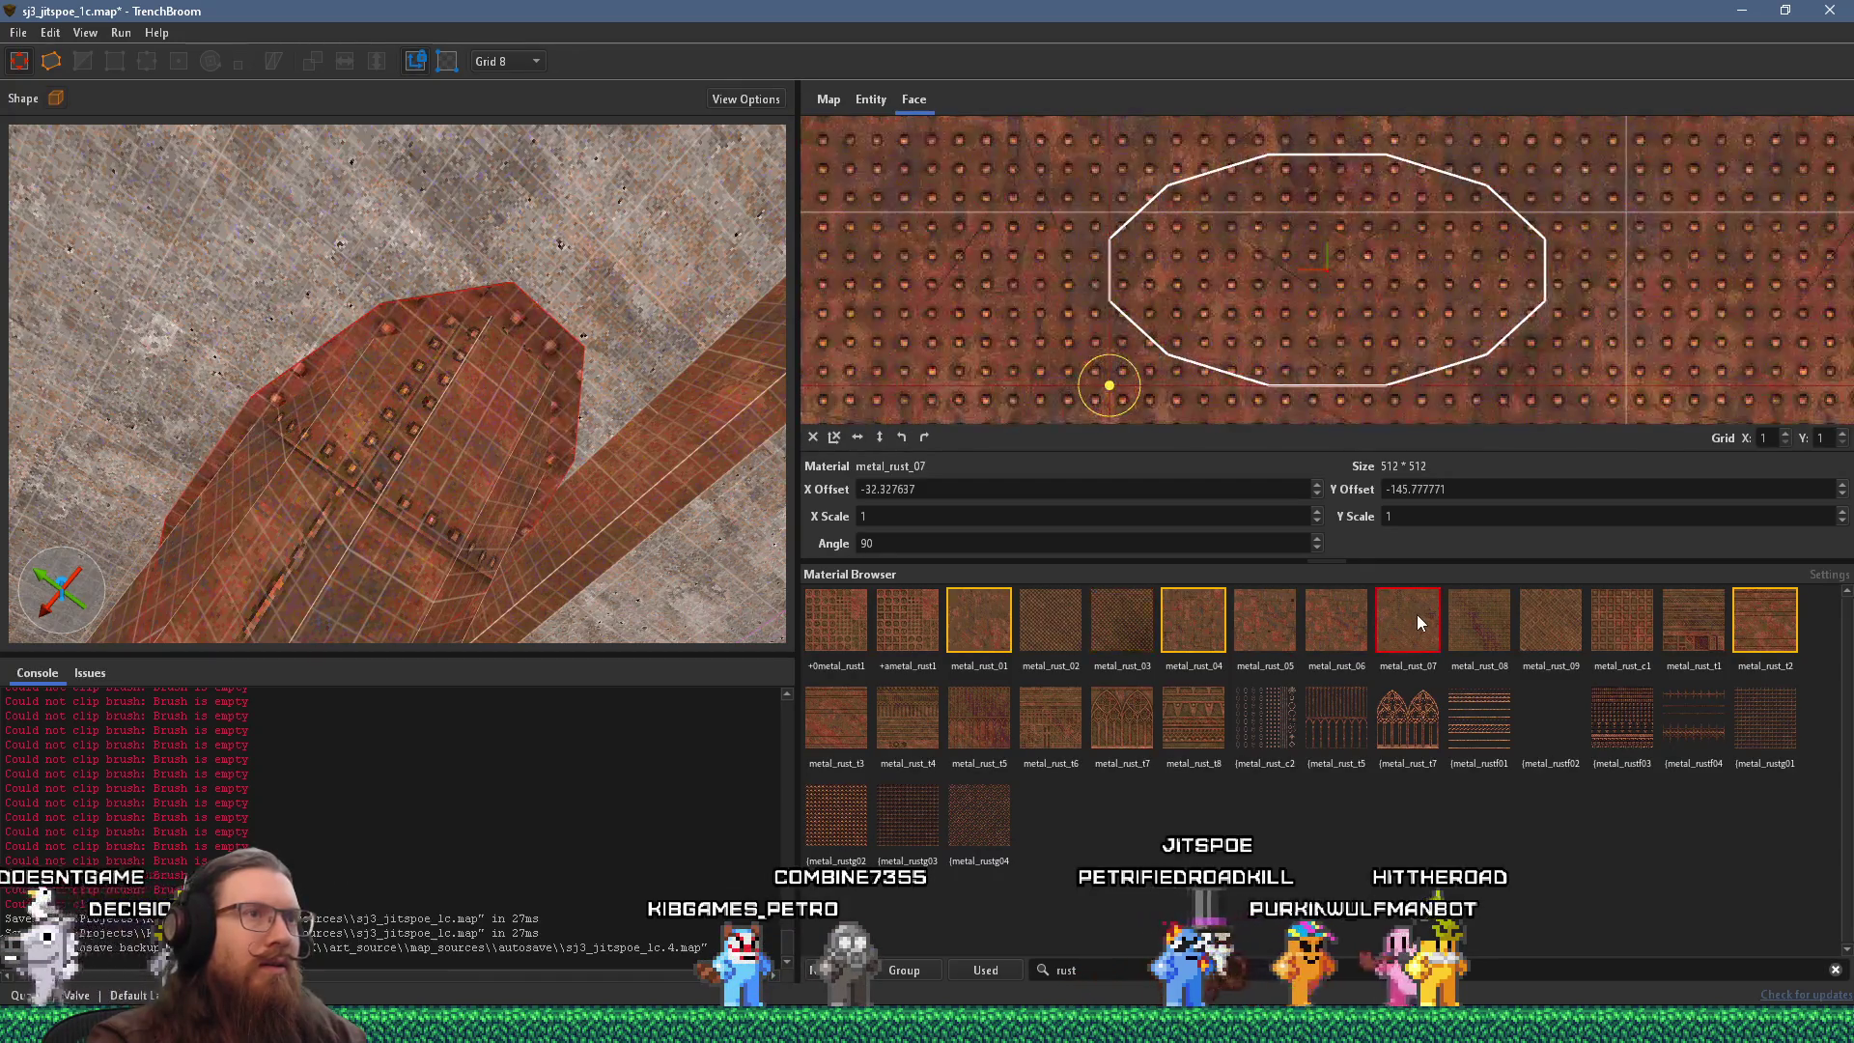
pyautogui.moveTo(676, 511)
pyautogui.mouseDown()
pyautogui.moveTo(222, 398)
pyautogui.moveTo(236, 326)
pyautogui.moveTo(423, 431)
pyautogui.moveTo(299, 427)
pyautogui.moveTo(288, 397)
pyautogui.moveTo(425, 633)
pyautogui.moveTo(336, 392)
pyautogui.mouseUp()
pyautogui.click(410, 354)
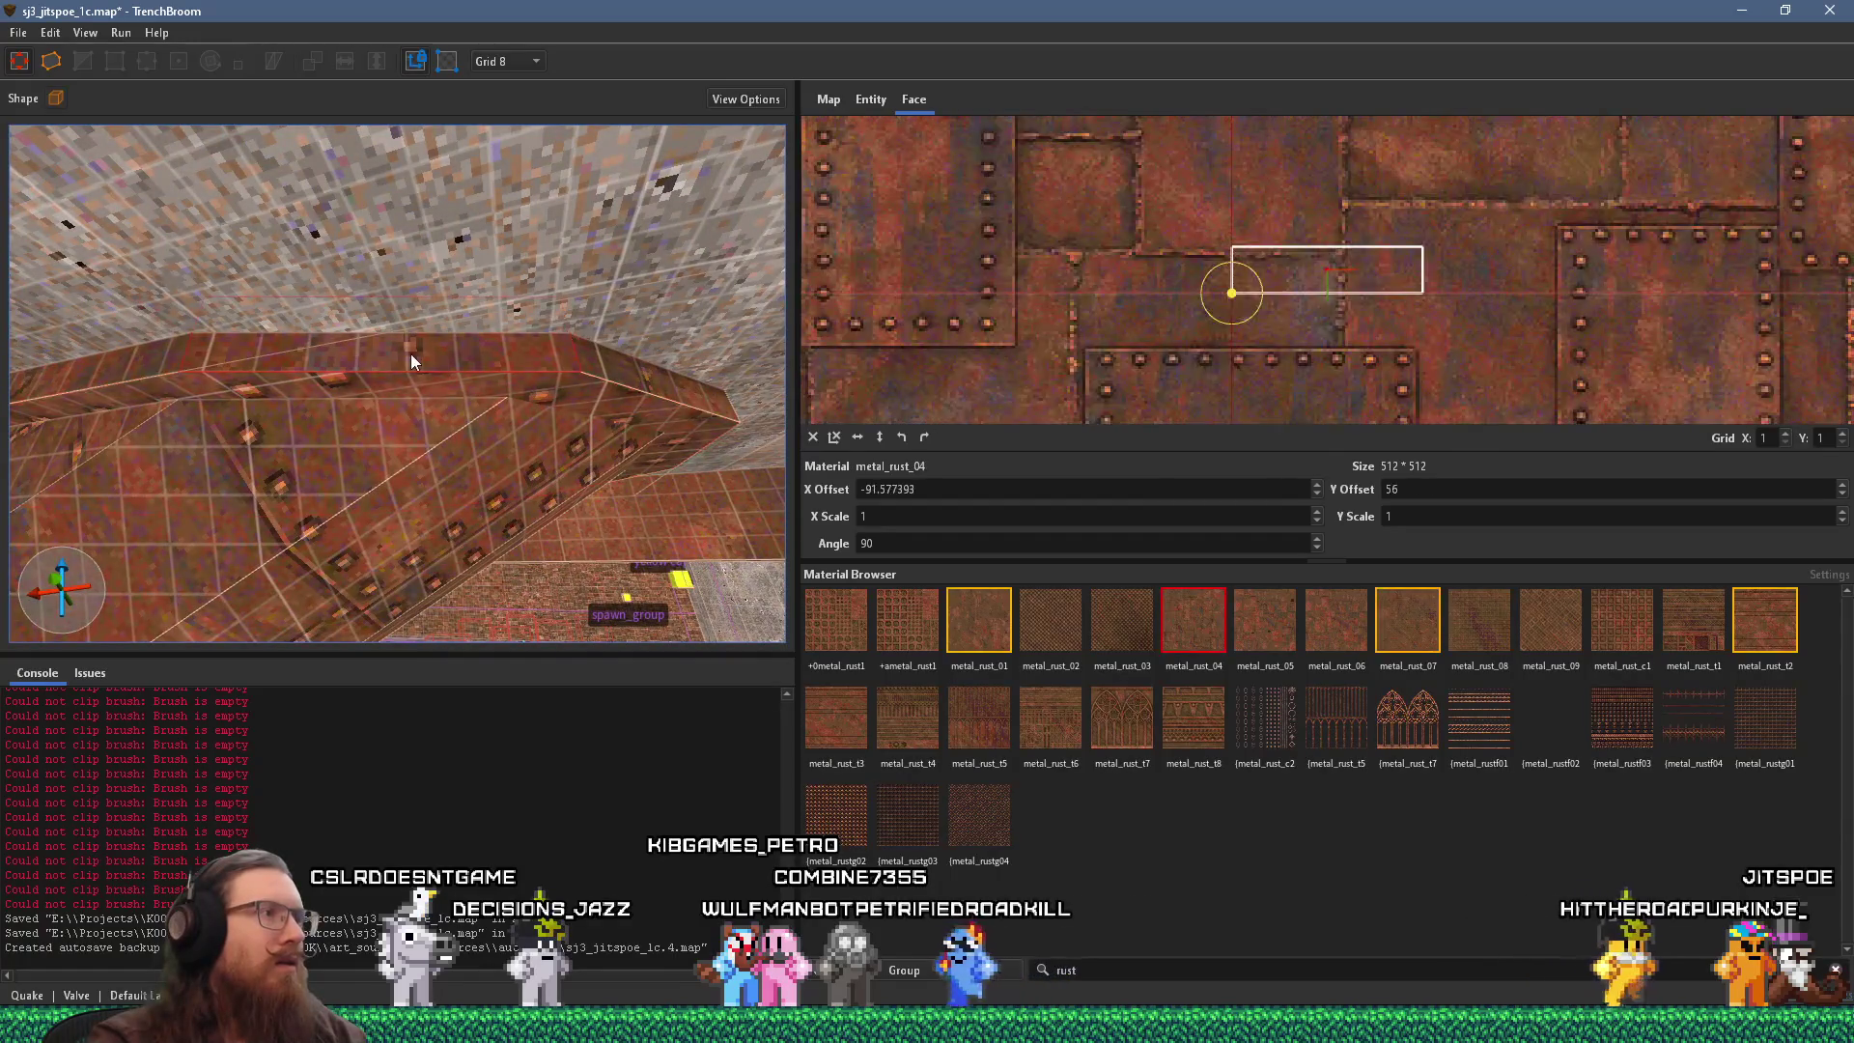
pyautogui.click(1410, 618)
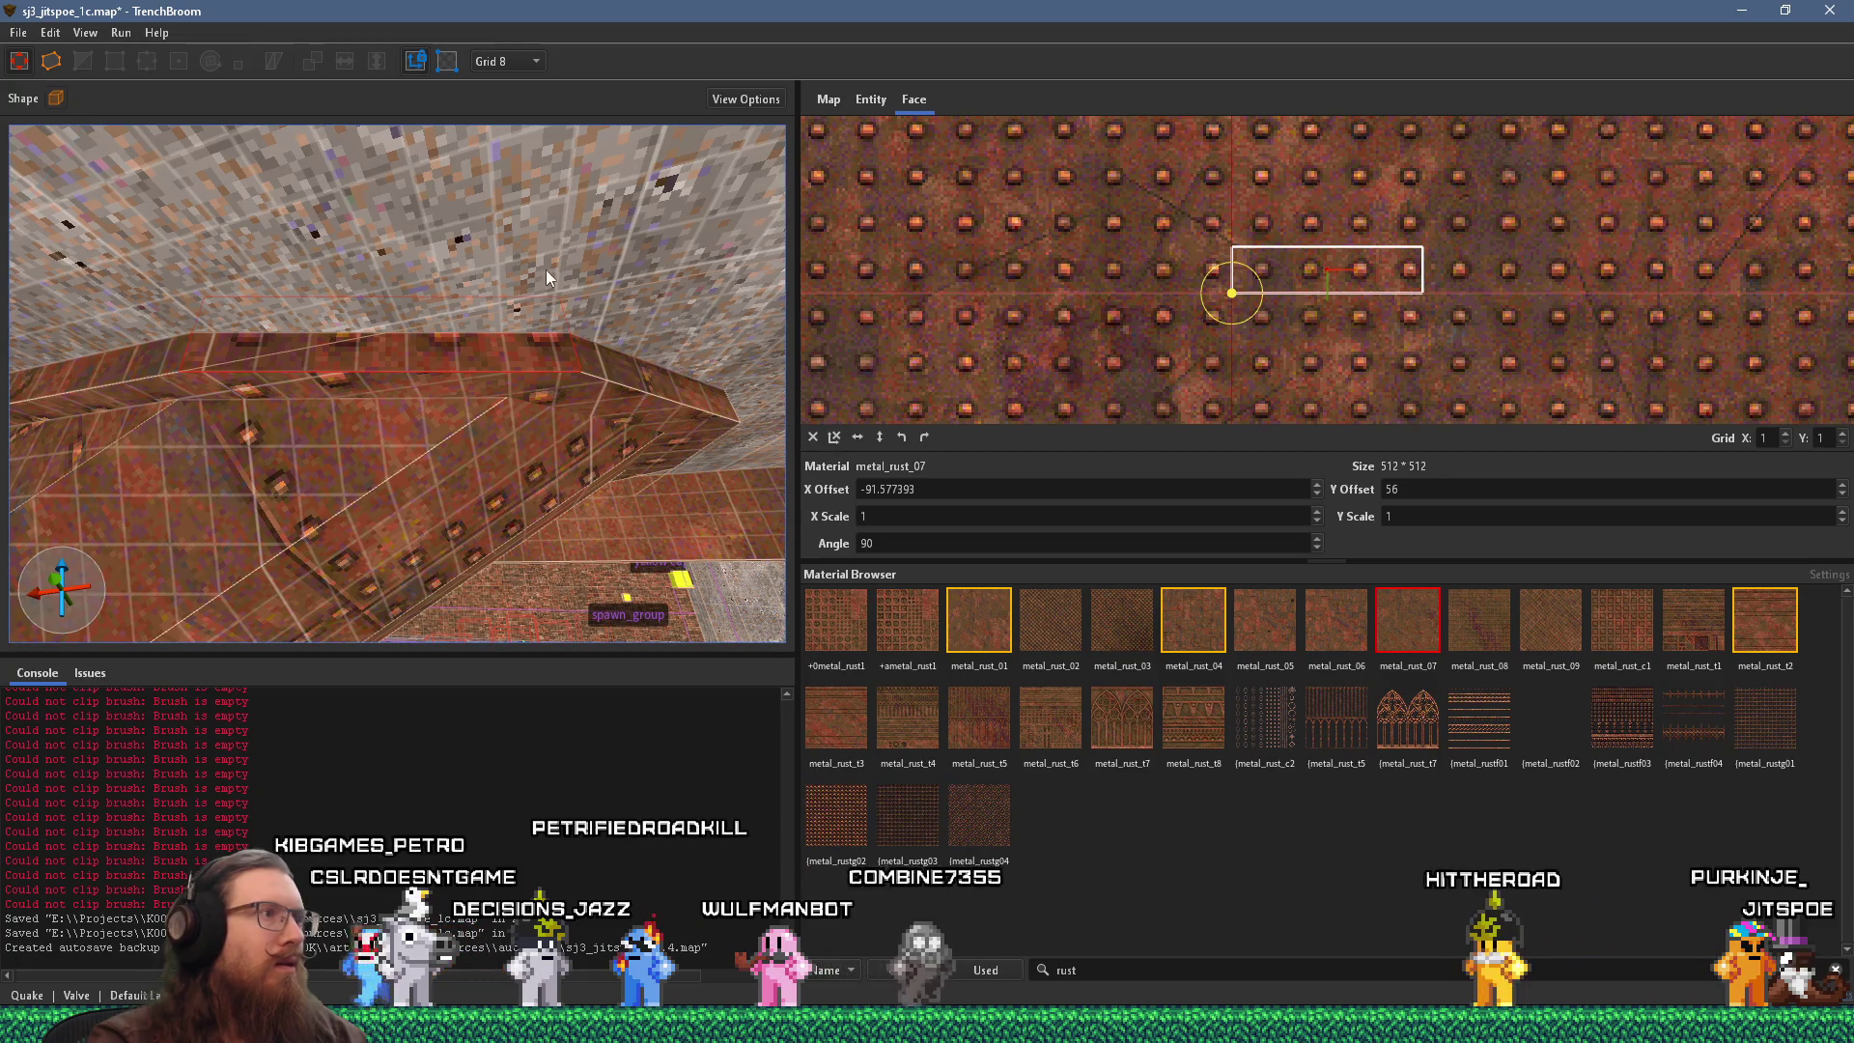
# Apply metal_rust_t3 to the top face and offset it to about -35.58, 275.
pyautogui.click(474, 340)
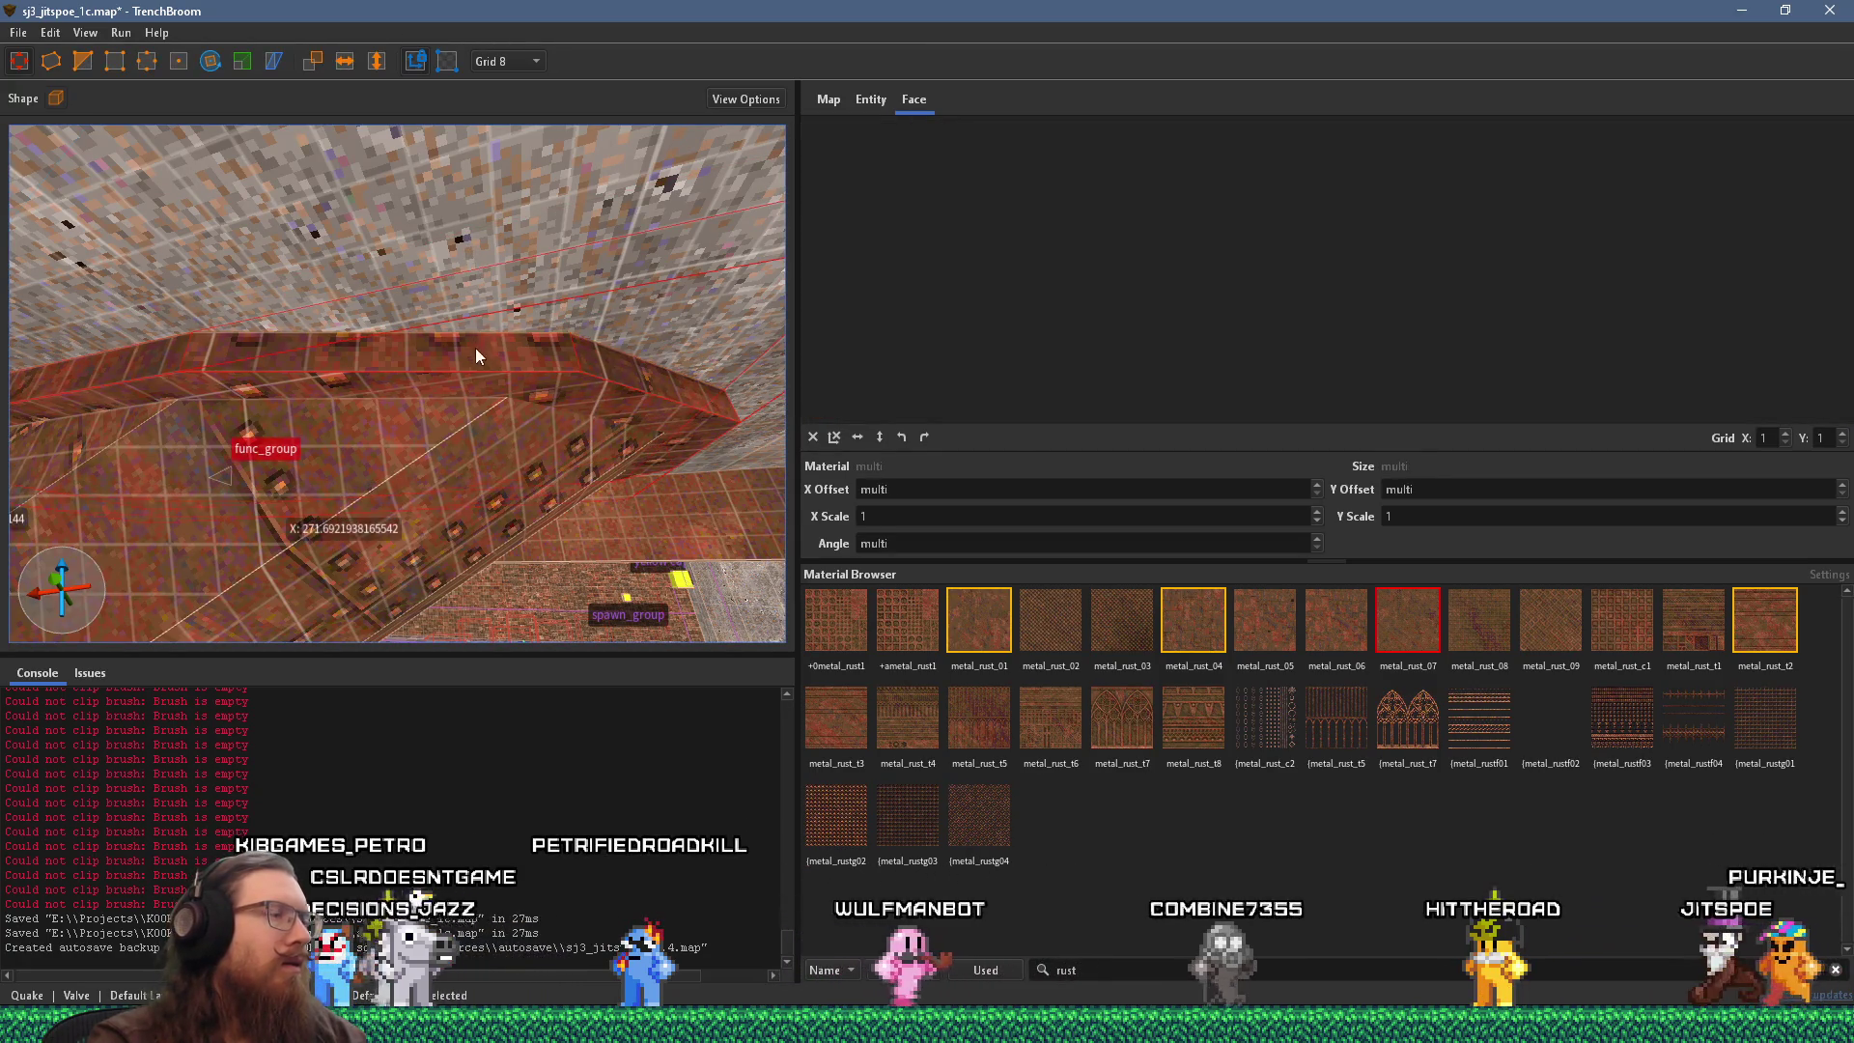
pyautogui.keyDown('shift'); pyautogui.click(475, 348); pyautogui.keyUp('shift')
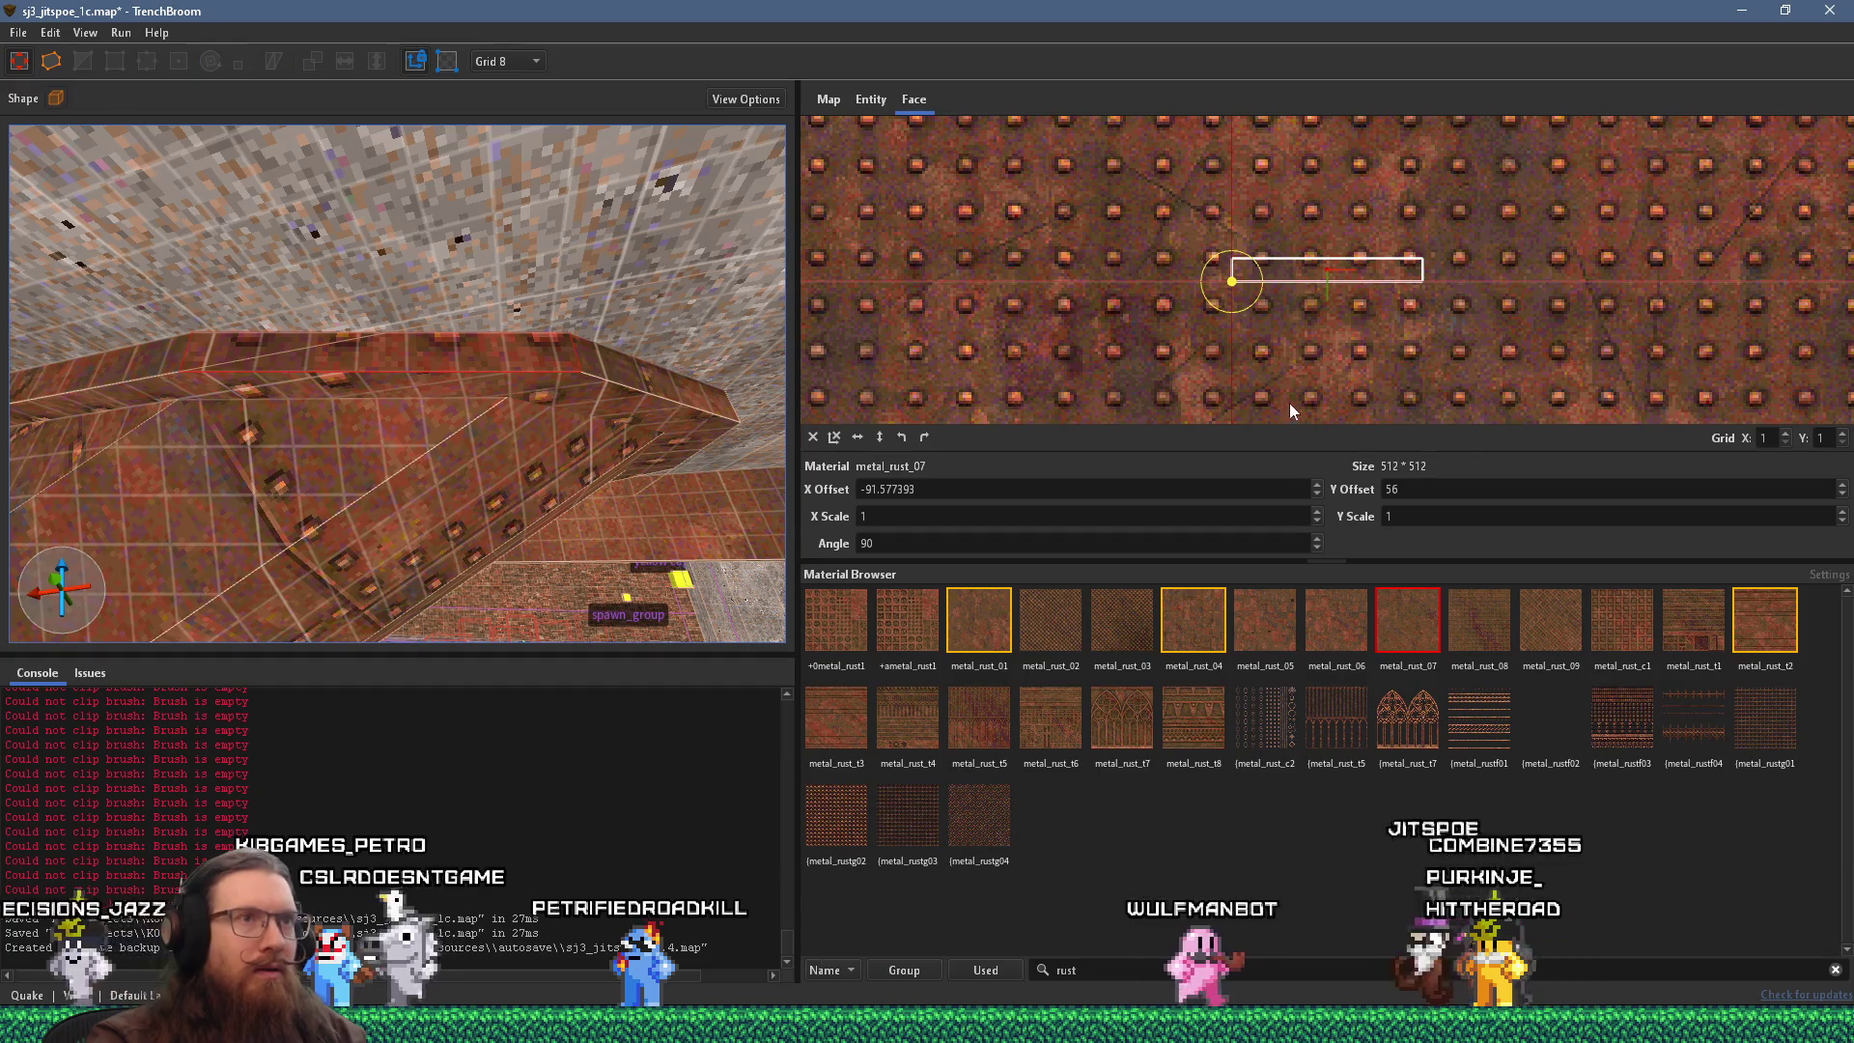
pyautogui.moveTo(1284, 371); pyautogui.dragTo(1280, 373)
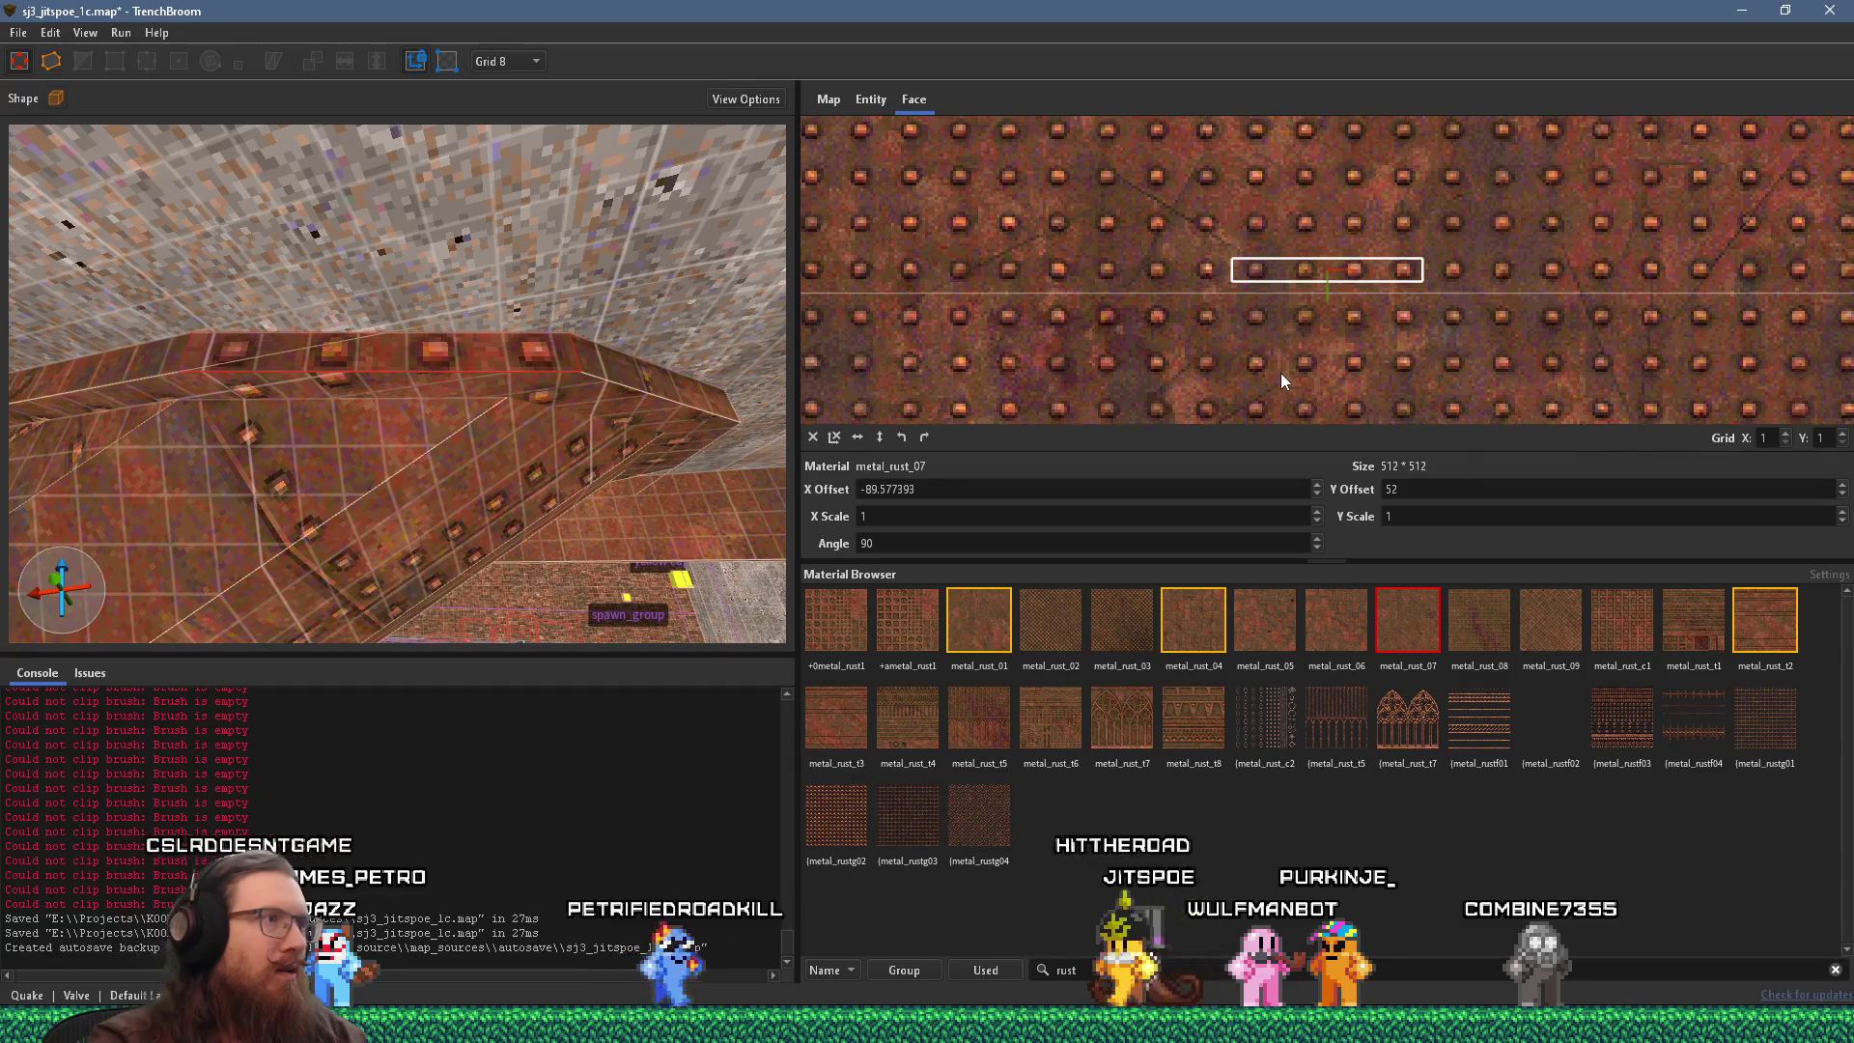
pyautogui.moveTo(476, 369)
pyautogui.mouseDown()
pyautogui.moveTo(542, 379)
pyautogui.moveTo(491, 385)
pyautogui.mouseUp()
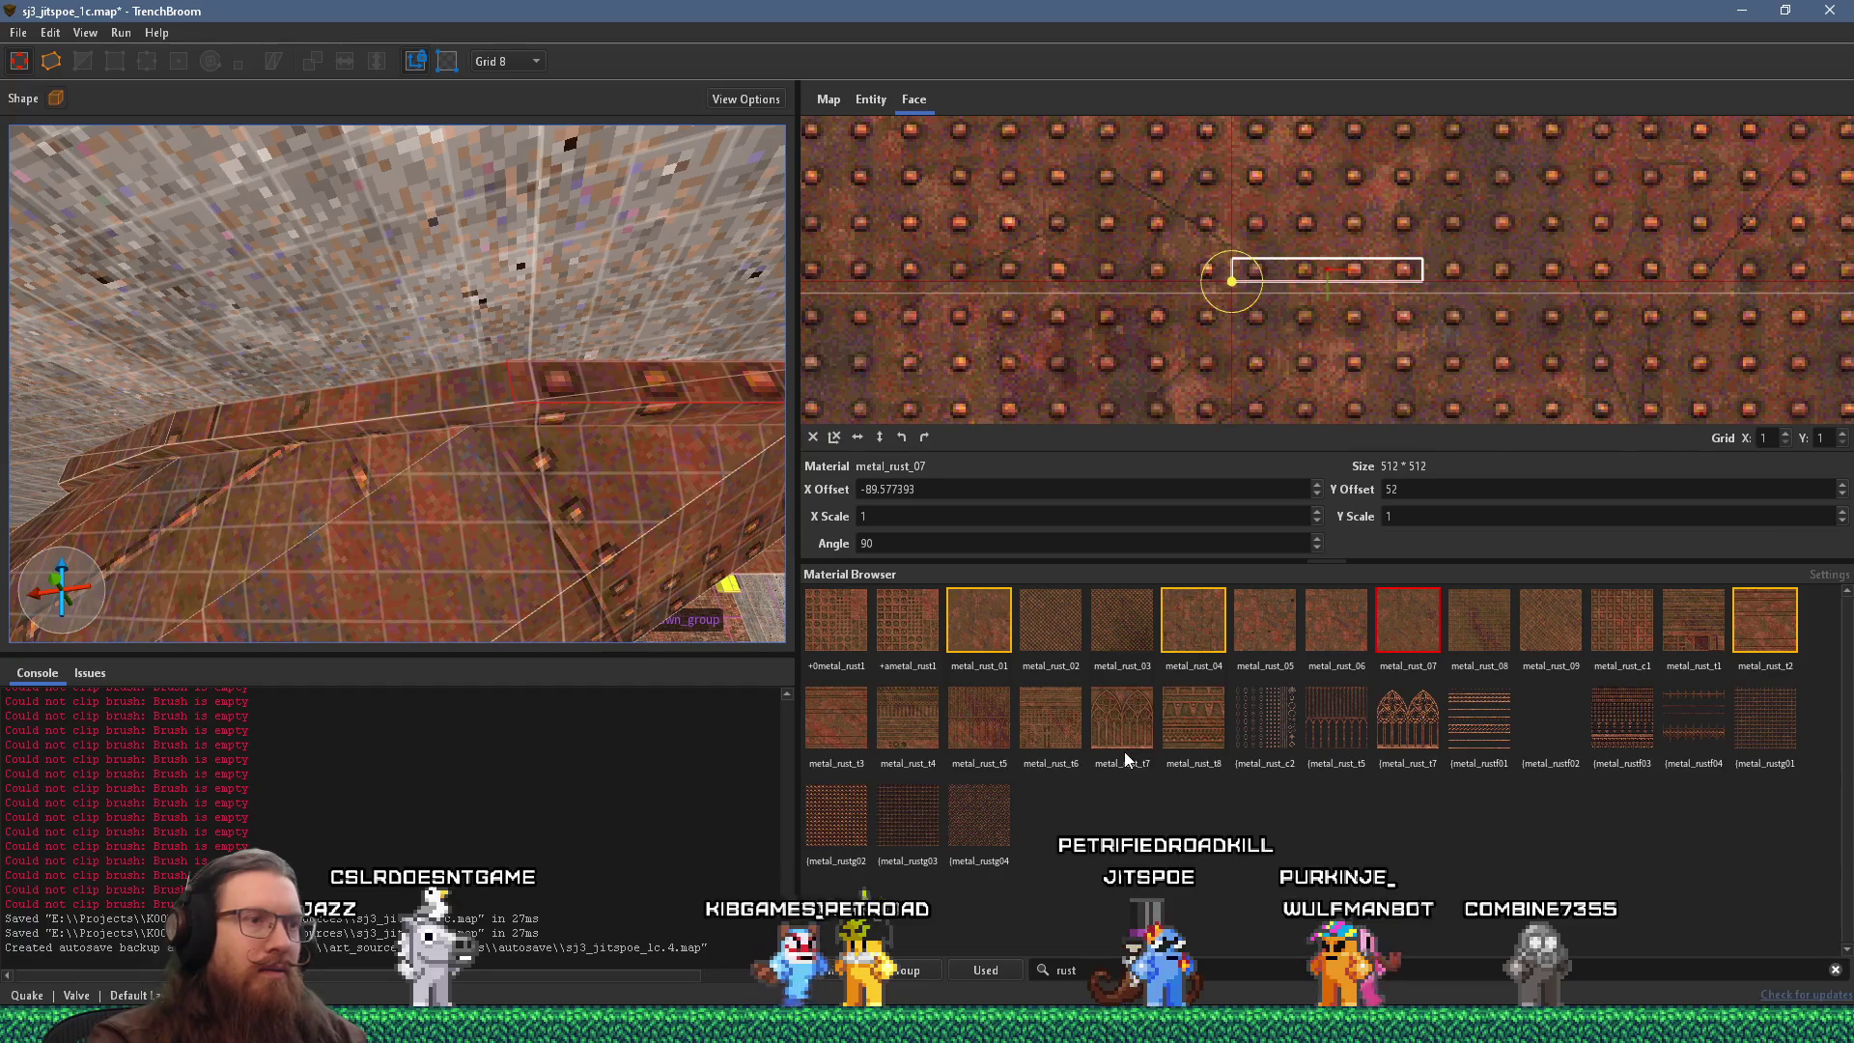
pyautogui.click(855, 720)
pyautogui.moveTo(1023, 415)
pyautogui.mouseDown()
pyautogui.moveTo(1054, 368)
pyautogui.moveTo(1035, 463)
pyautogui.mouseUp()
pyautogui.press('Left')
pyautogui.press('Left')
pyautogui.press('Left')
pyautogui.press('Left')
pyautogui.press('Left')
pyautogui.press('Left')
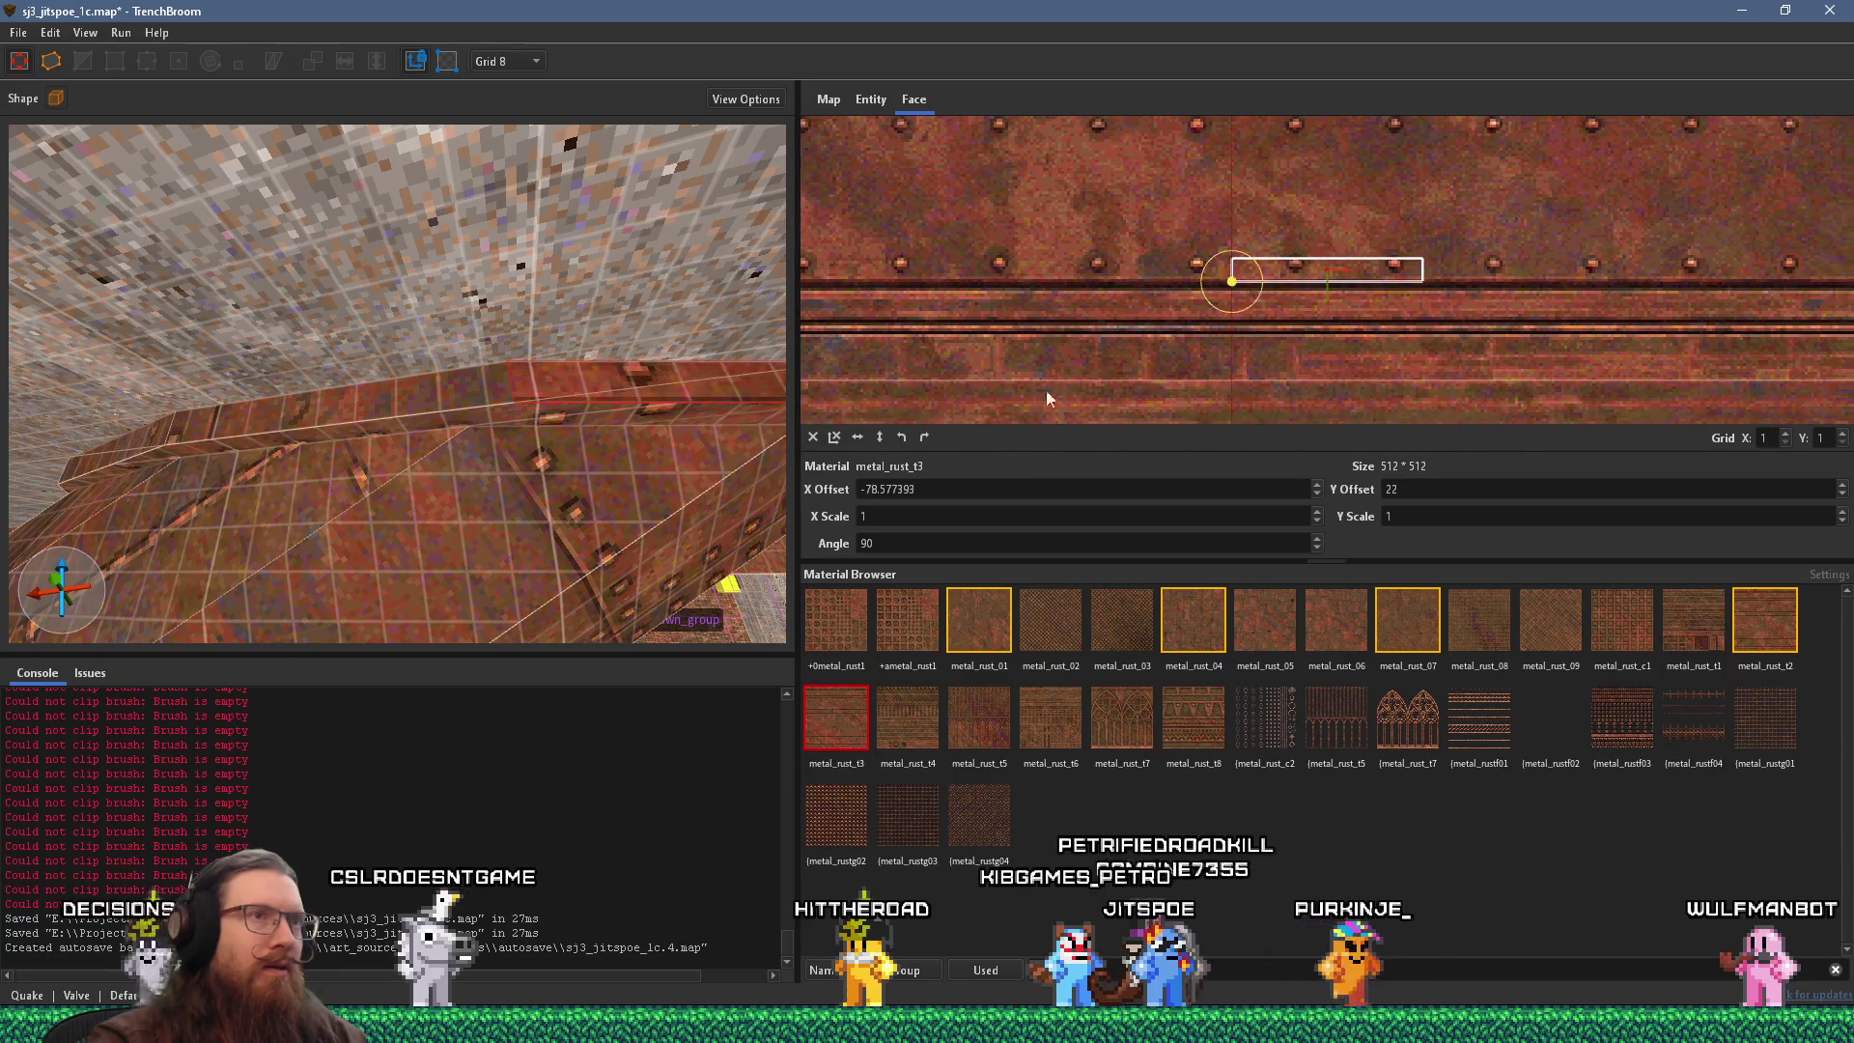
pyautogui.scroll(-4, 1081, 367)
pyautogui.moveTo(1127, 351)
pyautogui.mouseDown()
pyautogui.moveTo(1090, 199)
pyautogui.moveTo(1049, 282)
pyautogui.moveTo(1065, 340)
pyautogui.moveTo(1035, 345)
pyautogui.moveTo(1035, 382)
pyautogui.moveTo(1087, 133)
pyautogui.moveTo(1062, 164)
pyautogui.moveTo(1046, 297)
pyautogui.moveTo(1035, 240)
pyautogui.moveTo(1097, 433)
pyautogui.moveTo(1077, 244)
pyautogui.moveTo(1104, 423)
pyautogui.moveTo(1105, 315)
pyautogui.moveTo(1133, 331)
pyautogui.mouseUp()
pyautogui.scroll(2, 1029, 200)
pyautogui.scroll(-2, 1089, 415)
pyautogui.scroll(3, 1104, 423)
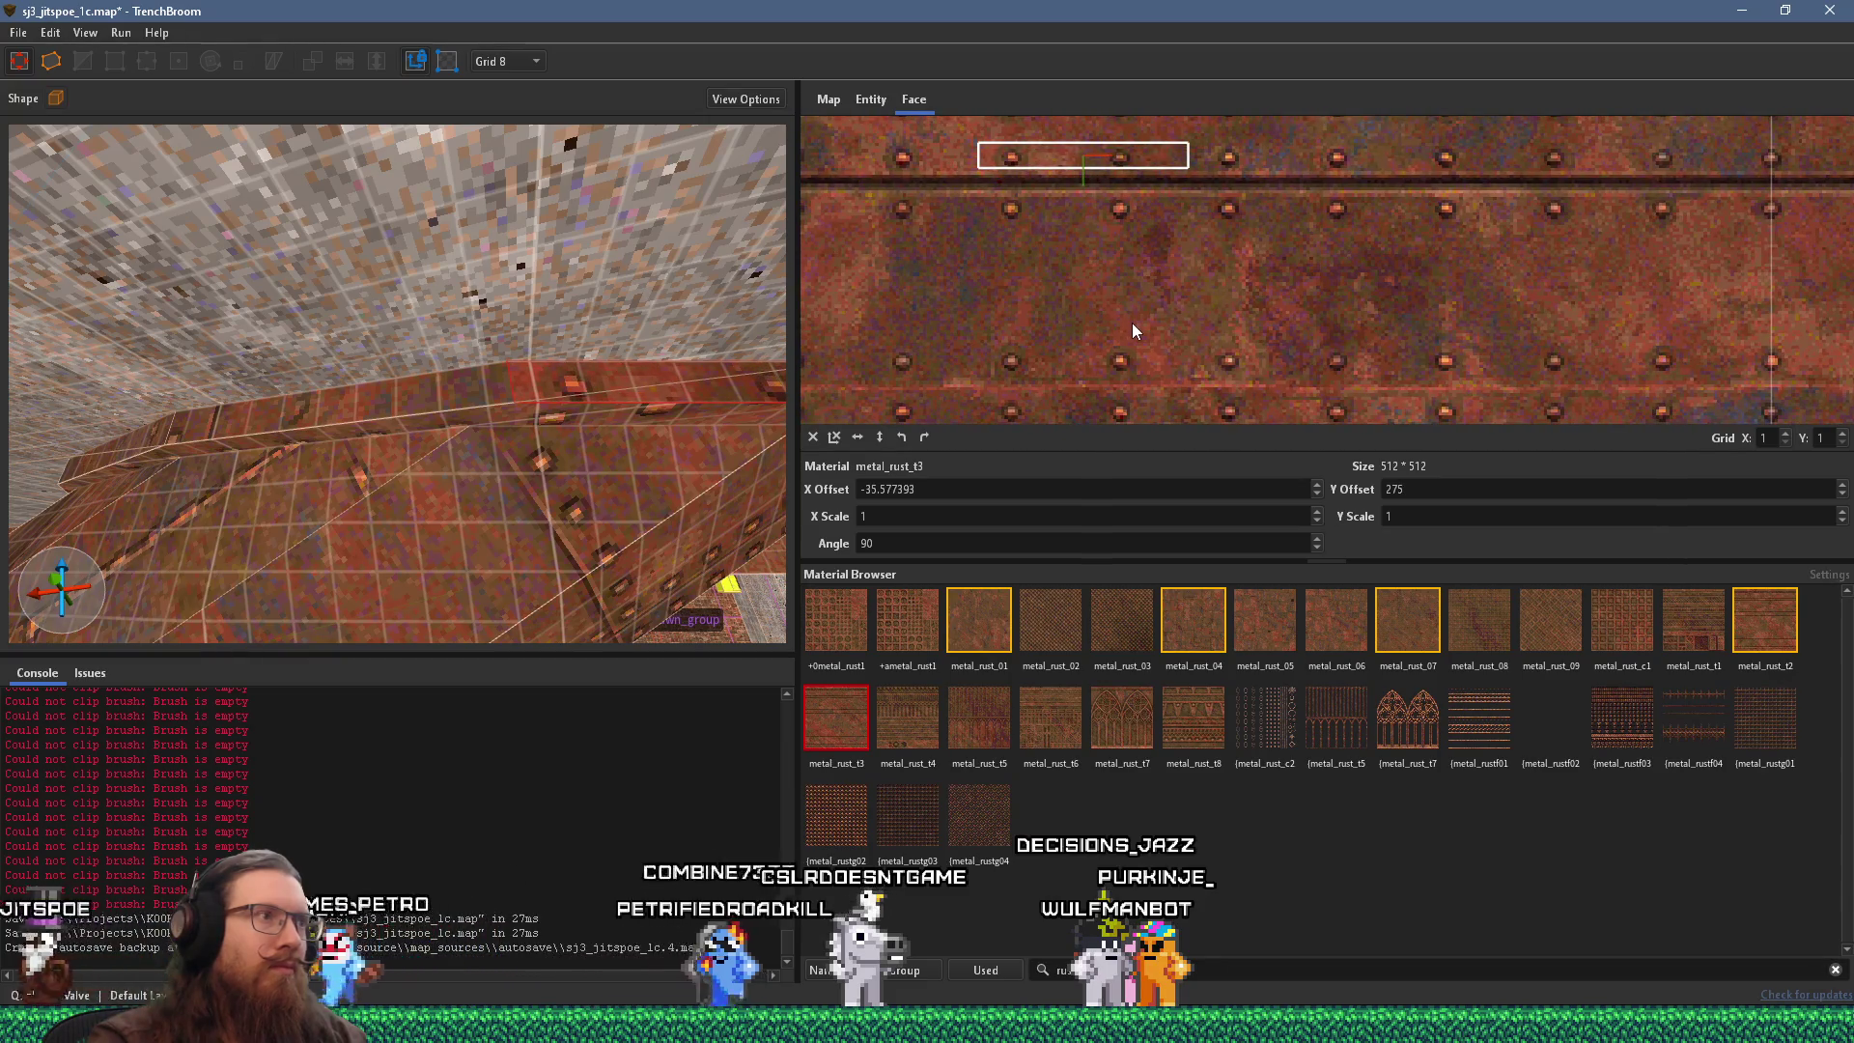
# Slide the riveted texture on each beam face so the rivet rows line up.
pyautogui.moveTo(977, 297); pyautogui.dragTo(1064, 303)
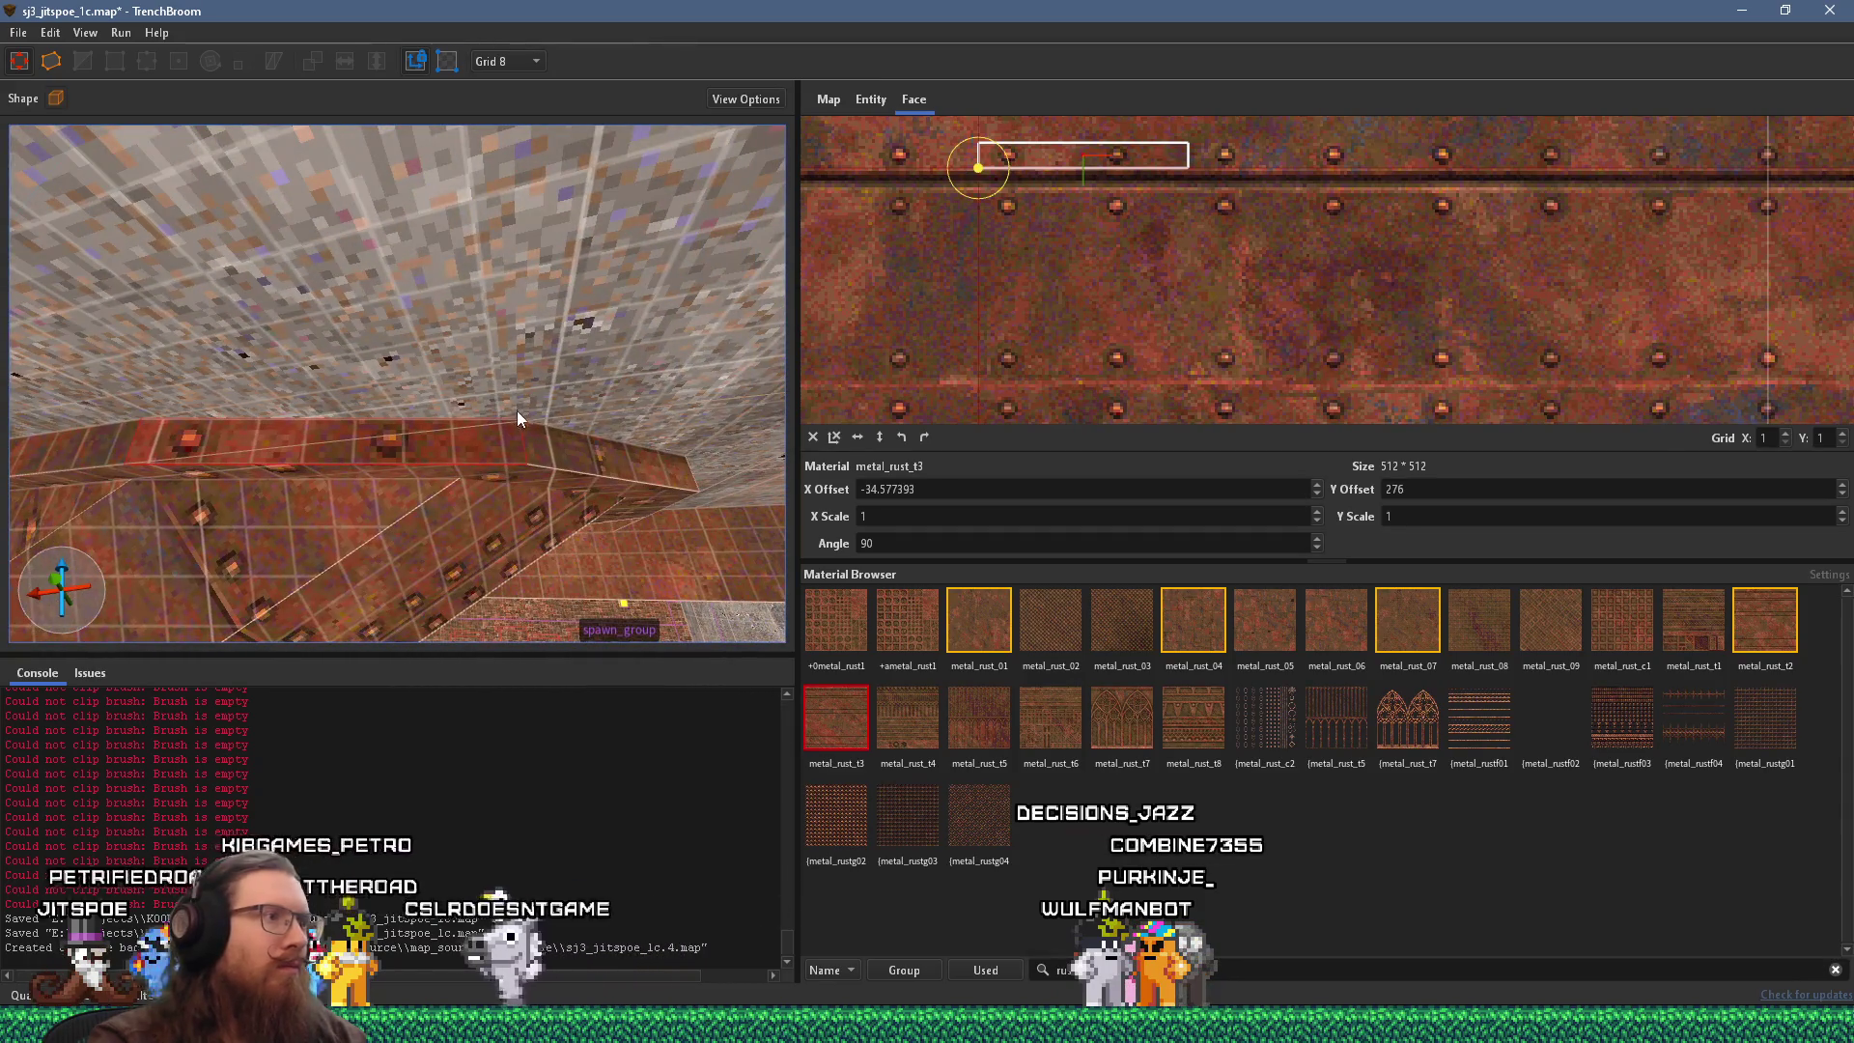
pyautogui.scroll(5, 520, 426)
pyautogui.moveTo(536, 355)
pyautogui.mouseDown()
pyautogui.moveTo(644, 363)
pyautogui.moveTo(535, 298)
pyautogui.moveTo(460, 327)
pyautogui.moveTo(635, 409)
pyautogui.mouseUp()
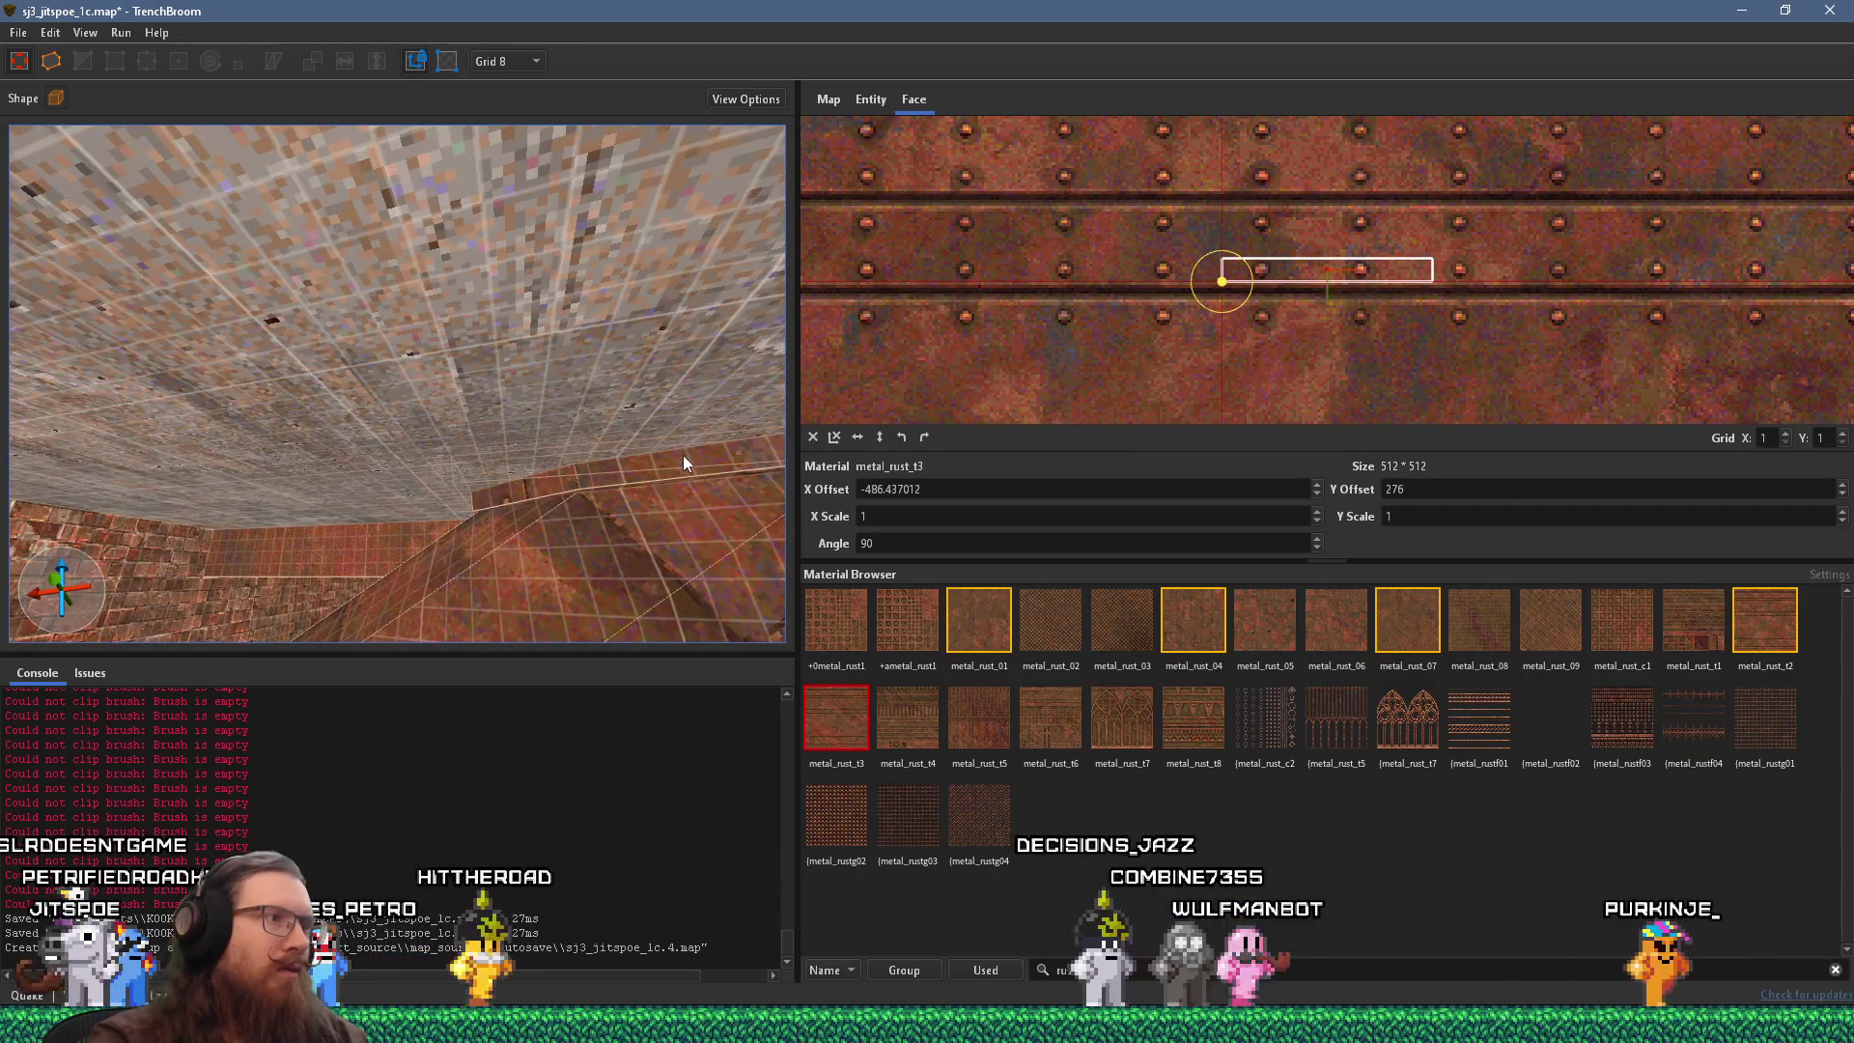
pyautogui.moveTo(566, 475)
pyautogui.mouseDown()
pyautogui.moveTo(553, 501)
pyautogui.moveTo(683, 490)
pyautogui.mouseUp()
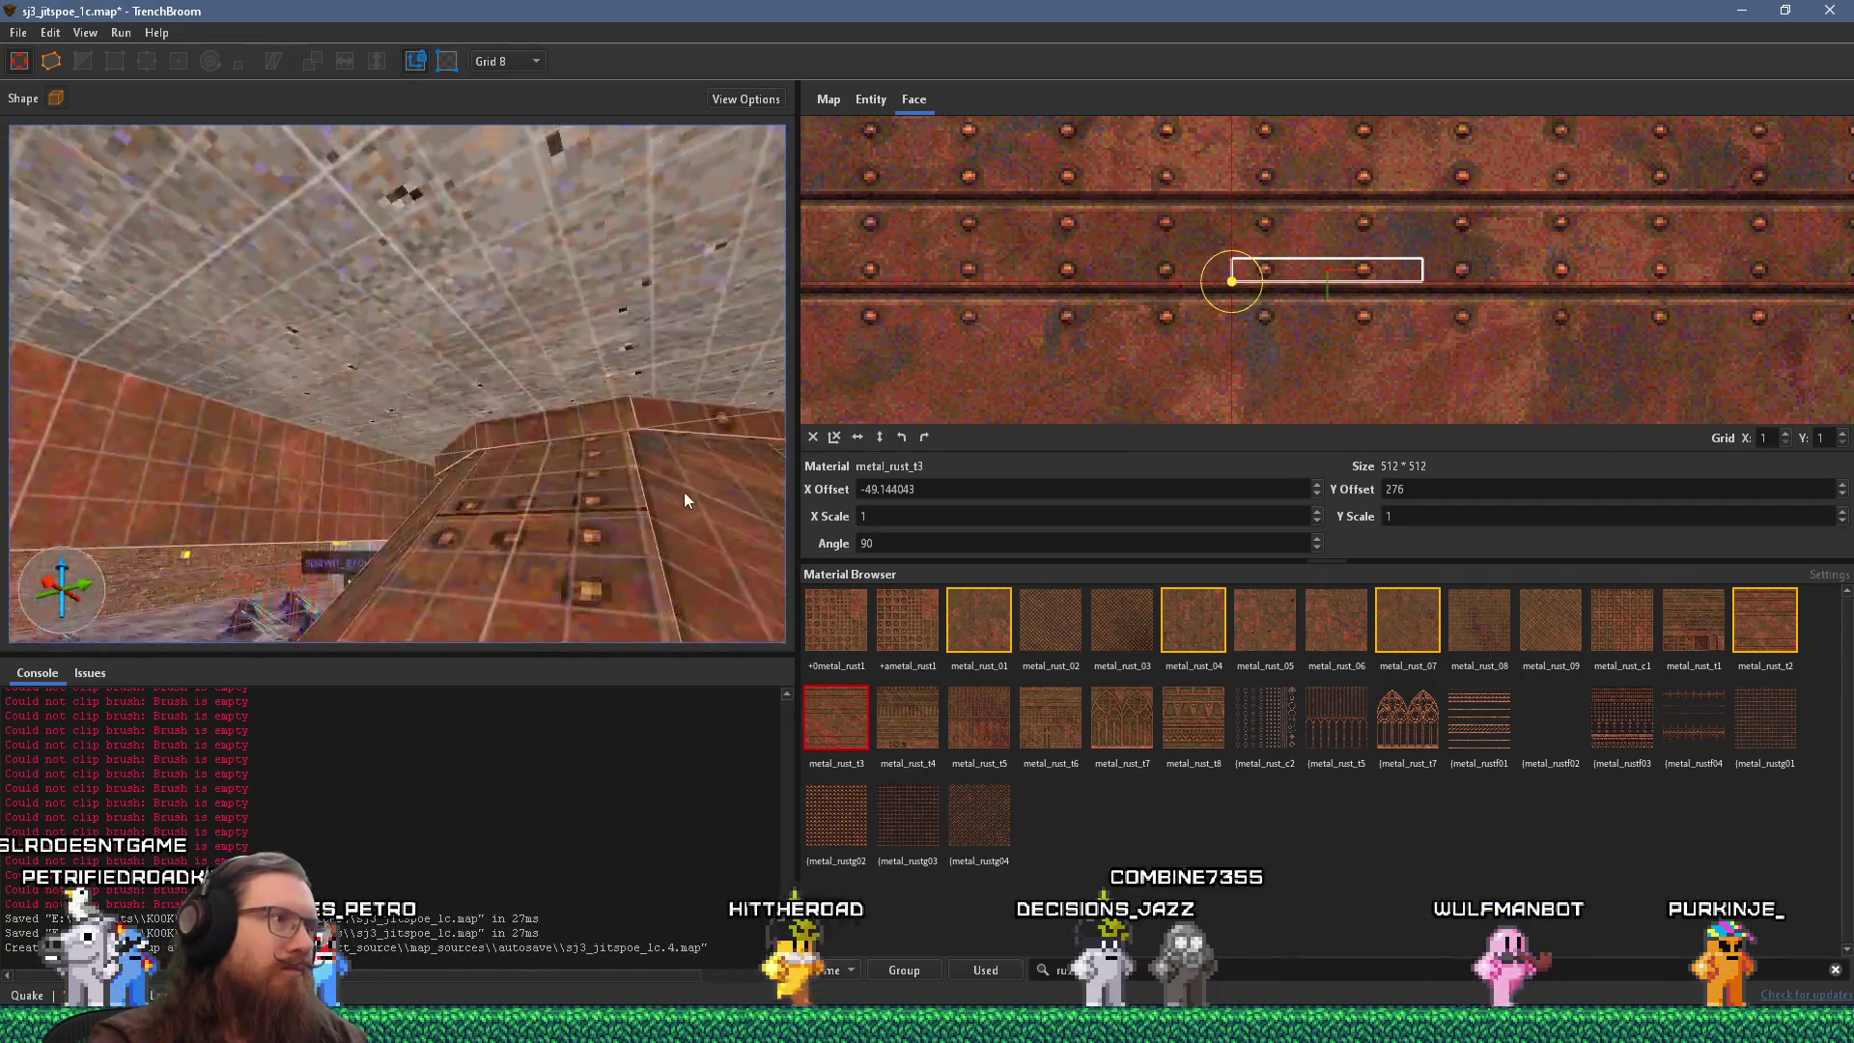
pyautogui.moveTo(674, 420)
pyautogui.mouseDown()
pyautogui.moveTo(599, 409)
pyautogui.moveTo(478, 448)
pyautogui.moveTo(634, 440)
pyautogui.moveTo(371, 456)
pyautogui.mouseUp()
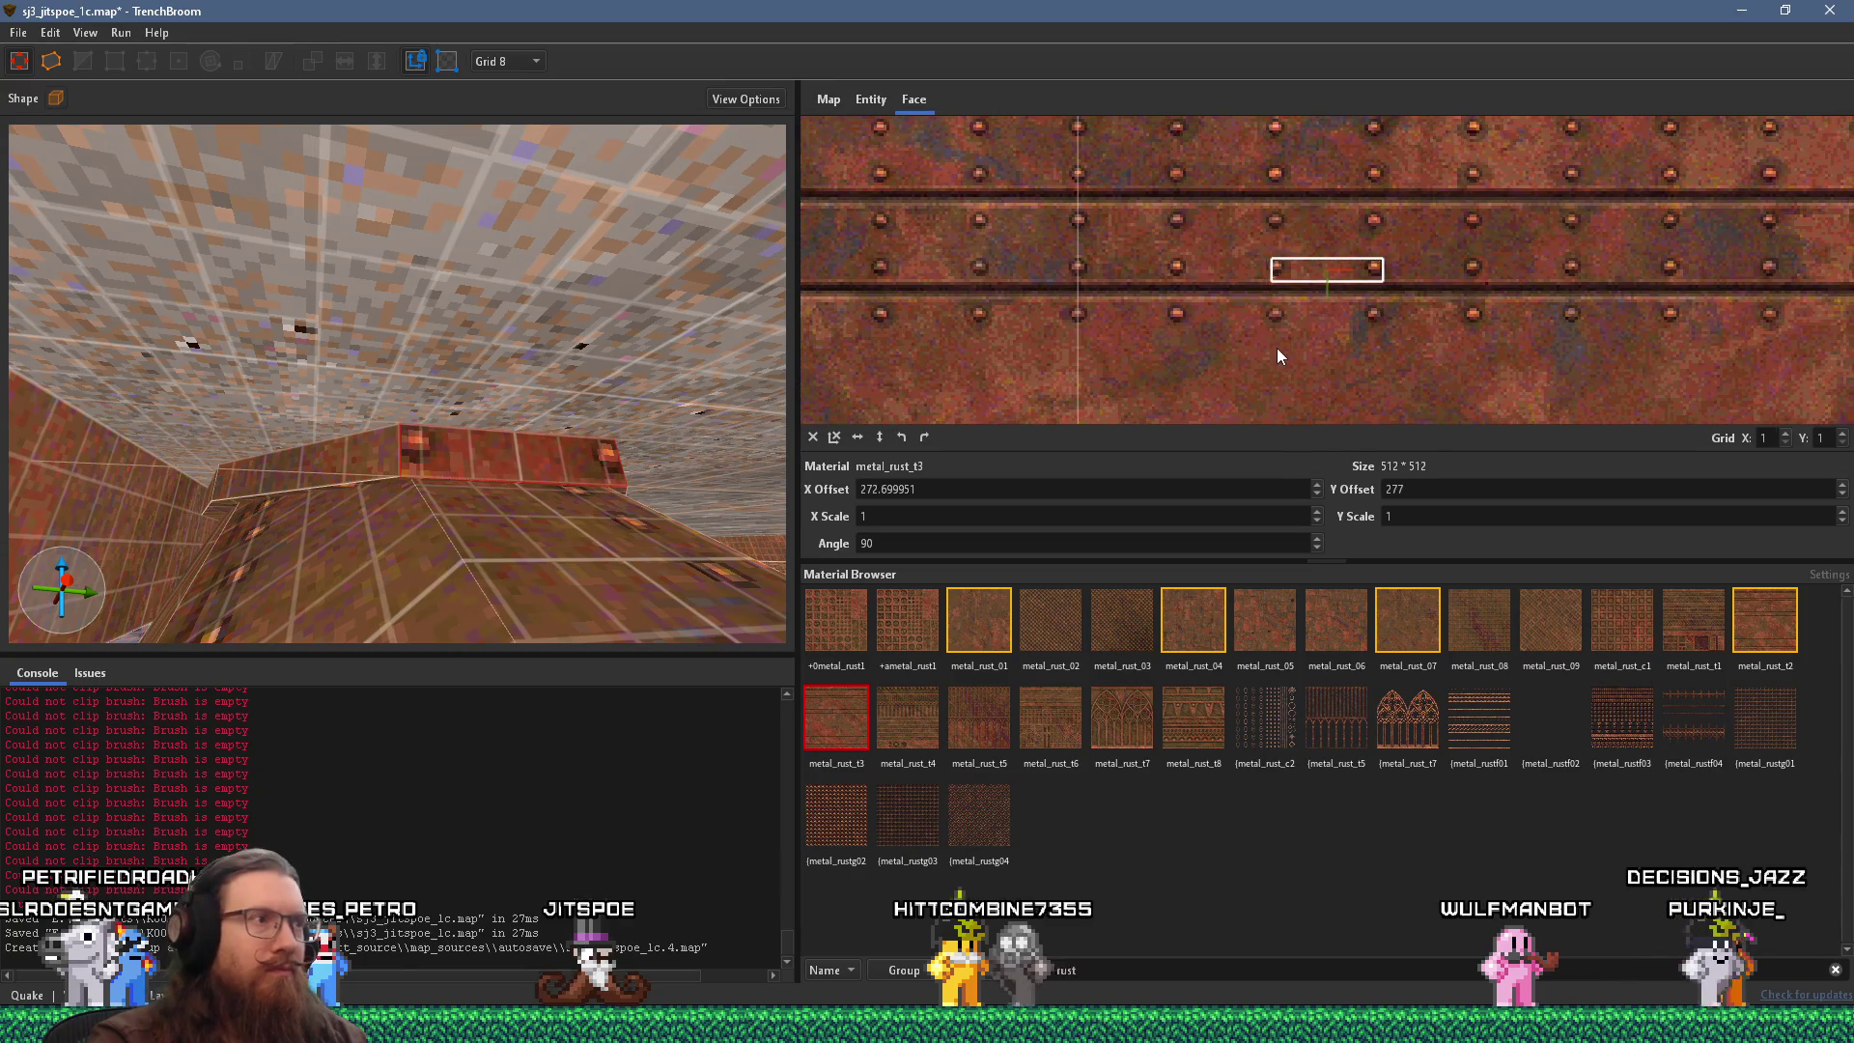
pyautogui.moveTo(1278, 348); pyautogui.dragTo(1275, 350)
pyautogui.moveTo(734, 425)
pyautogui.mouseDown()
pyautogui.moveTo(446, 455)
pyautogui.moveTo(481, 431)
pyautogui.moveTo(350, 404)
pyautogui.moveTo(305, 487)
pyautogui.moveTo(340, 473)
pyautogui.moveTo(134, 344)
pyautogui.moveTo(319, 371)
pyautogui.moveTo(218, 479)
pyautogui.moveTo(495, 455)
pyautogui.mouseUp()
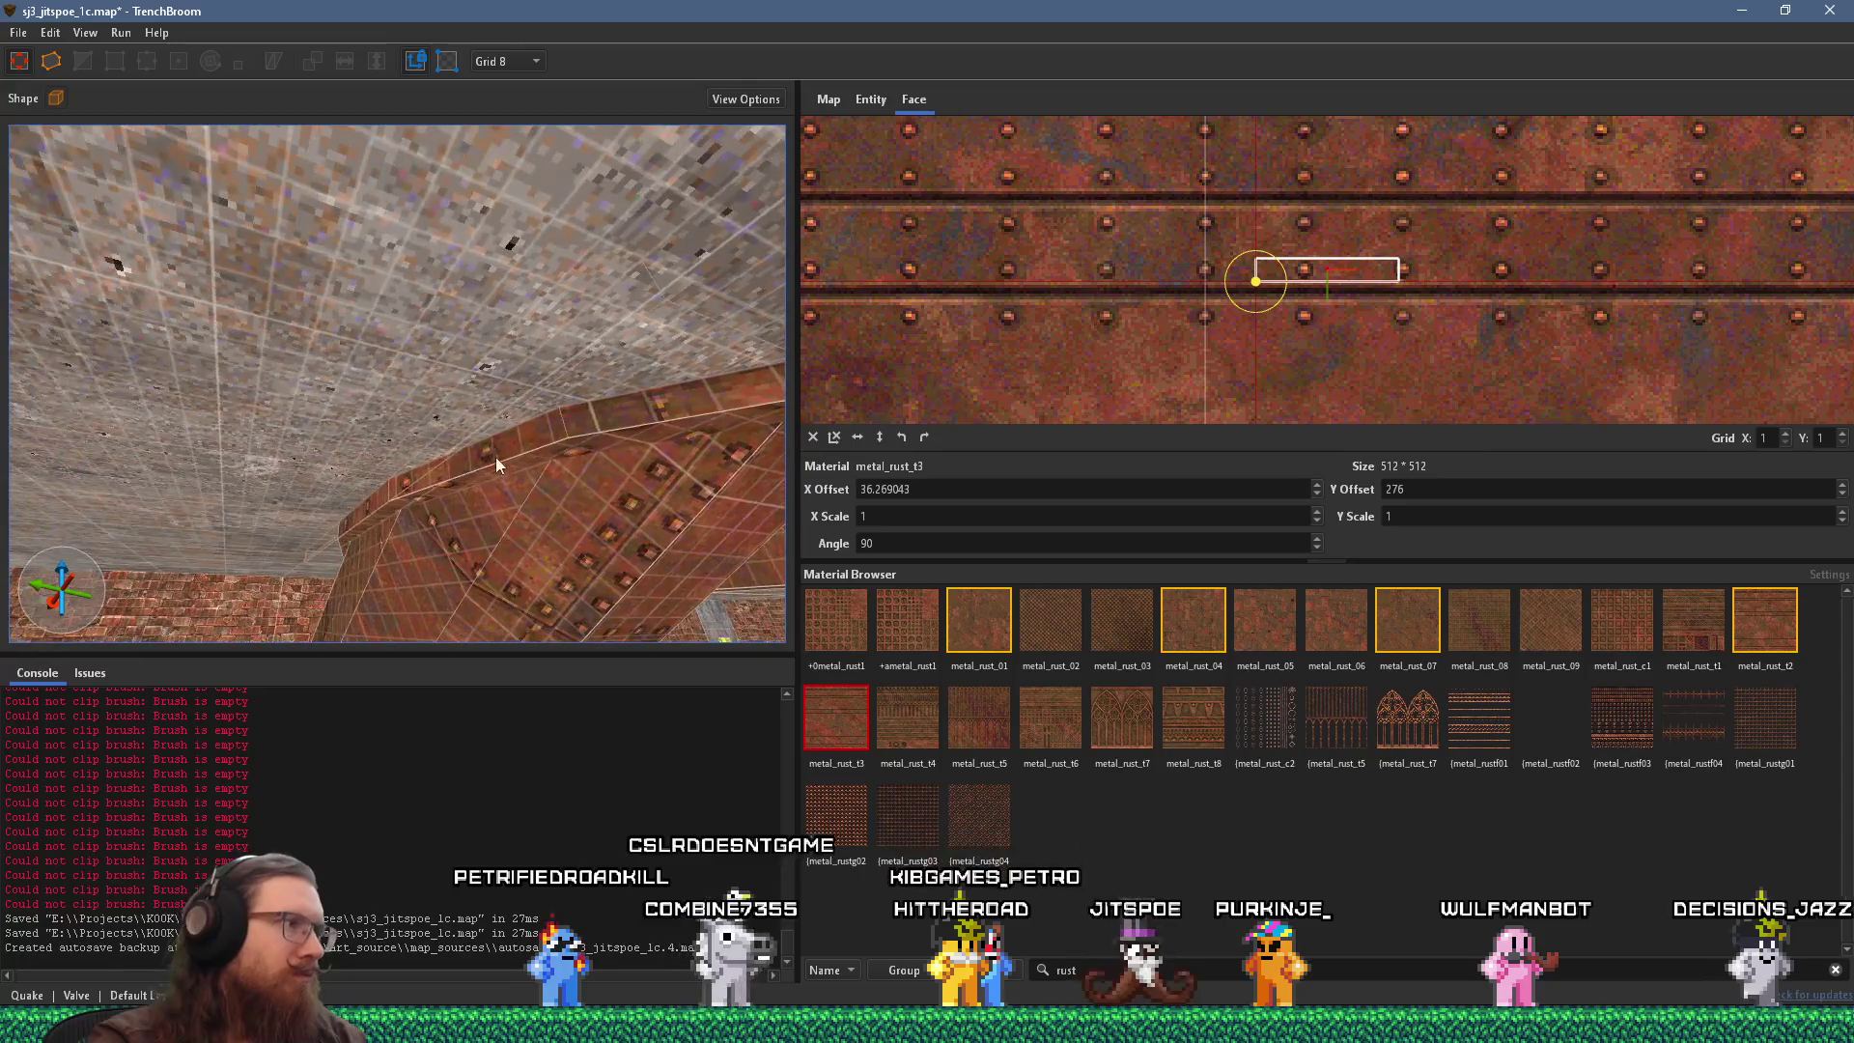
pyautogui.moveTo(664, 404); pyautogui.dragTo(444, 415)
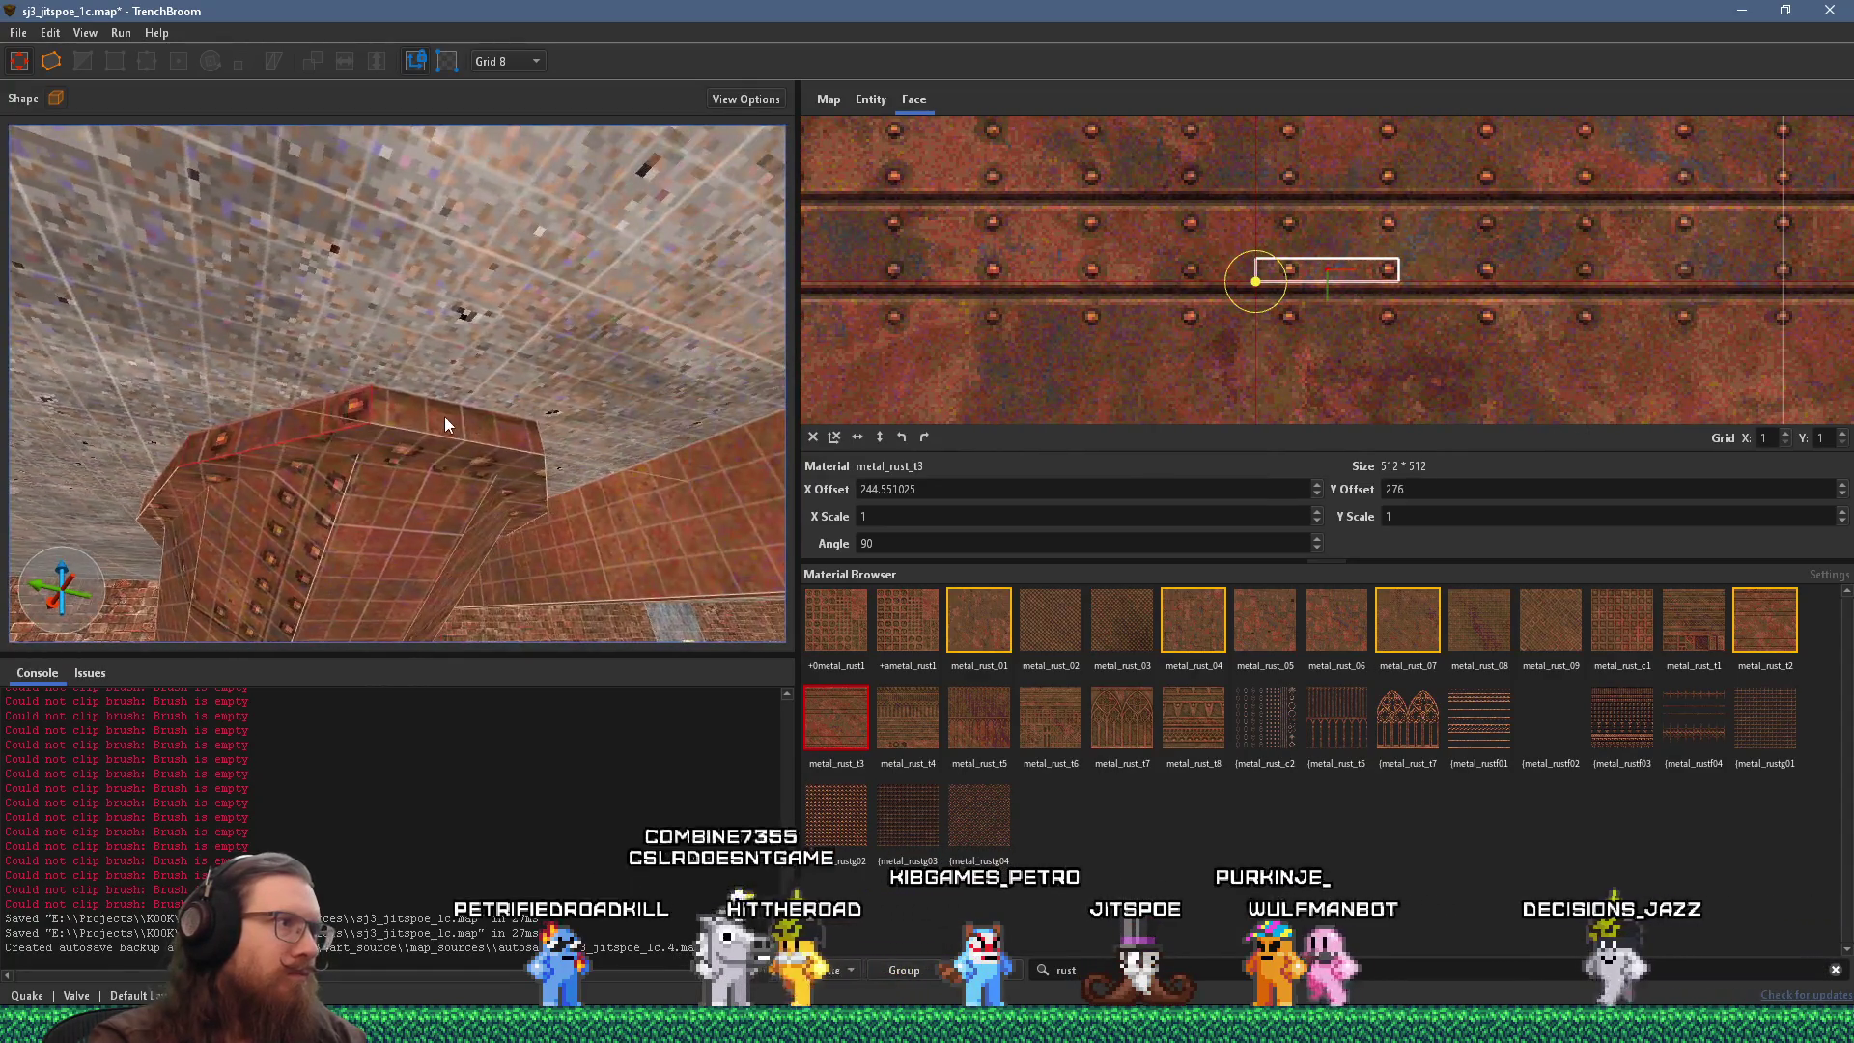
pyautogui.moveTo(1357, 359); pyautogui.dragTo(1372, 358)
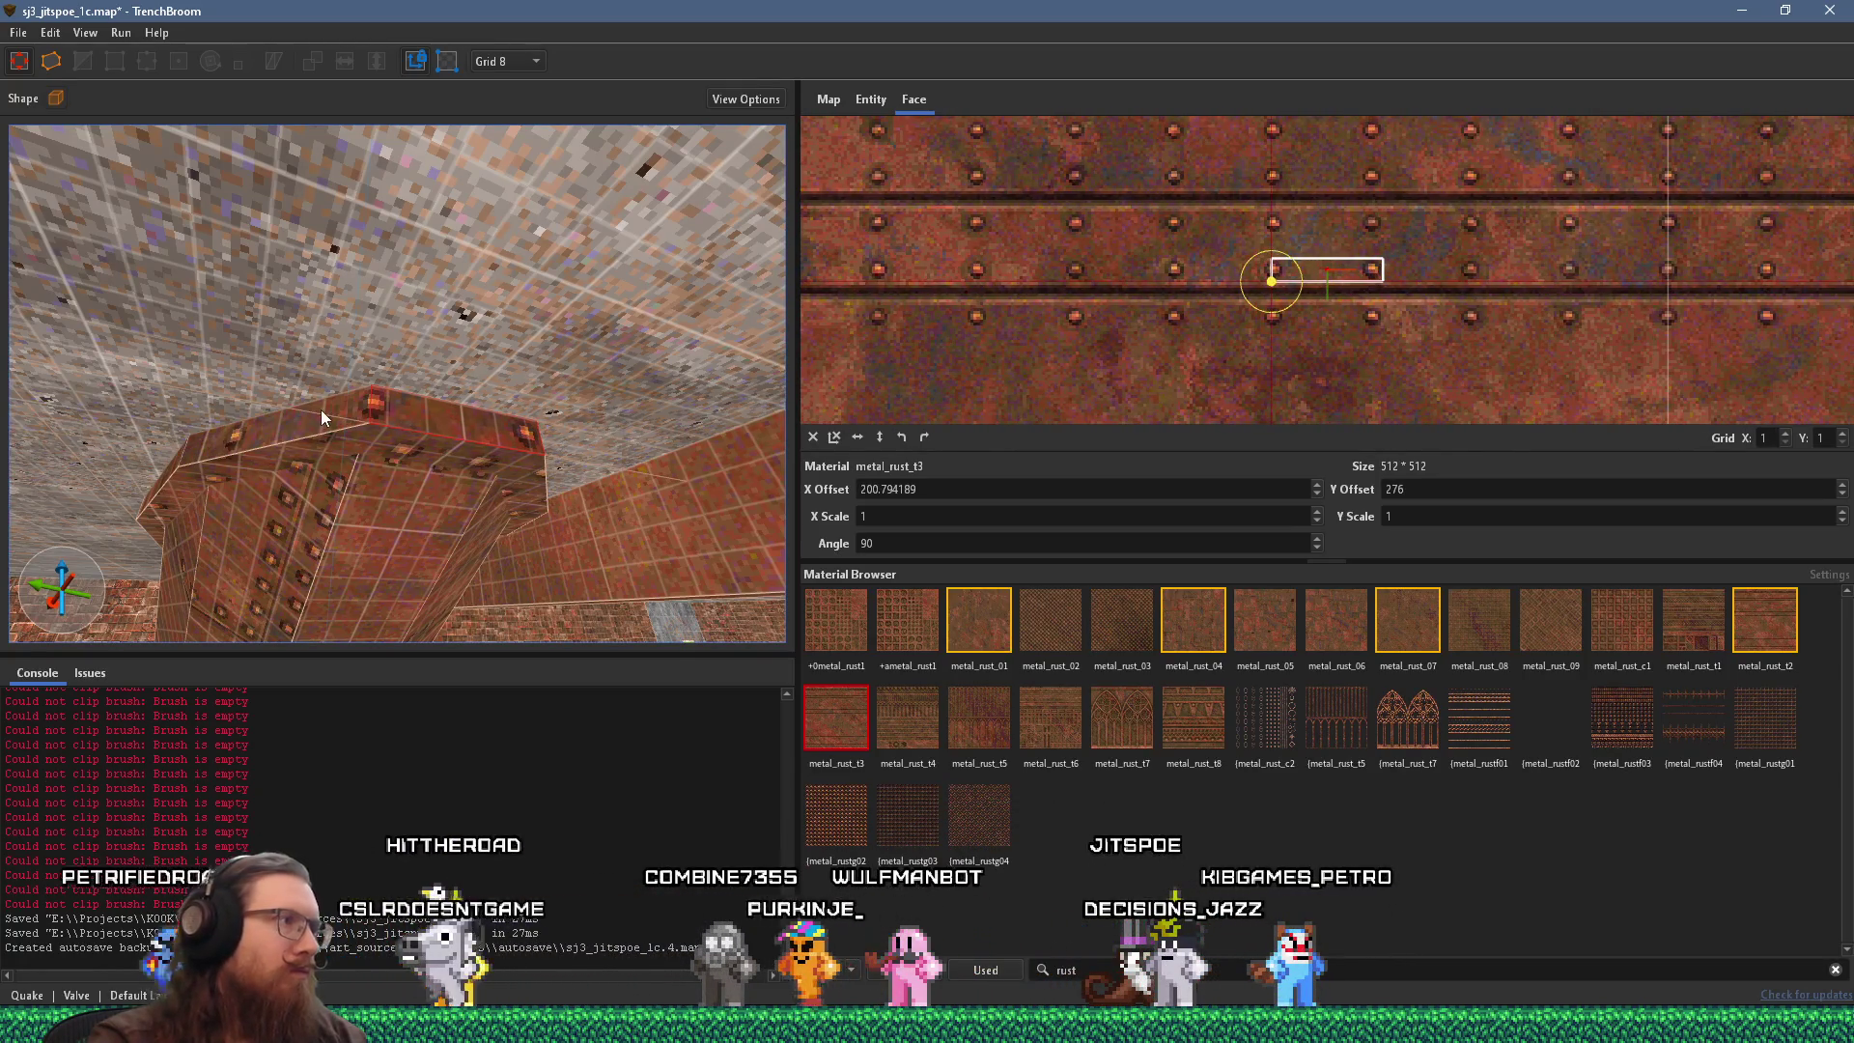
# Select the next beam face, then the pillar's octagonal end face.
pyautogui.scroll(3, 310, 439)
pyautogui.scroll(2, 310, 438)
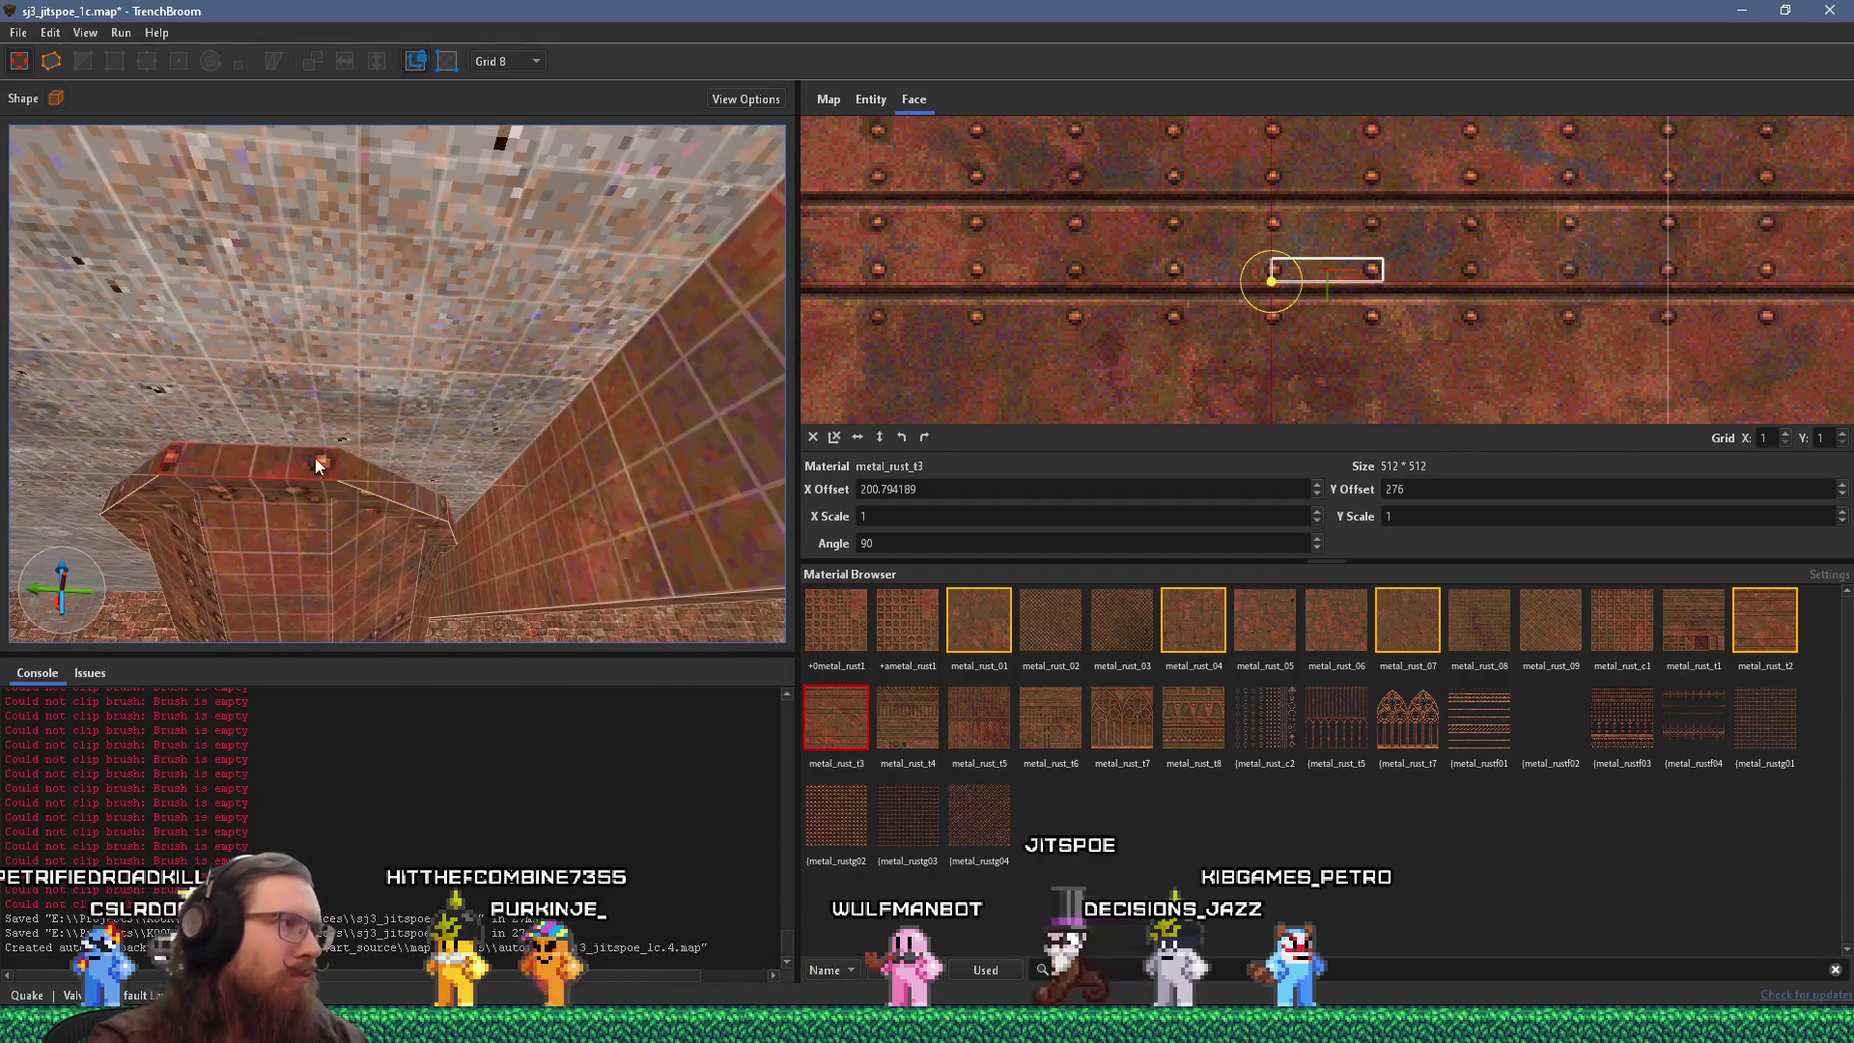
pyautogui.scroll(5, 374, 467)
pyautogui.scroll(3, 326, 401)
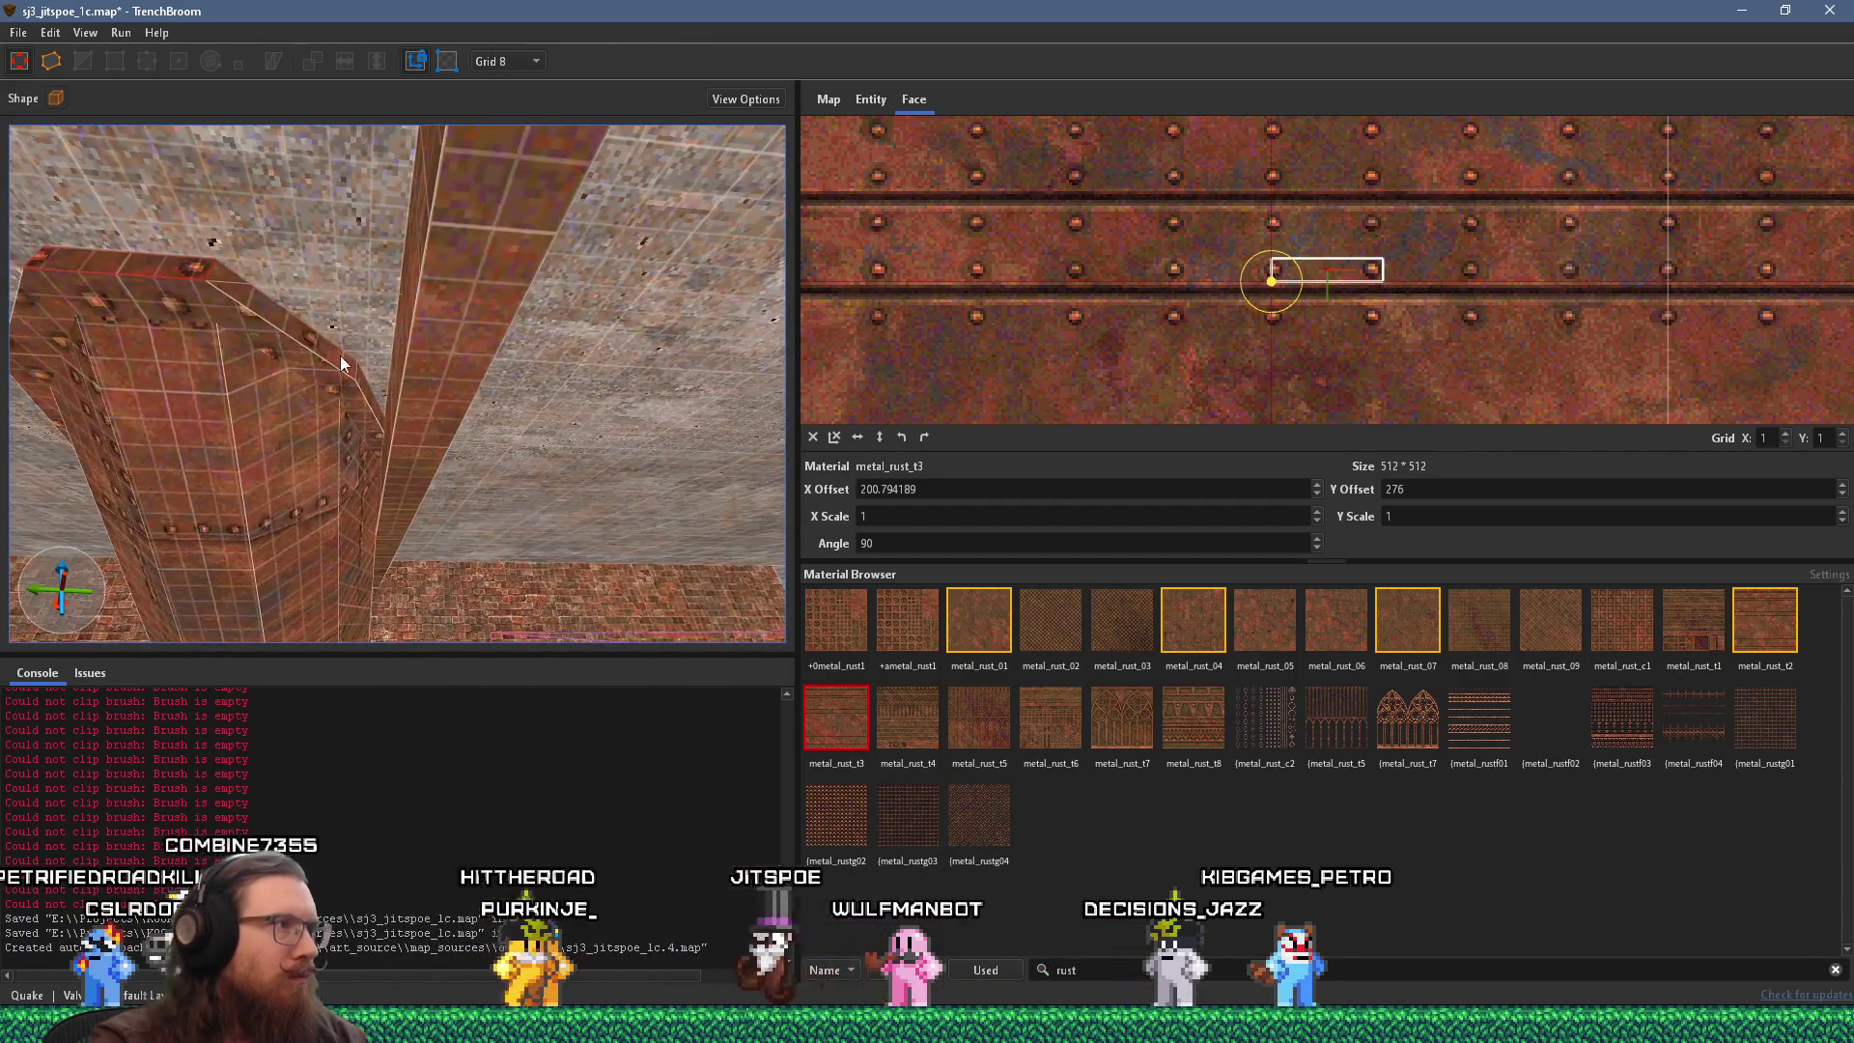
pyautogui.keyDown('alt'); pyautogui.keyDown('shift'); pyautogui.click(357, 391); pyautogui.keyUp('shift'); pyautogui.keyUp('alt')
pyautogui.scroll(3, 386, 379)
pyautogui.scroll(3, 386, 380)
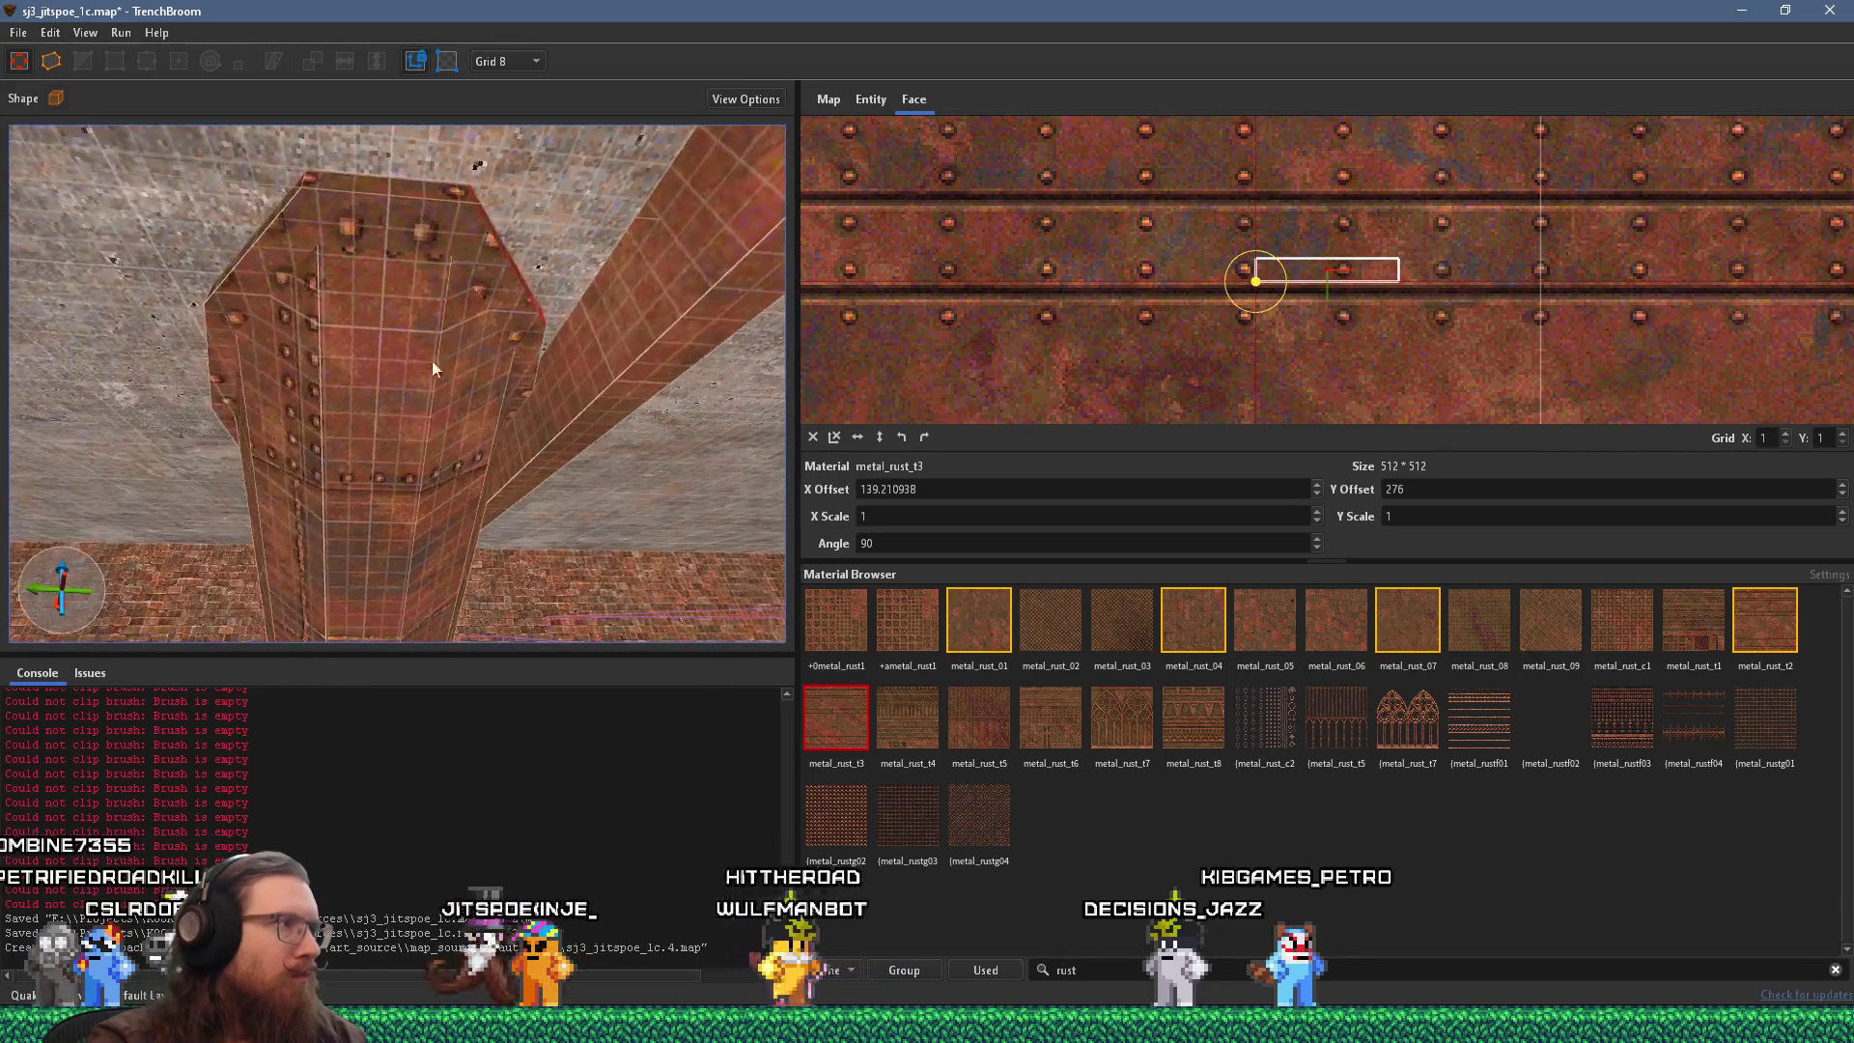
pyautogui.click(442, 245)
pyautogui.click(430, 247)
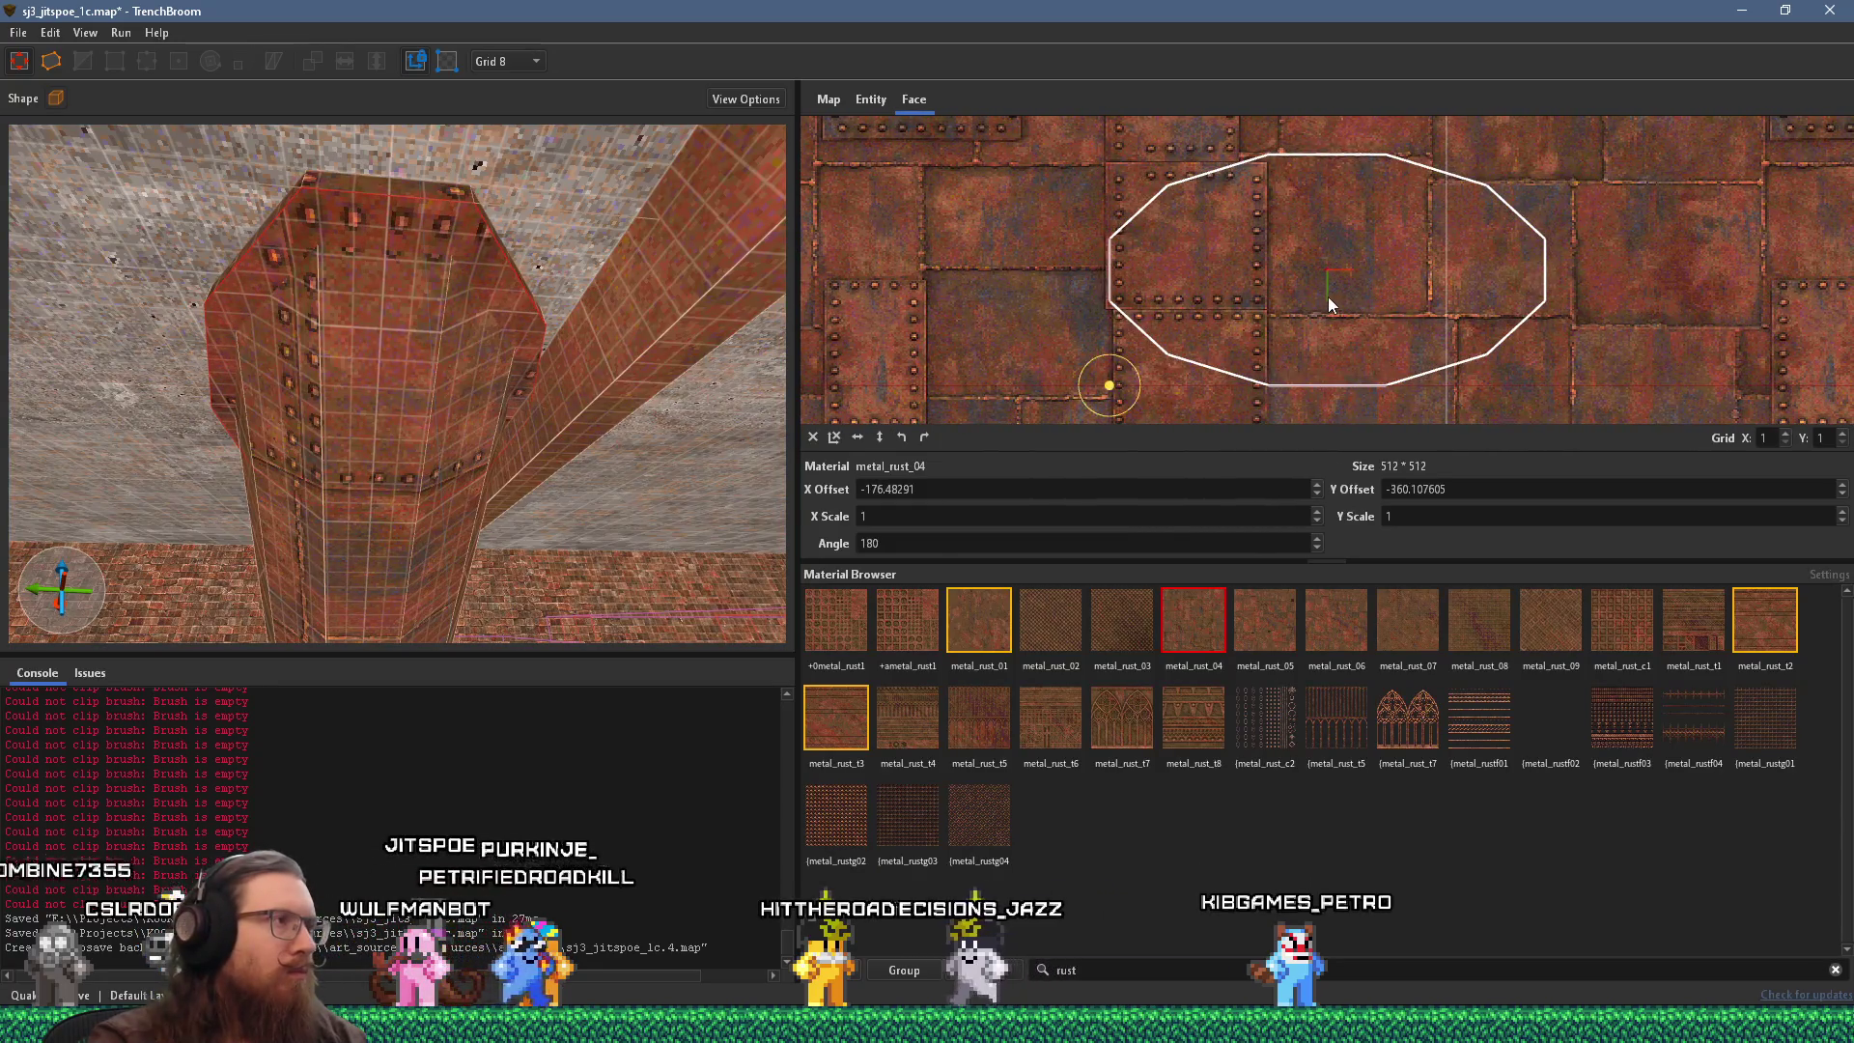
# Select the beam-end faces and shift their texture to X offset -16.
pyautogui.moveTo(859, 371)
pyautogui.mouseDown()
pyautogui.moveTo(506, 379)
pyautogui.moveTo(566, 367)
pyautogui.moveTo(527, 421)
pyautogui.moveTo(321, 415)
pyautogui.moveTo(509, 379)
pyautogui.moveTo(425, 342)
pyautogui.moveTo(581, 576)
pyautogui.moveTo(543, 475)
pyautogui.moveTo(483, 401)
pyautogui.moveTo(628, 438)
pyautogui.moveTo(628, 512)
pyautogui.moveTo(564, 556)
pyautogui.moveTo(438, 565)
pyautogui.moveTo(449, 552)
pyautogui.moveTo(528, 589)
pyautogui.moveTo(419, 404)
pyautogui.moveTo(355, 454)
pyautogui.moveTo(329, 421)
pyautogui.moveTo(382, 425)
pyautogui.moveTo(362, 316)
pyautogui.mouseUp()
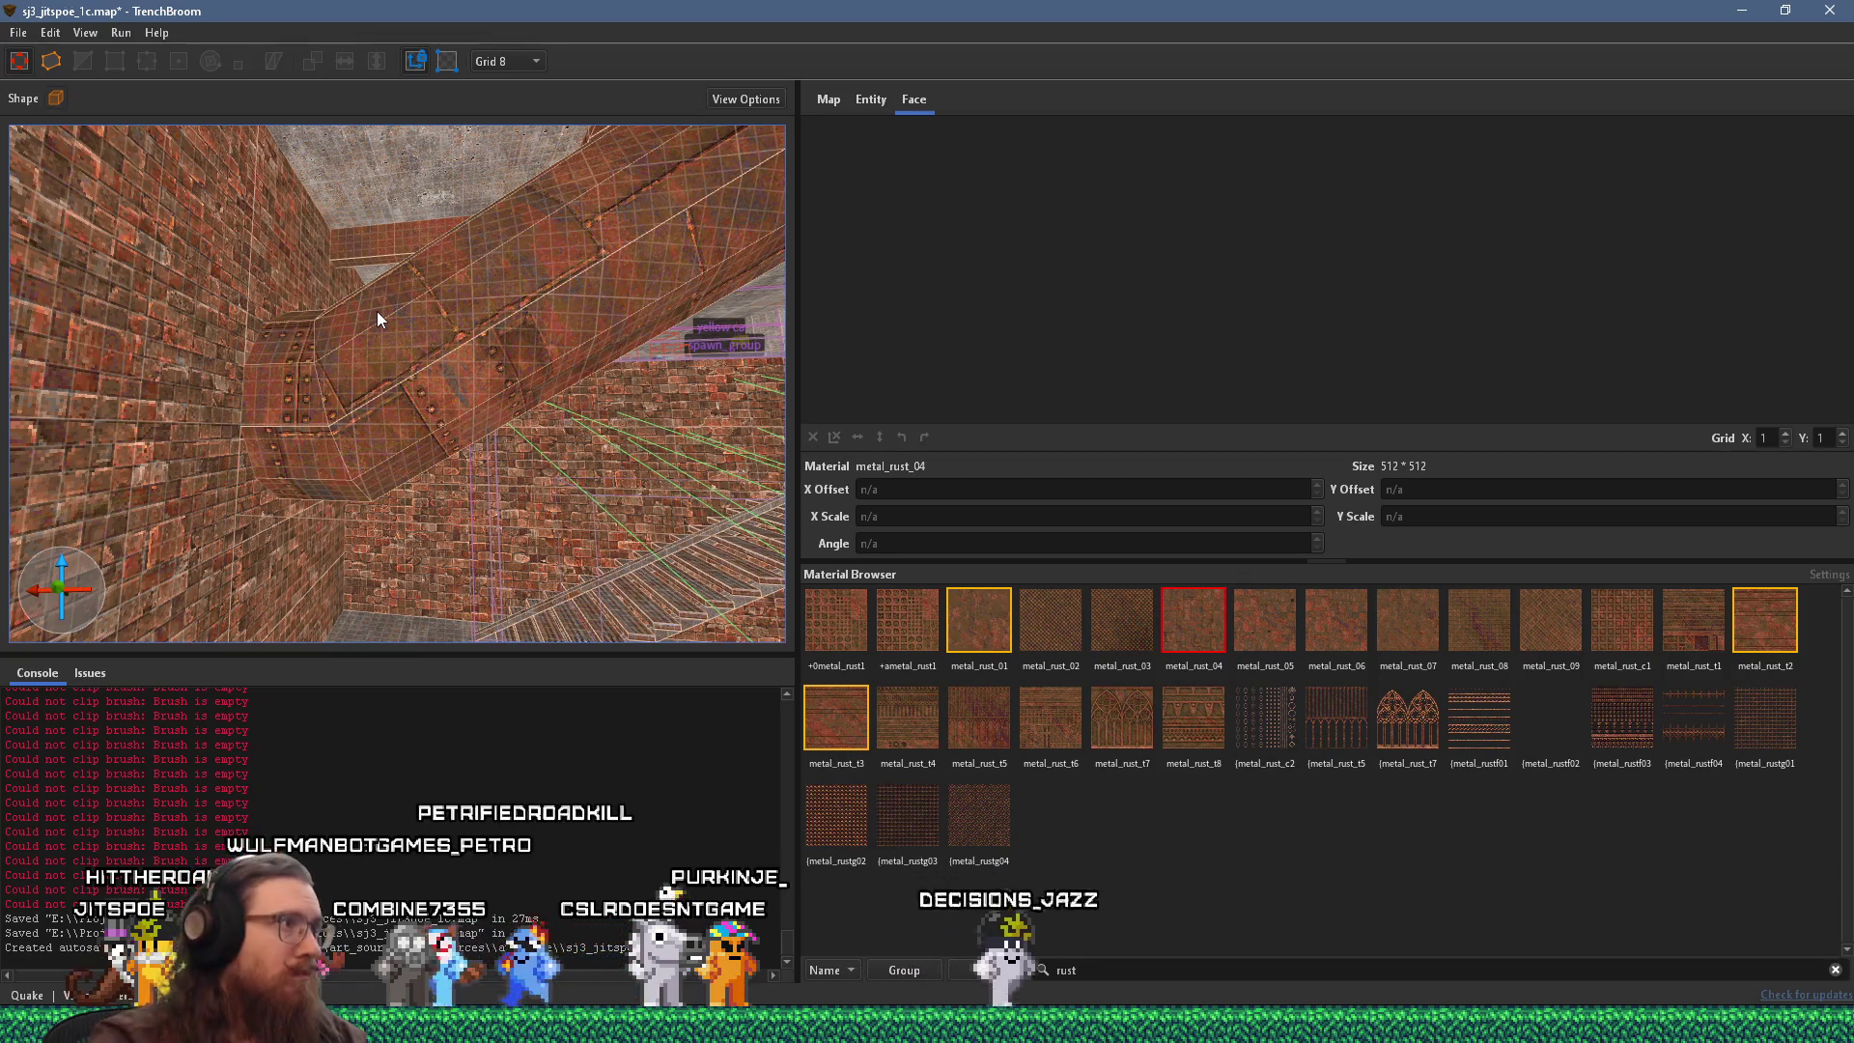
pyautogui.moveTo(365, 311)
pyautogui.mouseDown()
pyautogui.moveTo(442, 390)
pyautogui.moveTo(401, 381)
pyautogui.moveTo(507, 400)
pyautogui.moveTo(216, 438)
pyautogui.mouseUp()
pyautogui.click(217, 438)
pyautogui.press('Left')
pyautogui.press('Left')
# Try placing clip points on the pipe, cancel them, and activate the Scale tool.
pyautogui.moveTo(369, 444)
pyautogui.mouseDown()
pyautogui.moveTo(251, 438)
pyautogui.moveTo(325, 449)
pyautogui.mouseUp()
pyautogui.click(85, 61)
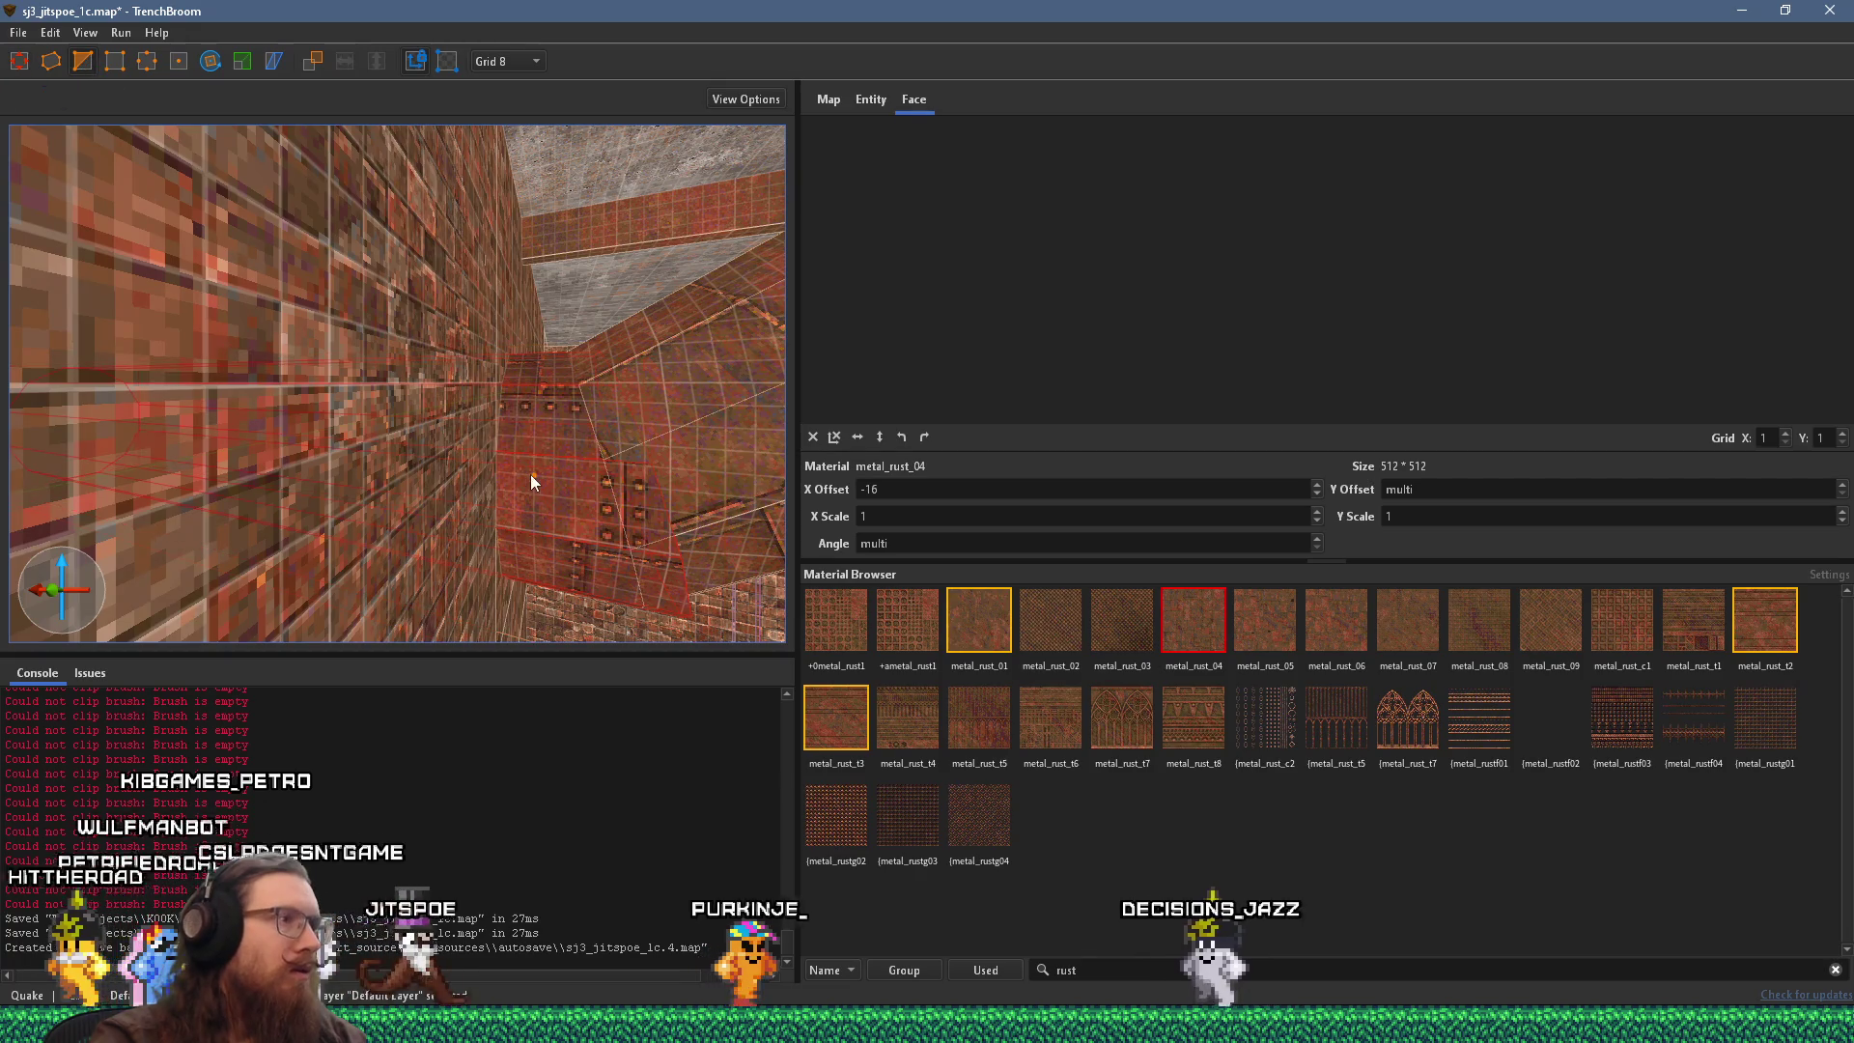
pyautogui.click(531, 500)
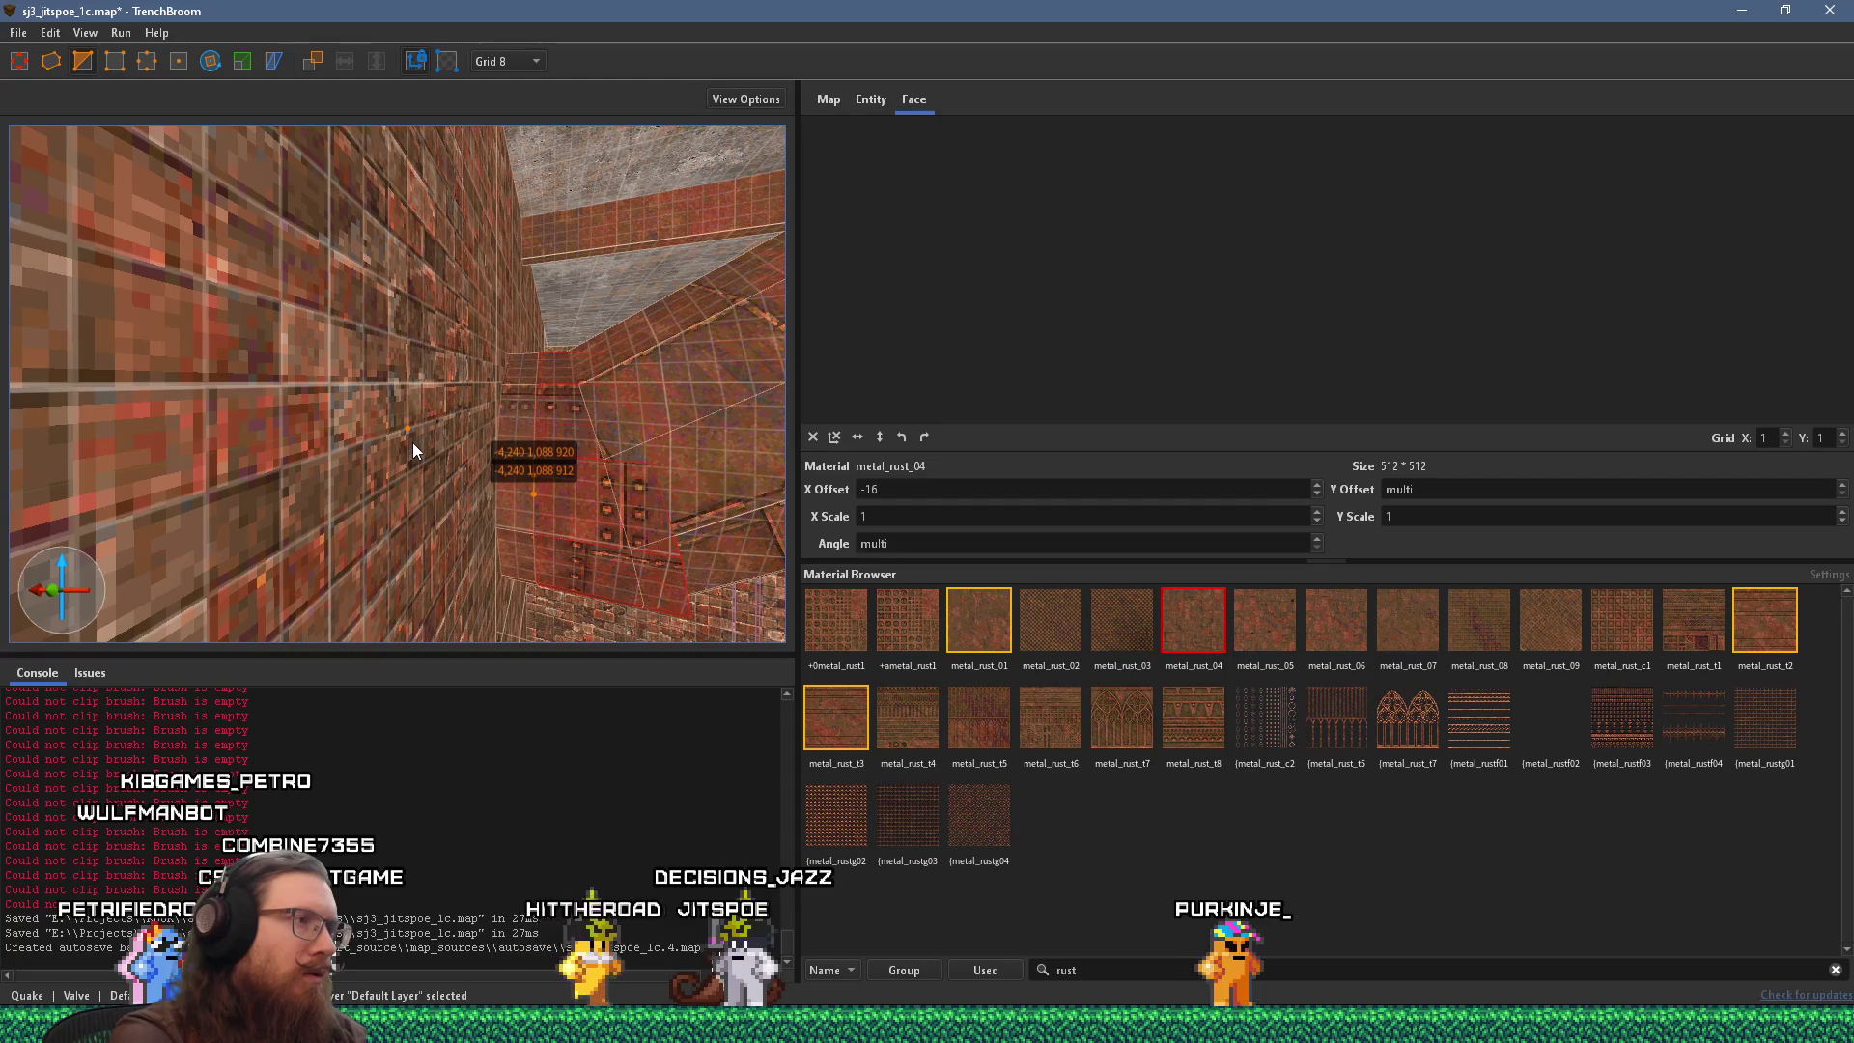
pyautogui.press('Escape')
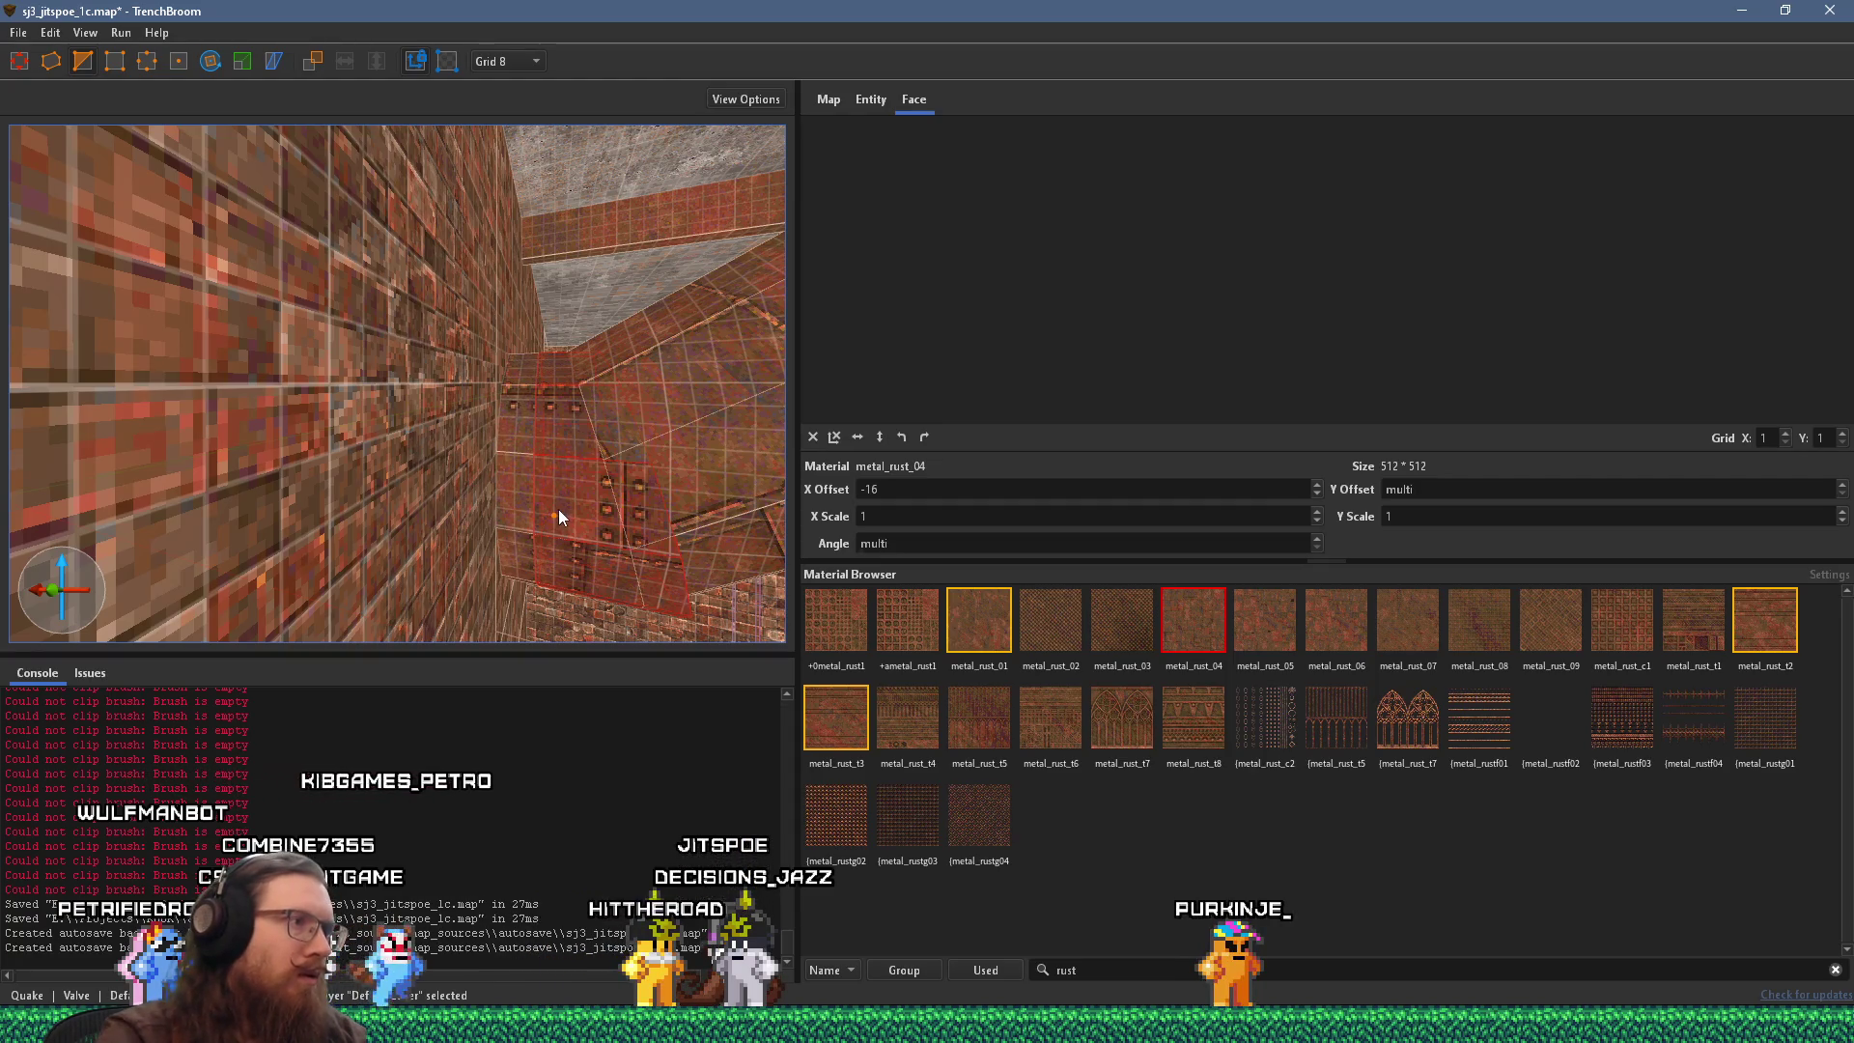
pyautogui.click(554, 515)
pyautogui.press('Escape')
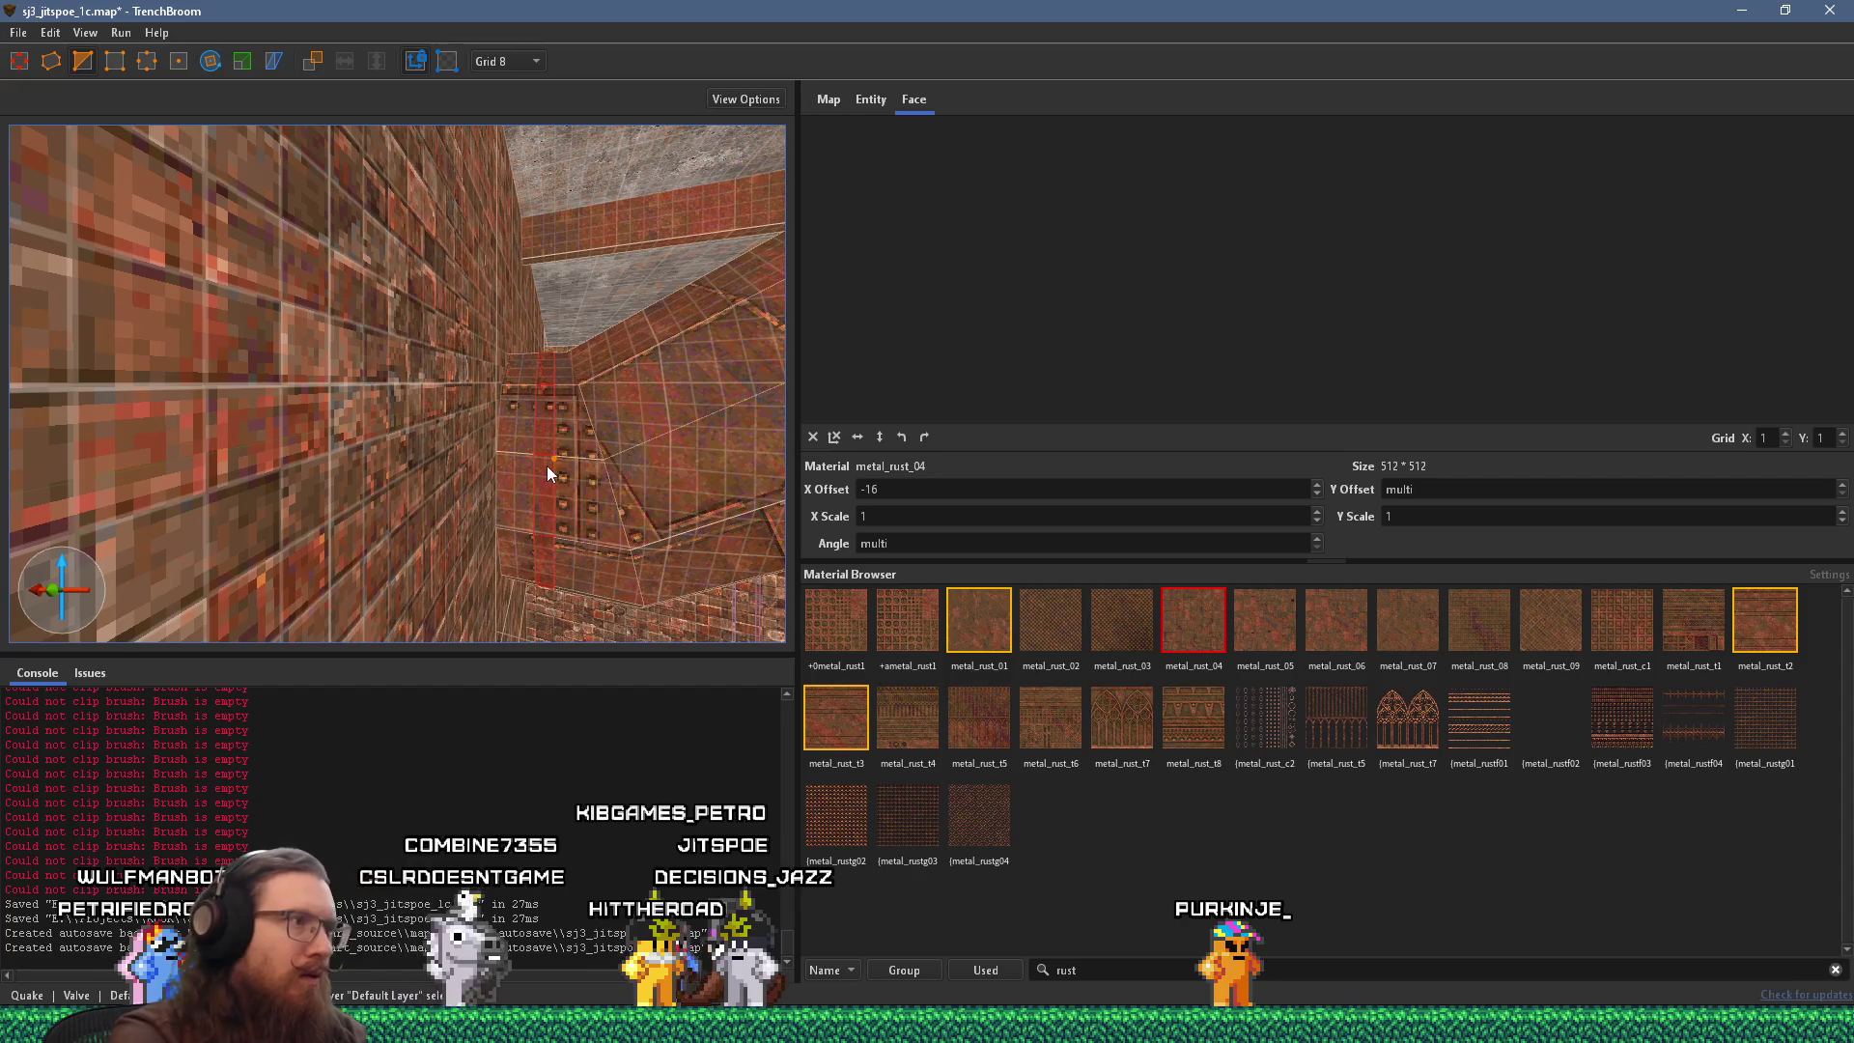
pyautogui.click(241, 61)
pyautogui.moveTo(293, 351)
pyautogui.mouseDown()
pyautogui.moveTo(456, 425)
pyautogui.moveTo(466, 450)
pyautogui.moveTo(516, 380)
pyautogui.moveTo(419, 488)
pyautogui.moveTo(462, 521)
pyautogui.moveTo(384, 491)
pyautogui.moveTo(407, 553)
pyautogui.moveTo(203, 539)
pyautogui.moveTo(282, 286)
pyautogui.moveTo(274, 309)
pyautogui.moveTo(336, 240)
pyautogui.mouseUp()
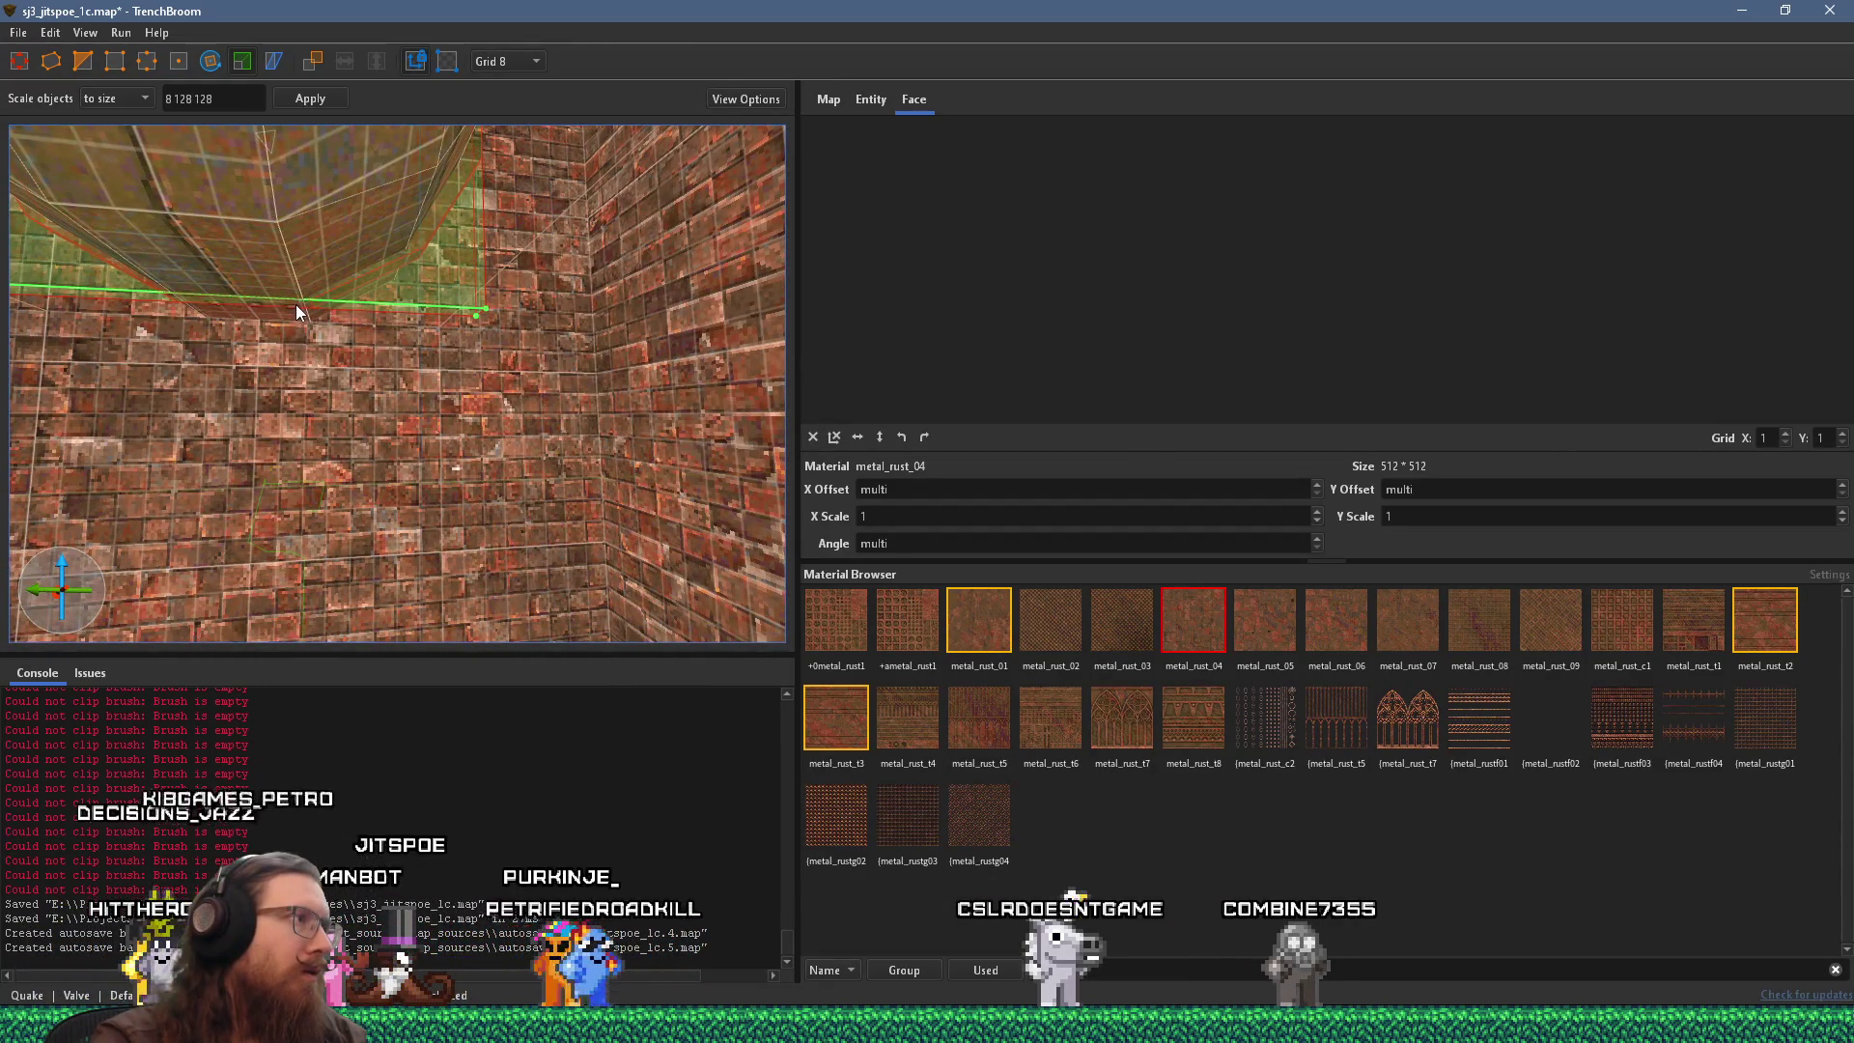
# Leave the Scale tool and reselect the pipe func_group brushes.
pyautogui.moveTo(298, 313)
pyautogui.mouseDown()
pyautogui.moveTo(281, 348)
pyautogui.moveTo(165, 358)
pyautogui.moveTo(253, 557)
pyautogui.moveTo(329, 501)
pyautogui.moveTo(334, 572)
pyautogui.mouseUp()
pyautogui.press('Escape')
pyautogui.moveTo(328, 481); pyautogui.dragTo(368, 599)
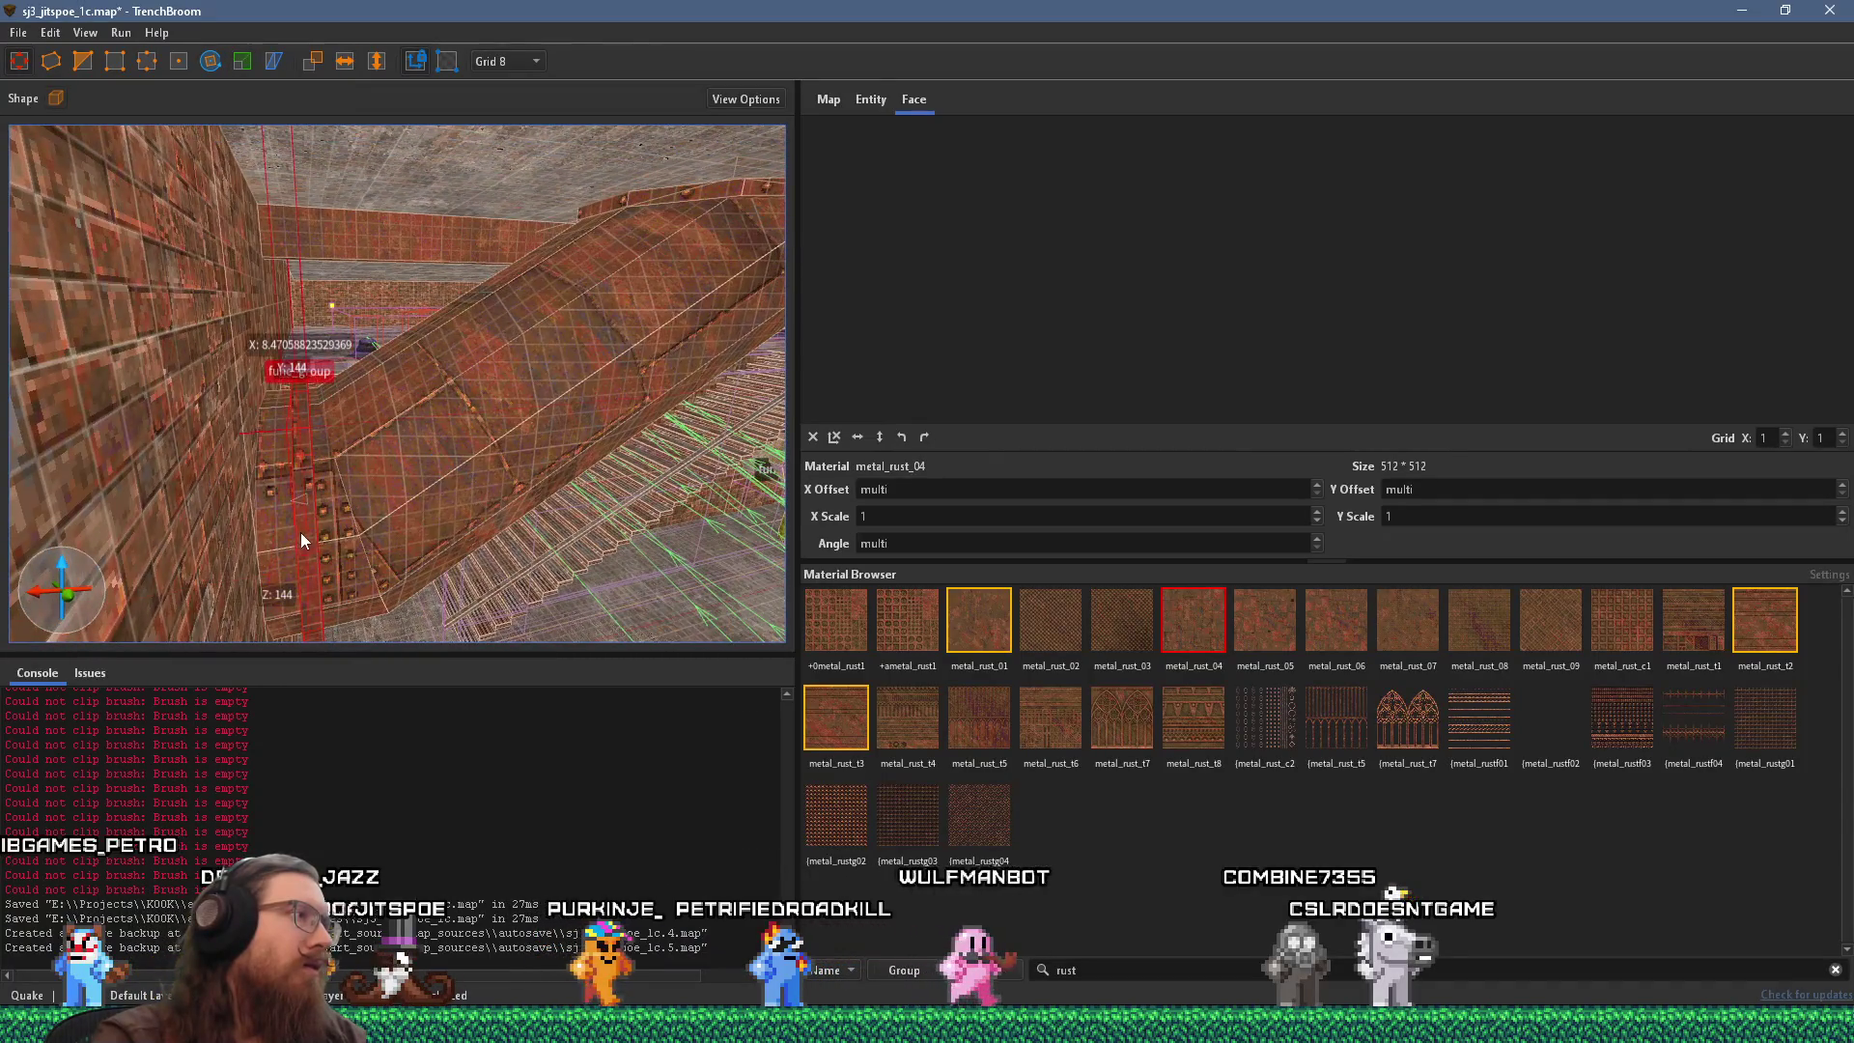
pyautogui.press('Escape')
pyautogui.click(303, 490)
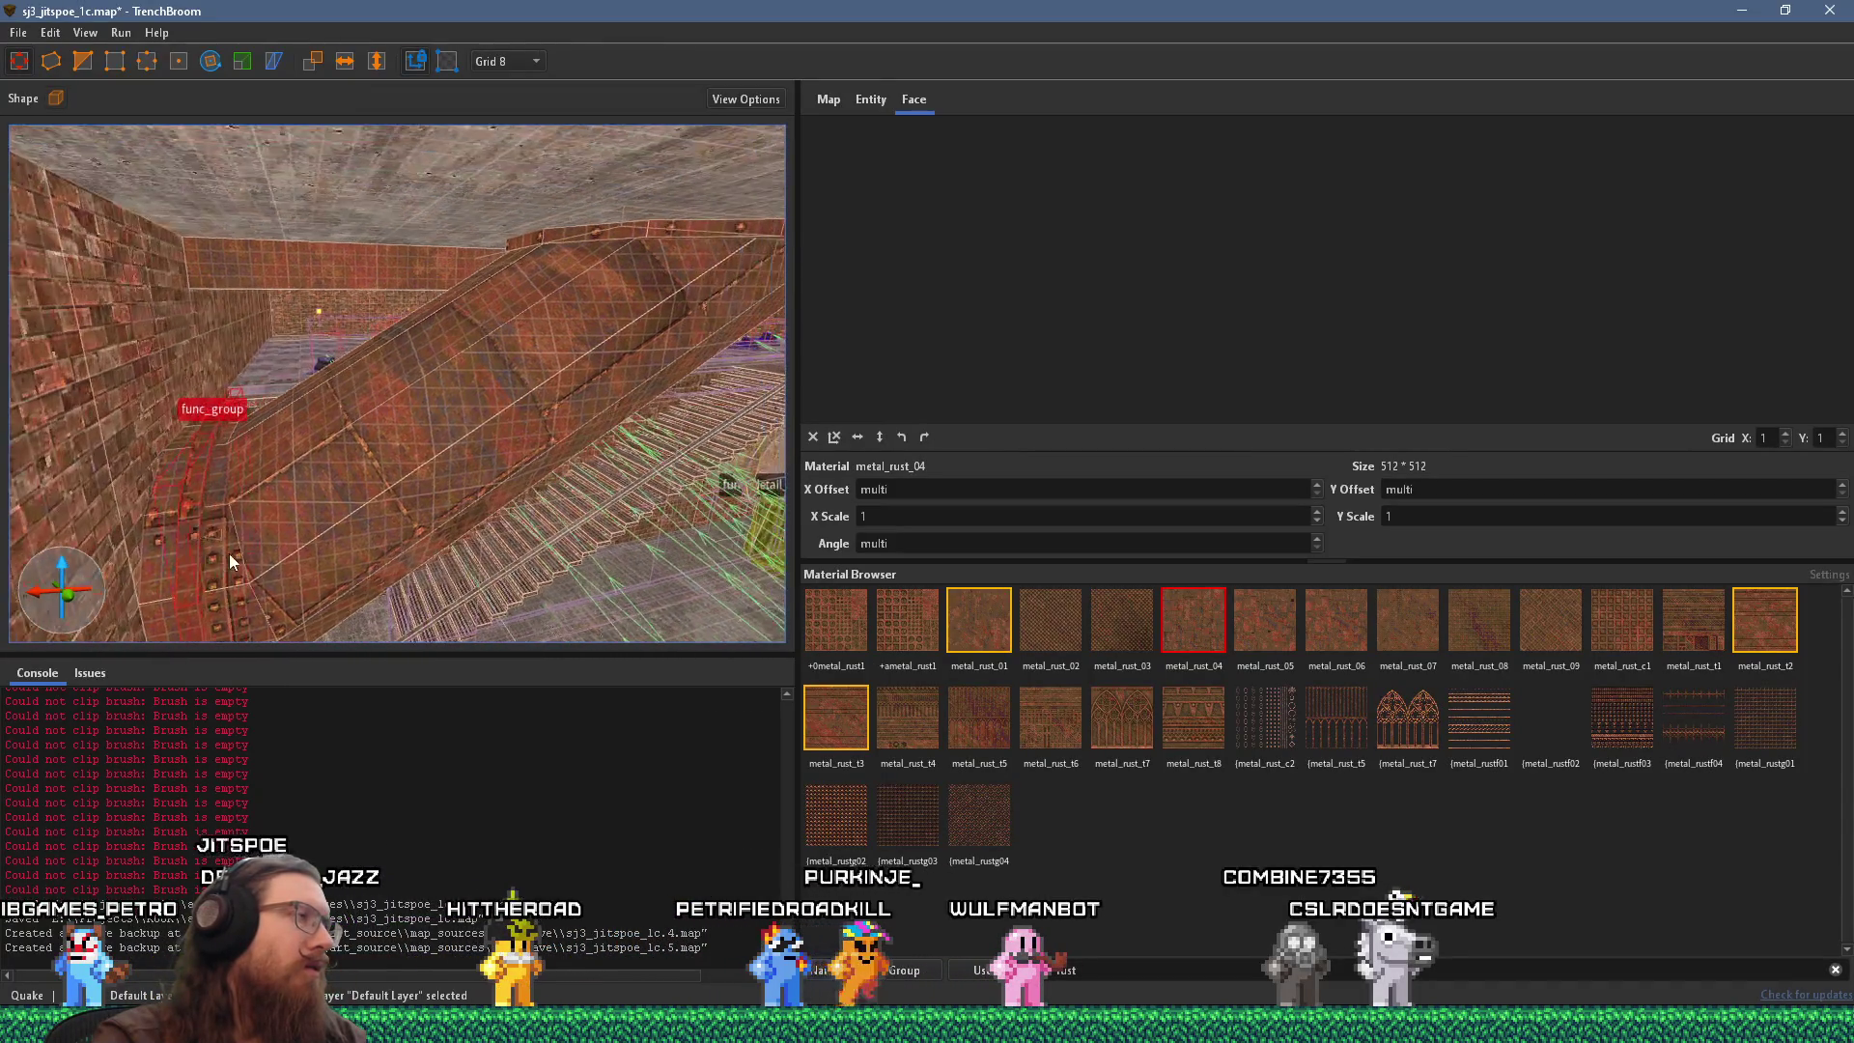
pyautogui.scroll(2, 350, 431)
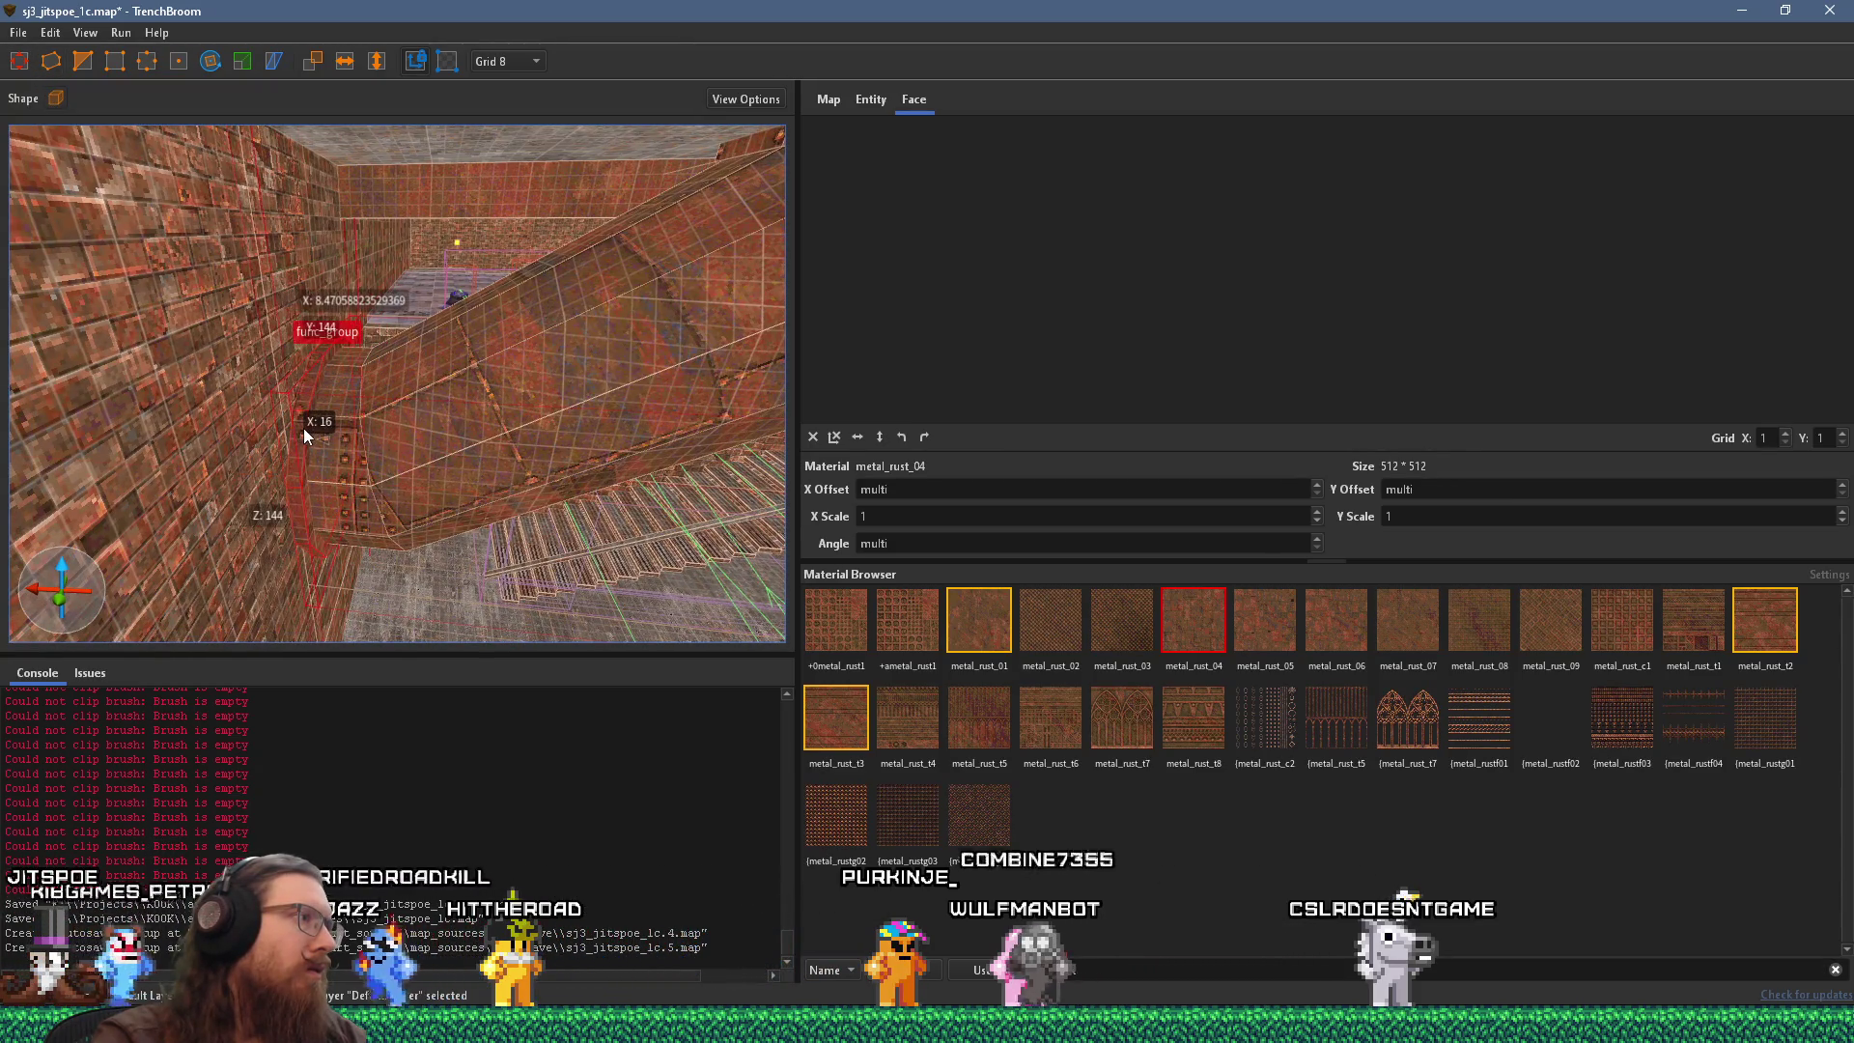
pyautogui.scroll(5, 286, 433)
pyautogui.scroll(-5, 480, 557)
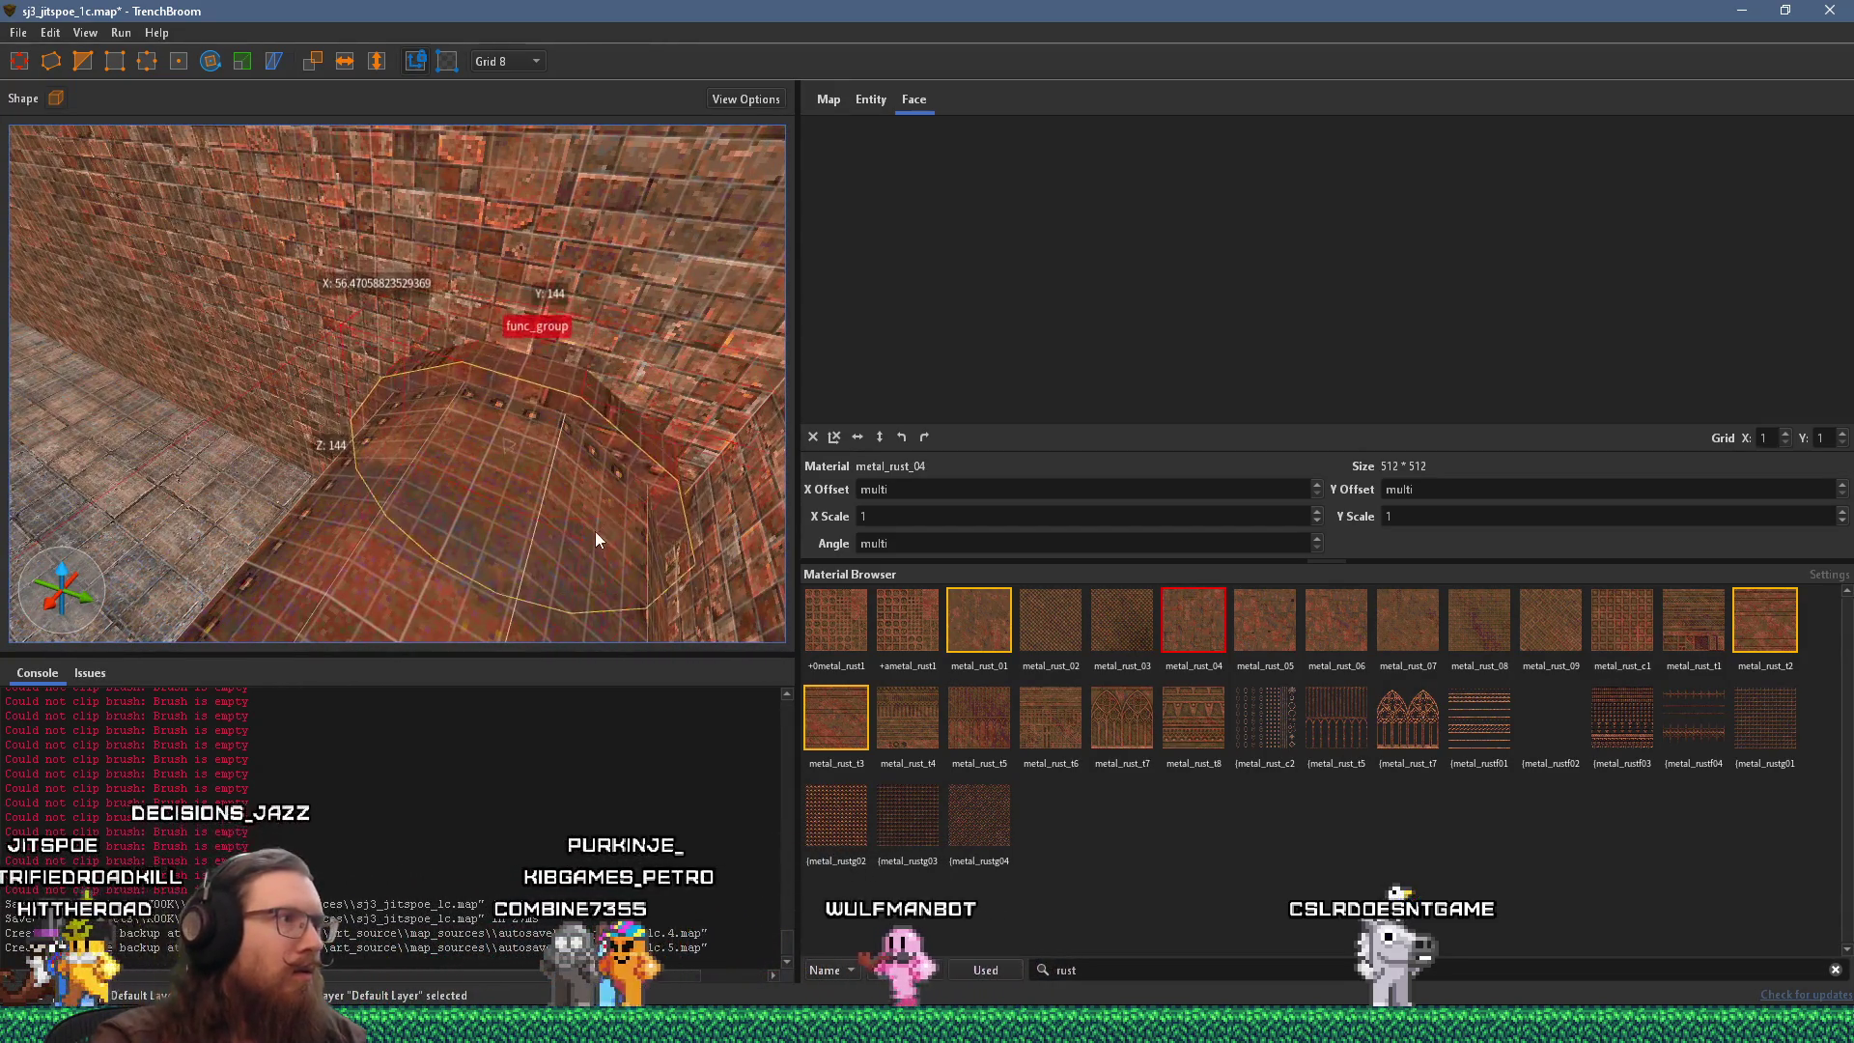
pyautogui.scroll(3, 473, 501)
pyautogui.scroll(3, 521, 452)
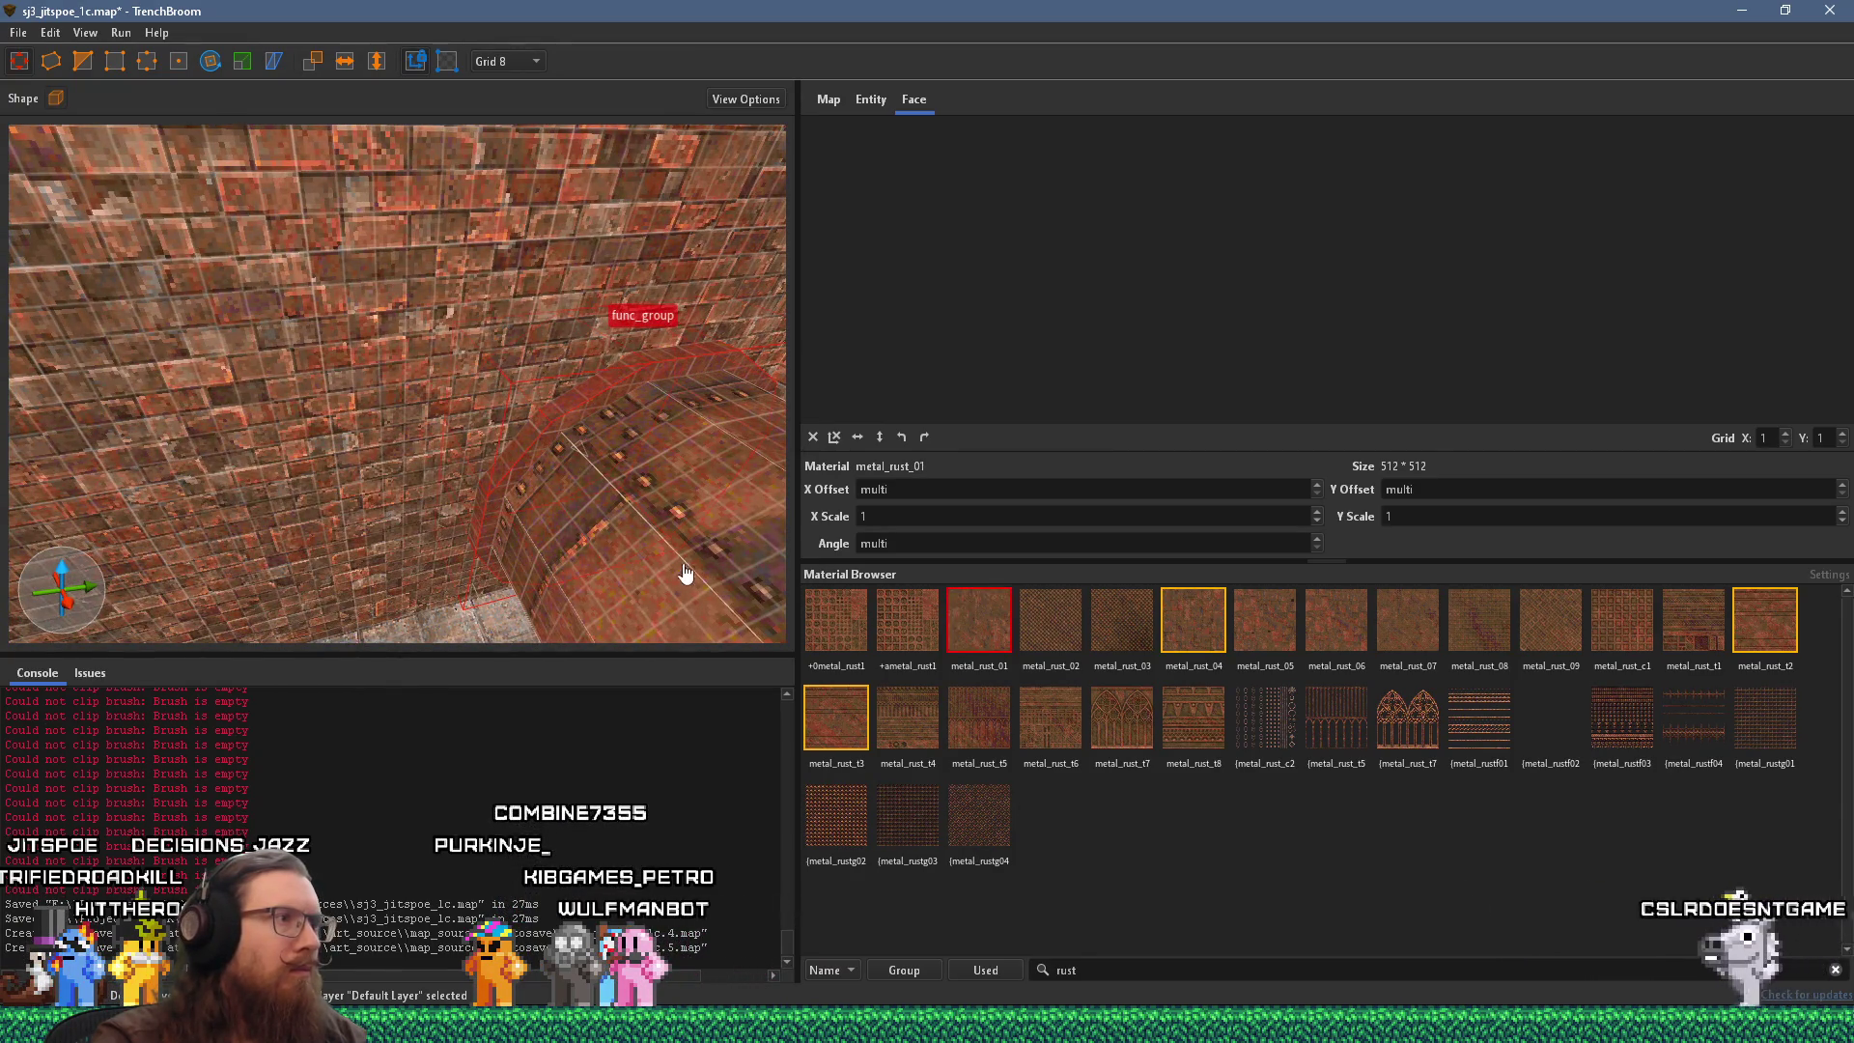
pyautogui.press('Escape')
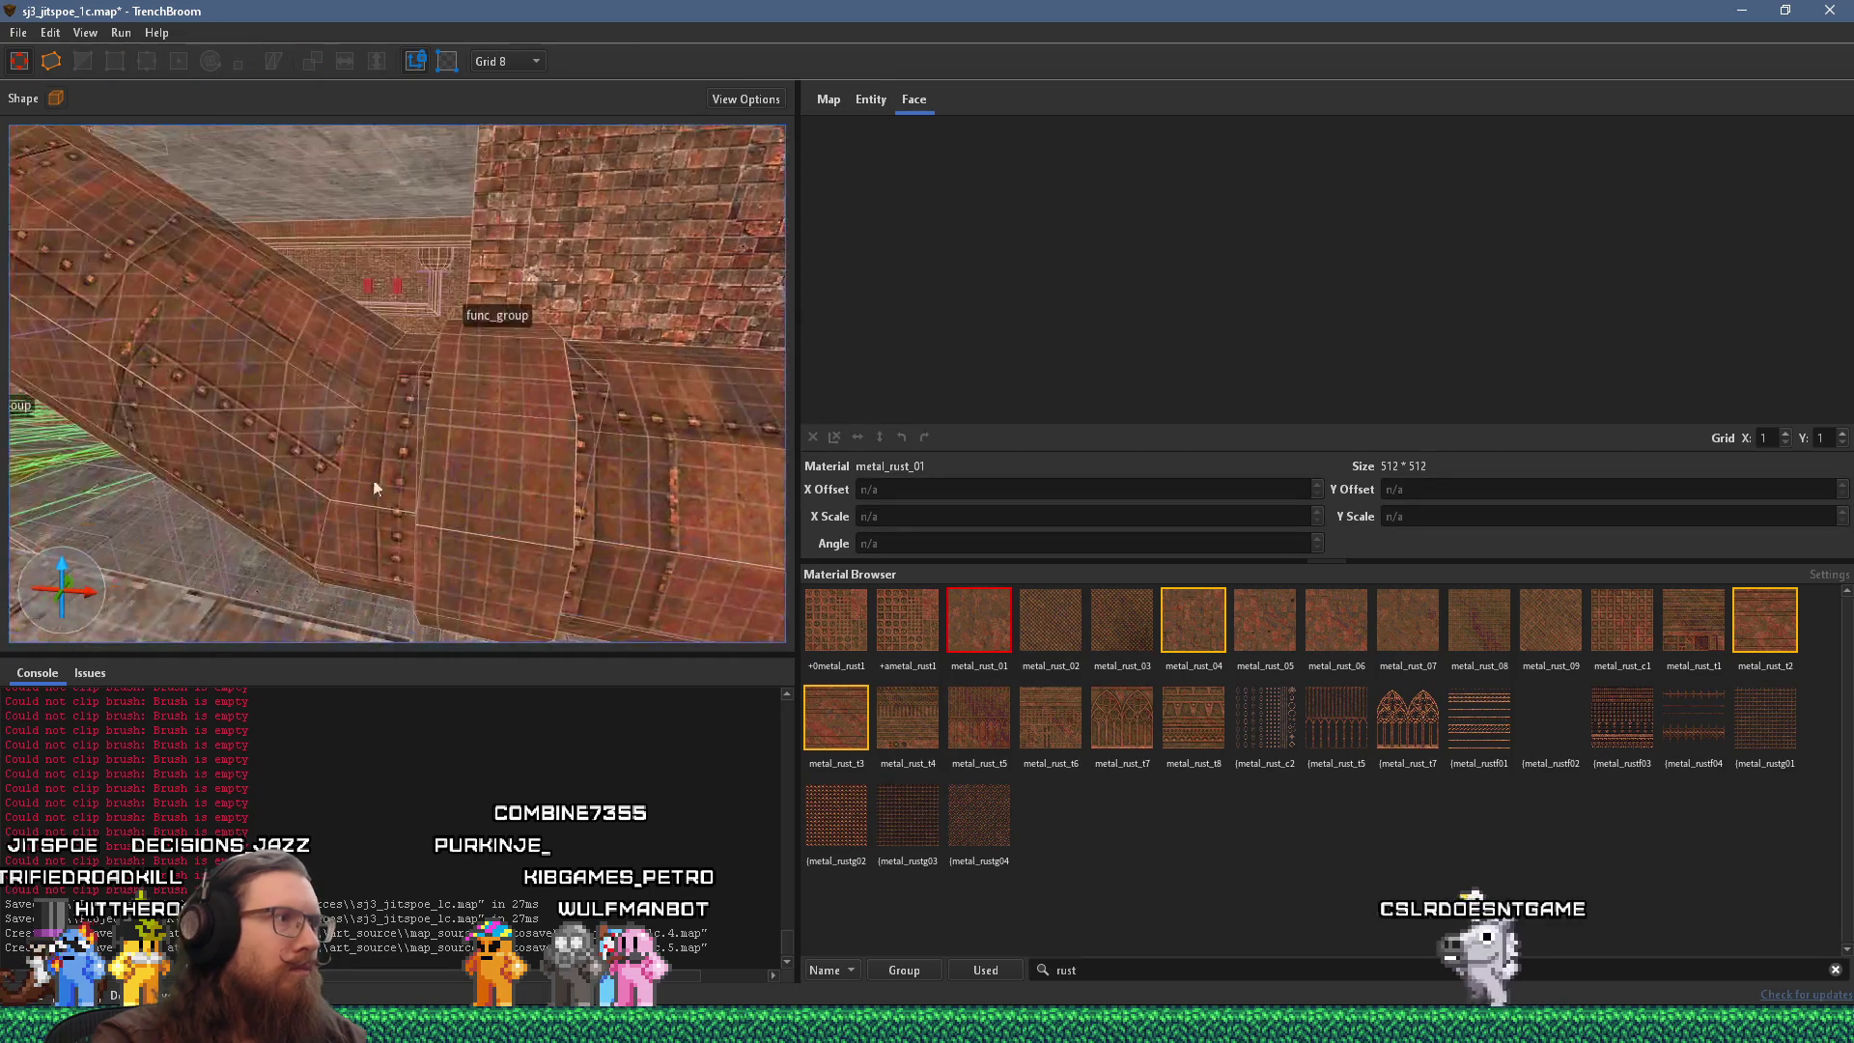
# Fly around the stairs and brick corridor to inspect the unchanged pipe.
pyautogui.press('s')
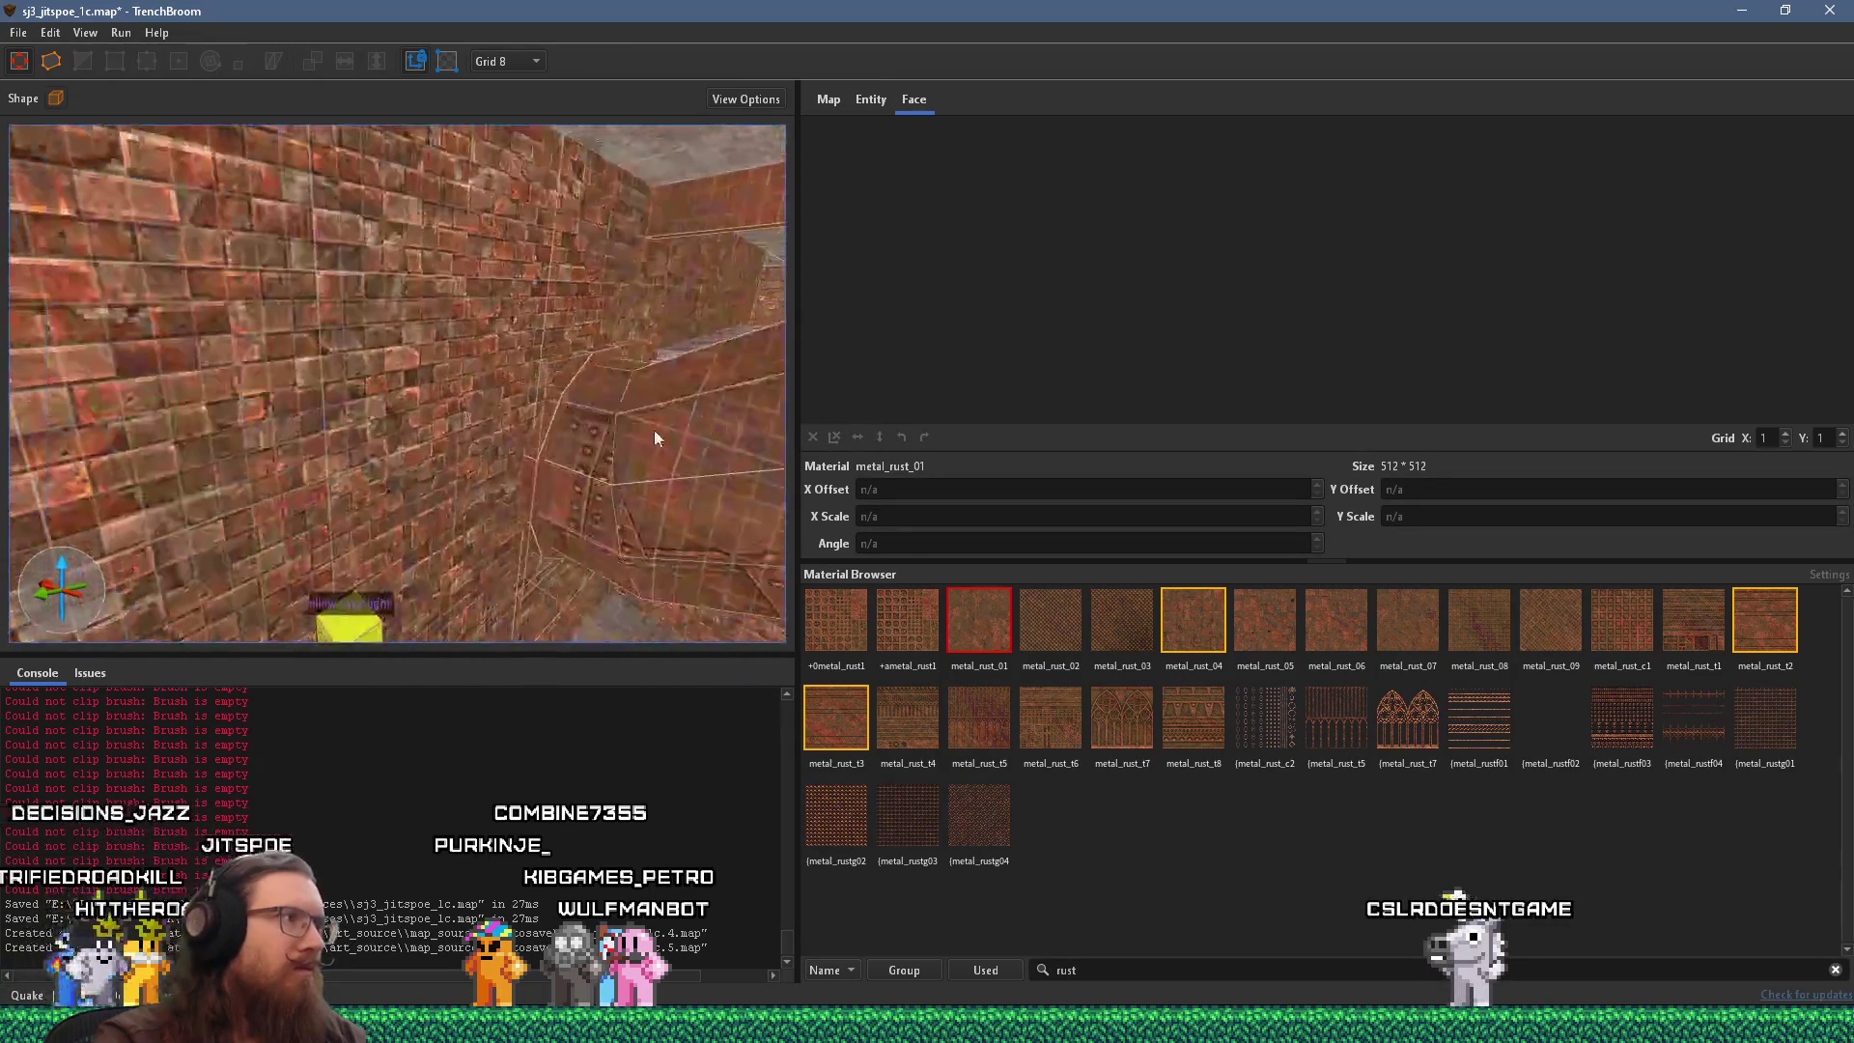
pyautogui.press('d')
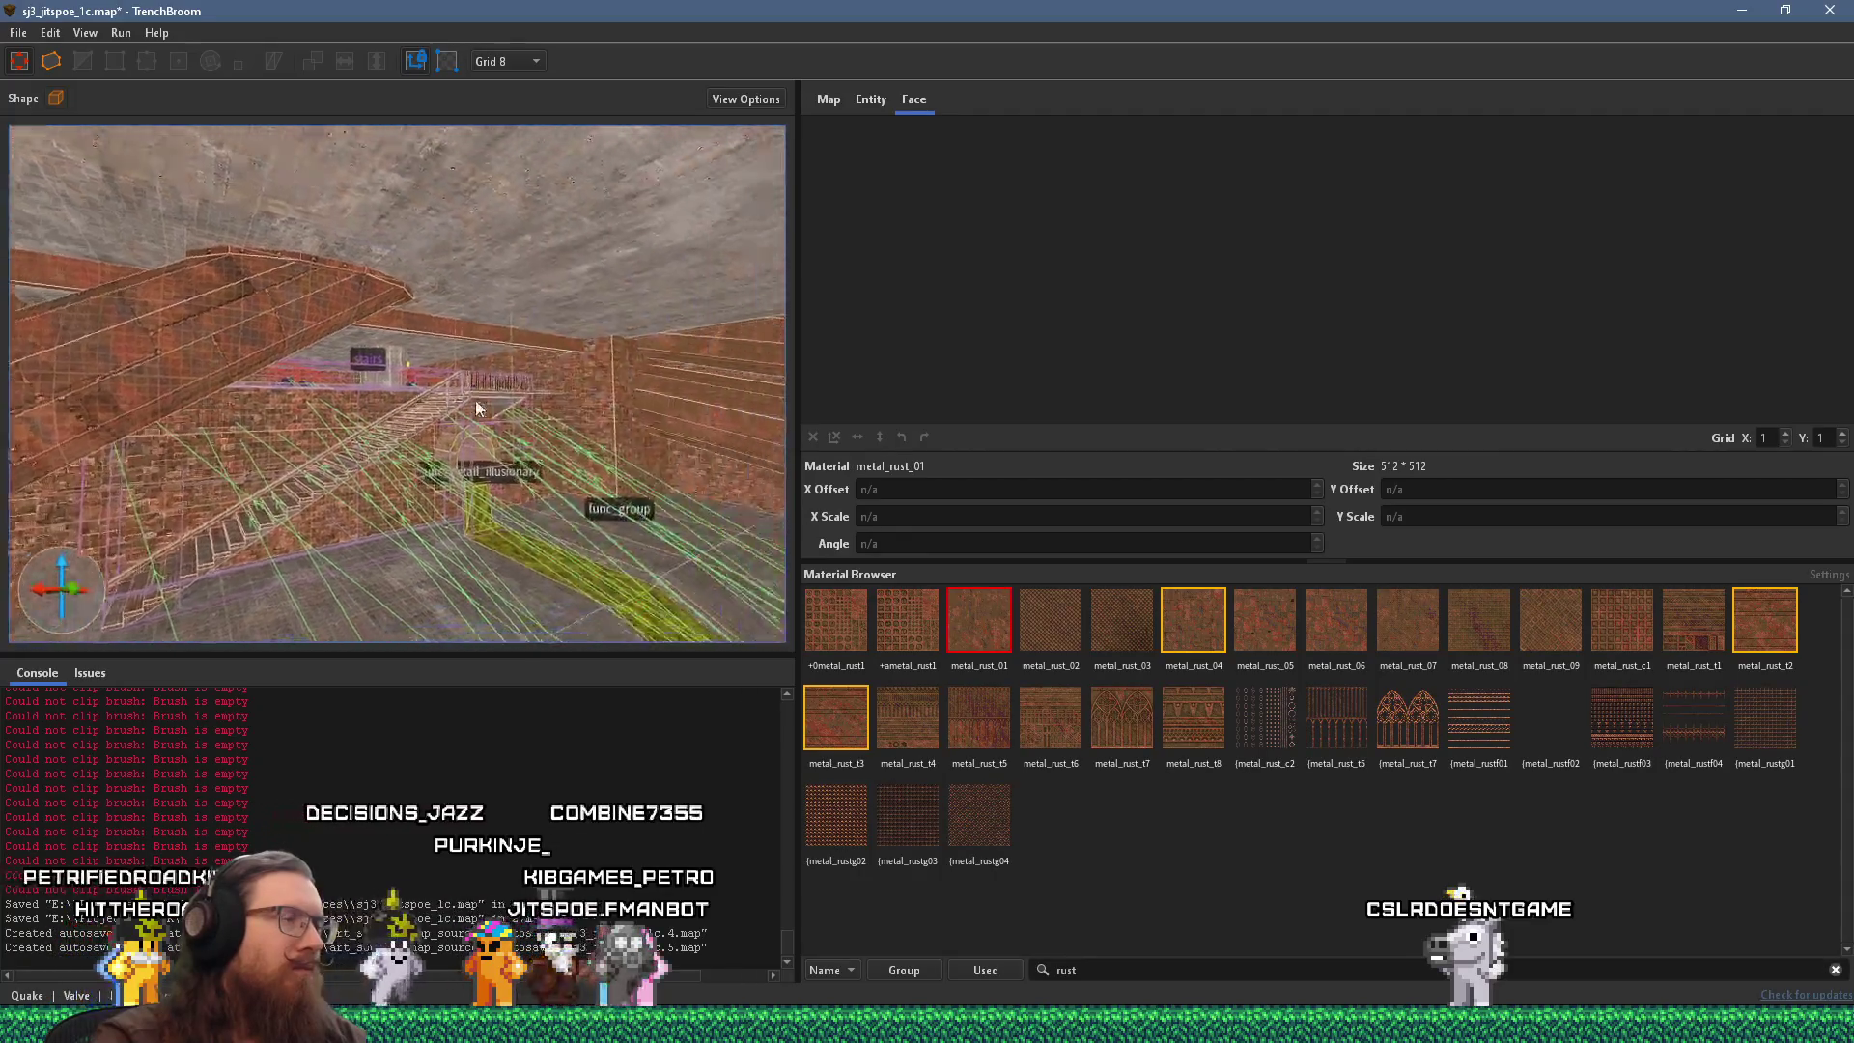
pyautogui.press('w')
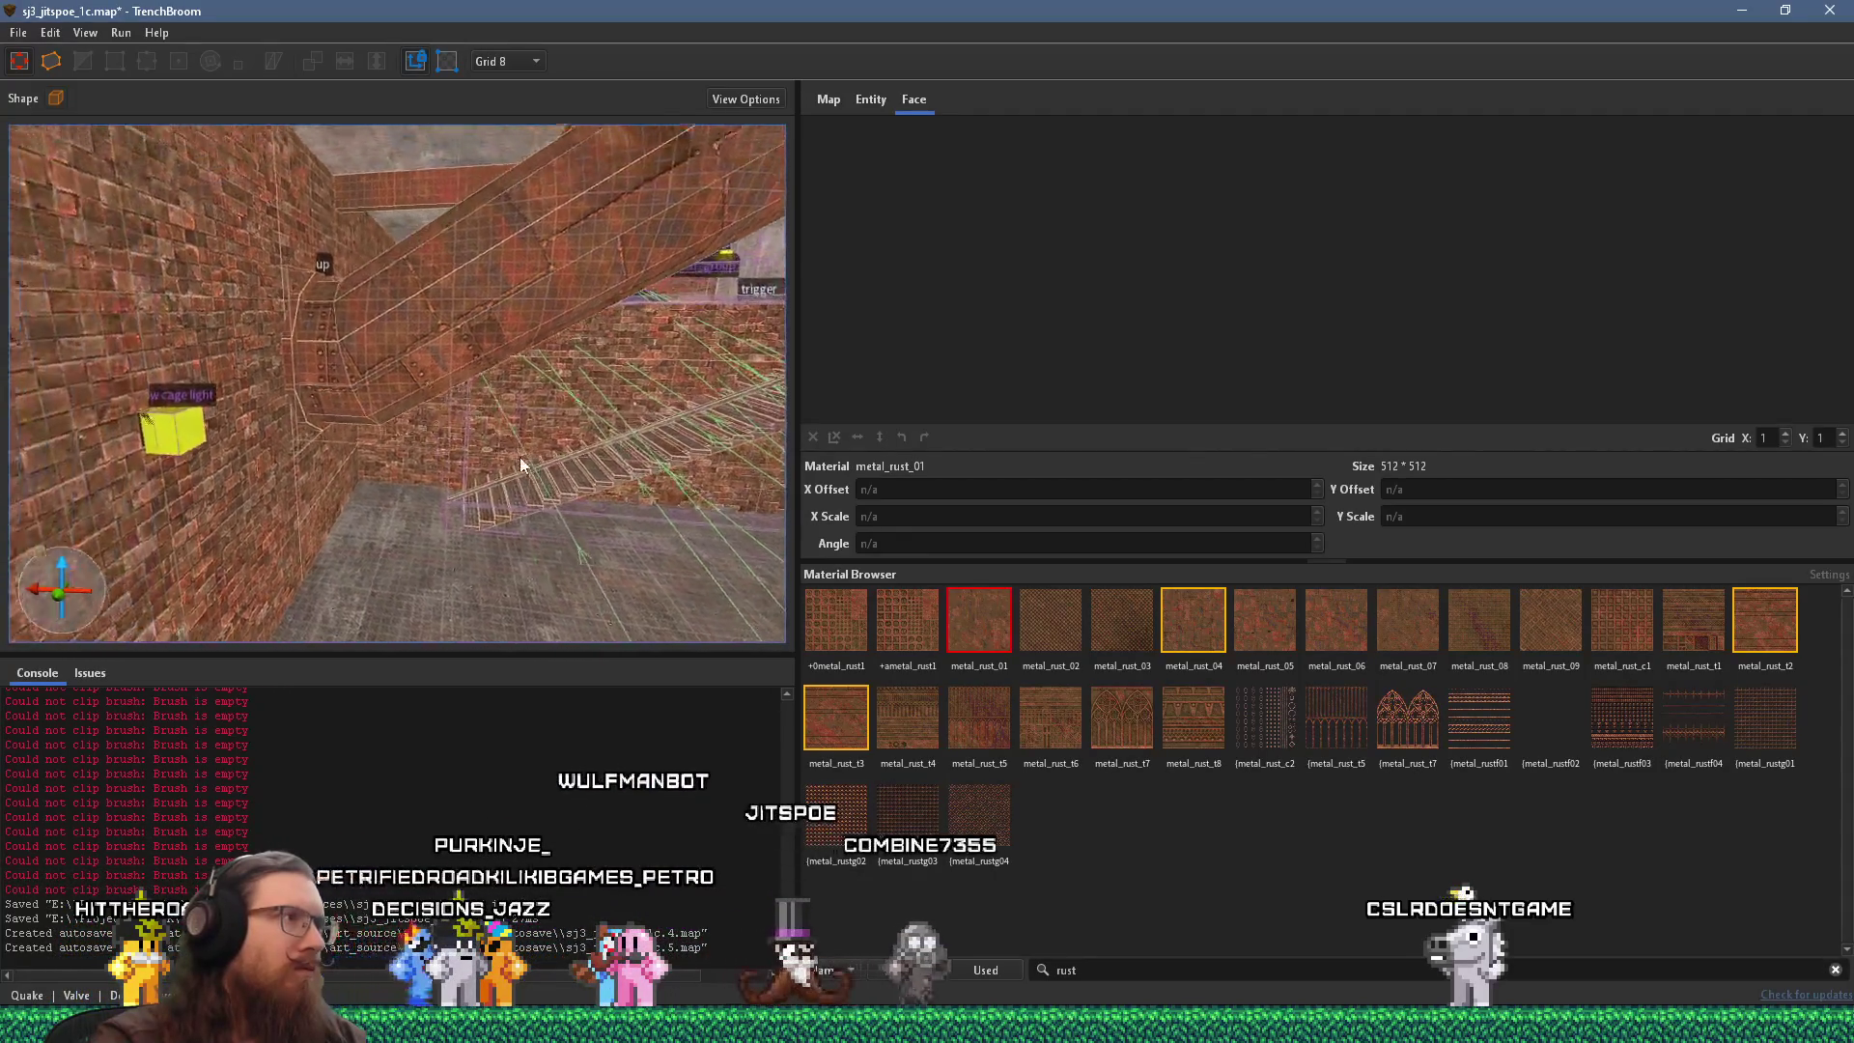
pyautogui.moveTo(365, 466)
pyautogui.mouseDown()
pyautogui.moveTo(143, 494)
pyautogui.moveTo(556, 477)
pyautogui.moveTo(15, 393)
pyautogui.moveTo(78, 414)
pyautogui.moveTo(551, 388)
pyautogui.moveTo(467, 396)
pyautogui.moveTo(617, 328)
pyautogui.moveTo(237, 331)
pyautogui.mouseUp()
pyautogui.moveTo(338, 359); pyautogui.dragTo(458, 387)
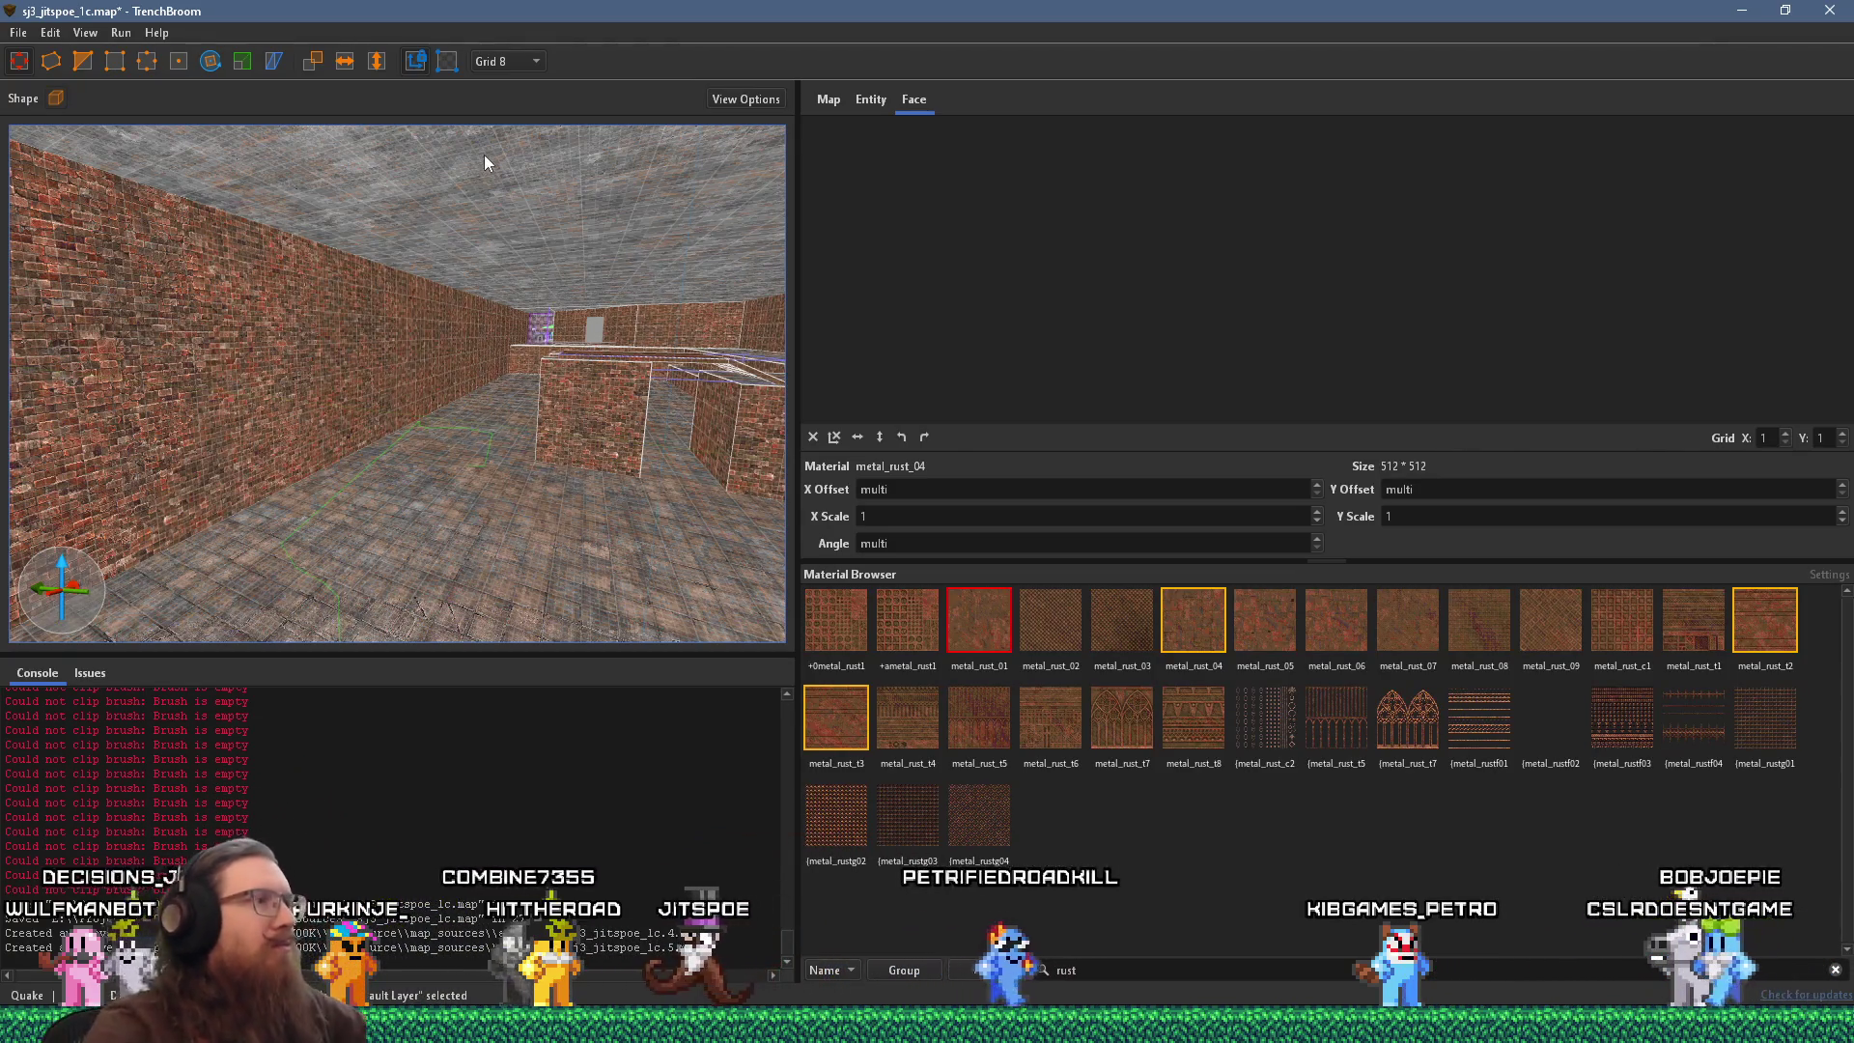
# Focus on the selected pipe and set the grid size to 32.
pyautogui.hotkey('ctrl', 'u')
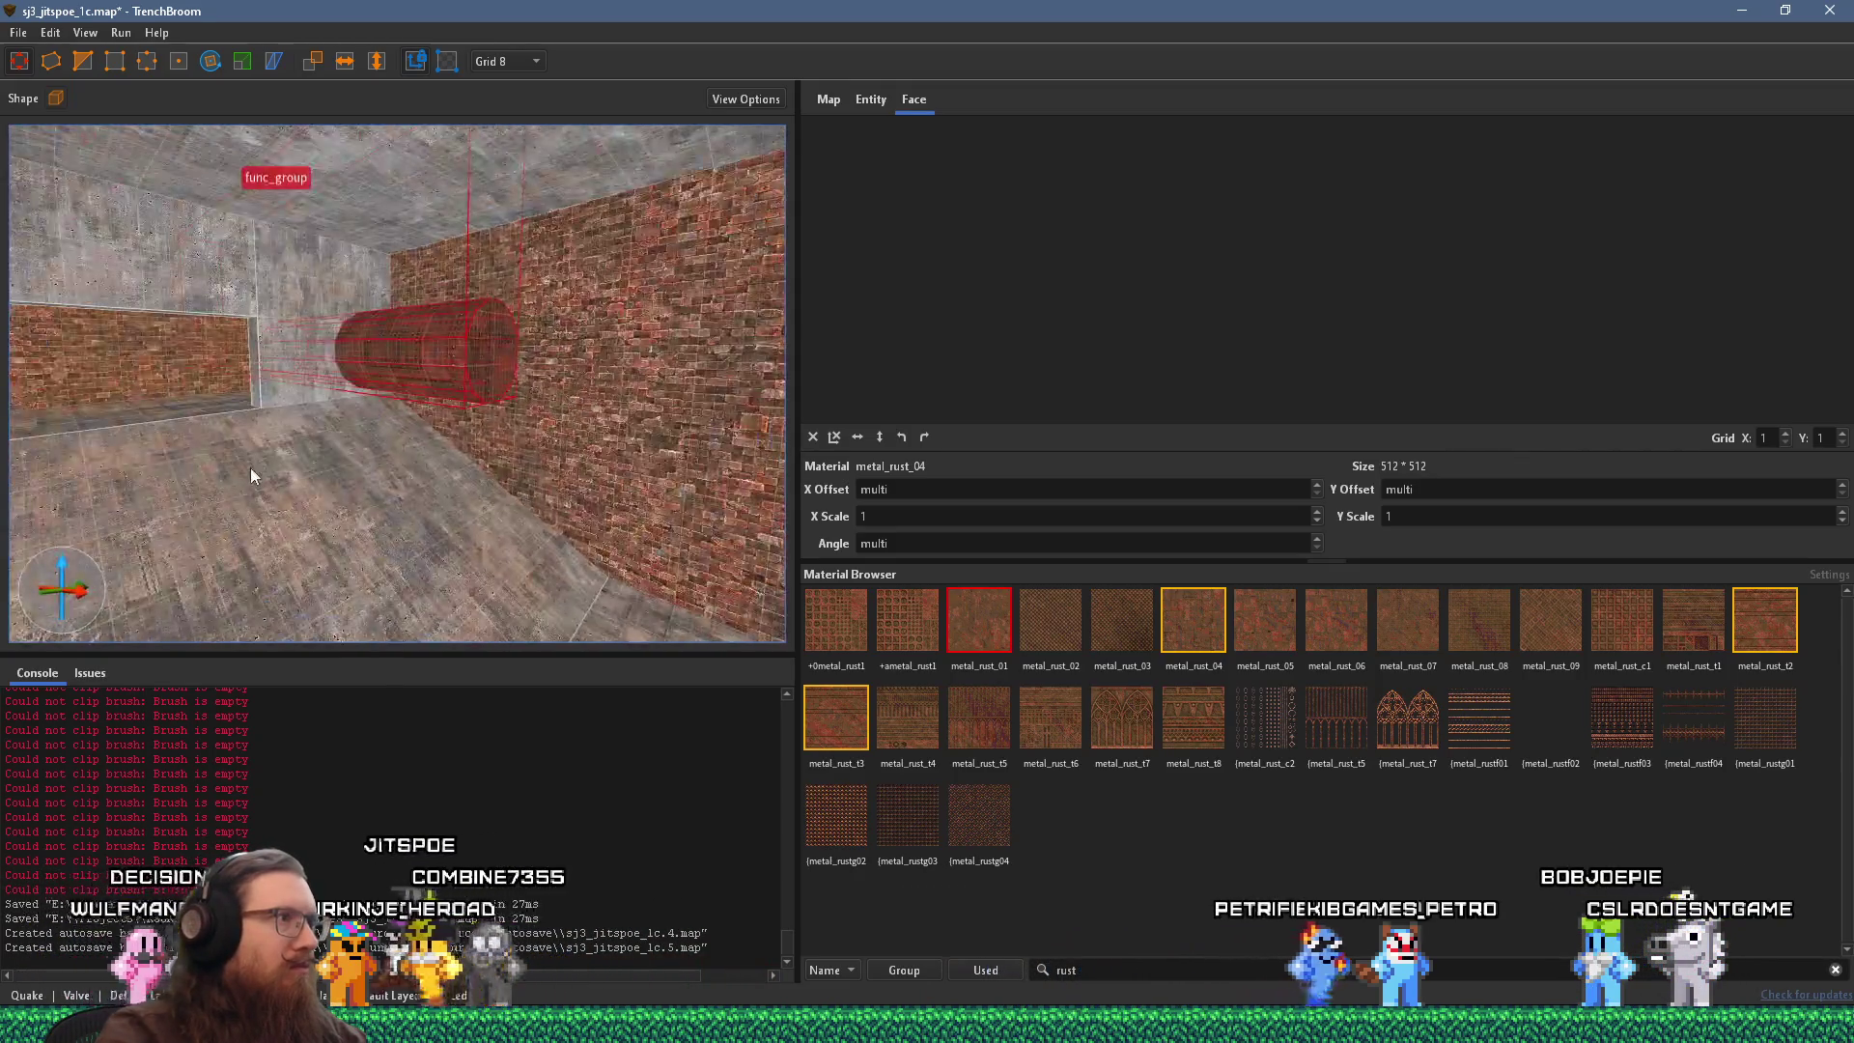
pyautogui.press('w')
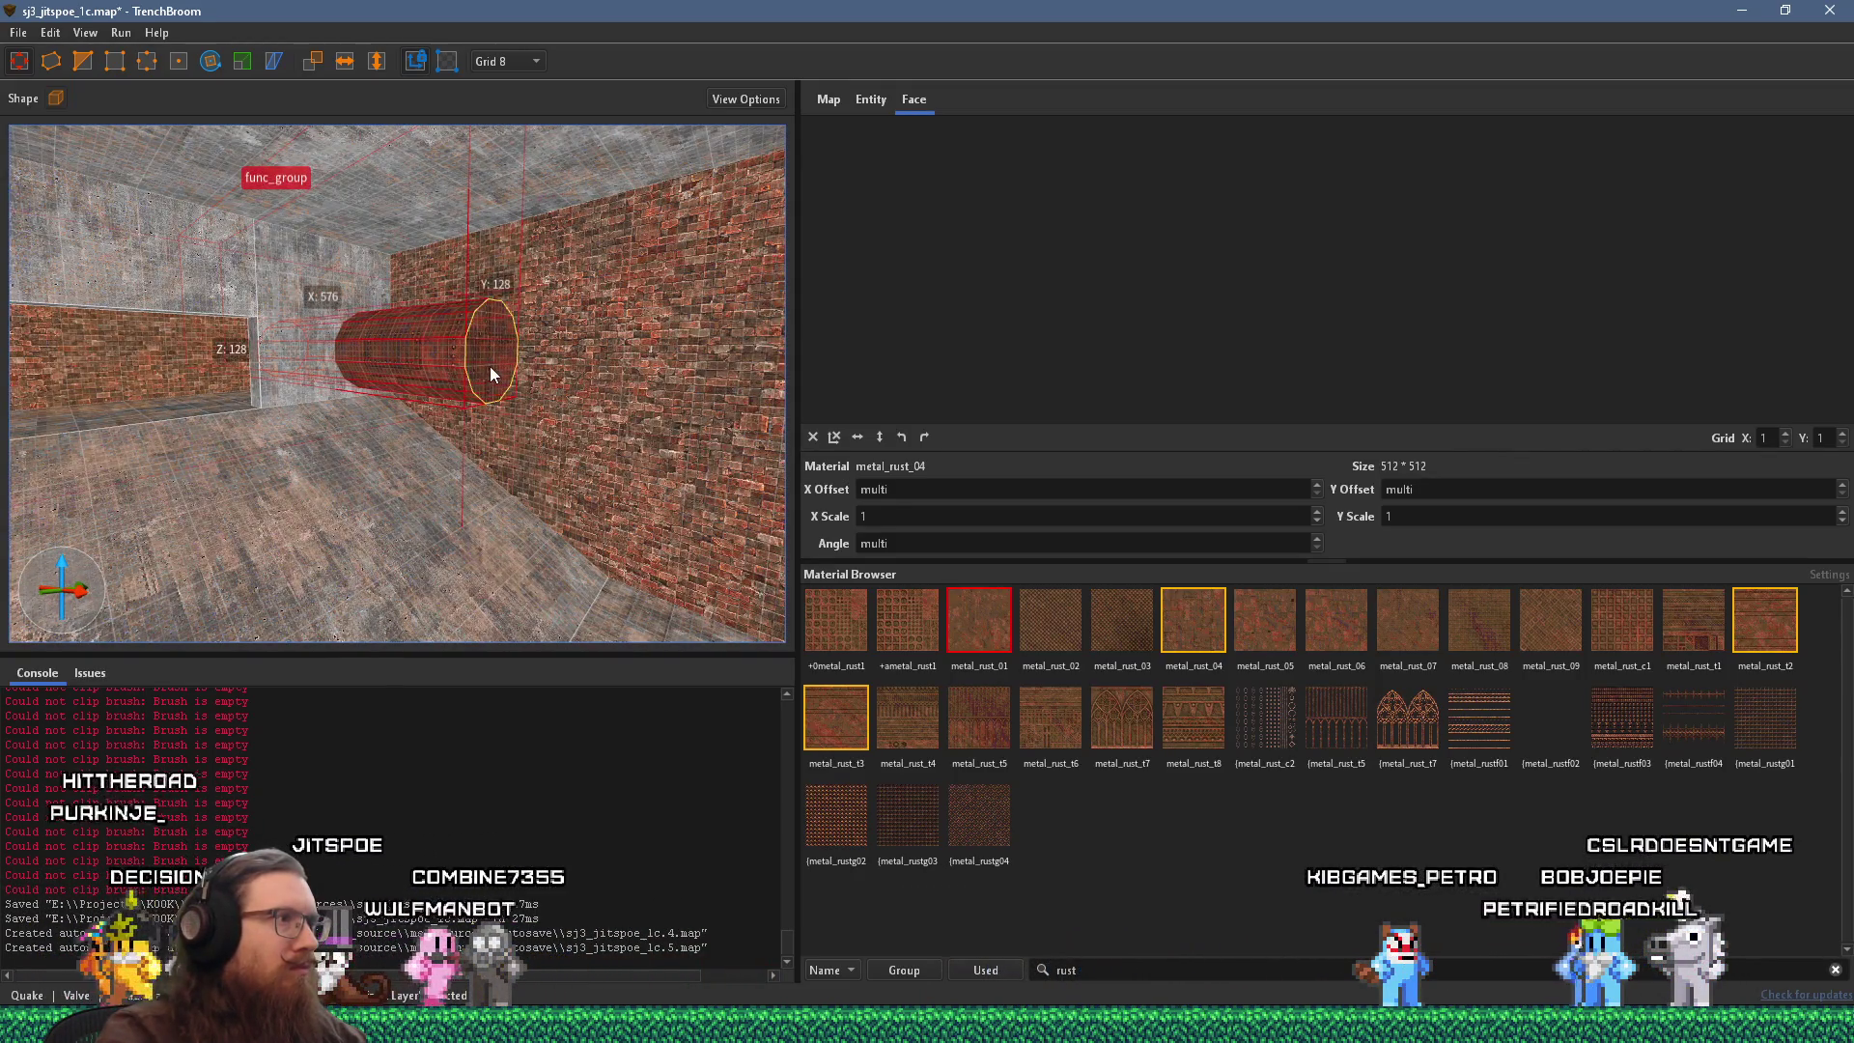
pyautogui.press('w')
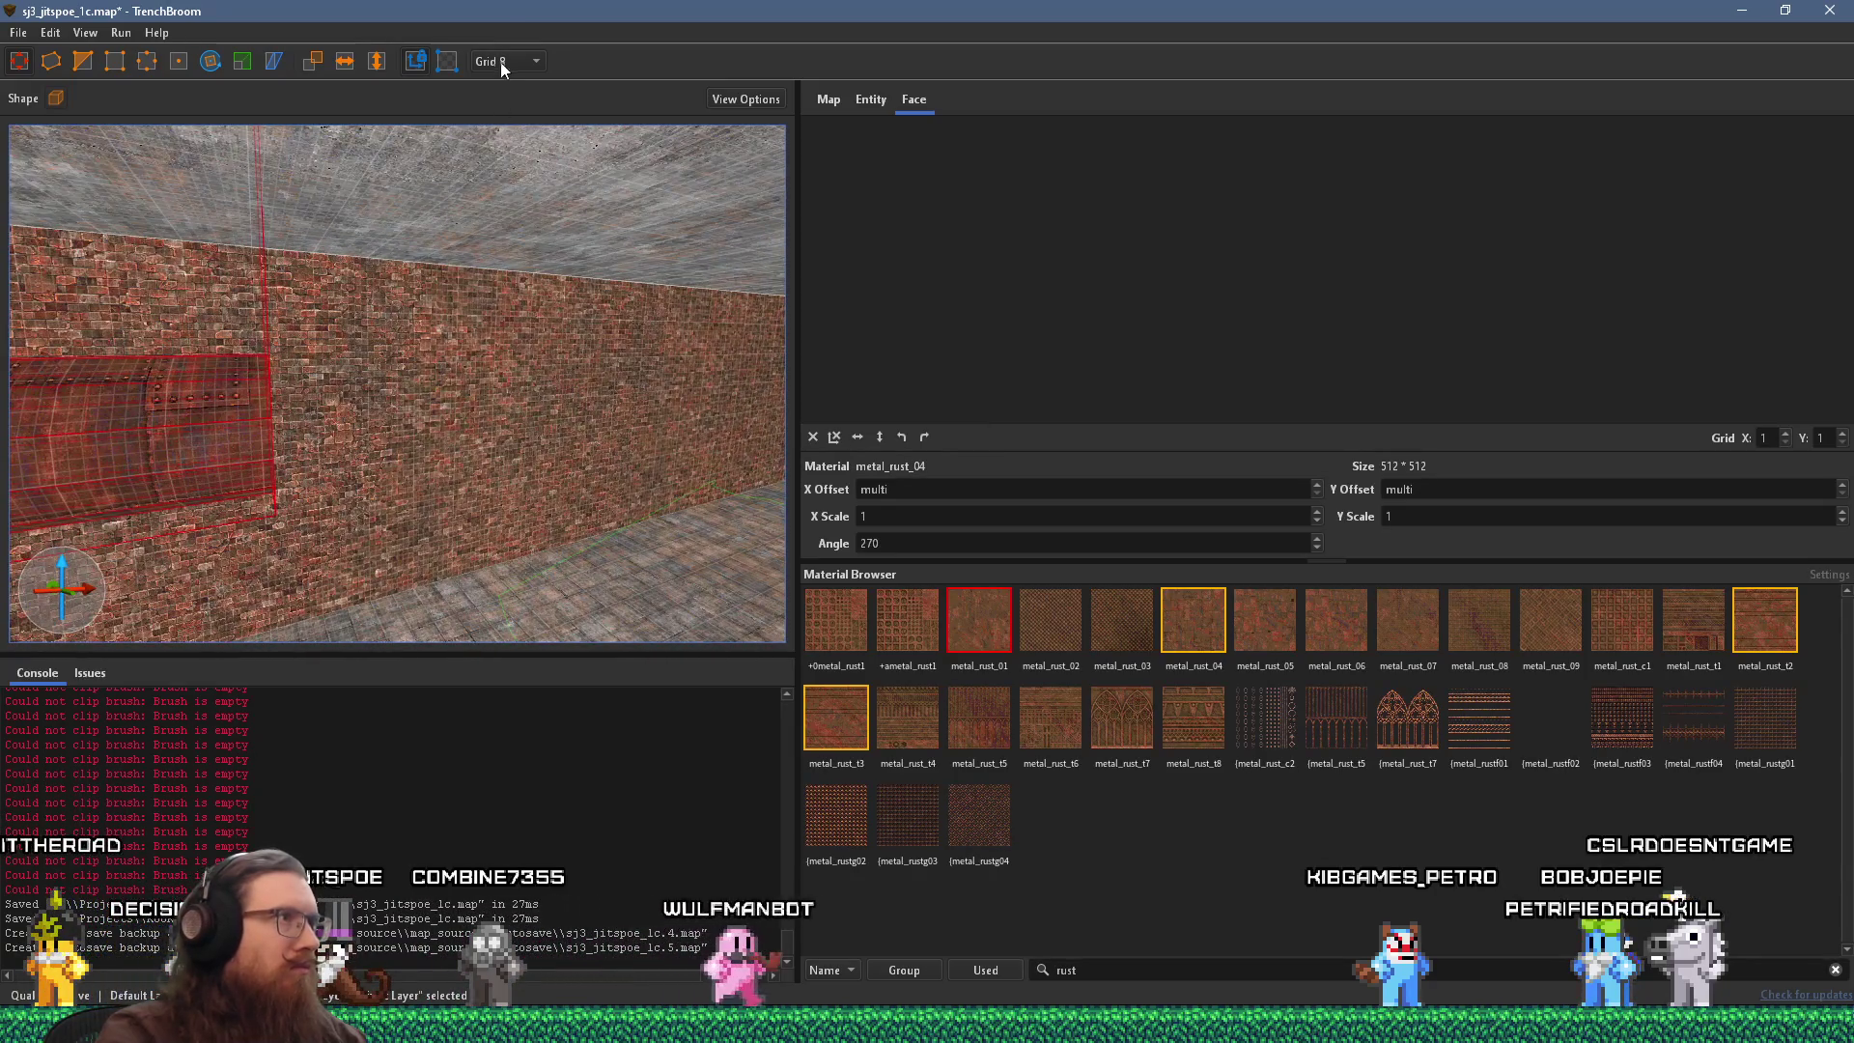
pyautogui.click(515, 199)
# Fly the camera along the brick wall to inspect the riveted pipe.
pyautogui.hotkey('ctrl', 'u')
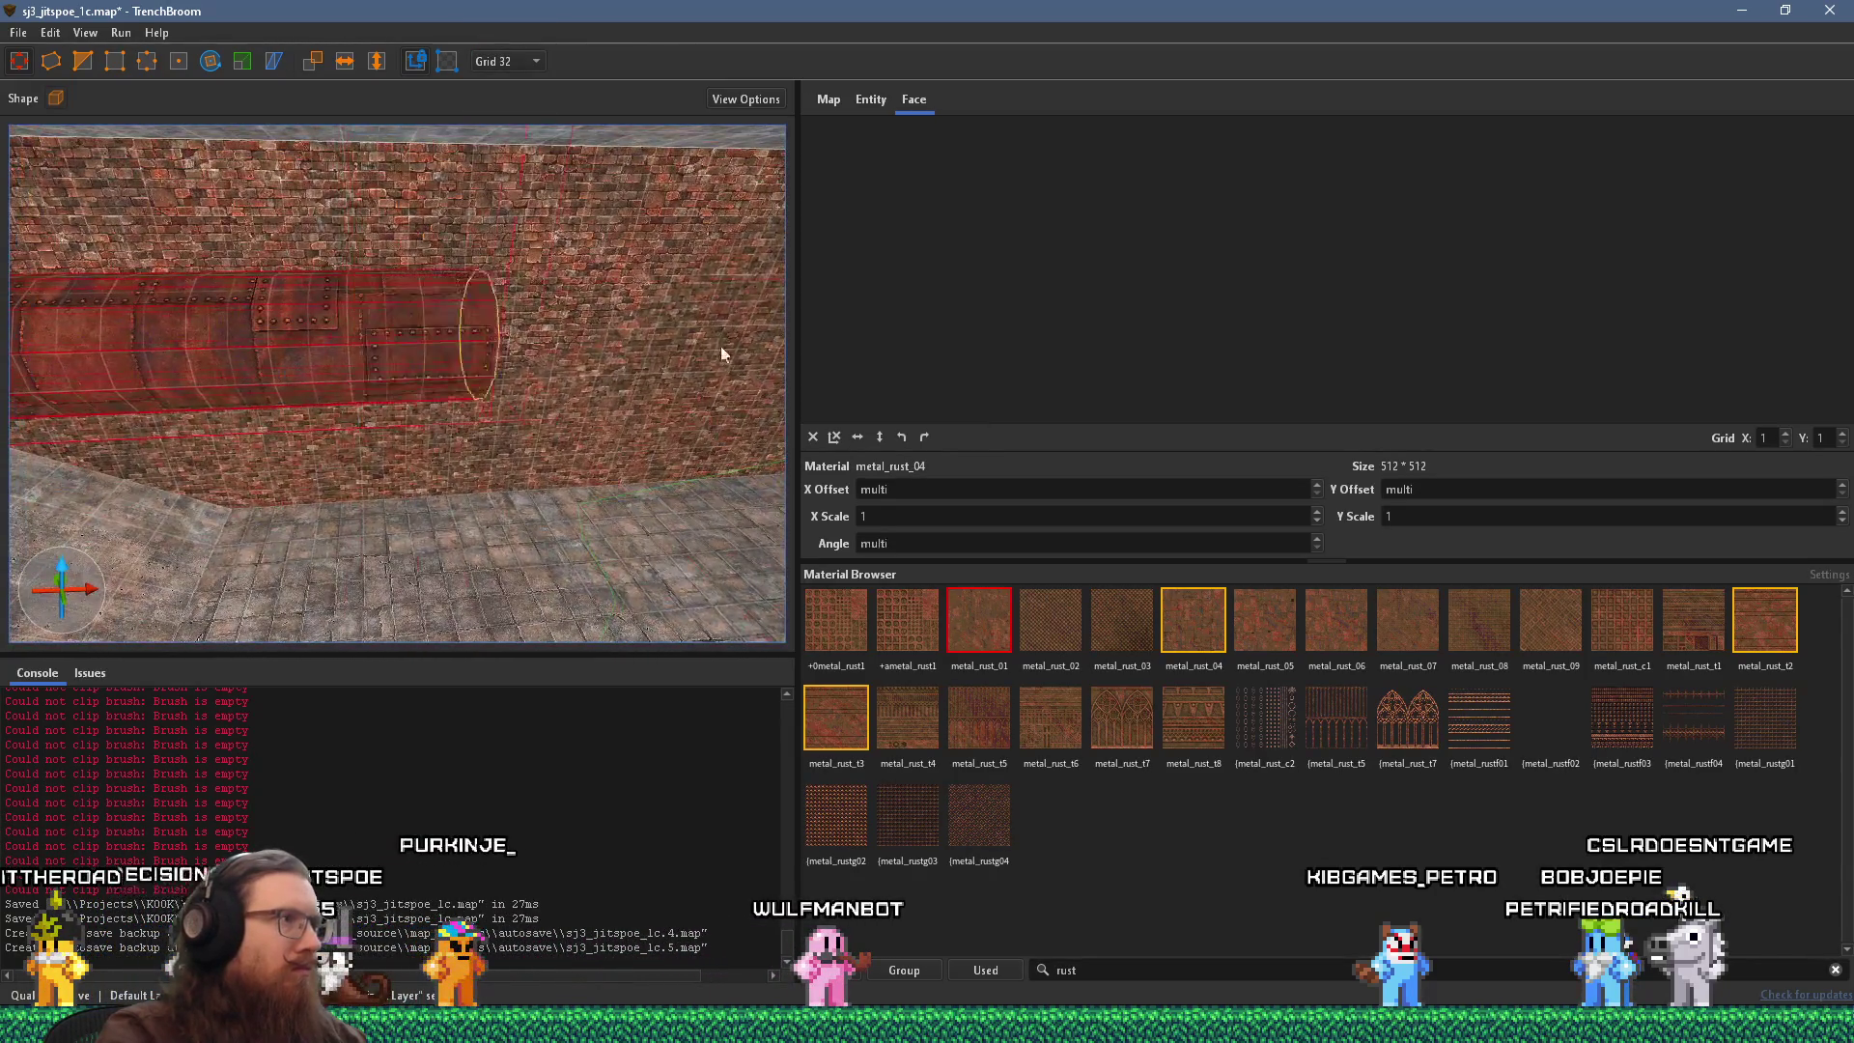
pyautogui.press('d')
pyautogui.press('d')
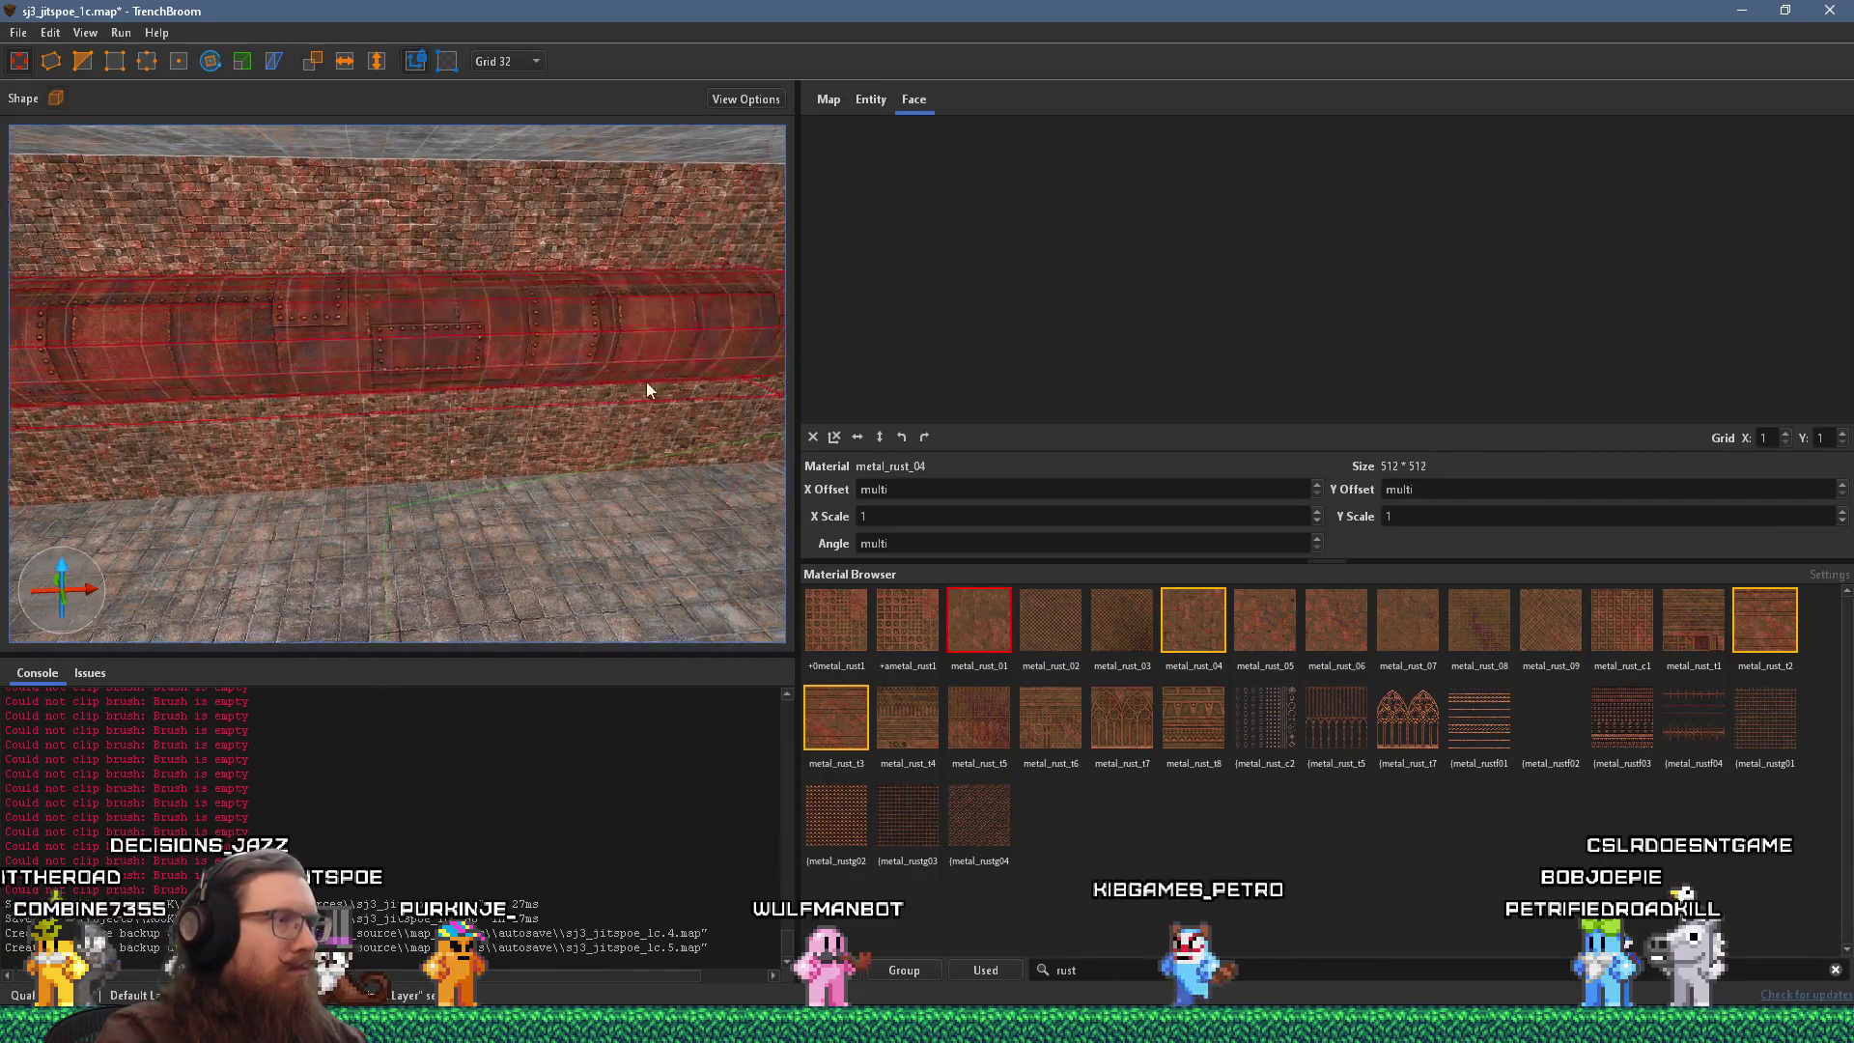
pyautogui.press('d')
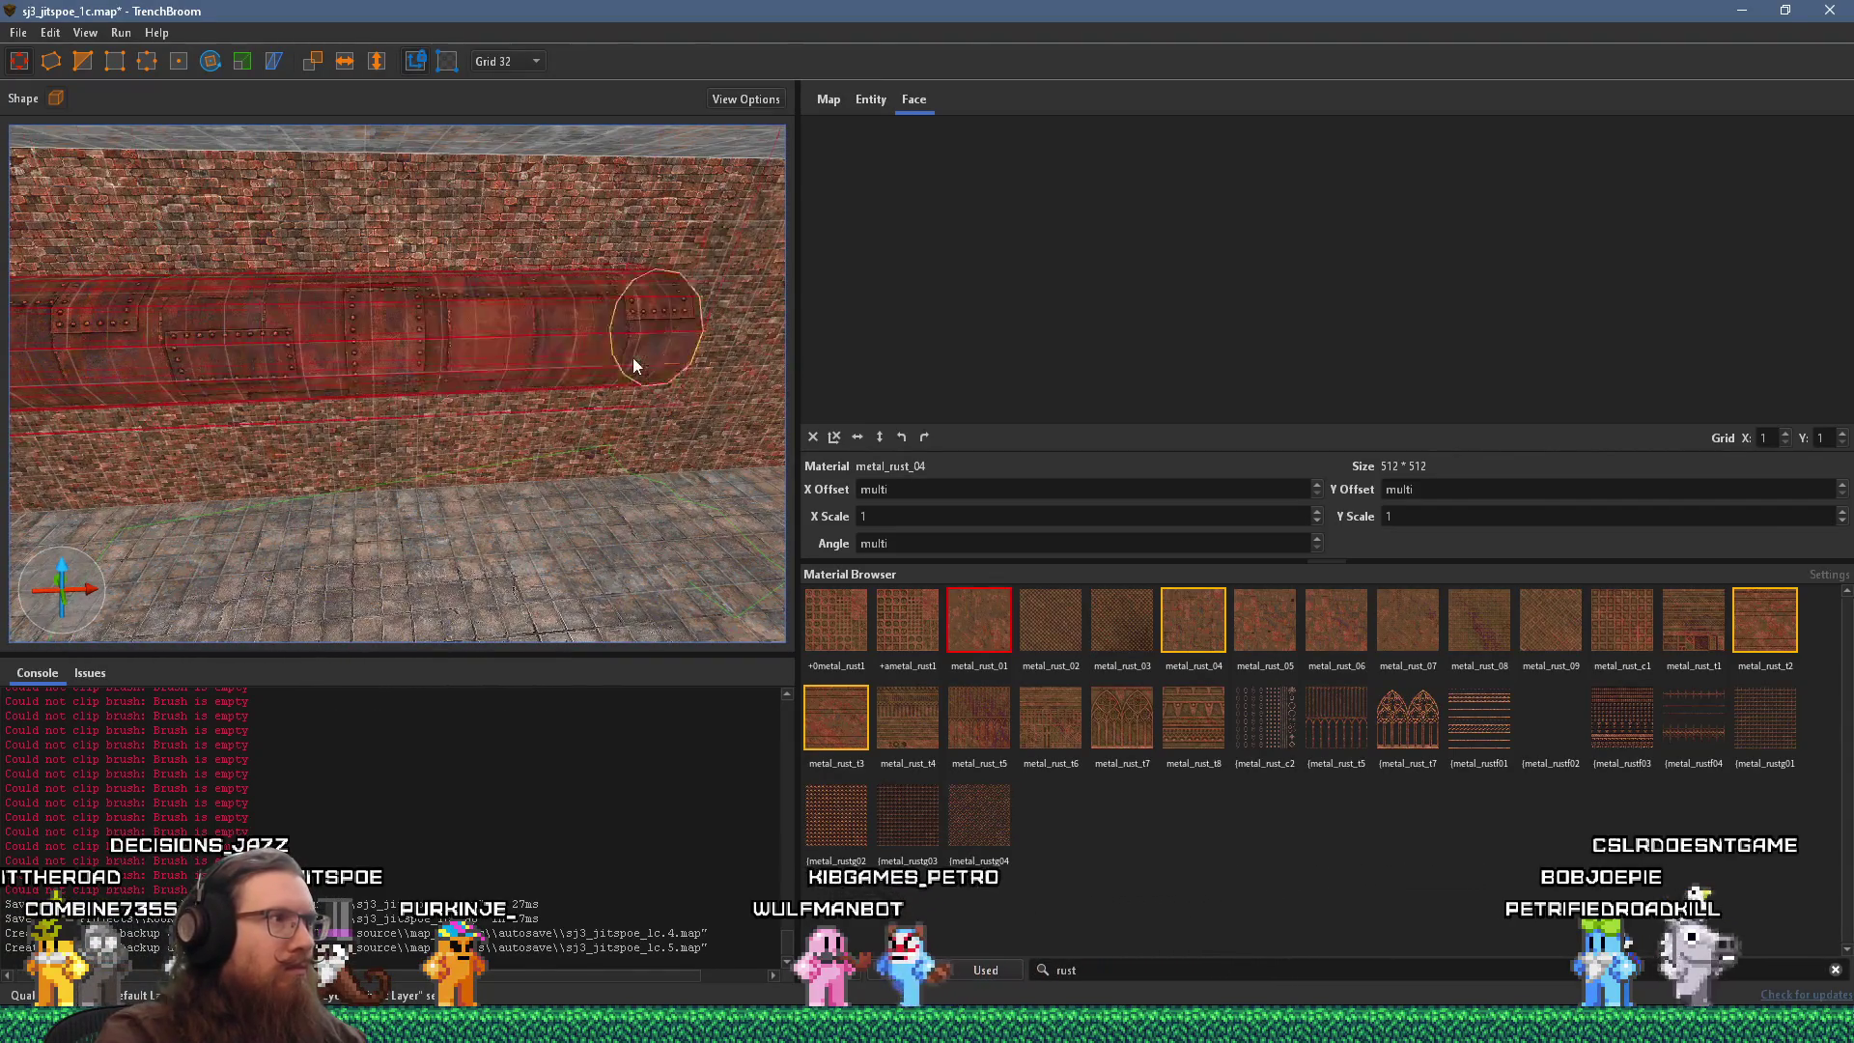
pyautogui.press('d')
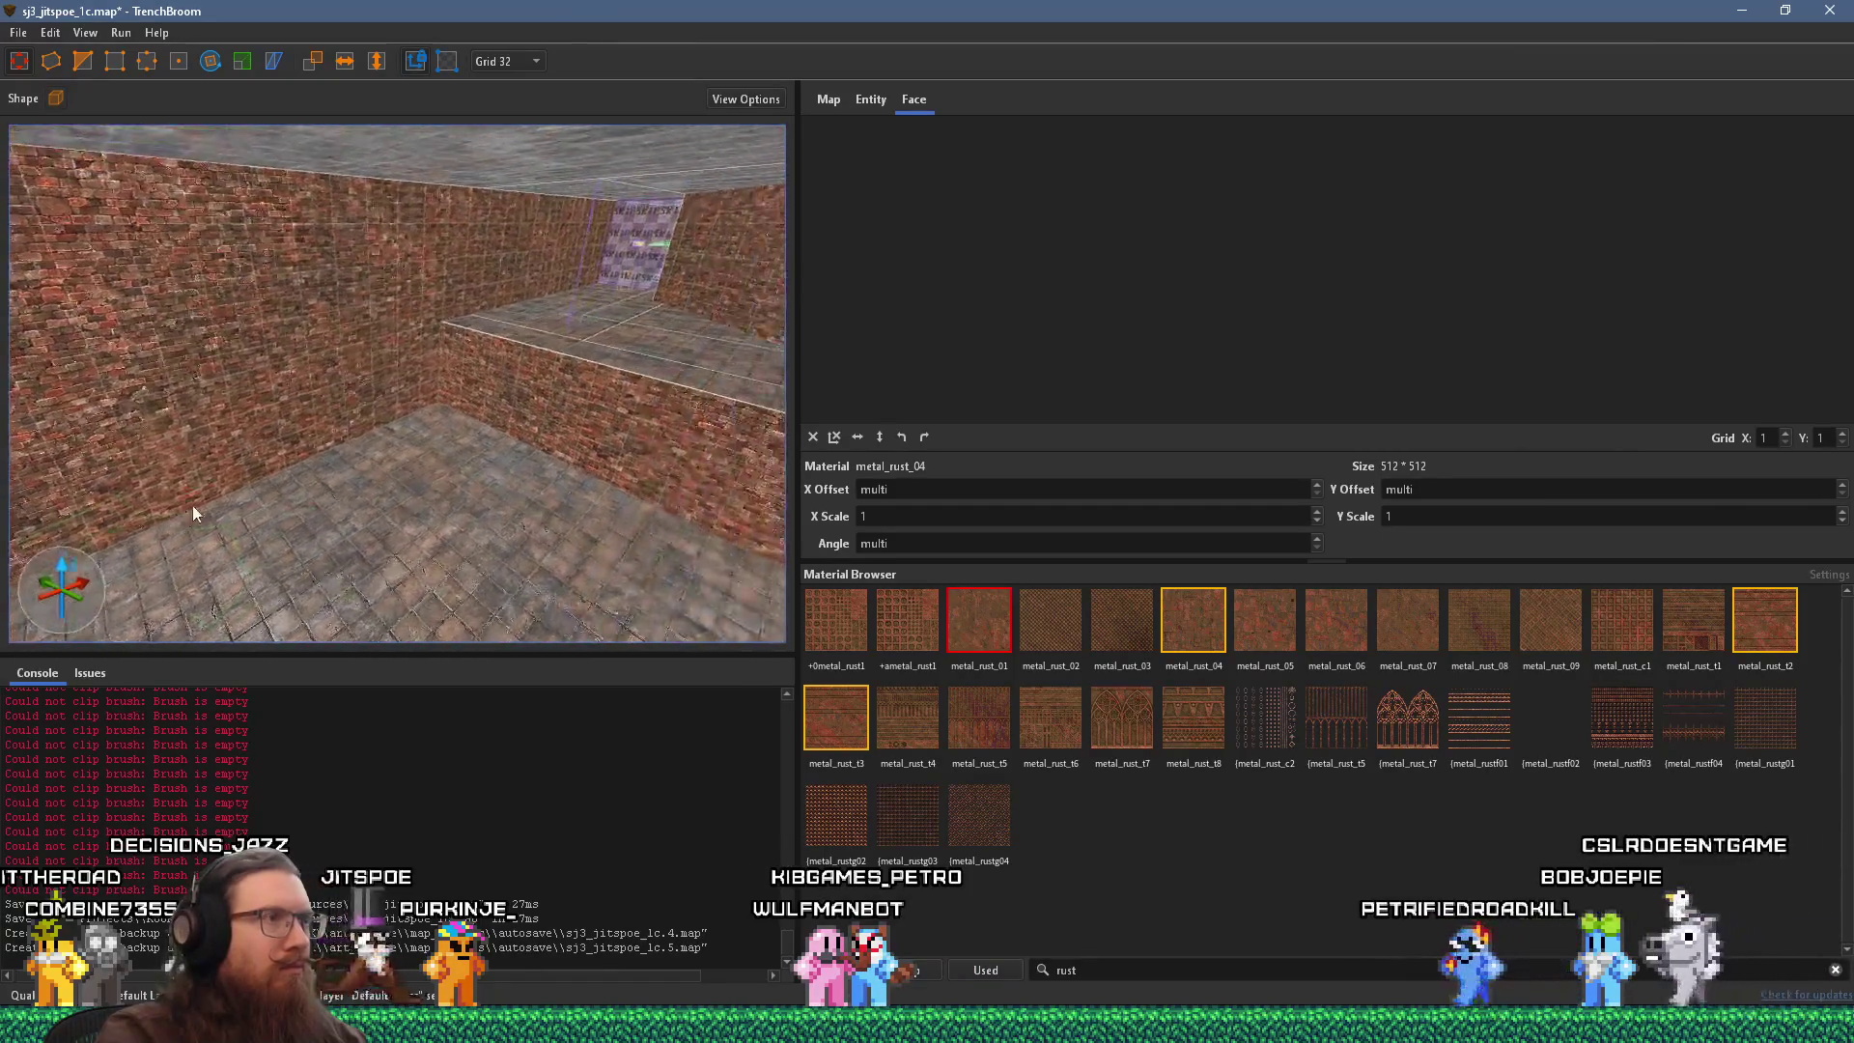
pyautogui.press('d')
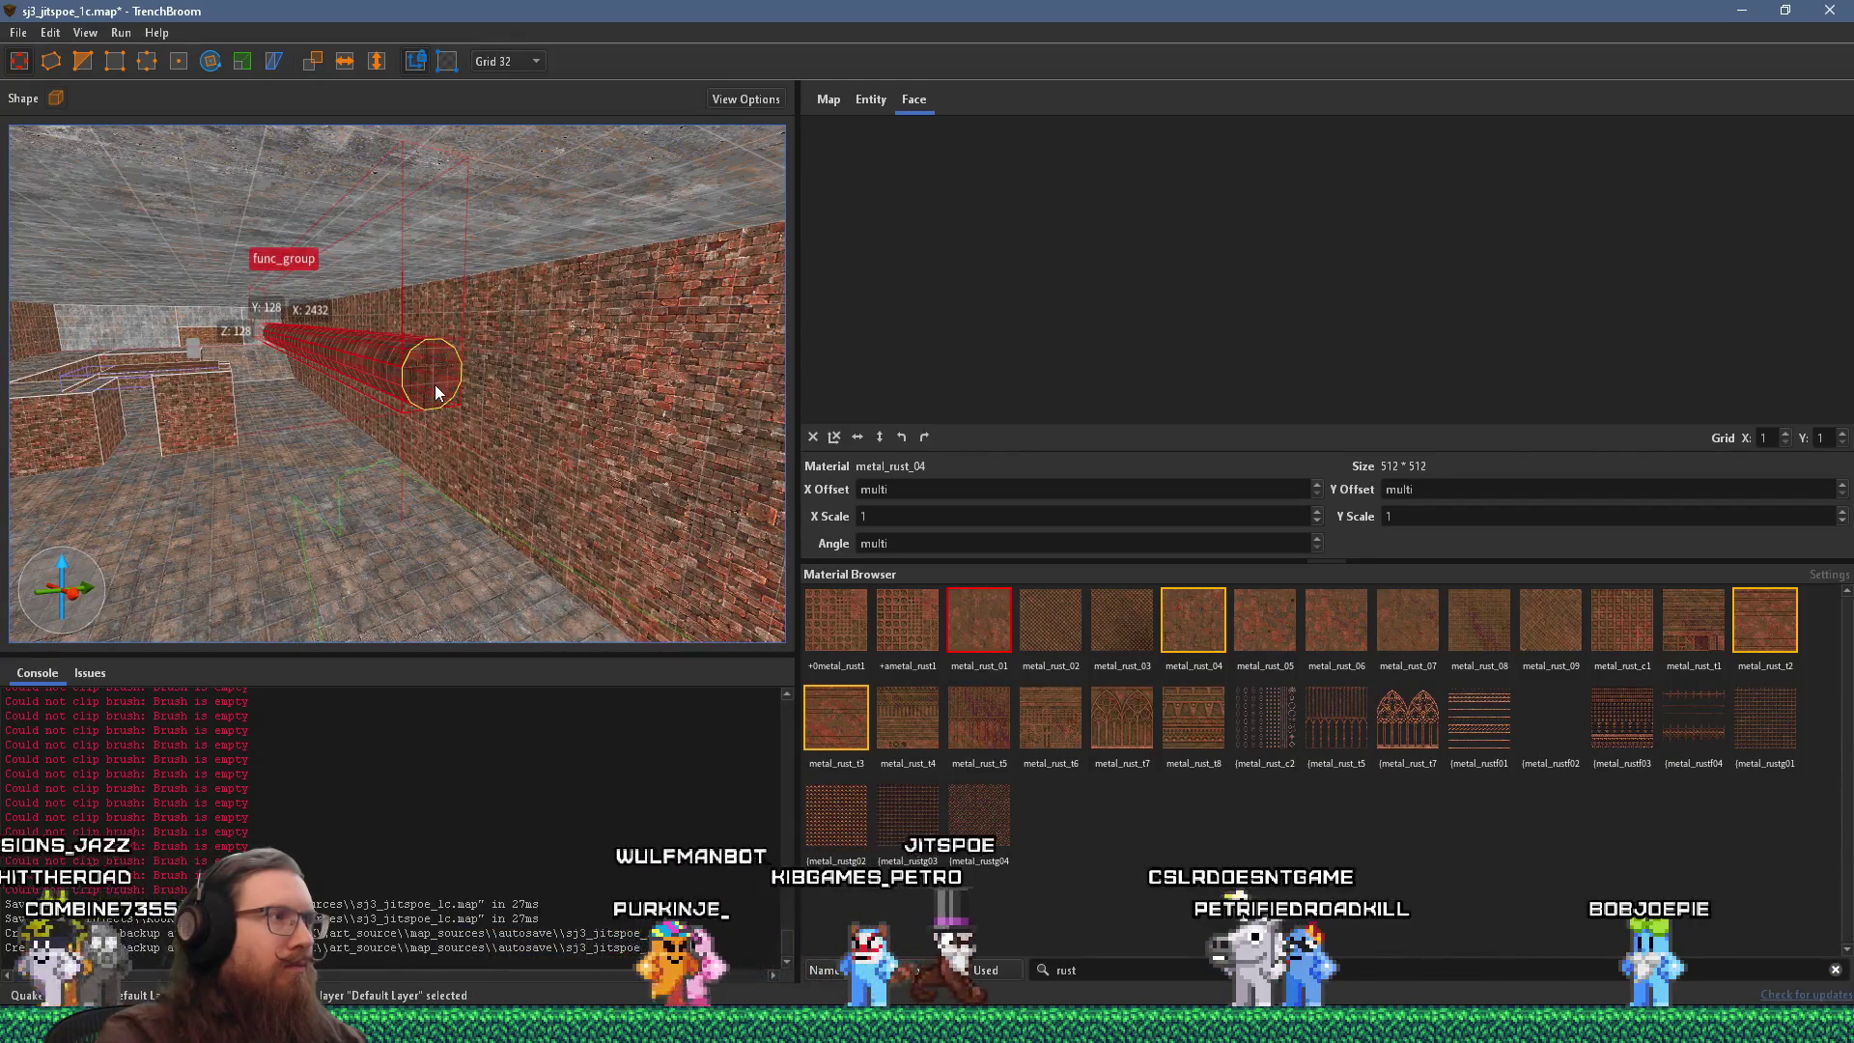
pyautogui.press('d')
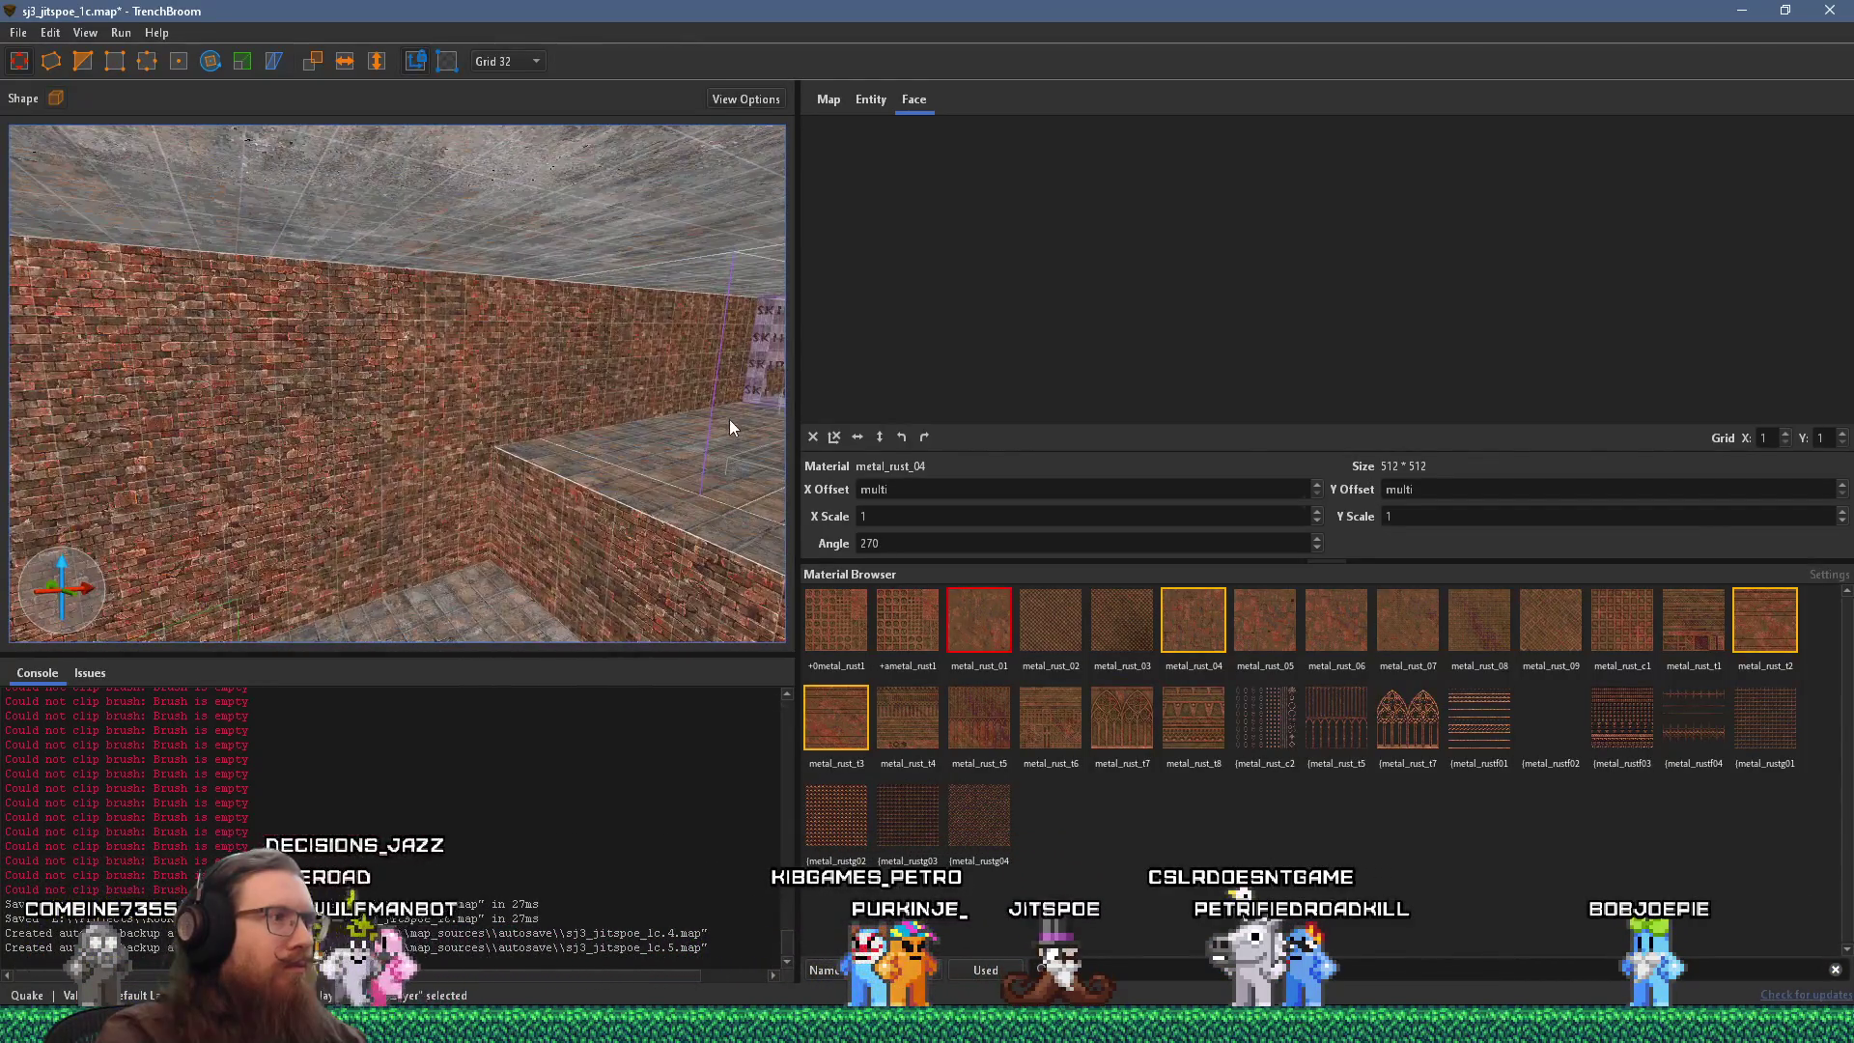
pyautogui.hotkey('ctrl', 'z')
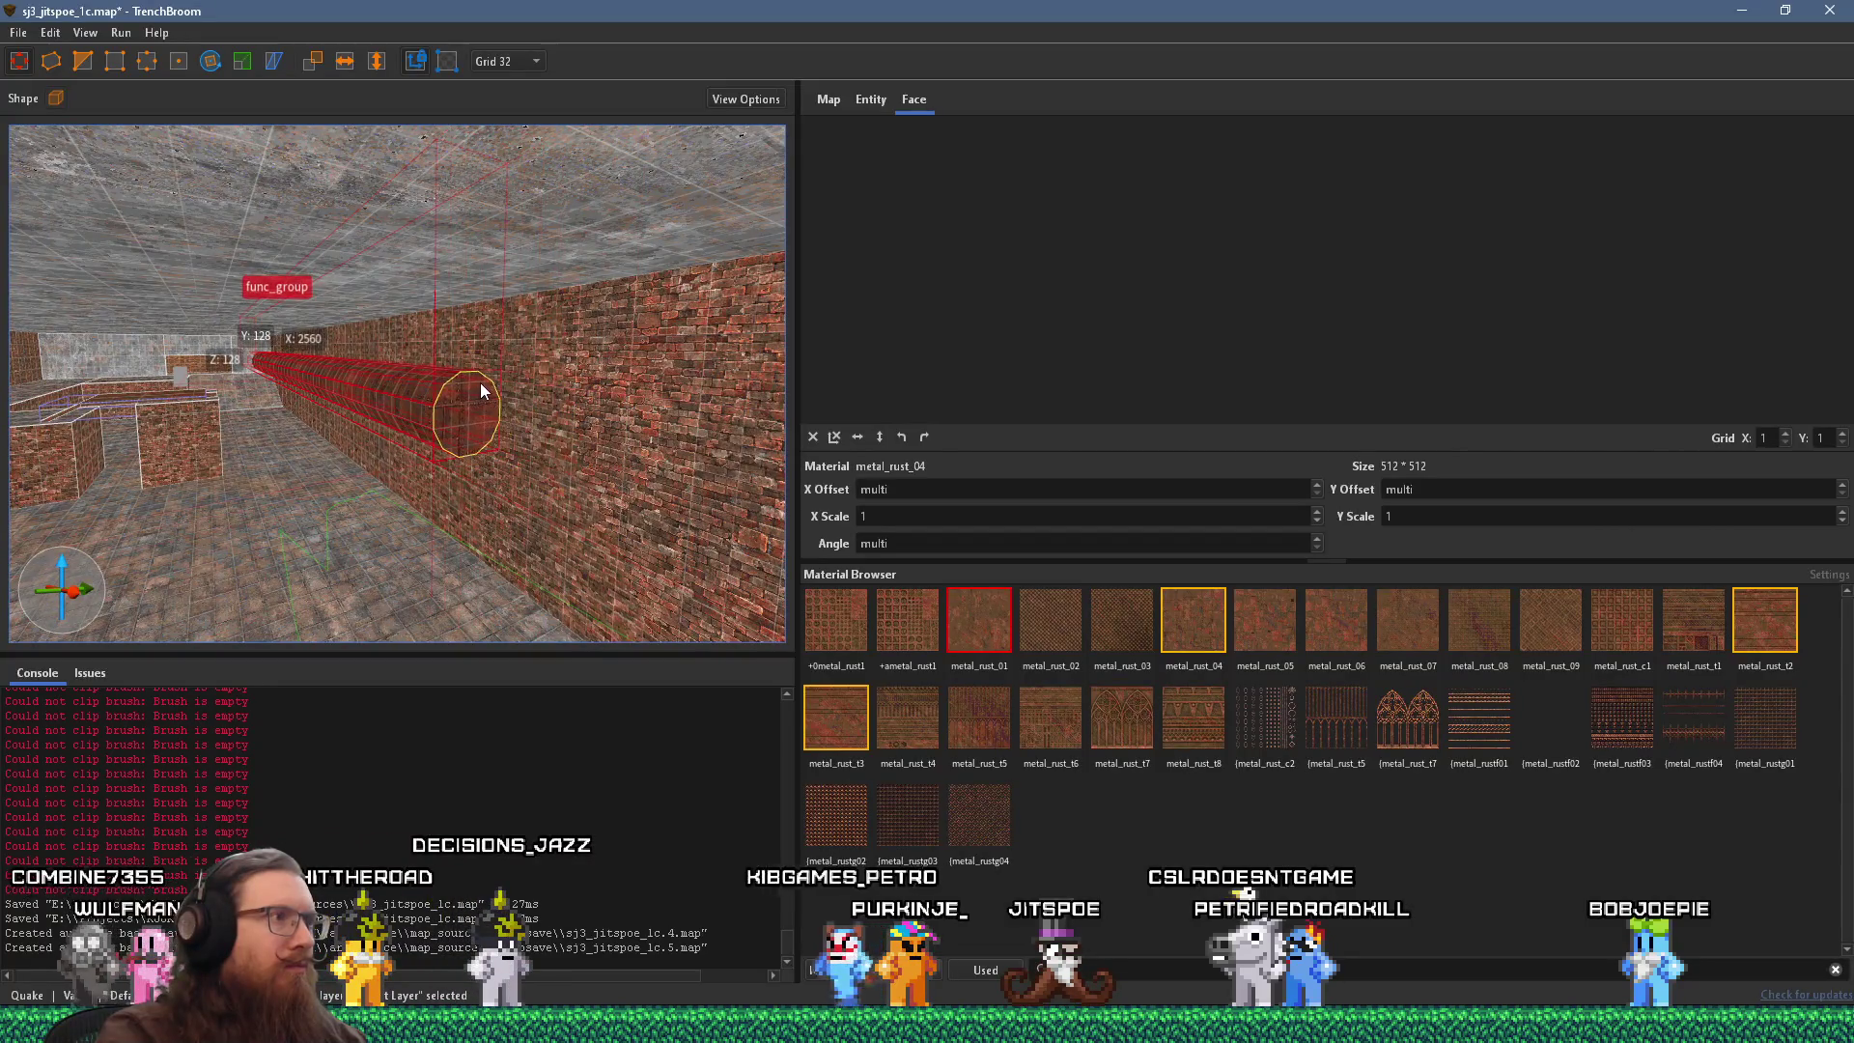
pyautogui.press('d')
pyautogui.press('d')
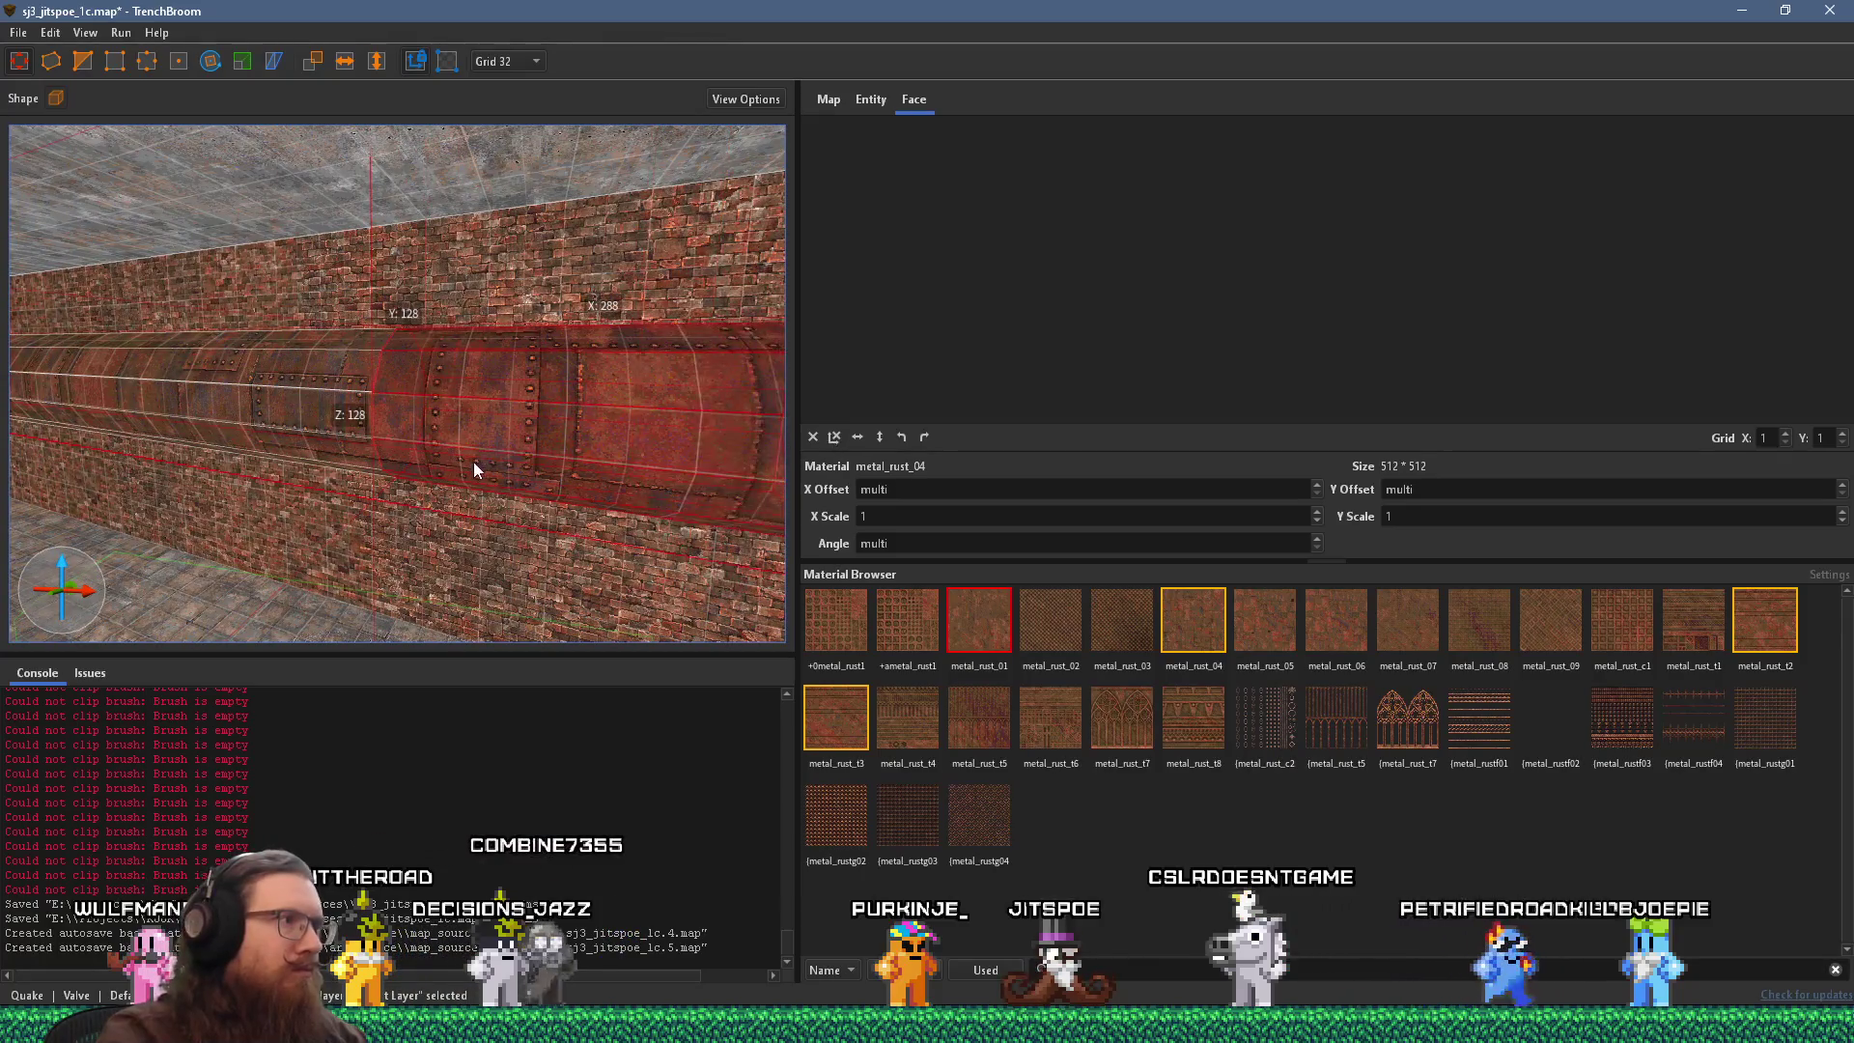
pyautogui.scroll(5, 559, 338)
pyautogui.moveTo(520, 209); pyautogui.dragTo(529, 195)
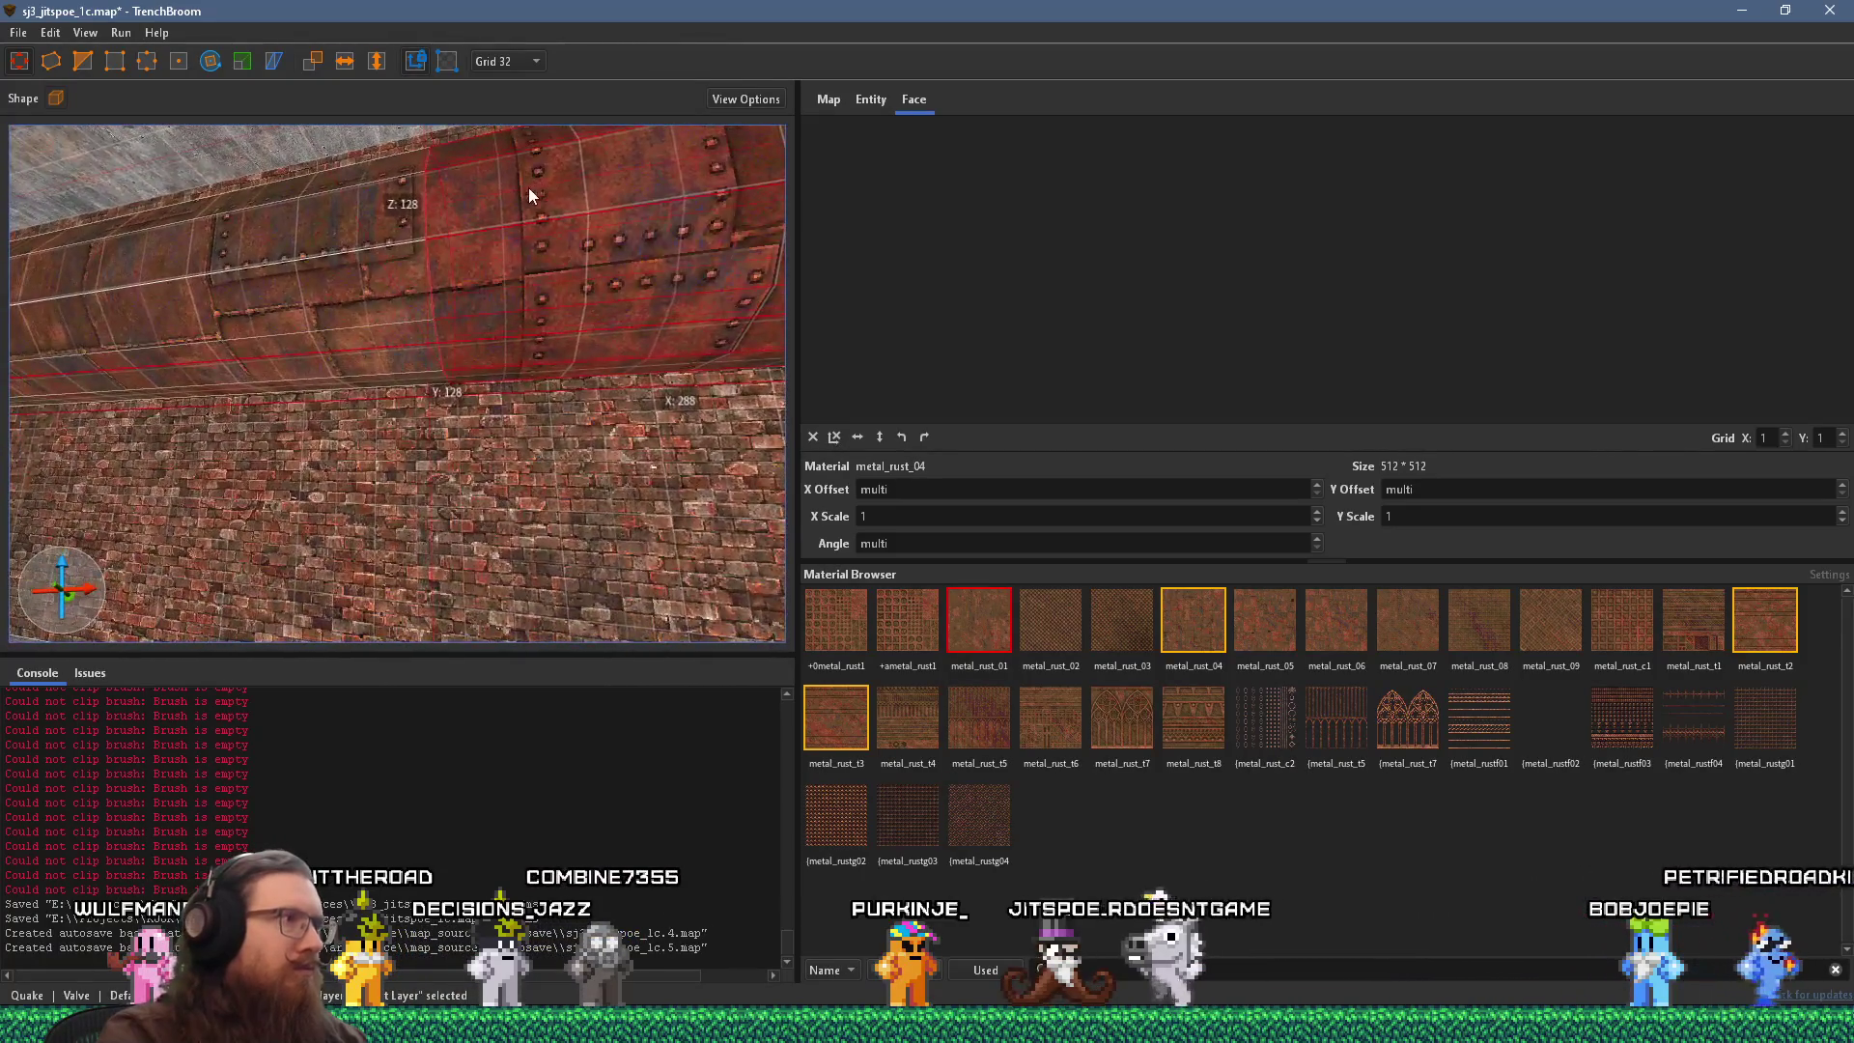
# Set the grid to 16 and move the rotation centre to the pipe's lower edge.
pyautogui.moveTo(676, 270); pyautogui.dragTo(682, 432)
pyautogui.click(506, 68)
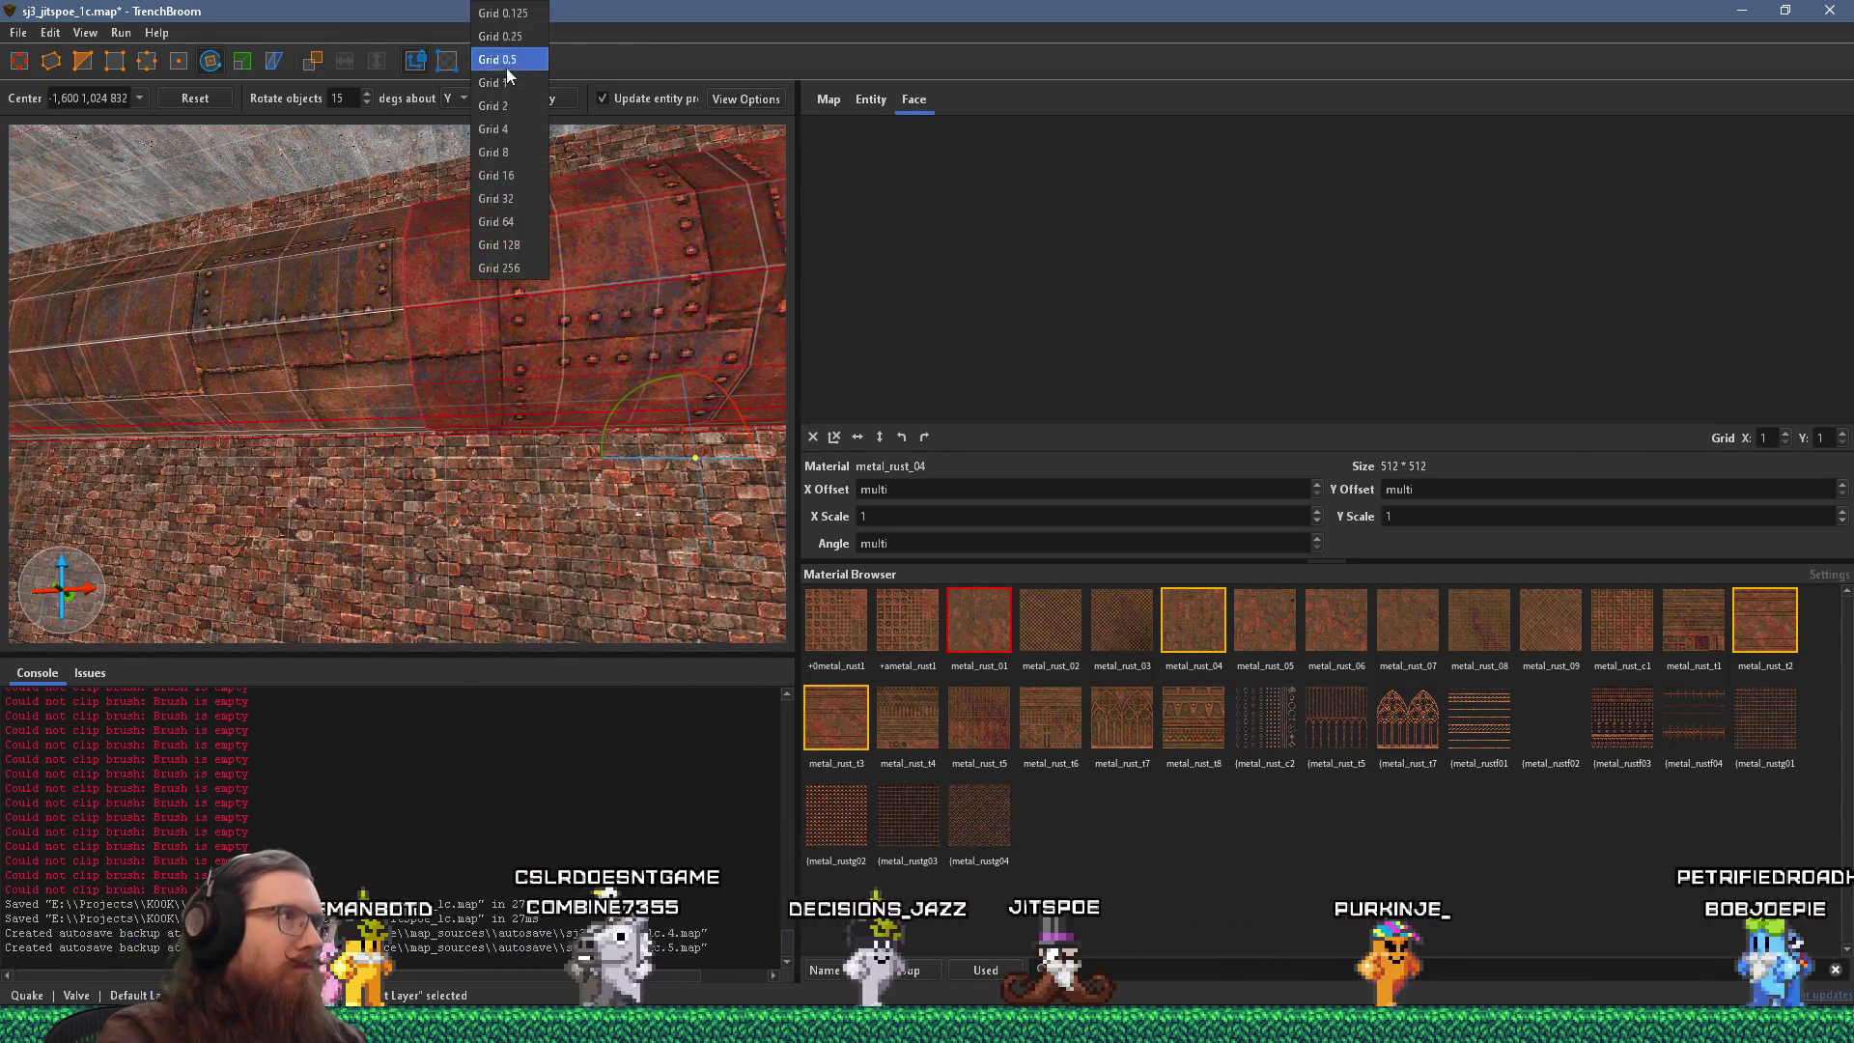
pyautogui.click(524, 153)
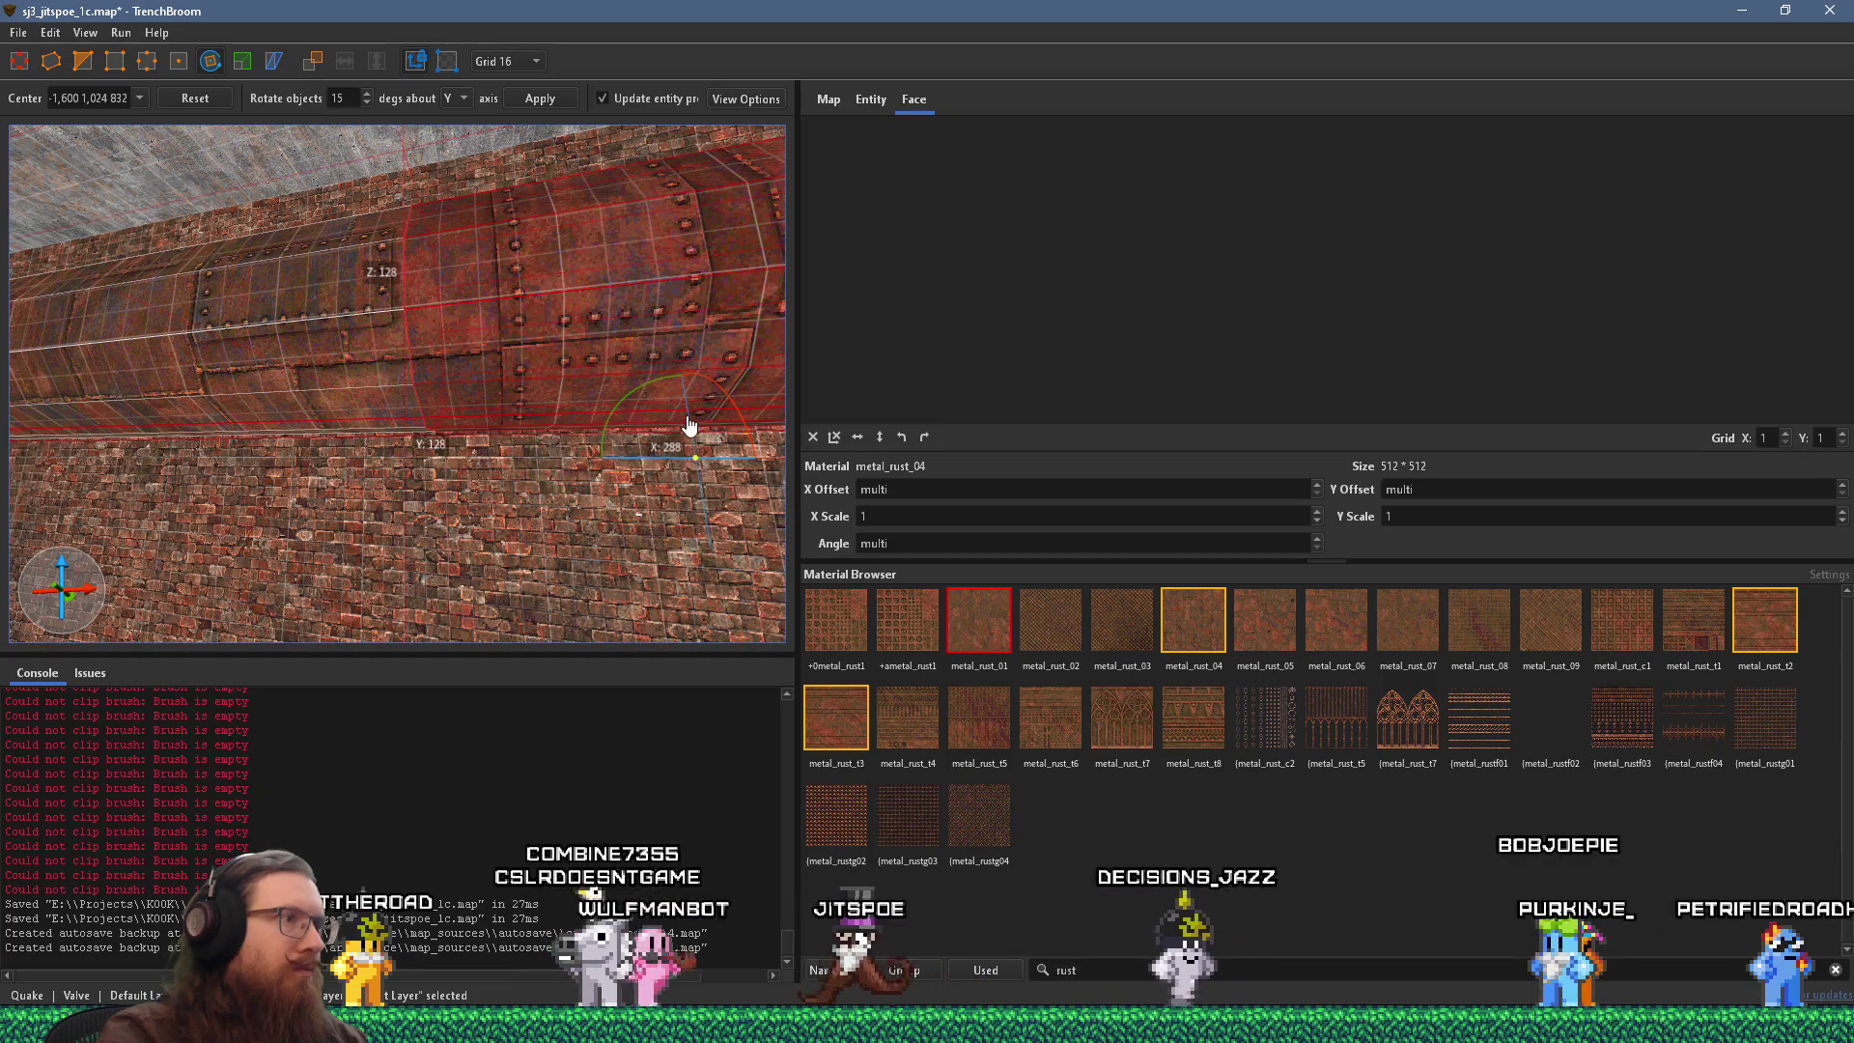
pyautogui.moveTo(710, 469)
pyautogui.mouseDown()
pyautogui.moveTo(698, 431)
pyautogui.moveTo(434, 444)
pyautogui.mouseUp()
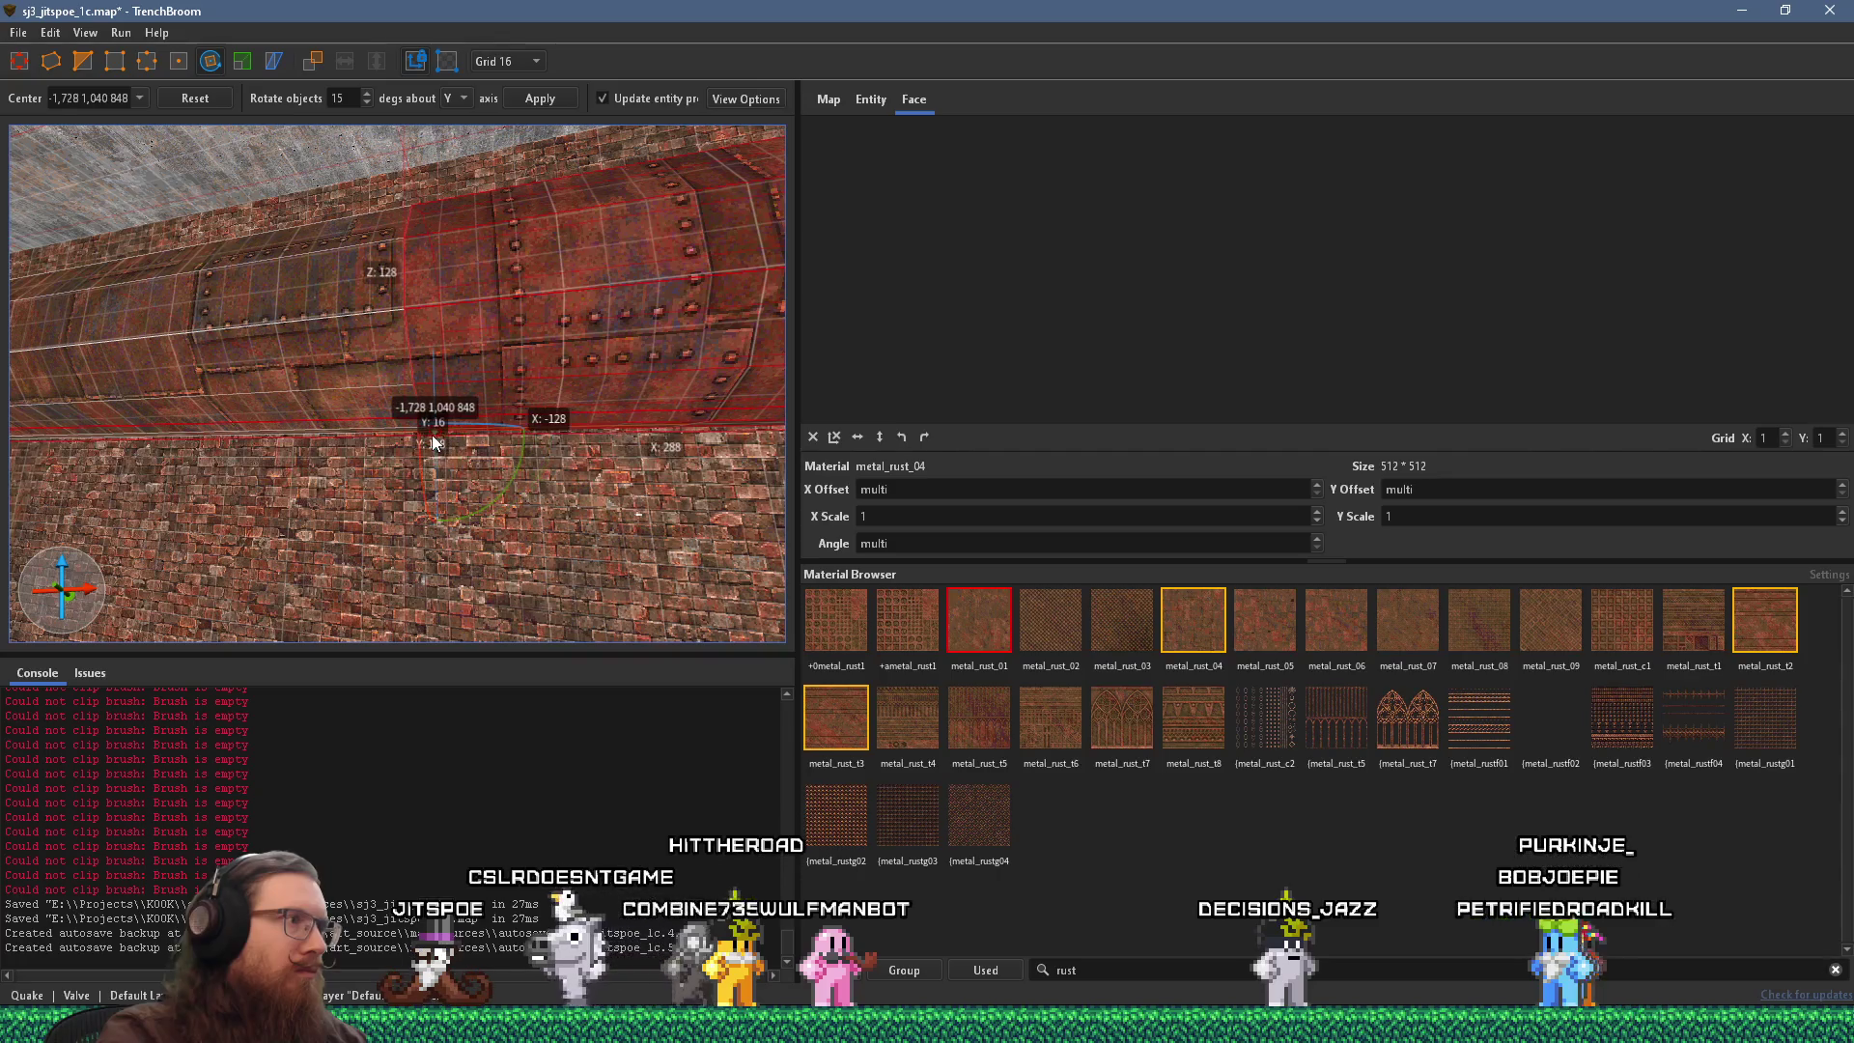
# Angle the pipe section about 30 degrees diagonally down the brick wall.
pyautogui.scroll(5, 472, 365)
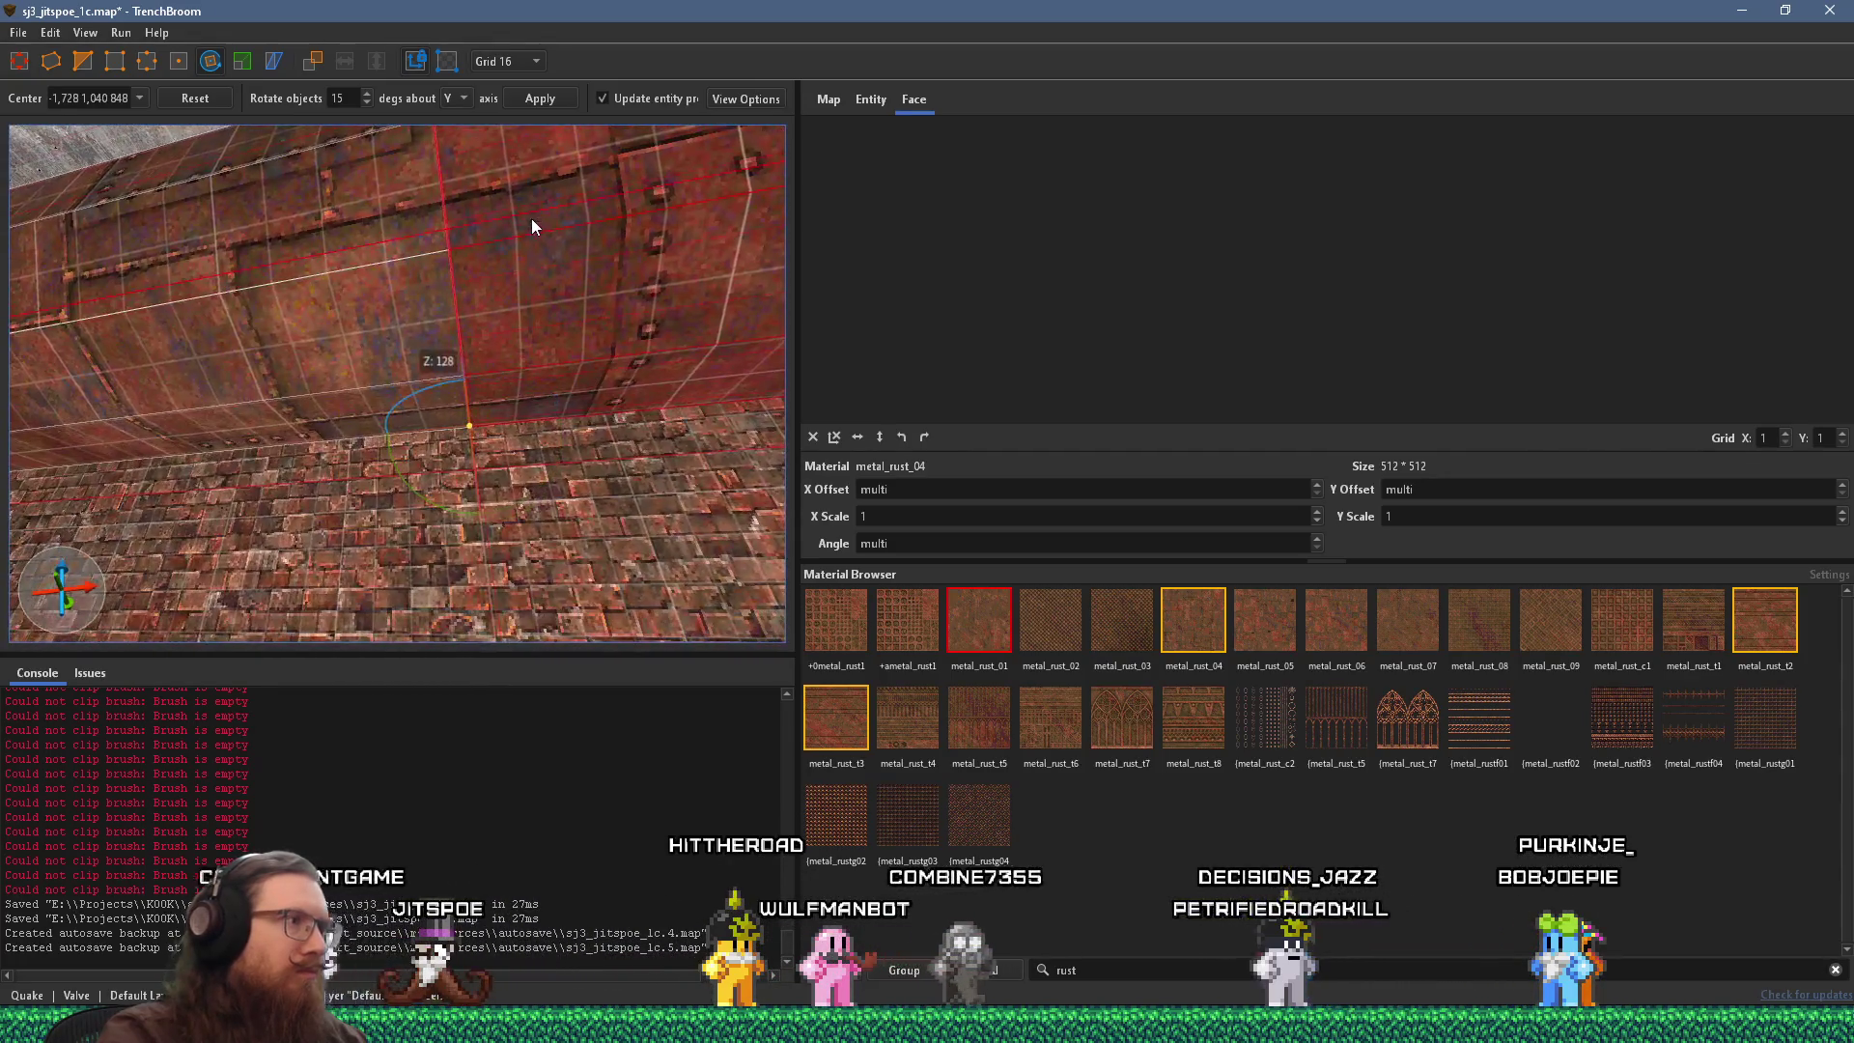
pyautogui.scroll(-5, 490, 422)
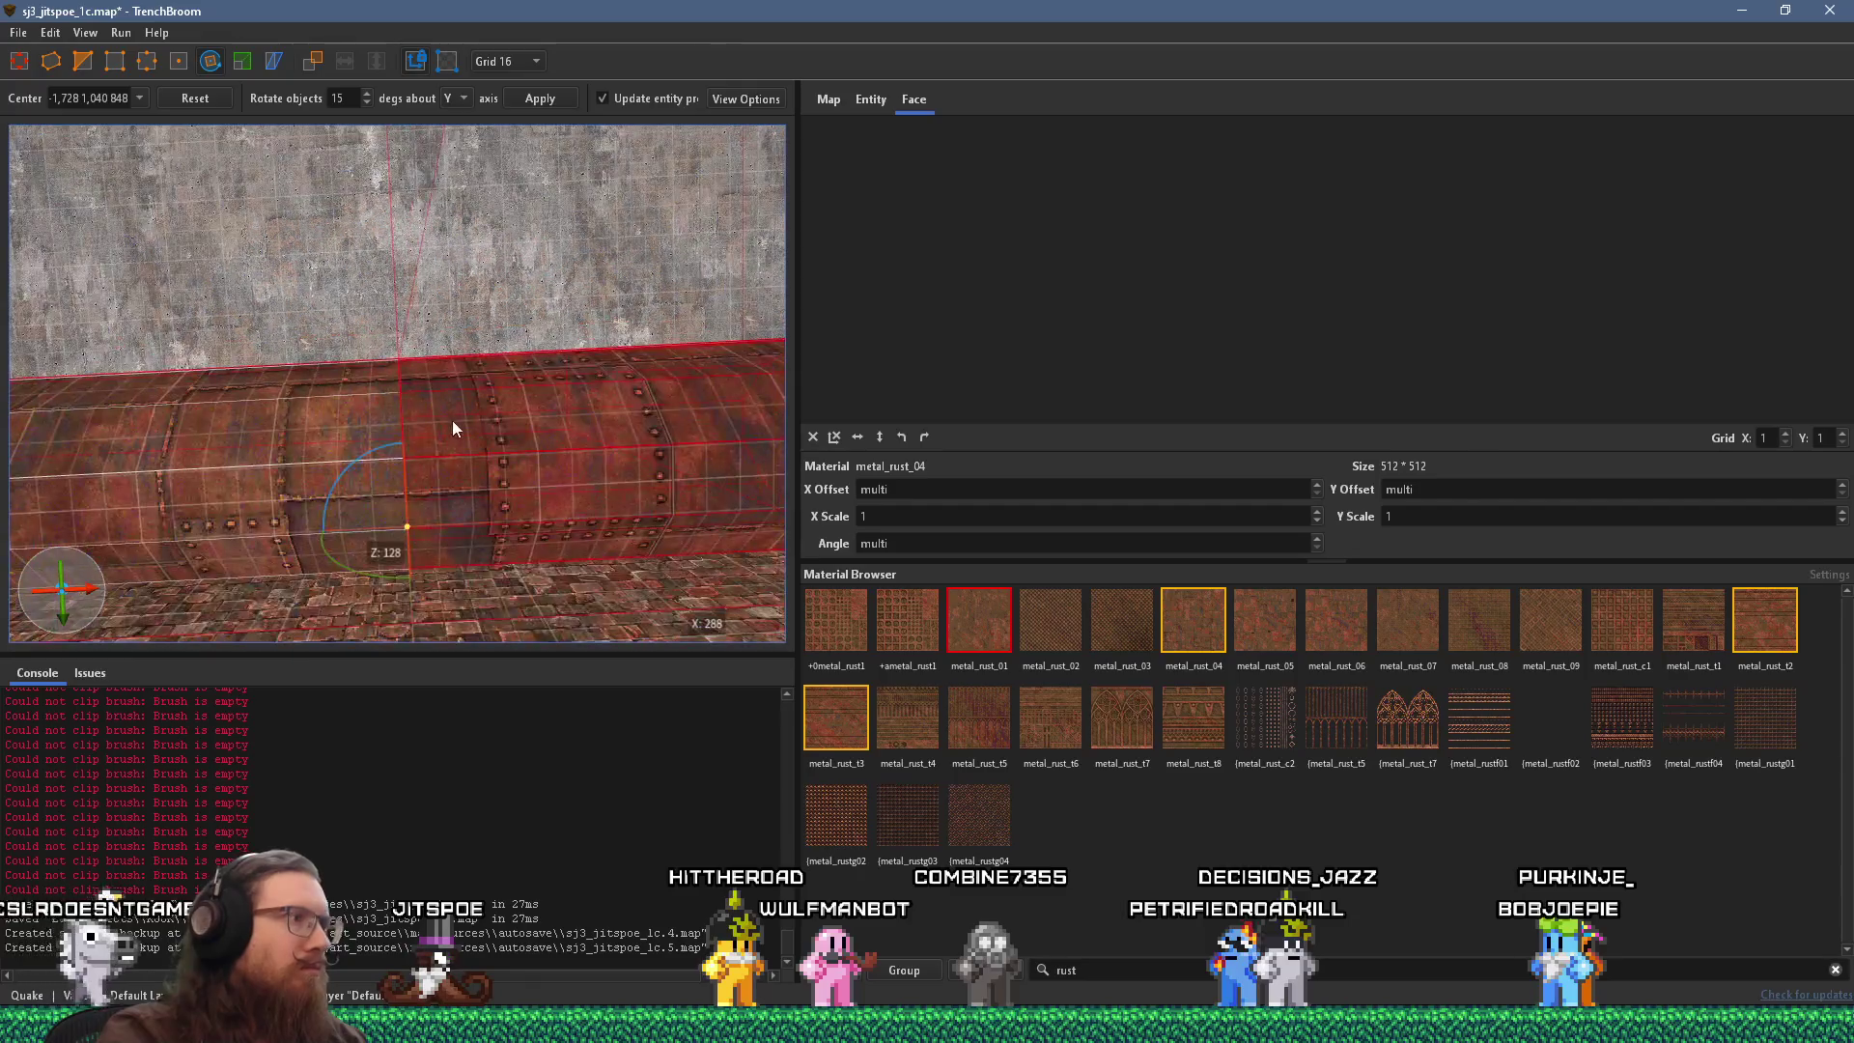
pyautogui.moveTo(427, 506)
pyautogui.mouseDown()
pyautogui.moveTo(438, 579)
pyautogui.moveTo(455, 402)
pyautogui.moveTo(431, 442)
pyautogui.moveTo(471, 439)
pyautogui.moveTo(380, 513)
pyautogui.moveTo(485, 506)
pyautogui.moveTo(327, 430)
pyautogui.mouseUp()
pyautogui.press('r')
pyautogui.moveTo(449, 384)
pyautogui.mouseDown()
pyautogui.moveTo(755, 564)
pyautogui.moveTo(669, 506)
pyautogui.moveTo(174, 380)
pyautogui.moveTo(413, 430)
pyautogui.moveTo(801, 610)
pyautogui.mouseUp()
pyautogui.moveTo(694, 564)
pyautogui.mouseDown()
pyautogui.moveTo(437, 426)
pyautogui.moveTo(496, 416)
pyautogui.moveTo(274, 381)
pyautogui.moveTo(666, 608)
pyautogui.moveTo(463, 522)
pyautogui.mouseUp()
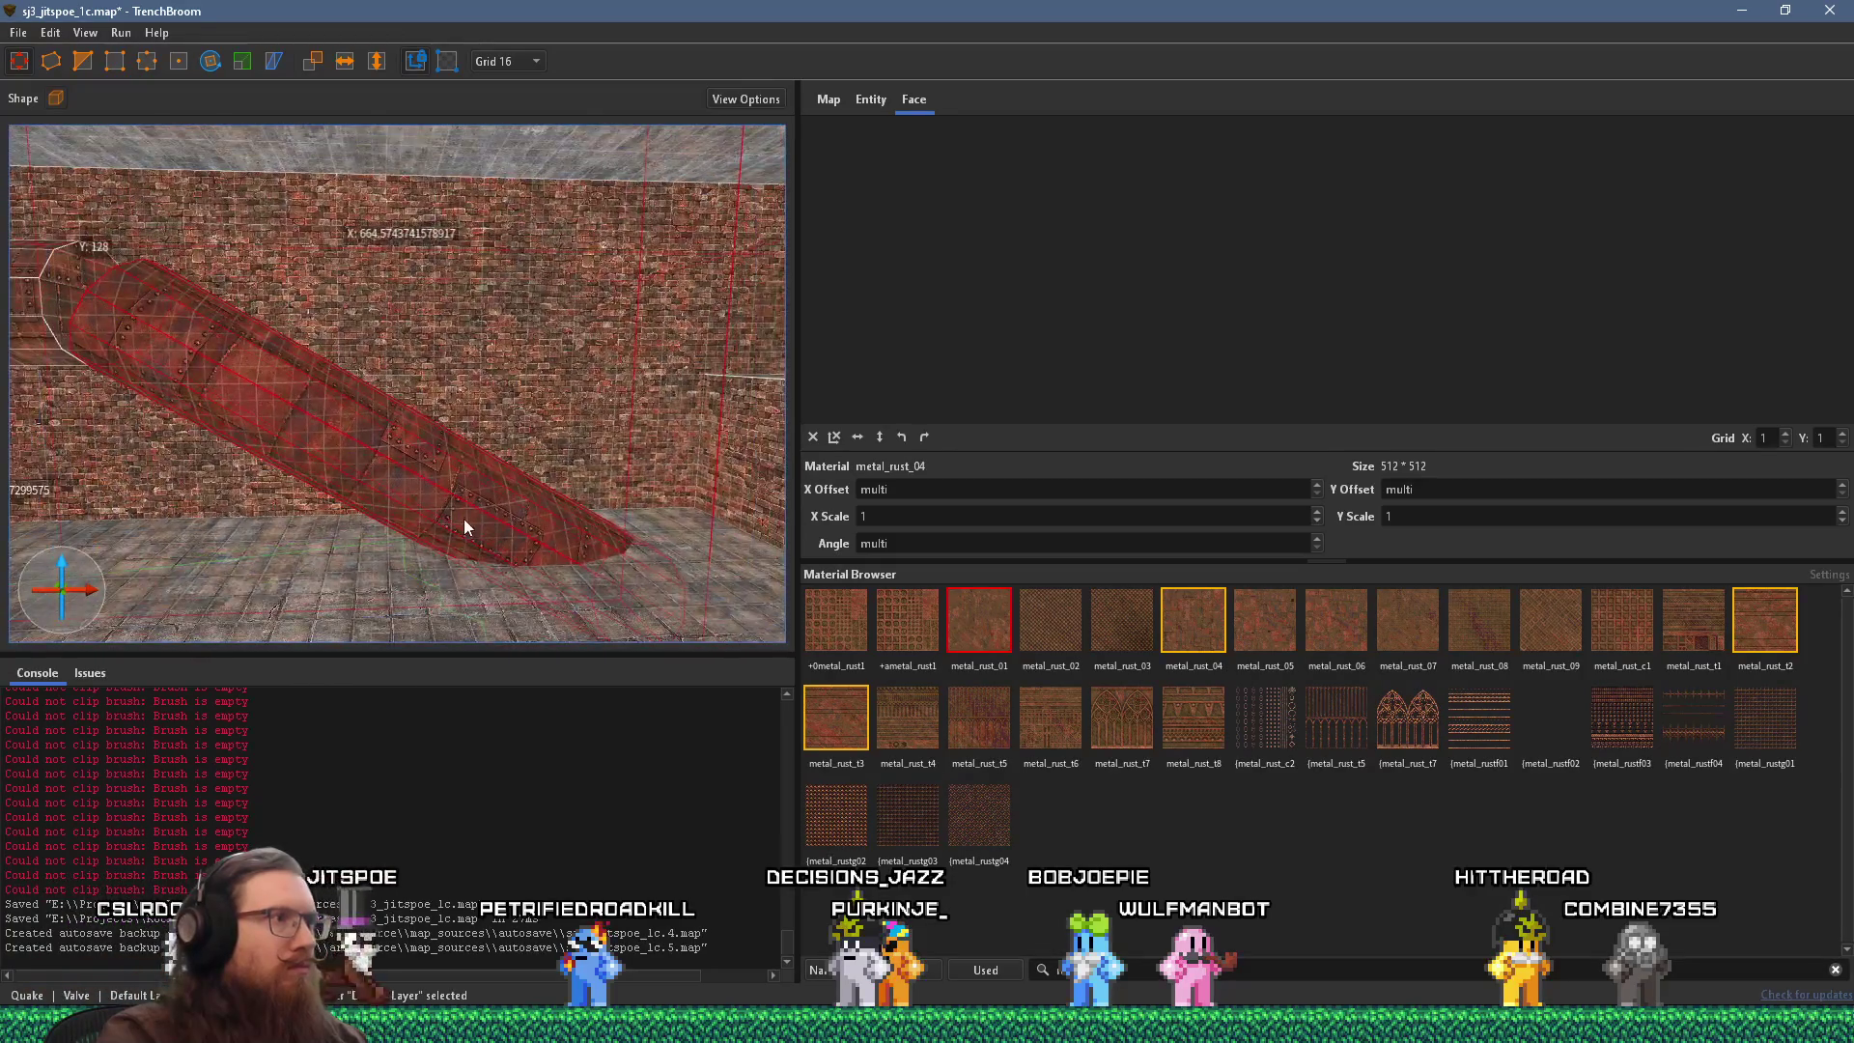
# Draw a small filler brush at the pipe bend and move it up into the joint.
pyautogui.moveTo(289, 405); pyautogui.dragTo(337, 550)
pyautogui.moveTo(361, 439)
pyautogui.mouseDown()
pyautogui.moveTo(355, 369)
pyautogui.moveTo(386, 444)
pyautogui.moveTo(652, 417)
pyautogui.moveTo(743, 380)
pyautogui.moveTo(639, 390)
pyautogui.moveTo(455, 351)
pyautogui.moveTo(536, 325)
pyautogui.moveTo(193, 298)
pyautogui.moveTo(655, 384)
pyautogui.mouseUp()
pyautogui.moveTo(145, 364)
pyautogui.mouseDown()
pyautogui.moveTo(583, 391)
pyautogui.moveTo(424, 390)
pyautogui.moveTo(294, 271)
pyautogui.moveTo(358, 226)
pyautogui.moveTo(338, 291)
pyautogui.moveTo(426, 304)
pyautogui.moveTo(369, 390)
pyautogui.moveTo(692, 390)
pyautogui.moveTo(320, 327)
pyautogui.moveTo(472, 331)
pyautogui.mouseUp()
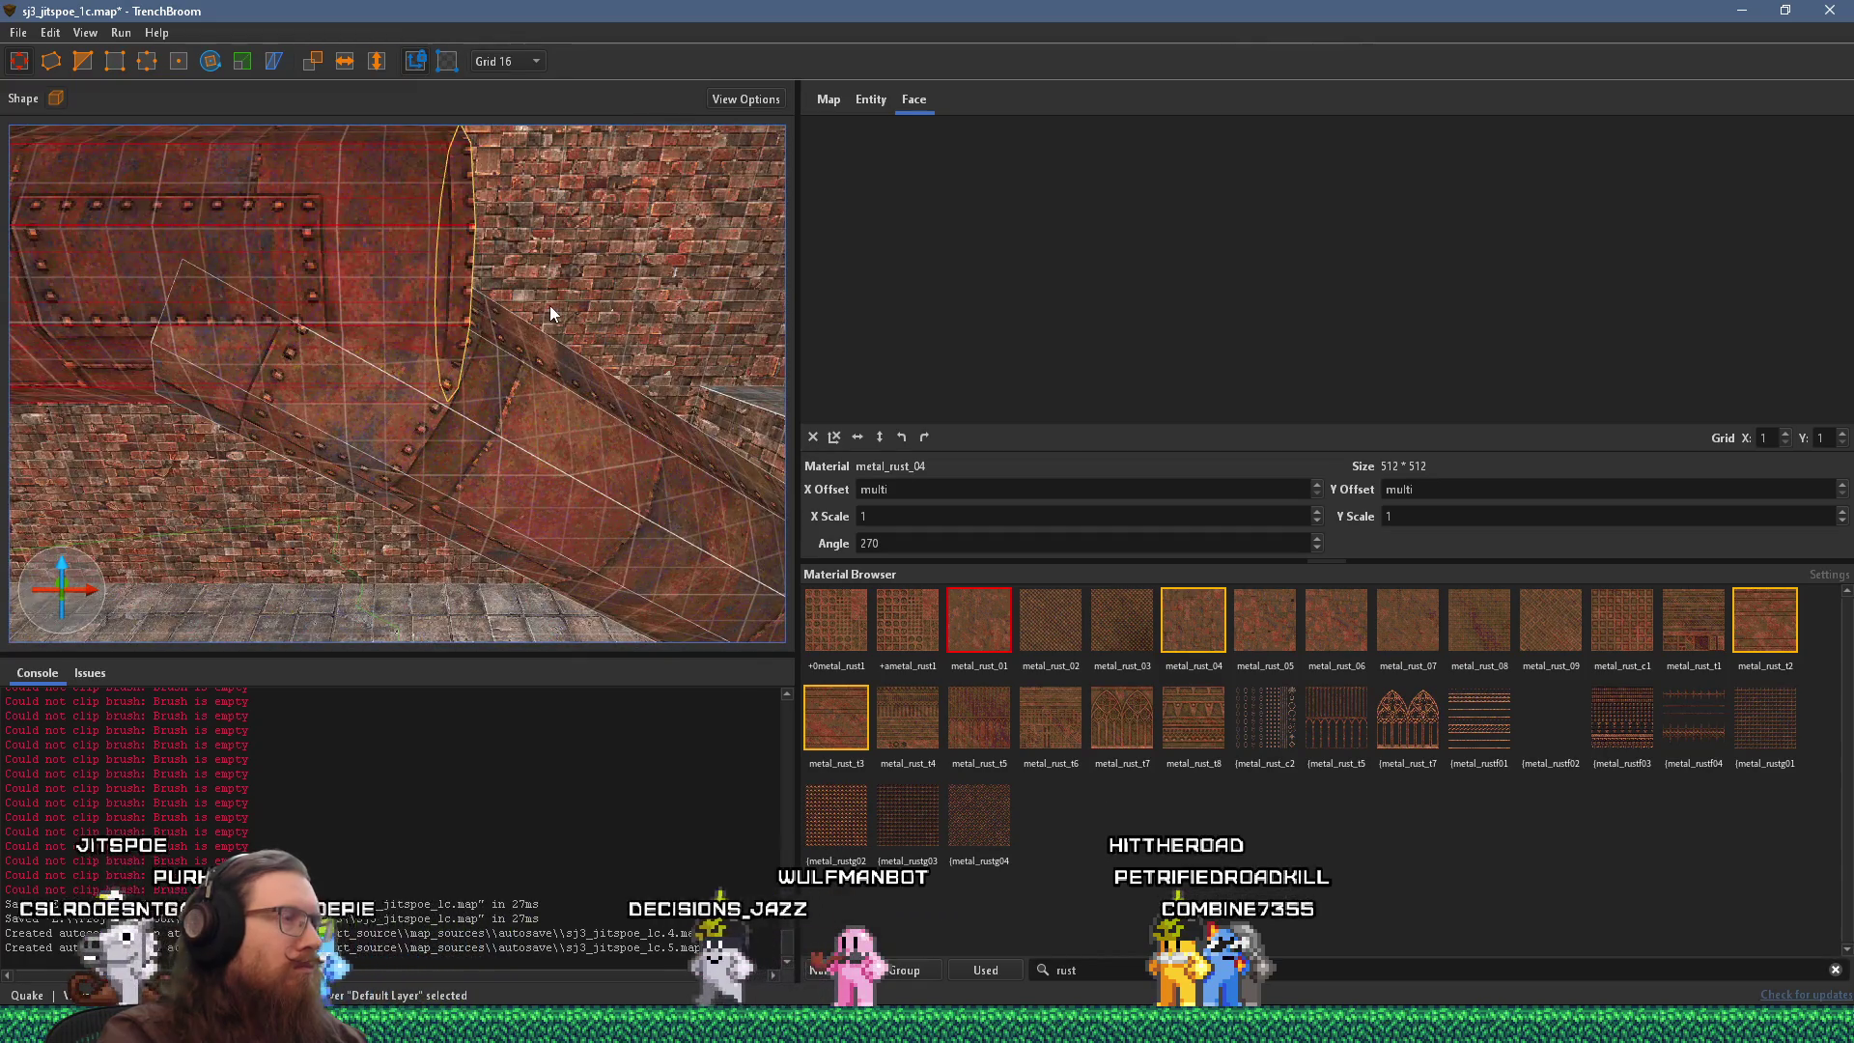
pyautogui.moveTo(336, 362); pyautogui.dragTo(512, 305)
pyautogui.moveTo(461, 363); pyautogui.dragTo(565, 167)
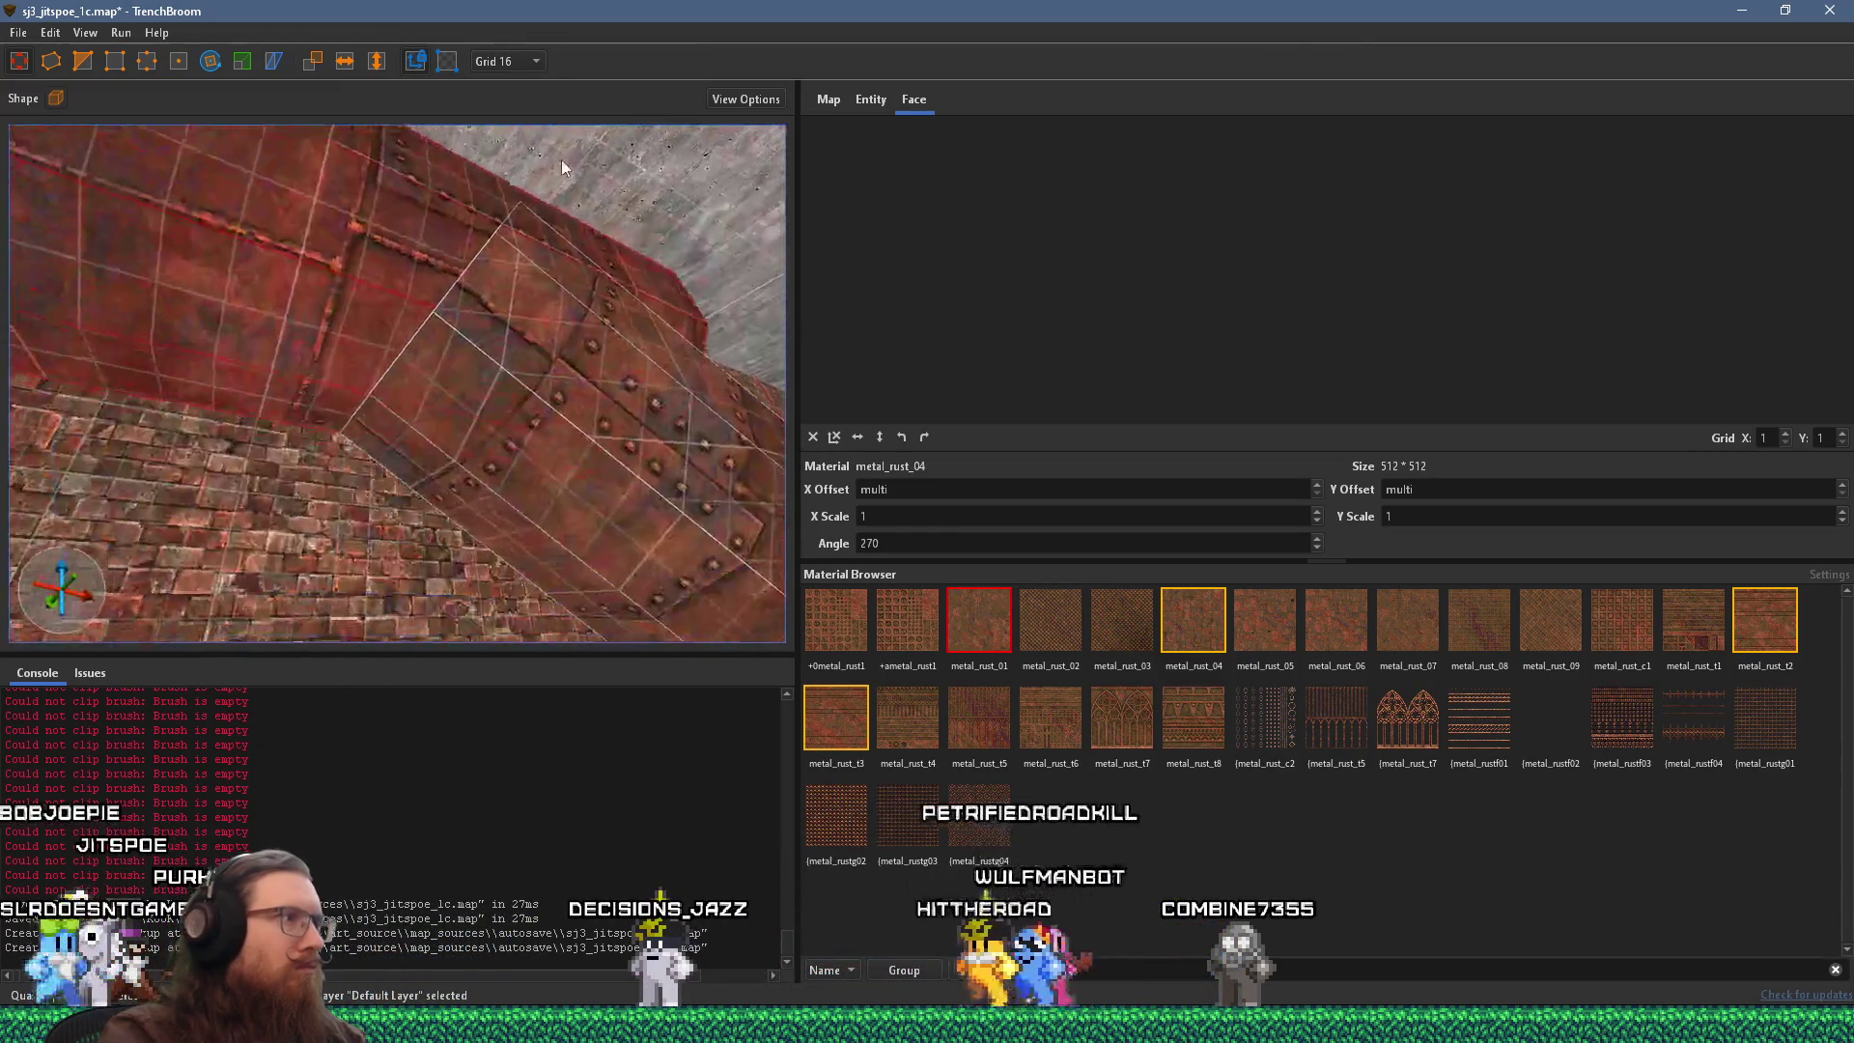
pyautogui.press('Escape')
pyautogui.moveTo(361, 404)
pyautogui.mouseDown()
pyautogui.moveTo(336, 482)
pyautogui.moveTo(359, 492)
pyautogui.moveTo(224, 137)
pyautogui.mouseUp()
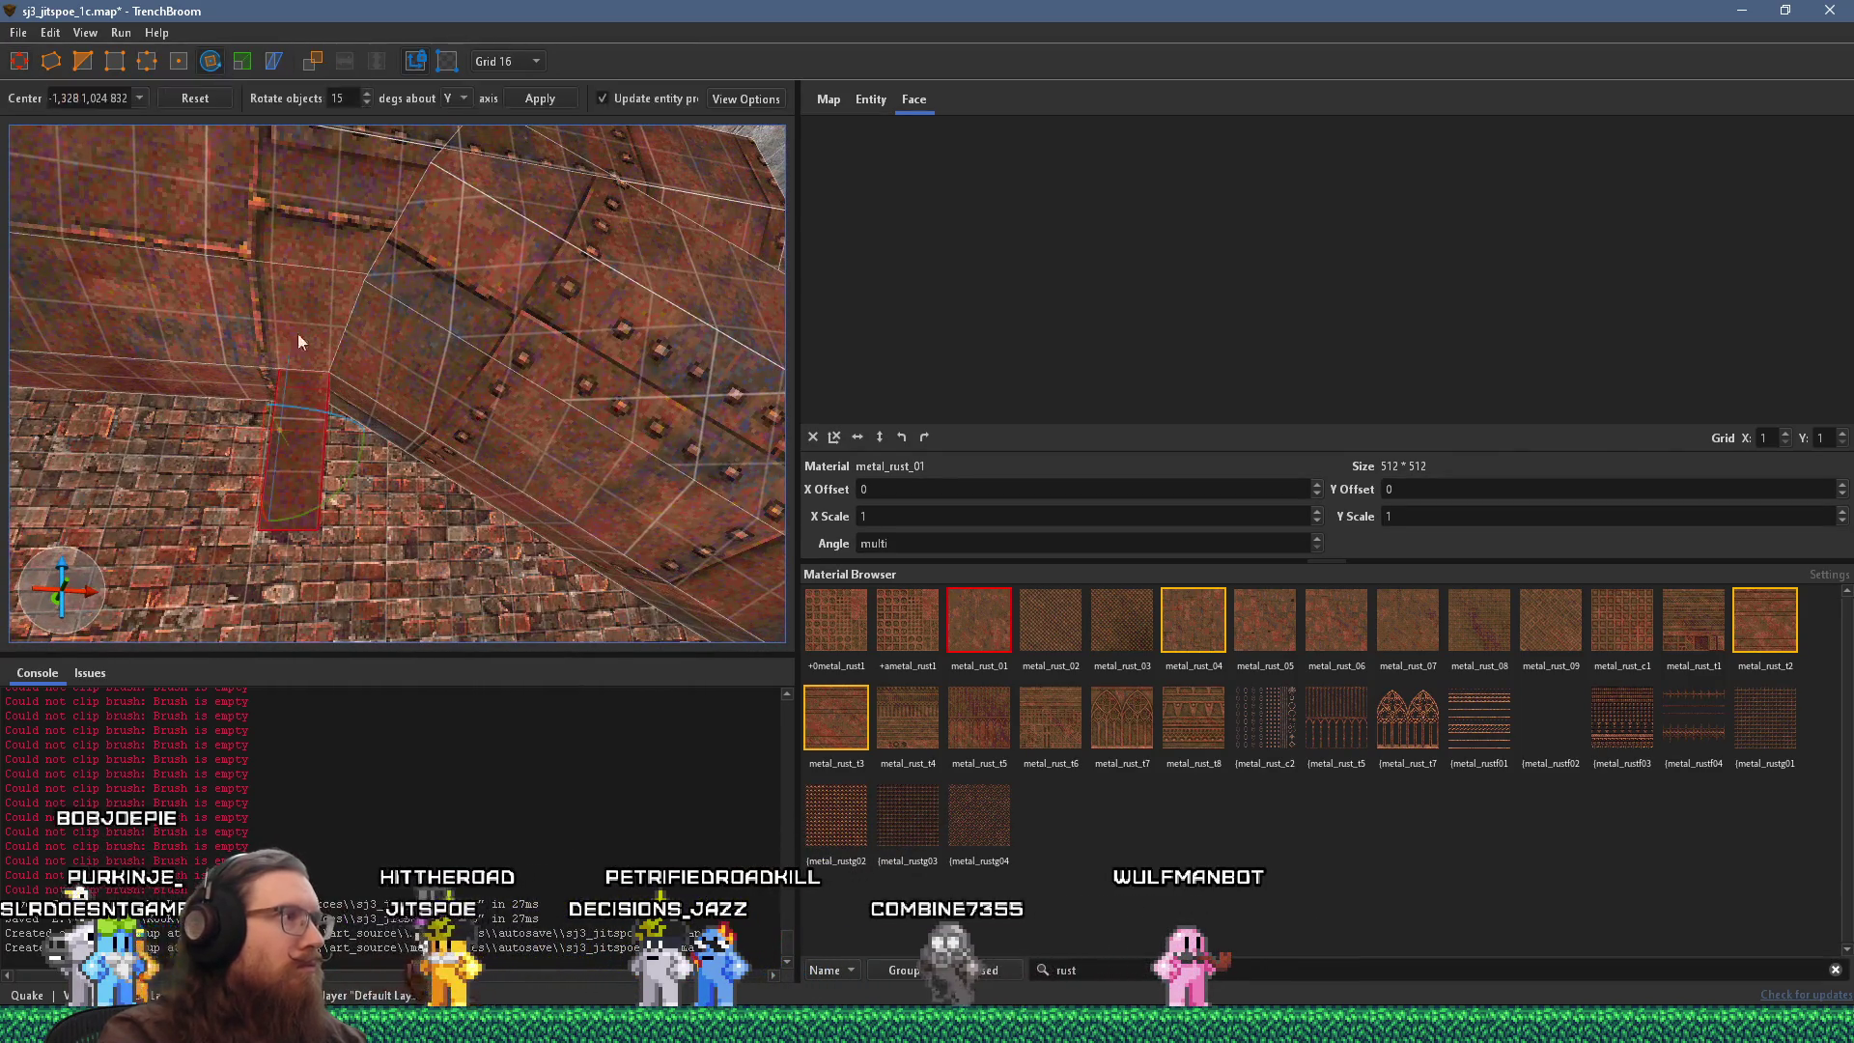
pyautogui.moveTo(288, 450)
pyautogui.mouseDown()
pyautogui.moveTo(286, 373)
pyautogui.moveTo(327, 394)
pyautogui.mouseUp()
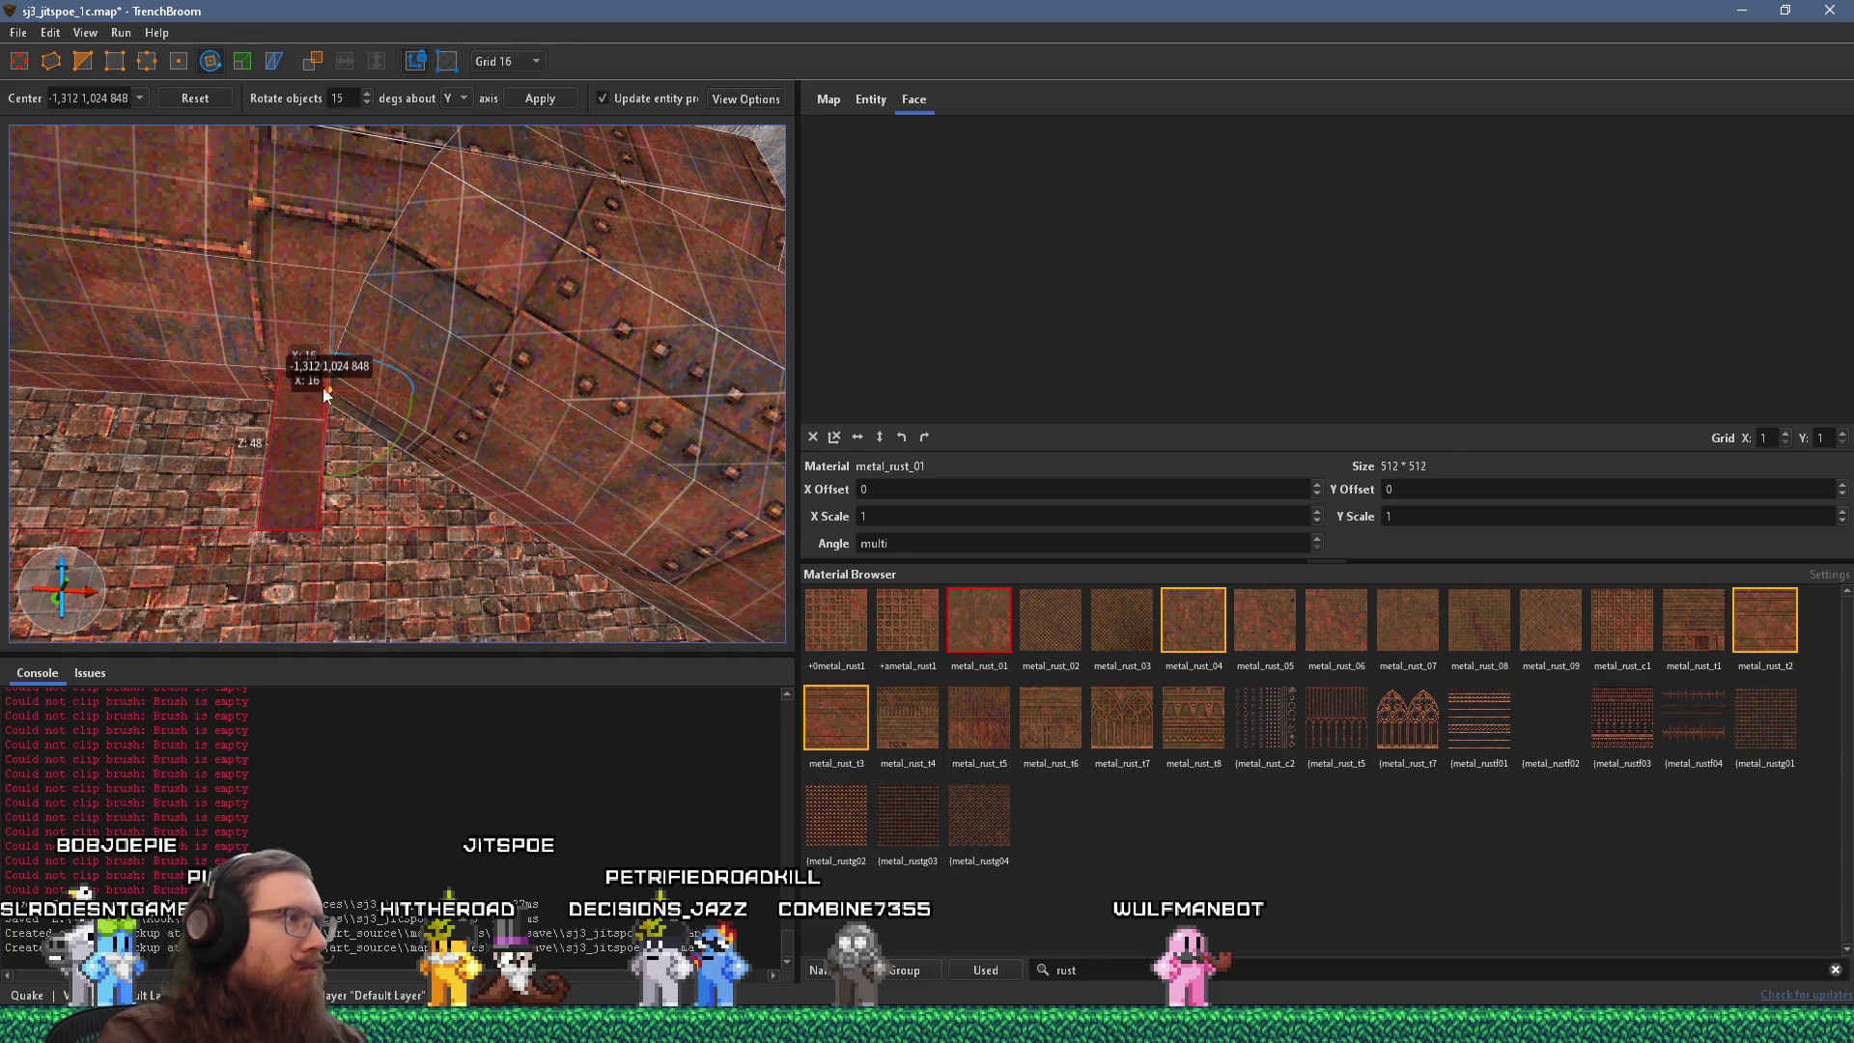
# Remove the overlapping octagonal pipe piece at the bend and clear the selection.
pyautogui.click(398, 438)
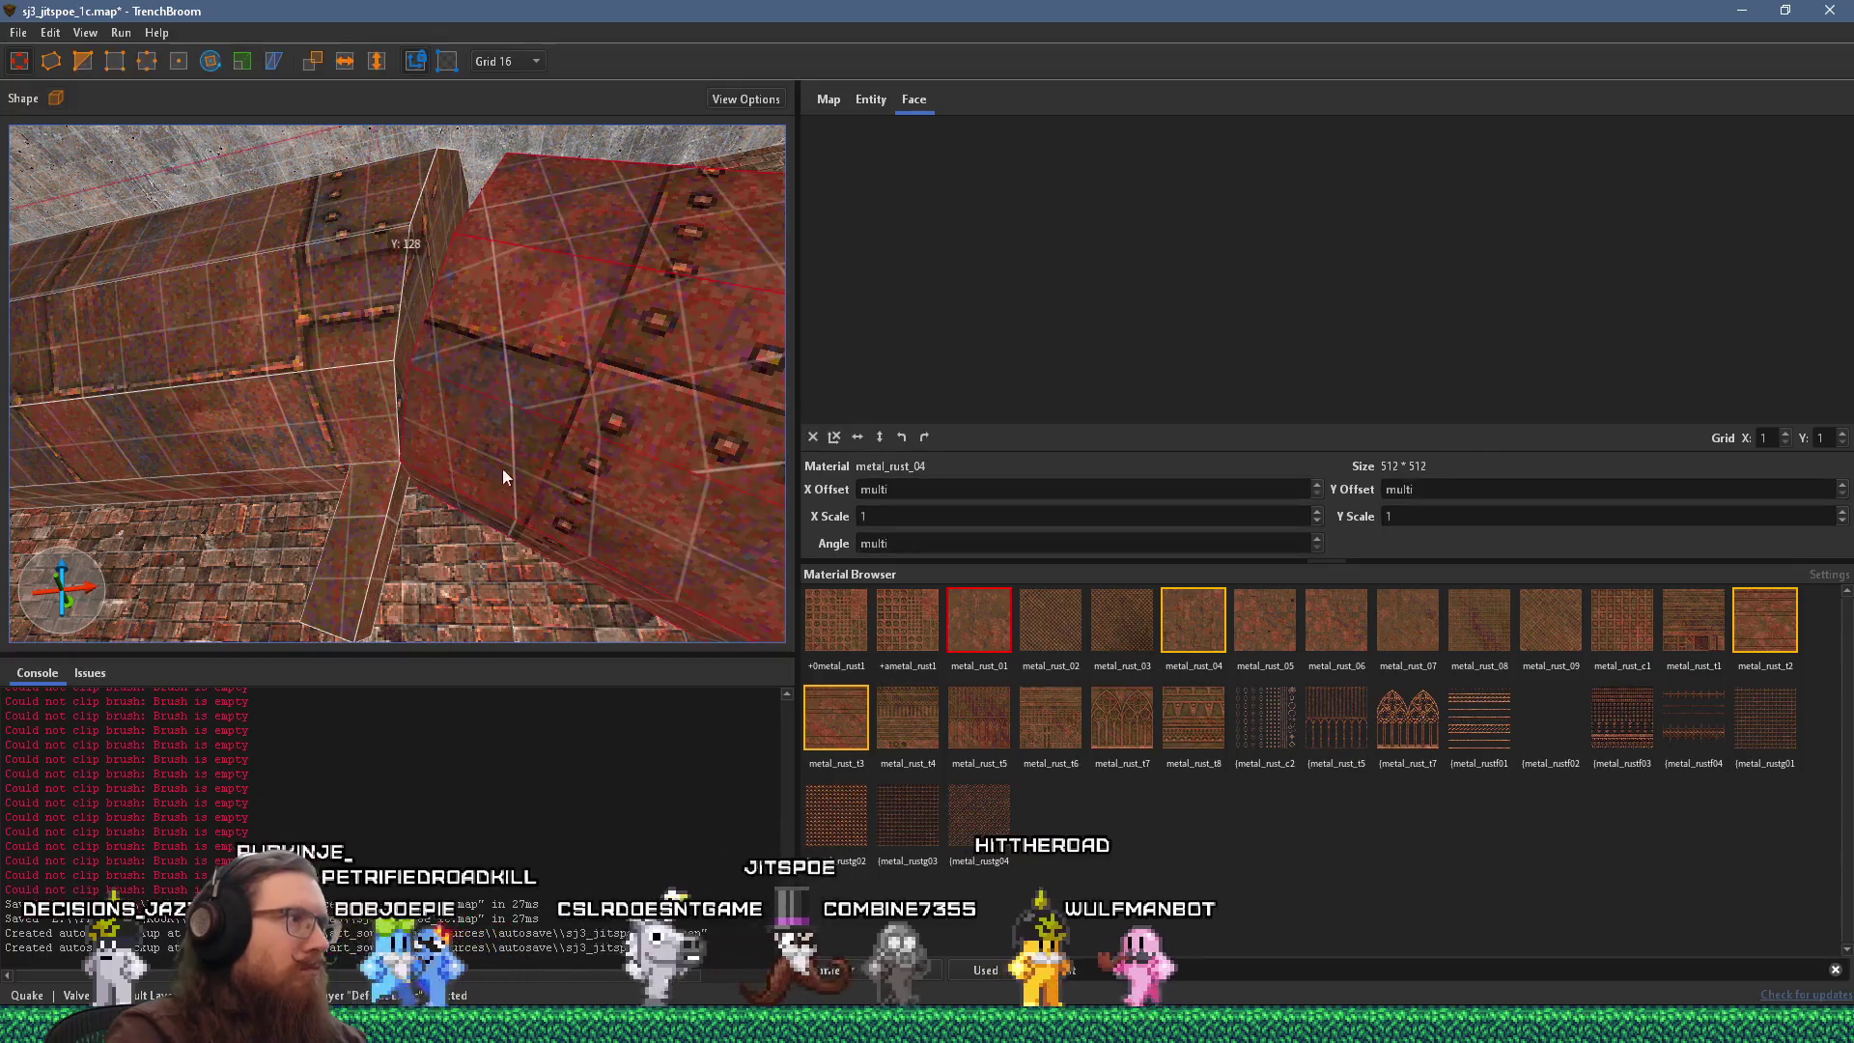
pyautogui.hotkey('ctrl', 'z')
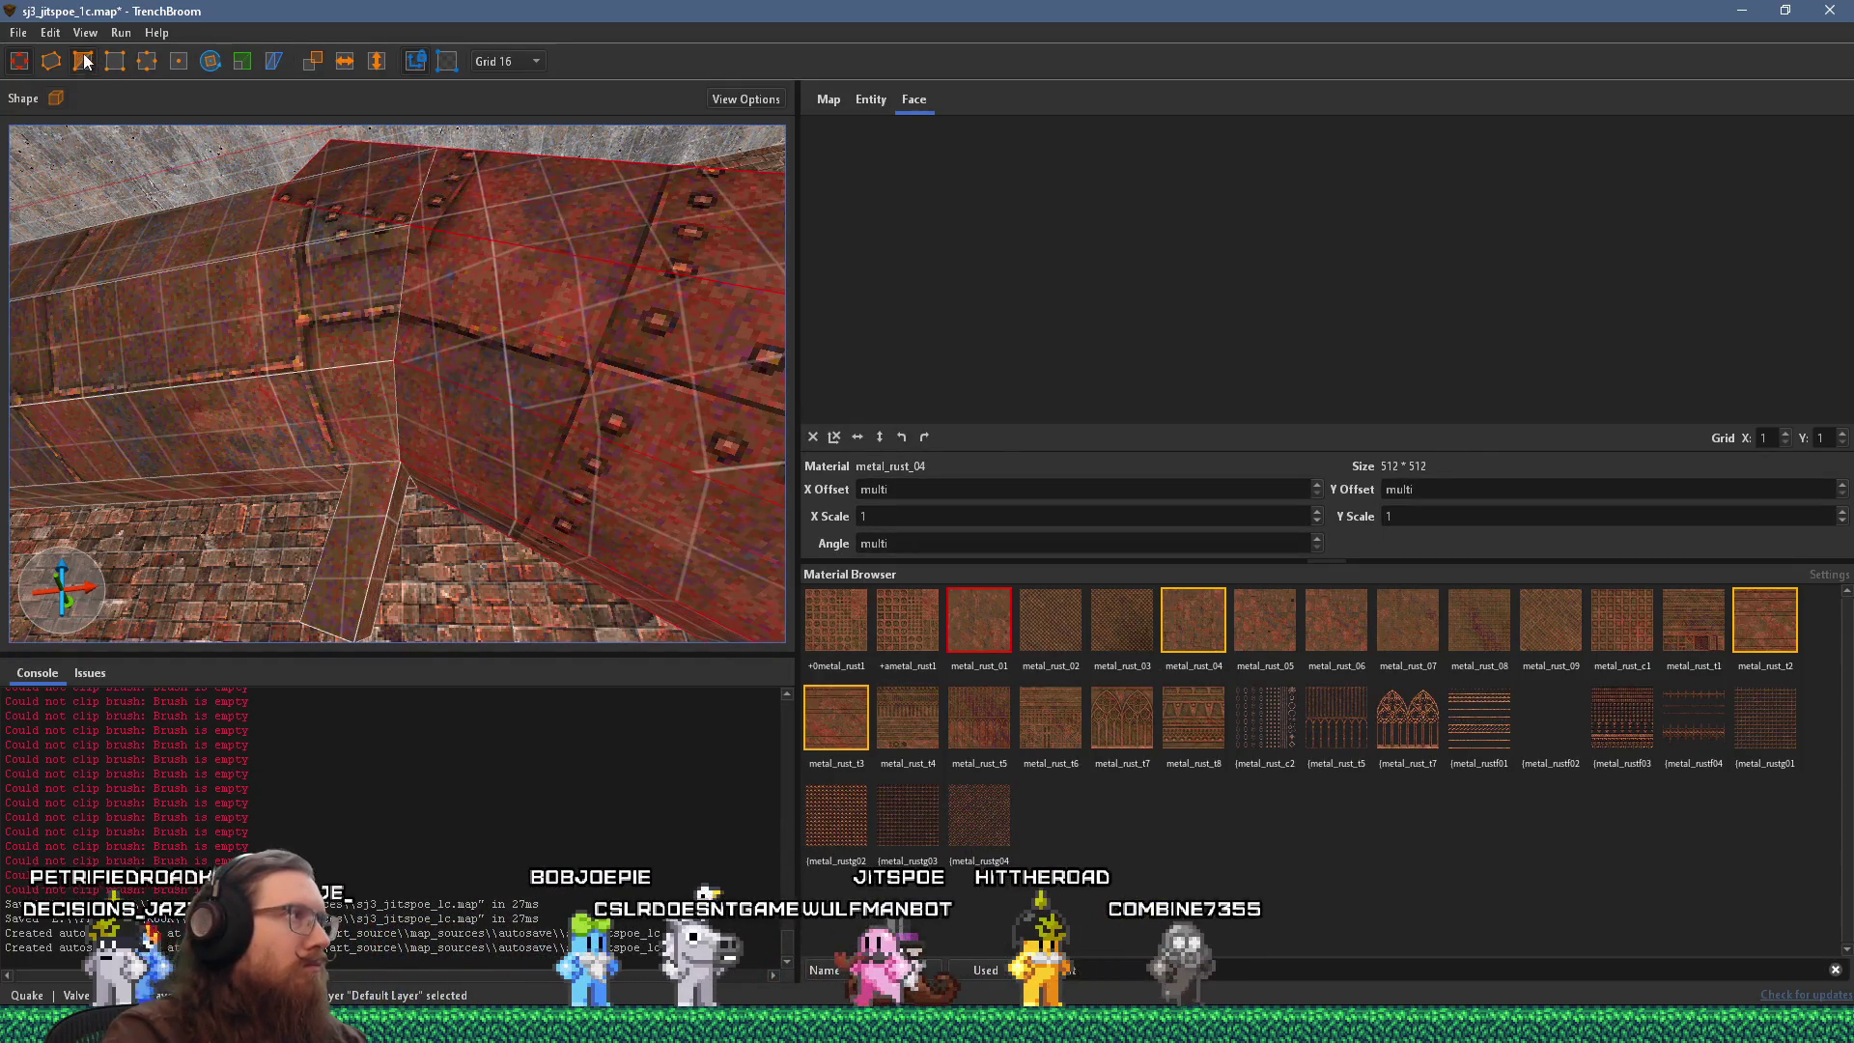
pyautogui.scroll(-2, 365, 469)
pyautogui.click(289, 454)
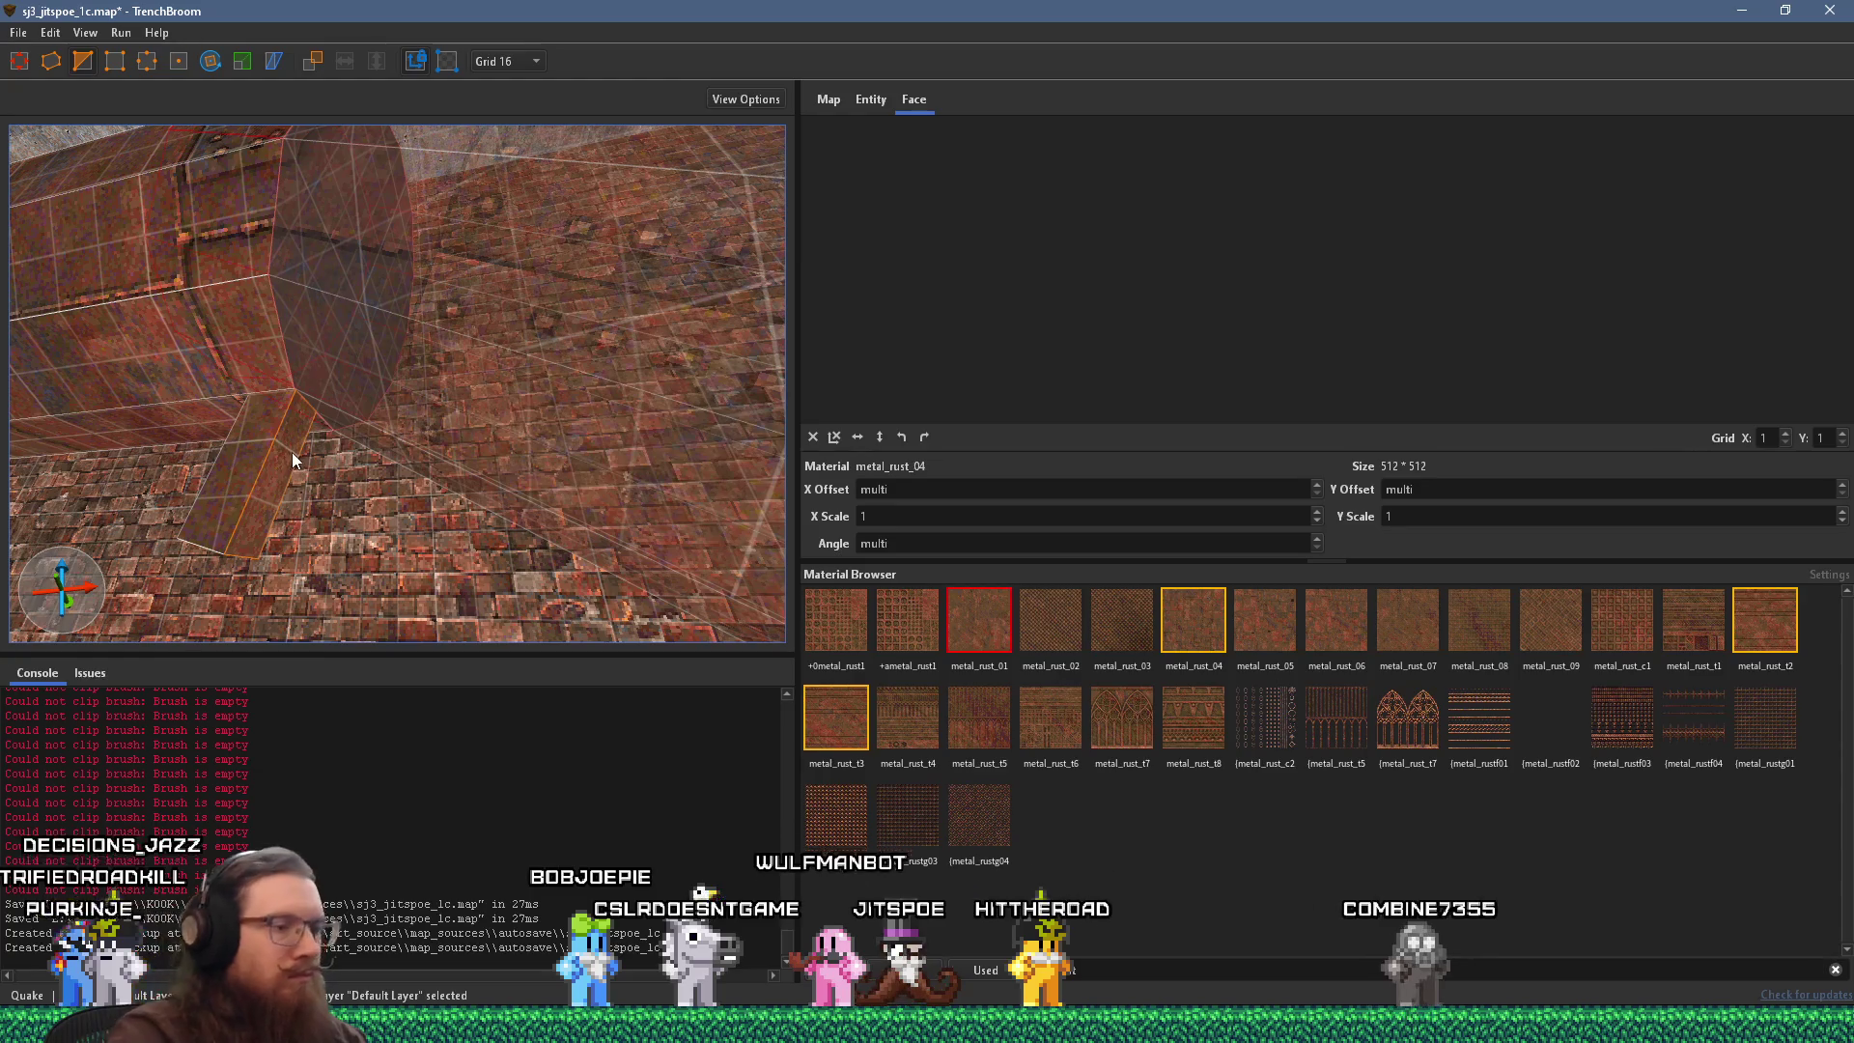
pyautogui.press('Escape')
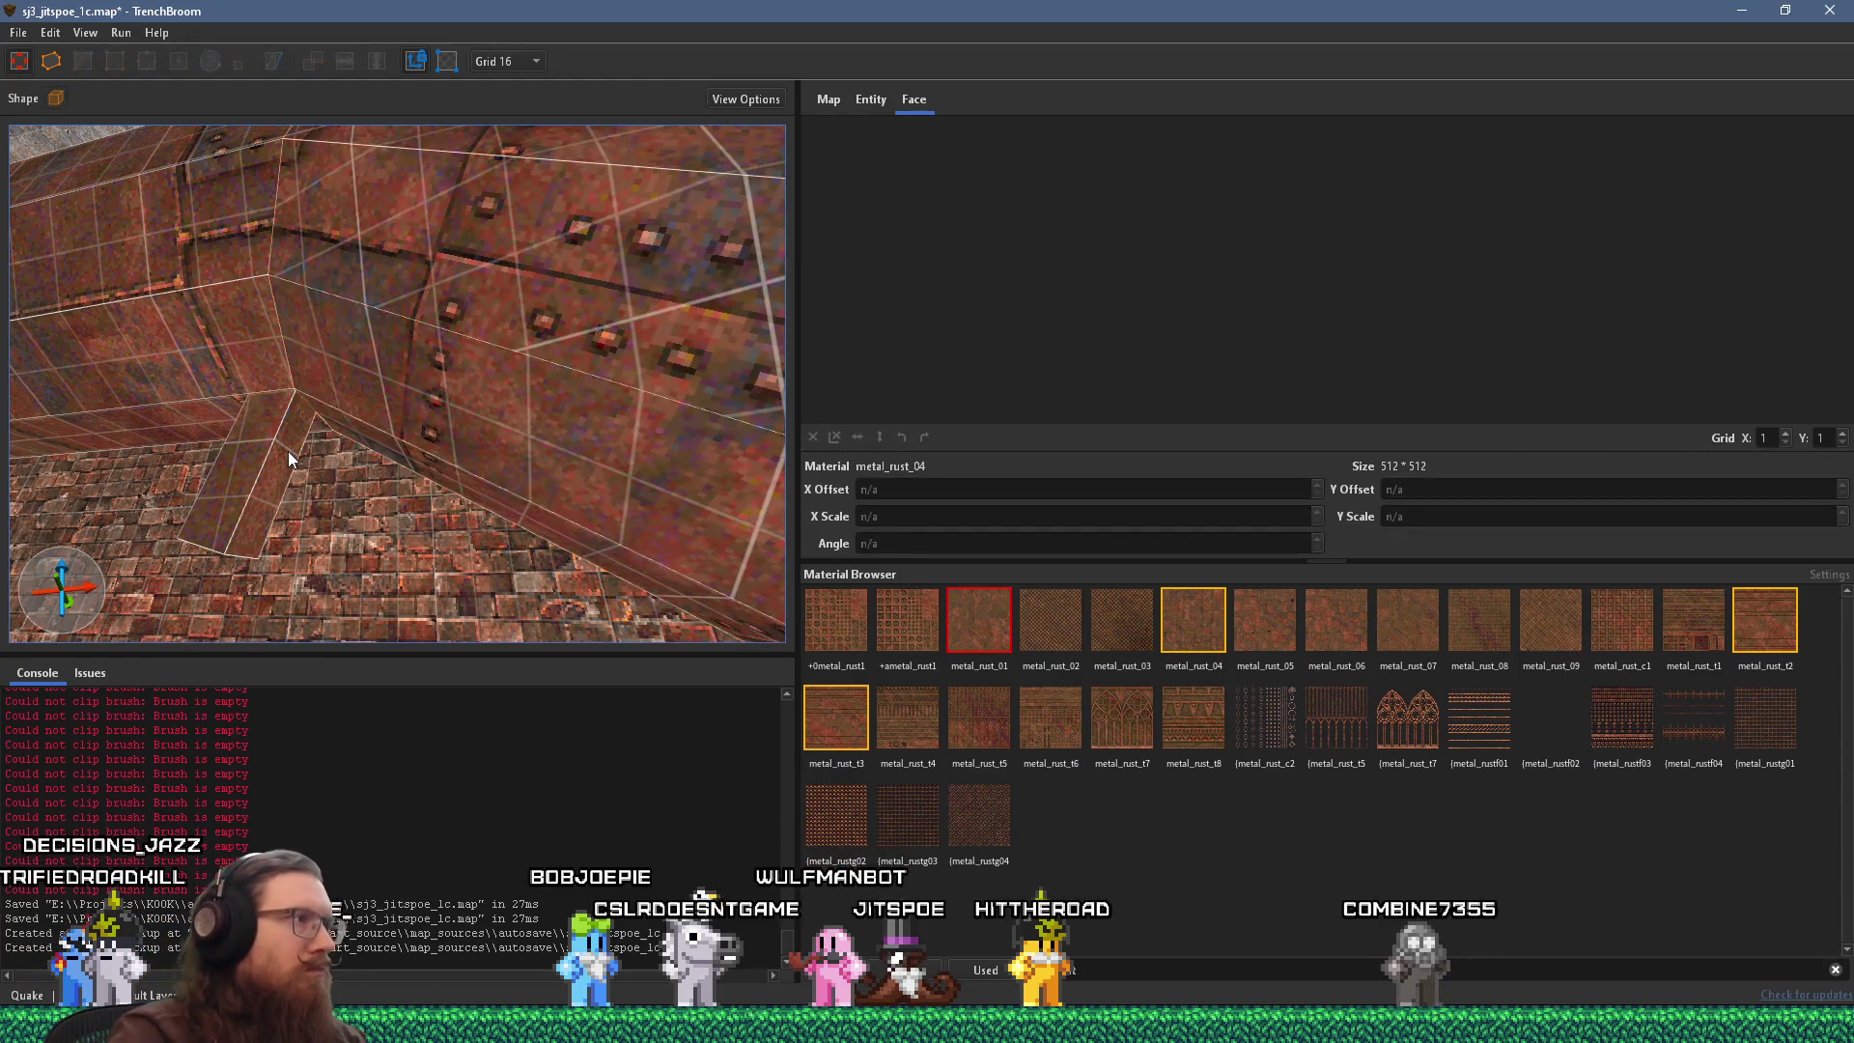
pyautogui.scroll(-3, 206, 429)
pyautogui.moveTo(303, 477)
pyautogui.mouseDown()
pyautogui.moveTo(304, 569)
pyautogui.moveTo(391, 514)
pyautogui.moveTo(560, 547)
pyautogui.moveTo(460, 529)
pyautogui.mouseUp()
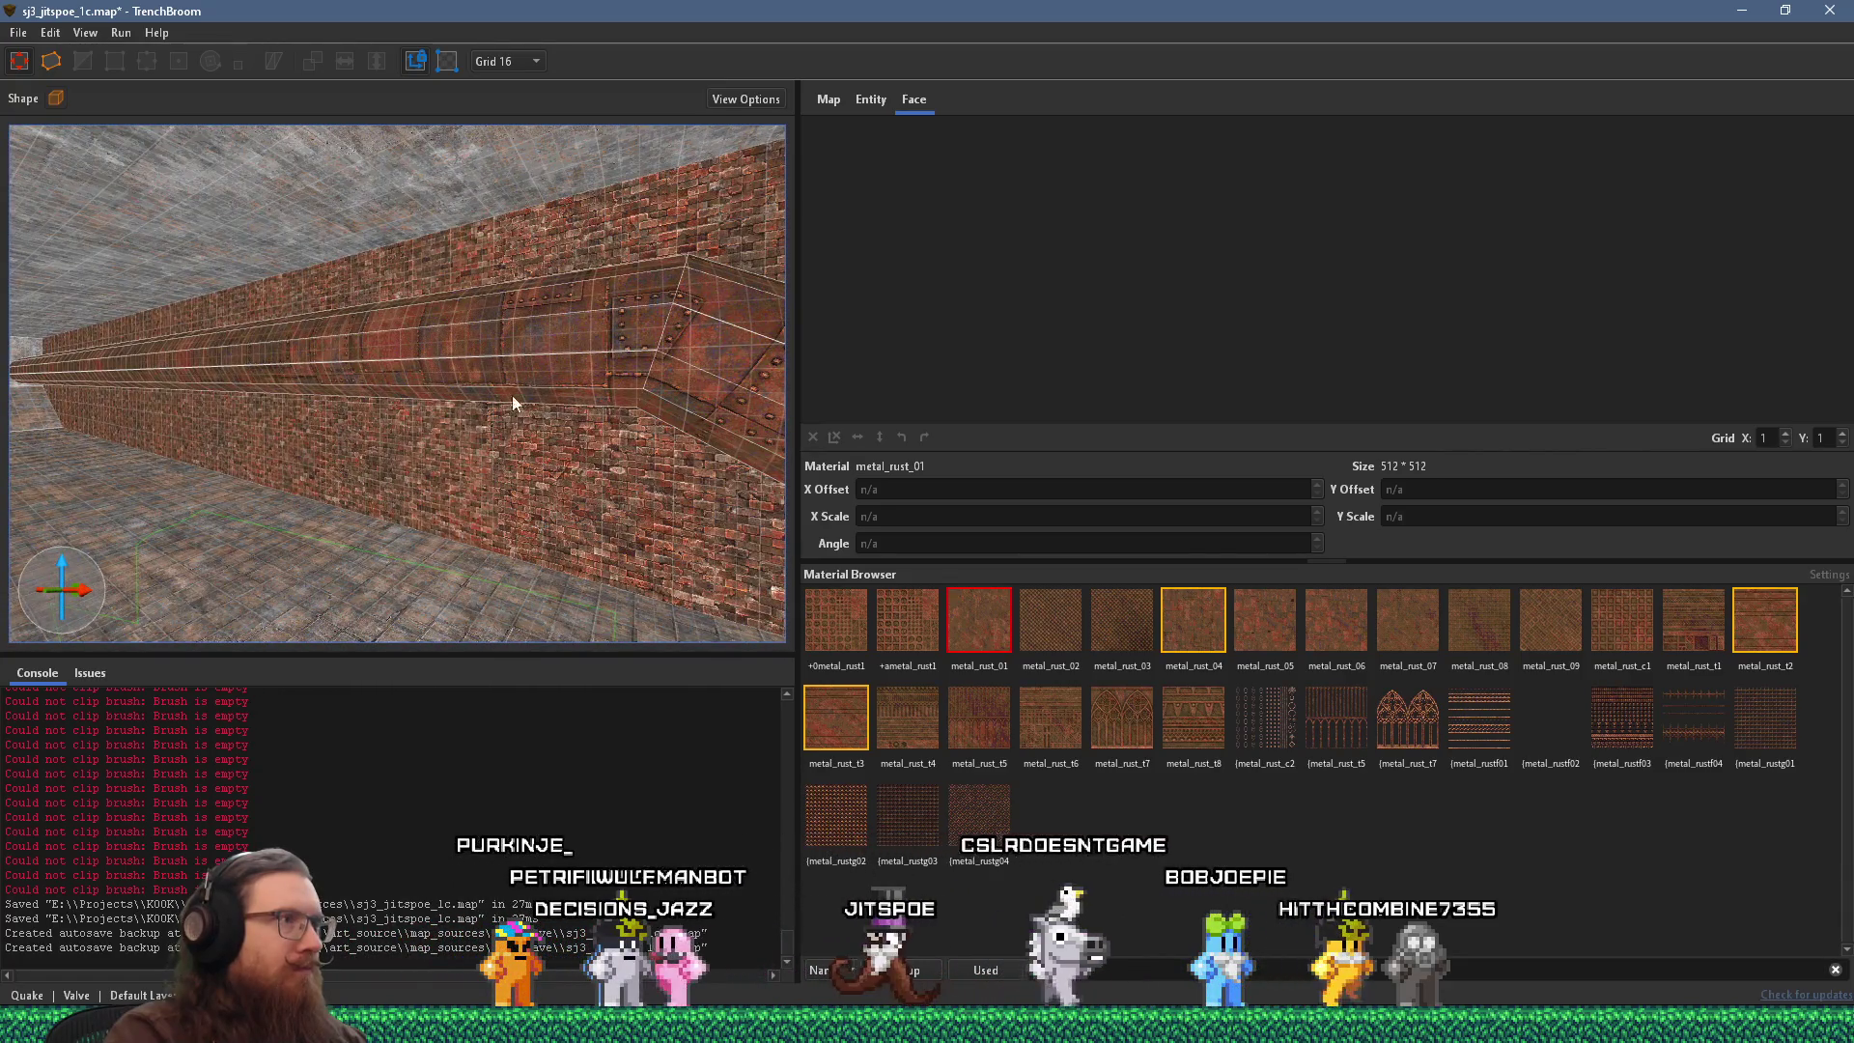
pyautogui.click(558, 369)
pyautogui.moveTo(473, 396)
pyautogui.mouseDown()
pyautogui.moveTo(595, 427)
pyautogui.moveTo(485, 350)
pyautogui.mouseUp()
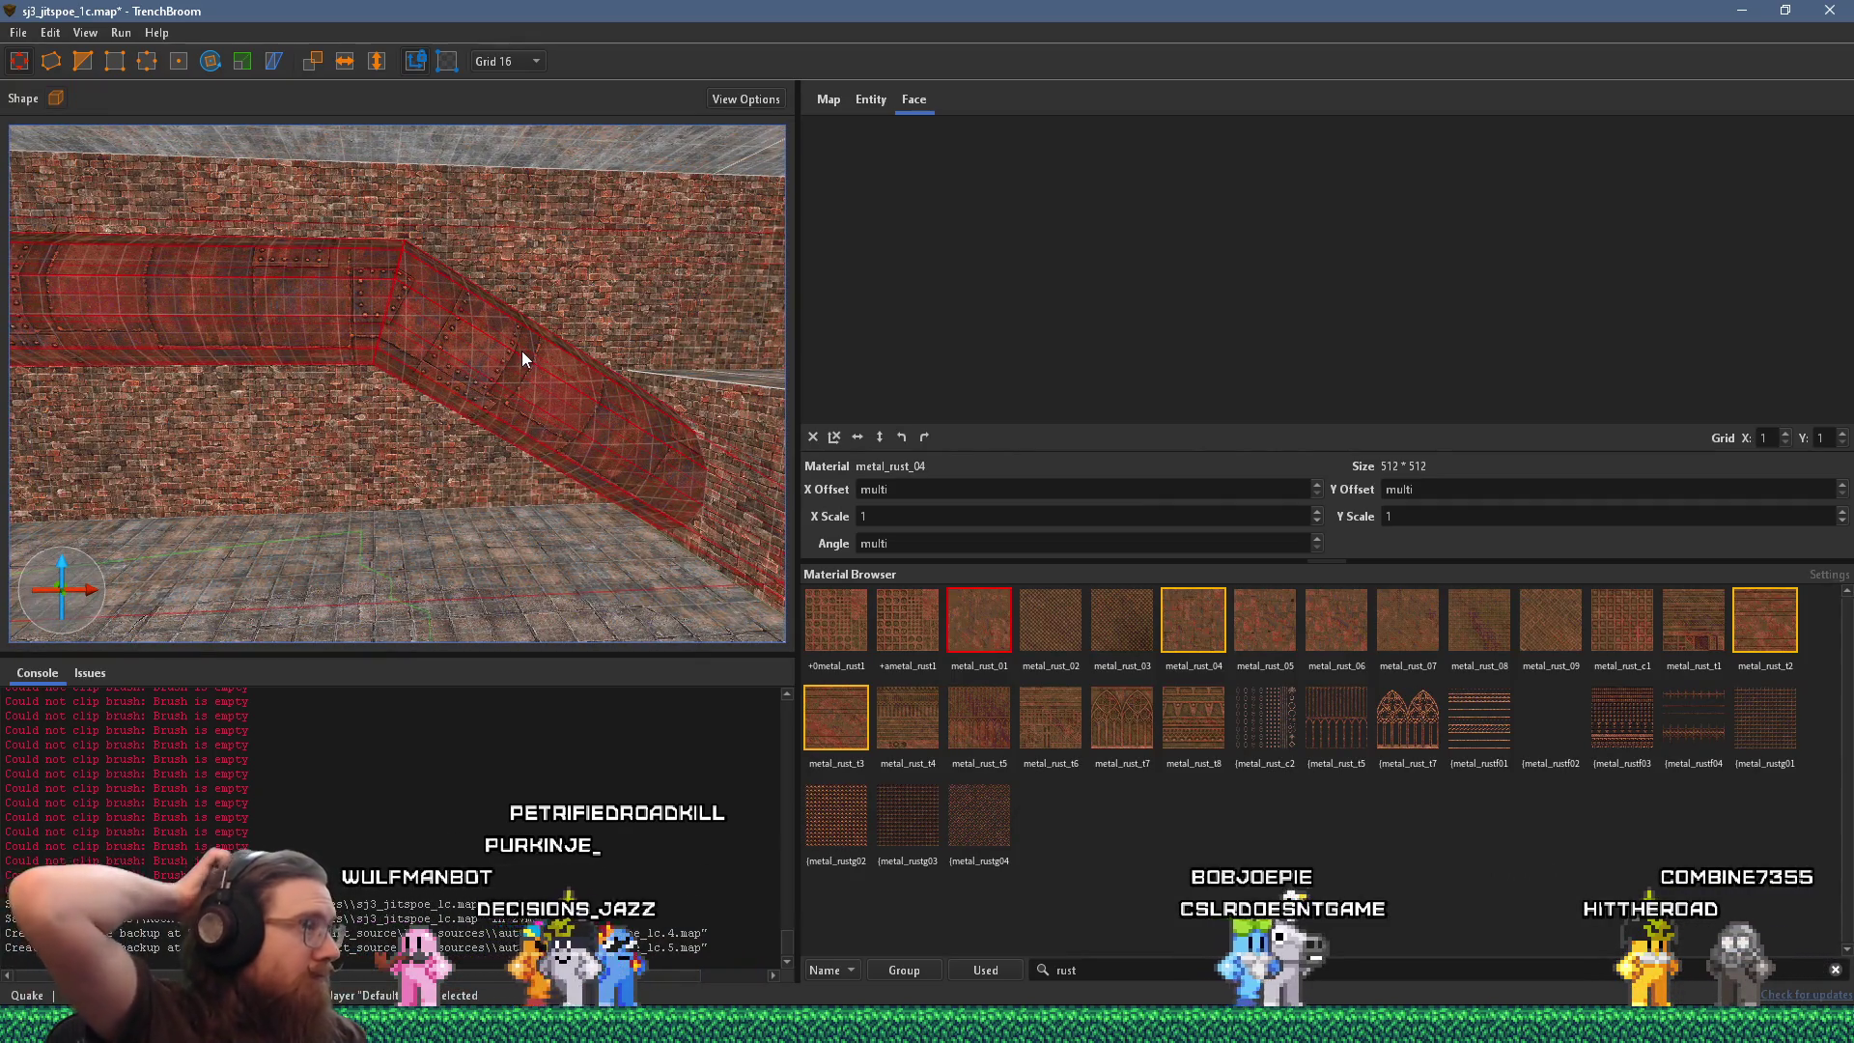
pyautogui.moveTo(420, 305)
pyautogui.mouseDown()
pyautogui.moveTo(286, 304)
pyautogui.moveTo(294, 323)
pyautogui.moveTo(177, 477)
pyautogui.moveTo(56, 490)
pyautogui.moveTo(396, 477)
pyautogui.moveTo(400, 500)
pyautogui.moveTo(247, 504)
pyautogui.moveTo(268, 464)
pyautogui.moveTo(318, 629)
pyautogui.mouseUp()
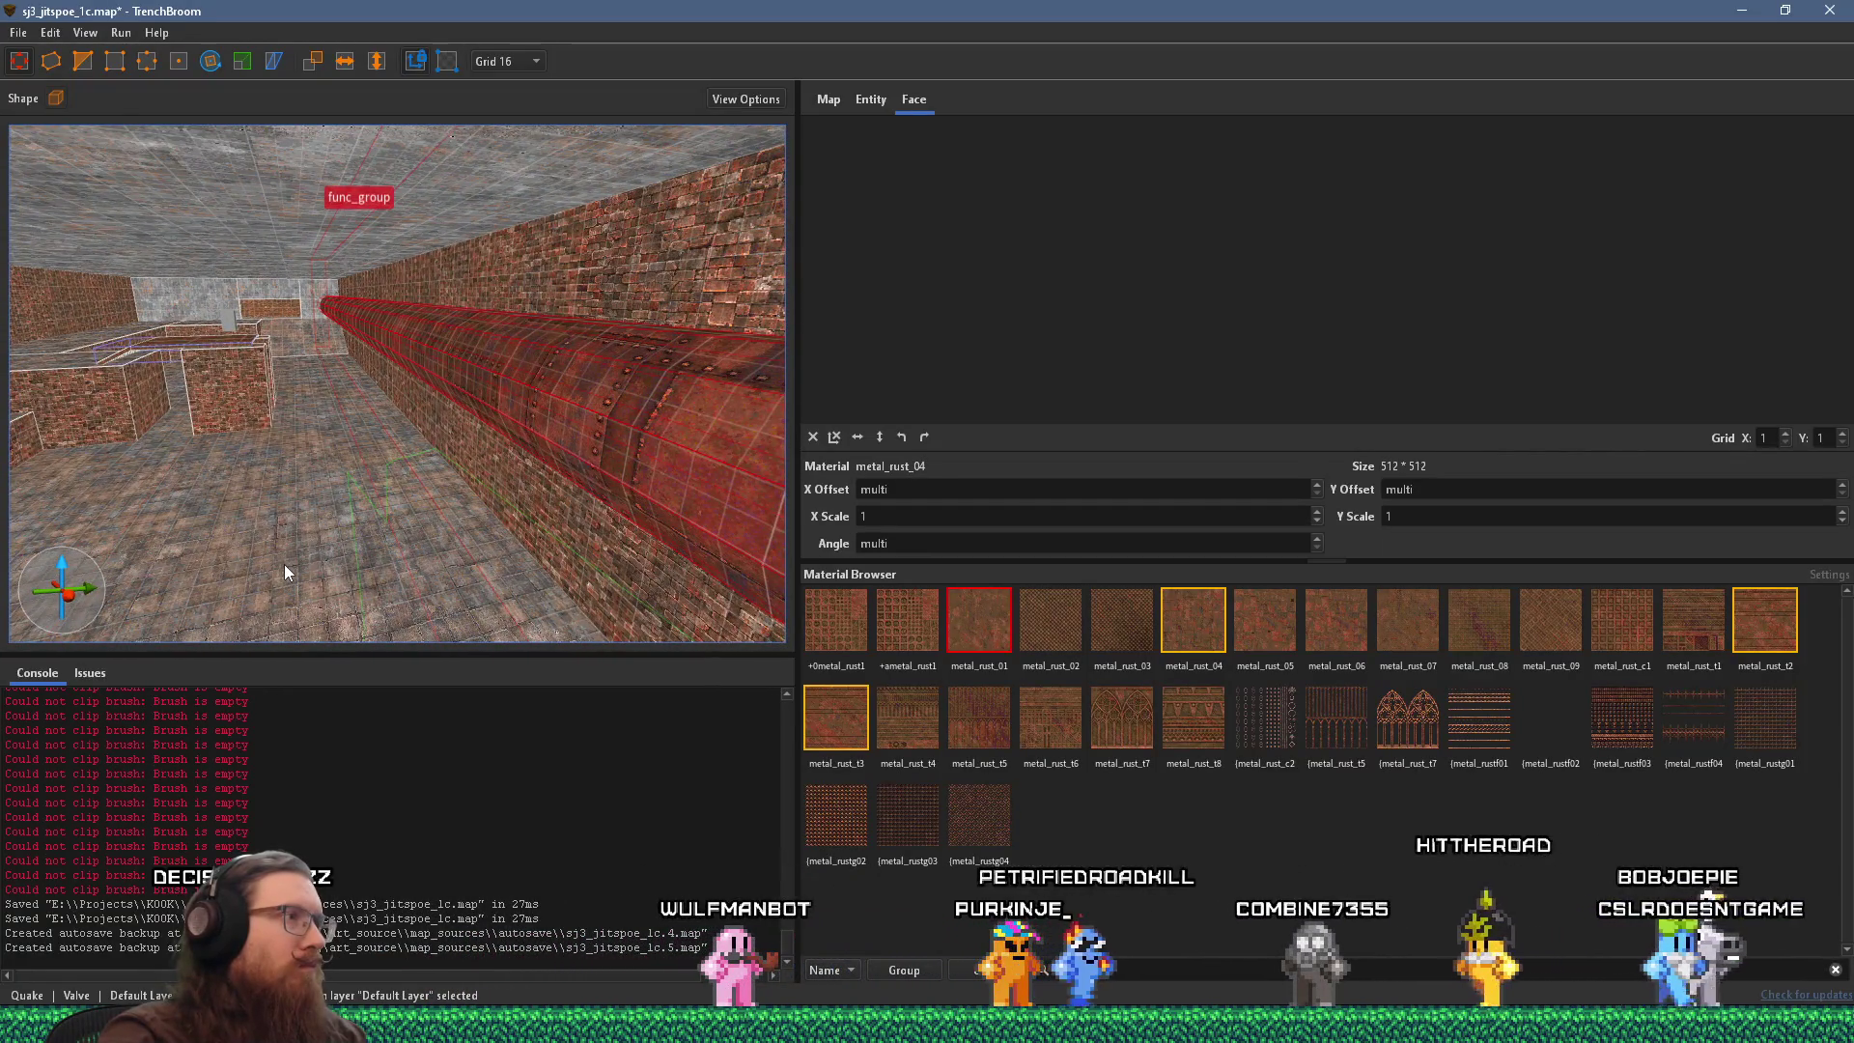
pyautogui.press('Escape')
pyautogui.press('d')
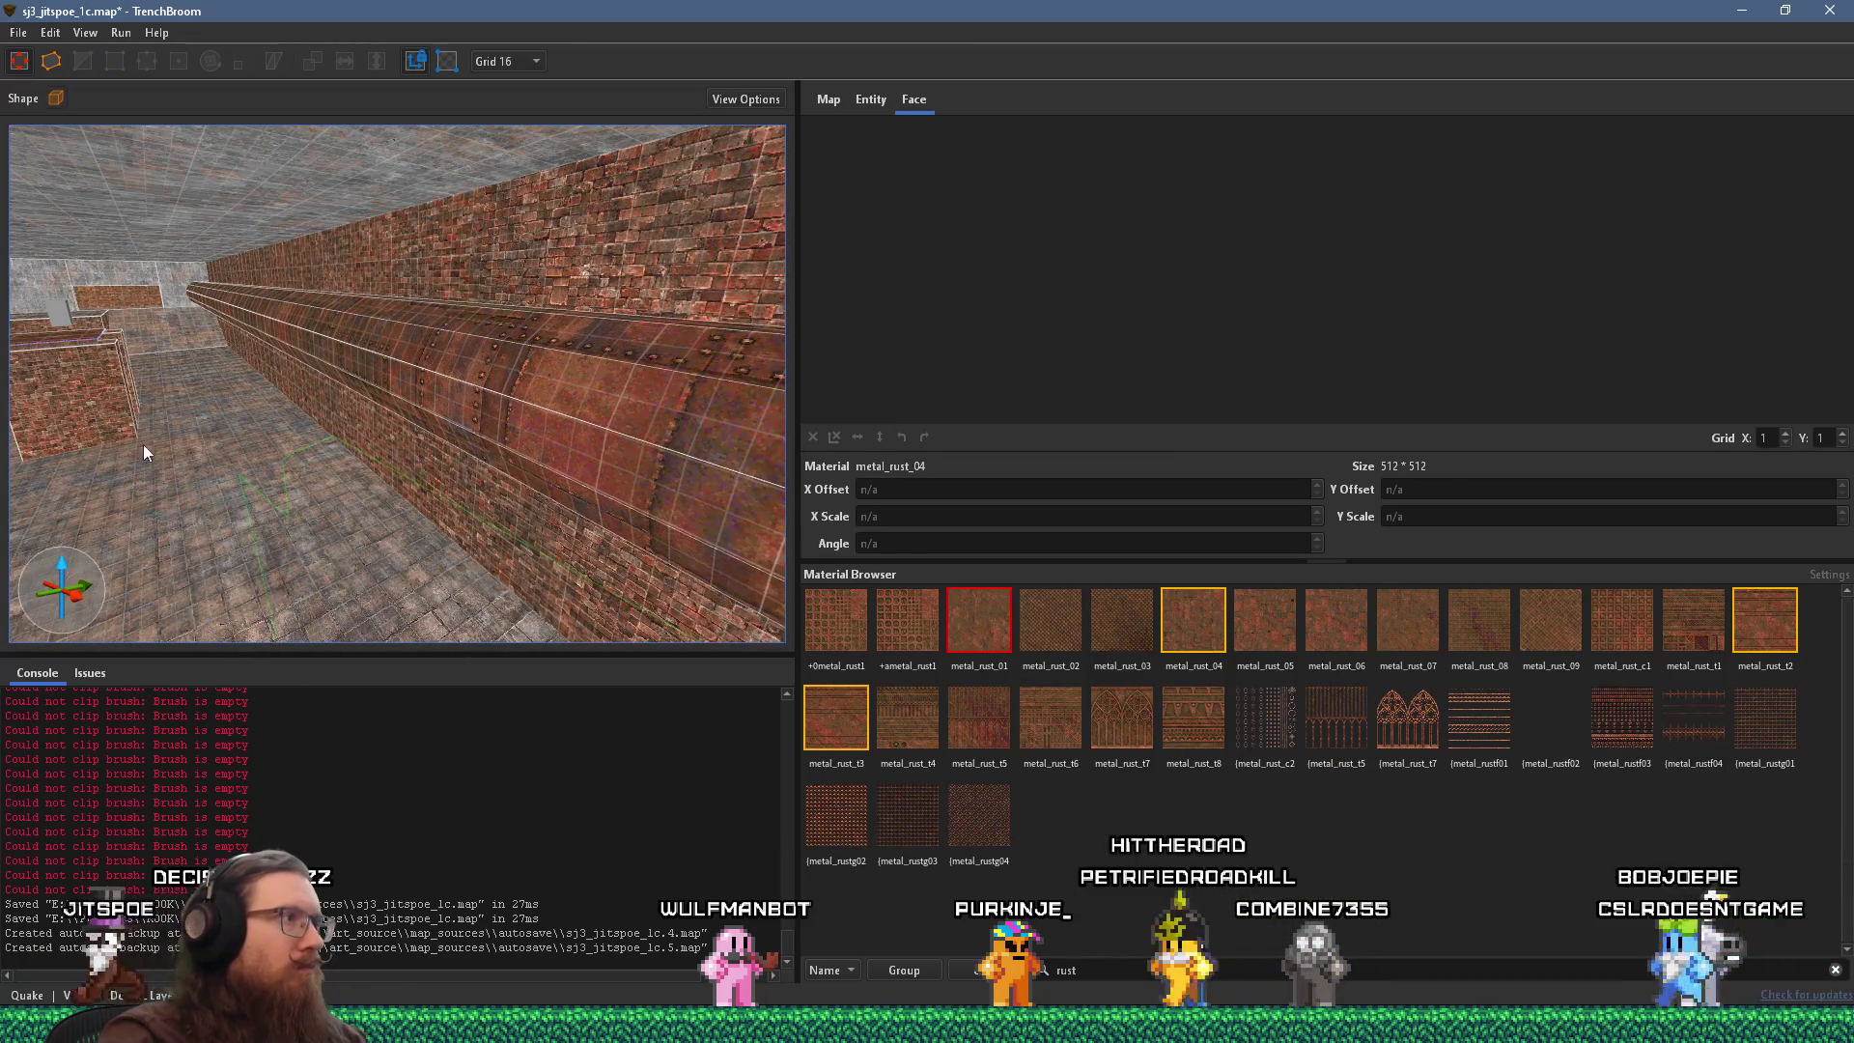
pyautogui.press('a')
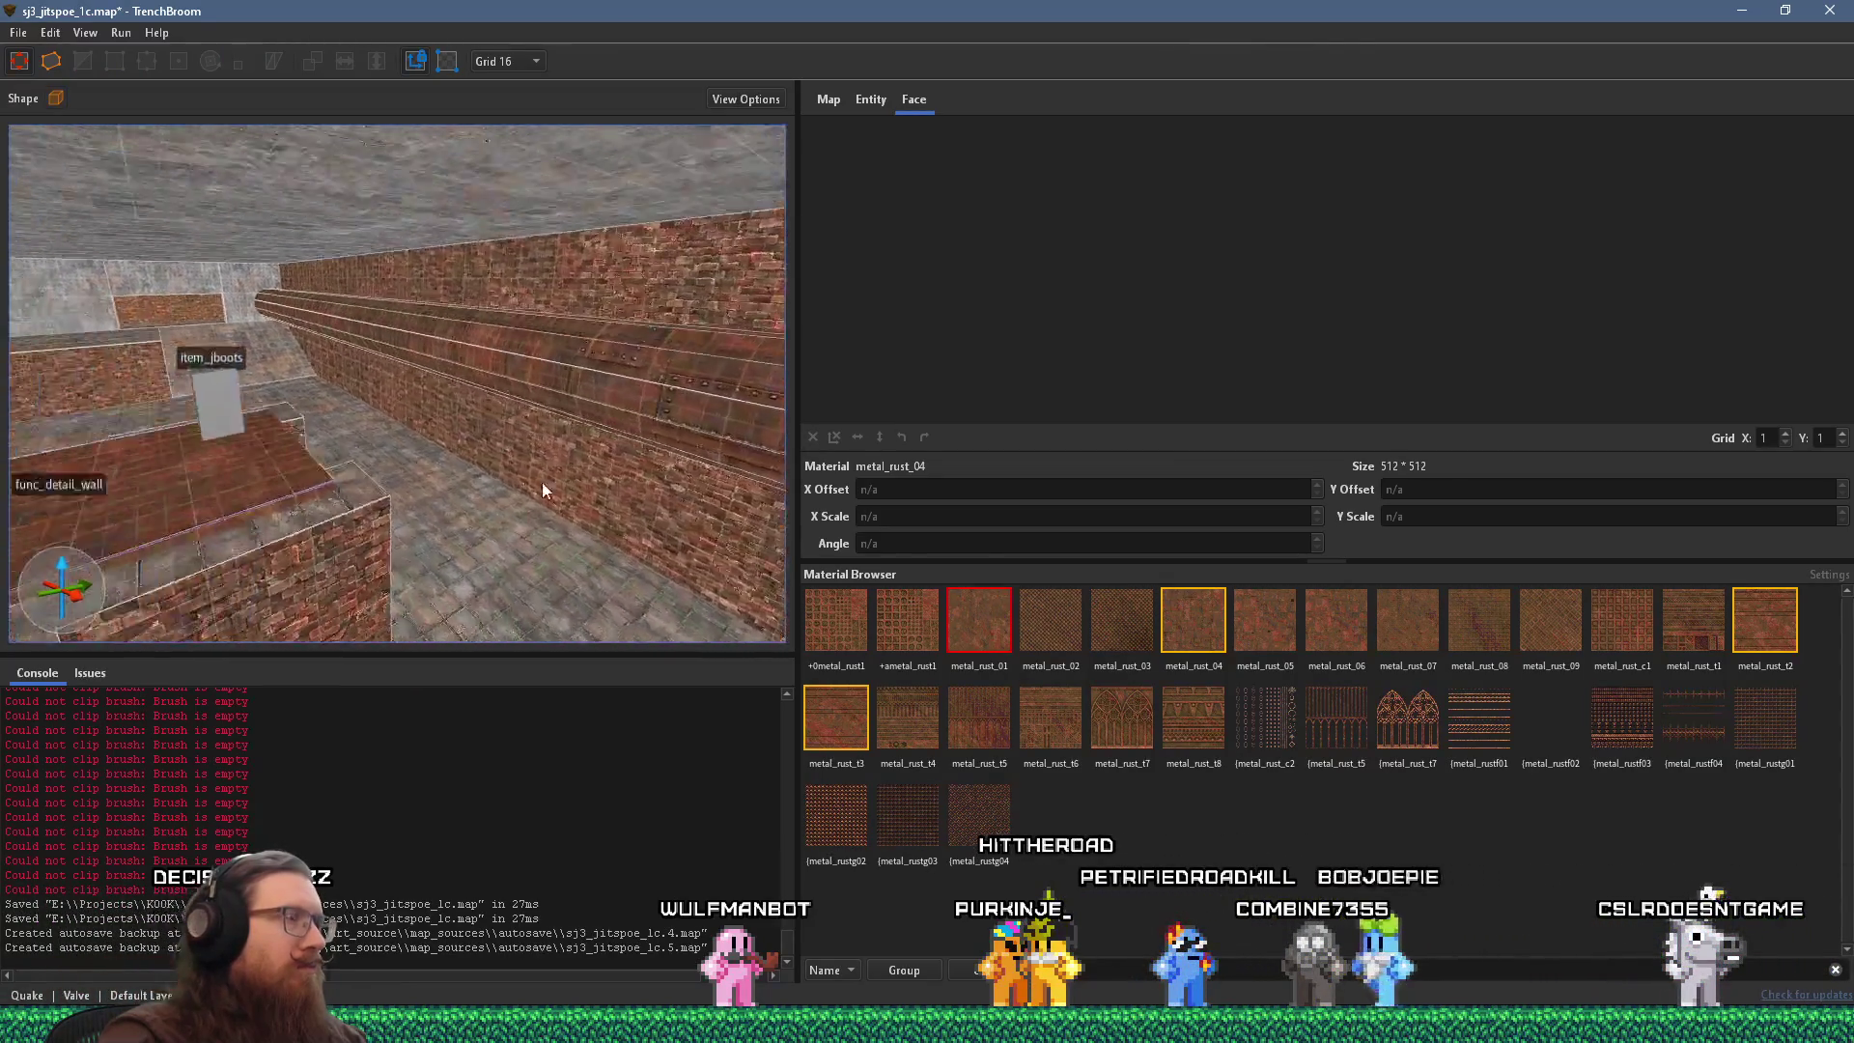
pyautogui.press('w')
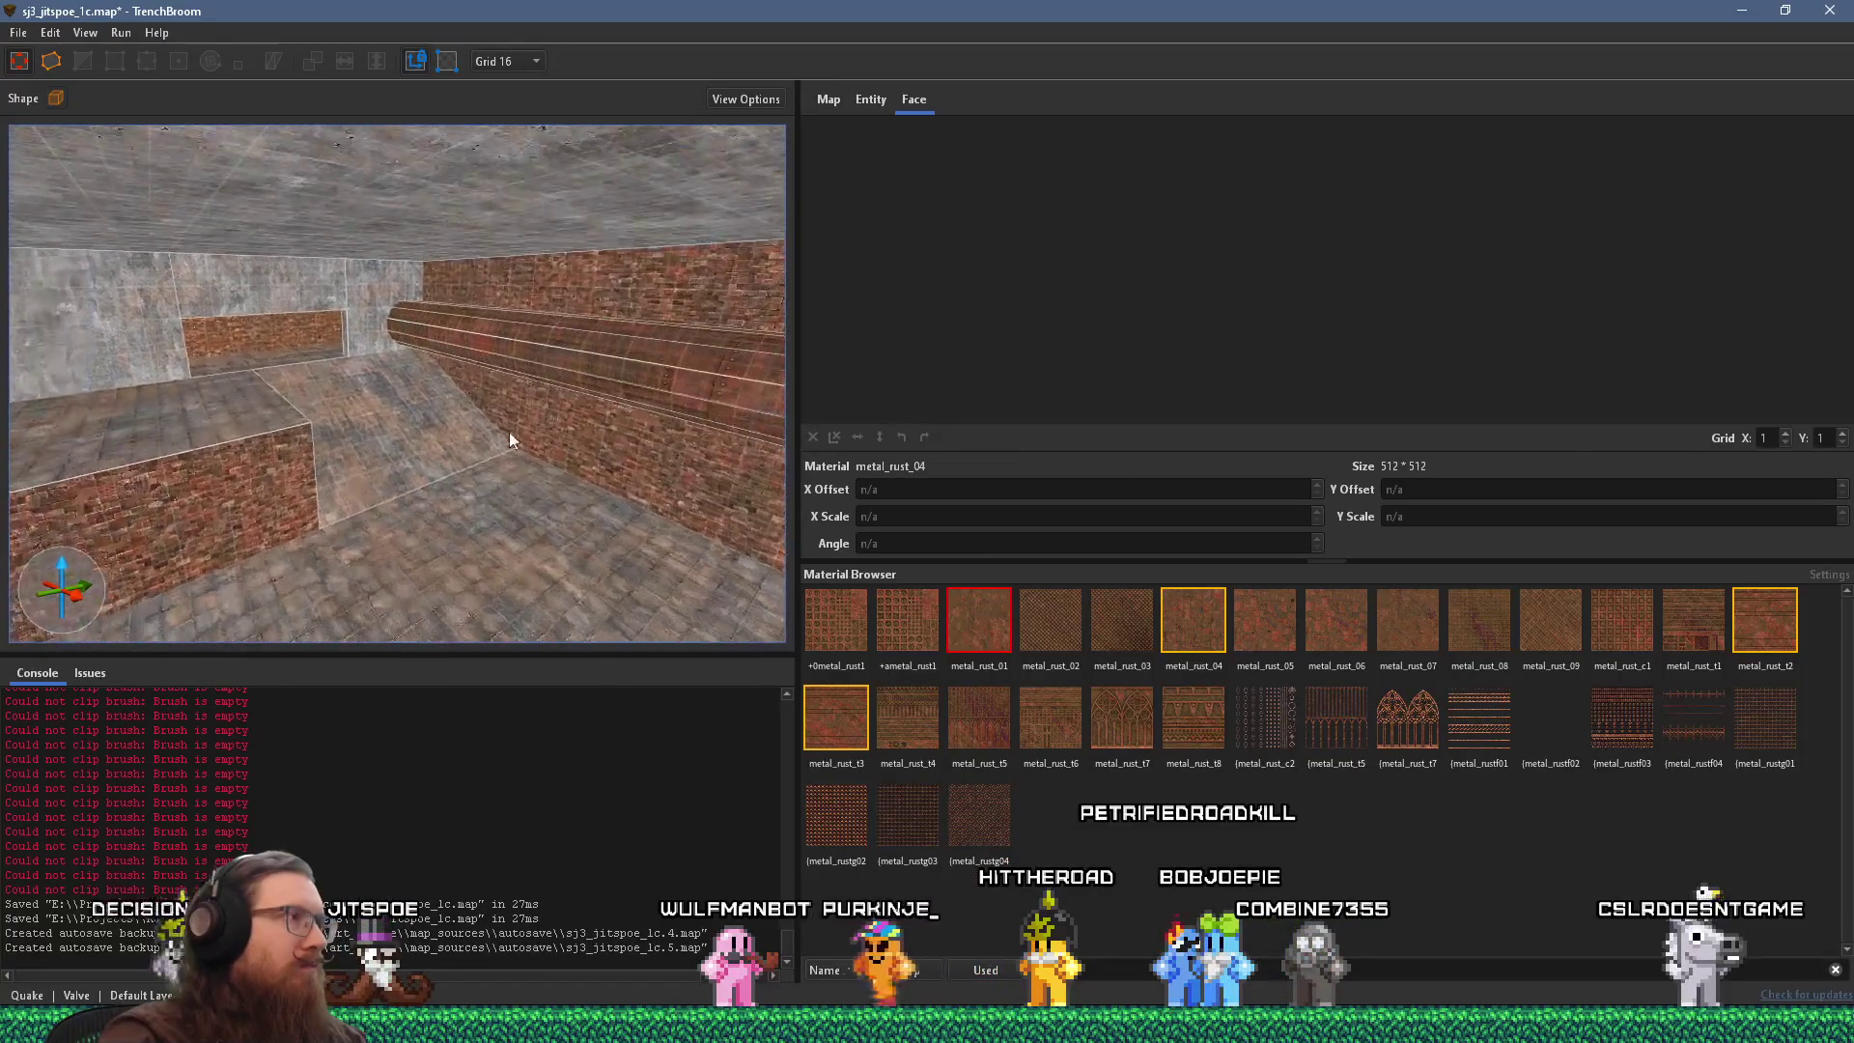
pyautogui.press('w')
pyautogui.moveTo(362, 388)
pyautogui.mouseDown()
pyautogui.moveTo(566, 402)
pyautogui.moveTo(658, 384)
pyautogui.moveTo(788, 495)
pyautogui.mouseUp()
pyautogui.press('d')
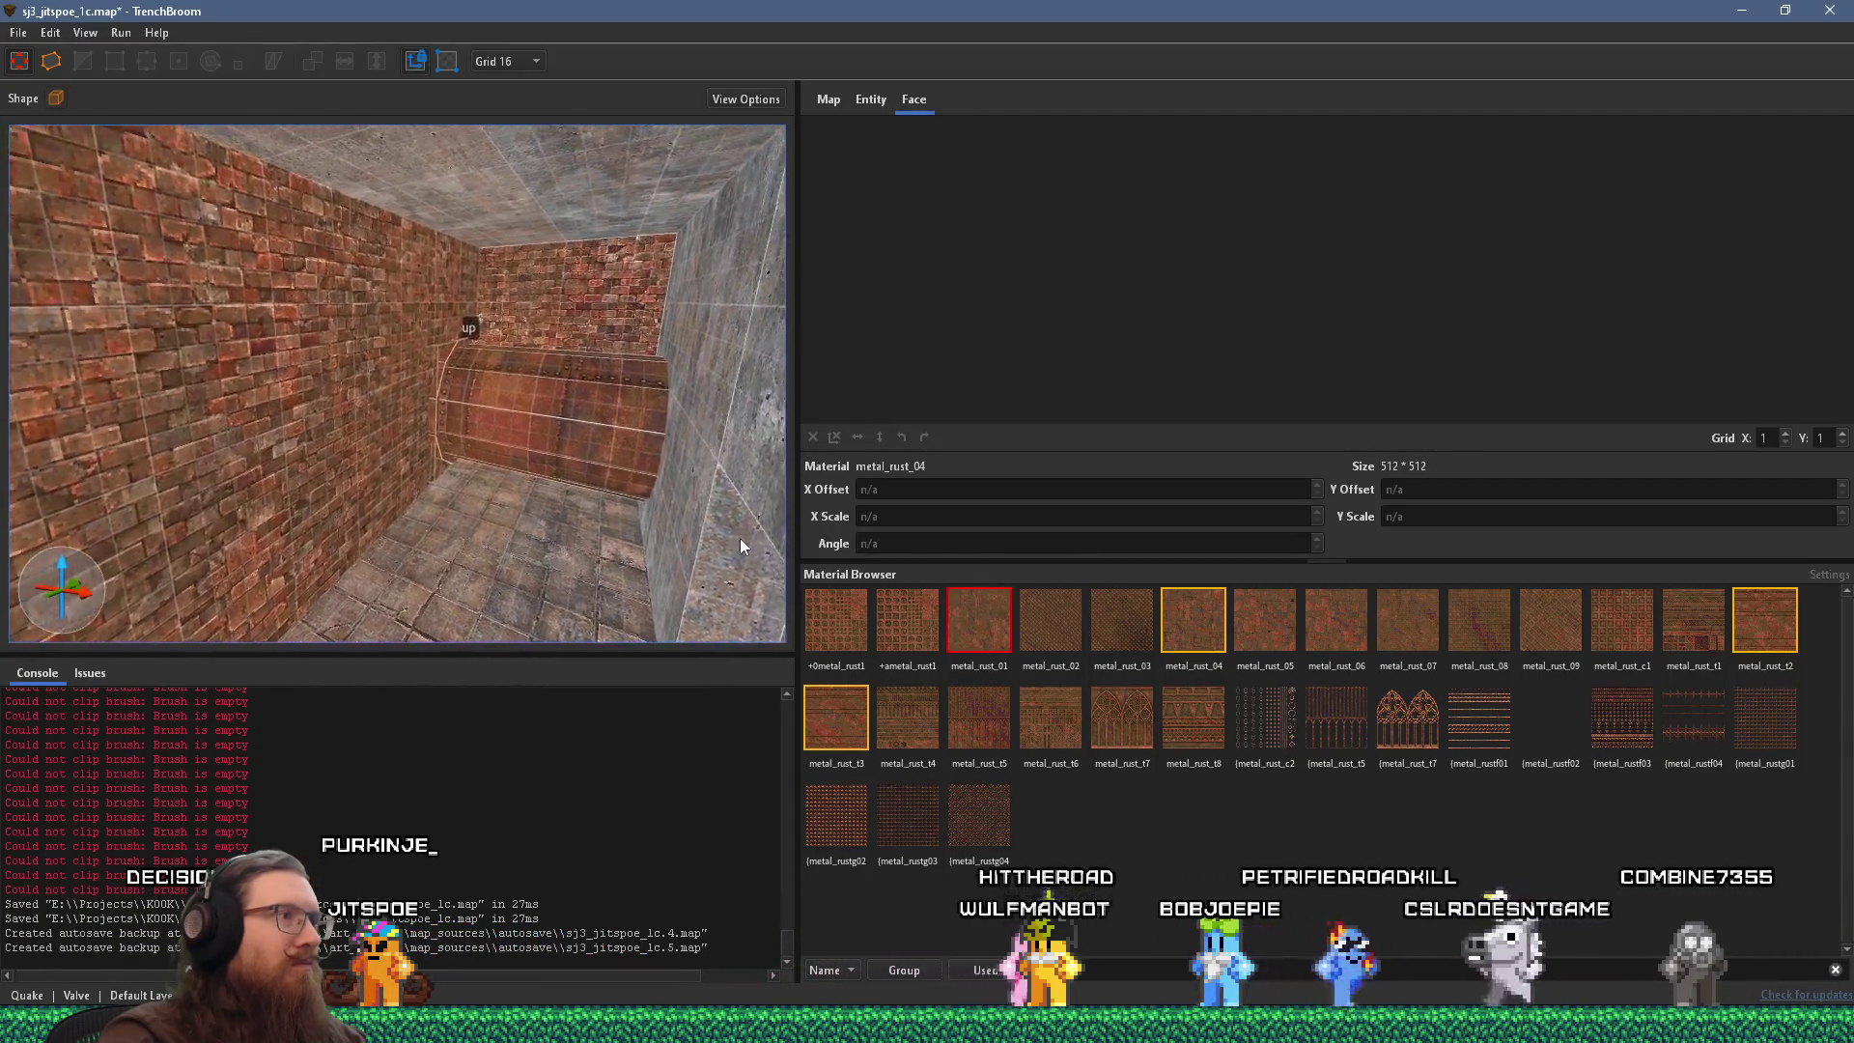
pyautogui.moveTo(737, 546)
pyautogui.mouseDown()
pyautogui.moveTo(692, 500)
pyautogui.moveTo(635, 597)
pyautogui.mouseUp()
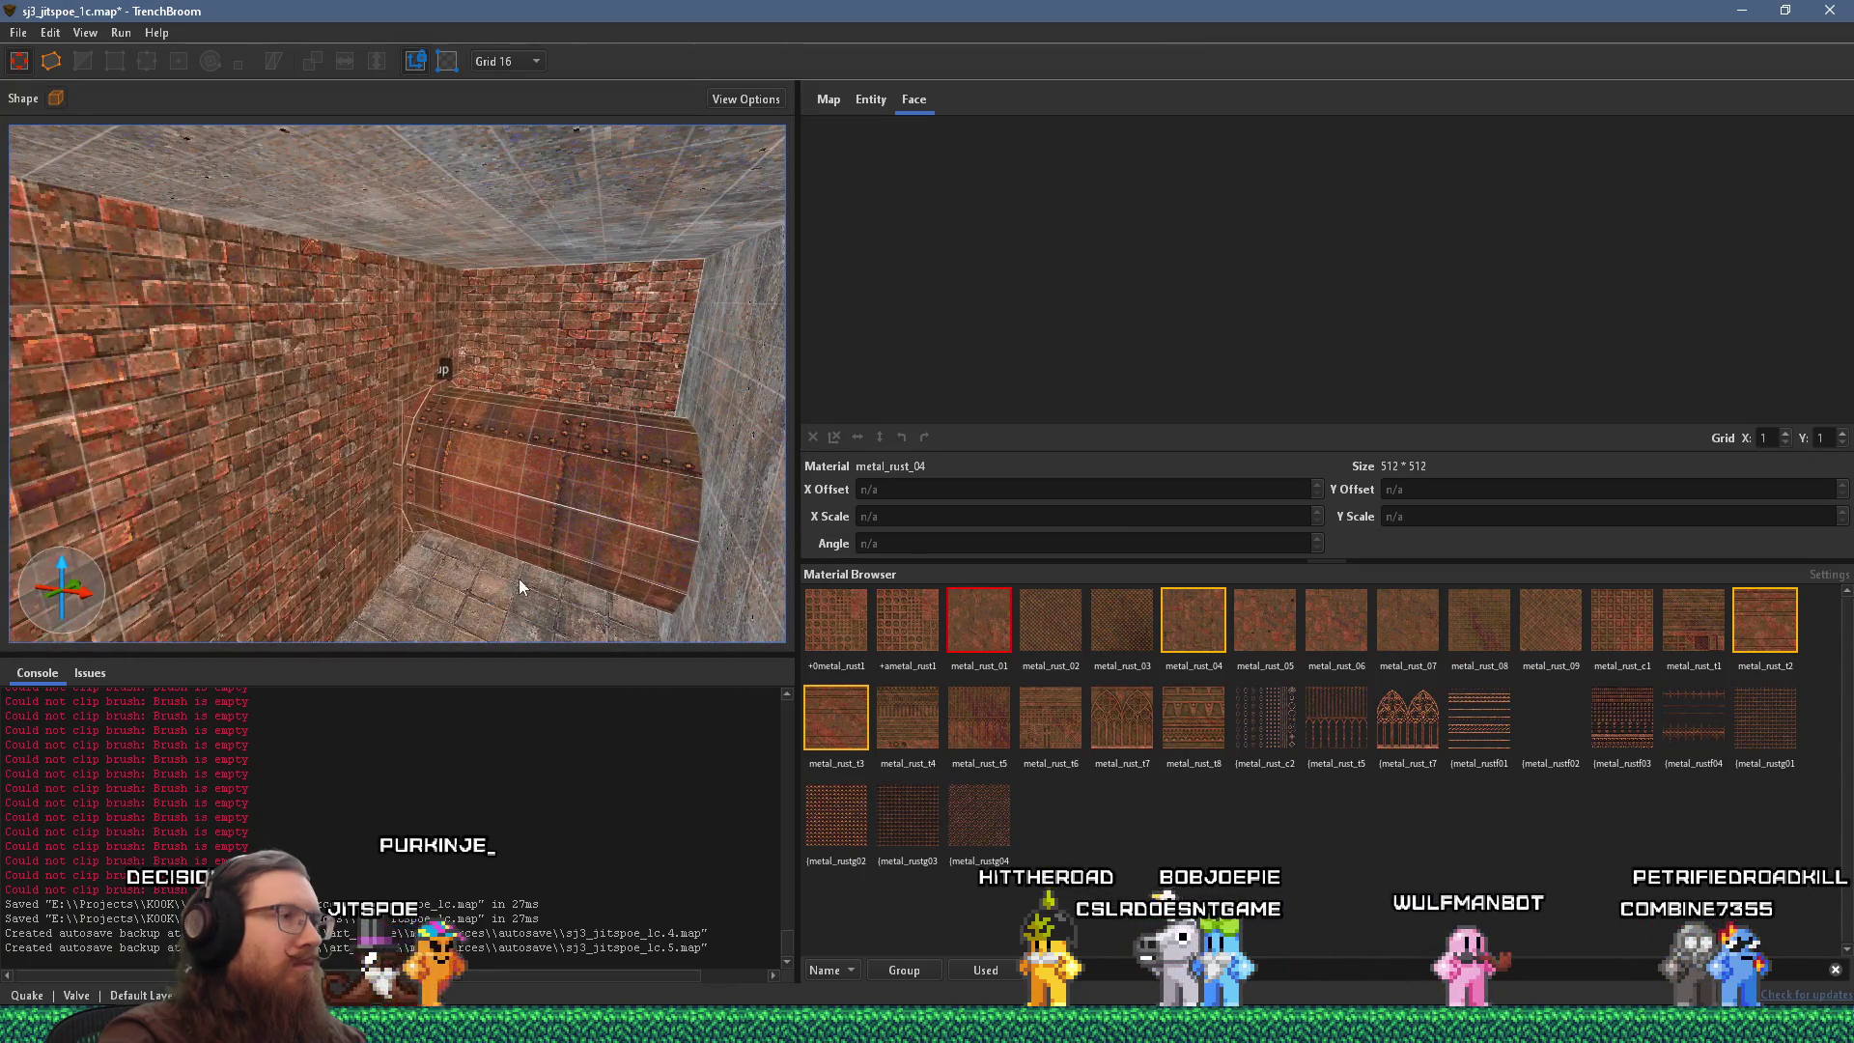
pyautogui.moveTo(519, 578); pyautogui.dragTo(593, 571)
pyautogui.moveTo(436, 537)
pyautogui.mouseDown()
pyautogui.moveTo(489, 301)
pyautogui.moveTo(303, 282)
pyautogui.moveTo(128, 329)
pyautogui.moveTo(307, 302)
pyautogui.moveTo(494, 444)
pyautogui.moveTo(311, 450)
pyautogui.moveTo(531, 513)
pyautogui.moveTo(529, 555)
pyautogui.moveTo(462, 540)
pyautogui.moveTo(475, 569)
pyautogui.mouseUp()
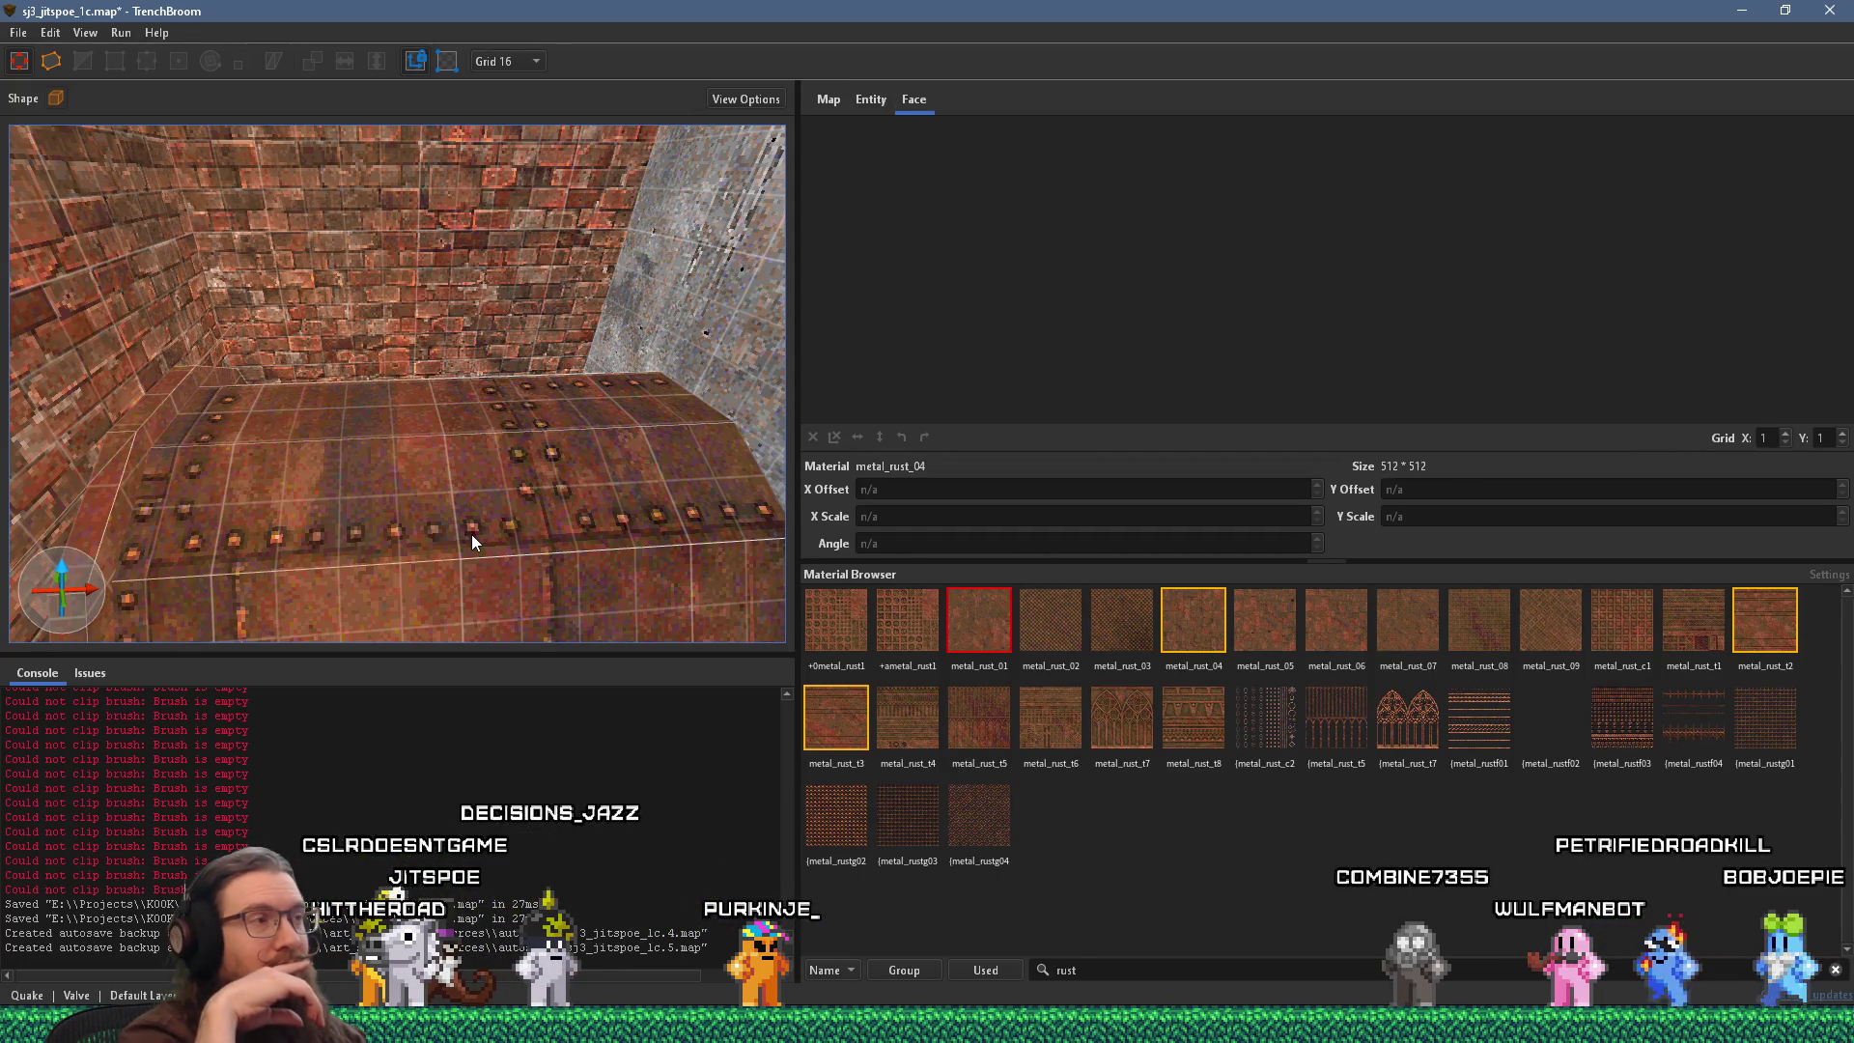
pyautogui.moveTo(471, 535)
pyautogui.mouseDown()
pyautogui.moveTo(479, 443)
pyautogui.moveTo(448, 534)
pyautogui.moveTo(404, 445)
pyautogui.mouseUp()
pyautogui.click(456, 410)
# Place an item_artifact_trifecta point entity in the room and select the barrel pipe group.
pyautogui.rightClick(436, 398)
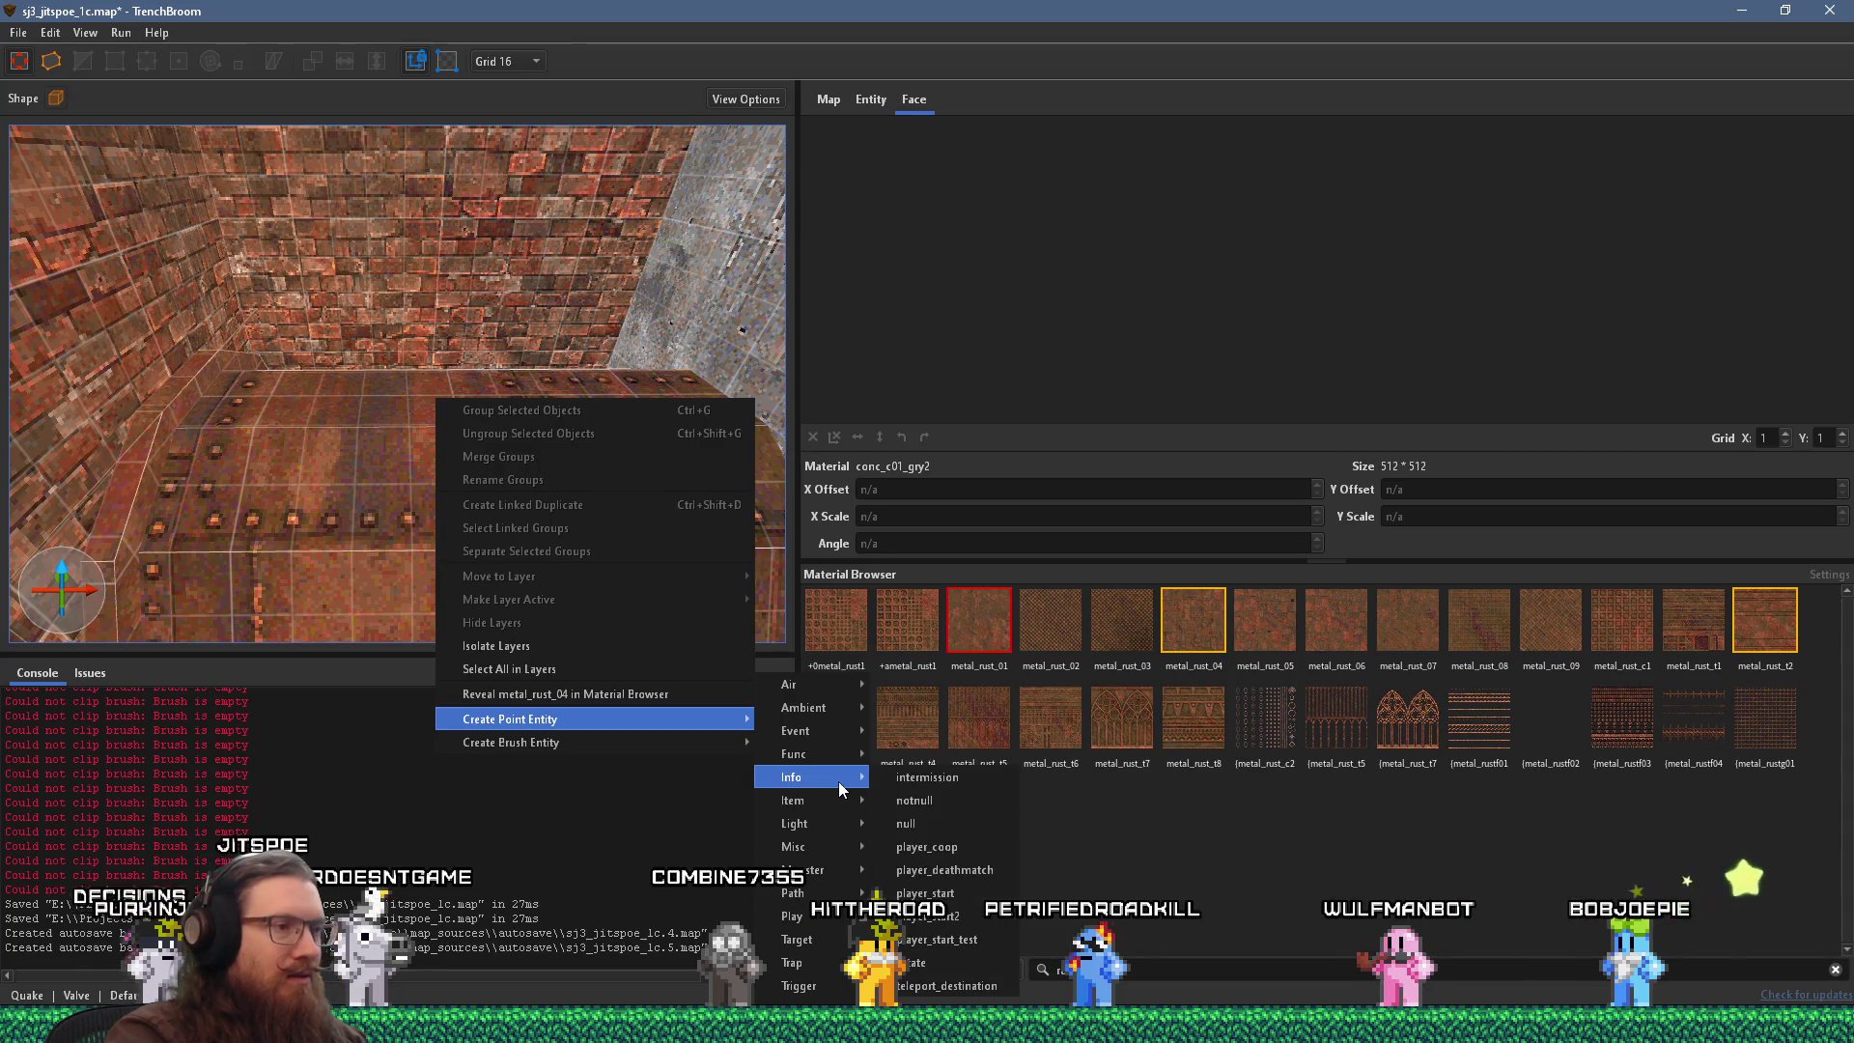
pyautogui.moveTo(837, 803)
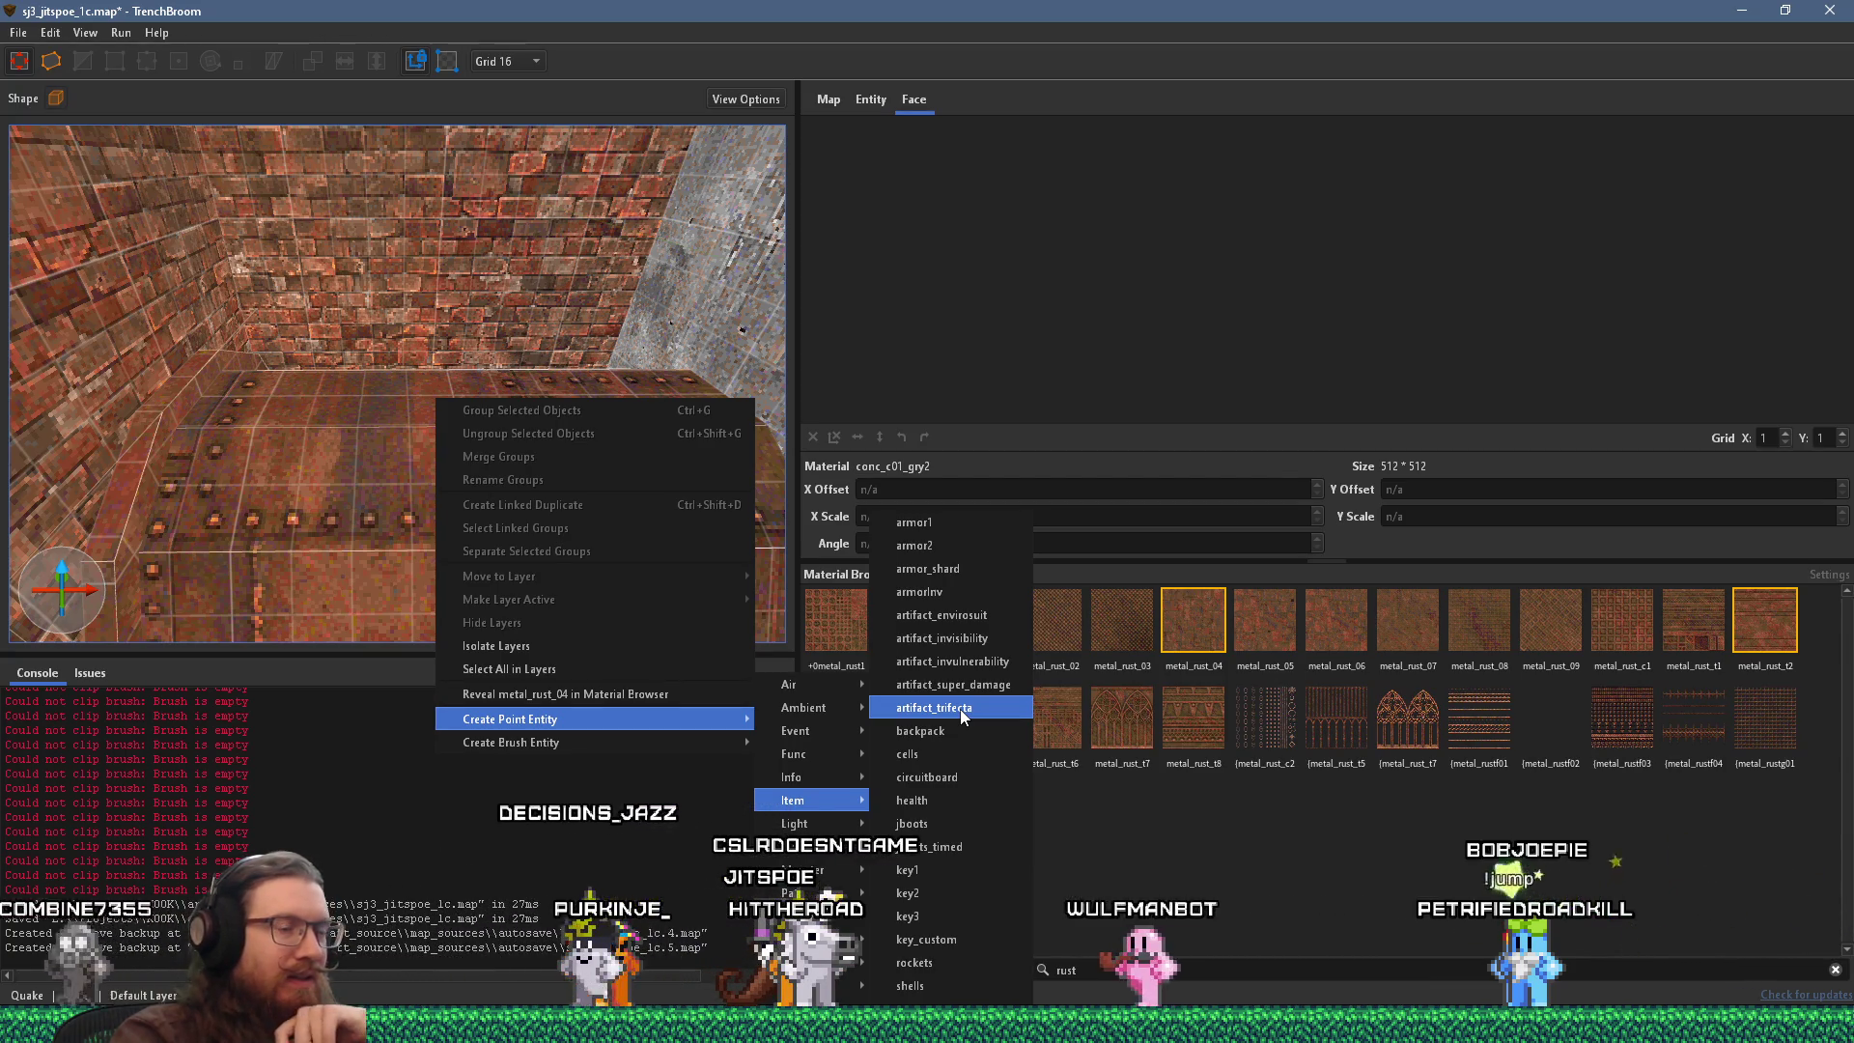
pyautogui.click(960, 708)
pyautogui.moveTo(534, 567)
pyautogui.mouseDown()
pyautogui.moveTo(418, 484)
pyautogui.moveTo(355, 494)
pyautogui.moveTo(315, 471)
pyautogui.moveTo(401, 455)
pyautogui.moveTo(415, 477)
pyautogui.moveTo(381, 351)
pyautogui.moveTo(409, 458)
pyautogui.moveTo(326, 430)
pyautogui.mouseUp()
pyautogui.click(171, 415)
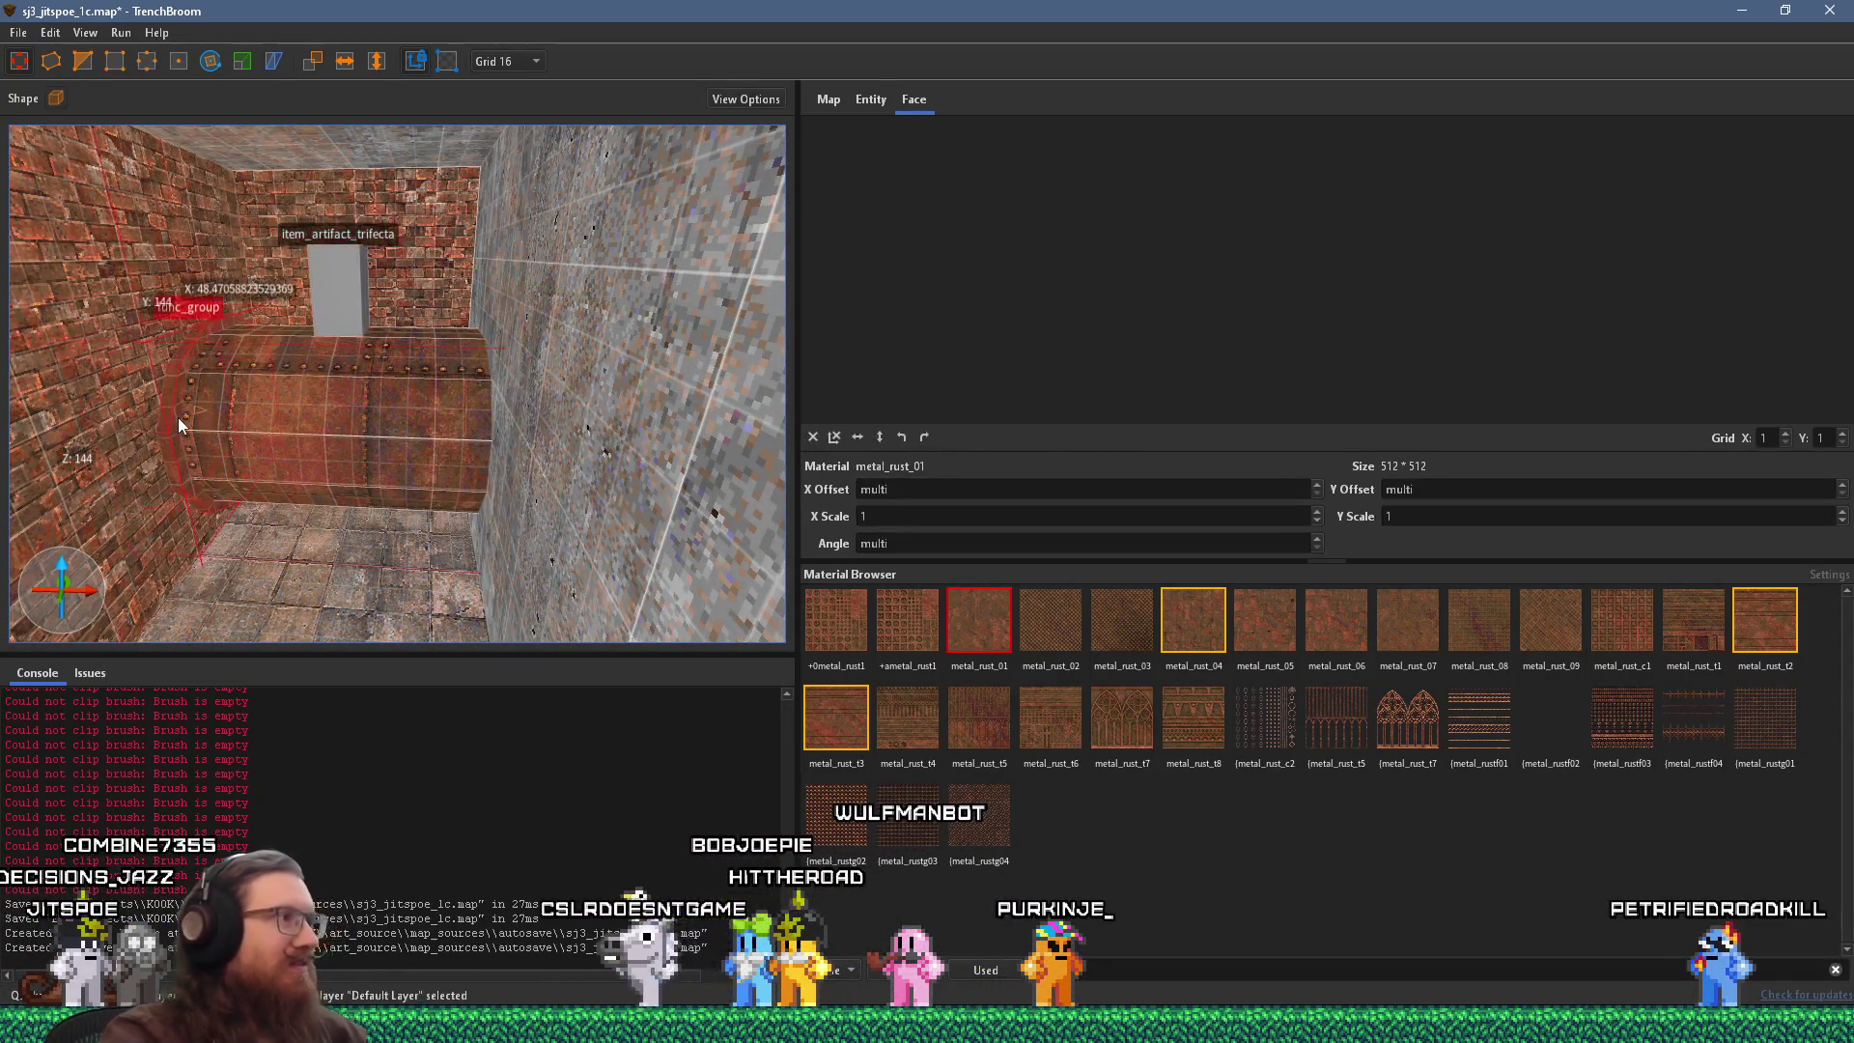
# Lengthen the barrel pipe further along the brick wall.
pyautogui.moveTo(502, 449); pyautogui.dragTo(596, 456)
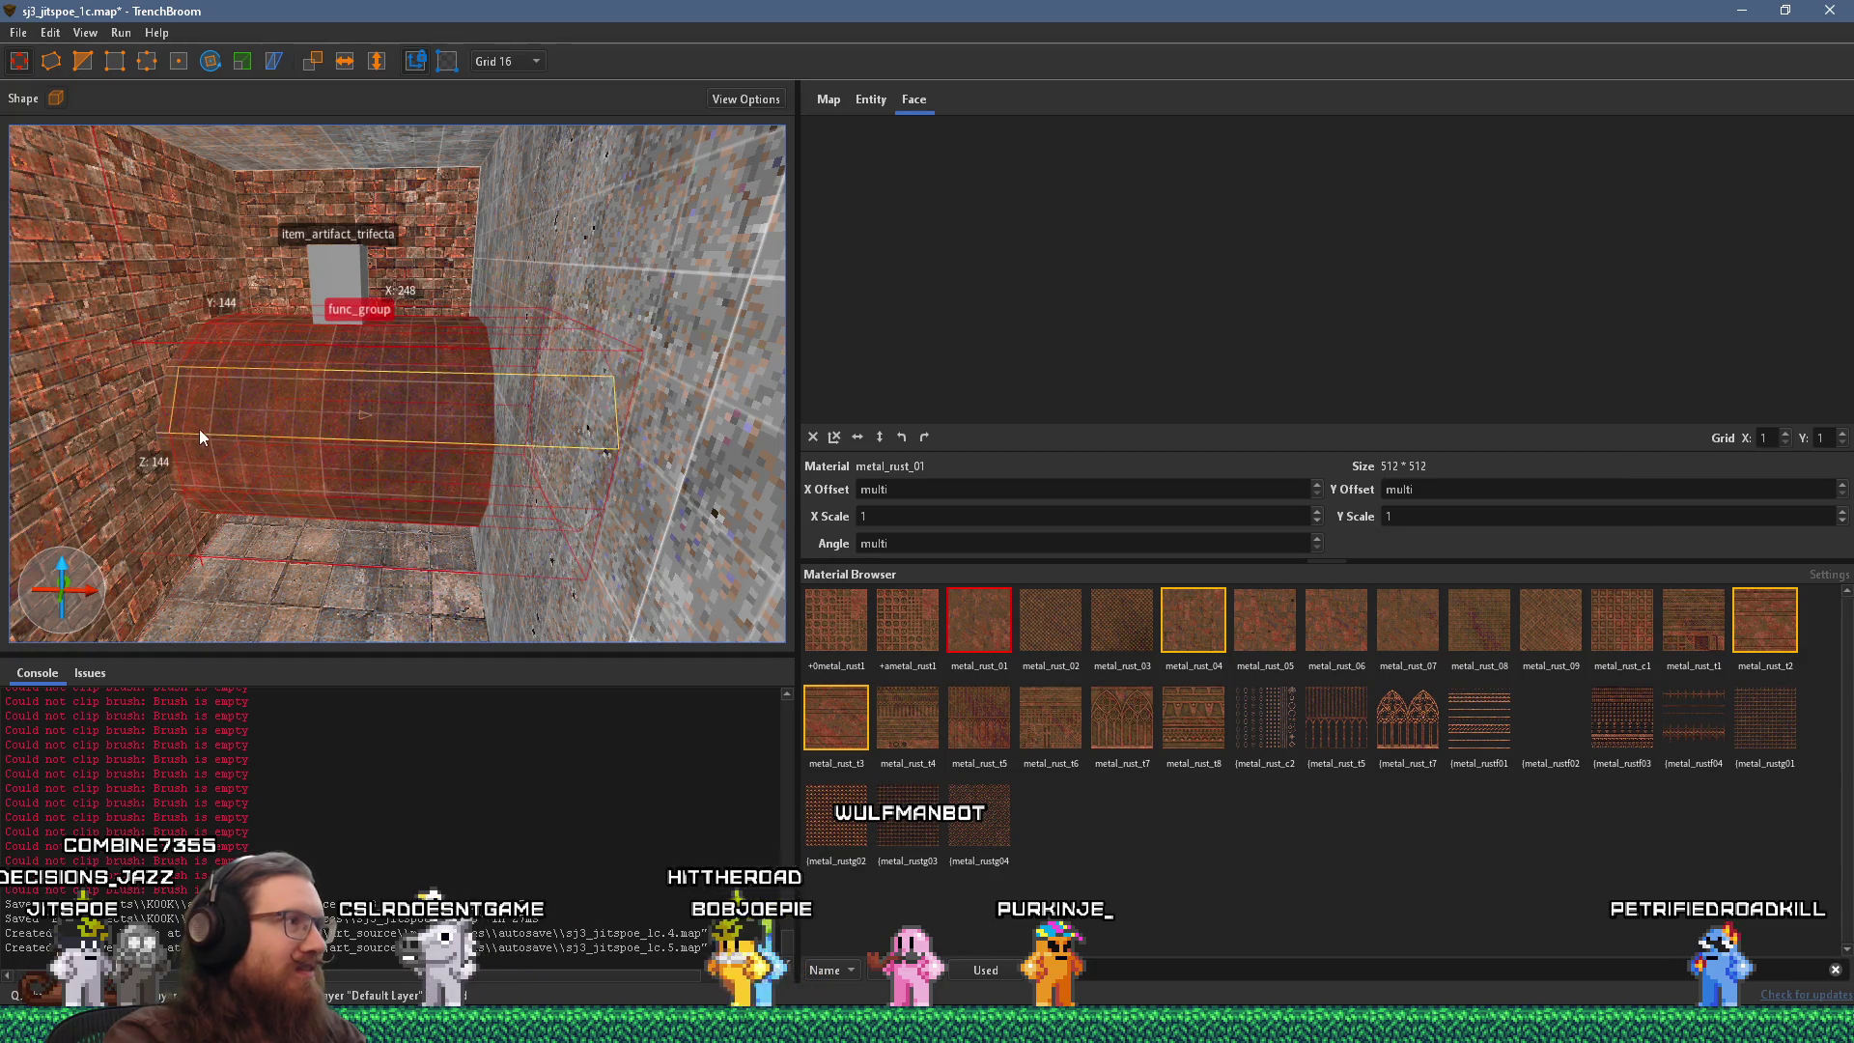
pyautogui.press('Escape')
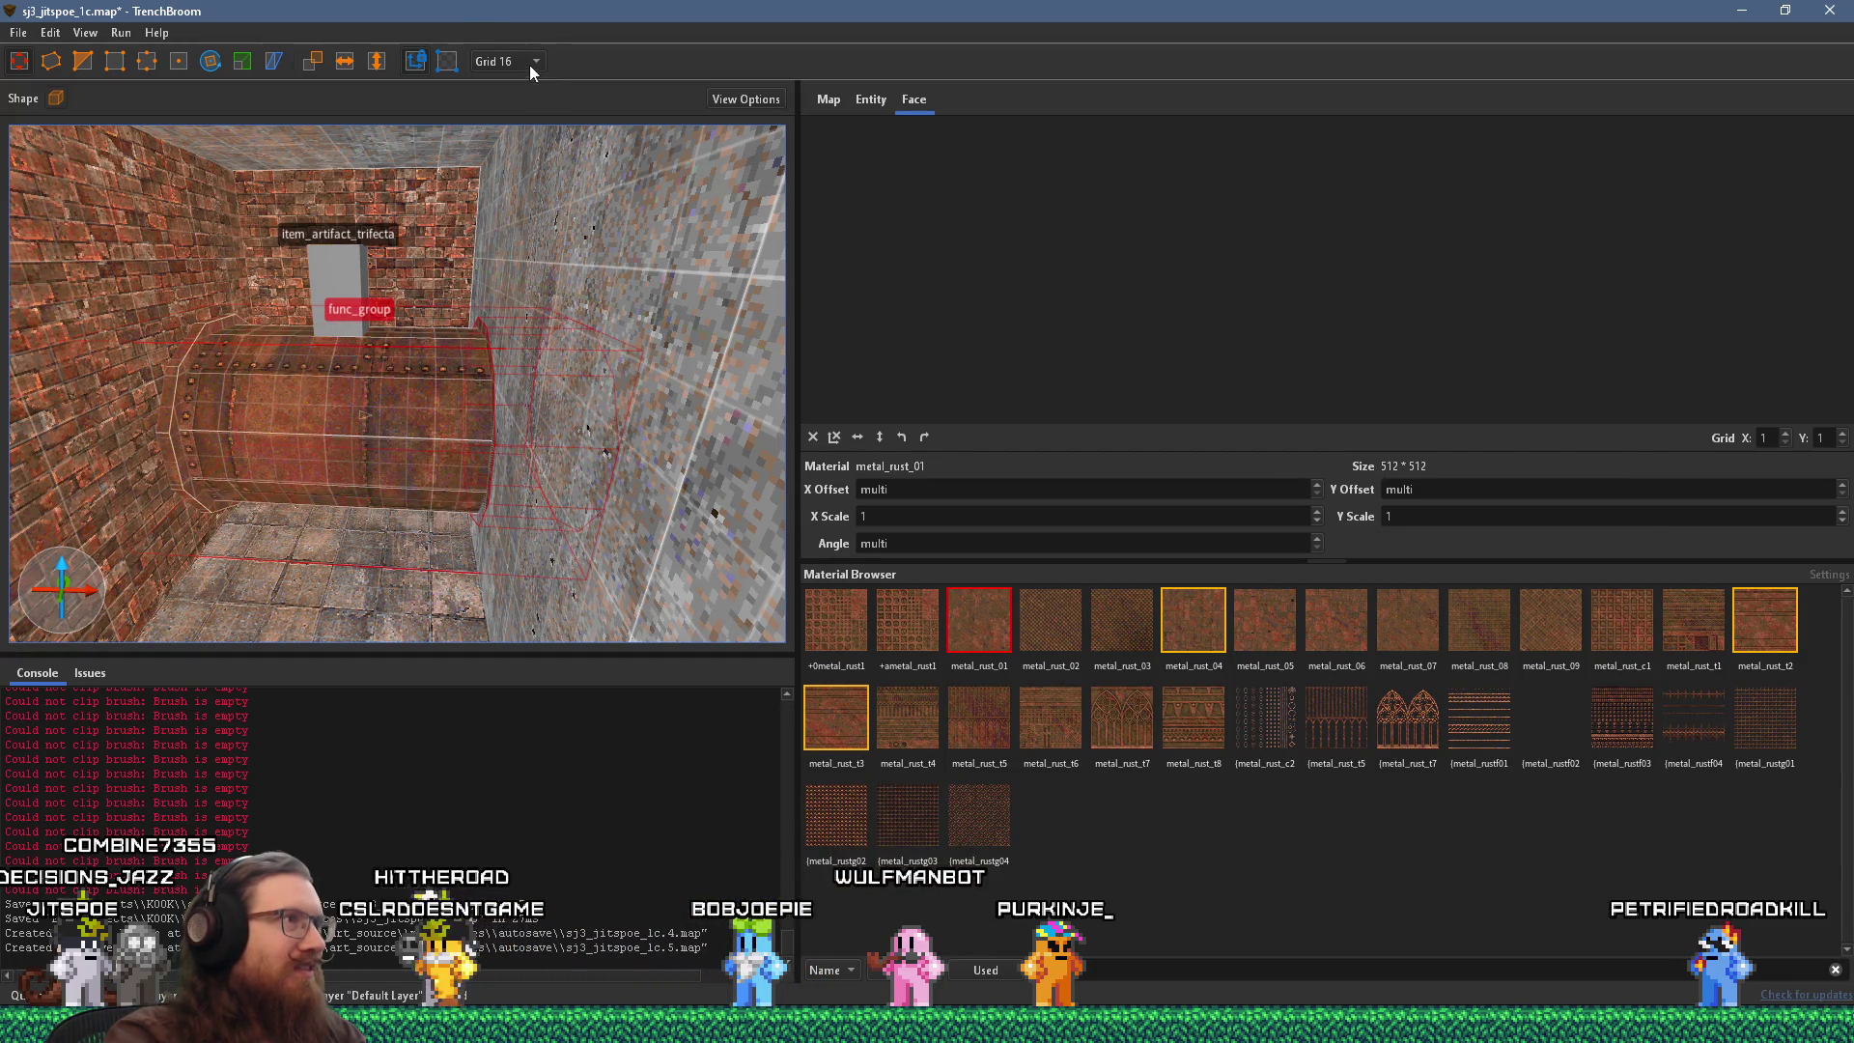
pyautogui.moveTo(544, 283)
pyautogui.mouseDown()
pyautogui.moveTo(455, 419)
pyautogui.moveTo(336, 421)
pyautogui.moveTo(391, 453)
pyautogui.moveTo(348, 450)
pyautogui.moveTo(623, 467)
pyautogui.moveTo(526, 428)
pyautogui.moveTo(604, 454)
pyautogui.moveTo(537, 320)
pyautogui.moveTo(494, 361)
pyautogui.moveTo(550, 385)
pyautogui.moveTo(458, 386)
pyautogui.moveTo(512, 374)
pyautogui.moveTo(562, 294)
pyautogui.moveTo(531, 460)
pyautogui.moveTo(442, 410)
pyautogui.moveTo(427, 370)
pyautogui.moveTo(427, 467)
pyautogui.mouseUp()
# Cut the neighbouring concrete brush down to height 120 so it fits the pipe.
pyautogui.click(605, 446)
pyautogui.moveTo(714, 523)
pyautogui.mouseDown()
pyautogui.moveTo(425, 489)
pyautogui.moveTo(315, 339)
pyautogui.moveTo(384, 408)
pyautogui.moveTo(366, 413)
pyautogui.mouseUp()
pyautogui.moveTo(483, 399)
pyautogui.mouseDown()
pyautogui.moveTo(296, 245)
pyautogui.moveTo(350, 508)
pyautogui.mouseUp()
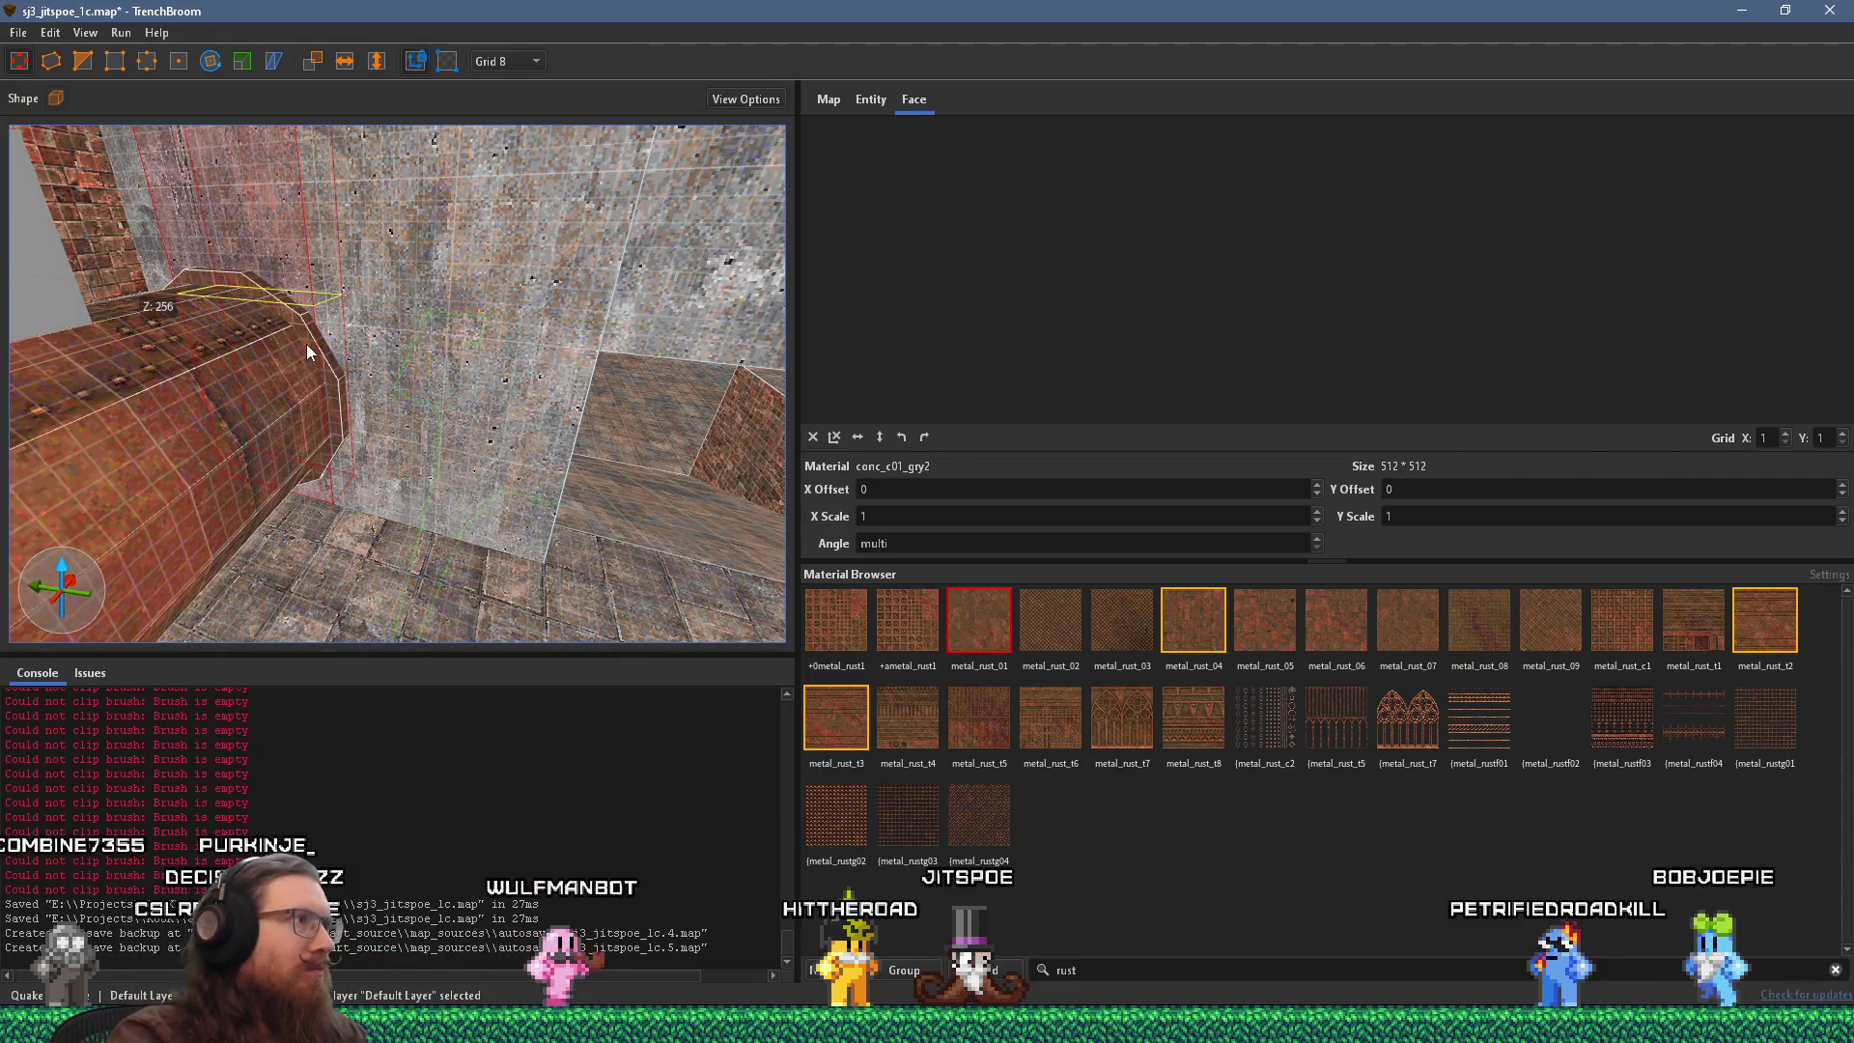
pyautogui.moveTo(307, 349)
pyautogui.mouseDown()
pyautogui.moveTo(309, 328)
pyautogui.moveTo(316, 368)
pyautogui.moveTo(293, 269)
pyautogui.moveTo(293, 340)
pyautogui.moveTo(288, 220)
pyautogui.moveTo(483, 432)
pyautogui.moveTo(414, 384)
pyautogui.moveTo(458, 420)
pyautogui.moveTo(292, 368)
pyautogui.mouseUp()
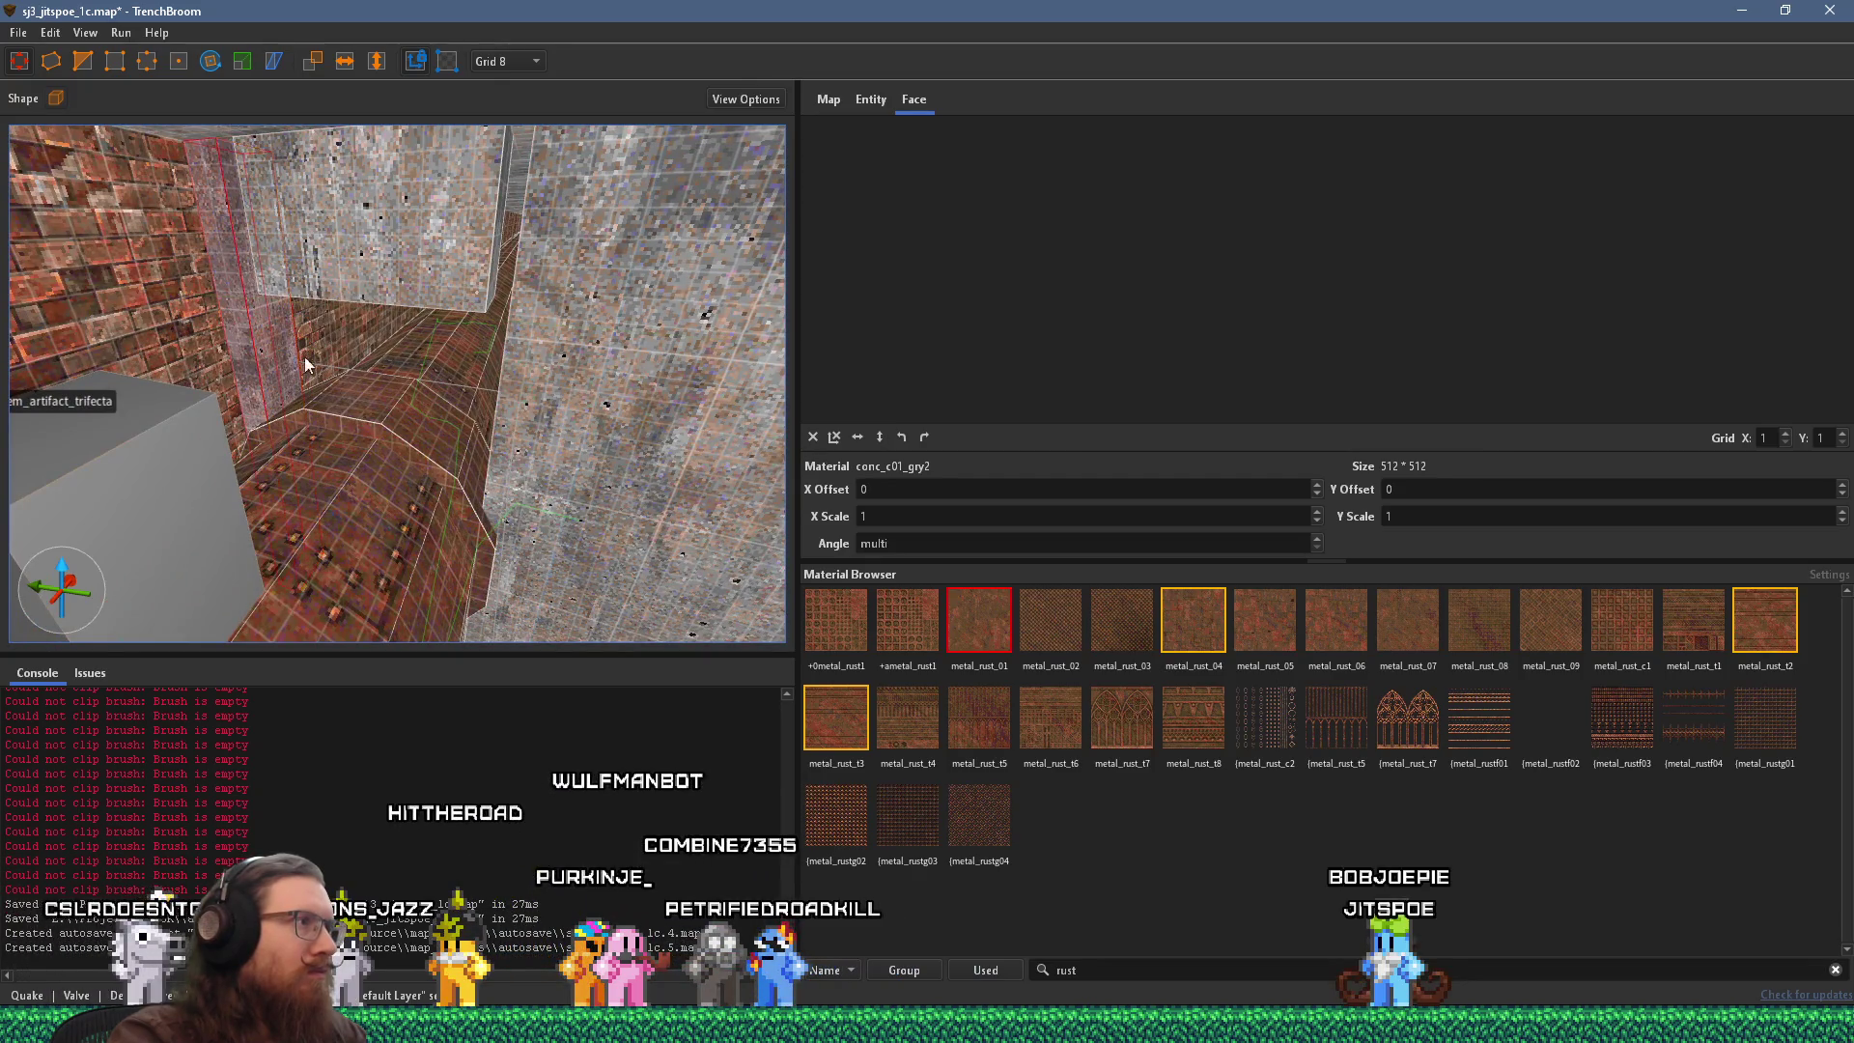
pyautogui.moveTo(357, 293)
pyautogui.mouseDown()
pyautogui.moveTo(612, 331)
pyautogui.moveTo(456, 354)
pyautogui.moveTo(433, 303)
pyautogui.mouseUp()
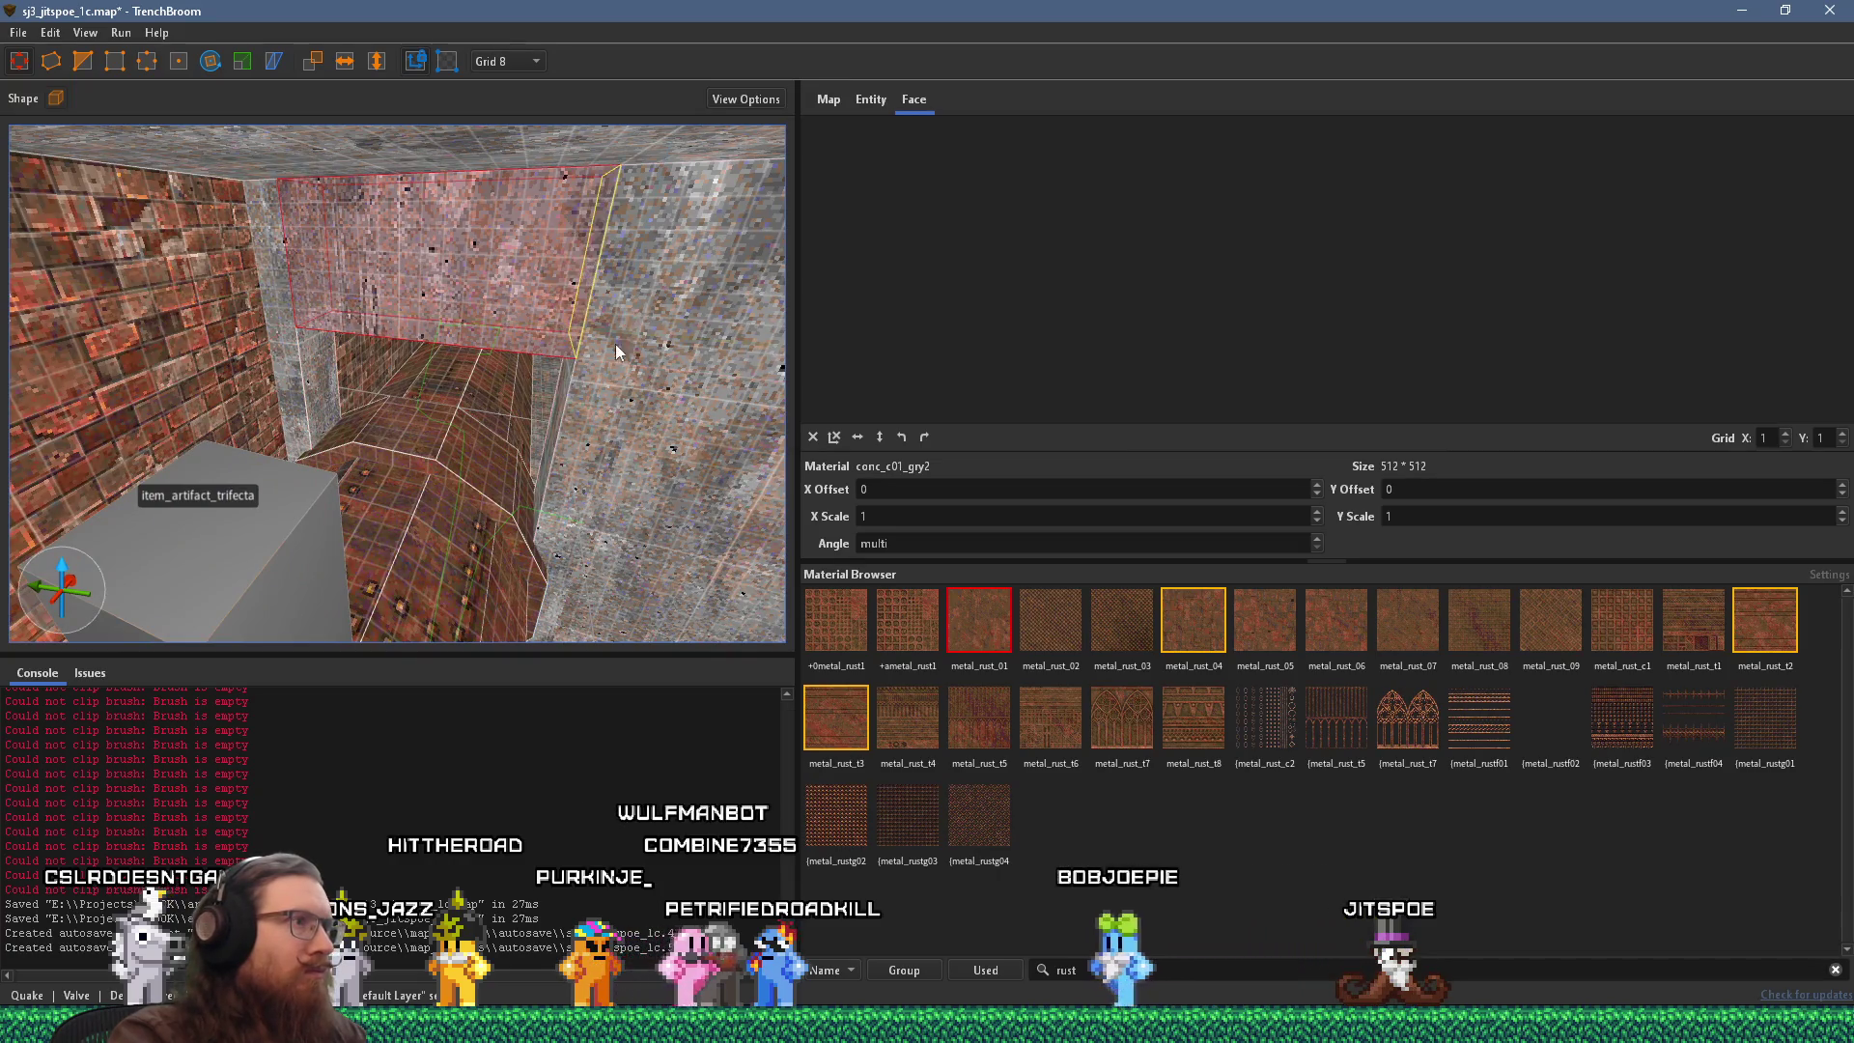
pyautogui.moveTo(531, 394)
pyautogui.mouseDown()
pyautogui.moveTo(453, 270)
pyautogui.moveTo(344, 216)
pyautogui.mouseUp()
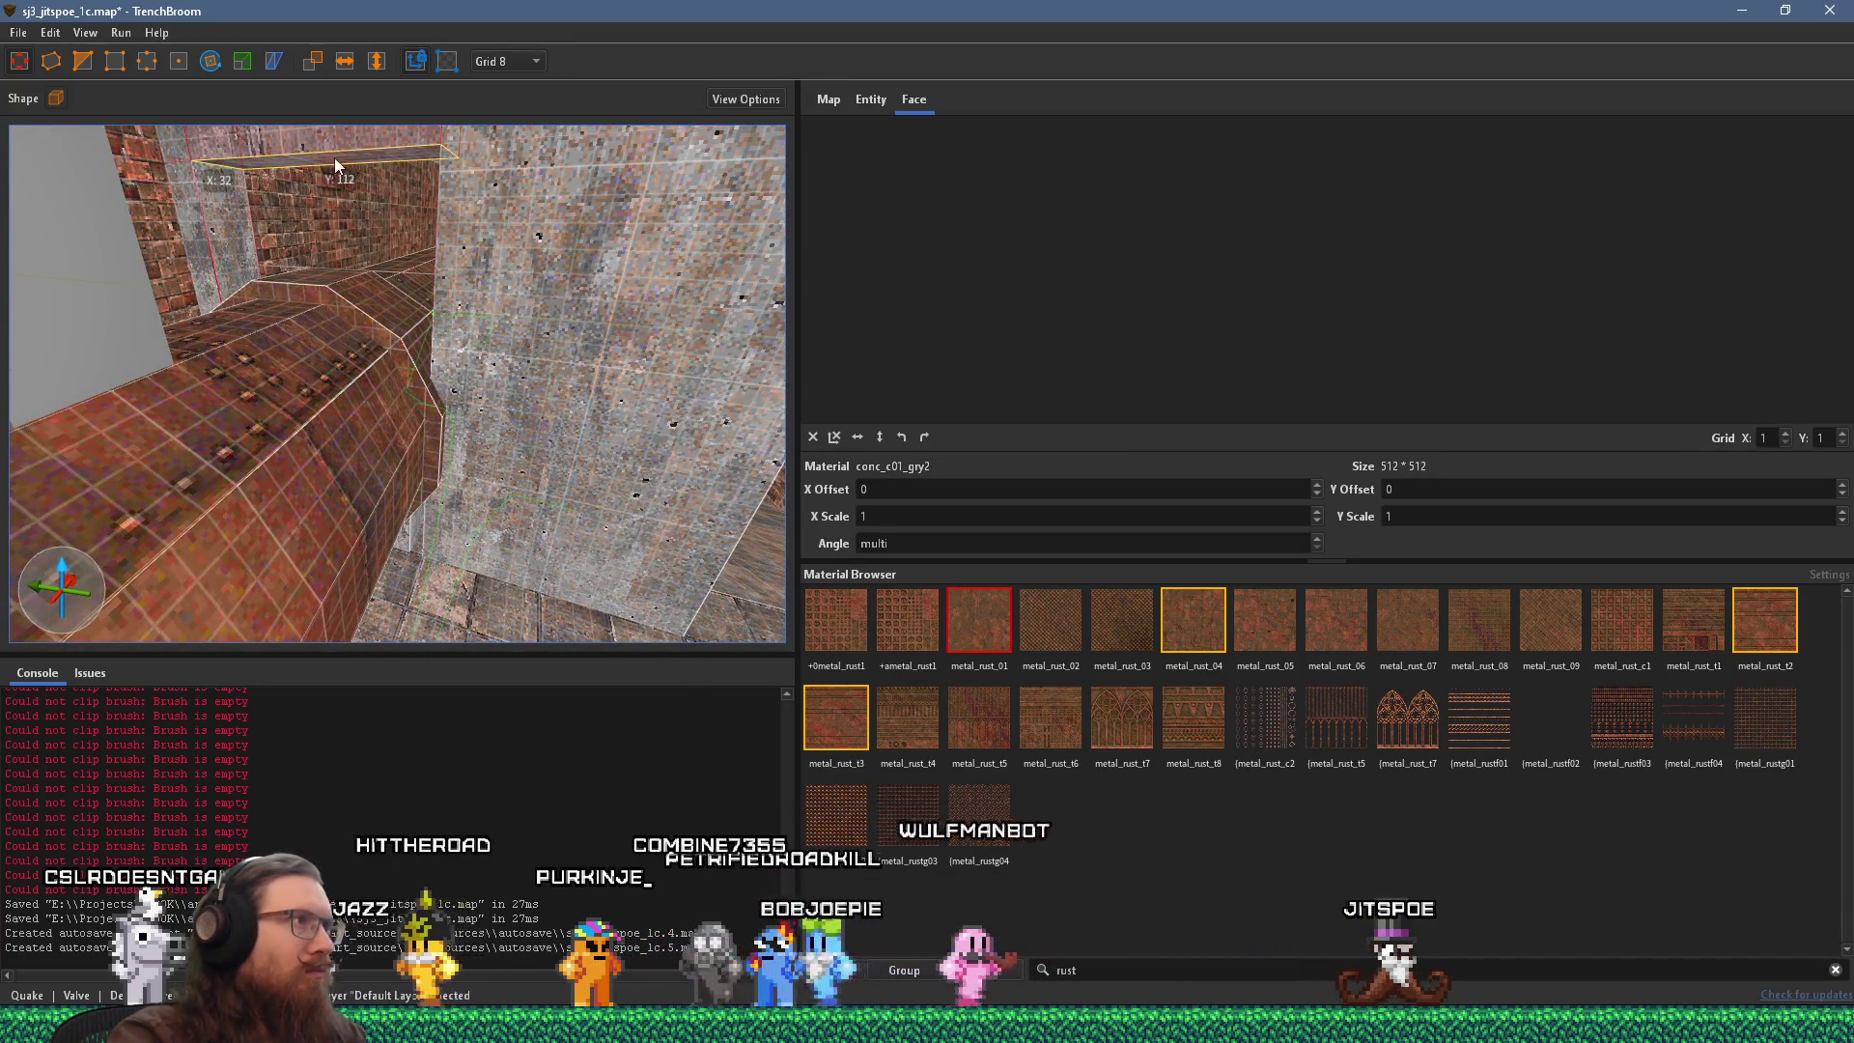
pyautogui.moveTo(341, 139)
pyautogui.mouseDown()
pyautogui.moveTo(324, 380)
pyautogui.moveTo(454, 315)
pyautogui.moveTo(583, 203)
pyautogui.moveTo(195, 387)
pyautogui.moveTo(320, 408)
pyautogui.moveTo(210, 577)
pyautogui.moveTo(253, 609)
pyautogui.moveTo(482, 488)
pyautogui.moveTo(93, 373)
pyautogui.moveTo(369, 446)
pyautogui.moveTo(516, 424)
pyautogui.moveTo(368, 424)
pyautogui.moveTo(293, 394)
pyautogui.moveTo(438, 367)
pyautogui.moveTo(466, 381)
pyautogui.moveTo(389, 393)
pyautogui.mouseUp()
pyautogui.press('Escape')
pyautogui.scroll(2, 513, 431)
pyautogui.scroll(3, 510, 430)
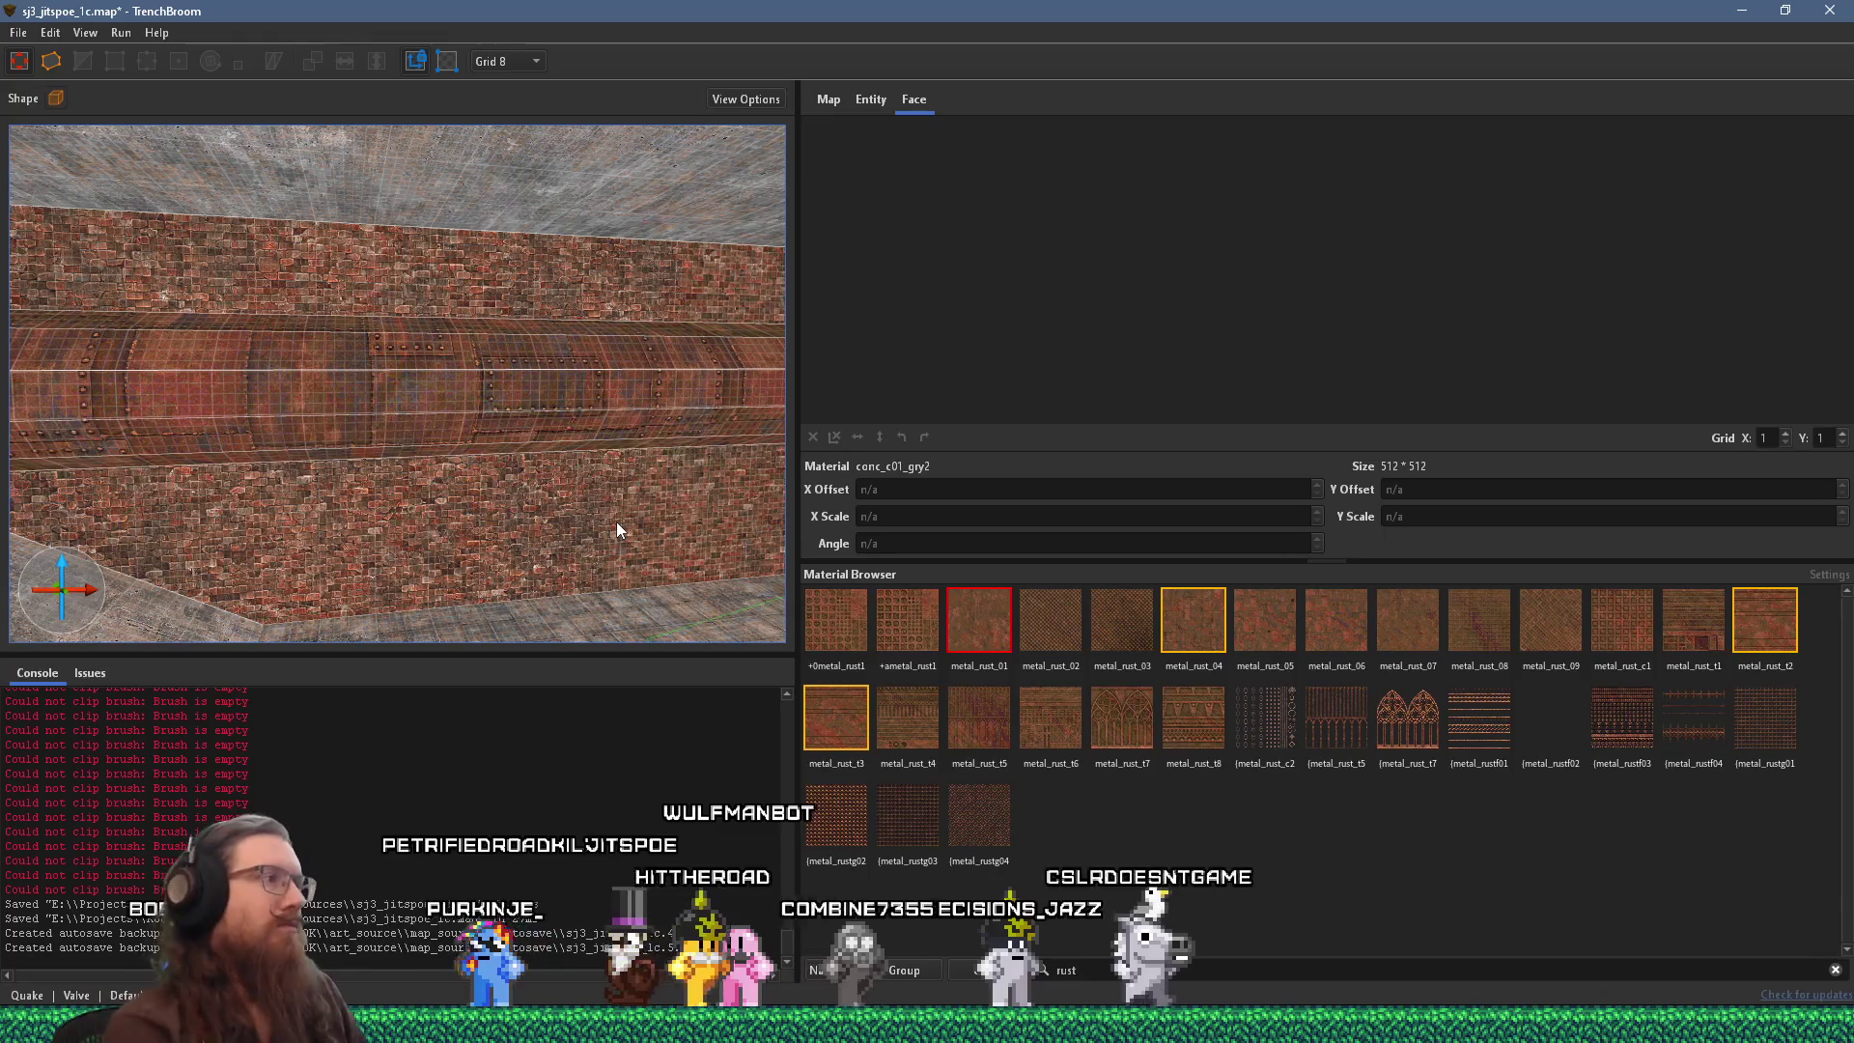
pyautogui.moveTo(616, 472)
pyautogui.mouseDown()
pyautogui.moveTo(668, 528)
pyautogui.moveTo(630, 511)
pyautogui.mouseUp()
pyautogui.moveTo(565, 459)
pyautogui.mouseDown()
pyautogui.moveTo(577, 423)
pyautogui.moveTo(356, 439)
pyautogui.moveTo(284, 299)
pyautogui.moveTo(478, 437)
pyautogui.moveTo(260, 253)
pyautogui.moveTo(471, 381)
pyautogui.moveTo(340, 293)
pyautogui.moveTo(431, 375)
pyautogui.moveTo(402, 417)
pyautogui.moveTo(363, 316)
pyautogui.moveTo(663, 340)
pyautogui.moveTo(586, 338)
pyautogui.mouseUp()
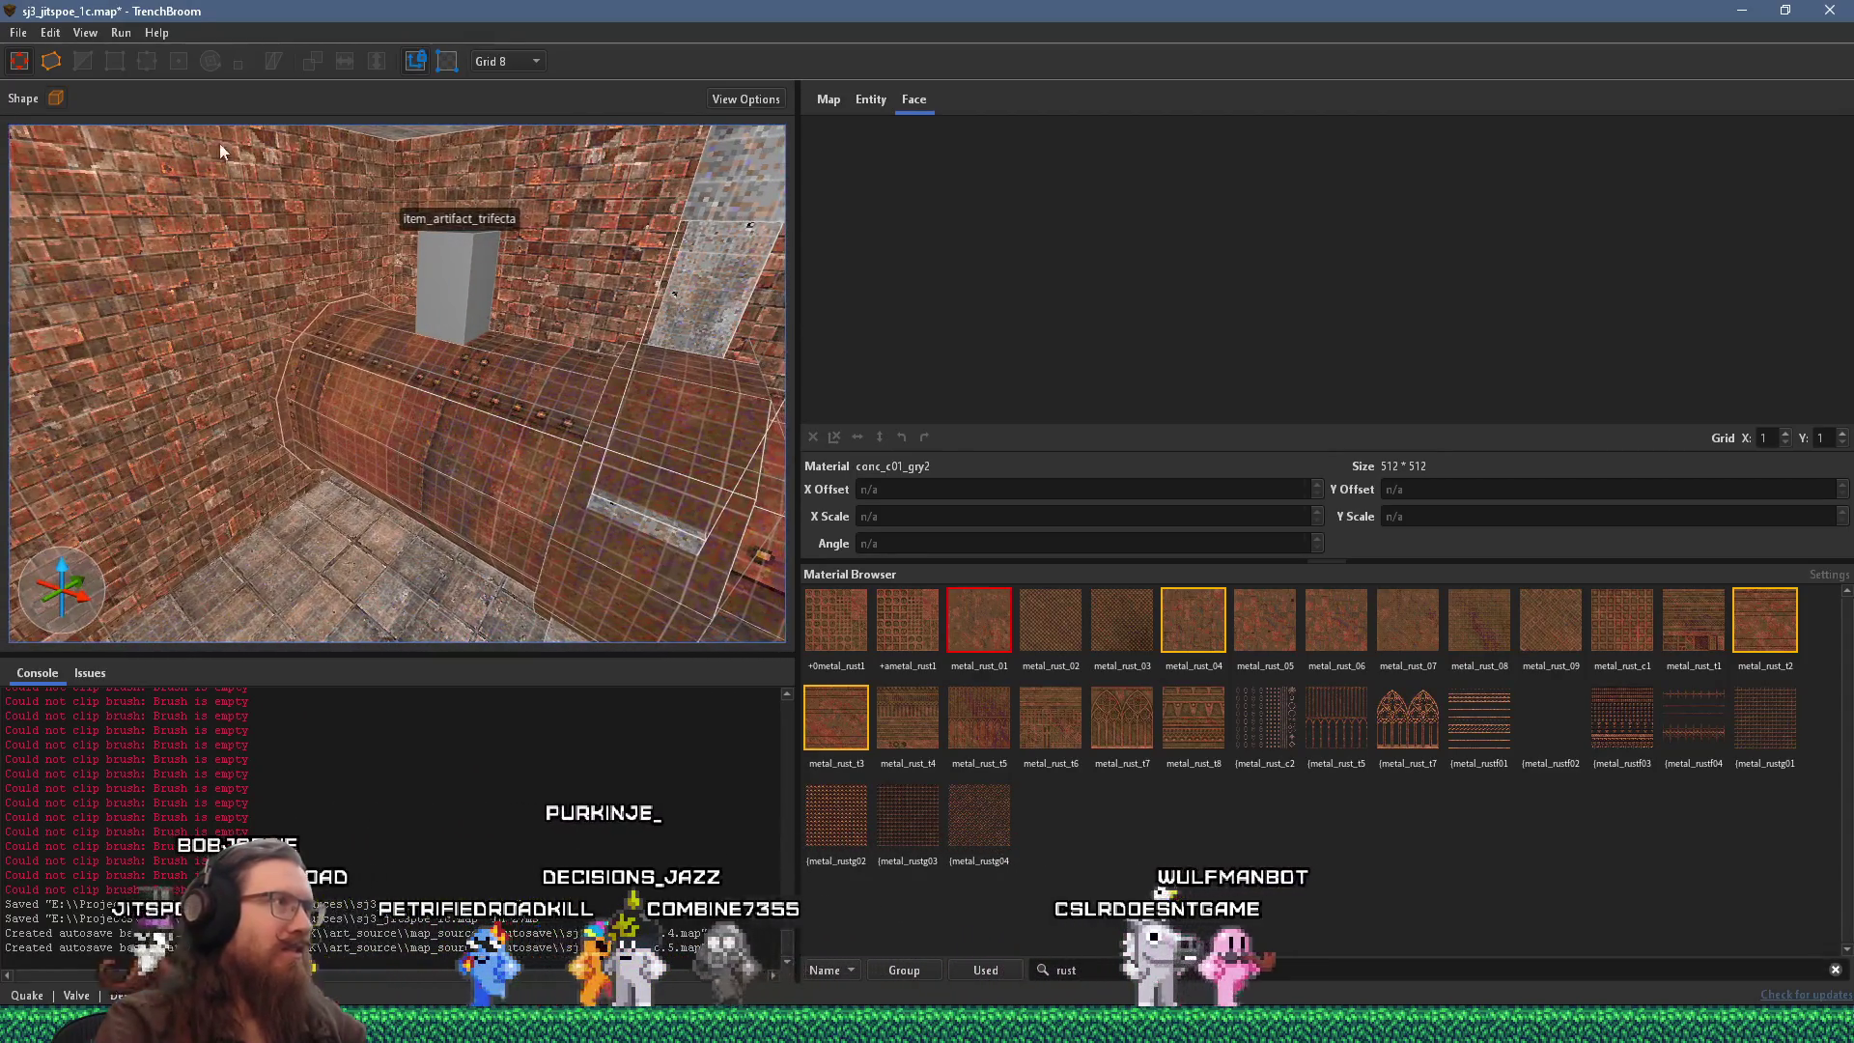
# Save the map and run the alkaline dev compile, moving the compile log aside.
pyautogui.click(18, 32)
pyautogui.click(53, 136)
pyautogui.click(121, 31)
pyautogui.click(123, 55)
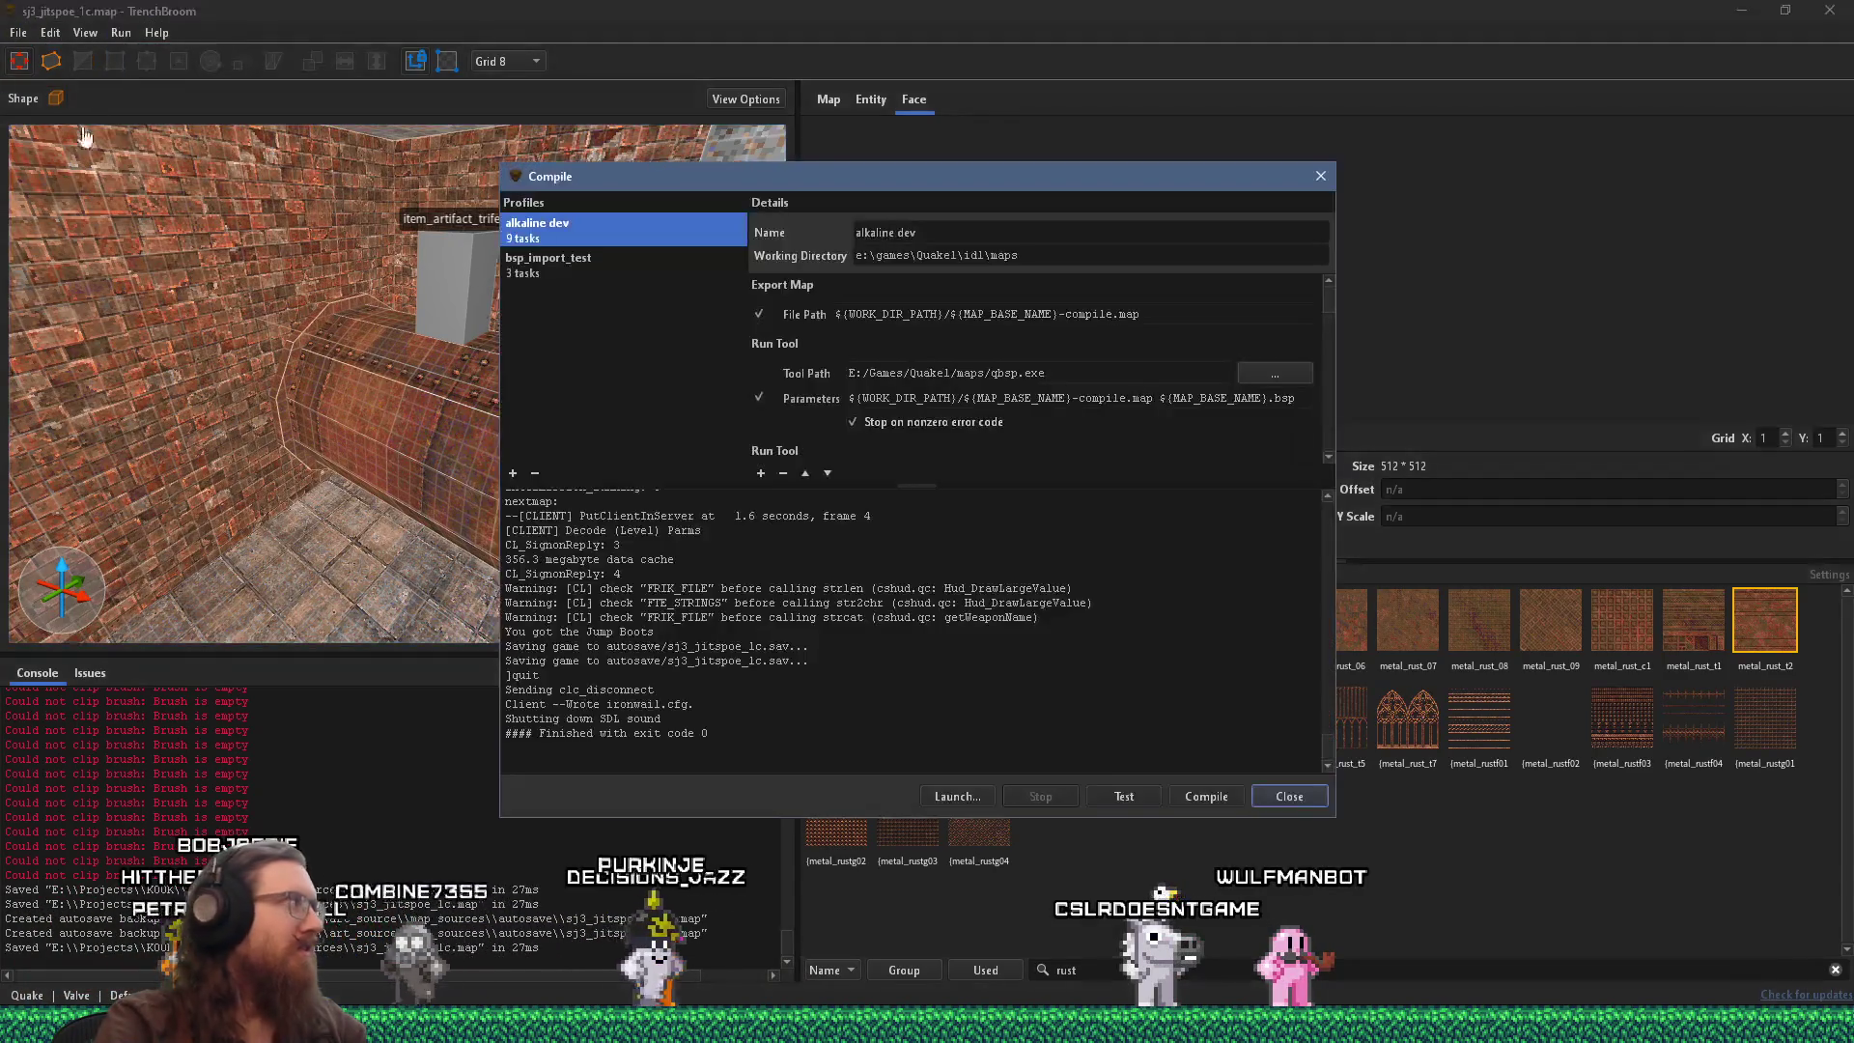
pyautogui.click(1181, 787)
pyautogui.moveTo(771, 195)
pyautogui.mouseDown()
pyautogui.moveTo(772, 282)
pyautogui.moveTo(1568, 293)
pyautogui.mouseUp()
pyautogui.moveTo(579, 386)
pyautogui.mouseDown()
pyautogui.moveTo(409, 391)
pyautogui.moveTo(153, 340)
pyautogui.moveTo(311, 371)
pyautogui.moveTo(226, 355)
pyautogui.moveTo(294, 386)
pyautogui.moveTo(674, 328)
pyautogui.moveTo(229, 365)
pyautogui.moveTo(274, 314)
pyautogui.moveTo(375, 299)
pyautogui.moveTo(396, 323)
pyautogui.moveTo(628, 342)
pyautogui.moveTo(821, 397)
pyautogui.moveTo(693, 459)
pyautogui.moveTo(173, 333)
pyautogui.moveTo(533, 333)
pyautogui.moveTo(222, 270)
pyautogui.moveTo(459, 326)
pyautogui.moveTo(647, 310)
pyautogui.moveTo(607, 315)
pyautogui.mouseUp()
pyautogui.click(479, 309)
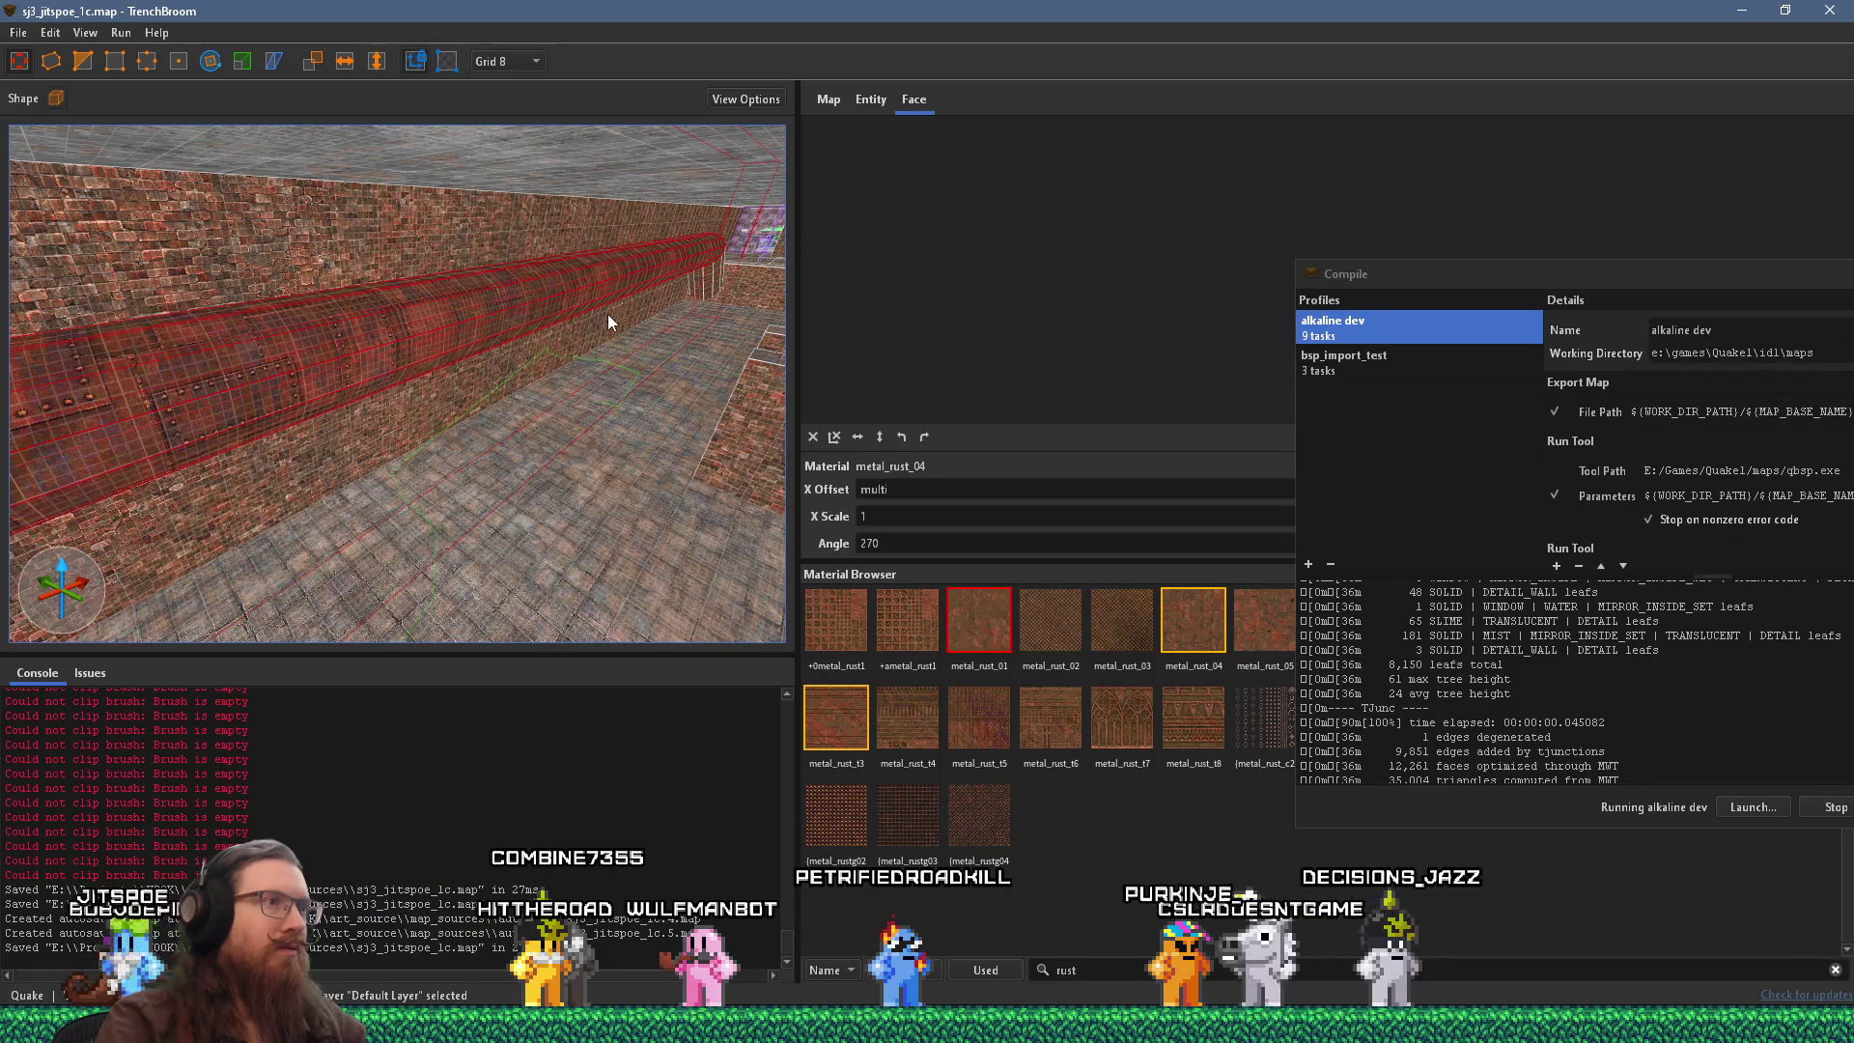
pyautogui.click(709, 287)
pyautogui.moveTo(708, 288)
pyautogui.mouseDown()
pyautogui.moveTo(108, 352)
pyautogui.moveTo(420, 333)
pyautogui.moveTo(449, 384)
pyautogui.moveTo(212, 313)
pyautogui.moveTo(327, 301)
pyautogui.moveTo(396, 321)
pyautogui.moveTo(400, 390)
pyautogui.moveTo(430, 417)
pyautogui.moveTo(608, 401)
pyautogui.moveTo(442, 395)
pyautogui.moveTo(680, 448)
pyautogui.moveTo(628, 392)
pyautogui.moveTo(656, 380)
pyautogui.moveTo(96, 326)
pyautogui.moveTo(490, 367)
pyautogui.moveTo(365, 379)
pyautogui.moveTo(278, 421)
pyautogui.moveTo(361, 461)
pyautogui.moveTo(273, 448)
pyautogui.mouseUp()
pyautogui.moveTo(435, 449)
pyautogui.mouseDown()
pyautogui.moveTo(529, 454)
pyautogui.moveTo(448, 442)
pyautogui.moveTo(435, 501)
pyautogui.moveTo(699, 489)
pyautogui.moveTo(417, 432)
pyautogui.moveTo(416, 404)
pyautogui.mouseUp()
pyautogui.moveTo(229, 376)
pyautogui.mouseDown()
pyautogui.moveTo(352, 472)
pyautogui.moveTo(572, 339)
pyautogui.moveTo(444, 315)
pyautogui.moveTo(450, 442)
pyautogui.moveTo(600, 363)
pyautogui.moveTo(639, 371)
pyautogui.mouseUp()
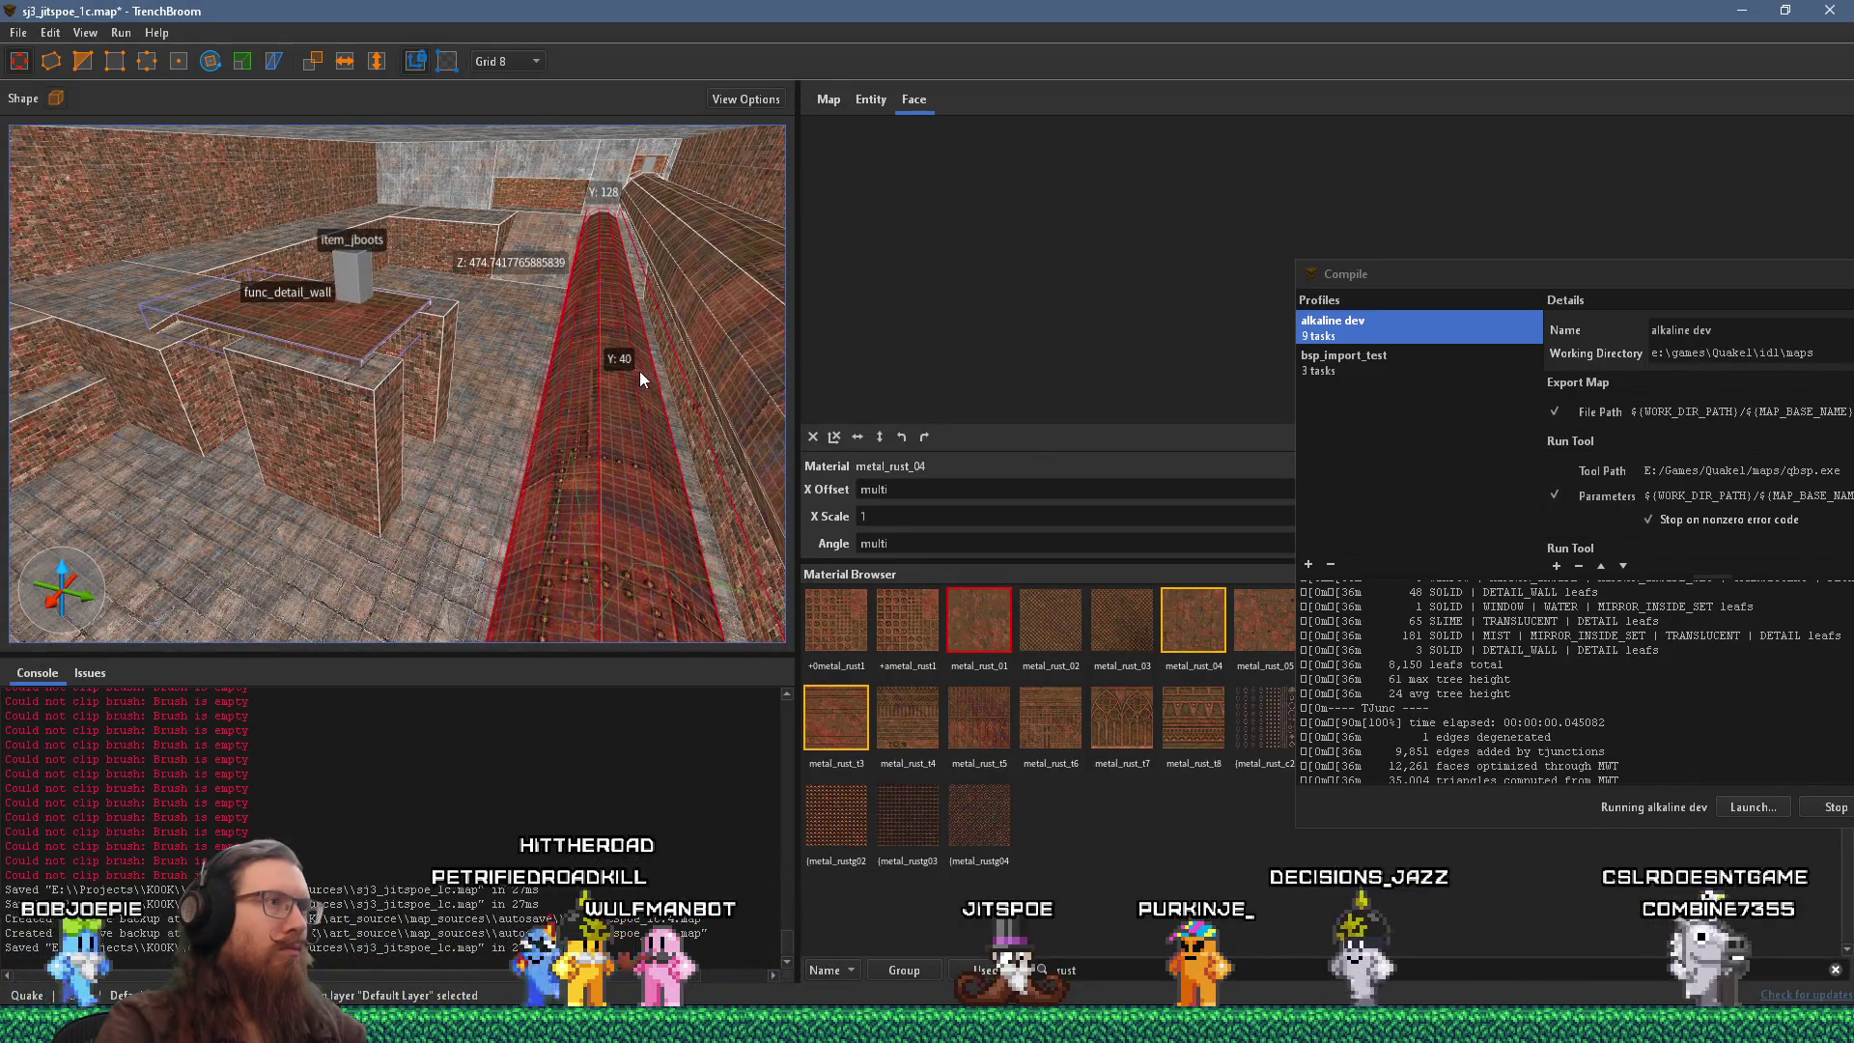
pyautogui.moveTo(520, 448)
pyautogui.mouseDown()
pyautogui.moveTo(543, 419)
pyautogui.moveTo(471, 488)
pyautogui.moveTo(338, 409)
pyautogui.moveTo(362, 218)
pyautogui.moveTo(479, 398)
pyautogui.moveTo(340, 485)
pyautogui.moveTo(325, 518)
pyautogui.moveTo(199, 490)
pyautogui.moveTo(327, 520)
pyautogui.moveTo(565, 478)
pyautogui.moveTo(258, 522)
pyautogui.moveTo(172, 511)
pyautogui.moveTo(389, 421)
pyautogui.mouseUp()
pyautogui.moveTo(545, 281)
pyautogui.mouseDown()
pyautogui.moveTo(348, 467)
pyautogui.moveTo(576, 380)
pyautogui.moveTo(415, 454)
pyautogui.moveTo(436, 442)
pyautogui.moveTo(401, 417)
pyautogui.moveTo(616, 479)
pyautogui.moveTo(307, 432)
pyautogui.mouseUp()
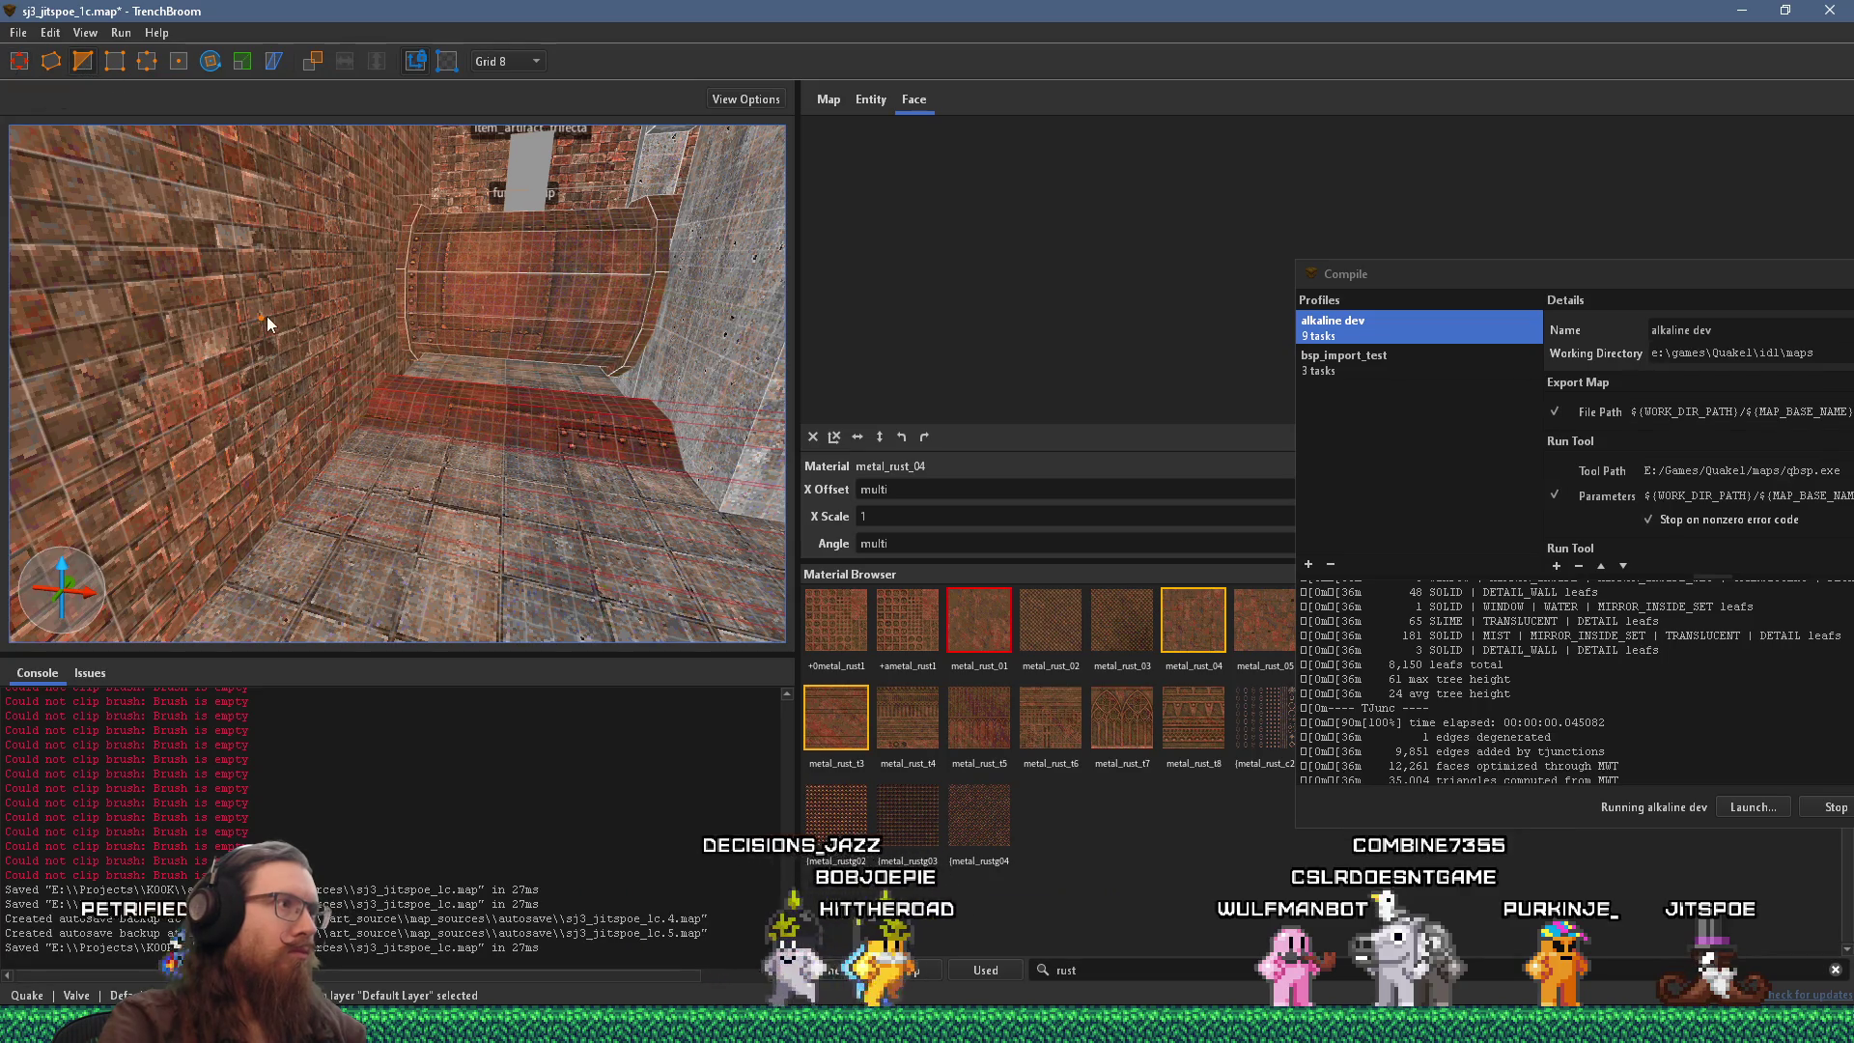
# Fly close around the rusty pipes and pick the pipe brush at the bend.
pyautogui.moveTo(281, 382)
pyautogui.mouseDown()
pyautogui.moveTo(612, 379)
pyautogui.moveTo(624, 396)
pyautogui.mouseUp()
pyautogui.press('s')
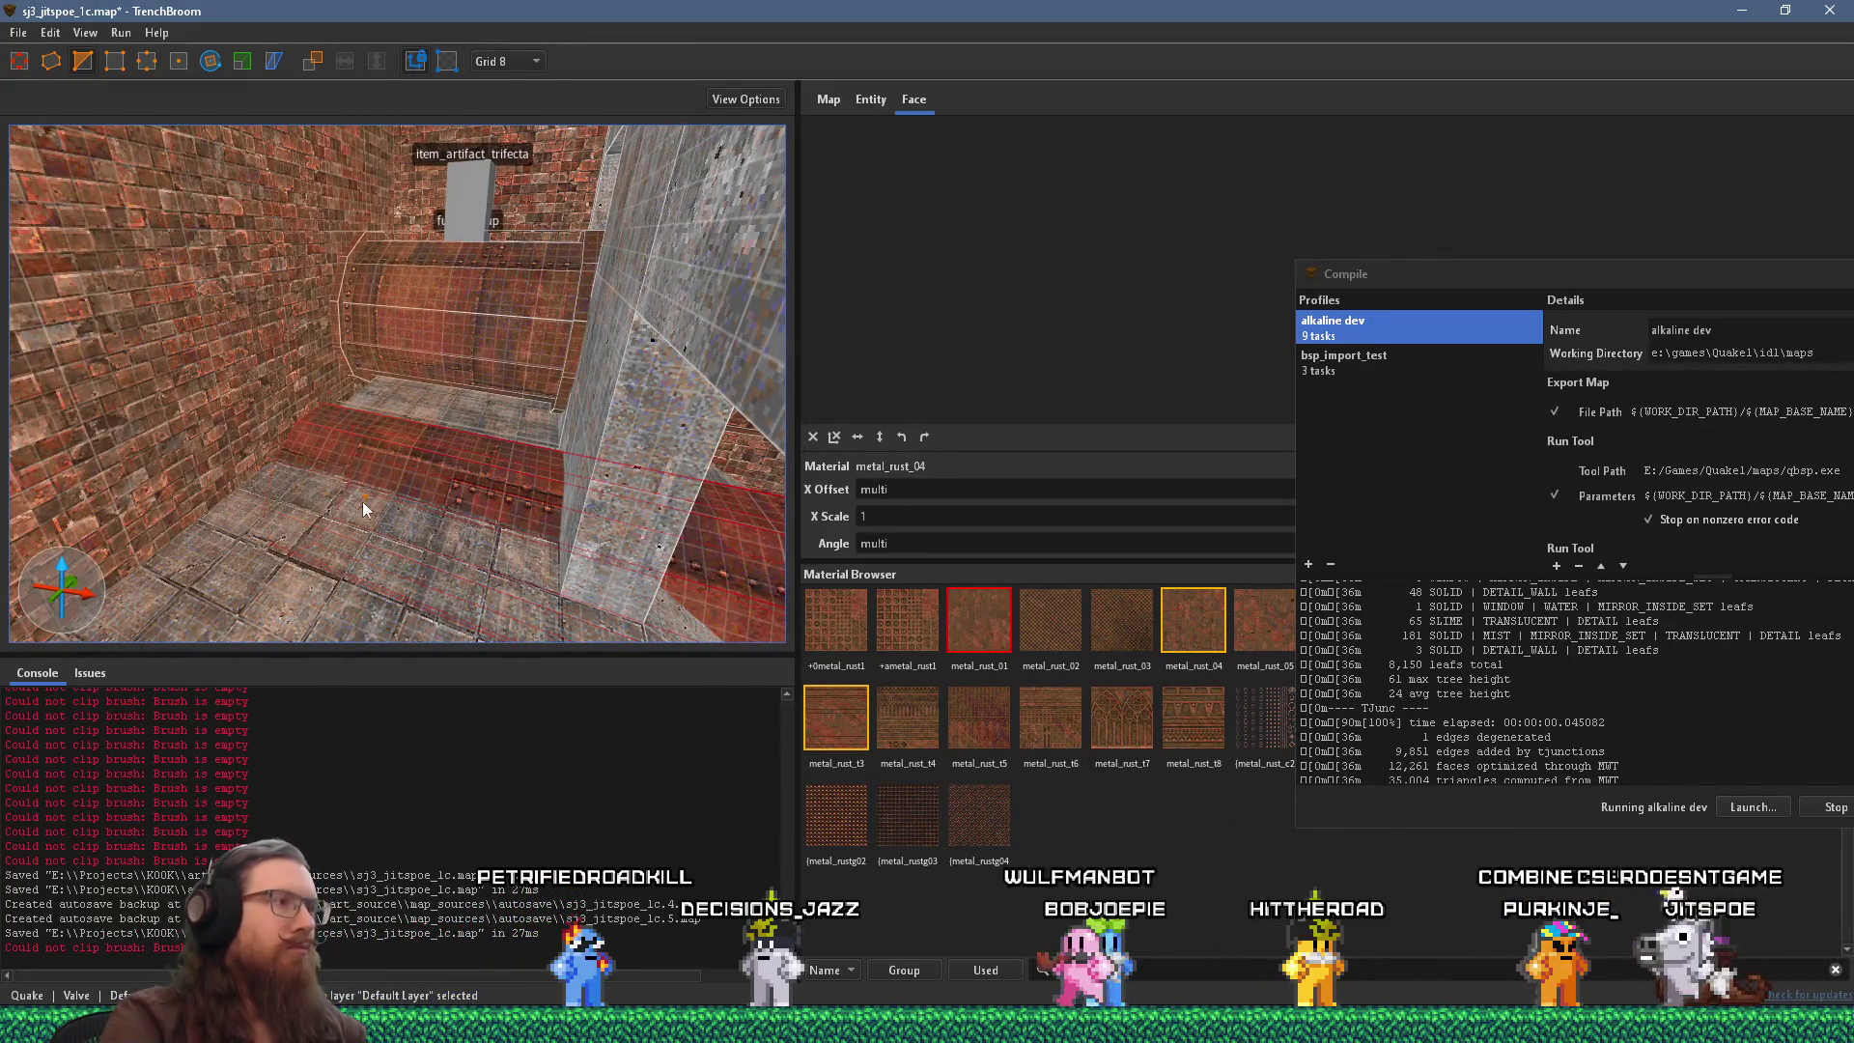
pyautogui.press('w')
pyautogui.press('Escape')
pyautogui.press('w')
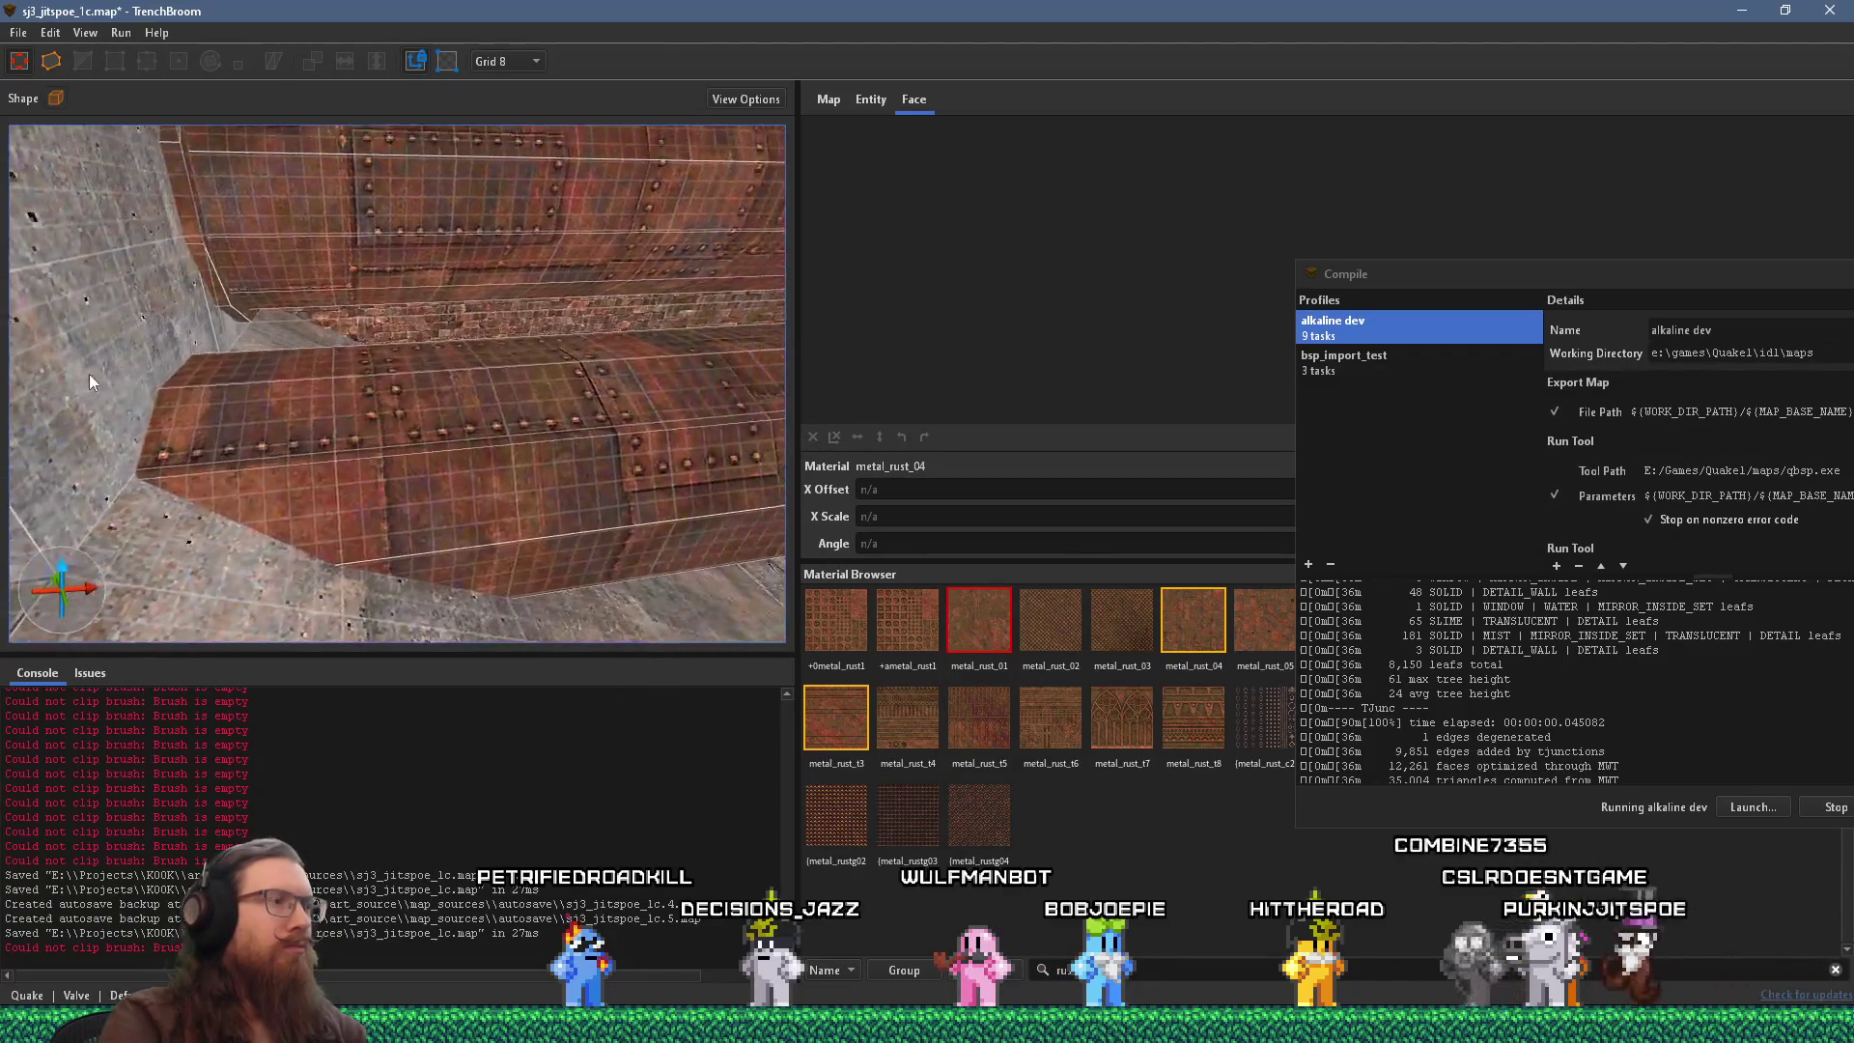
pyautogui.press('s')
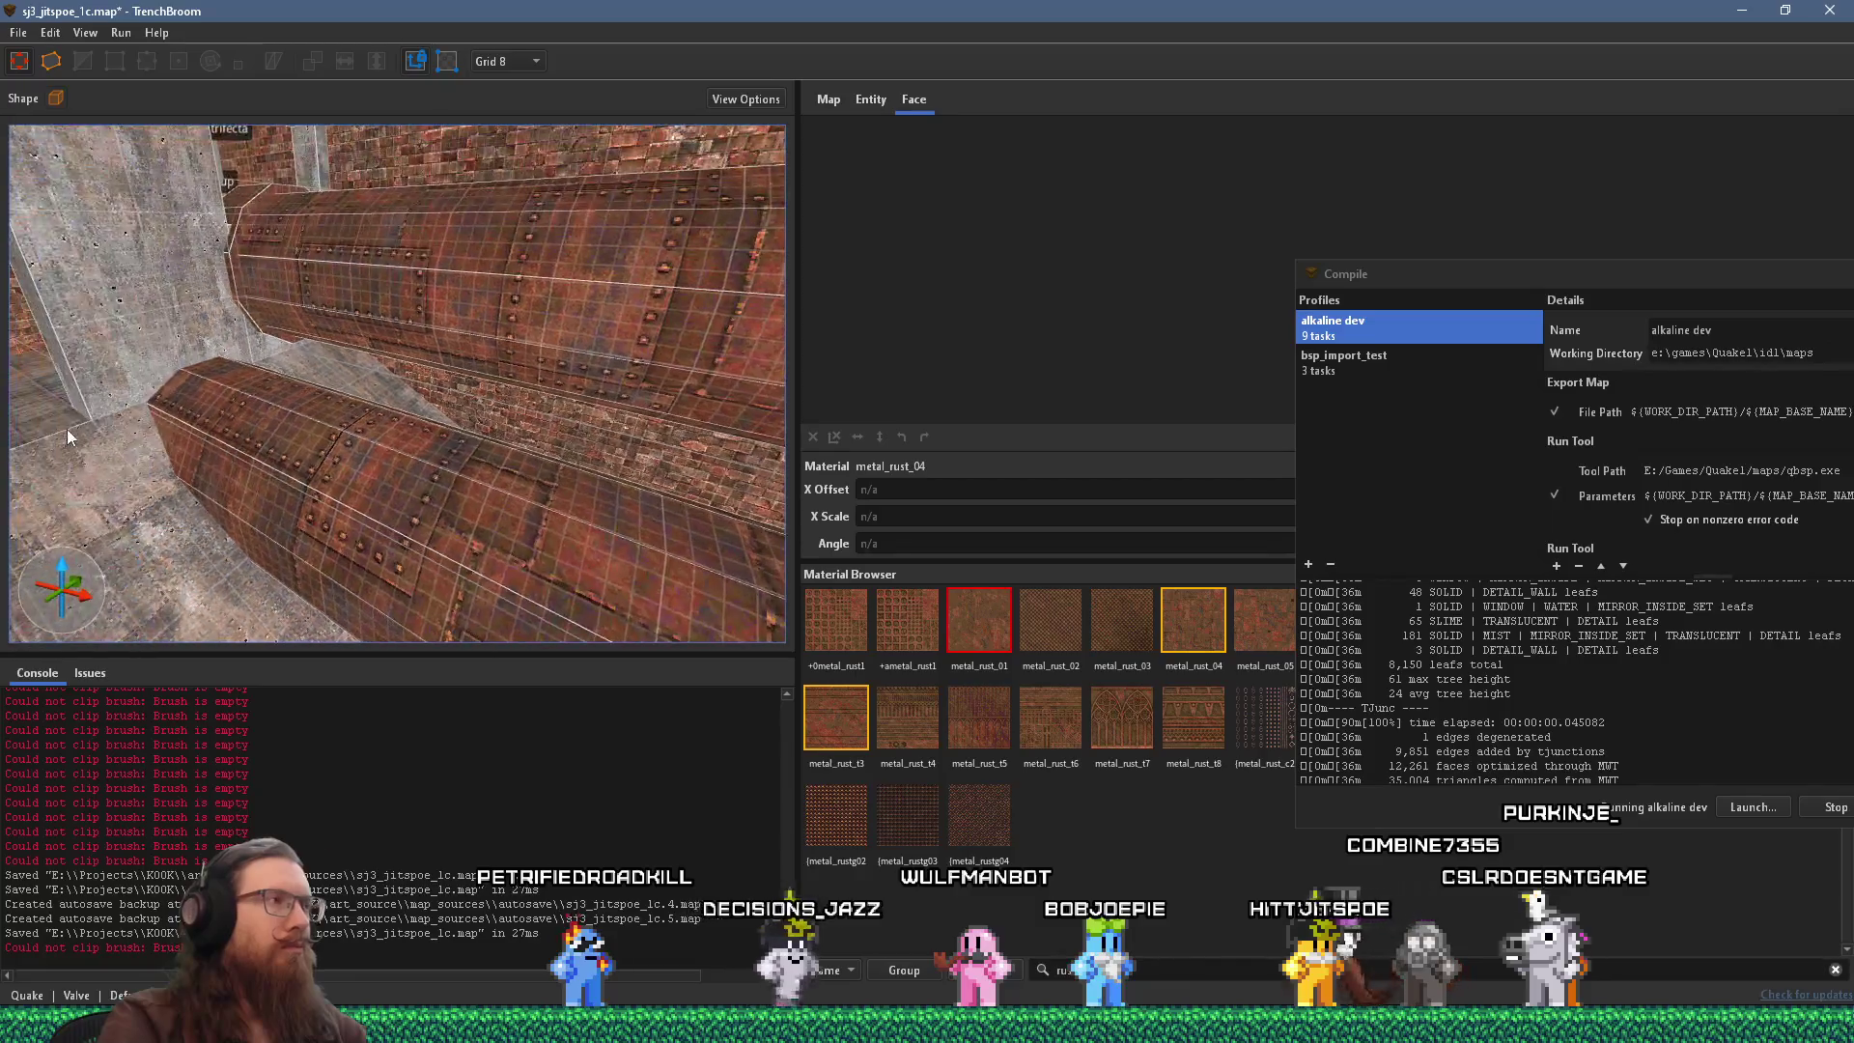
pyautogui.click(459, 315)
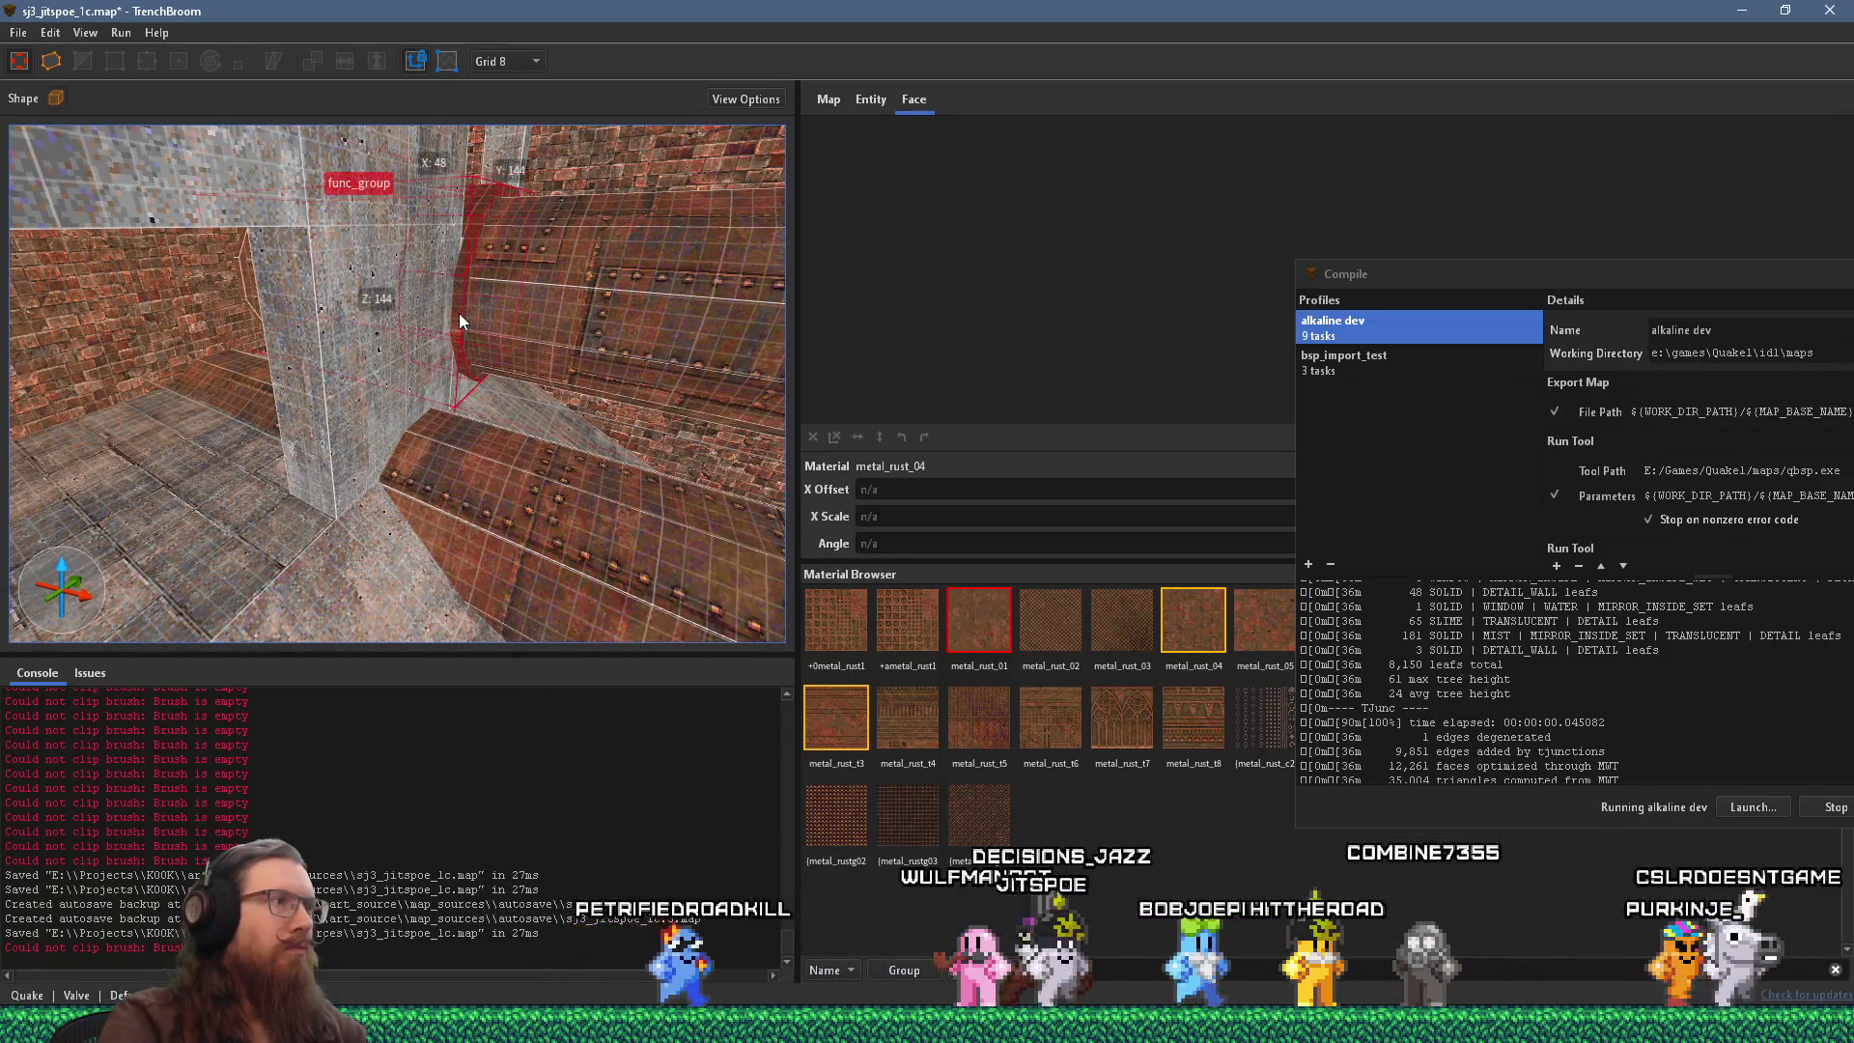
pyautogui.press('a')
pyautogui.hotkey('ctrl', 'u')
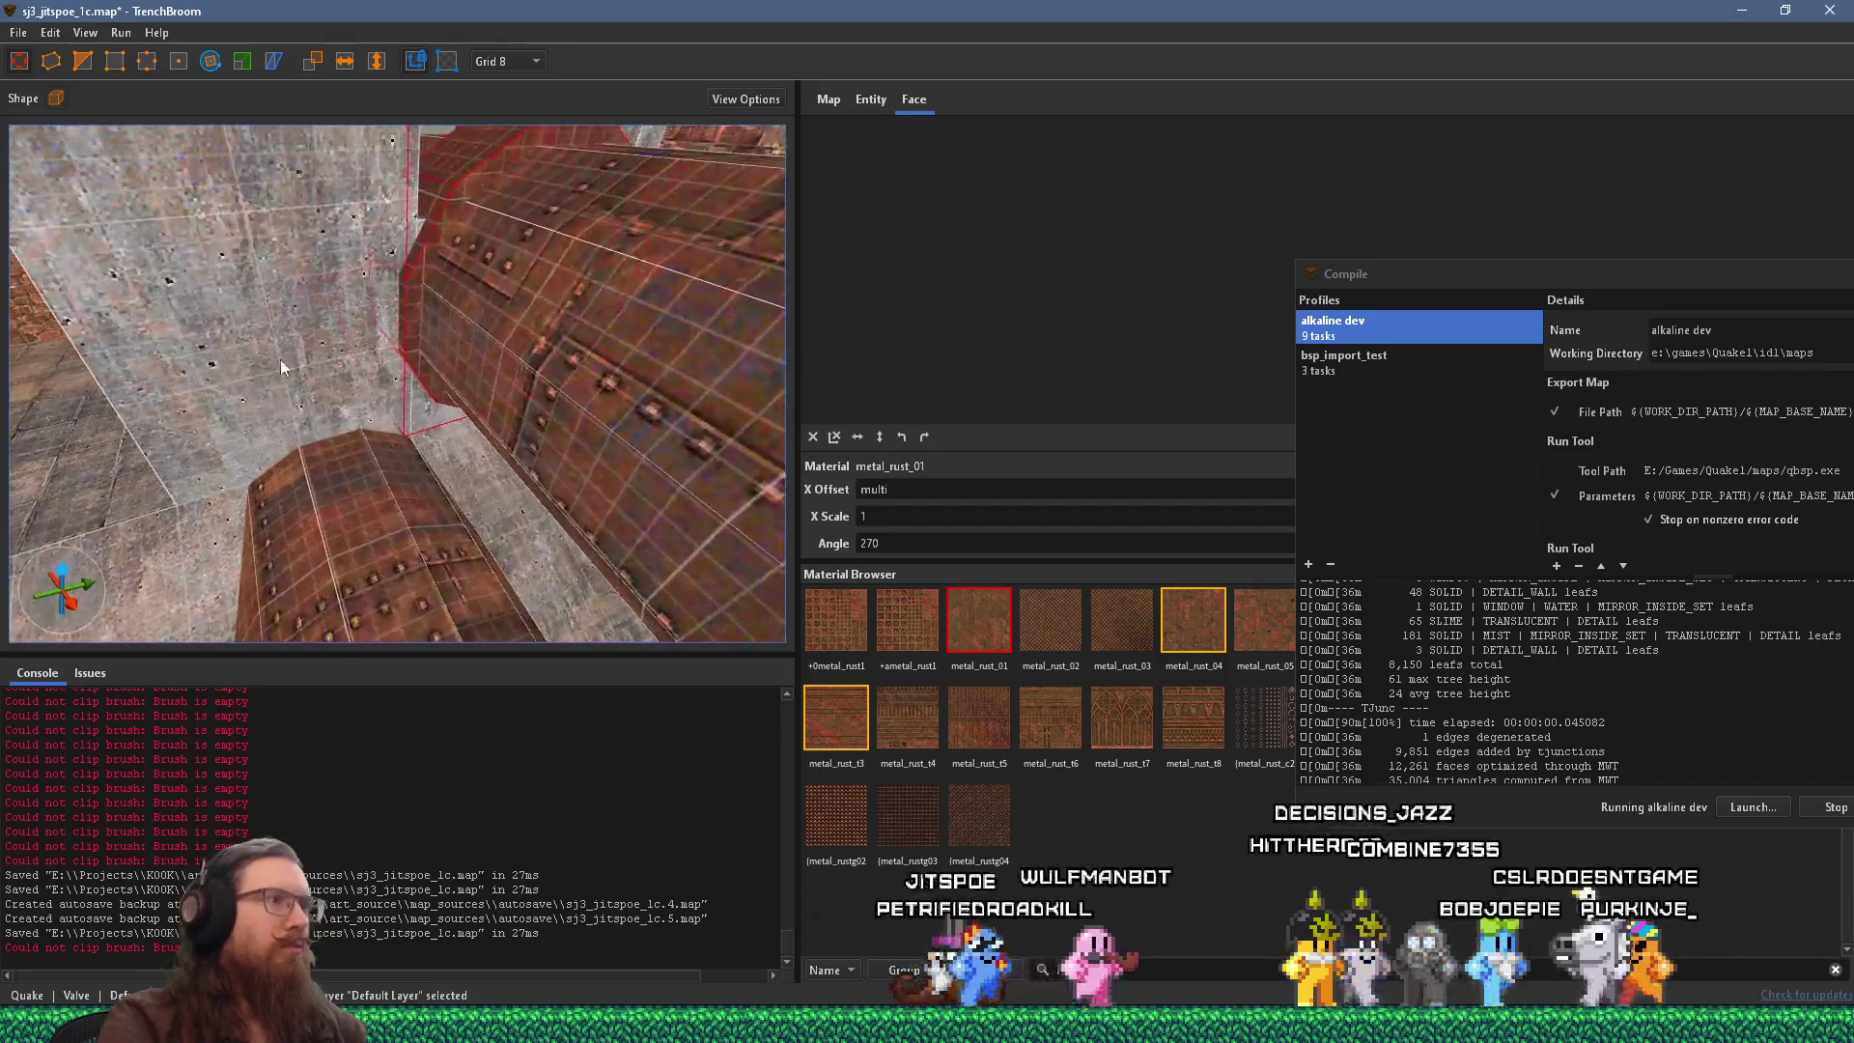
pyautogui.press('s')
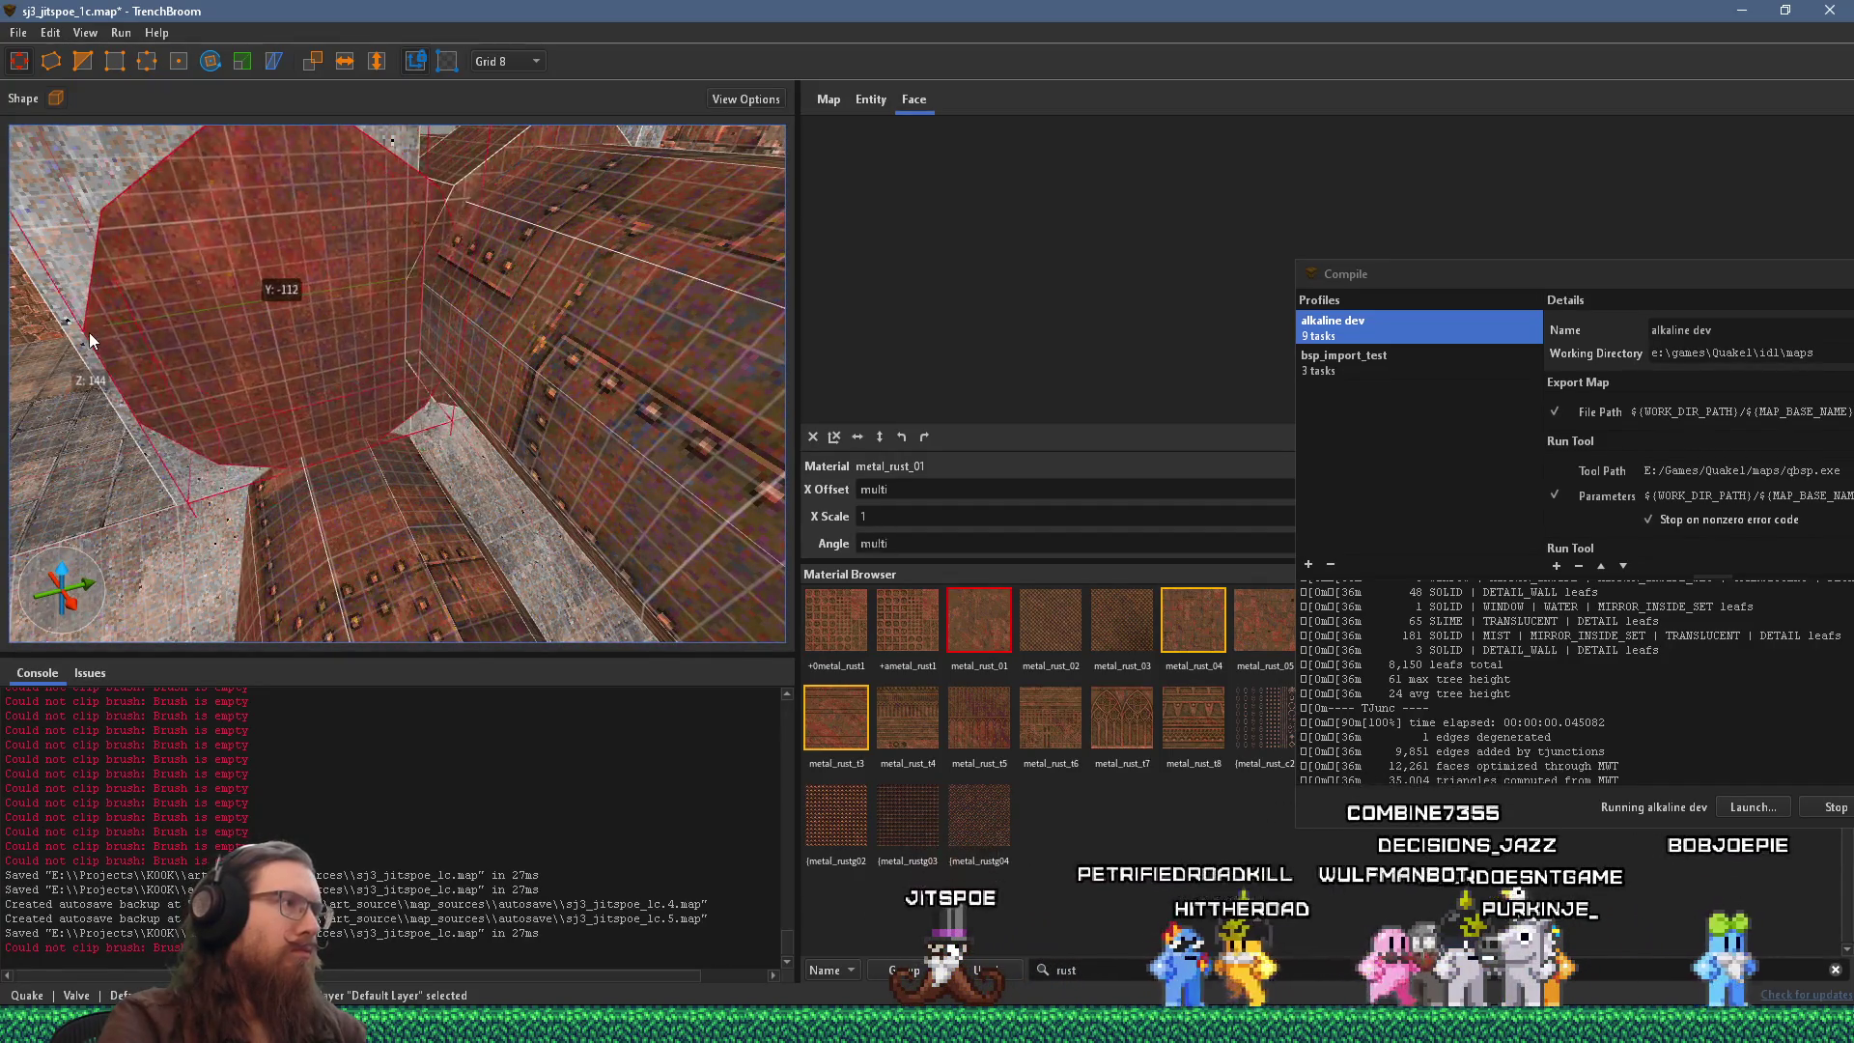
# Try selecting individual pipe faces, then settle on the whole low pipe brush.
pyautogui.press('s')
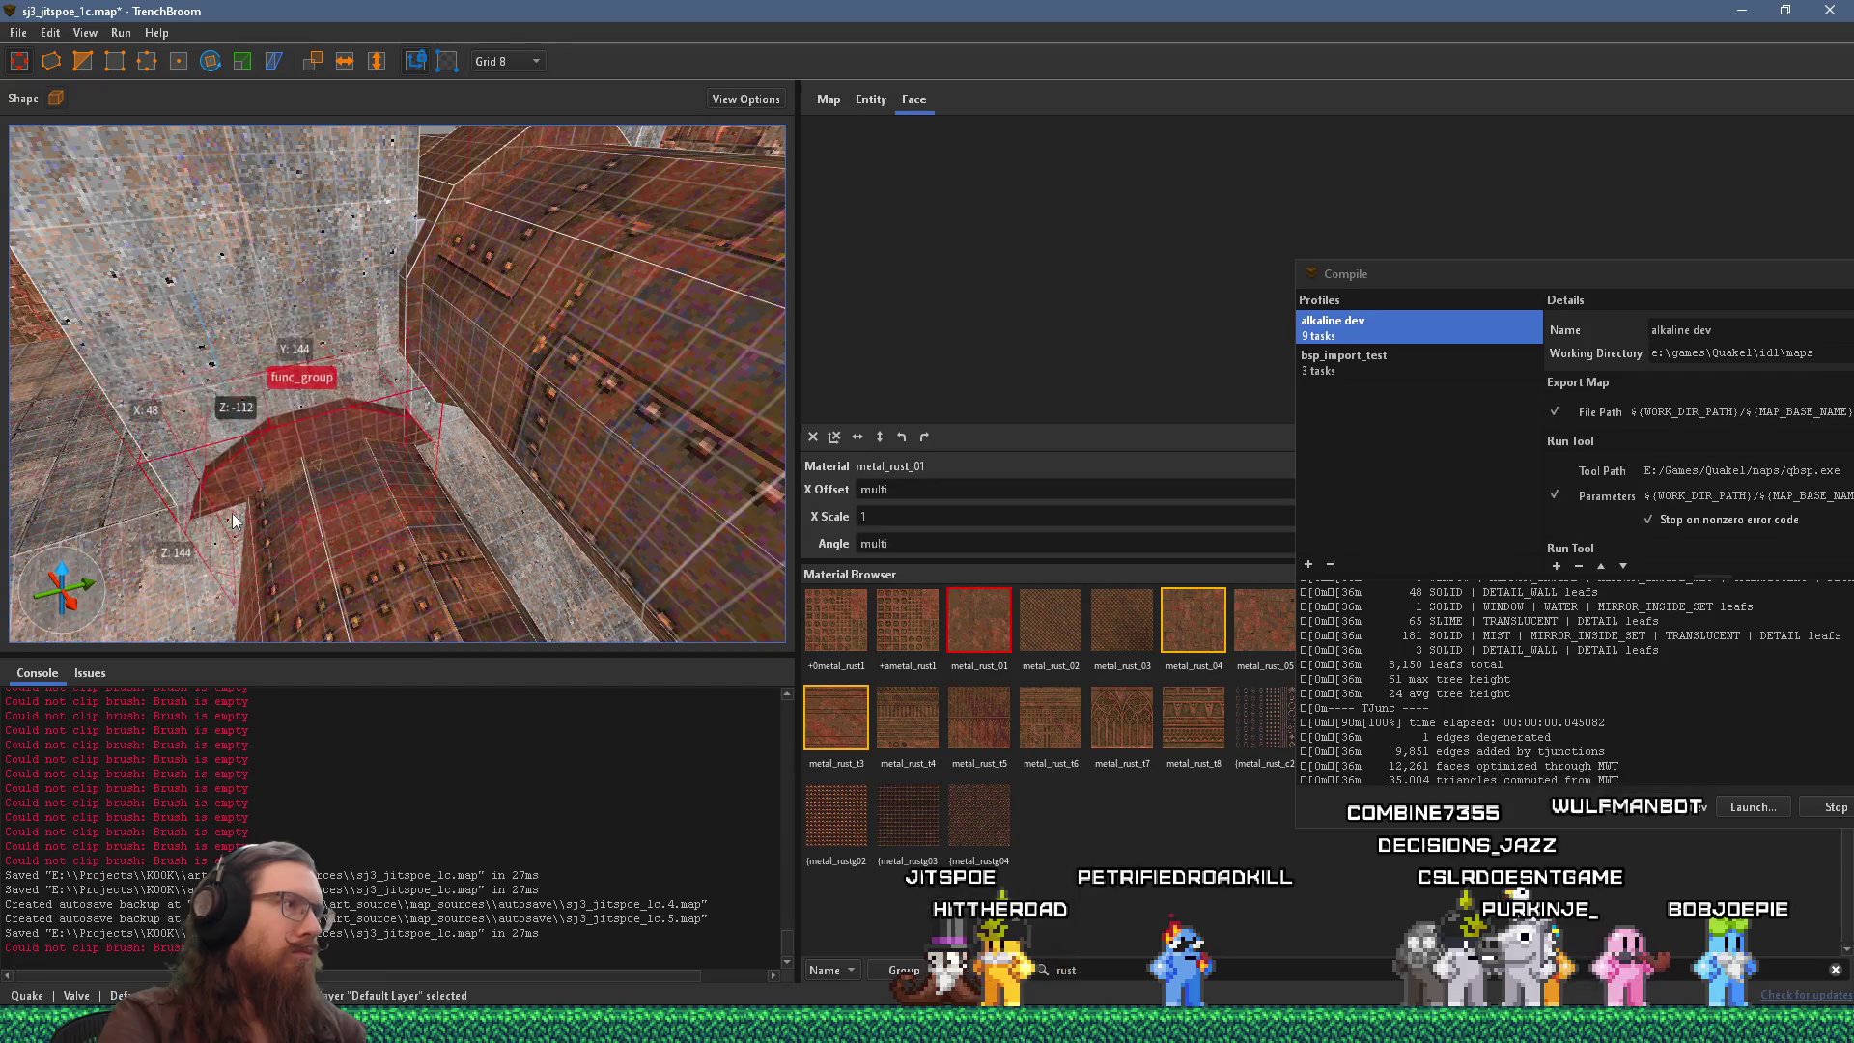
pyautogui.keyDown('ctrl'); pyautogui.click(237, 529); pyautogui.keyUp('ctrl')
pyautogui.keyDown('ctrl'); pyautogui.click(309, 454); pyautogui.keyUp('ctrl')
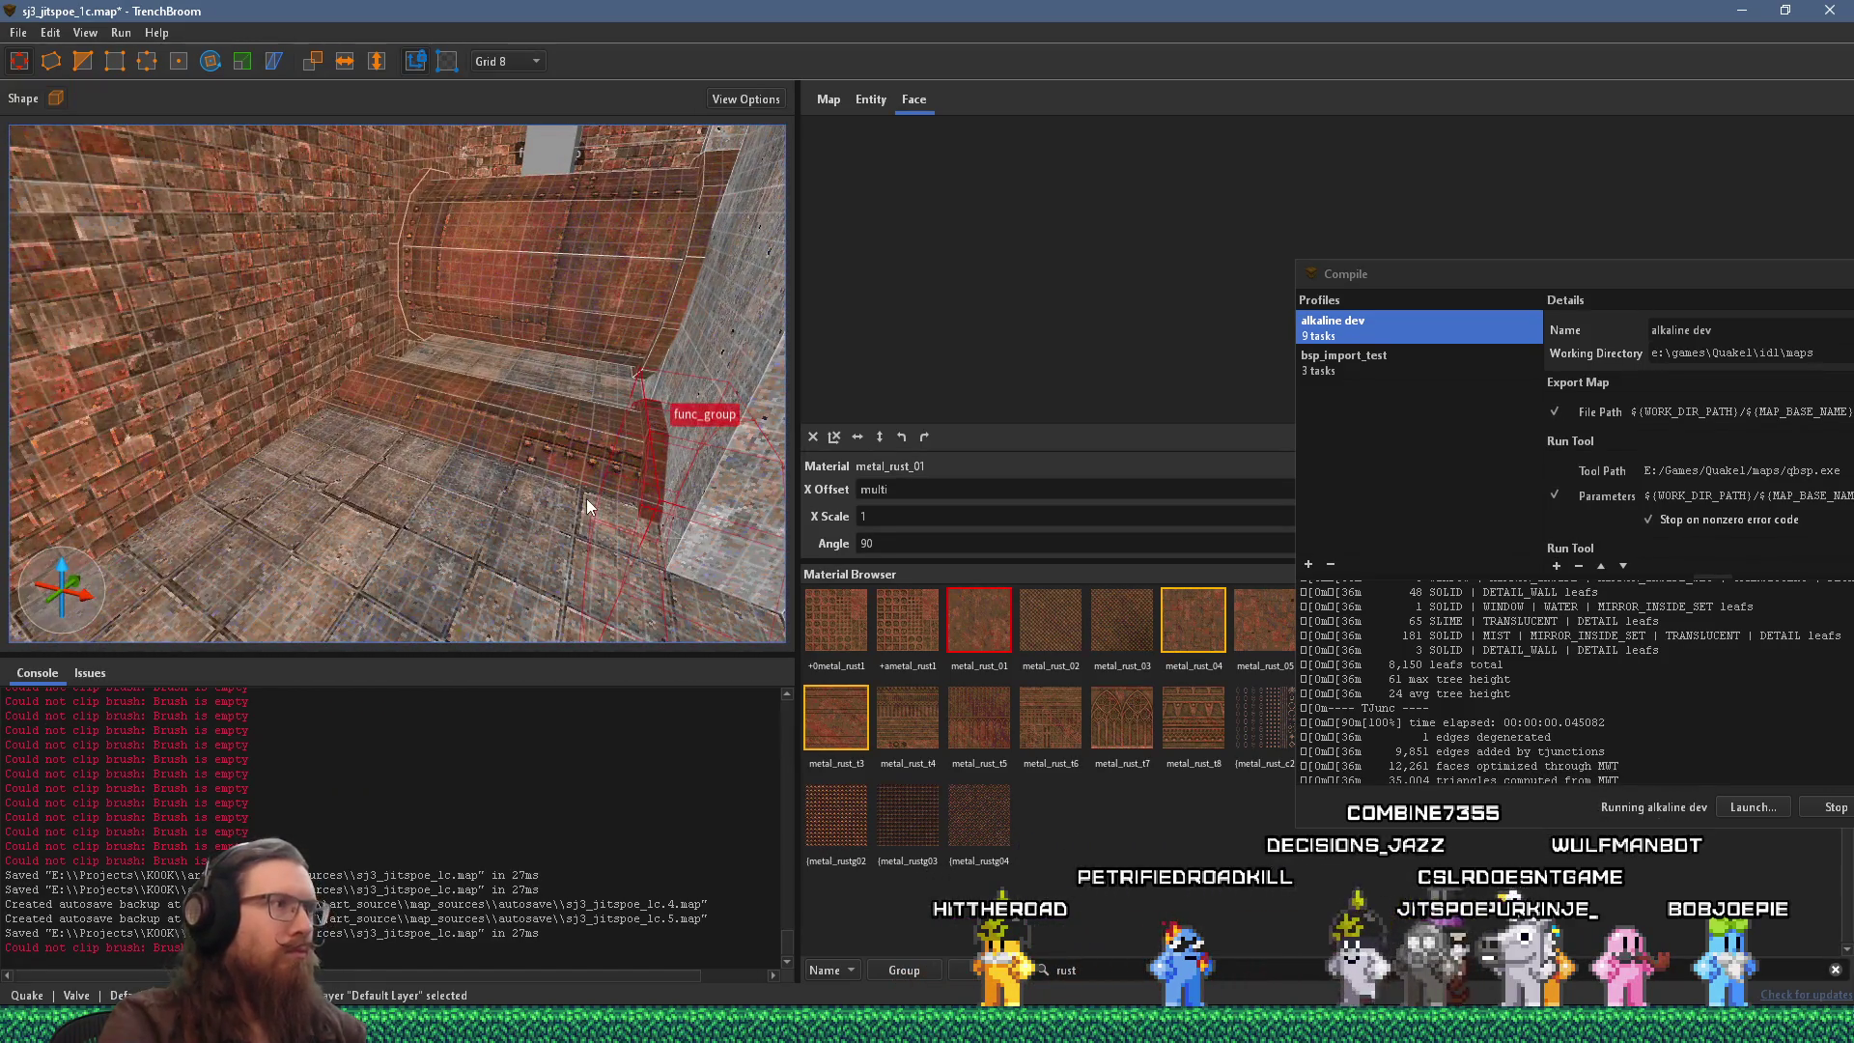
pyautogui.keyDown('ctrl'); pyautogui.click(392, 473); pyautogui.keyUp('ctrl')
pyautogui.keyDown('ctrl'); pyautogui.click(297, 440); pyautogui.keyUp('ctrl')
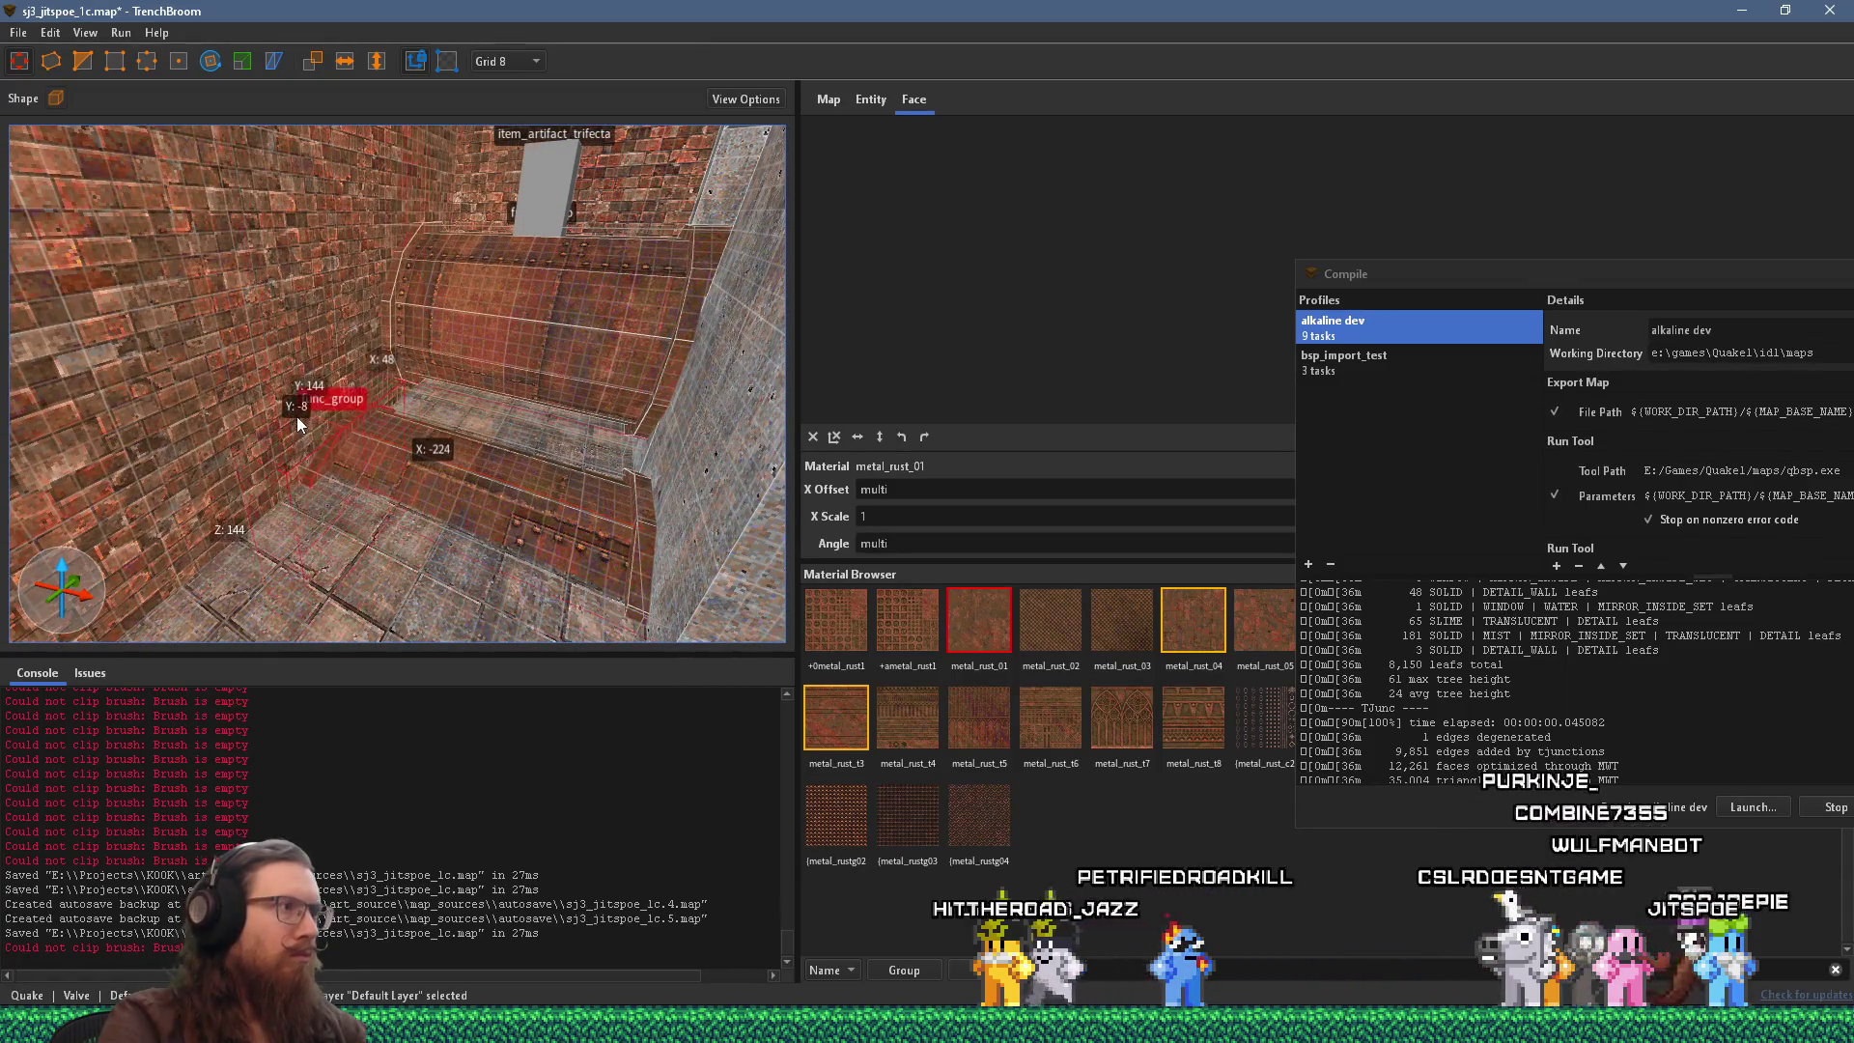
pyautogui.keyDown('ctrl'); pyautogui.click(380, 443); pyautogui.keyUp('ctrl')
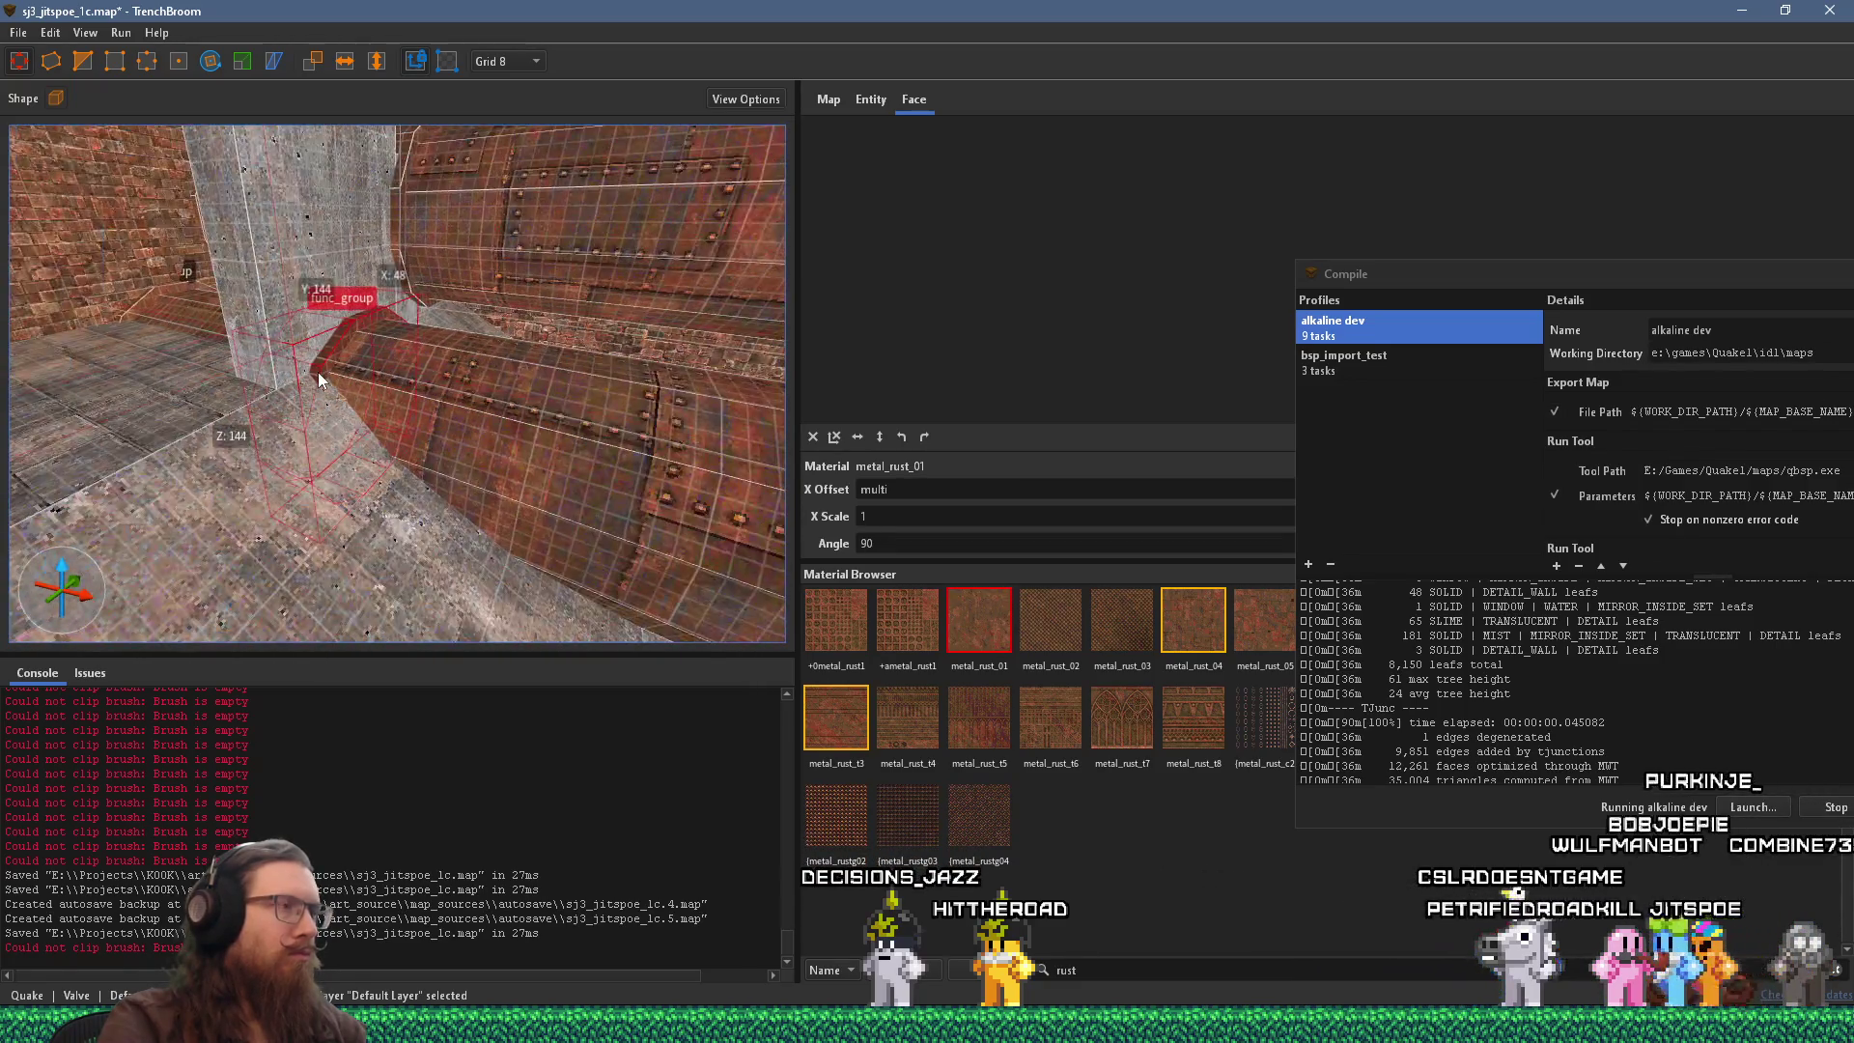
pyautogui.keyDown('ctrl'); pyautogui.click(332, 322); pyautogui.keyUp('ctrl')
pyautogui.keyDown('ctrl'); pyautogui.click(352, 348); pyautogui.keyUp('ctrl')
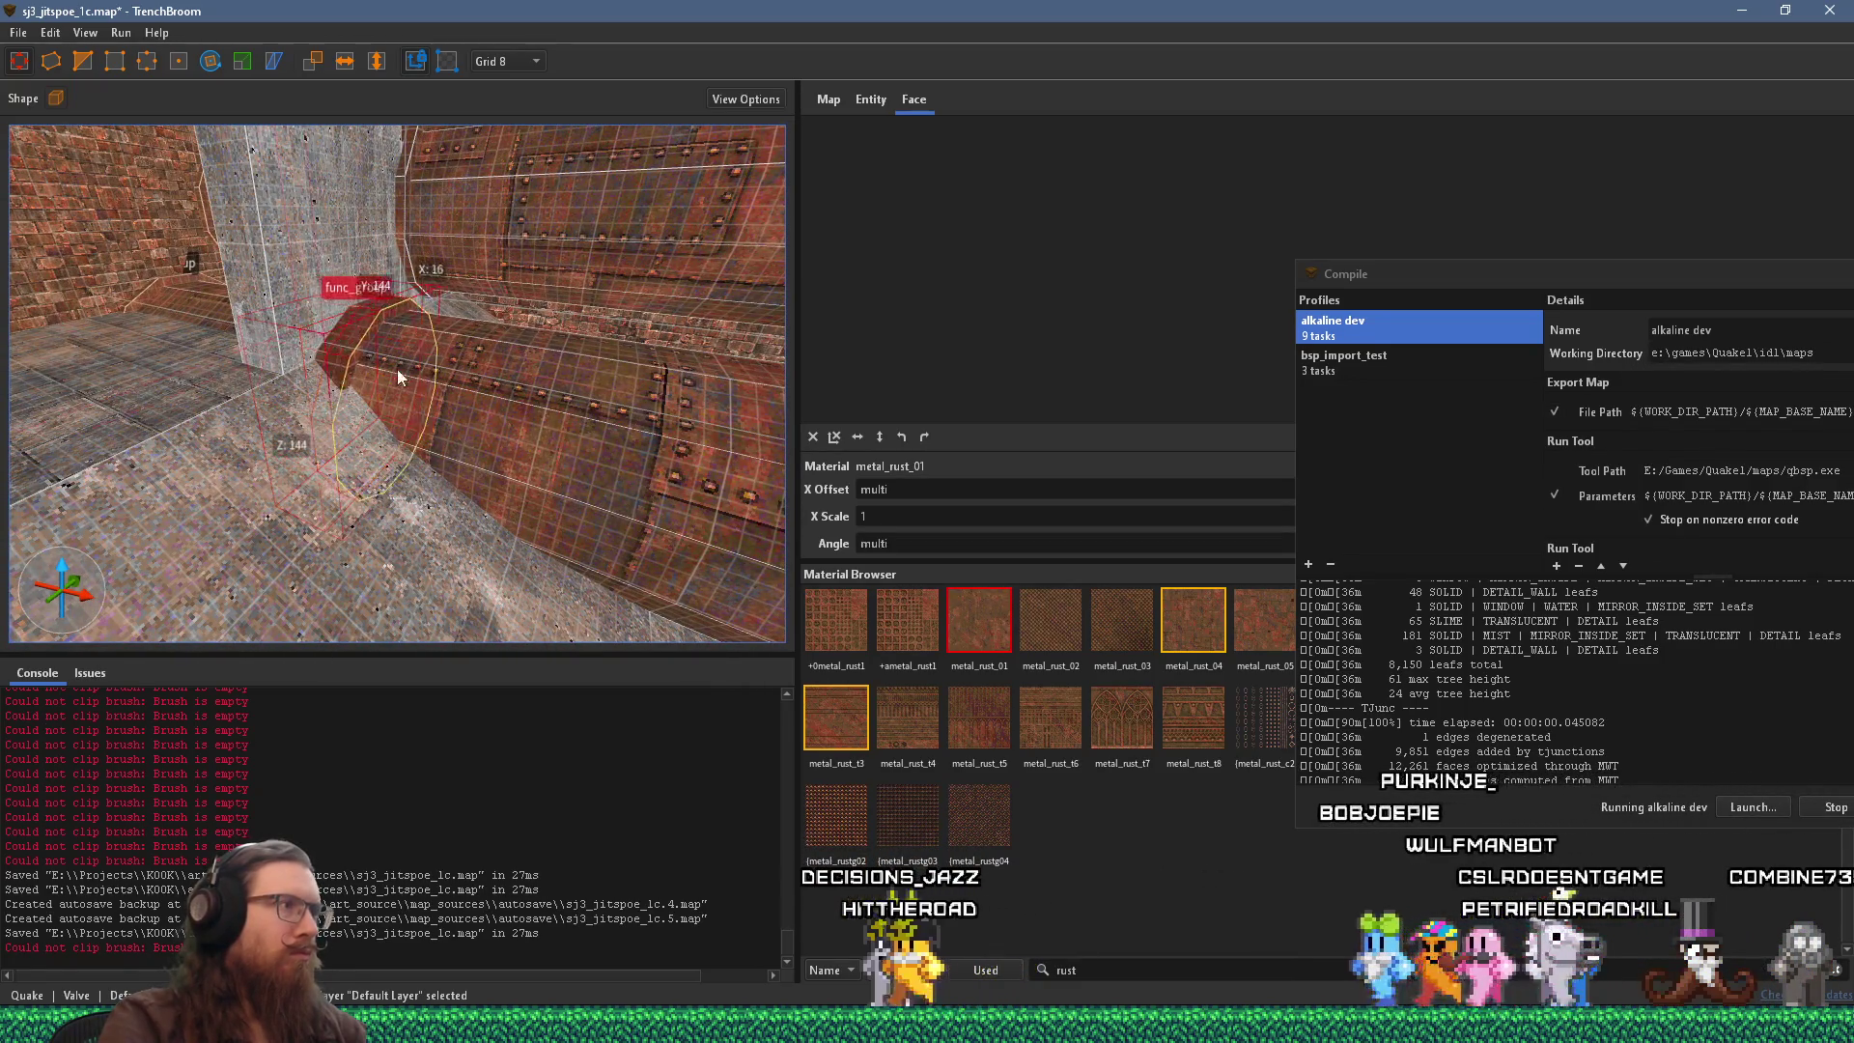
pyautogui.scroll(3, 662, 460)
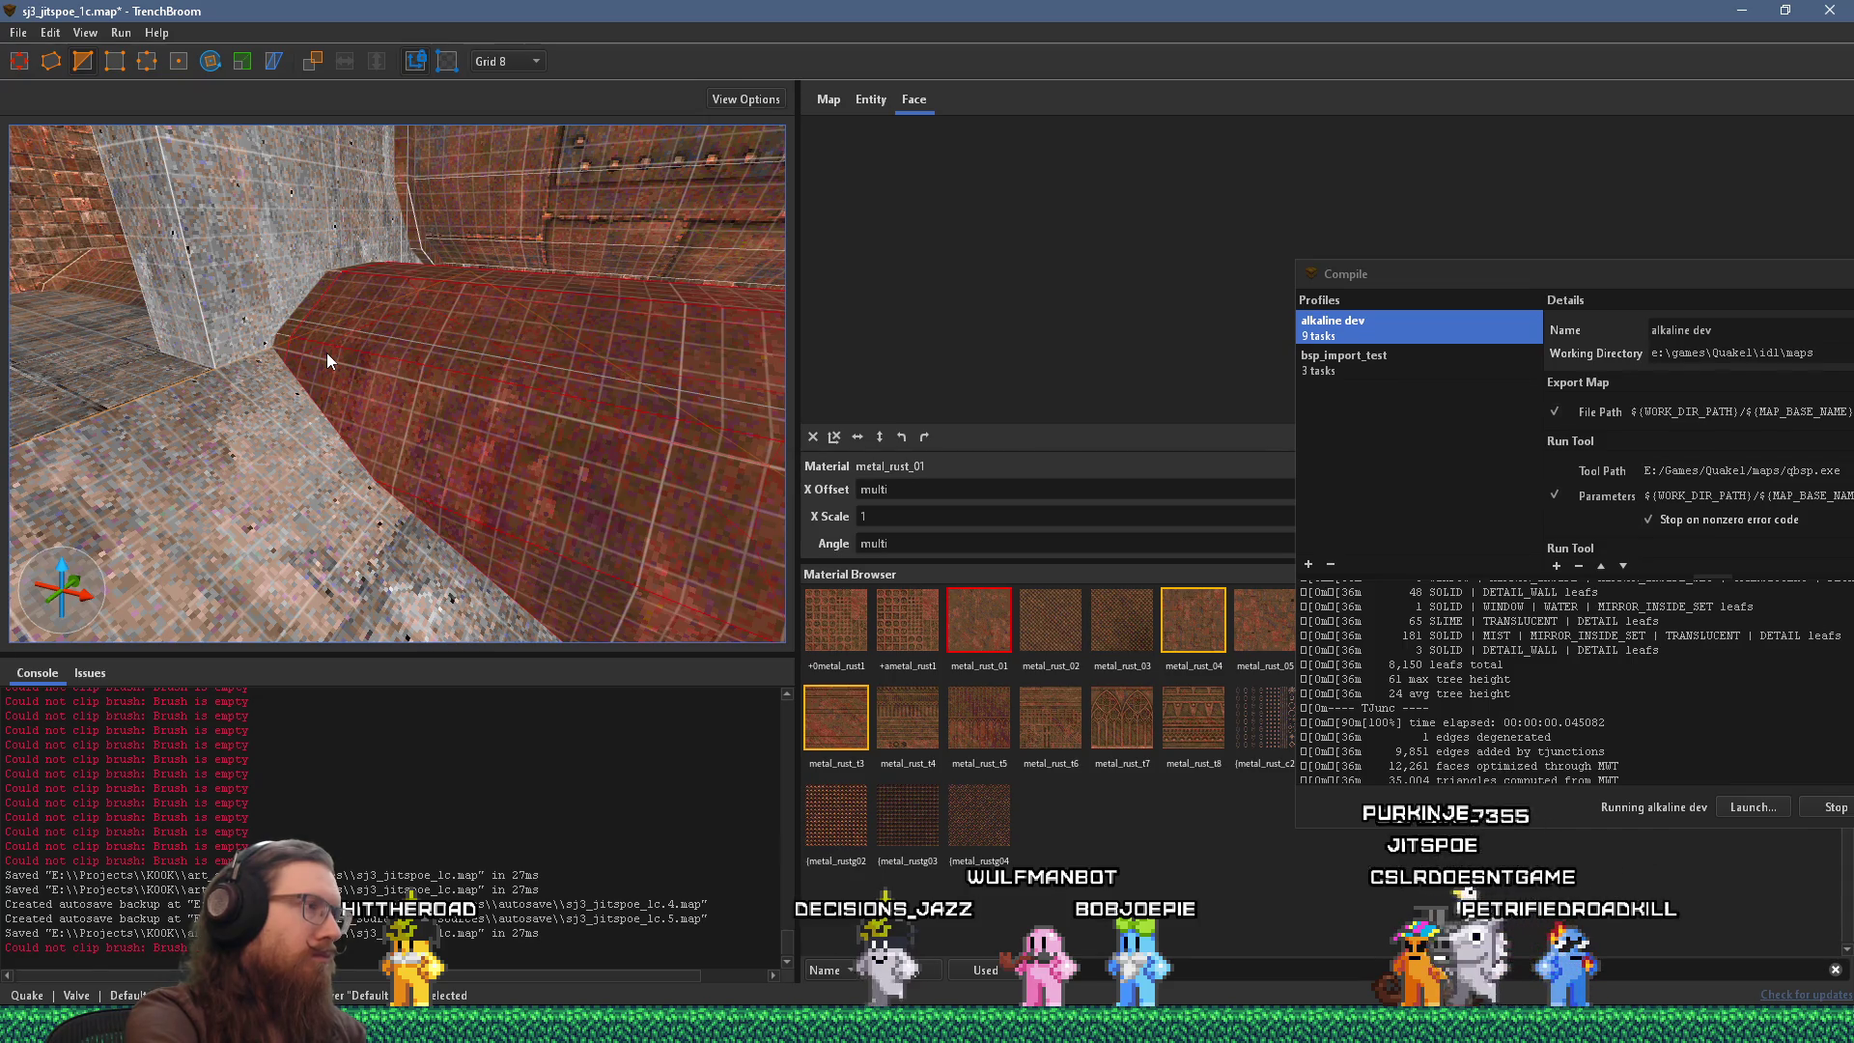
pyautogui.hotkey('ctrl', 'z')
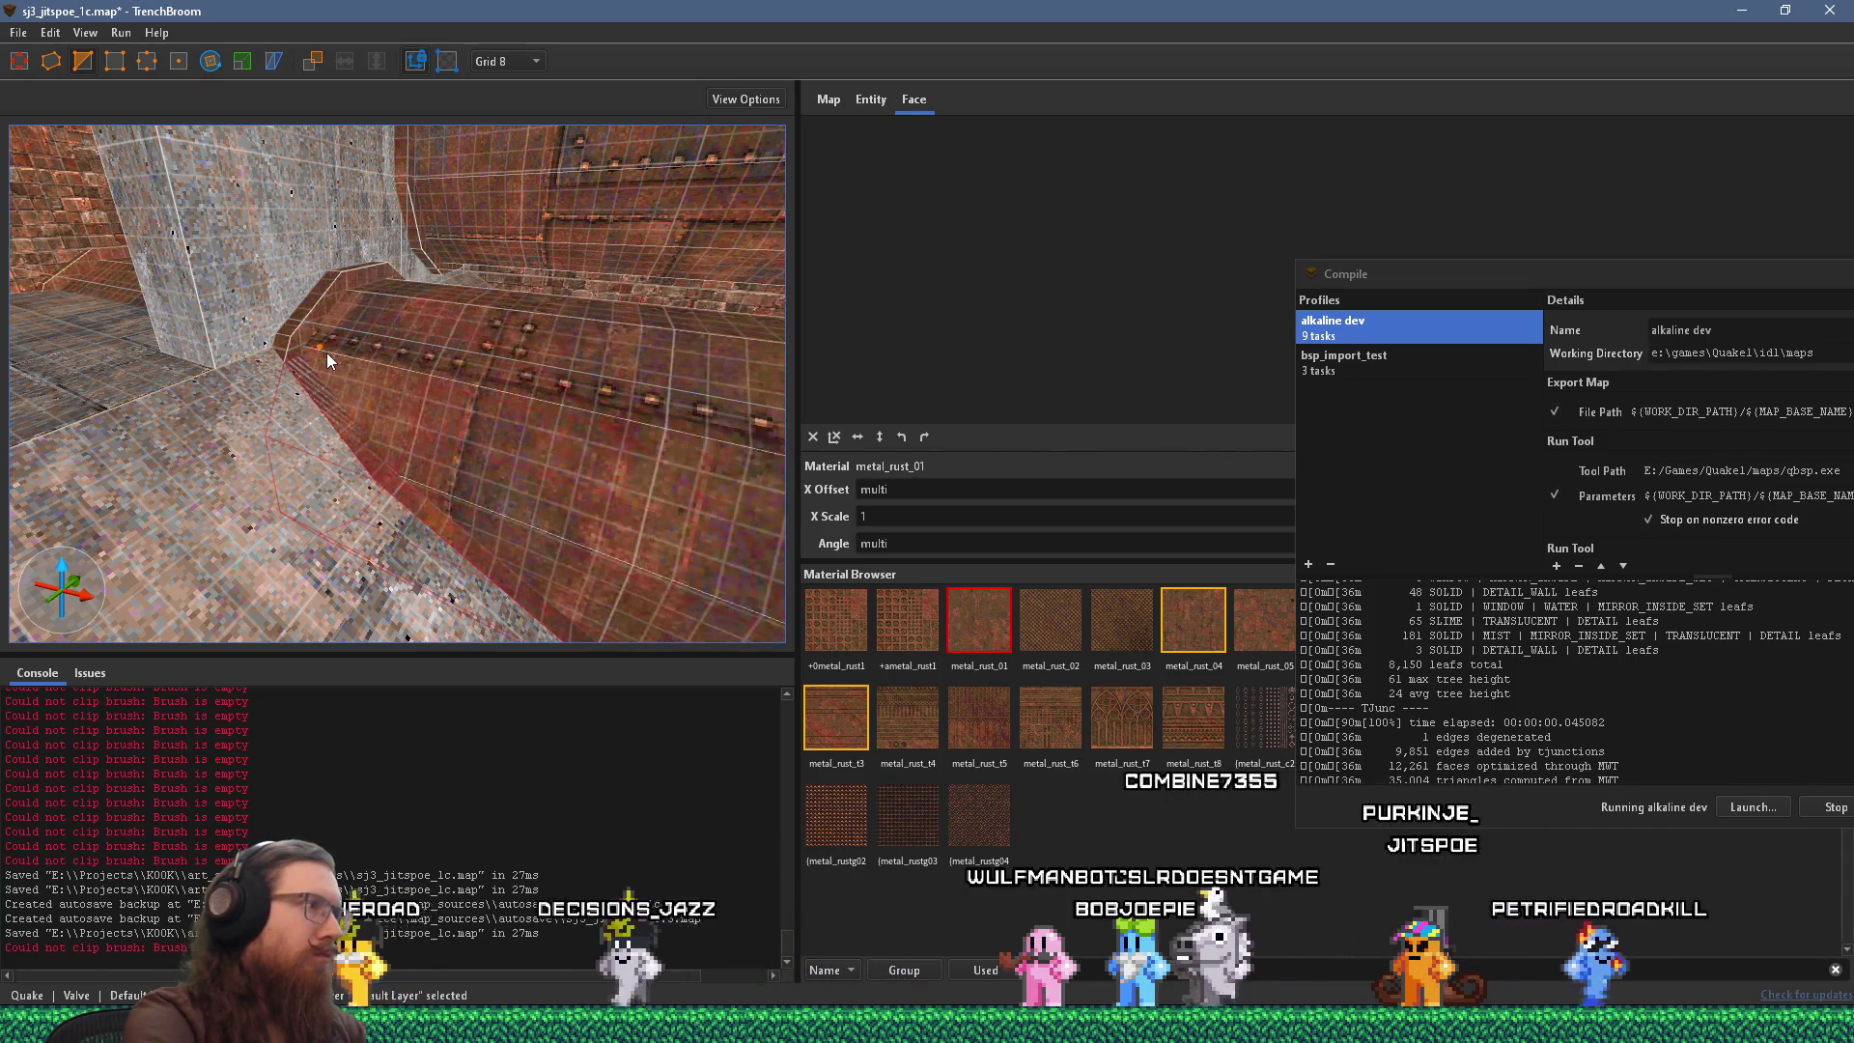
pyautogui.click(338, 391)
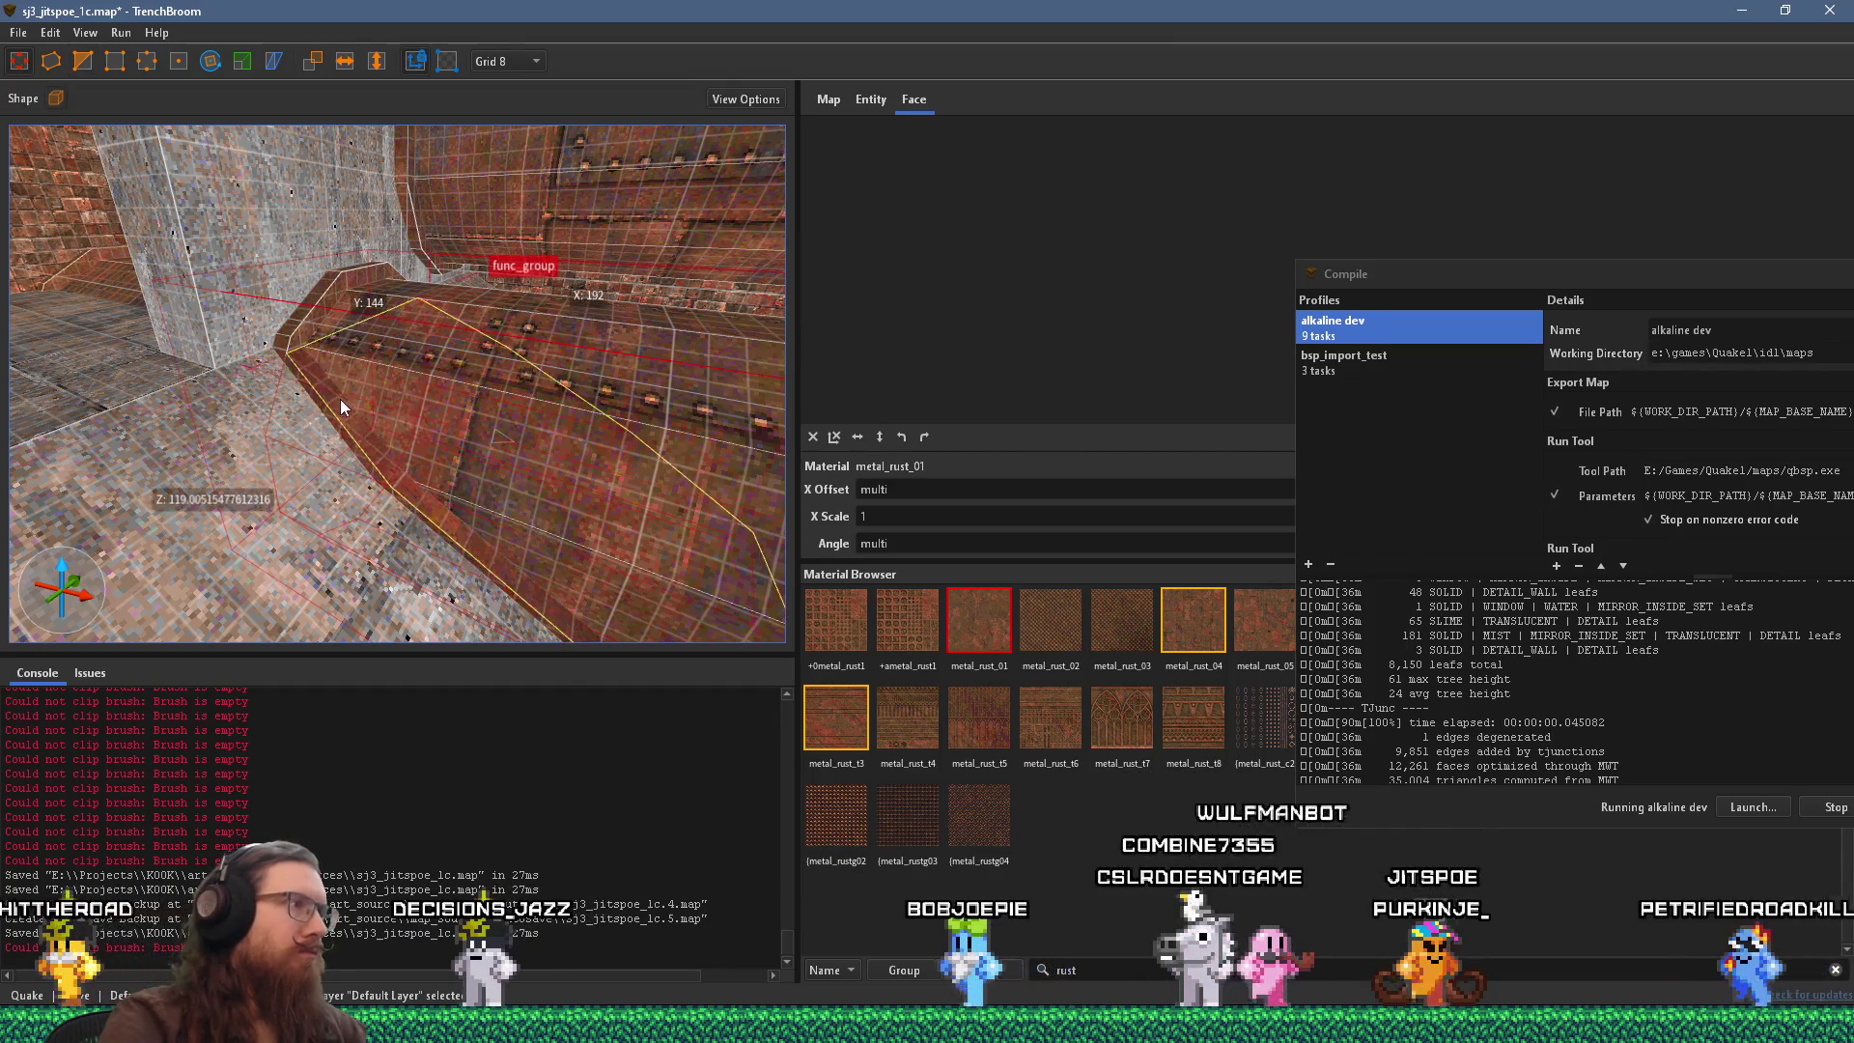
# Clip the low pipe end back near the corner.
pyautogui.scroll(5, 426, 456)
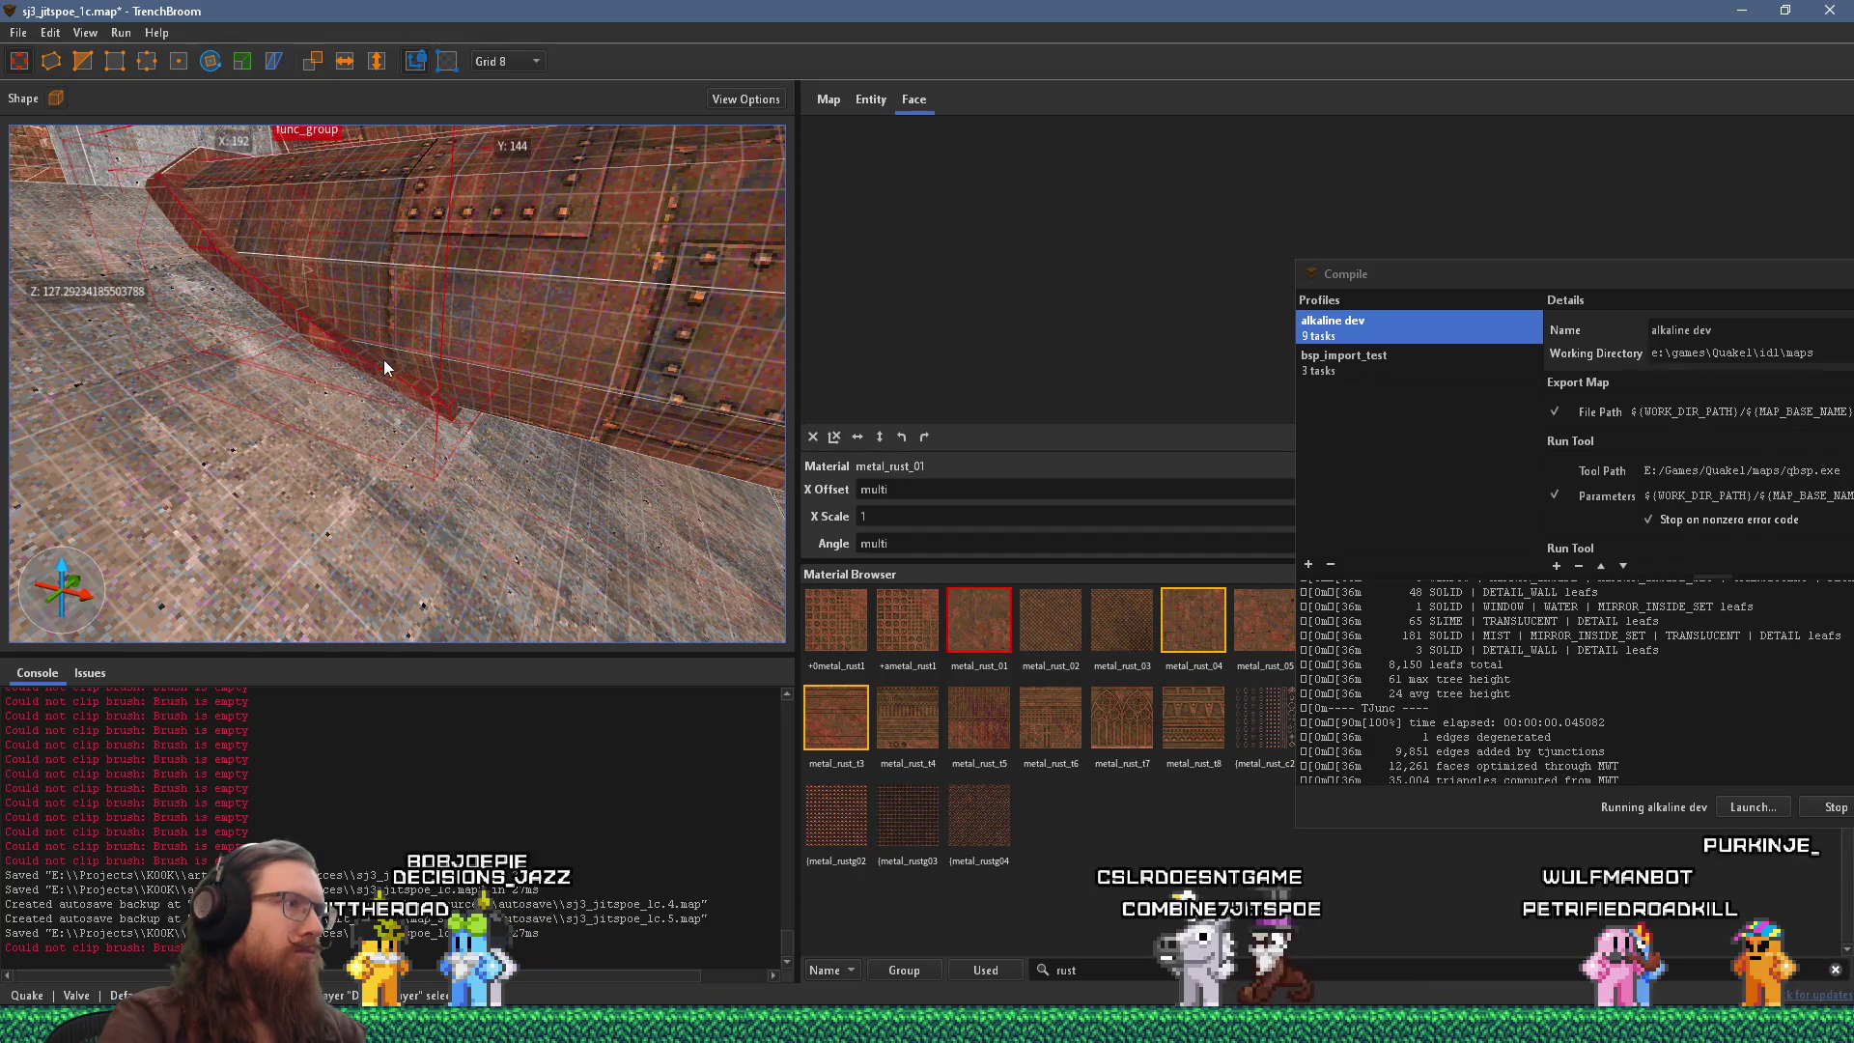
pyautogui.scroll(5, 384, 359)
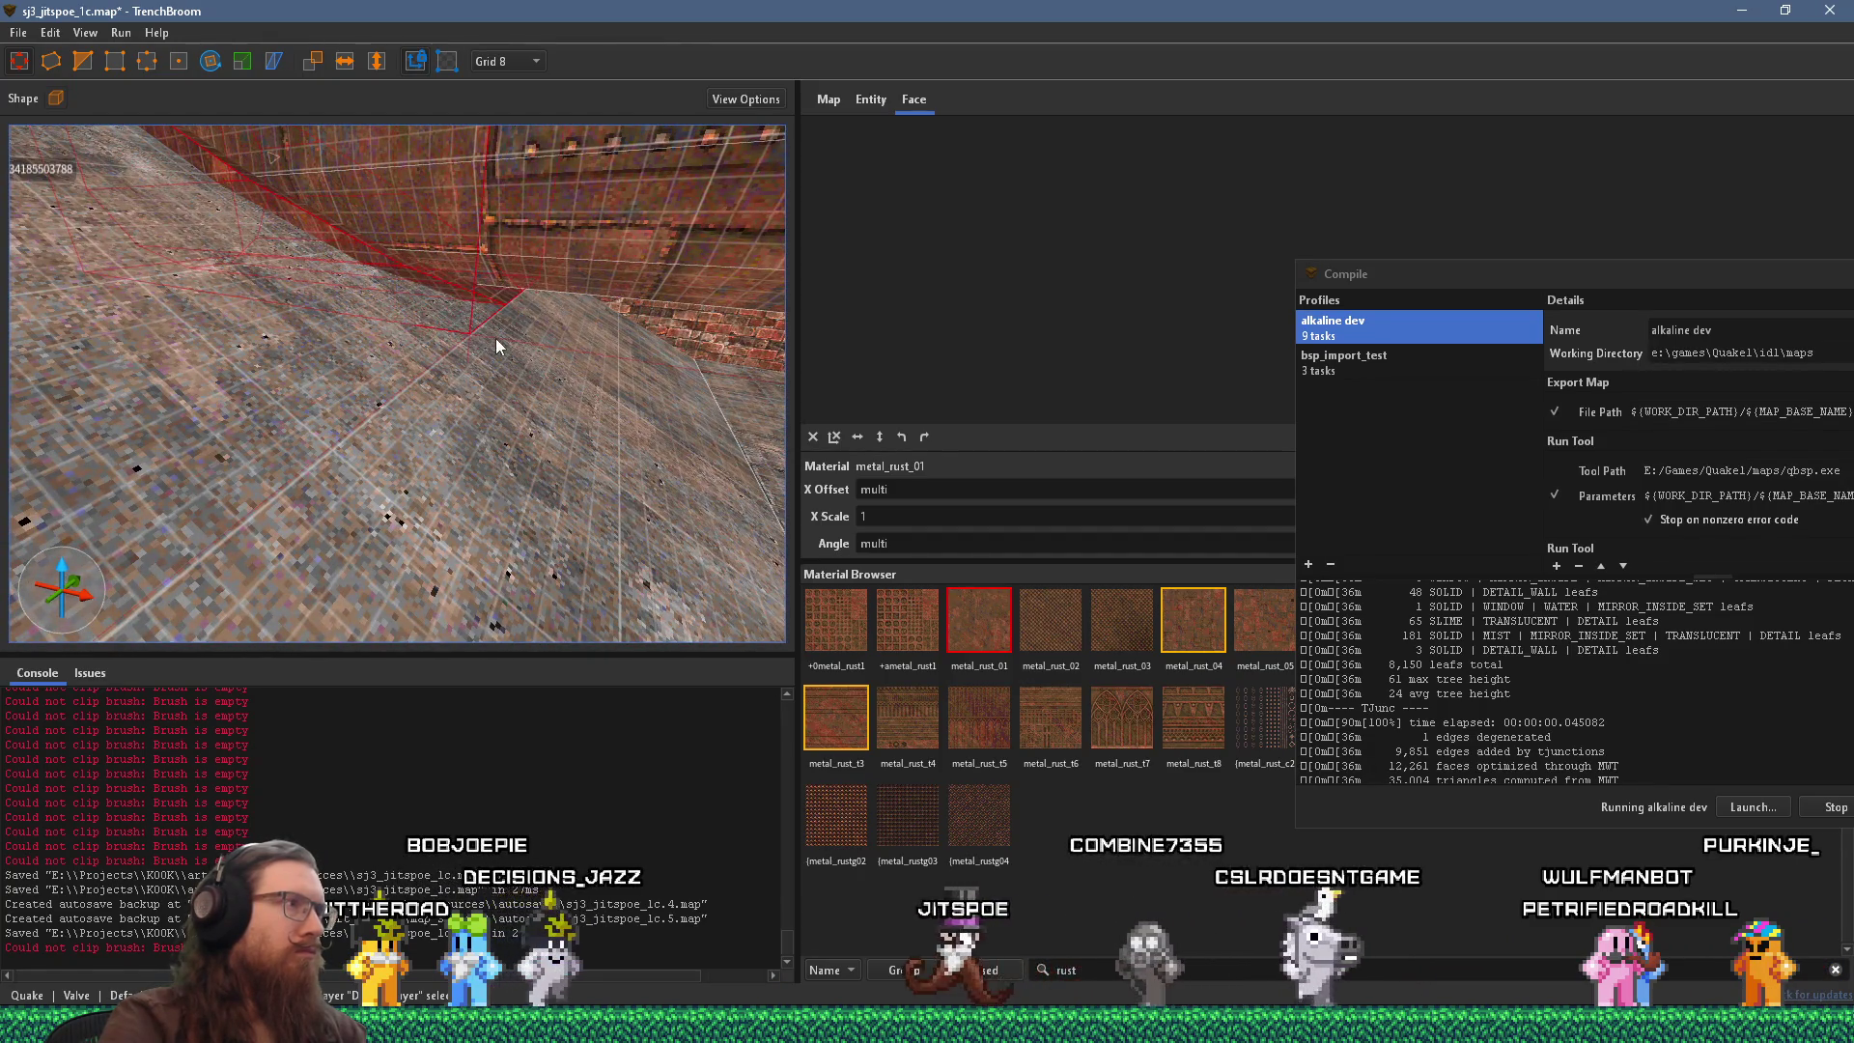
pyautogui.scroll(-5, 452, 322)
pyautogui.moveTo(452, 321)
pyautogui.mouseDown()
pyautogui.moveTo(315, 213)
pyautogui.moveTo(195, 170)
pyautogui.moveTo(212, 222)
pyautogui.moveTo(521, 483)
pyautogui.moveTo(524, 444)
pyautogui.moveTo(338, 218)
pyautogui.moveTo(402, 316)
pyautogui.moveTo(480, 356)
pyautogui.moveTo(454, 328)
pyautogui.moveTo(488, 444)
pyautogui.mouseUp()
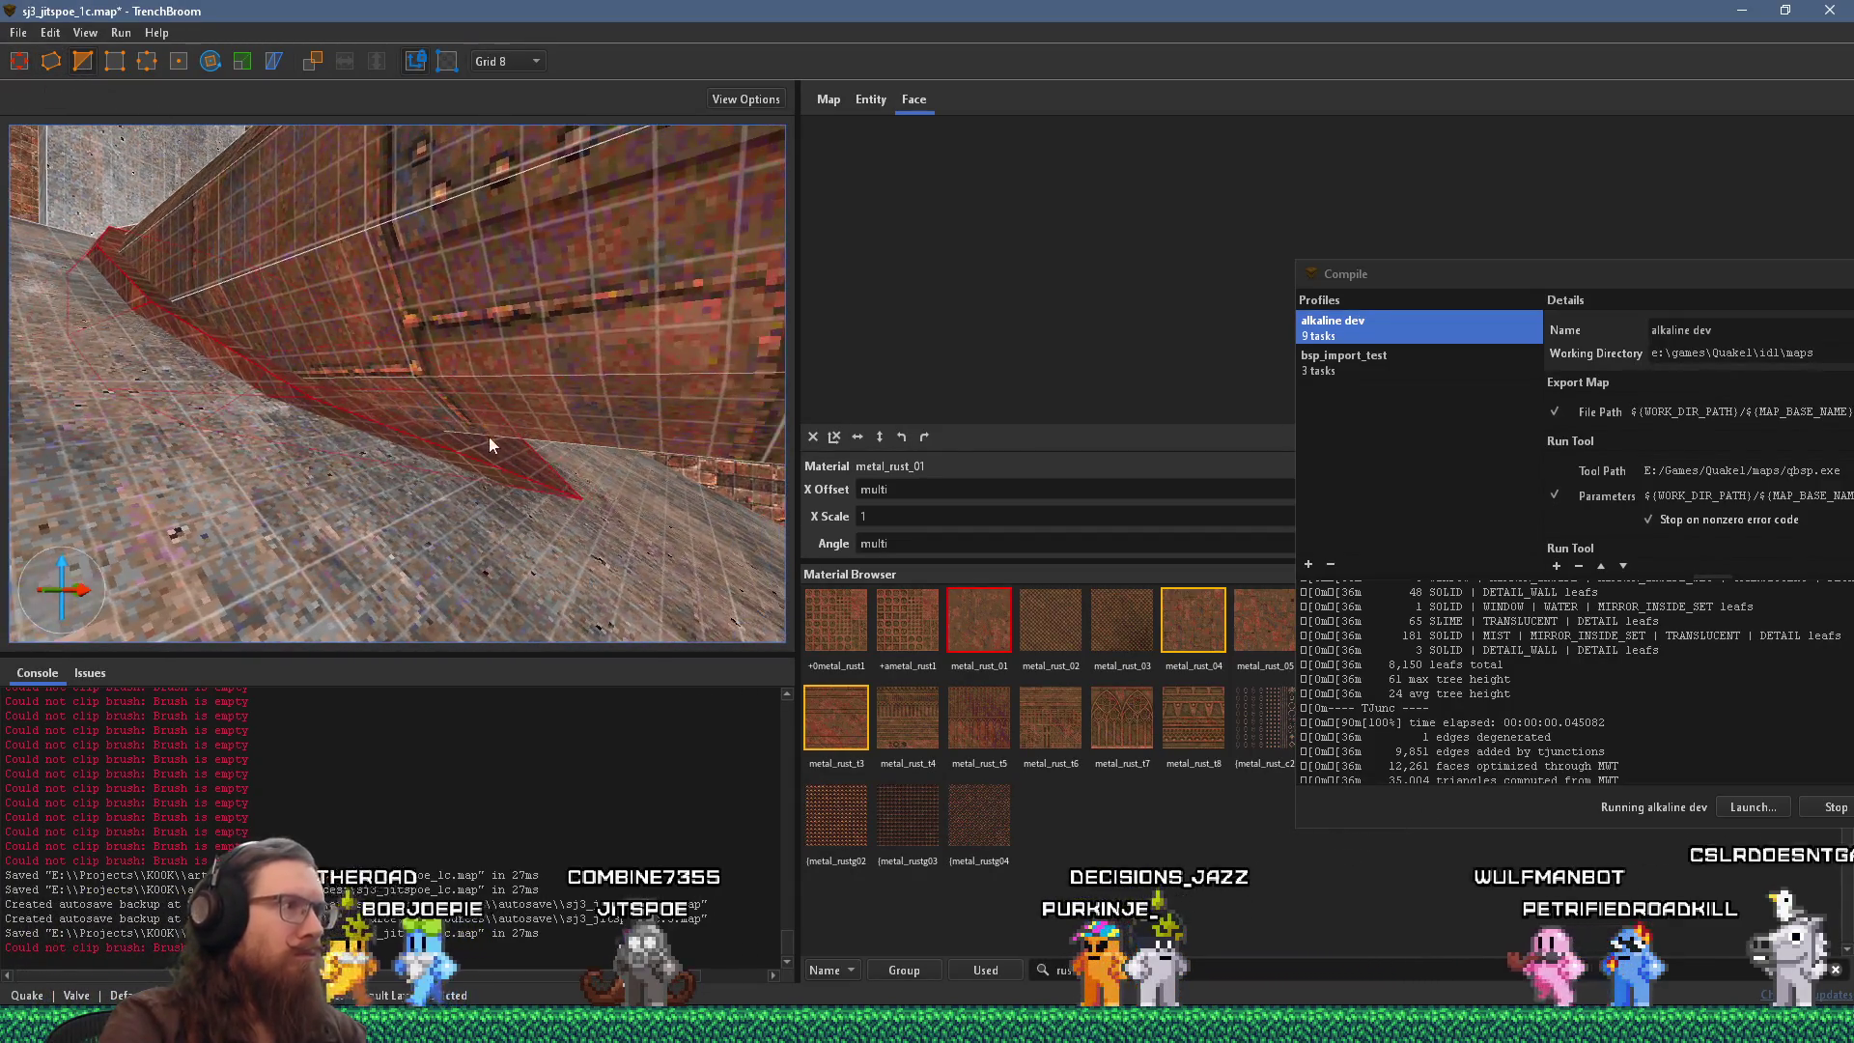
pyautogui.click(471, 446)
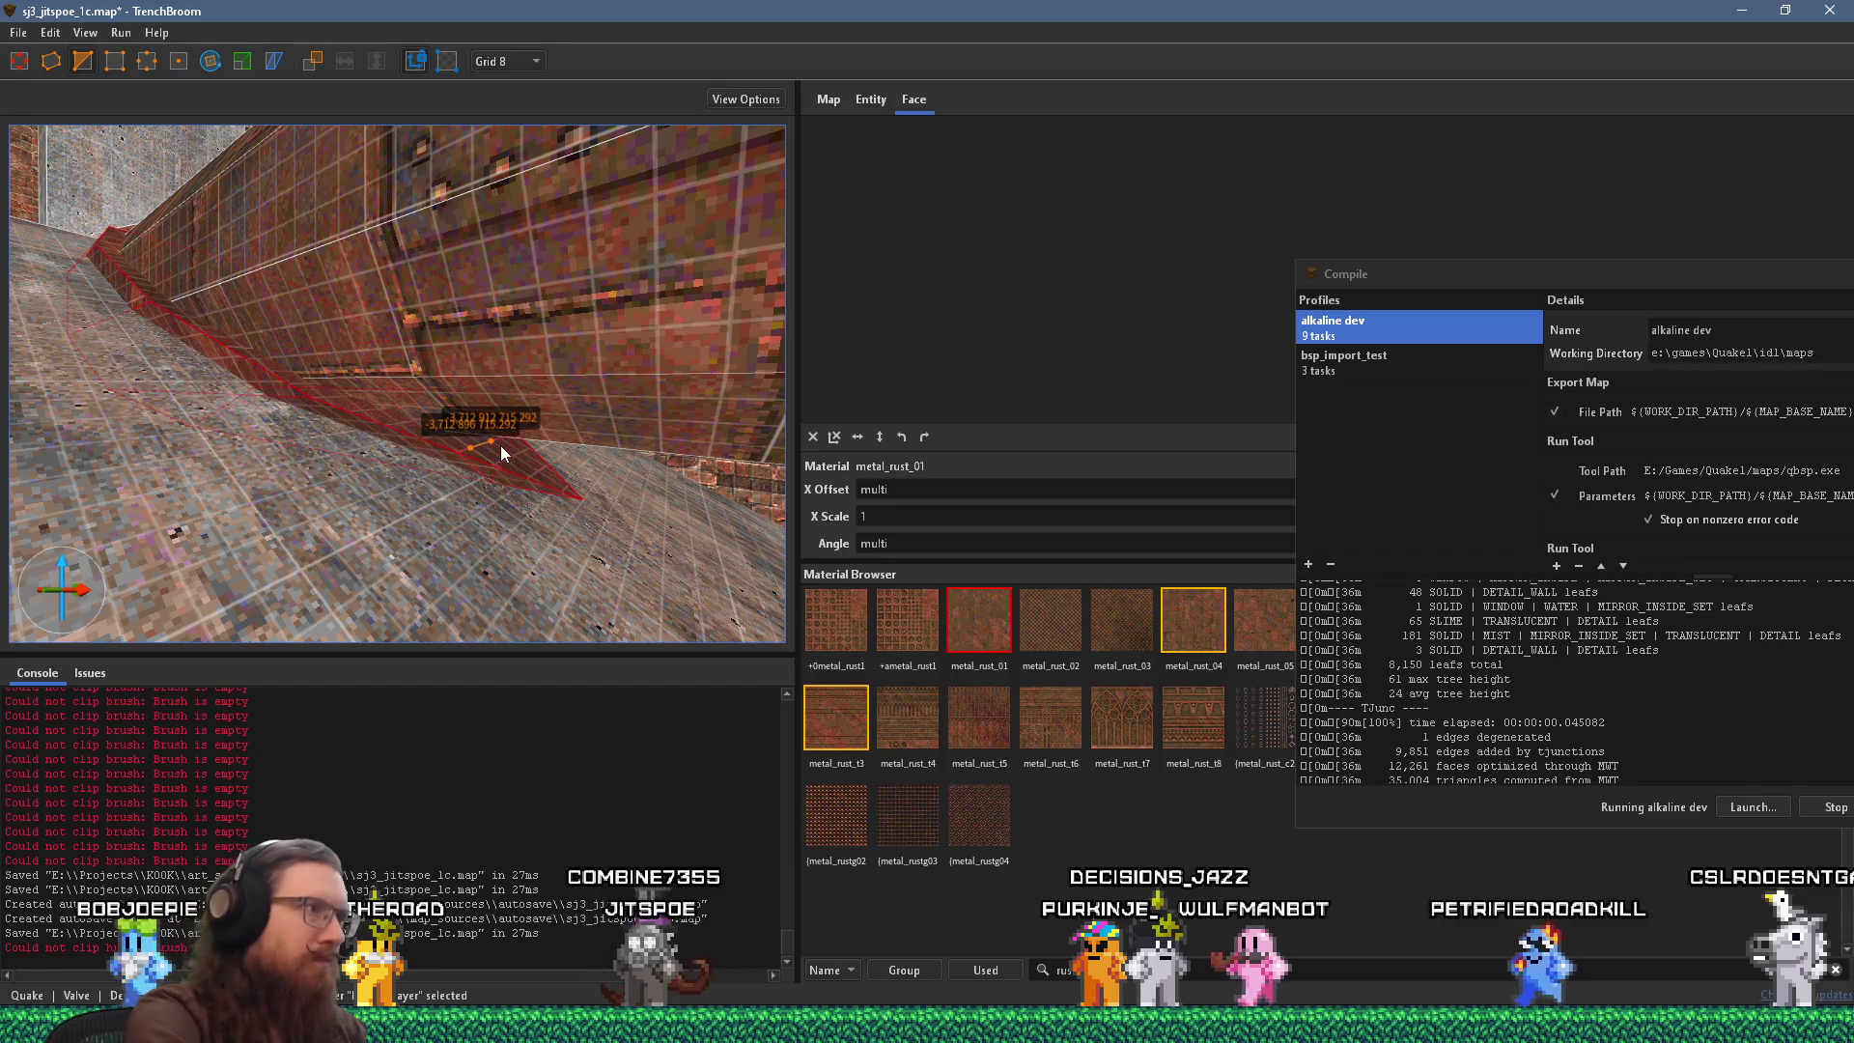
pyautogui.press('Escape')
pyautogui.press('Escape')
pyautogui.press('Escape')
# Save the map with the cut-back pipe.
pyautogui.moveTo(511, 538)
pyautogui.mouseDown()
pyautogui.moveTo(671, 695)
pyautogui.moveTo(425, 540)
pyautogui.moveTo(652, 610)
pyautogui.moveTo(425, 560)
pyautogui.moveTo(510, 598)
pyautogui.moveTo(485, 547)
pyautogui.moveTo(149, 554)
pyautogui.moveTo(320, 529)
pyautogui.moveTo(582, 577)
pyautogui.moveTo(400, 581)
pyautogui.moveTo(483, 560)
pyautogui.moveTo(175, 569)
pyautogui.moveTo(411, 527)
pyautogui.moveTo(518, 432)
pyautogui.moveTo(533, 523)
pyautogui.moveTo(836, 411)
pyautogui.moveTo(918, 477)
pyautogui.moveTo(350, 501)
pyautogui.moveTo(207, 485)
pyautogui.moveTo(587, 470)
pyautogui.moveTo(395, 456)
pyautogui.moveTo(564, 397)
pyautogui.moveTo(238, 357)
pyautogui.moveTo(444, 307)
pyautogui.moveTo(154, 426)
pyautogui.moveTo(373, 365)
pyautogui.moveTo(336, 379)
pyautogui.moveTo(365, 381)
pyautogui.mouseUp()
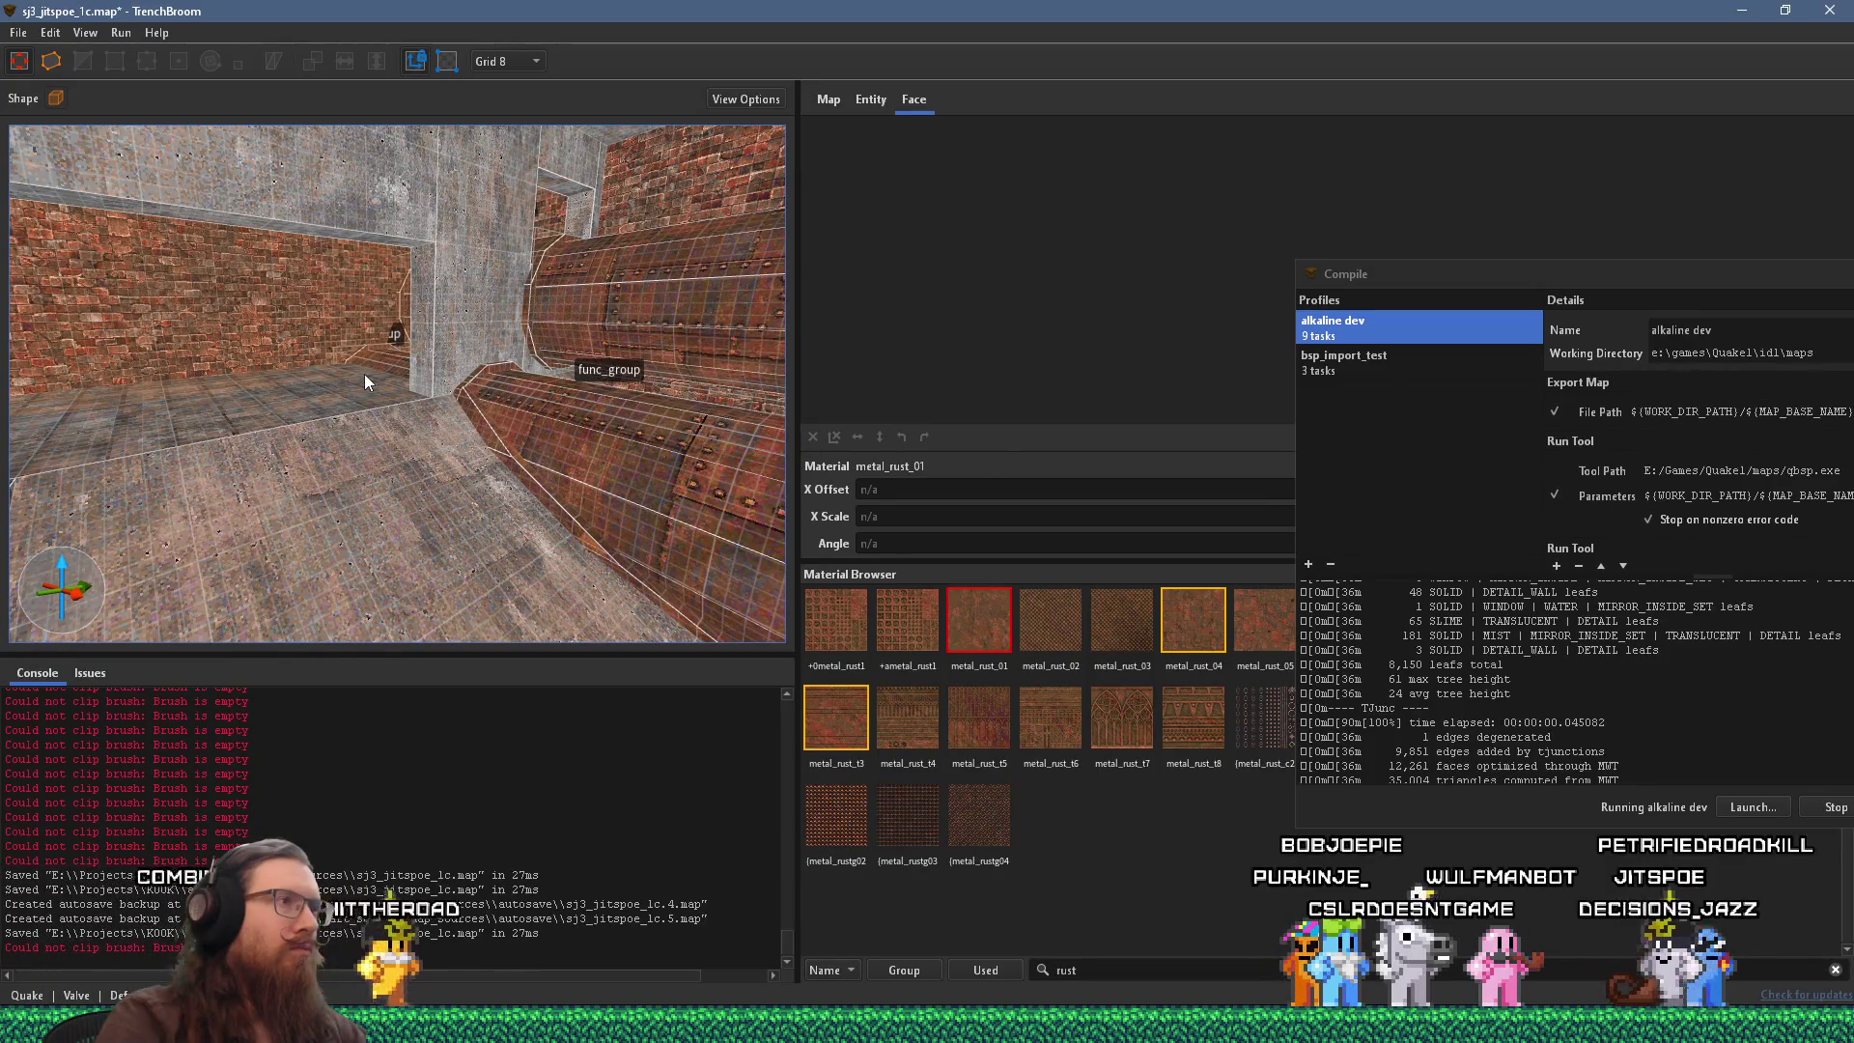
pyautogui.moveTo(351, 376)
pyautogui.mouseDown()
pyautogui.moveTo(525, 386)
pyautogui.moveTo(587, 476)
pyautogui.moveTo(319, 426)
pyautogui.moveTo(554, 467)
pyautogui.moveTo(257, 497)
pyautogui.moveTo(222, 434)
pyautogui.mouseUp()
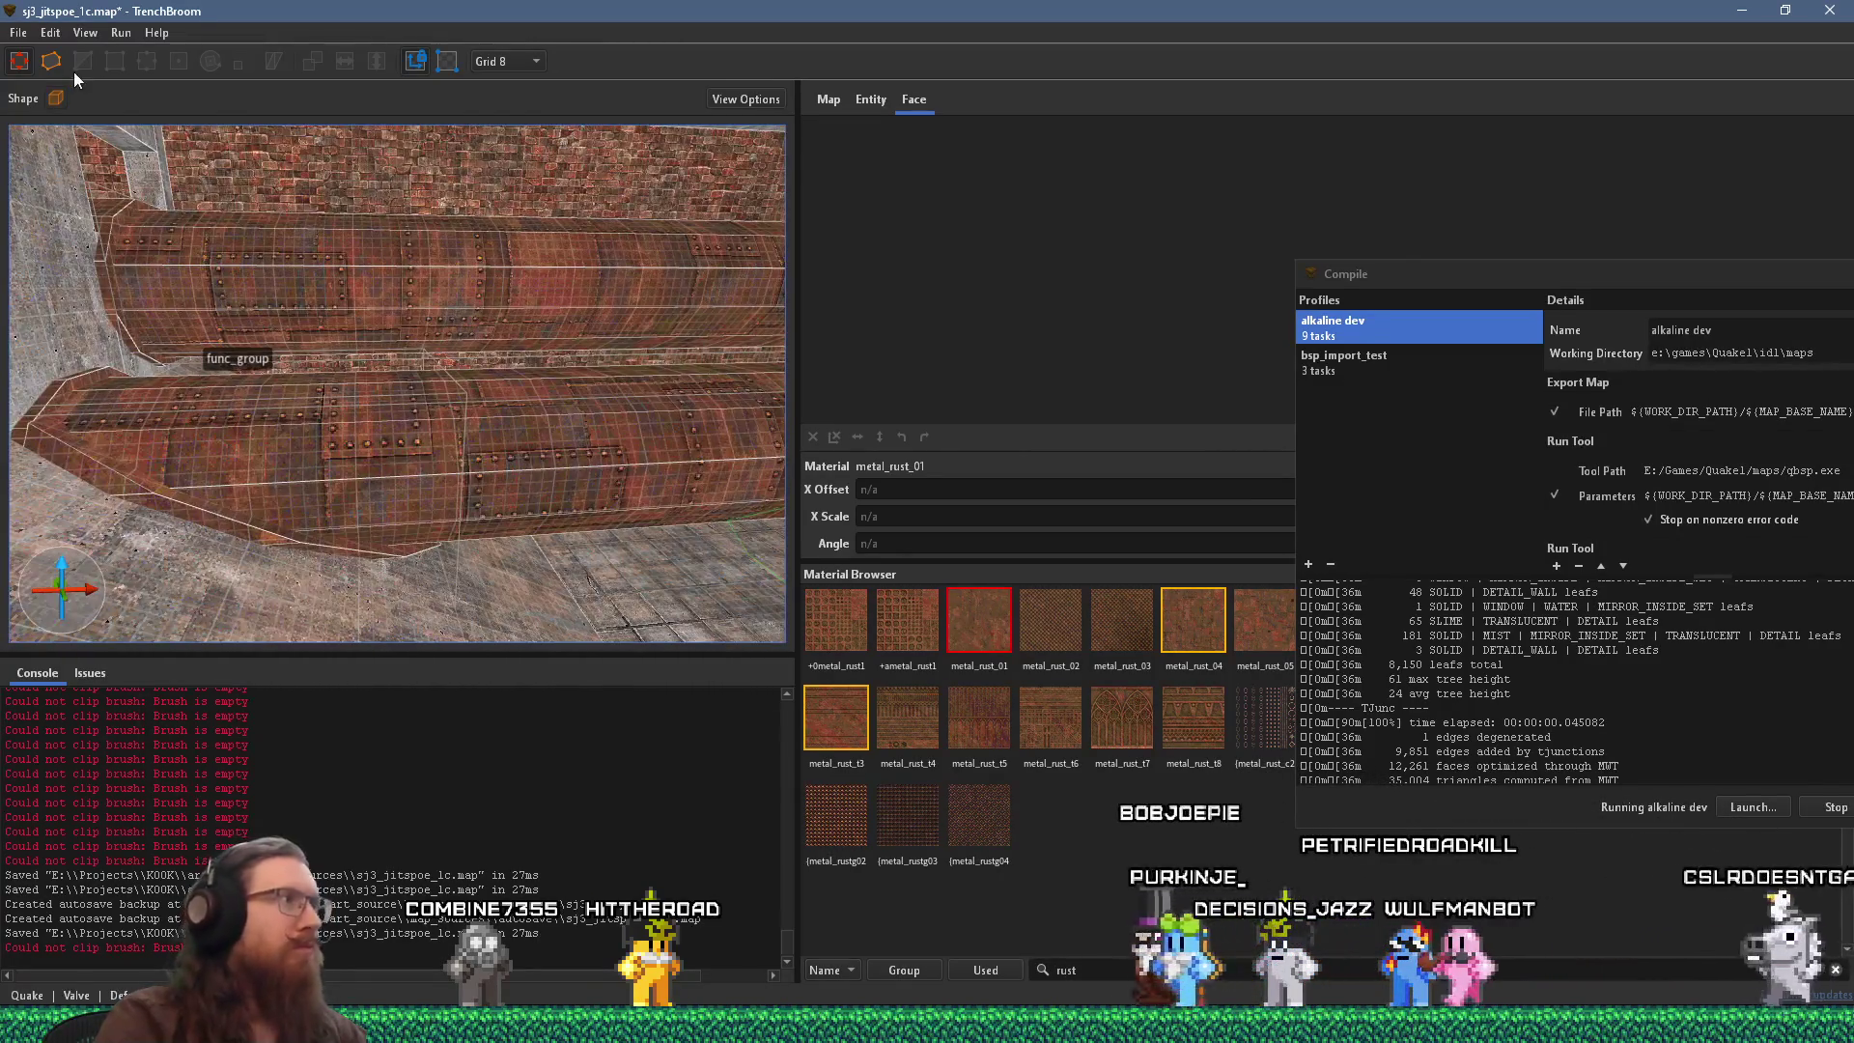
pyautogui.click(19, 32)
pyautogui.click(63, 127)
# Walk the Ironwail playtest across the tiled floor toward the riveted wall and ramp.
pyautogui.moveTo(1492, 280); pyautogui.dragTo(1206, 201)
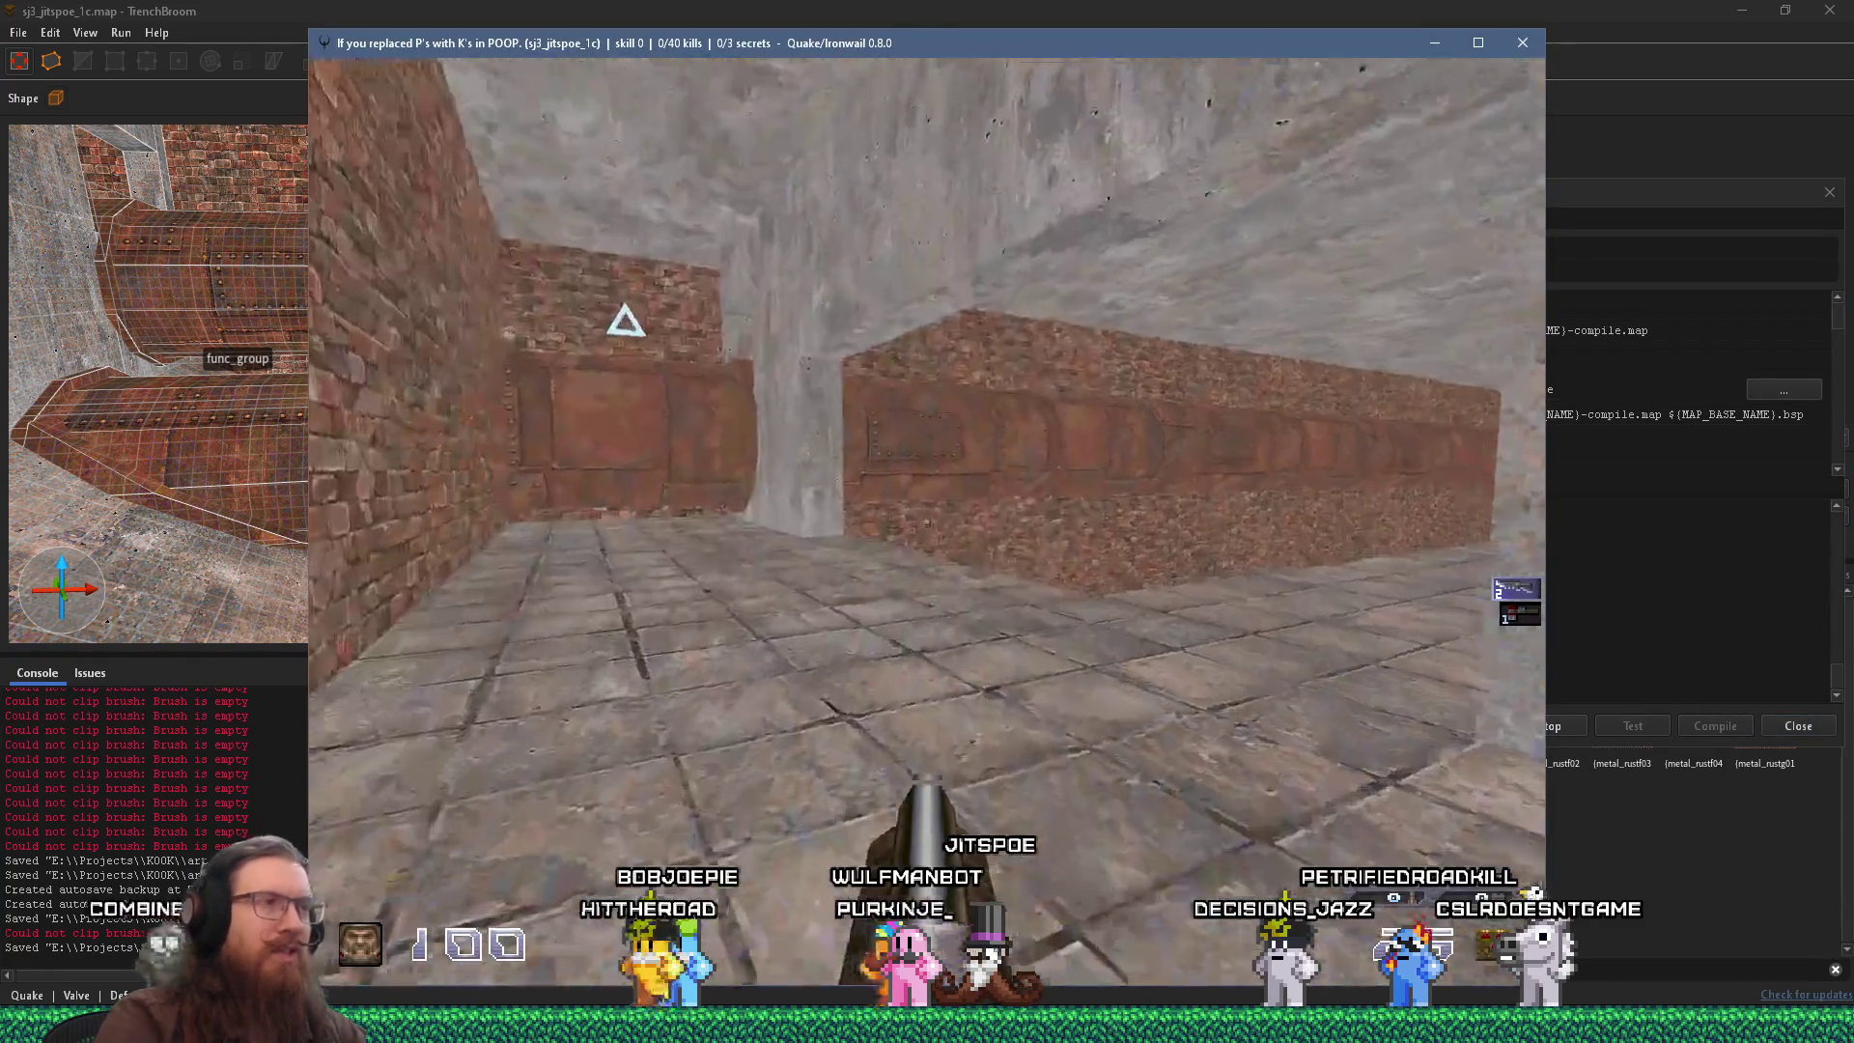
pyautogui.press('w')
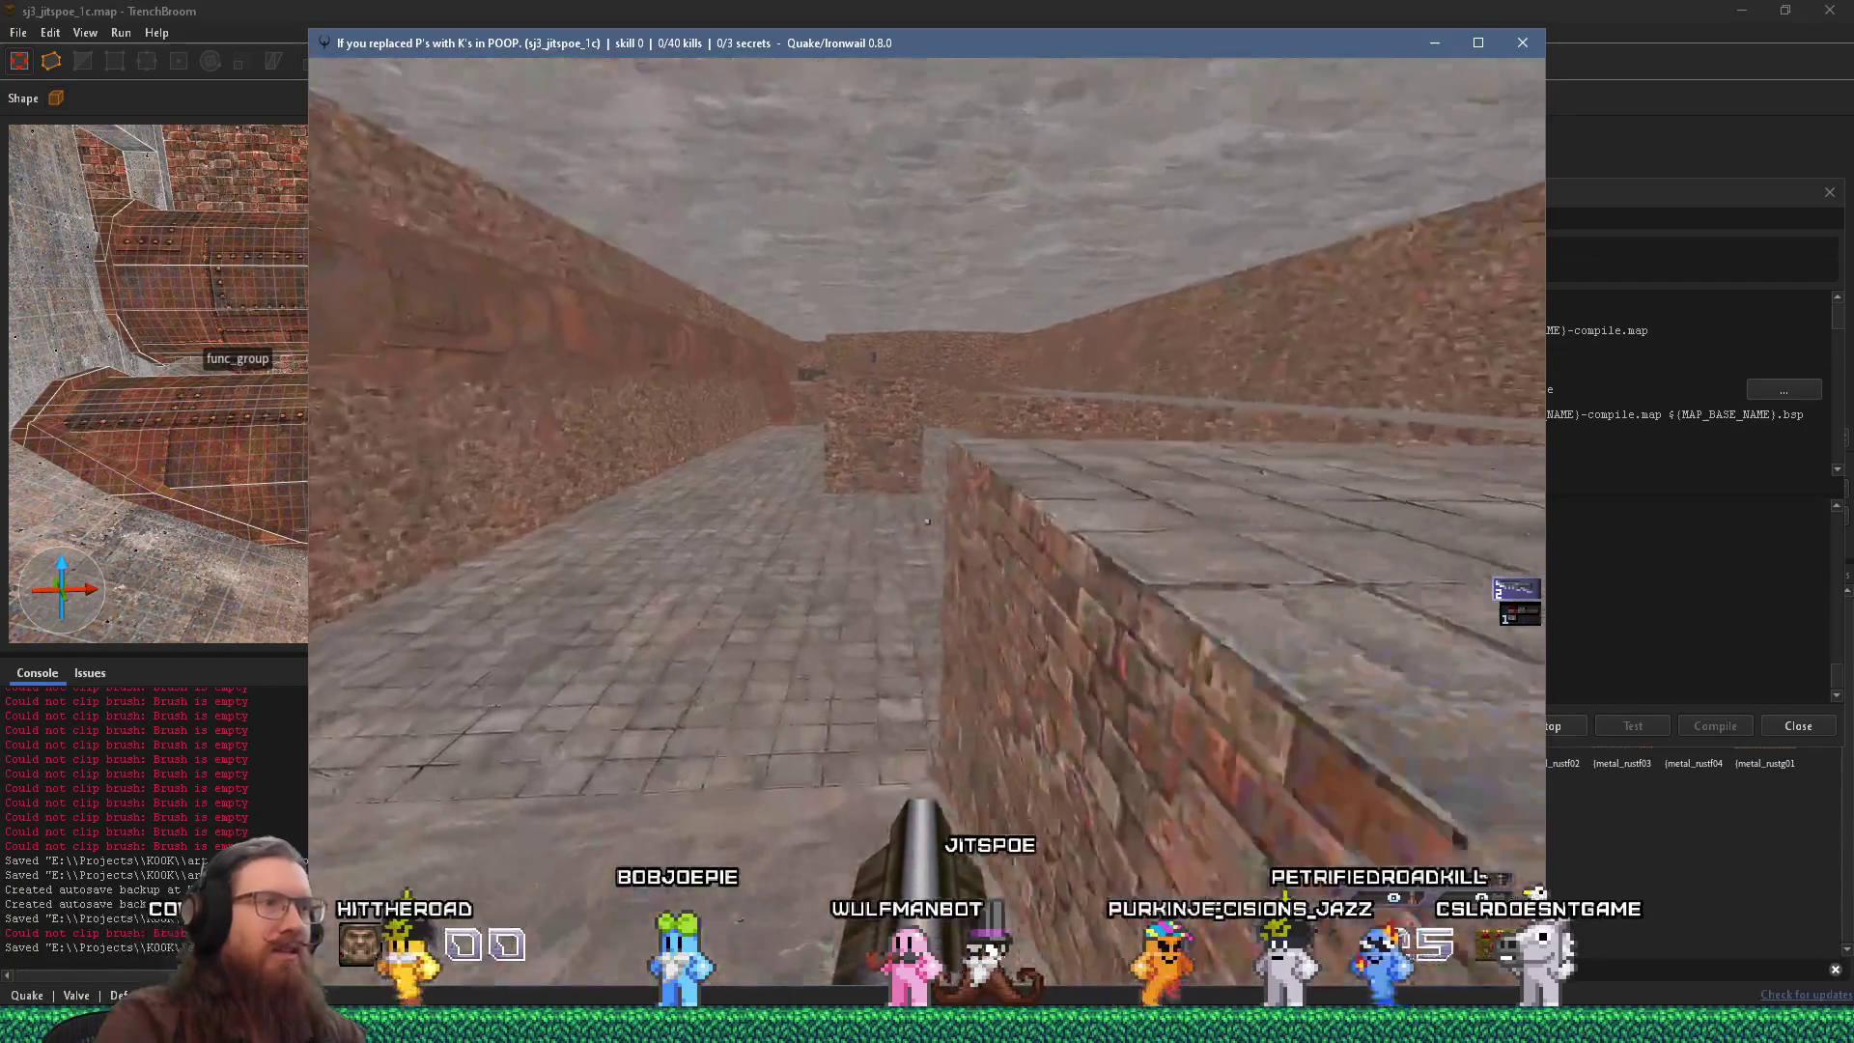
pyautogui.press('w')
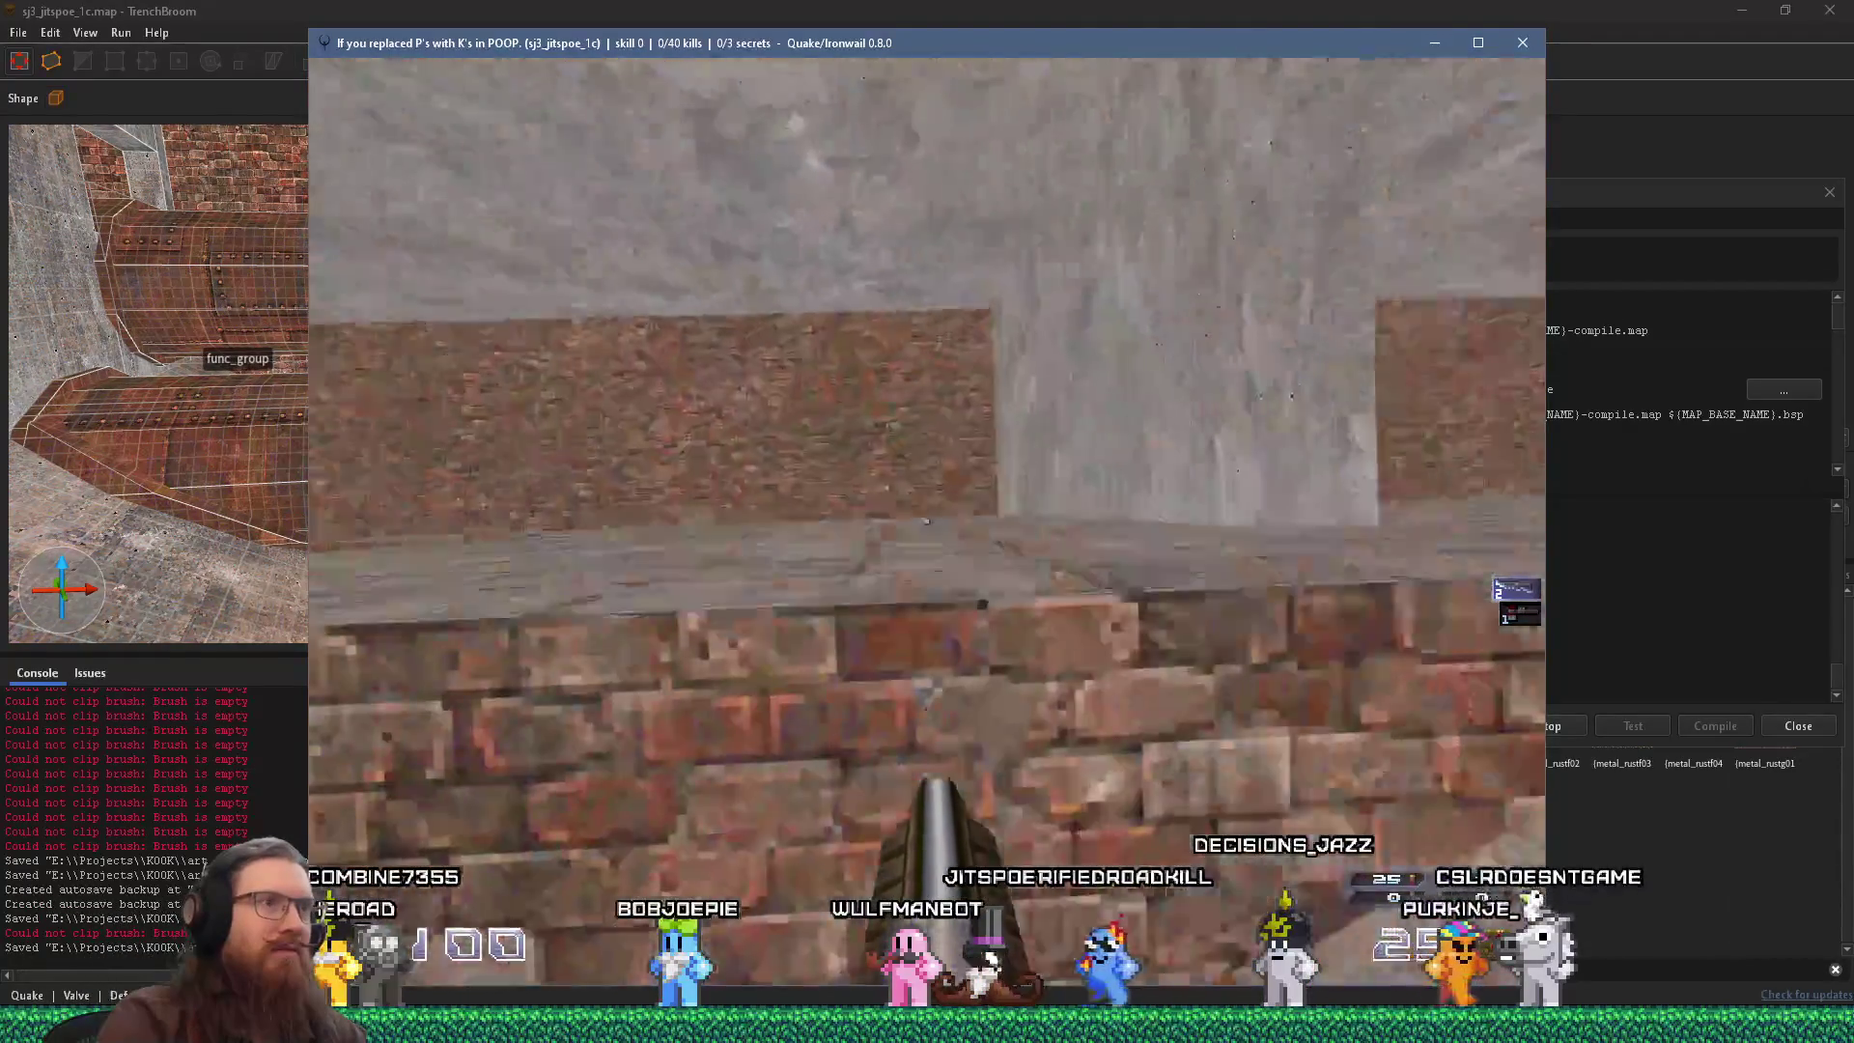
pyautogui.press('w')
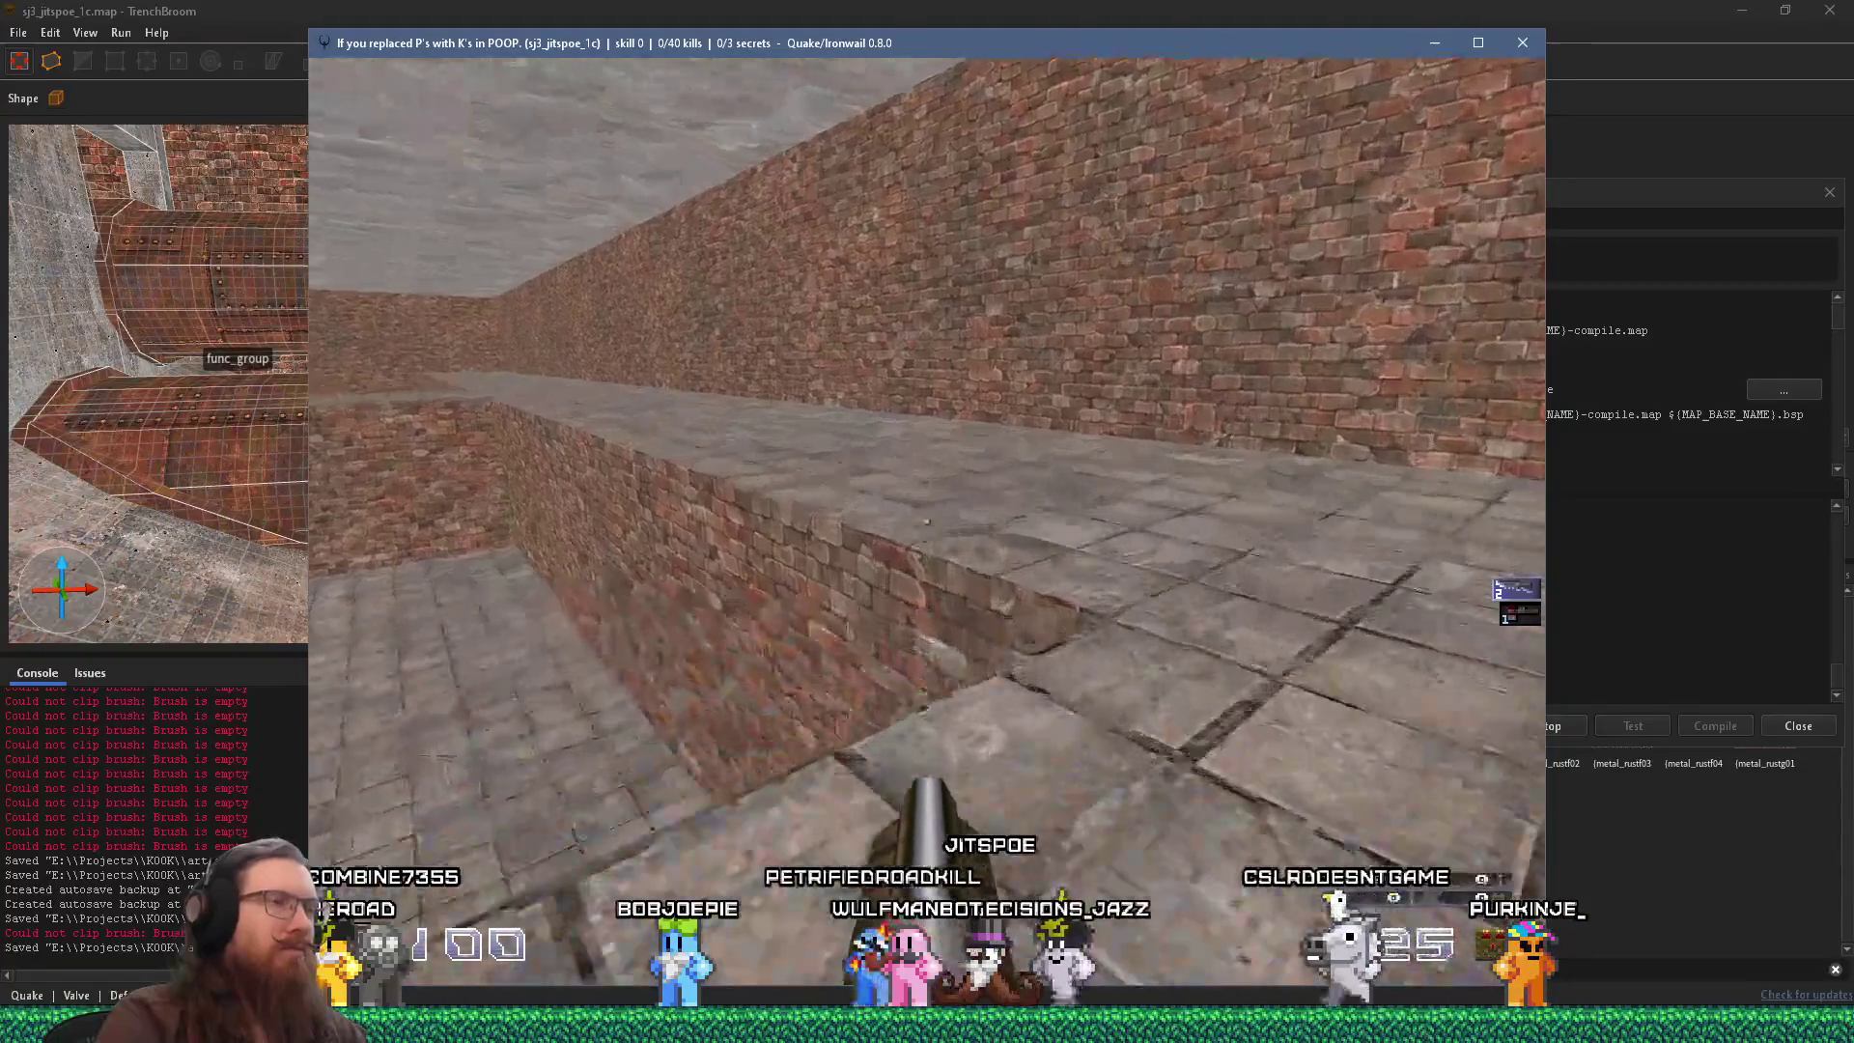
pyautogui.press('w')
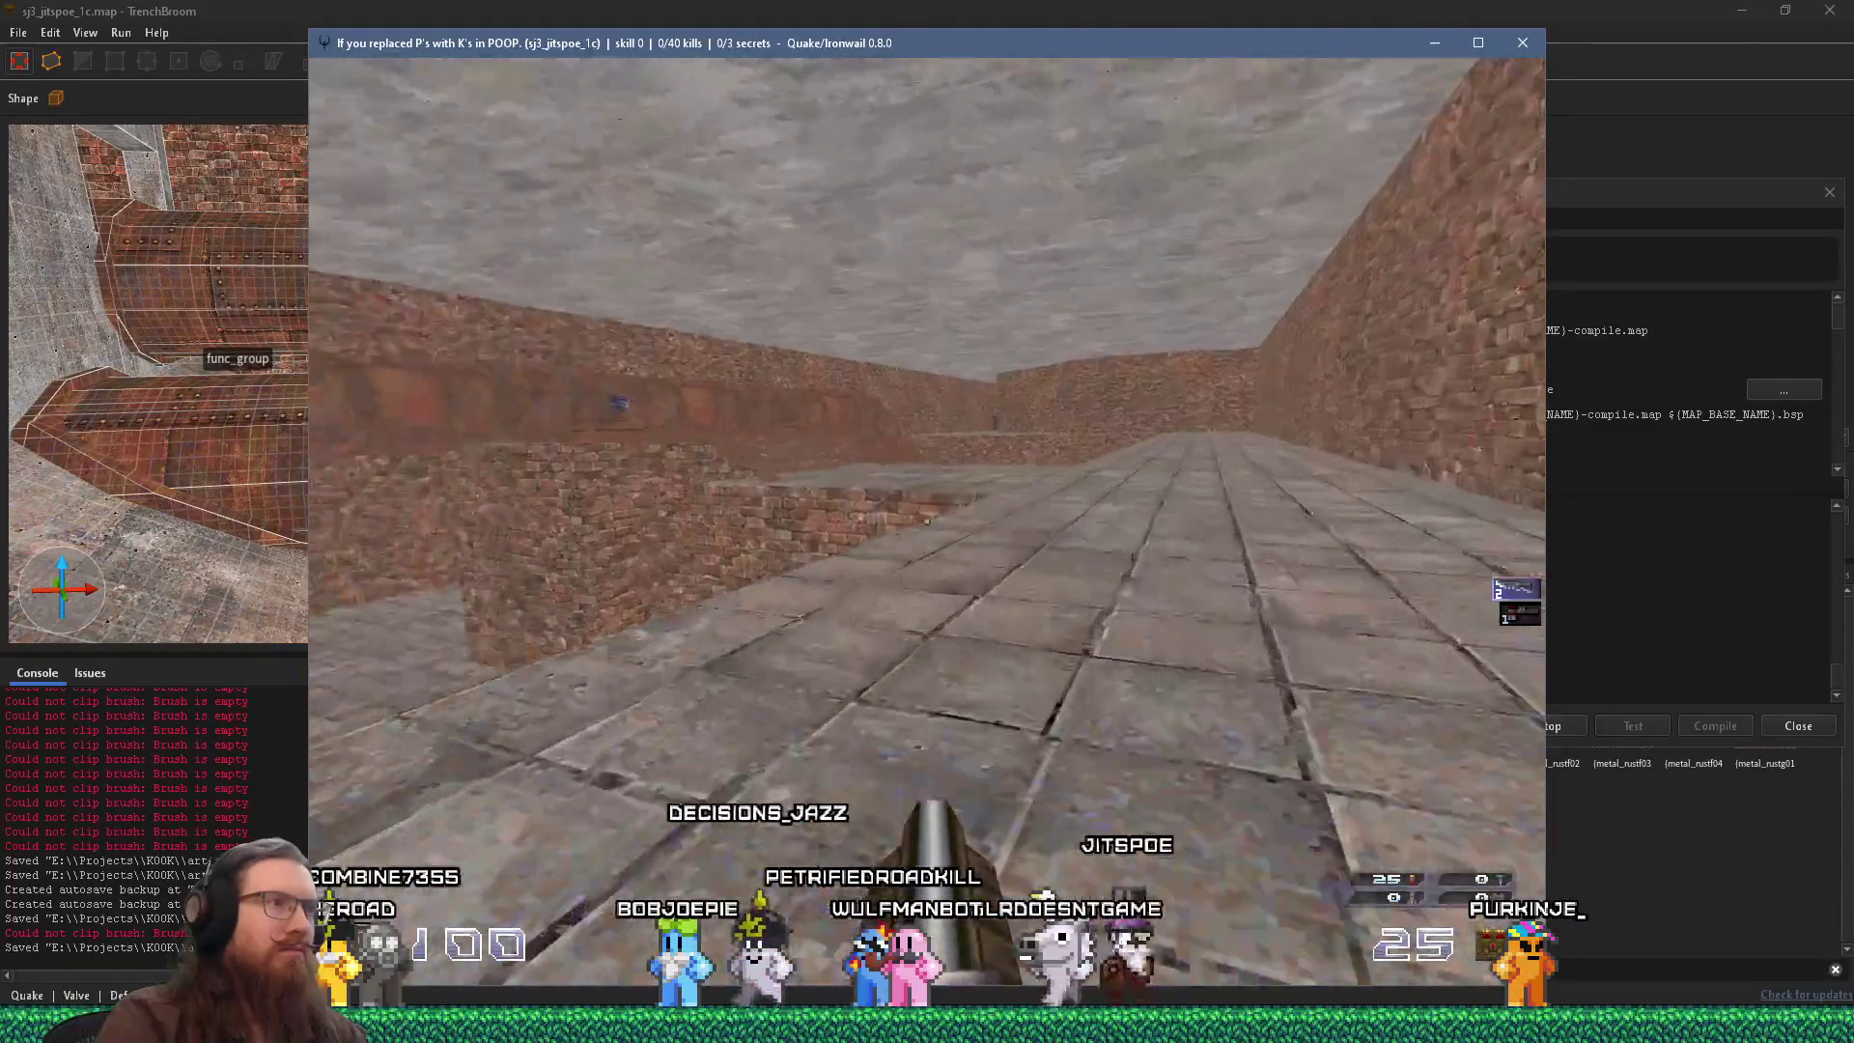
pyautogui.press('w')
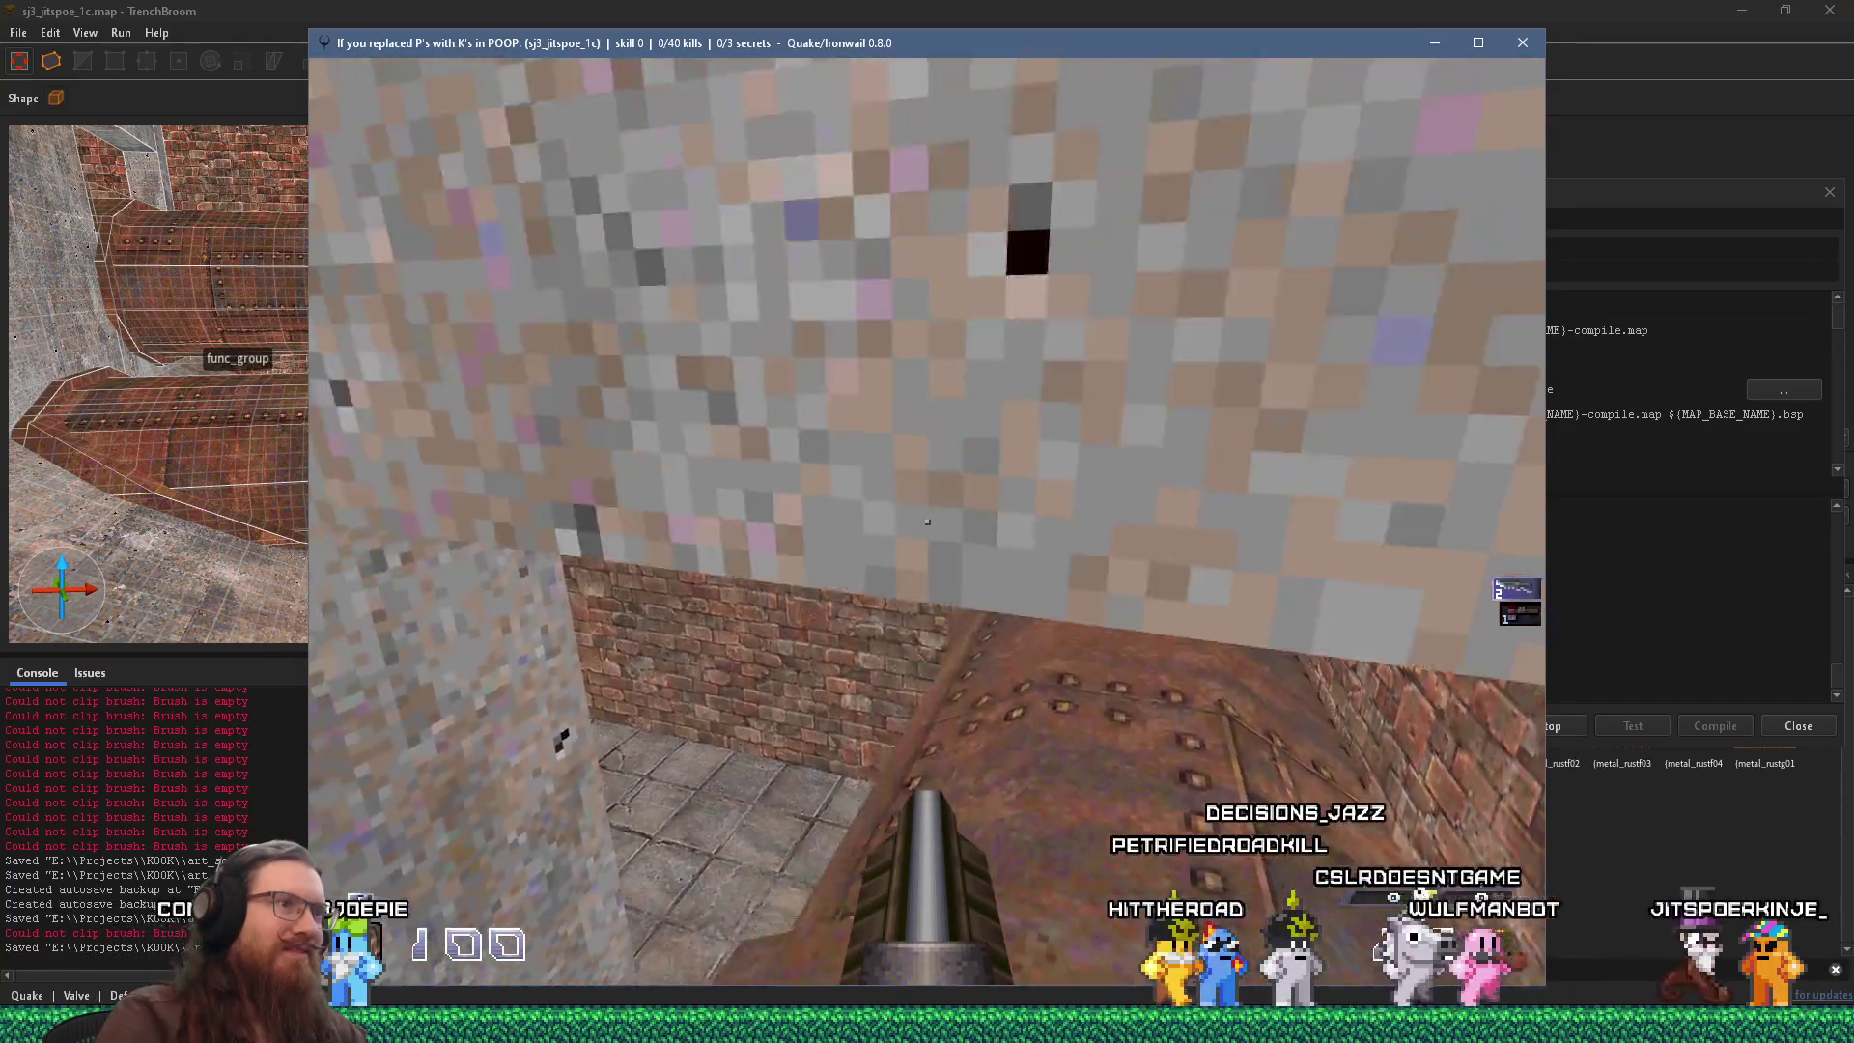
pyautogui.press('s')
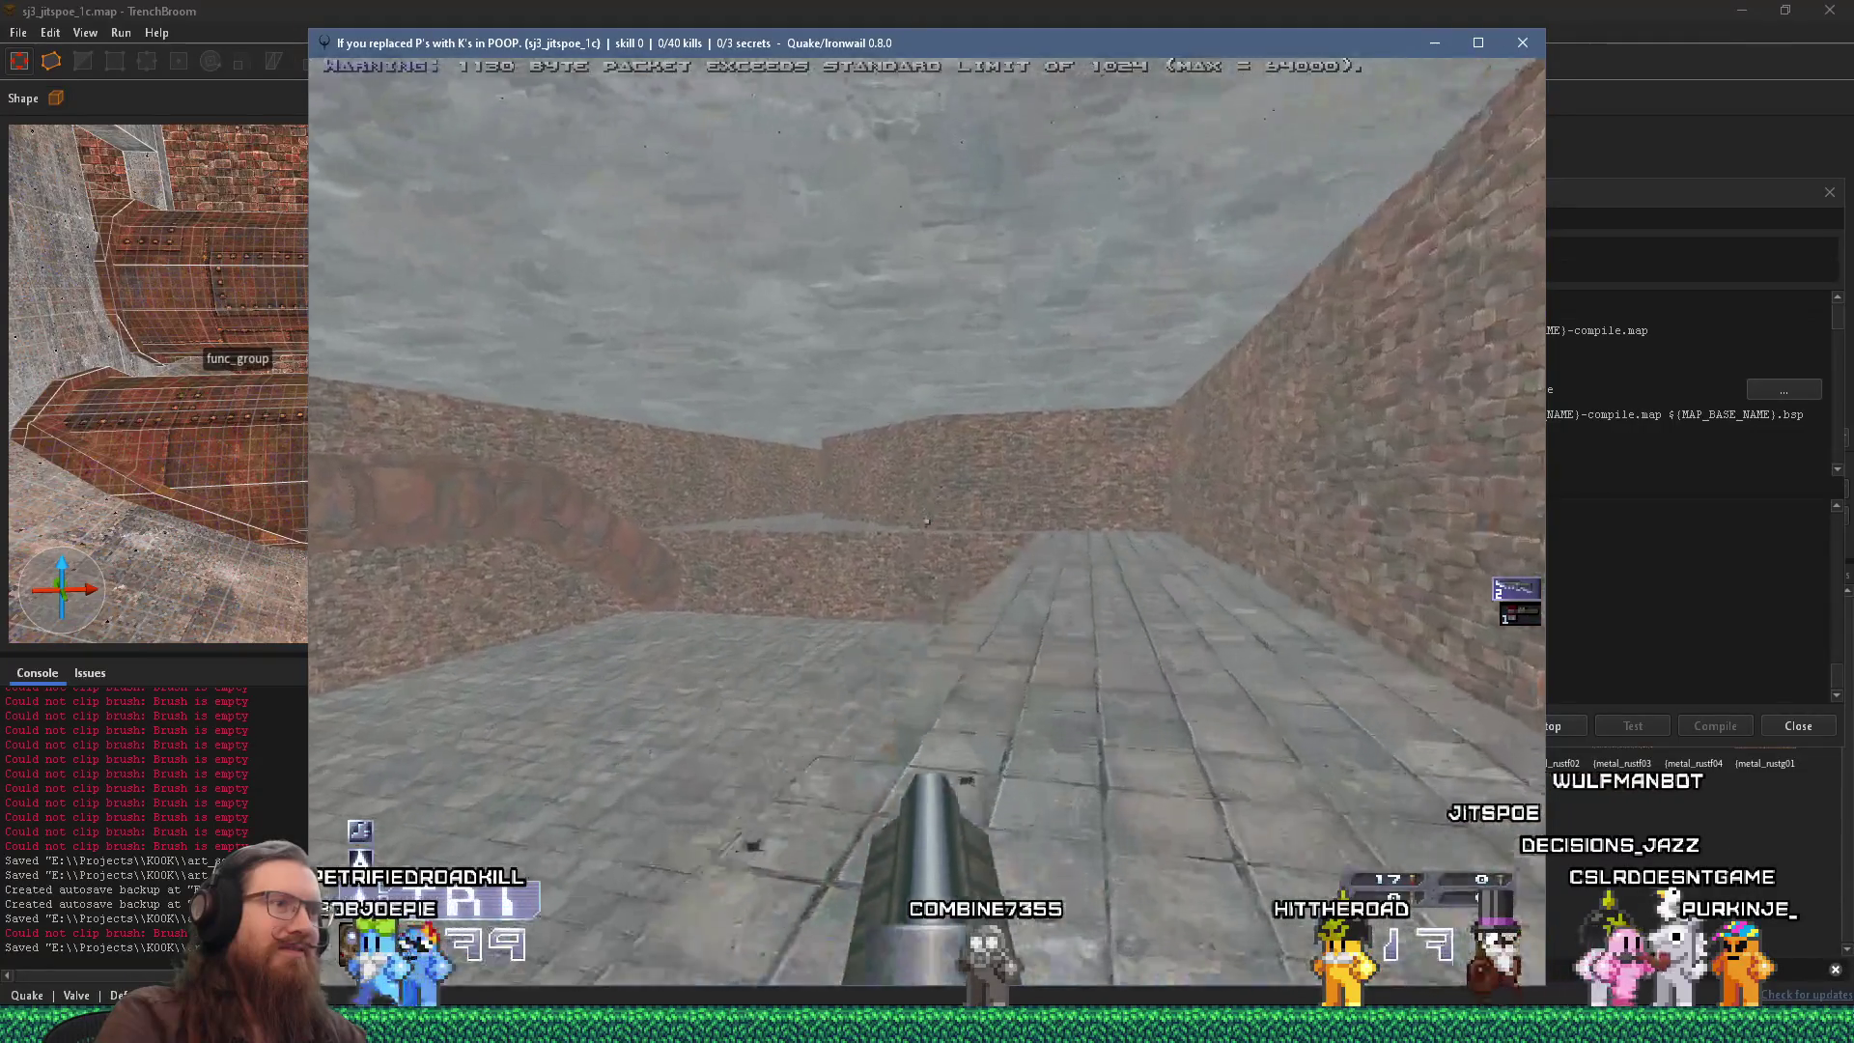
# Walk down the stone corridor past the concrete pillar to the rusted metal wall.
pyautogui.press('w')
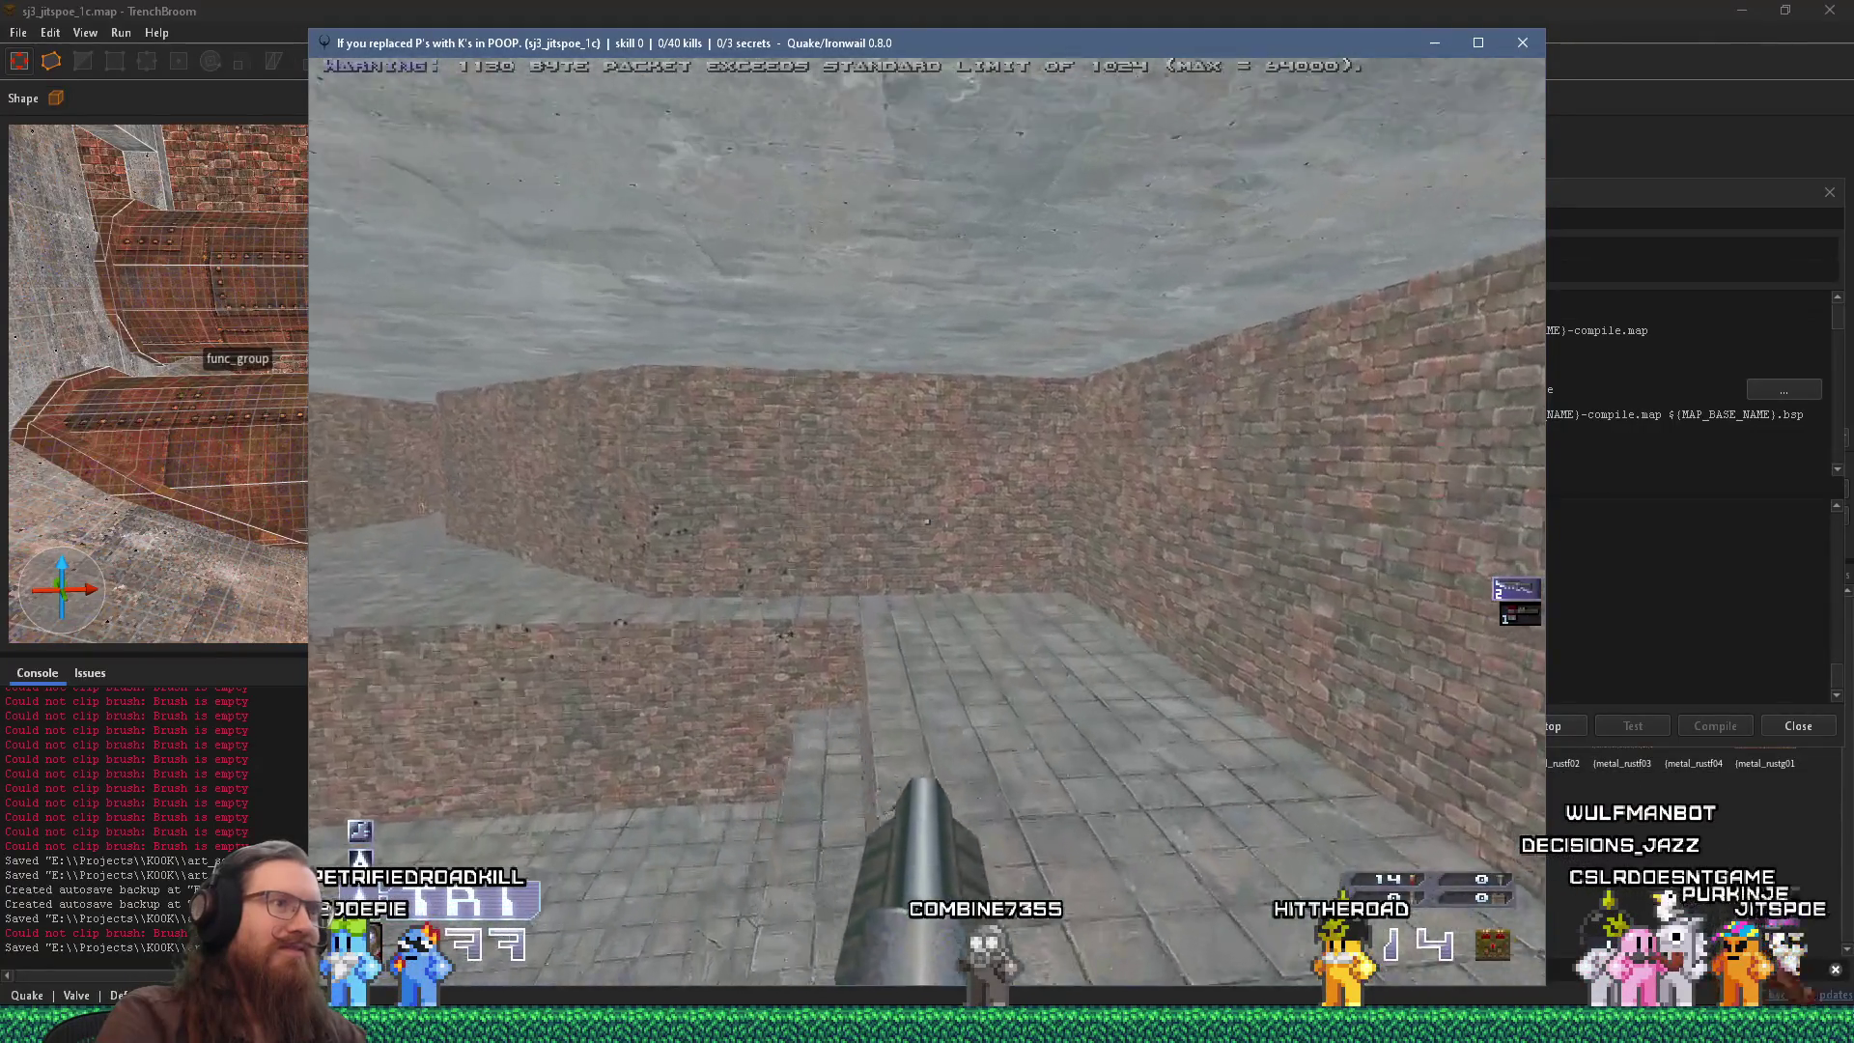
pyautogui.press('w')
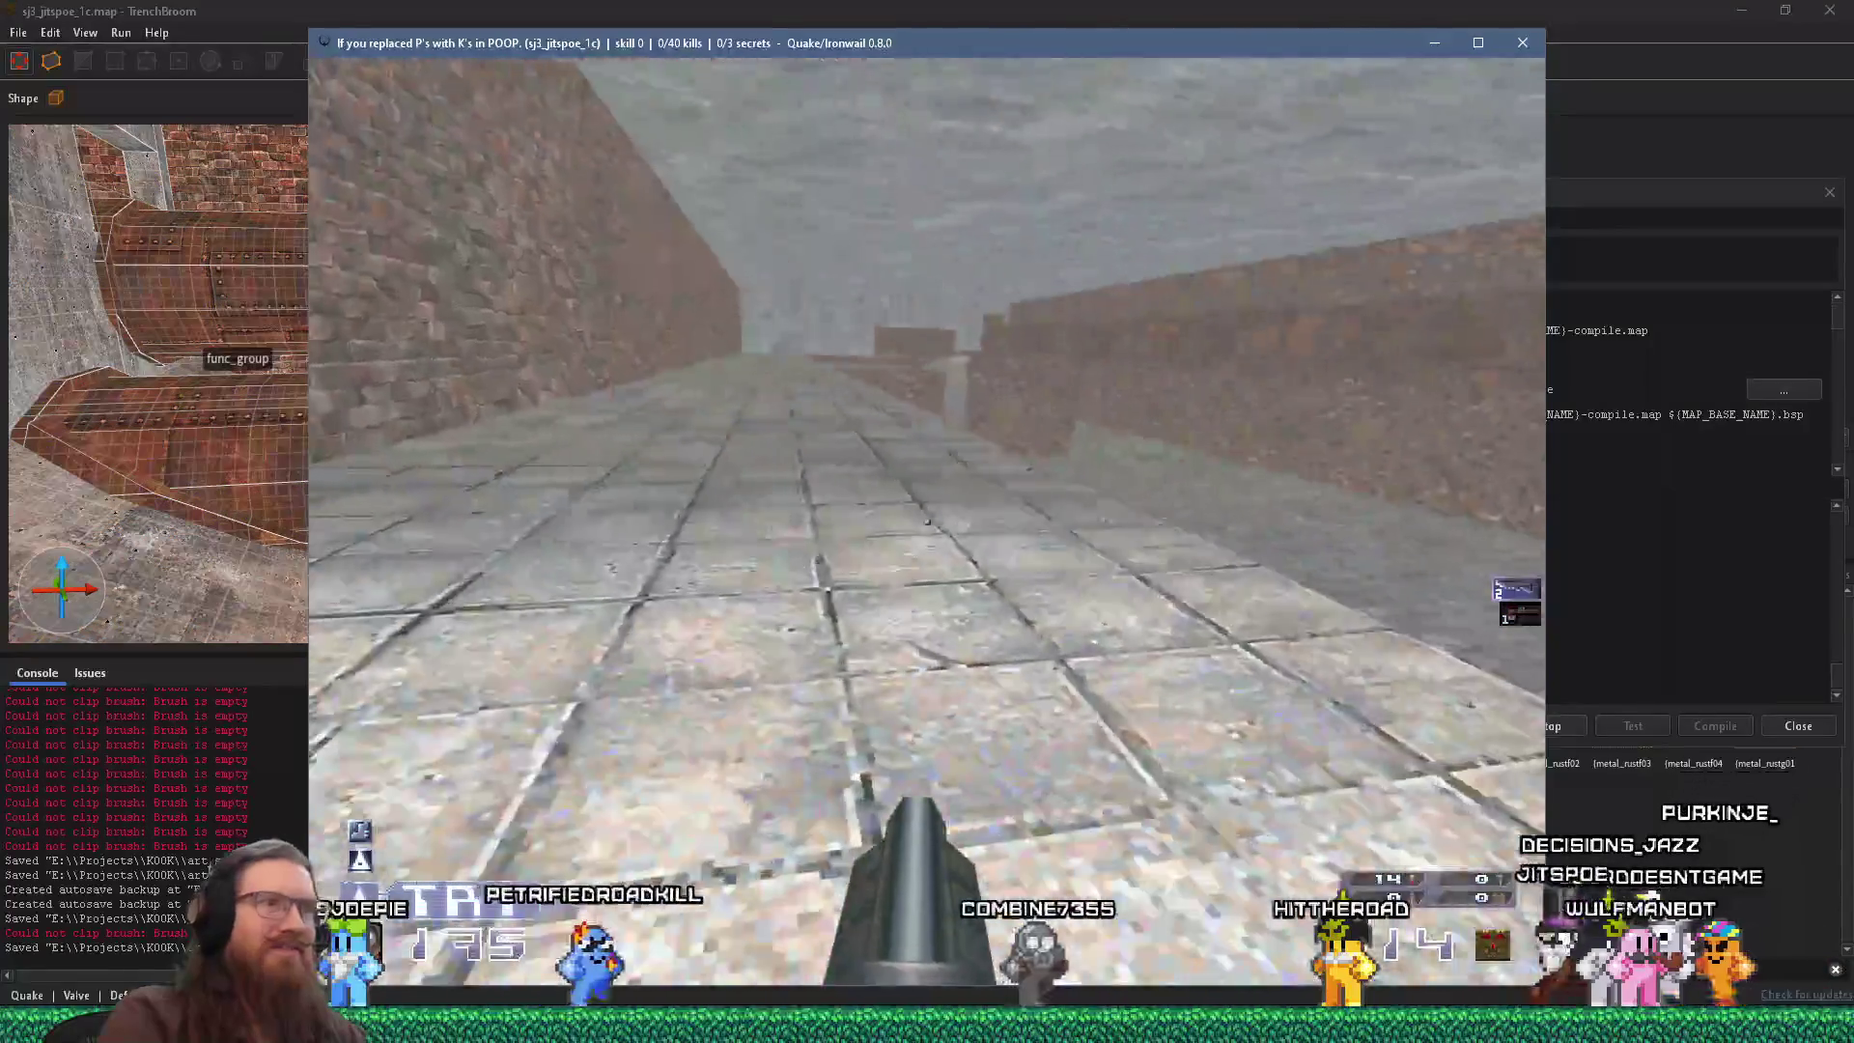
pyautogui.press('w')
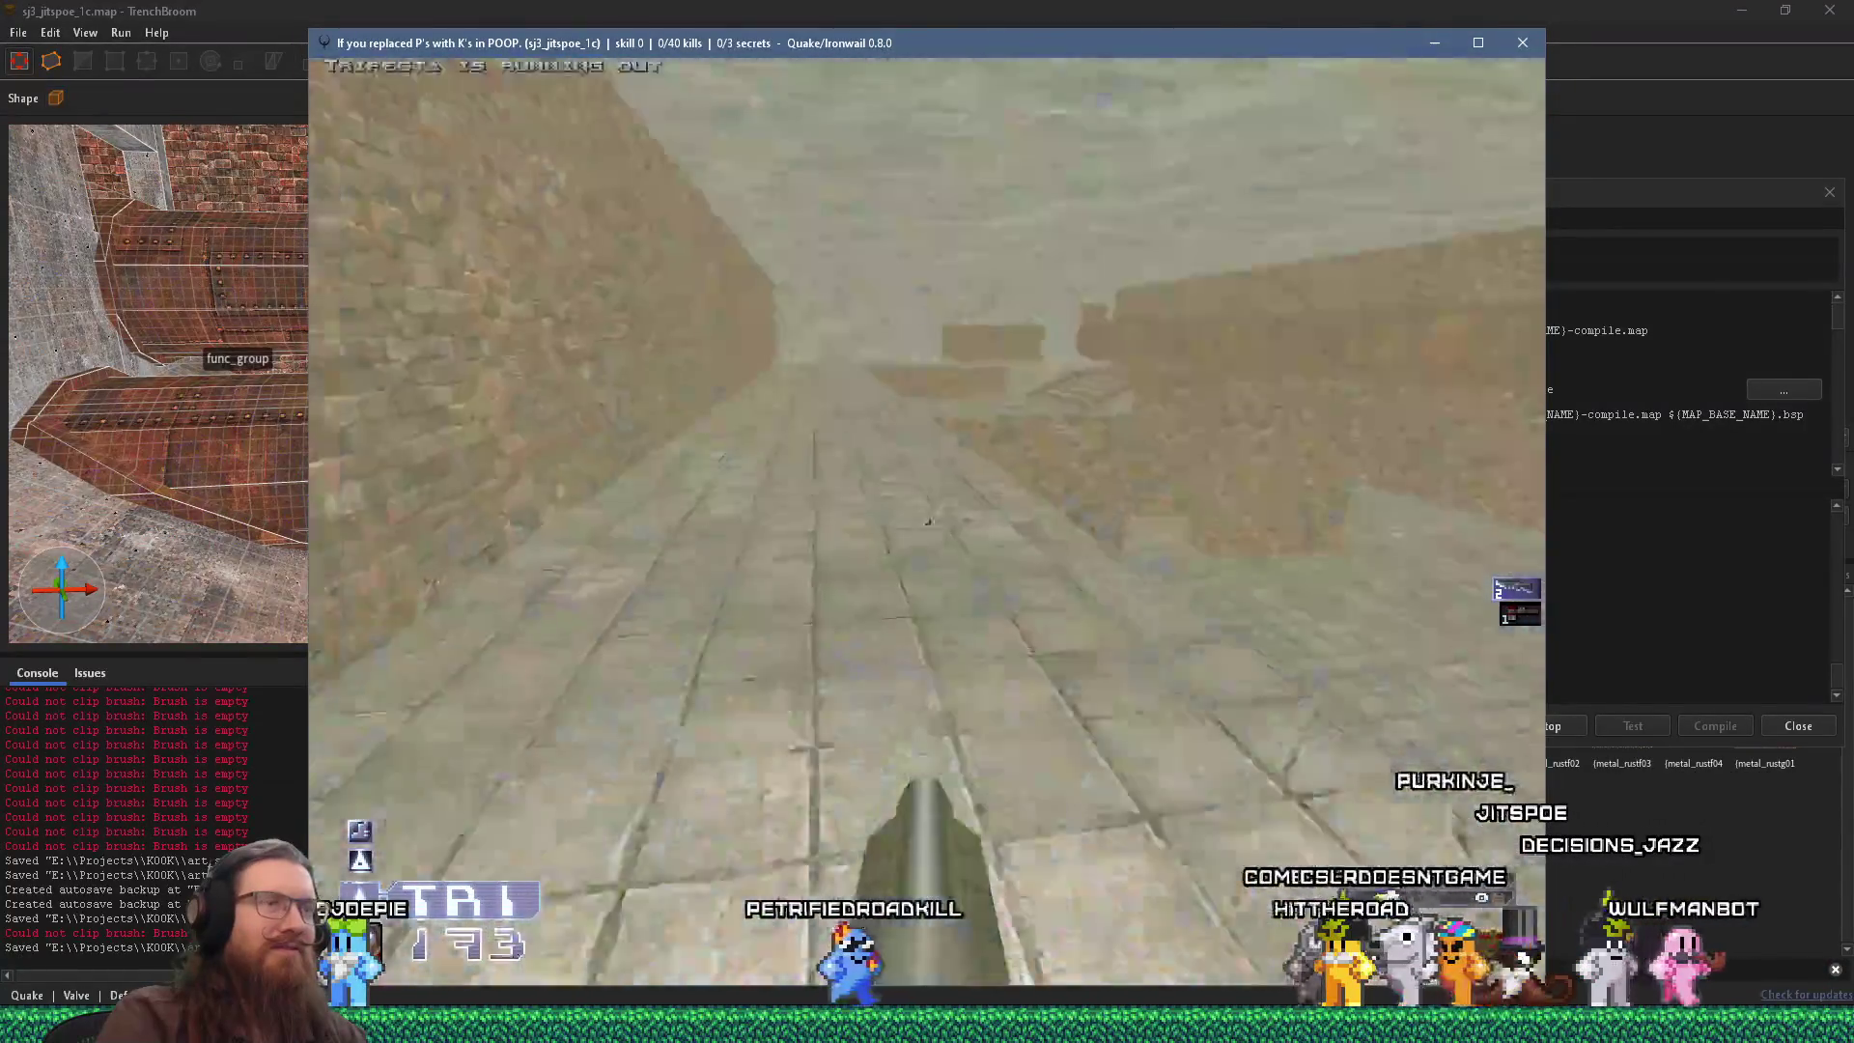
pyautogui.press('w')
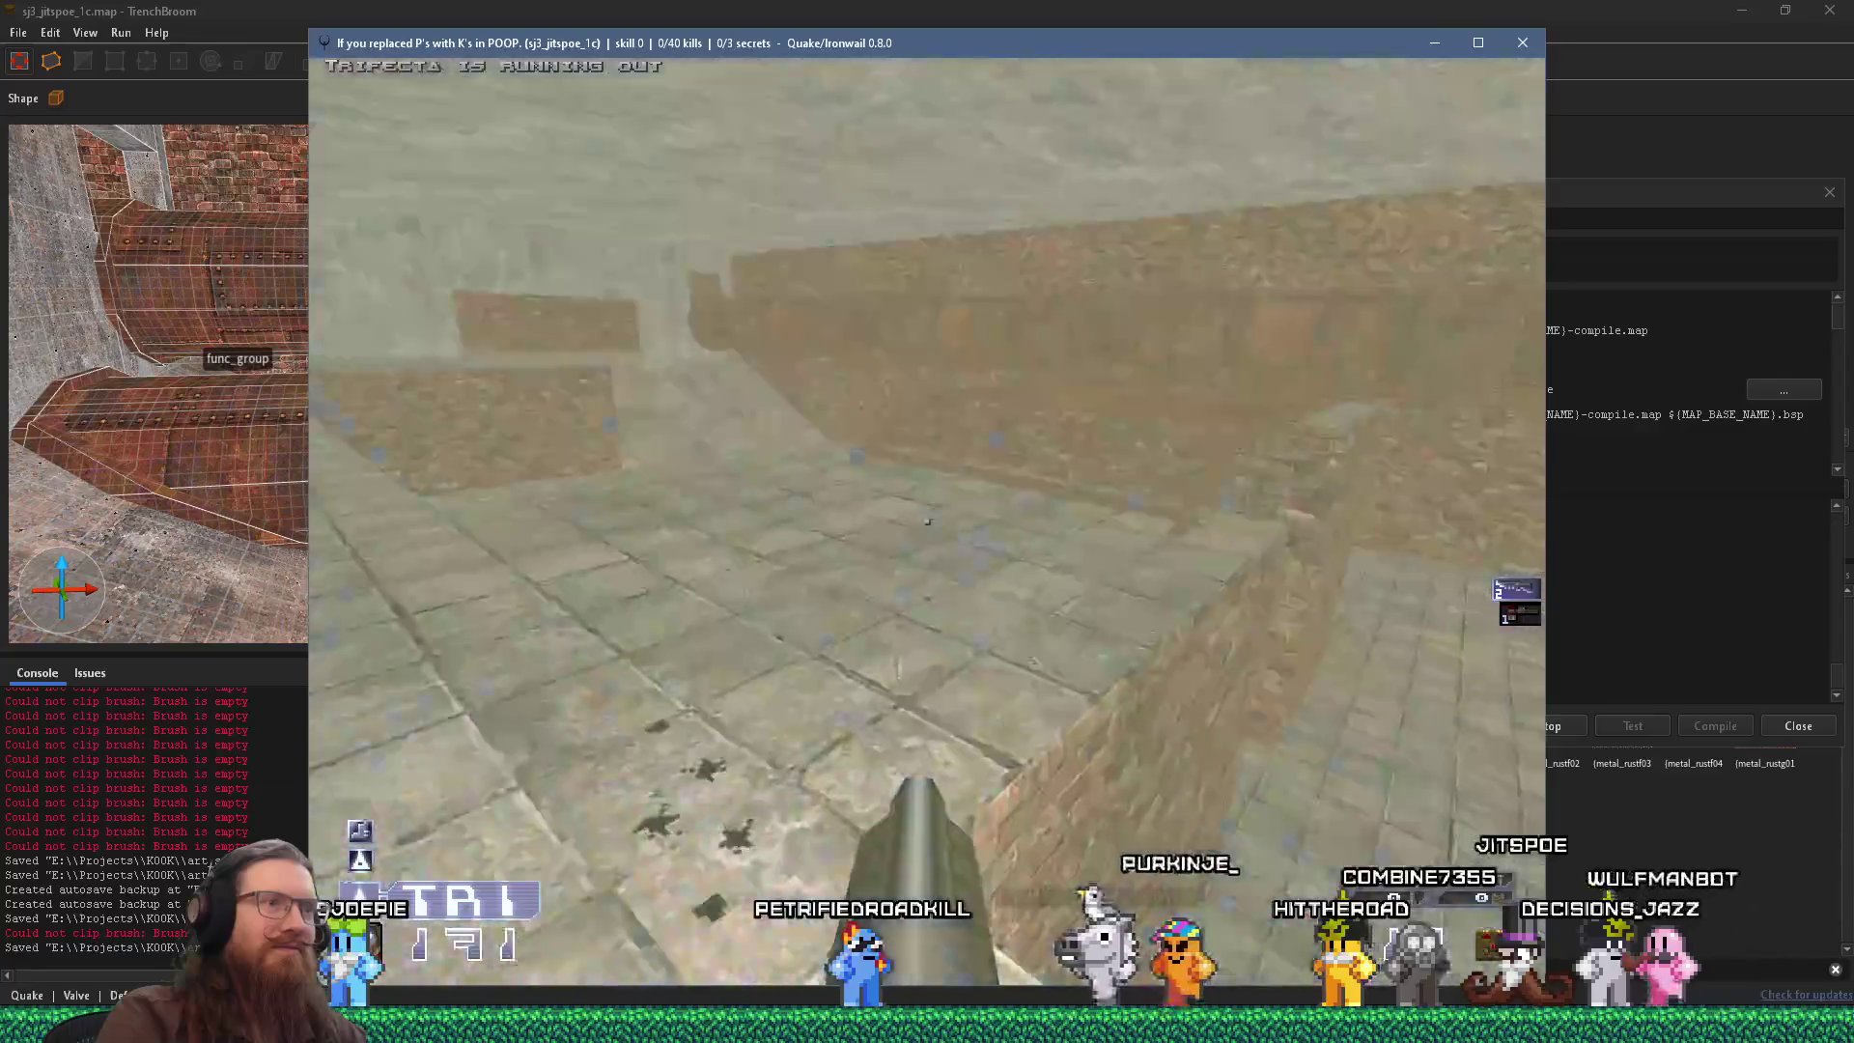
pyautogui.press('w')
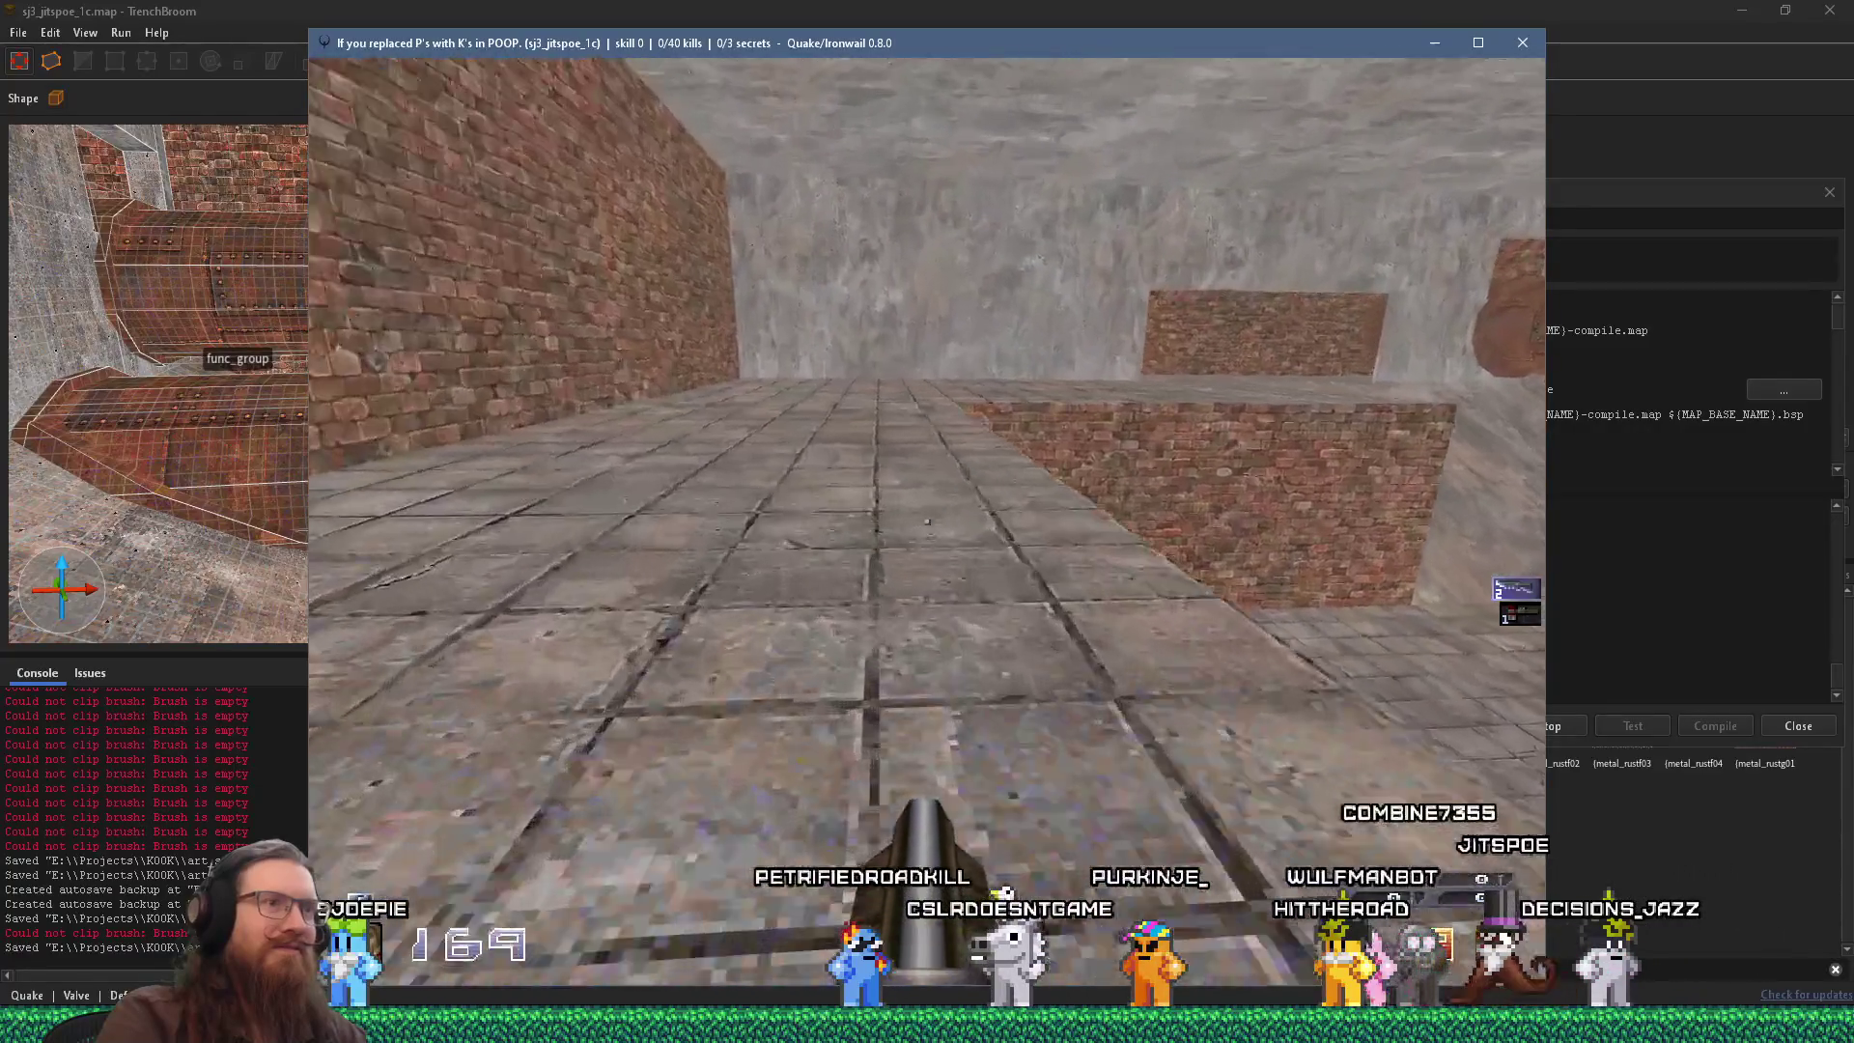
pyautogui.press('w')
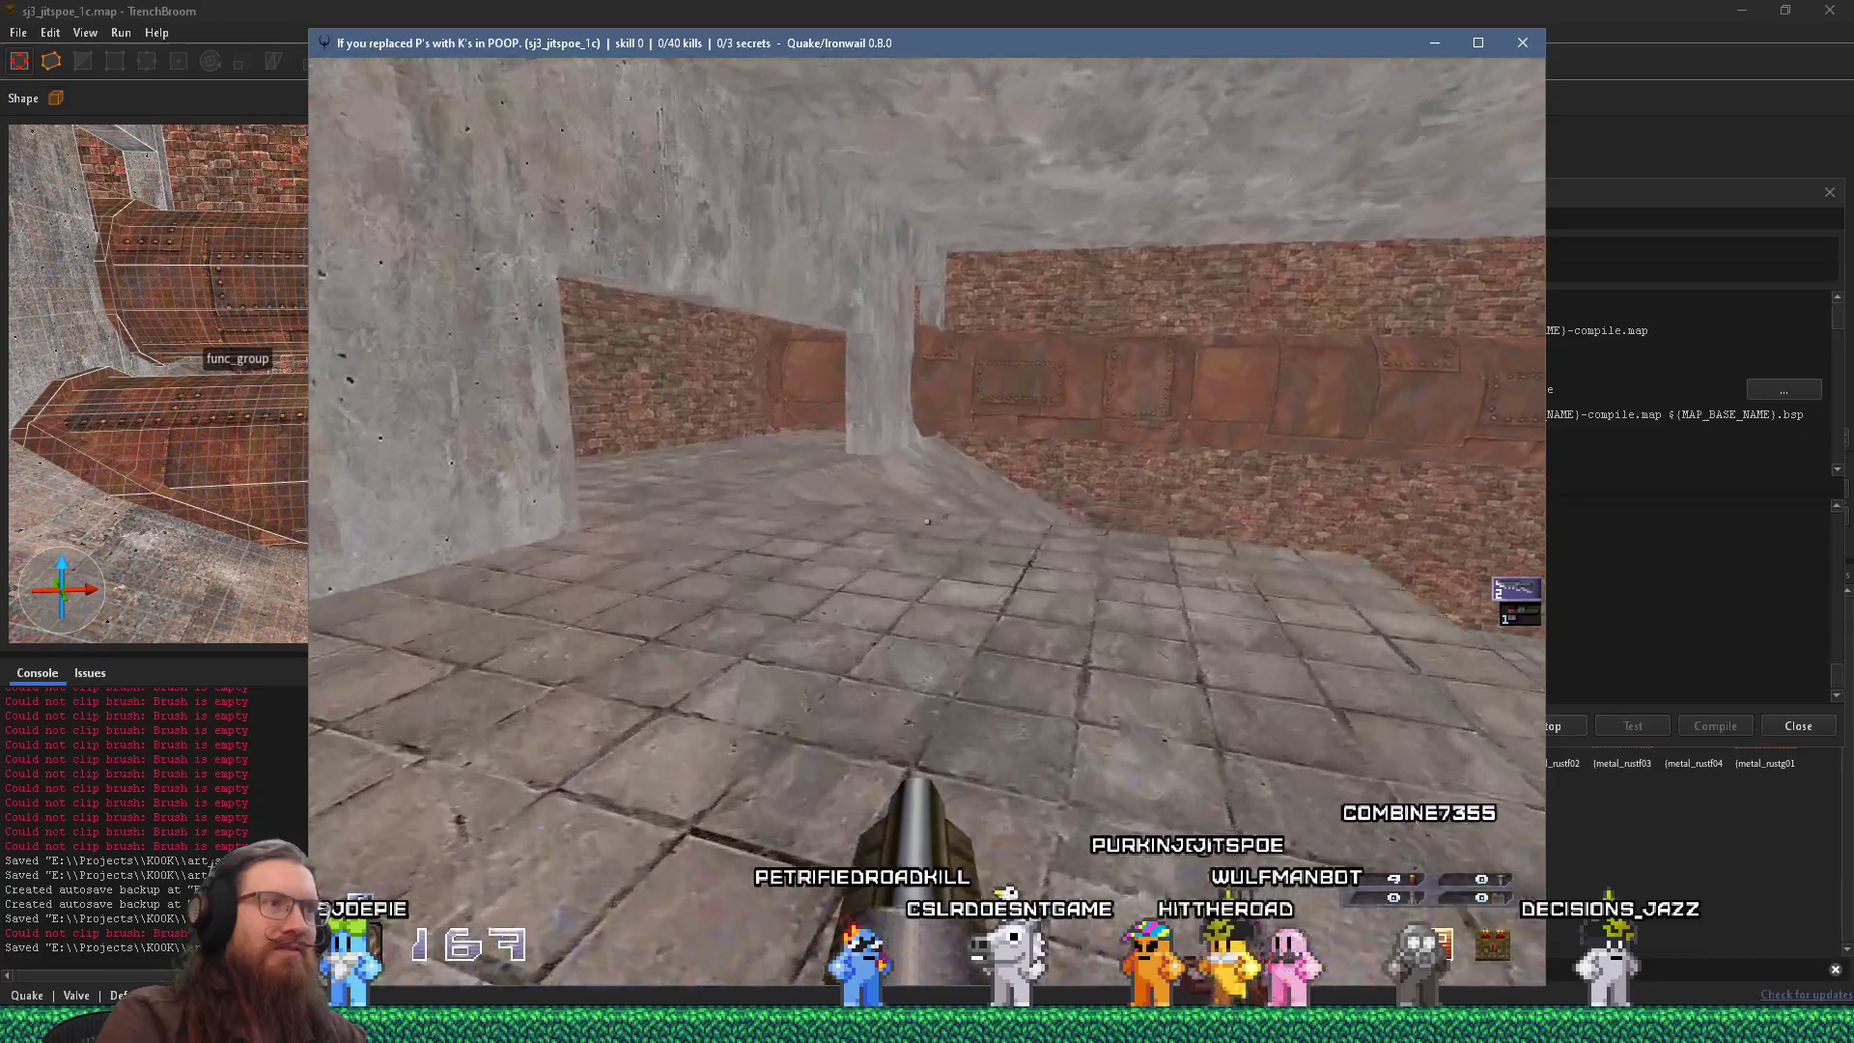
pyautogui.press('w')
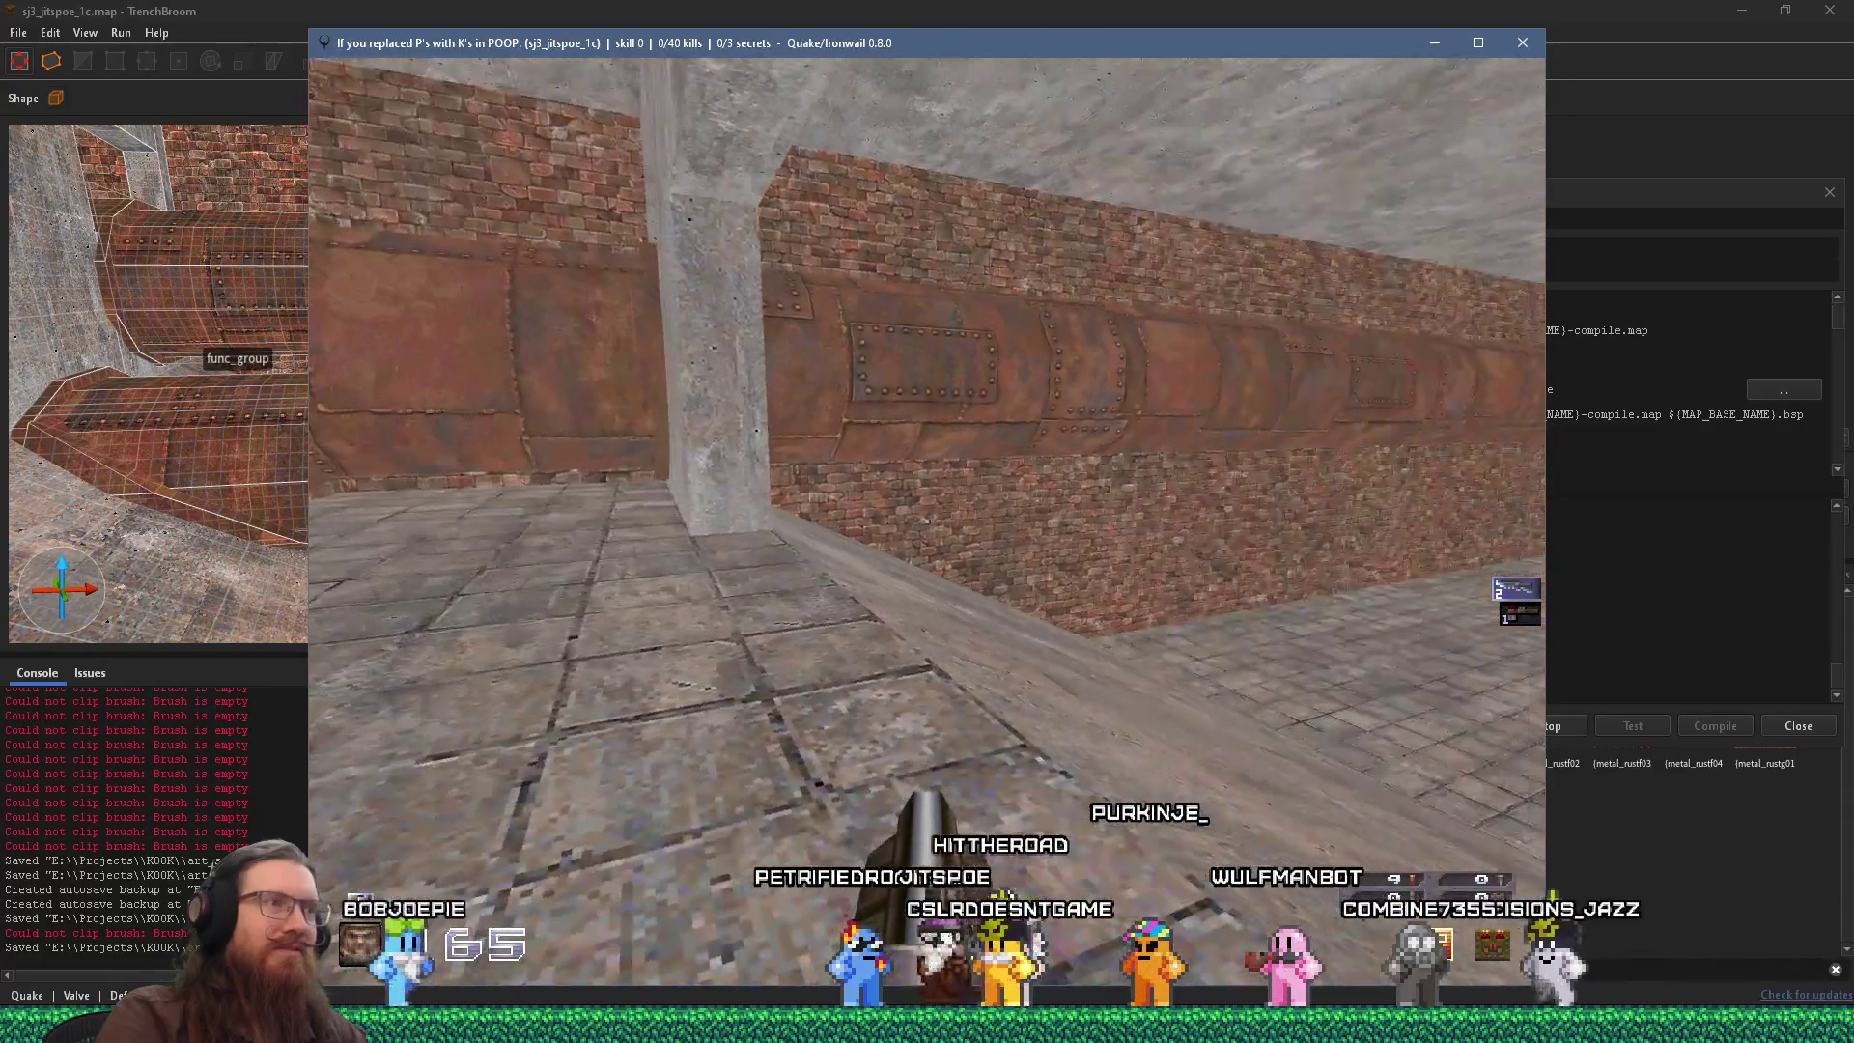
# Quit the game with the console command 'quit' and return to the editor.
pyautogui.press('`')
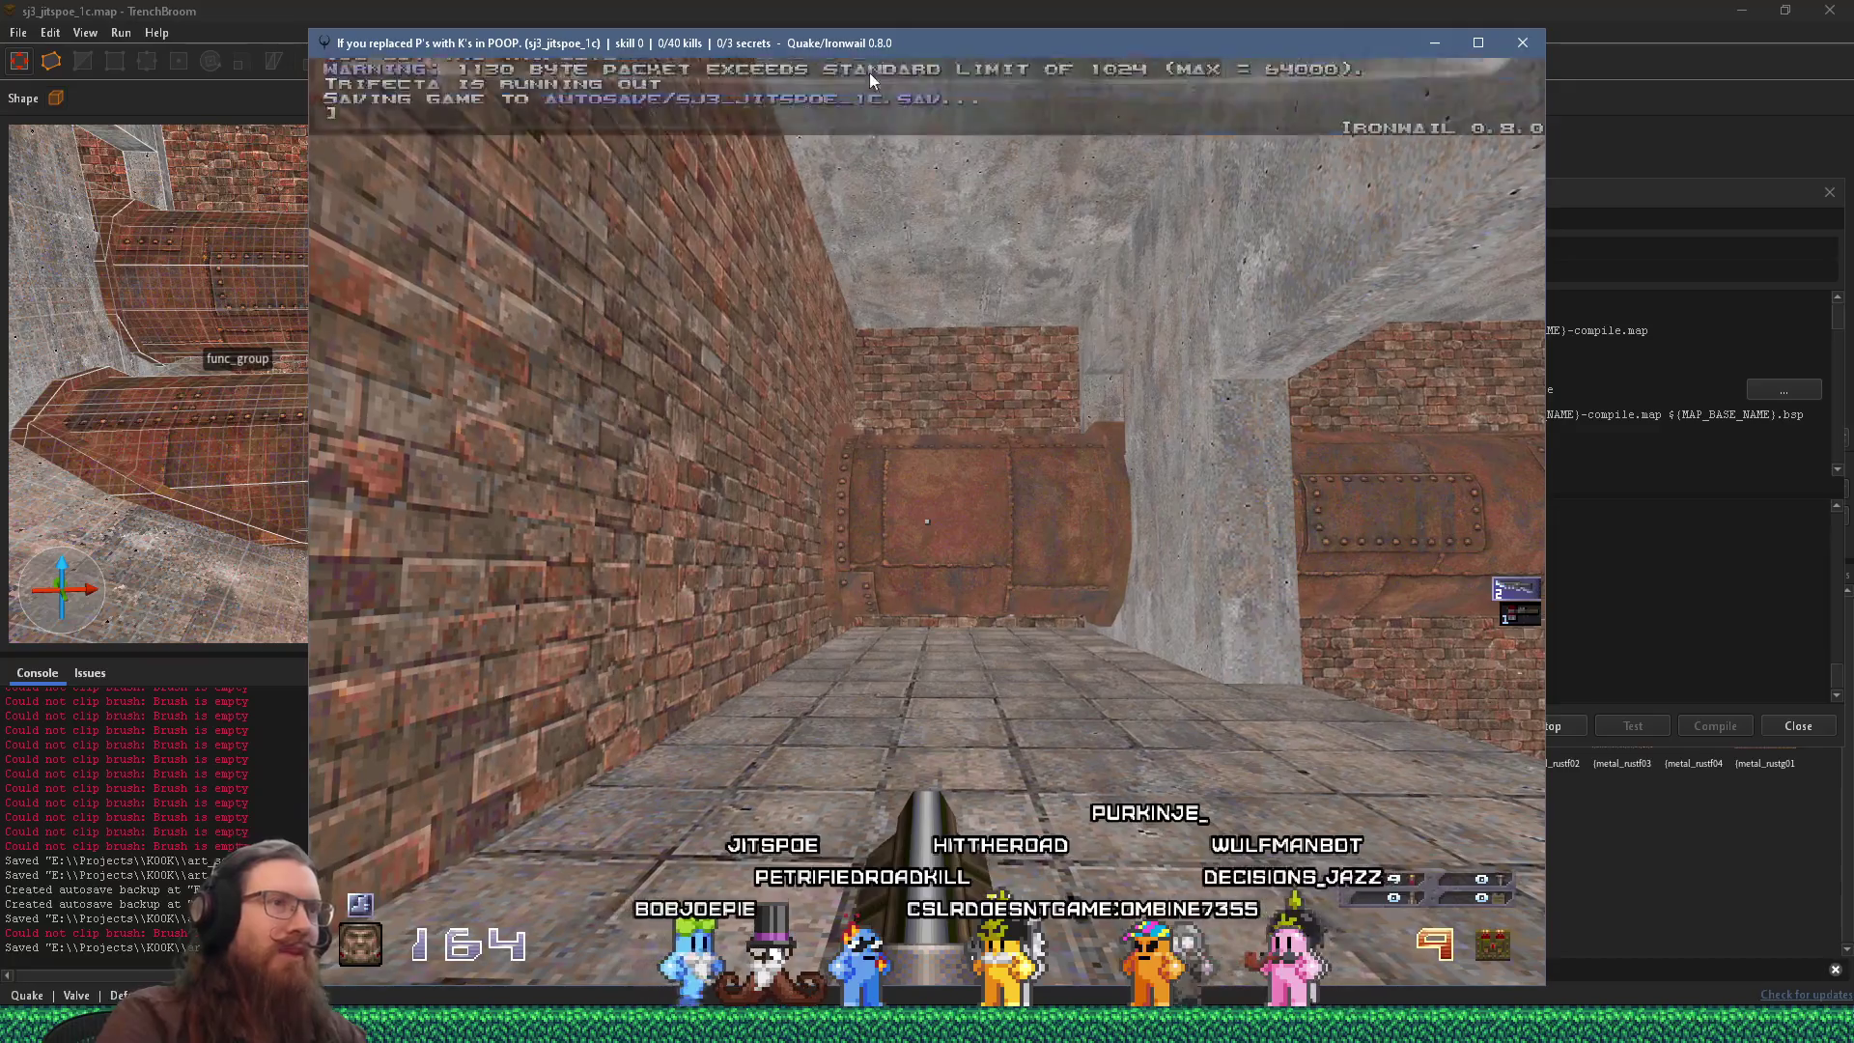
pyautogui.write('quit')
pyautogui.press('Return')
pyautogui.click(343, 260)
# Inspect the lintel brush above the trifecta doorway, then frame the trifecta over the pipe.
pyautogui.moveTo(344, 261)
pyautogui.mouseDown()
pyautogui.moveTo(290, 386)
pyautogui.moveTo(351, 371)
pyautogui.moveTo(361, 339)
pyautogui.mouseUp()
pyautogui.scroll(3, 361, 339)
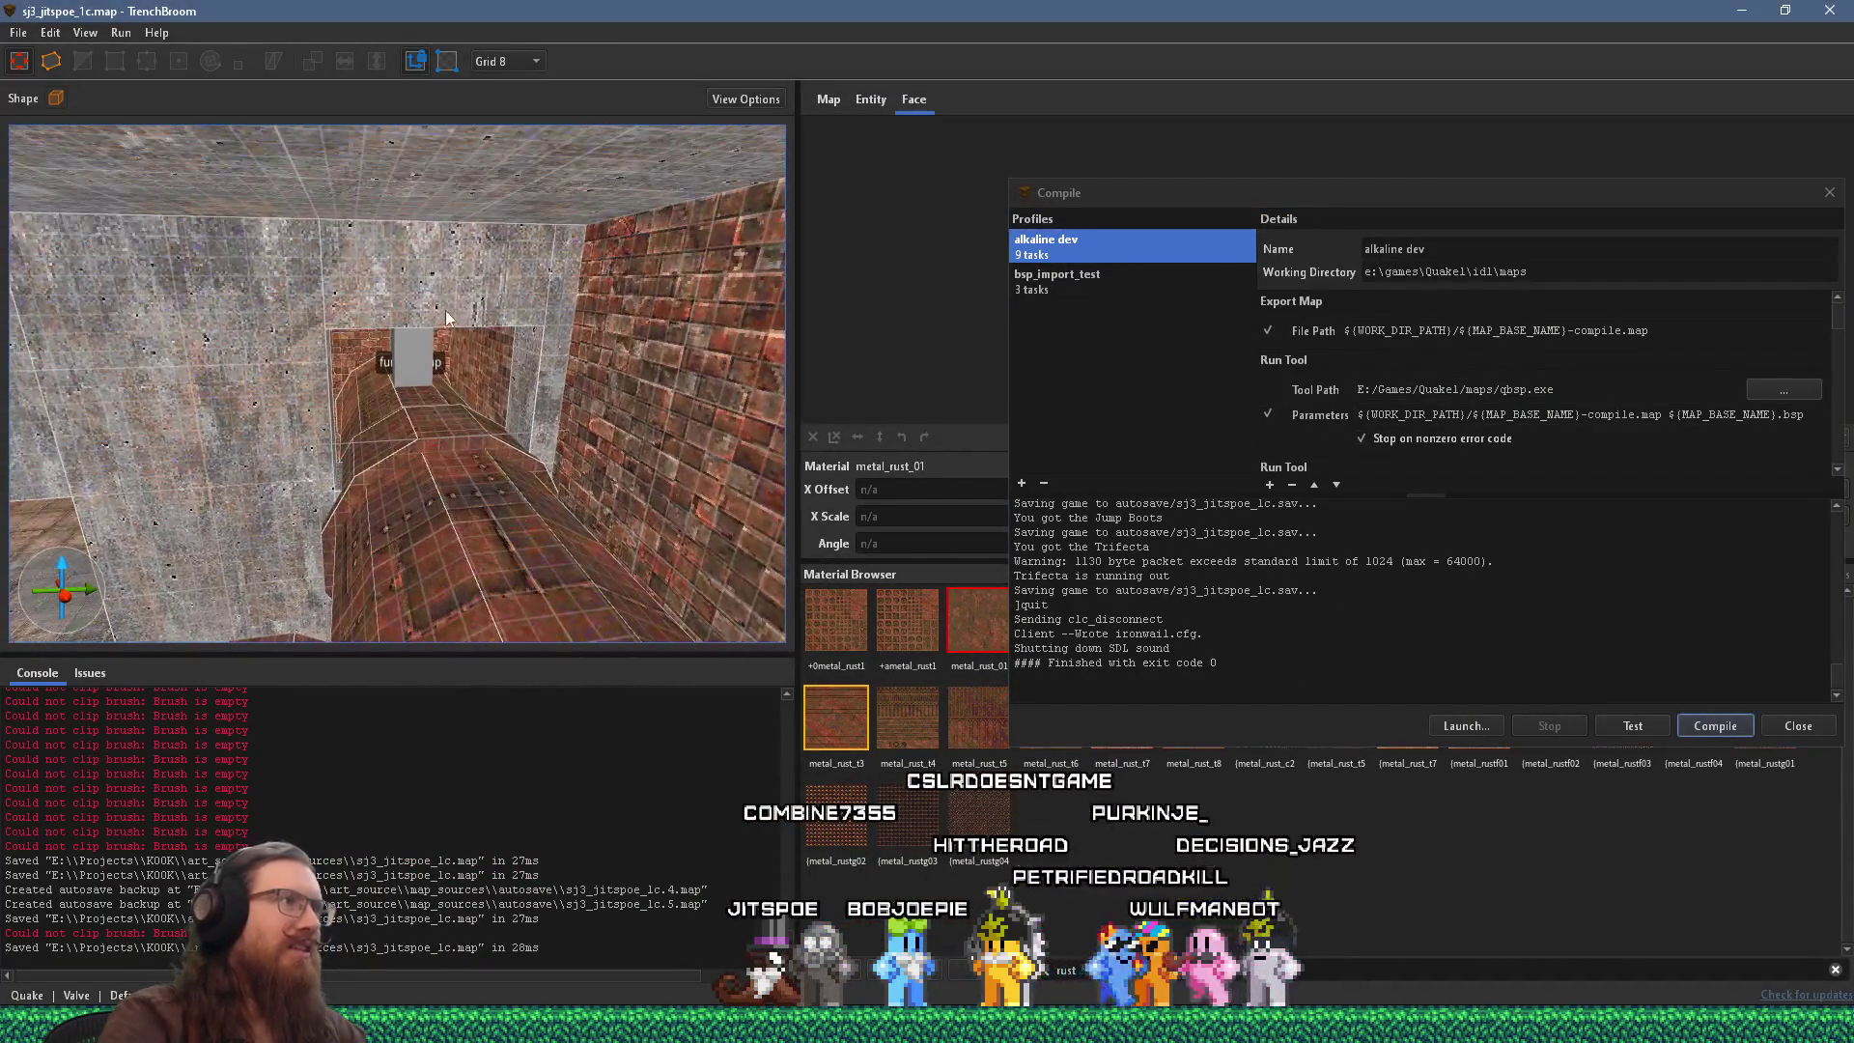
pyautogui.click(444, 310)
pyautogui.scroll(3, 423, 356)
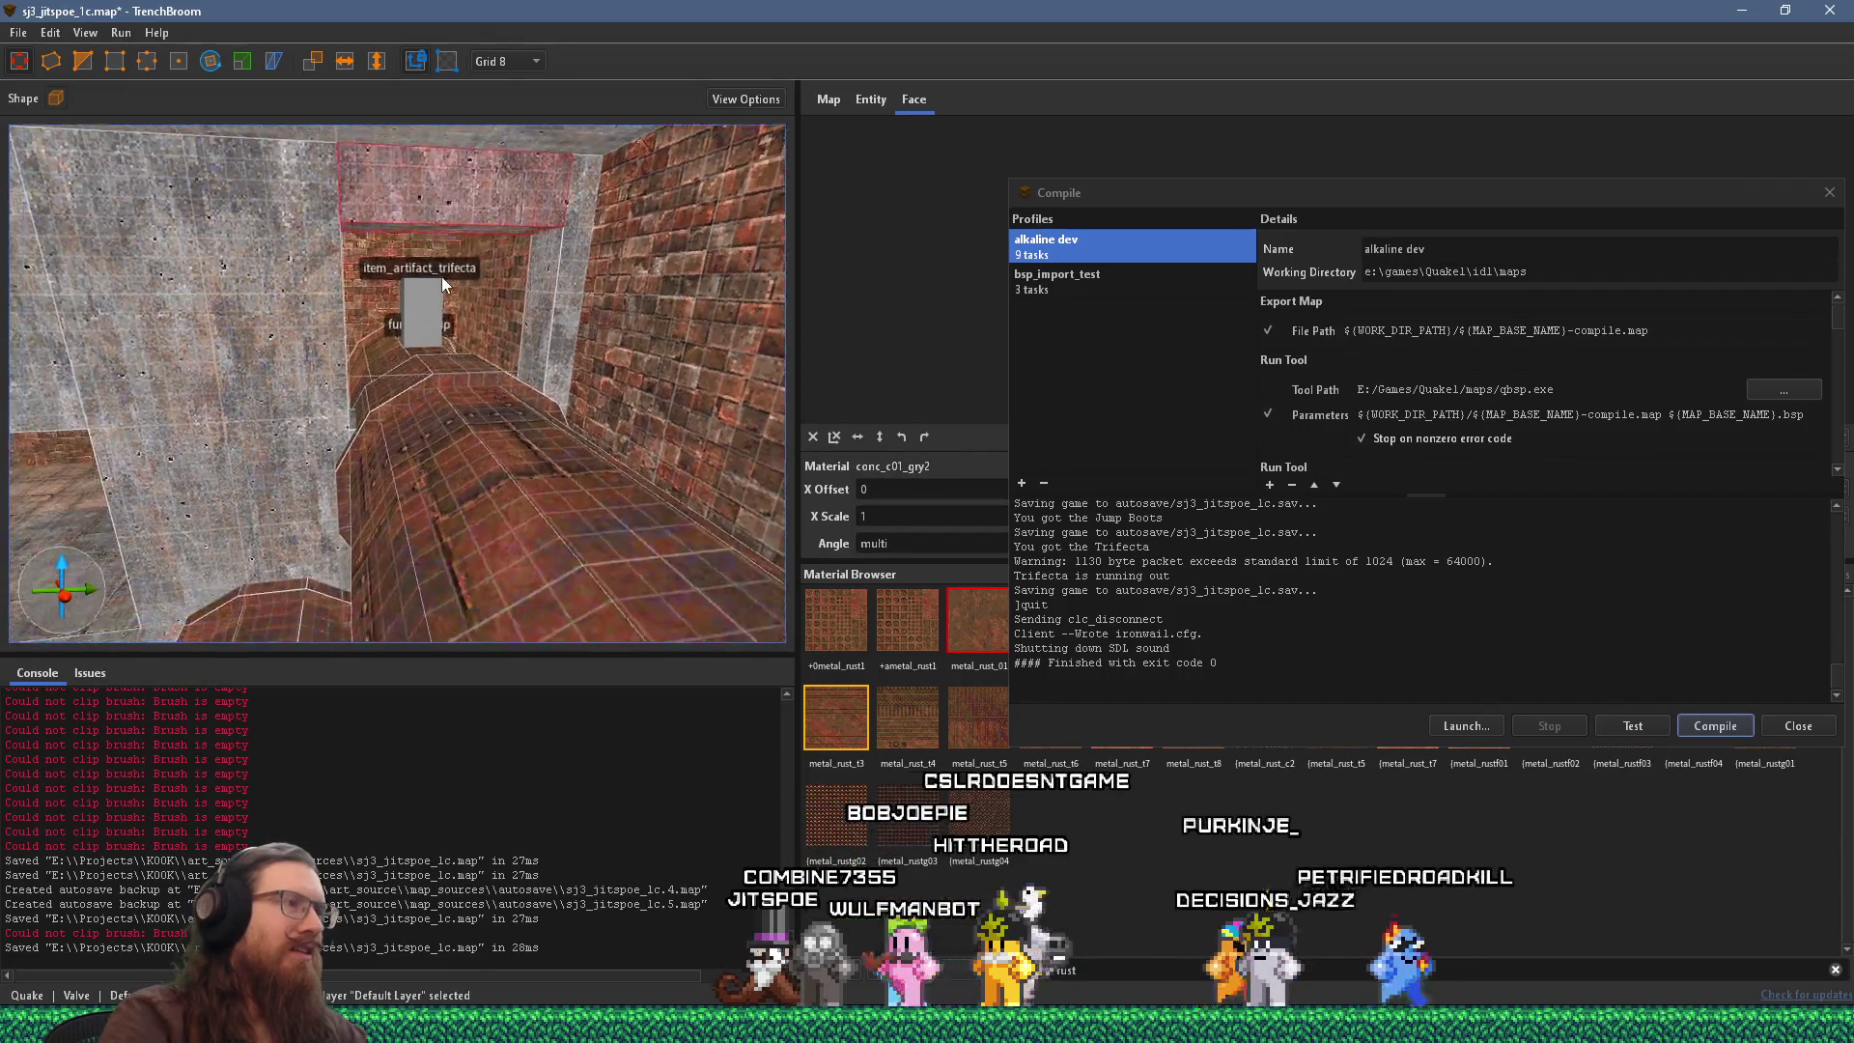
pyautogui.press('Escape')
pyautogui.scroll(3, 635, 363)
pyautogui.moveTo(636, 363)
pyautogui.mouseDown()
pyautogui.moveTo(616, 374)
pyautogui.moveTo(693, 371)
pyautogui.moveTo(559, 438)
pyautogui.moveTo(571, 419)
pyautogui.moveTo(605, 424)
pyautogui.moveTo(571, 259)
pyautogui.moveTo(464, 118)
pyautogui.moveTo(529, 235)
pyautogui.moveTo(245, 118)
pyautogui.moveTo(477, 253)
pyautogui.moveTo(525, 338)
pyautogui.moveTo(490, 350)
pyautogui.moveTo(506, 338)
pyautogui.moveTo(431, 328)
pyautogui.moveTo(502, 345)
pyautogui.moveTo(386, 214)
pyautogui.moveTo(491, 244)
pyautogui.moveTo(518, 286)
pyautogui.moveTo(112, 195)
pyautogui.moveTo(555, 237)
pyautogui.moveTo(570, 315)
pyautogui.mouseUp()
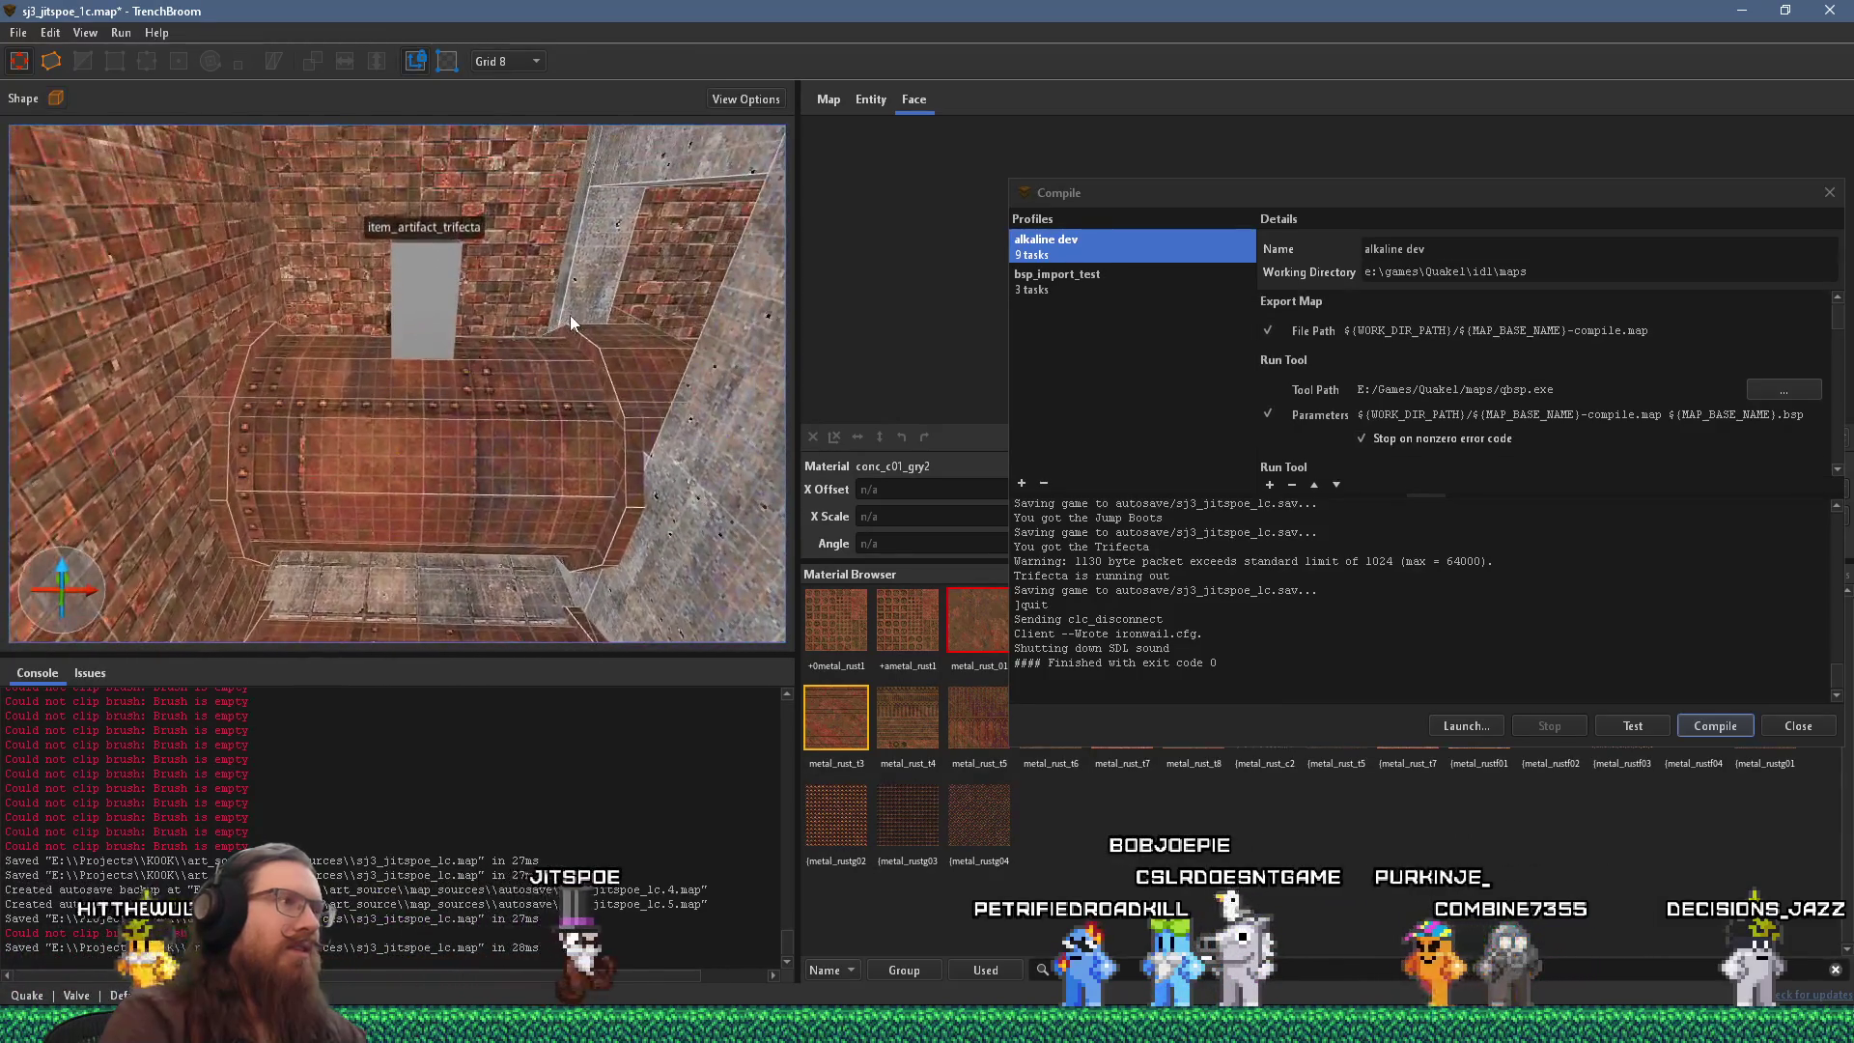
pyautogui.scroll(5, 443, 303)
# Draw a *waterskip-textured brush on the floor beside the trifecta item.
pyautogui.click(487, 451)
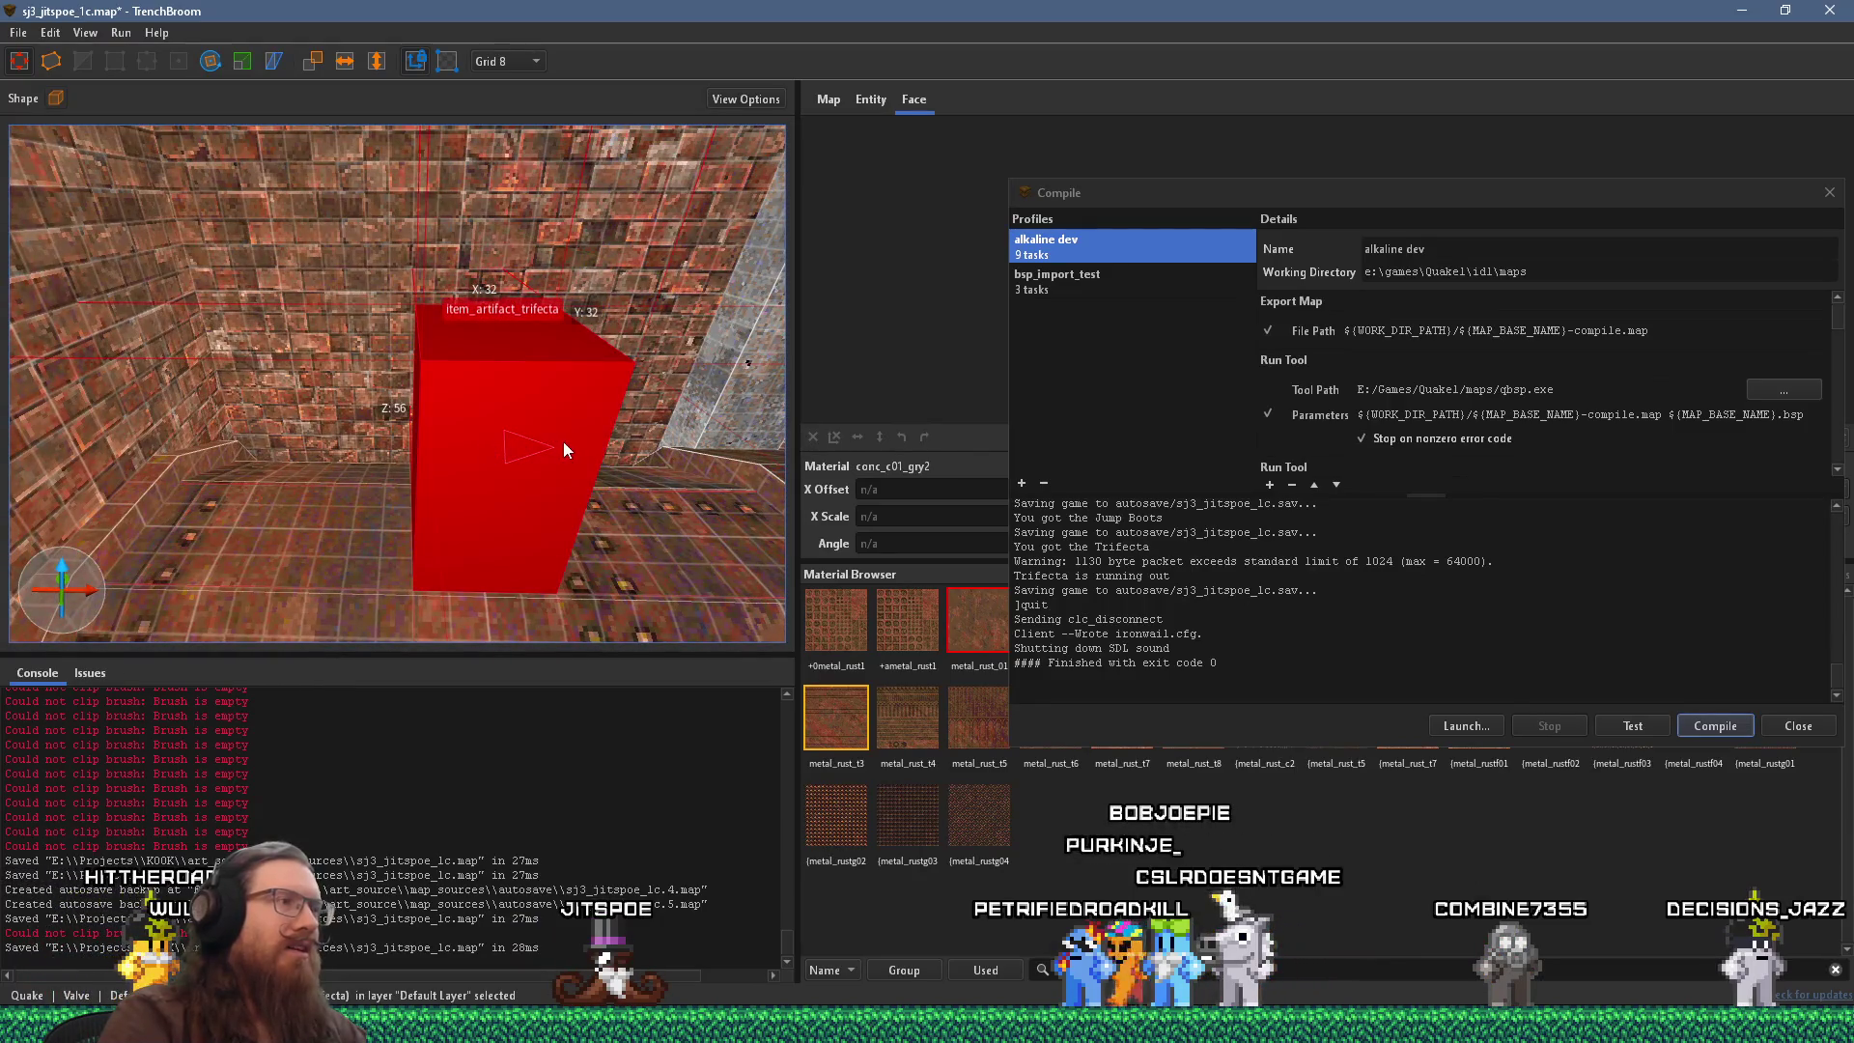
pyautogui.press('Escape')
pyautogui.moveTo(613, 517); pyautogui.dragTo(574, 525)
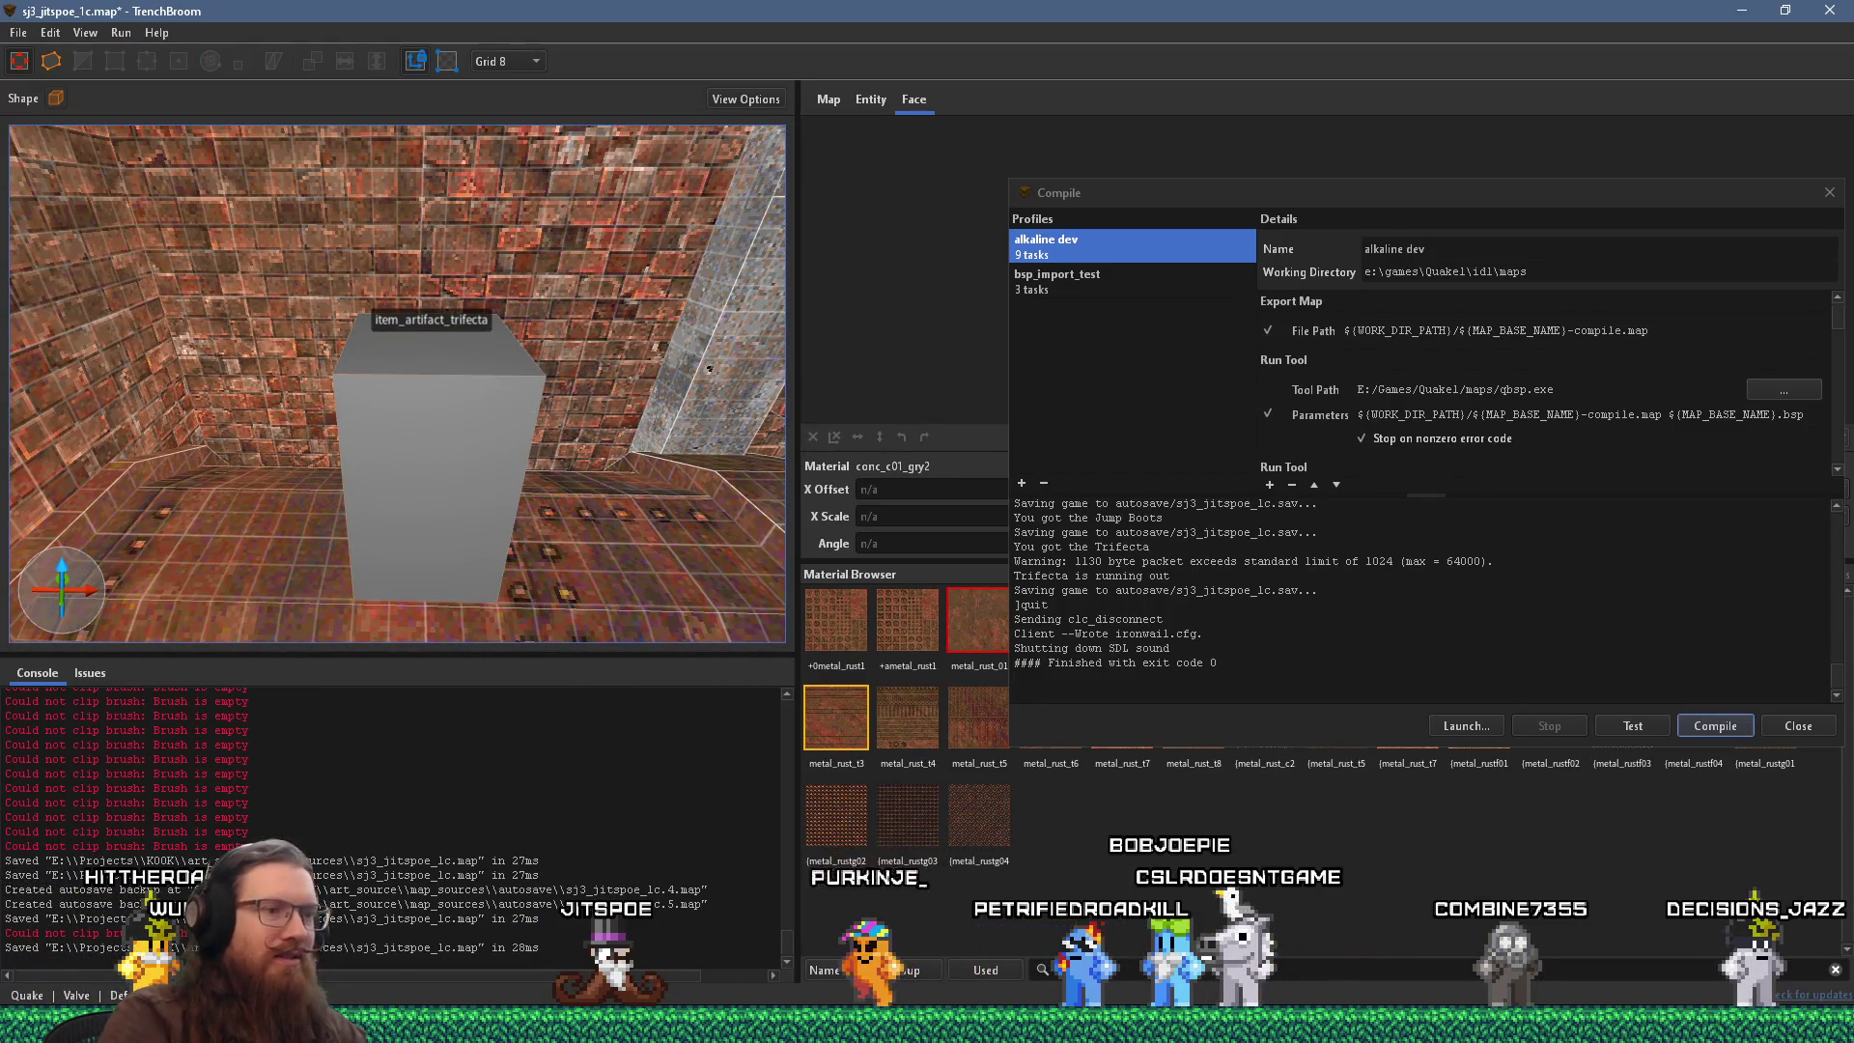
pyautogui.write('skip')
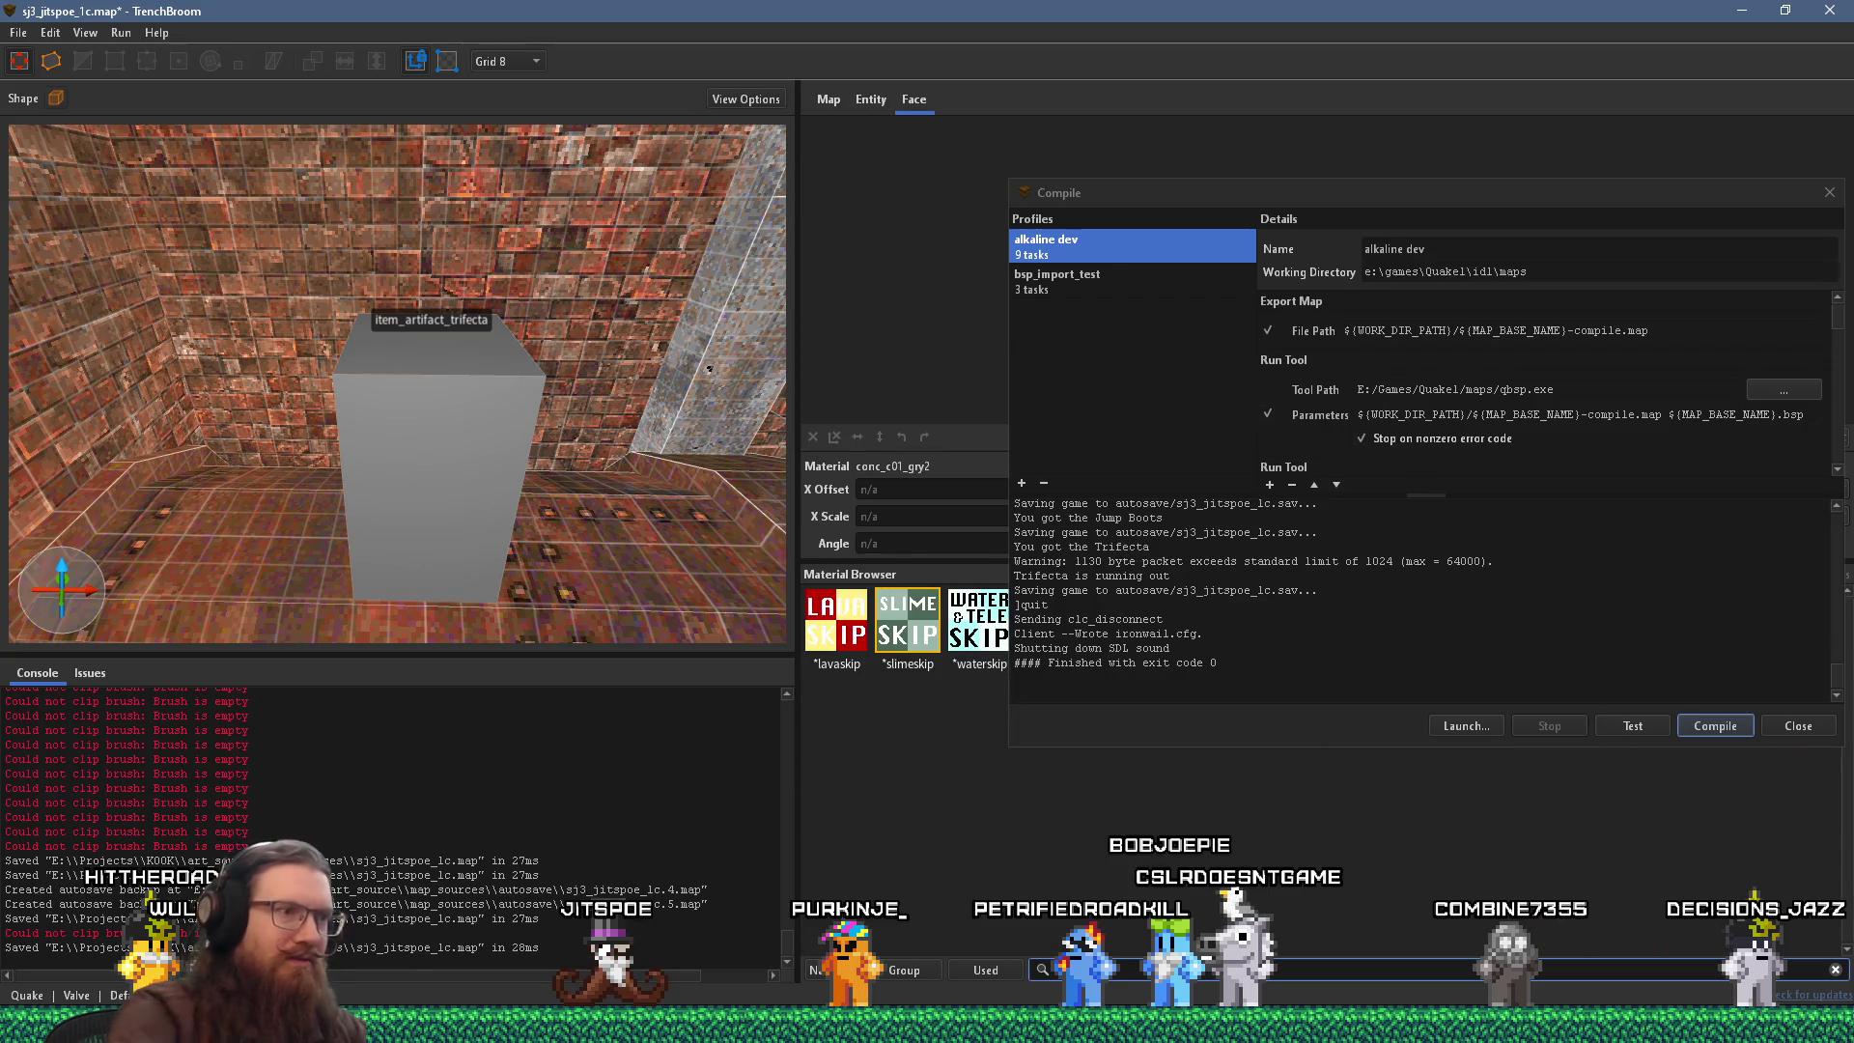
pyautogui.moveTo(443, 555); pyautogui.dragTo(148, 490)
pyautogui.scroll(5, 372, 487)
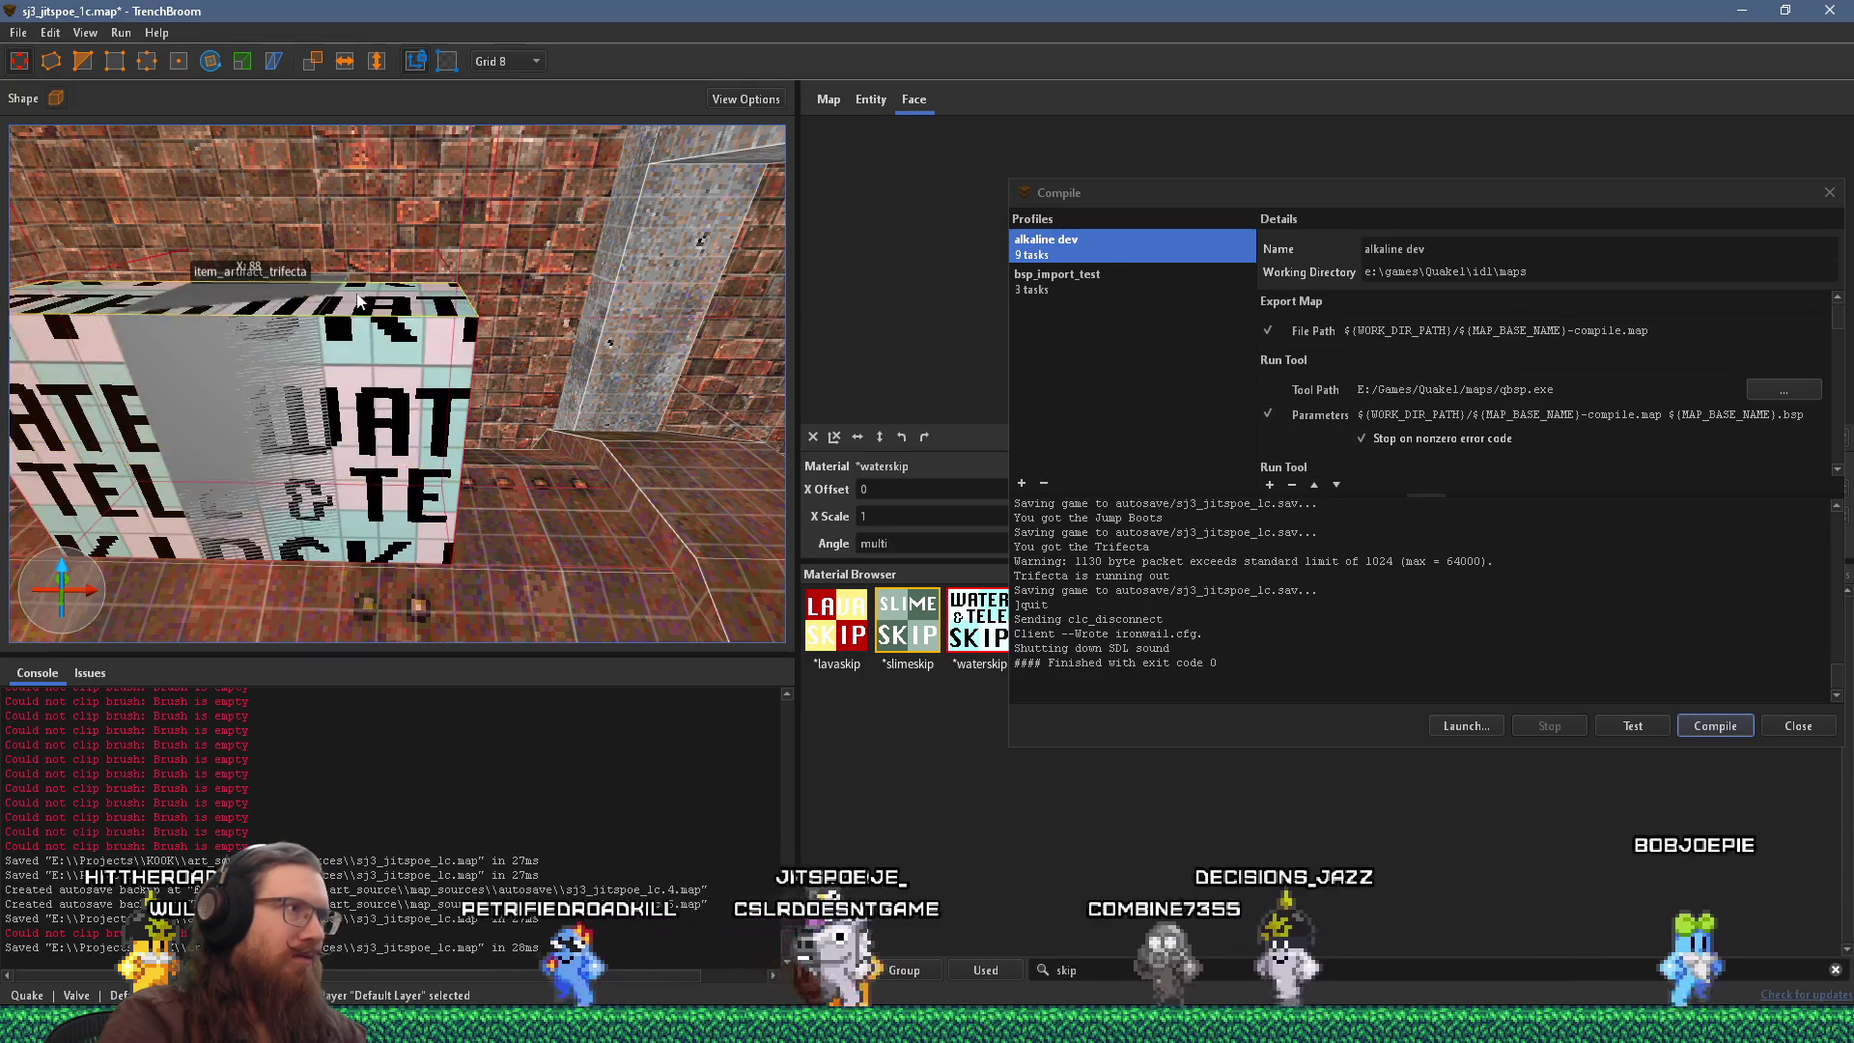
# Convert the new waterskip brush into a Trigger brush entity.
pyautogui.moveTo(372, 488)
pyautogui.mouseDown()
pyautogui.moveTo(137, 407)
pyautogui.moveTo(520, 363)
pyautogui.moveTo(548, 379)
pyautogui.moveTo(377, 446)
pyautogui.mouseUp()
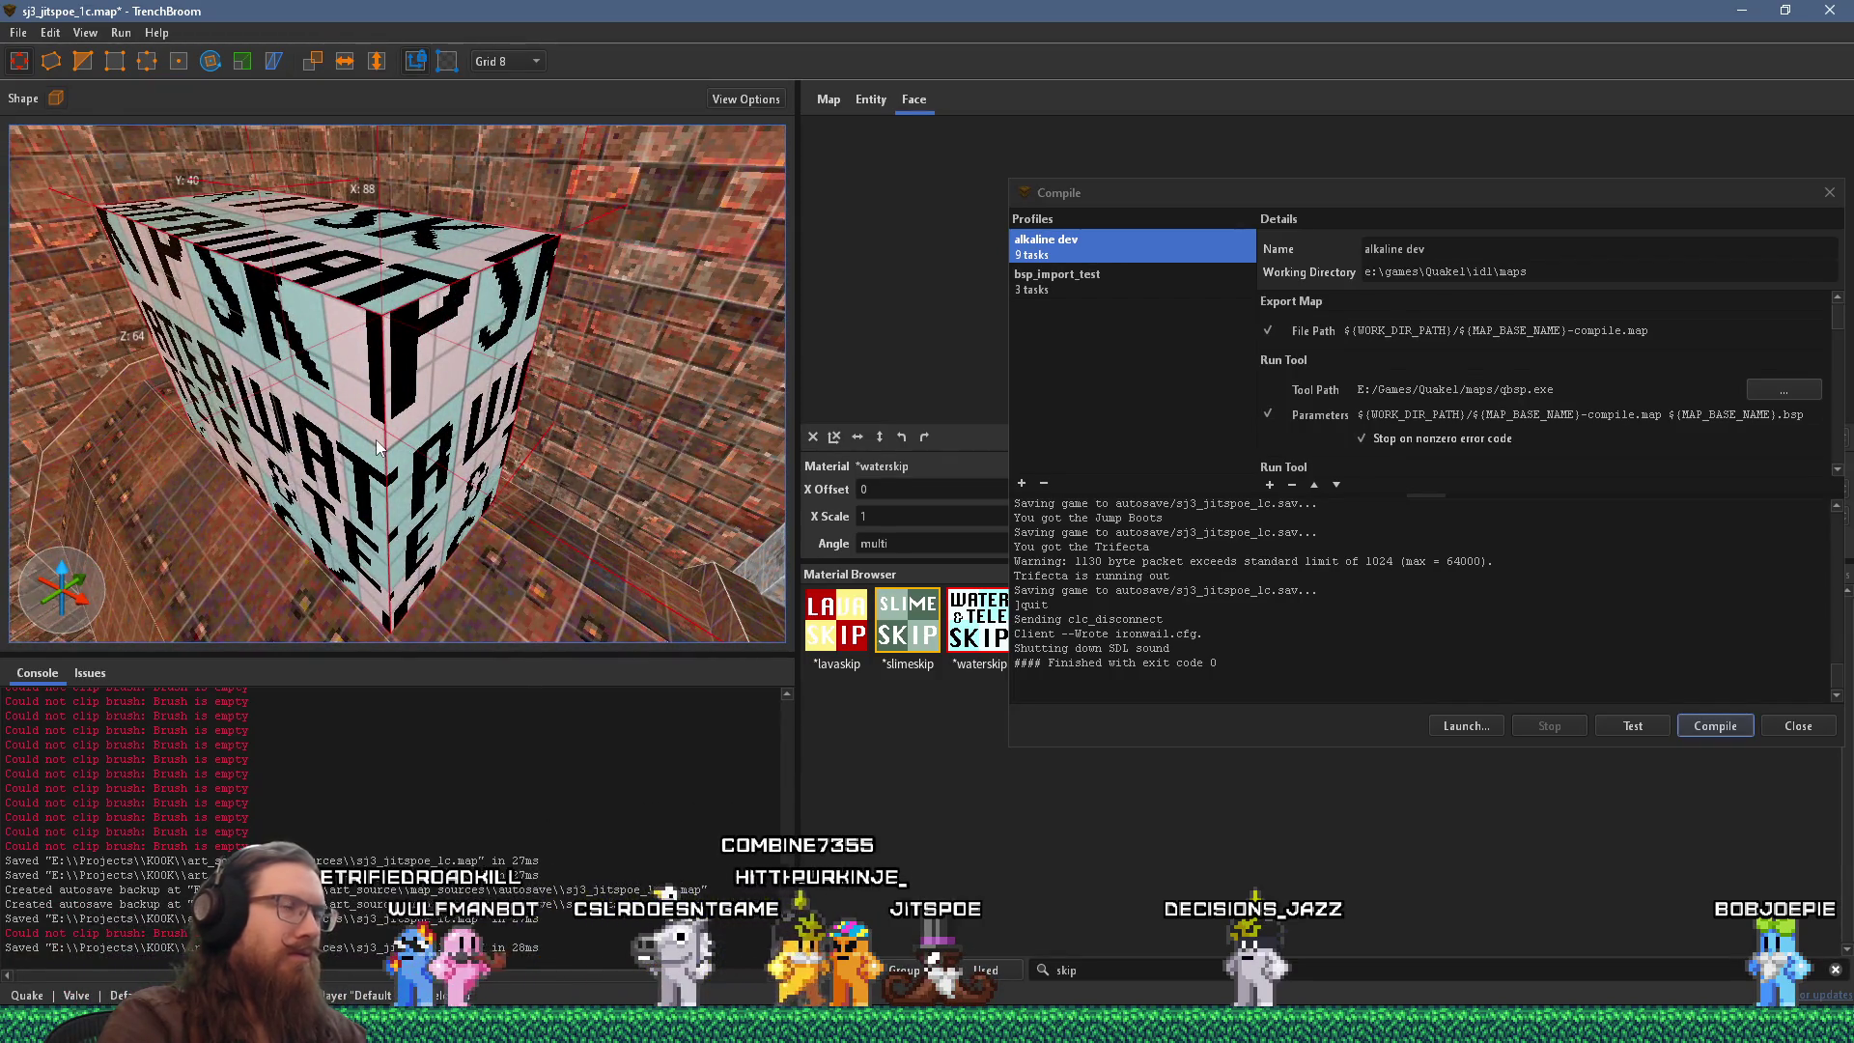
pyautogui.rightClick(403, 435)
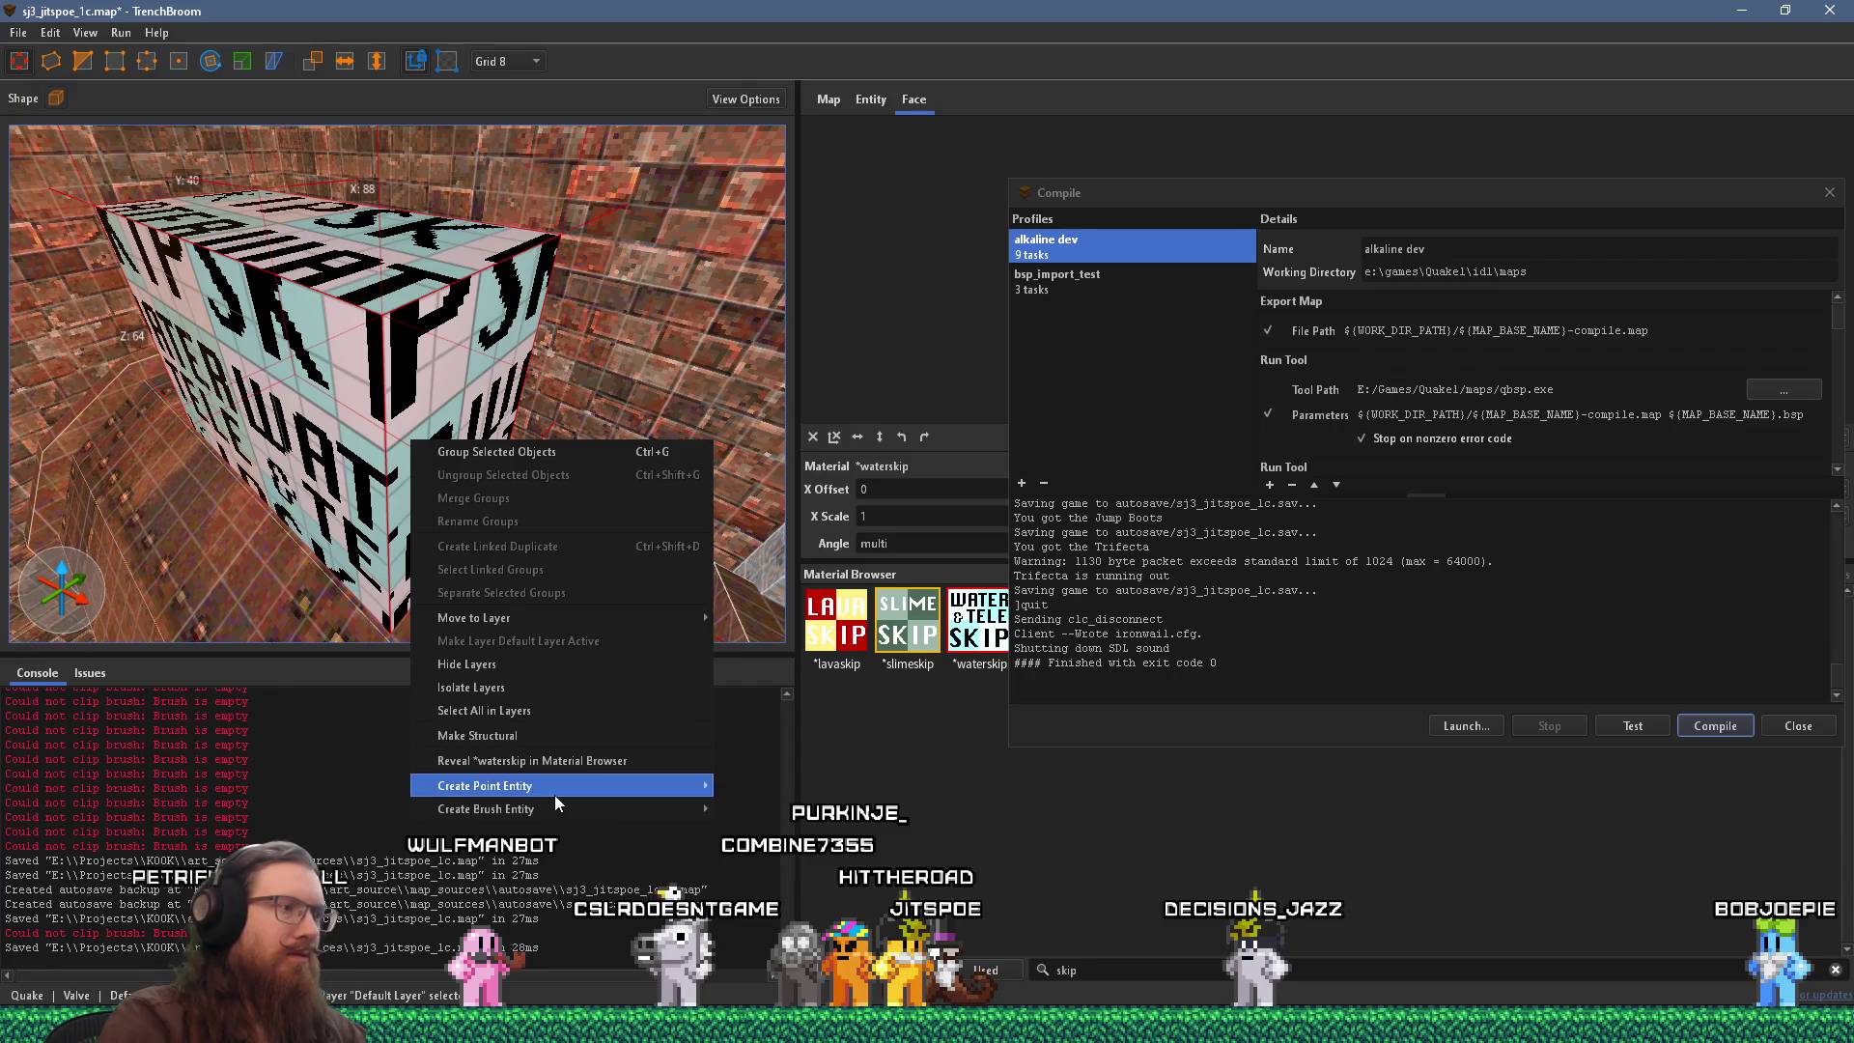
pyautogui.moveTo(554, 808)
pyautogui.moveTo(774, 809)
pyautogui.moveTo(777, 870)
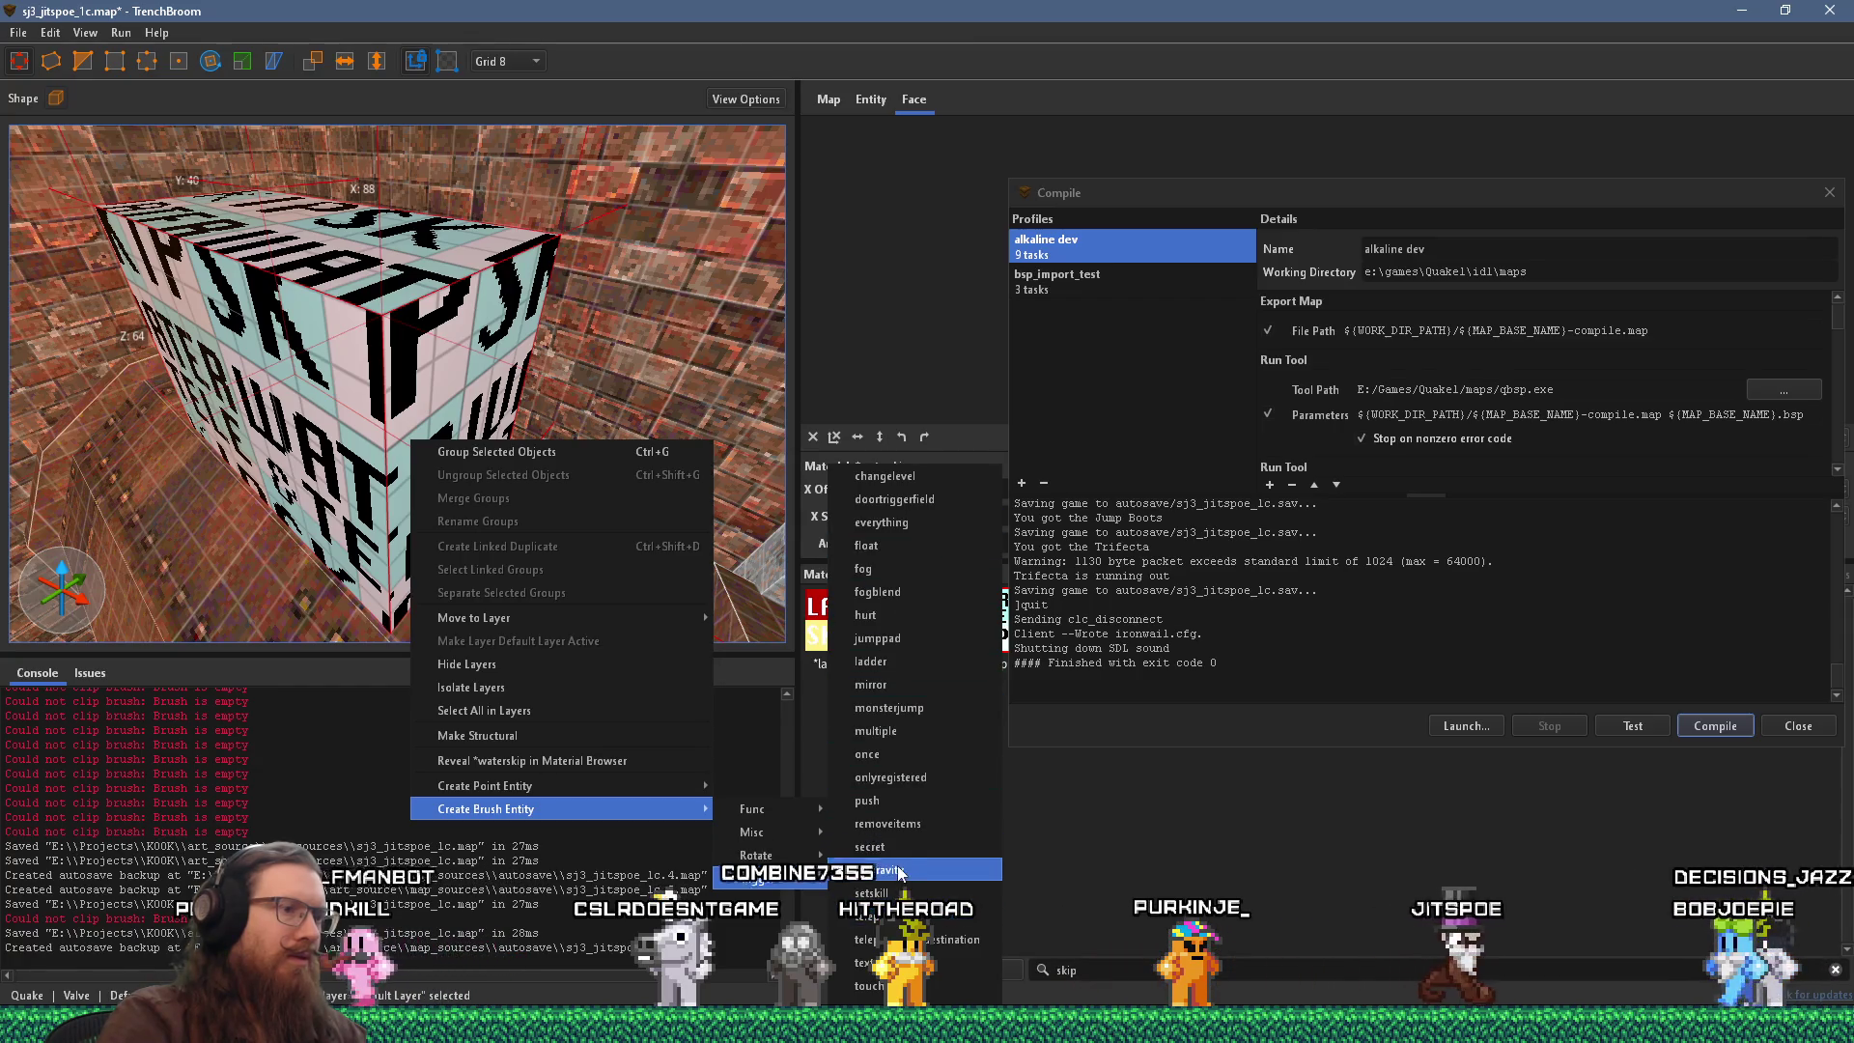
pyautogui.click(902, 915)
pyautogui.moveTo(492, 547)
pyautogui.mouseDown()
pyautogui.moveTo(540, 510)
pyautogui.moveTo(199, 560)
pyautogui.mouseUp()
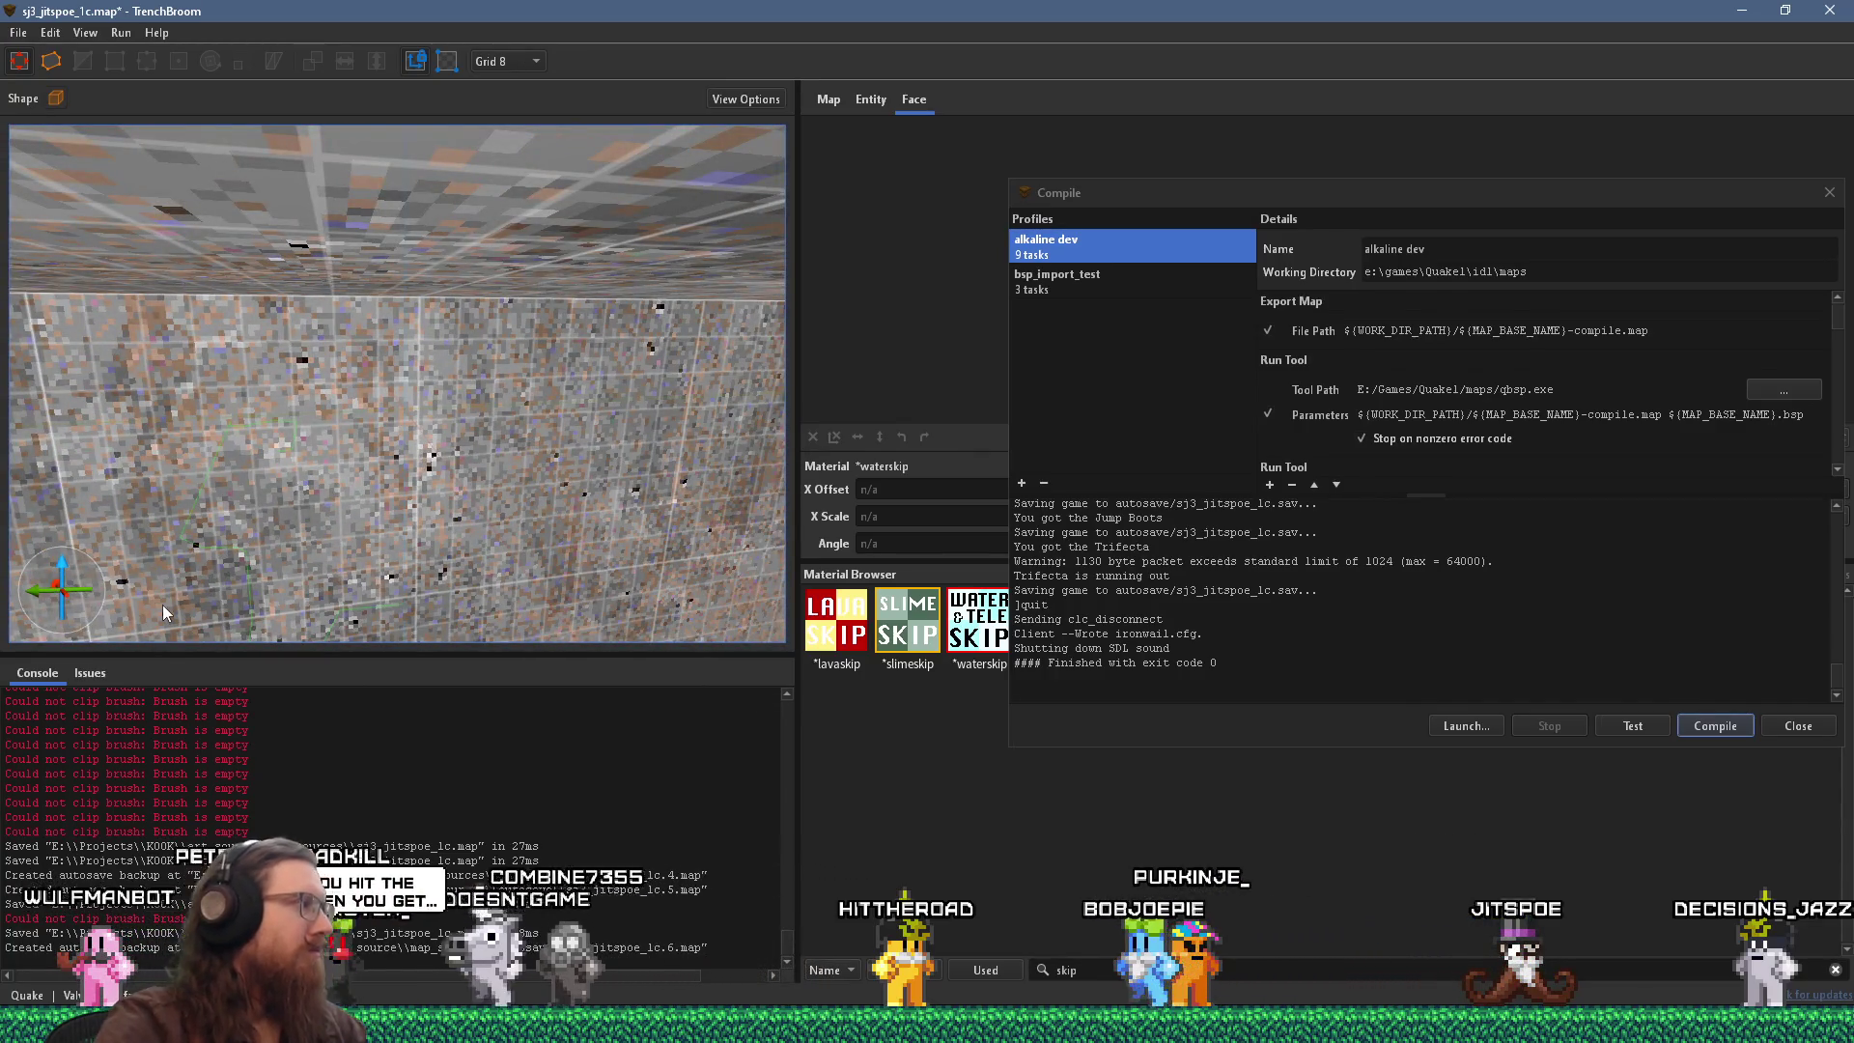
# Save the map after looking along the long pipe-lined wall, then pick a pipe face.
pyautogui.scroll(-5, 175, 622)
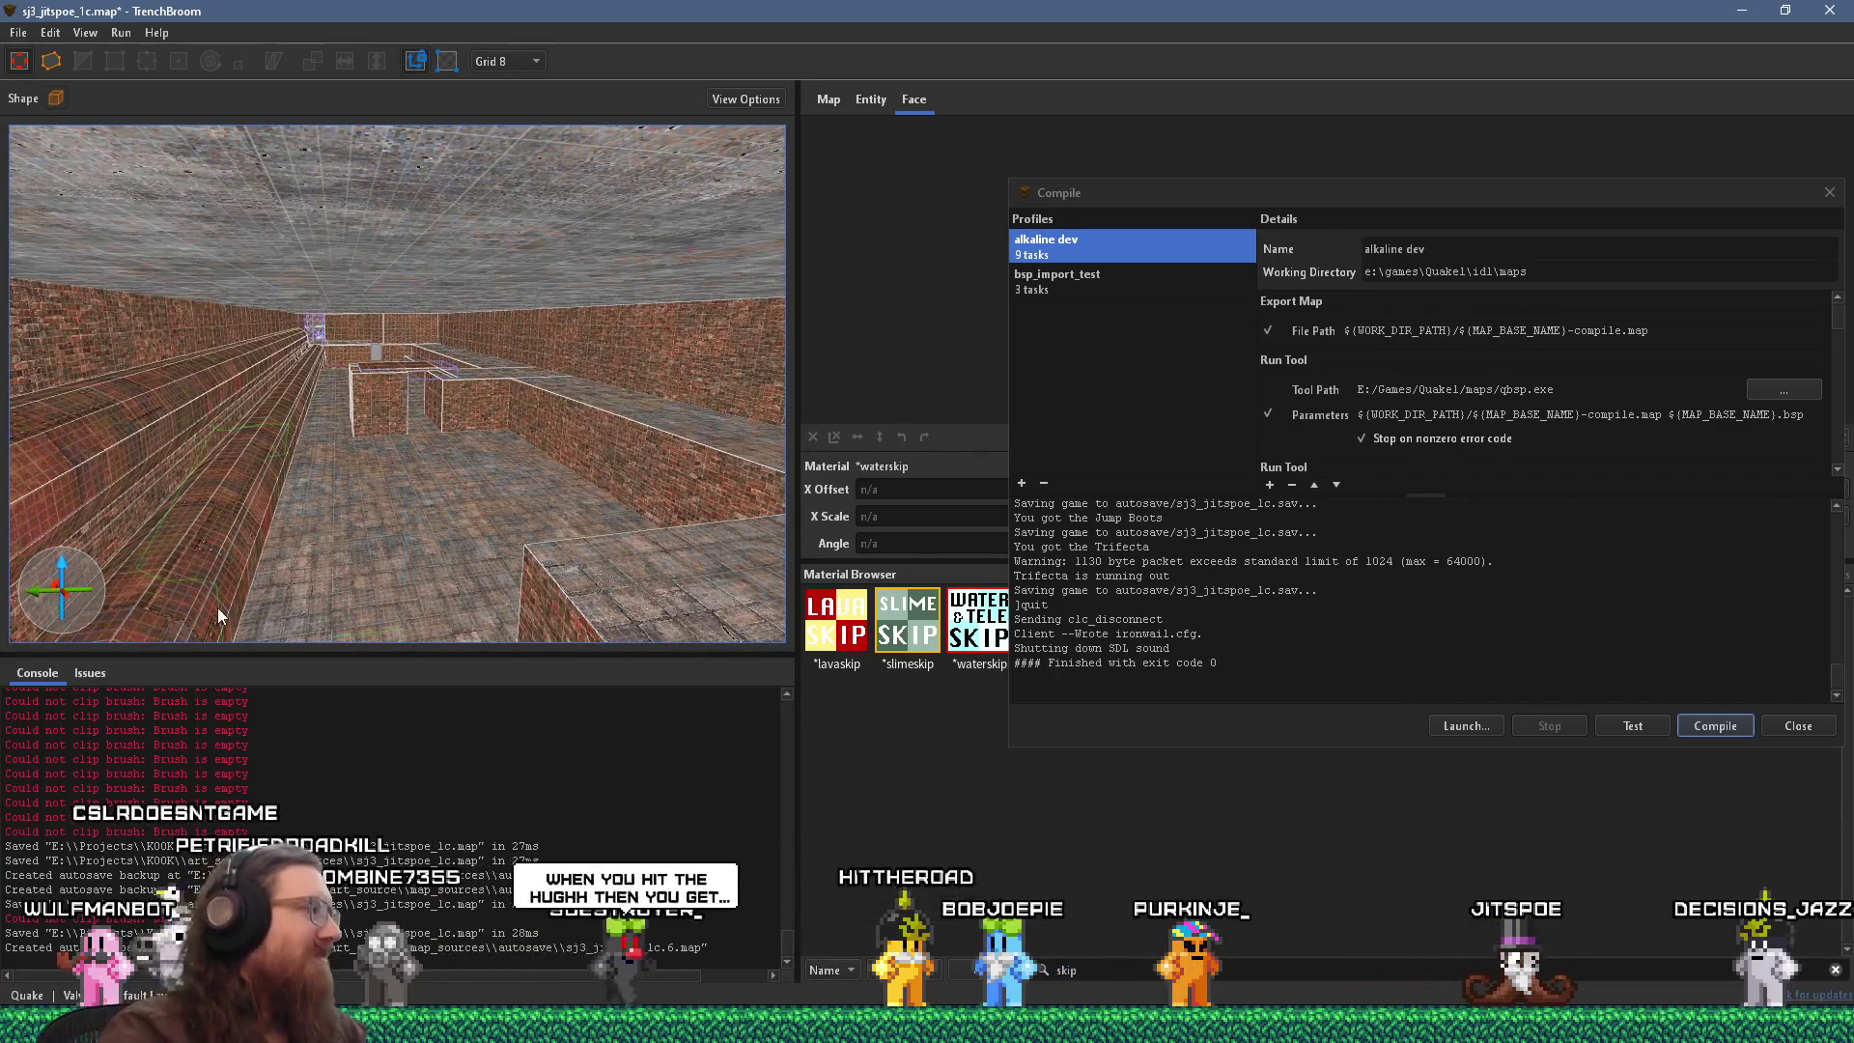
pyautogui.moveTo(253, 589)
pyautogui.mouseDown()
pyautogui.moveTo(194, 588)
pyautogui.moveTo(320, 571)
pyautogui.moveTo(143, 553)
pyautogui.moveTo(258, 564)
pyautogui.moveTo(241, 576)
pyautogui.moveTo(269, 571)
pyautogui.moveTo(247, 565)
pyautogui.moveTo(264, 537)
pyautogui.moveTo(313, 589)
pyautogui.moveTo(197, 585)
pyautogui.moveTo(303, 573)
pyautogui.moveTo(151, 592)
pyautogui.moveTo(36, 573)
pyautogui.mouseUp()
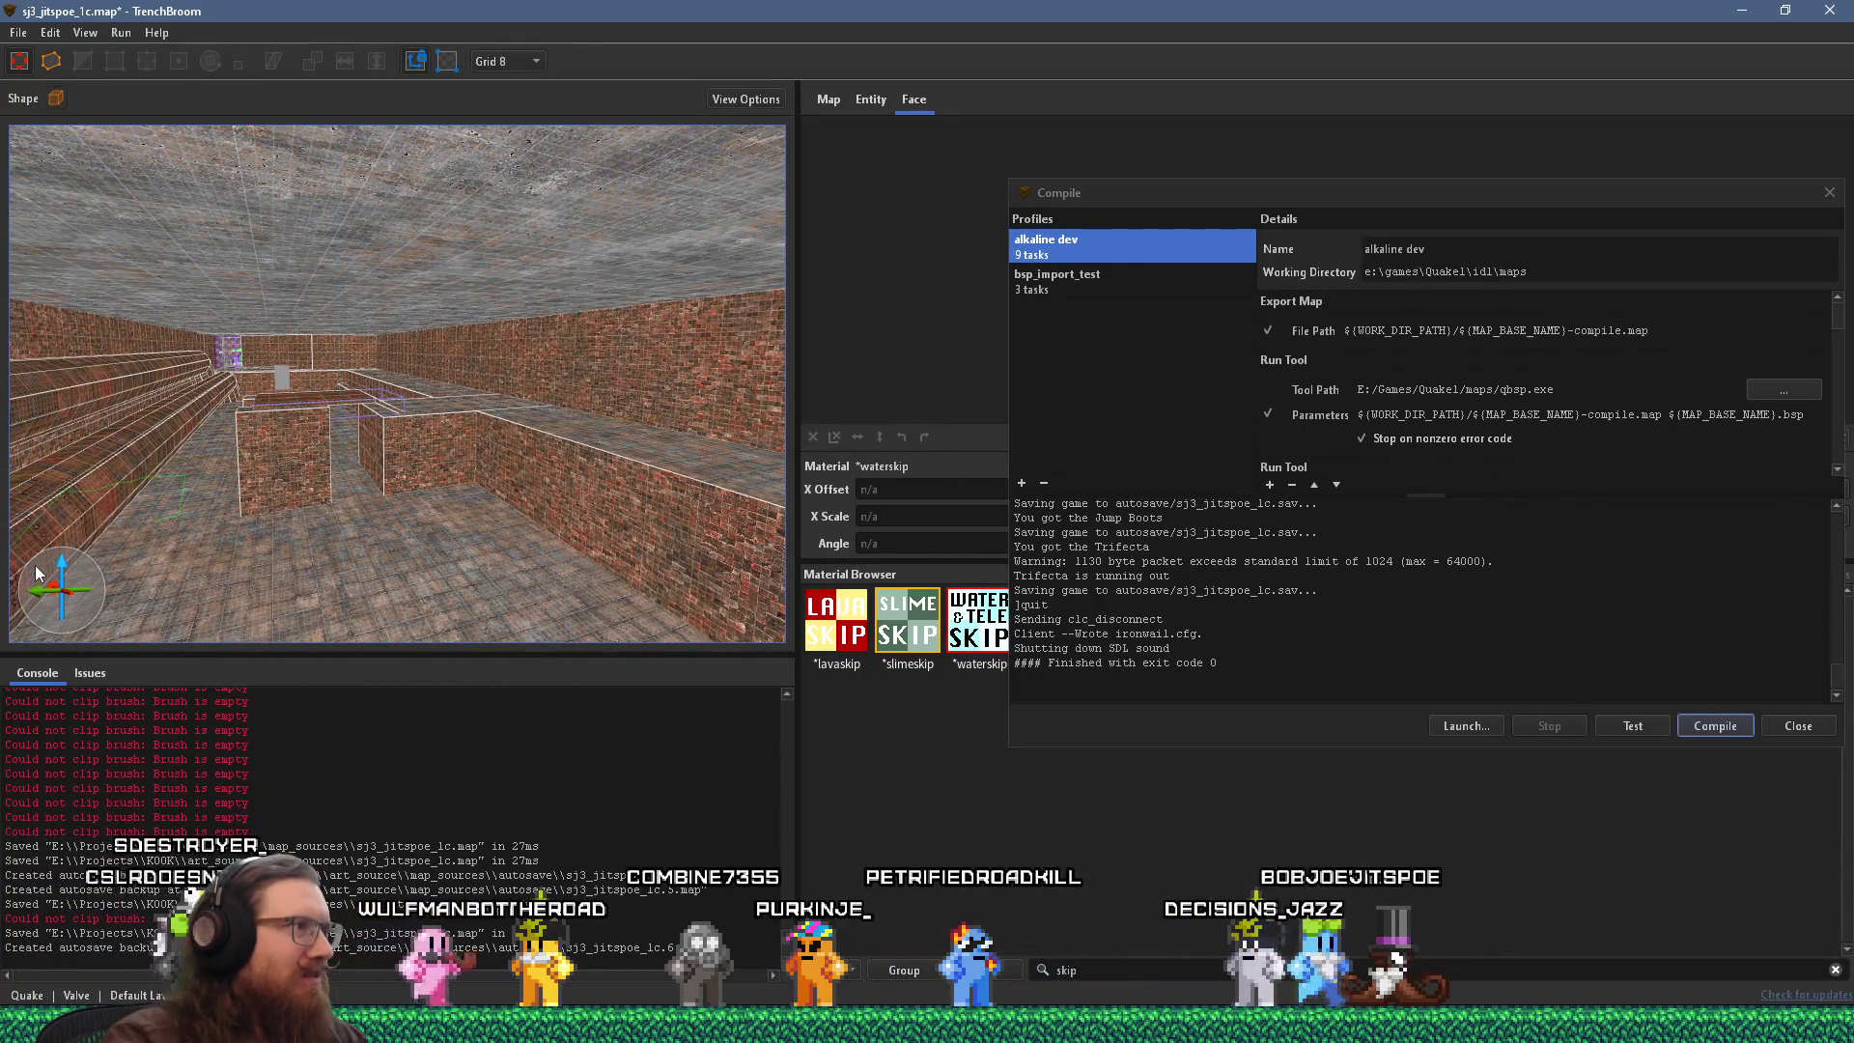
pyautogui.moveTo(36, 573)
pyautogui.mouseDown()
pyautogui.moveTo(20, 580)
pyautogui.moveTo(77, 579)
pyautogui.mouseUp()
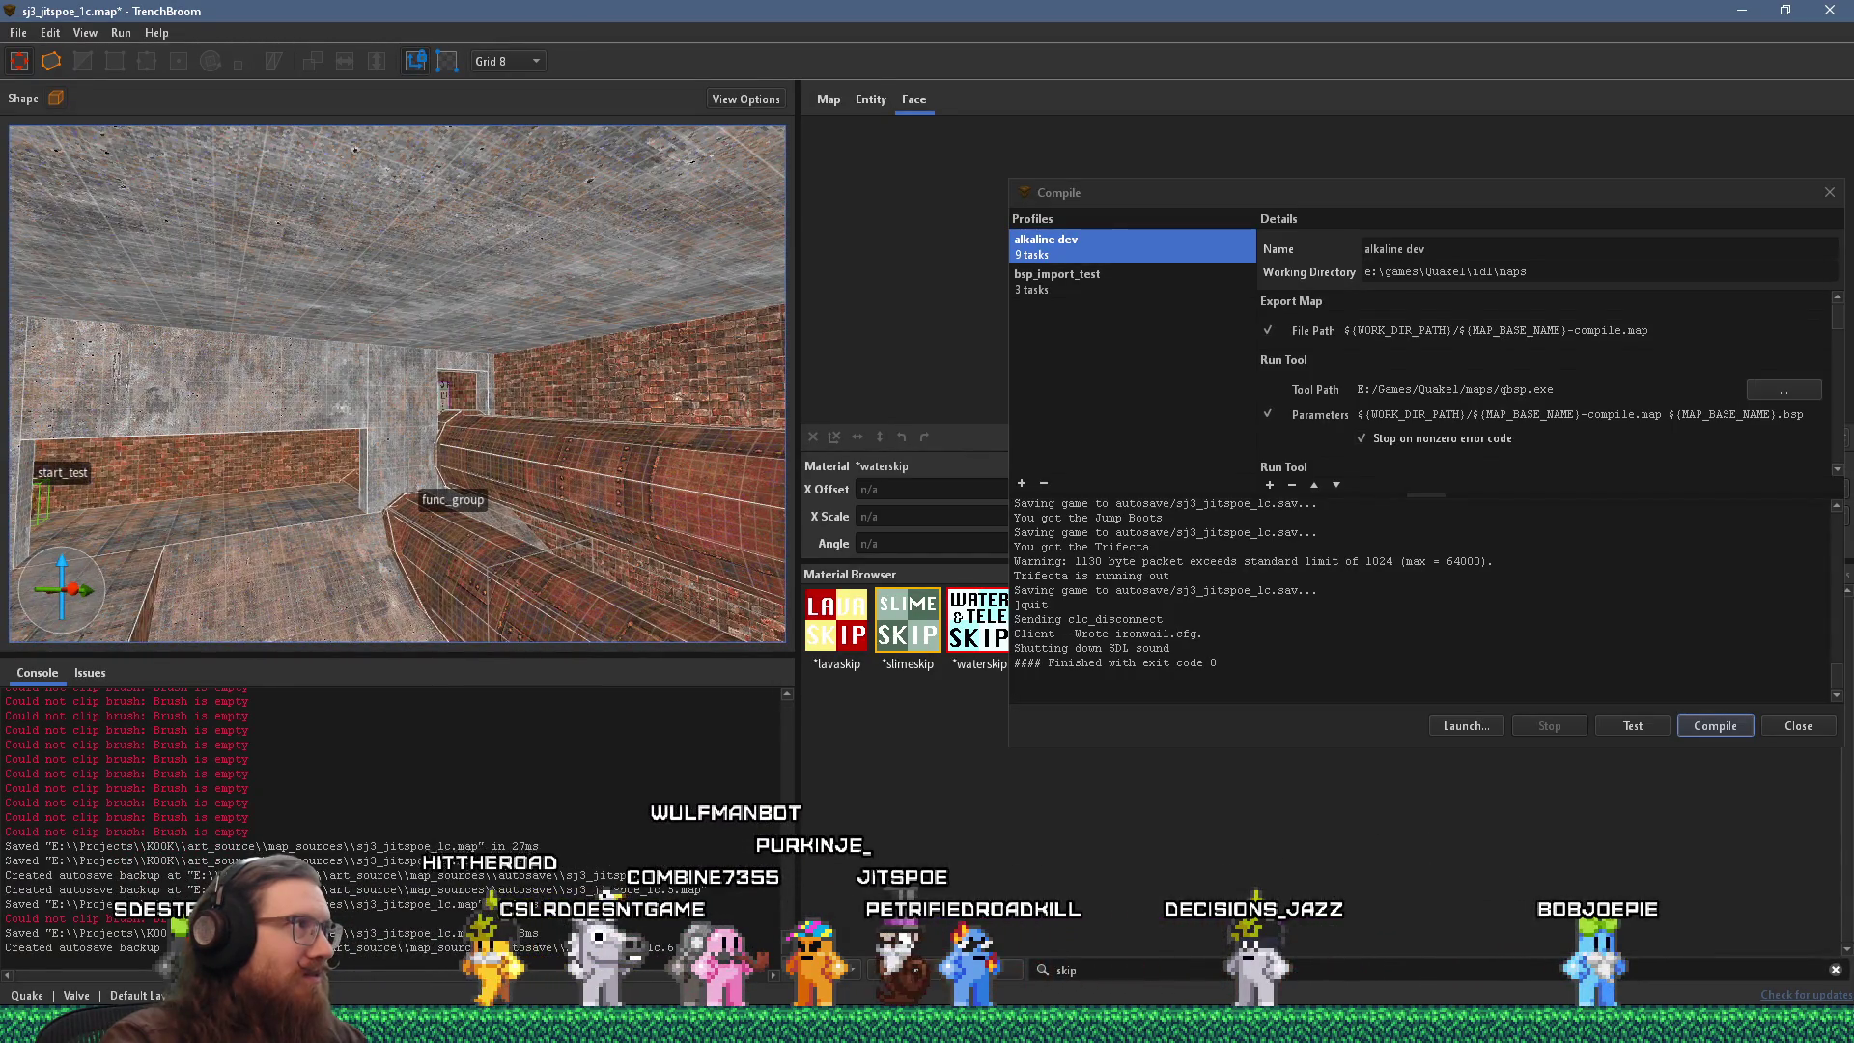
pyautogui.click(19, 33)
pyautogui.click(75, 128)
pyautogui.moveTo(184, 355)
pyautogui.mouseDown()
pyautogui.moveTo(545, 513)
pyautogui.moveTo(417, 535)
pyautogui.moveTo(357, 488)
pyautogui.moveTo(241, 461)
pyautogui.moveTo(621, 385)
pyautogui.moveTo(526, 507)
pyautogui.moveTo(529, 547)
pyautogui.moveTo(397, 529)
pyautogui.moveTo(459, 417)
pyautogui.moveTo(356, 467)
pyautogui.mouseUp()
pyautogui.click(459, 425)
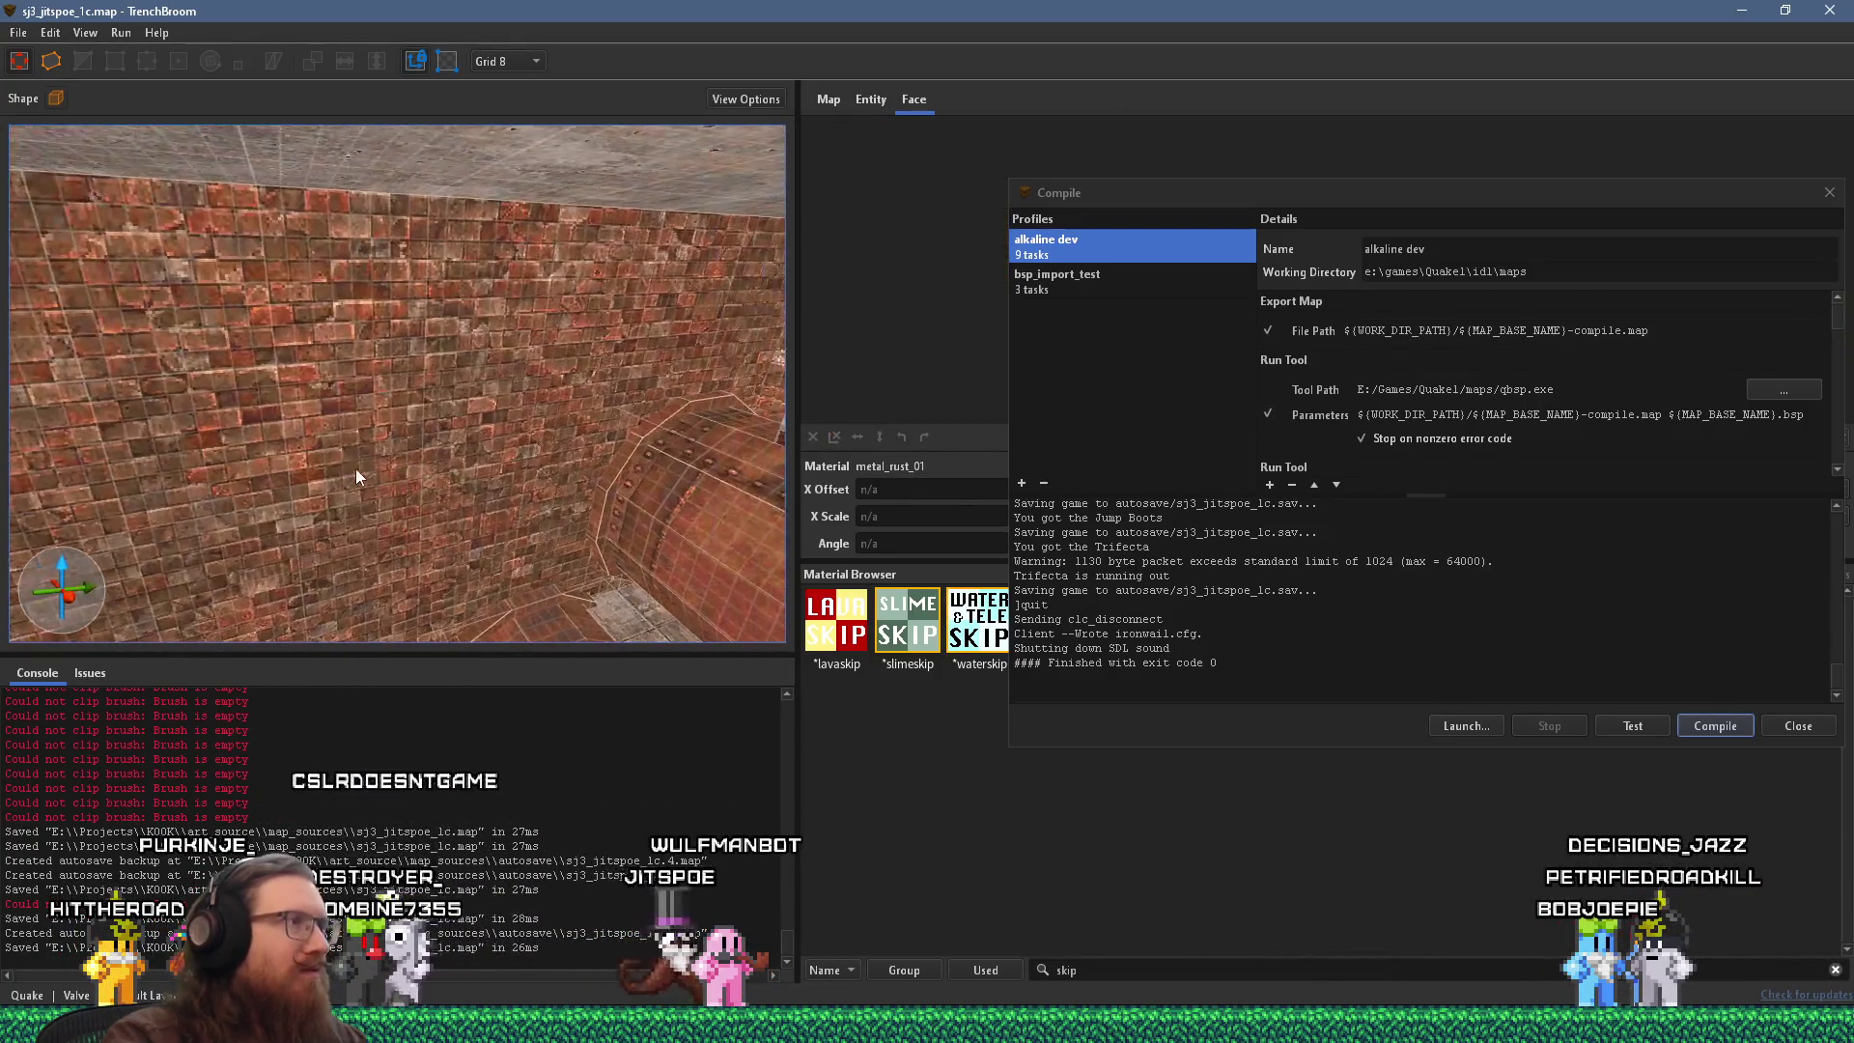
# Set the grid to 16 and choose Cylinder as the brush shape.
pyautogui.click(56, 97)
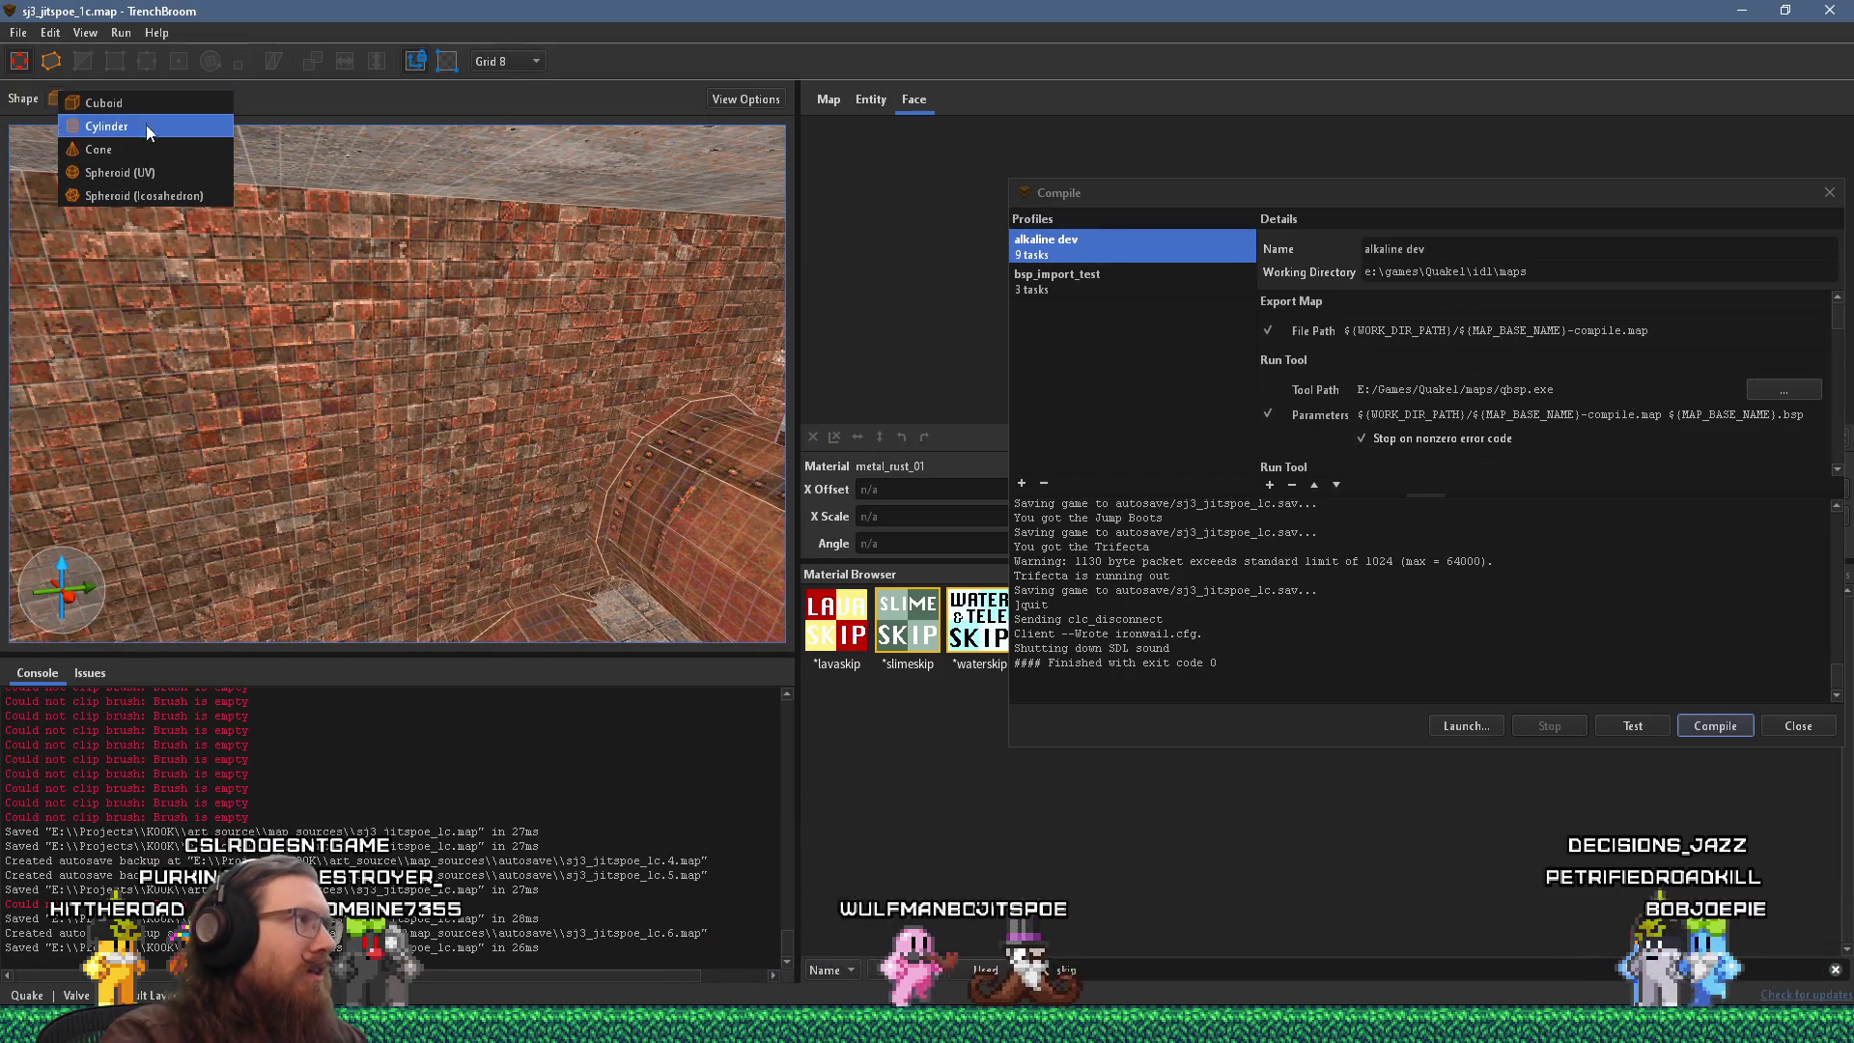
pyautogui.click(522, 58)
pyautogui.click(516, 175)
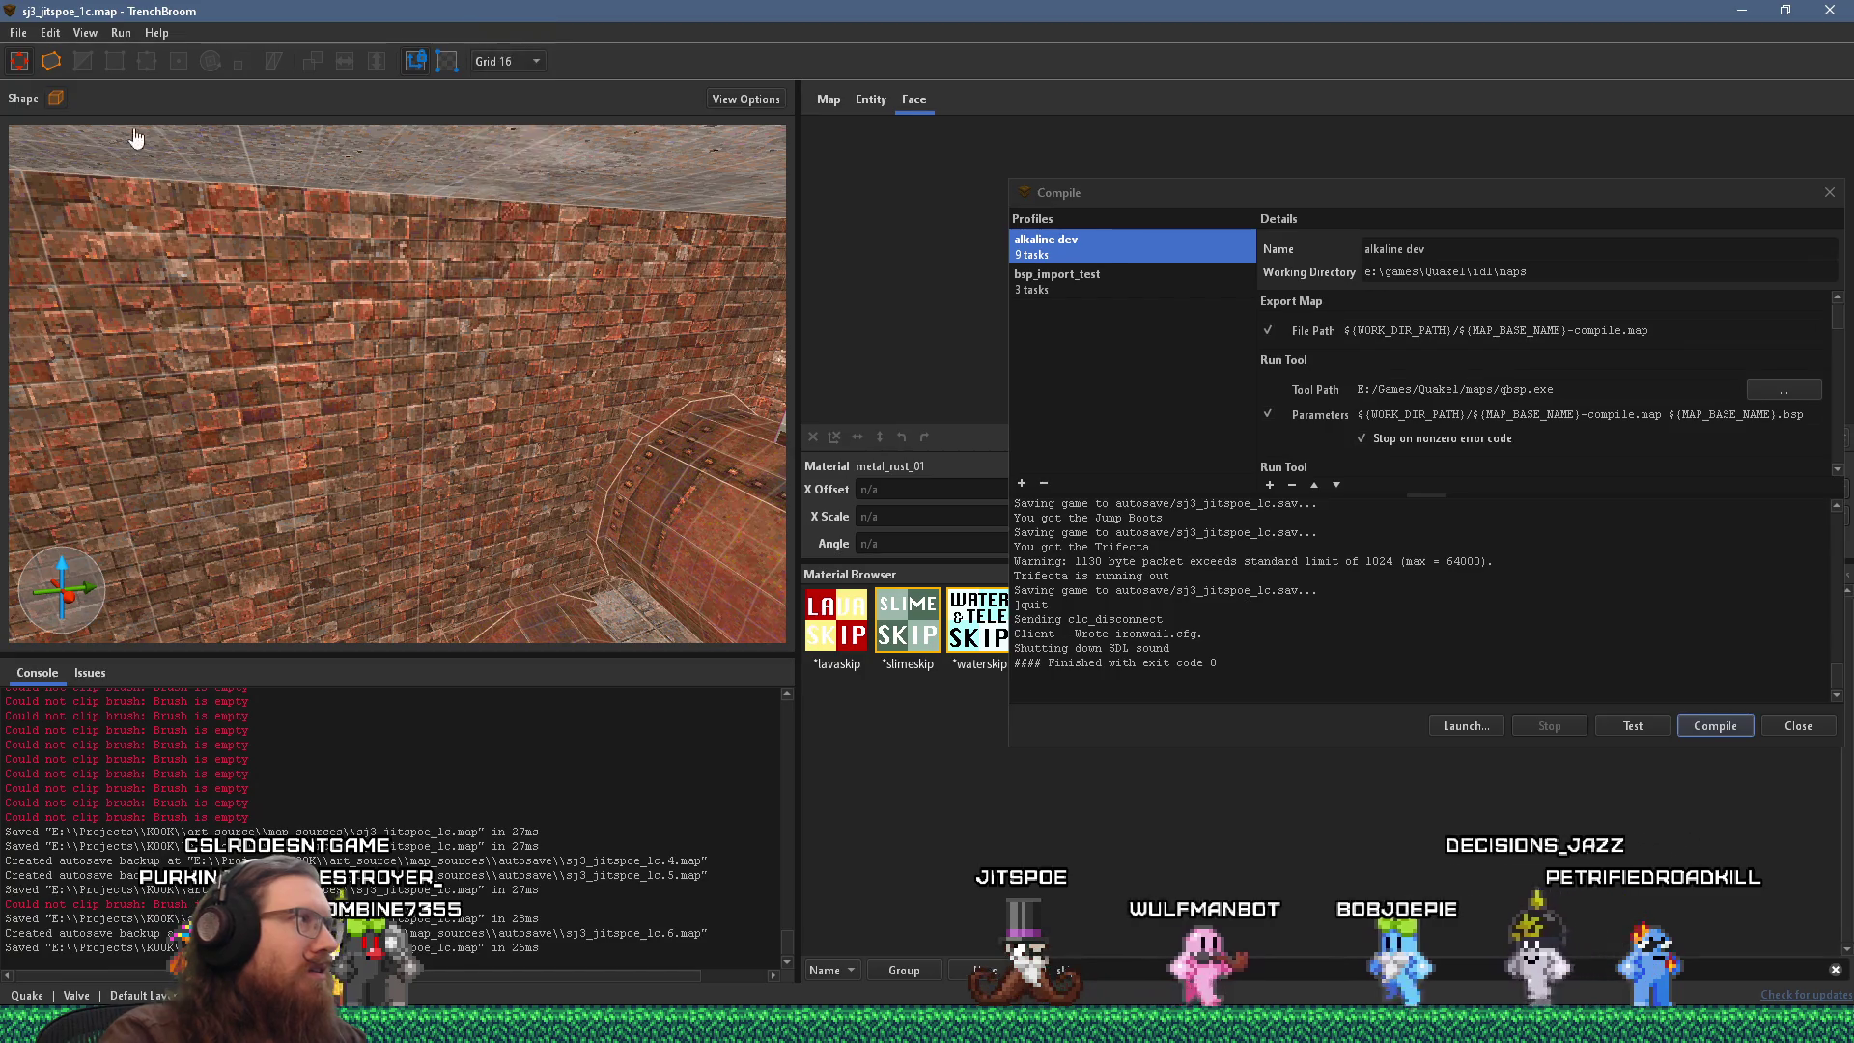
pyautogui.click(55, 99)
pyautogui.click(56, 100)
pyautogui.click(56, 96)
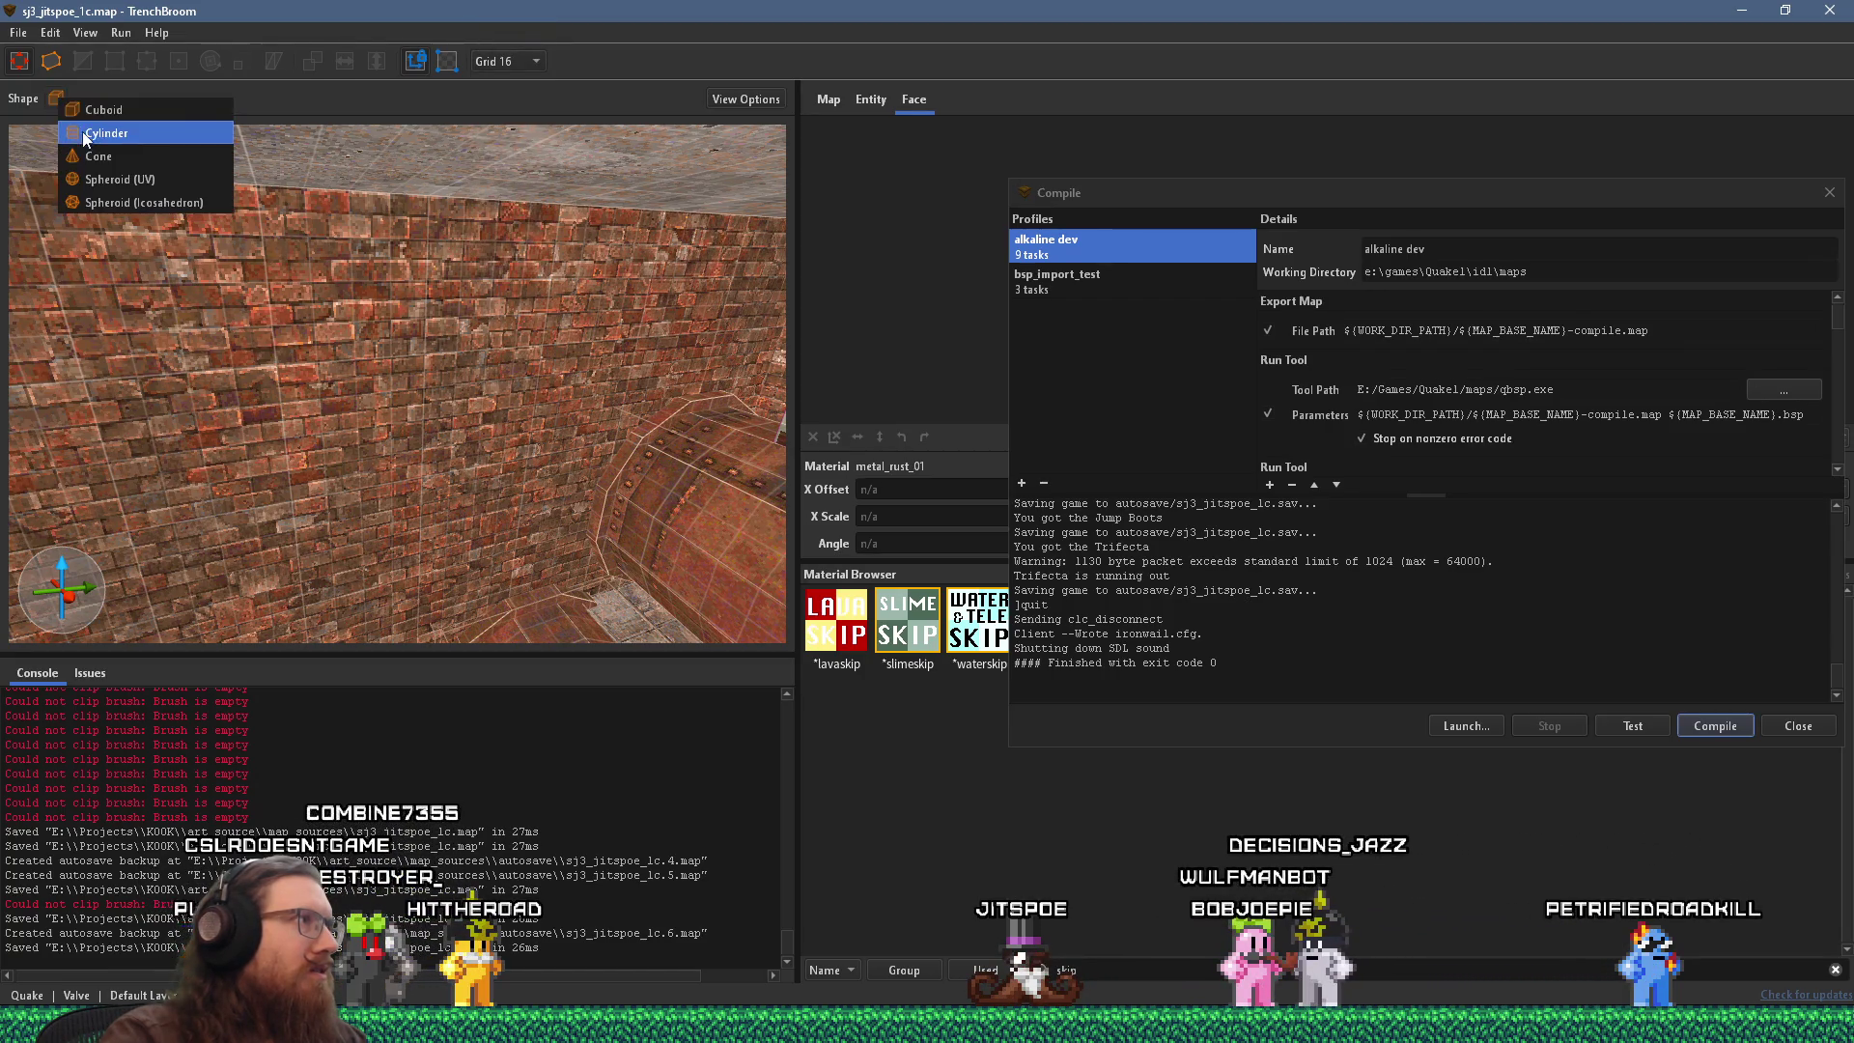
pyautogui.click(83, 131)
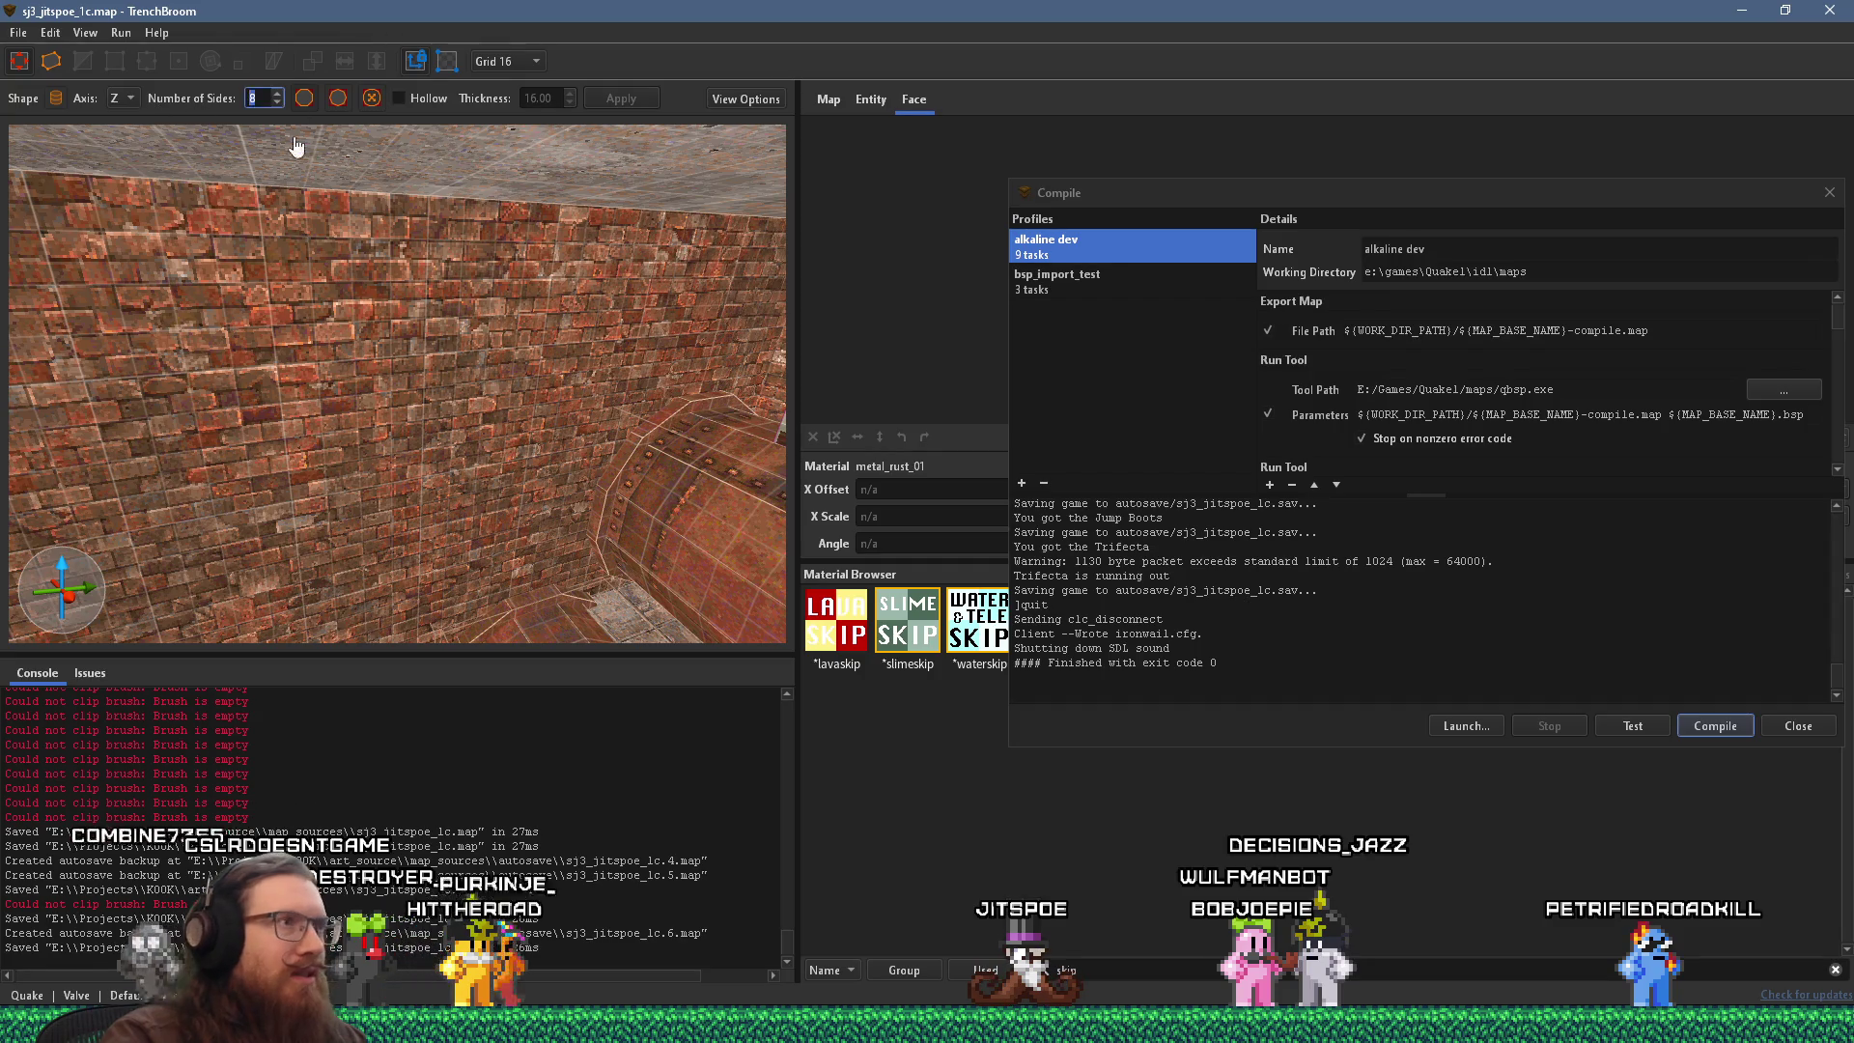
# Draw a tall 8-sided metal_rust_01 cylinder, switch to Rotate, and move the compile window right.
pyautogui.moveTo(396, 392); pyautogui.dragTo(423, 420)
pyautogui.moveTo(367, 583); pyautogui.dragTo(384, 380)
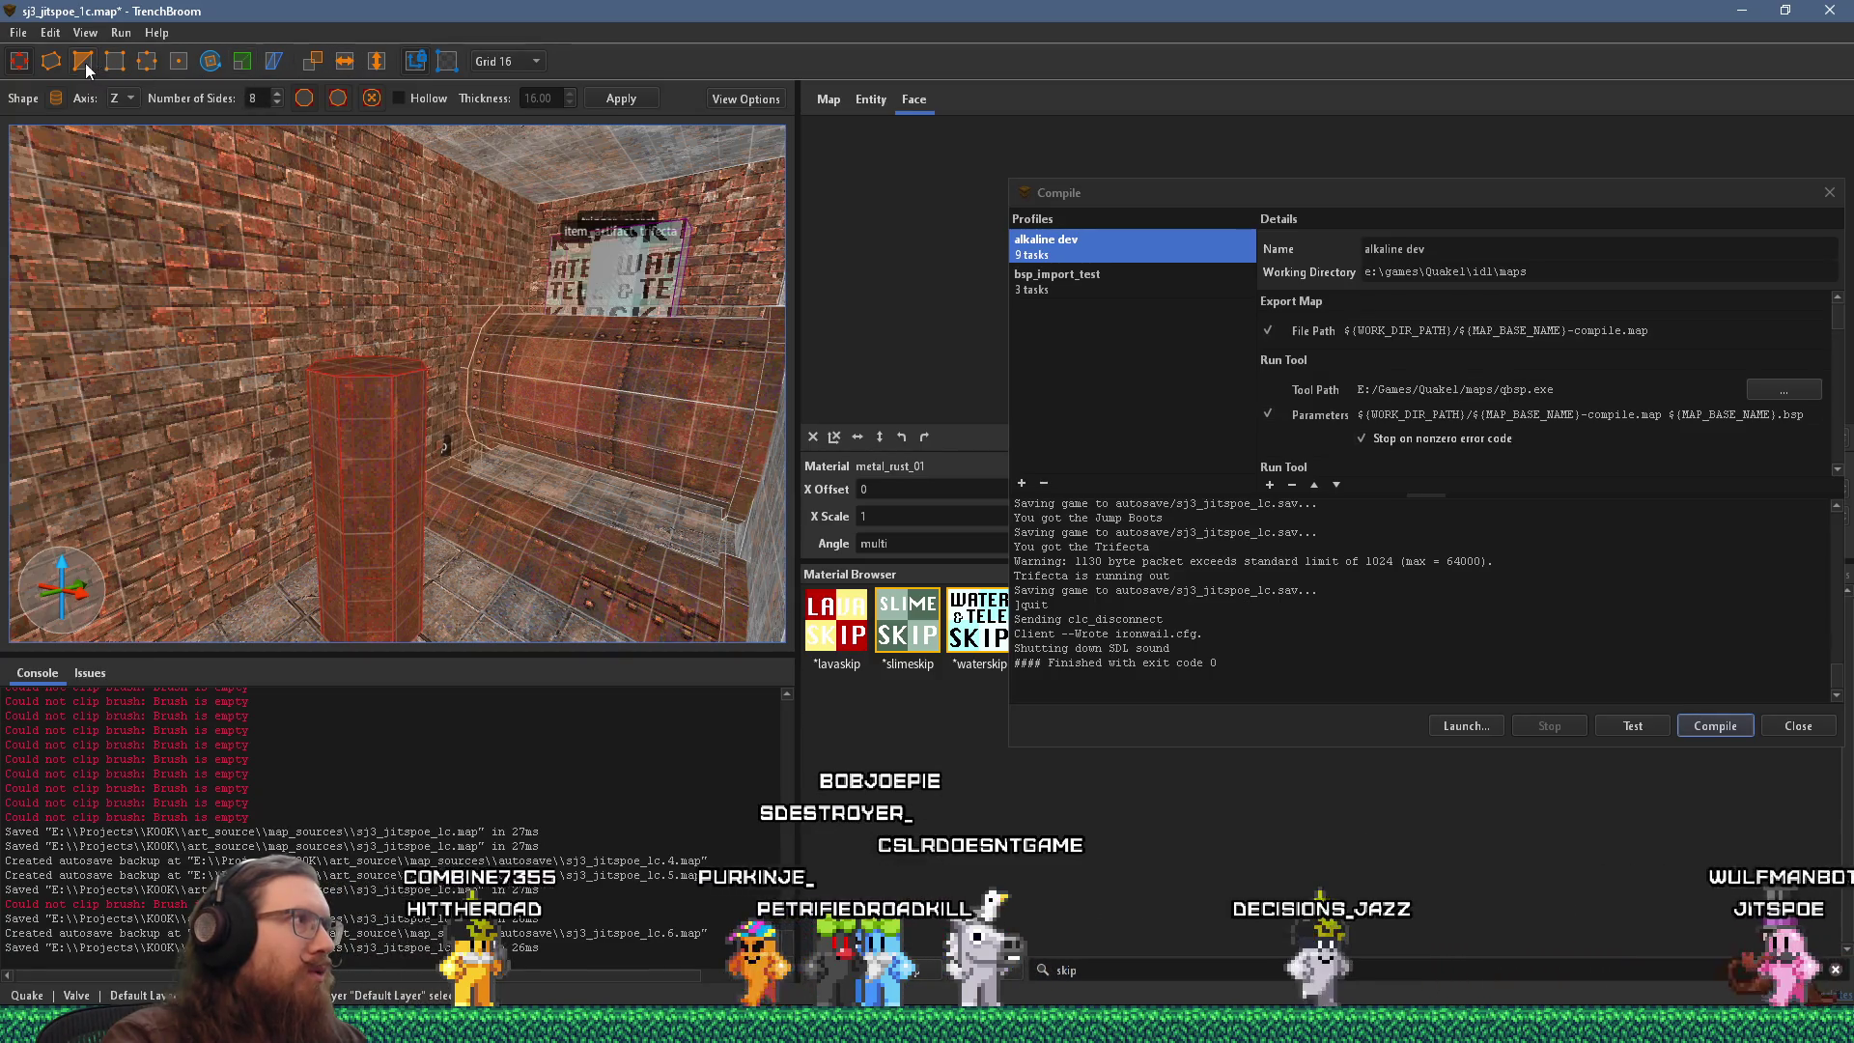
pyautogui.click(218, 66)
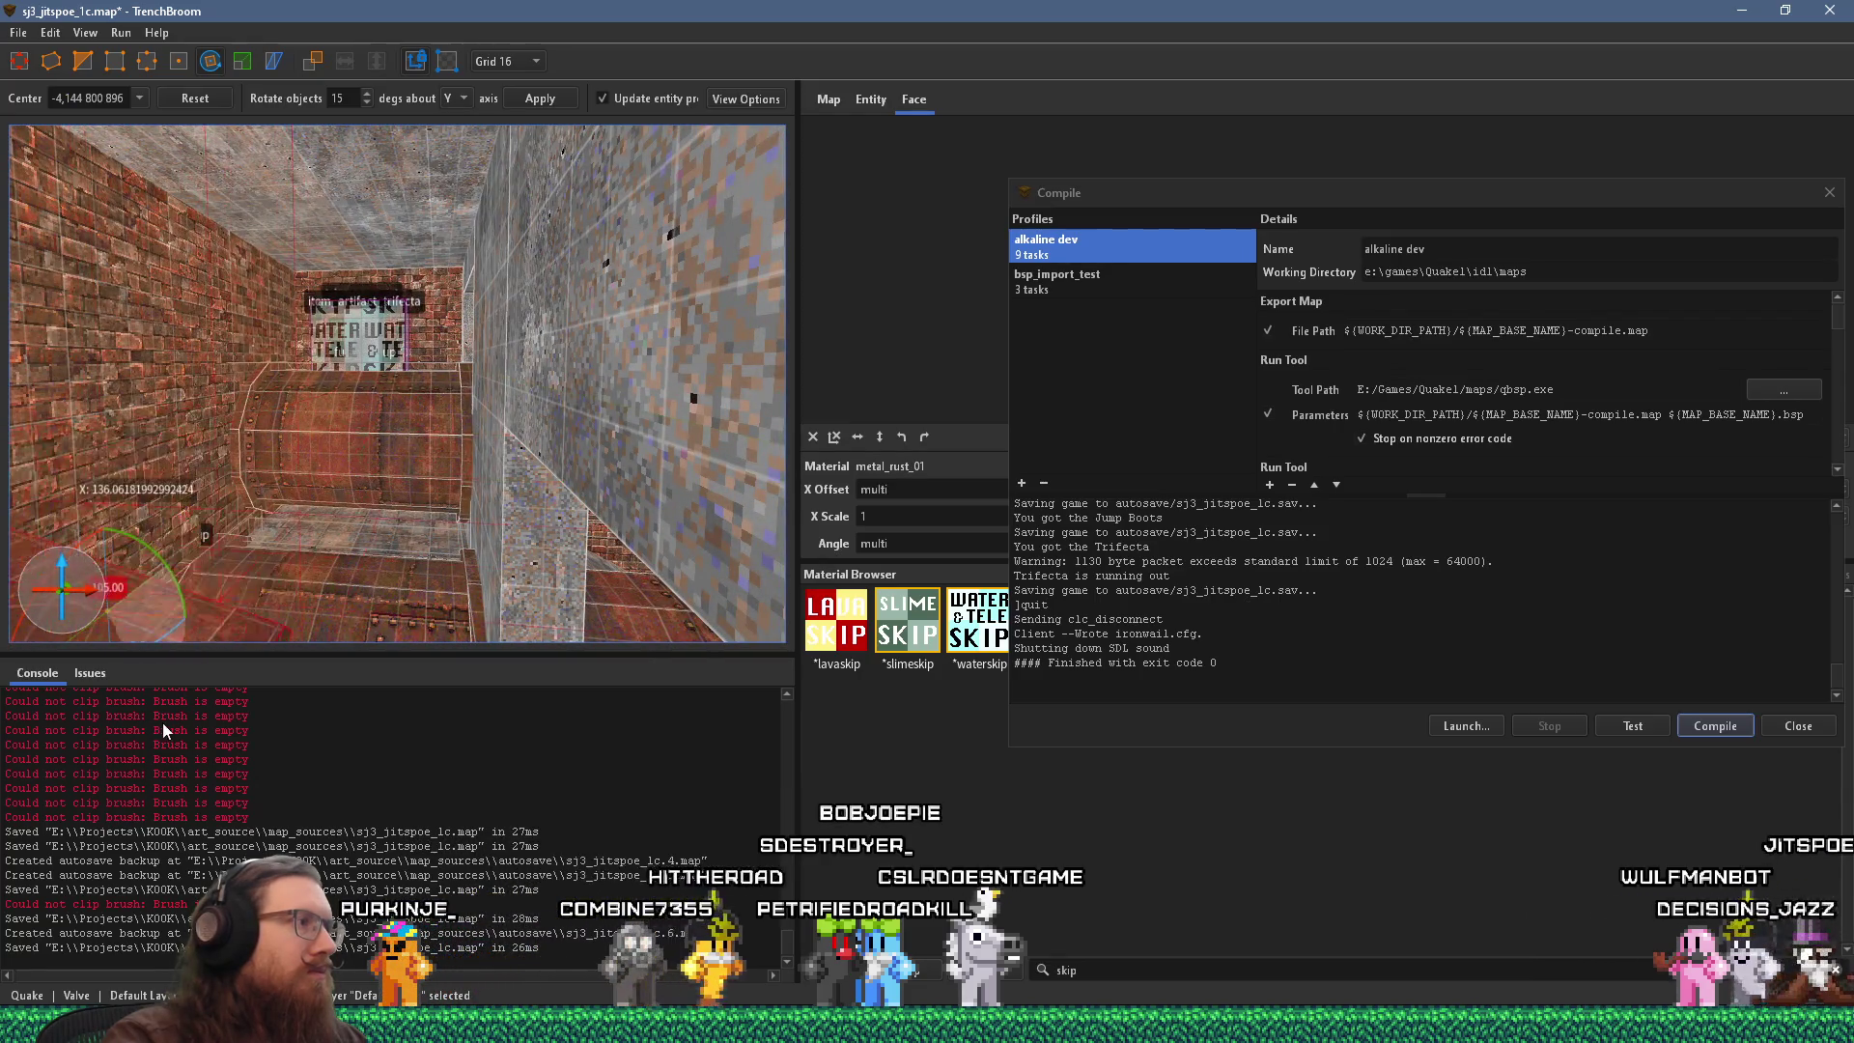
pyautogui.scroll(3, 211, 589)
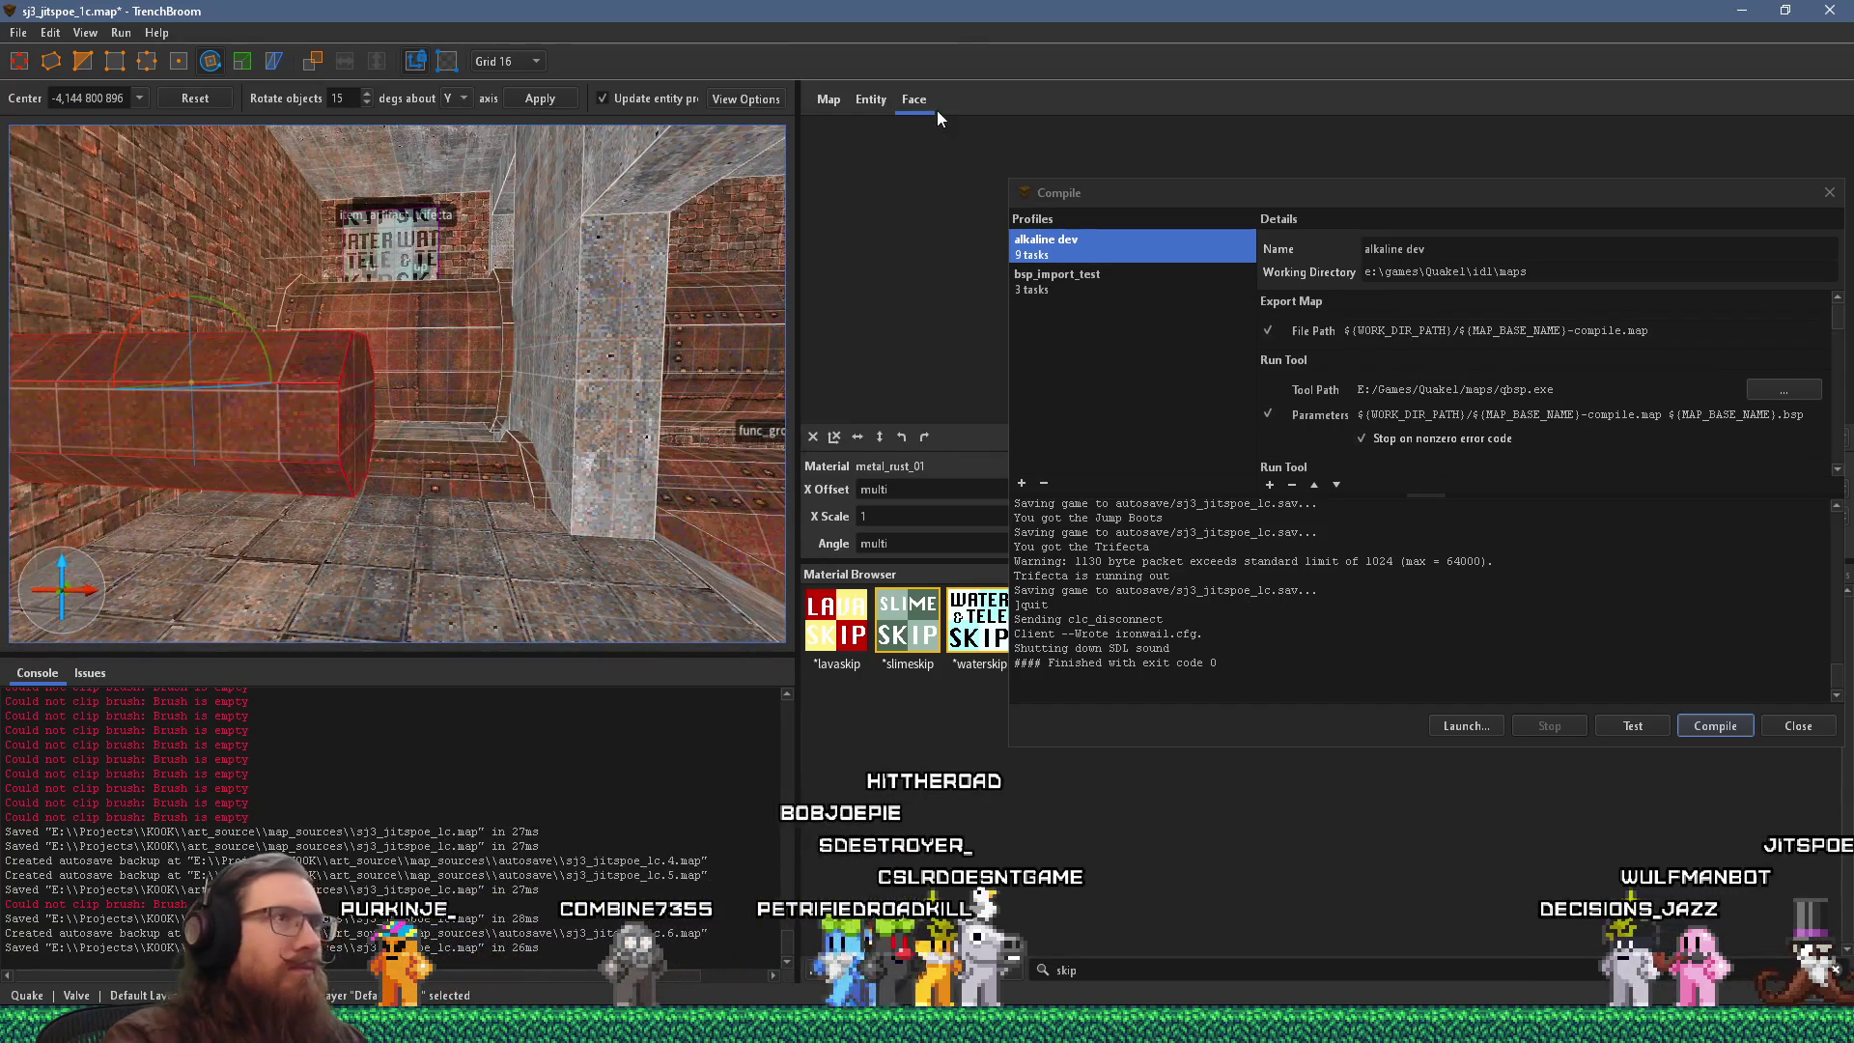
pyautogui.moveTo(1193, 197); pyautogui.dragTo(1735, 344)
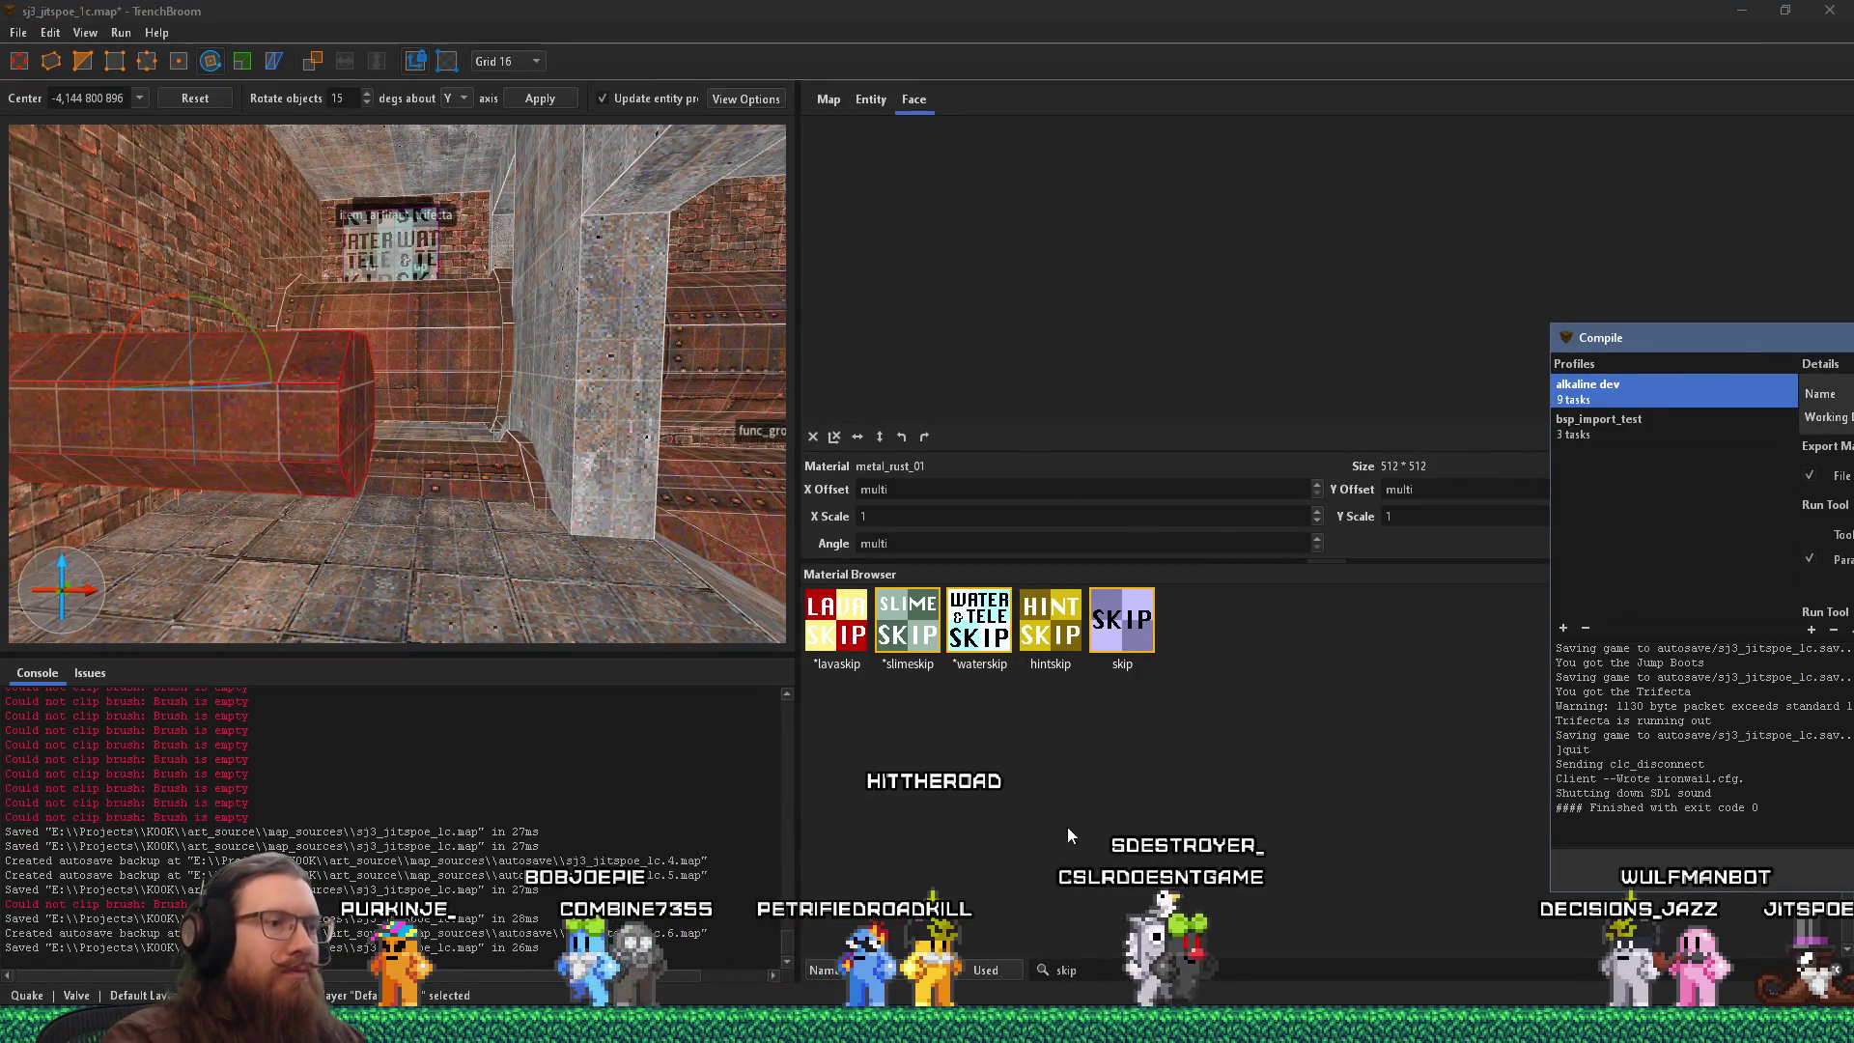
# Realign the new pipe brush's rust texture, shifting the end face's Y offset to about -503.53.
pyautogui.click(813, 436)
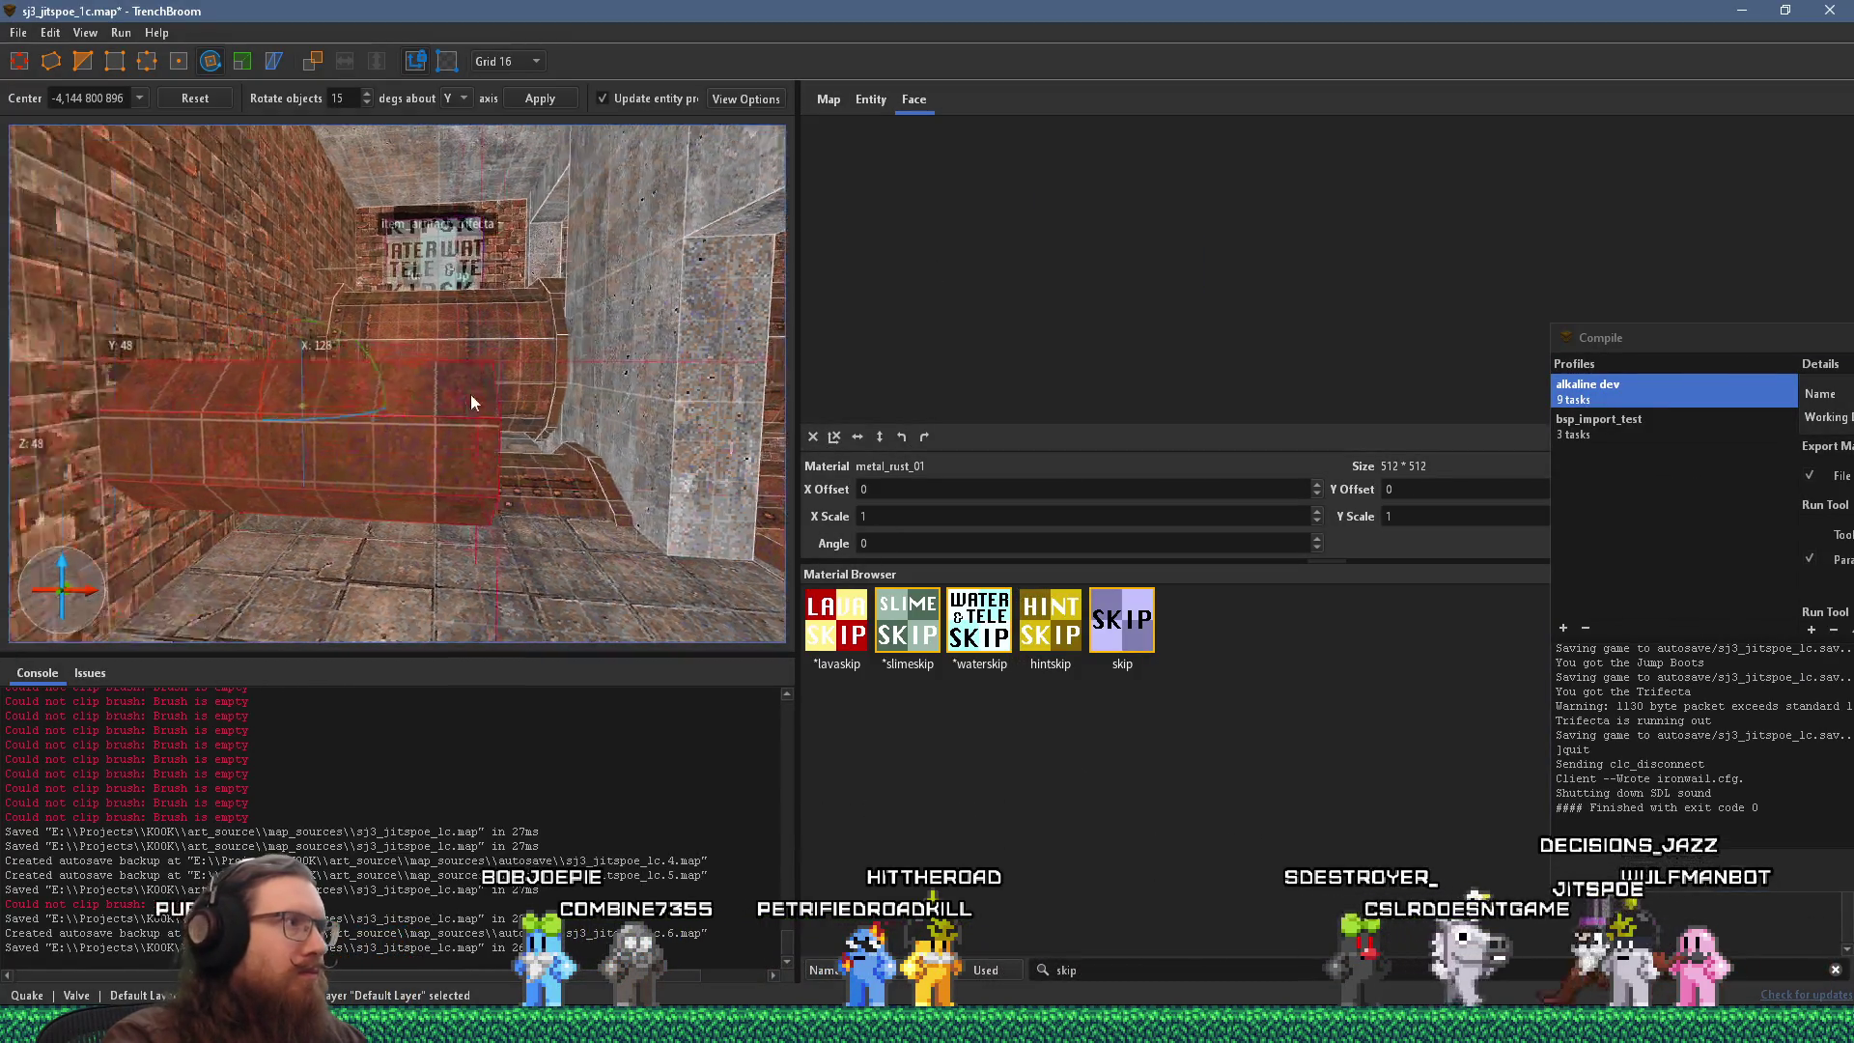
pyautogui.click(449, 490)
pyautogui.scroll(2, 462, 500)
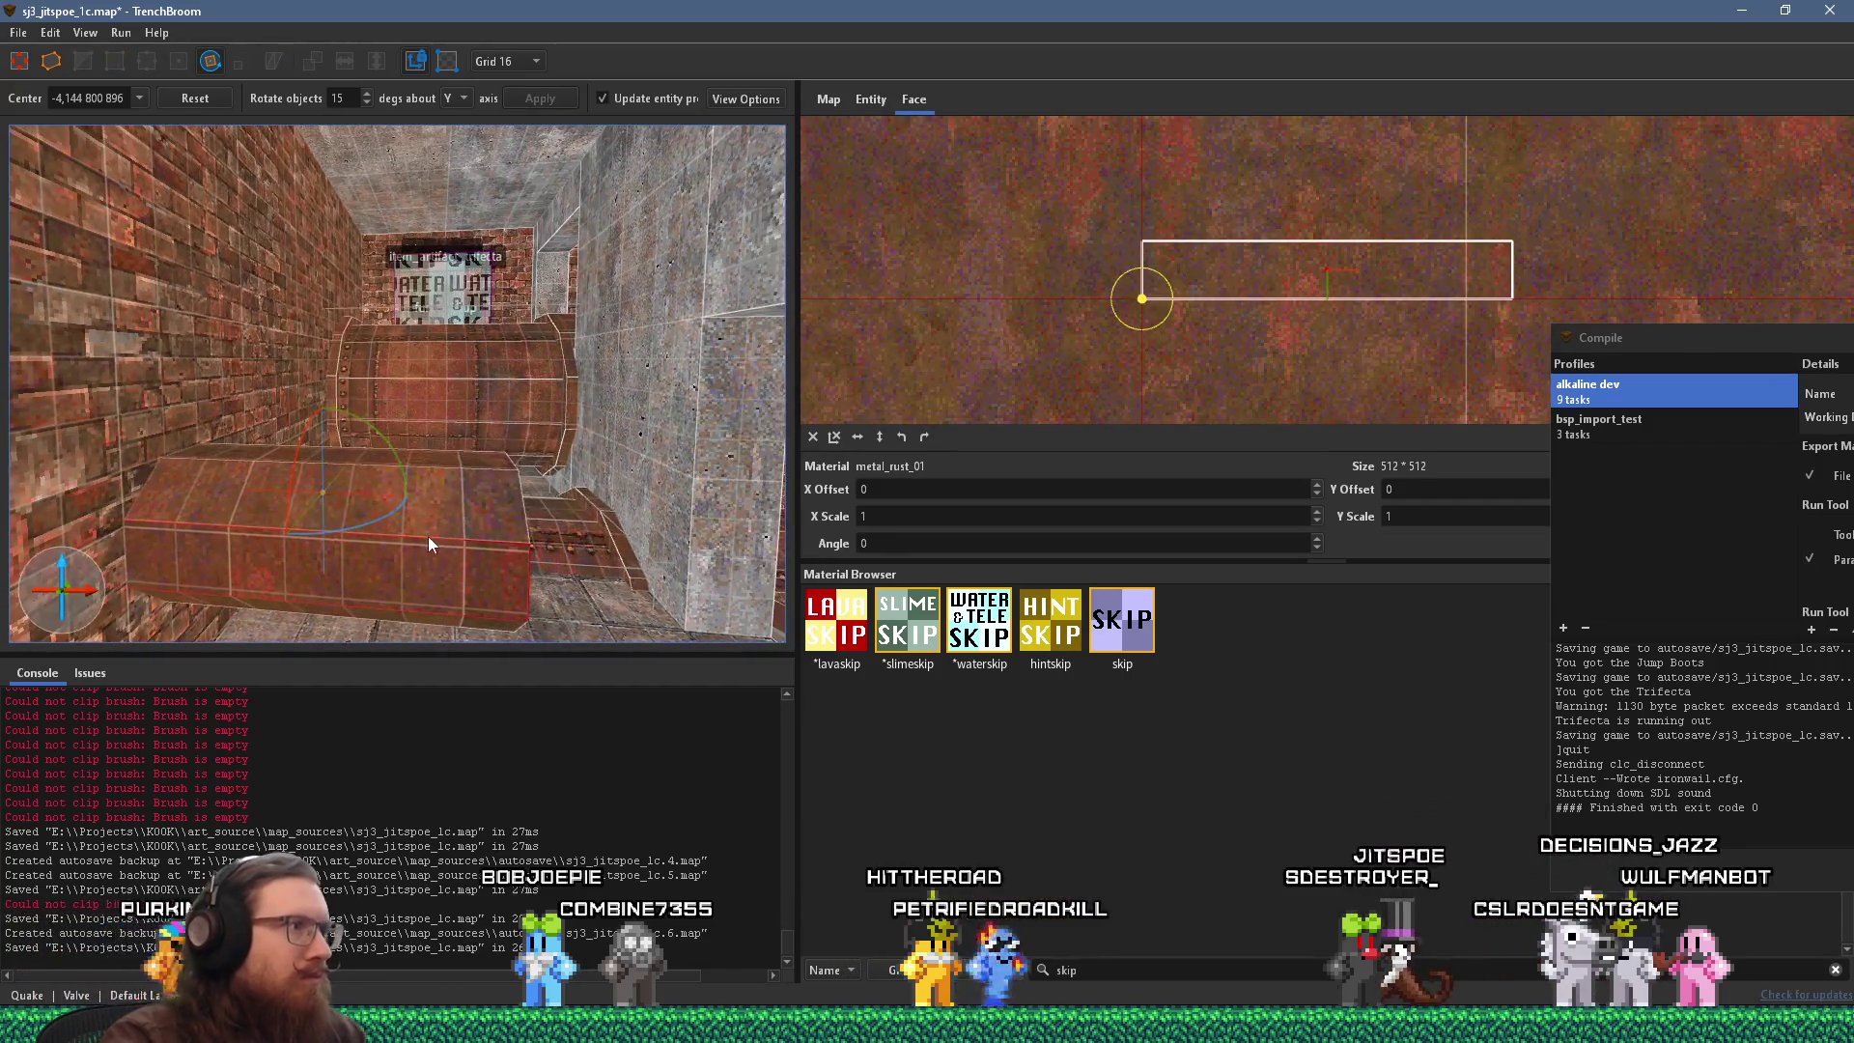
pyautogui.scroll(3, 386, 425)
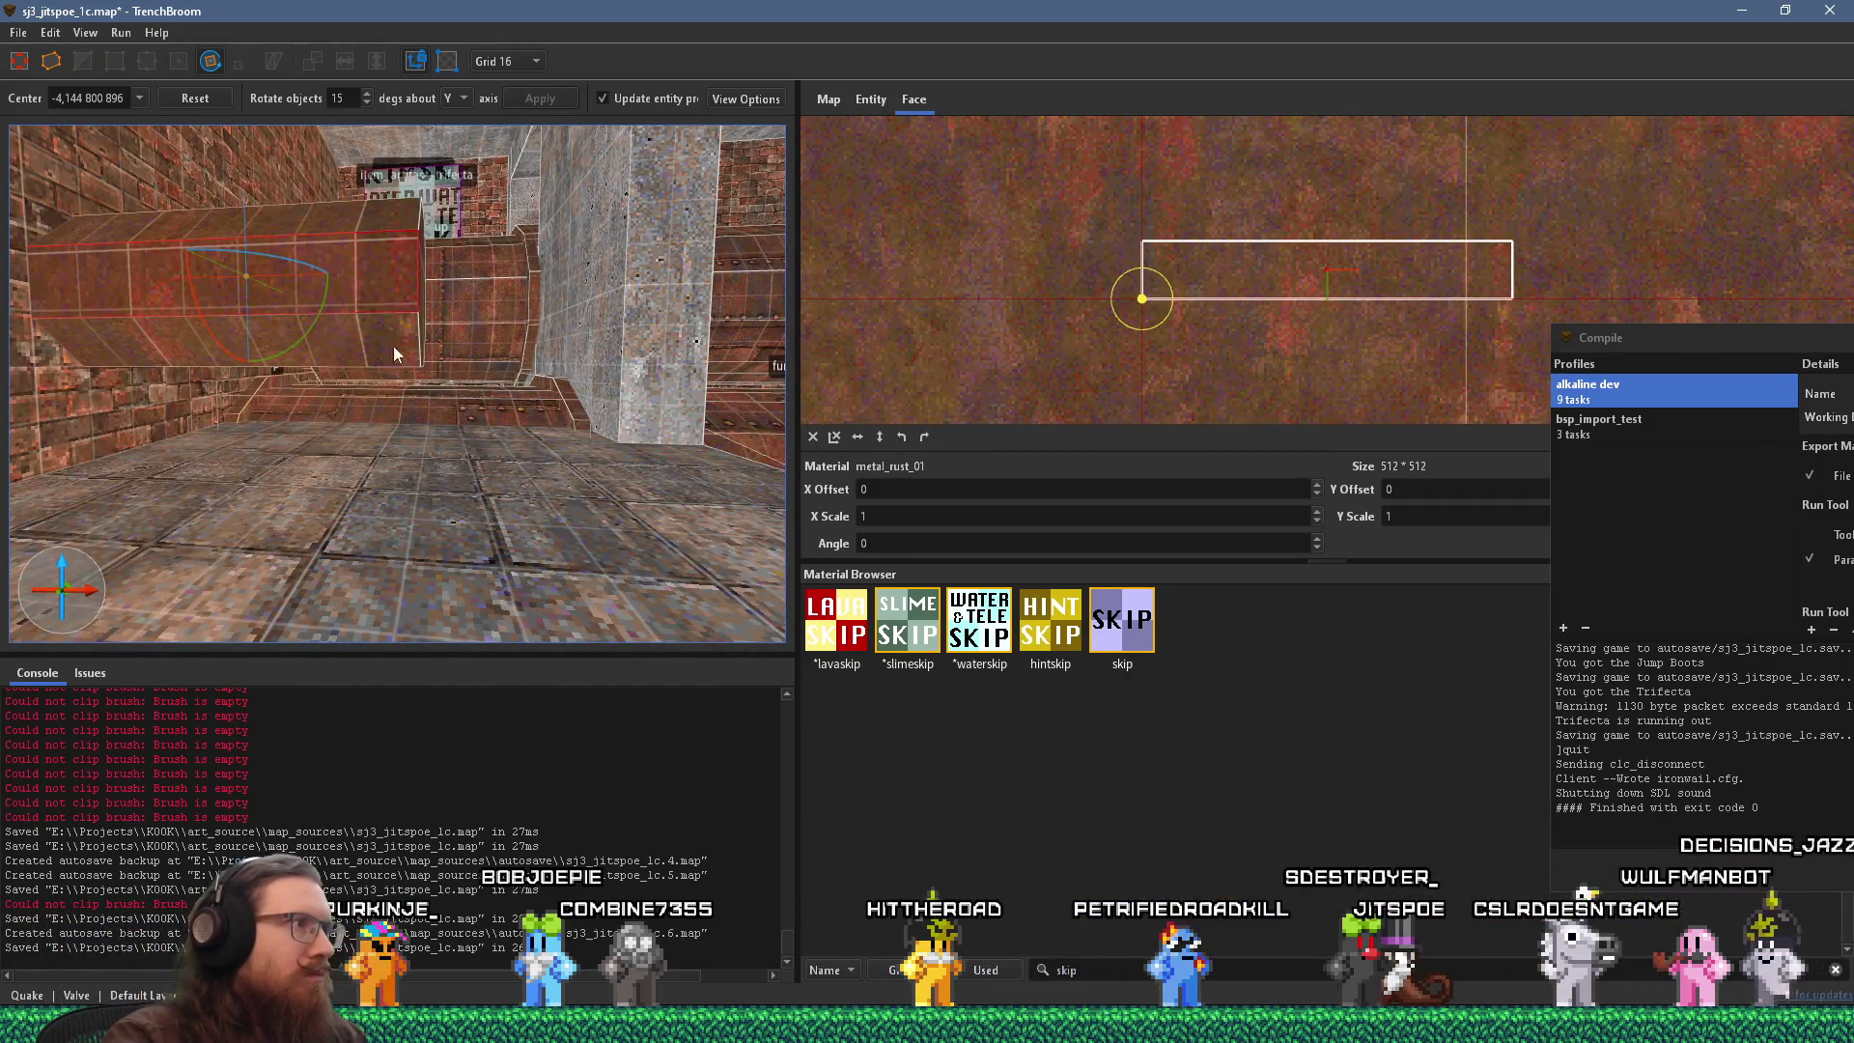
pyautogui.keyDown('shift'); pyautogui.click(336, 442); pyautogui.keyUp('shift')
pyautogui.moveTo(336, 442)
pyautogui.mouseDown()
pyautogui.moveTo(442, 488)
pyautogui.moveTo(289, 482)
pyautogui.moveTo(322, 602)
pyautogui.moveTo(544, 632)
pyautogui.mouseUp()
pyautogui.moveTo(637, 583)
pyautogui.mouseDown()
pyautogui.moveTo(490, 483)
pyautogui.moveTo(540, 560)
pyautogui.moveTo(292, 407)
pyautogui.moveTo(232, 415)
pyautogui.moveTo(241, 501)
pyautogui.moveTo(318, 298)
pyautogui.moveTo(376, 440)
pyautogui.moveTo(466, 529)
pyautogui.moveTo(459, 508)
pyautogui.moveTo(703, 490)
pyautogui.moveTo(645, 514)
pyautogui.moveTo(431, 496)
pyautogui.moveTo(434, 537)
pyautogui.mouseUp()
pyautogui.press('Escape')
pyautogui.click(492, 62)
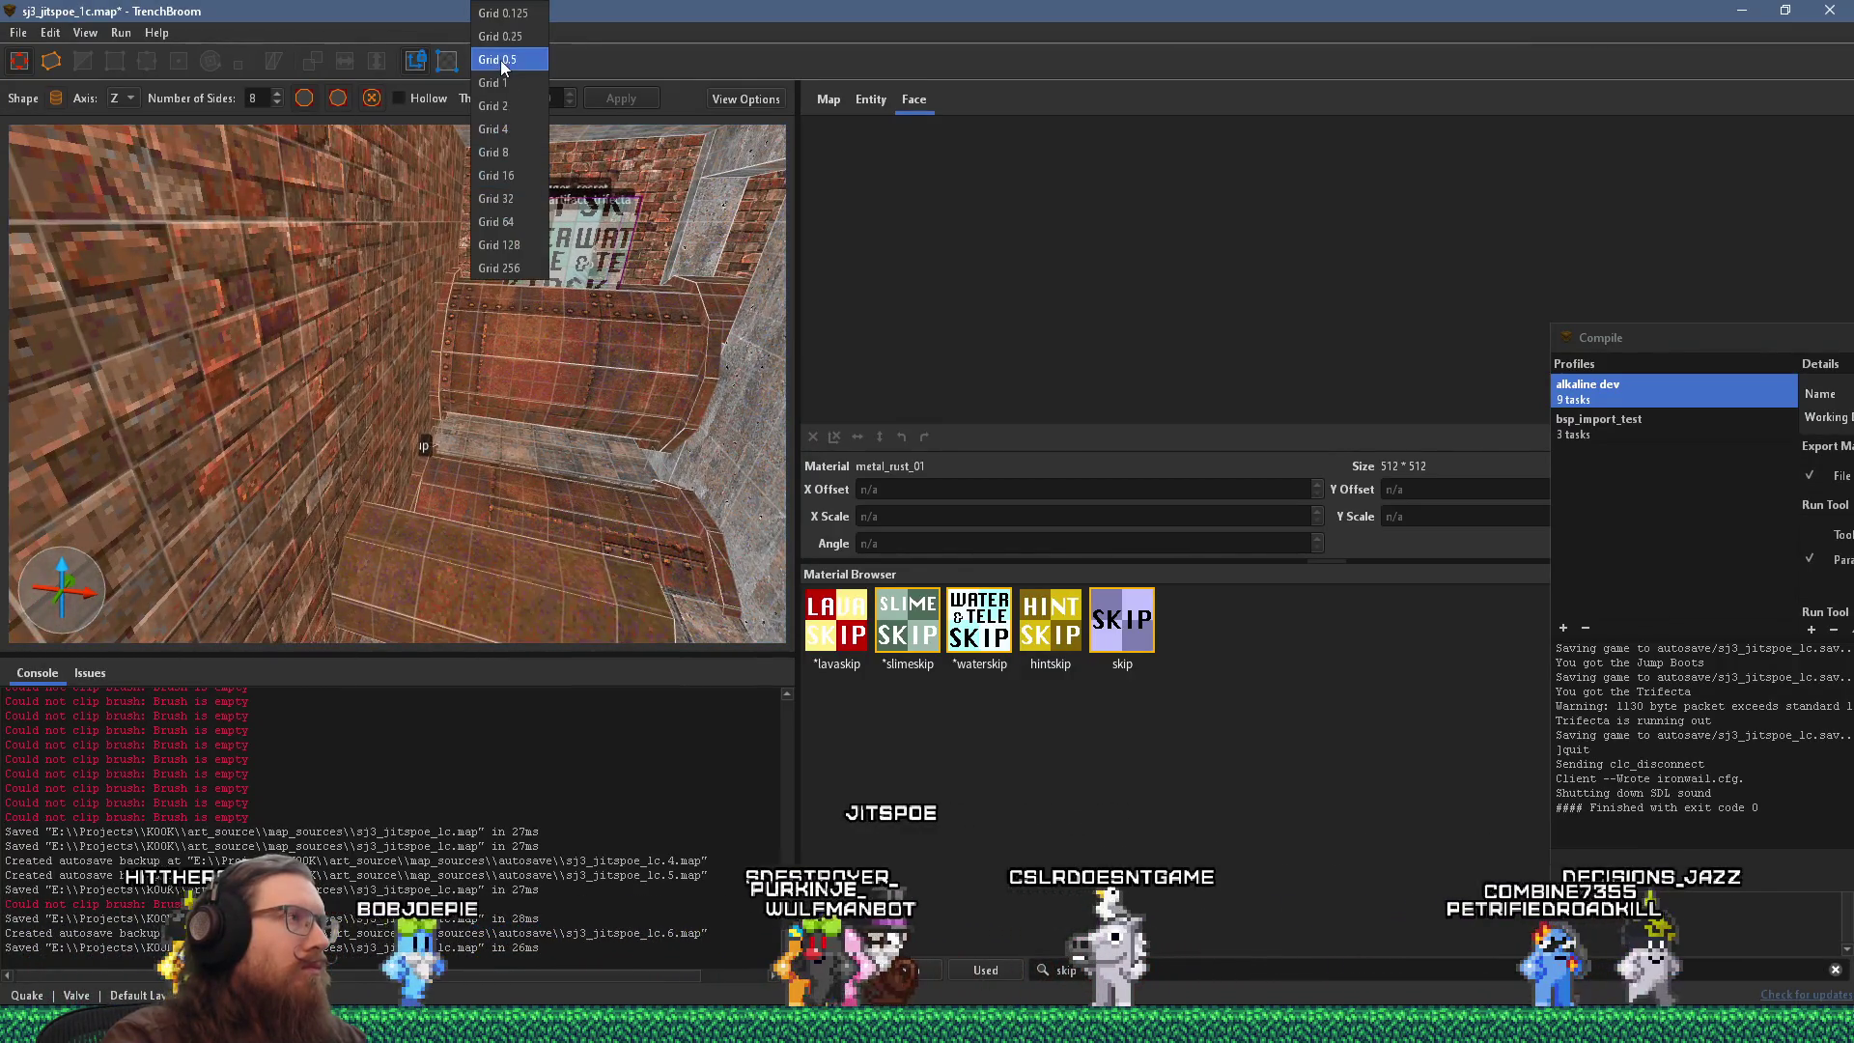
# Keep the grid at 16, select the octagonal pipe brush beside the brick wall, and undo its stretch.
pyautogui.click(350, 247)
pyautogui.moveTo(349, 247)
pyautogui.mouseDown()
pyautogui.moveTo(380, 397)
pyautogui.moveTo(361, 430)
pyautogui.mouseUp()
pyautogui.click(453, 262)
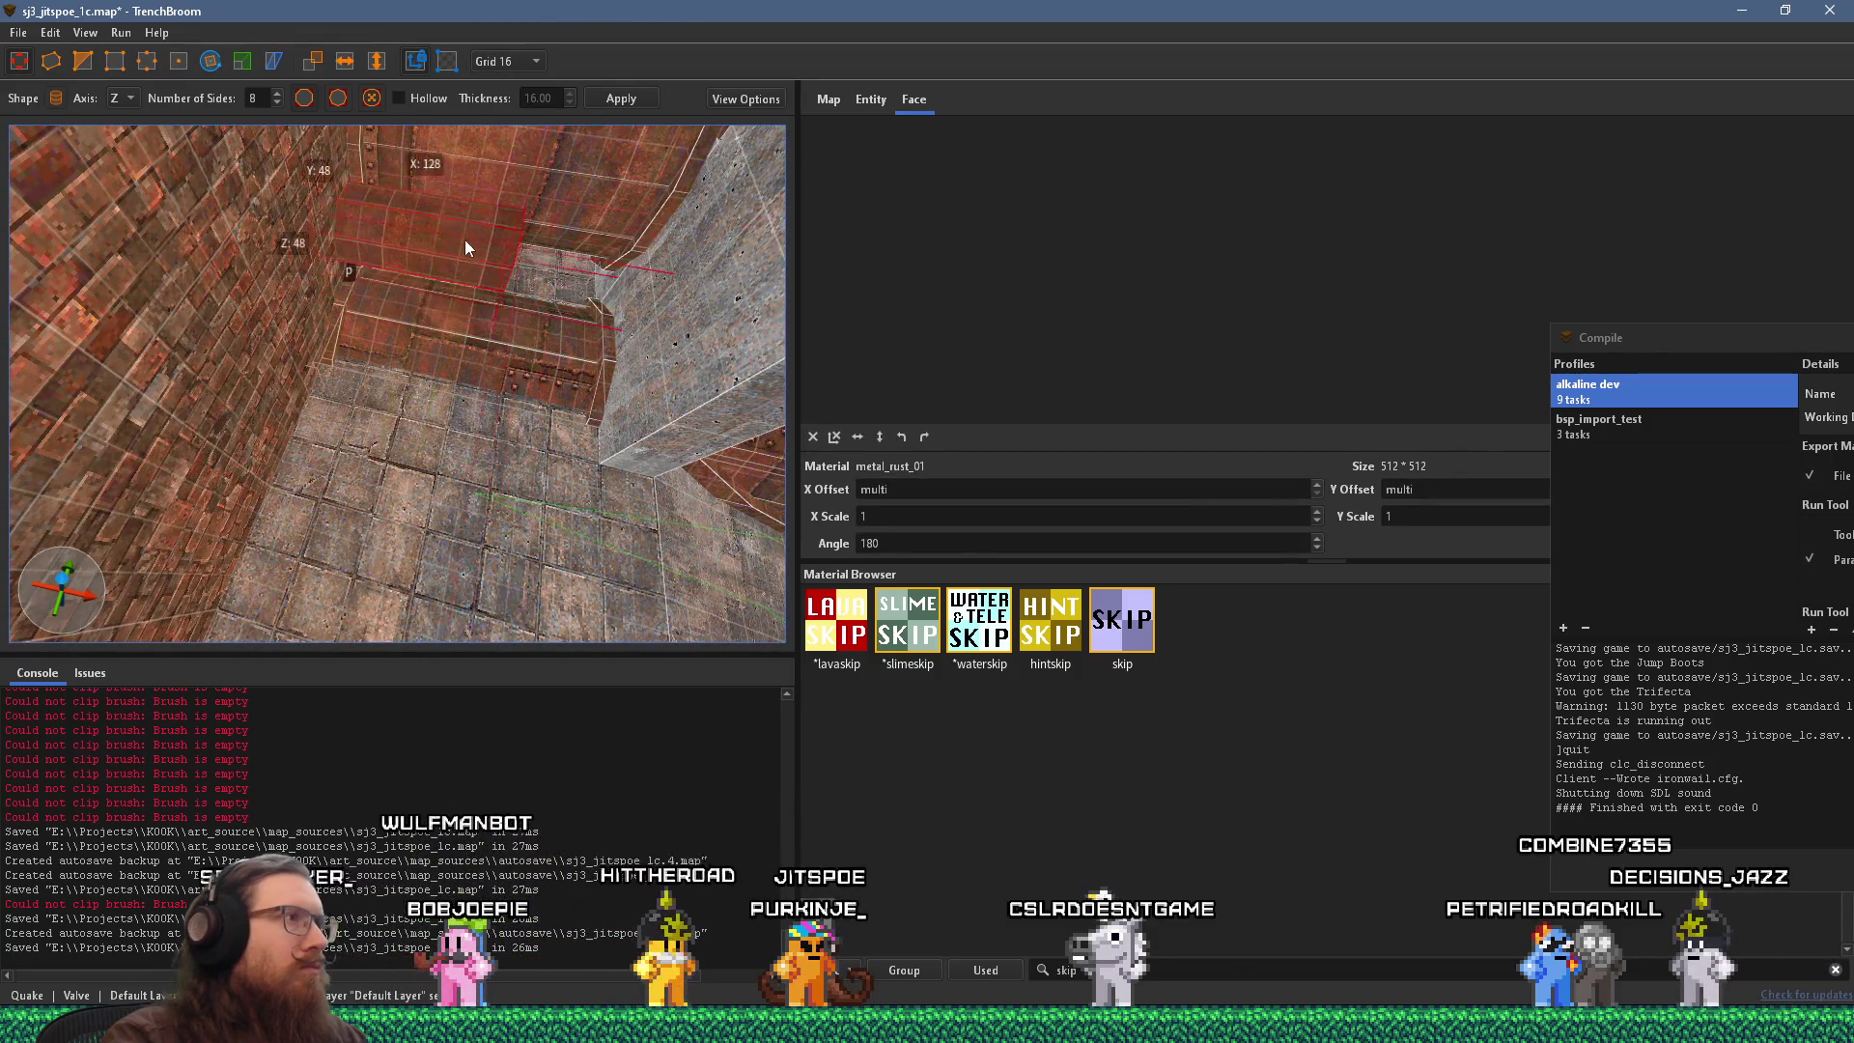
pyautogui.moveTo(465, 240)
pyautogui.mouseDown()
pyautogui.moveTo(443, 425)
pyautogui.moveTo(436, 333)
pyautogui.moveTo(384, 264)
pyautogui.moveTo(384, 282)
pyautogui.moveTo(257, 173)
pyautogui.moveTo(216, 249)
pyautogui.moveTo(477, 384)
pyautogui.moveTo(471, 365)
pyautogui.moveTo(573, 390)
pyautogui.moveTo(419, 367)
pyautogui.moveTo(659, 381)
pyautogui.moveTo(480, 373)
pyautogui.moveTo(750, 322)
pyautogui.moveTo(649, 364)
pyautogui.moveTo(695, 422)
pyautogui.moveTo(535, 435)
pyautogui.moveTo(719, 351)
pyautogui.moveTo(755, 358)
pyautogui.moveTo(452, 386)
pyautogui.moveTo(293, 328)
pyautogui.mouseUp()
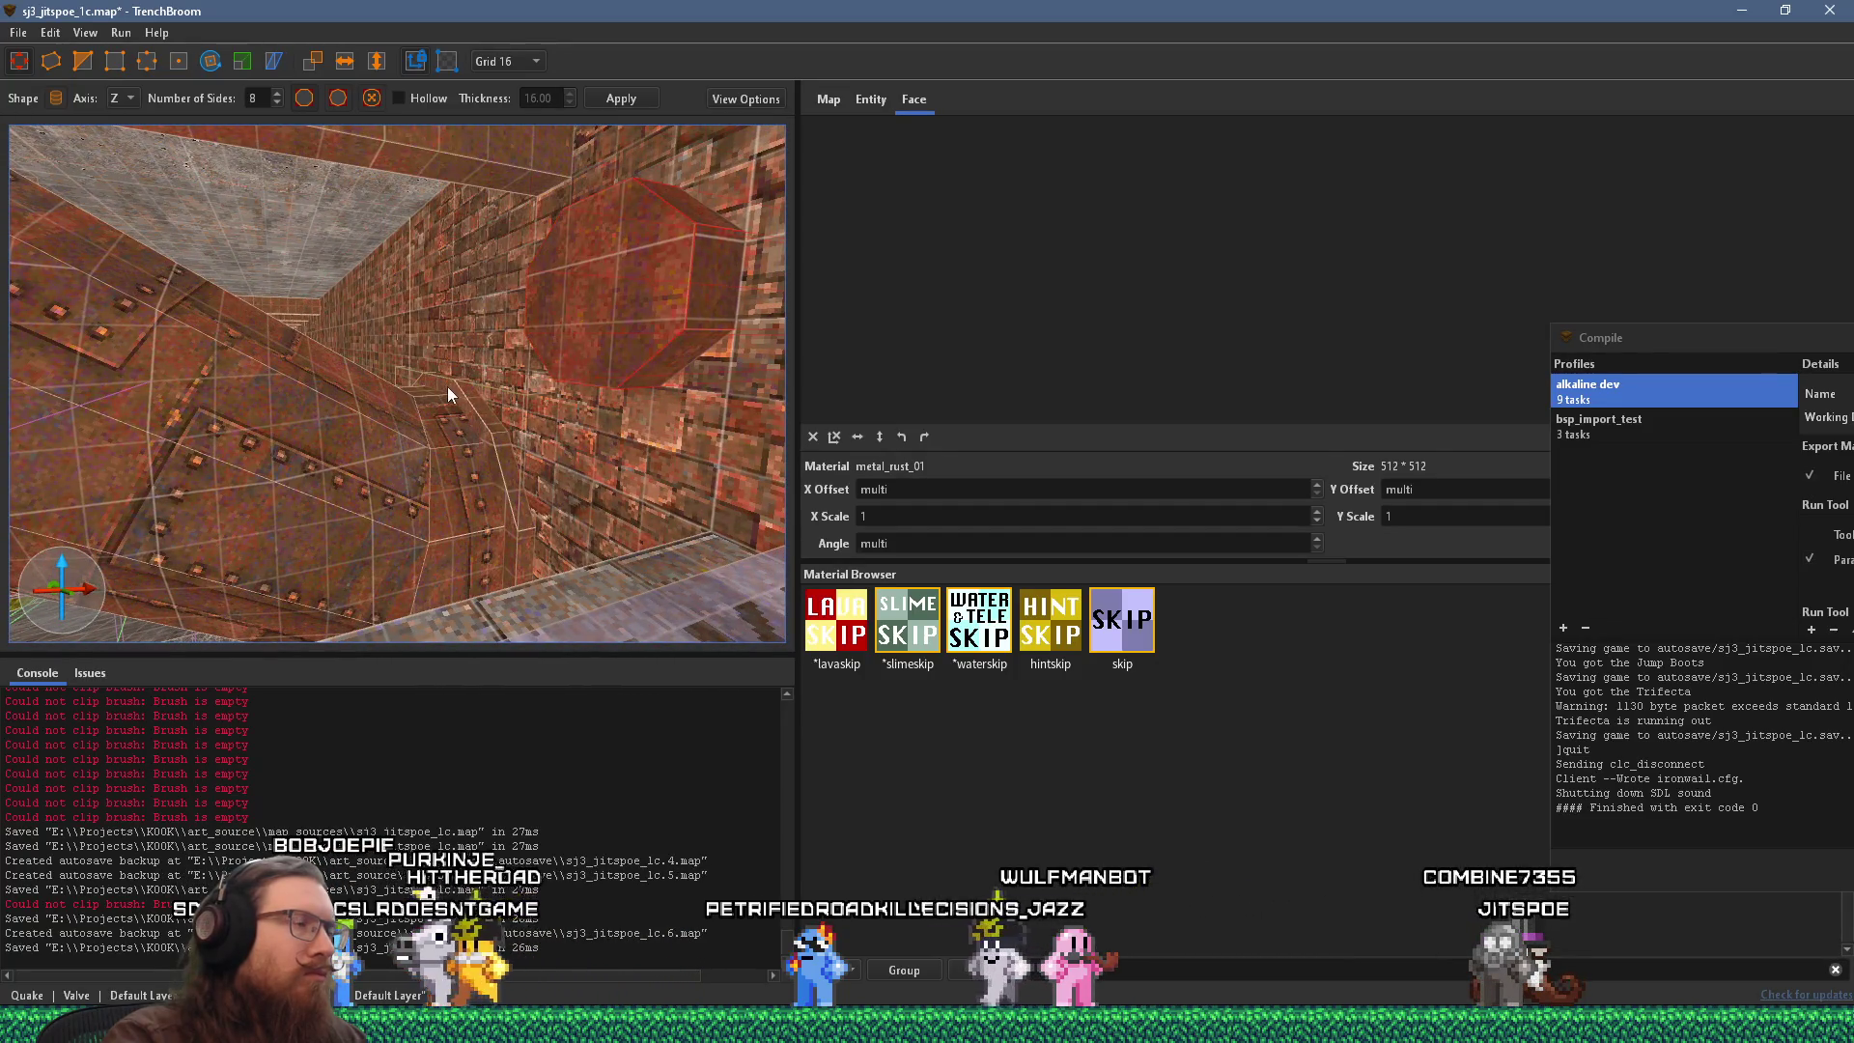
pyautogui.moveTo(518, 327)
pyautogui.mouseDown()
pyautogui.moveTo(361, 349)
pyautogui.moveTo(481, 399)
pyautogui.moveTo(84, 60)
pyautogui.moveTo(282, 471)
pyautogui.moveTo(406, 440)
pyautogui.moveTo(249, 527)
pyautogui.moveTo(91, 513)
pyautogui.moveTo(432, 404)
pyautogui.moveTo(299, 385)
pyautogui.mouseUp()
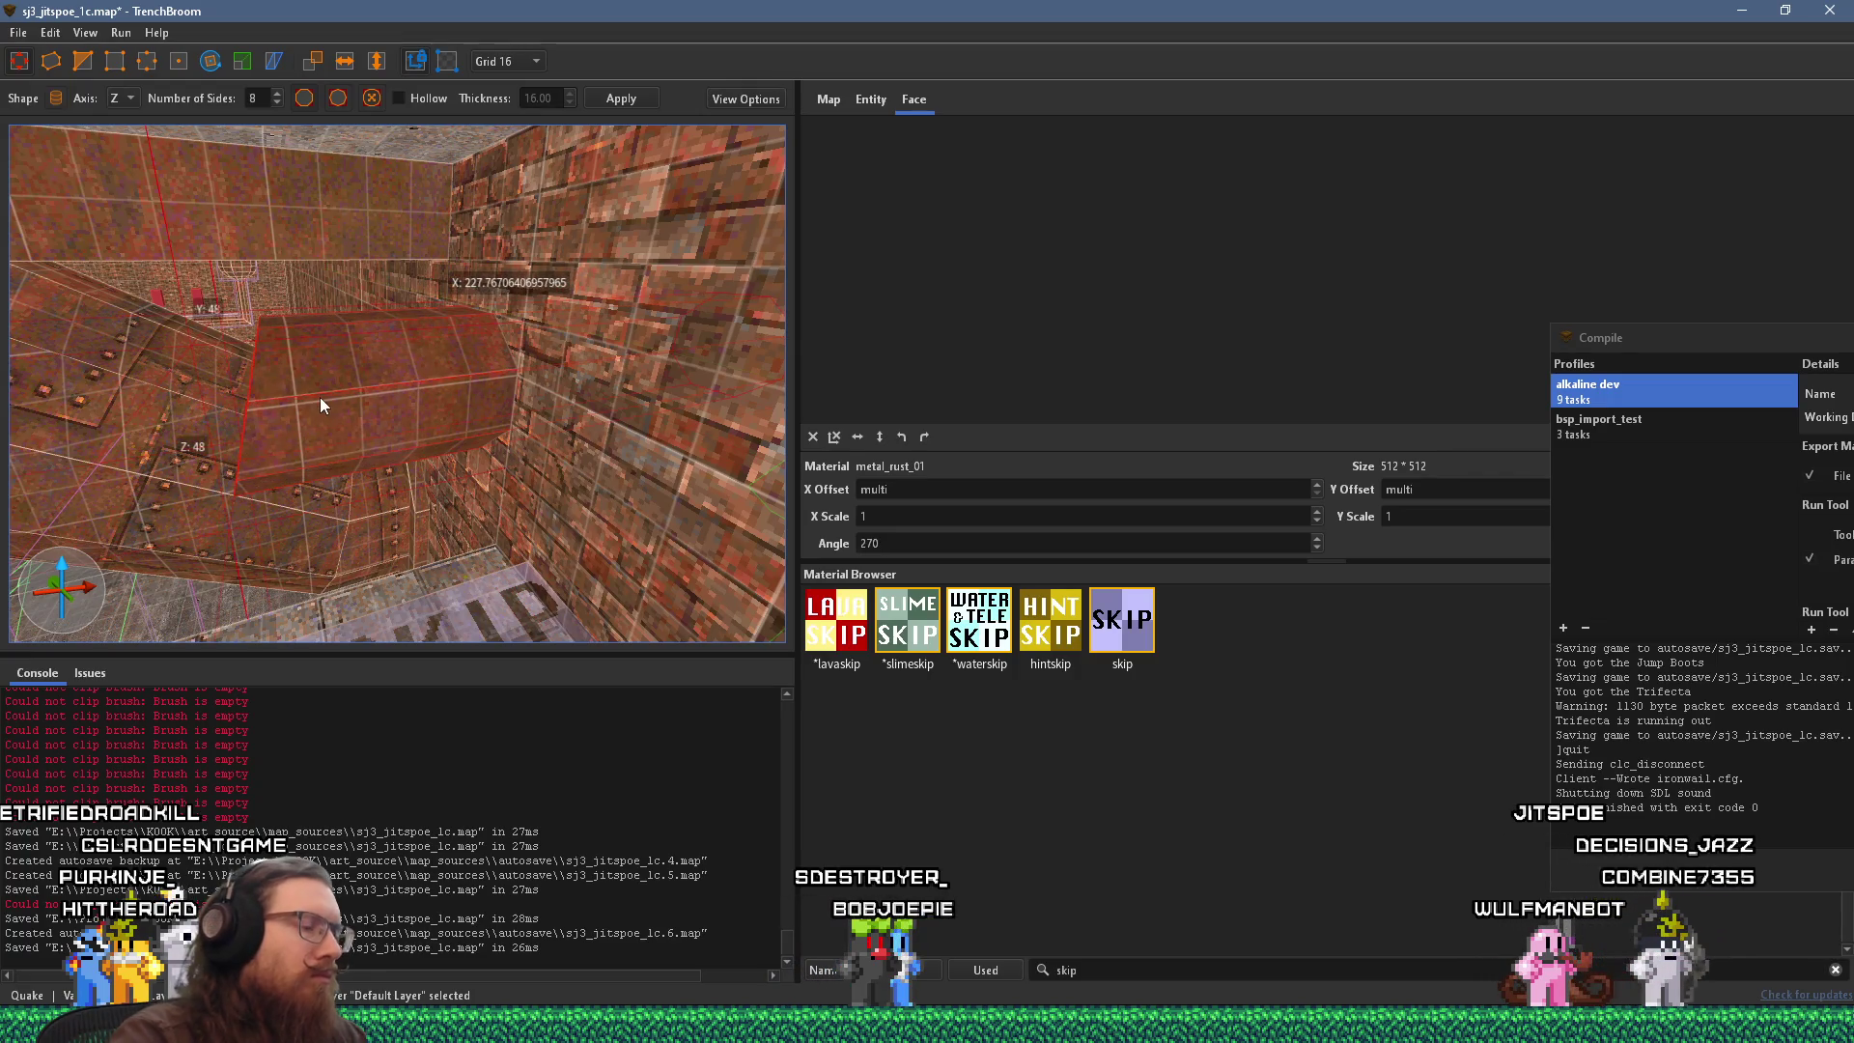
pyautogui.hotkey('ctrl', 'z')
# Stretch the octagonal pipe brush leftward into a long prism along the brick wall.
pyautogui.moveTo(502, 410); pyautogui.dragTo(419, 421)
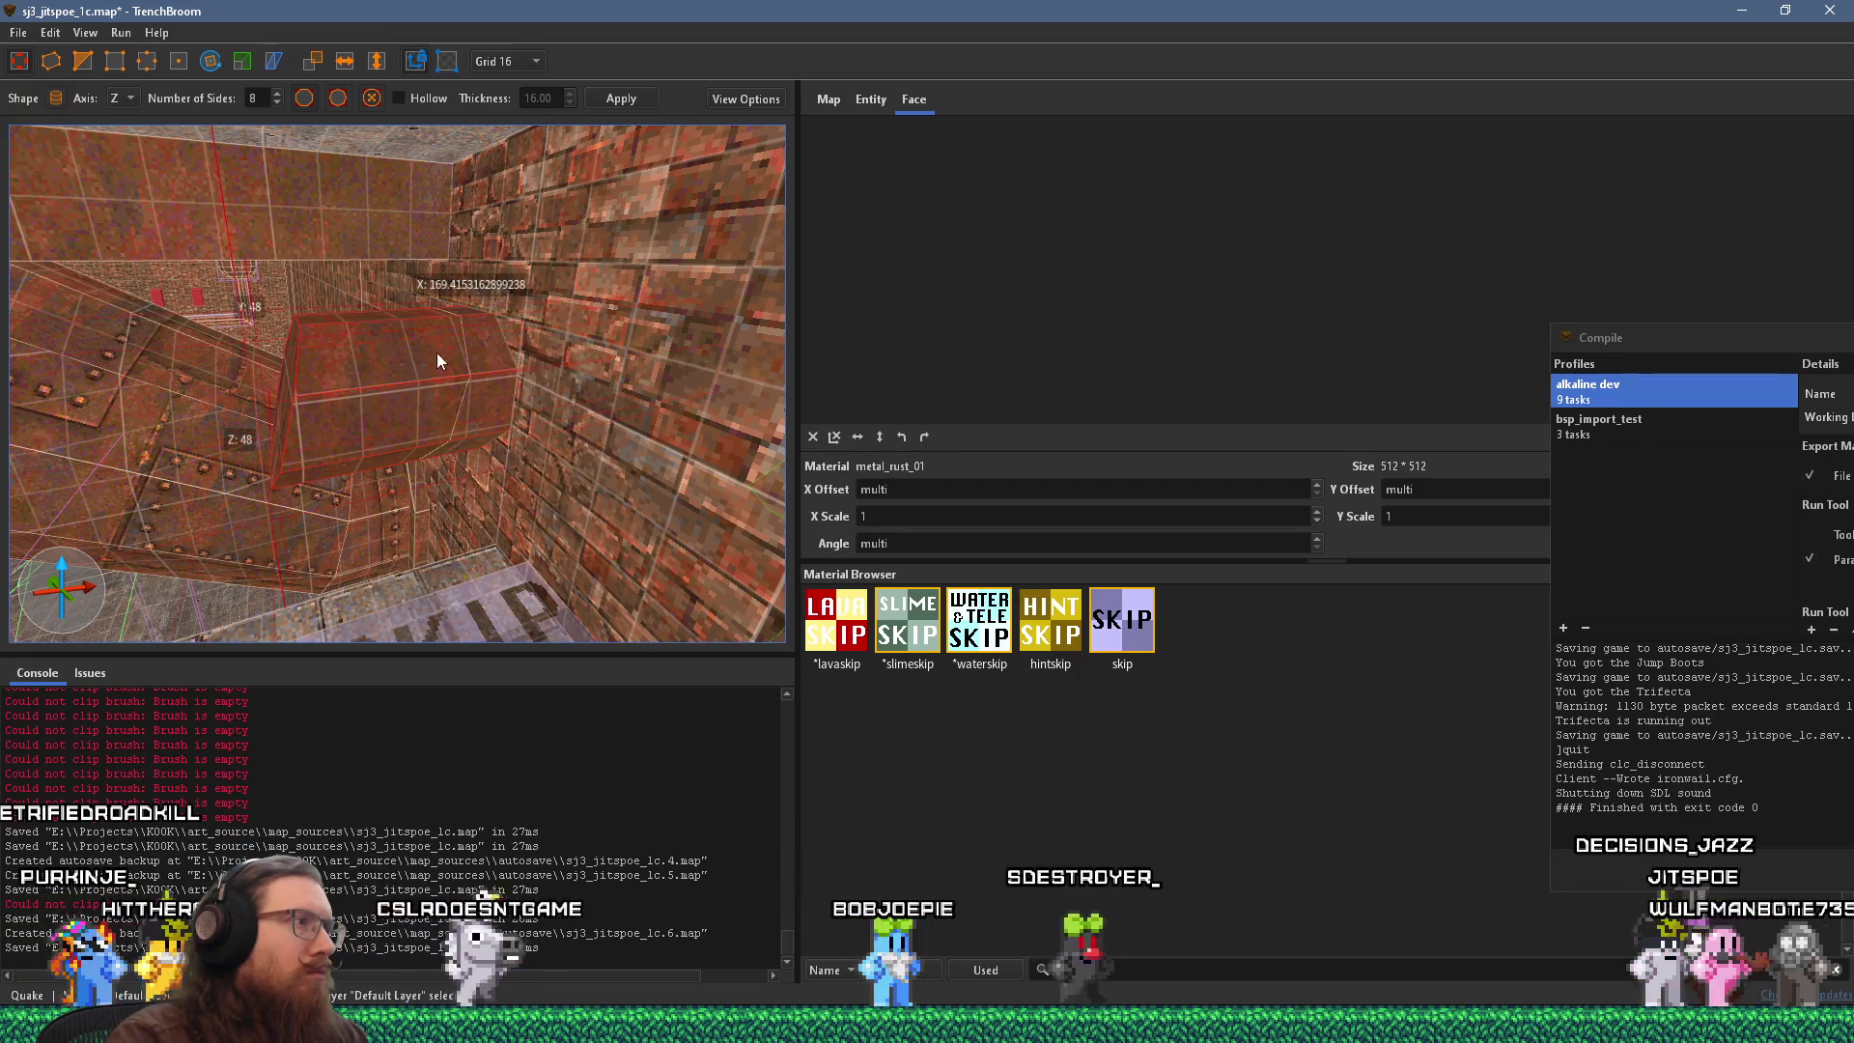
pyautogui.moveTo(515, 348); pyautogui.dragTo(389, 362)
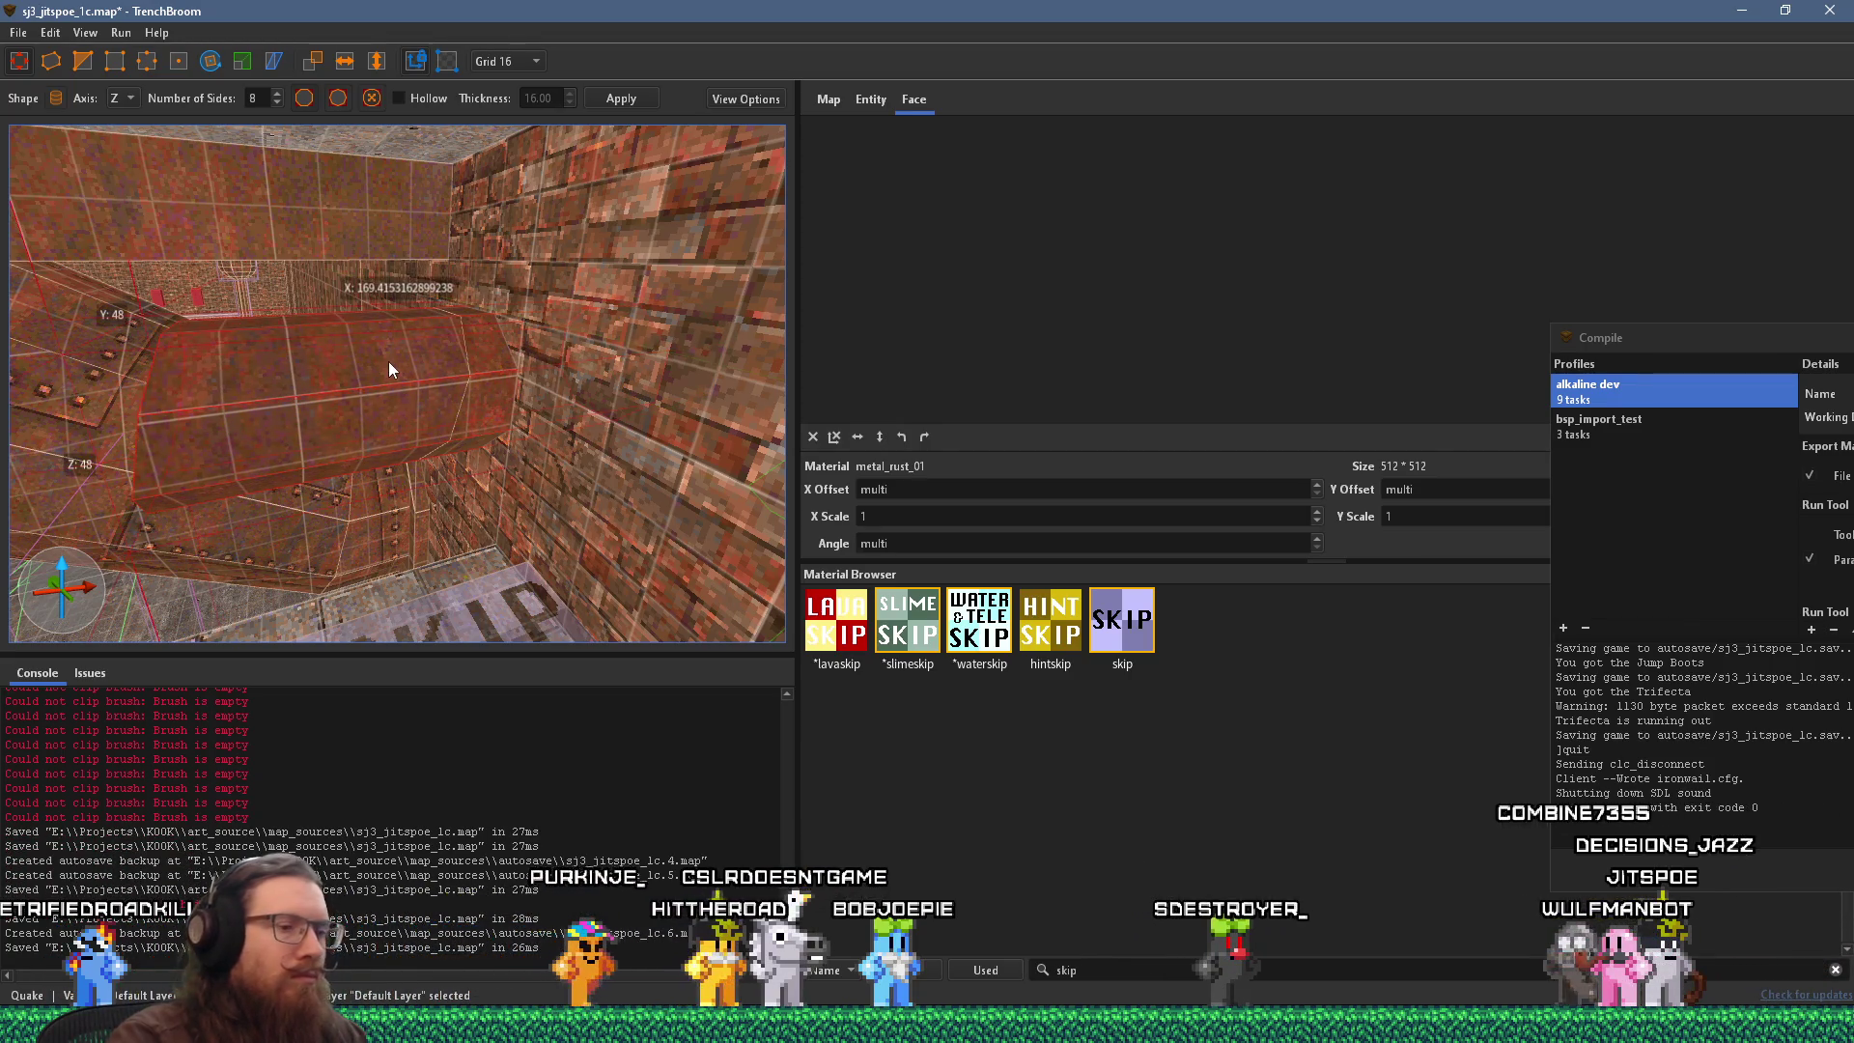
pyautogui.press('Escape')
pyautogui.click(420, 382)
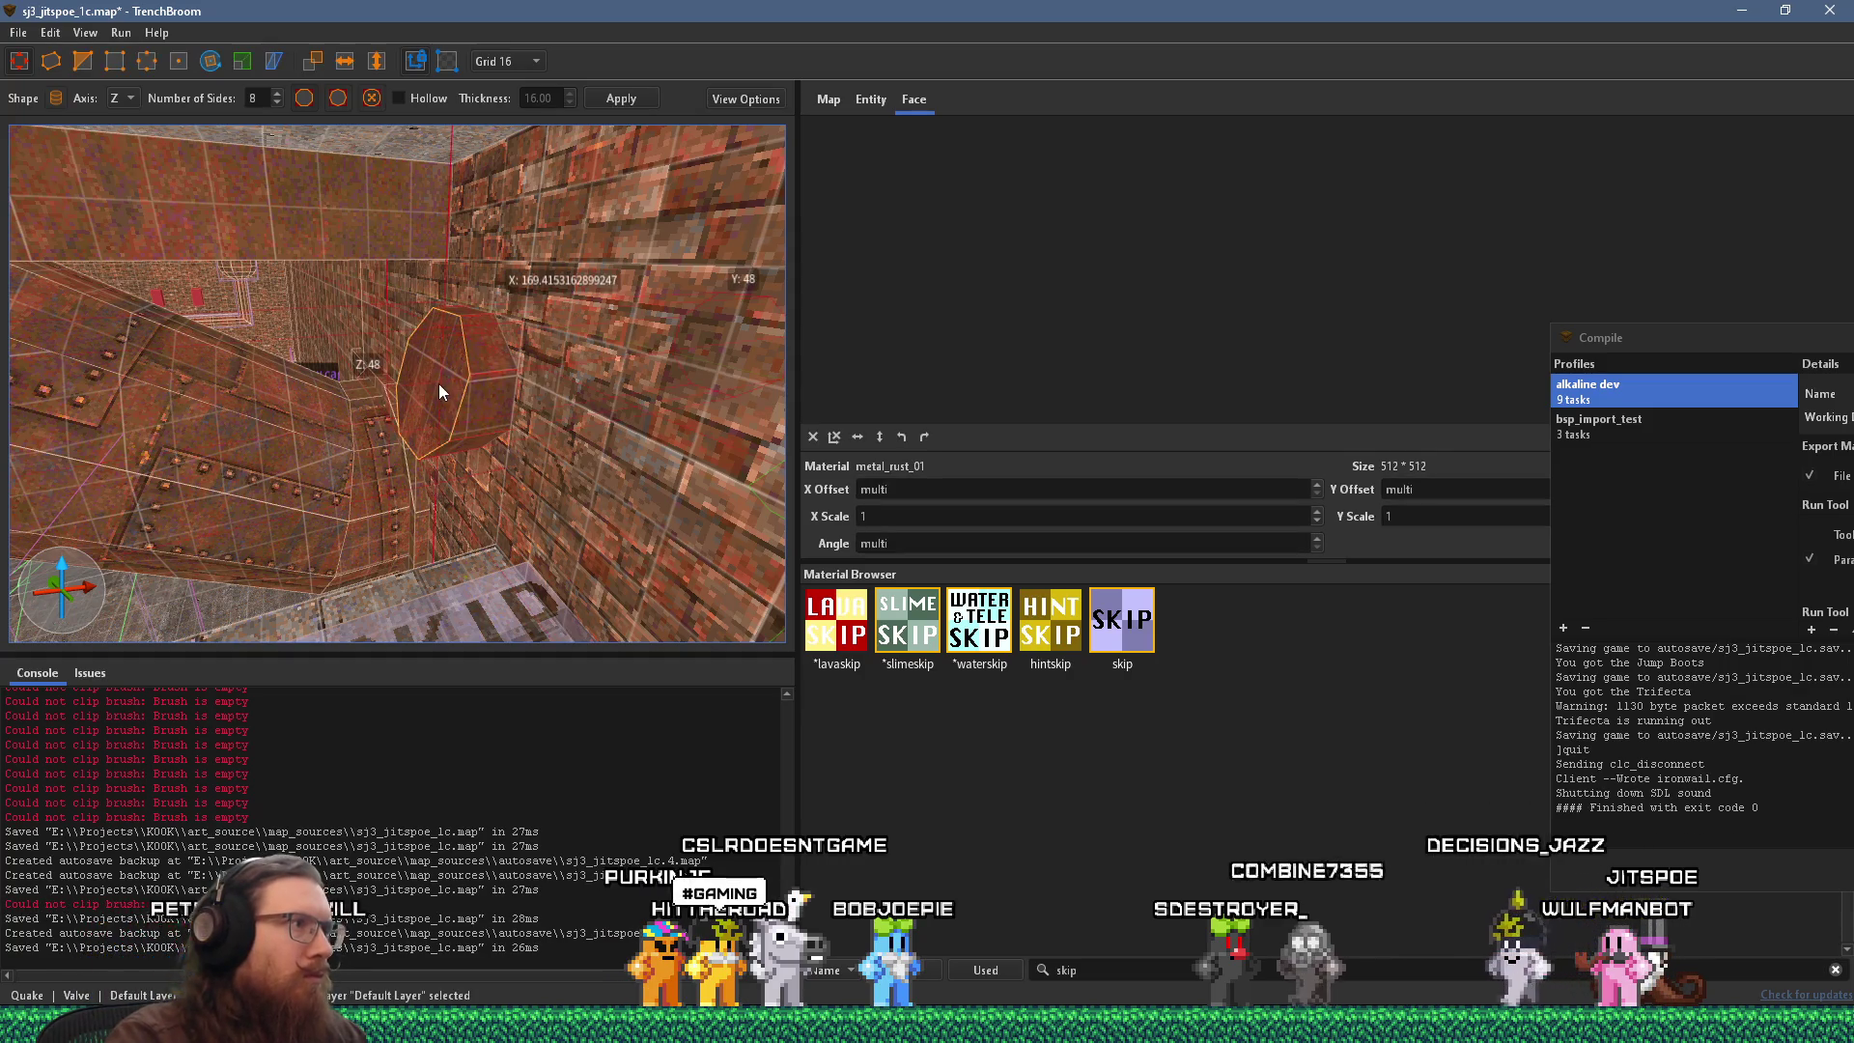
pyautogui.moveTo(438, 384); pyautogui.dragTo(290, 421)
pyautogui.scroll(5, 281, 415)
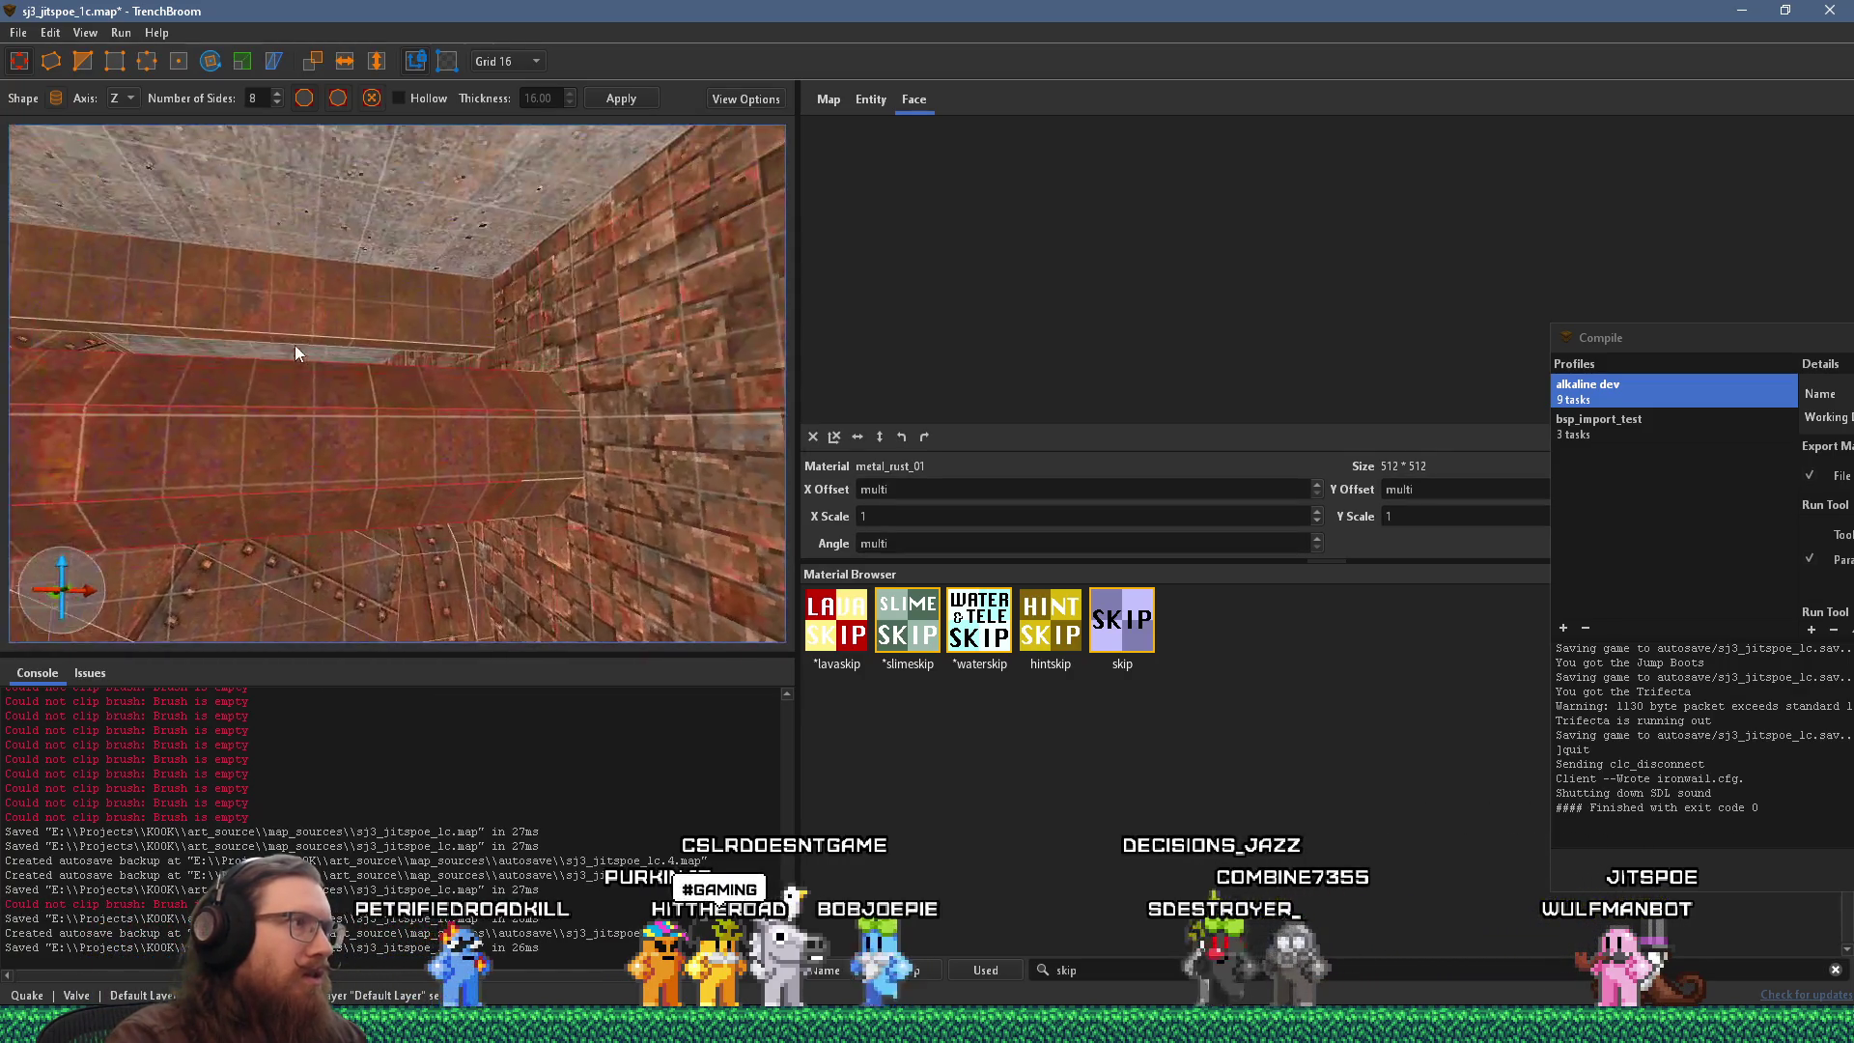
pyautogui.scroll(4, 240, 258)
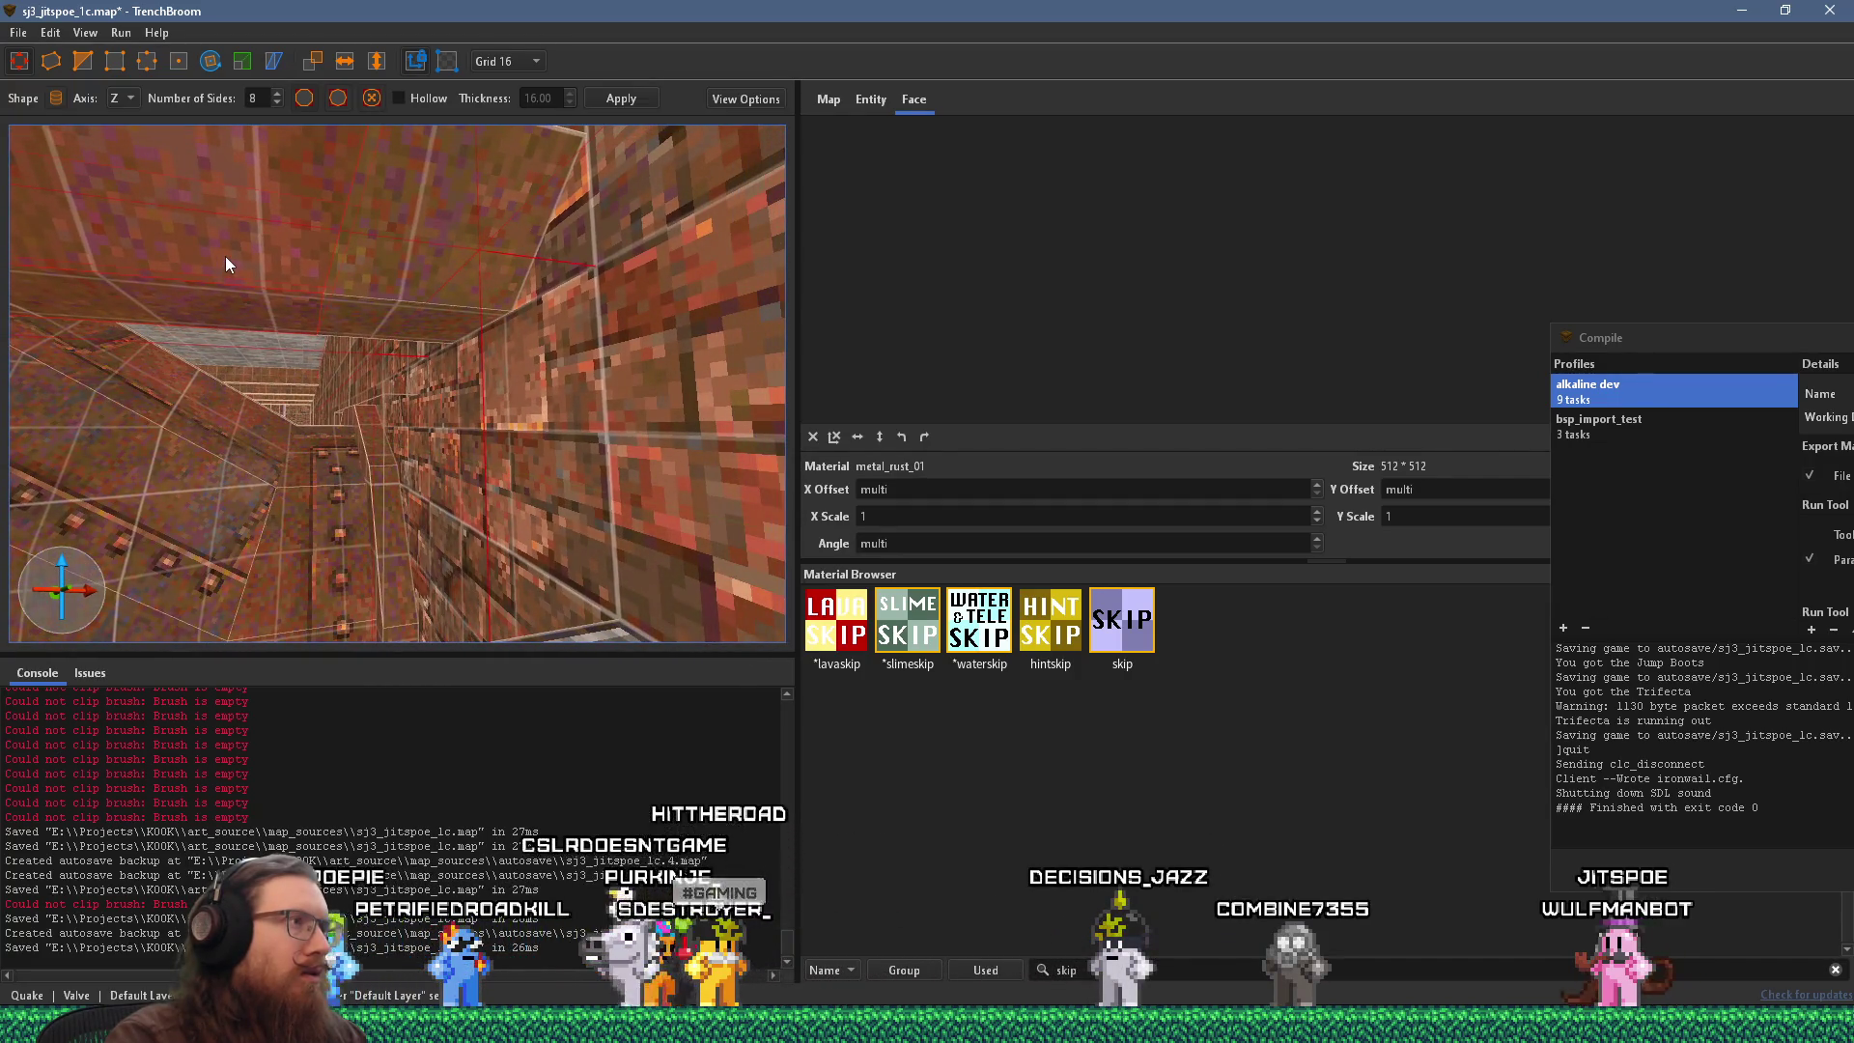
pyautogui.scroll(5, 222, 265)
pyautogui.scroll(3, 216, 280)
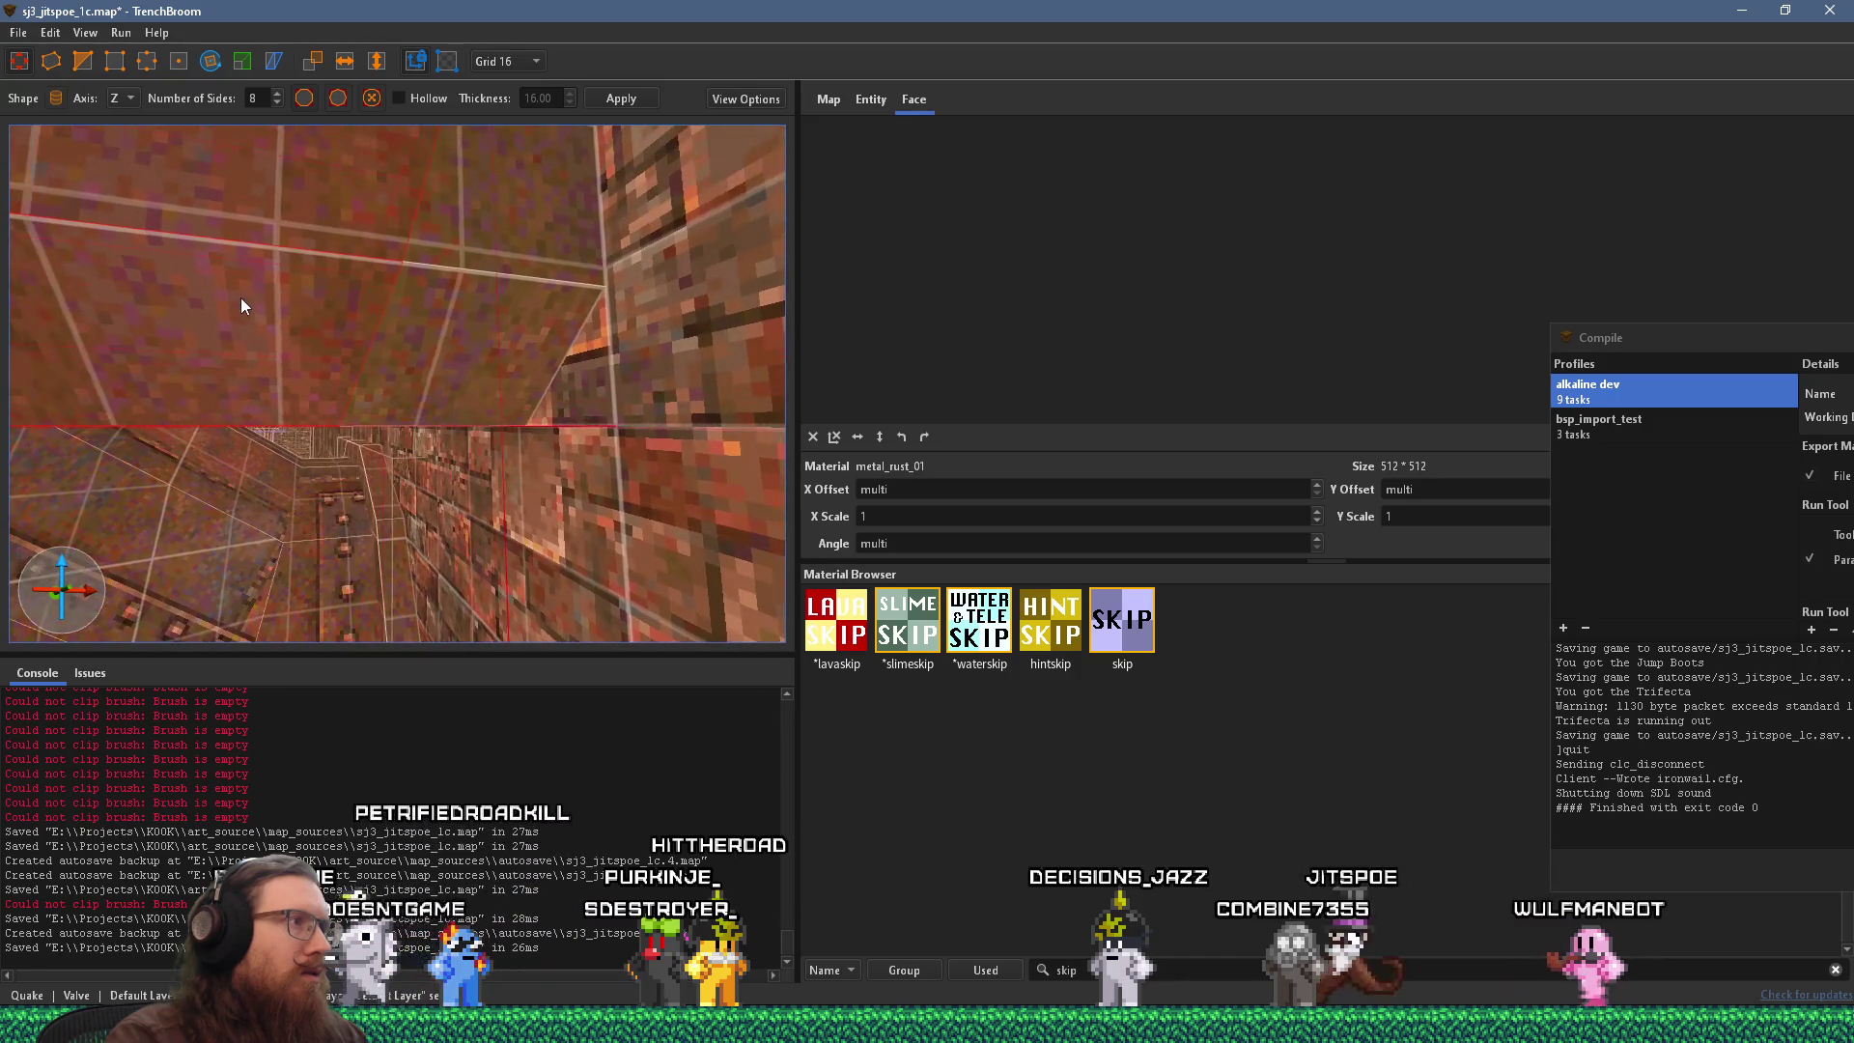
pyautogui.moveTo(365, 304)
pyautogui.mouseDown()
pyautogui.moveTo(361, 328)
pyautogui.moveTo(299, 336)
pyautogui.mouseUp()
# Move the pipe brush's rotation centre down to the floor edge.
pyautogui.press('r')
pyautogui.moveTo(346, 248)
pyautogui.mouseDown()
pyautogui.moveTo(300, 239)
pyautogui.moveTo(303, 419)
pyautogui.mouseUp()
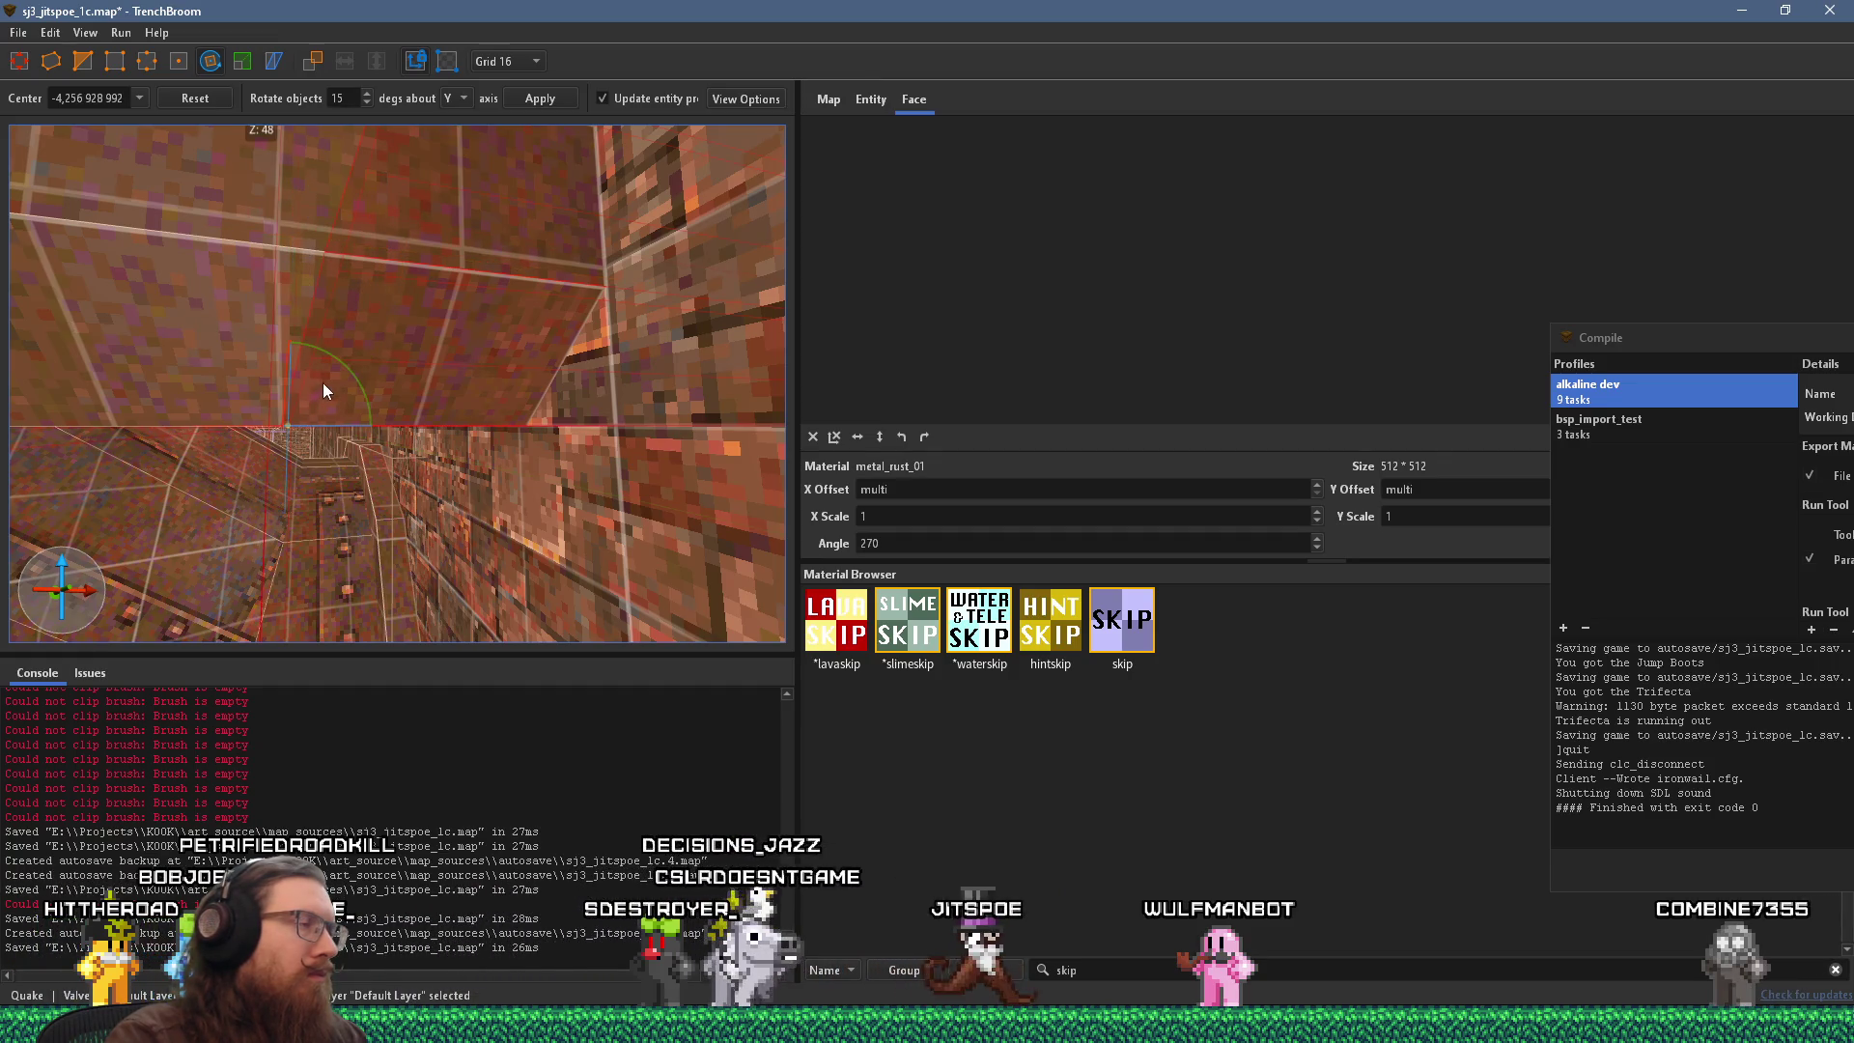
pyautogui.press('r')
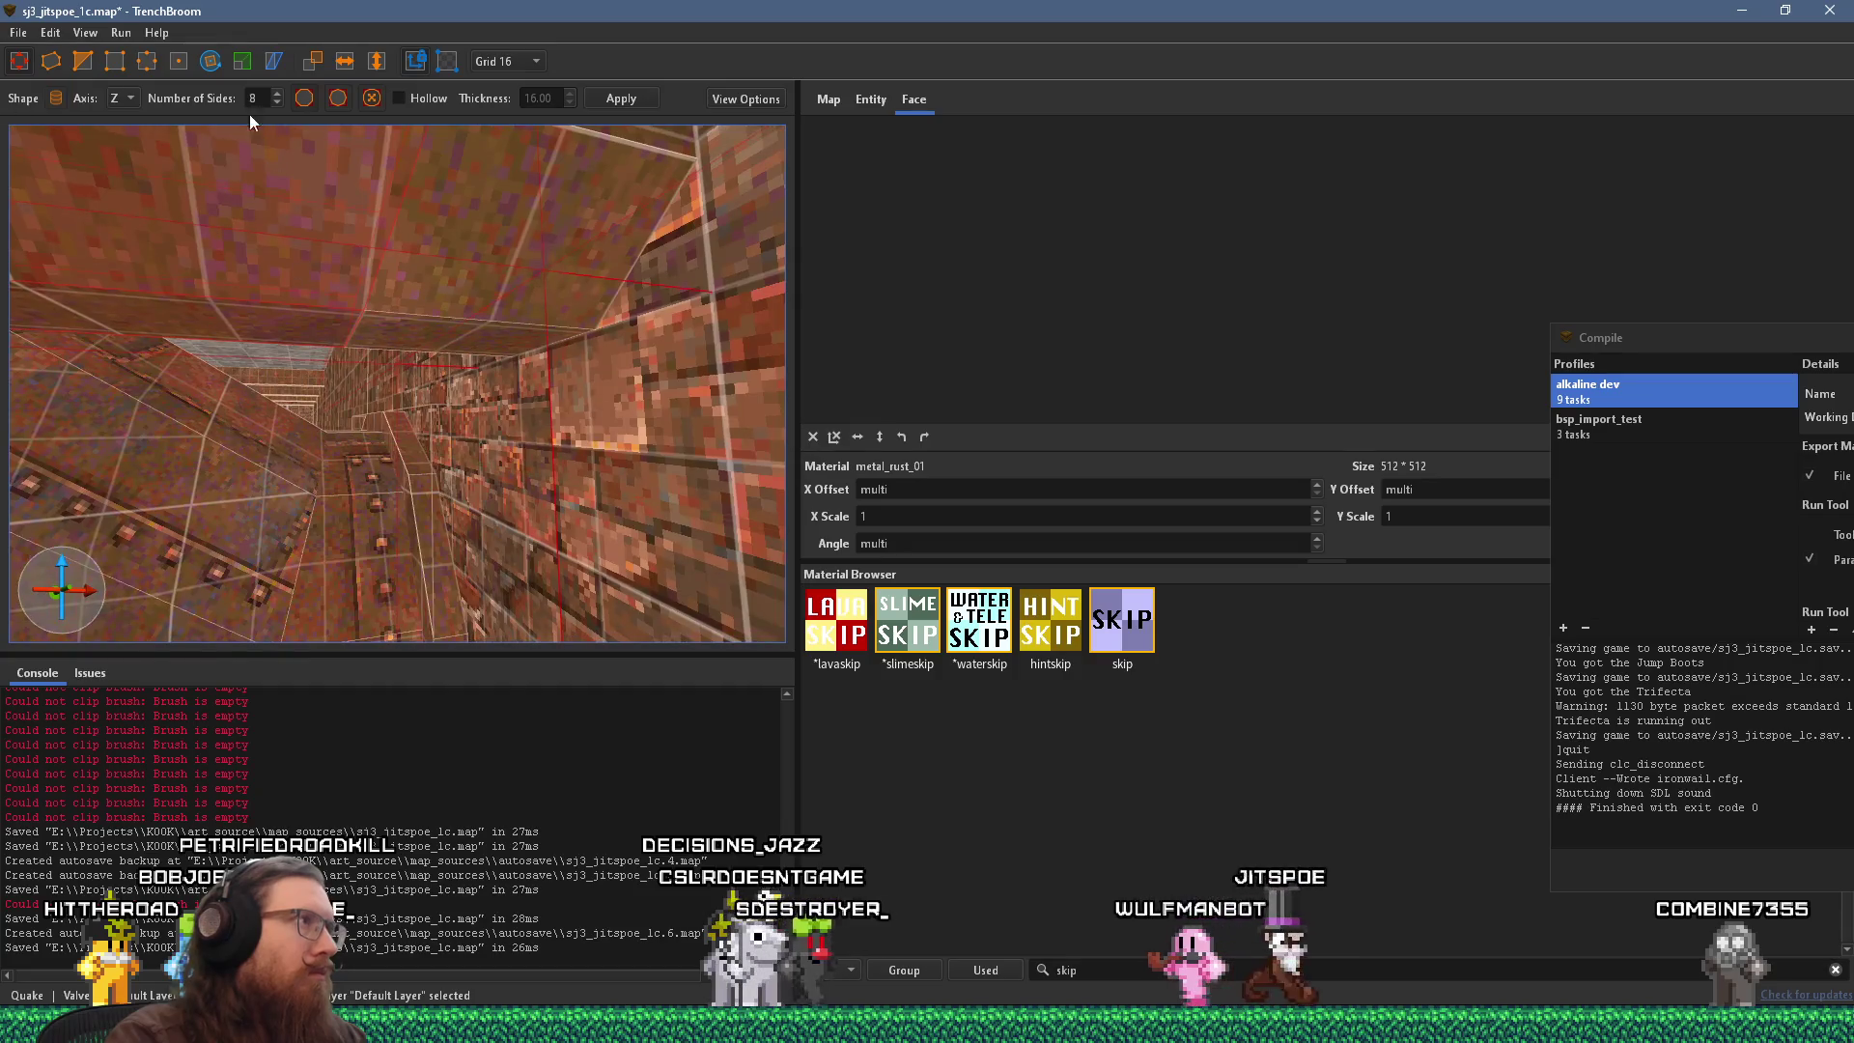
pyautogui.click(210, 61)
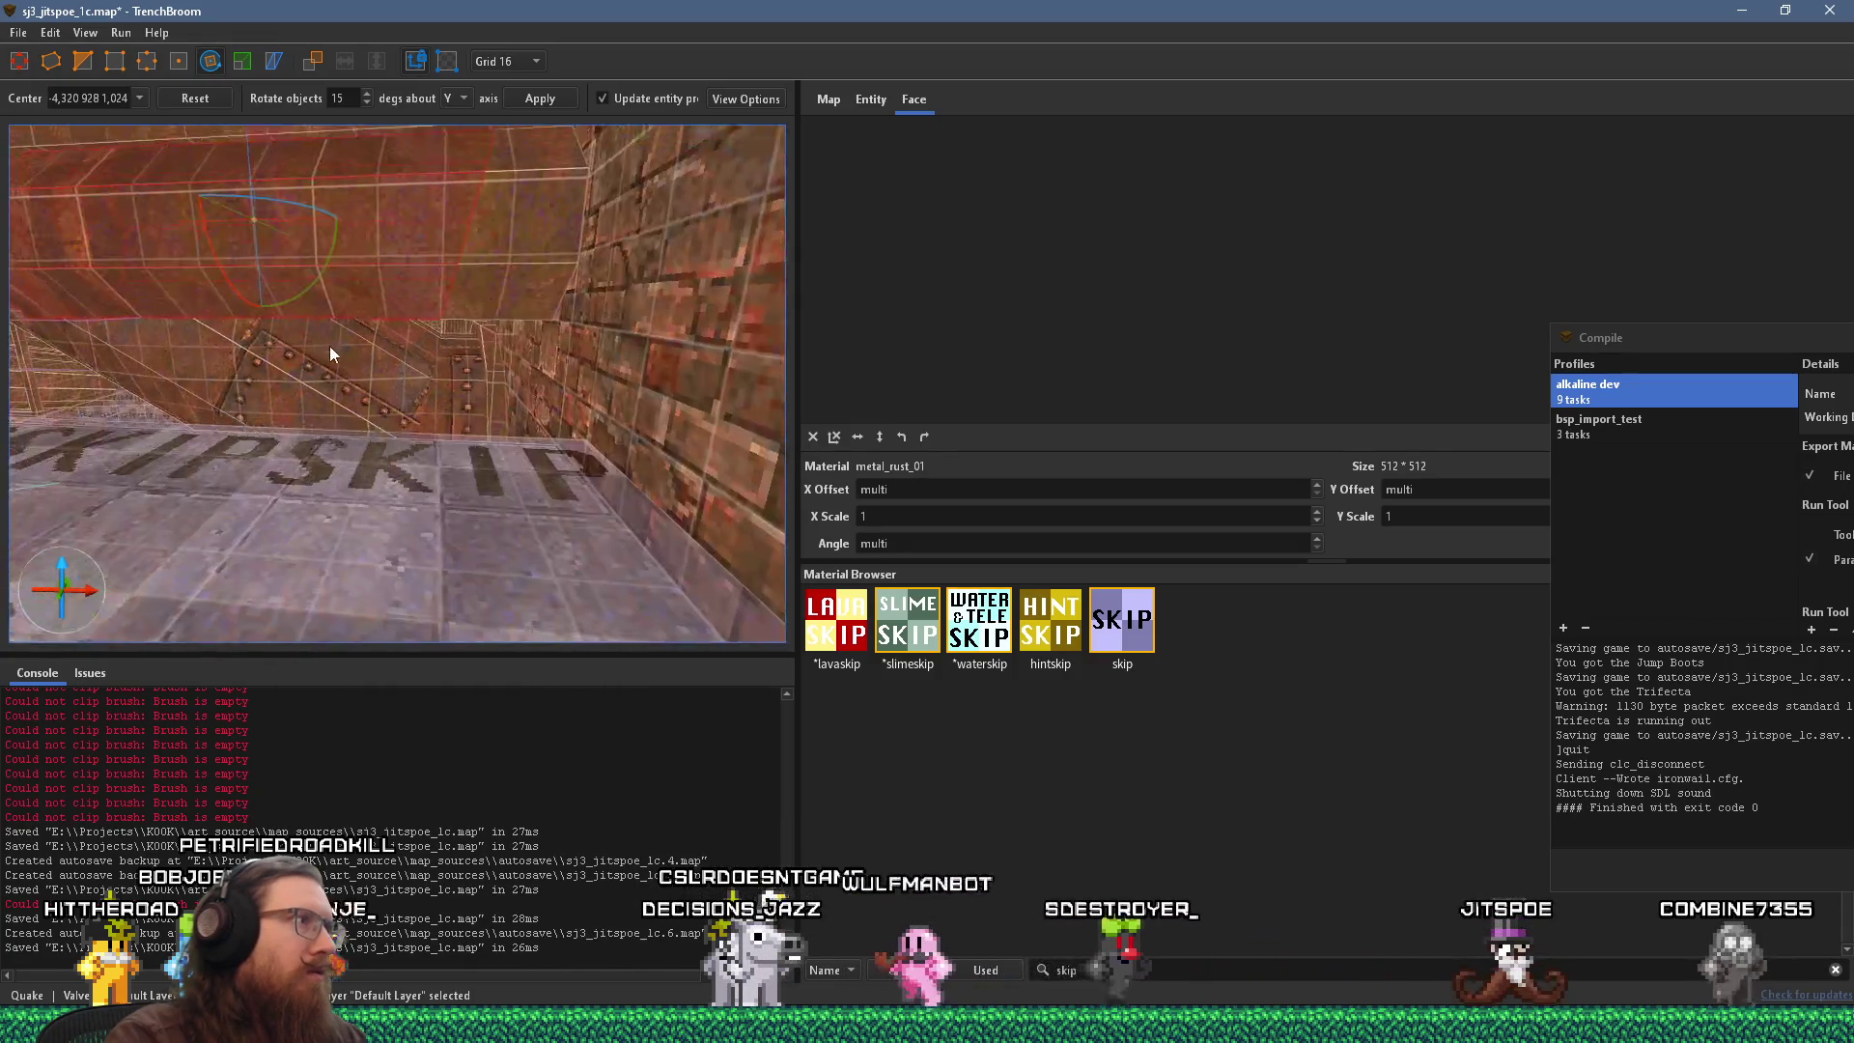
pyautogui.moveTo(303, 354)
pyautogui.mouseDown()
pyautogui.moveTo(310, 432)
pyautogui.moveTo(504, 456)
pyautogui.mouseUp()
pyautogui.scroll(3, 419, 385)
pyautogui.scroll(-3, 419, 385)
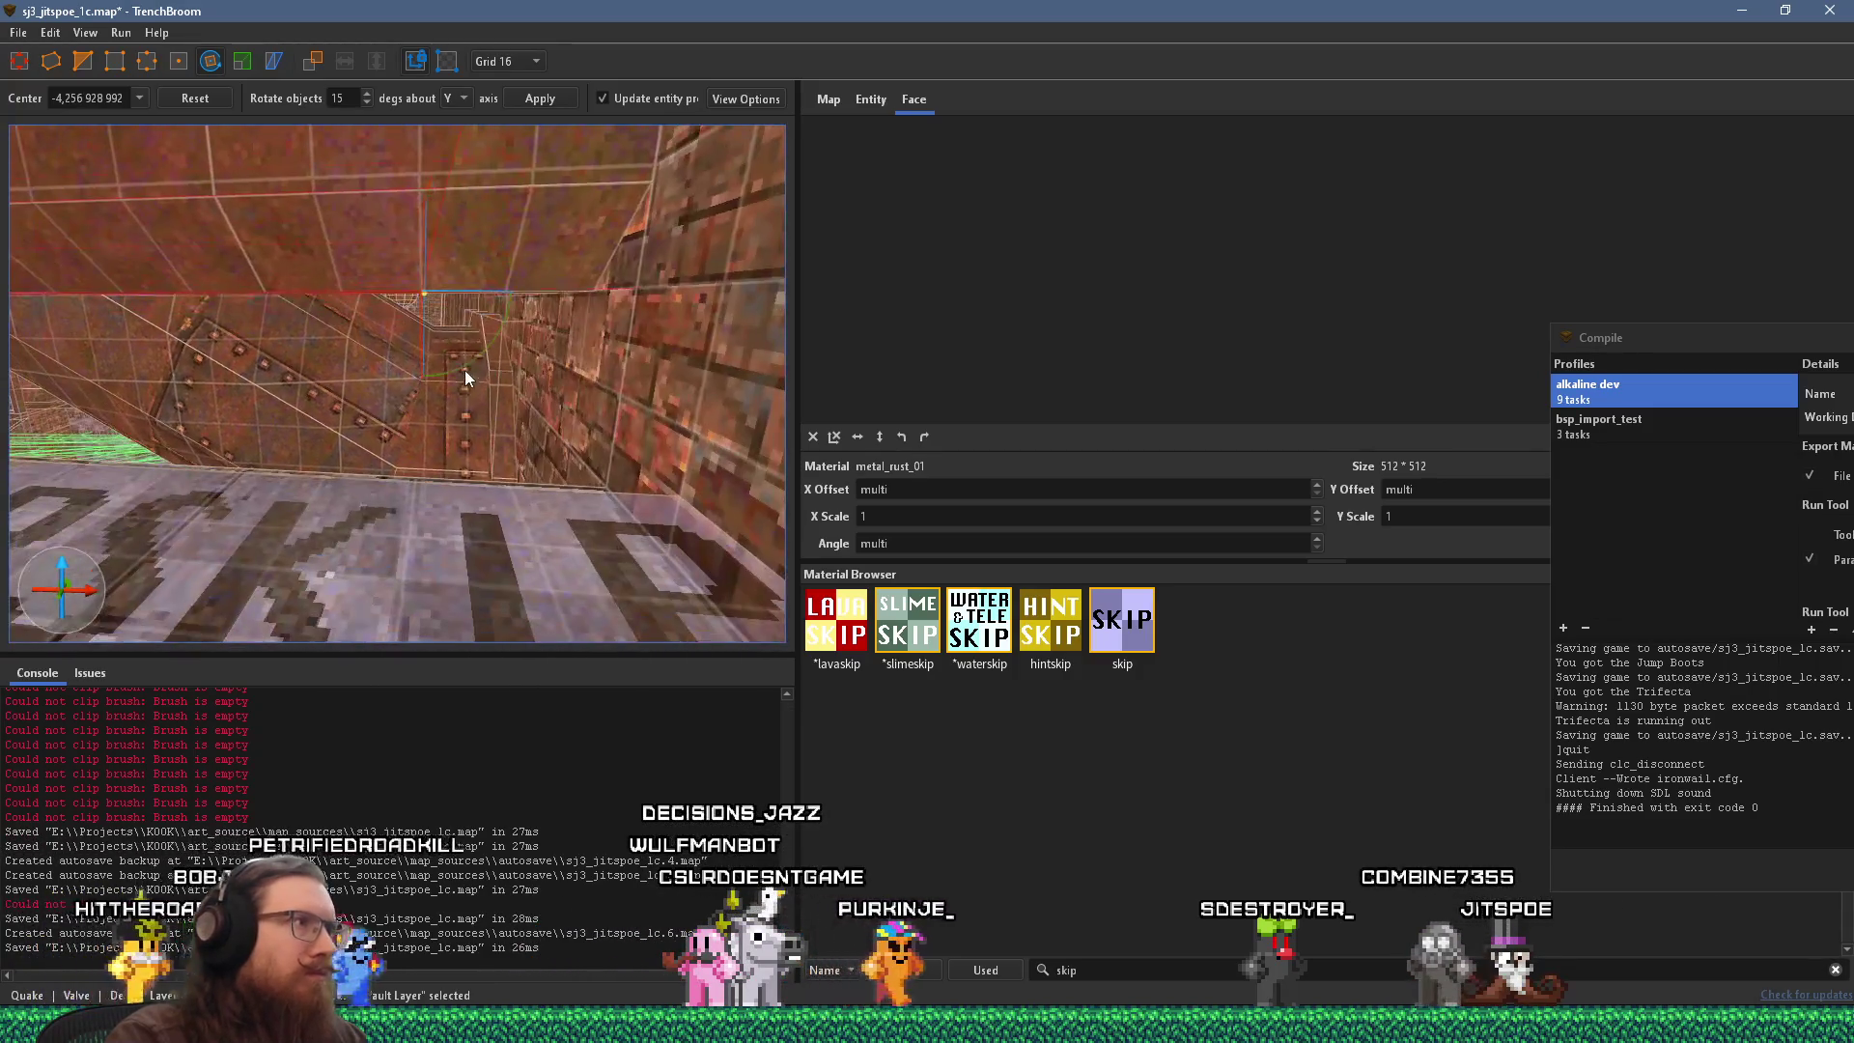
# Rotate the pipe 30 degrees so it lies angled against the brick wall.
pyautogui.moveTo(495, 339); pyautogui.dragTo(471, 379)
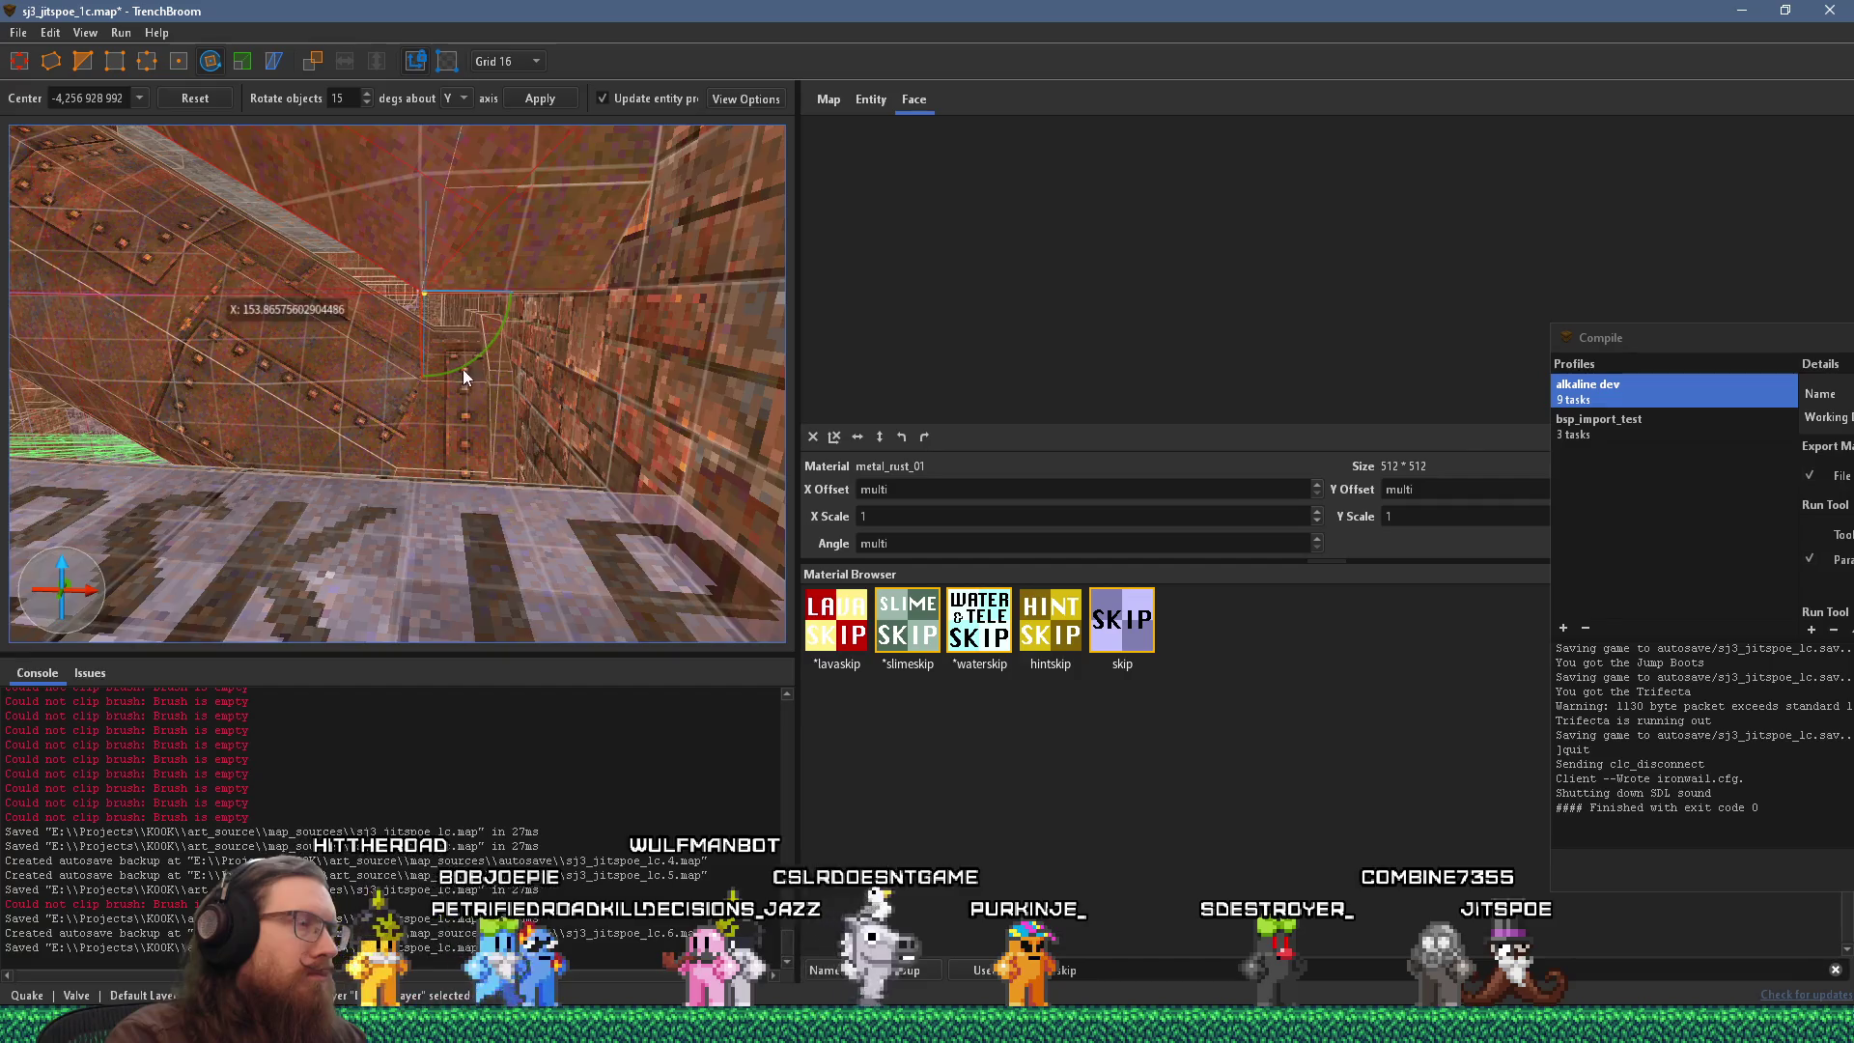
pyautogui.scroll(5, 438, 452)
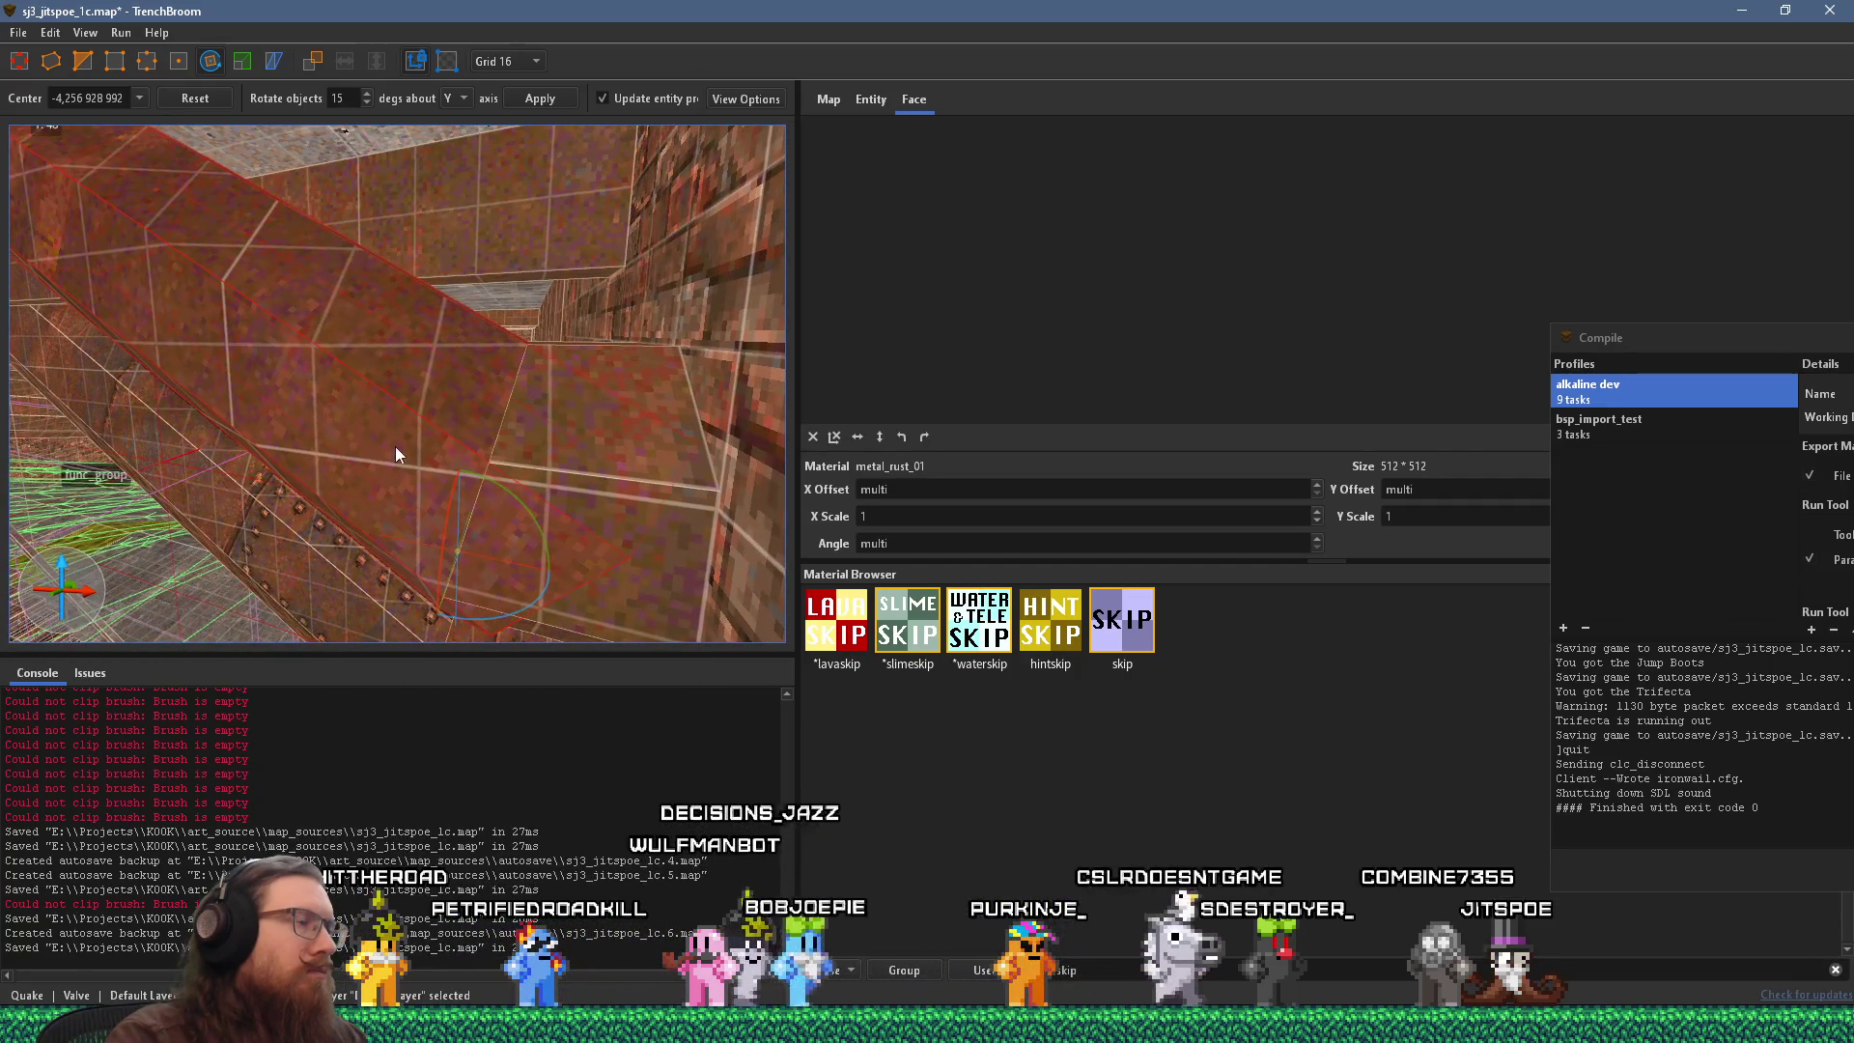
pyautogui.scroll(5, 394, 441)
pyautogui.scroll(-3, 439, 440)
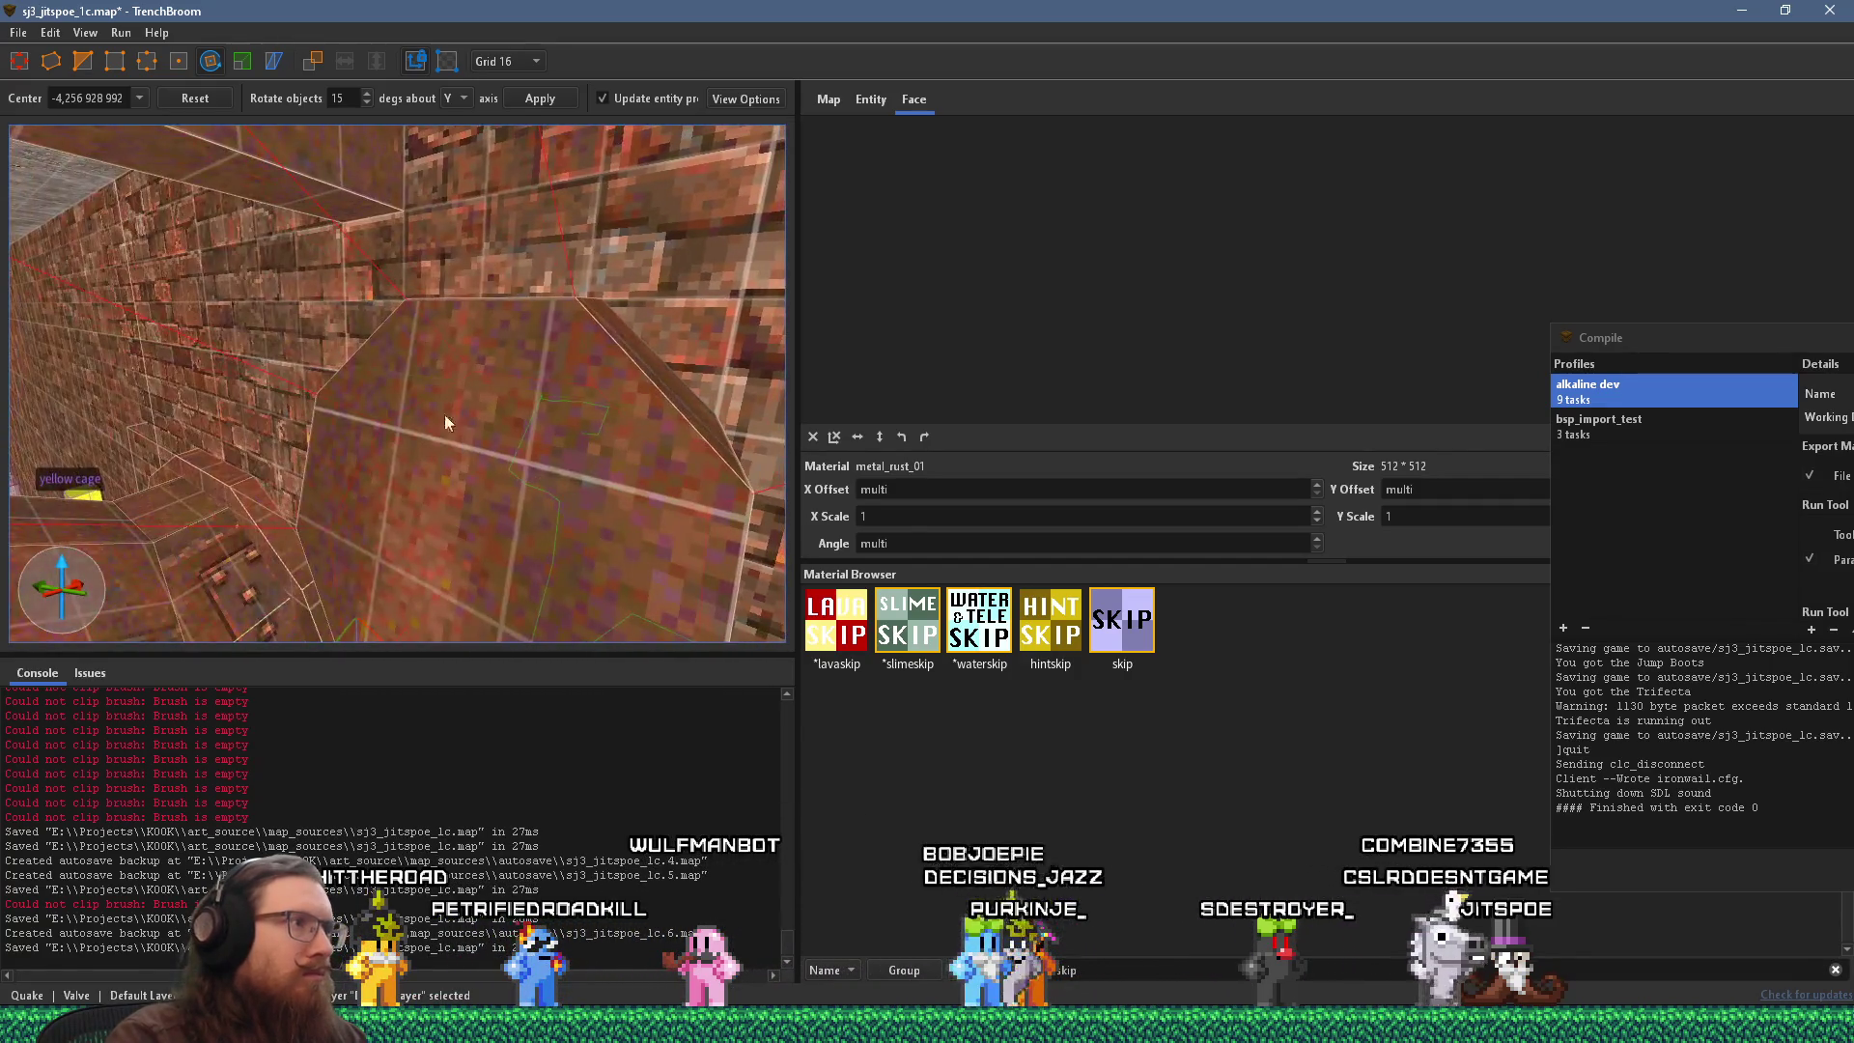
pyautogui.press('r')
pyautogui.scroll(-2, 458, 449)
pyautogui.scroll(-5, 414, 454)
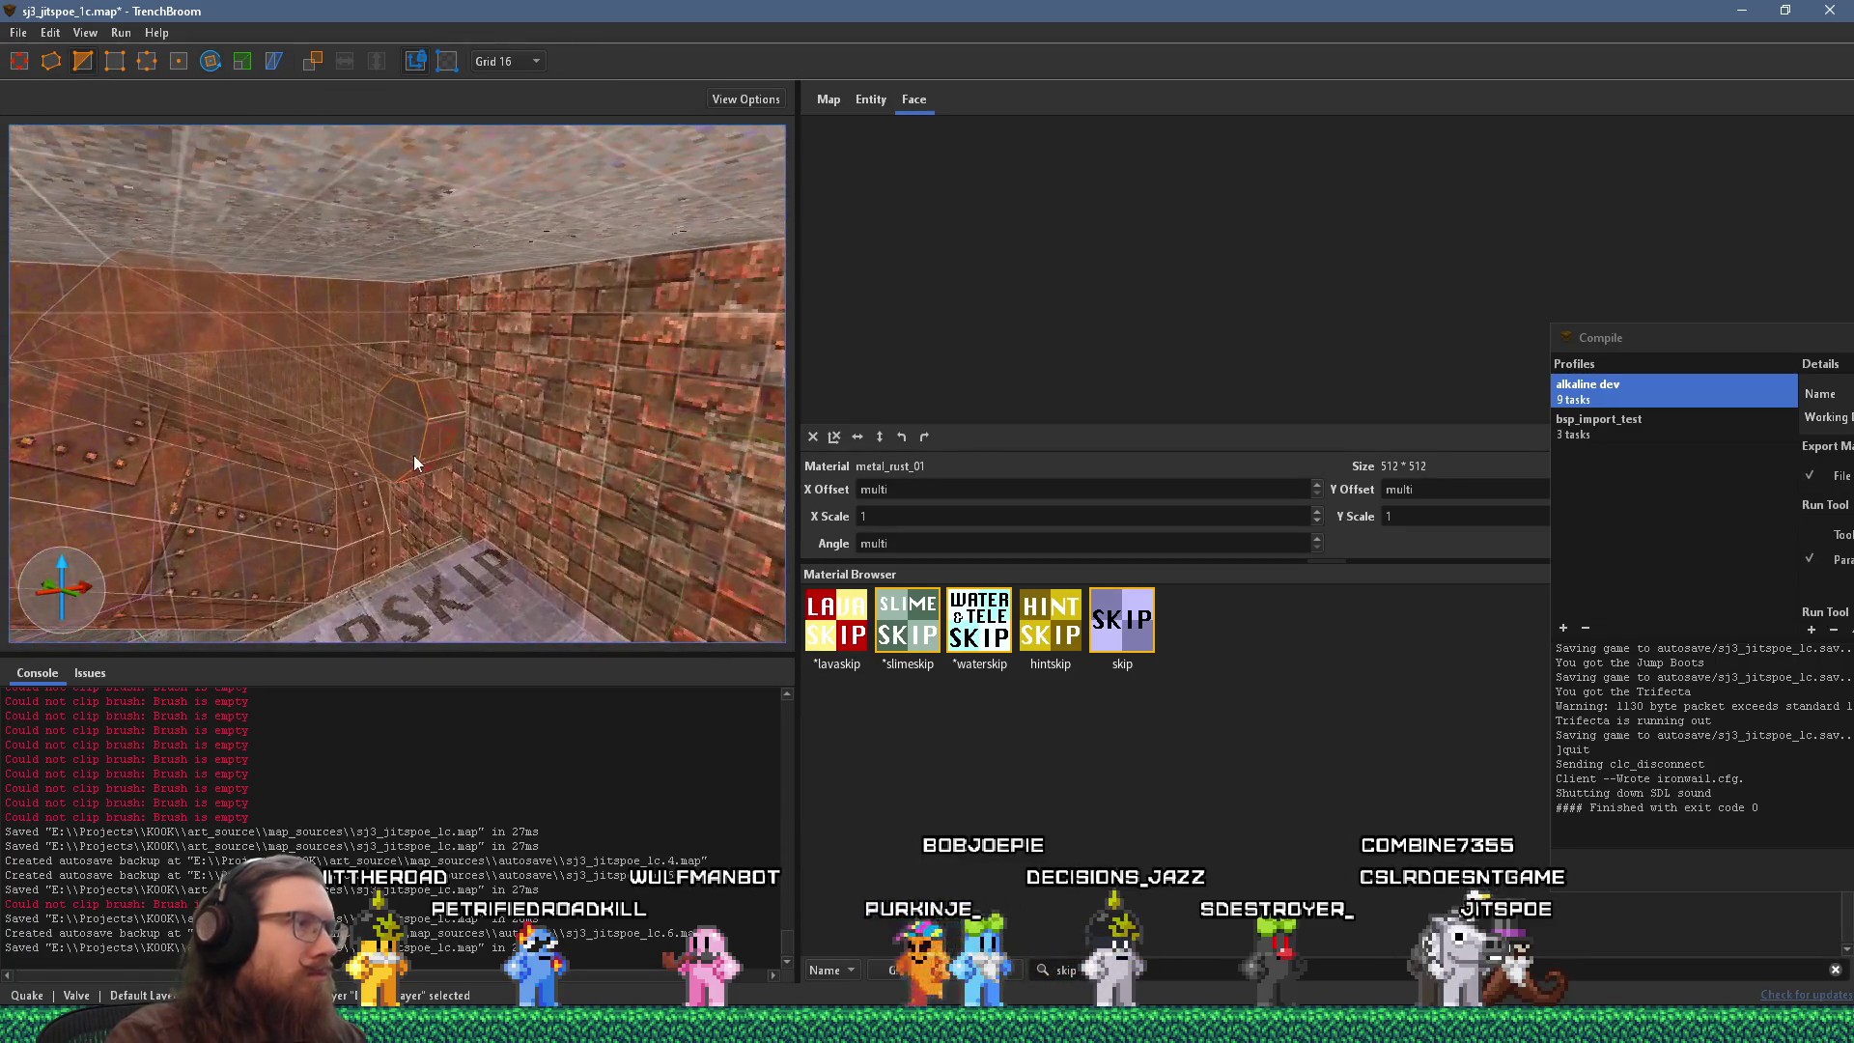
pyautogui.click(413, 455)
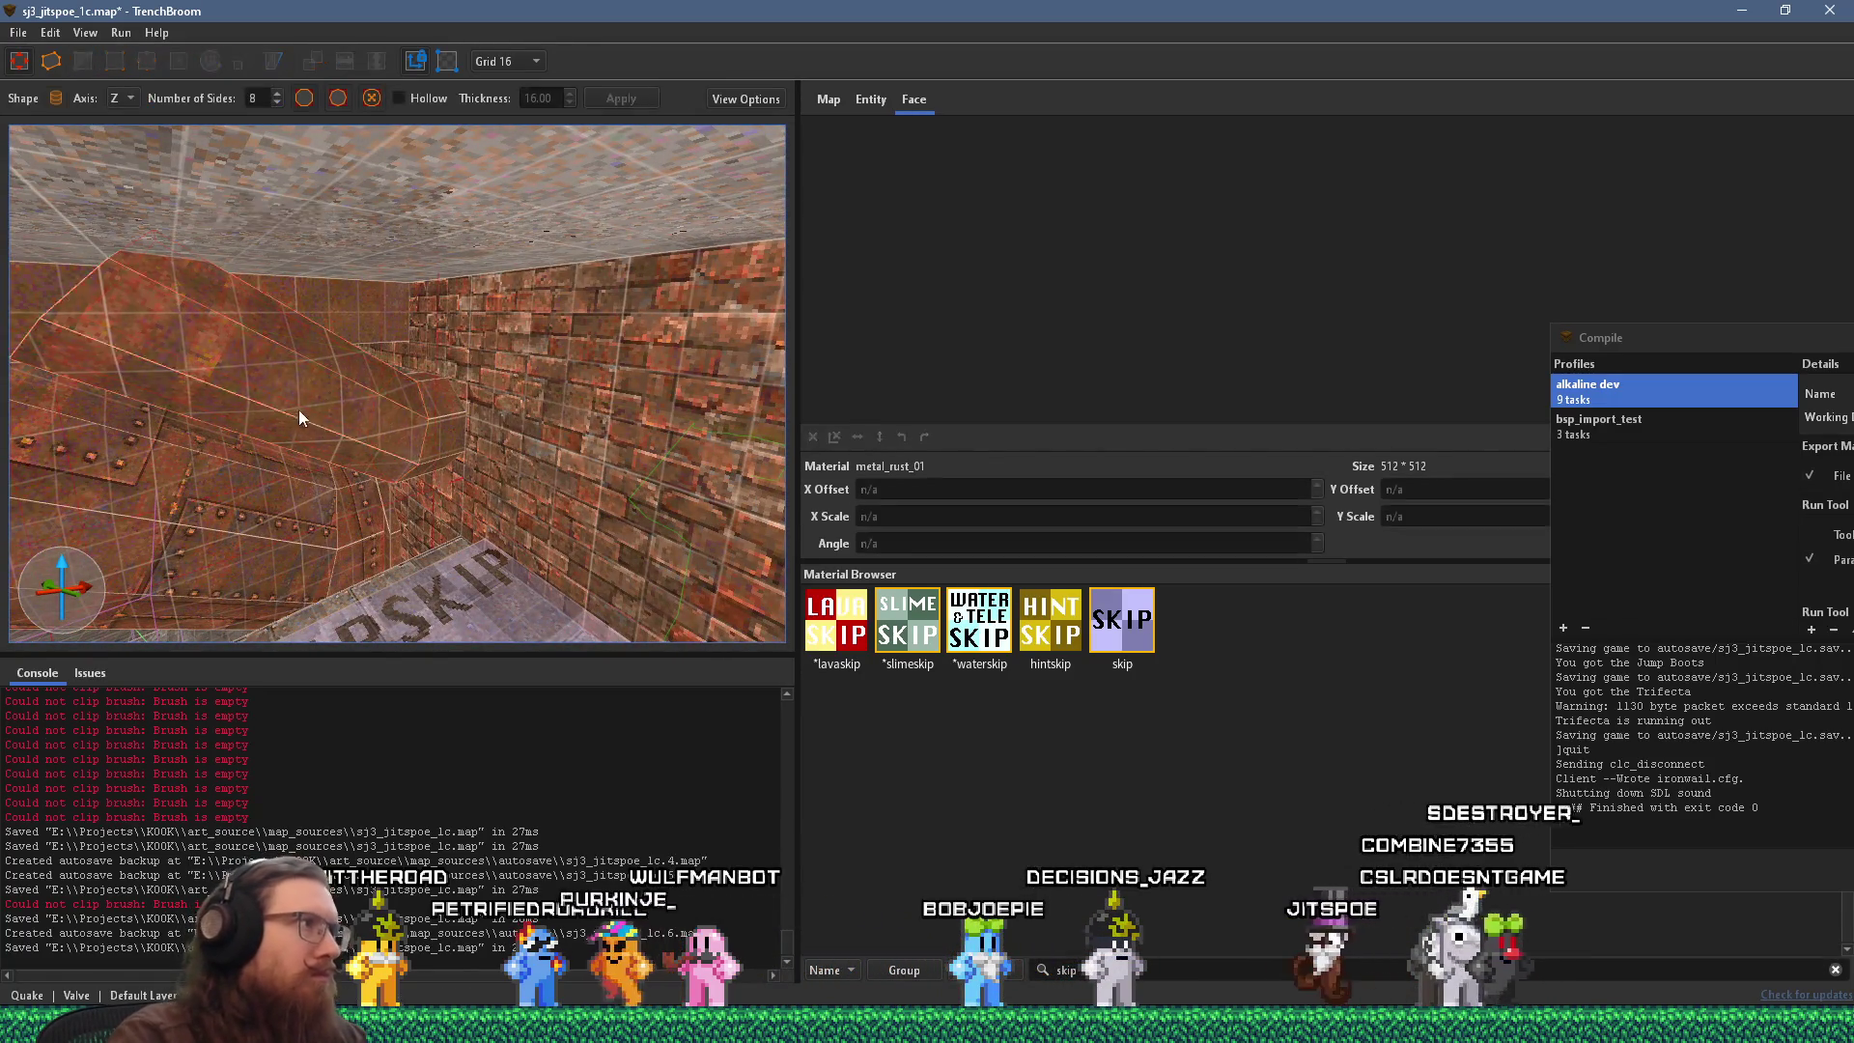
# Drag the upper red pipe's end face back so it stops at the concrete pillar.
pyautogui.scroll(2, 298, 409)
pyautogui.moveTo(205, 263)
pyautogui.mouseDown()
pyautogui.moveTo(477, 297)
pyautogui.moveTo(413, 216)
pyautogui.moveTo(502, 228)
pyautogui.moveTo(271, 186)
pyautogui.moveTo(309, 266)
pyautogui.moveTo(159, 316)
pyautogui.moveTo(81, 278)
pyautogui.moveTo(805, 316)
pyautogui.moveTo(345, 270)
pyautogui.moveTo(297, 298)
pyautogui.moveTo(314, 327)
pyautogui.moveTo(343, 324)
pyautogui.moveTo(265, 339)
pyautogui.moveTo(297, 253)
pyautogui.moveTo(328, 241)
pyautogui.mouseUp()
pyautogui.moveTo(300, 305)
pyautogui.mouseDown()
pyautogui.moveTo(373, 300)
pyautogui.moveTo(284, 304)
pyautogui.moveTo(749, 295)
pyautogui.moveTo(414, 298)
pyautogui.moveTo(270, 321)
pyautogui.mouseUp()
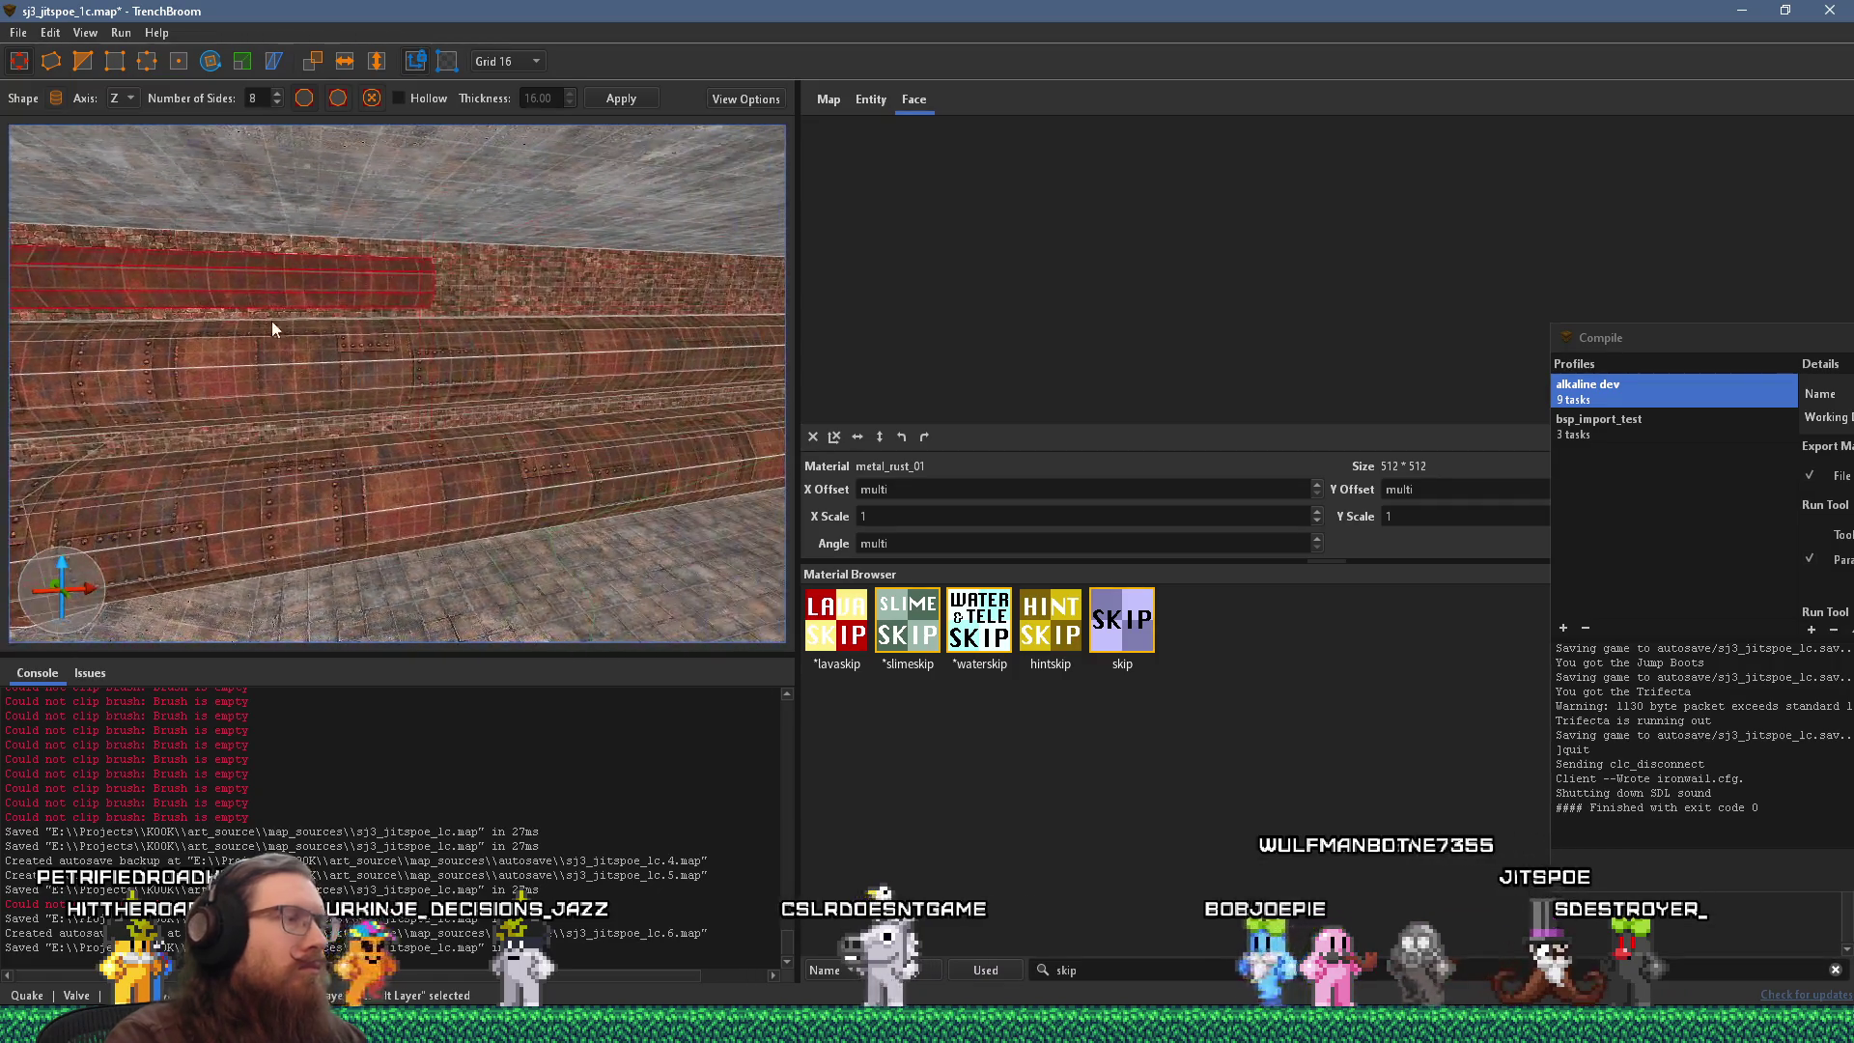
pyautogui.moveTo(159, 313); pyautogui.dragTo(368, 365)
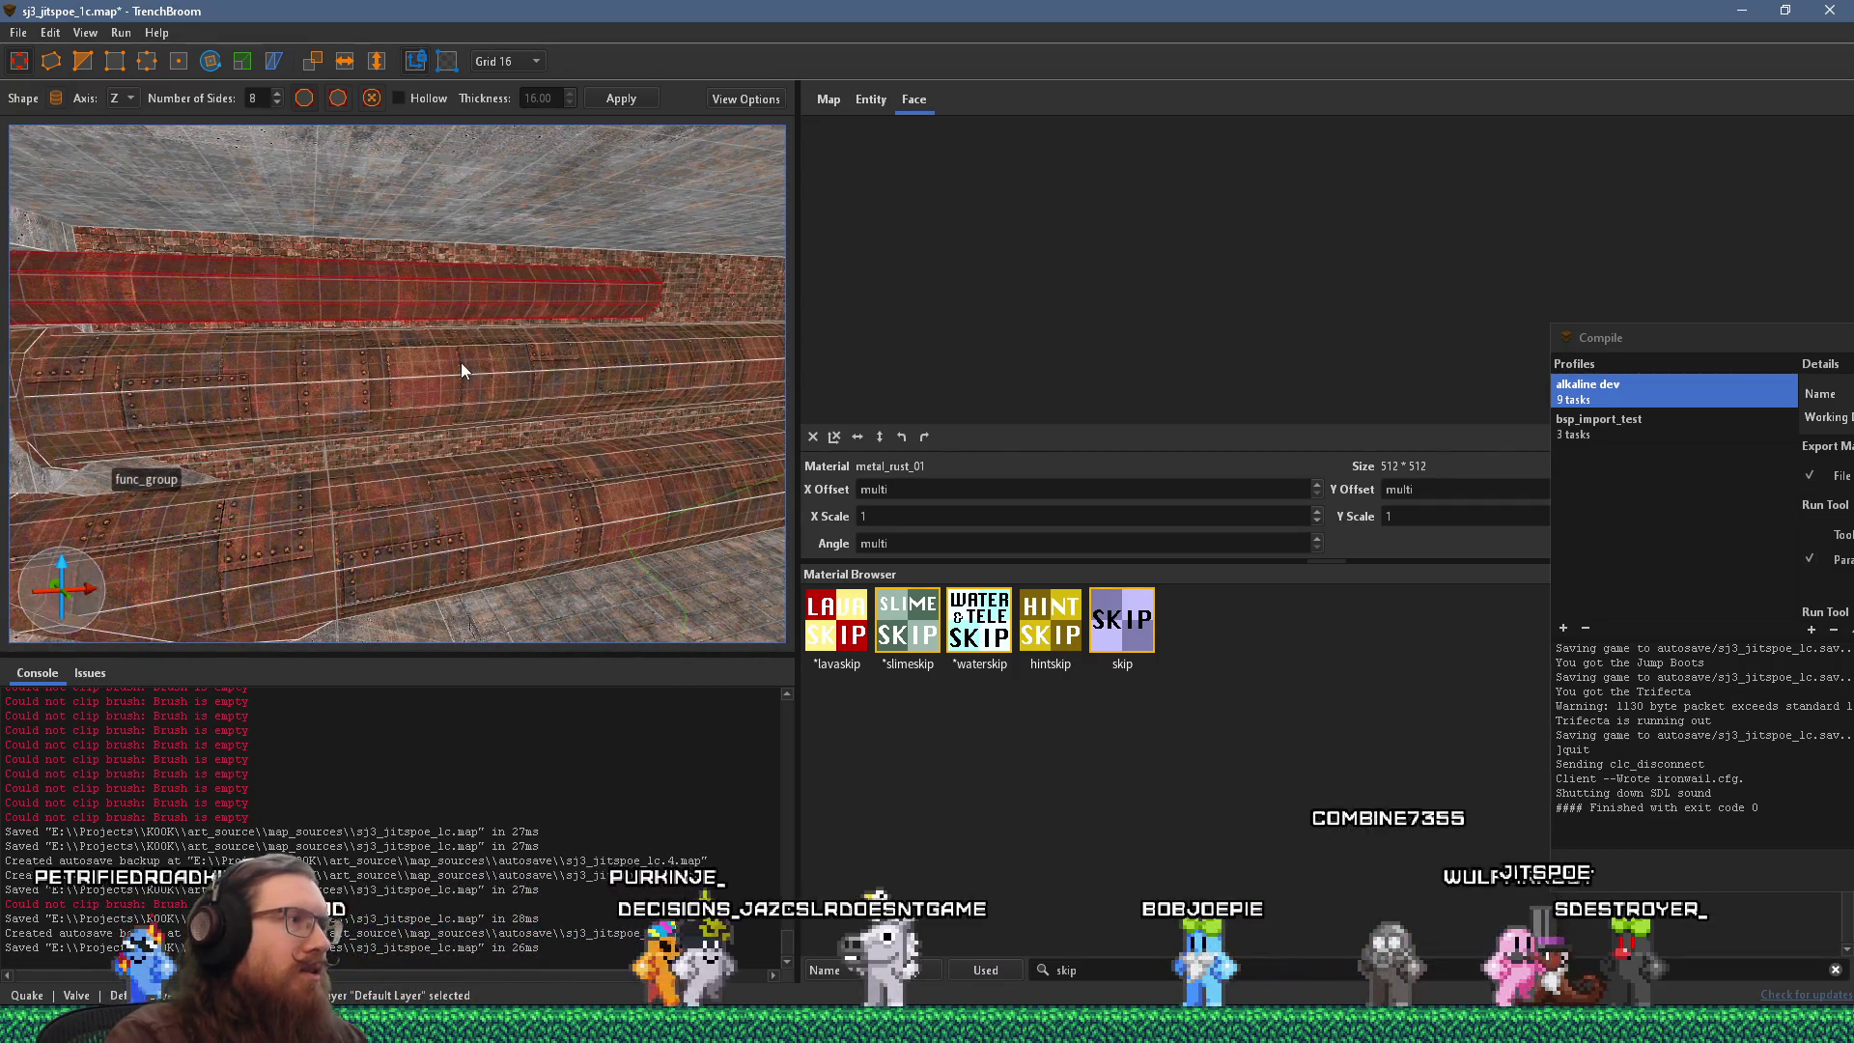
pyautogui.moveTo(188, 339)
pyautogui.mouseDown()
pyautogui.moveTo(233, 317)
pyautogui.moveTo(563, 334)
pyautogui.moveTo(593, 441)
pyautogui.moveTo(589, 313)
pyautogui.mouseUp()
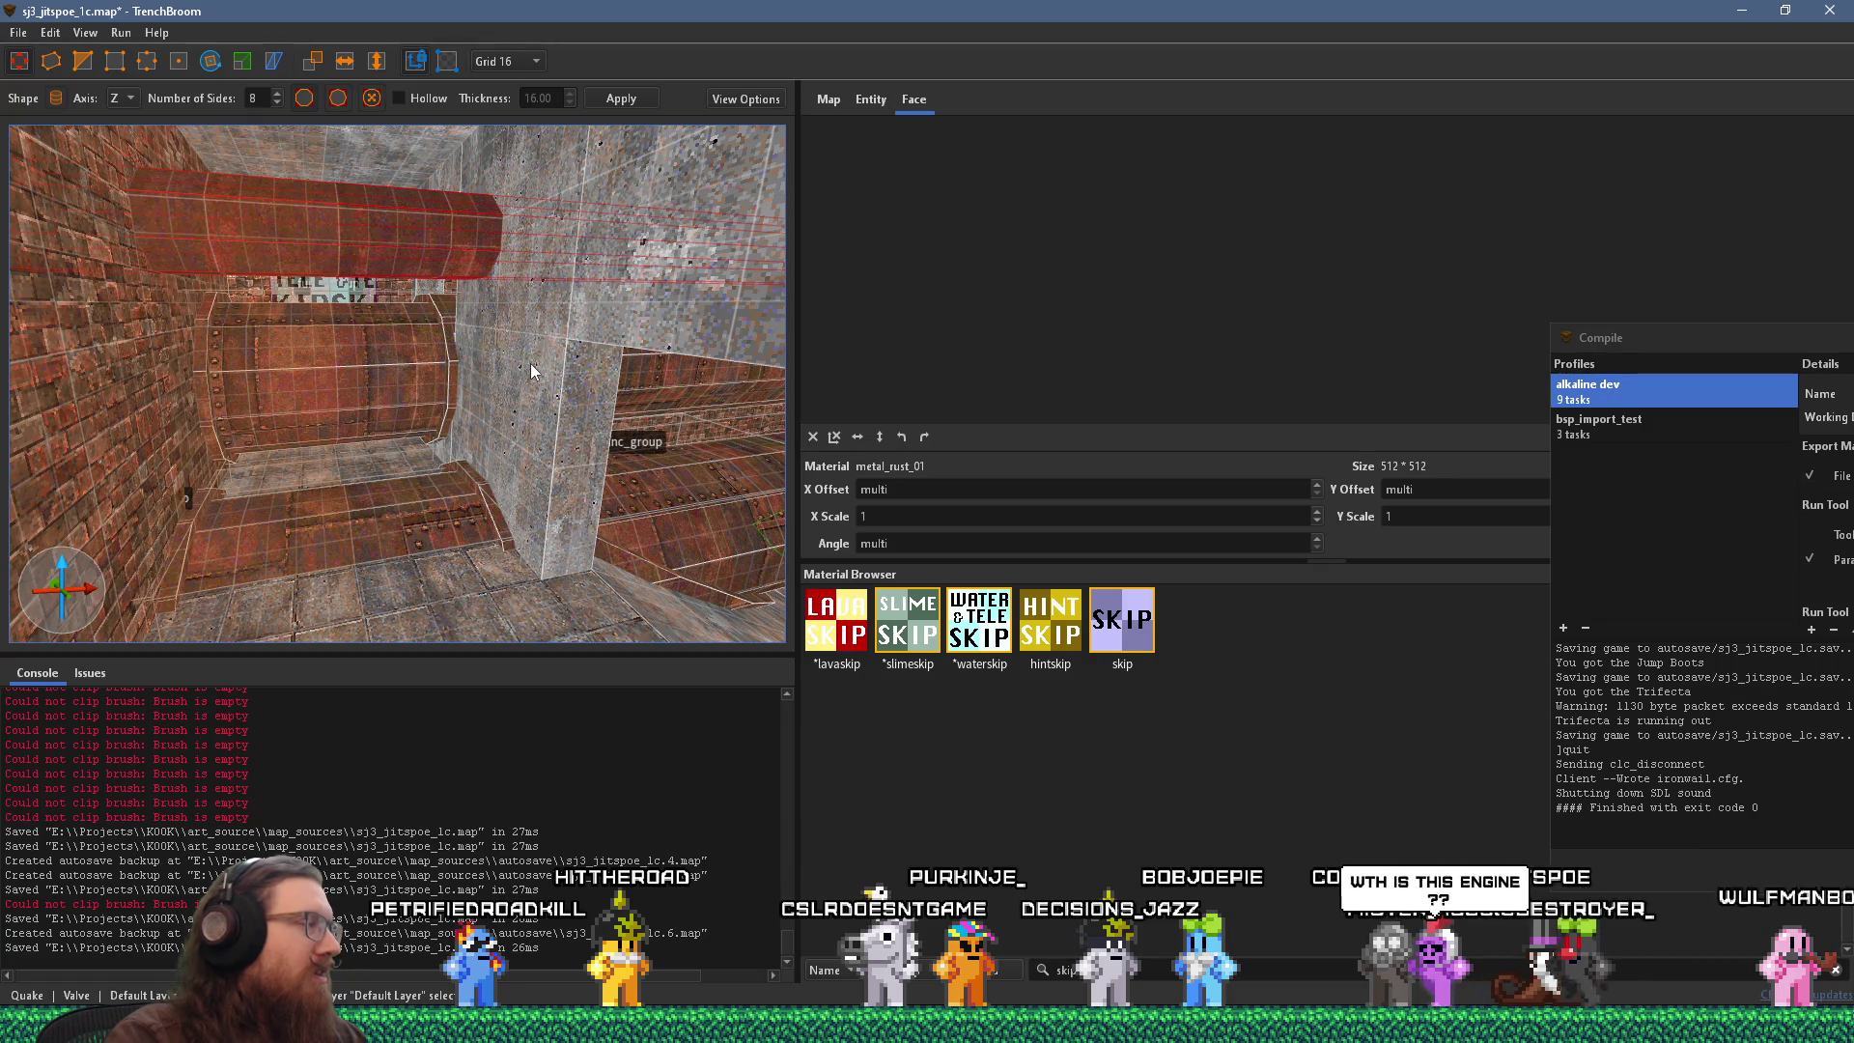
pyautogui.moveTo(542, 327); pyautogui.dragTo(579, 470)
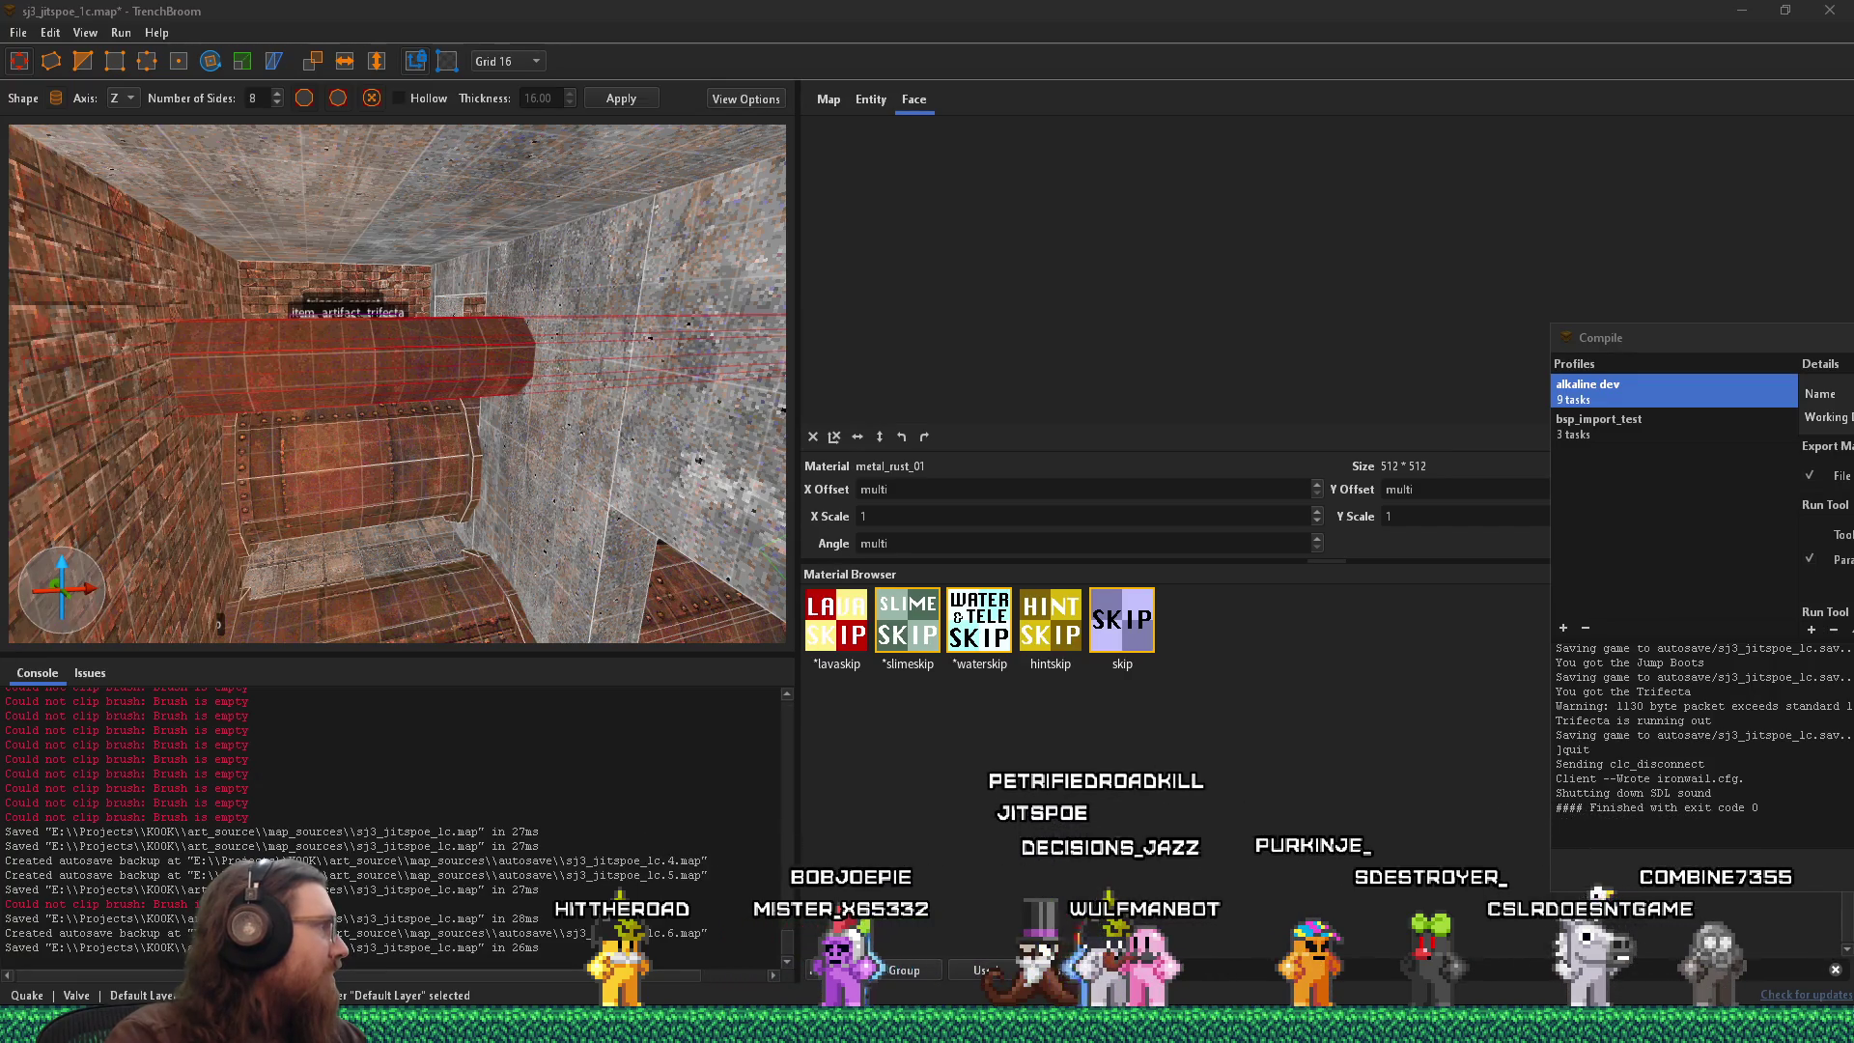
pyautogui.press('super+shift+Right')
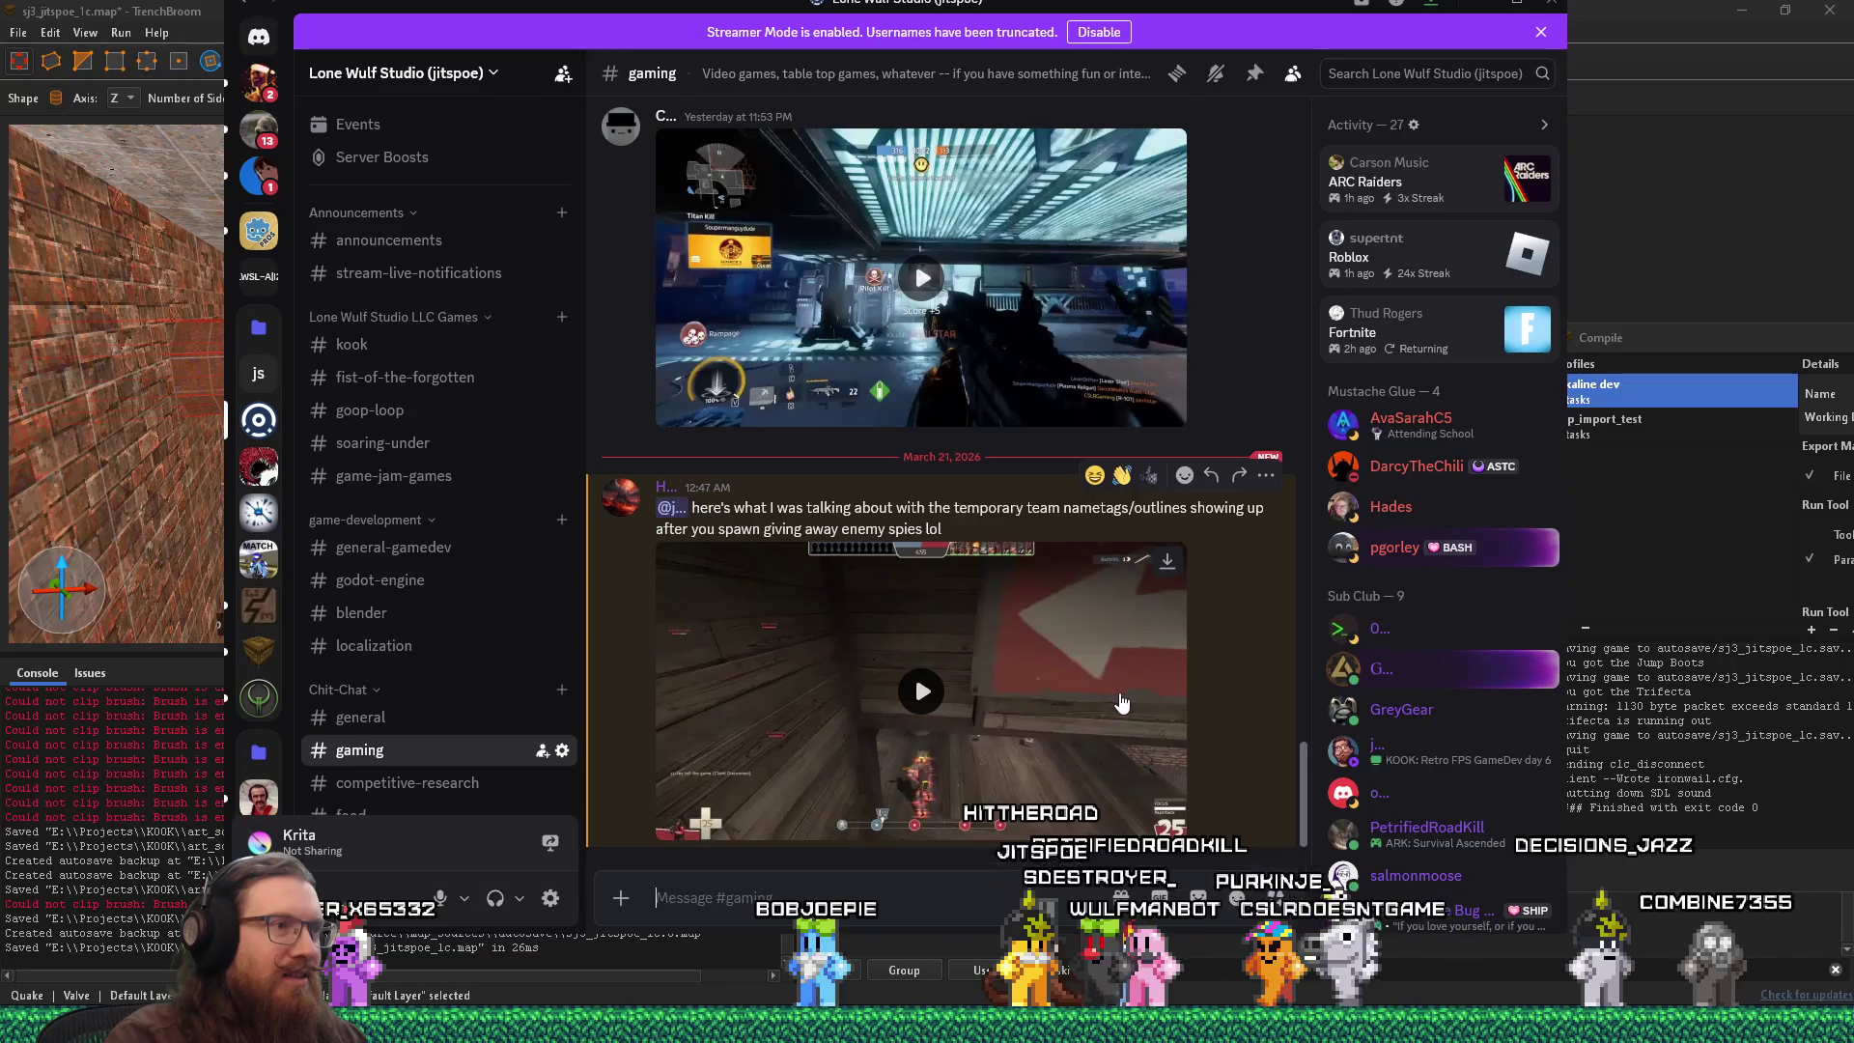
pyautogui.click(1120, 697)
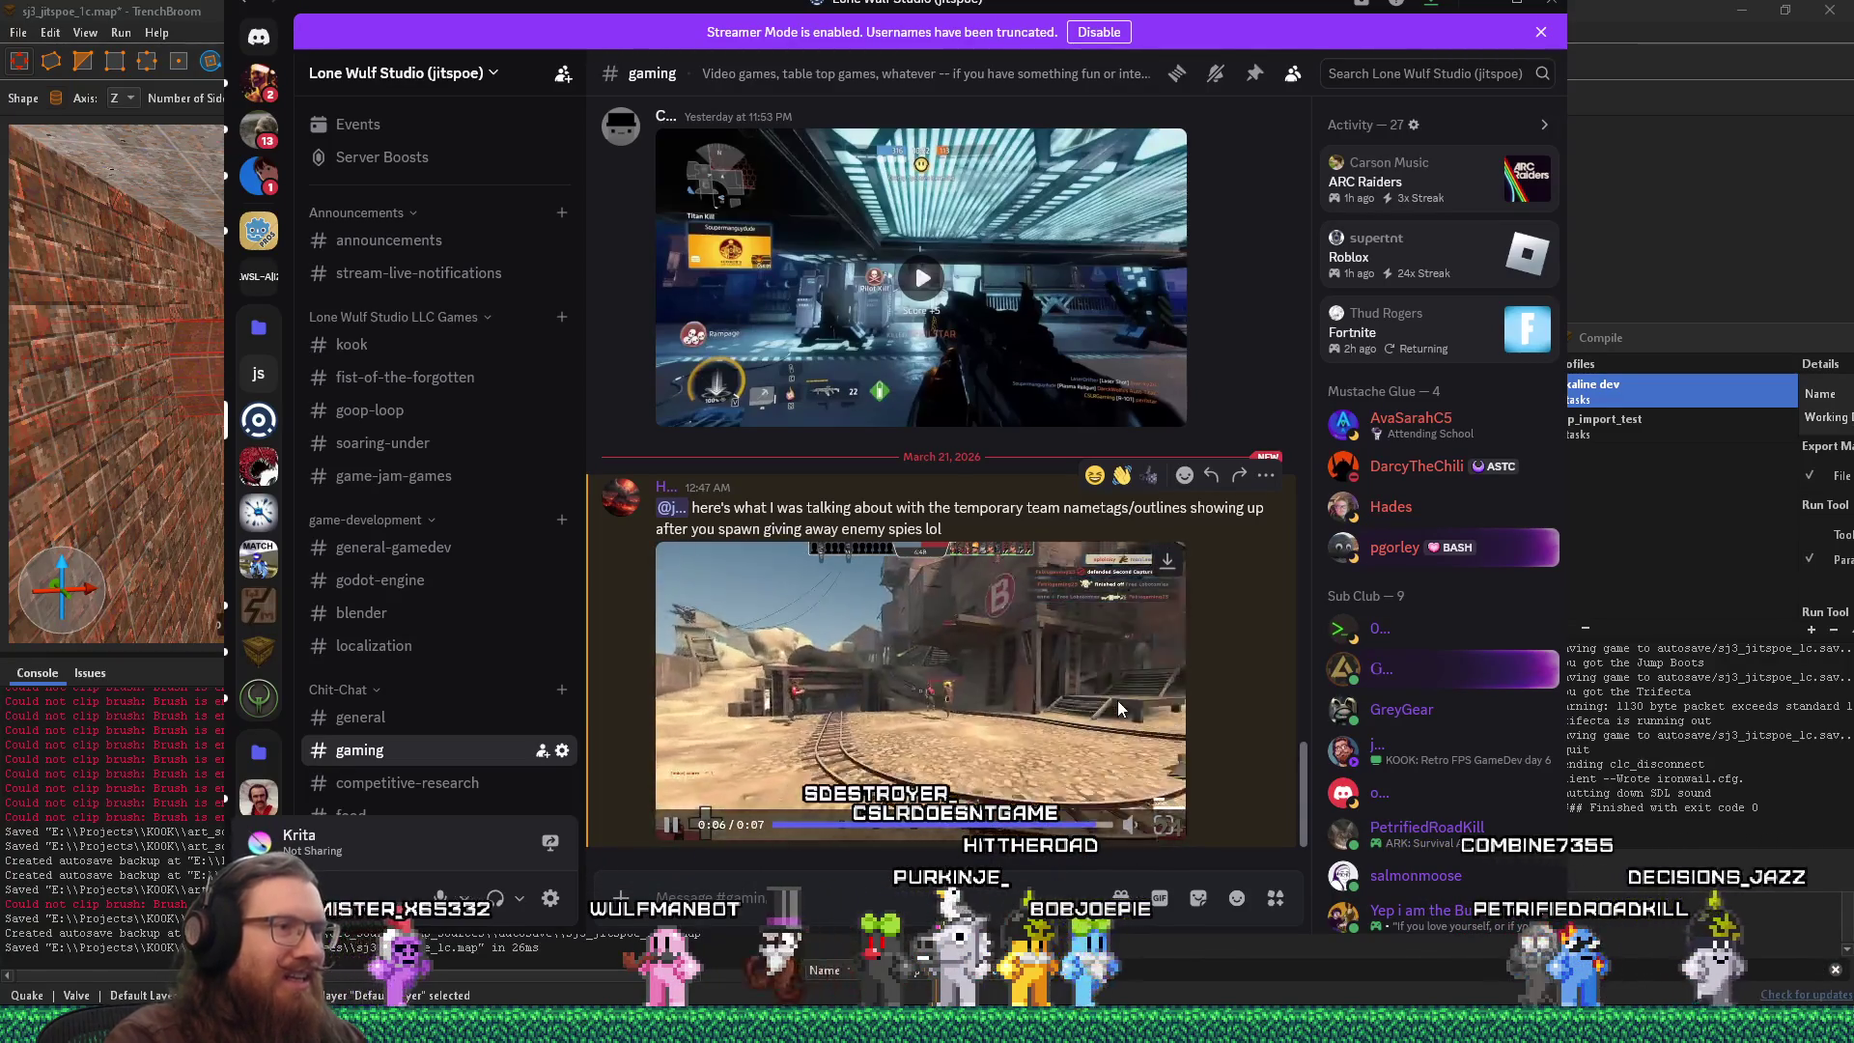
pyautogui.click(991, 823)
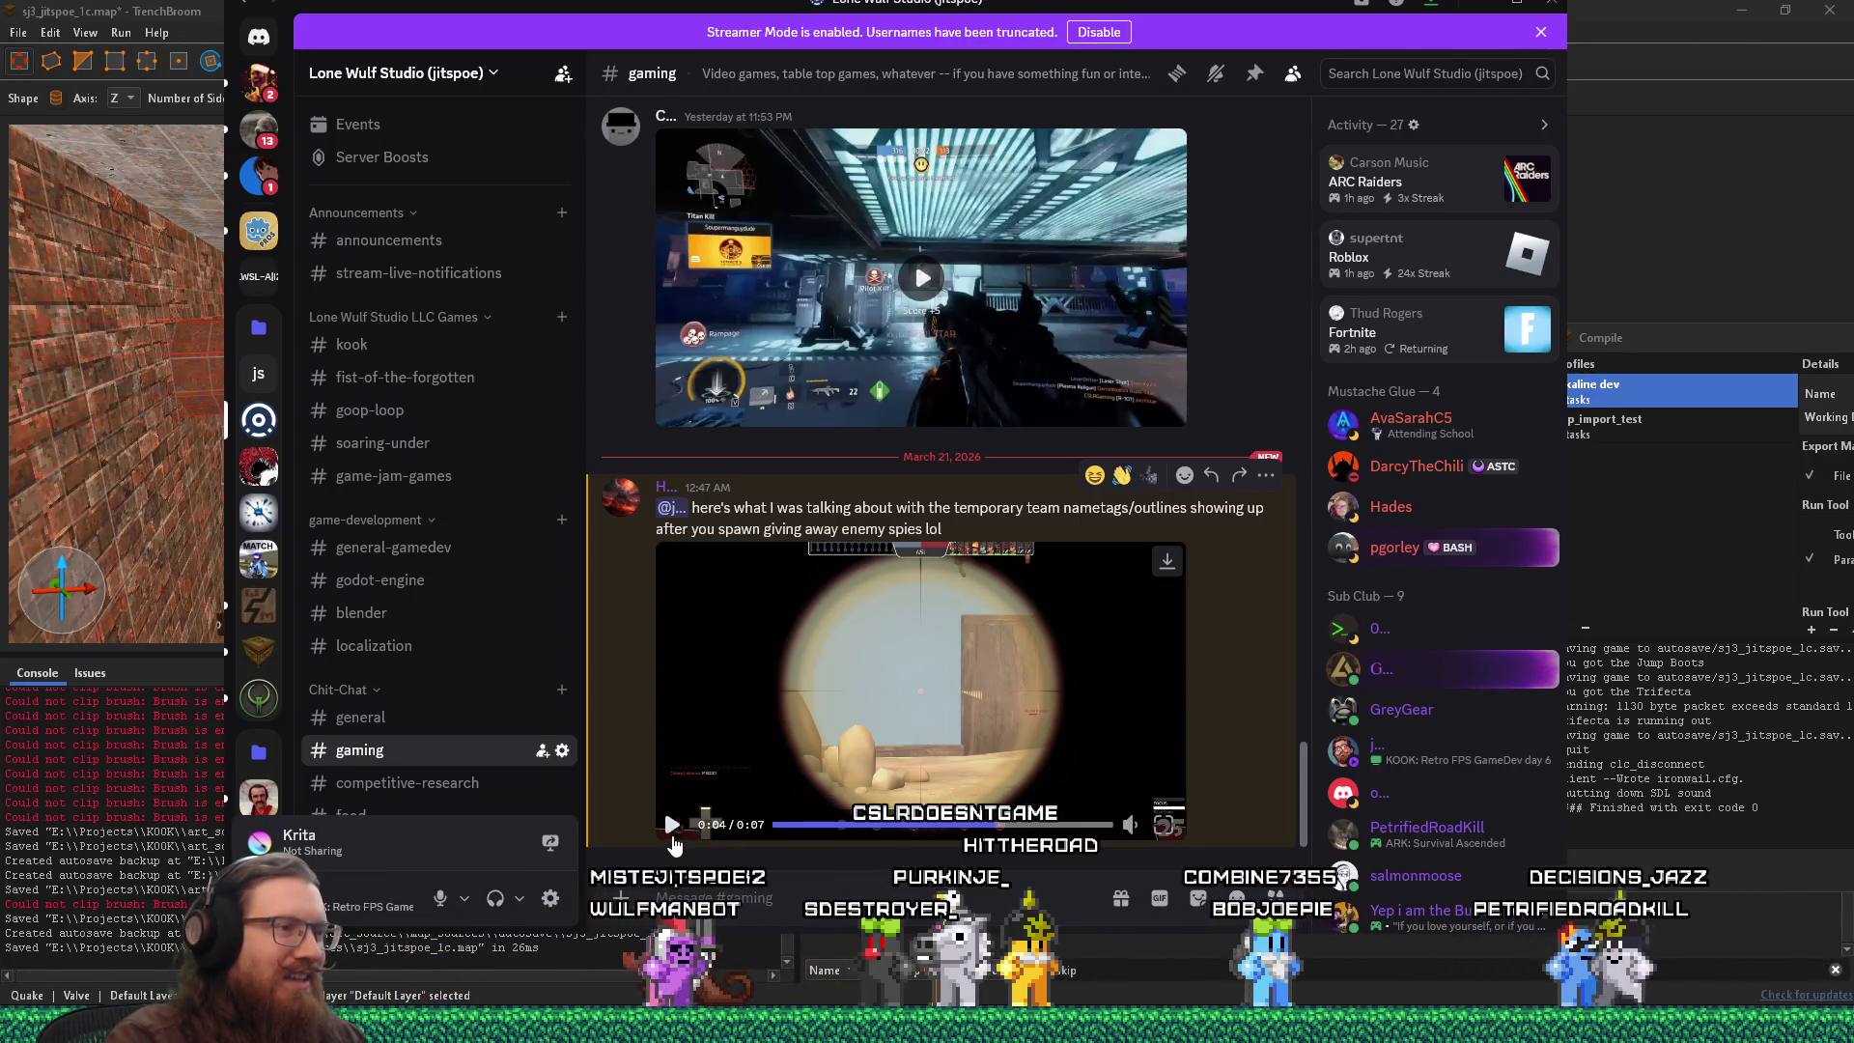
pyautogui.click(672, 835)
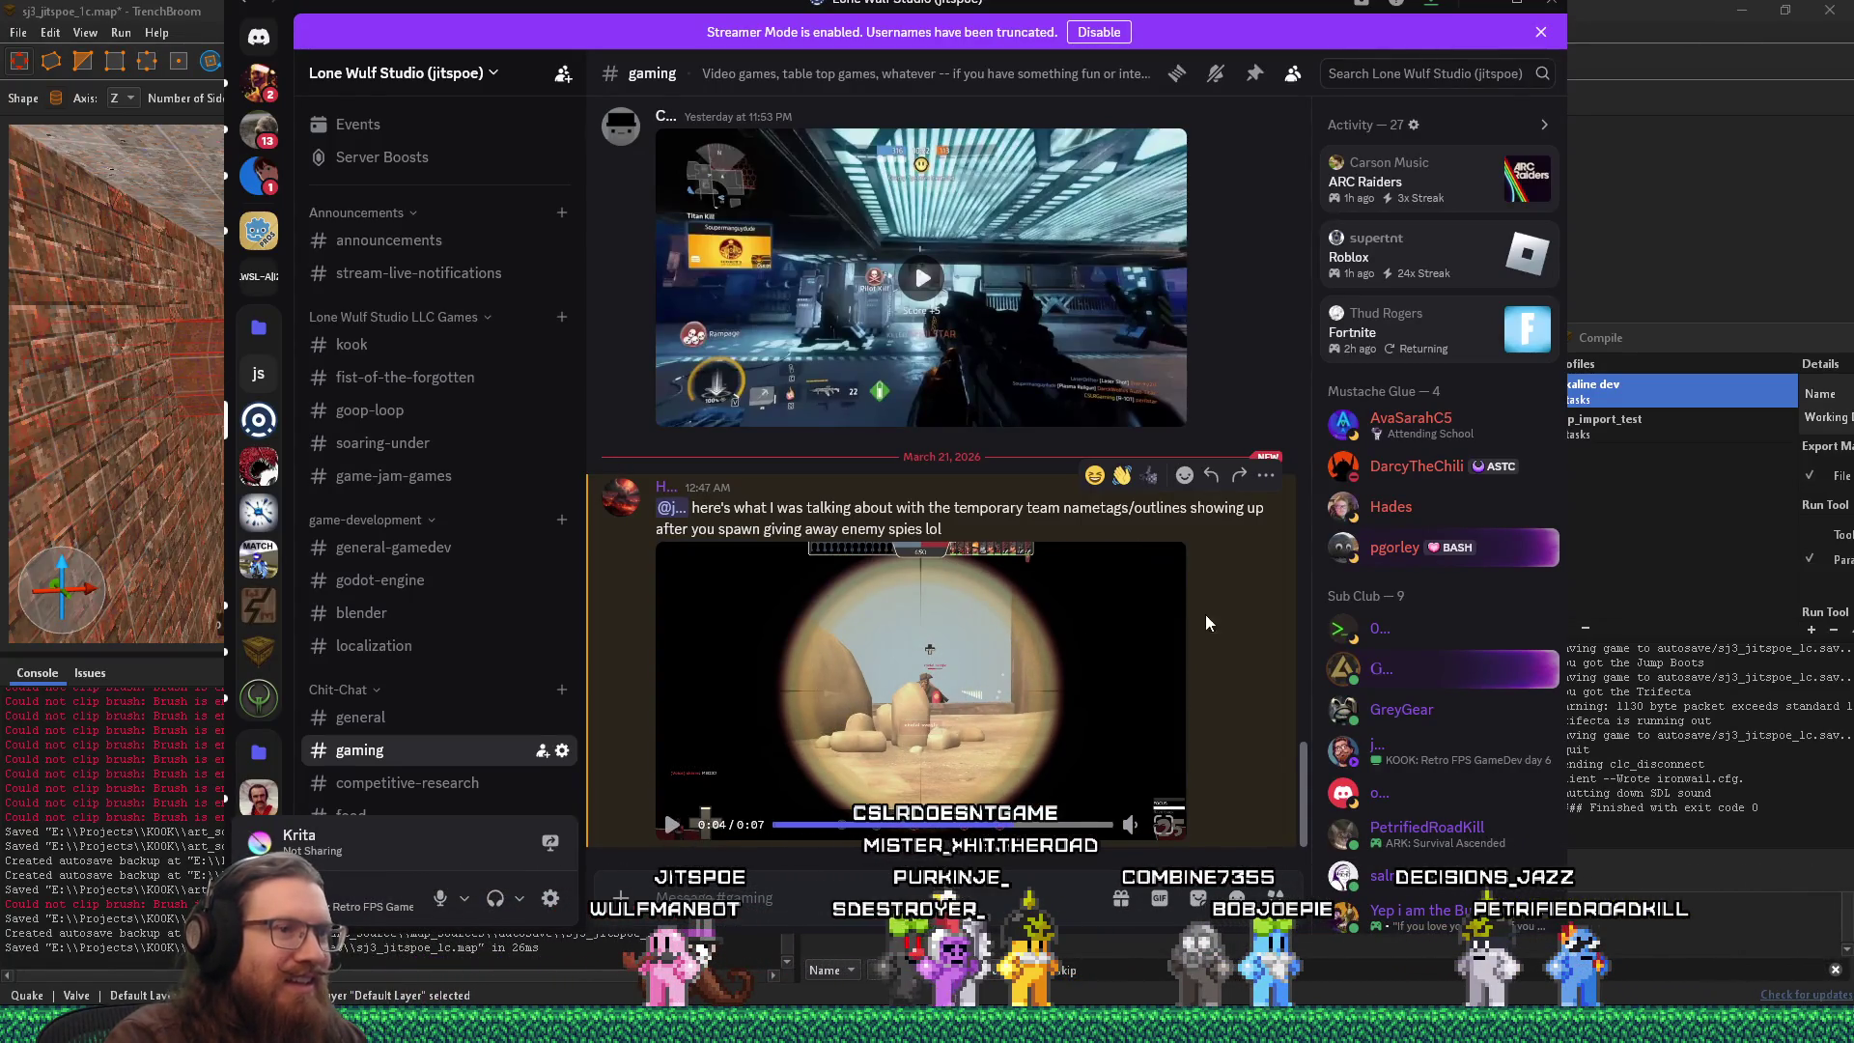
pyautogui.click(1161, 826)
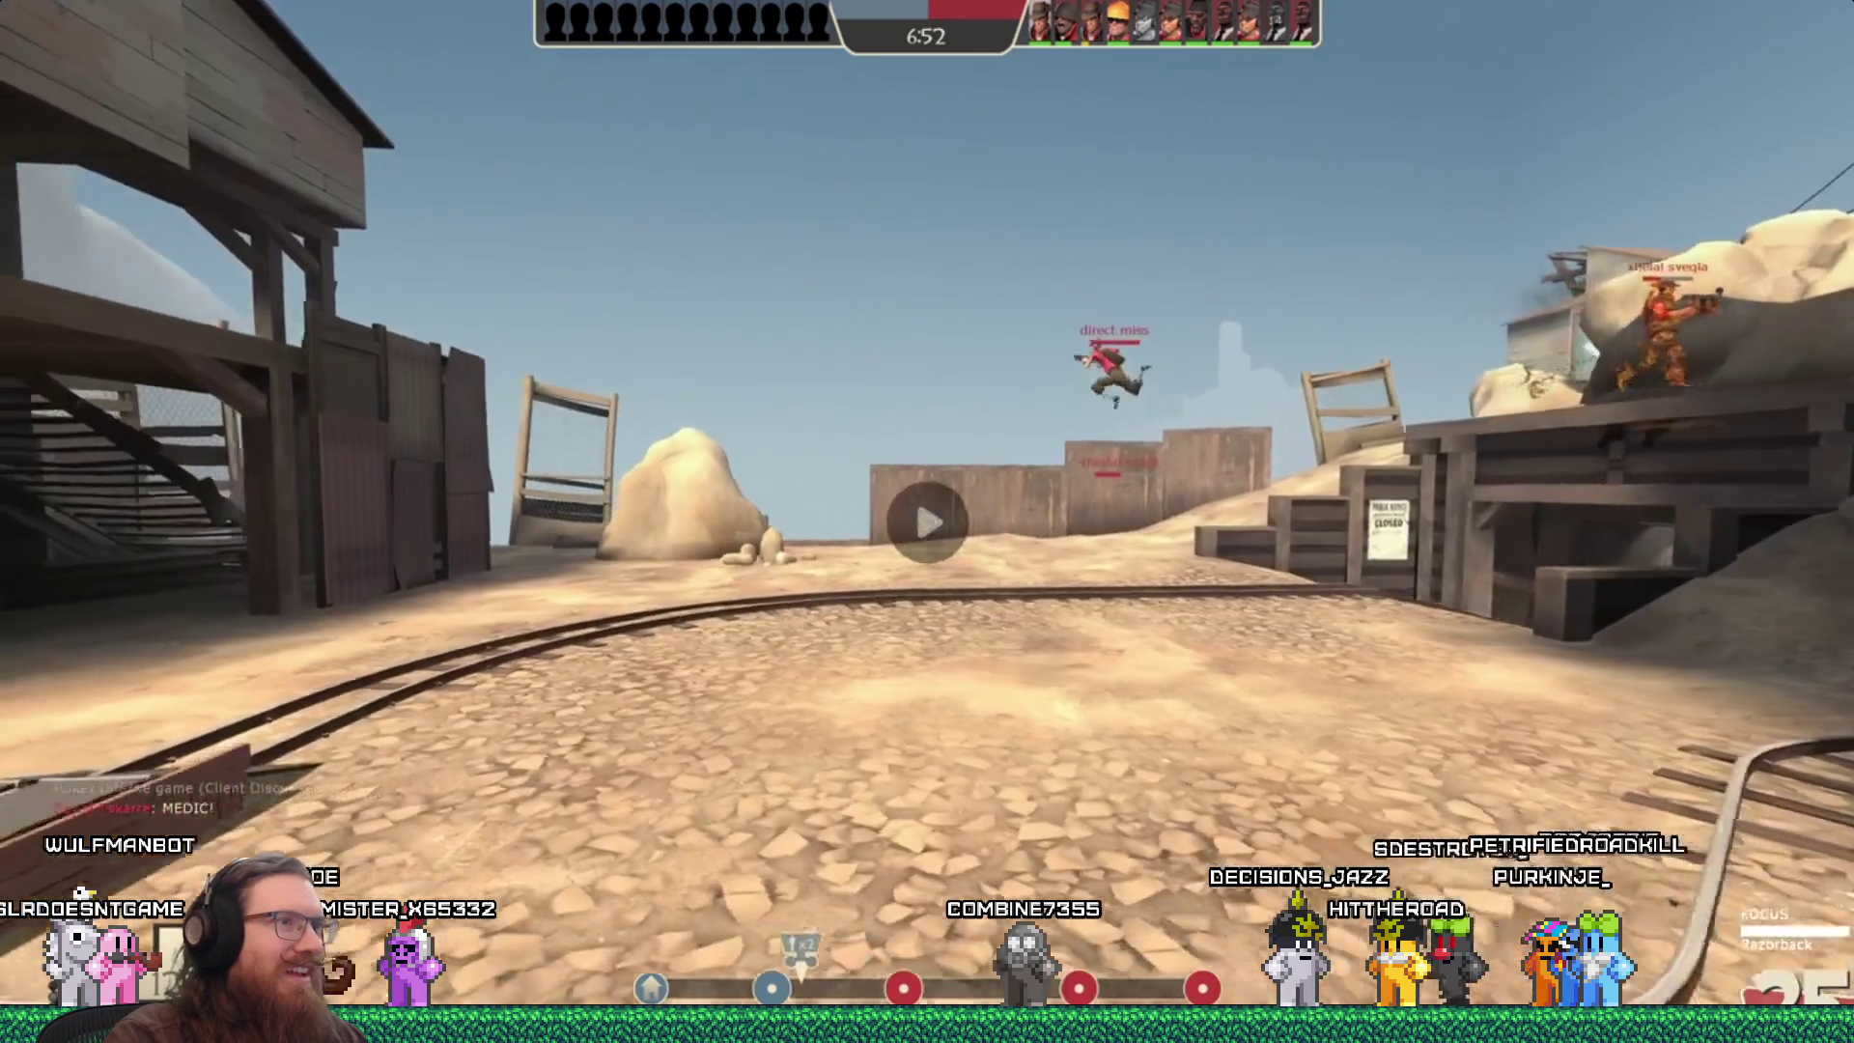
pyautogui.rightClick(926, 521)
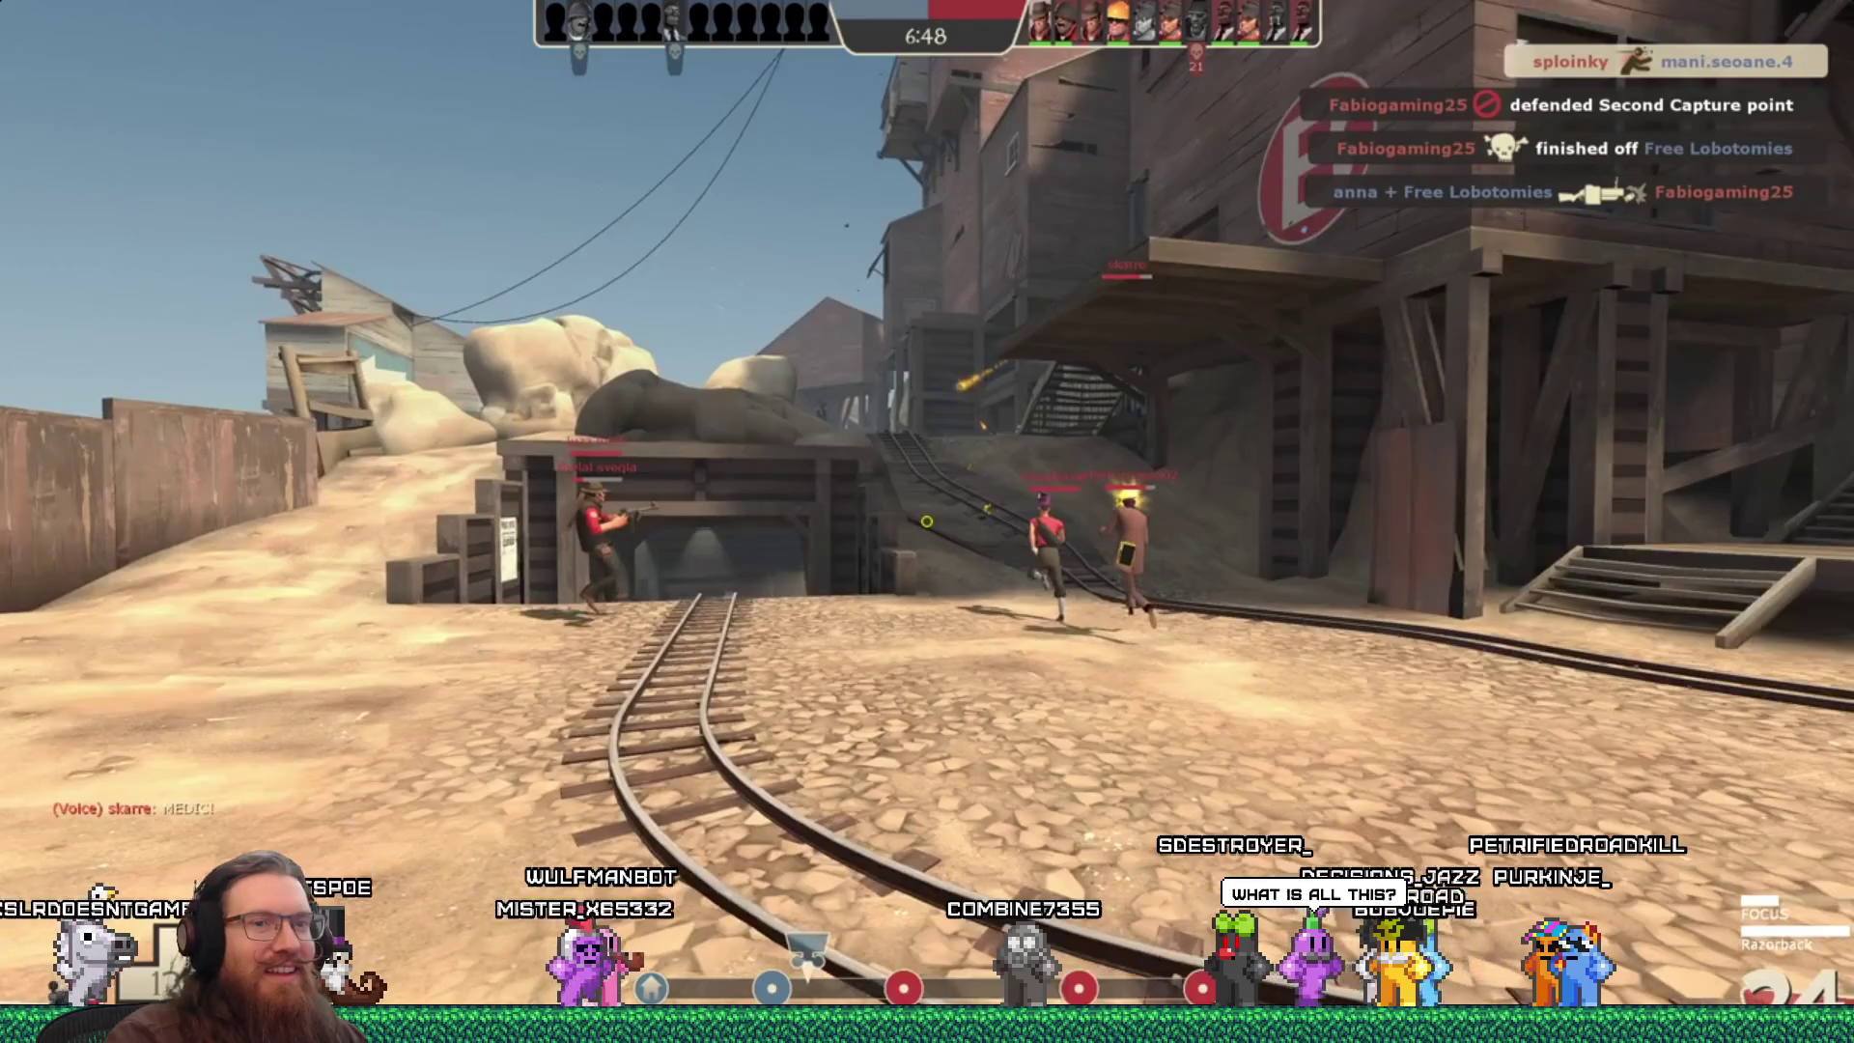
pyautogui.press('Escape')
pyautogui.moveTo(1149, 12)
pyautogui.mouseDown()
pyautogui.moveTo(610, 42)
pyautogui.moveTo(0, 43)
pyautogui.mouseUp()
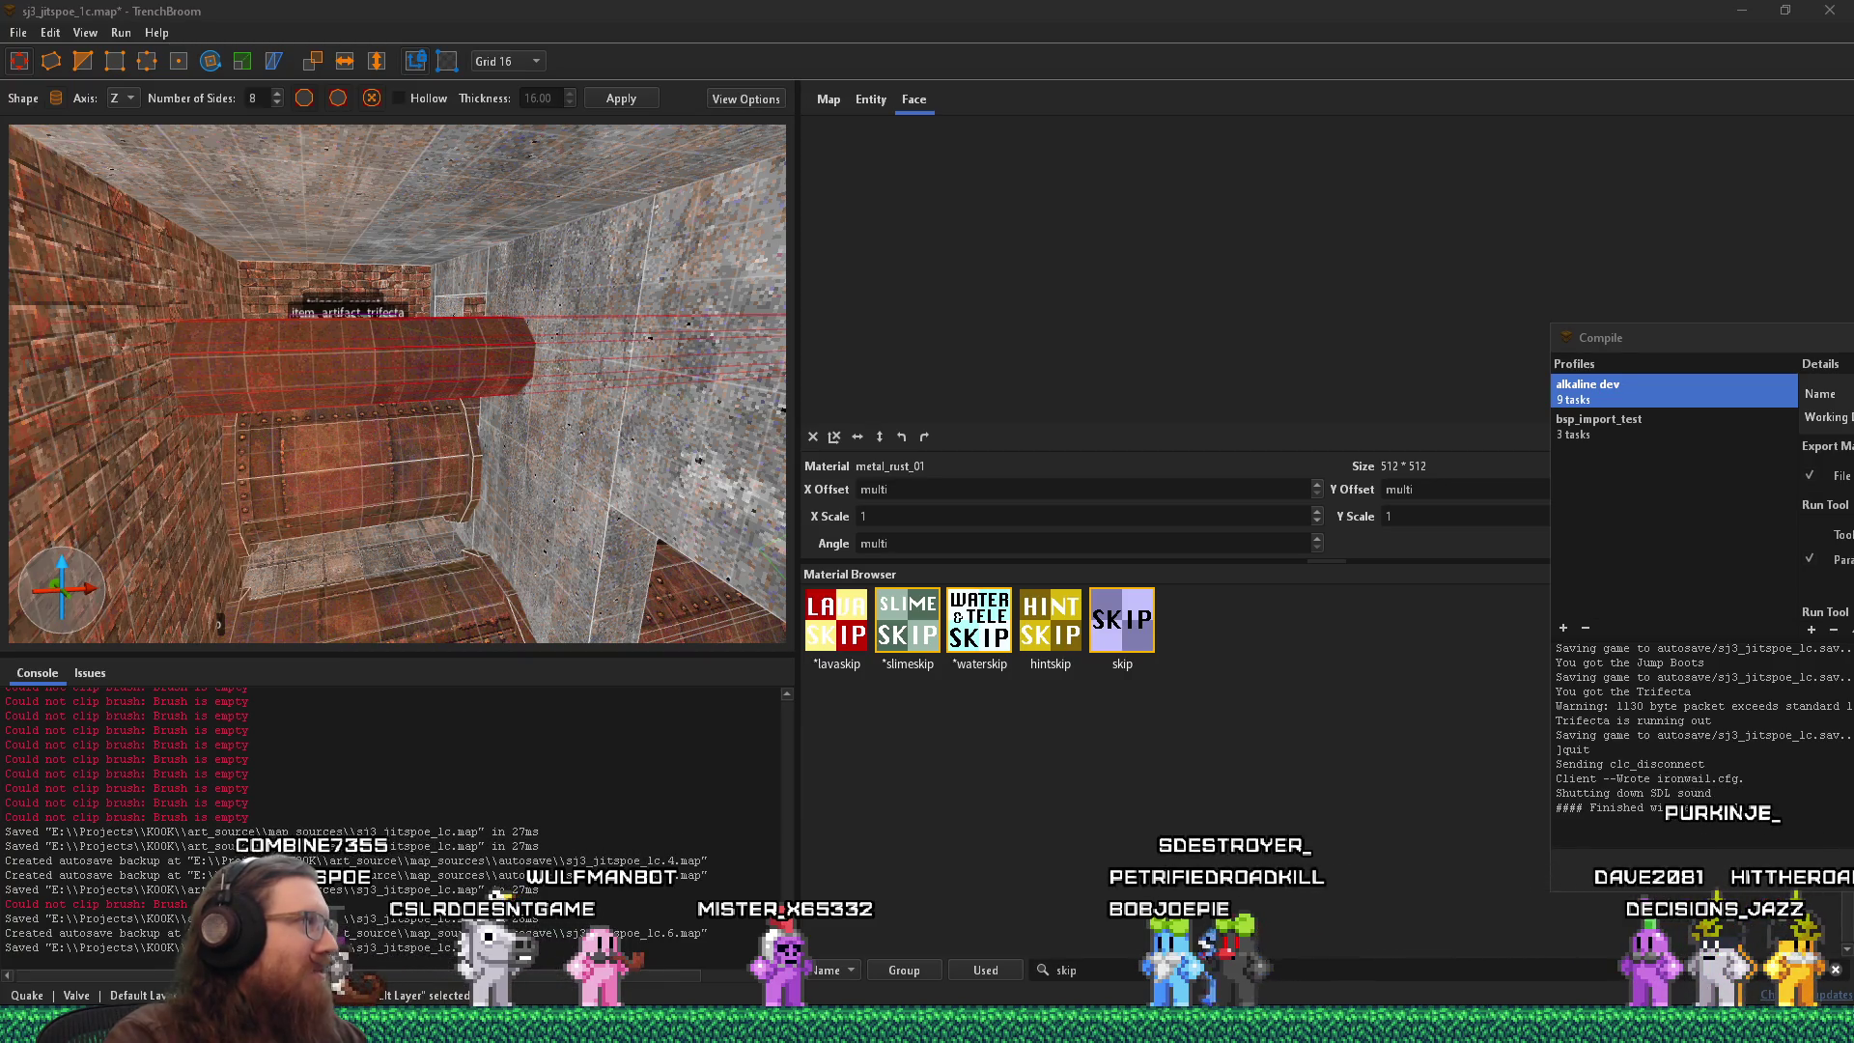
pyautogui.moveTo(419, 480)
pyautogui.mouseDown()
pyautogui.moveTo(471, 414)
pyautogui.moveTo(137, 437)
pyautogui.mouseUp()
pyautogui.moveTo(488, 362)
pyautogui.mouseDown()
pyautogui.moveTo(502, 352)
pyautogui.moveTo(205, 377)
pyautogui.moveTo(420, 344)
pyautogui.moveTo(599, 194)
pyautogui.moveTo(442, 273)
pyautogui.moveTo(500, 289)
pyautogui.moveTo(136, 275)
pyautogui.mouseUp()
pyautogui.moveTo(246, 309)
pyautogui.mouseDown()
pyautogui.moveTo(147, 315)
pyautogui.moveTo(310, 386)
pyautogui.moveTo(473, 301)
pyautogui.moveTo(251, 392)
pyautogui.moveTo(649, 482)
pyautogui.moveTo(611, 379)
pyautogui.moveTo(676, 397)
pyautogui.moveTo(173, 365)
pyautogui.moveTo(405, 383)
pyautogui.moveTo(788, 348)
pyautogui.moveTo(831, 380)
pyautogui.moveTo(856, 373)
pyautogui.moveTo(329, 452)
pyautogui.moveTo(223, 104)
pyautogui.mouseUp()
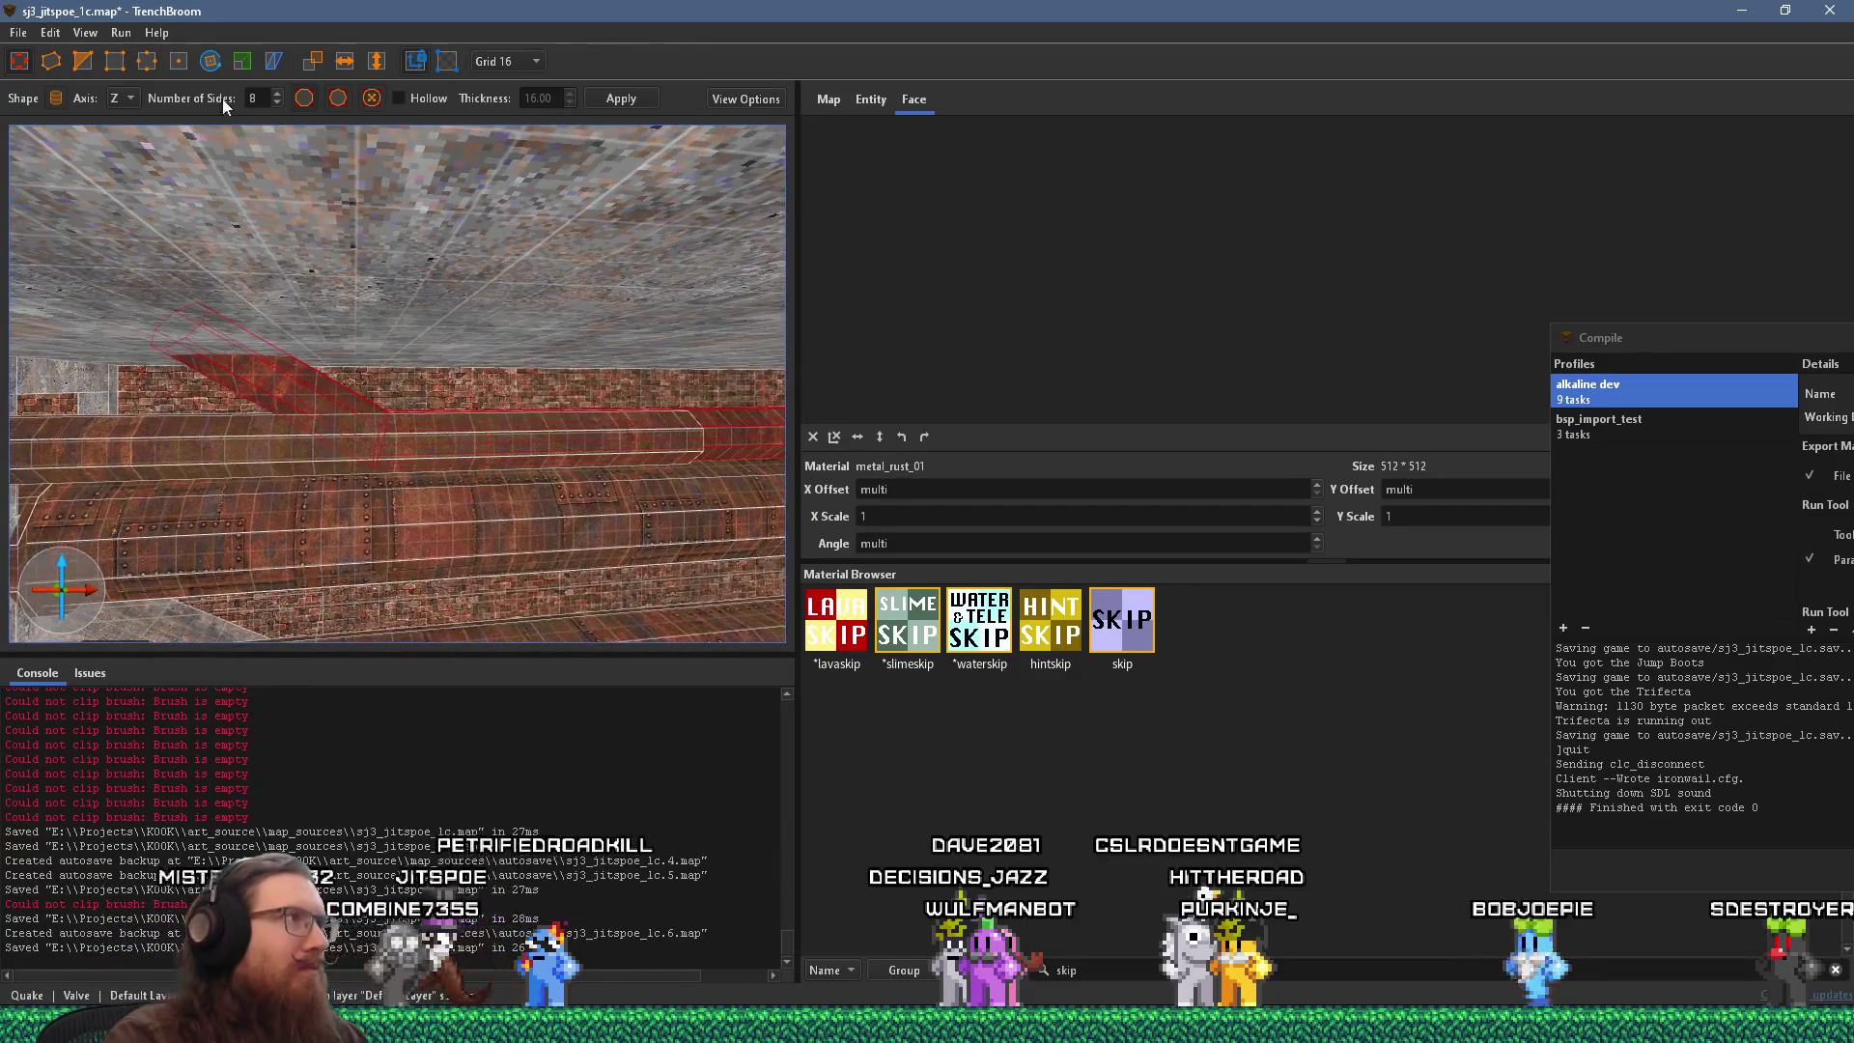
pyautogui.click(23, 62)
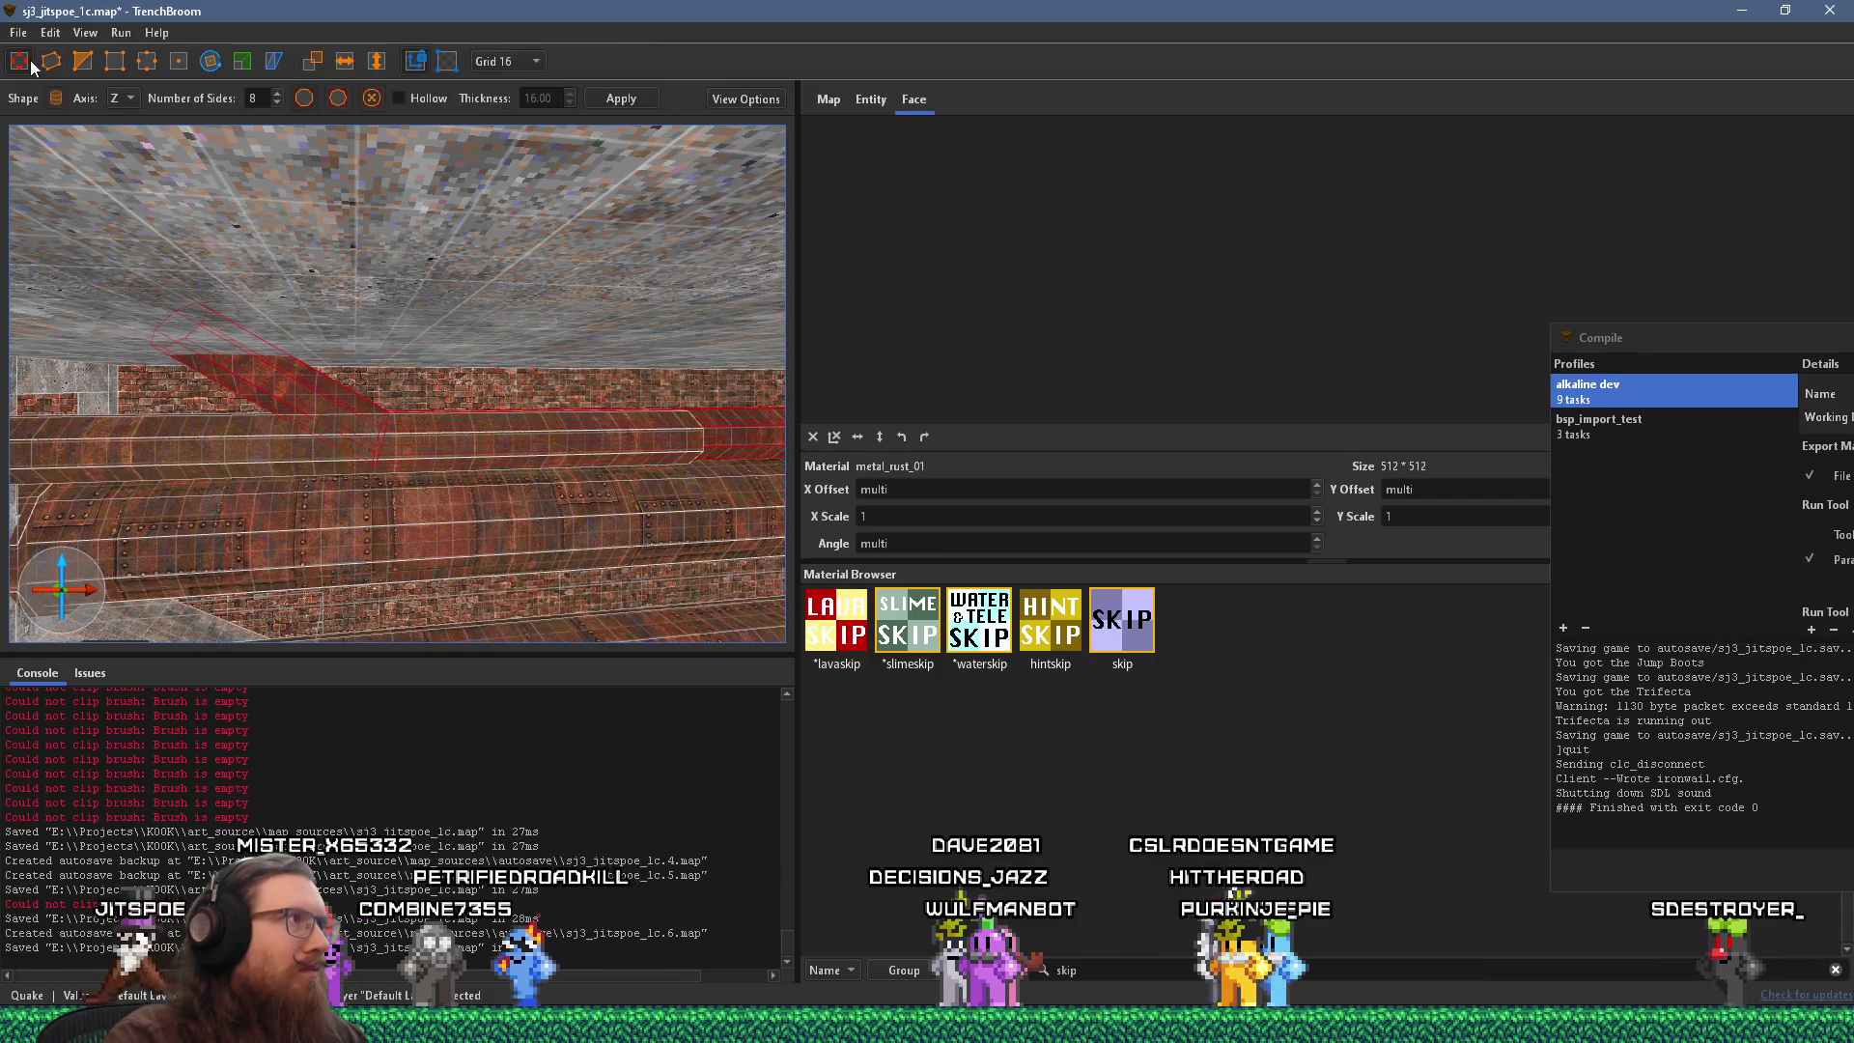
pyautogui.moveTo(413, 135)
pyautogui.mouseDown()
pyautogui.moveTo(37, 225)
pyautogui.moveTo(321, 321)
pyautogui.moveTo(235, 443)
pyautogui.moveTo(391, 321)
pyautogui.moveTo(334, 301)
pyautogui.moveTo(348, 333)
pyautogui.moveTo(432, 343)
pyautogui.mouseUp()
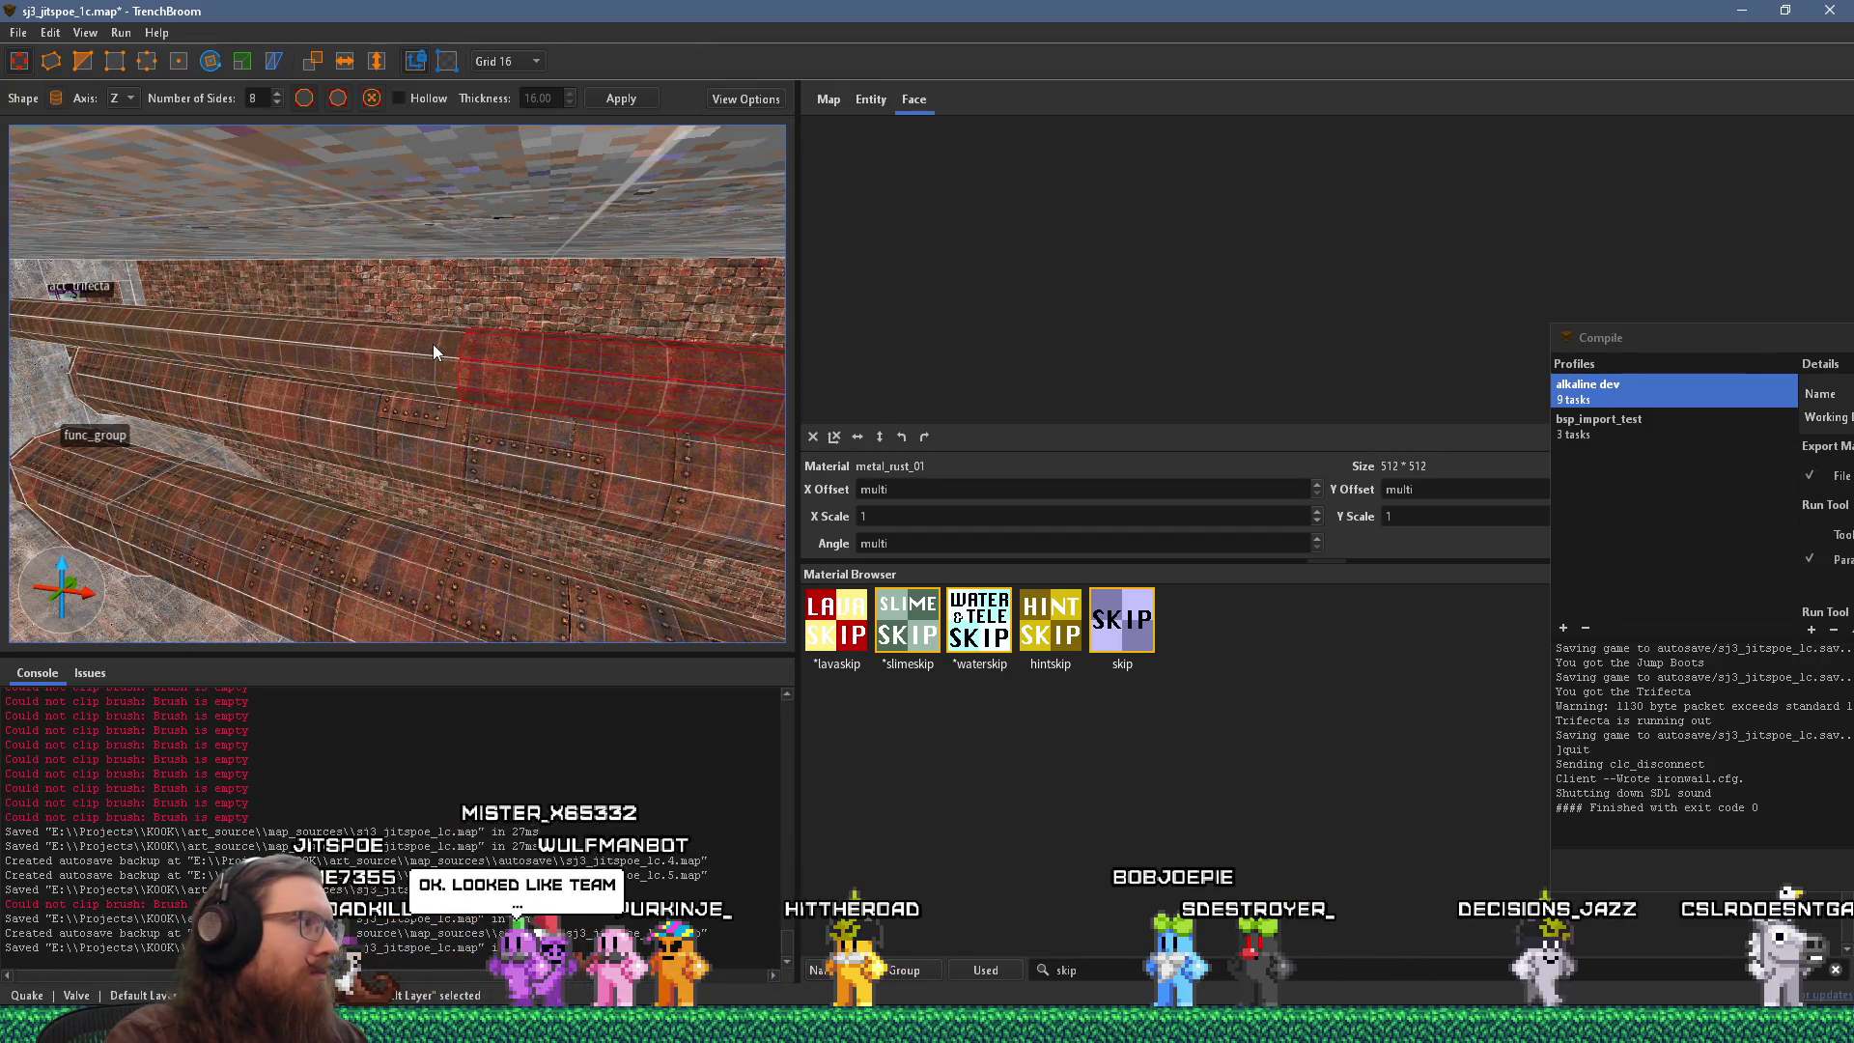
pyautogui.click(362, 369)
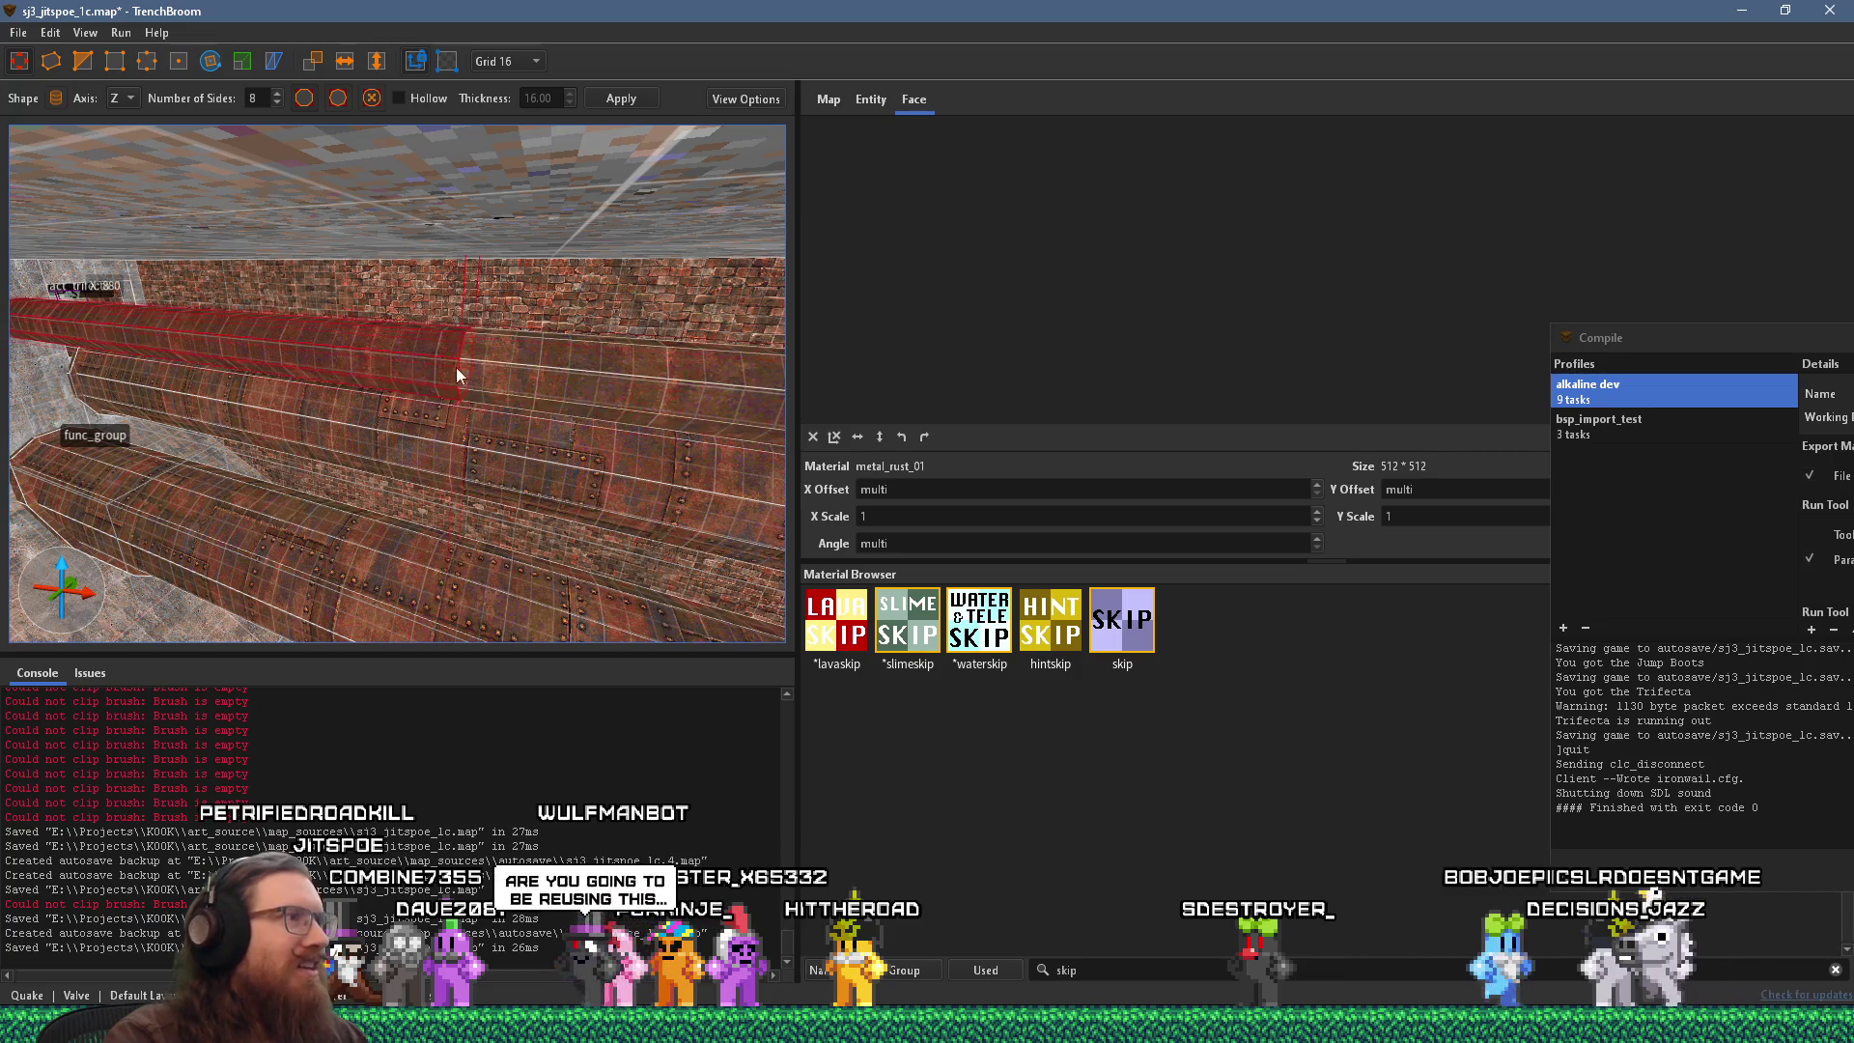
pyautogui.scroll(-5, 525, 388)
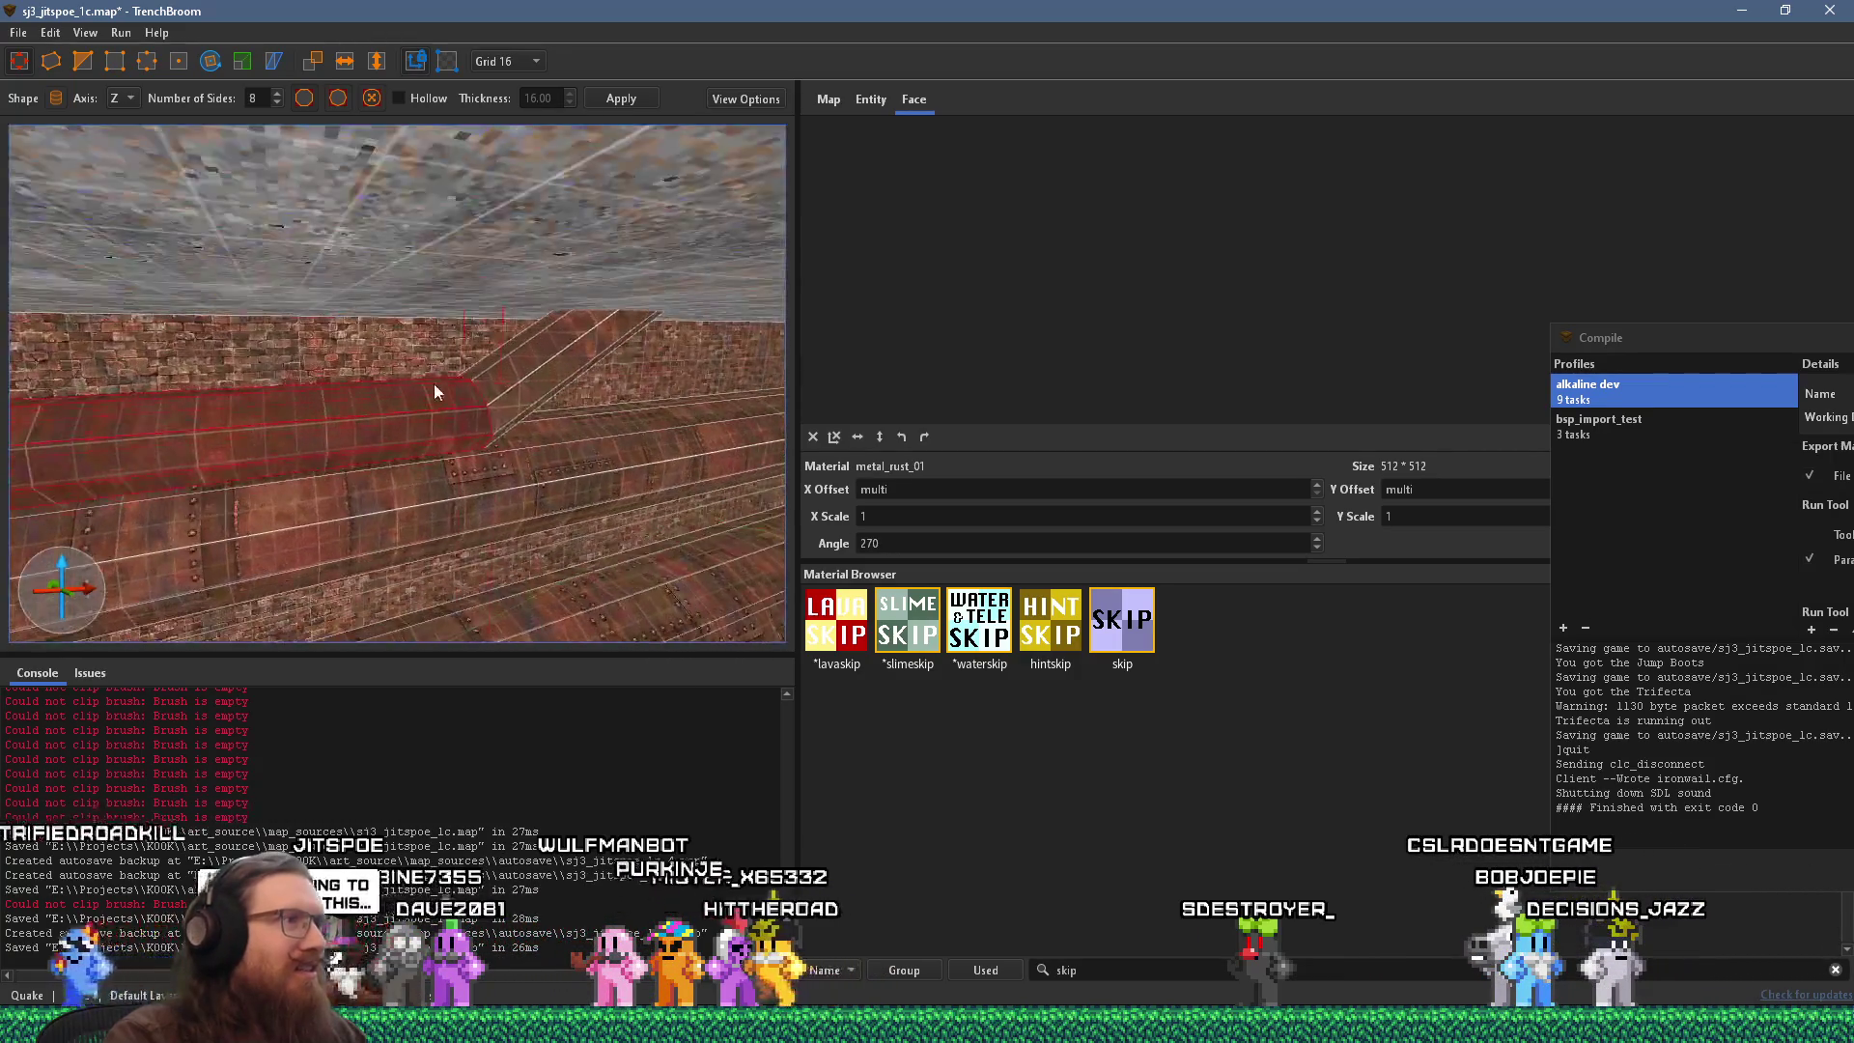
pyautogui.scroll(5, 125, 245)
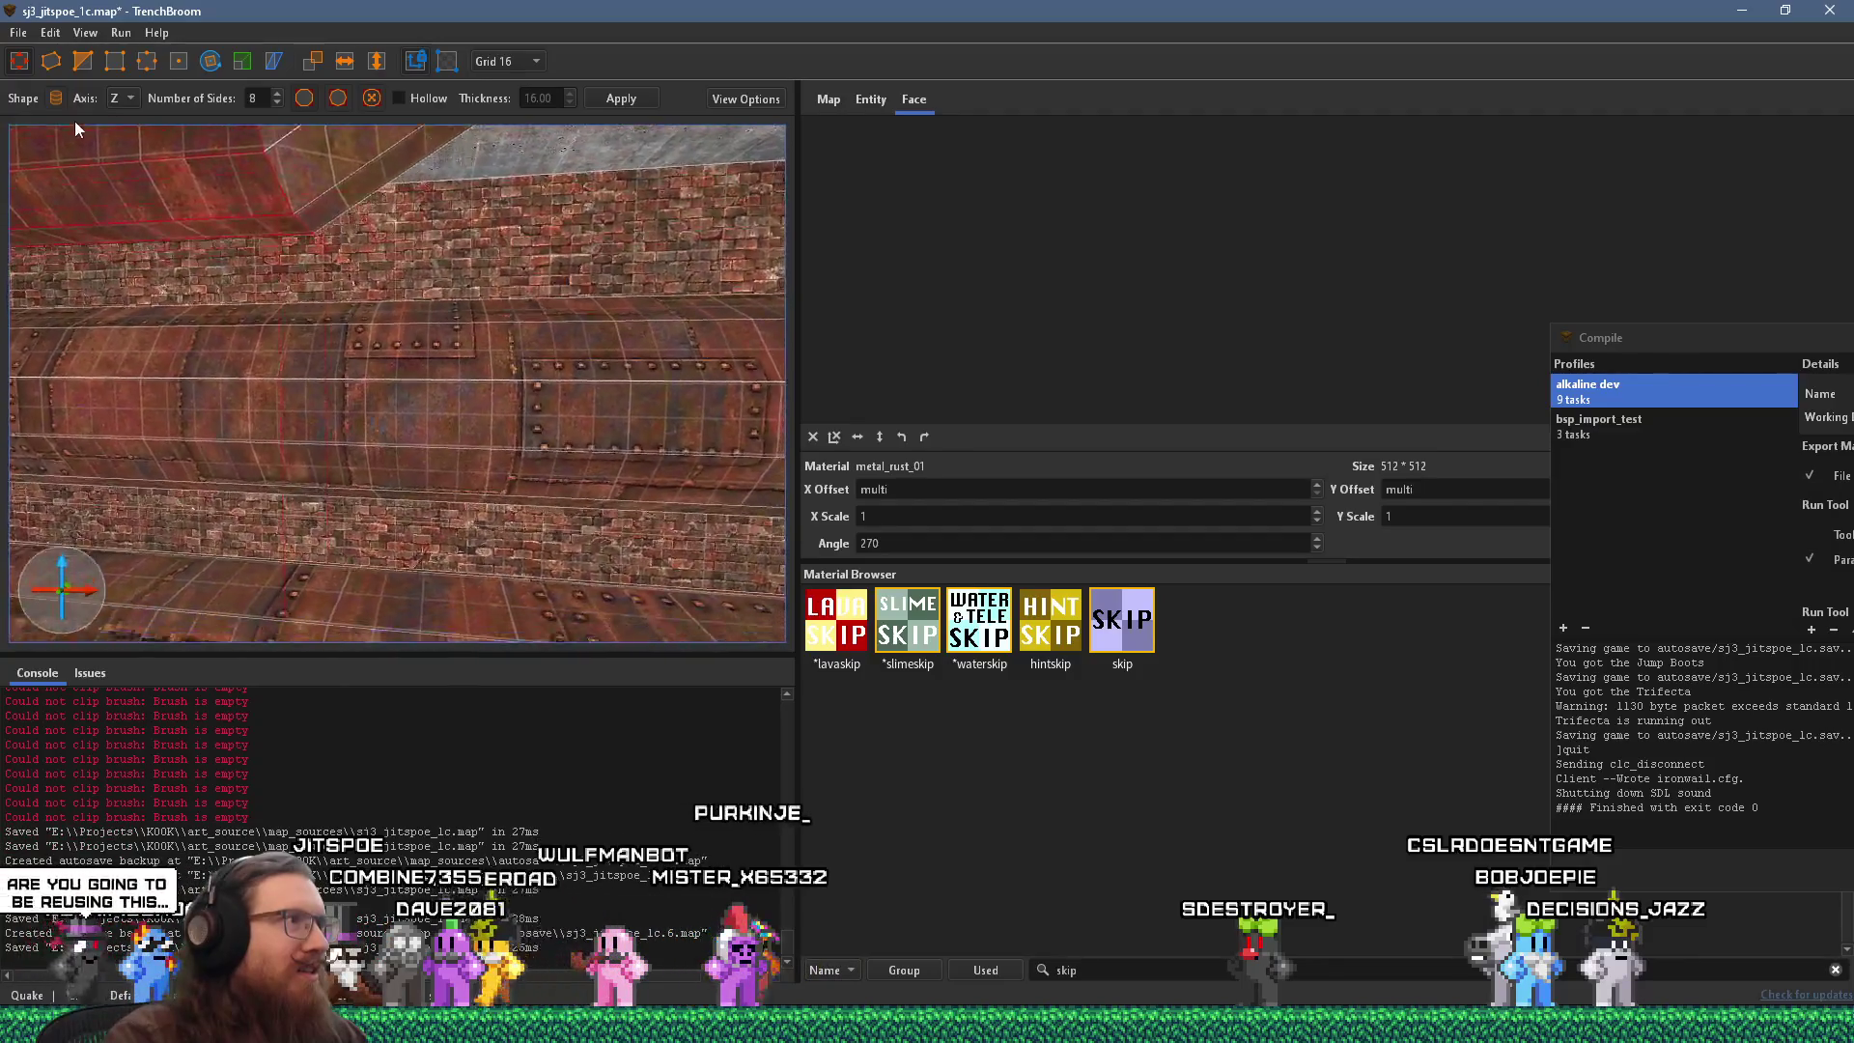
pyautogui.scroll(-5, 164, 259)
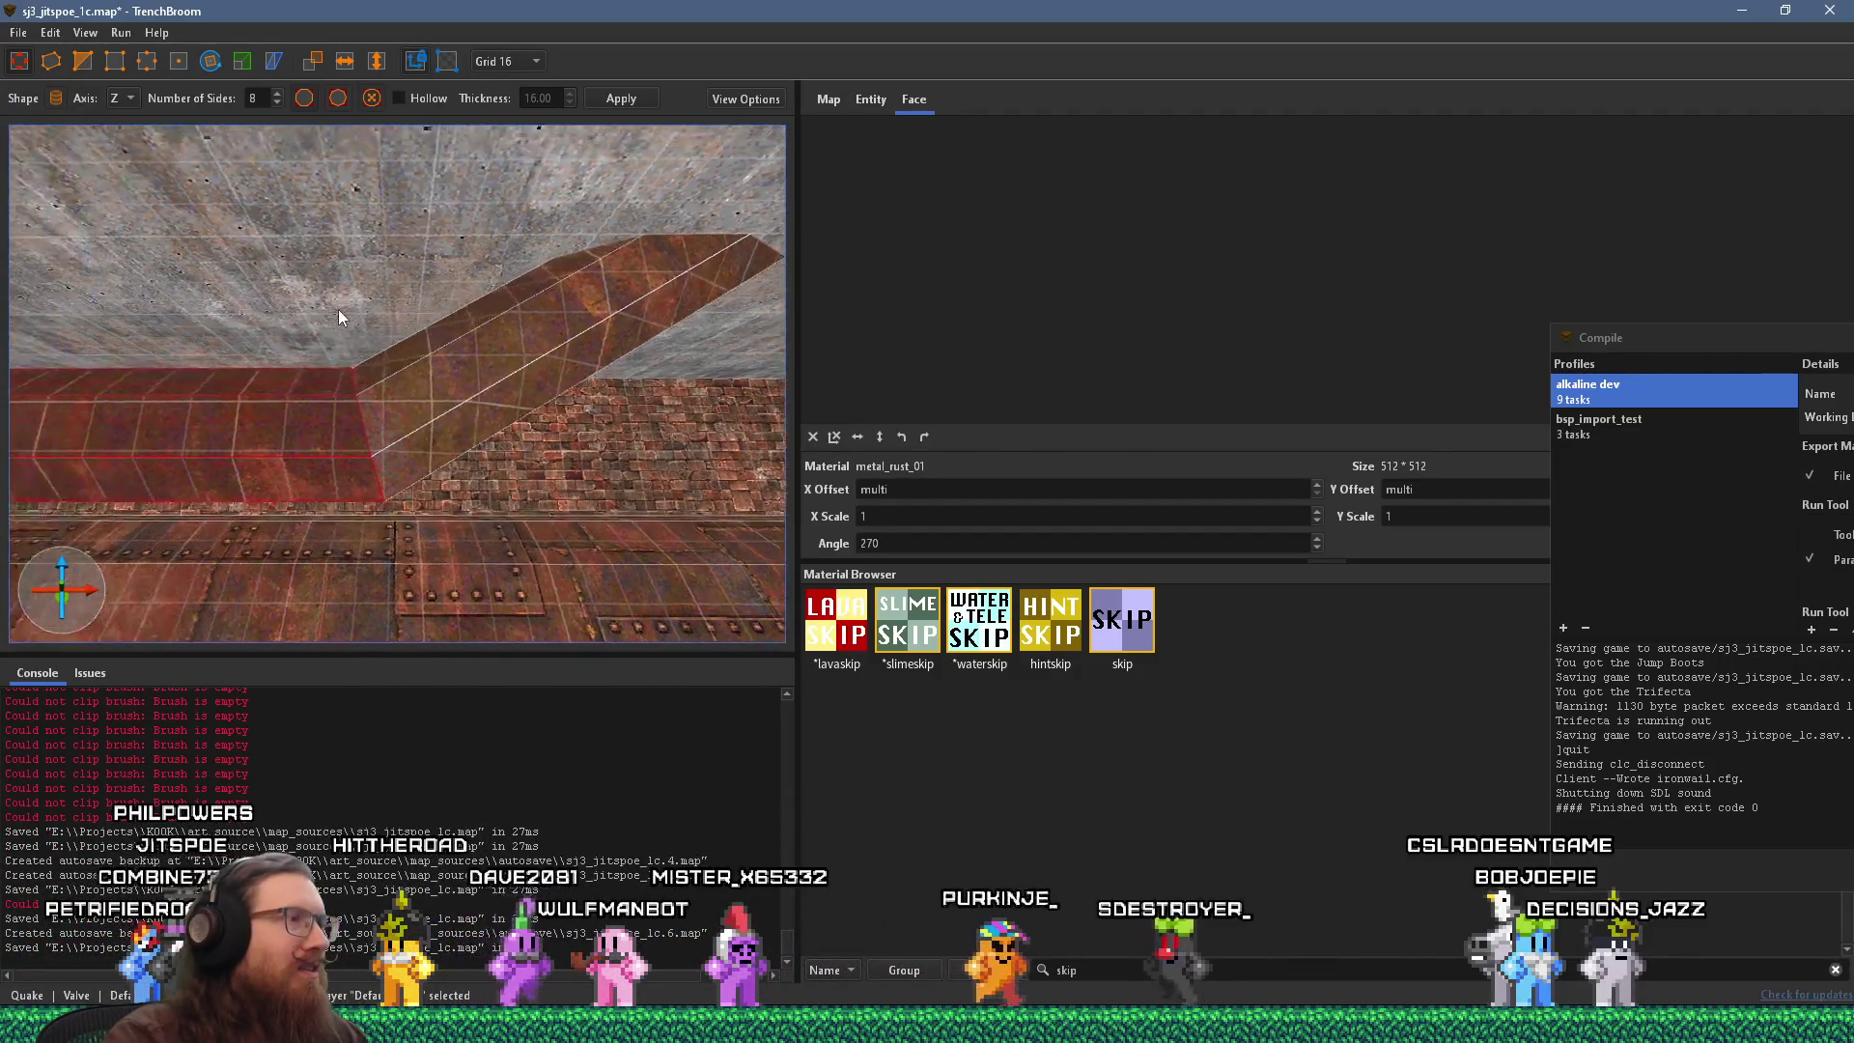
pyautogui.moveTo(508, 385)
pyautogui.mouseDown()
pyautogui.moveTo(363, 392)
pyautogui.moveTo(99, 280)
pyautogui.moveTo(116, 410)
pyautogui.moveTo(271, 454)
pyautogui.moveTo(628, 434)
pyautogui.moveTo(367, 517)
pyautogui.moveTo(382, 518)
pyautogui.moveTo(295, 520)
pyautogui.moveTo(456, 497)
pyautogui.moveTo(31, 500)
pyautogui.moveTo(125, 369)
pyautogui.mouseUp()
pyautogui.press('Escape')
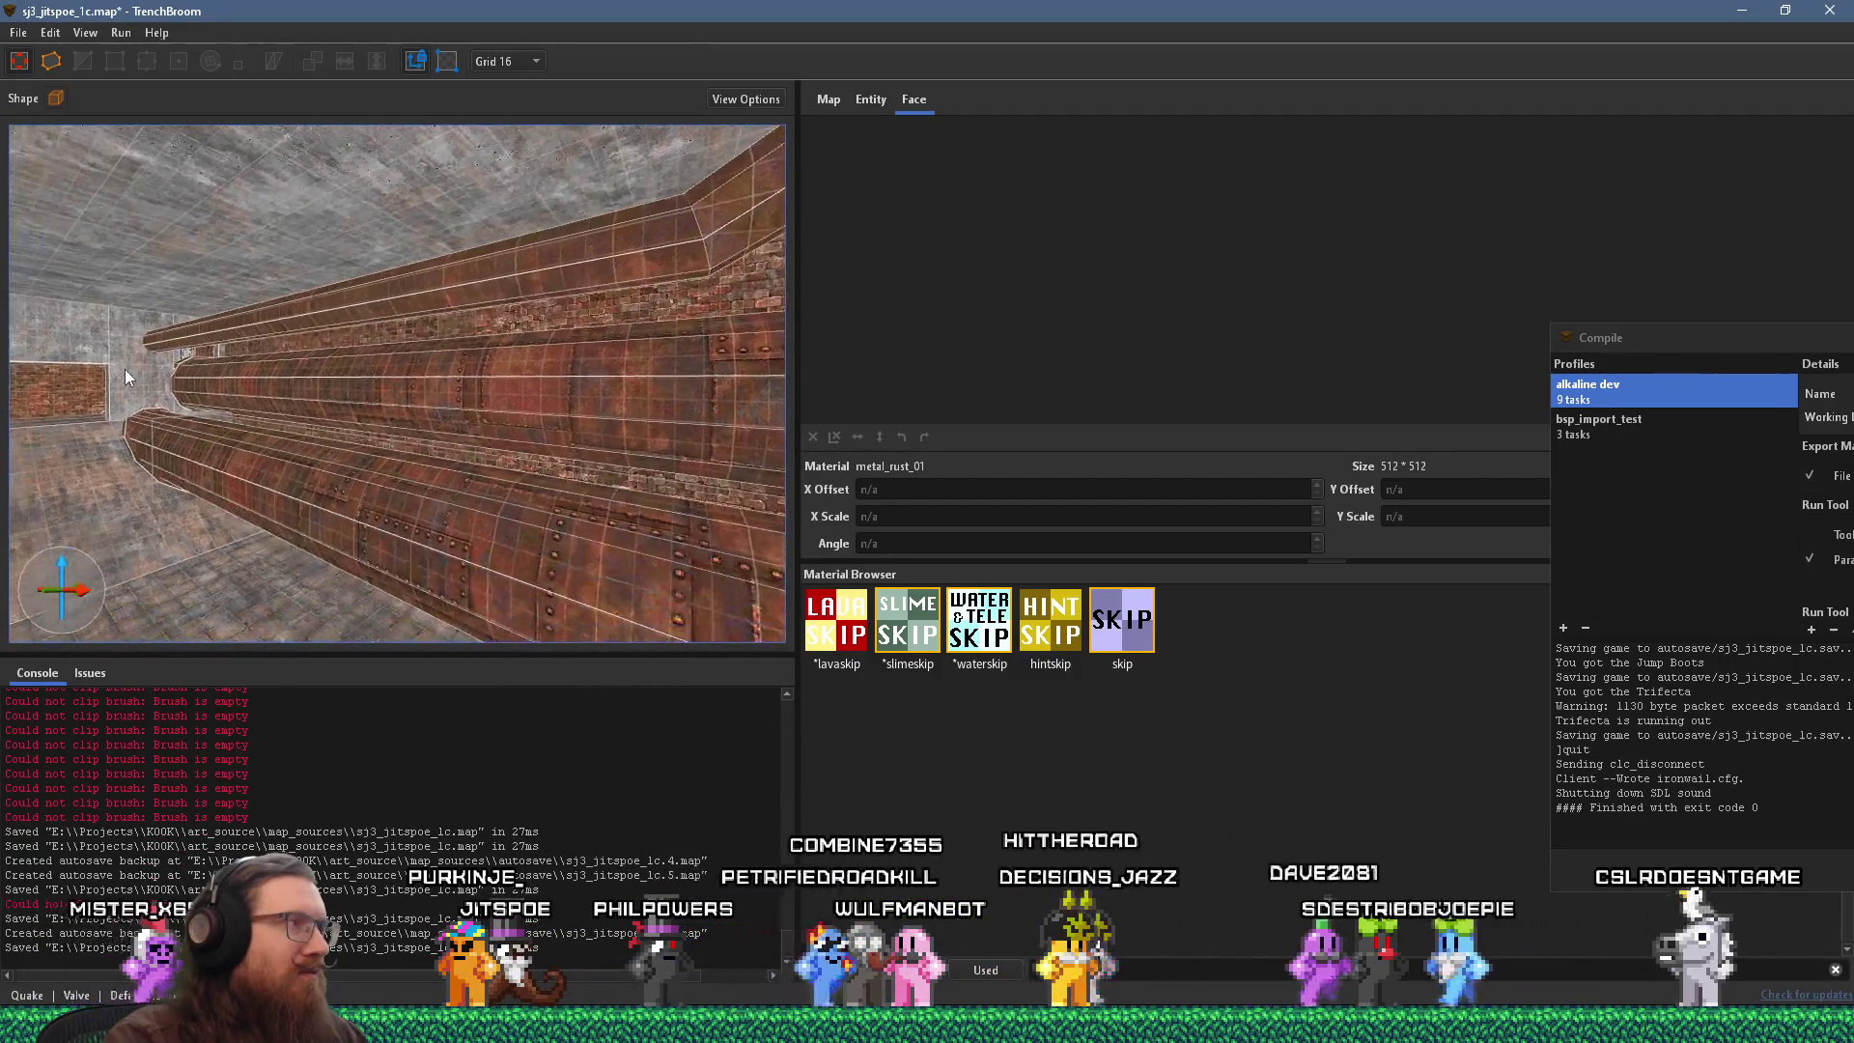
pyautogui.click(496, 281)
pyautogui.moveTo(496, 281)
pyautogui.mouseDown()
pyautogui.moveTo(421, 376)
pyautogui.moveTo(577, 316)
pyautogui.moveTo(610, 390)
pyautogui.moveTo(607, 471)
pyautogui.mouseUp()
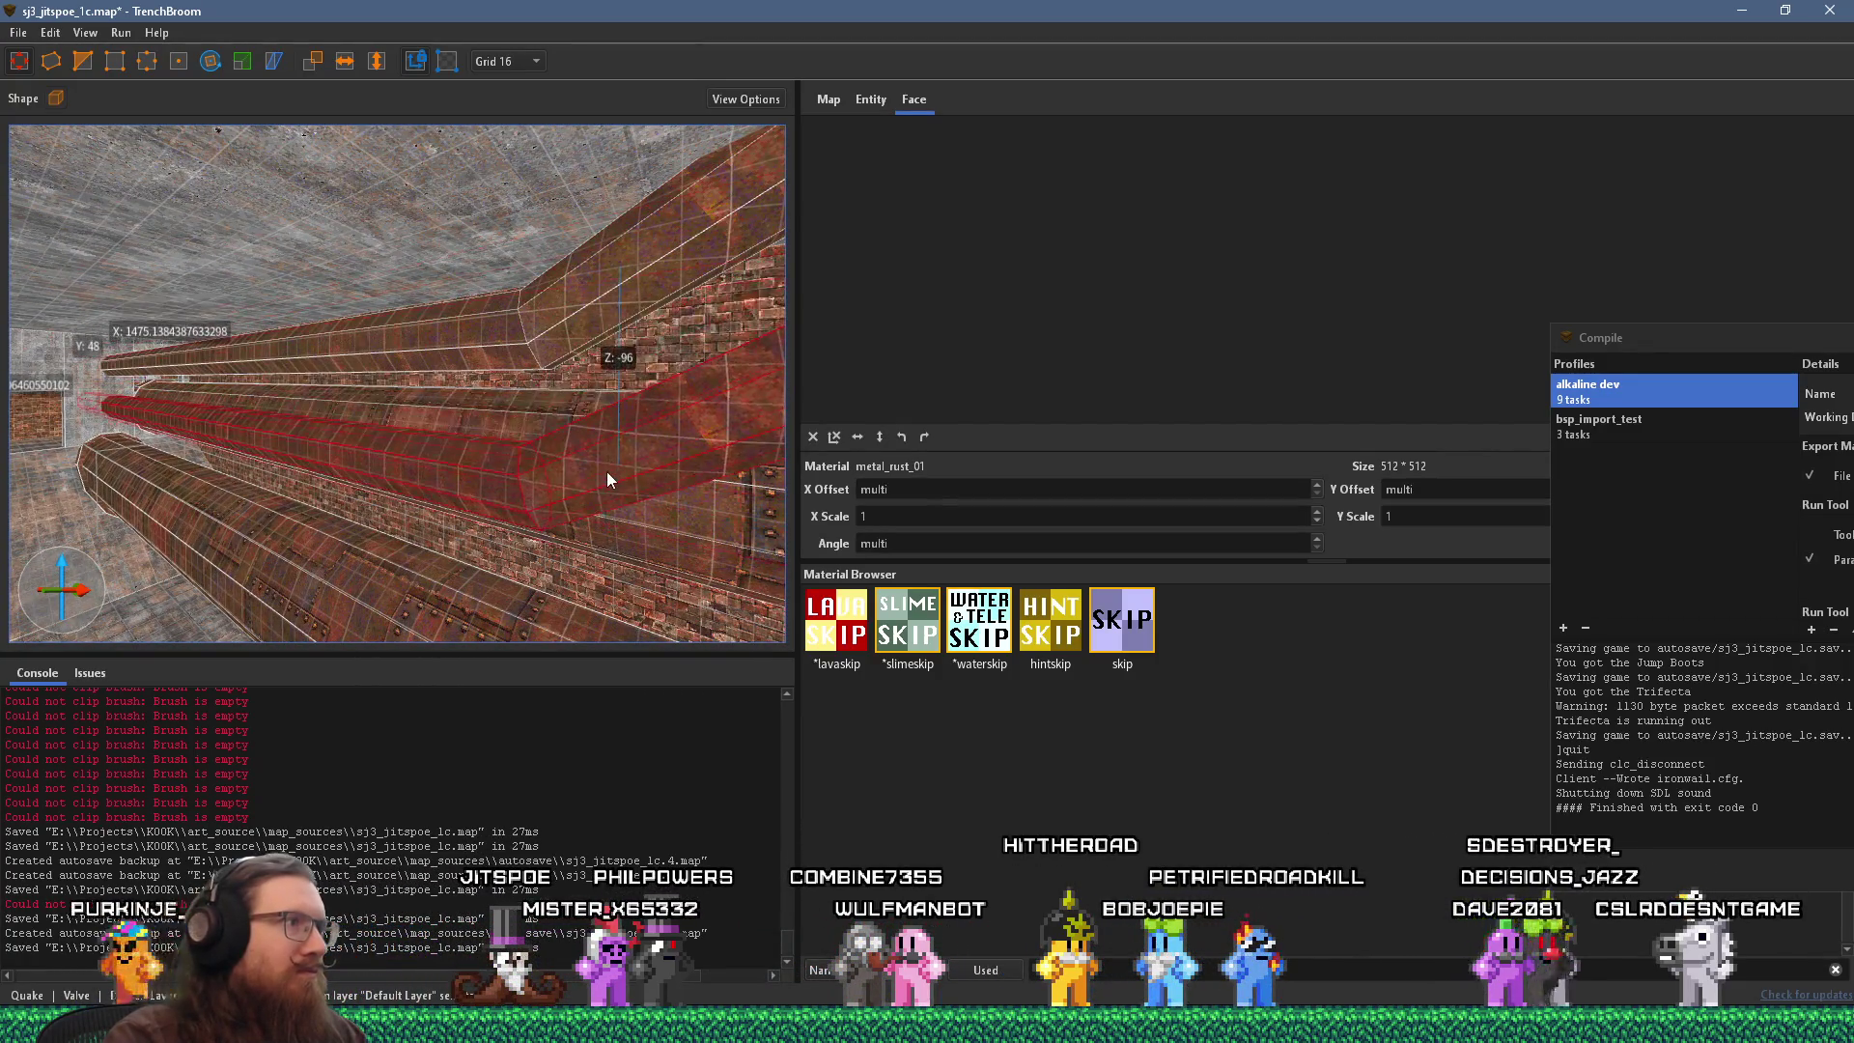
pyautogui.moveTo(483, 467)
pyautogui.mouseDown()
pyautogui.moveTo(641, 395)
pyautogui.moveTo(495, 473)
pyautogui.mouseUp()
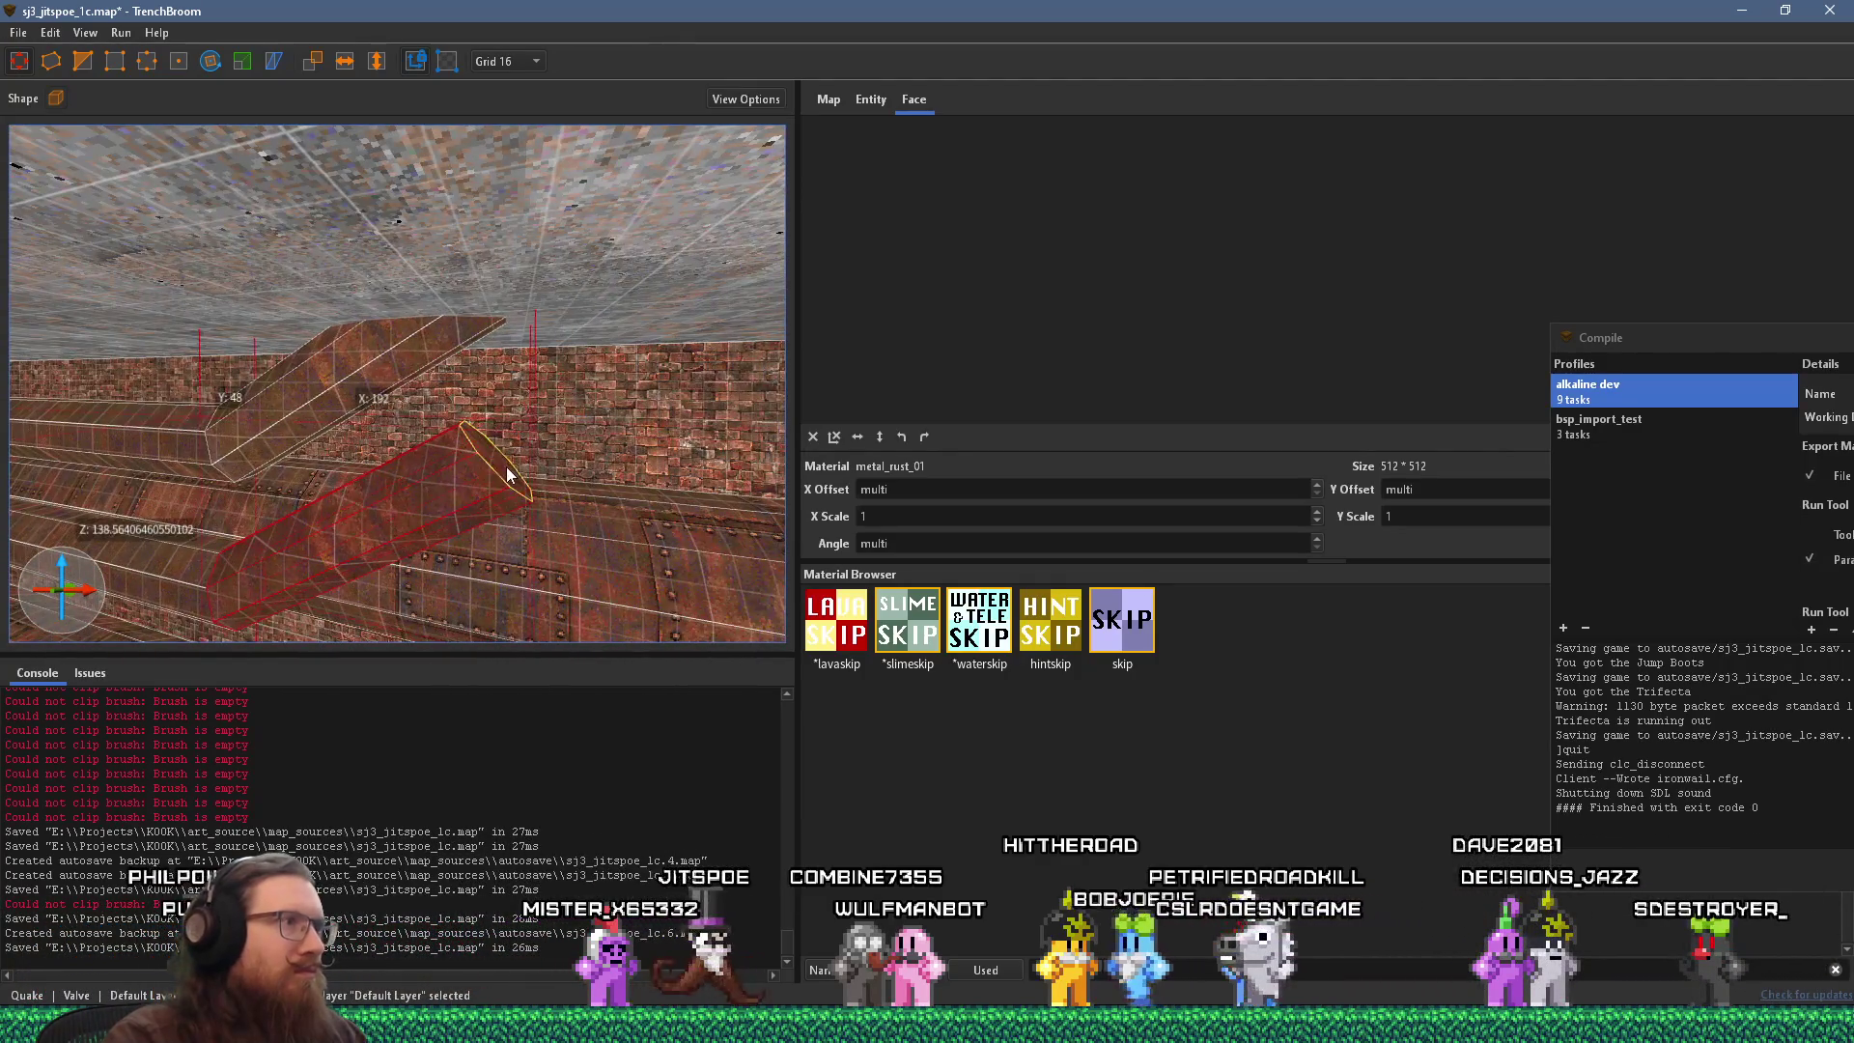
pyautogui.moveTo(580, 290)
pyautogui.mouseDown()
pyautogui.moveTo(524, 361)
pyautogui.moveTo(293, 362)
pyautogui.moveTo(351, 318)
pyautogui.moveTo(460, 328)
pyautogui.moveTo(568, 369)
pyautogui.moveTo(147, 340)
pyautogui.moveTo(641, 344)
pyautogui.moveTo(391, 304)
pyautogui.moveTo(577, 431)
pyautogui.moveTo(595, 519)
pyautogui.moveTo(484, 454)
pyautogui.moveTo(769, 455)
pyautogui.moveTo(545, 483)
pyautogui.moveTo(363, 392)
pyautogui.moveTo(346, 409)
pyautogui.moveTo(610, 295)
pyautogui.moveTo(645, 251)
pyautogui.moveTo(622, 293)
pyautogui.moveTo(624, 330)
pyautogui.moveTo(646, 278)
pyautogui.moveTo(647, 332)
pyautogui.mouseUp()
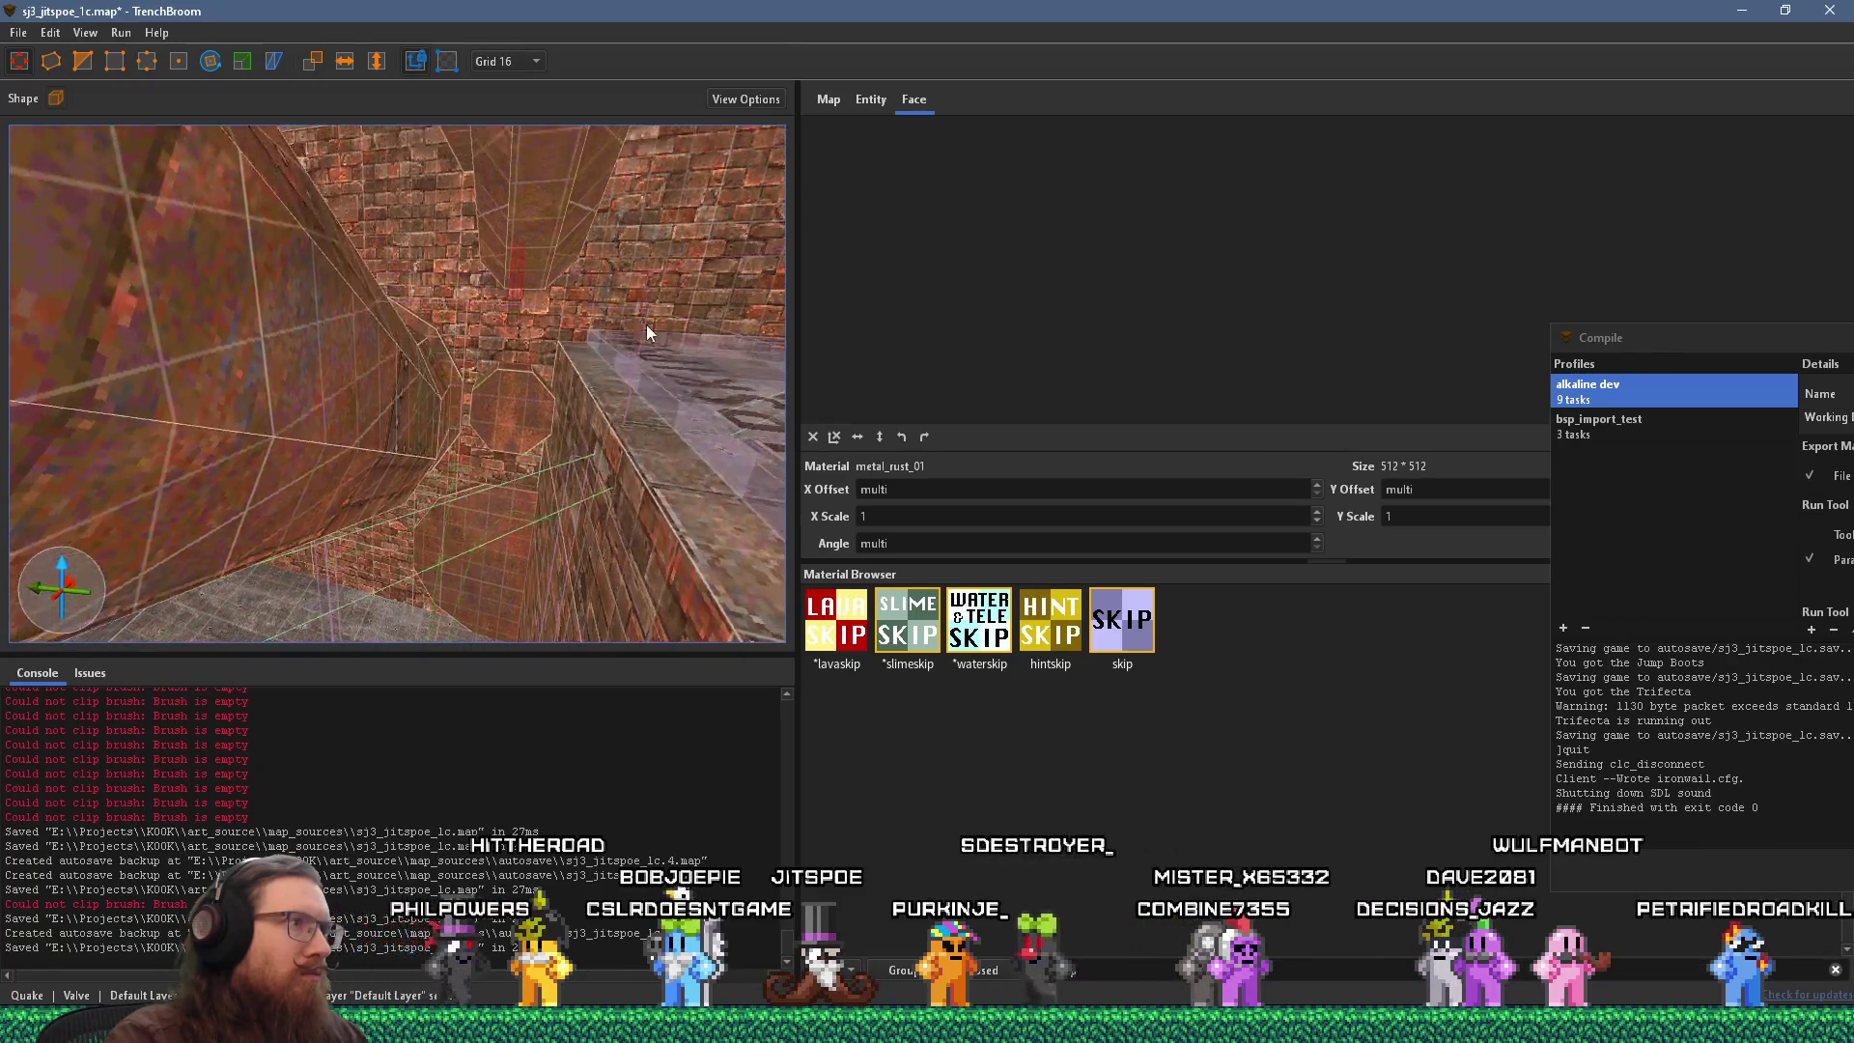
pyautogui.moveTo(541, 403); pyautogui.dragTo(491, 456)
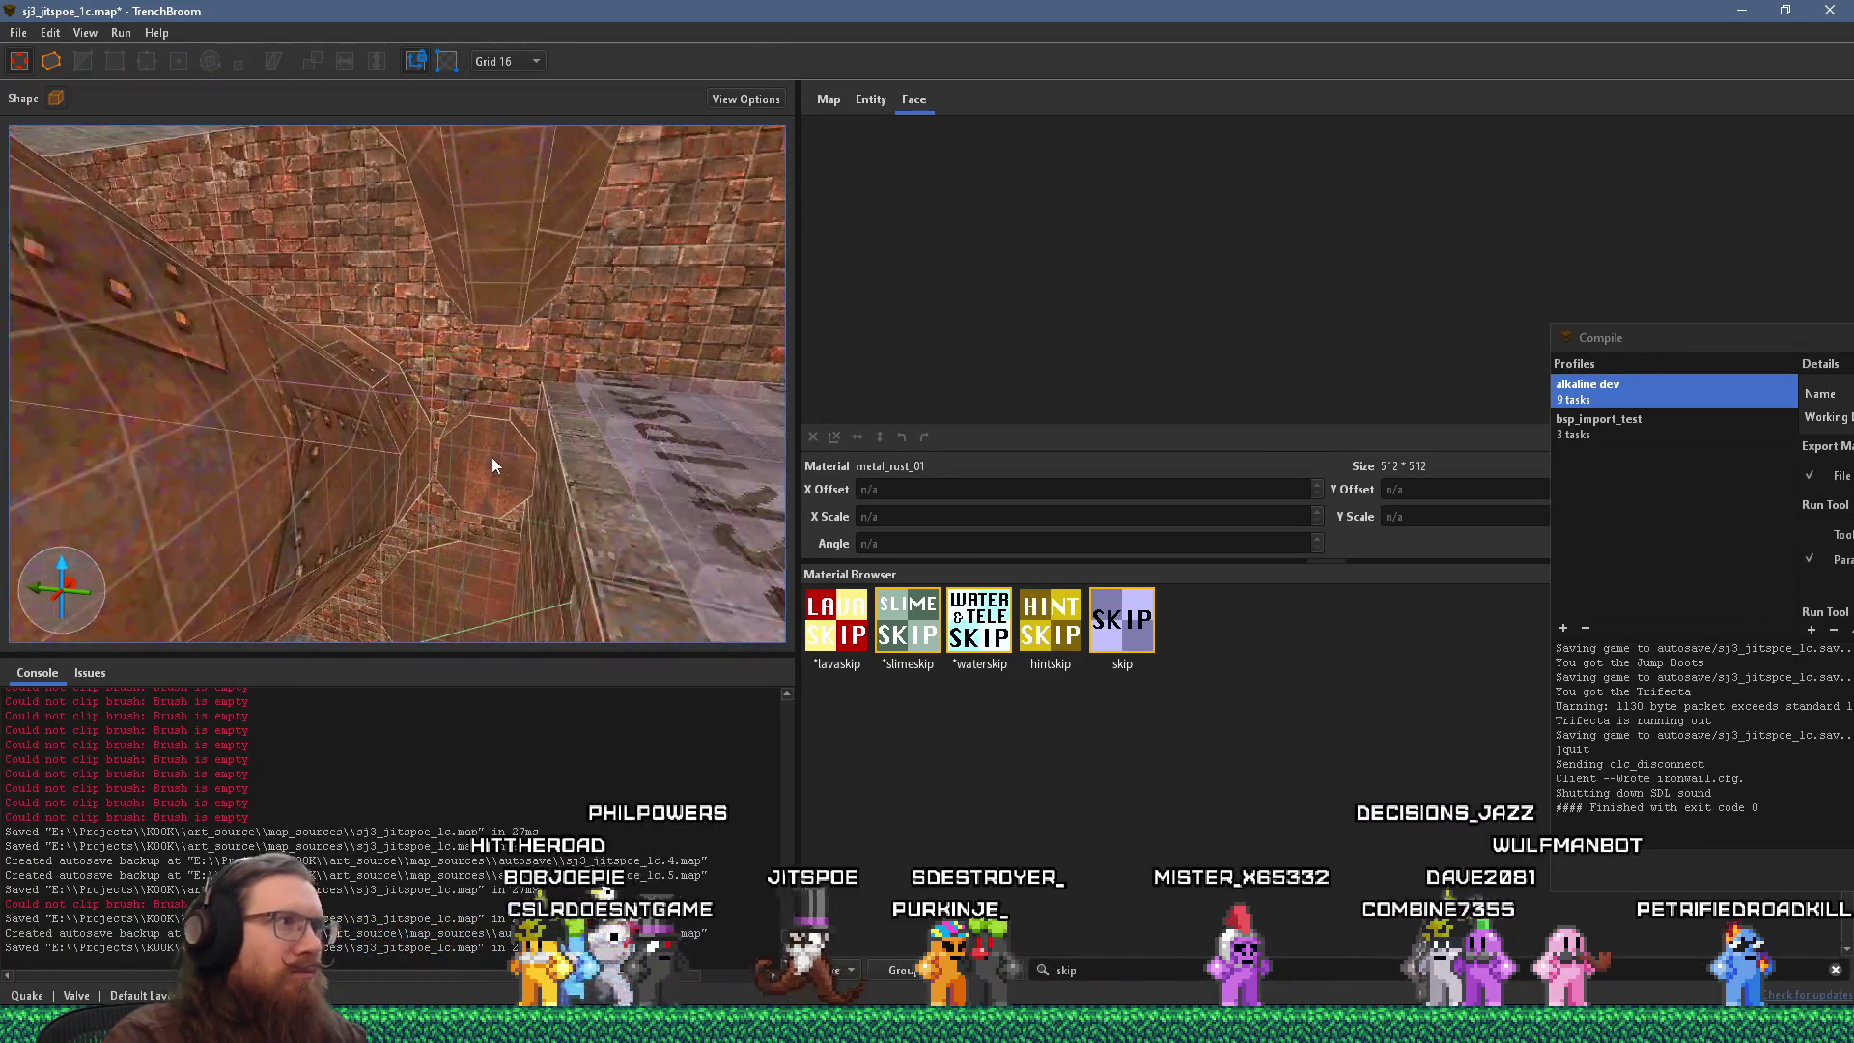
# Cut the floor grating brush along a two-point clip line.
pyautogui.moveTo(481, 591)
pyautogui.mouseDown()
pyautogui.moveTo(490, 555)
pyautogui.moveTo(386, 619)
pyautogui.moveTo(212, 570)
pyautogui.moveTo(231, 393)
pyautogui.mouseUp()
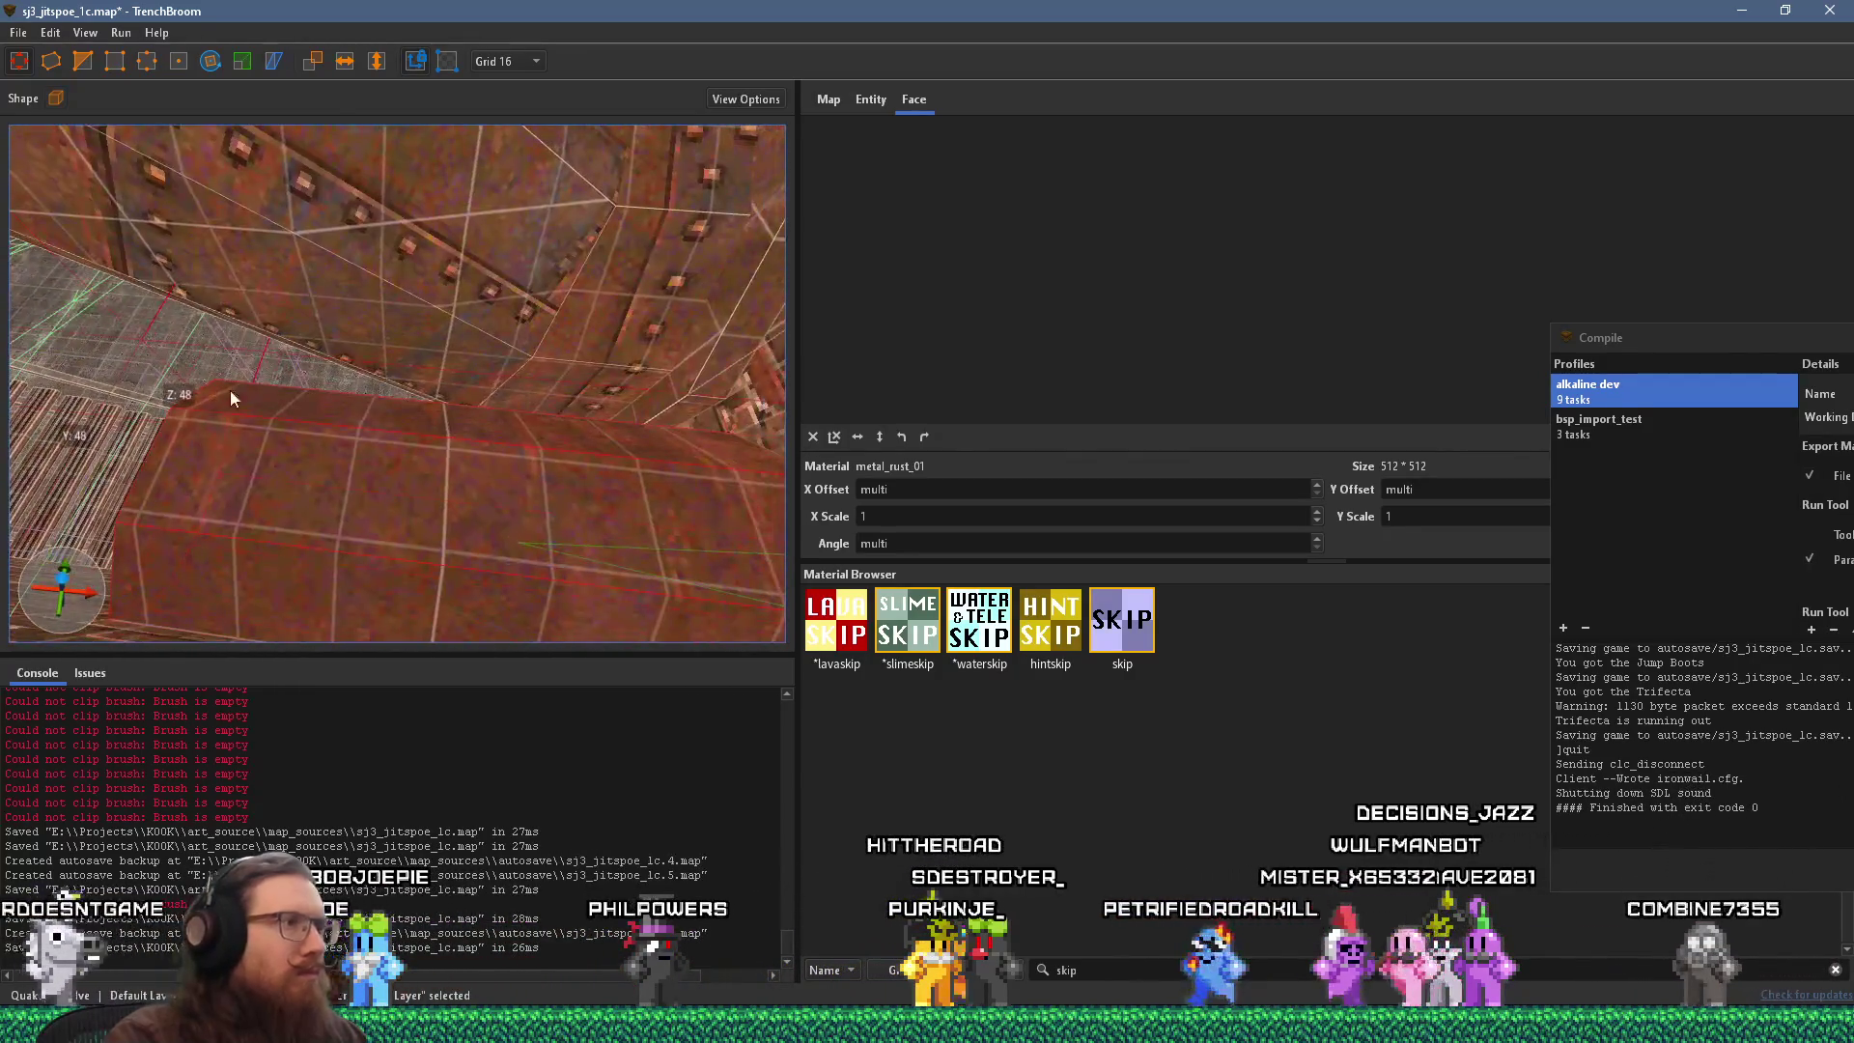
pyautogui.click(664, 579)
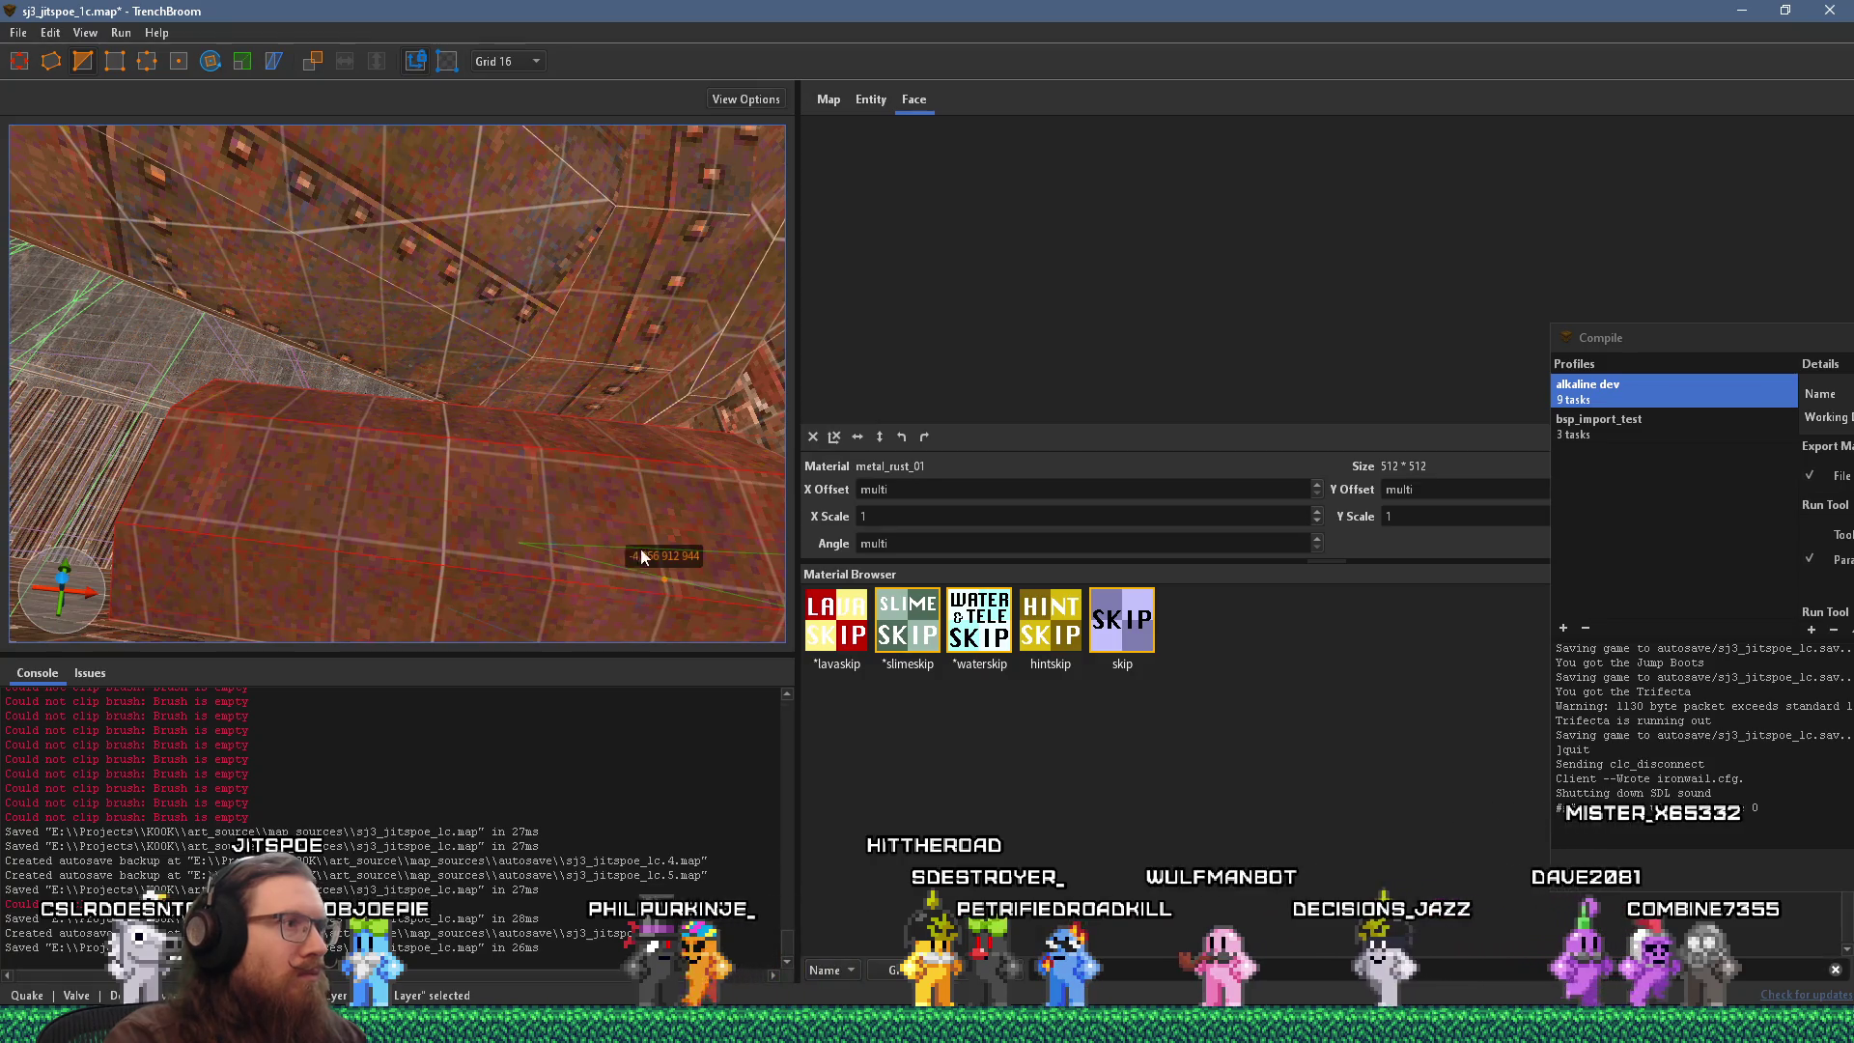
pyautogui.click(543, 461)
pyautogui.press('Return')
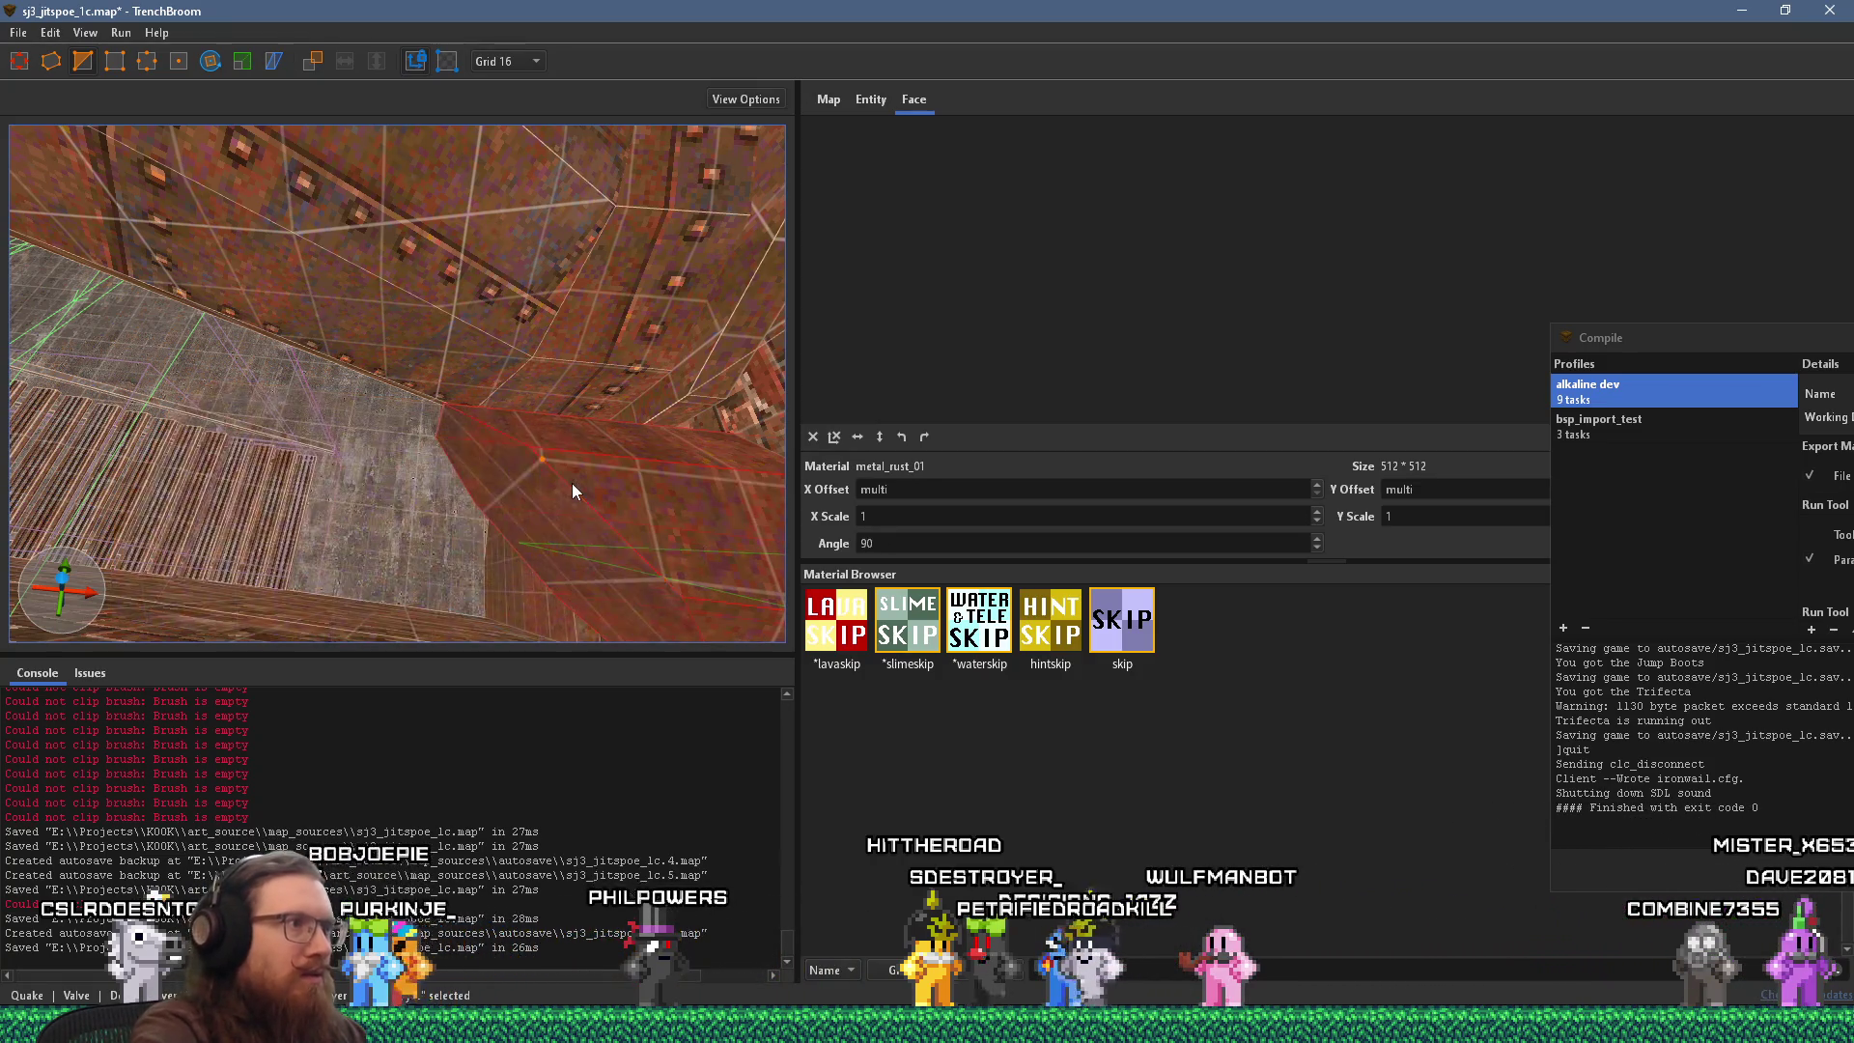
pyautogui.moveTo(714, 477)
pyautogui.mouseDown()
pyautogui.moveTo(627, 443)
pyautogui.moveTo(552, 368)
pyautogui.mouseUp()
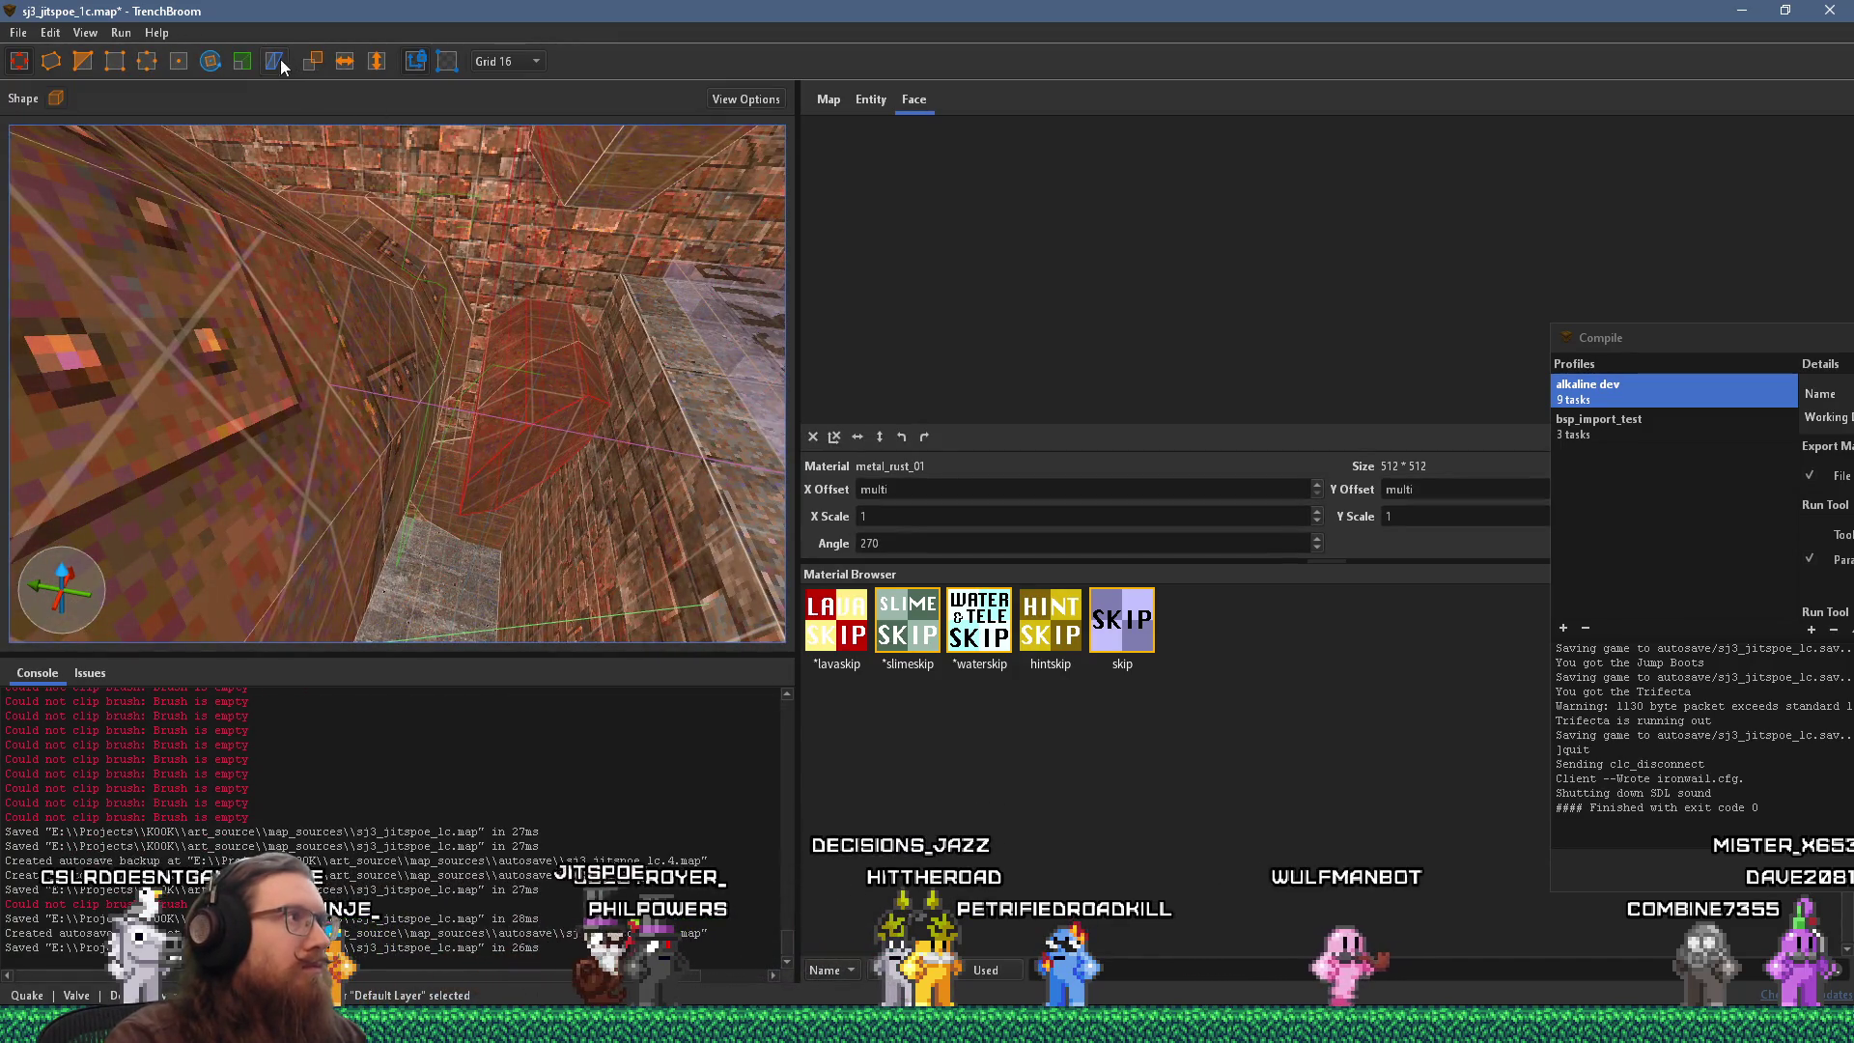
# Move the red wedge brush's top vertex to the right.
pyautogui.click(209, 62)
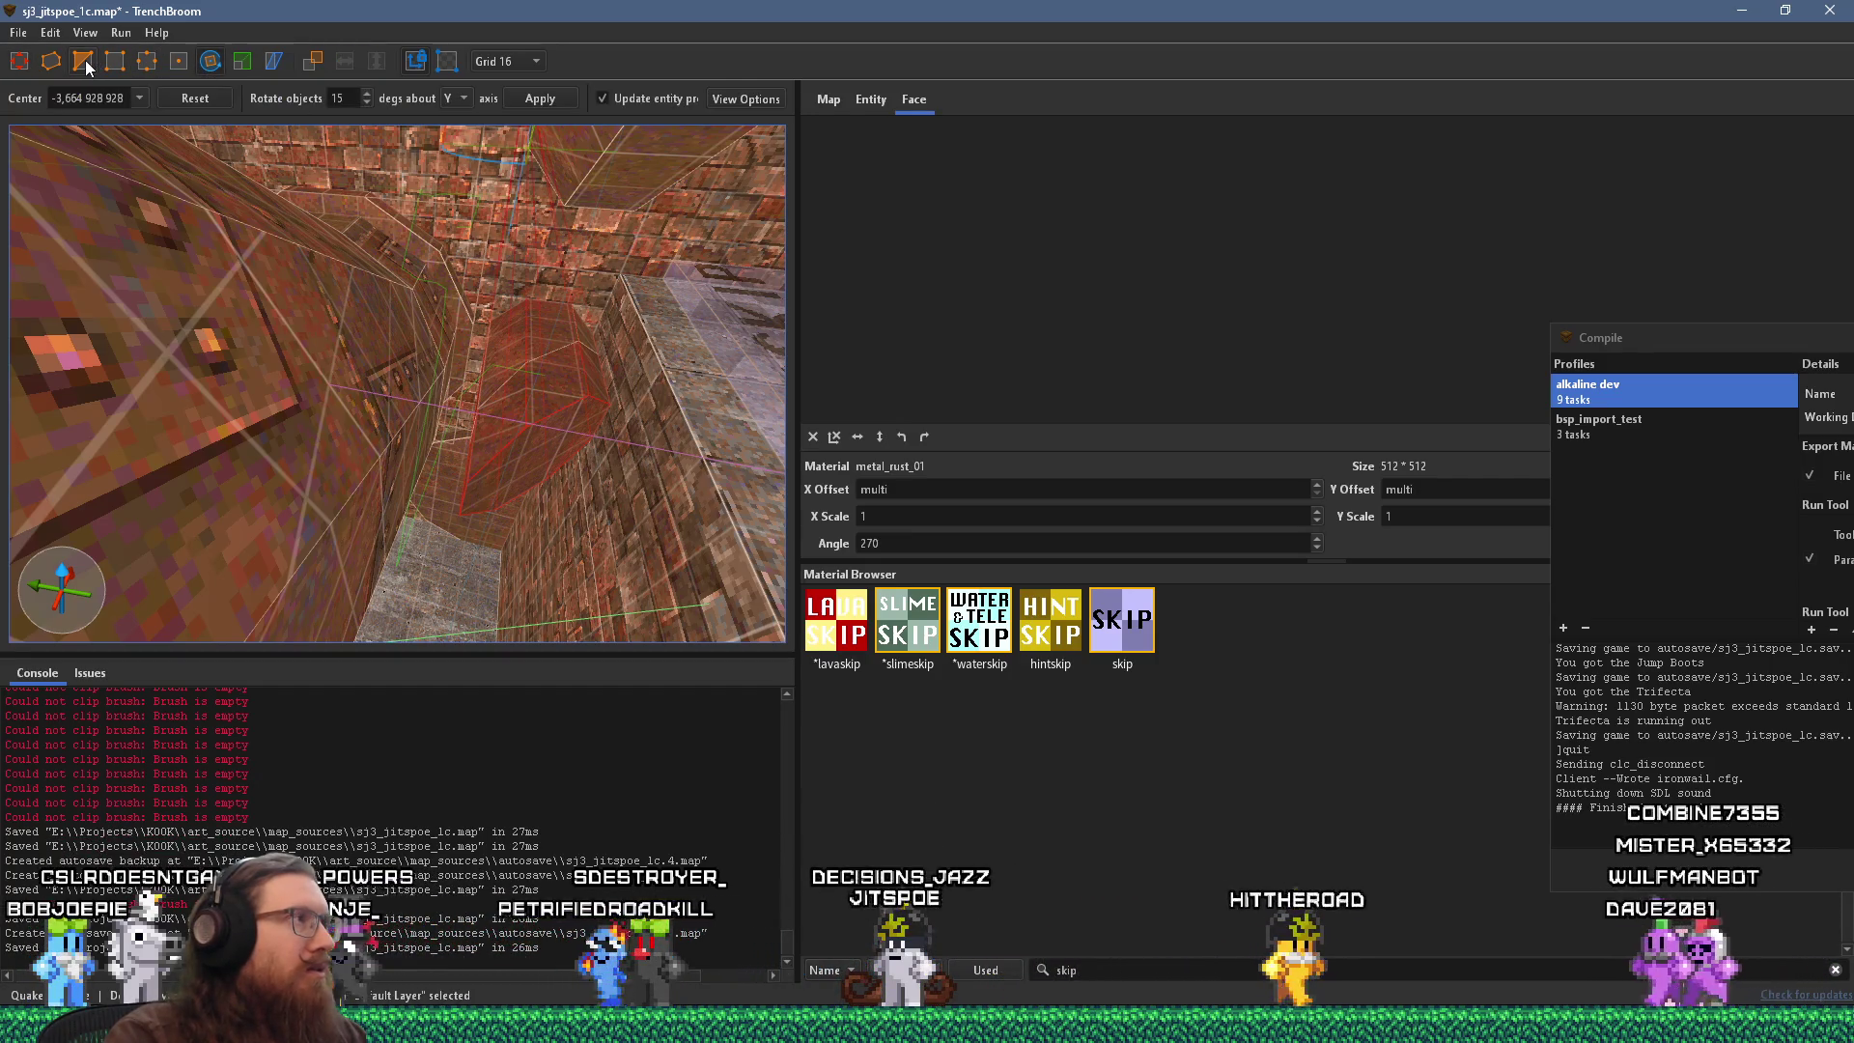
pyautogui.click(207, 61)
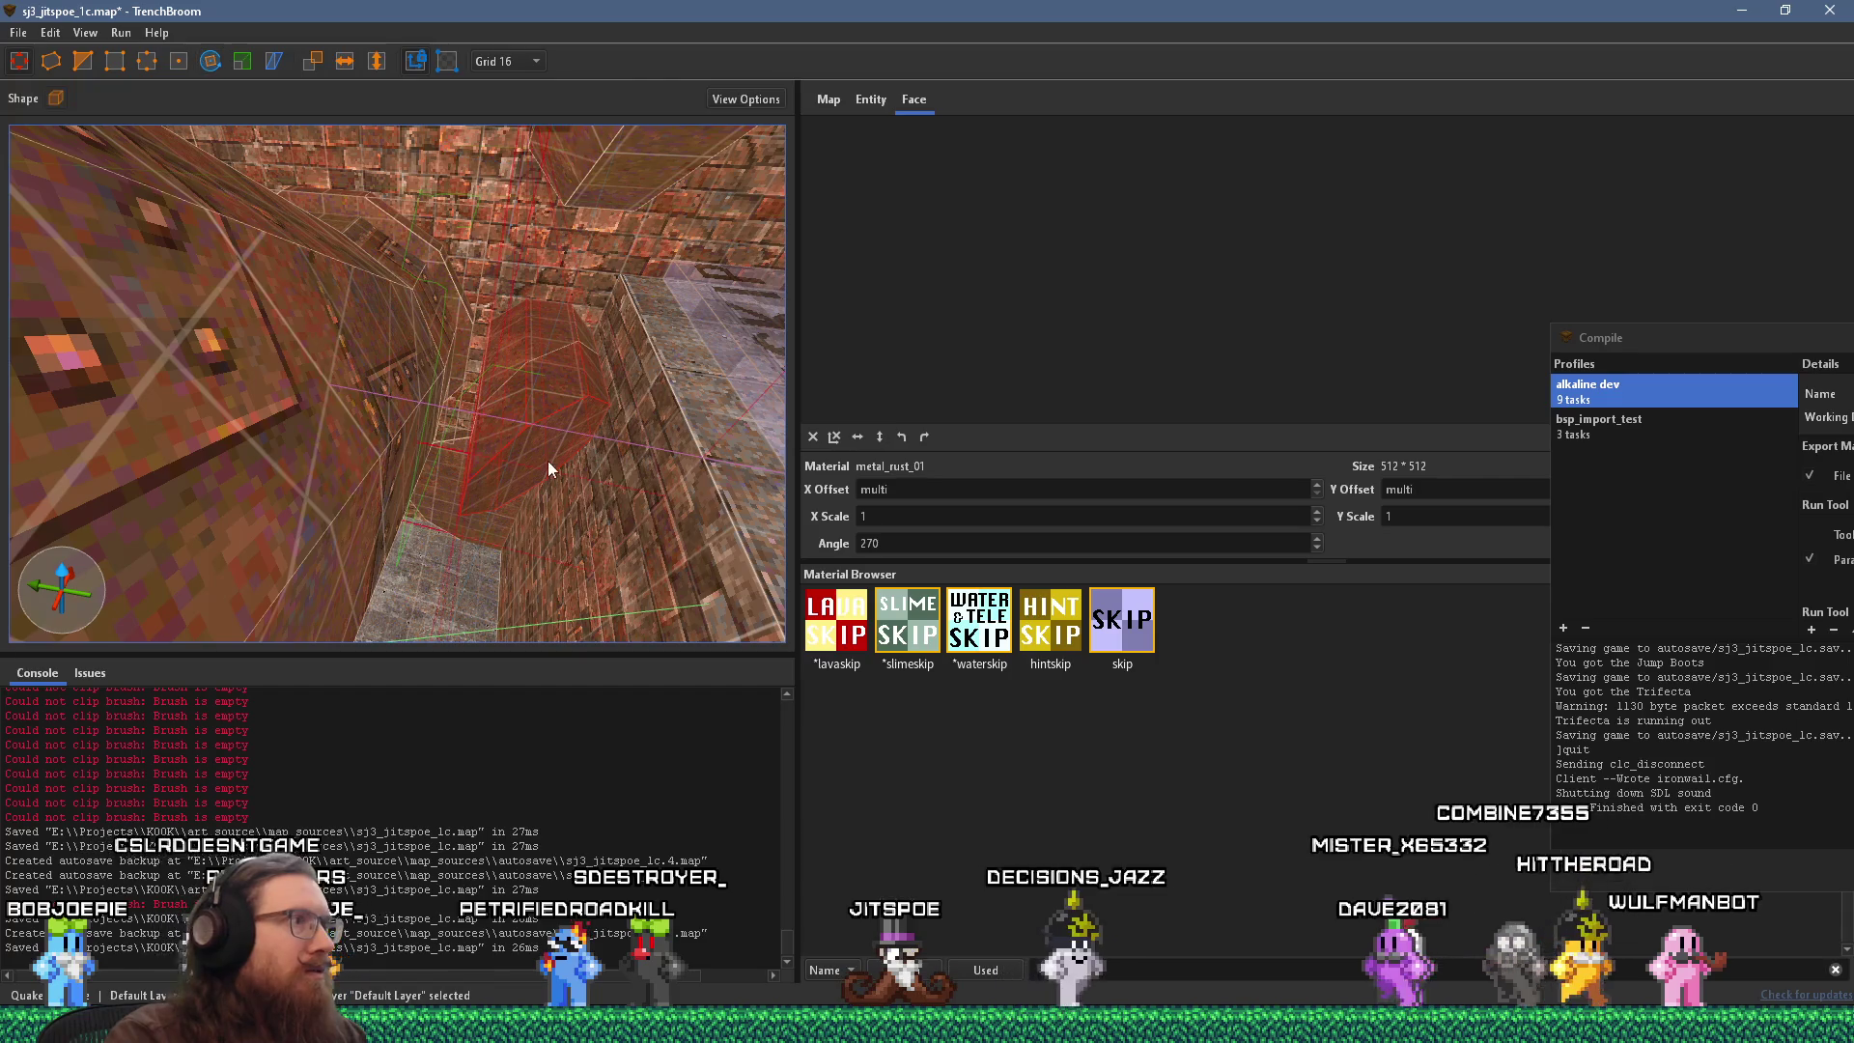
pyautogui.scroll(2, 526, 386)
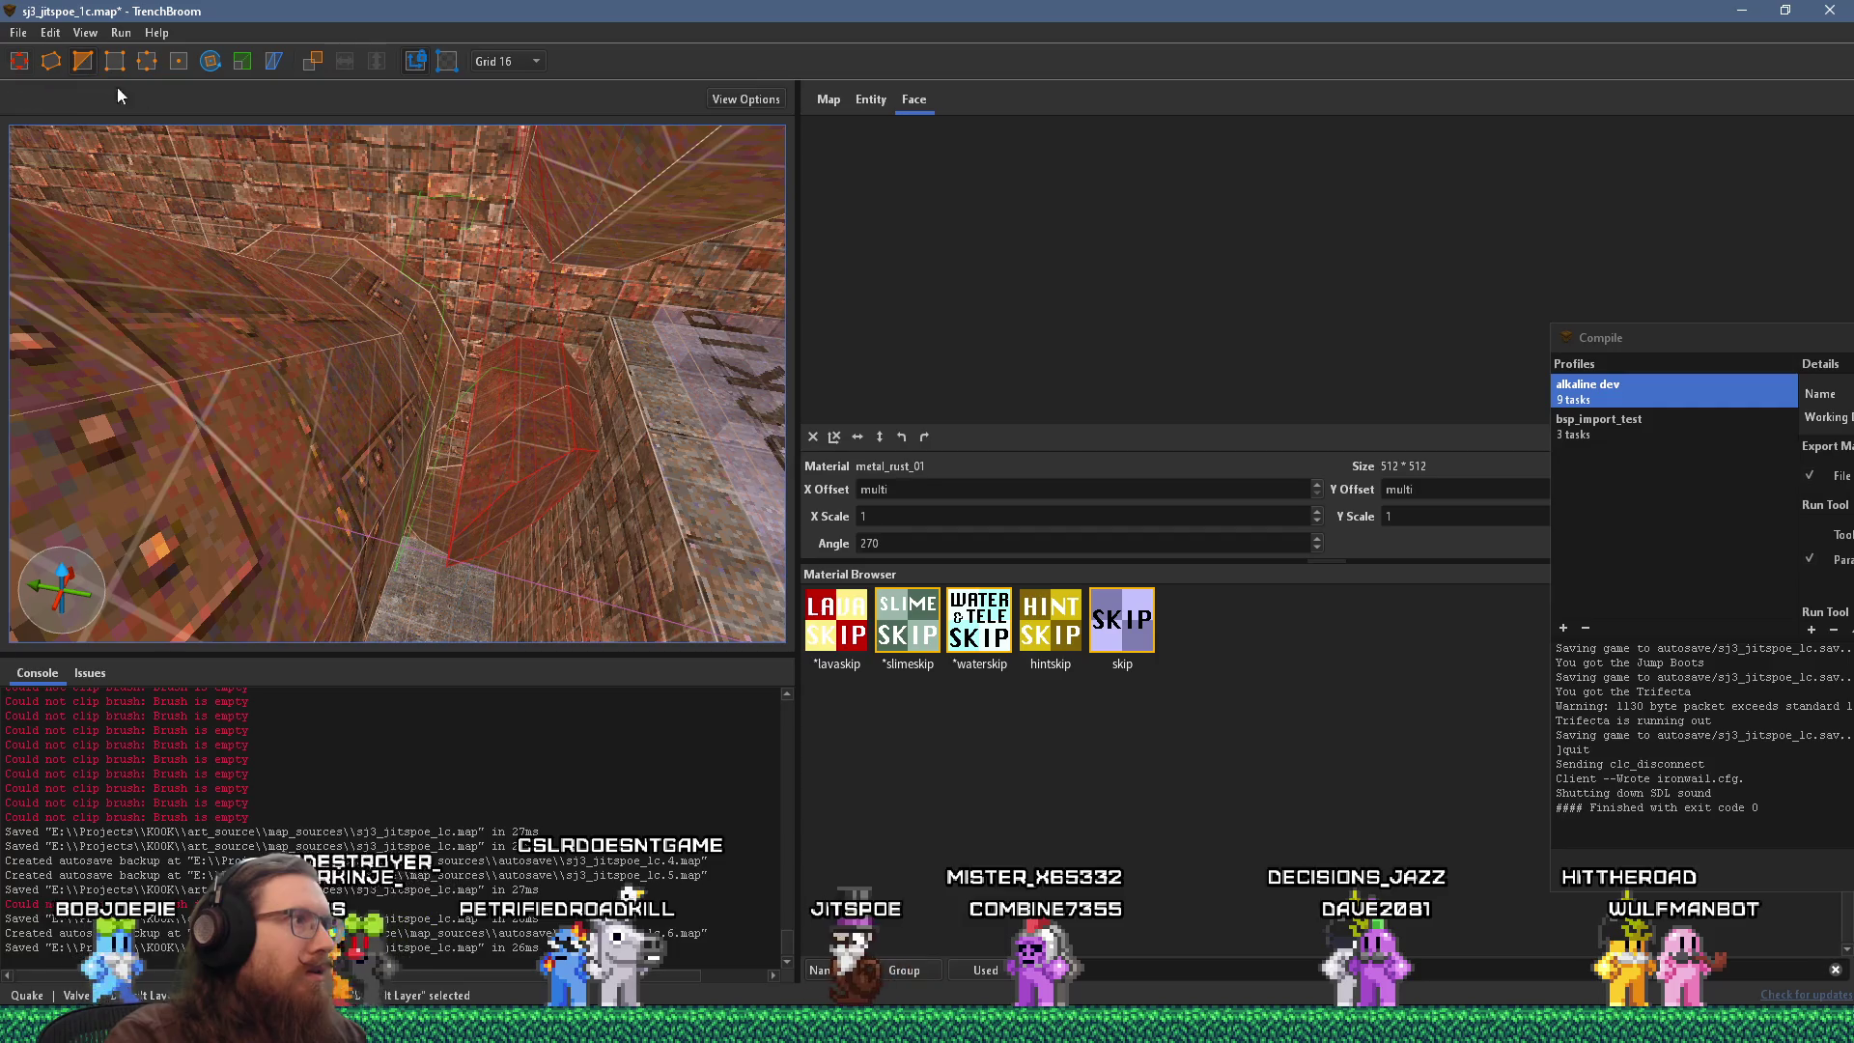
pyautogui.moveTo(527, 368); pyautogui.dragTo(558, 367)
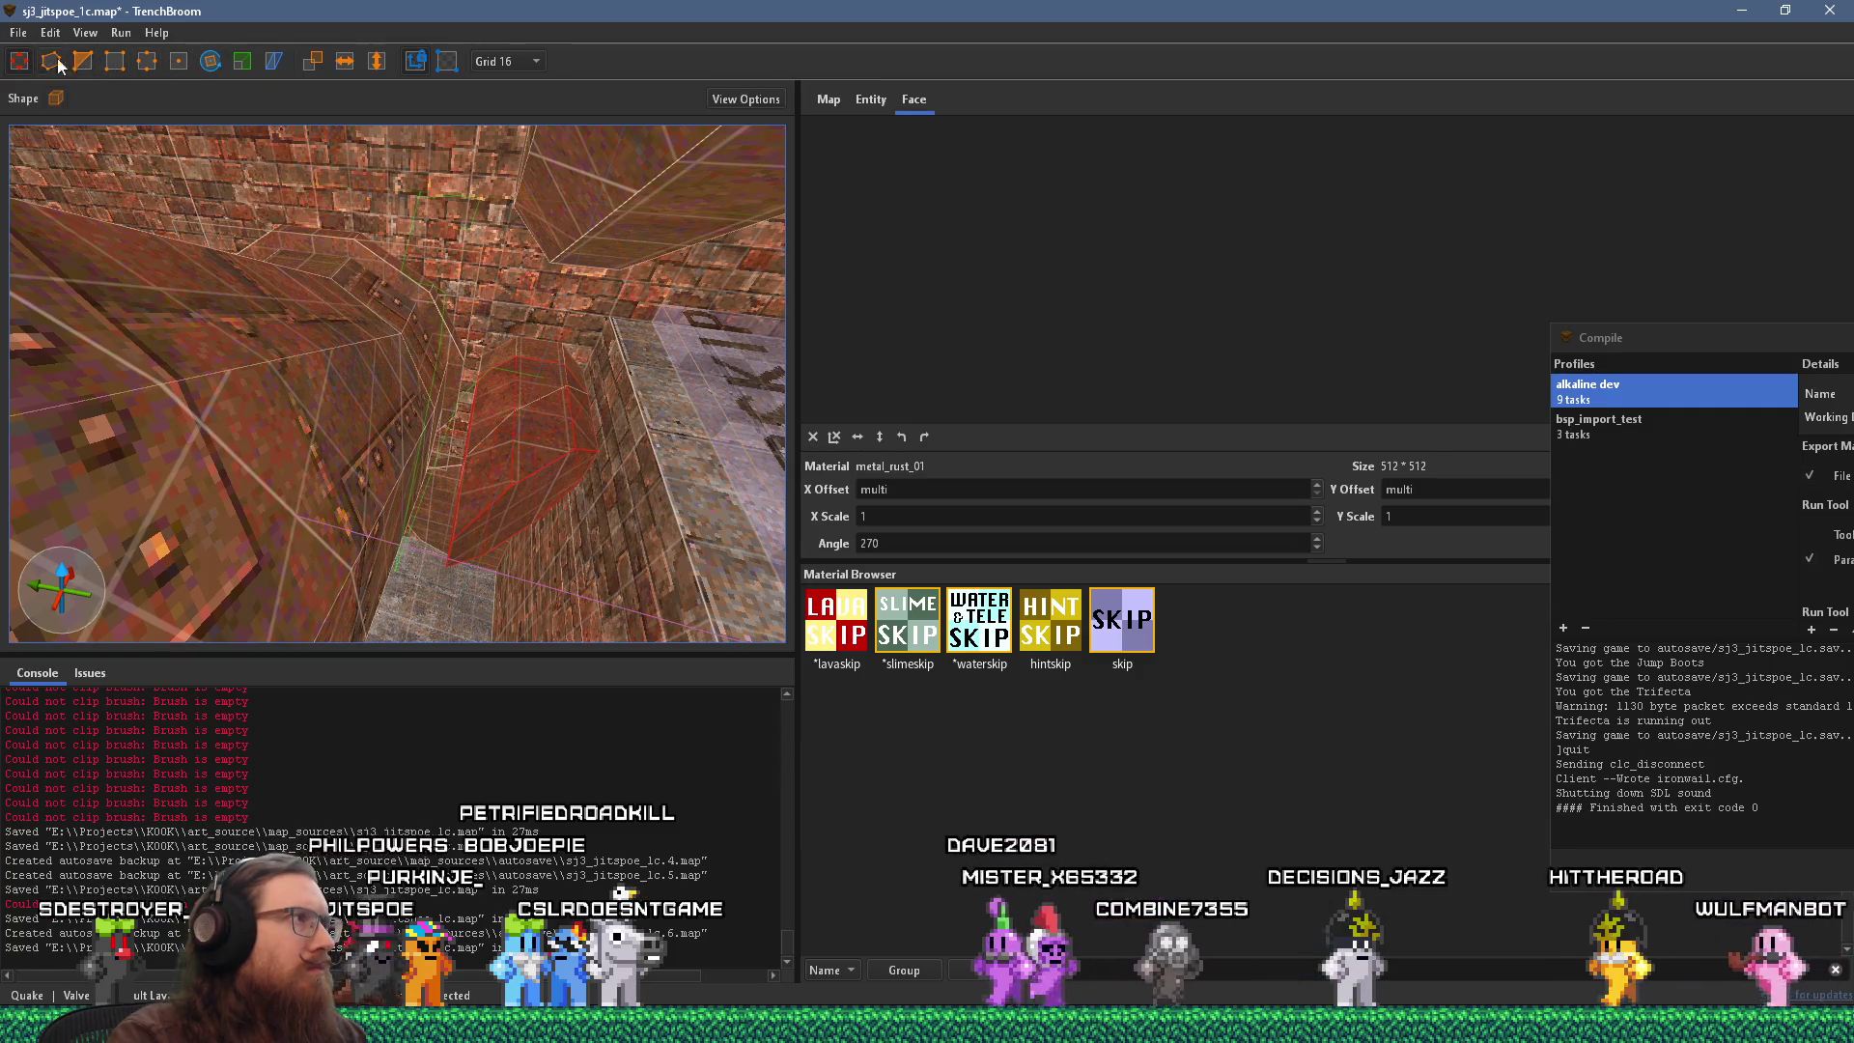
pyautogui.click(19, 61)
pyautogui.click(211, 60)
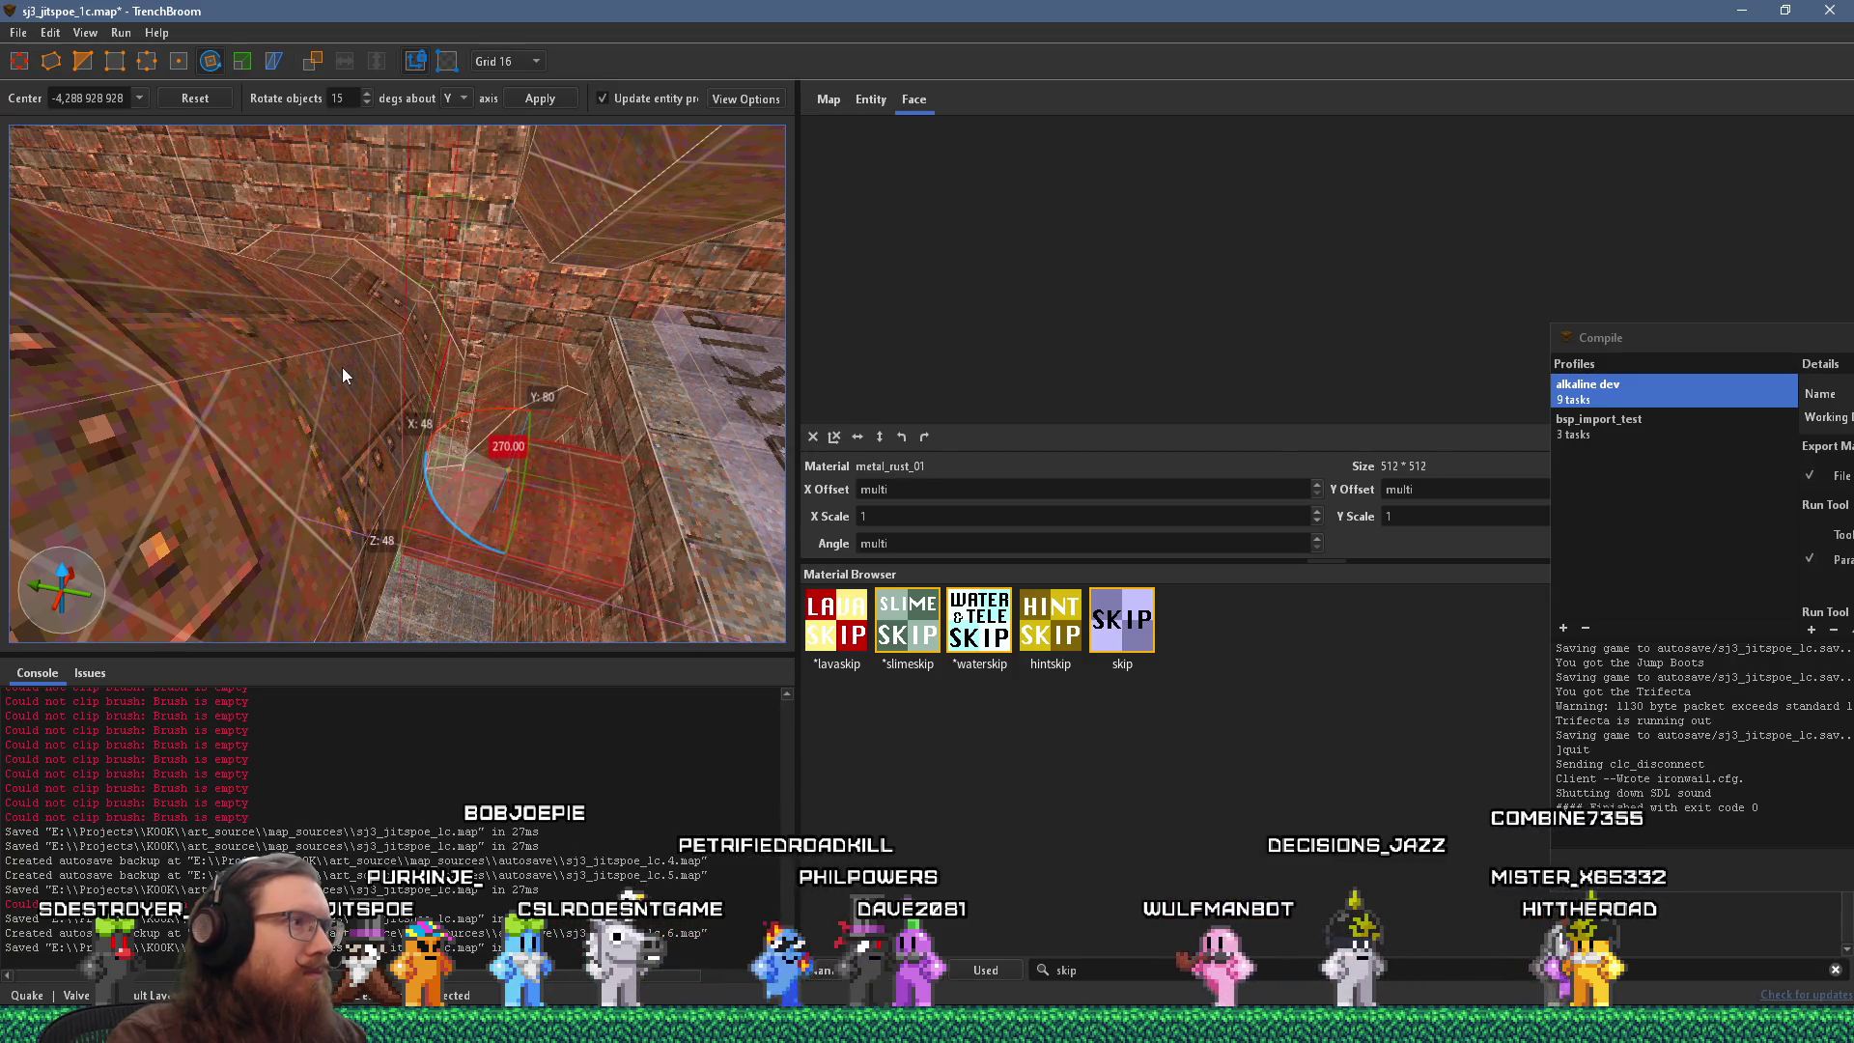
pyautogui.press('r')
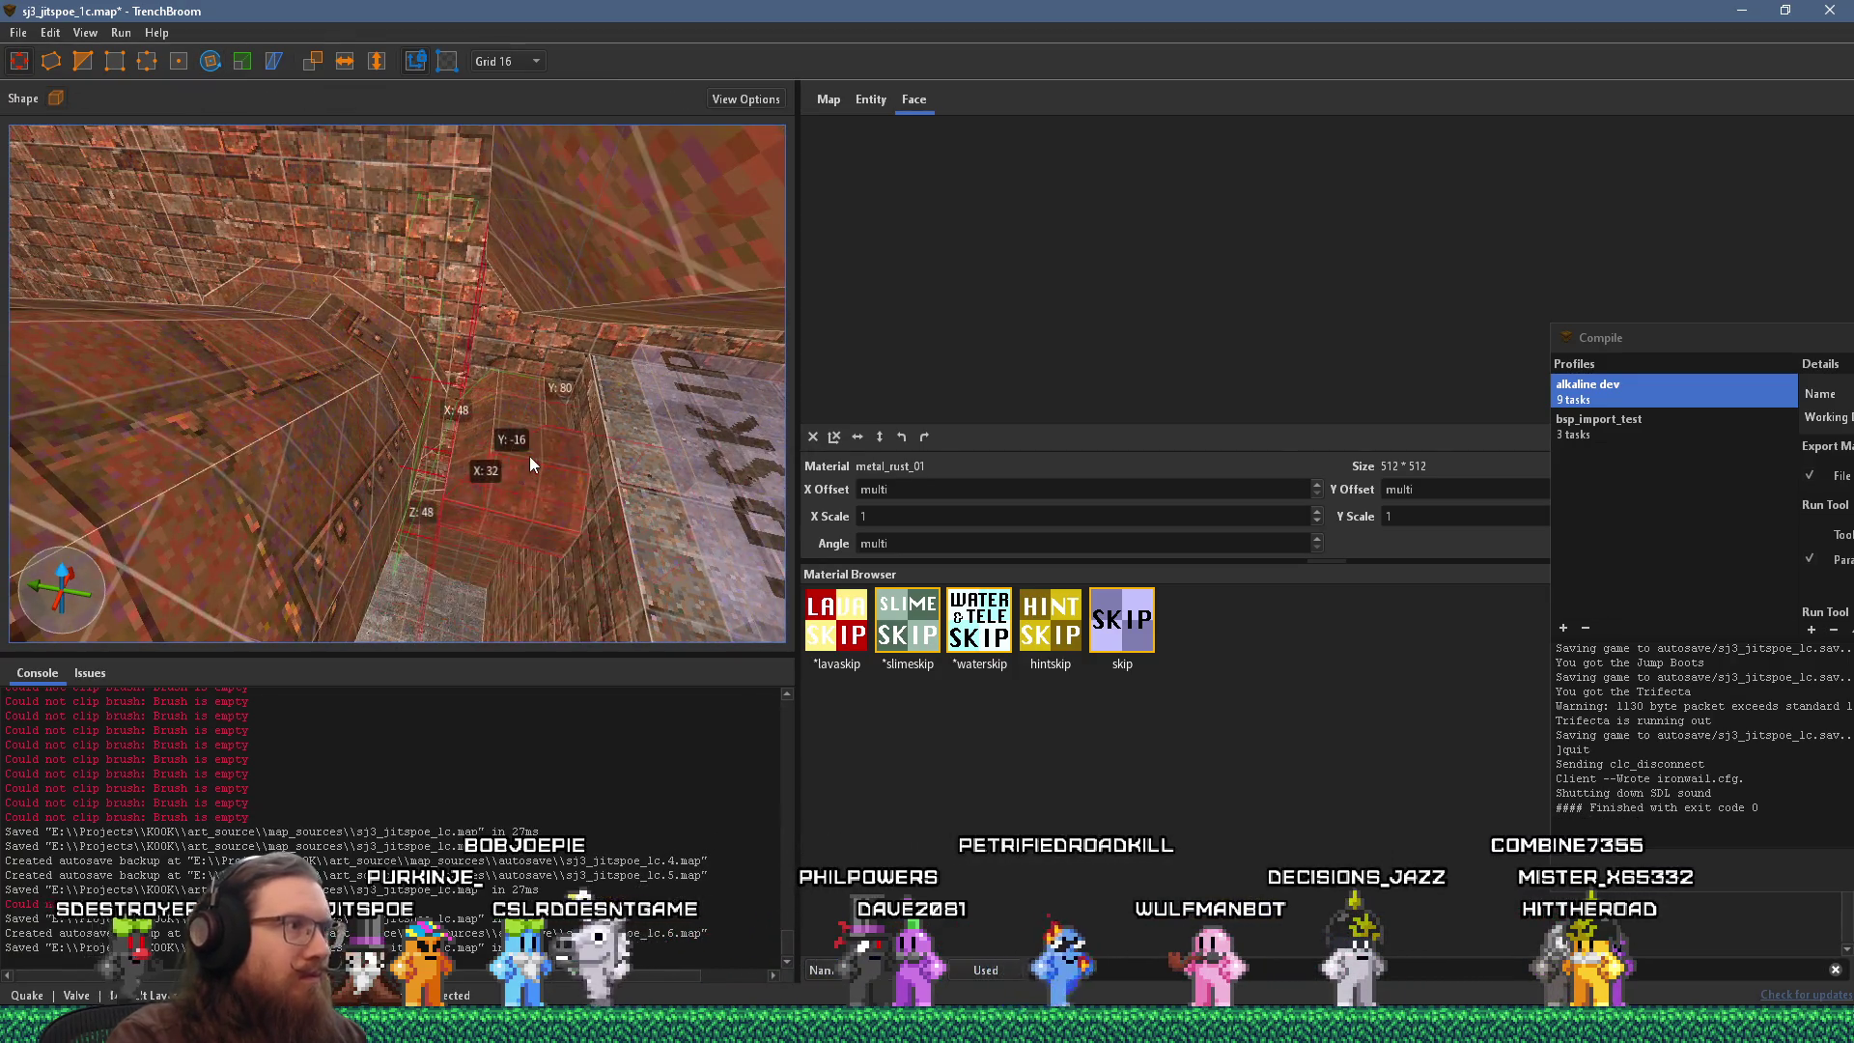
# Narrow the doorway func_group brush to 72 units.
pyautogui.moveTo(541, 455)
pyautogui.mouseDown()
pyautogui.moveTo(541, 373)
pyautogui.moveTo(443, 258)
pyautogui.moveTo(573, 184)
pyautogui.moveTo(517, 251)
pyautogui.moveTo(502, 156)
pyautogui.moveTo(608, 96)
pyautogui.moveTo(508, 311)
pyautogui.moveTo(631, 288)
pyautogui.moveTo(542, 346)
pyautogui.moveTo(618, 396)
pyautogui.moveTo(580, 415)
pyautogui.moveTo(538, 509)
pyautogui.moveTo(455, 432)
pyautogui.mouseUp()
pyautogui.press('Escape')
pyautogui.click(541, 346)
pyautogui.moveTo(330, 415)
pyautogui.mouseDown()
pyautogui.moveTo(272, 416)
pyautogui.moveTo(469, 409)
pyautogui.moveTo(436, 420)
pyautogui.mouseUp()
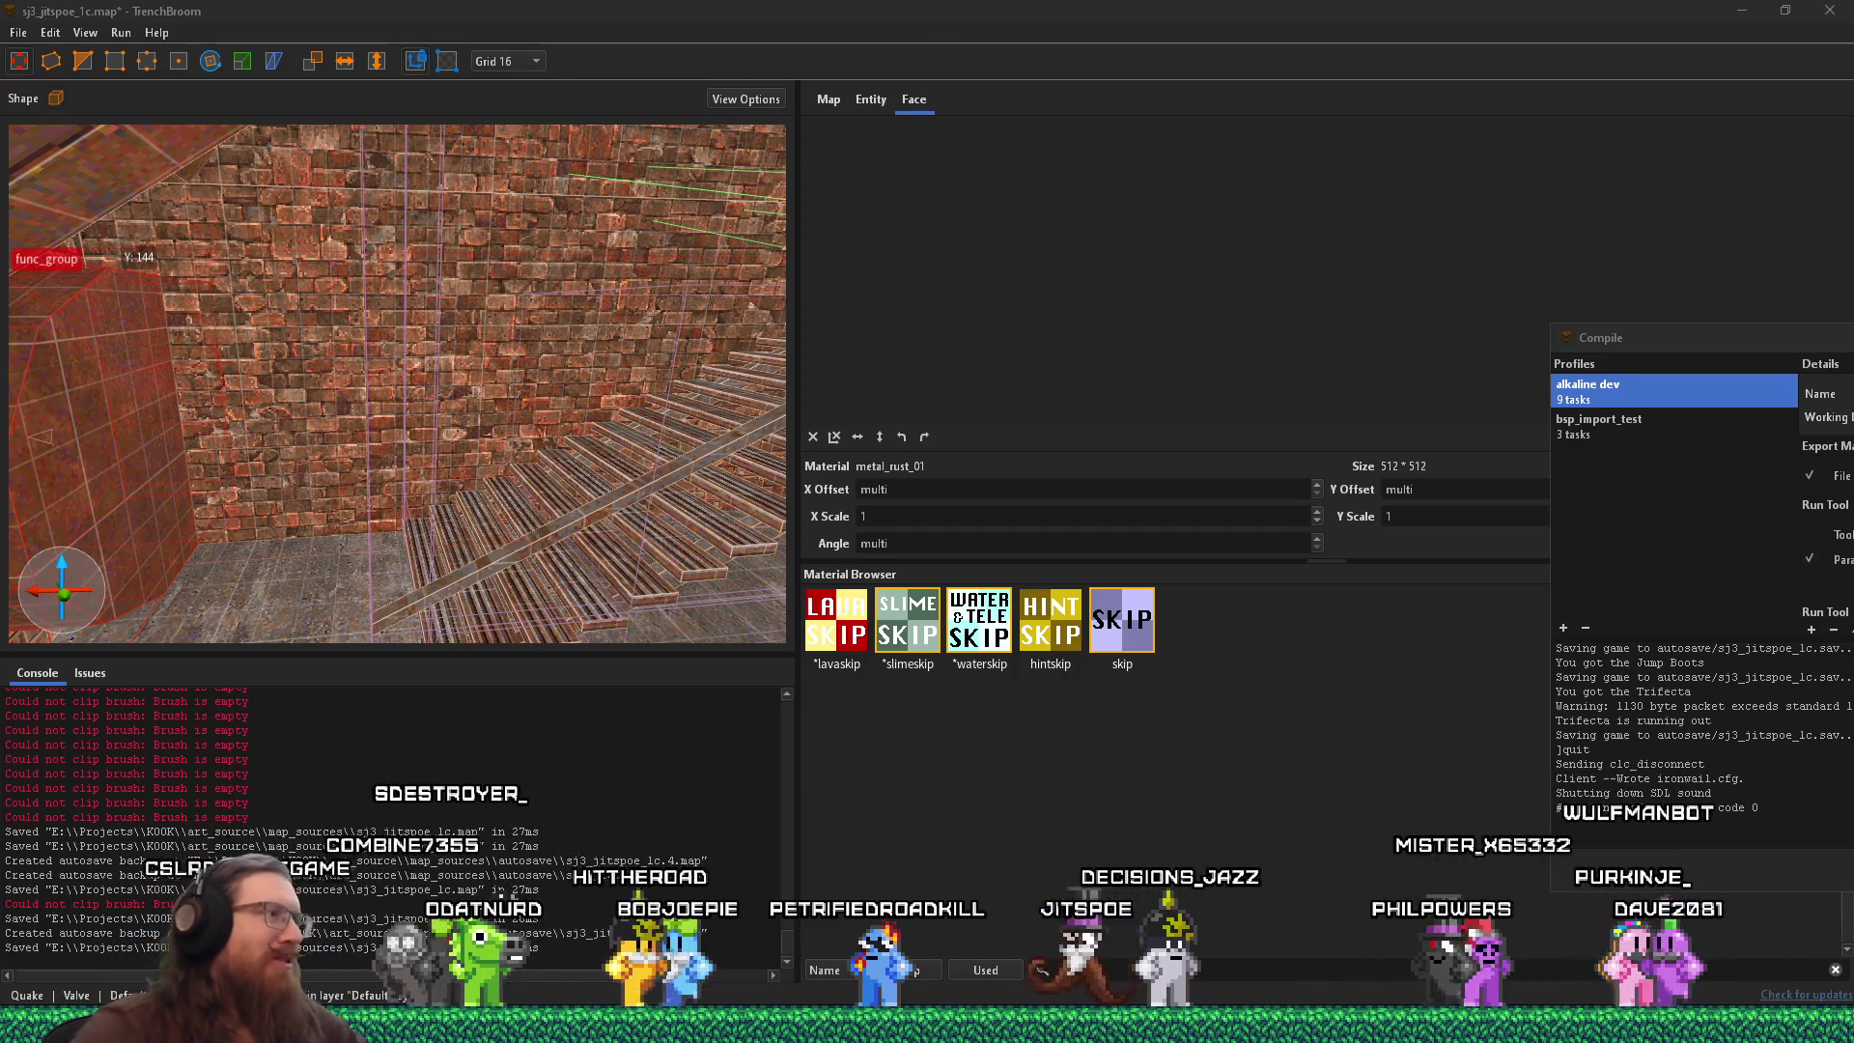
pyautogui.moveTo(289, 367)
pyautogui.mouseDown()
pyautogui.moveTo(176, 448)
pyautogui.moveTo(240, 465)
pyautogui.moveTo(162, 522)
pyautogui.moveTo(67, 478)
pyautogui.moveTo(373, 489)
pyautogui.moveTo(330, 484)
pyautogui.moveTo(378, 448)
pyautogui.moveTo(408, 466)
pyautogui.moveTo(398, 602)
pyautogui.moveTo(657, 439)
pyautogui.moveTo(653, 412)
pyautogui.moveTo(598, 500)
pyautogui.moveTo(652, 356)
pyautogui.mouseUp()
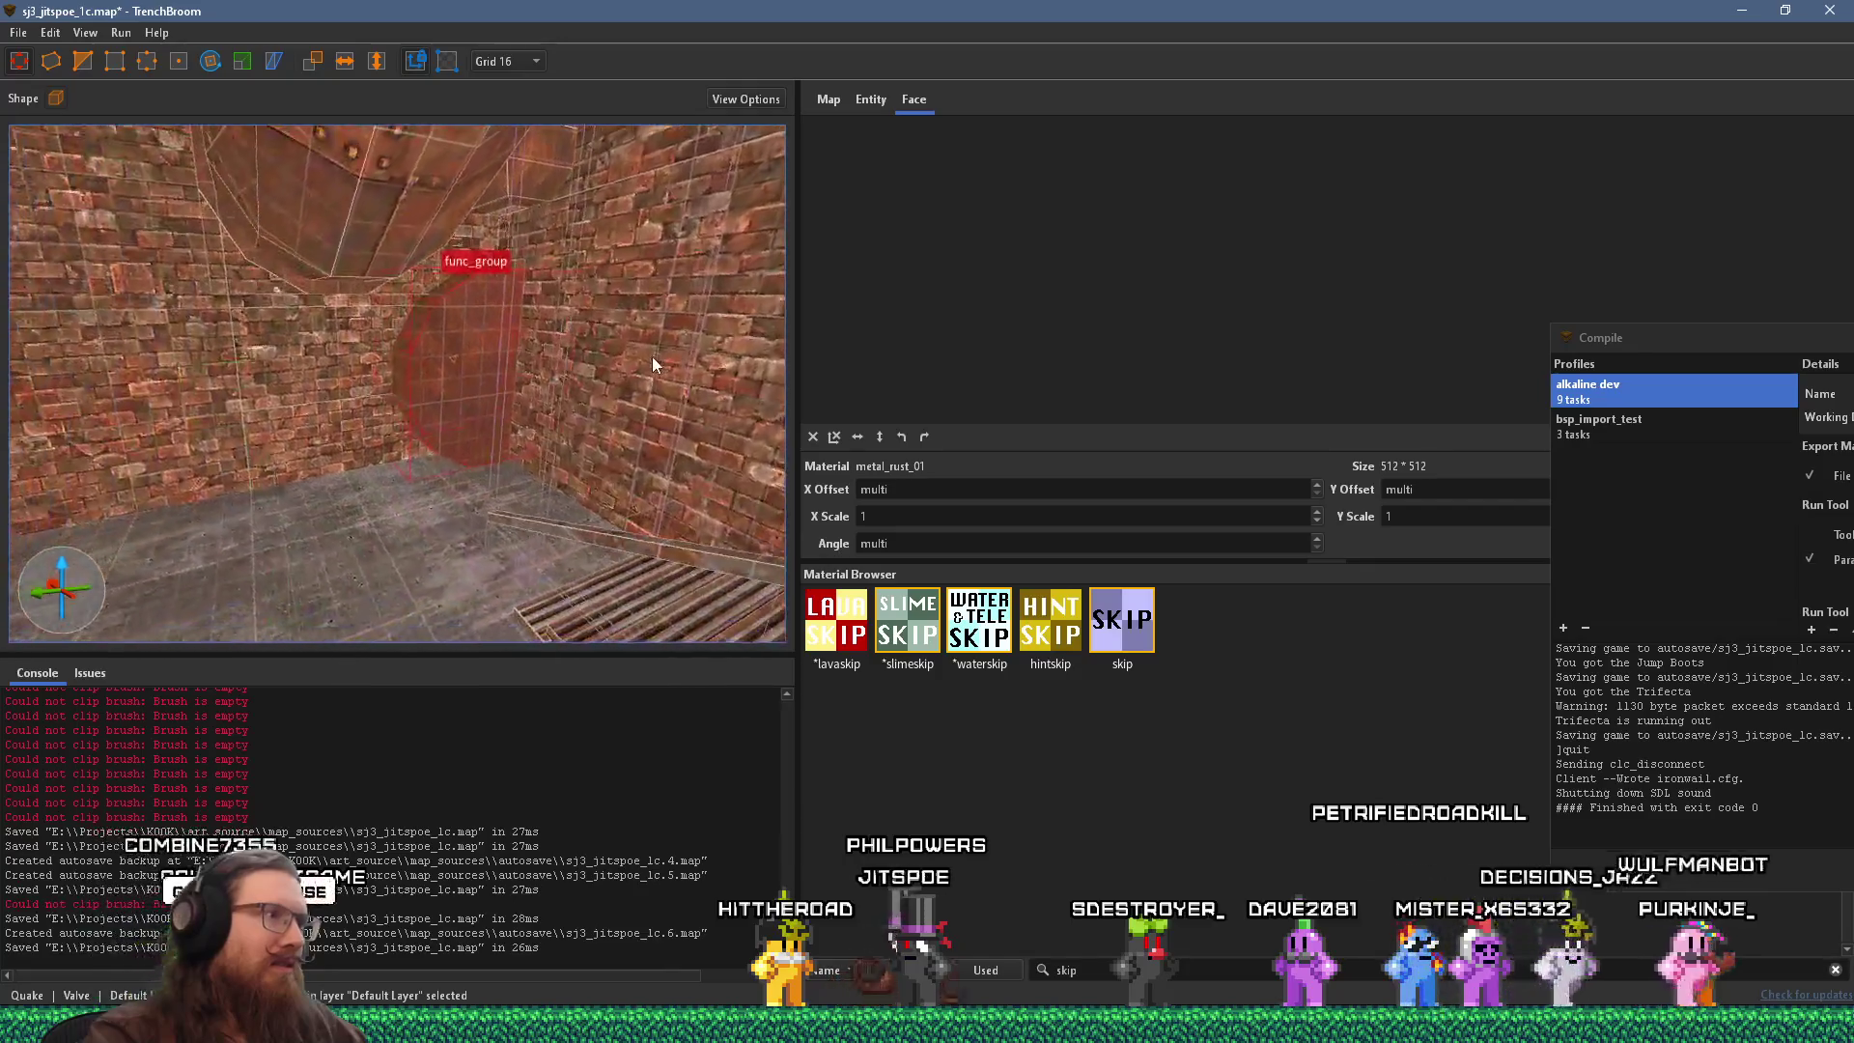
pyautogui.moveTo(543, 419)
pyautogui.mouseDown()
pyautogui.moveTo(502, 508)
pyautogui.moveTo(429, 485)
pyautogui.moveTo(253, 509)
pyautogui.mouseUp()
pyautogui.moveTo(378, 493)
pyautogui.mouseDown()
pyautogui.moveTo(237, 529)
pyautogui.moveTo(210, 517)
pyautogui.moveTo(303, 576)
pyautogui.moveTo(397, 702)
pyautogui.mouseUp()
pyautogui.moveTo(338, 618)
pyautogui.mouseDown()
pyautogui.moveTo(300, 552)
pyautogui.moveTo(571, 438)
pyautogui.moveTo(349, 496)
pyautogui.moveTo(592, 352)
pyautogui.moveTo(426, 448)
pyautogui.moveTo(442, 475)
pyautogui.moveTo(352, 450)
pyautogui.moveTo(507, 440)
pyautogui.moveTo(224, 488)
pyautogui.moveTo(310, 495)
pyautogui.moveTo(460, 438)
pyautogui.moveTo(543, 475)
pyautogui.moveTo(444, 591)
pyautogui.moveTo(317, 487)
pyautogui.moveTo(392, 367)
pyautogui.moveTo(326, 479)
pyautogui.moveTo(500, 552)
pyautogui.moveTo(517, 502)
pyautogui.moveTo(195, 455)
pyautogui.moveTo(486, 388)
pyautogui.moveTo(235, 402)
pyautogui.moveTo(327, 523)
pyautogui.moveTo(251, 549)
pyautogui.moveTo(272, 317)
pyautogui.moveTo(461, 450)
pyautogui.moveTo(149, 459)
pyautogui.moveTo(310, 471)
pyautogui.moveTo(158, 520)
pyautogui.moveTo(378, 524)
pyautogui.moveTo(206, 508)
pyautogui.moveTo(362, 440)
pyautogui.moveTo(56, 454)
pyautogui.moveTo(208, 431)
pyautogui.moveTo(467, 434)
pyautogui.moveTo(431, 480)
pyautogui.moveTo(449, 517)
pyautogui.moveTo(259, 531)
pyautogui.mouseUp()
# Reset the texture offsets and angle to 0 on the rusted beam faces.
pyautogui.click(489, 419)
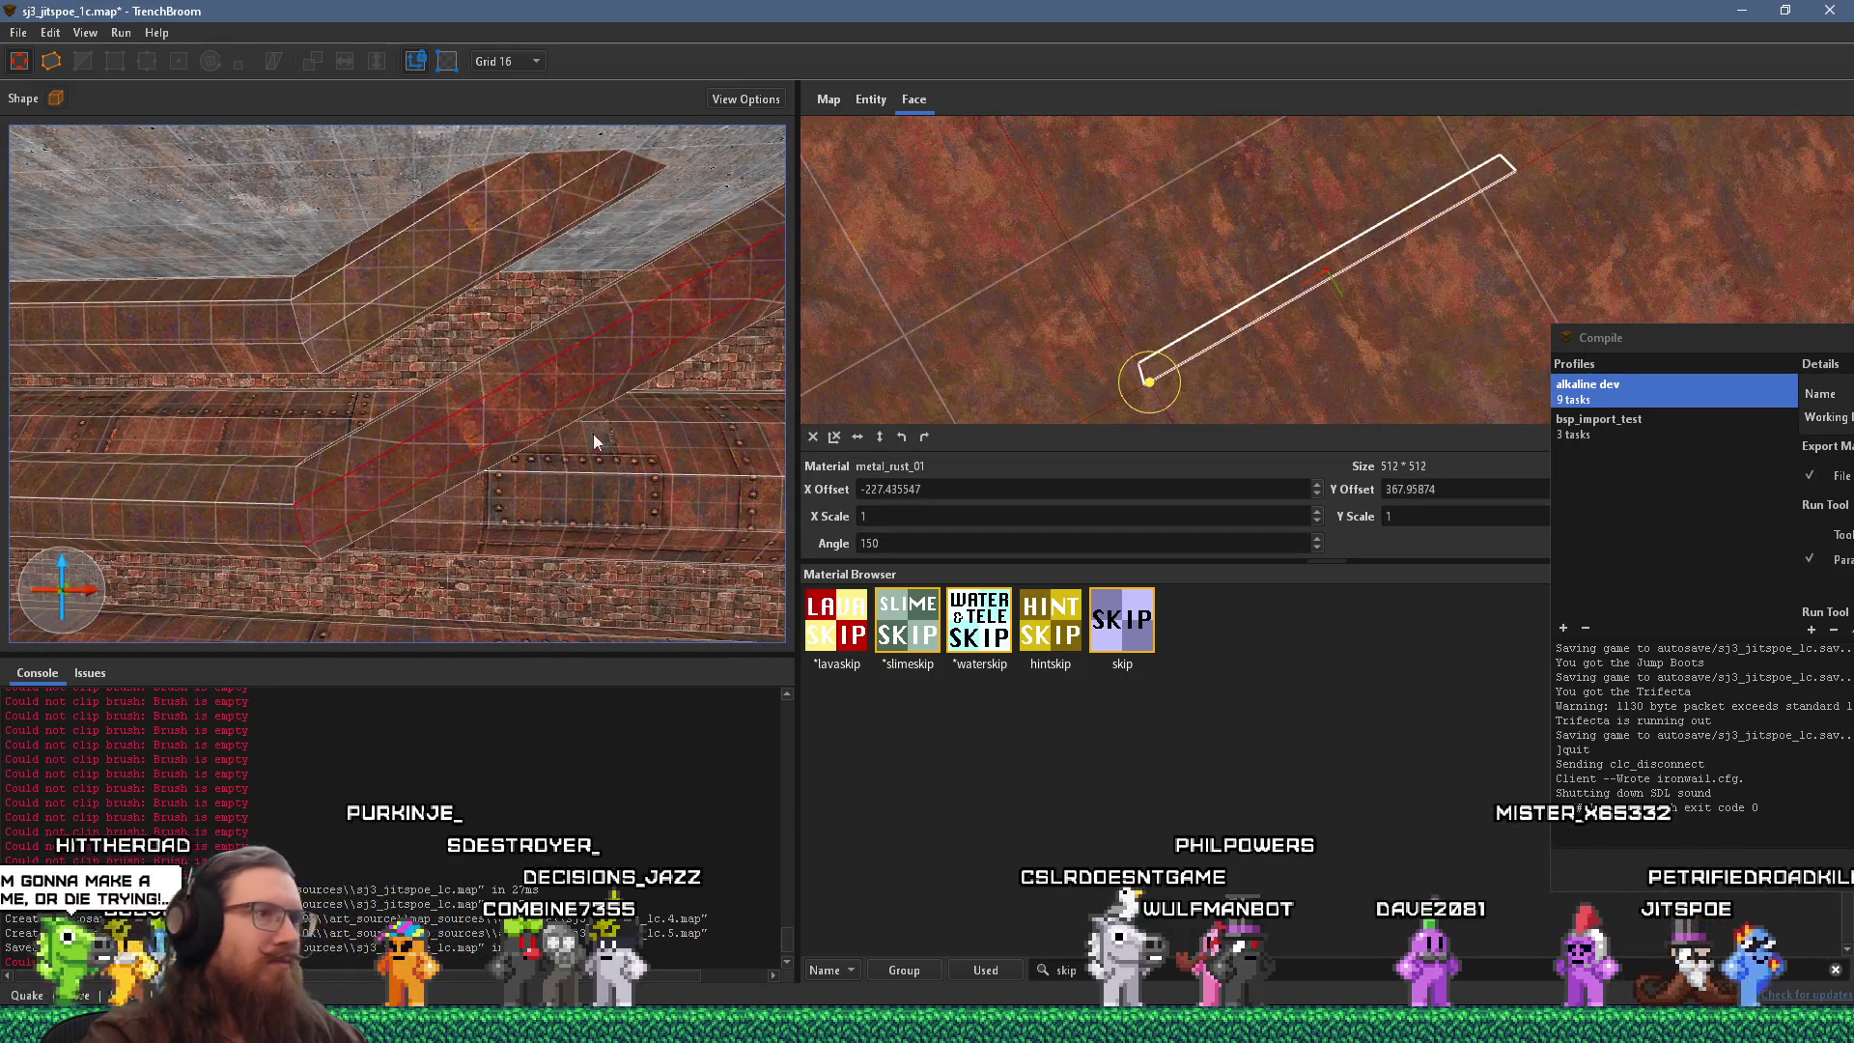
pyautogui.click(836, 440)
pyautogui.moveTo(550, 443)
pyautogui.mouseDown()
pyautogui.moveTo(482, 438)
pyautogui.moveTo(414, 334)
pyautogui.moveTo(506, 398)
pyautogui.mouseUp()
pyautogui.moveTo(603, 330)
pyautogui.mouseDown()
pyautogui.moveTo(537, 432)
pyautogui.moveTo(590, 417)
pyautogui.moveTo(397, 330)
pyautogui.moveTo(368, 234)
pyautogui.moveTo(300, 177)
pyautogui.mouseUp()
pyautogui.click(385, 278)
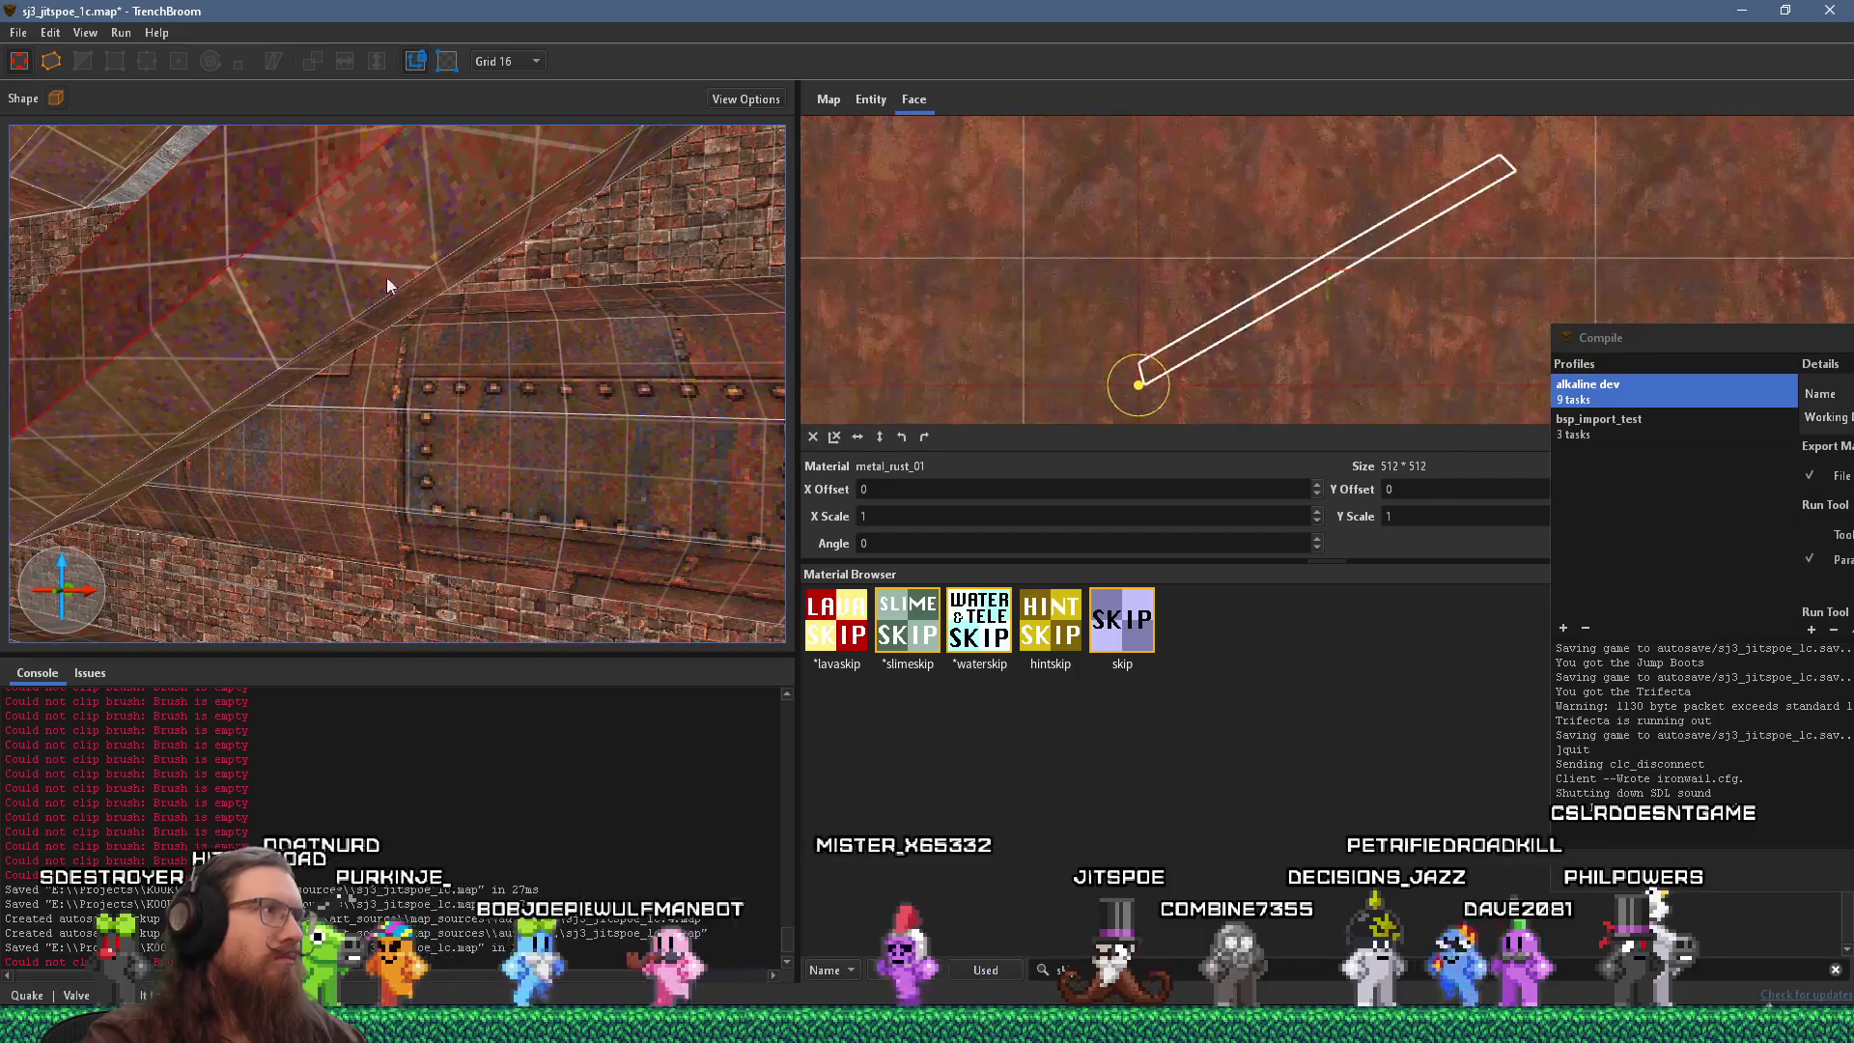
pyautogui.moveTo(385, 278); pyautogui.dragTo(399, 338)
pyautogui.moveTo(504, 455)
pyautogui.mouseDown()
pyautogui.moveTo(259, 483)
pyautogui.moveTo(392, 478)
pyautogui.moveTo(206, 569)
pyautogui.mouseUp()
pyautogui.click(372, 537)
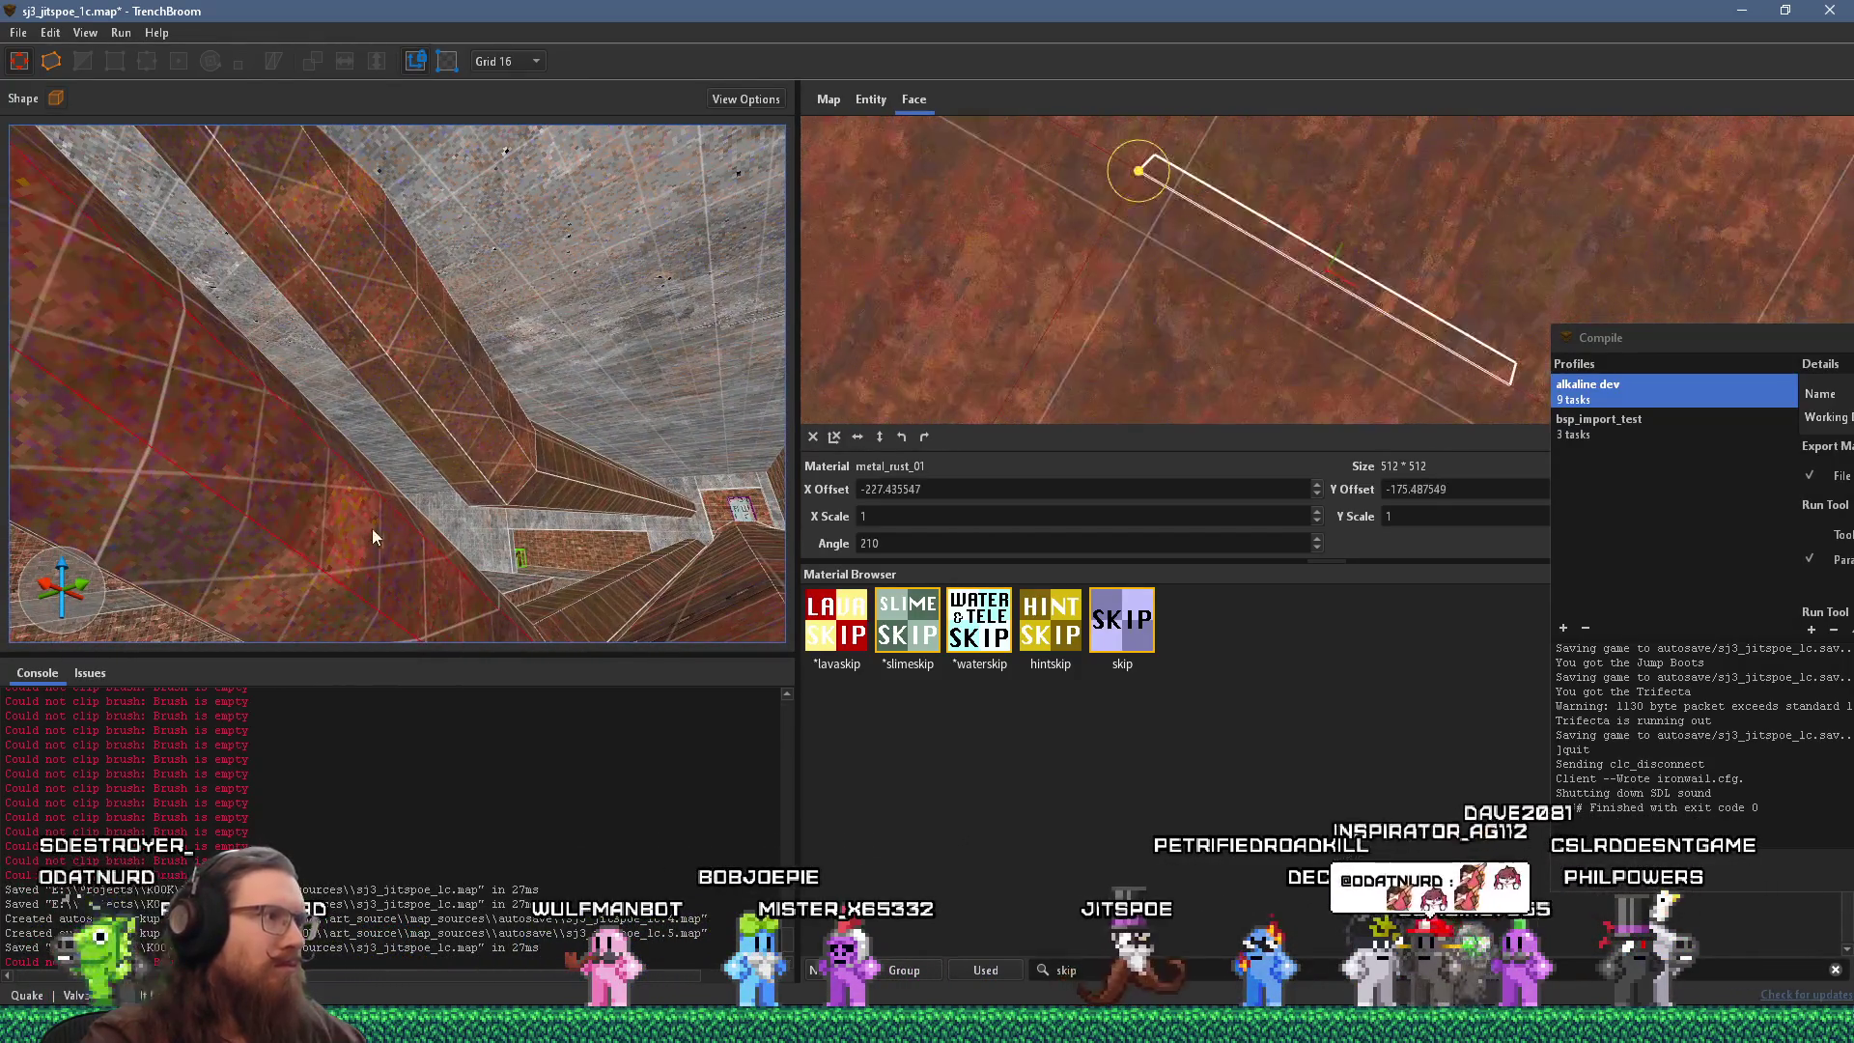
pyautogui.click(812, 436)
pyautogui.moveTo(714, 455)
pyautogui.mouseDown()
pyautogui.moveTo(647, 467)
pyautogui.moveTo(513, 546)
pyautogui.moveTo(302, 604)
pyautogui.moveTo(479, 402)
pyautogui.moveTo(459, 426)
pyautogui.moveTo(679, 402)
pyautogui.moveTo(679, 340)
pyautogui.moveTo(682, 435)
pyautogui.moveTo(540, 454)
pyautogui.moveTo(717, 507)
pyautogui.moveTo(472, 514)
pyautogui.mouseUp()
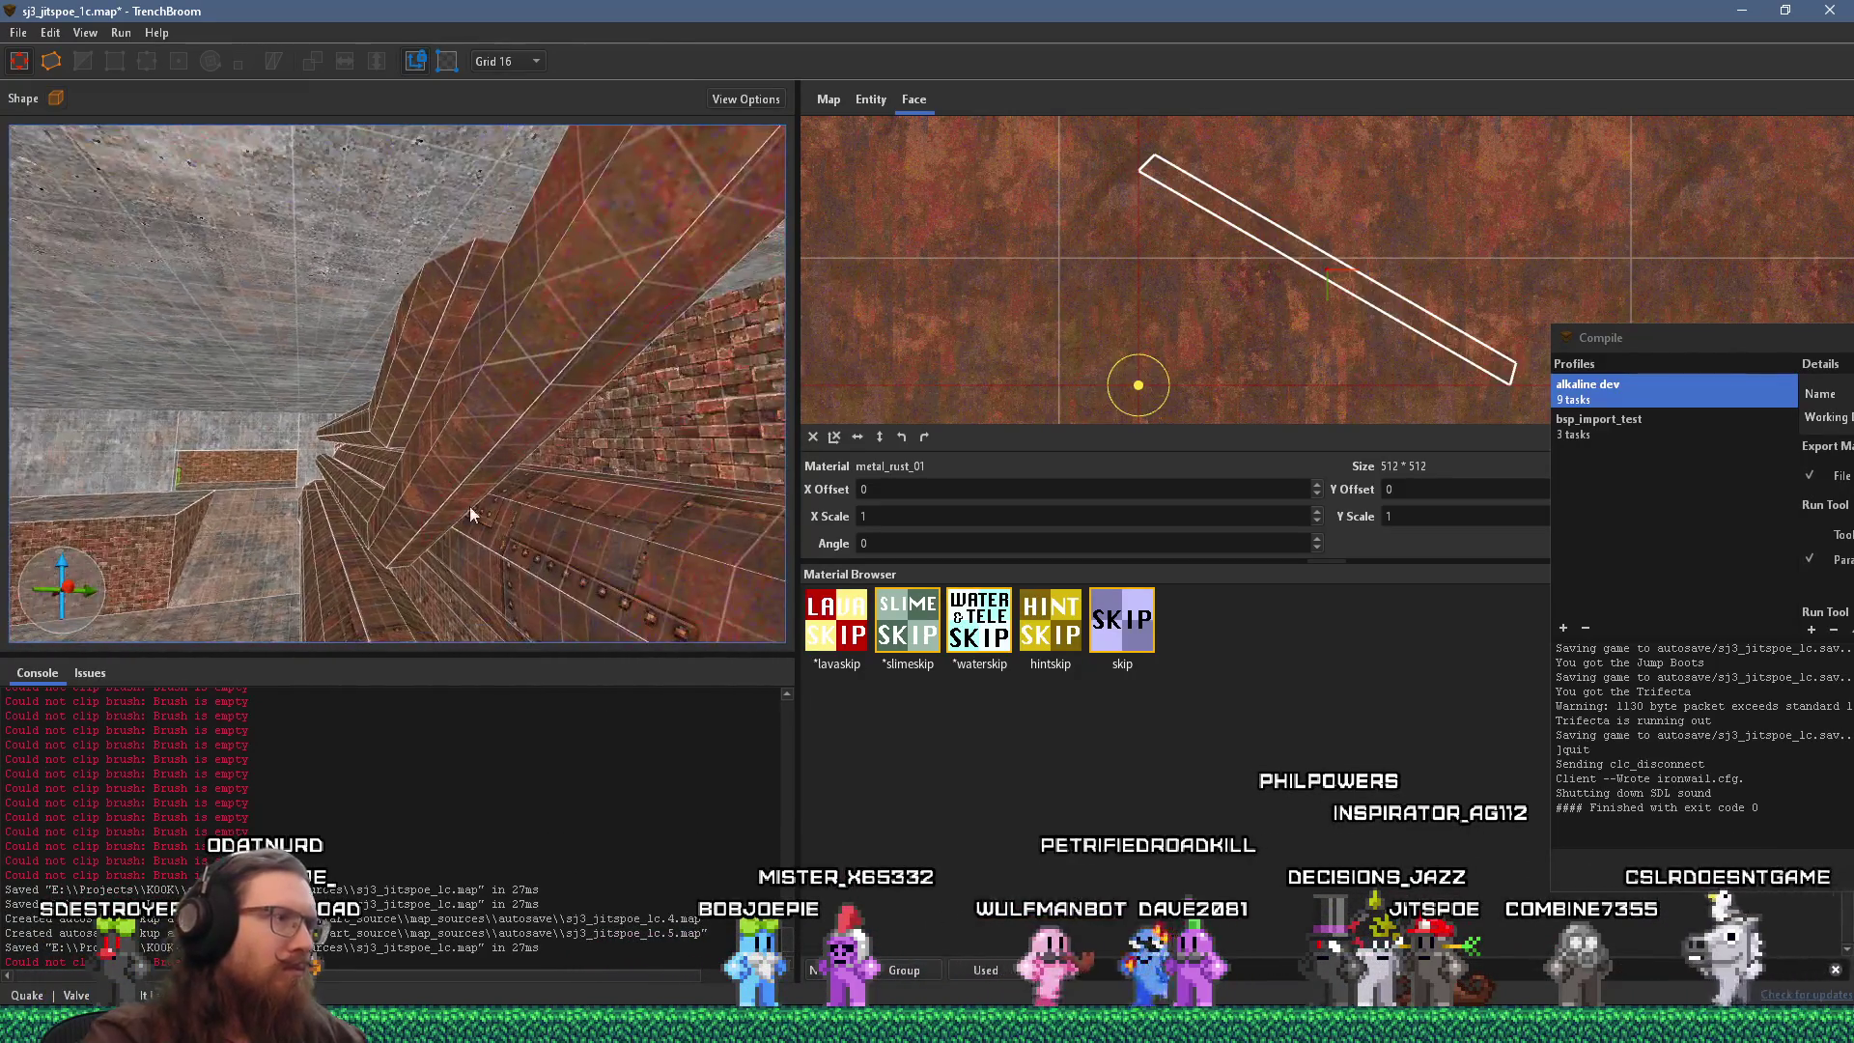
# Show the entity properties panel and select the long diagonal beam brush.
pyautogui.click(420, 493)
pyautogui.click(865, 106)
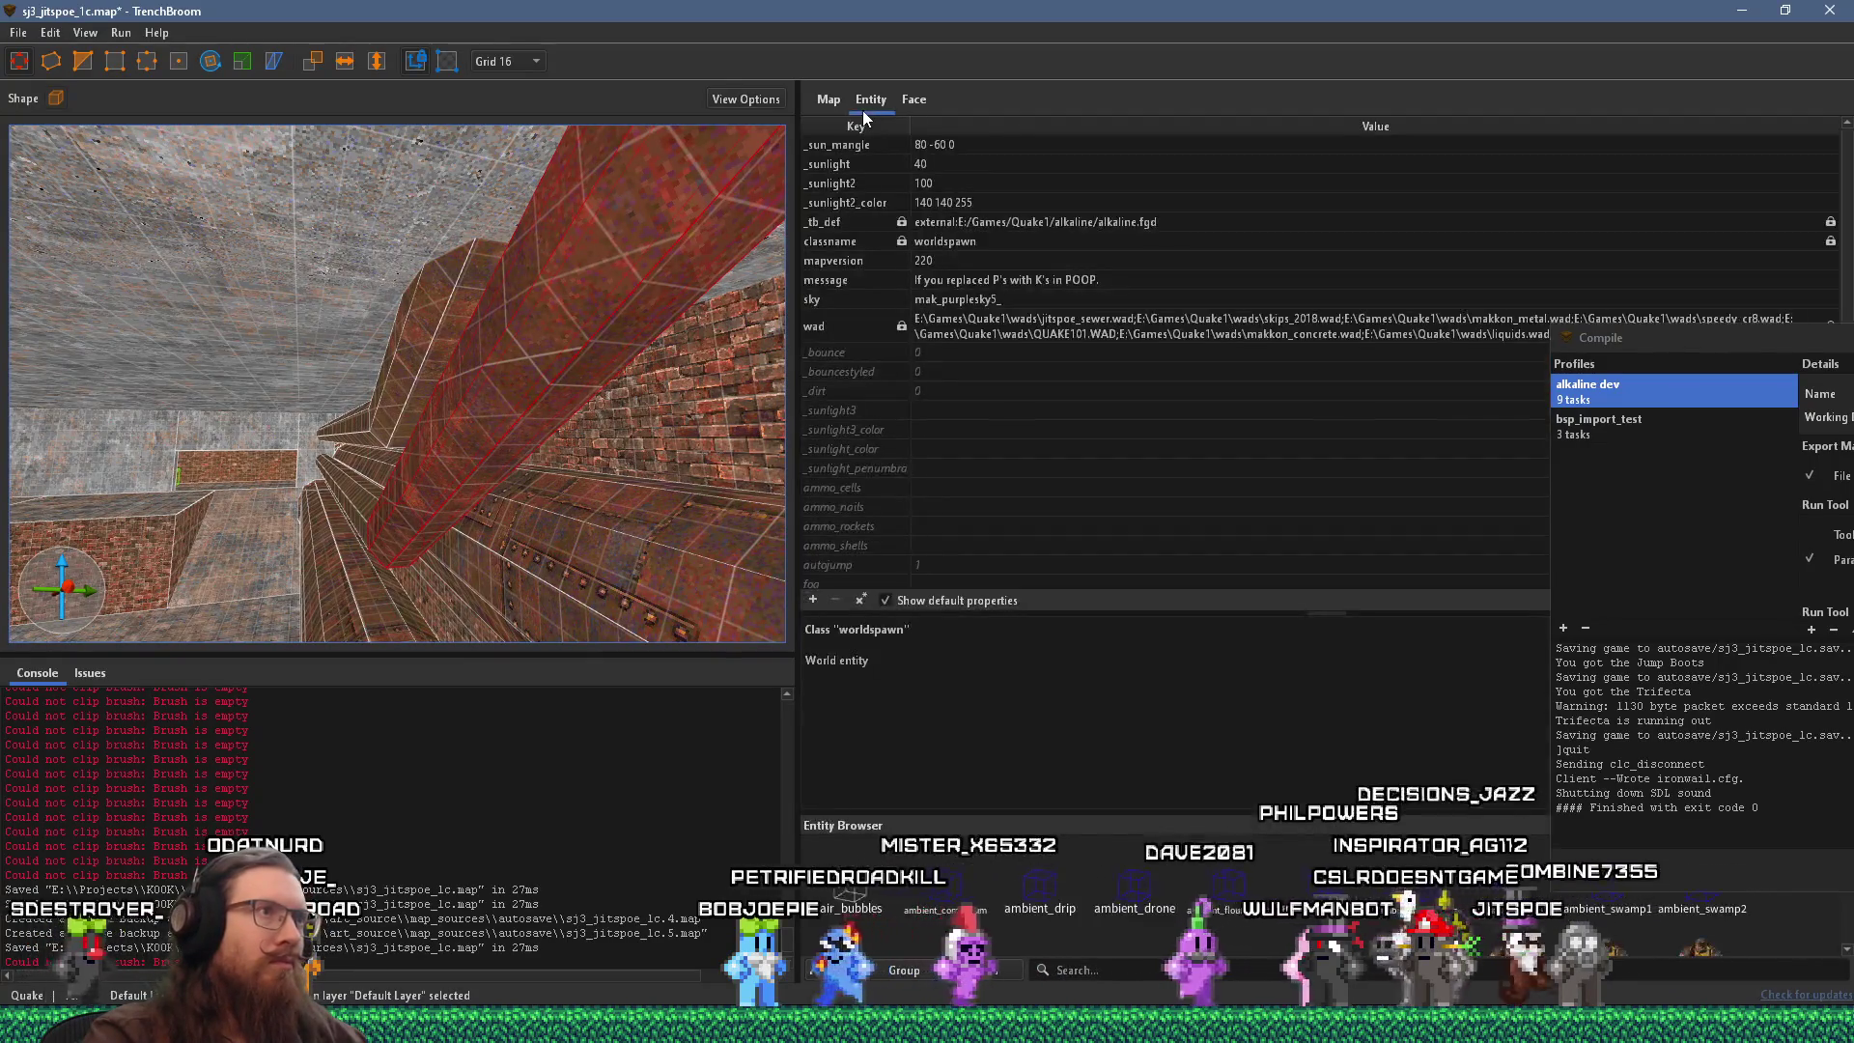
pyautogui.press('Escape')
pyautogui.click(484, 409)
pyautogui.moveTo(346, 514)
pyautogui.mouseDown()
pyautogui.moveTo(581, 461)
pyautogui.moveTo(472, 386)
pyautogui.mouseUp()
# Turn the selected pipes into a func_detail with _phong set to 1.
pyautogui.moveTo(373, 554); pyautogui.dragTo(357, 611)
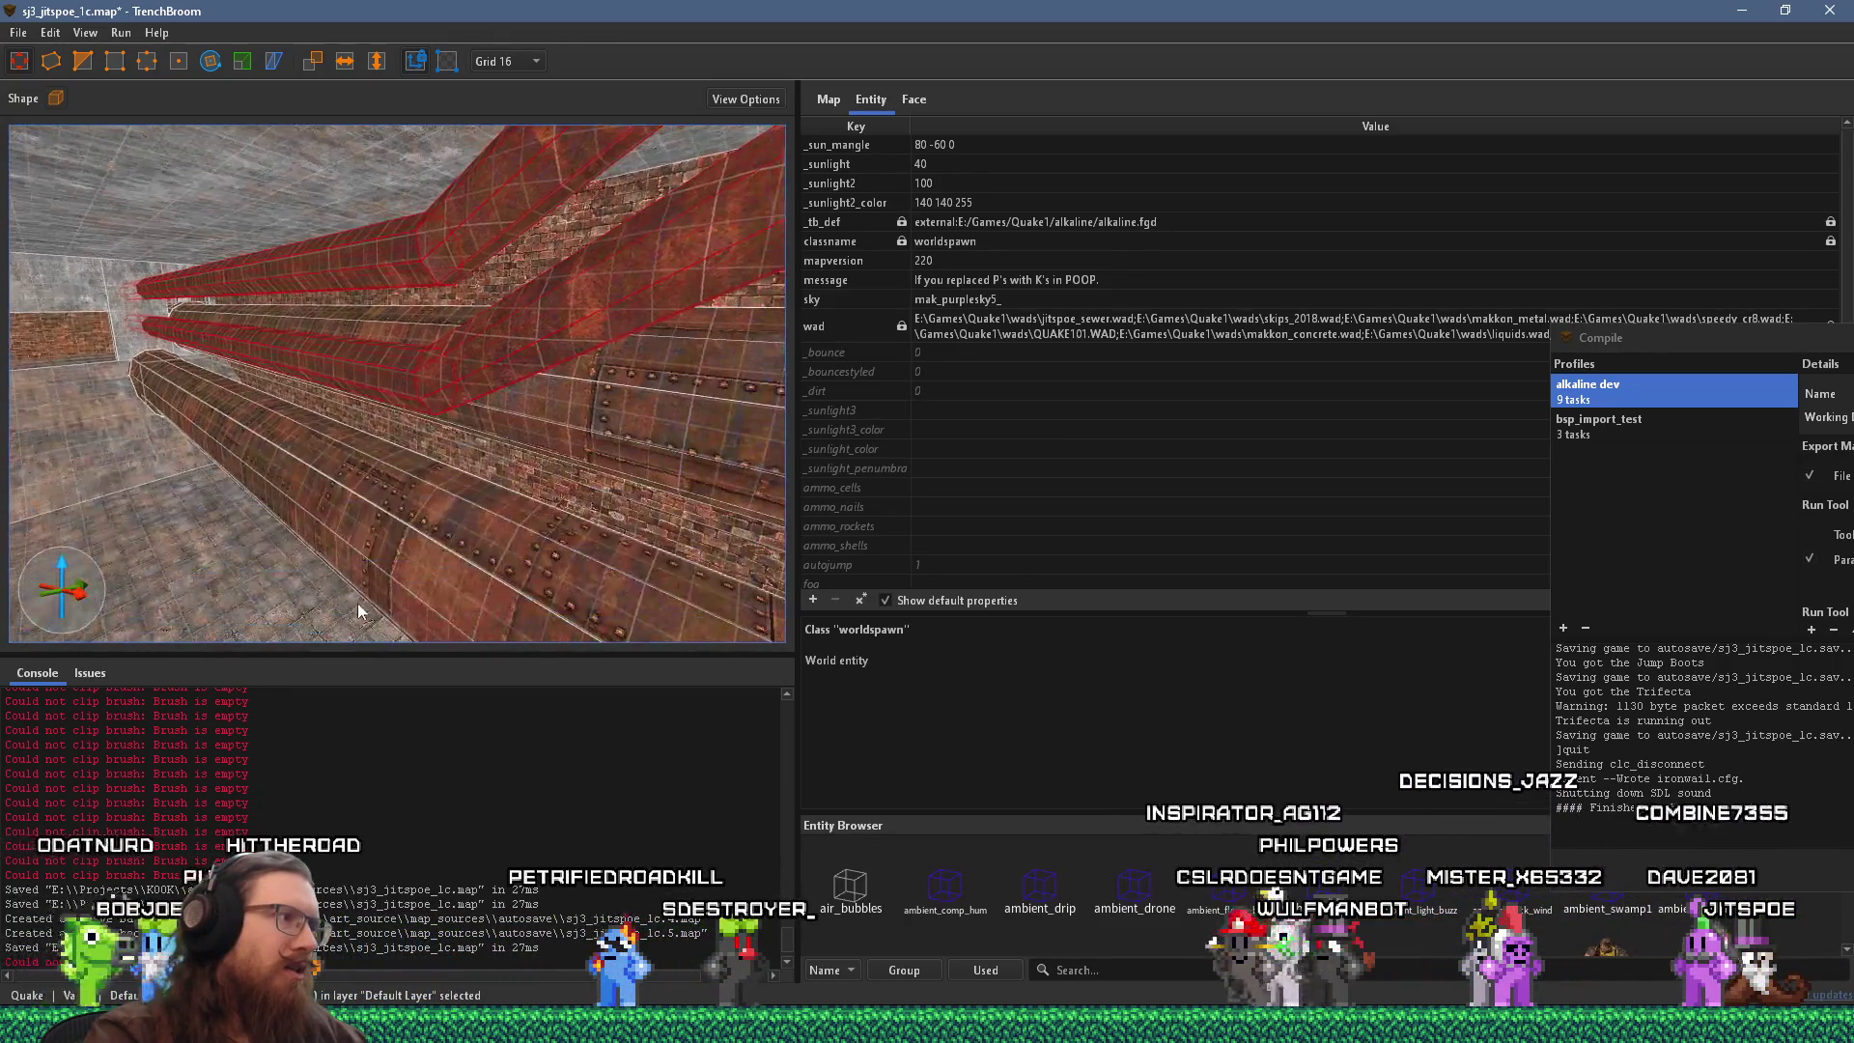
pyautogui.rightClick(486, 348)
pyautogui.moveTo(608, 716)
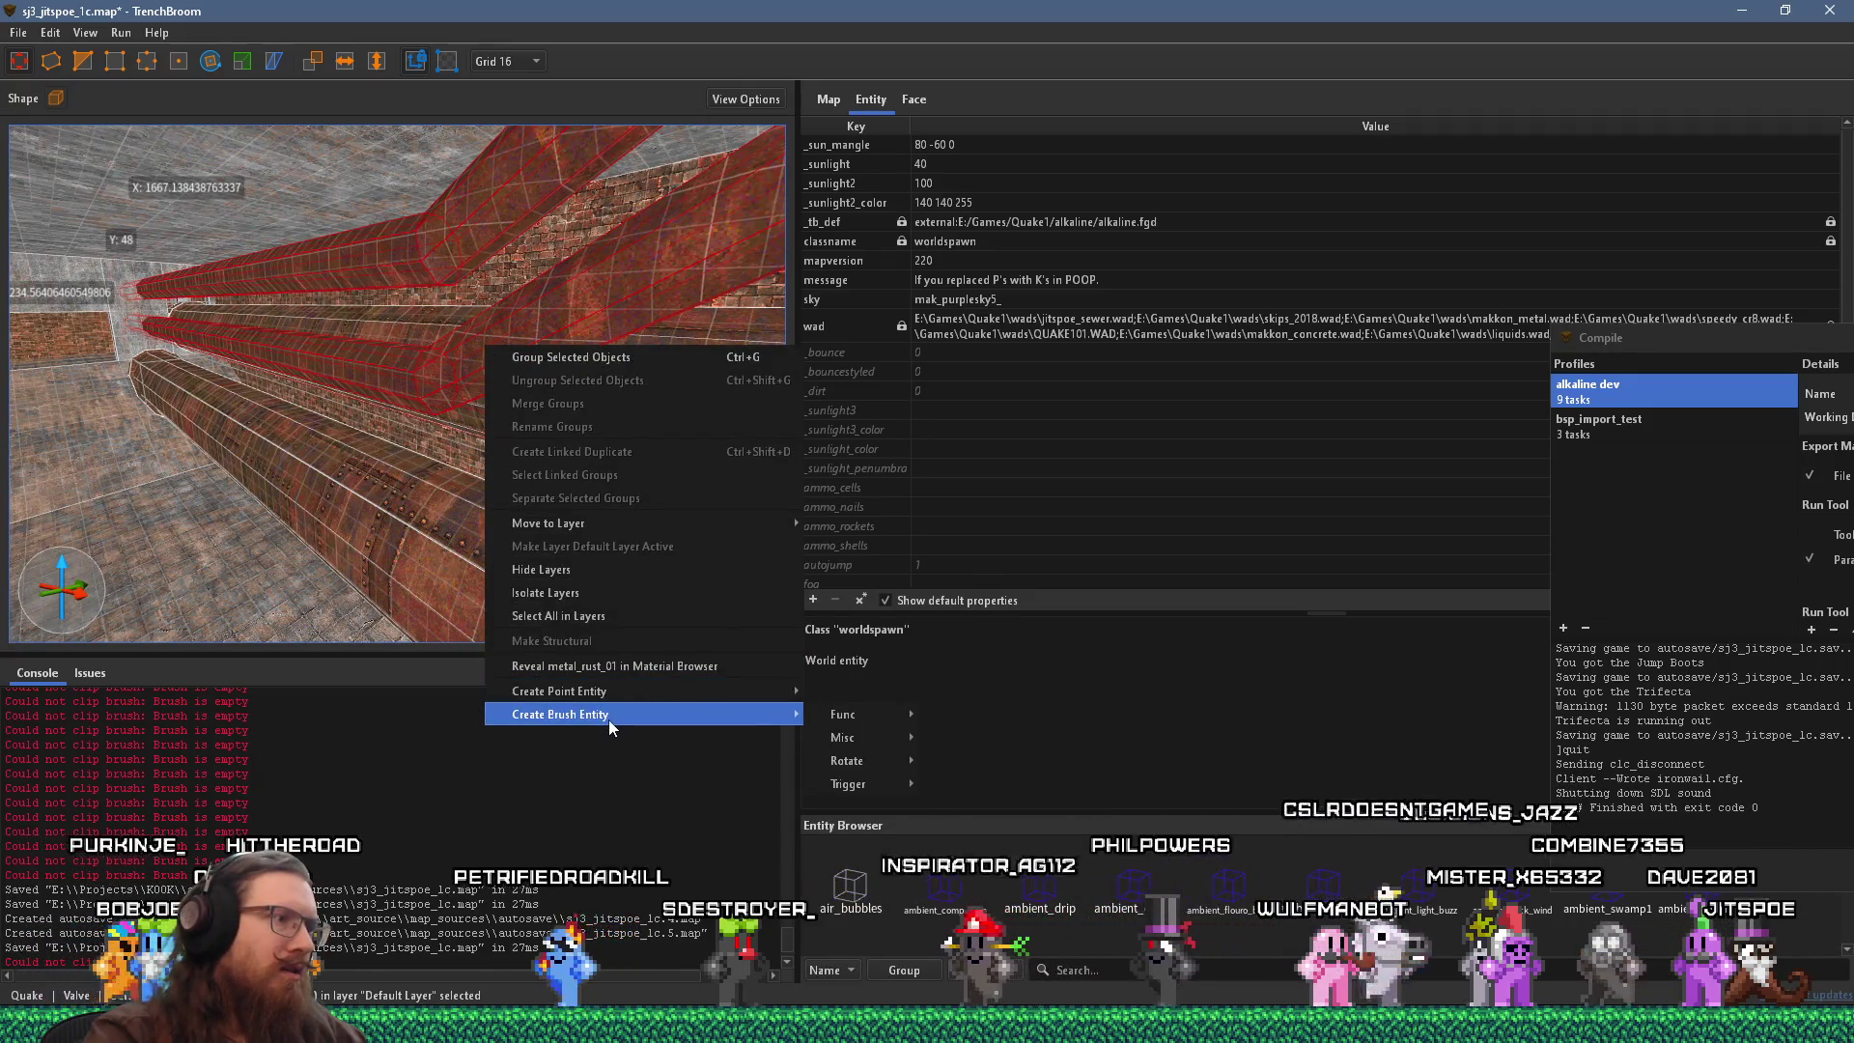
pyautogui.moveTo(867, 716)
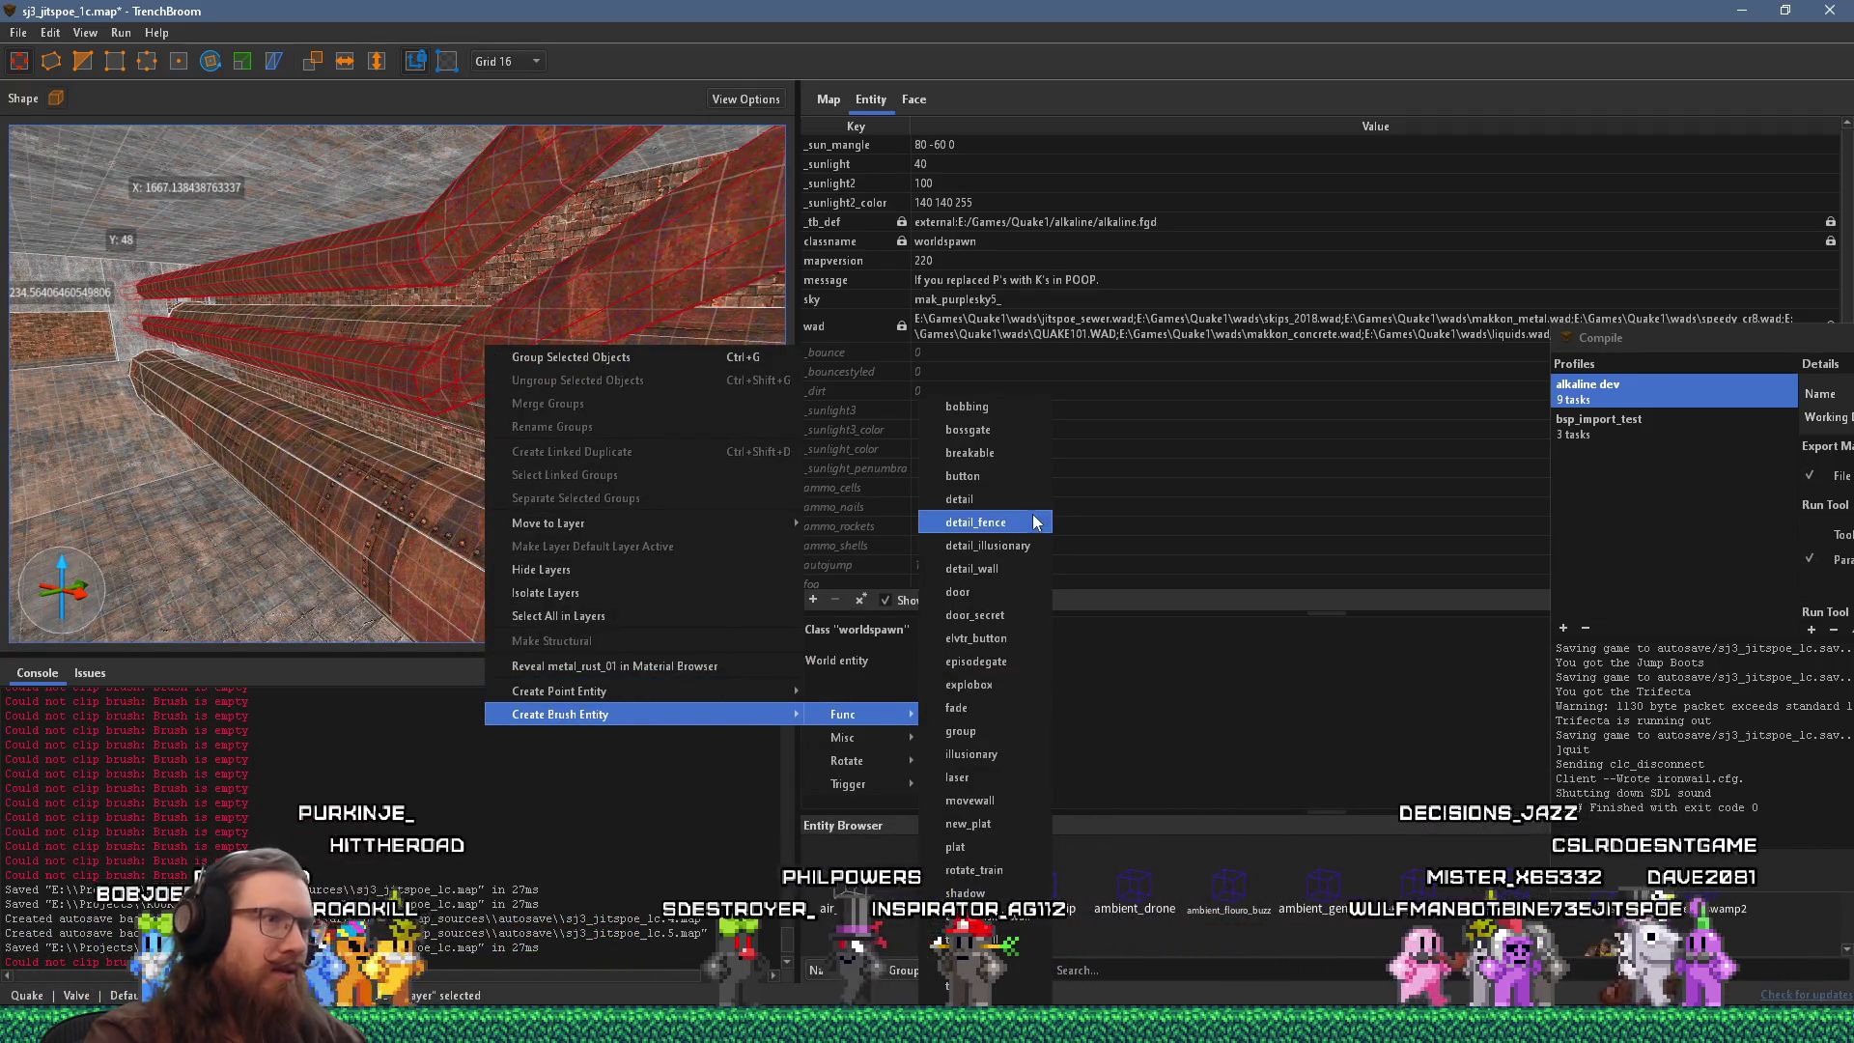
pyautogui.click(980, 517)
pyautogui.click(906, 222)
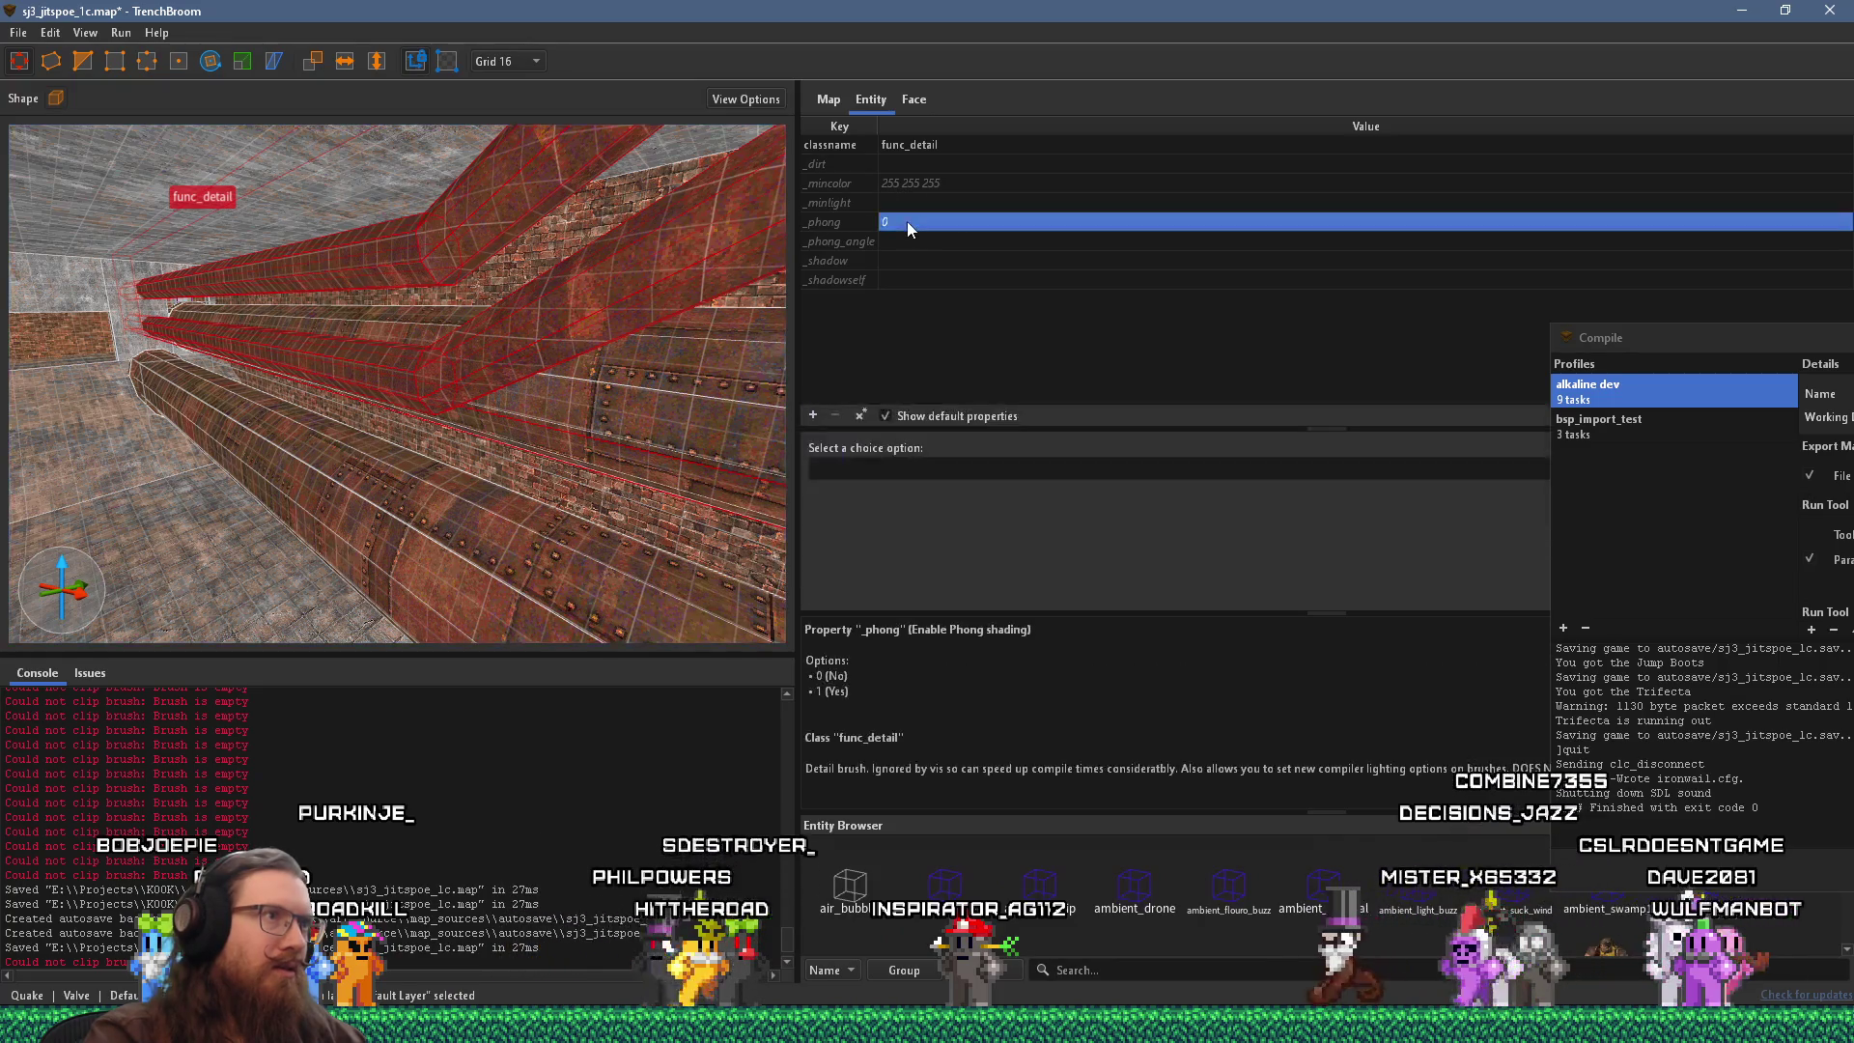
pyautogui.write('1')
pyautogui.press('Return')
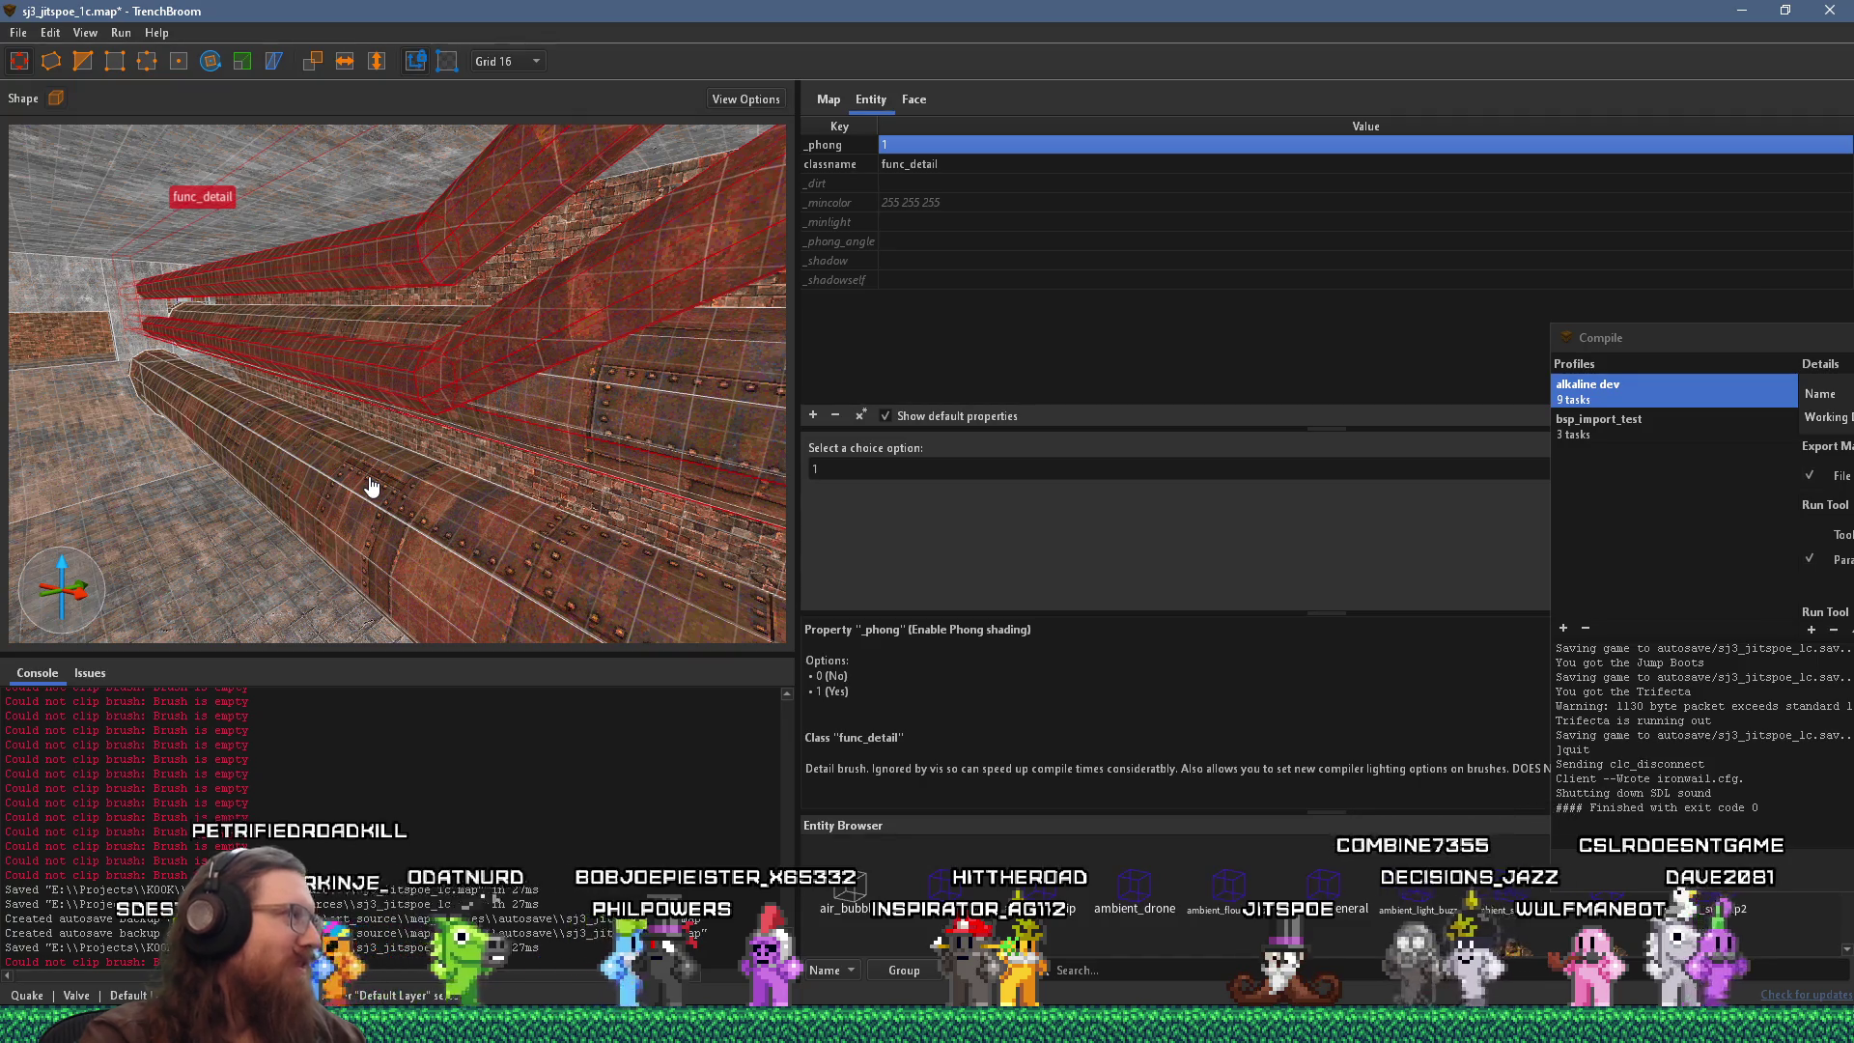
# Inspect the red pipes from the side, then select one strip of the pipe.
pyautogui.moveTo(268, 510)
pyautogui.mouseDown()
pyautogui.moveTo(495, 520)
pyautogui.moveTo(193, 386)
pyautogui.moveTo(23, 268)
pyautogui.moveTo(310, 442)
pyautogui.moveTo(281, 434)
pyautogui.mouseUp()
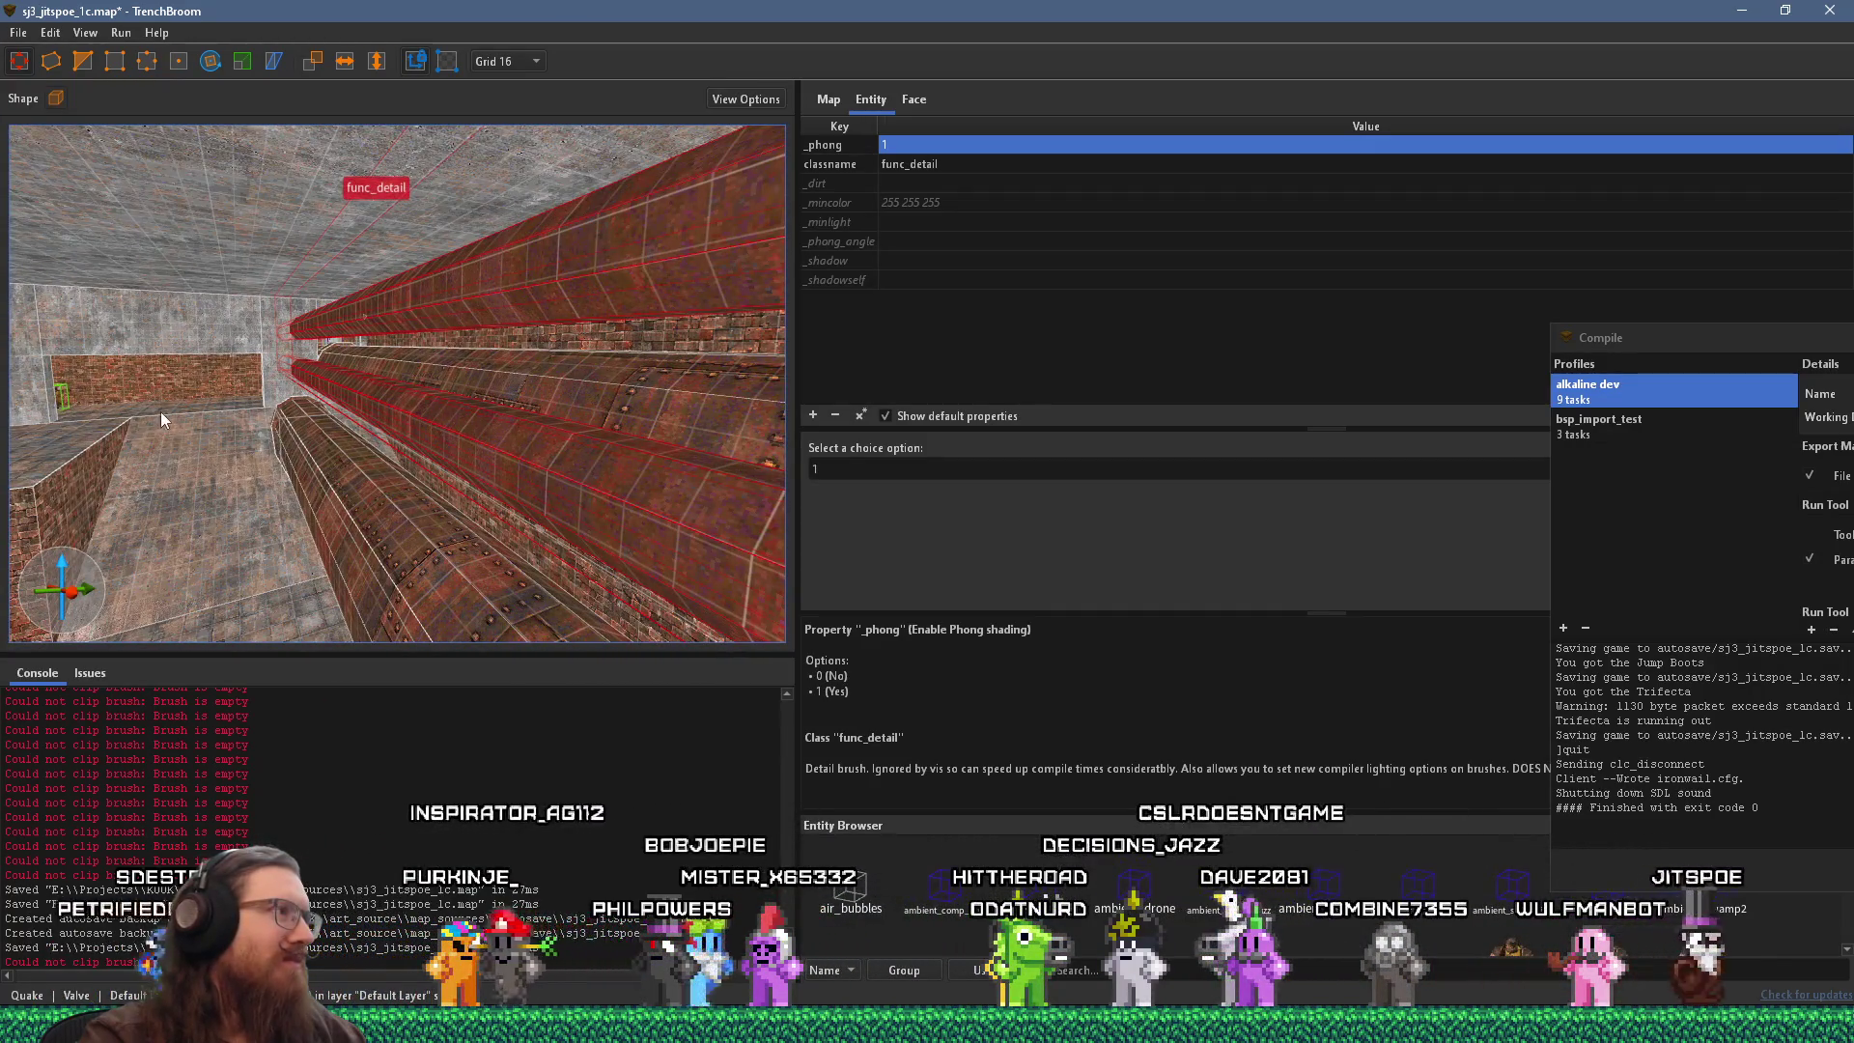
pyautogui.moveTo(166, 409)
pyautogui.mouseDown()
pyautogui.moveTo(570, 420)
pyautogui.moveTo(277, 442)
pyautogui.moveTo(311, 438)
pyautogui.moveTo(257, 367)
pyautogui.mouseUp()
pyautogui.press('Escape')
pyautogui.moveTo(357, 439)
pyautogui.mouseDown()
pyautogui.moveTo(525, 484)
pyautogui.moveTo(548, 471)
pyautogui.mouseUp()
pyautogui.click(521, 466)
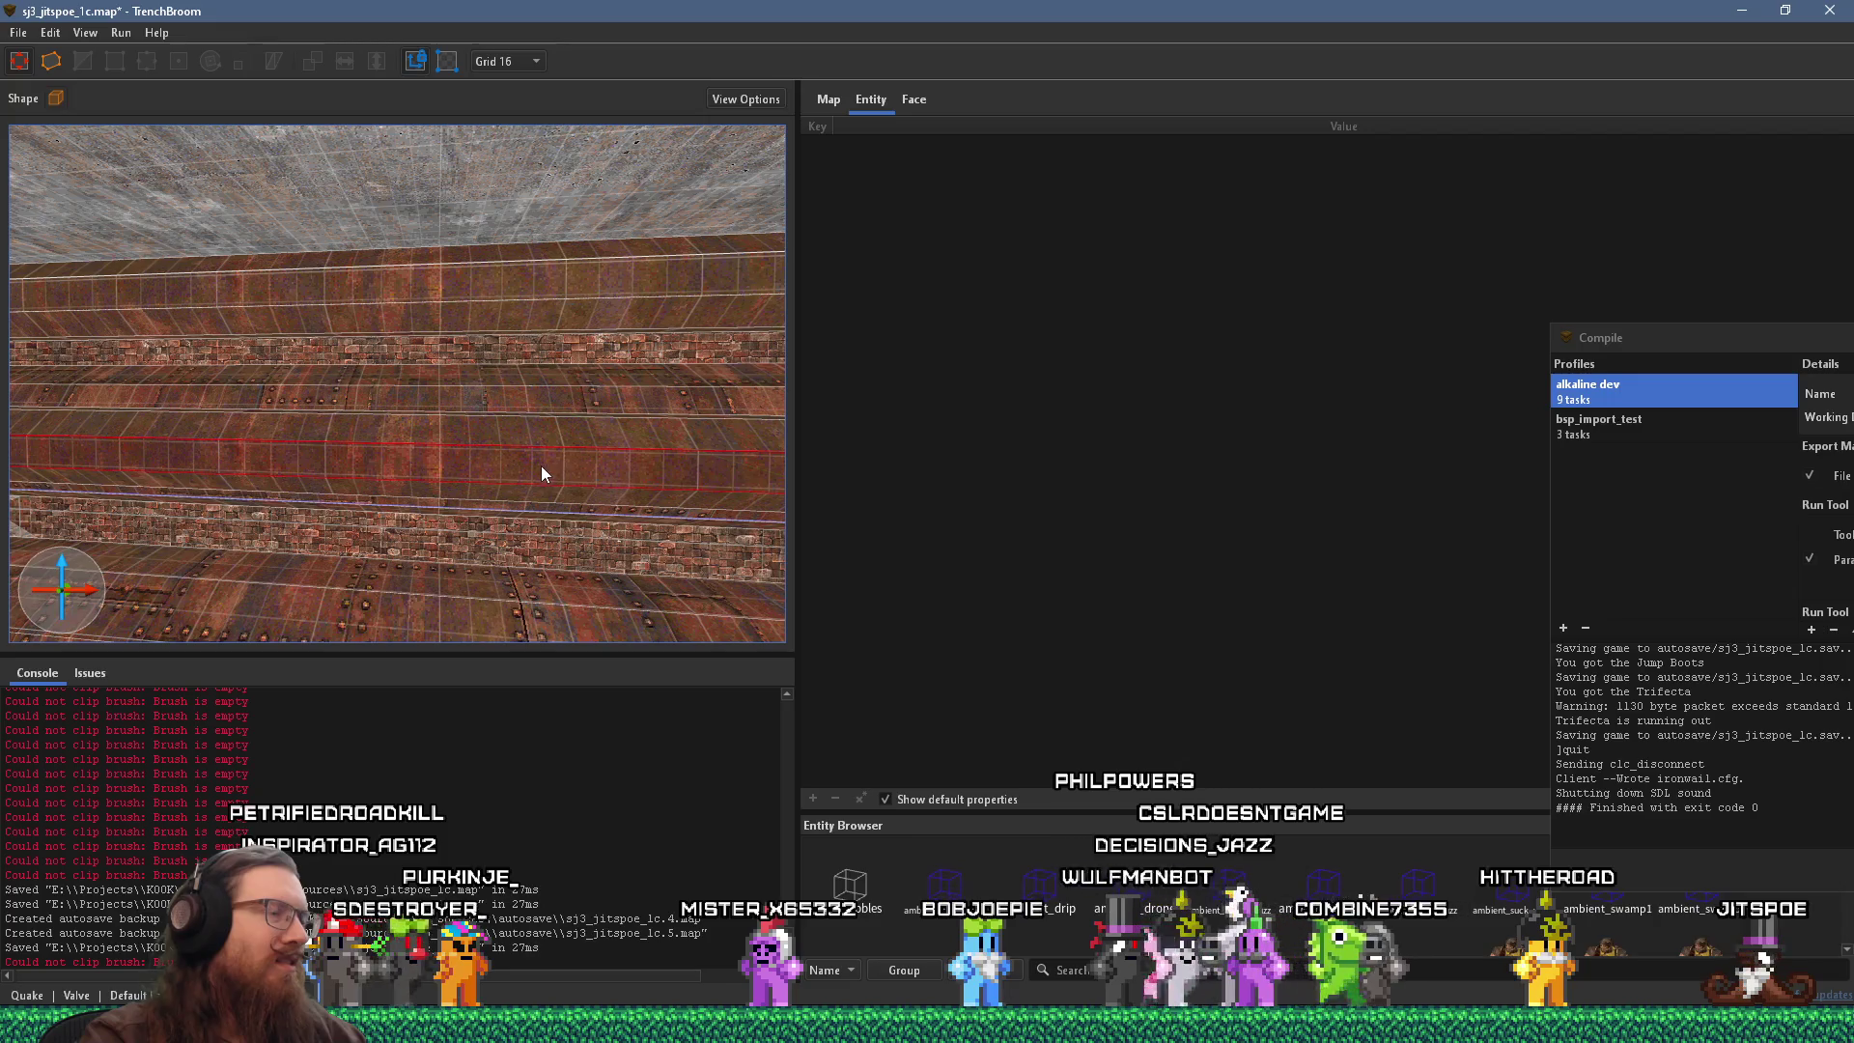
# Reset the pipe face's texture alignment and set its X Offset to -16.
pyautogui.click(913, 99)
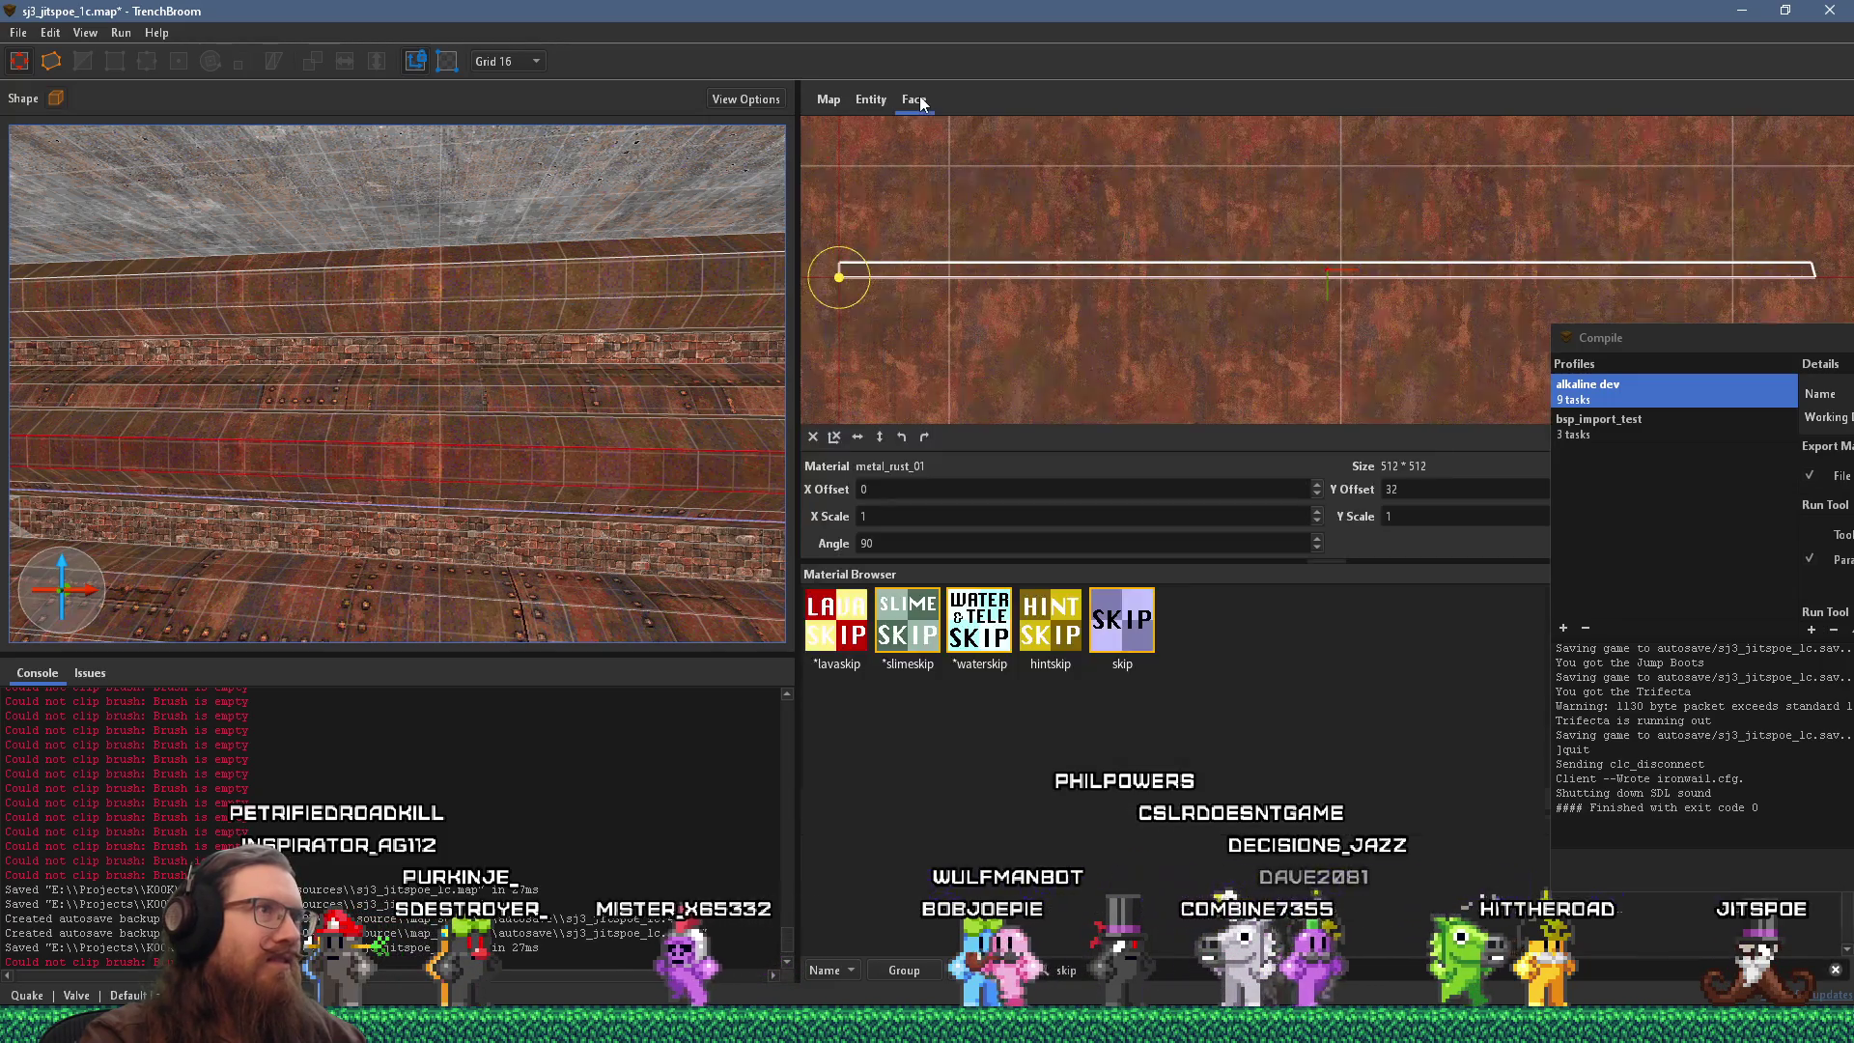
pyautogui.click(815, 436)
pyautogui.moveTo(529, 426)
pyautogui.mouseDown()
pyautogui.moveTo(357, 473)
pyautogui.moveTo(369, 498)
pyautogui.moveTo(529, 425)
pyautogui.moveTo(421, 443)
pyautogui.mouseUp()
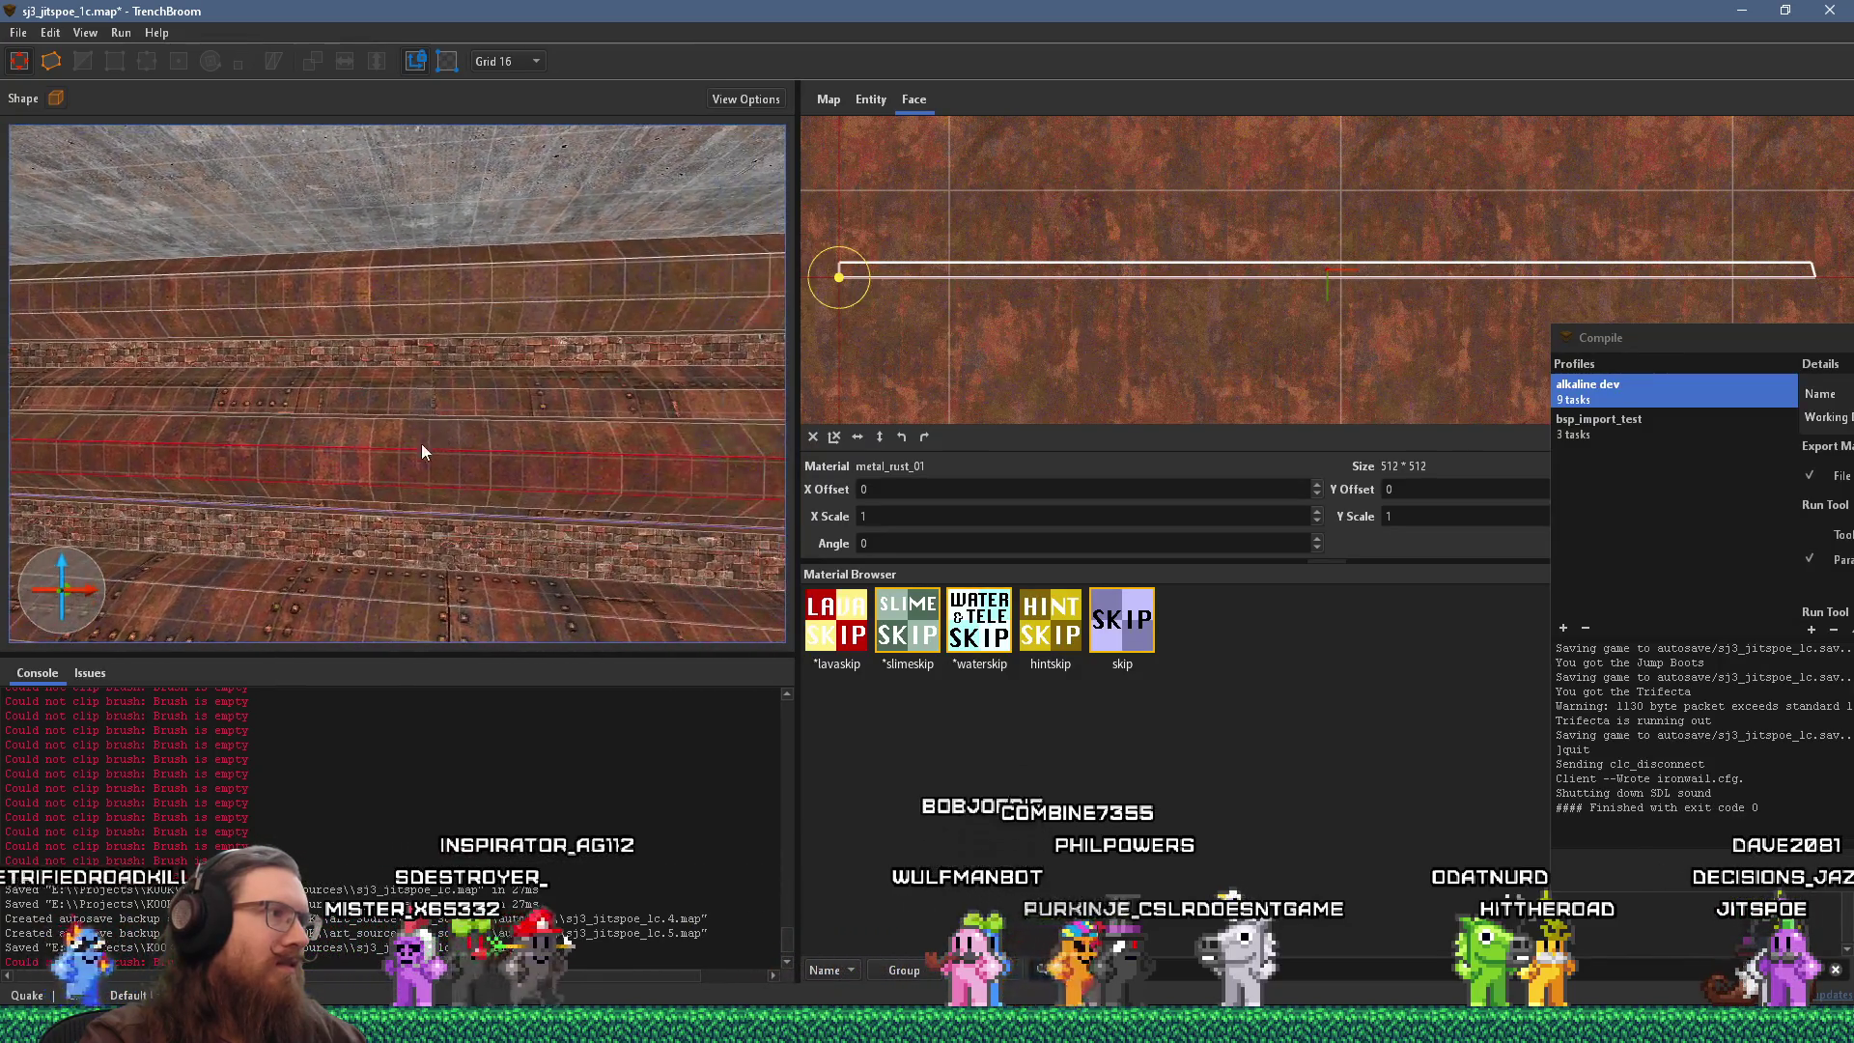
pyautogui.click(945, 489)
pyautogui.write('-16')
pyautogui.press('Return')
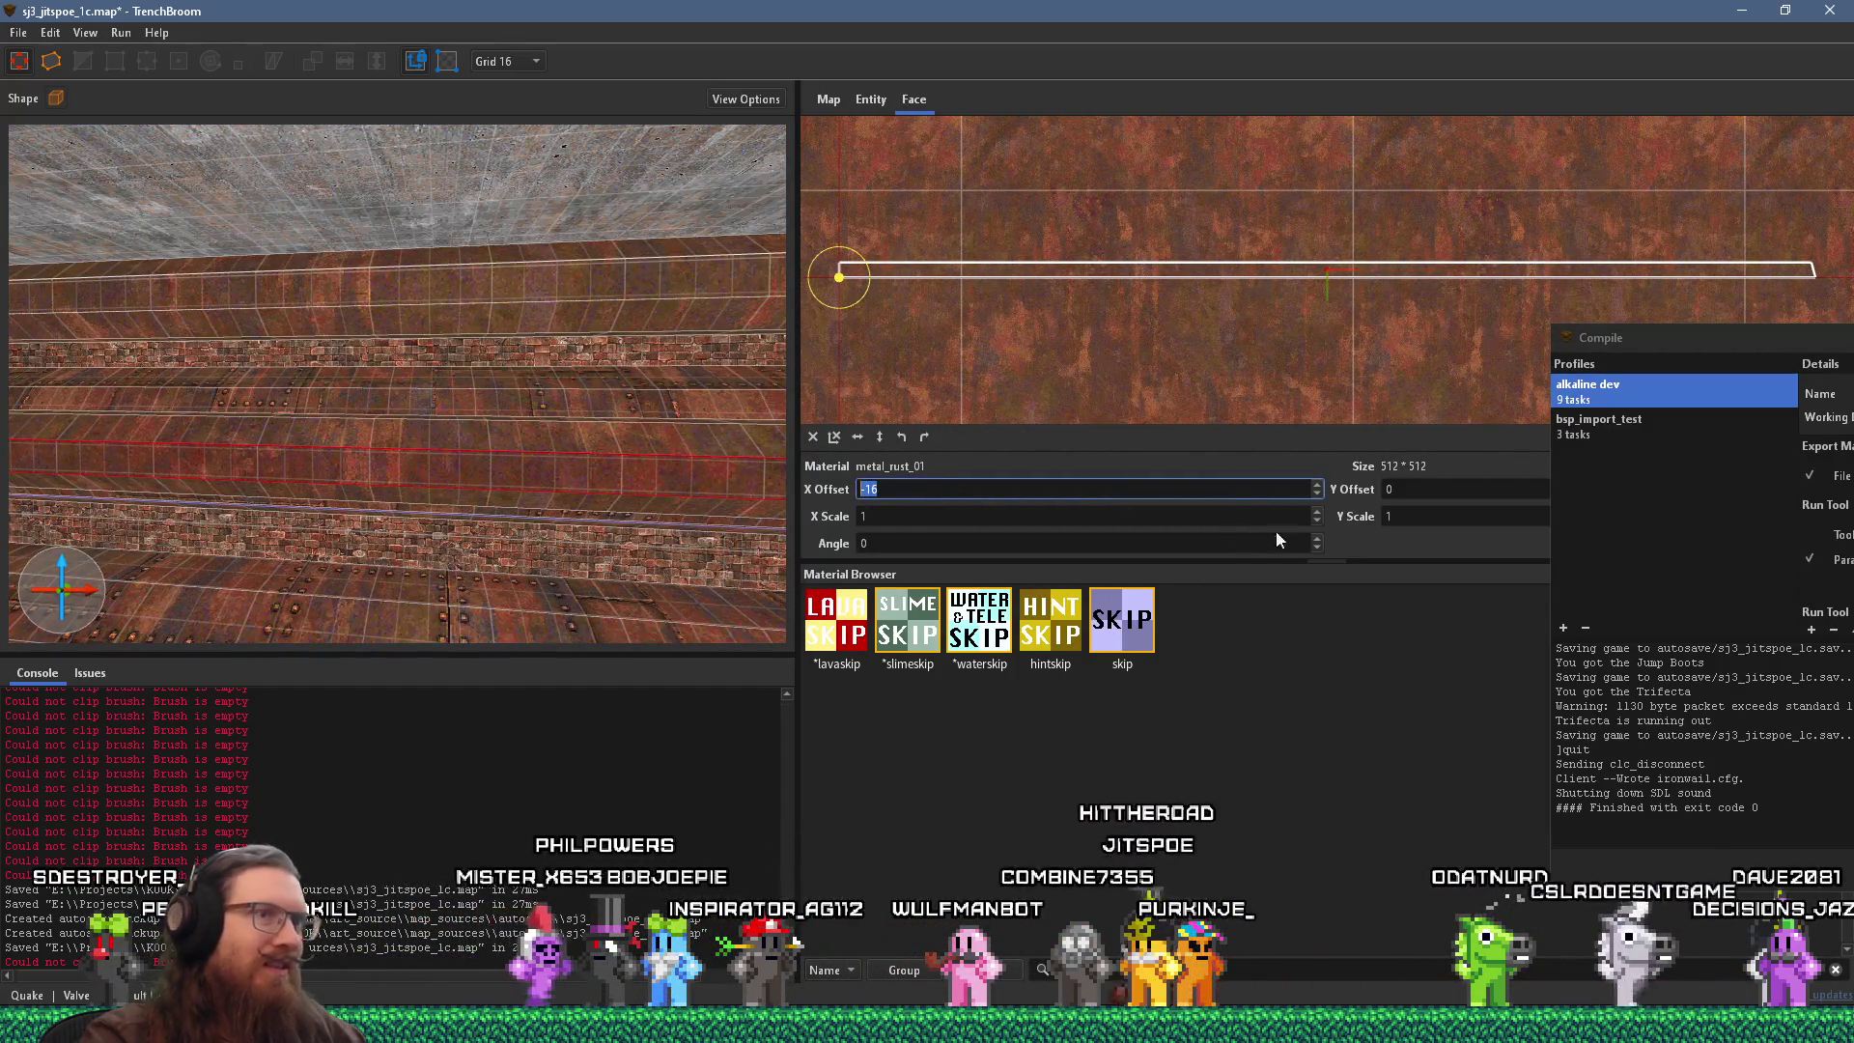
pyautogui.scroll(-4, 1422, 493)
# Check other wall and pipe faces down the corridor, then clear the face selection.
pyautogui.moveTo(289, 444)
pyautogui.mouseDown()
pyautogui.moveTo(442, 500)
pyautogui.moveTo(437, 326)
pyautogui.moveTo(408, 290)
pyautogui.mouseUp()
pyautogui.moveTo(454, 359)
pyautogui.mouseDown()
pyautogui.moveTo(447, 304)
pyautogui.moveTo(385, 291)
pyautogui.mouseUp()
pyautogui.moveTo(432, 361)
pyautogui.mouseDown()
pyautogui.moveTo(150, 423)
pyautogui.moveTo(29, 406)
pyautogui.moveTo(18, 538)
pyautogui.mouseUp()
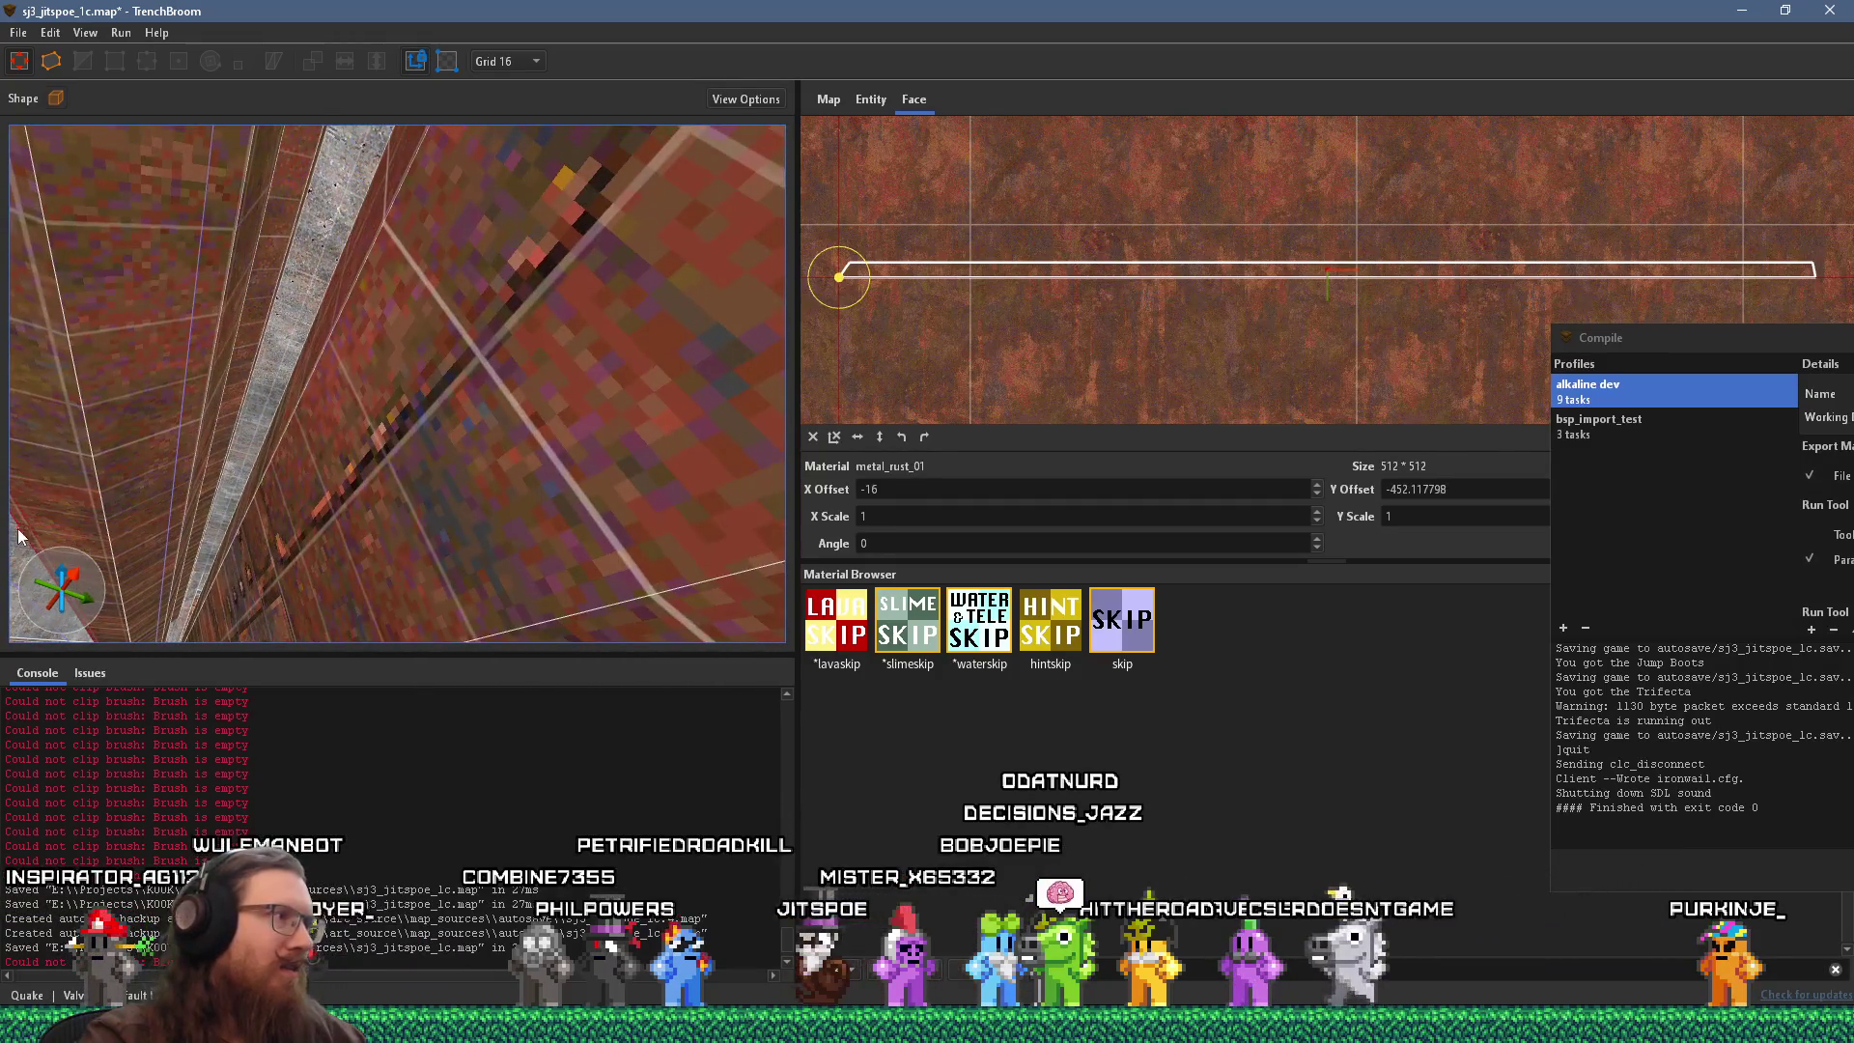
pyautogui.click(91, 495)
pyautogui.moveTo(206, 419)
pyautogui.mouseDown()
pyautogui.moveTo(177, 436)
pyautogui.moveTo(330, 571)
pyautogui.moveTo(348, 526)
pyautogui.moveTo(461, 584)
pyautogui.mouseUp()
pyautogui.click(417, 596)
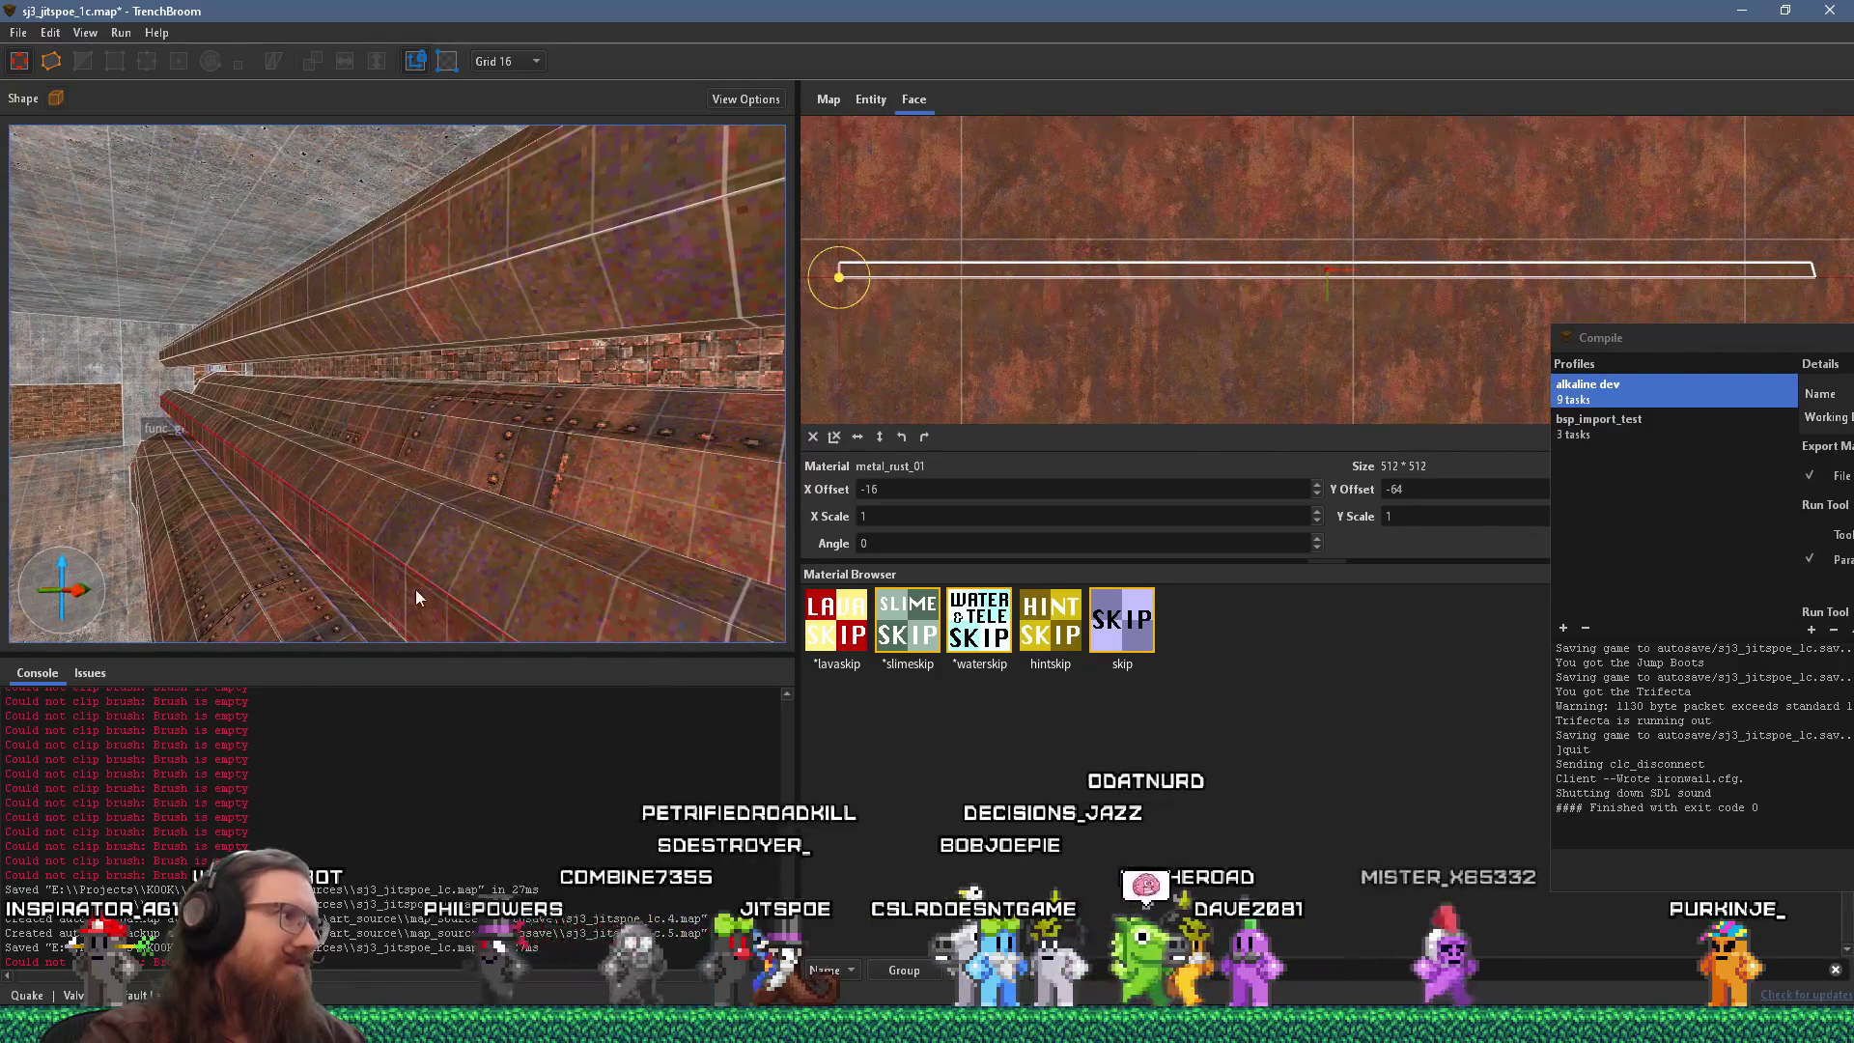
pyautogui.moveTo(523, 520); pyautogui.dragTo(220, 501)
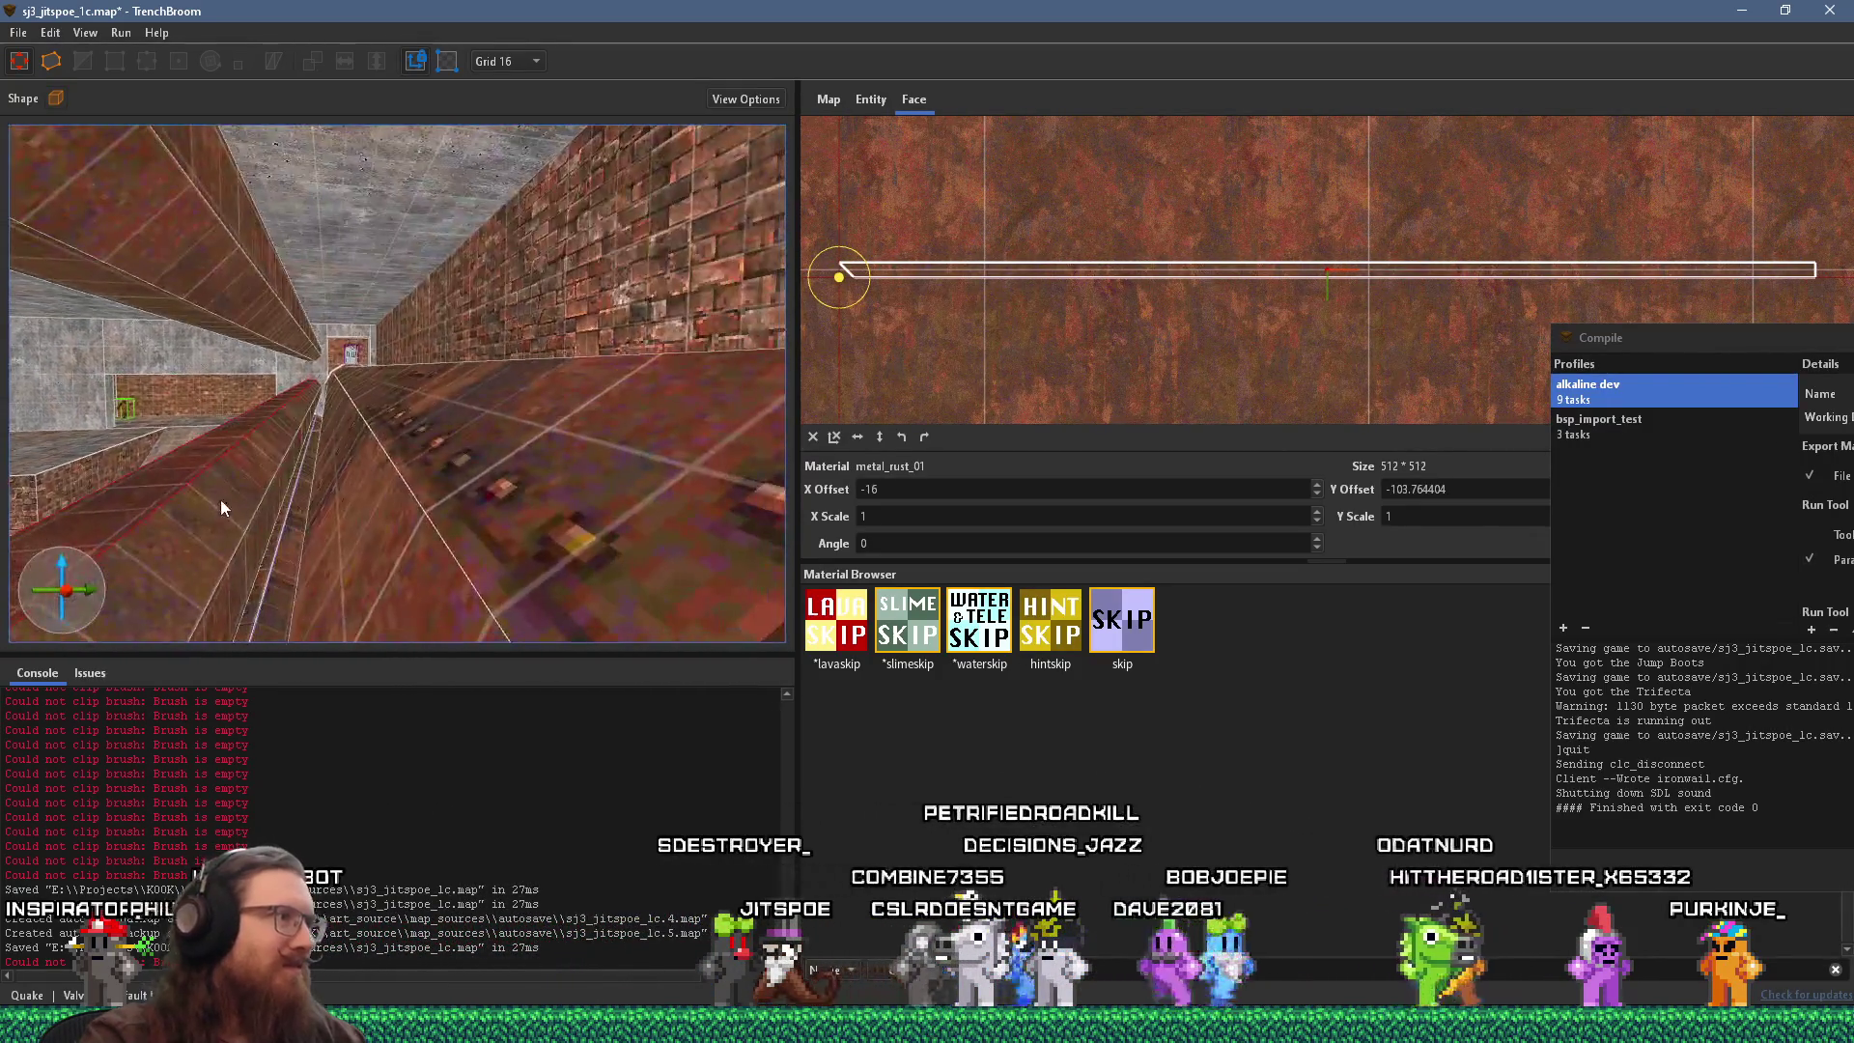
pyautogui.moveTo(220, 595)
pyautogui.mouseDown()
pyautogui.moveTo(475, 570)
pyautogui.moveTo(380, 510)
pyautogui.moveTo(426, 459)
pyautogui.moveTo(647, 431)
pyautogui.mouseUp()
pyautogui.press('Escape')
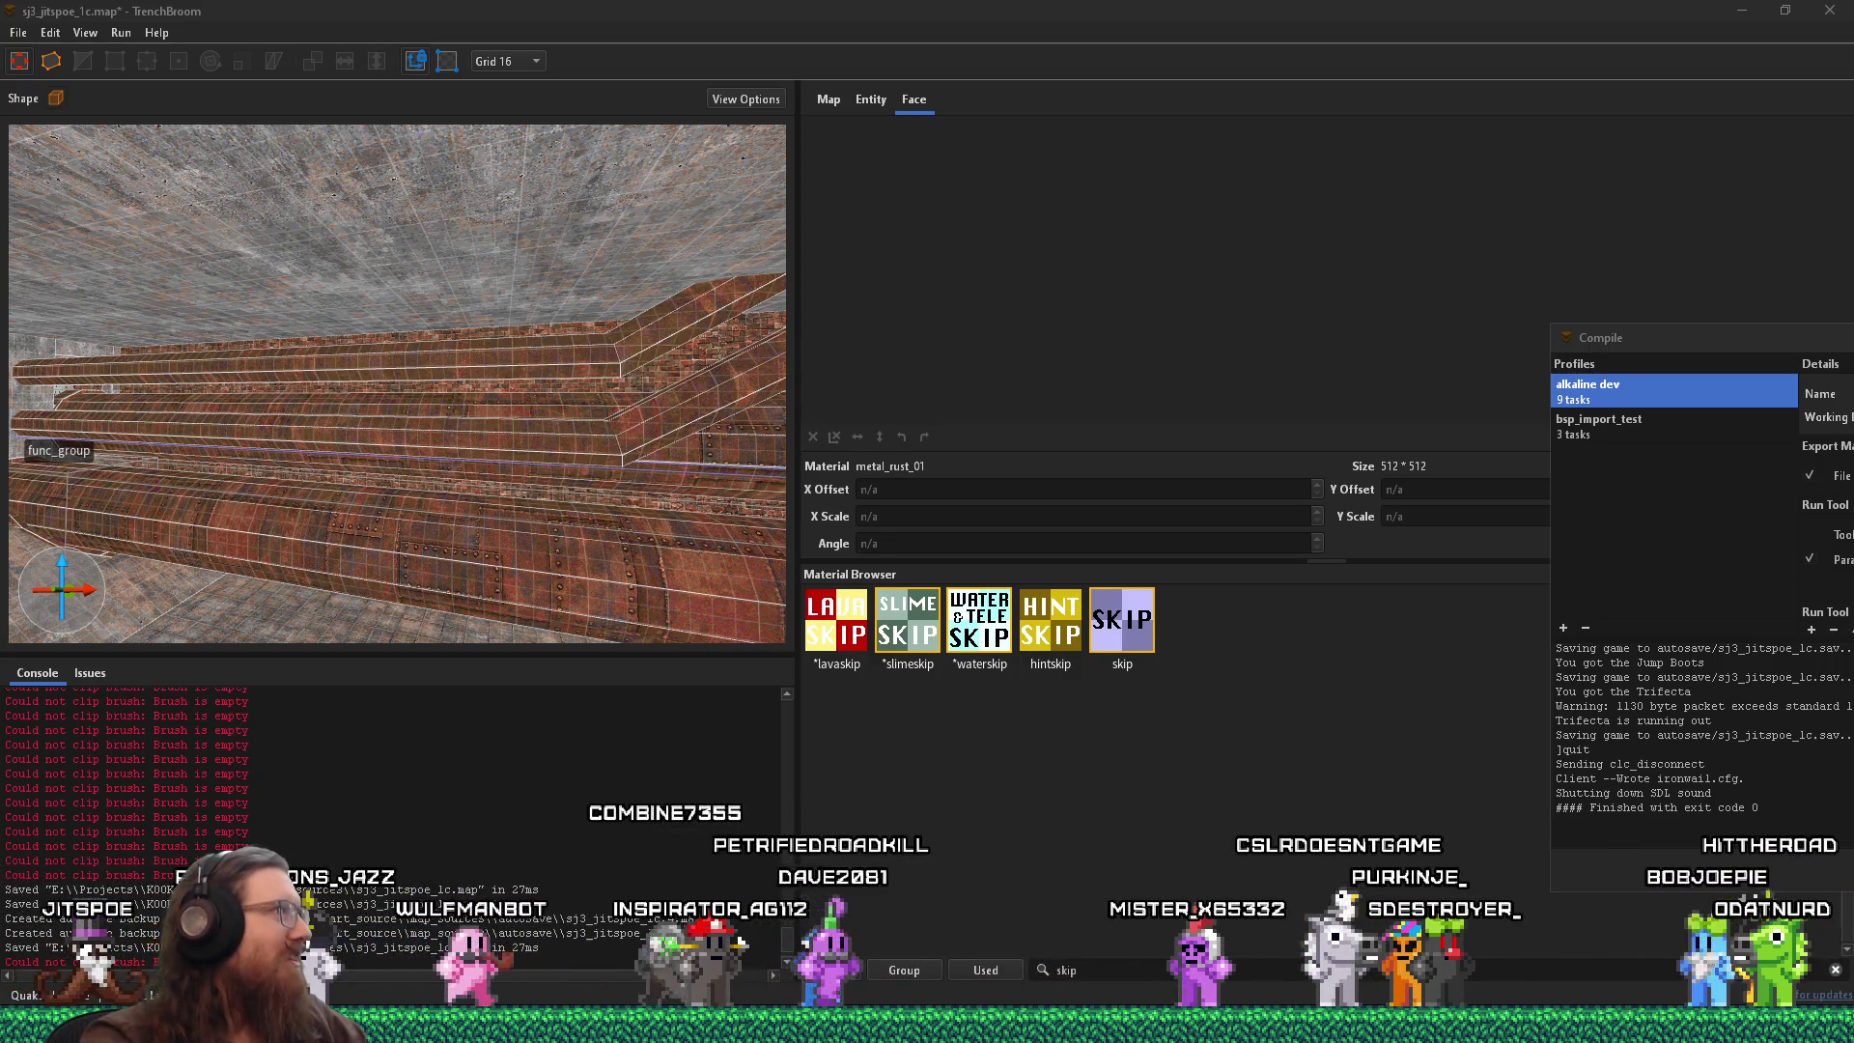
# Clip the long pipe brush near the wall, removing its excess and leaving a short end piece.
pyautogui.click(220, 451)
pyautogui.moveTo(413, 442)
pyautogui.mouseDown()
pyautogui.moveTo(316, 455)
pyautogui.moveTo(493, 514)
pyautogui.moveTo(259, 451)
pyautogui.moveTo(322, 444)
pyautogui.moveTo(182, 398)
pyautogui.moveTo(484, 317)
pyautogui.moveTo(355, 301)
pyautogui.moveTo(525, 344)
pyautogui.moveTo(611, 543)
pyautogui.moveTo(355, 301)
pyautogui.moveTo(207, 342)
pyautogui.moveTo(233, 371)
pyautogui.mouseUp()
pyautogui.moveTo(402, 373); pyautogui.dragTo(591, 372)
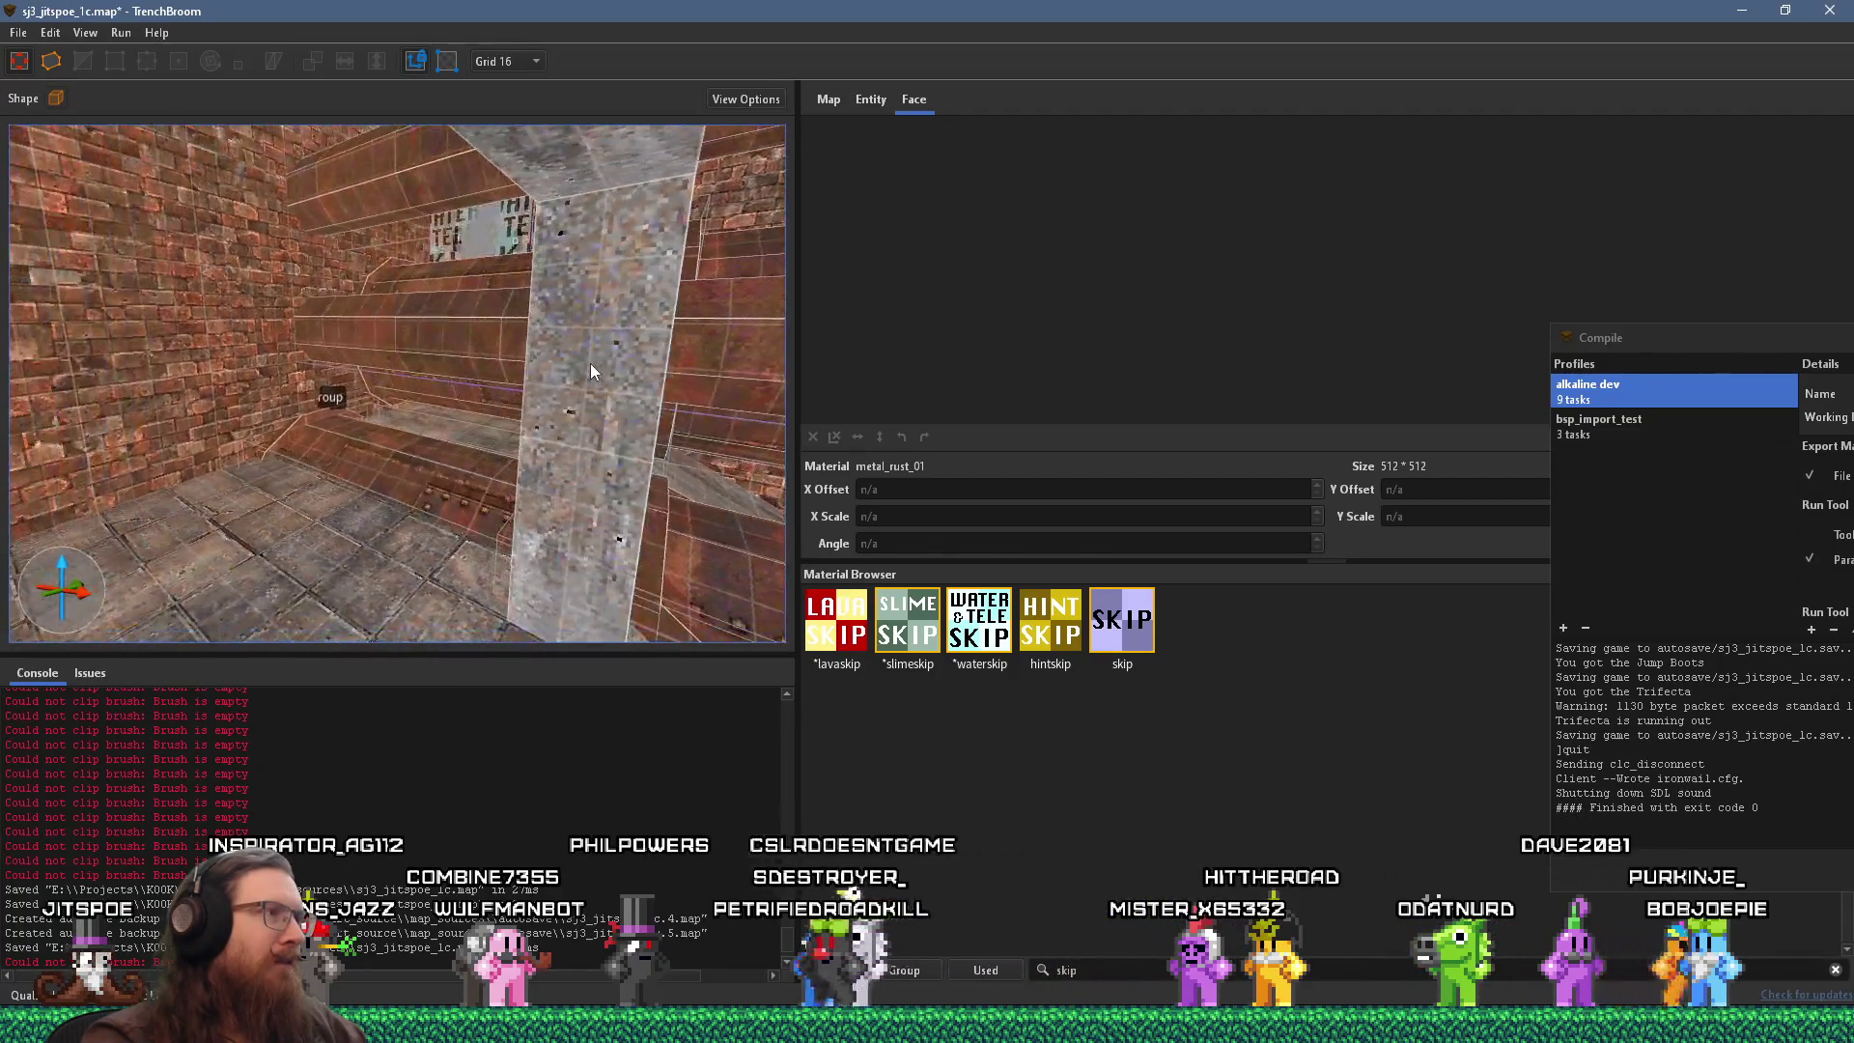
pyautogui.click(246, 320)
pyautogui.moveTo(246, 321)
pyautogui.mouseDown()
pyautogui.moveTo(187, 342)
pyautogui.moveTo(486, 345)
pyautogui.moveTo(345, 369)
pyautogui.moveTo(280, 356)
pyautogui.moveTo(502, 369)
pyautogui.mouseUp()
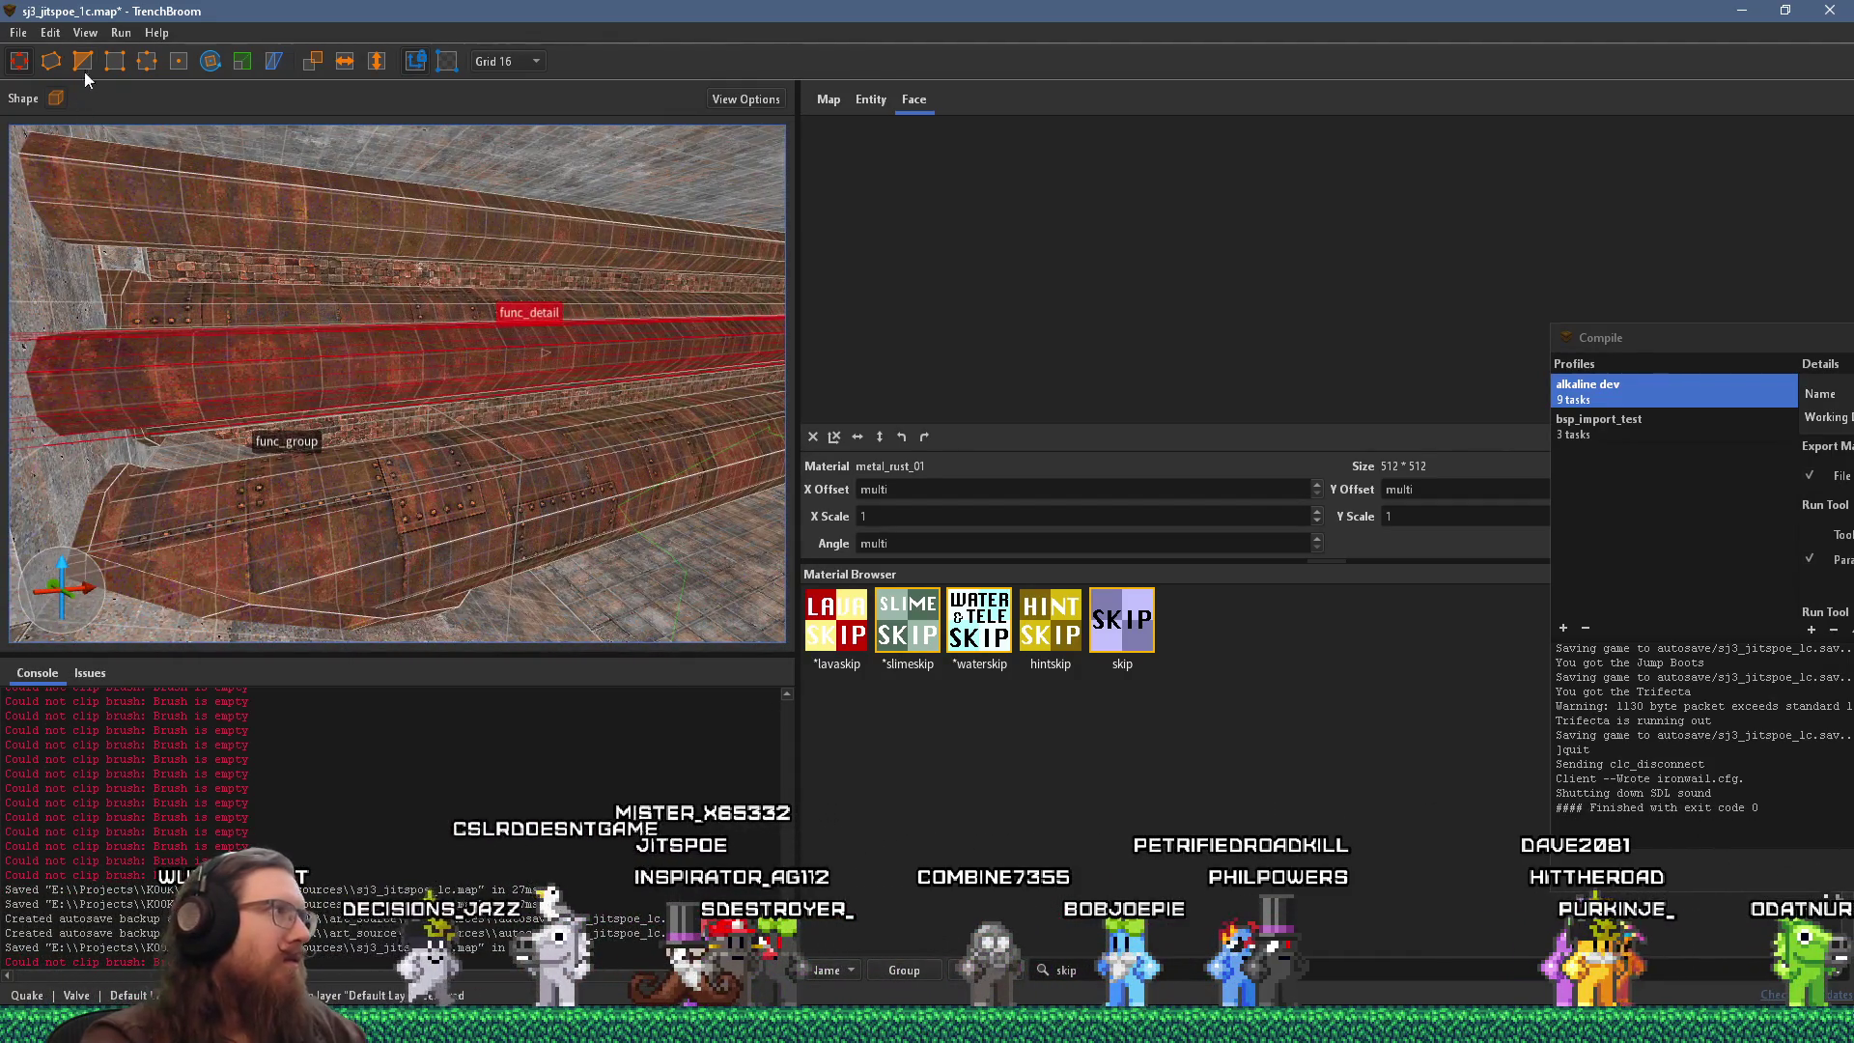
pyautogui.click(73, 356)
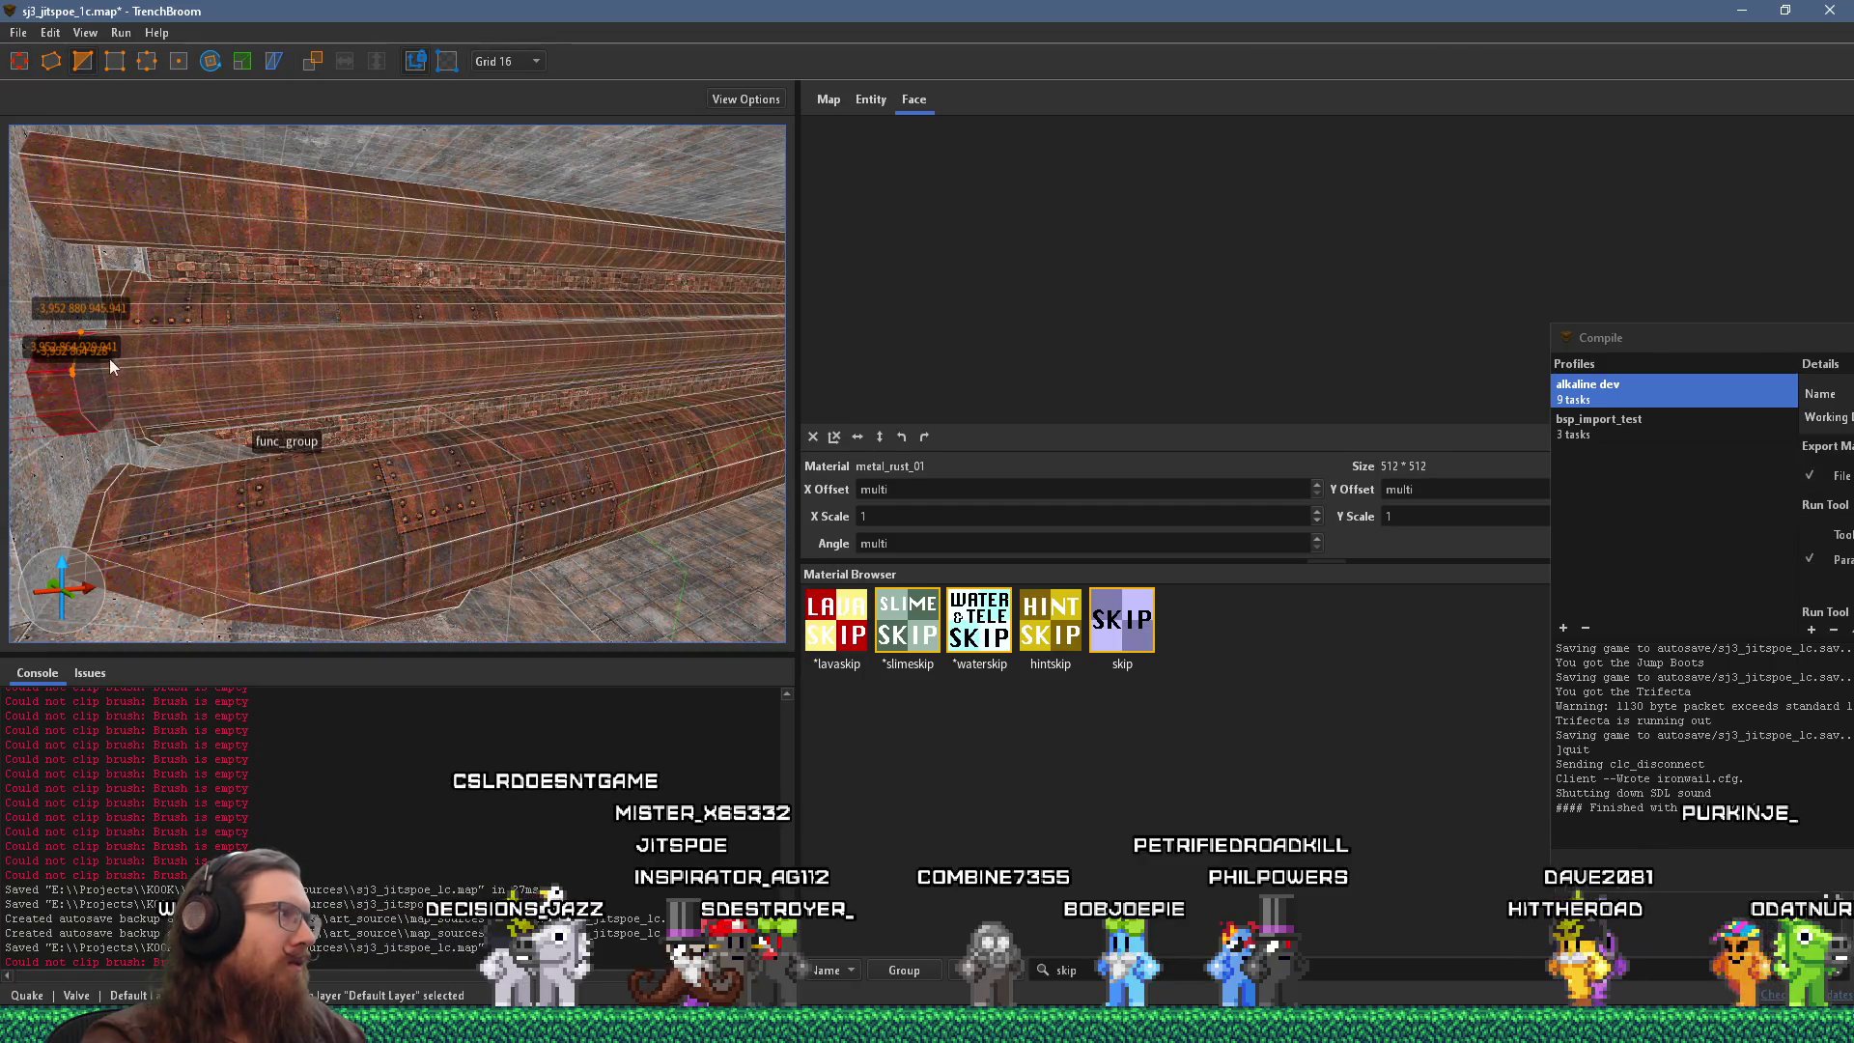
pyautogui.press('Return')
pyautogui.moveTo(120, 363)
pyautogui.mouseDown()
pyautogui.moveTo(368, 362)
pyautogui.moveTo(328, 348)
pyautogui.mouseUp()
pyautogui.click(327, 374)
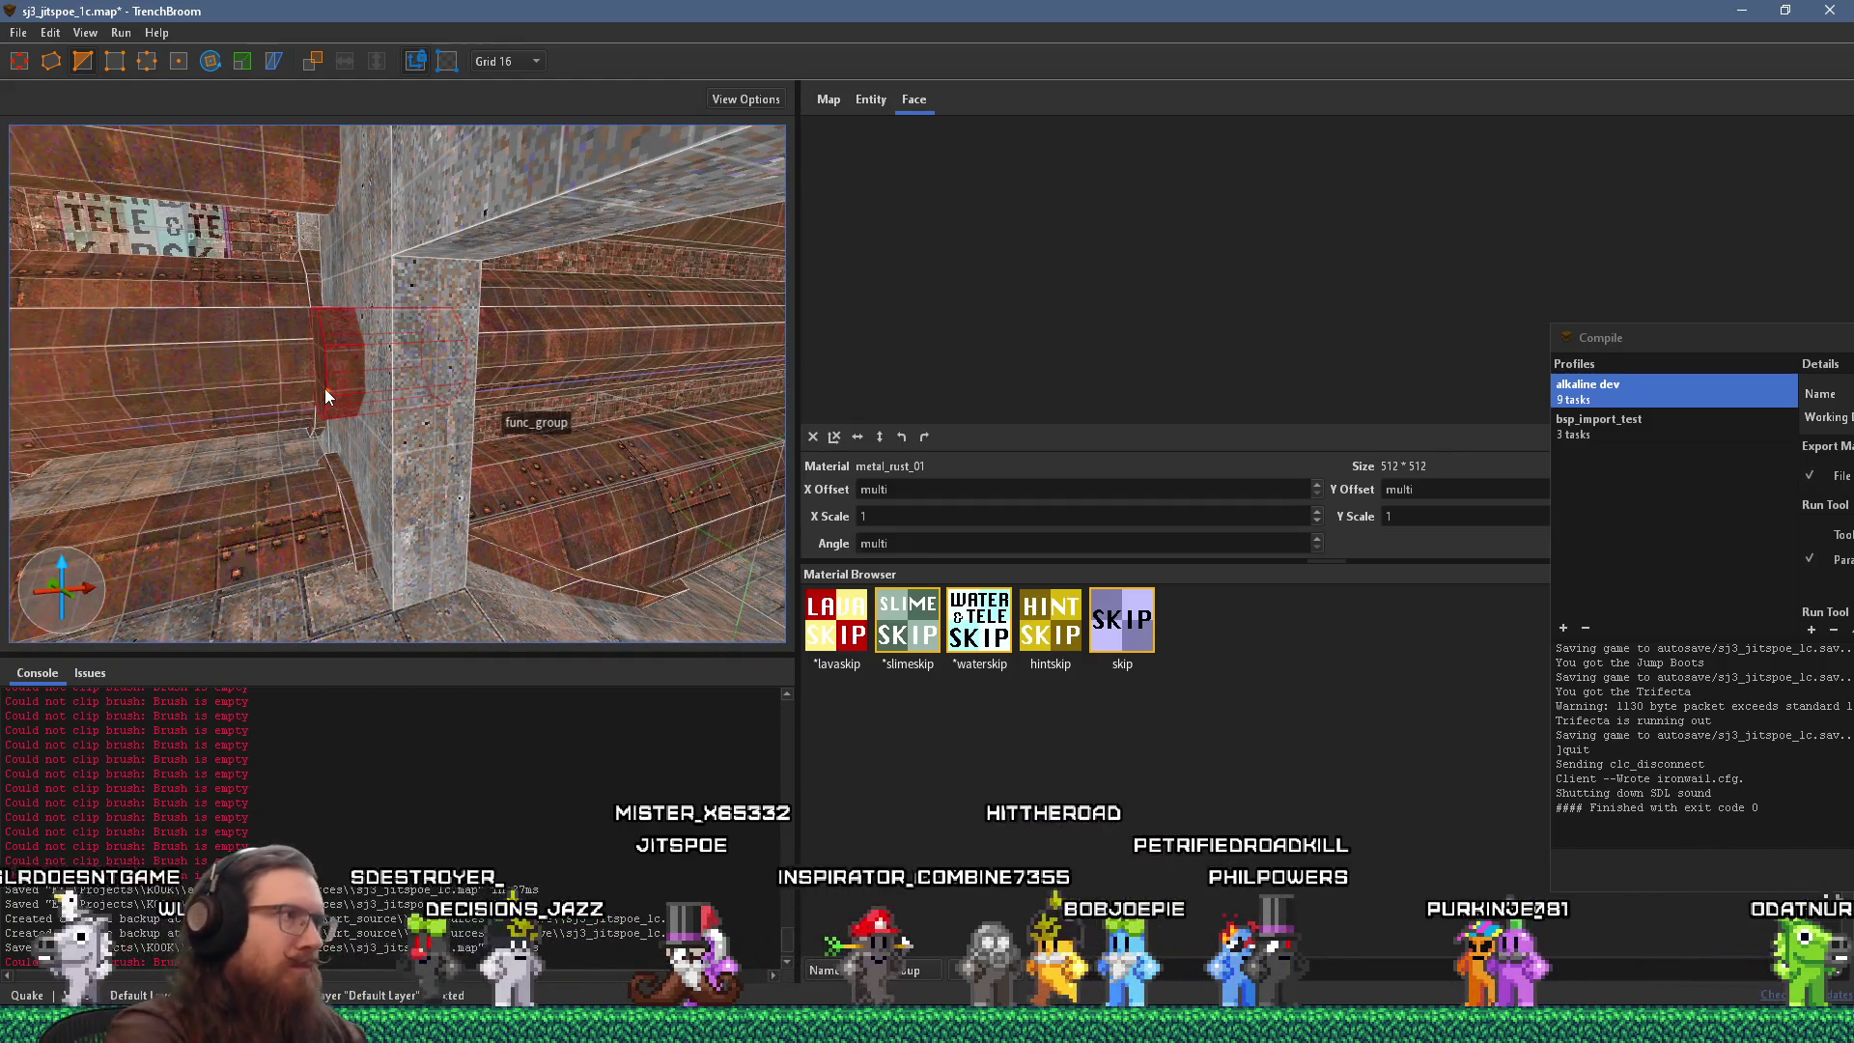
pyautogui.click(565, 62)
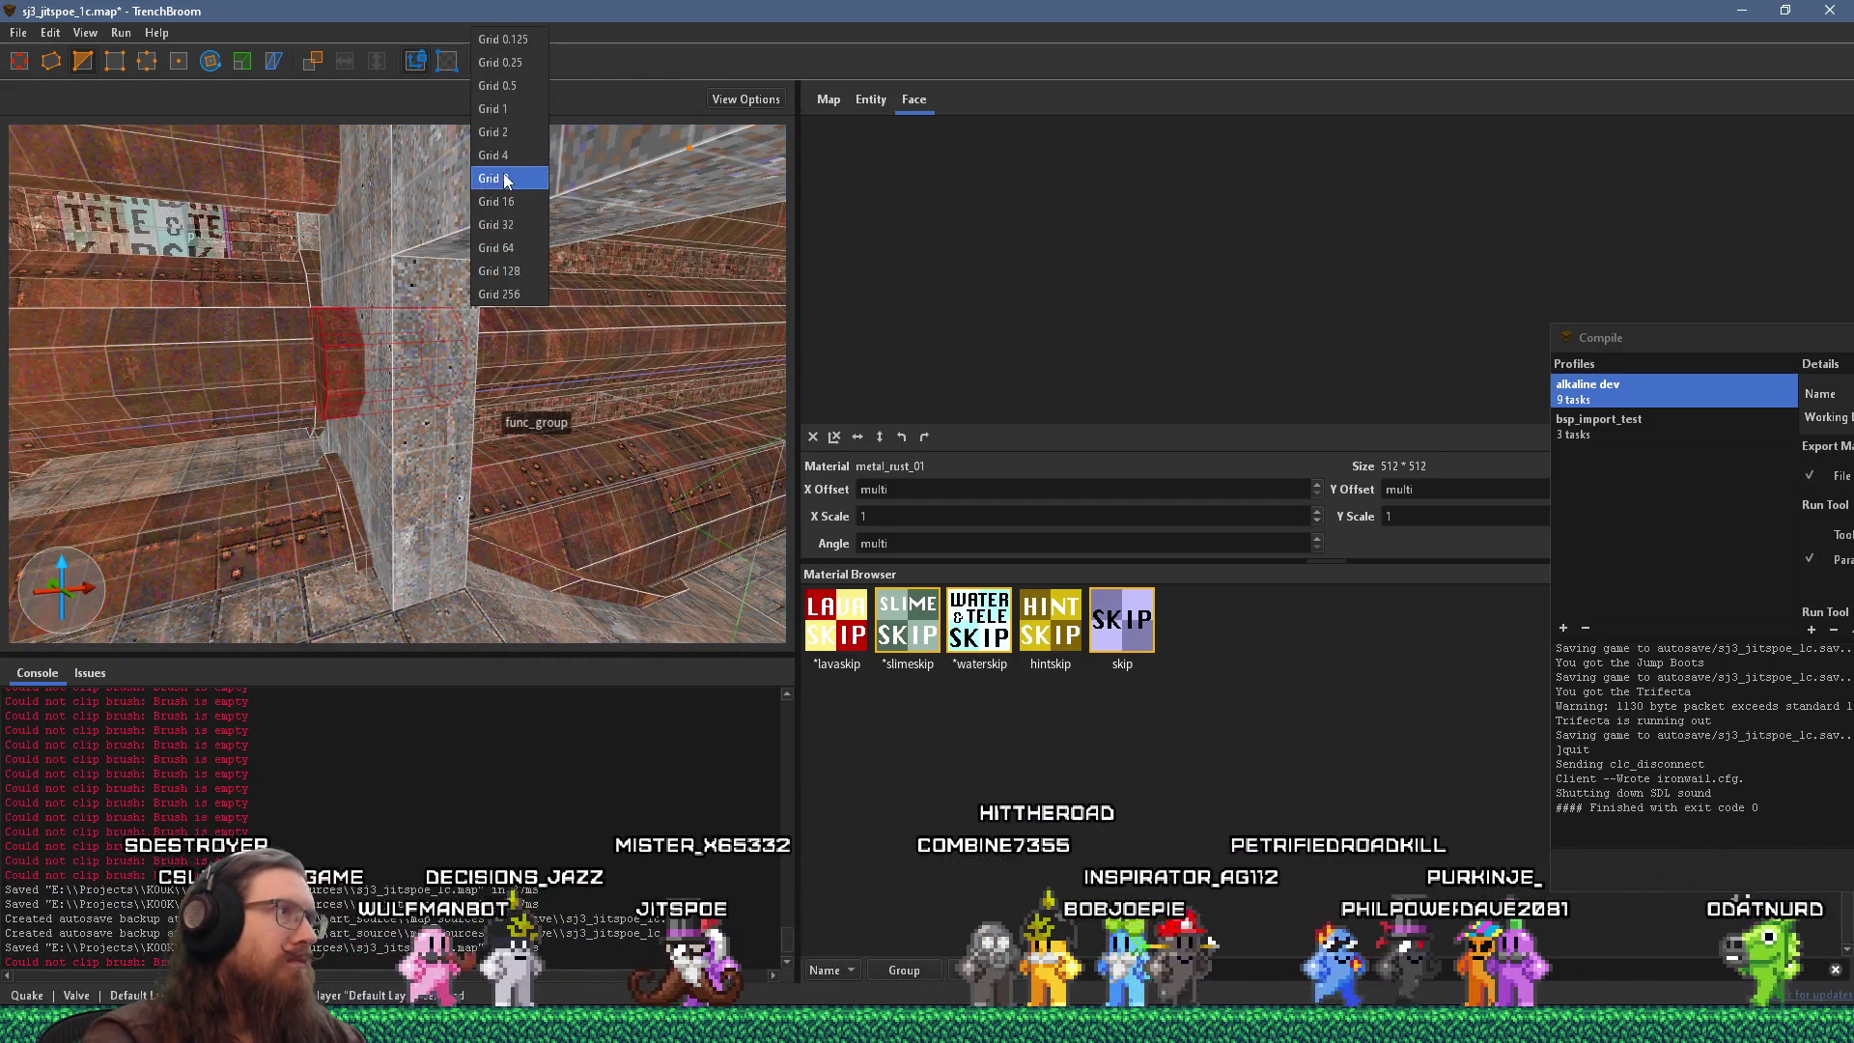
# Set the grid to 8 and raise the func_detail brush upward.
pyautogui.click(511, 183)
pyautogui.scroll(3, 462, 327)
pyautogui.moveTo(394, 477)
pyautogui.mouseDown()
pyautogui.moveTo(316, 420)
pyautogui.moveTo(425, 466)
pyautogui.moveTo(377, 396)
pyautogui.moveTo(327, 371)
pyautogui.moveTo(582, 450)
pyautogui.moveTo(519, 442)
pyautogui.mouseUp()
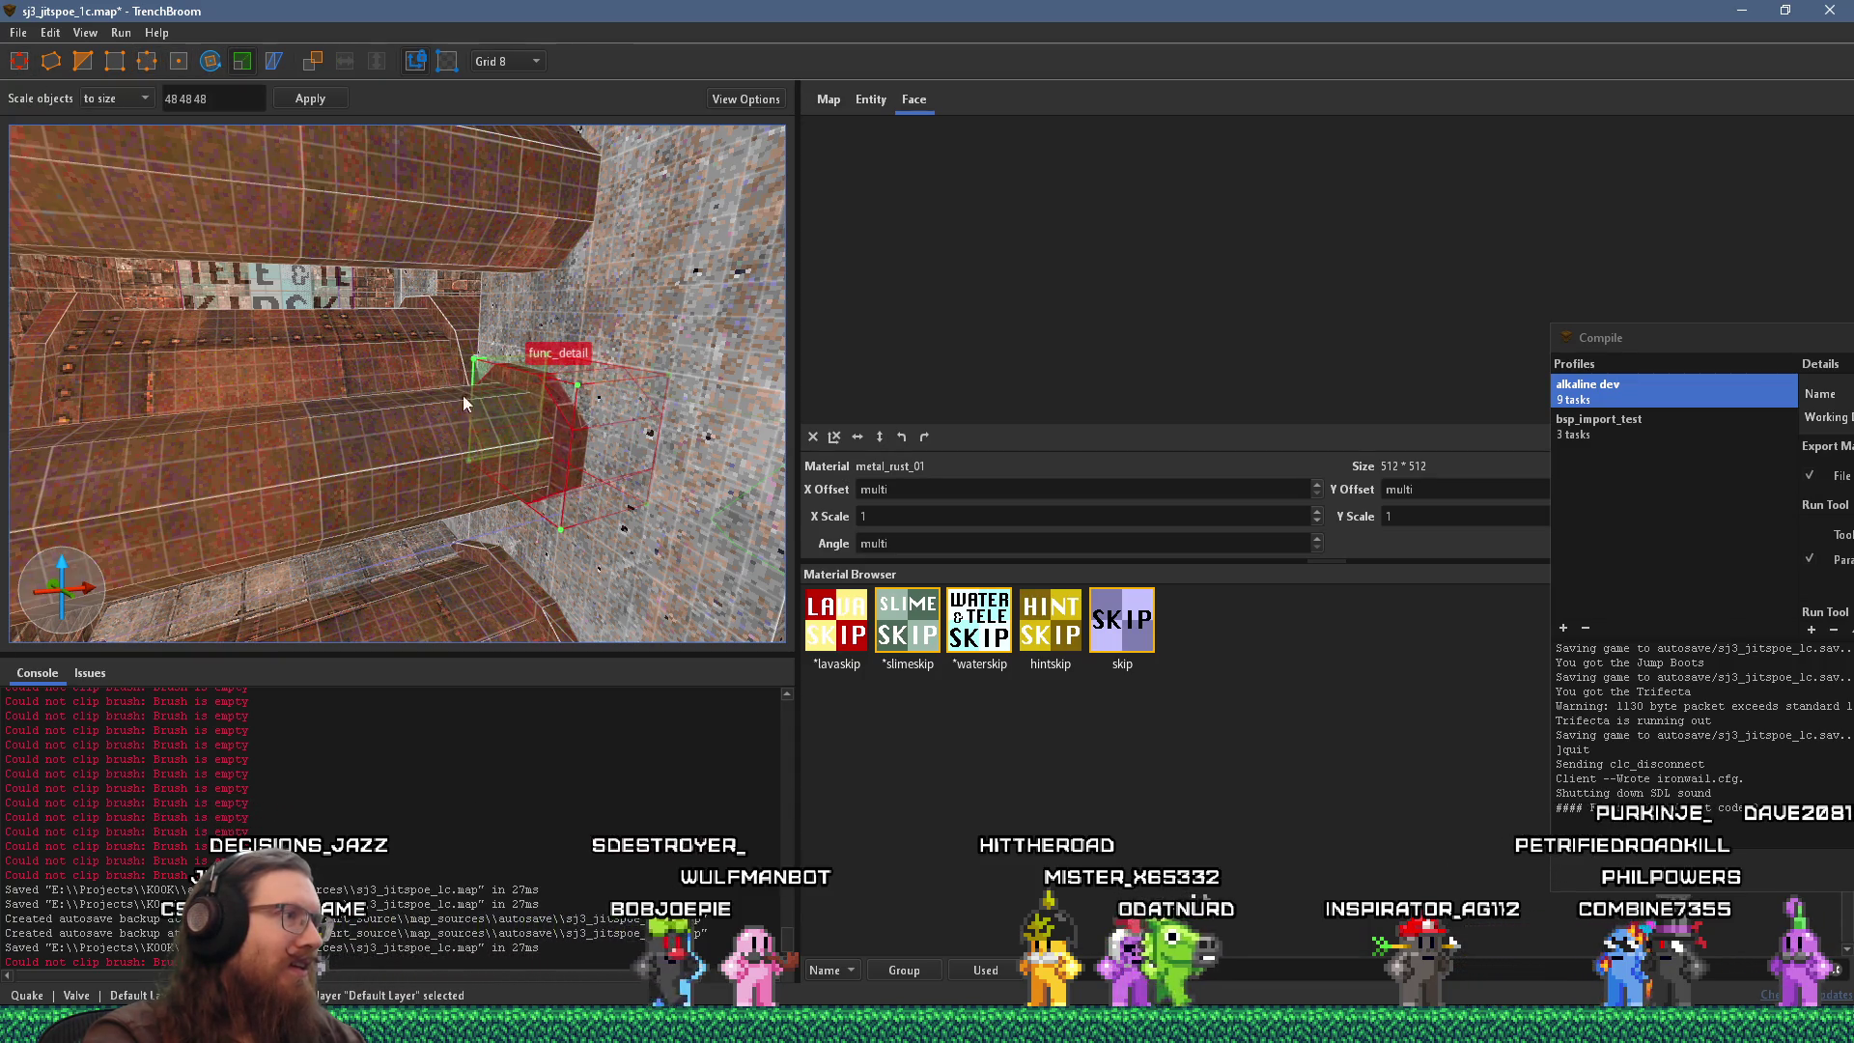
pyautogui.moveTo(512, 531)
pyautogui.mouseDown()
pyautogui.moveTo(702, 601)
pyautogui.moveTo(119, 425)
pyautogui.moveTo(206, 454)
pyautogui.mouseUp()
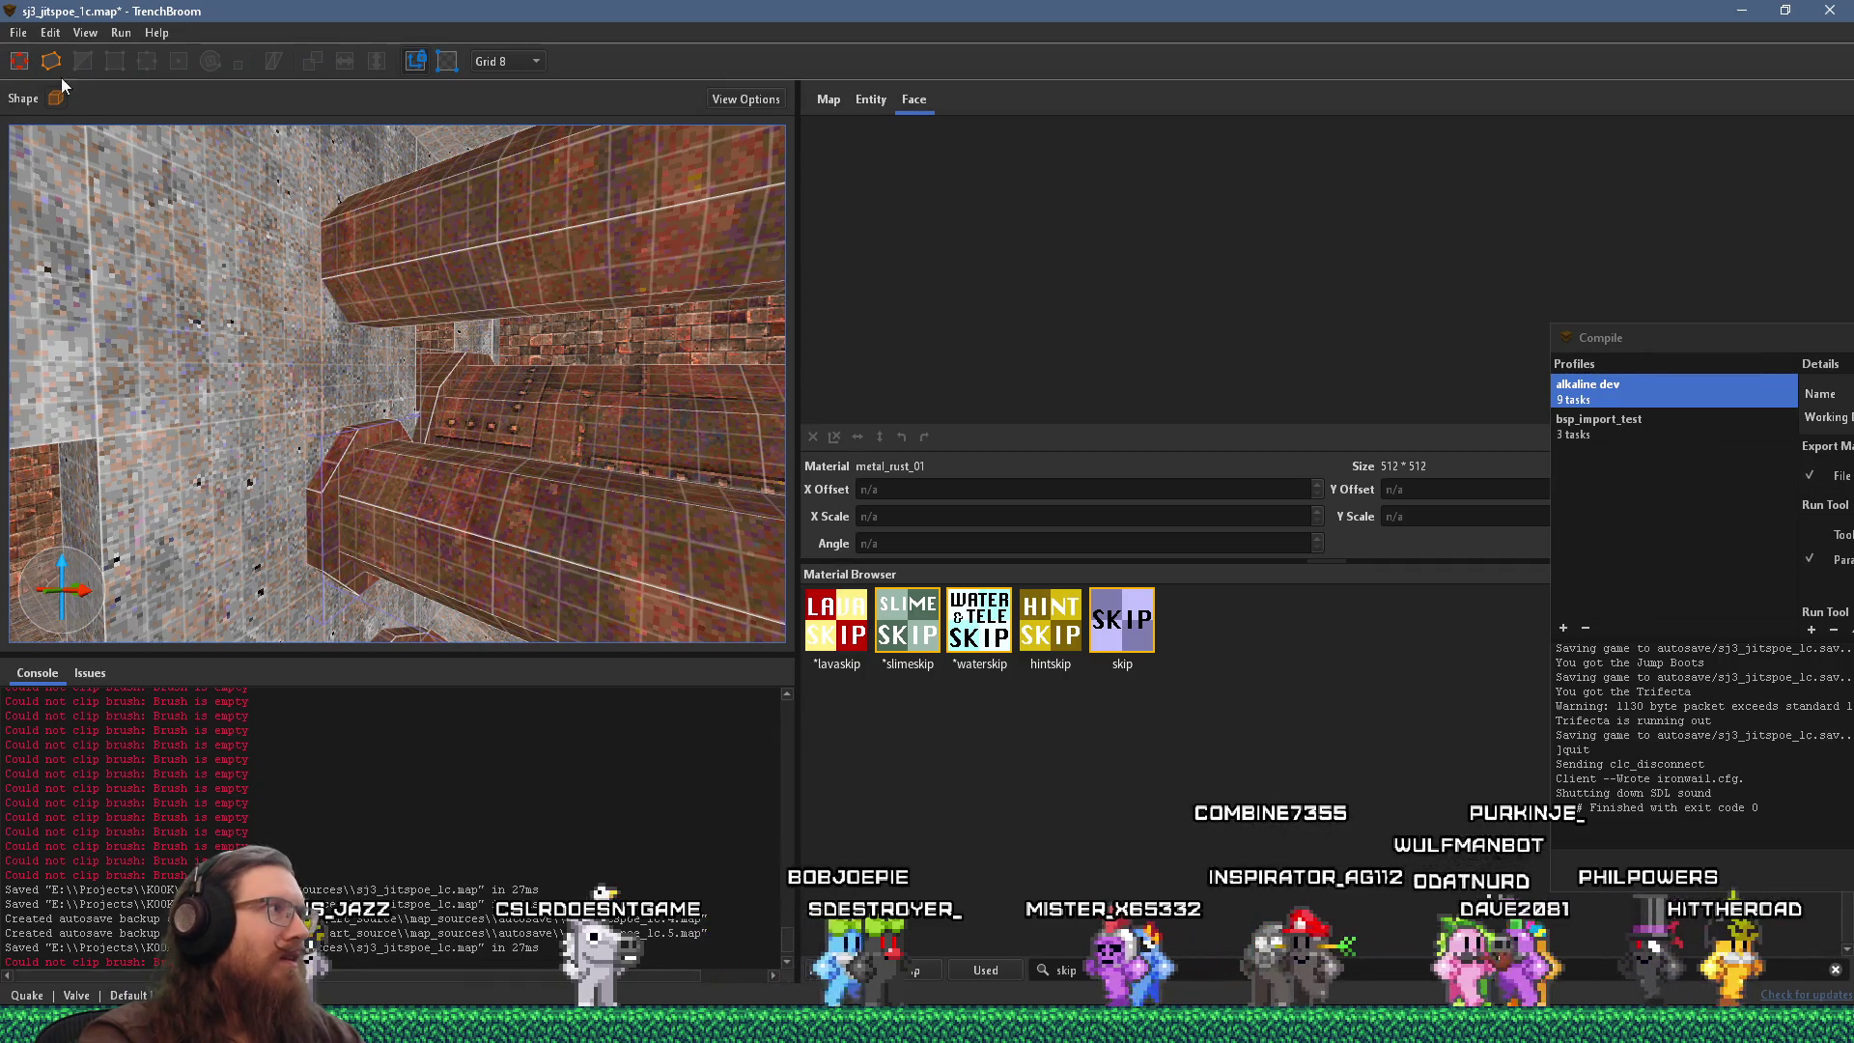
pyautogui.moveTo(344, 483)
pyautogui.mouseDown()
pyautogui.moveTo(336, 508)
pyautogui.moveTo(310, 263)
pyautogui.mouseUp()
# Draw a small new brush on the pipe below the ceiling.
pyautogui.moveTo(362, 505)
pyautogui.mouseDown()
pyautogui.moveTo(373, 531)
pyautogui.moveTo(396, 479)
pyautogui.moveTo(558, 429)
pyautogui.moveTo(84, 386)
pyautogui.mouseUp()
pyautogui.moveTo(491, 359)
pyautogui.mouseDown()
pyautogui.moveTo(344, 331)
pyautogui.moveTo(444, 275)
pyautogui.moveTo(481, 311)
pyautogui.moveTo(363, 231)
pyautogui.moveTo(344, 271)
pyautogui.moveTo(426, 339)
pyautogui.moveTo(383, 267)
pyautogui.mouseUp()
pyautogui.moveTo(504, 297)
pyautogui.mouseDown()
pyautogui.moveTo(558, 292)
pyautogui.moveTo(263, 261)
pyautogui.moveTo(149, 279)
pyautogui.moveTo(229, 352)
pyautogui.mouseUp()
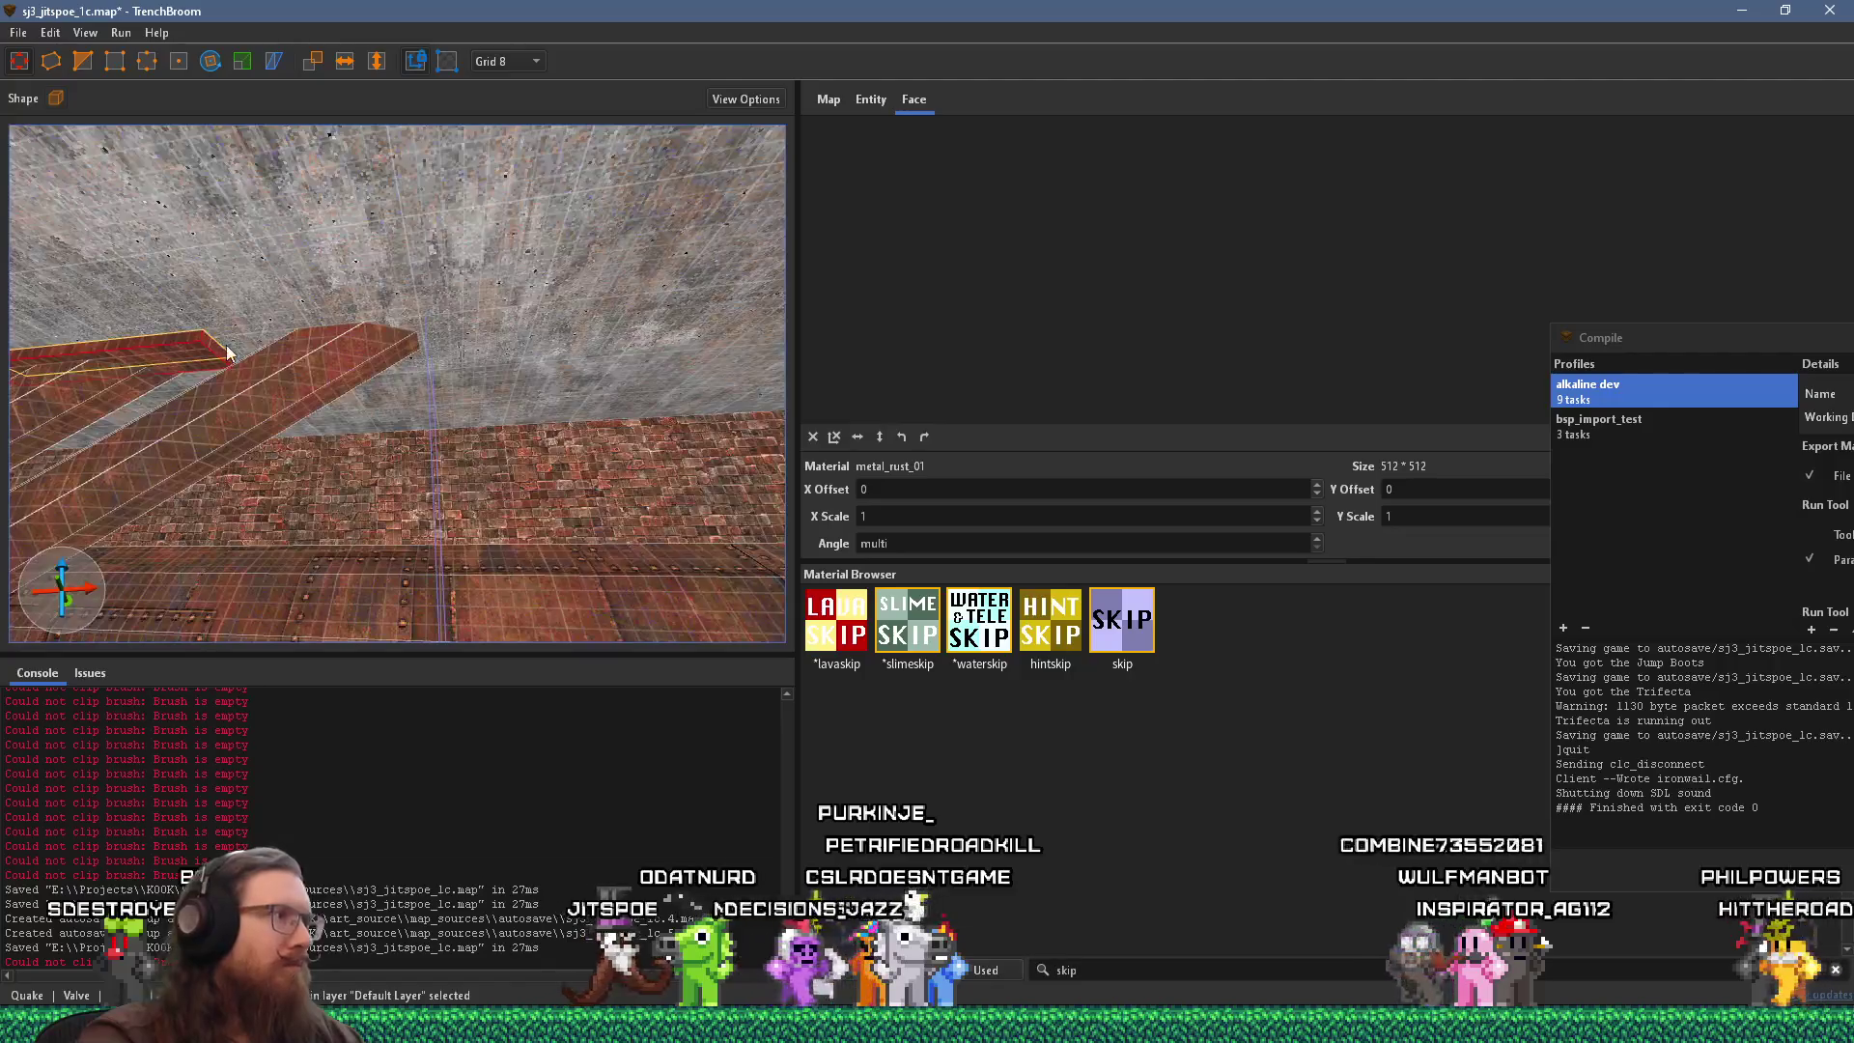
pyautogui.moveTo(455, 334); pyautogui.dragTo(253, 317)
pyautogui.moveTo(334, 405)
pyautogui.mouseDown()
pyautogui.moveTo(207, 361)
pyautogui.moveTo(419, 373)
pyautogui.moveTo(310, 345)
pyautogui.moveTo(278, 232)
pyautogui.moveTo(395, 236)
pyautogui.moveTo(277, 415)
pyautogui.moveTo(381, 512)
pyautogui.moveTo(371, 594)
pyautogui.moveTo(153, 433)
pyautogui.moveTo(390, 461)
pyautogui.moveTo(206, 415)
pyautogui.moveTo(297, 437)
pyautogui.moveTo(145, 364)
pyautogui.moveTo(539, 301)
pyautogui.moveTo(374, 425)
pyautogui.moveTo(549, 469)
pyautogui.moveTo(570, 437)
pyautogui.moveTo(530, 353)
pyautogui.moveTo(478, 410)
pyautogui.moveTo(582, 467)
pyautogui.moveTo(505, 523)
pyautogui.moveTo(711, 454)
pyautogui.moveTo(757, 363)
pyautogui.moveTo(717, 440)
pyautogui.moveTo(554, 547)
pyautogui.moveTo(328, 385)
pyautogui.moveTo(252, 380)
pyautogui.mouseUp()
pyautogui.press('Escape')
# Draw a longer metal beam brush along the brick wall top under the ceiling.
pyautogui.moveTo(364, 354)
pyautogui.mouseDown()
pyautogui.moveTo(539, 296)
pyautogui.moveTo(608, 307)
pyautogui.moveTo(275, 322)
pyautogui.moveTo(265, 350)
pyautogui.moveTo(612, 415)
pyautogui.mouseUp()
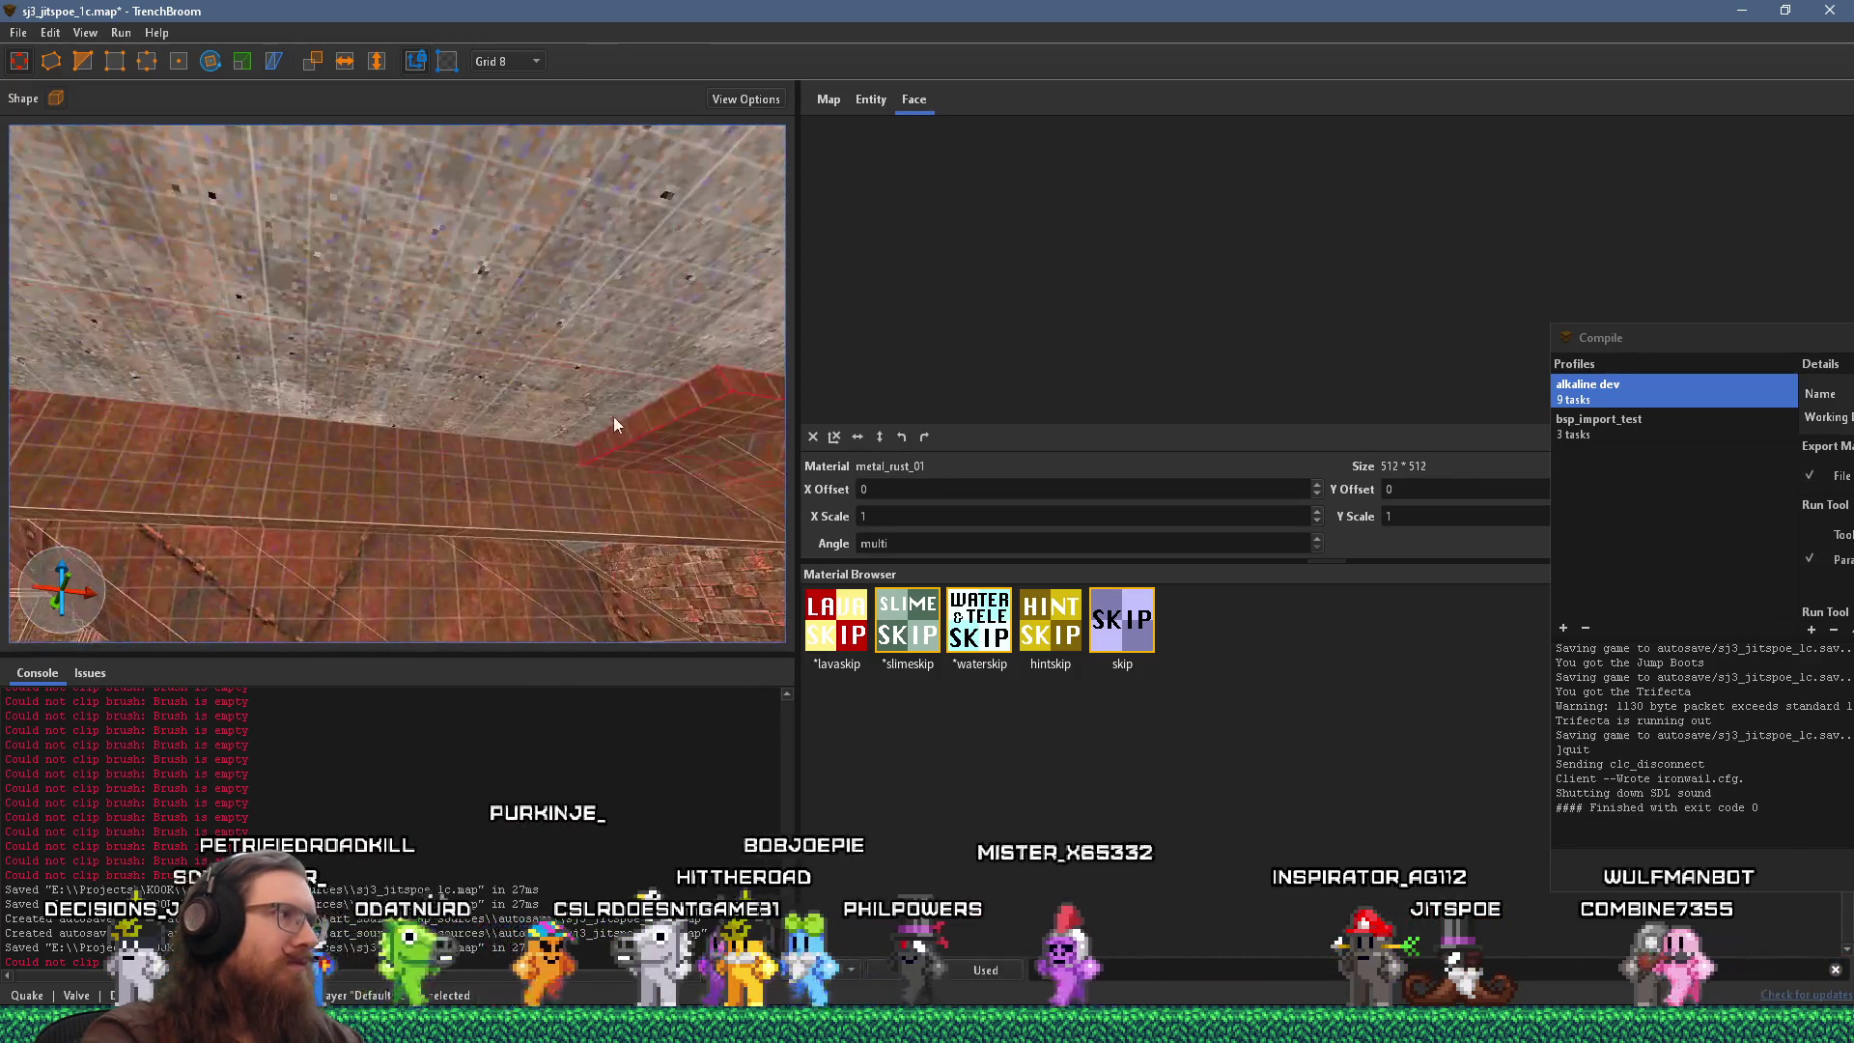
pyautogui.moveTo(437, 350)
pyautogui.mouseDown()
pyautogui.moveTo(319, 326)
pyautogui.moveTo(449, 440)
pyautogui.moveTo(537, 421)
pyautogui.moveTo(458, 398)
pyautogui.moveTo(408, 426)
pyautogui.moveTo(527, 454)
pyautogui.moveTo(525, 527)
pyautogui.moveTo(388, 523)
pyautogui.moveTo(419, 635)
pyautogui.moveTo(454, 426)
pyautogui.mouseUp()
pyautogui.press('Escape')
pyautogui.click(407, 426)
pyautogui.press('Escape')
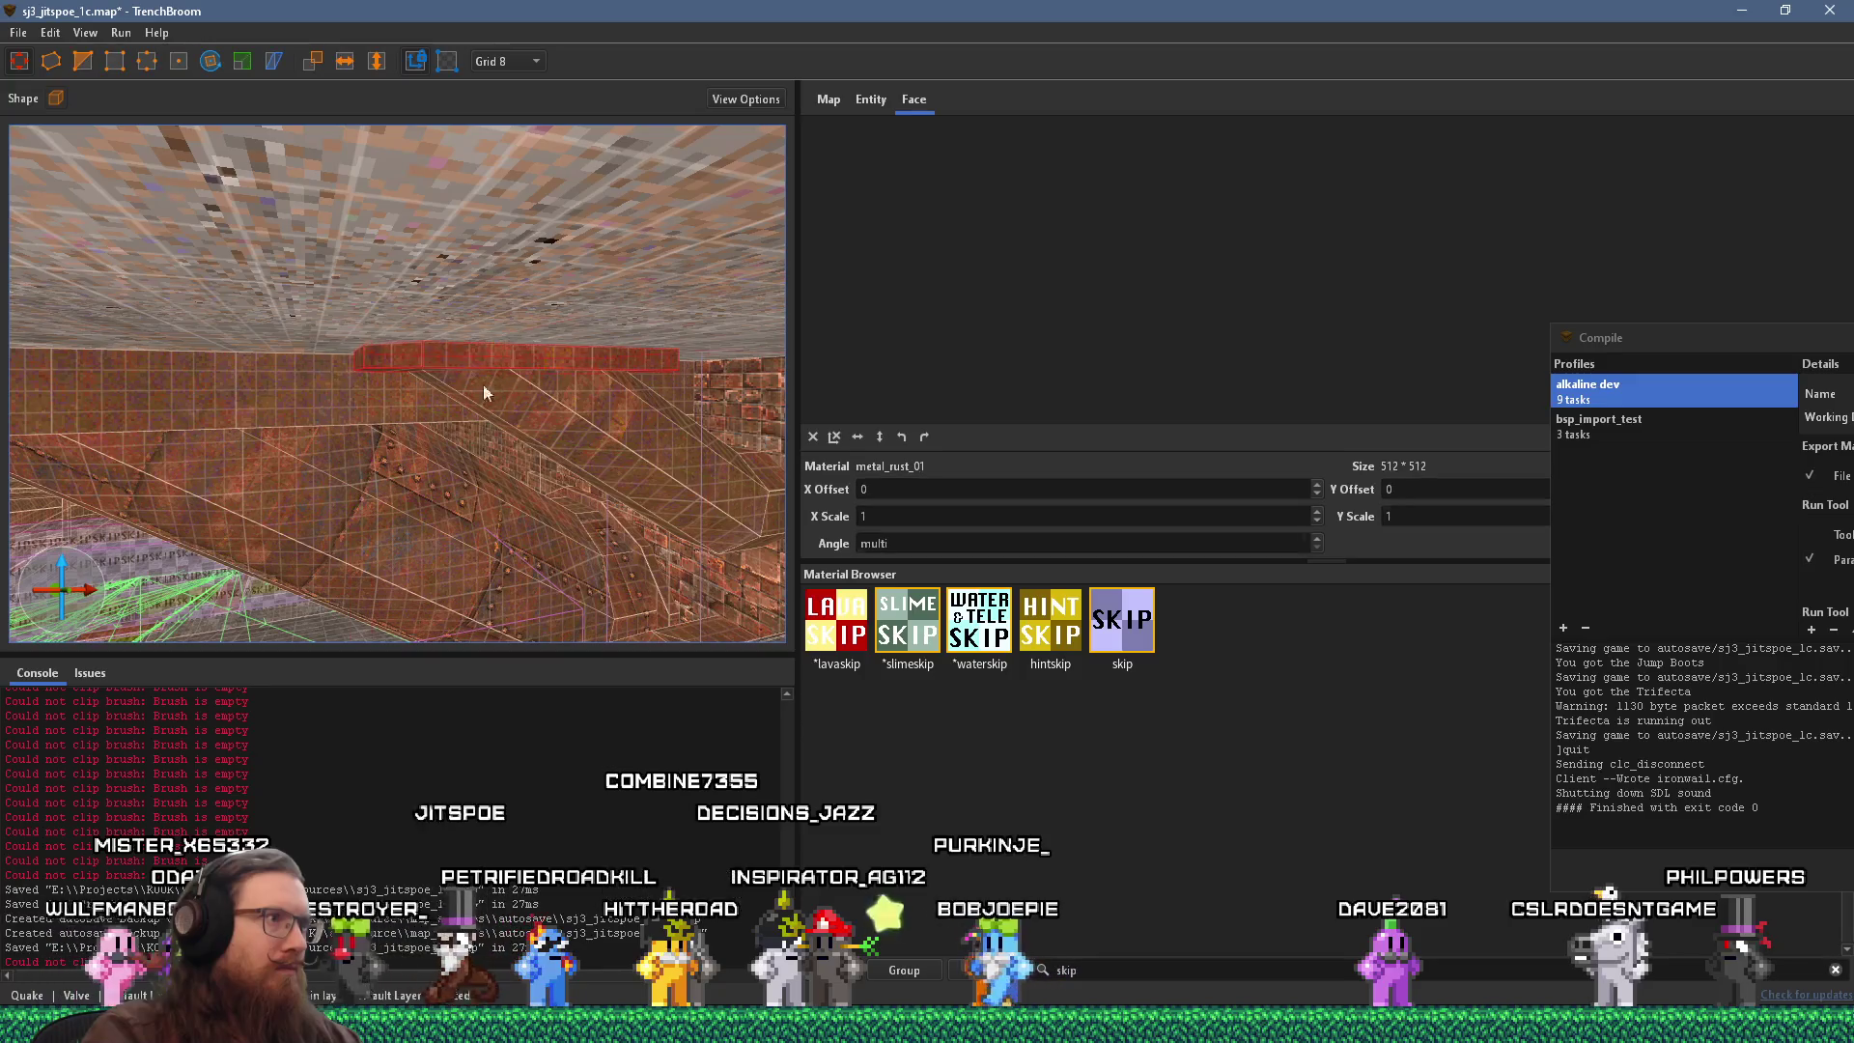
pyautogui.keyDown('ctrl'); pyautogui.click(593, 438); pyautogui.keyUp('ctrl')
pyautogui.moveTo(593, 438)
pyautogui.mouseDown()
pyautogui.moveTo(462, 415)
pyautogui.moveTo(508, 443)
pyautogui.moveTo(484, 458)
pyautogui.moveTo(582, 460)
pyautogui.moveTo(355, 469)
pyautogui.moveTo(527, 485)
pyautogui.mouseUp()
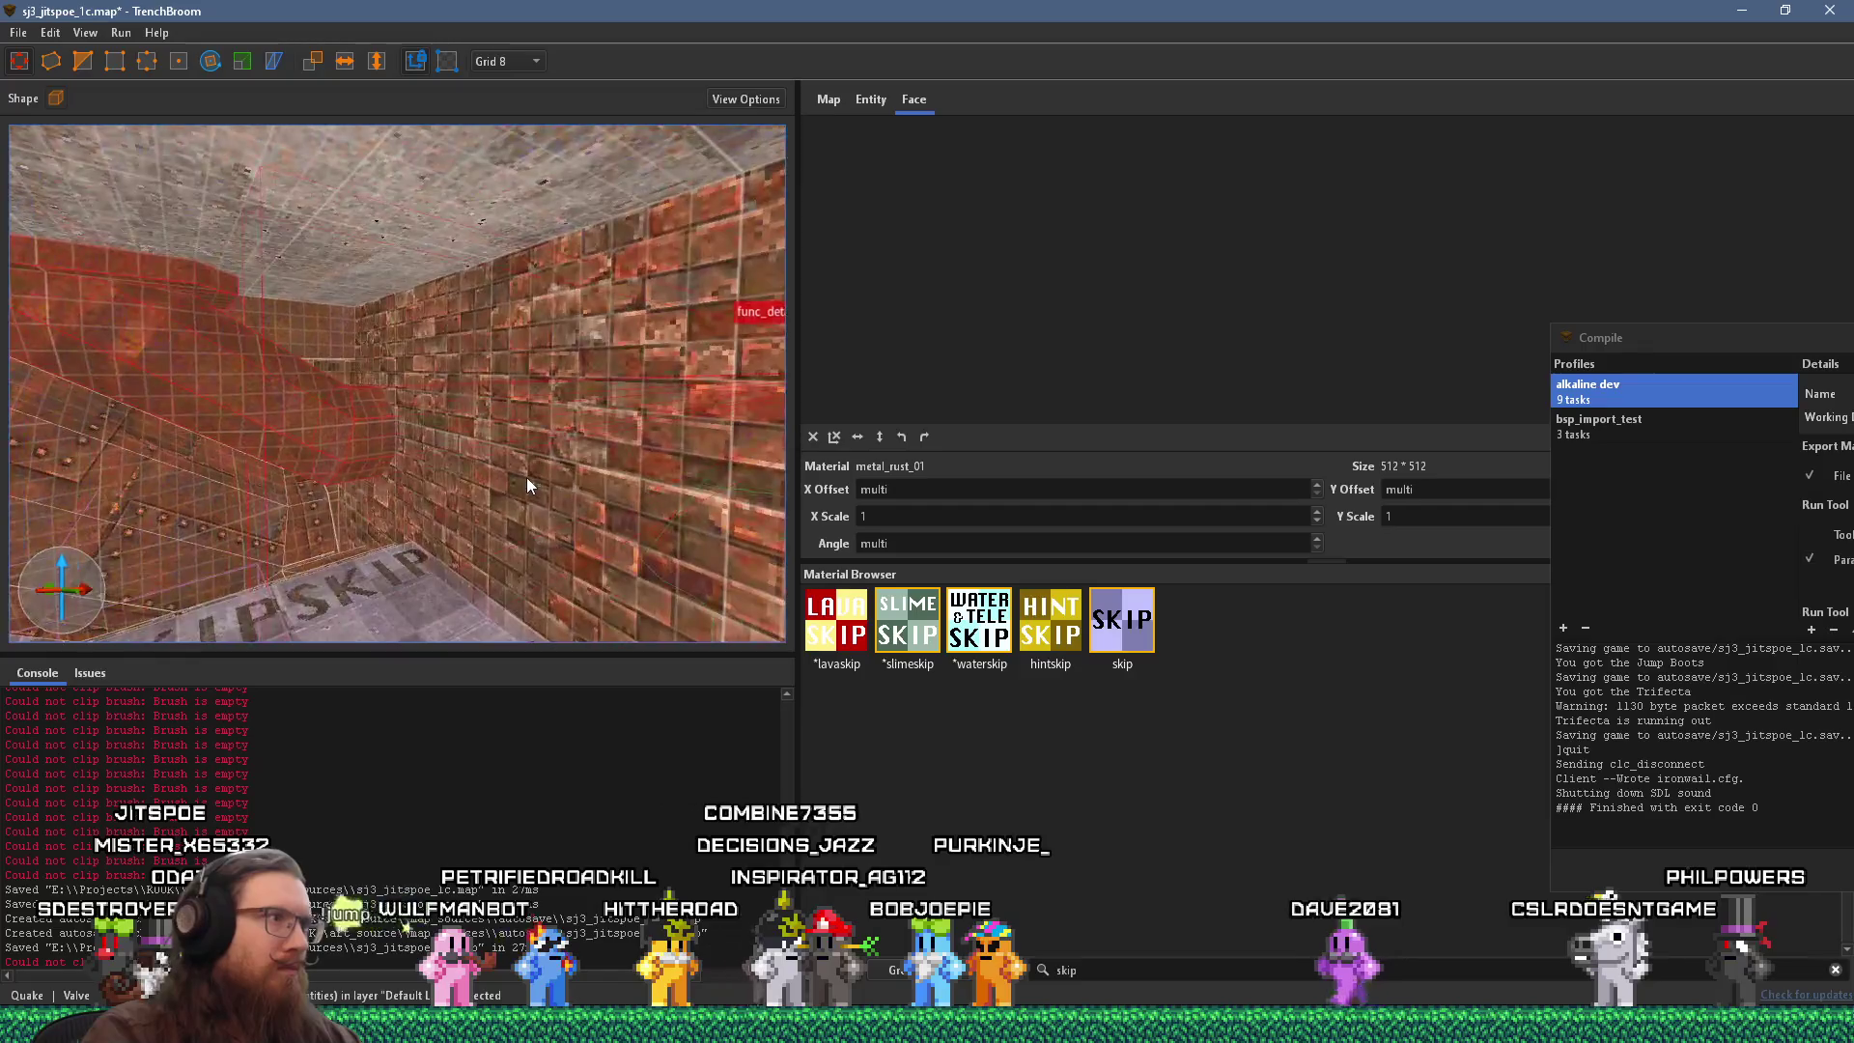
# Select the stair brushes and move them into func_detail.
pyautogui.rightClick(359, 433)
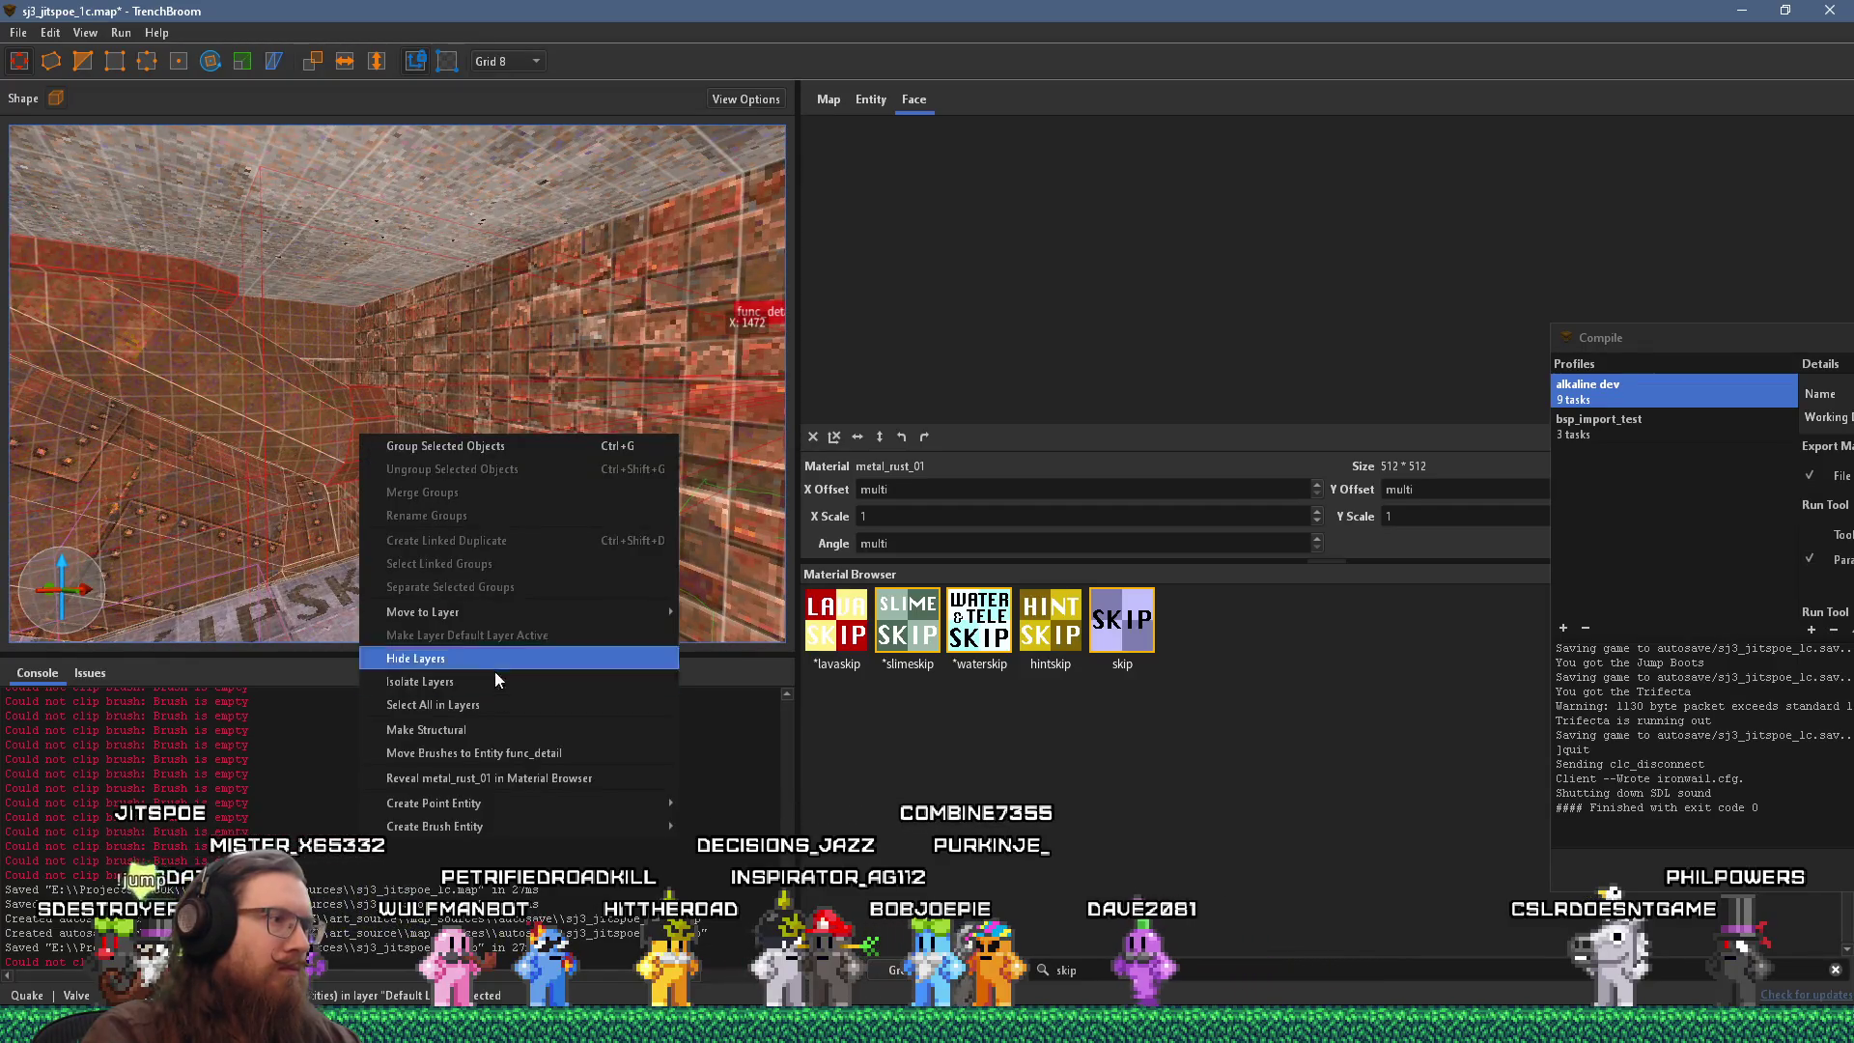
pyautogui.click(508, 745)
pyautogui.keyDown('ctrl'); pyautogui.click(334, 434); pyautogui.keyUp('ctrl')
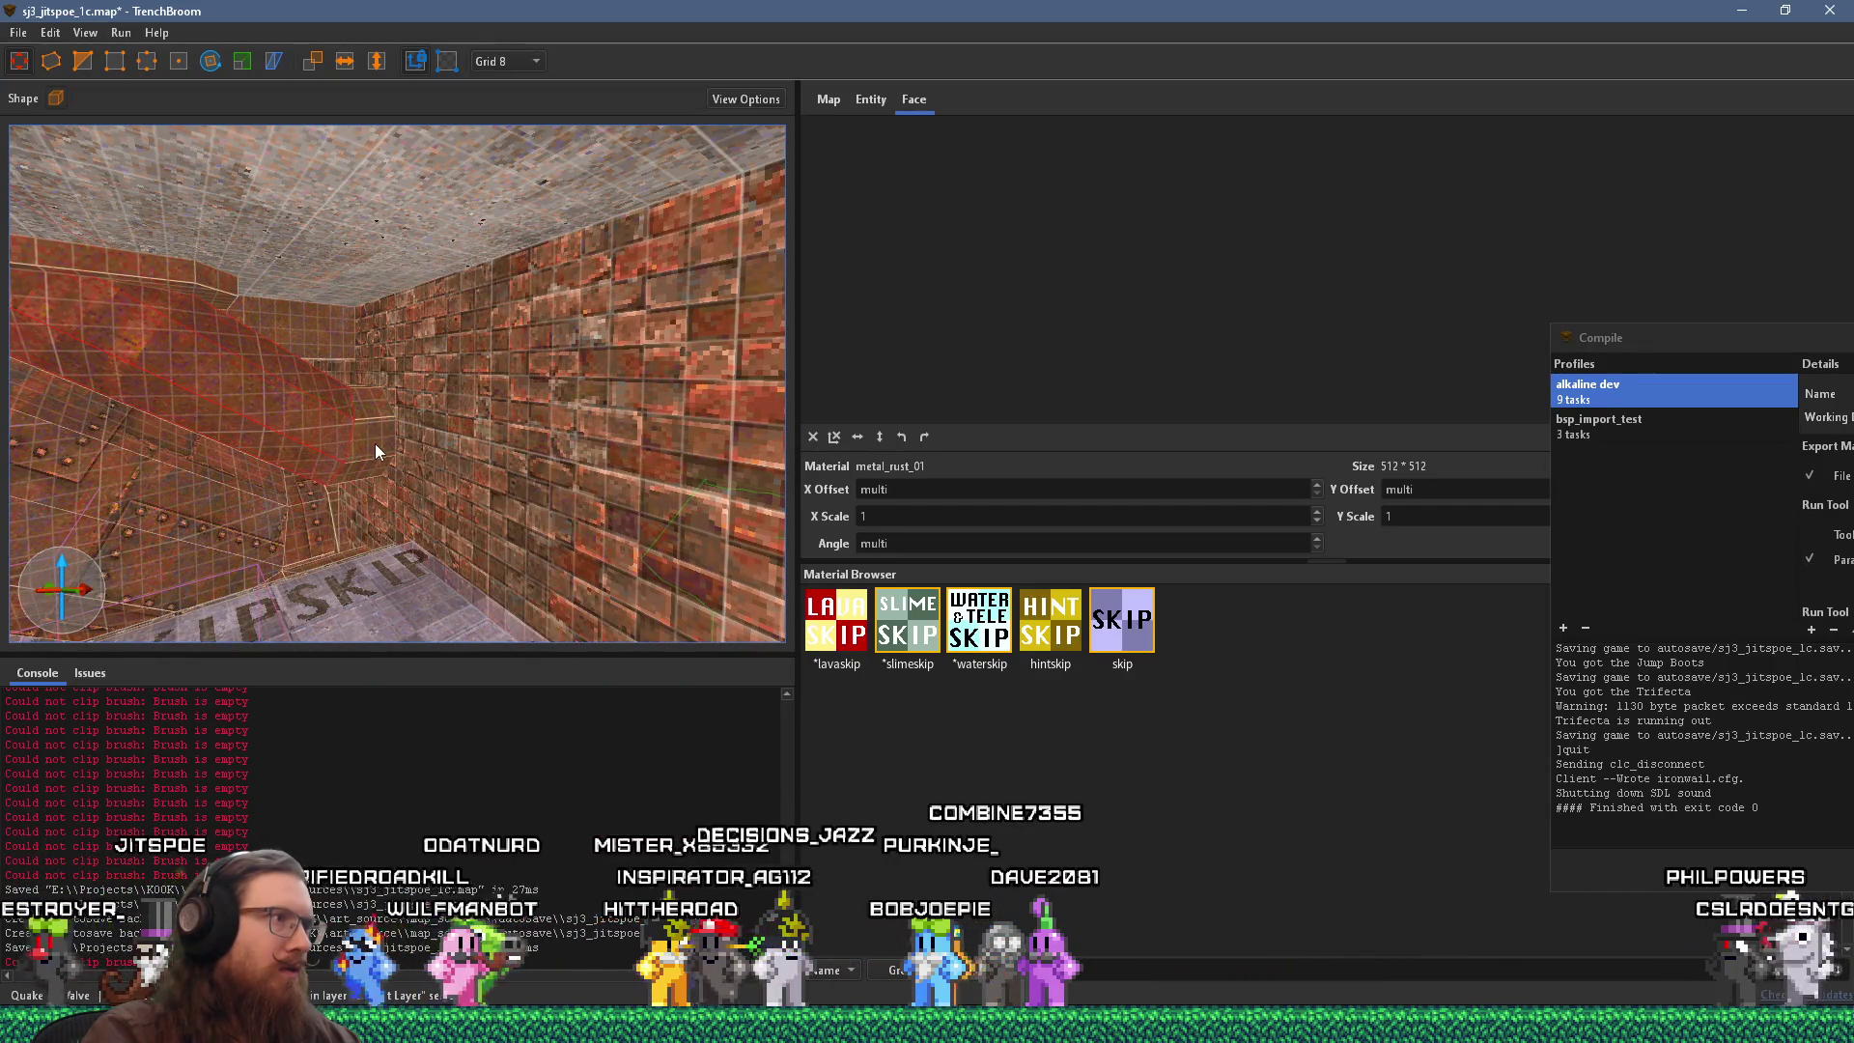
pyautogui.rightClick(375, 443)
pyautogui.click(536, 762)
pyautogui.moveTo(406, 483)
pyautogui.mouseDown()
pyautogui.moveTo(305, 491)
pyautogui.moveTo(484, 371)
pyautogui.moveTo(406, 552)
pyautogui.mouseUp()
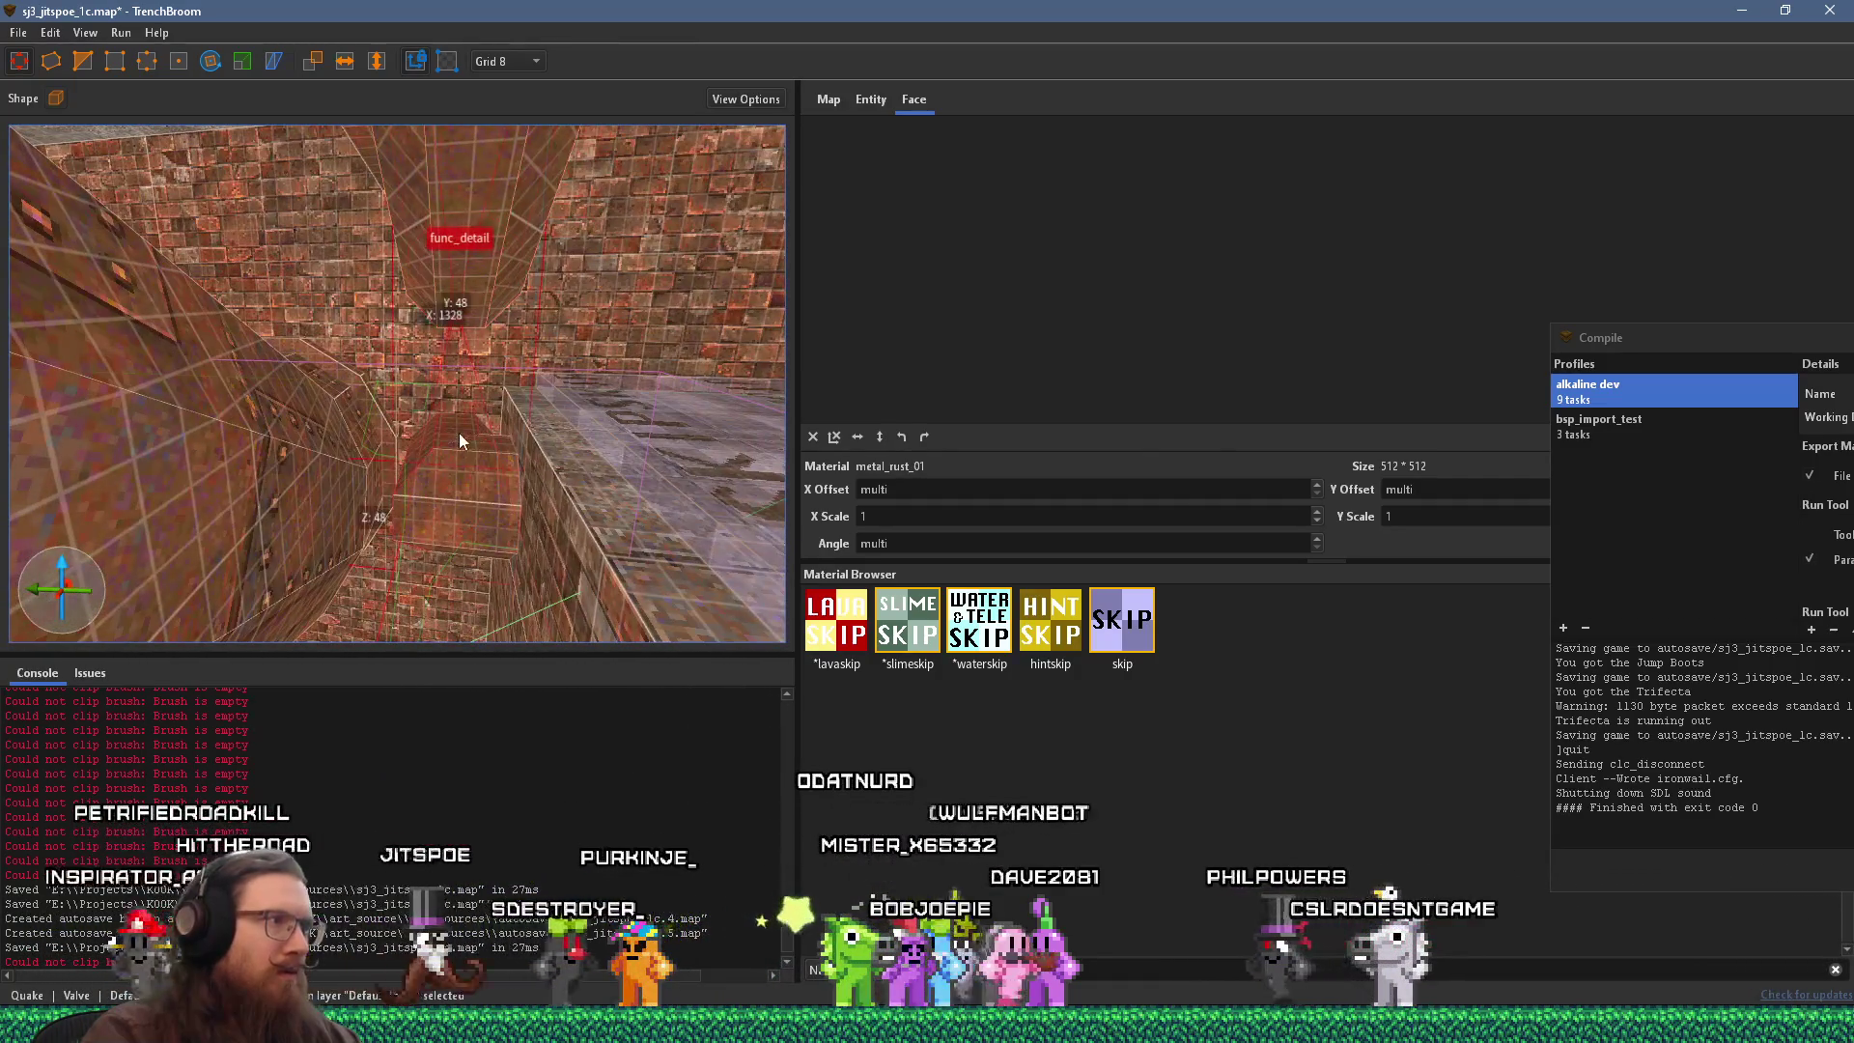
# Turn the rounded stair brush into its own func_detail entity.
pyautogui.keyDown('ctrl'); pyautogui.click(467, 484); pyautogui.keyUp('ctrl')
pyautogui.rightClick(467, 484)
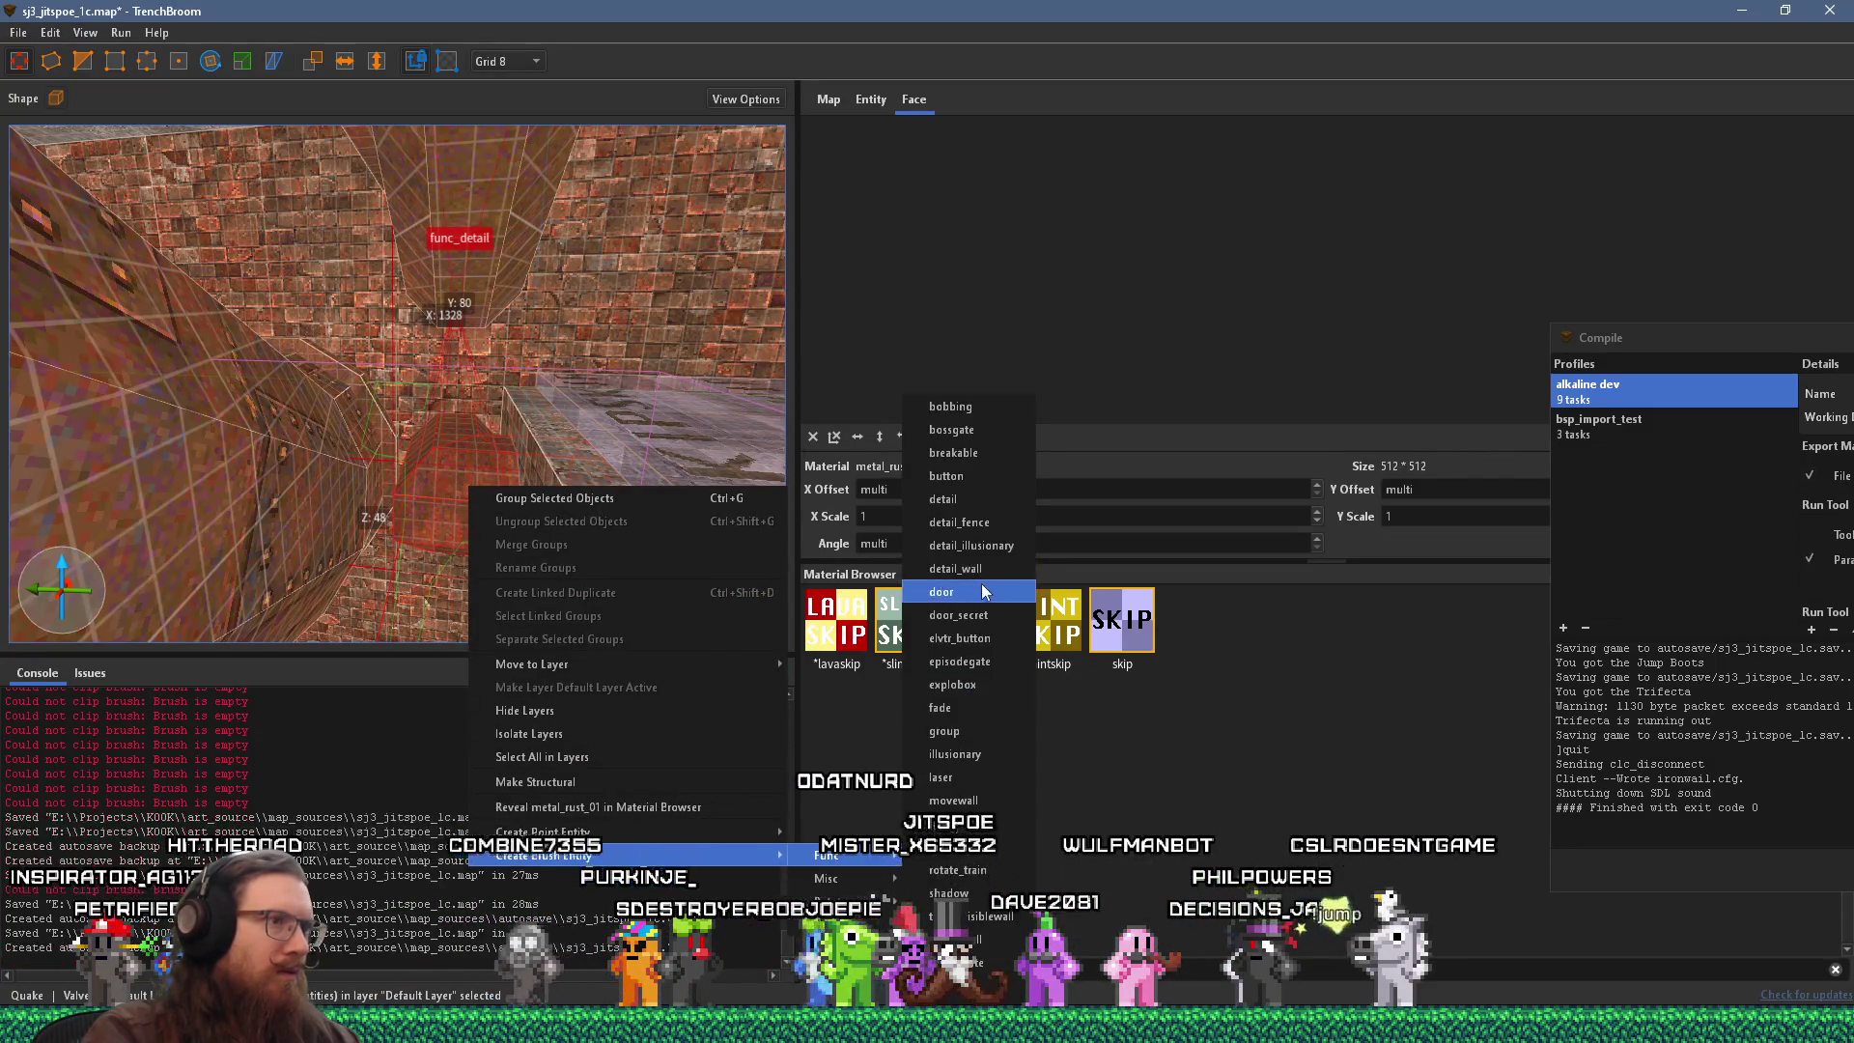
pyautogui.click(987, 508)
pyautogui.moveTo(581, 448); pyautogui.dragTo(498, 484)
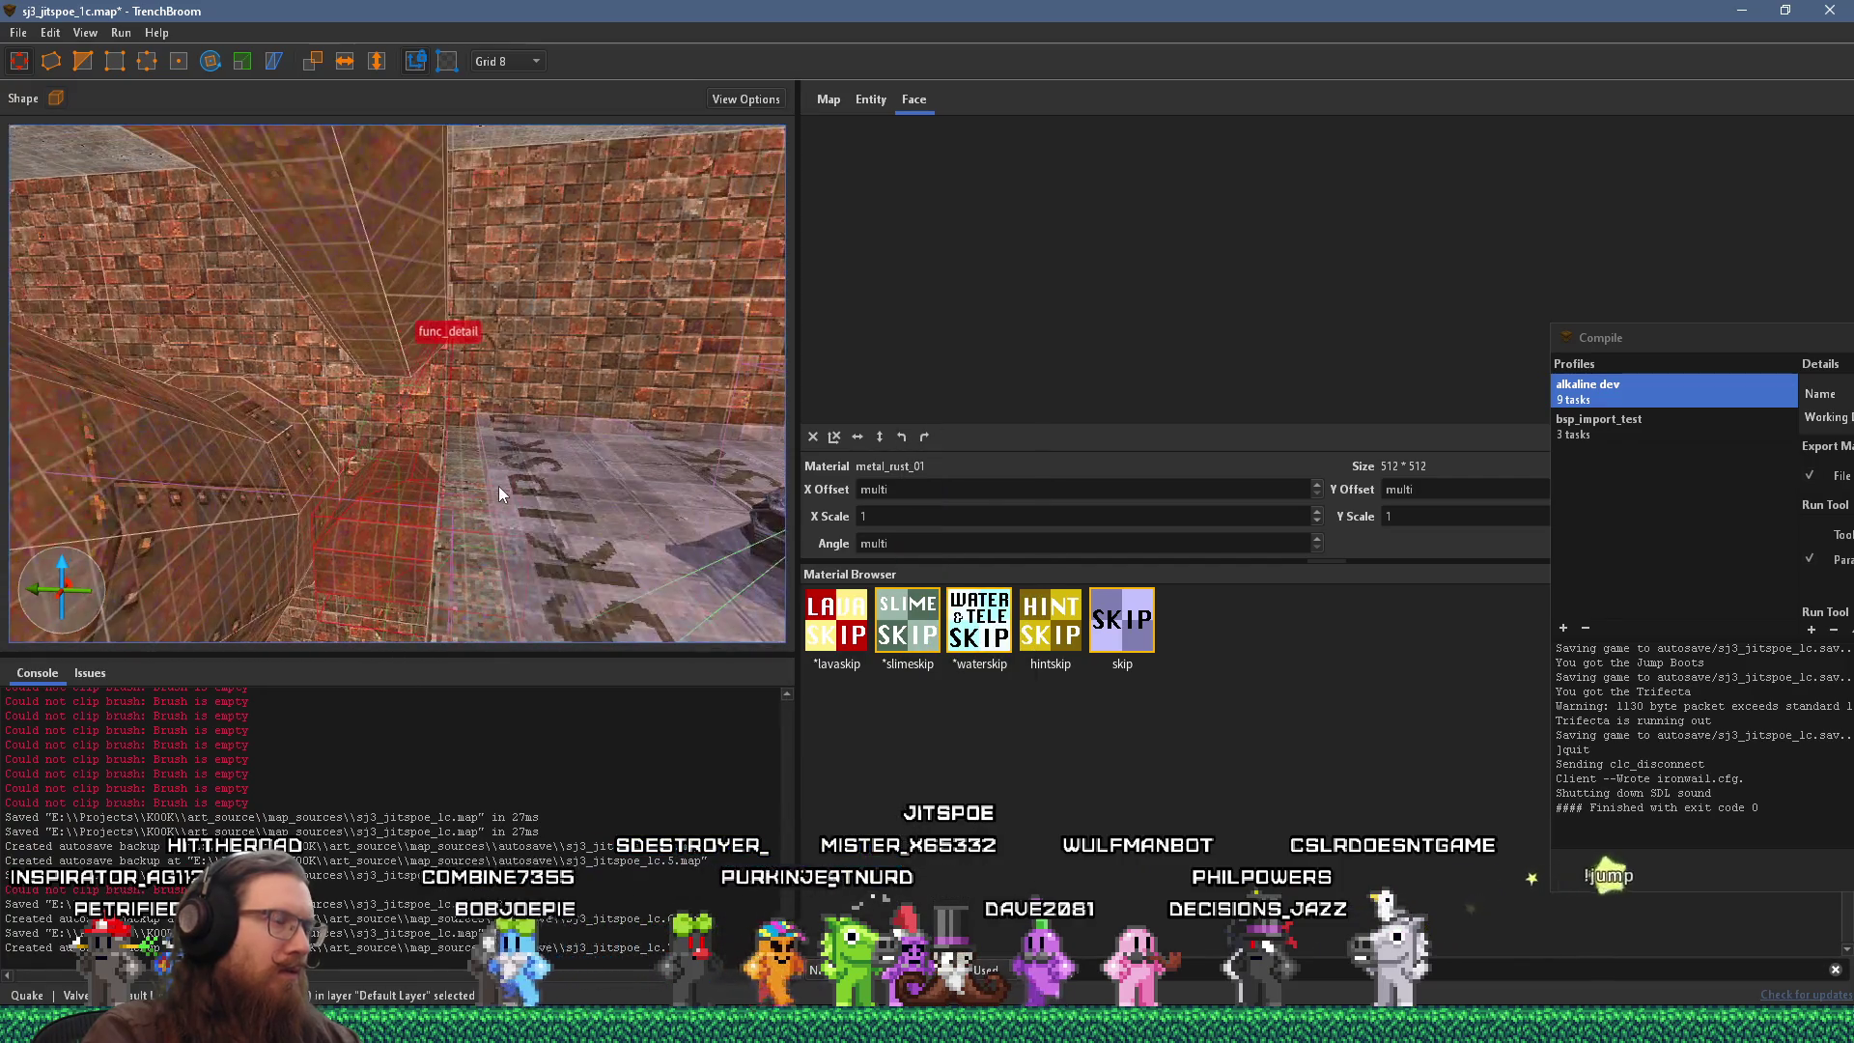
# Set the func_detail's _phong_angle to 50, then deselect the brushes.
pyautogui.click(871, 99)
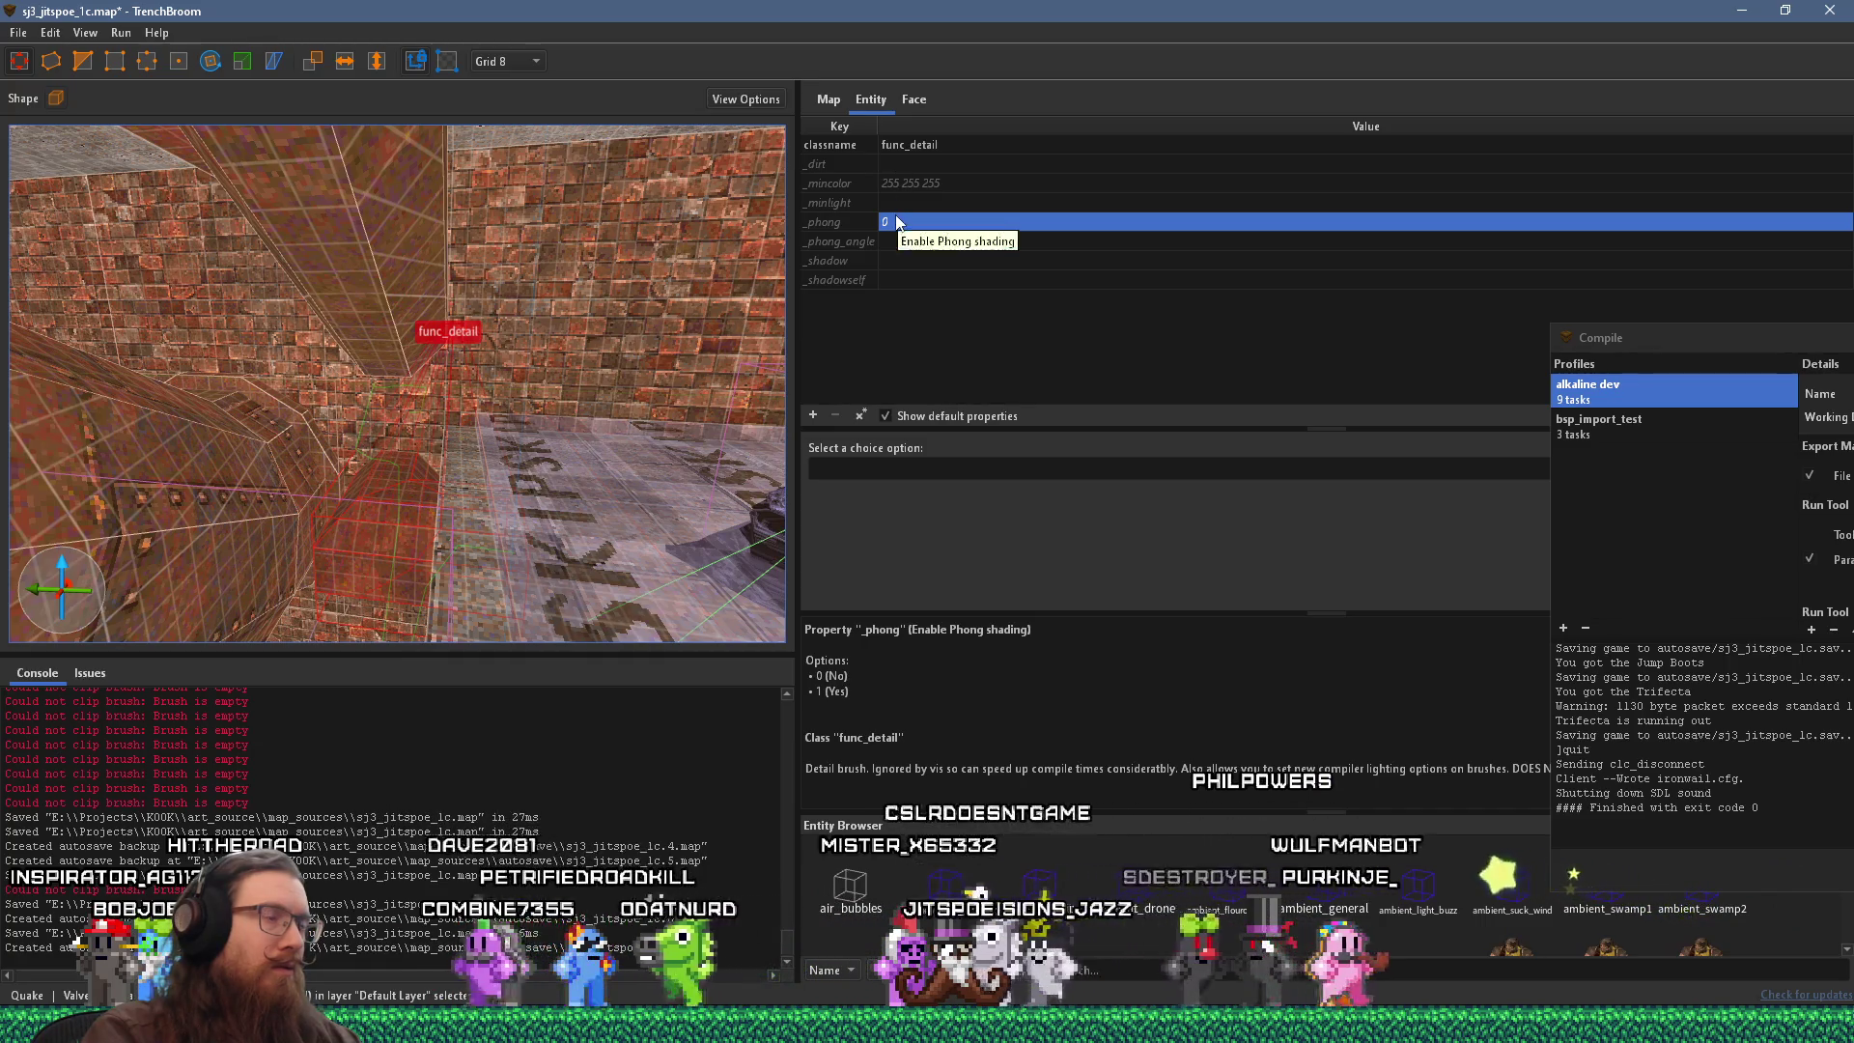
pyautogui.scroll(2, 325, 485)
pyautogui.scroll(5, 324, 478)
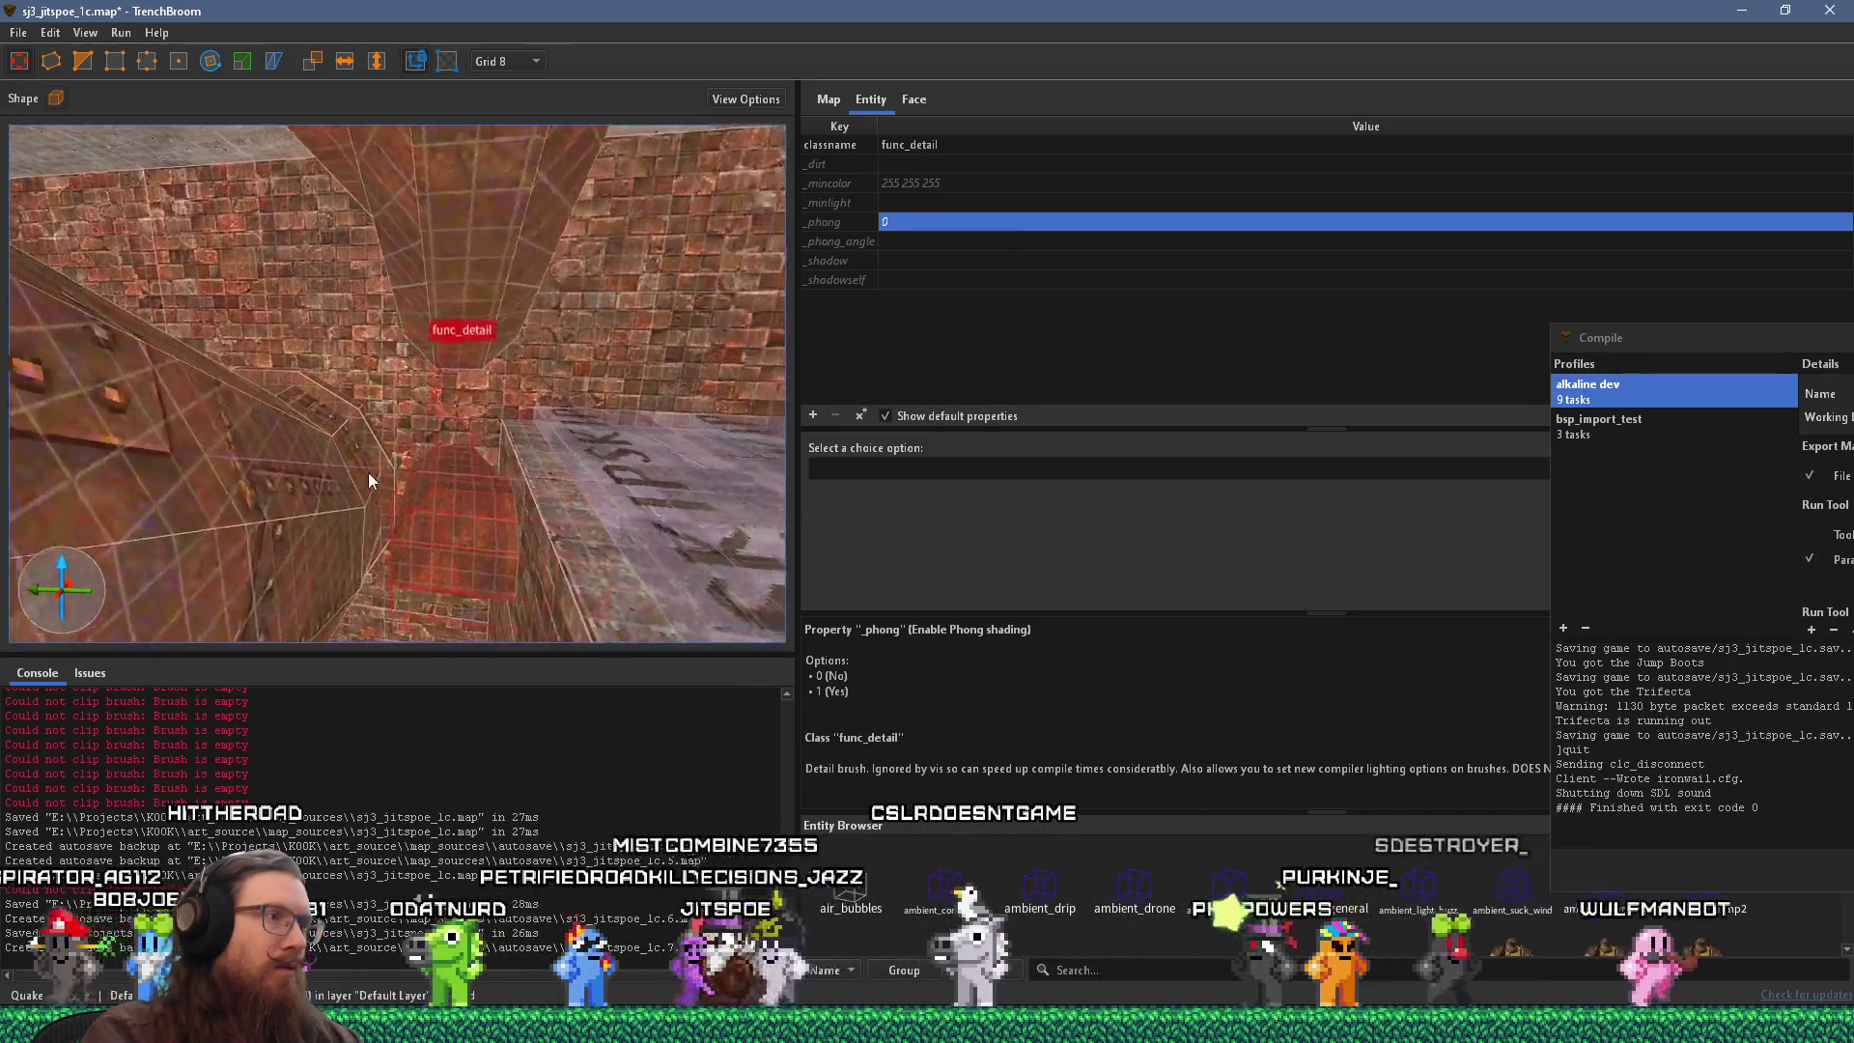
pyautogui.doubleClick(890, 244)
pyautogui.write('50')
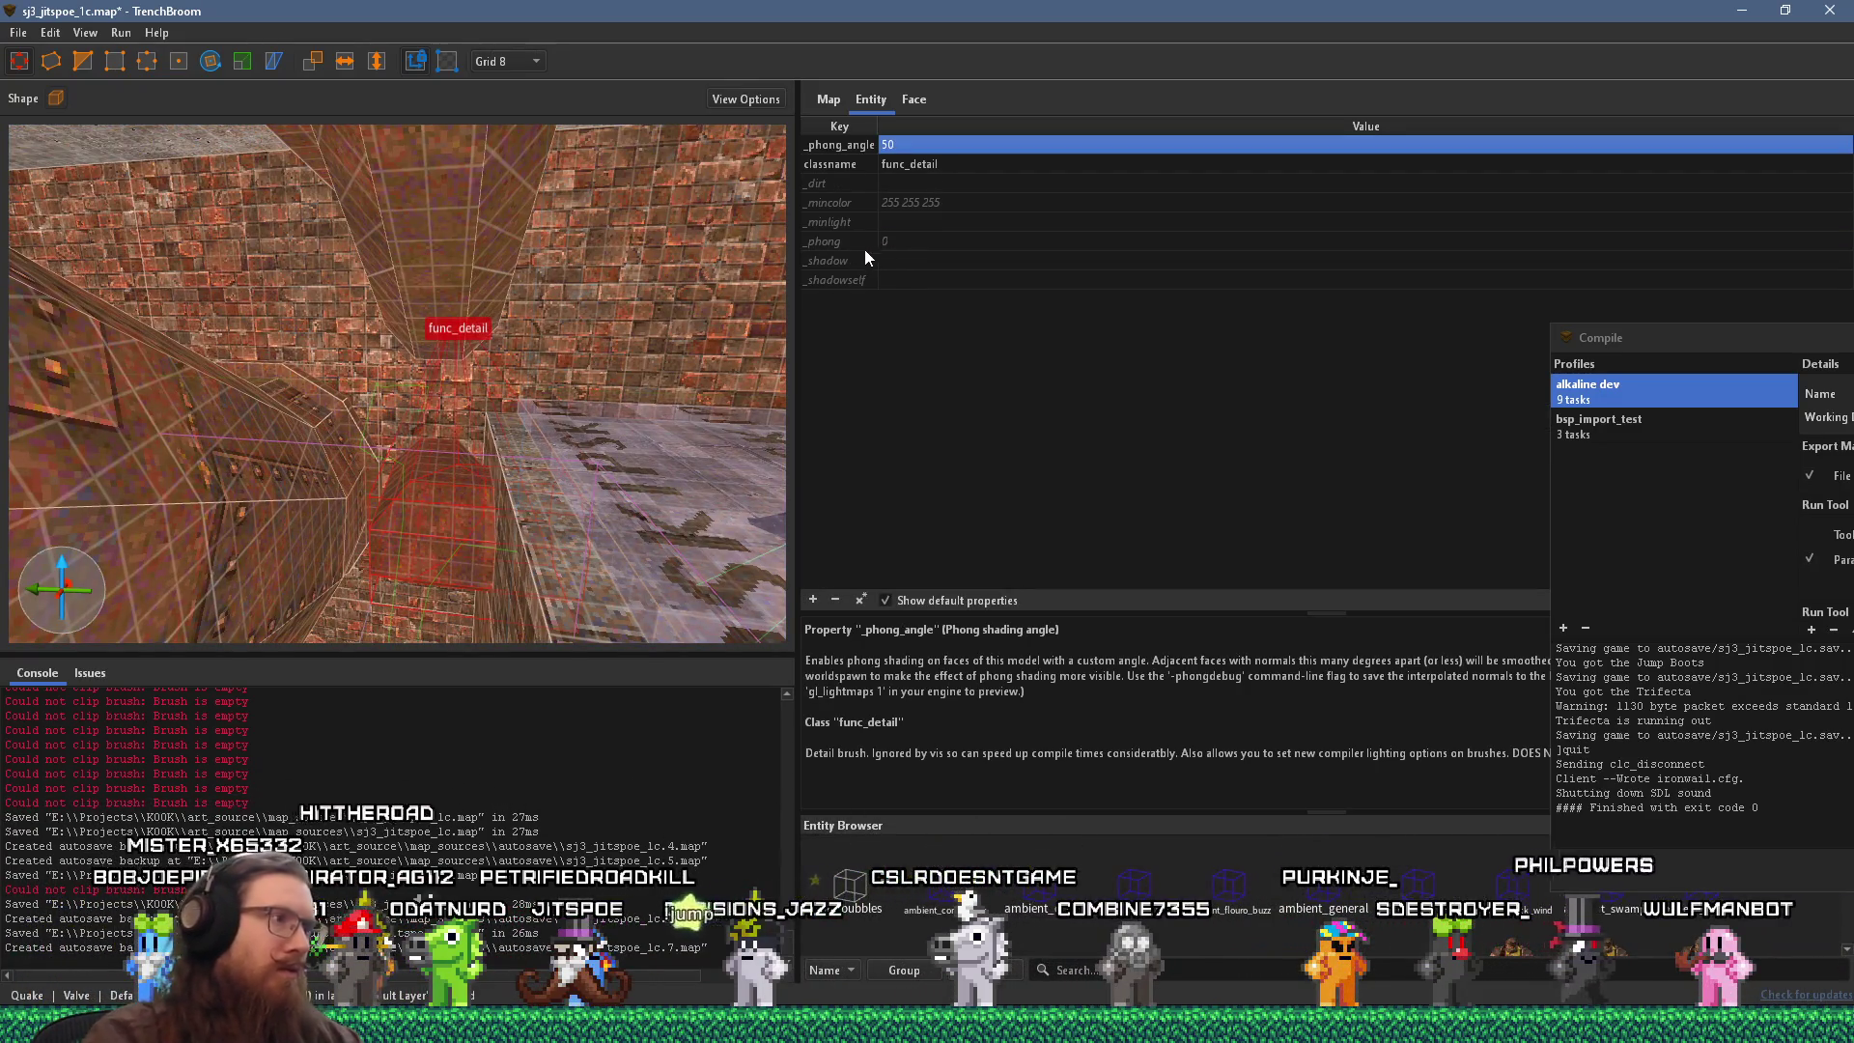
pyautogui.press('Escape')
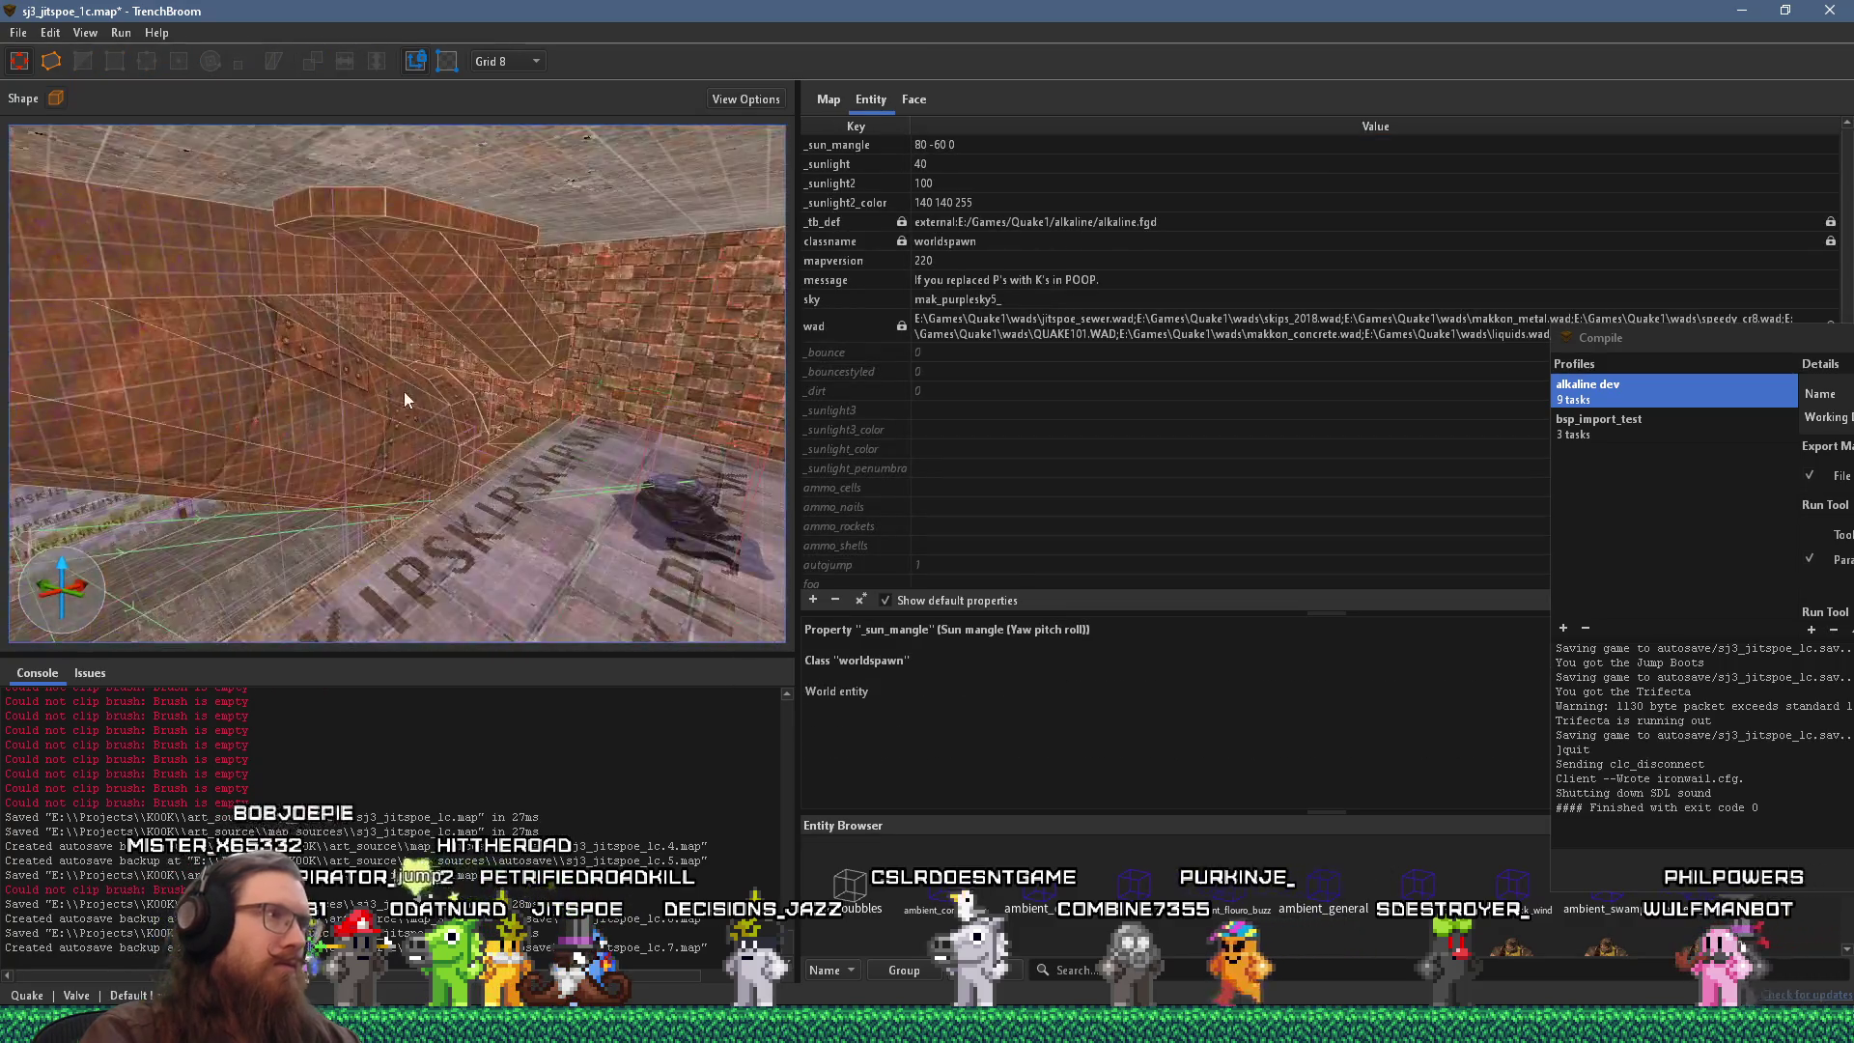
# Leave the reference screenshot and return to the map editor, clearing the selection.
pyautogui.moveTo(157, 428)
pyautogui.mouseDown()
pyautogui.moveTo(89, 369)
pyautogui.moveTo(490, 479)
pyautogui.moveTo(135, 439)
pyautogui.mouseUp()
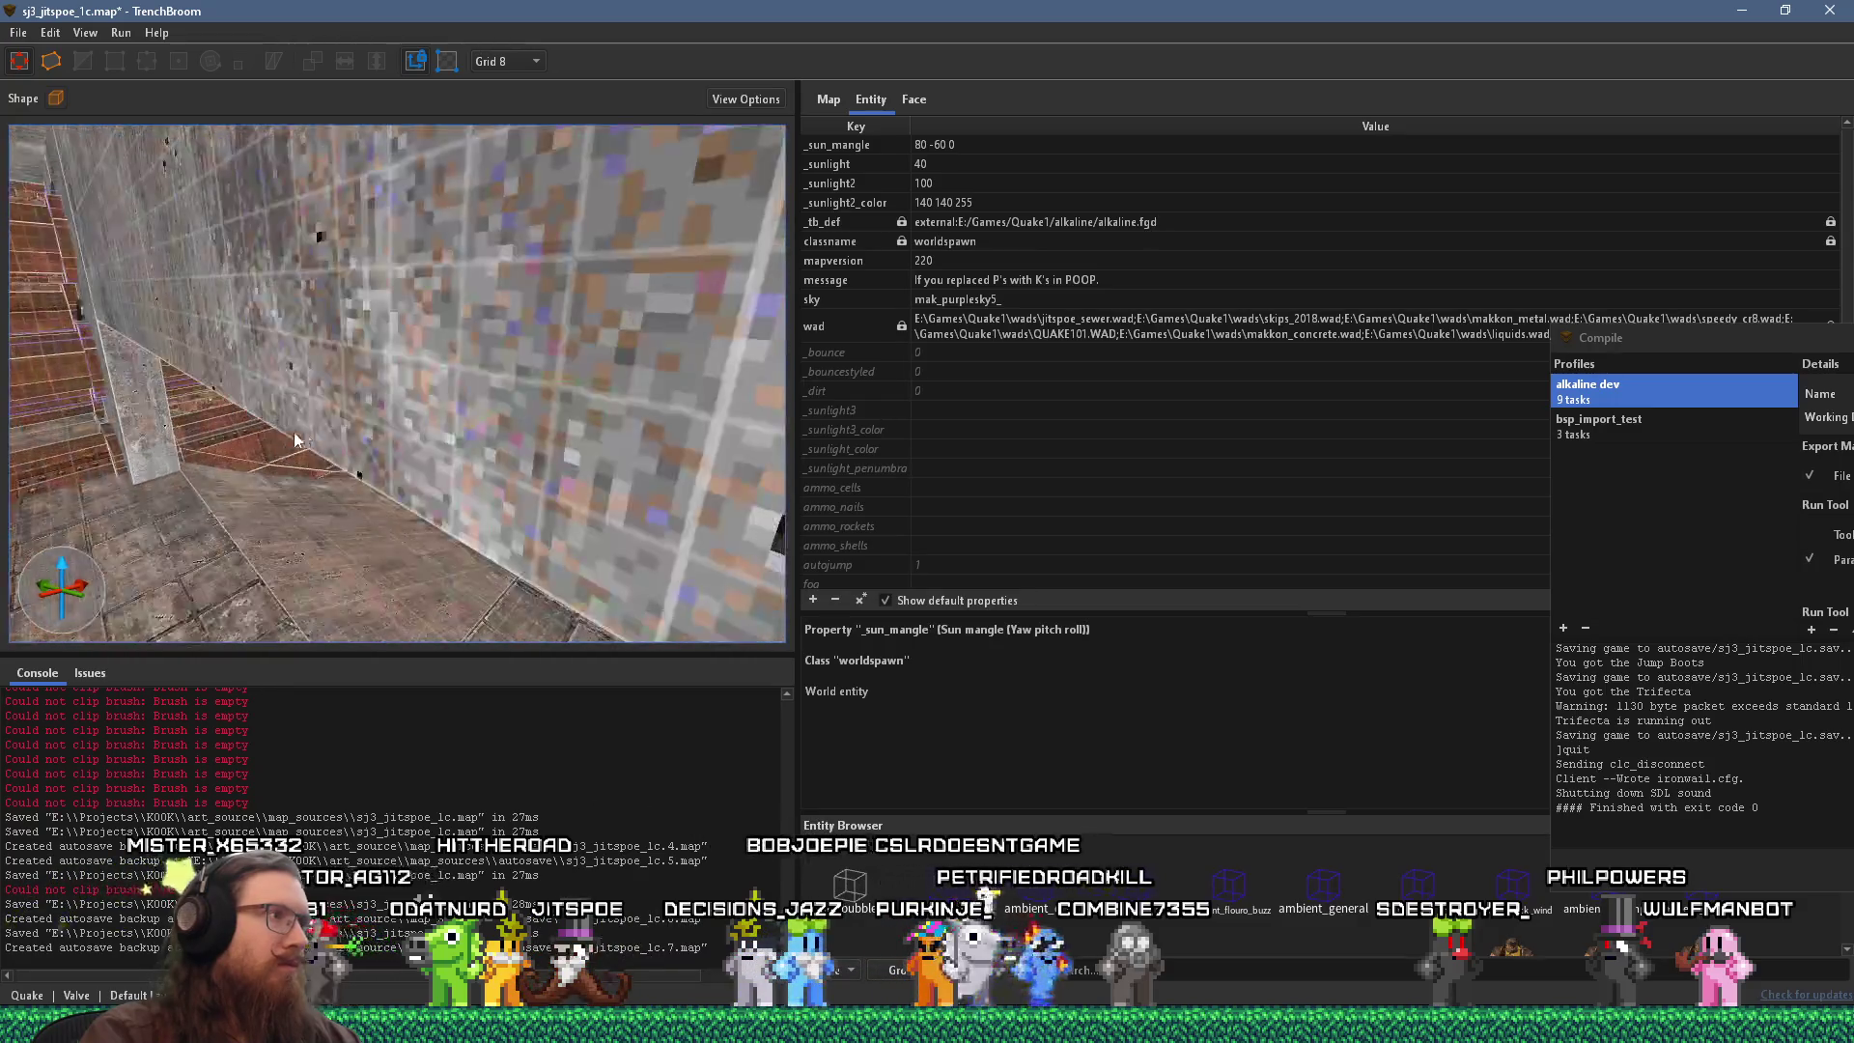
pyautogui.rightClick(188, 357)
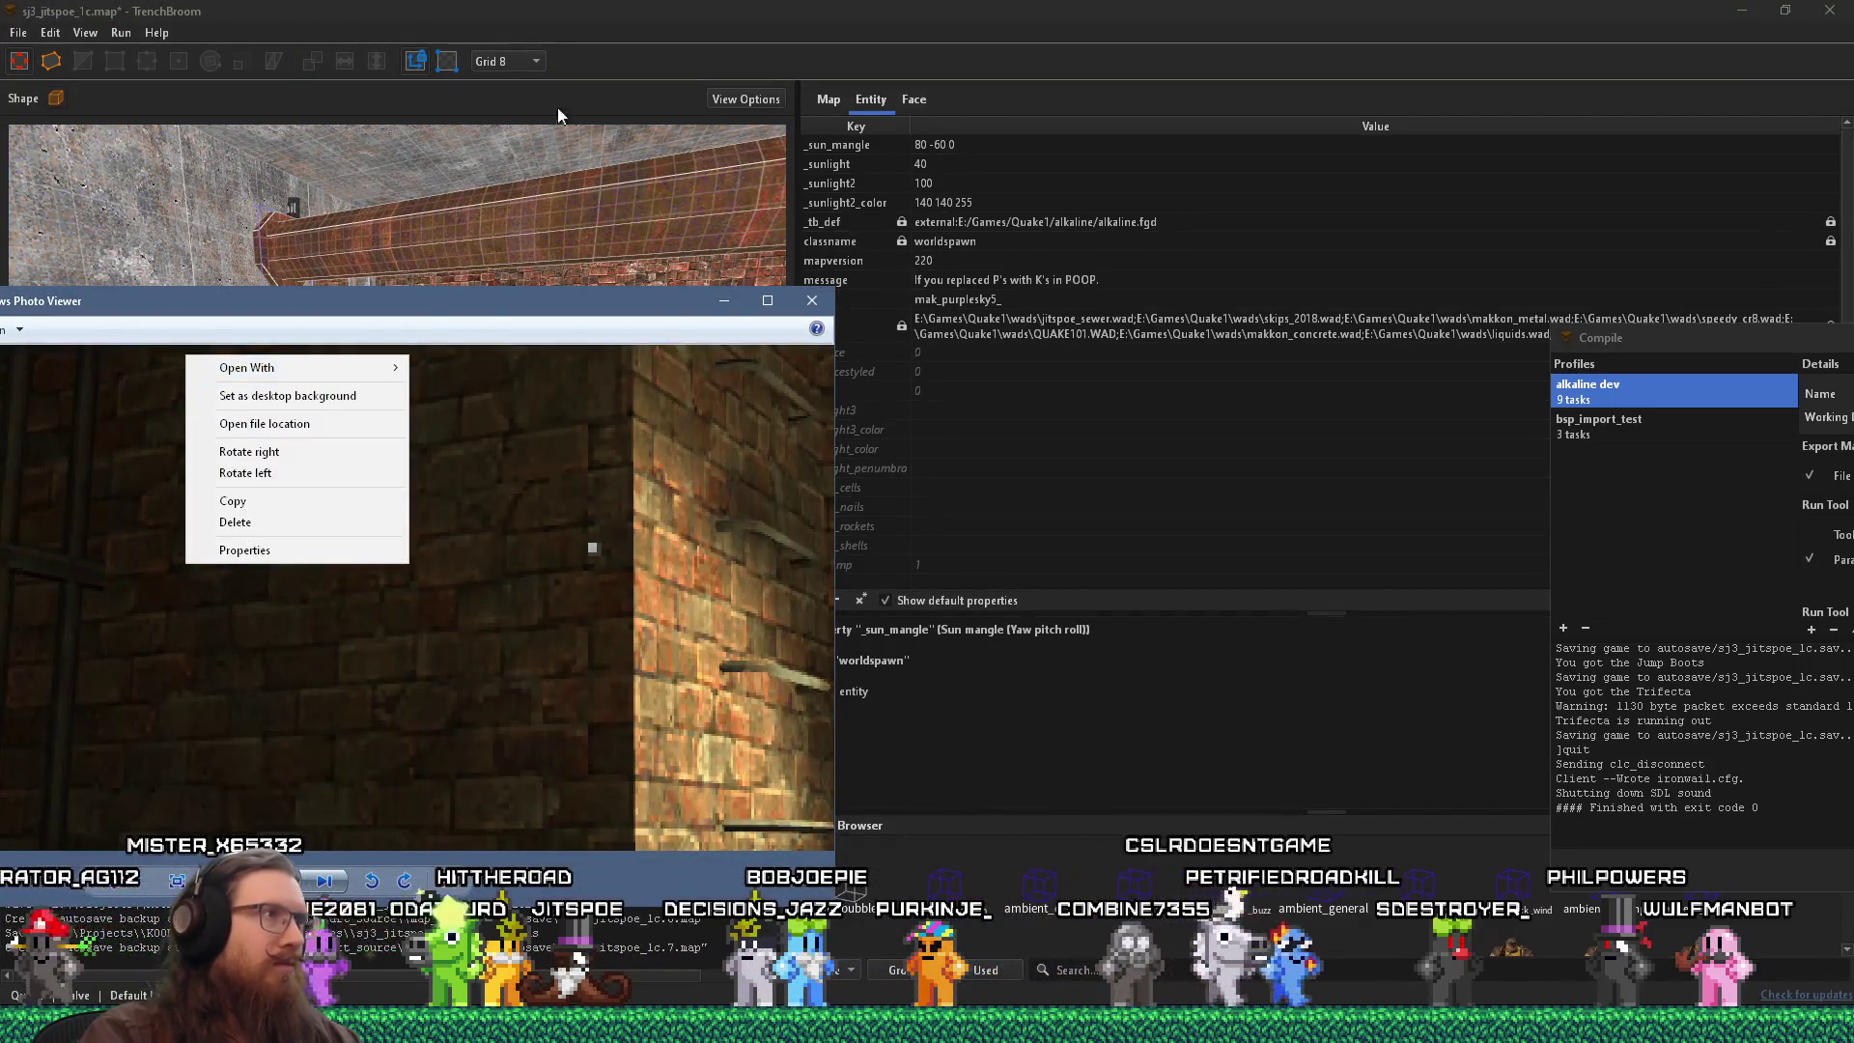
pyautogui.click(558, 115)
pyautogui.moveTo(329, 398)
pyautogui.mouseDown()
pyautogui.moveTo(422, 441)
pyautogui.moveTo(373, 420)
pyautogui.moveTo(588, 409)
pyautogui.moveTo(58, 426)
pyautogui.moveTo(316, 460)
pyautogui.moveTo(461, 378)
pyautogui.moveTo(340, 391)
pyautogui.moveTo(477, 386)
pyautogui.mouseUp()
pyautogui.click(483, 386)
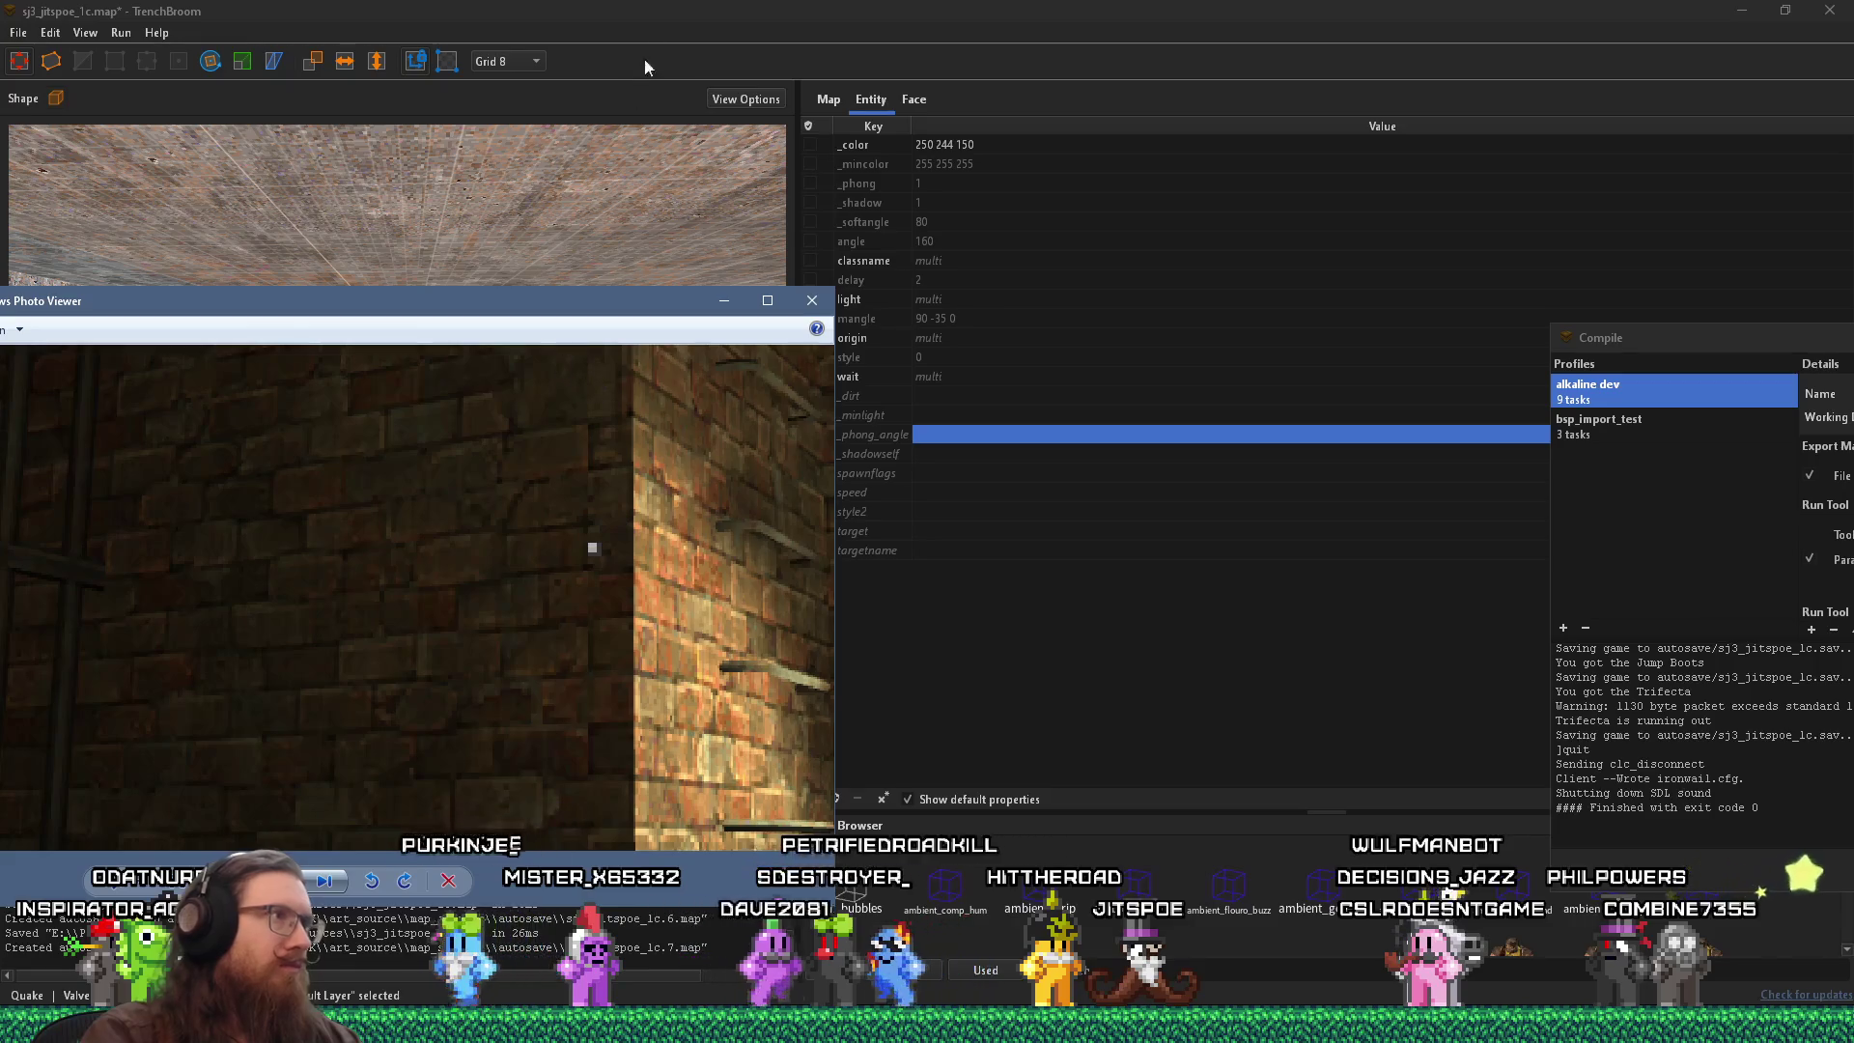
pyautogui.click(645, 66)
pyautogui.scroll(5, 407, 357)
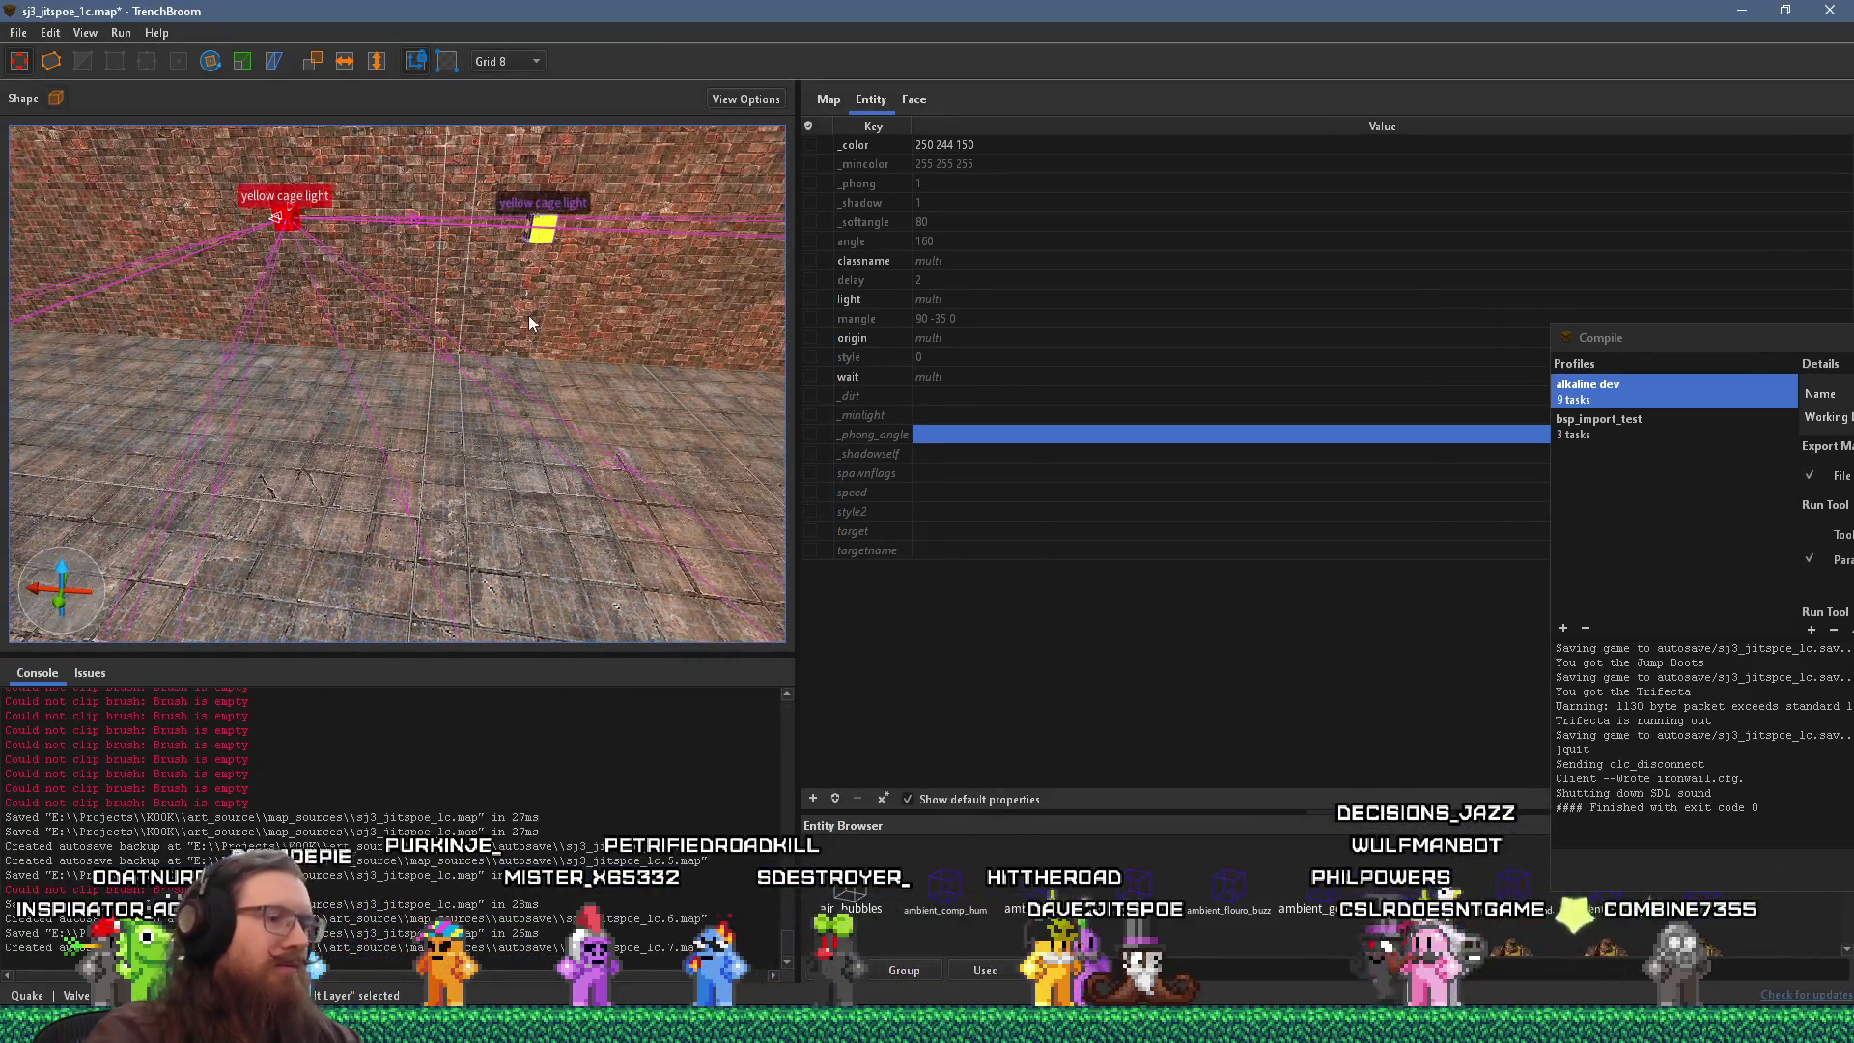
pyautogui.press('Escape')
# Set the grid to 128 and slide the yellow cage light along the brick wall.
pyautogui.moveTo(674, 357); pyautogui.dragTo(280, 338)
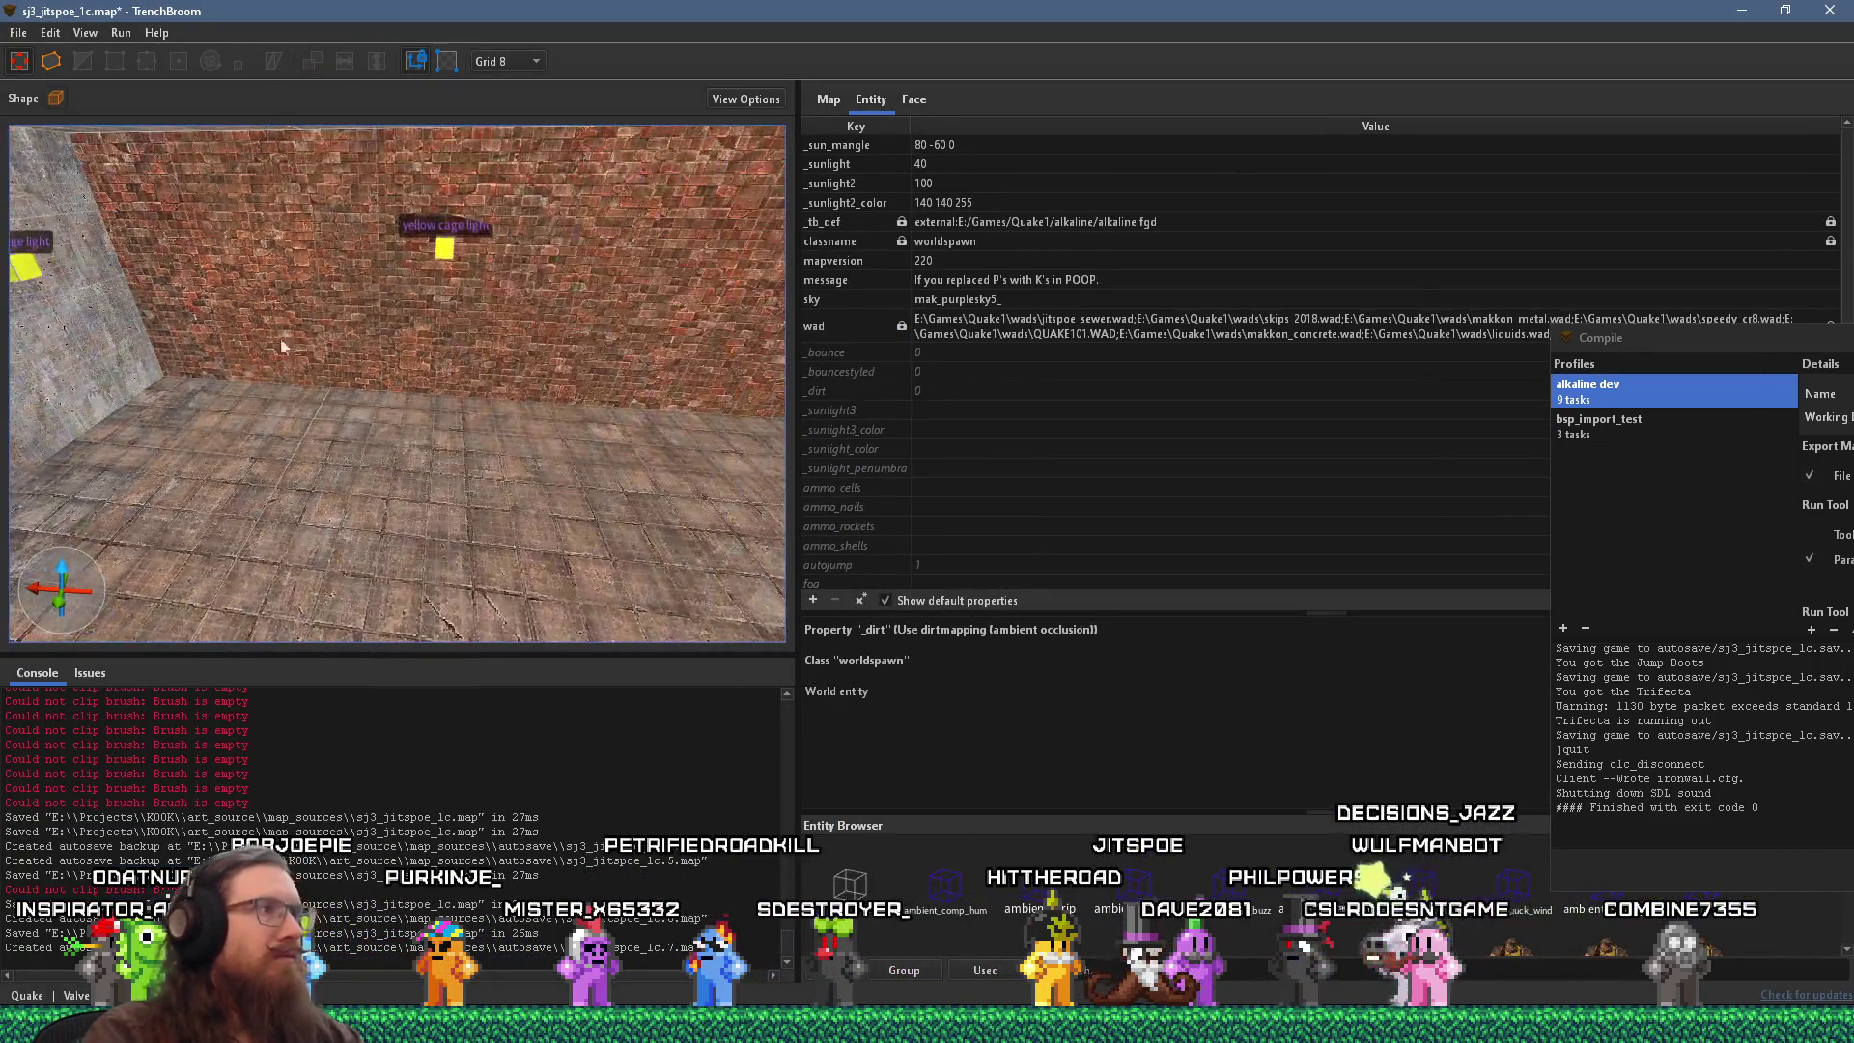
pyautogui.click(439, 253)
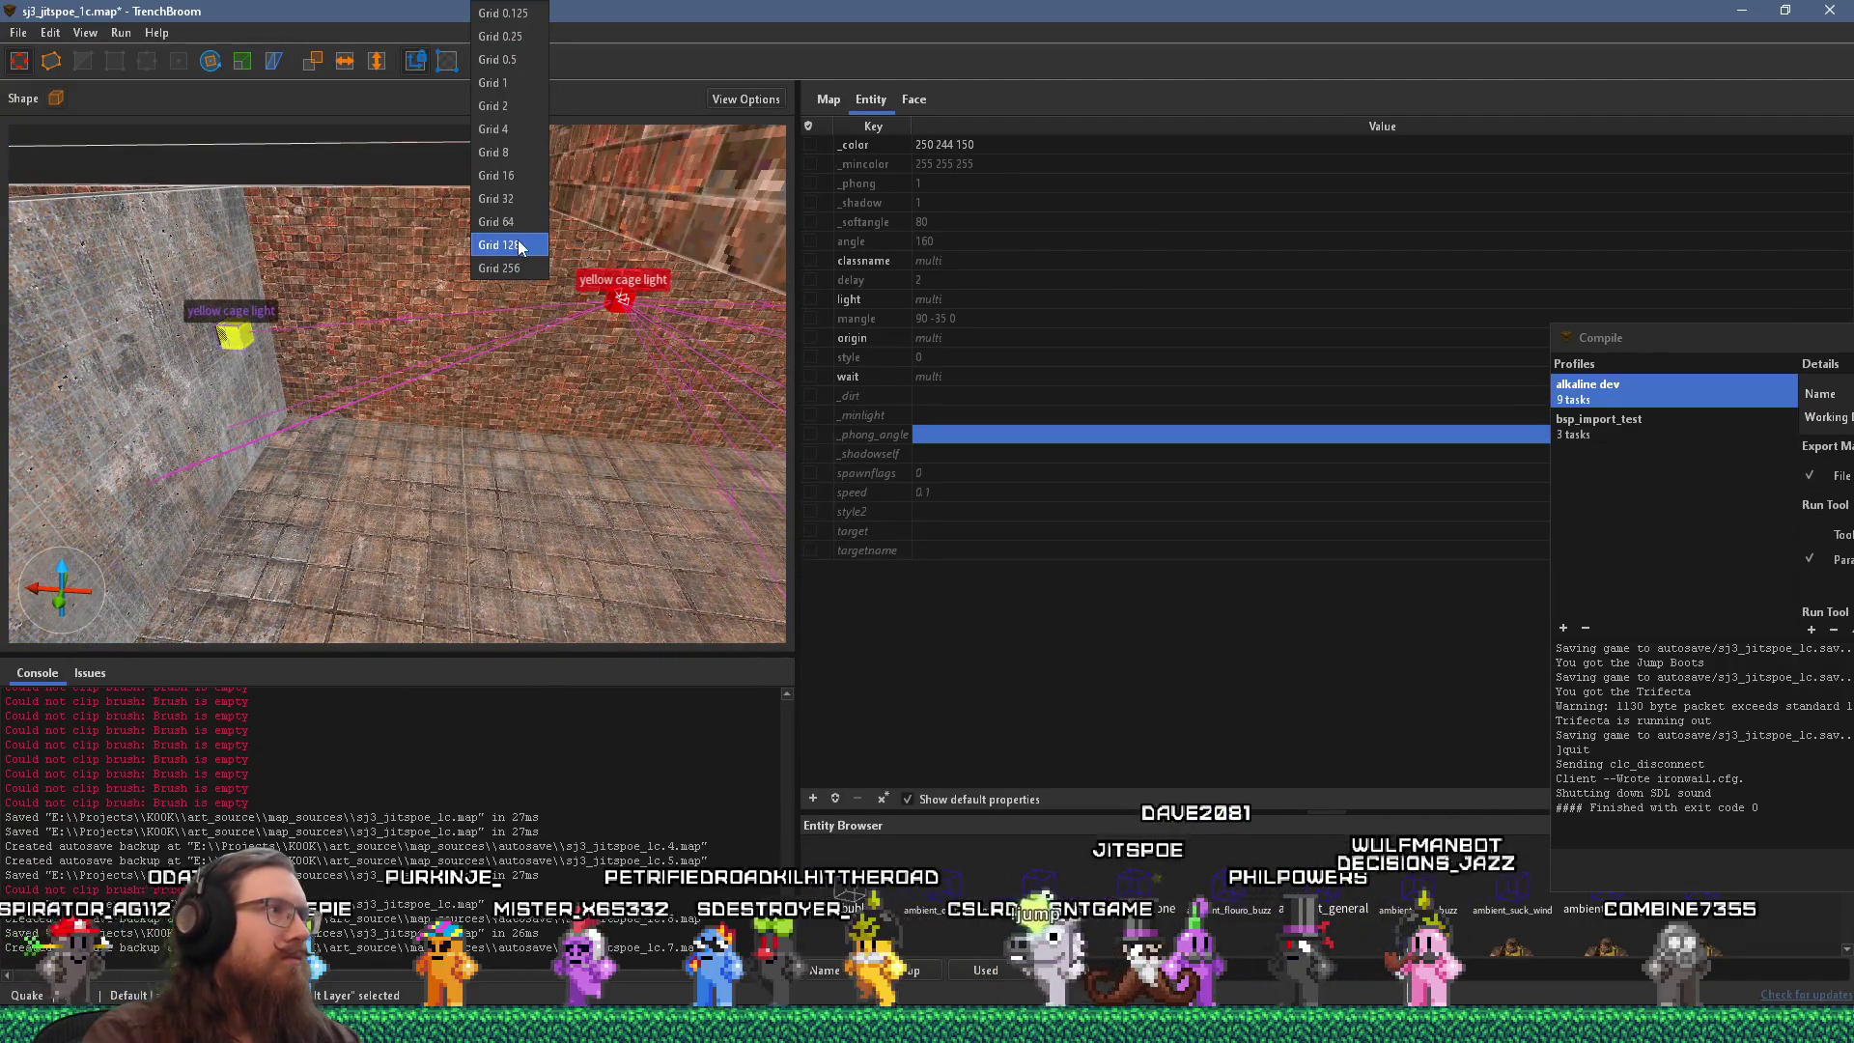
pyautogui.click(499, 244)
pyautogui.moveTo(663, 303)
pyautogui.mouseDown()
pyautogui.moveTo(69, 315)
pyautogui.moveTo(549, 348)
pyautogui.moveTo(699, 334)
pyautogui.moveTo(311, 316)
pyautogui.moveTo(522, 313)
pyautogui.moveTo(404, 374)
pyautogui.mouseUp()
pyautogui.moveTo(569, 430); pyautogui.dragTo(576, 433)
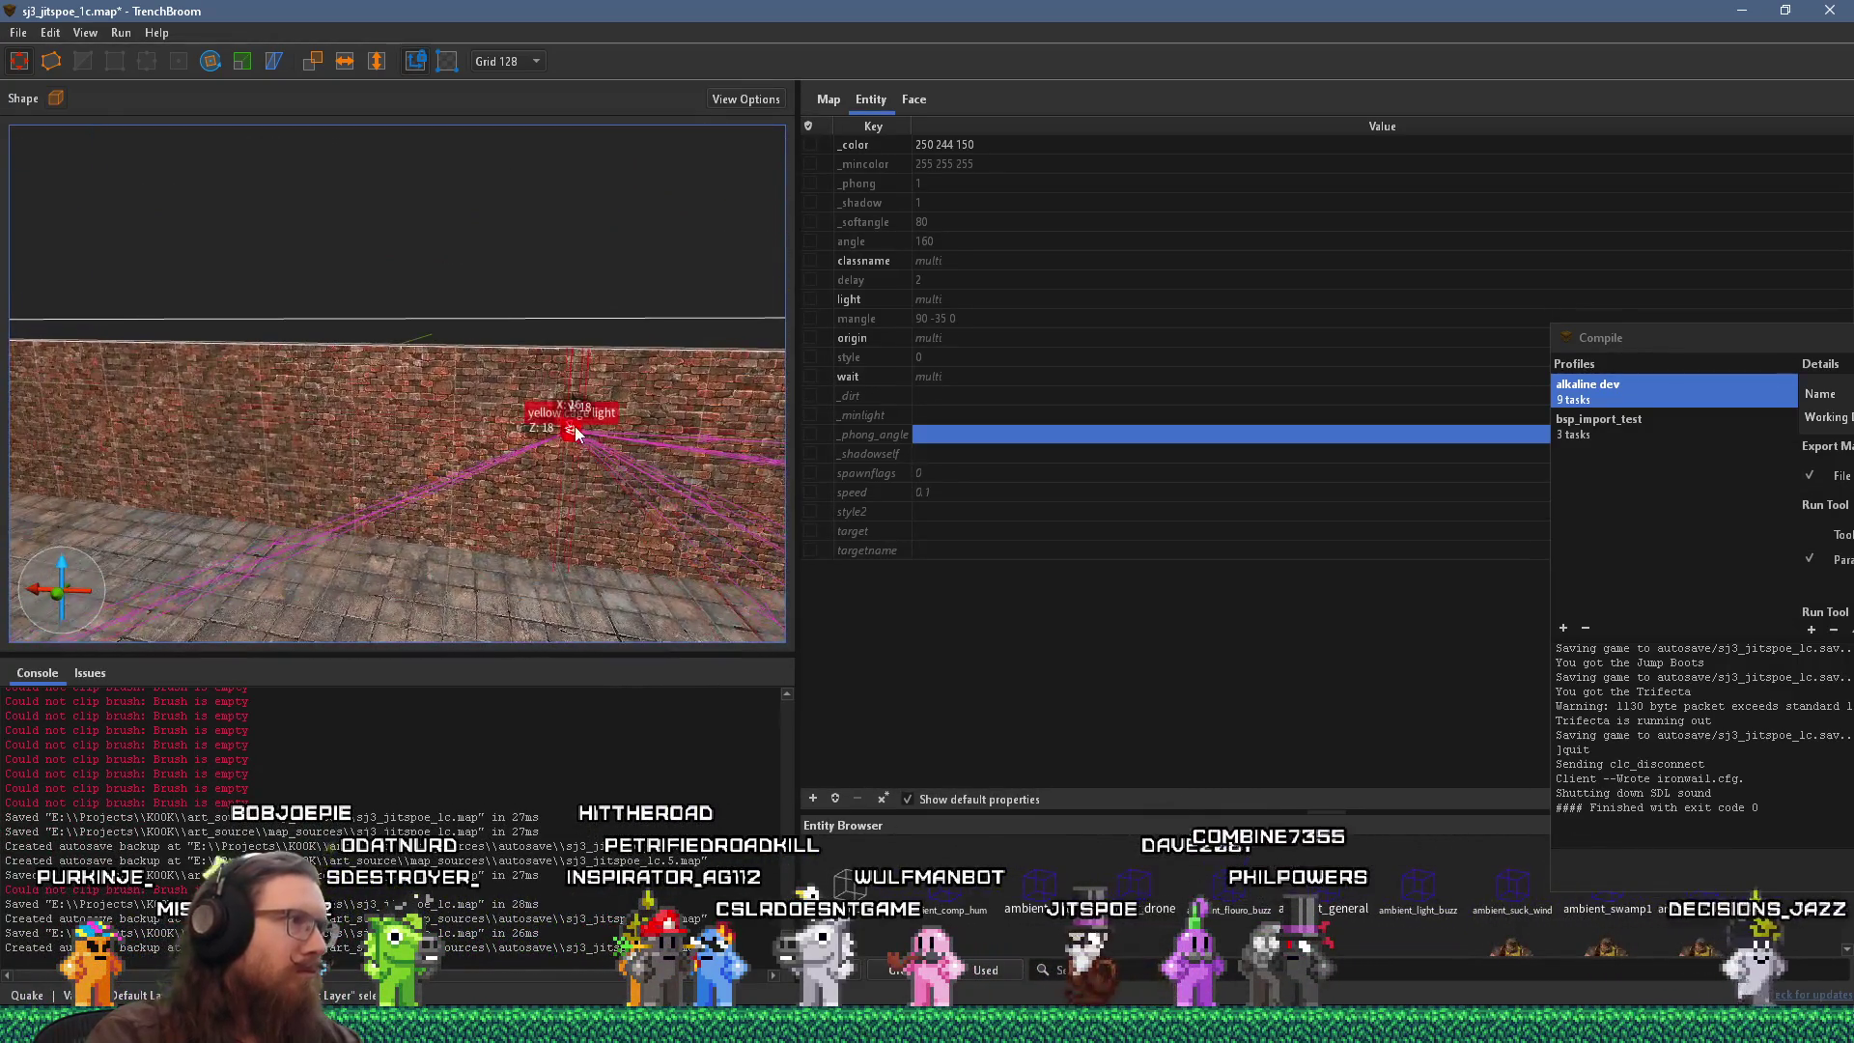
pyautogui.moveTo(166, 413)
pyautogui.mouseDown()
pyautogui.moveTo(396, 405)
pyautogui.moveTo(81, 417)
pyautogui.moveTo(276, 437)
pyautogui.moveTo(237, 450)
pyautogui.moveTo(357, 355)
pyautogui.moveTo(559, 381)
pyautogui.mouseUp()
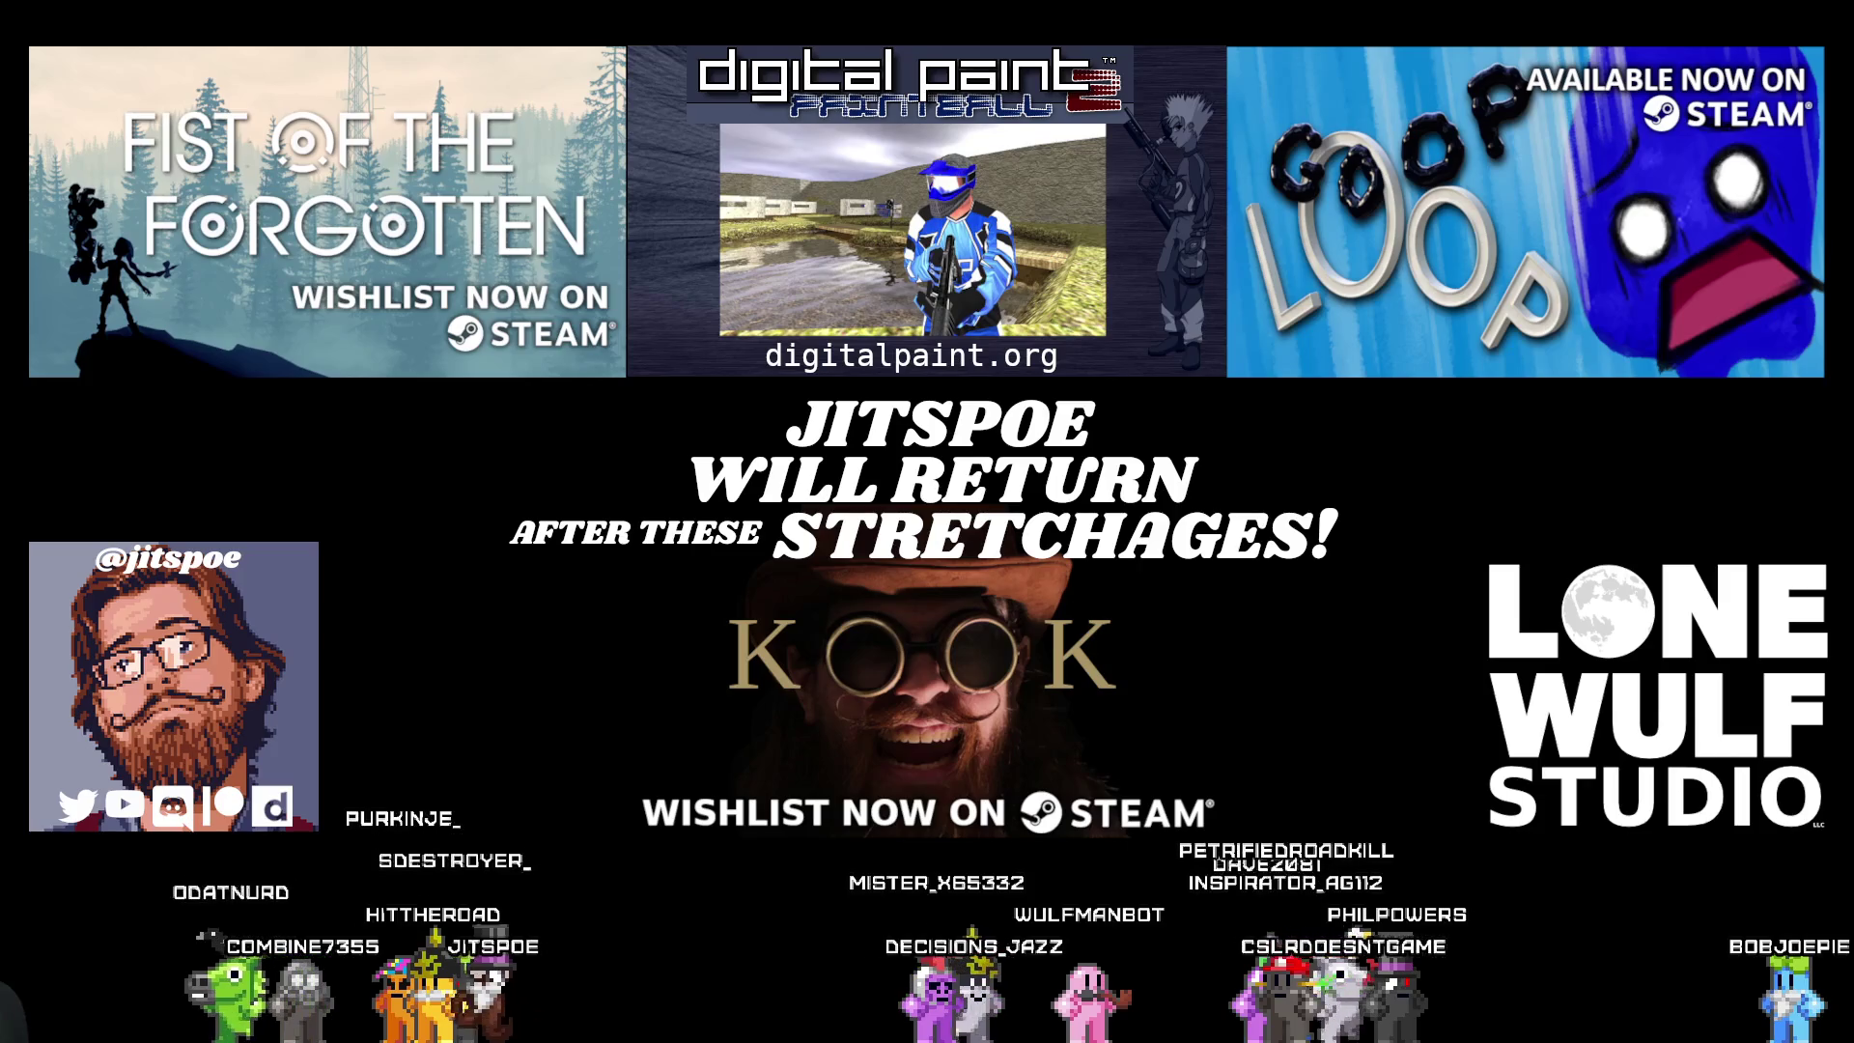
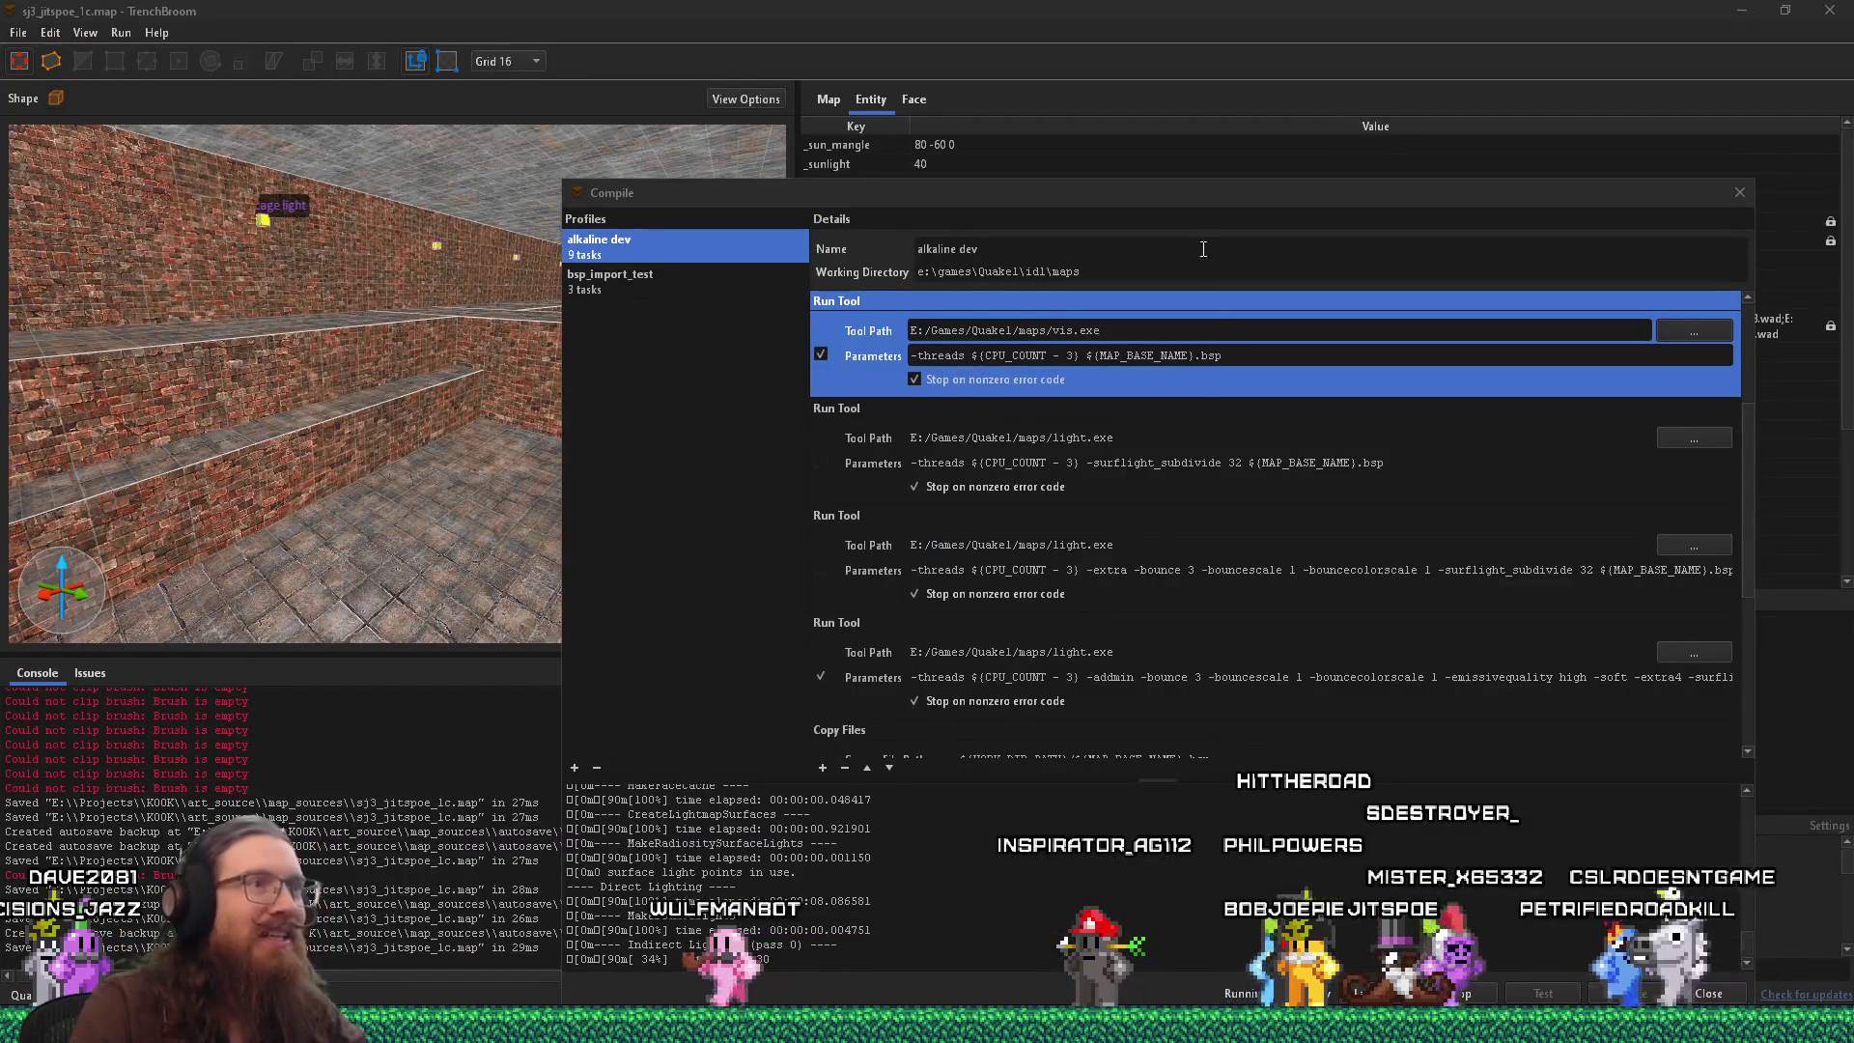
# Stop the compile, disable the light -addmin pass, enable light -extra -bounce 3, and recompile.
pyautogui.moveTo(1203, 193); pyautogui.dragTo(1071, 93)
pyautogui.scroll(-5, 1028, 446)
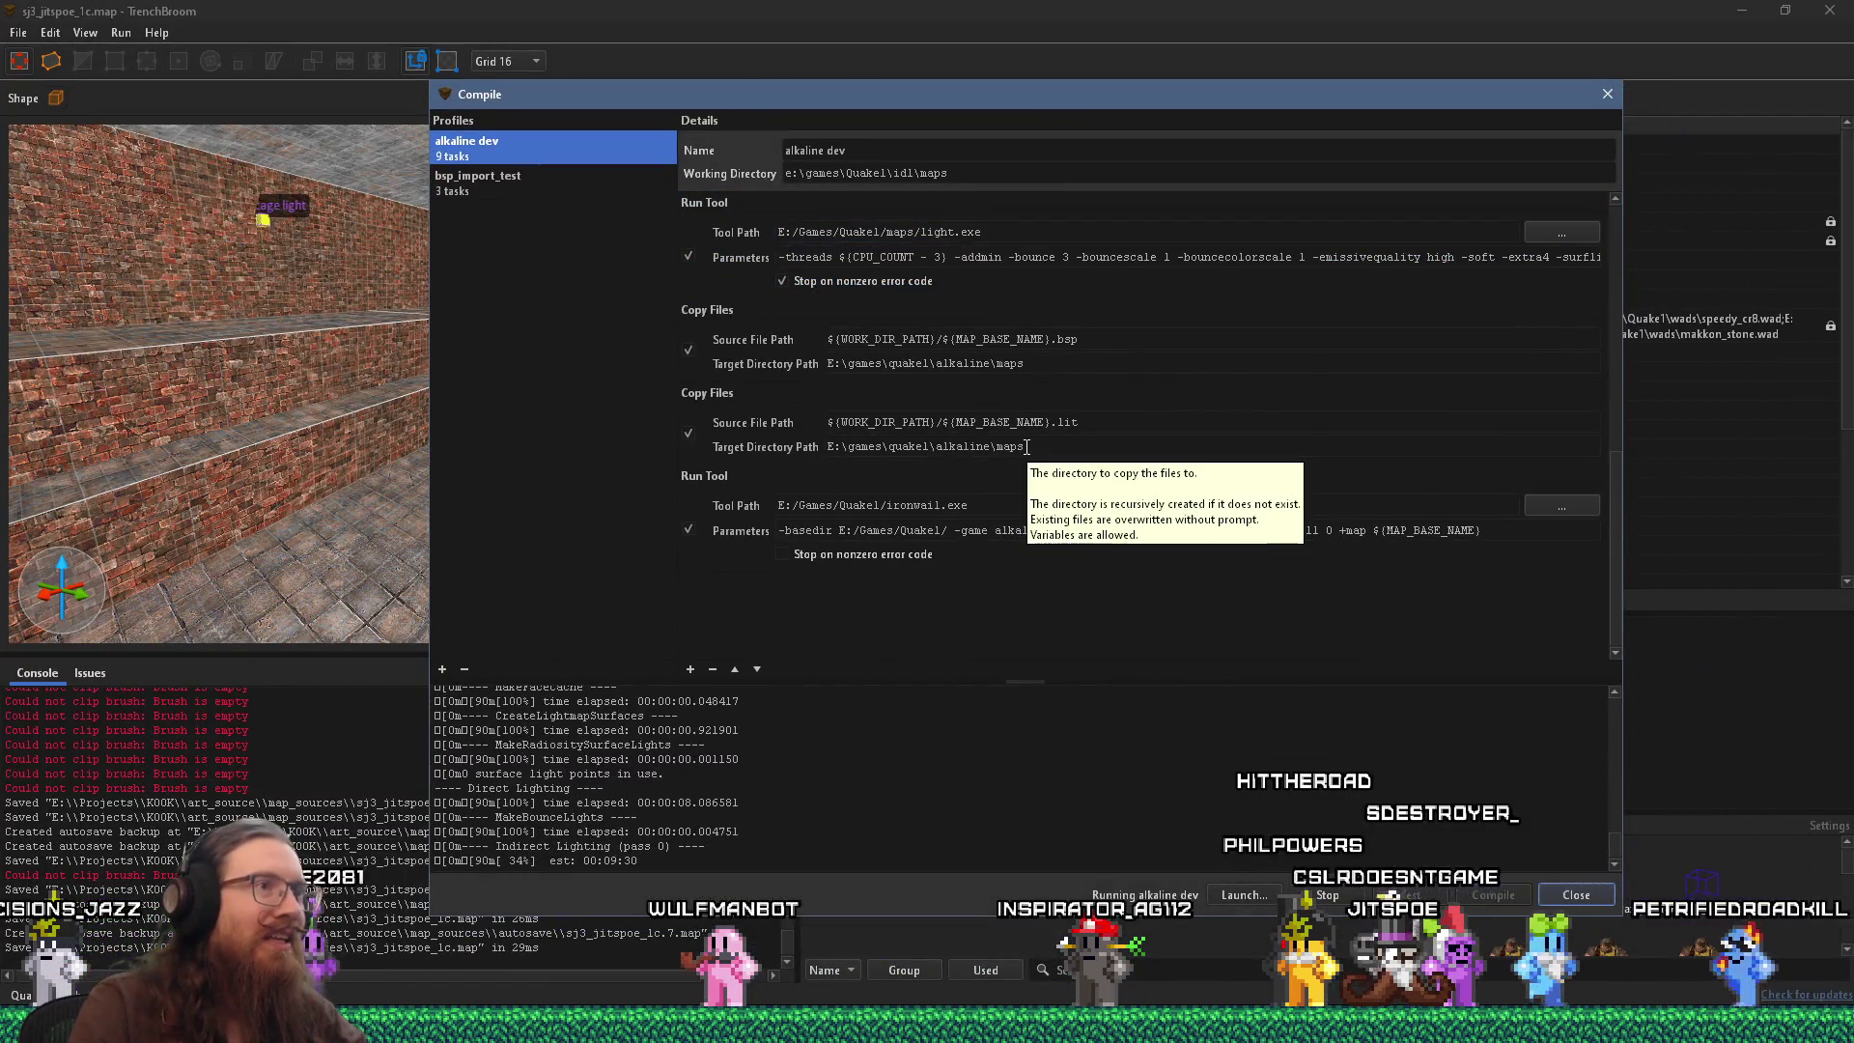
pyautogui.scroll(5, 1027, 450)
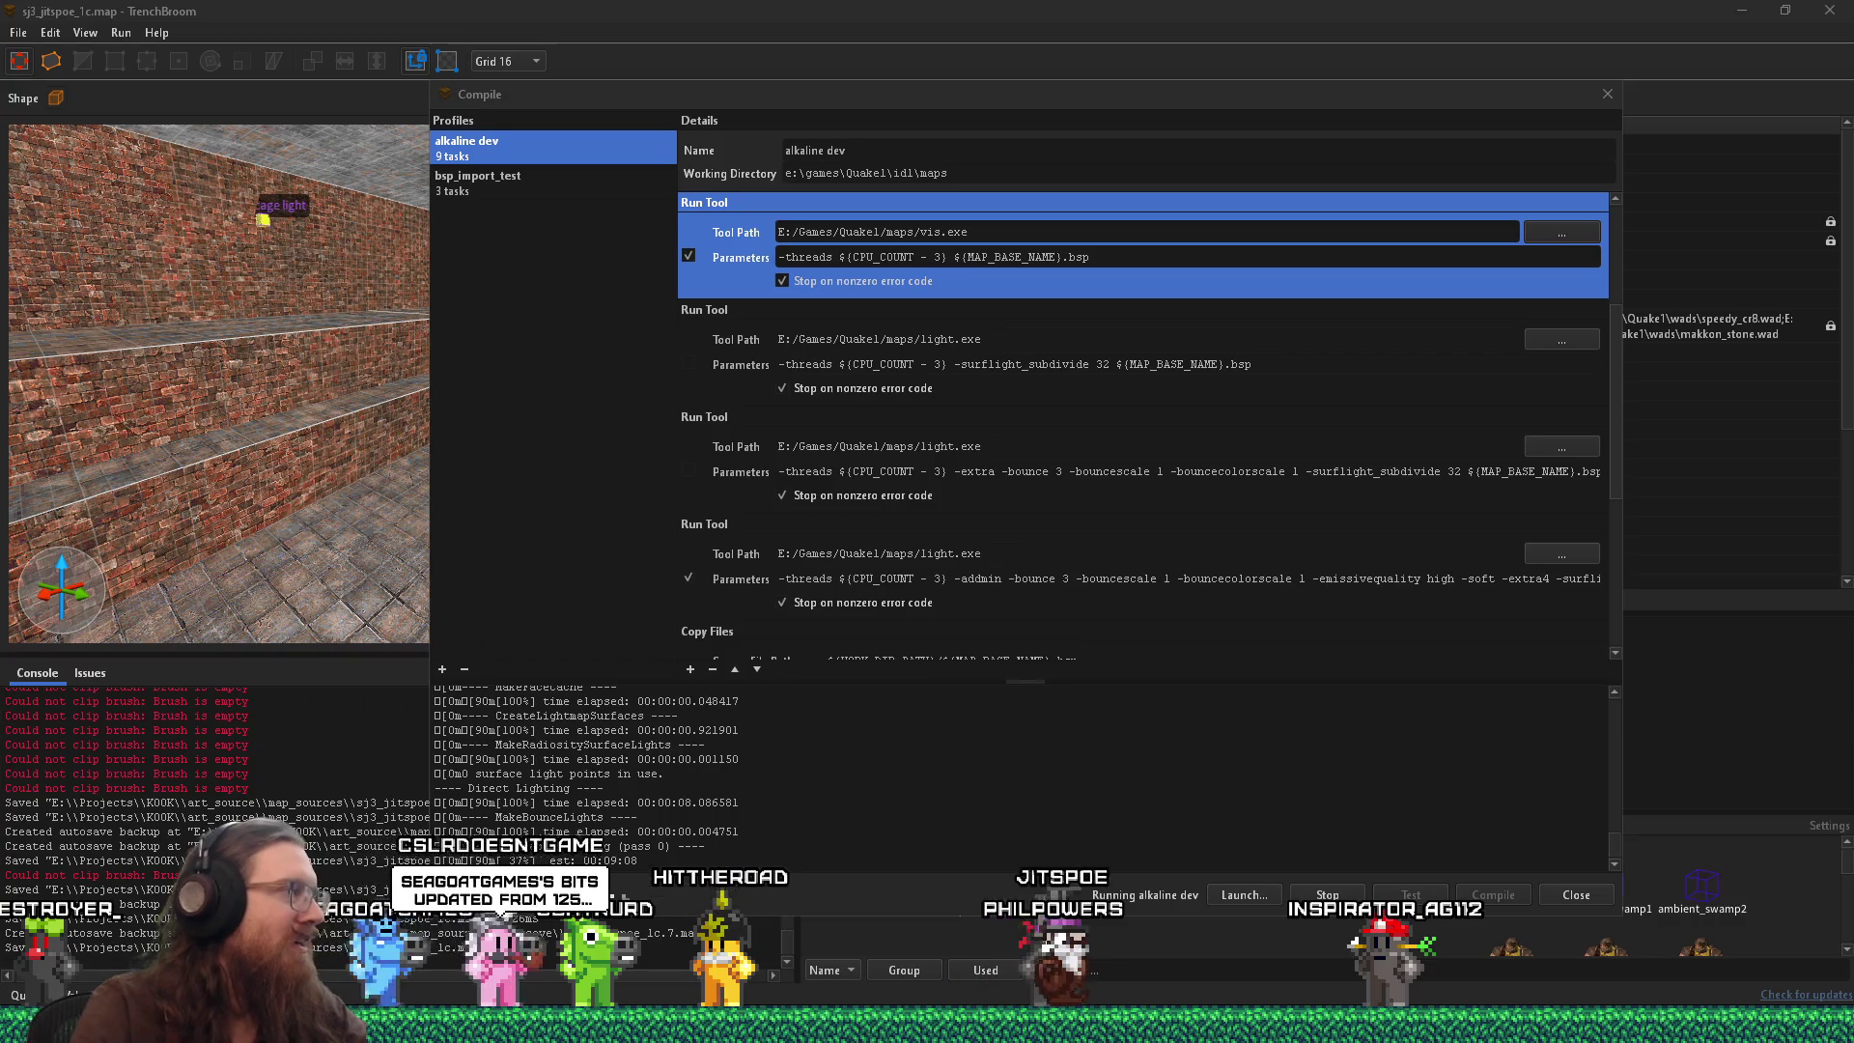
pyautogui.click(957, 741)
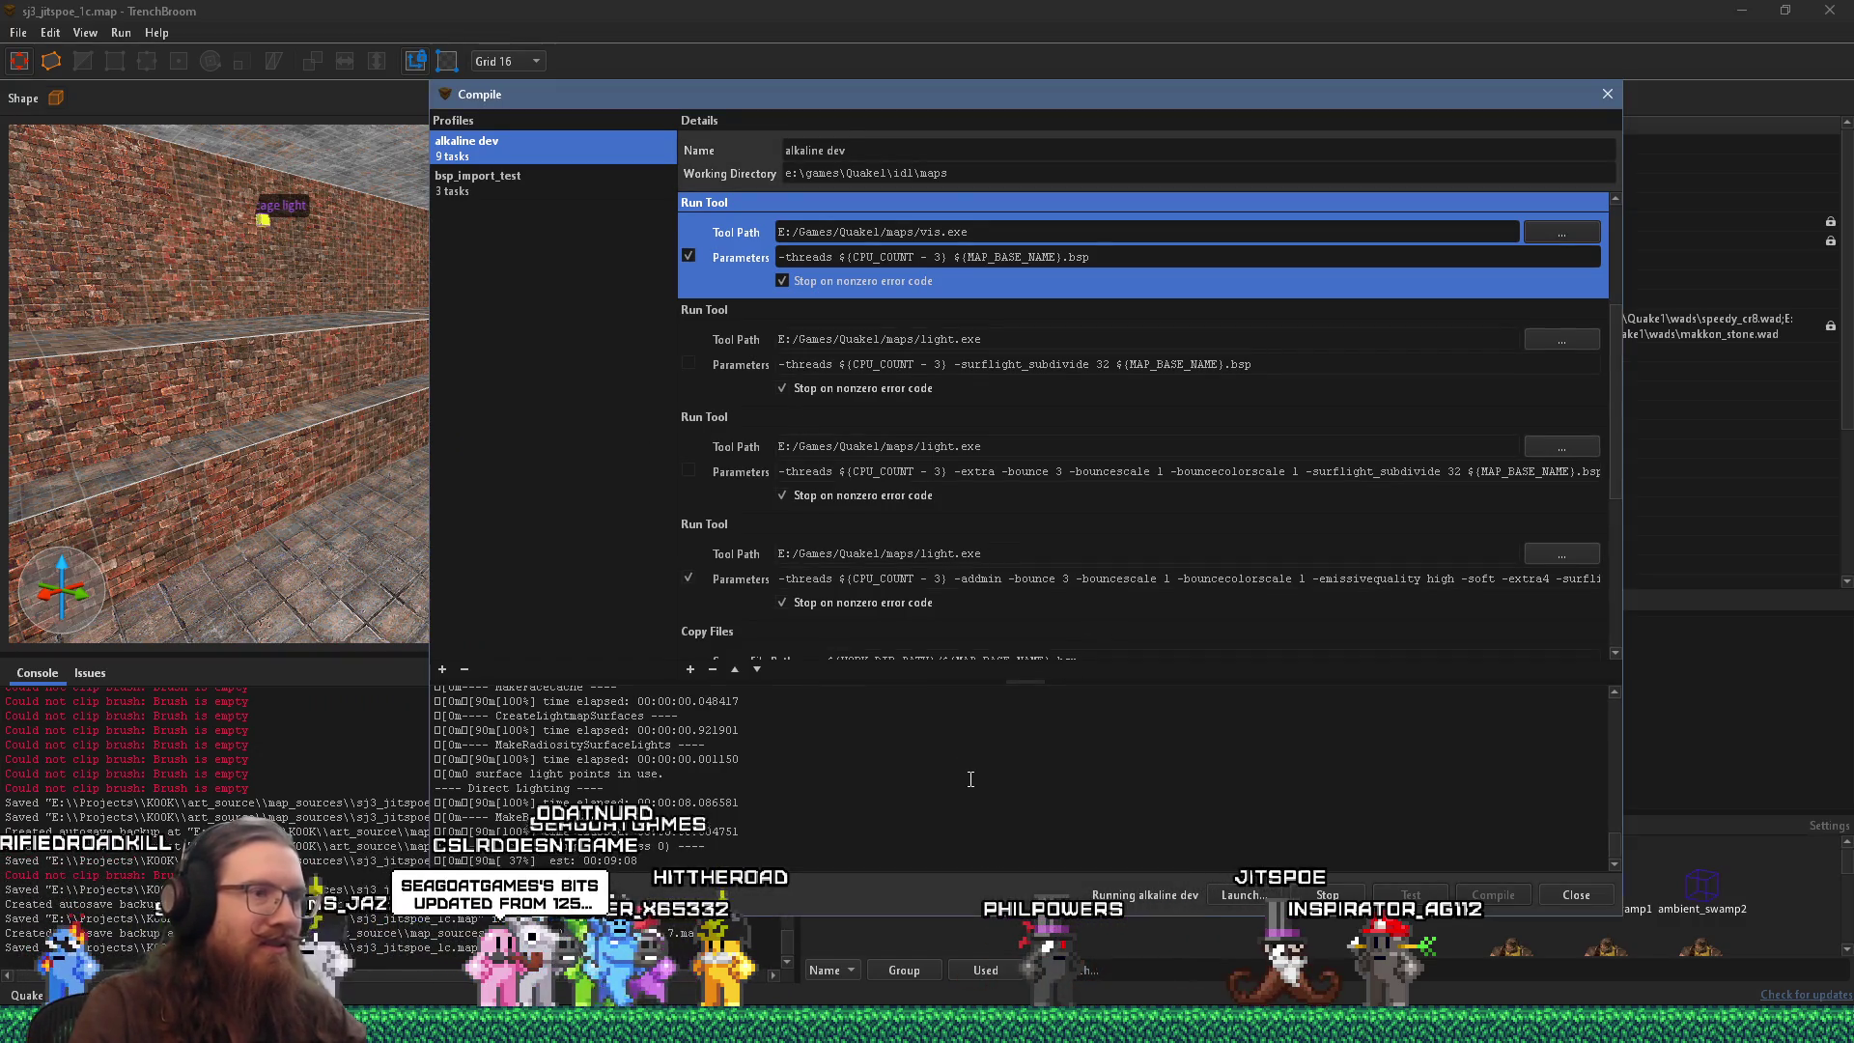
pyautogui.click(1327, 894)
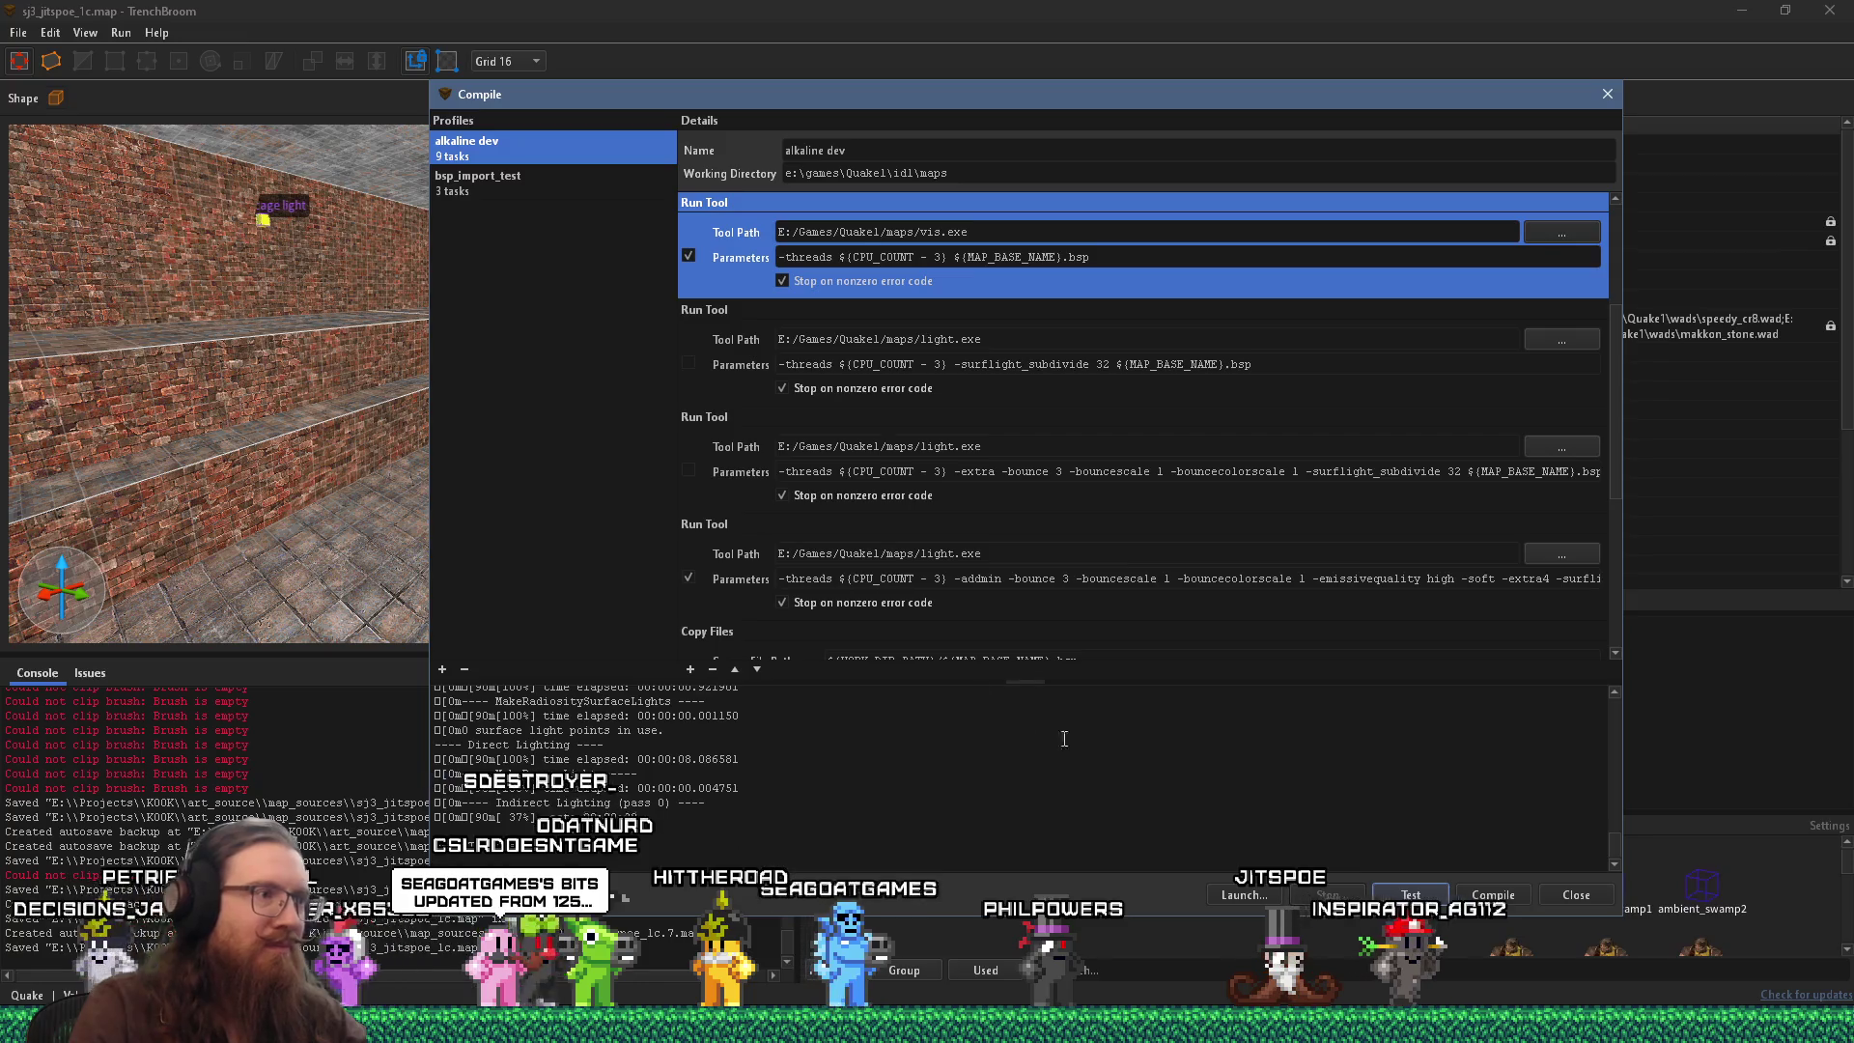
pyautogui.click(689, 579)
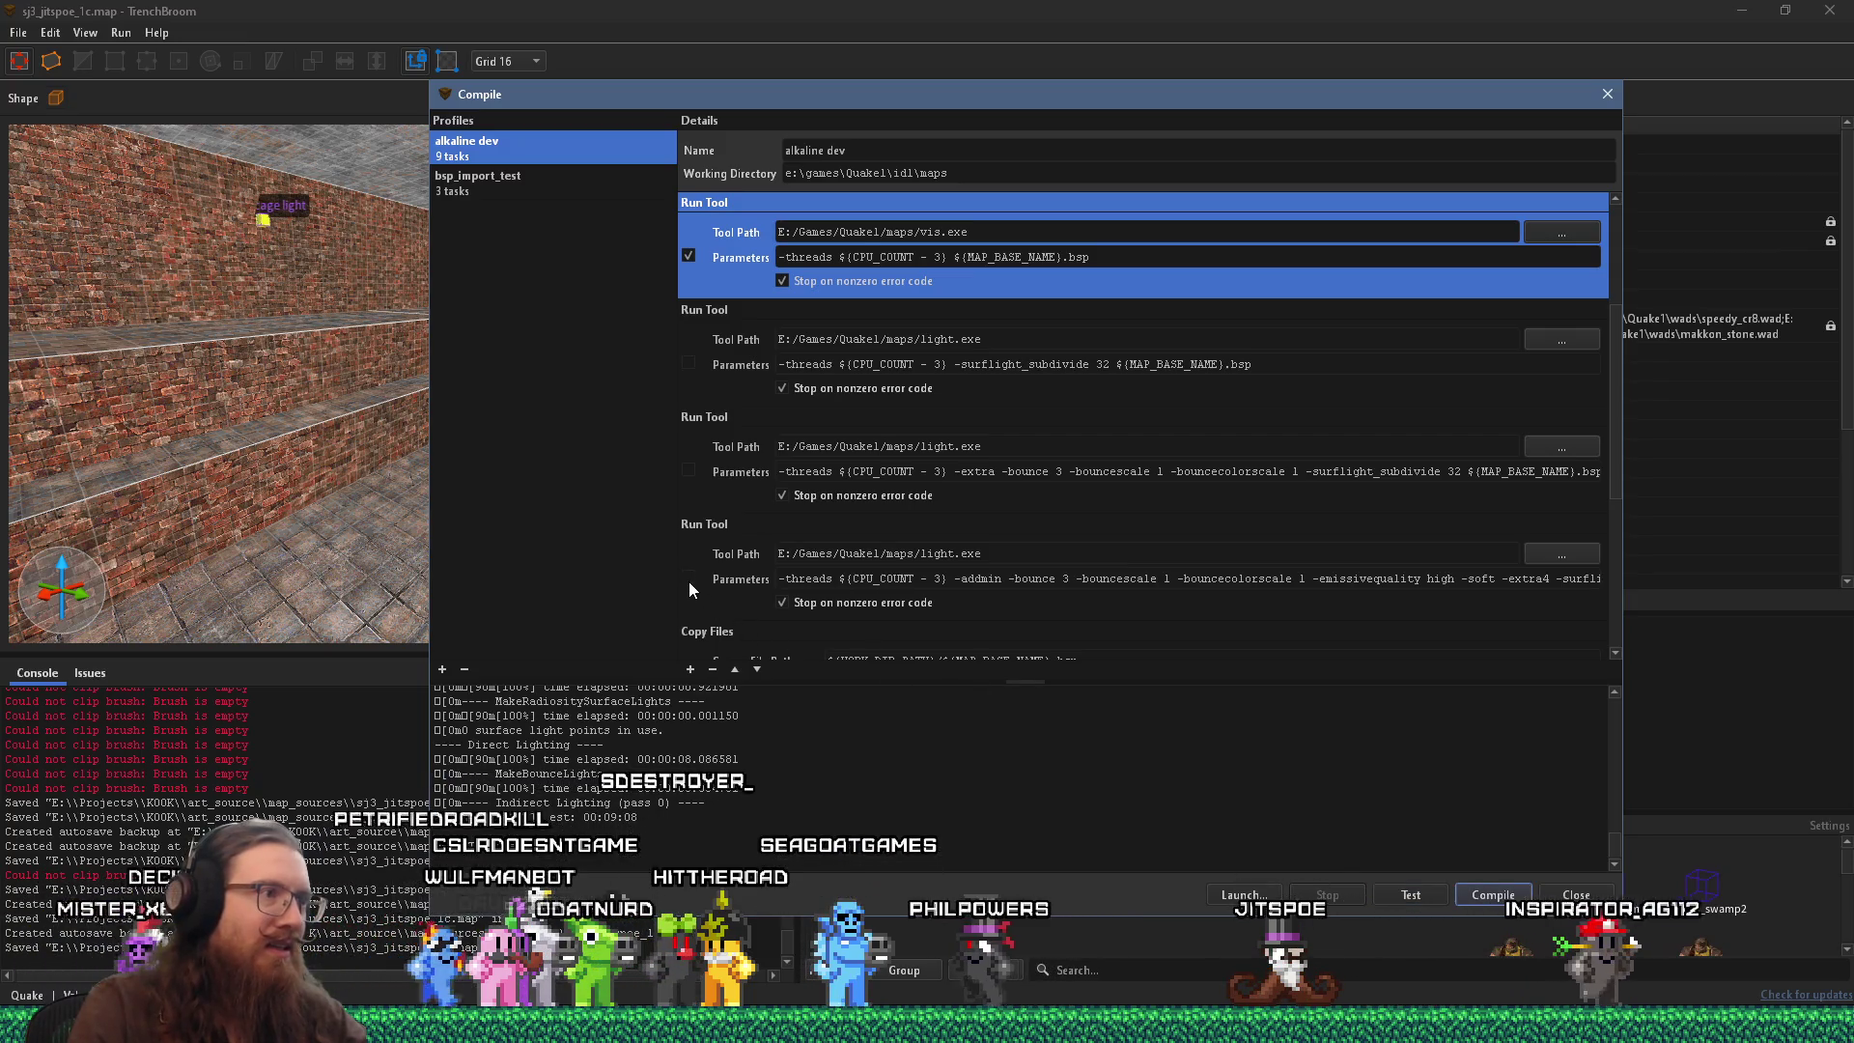
pyautogui.click(688, 472)
pyautogui.click(1490, 894)
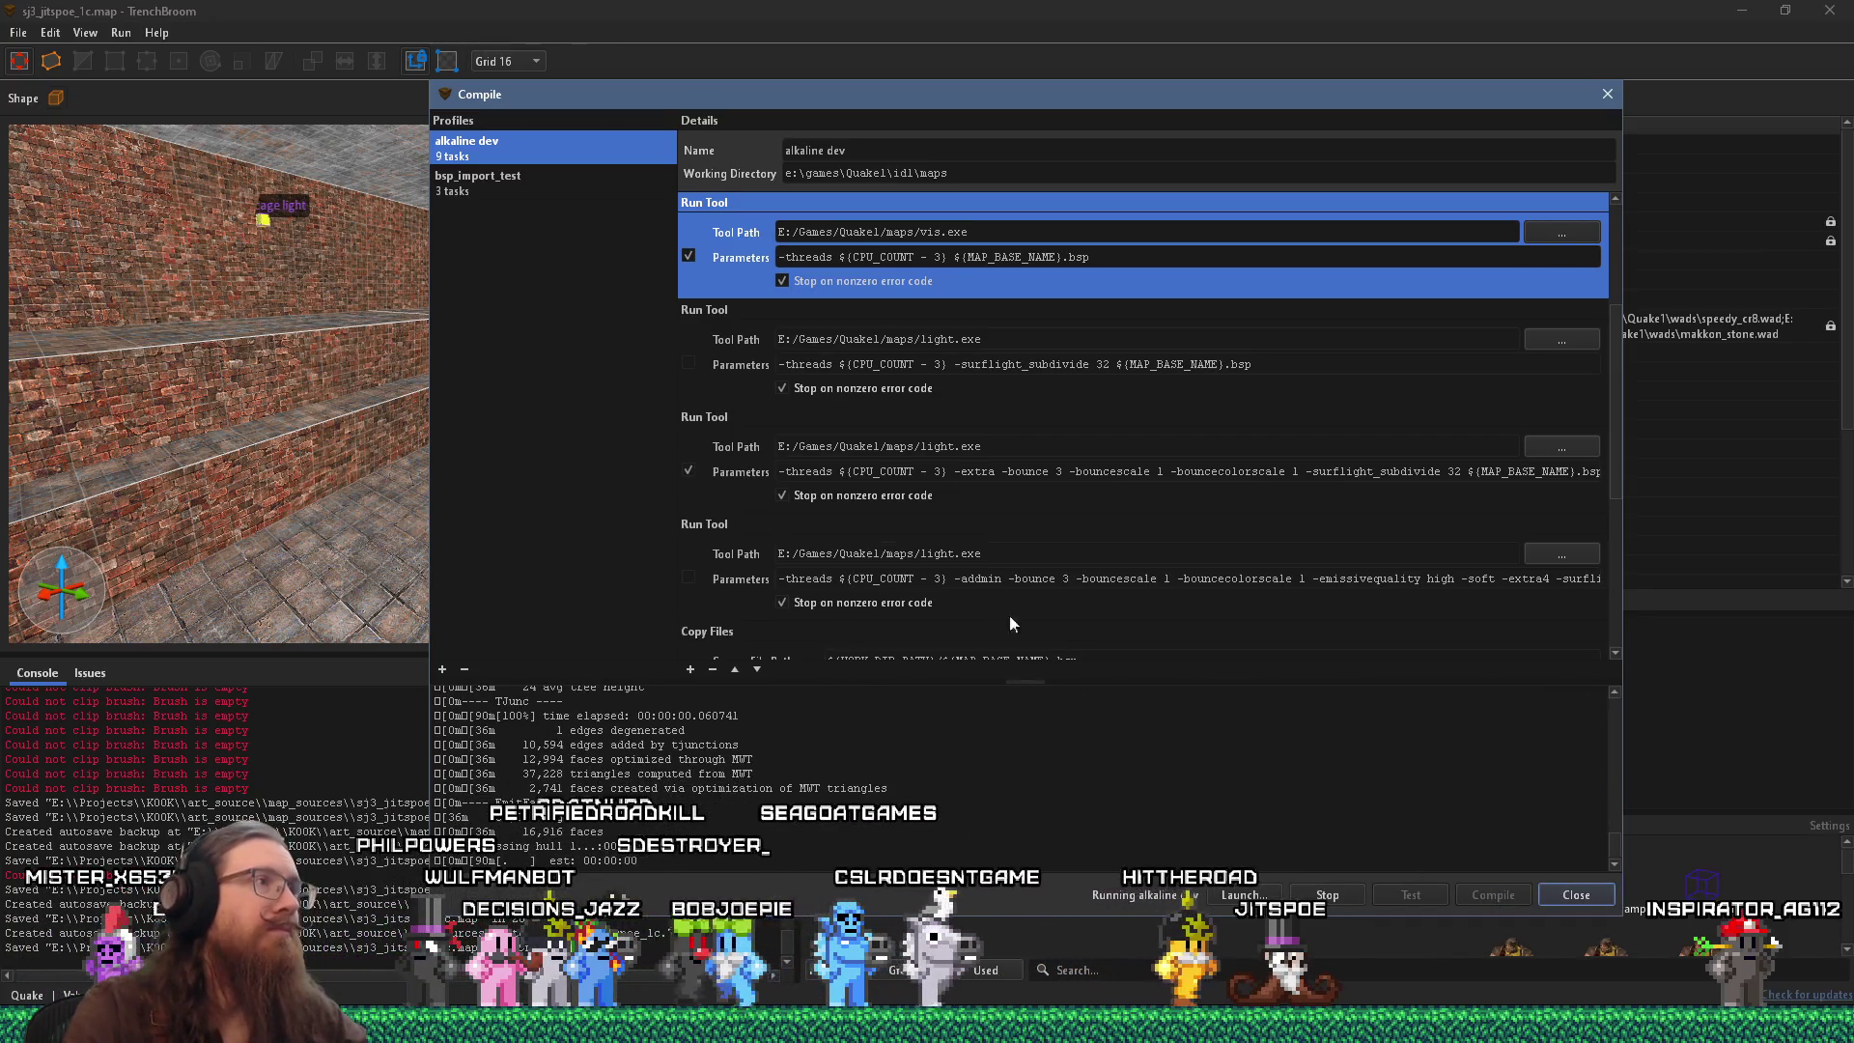
pyautogui.moveTo(1014, 107); pyautogui.dragTo(1332, 147)
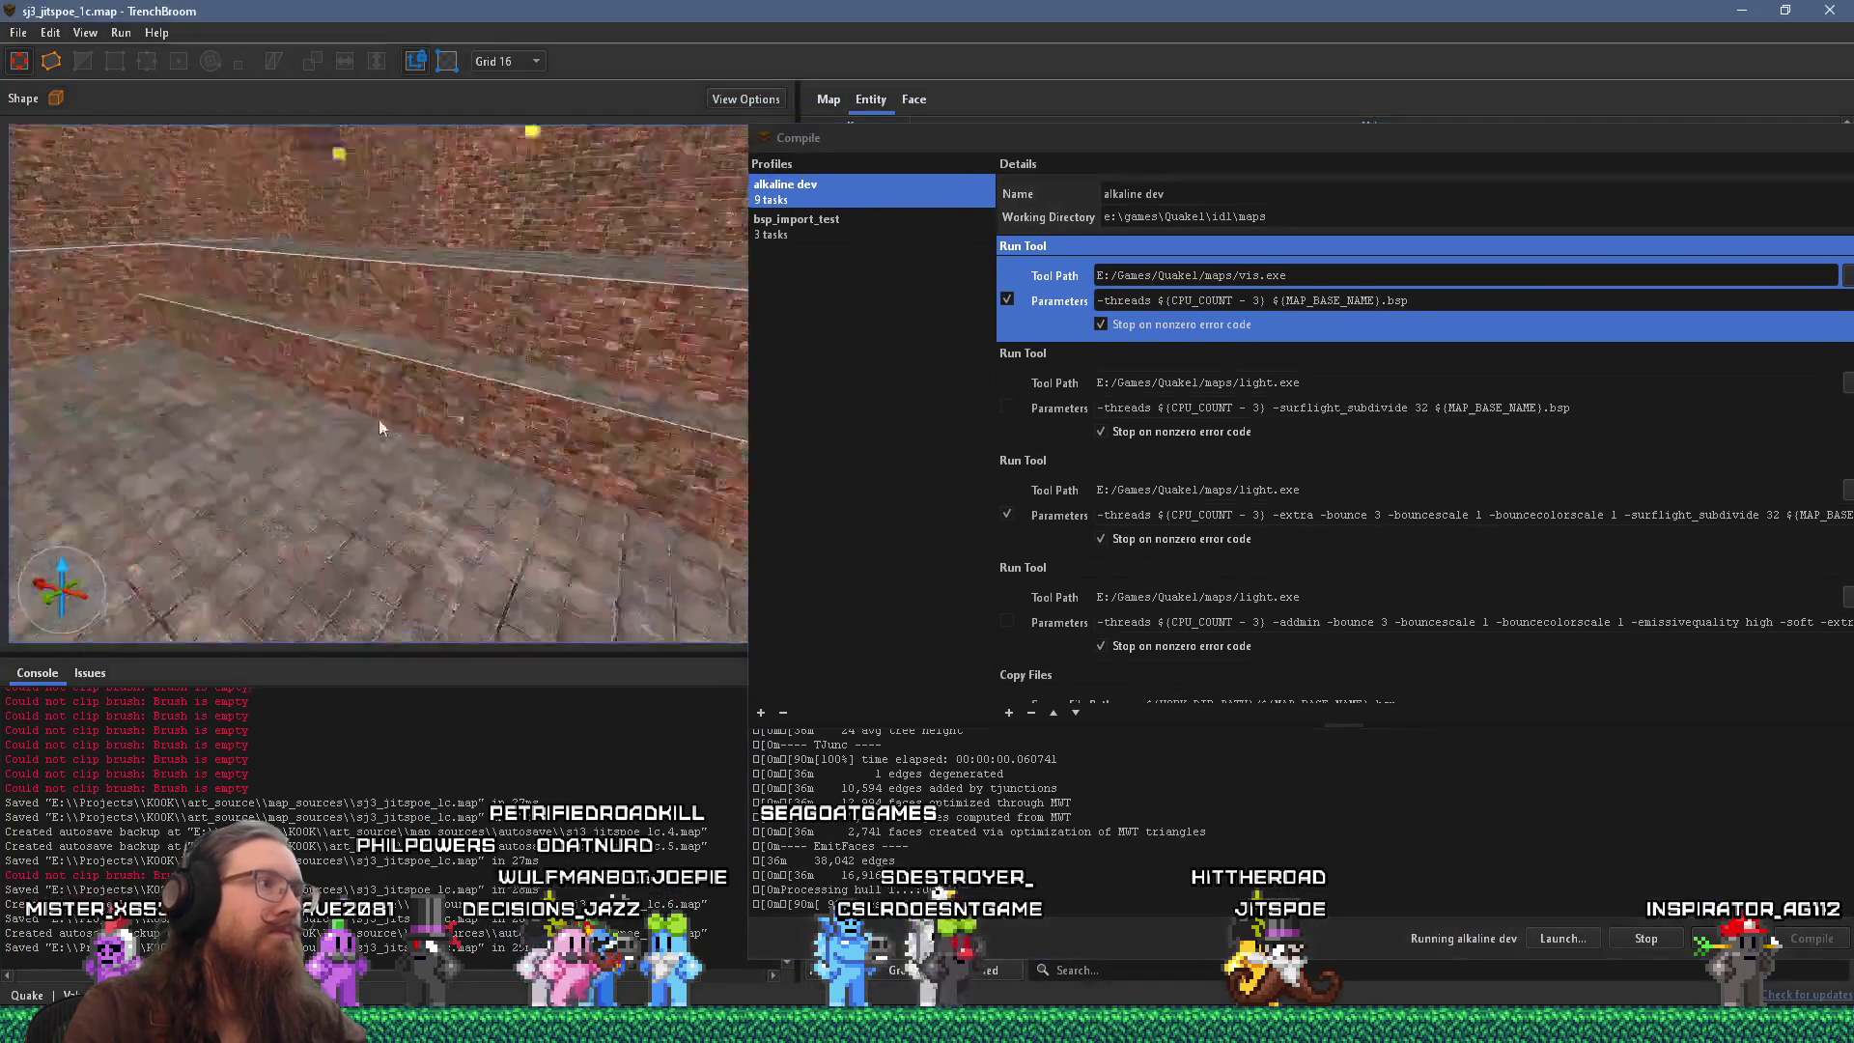
# Orbit the editor view toward the brick walls and ledge while the compile finishes and launches.
pyautogui.moveTo(459, 452)
pyautogui.mouseDown()
pyautogui.moveTo(425, 535)
pyautogui.moveTo(471, 431)
pyautogui.mouseUp()
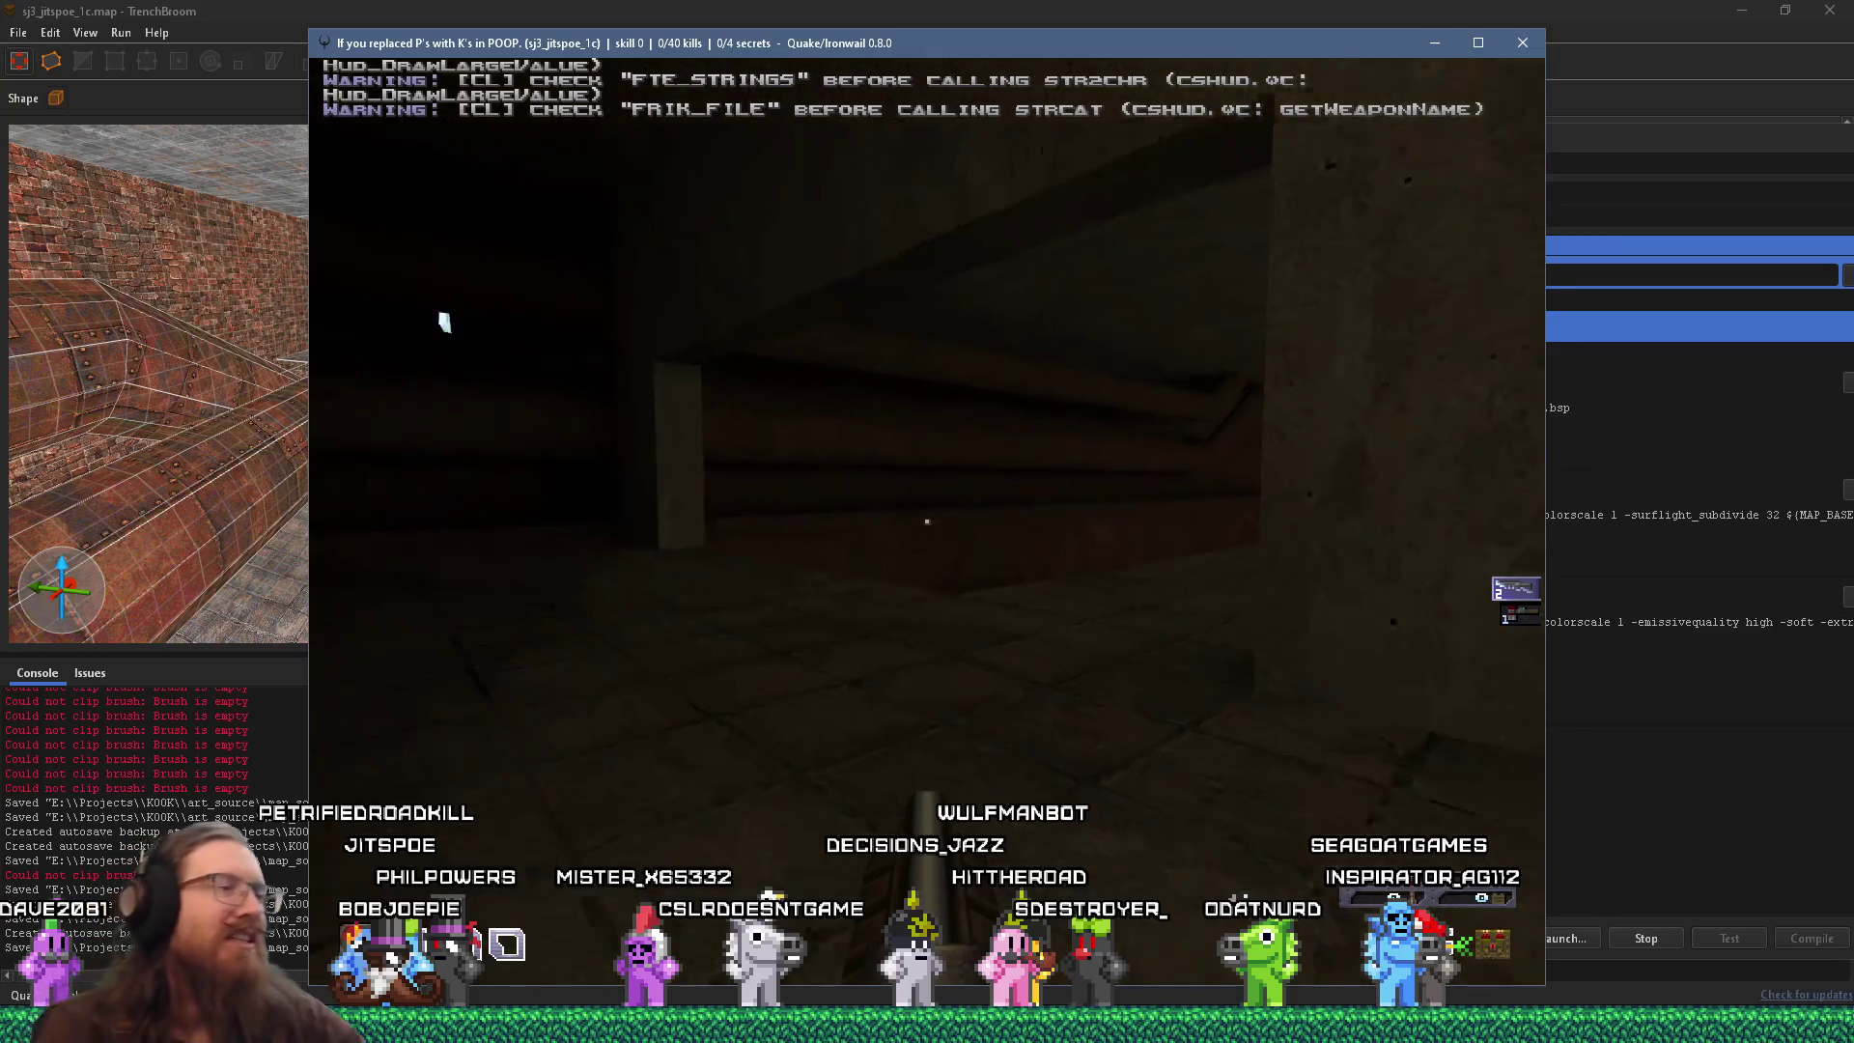
# Walk down the lit brick corridor toward the floating item and into the dark pipe area.
pyautogui.press('w')
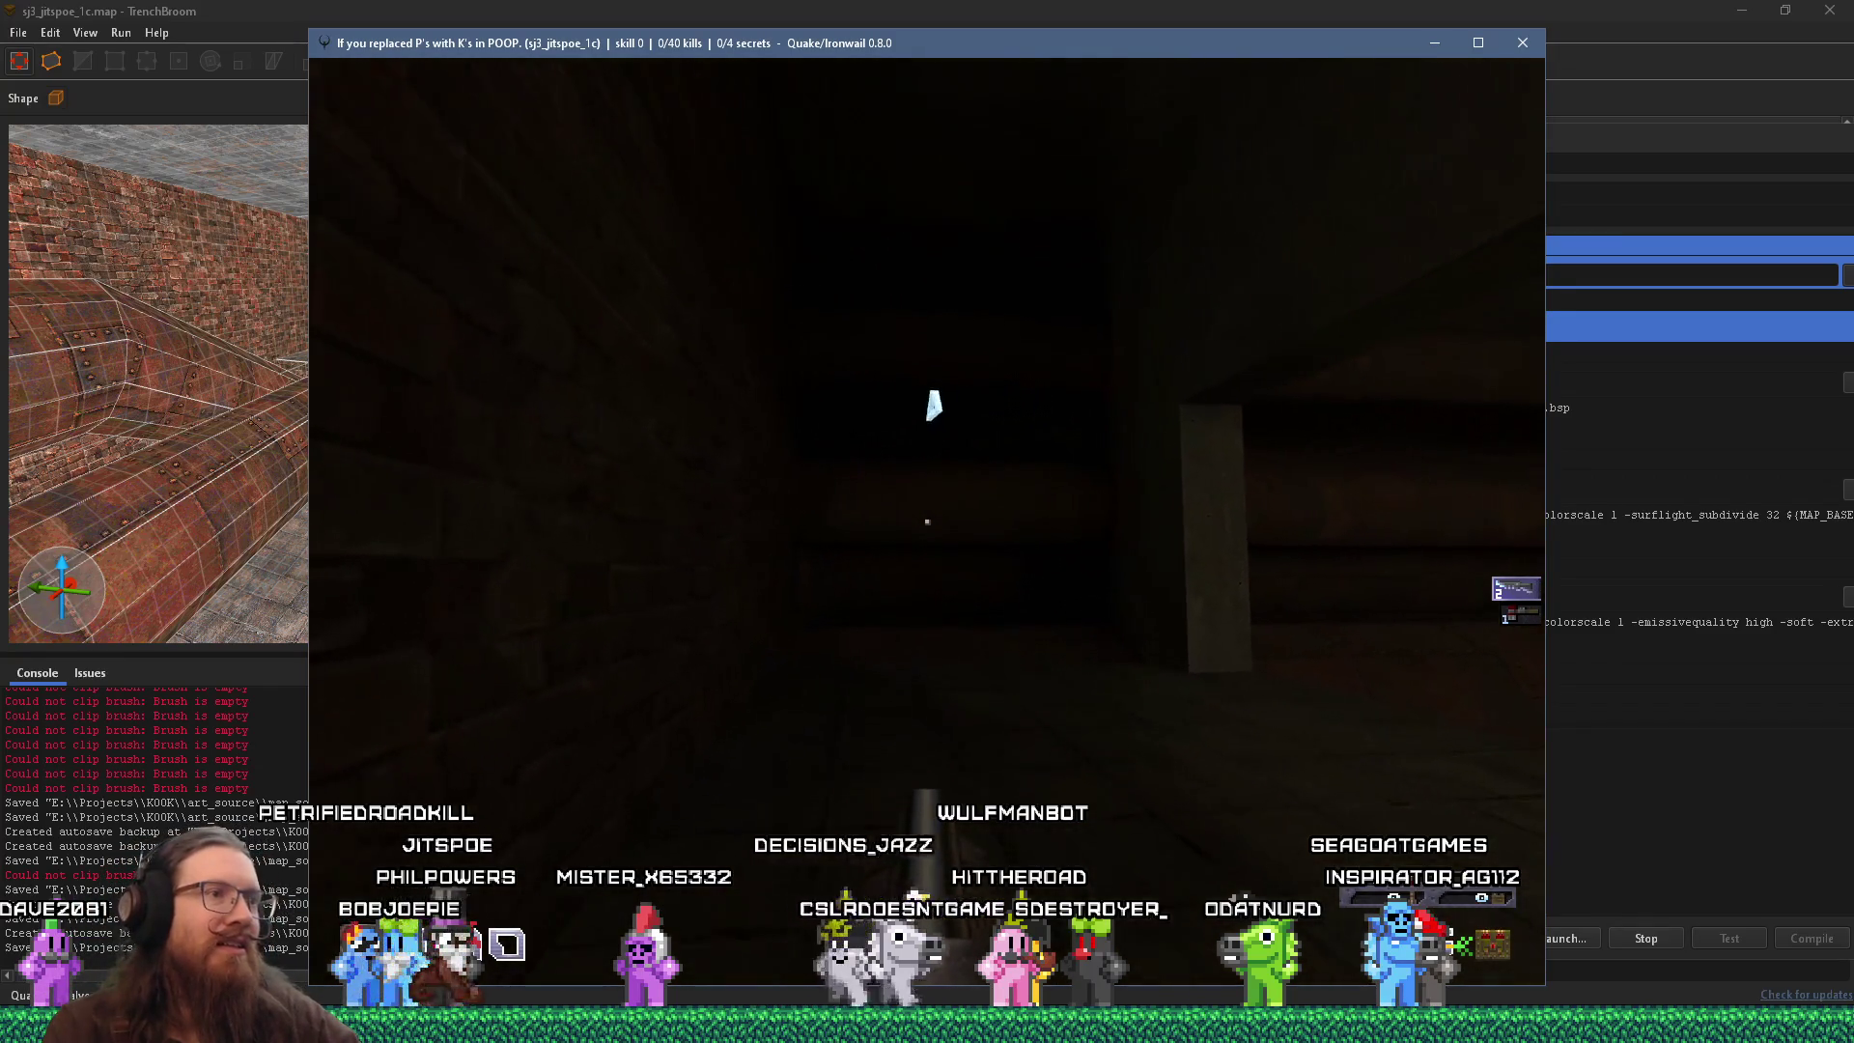
pyautogui.press('w')
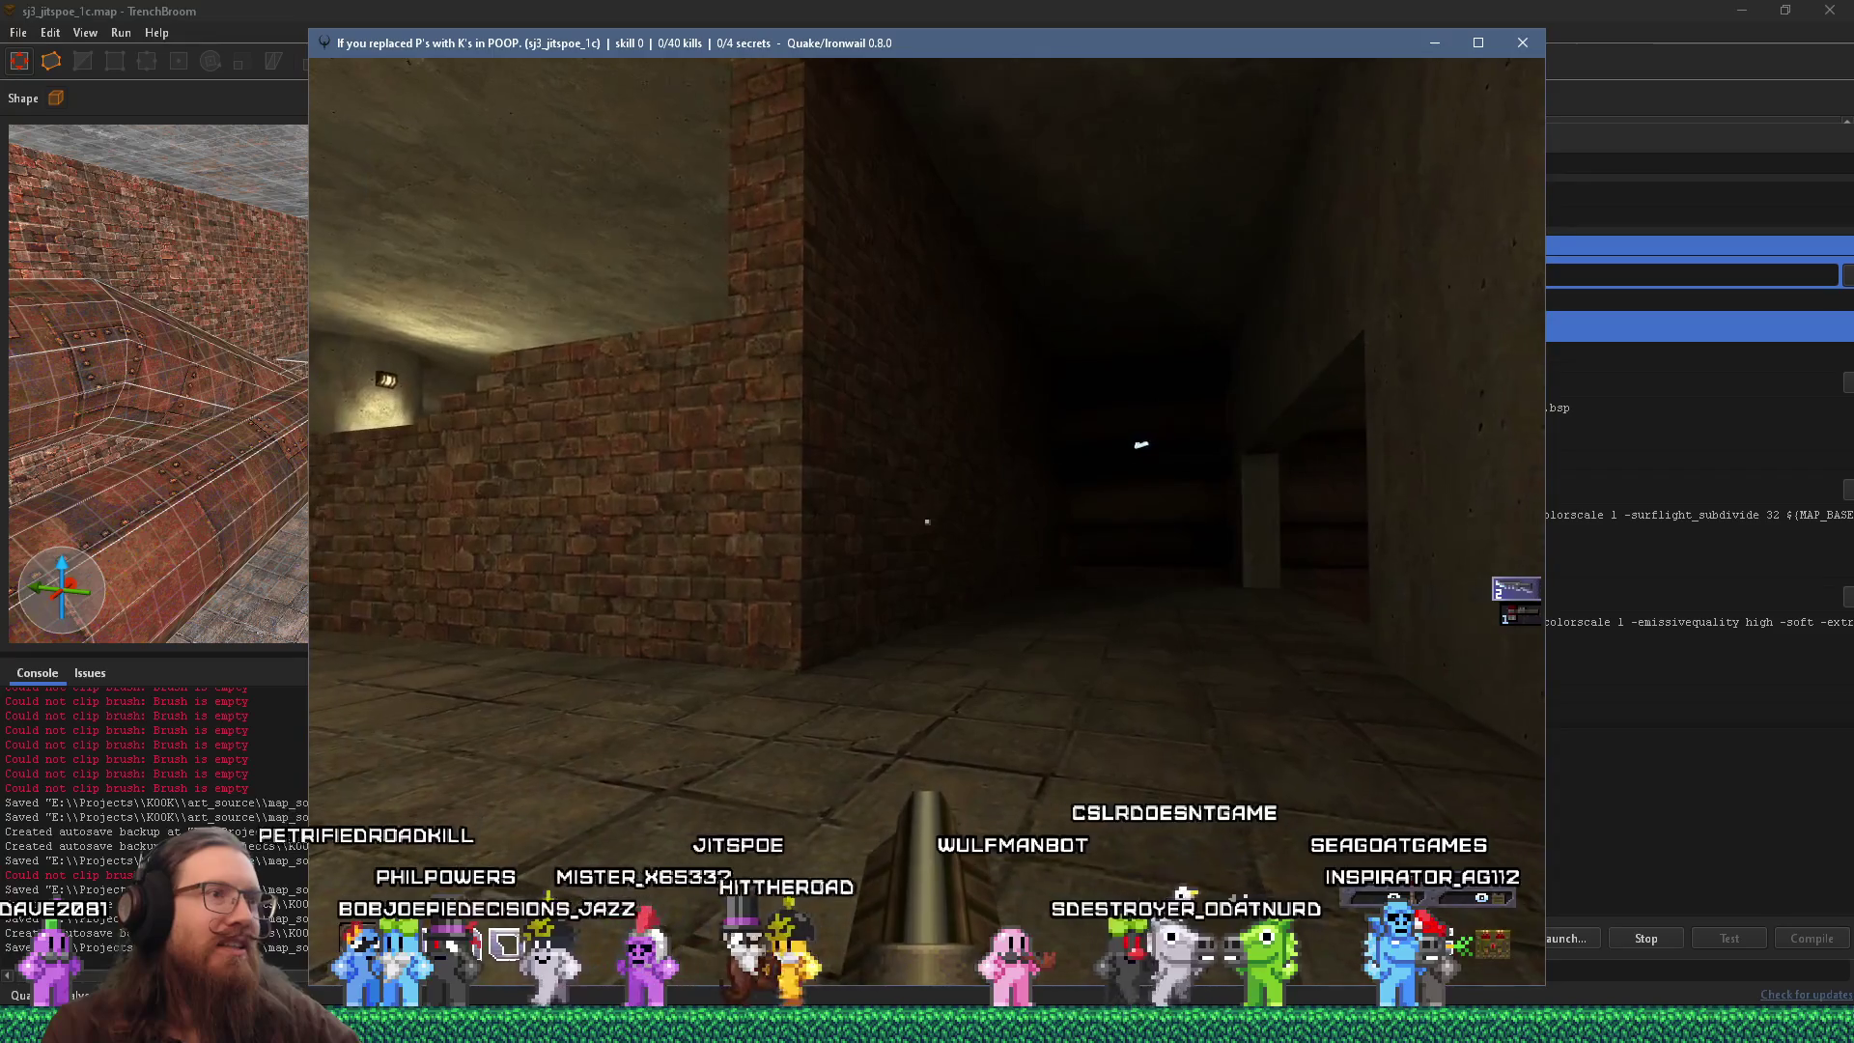
pyautogui.press('w')
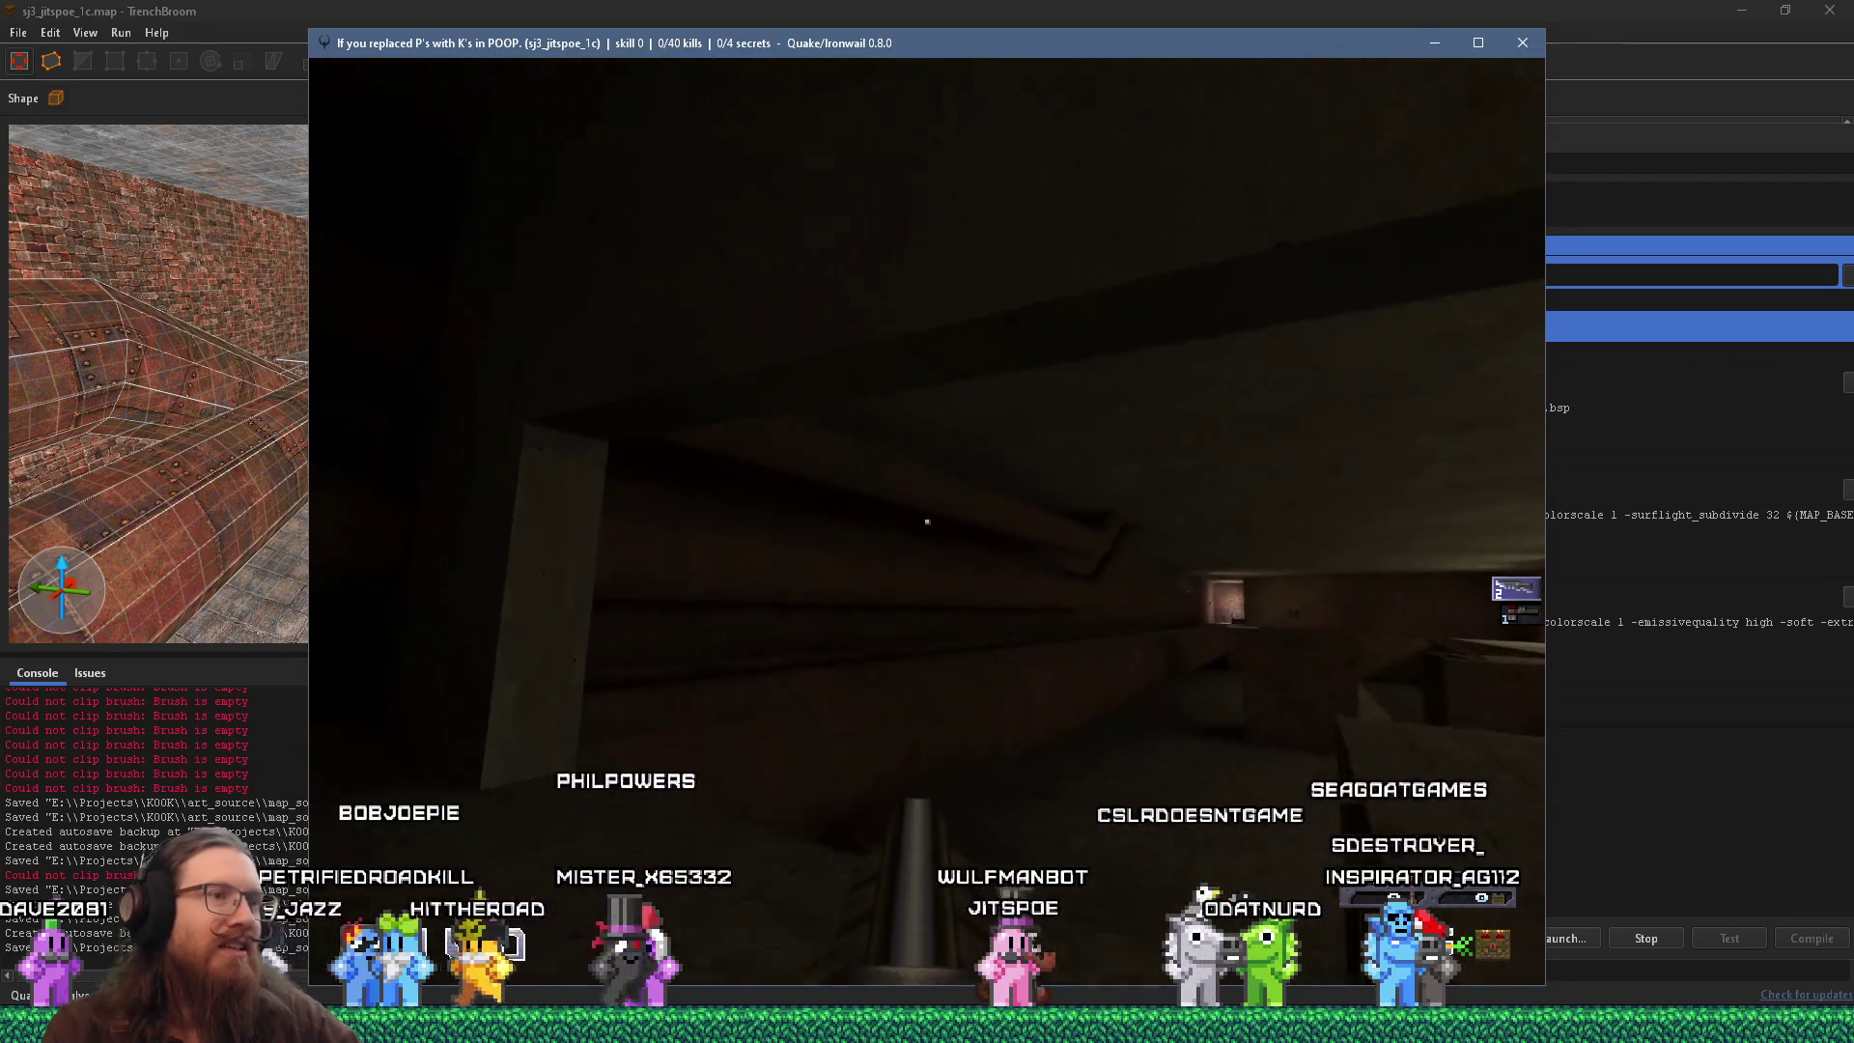
pyautogui.press('w')
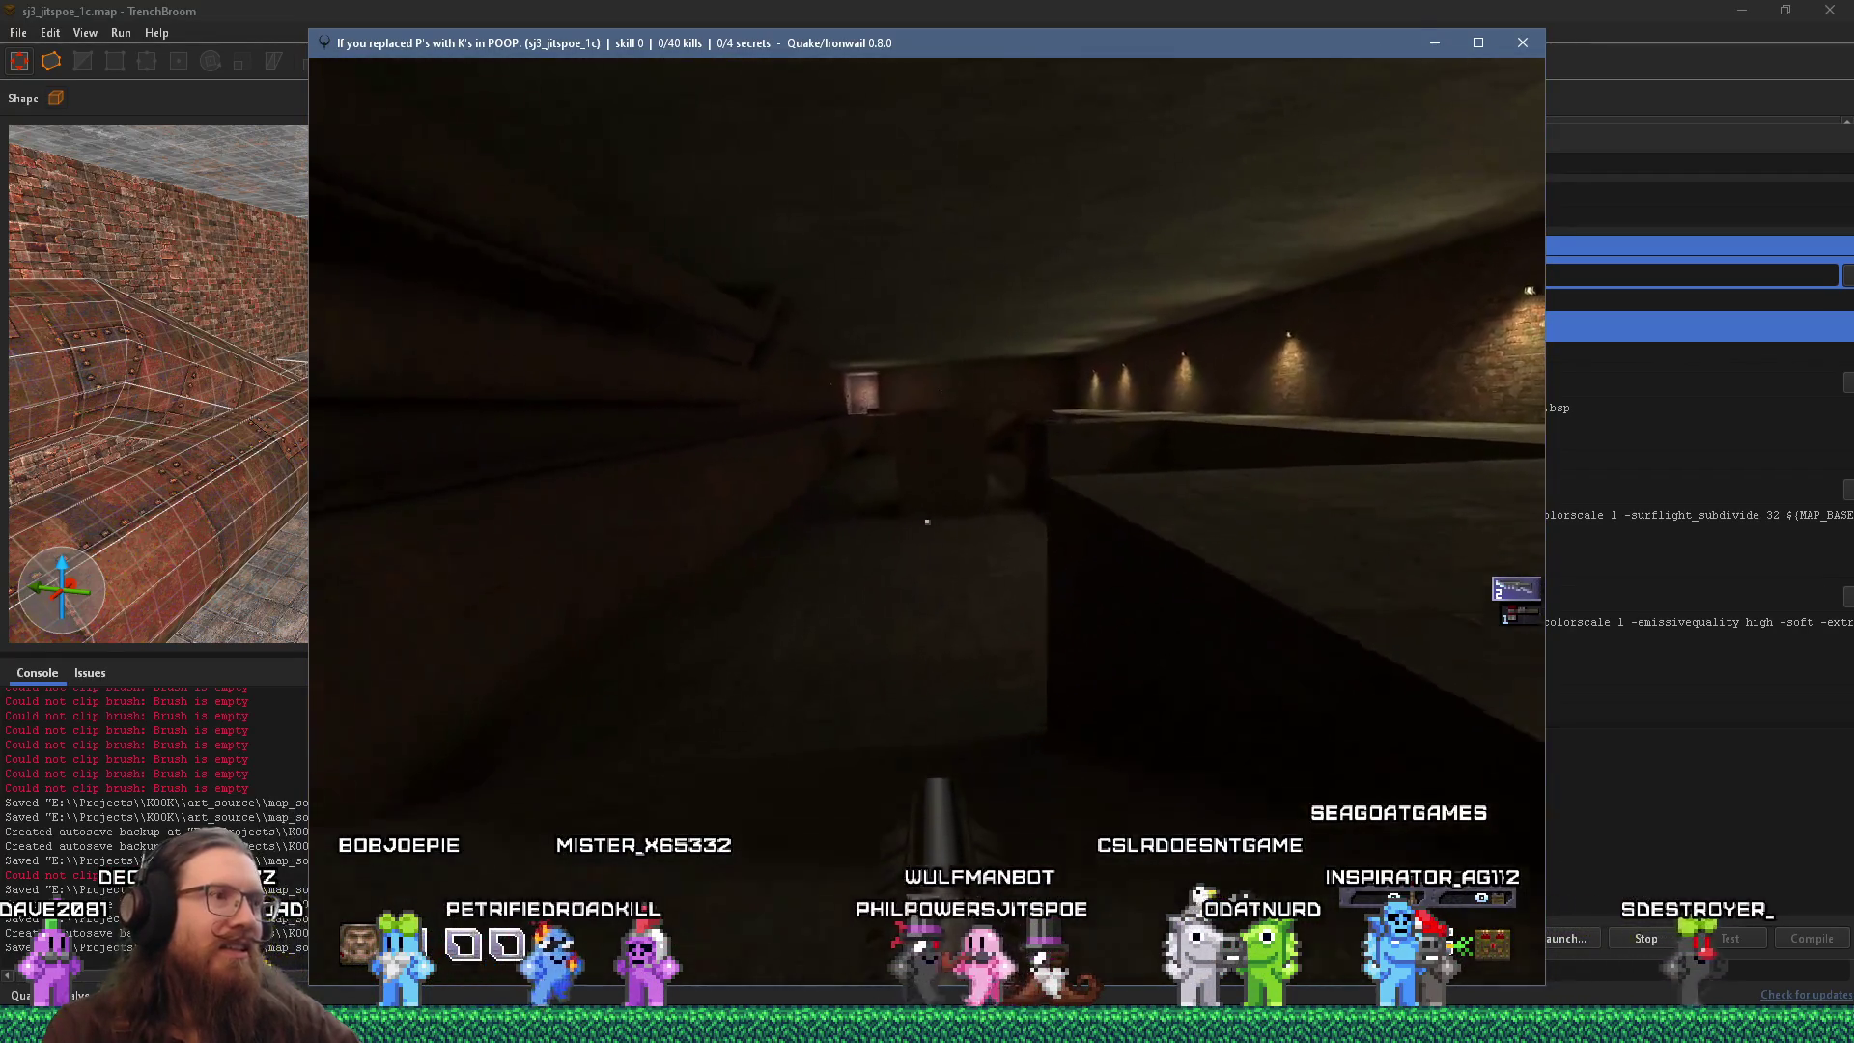
pyautogui.press('w')
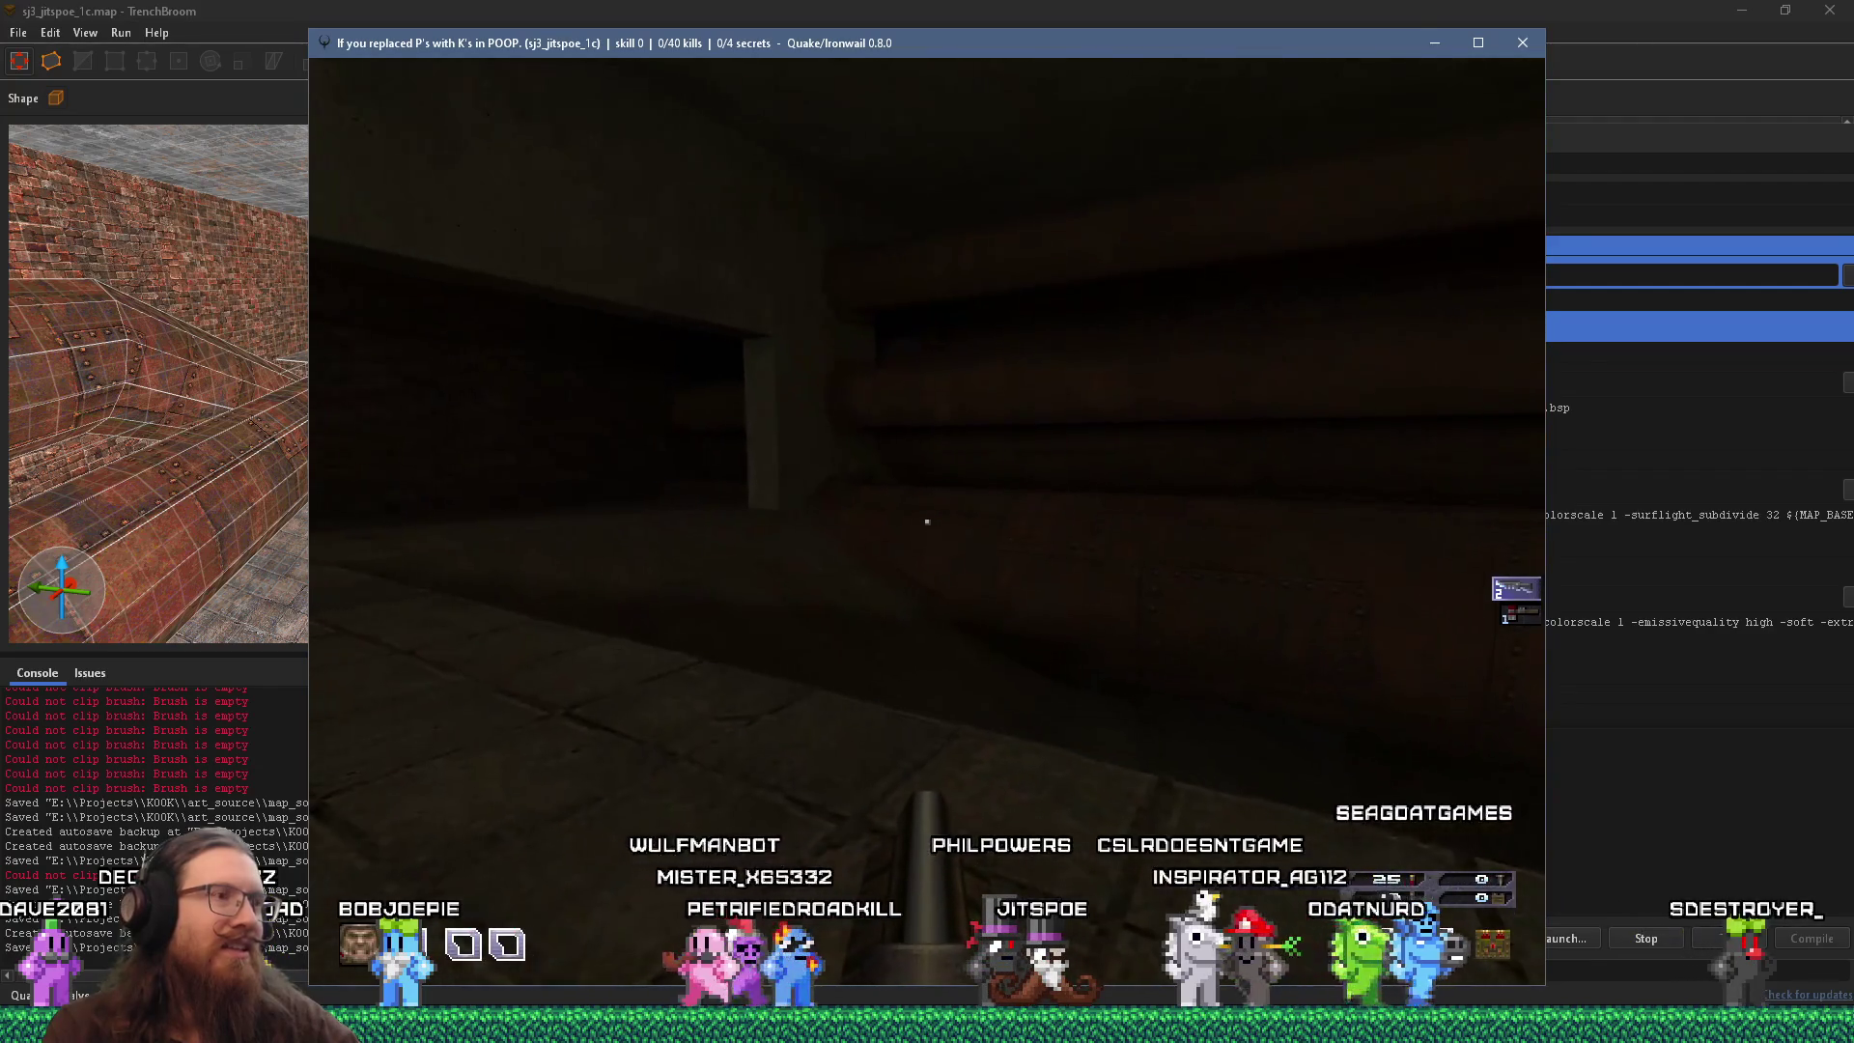
pyautogui.press('w')
pyautogui.press('w')
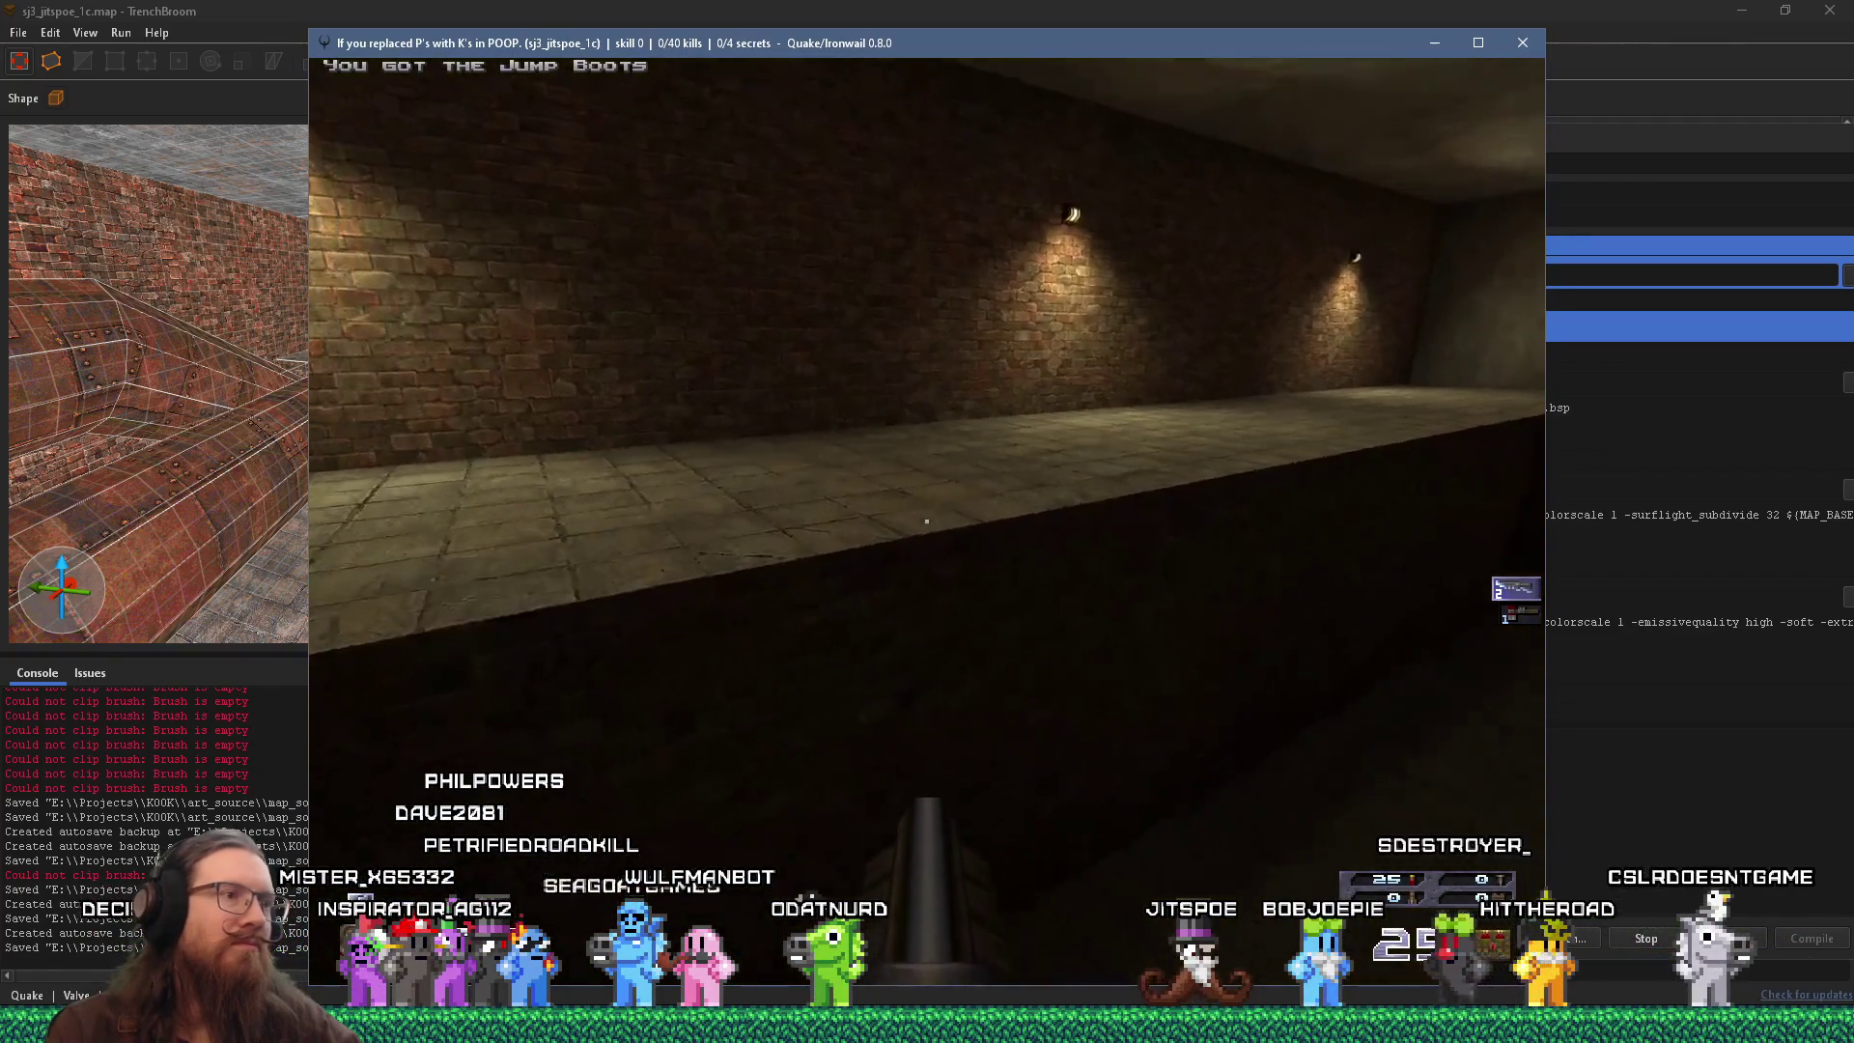
# Drop into the dark pit and cross the ledge to the brick wall corner's secret area.
pyautogui.press('w')
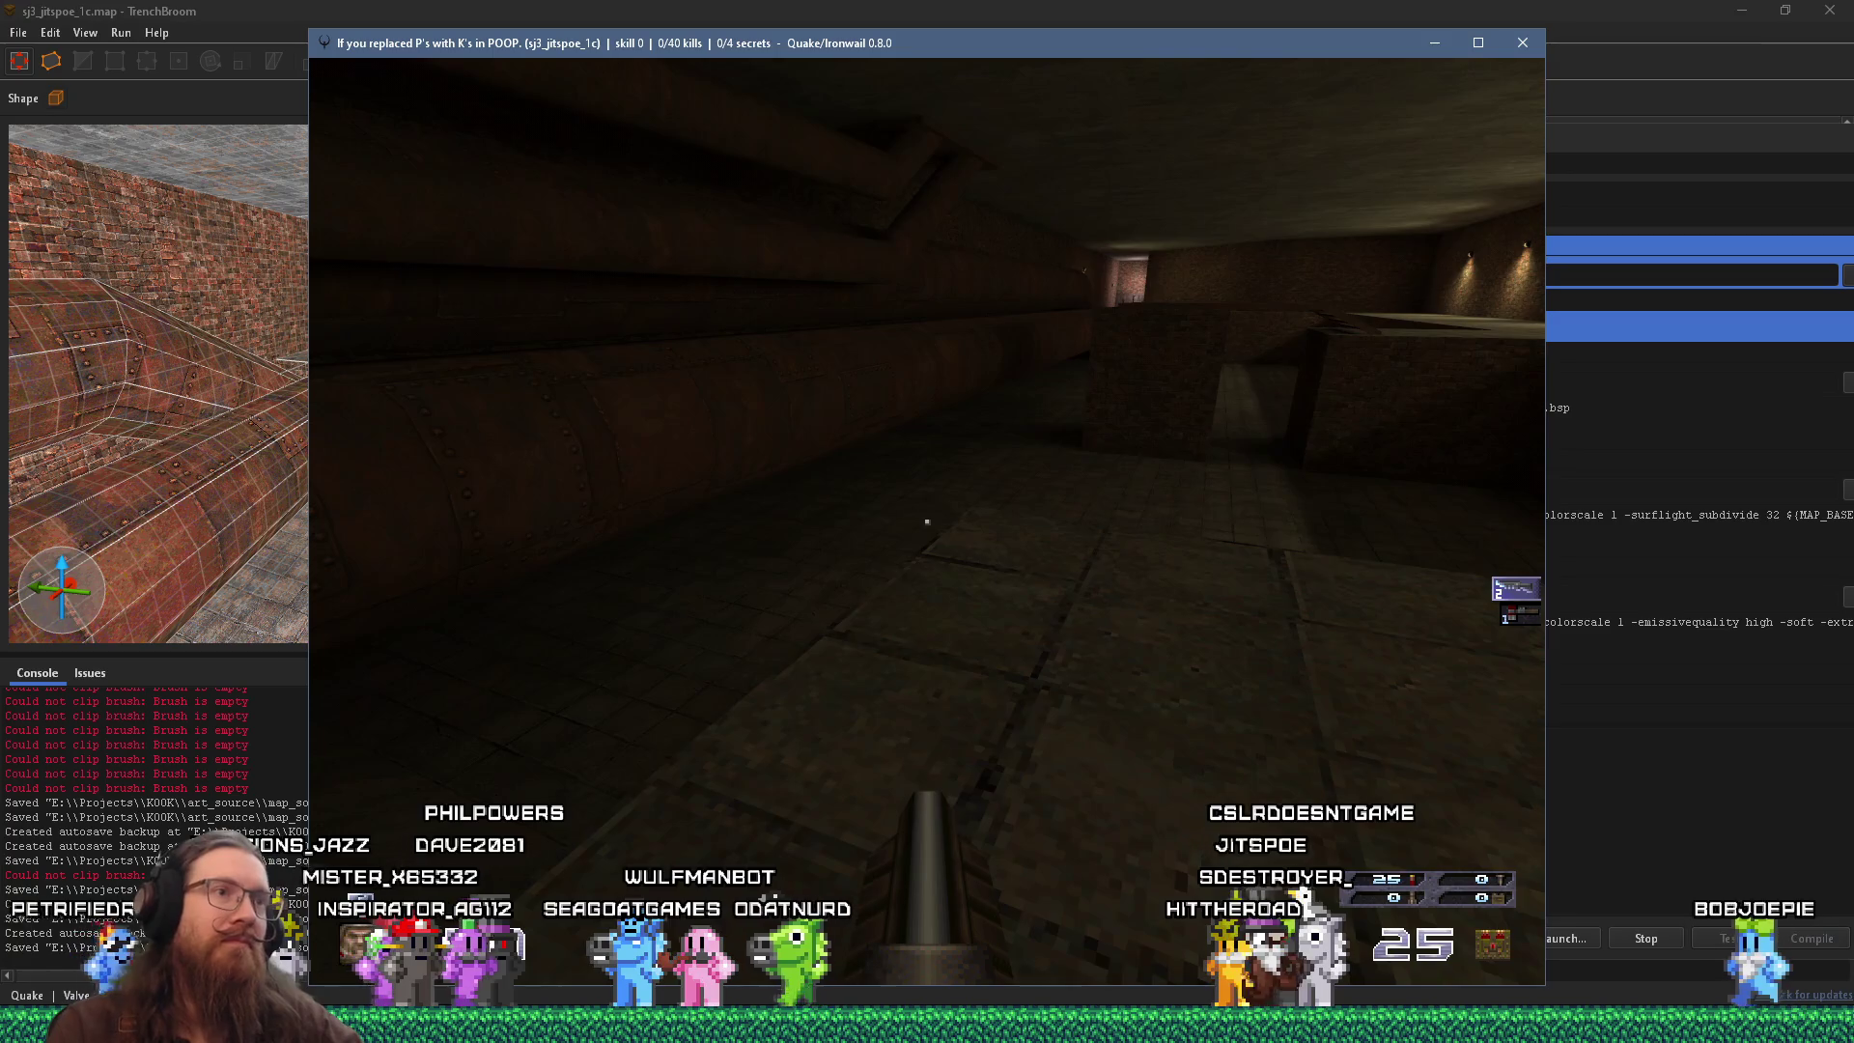
pyautogui.press('w')
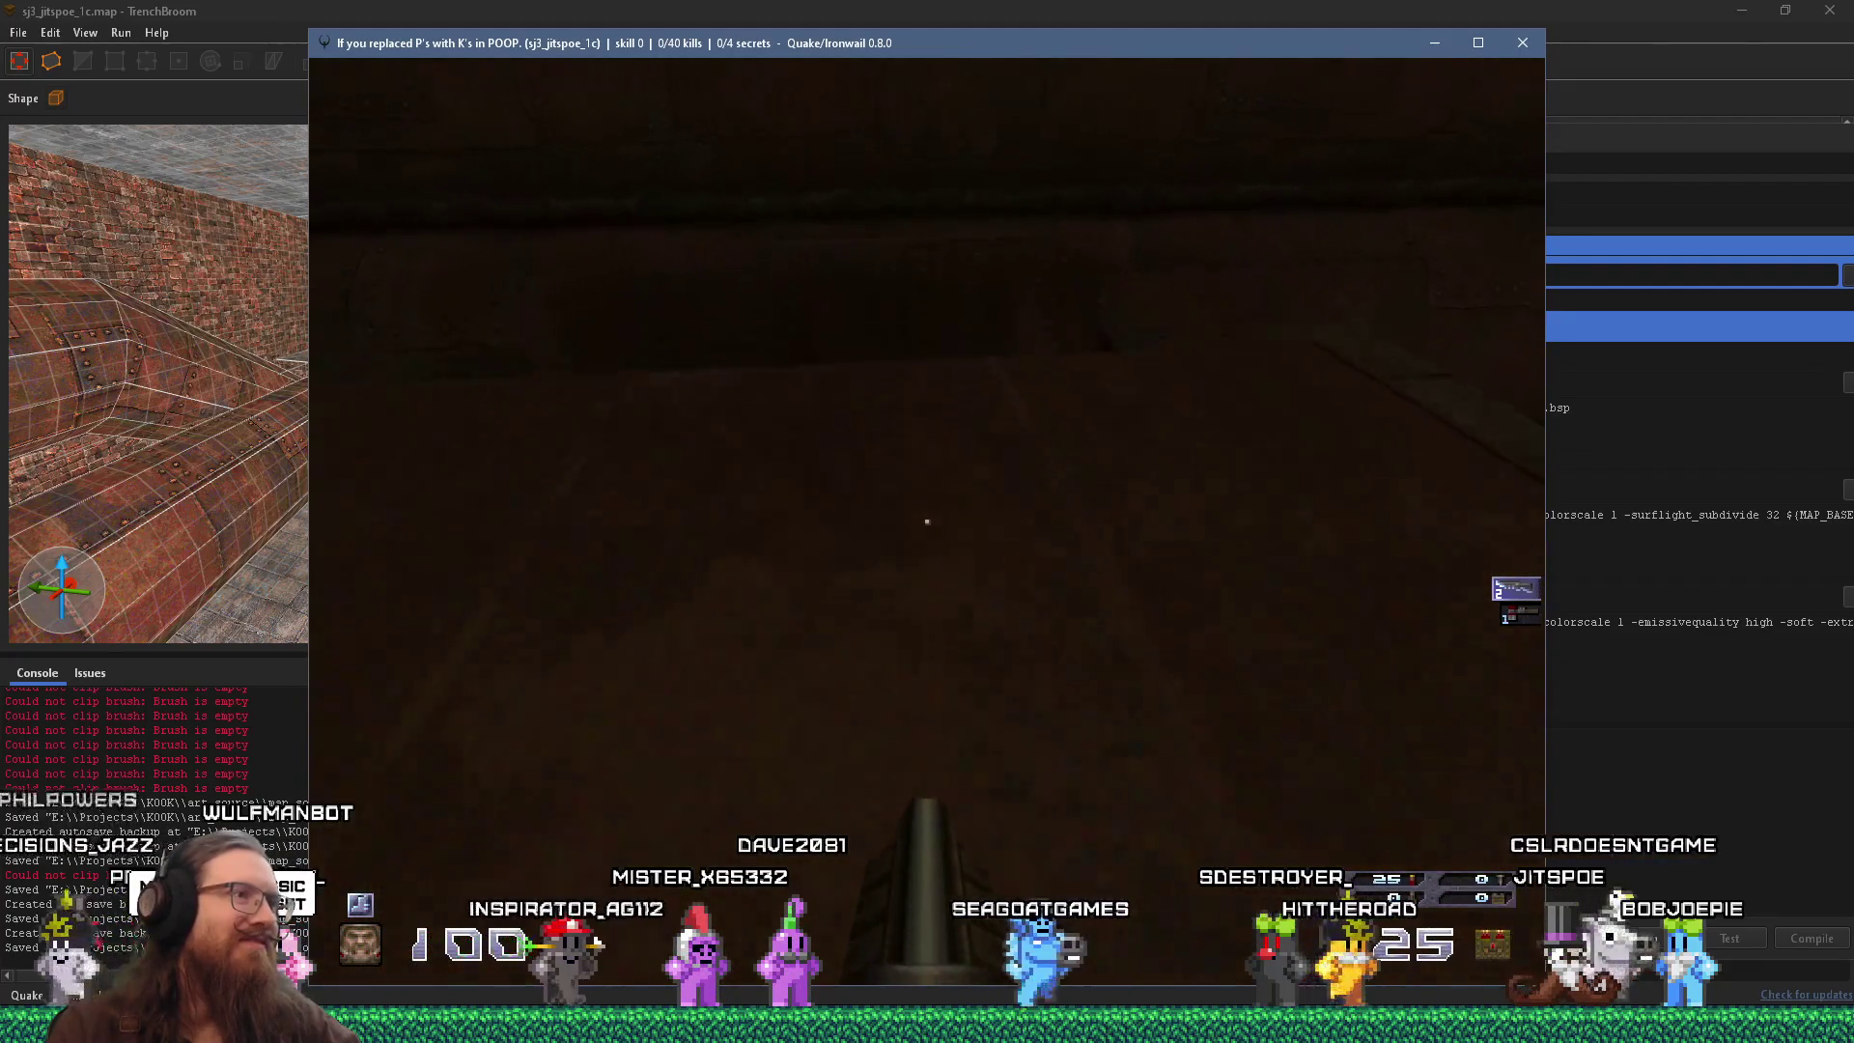
pyautogui.press('w')
pyautogui.press('w')
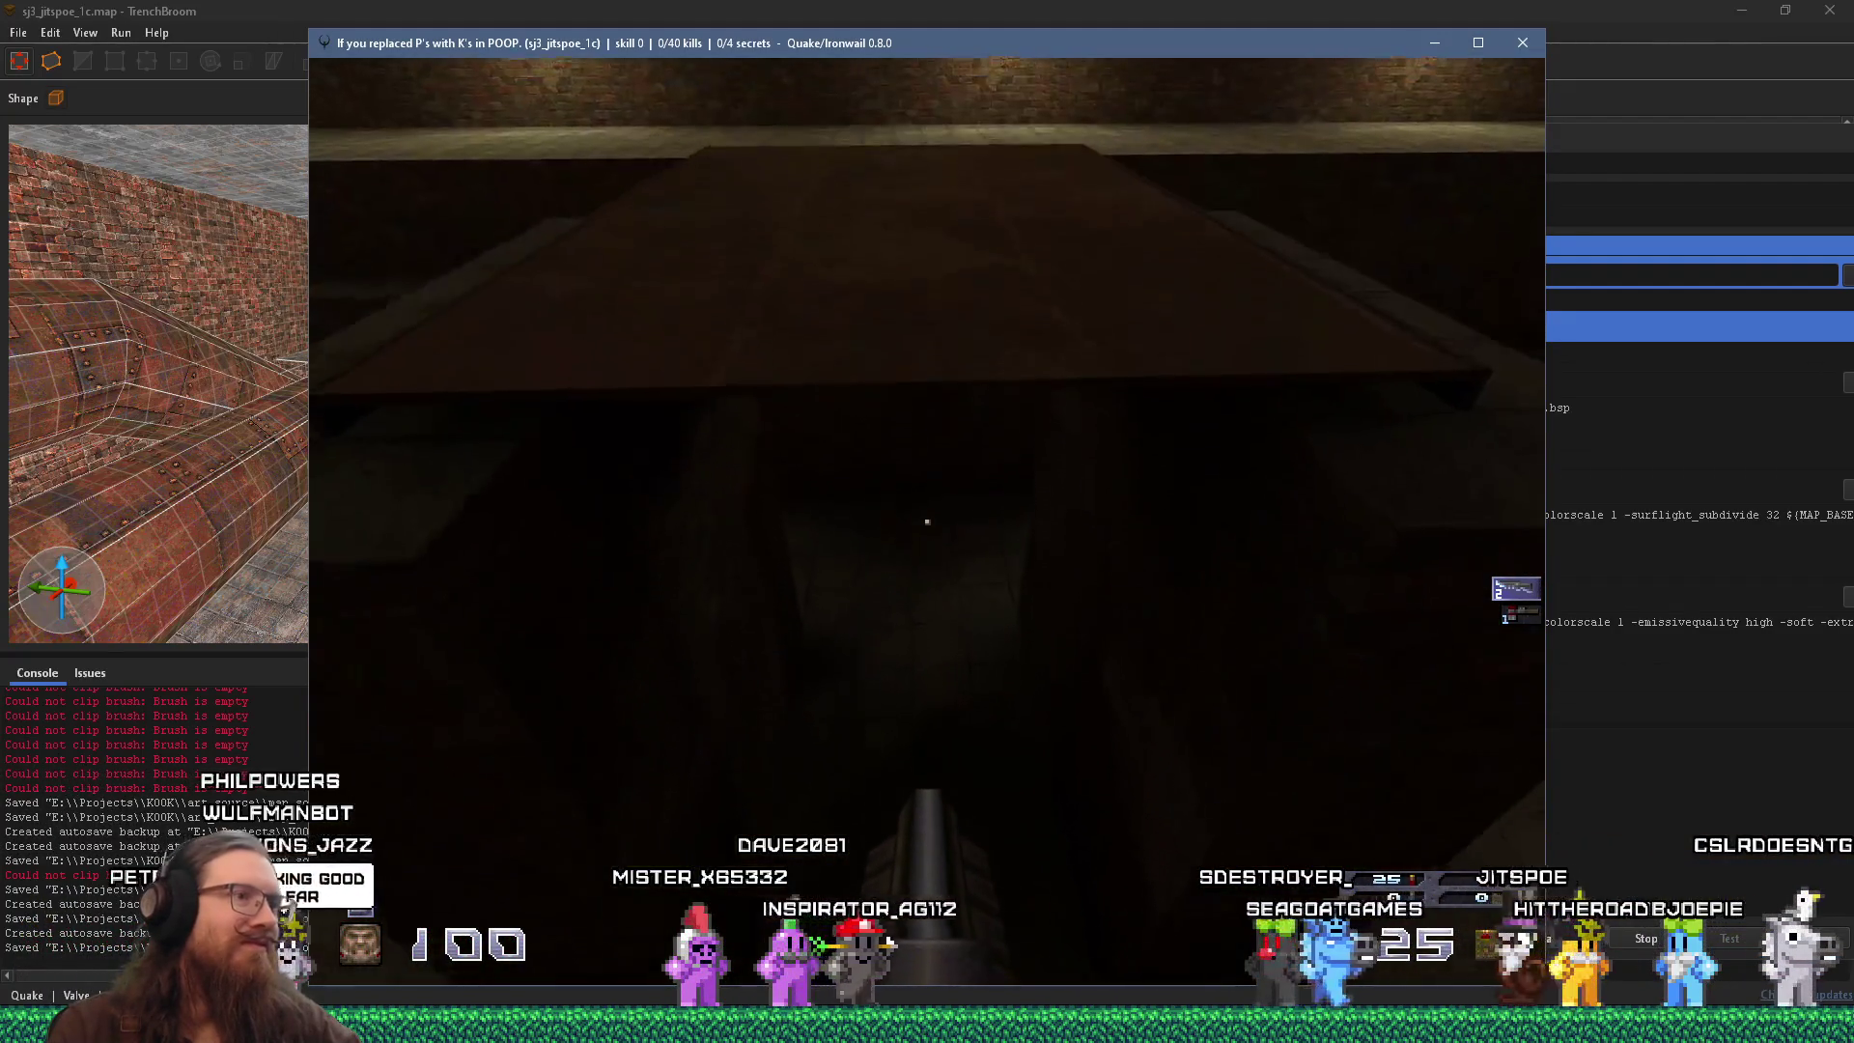
pyautogui.press('w')
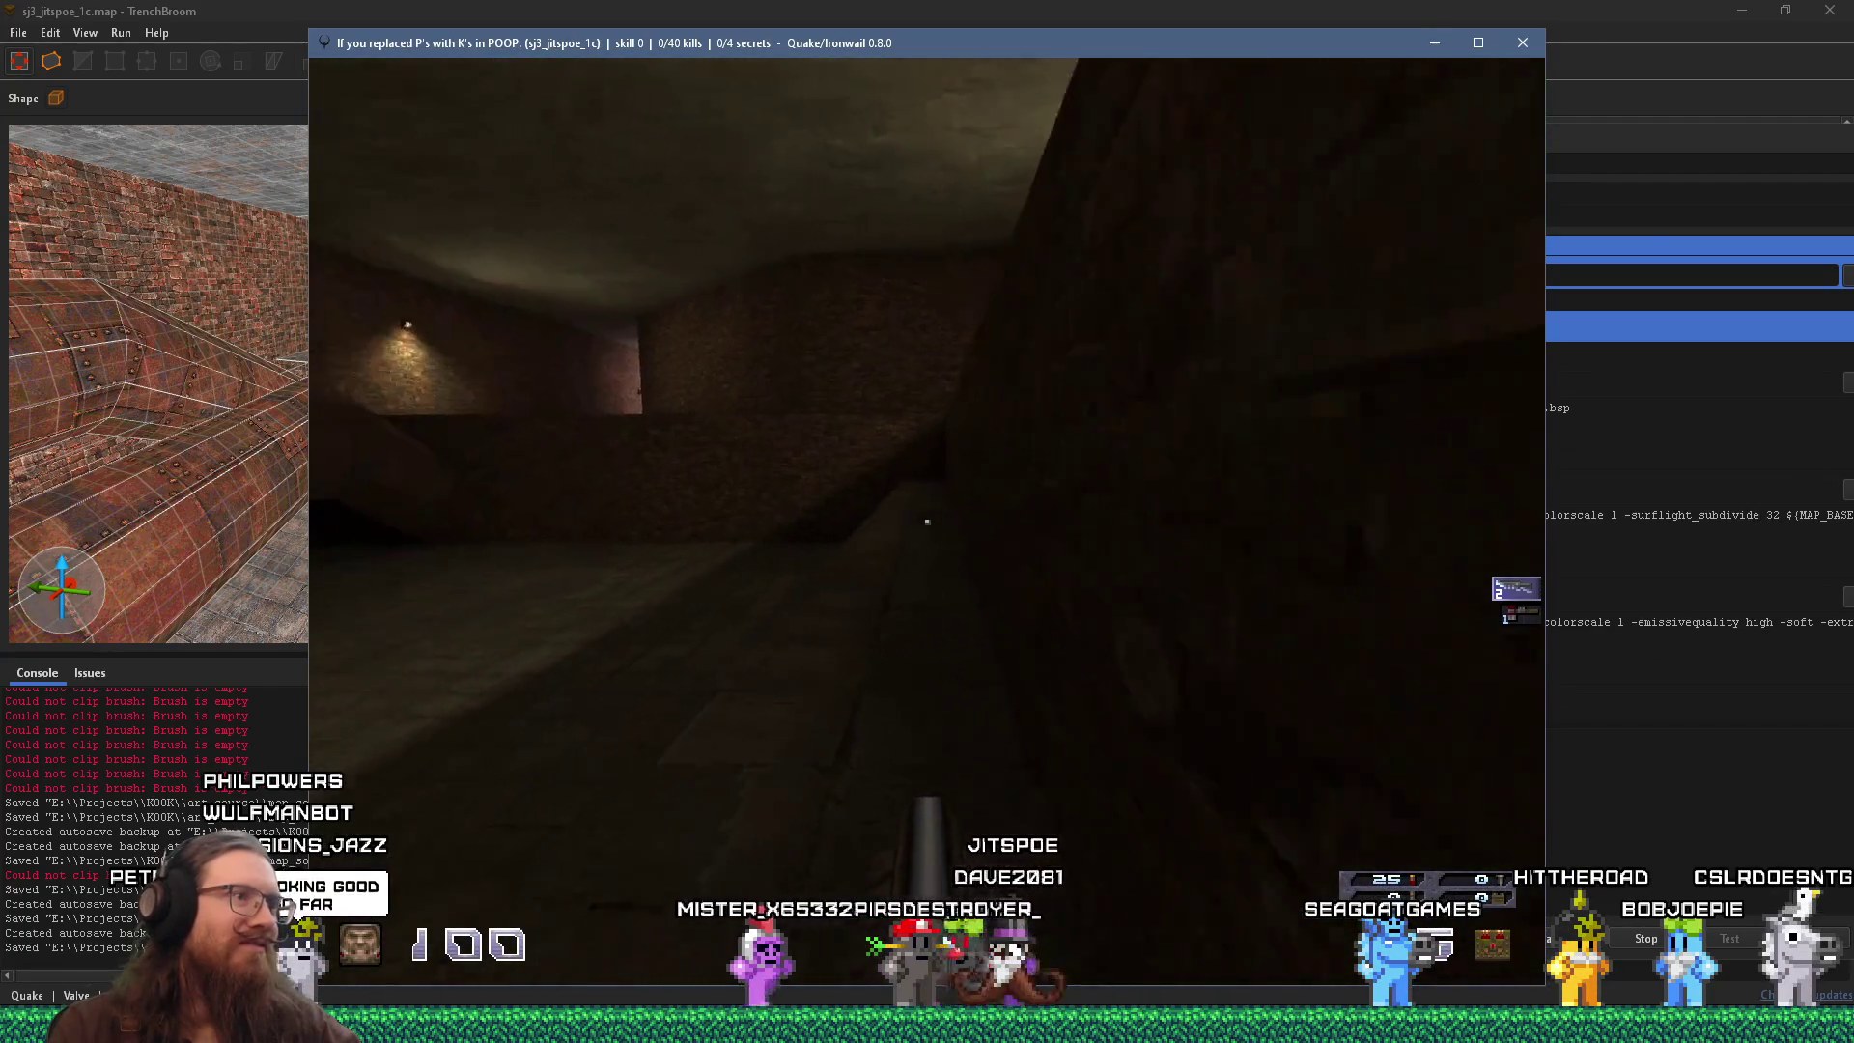
pyautogui.press('w')
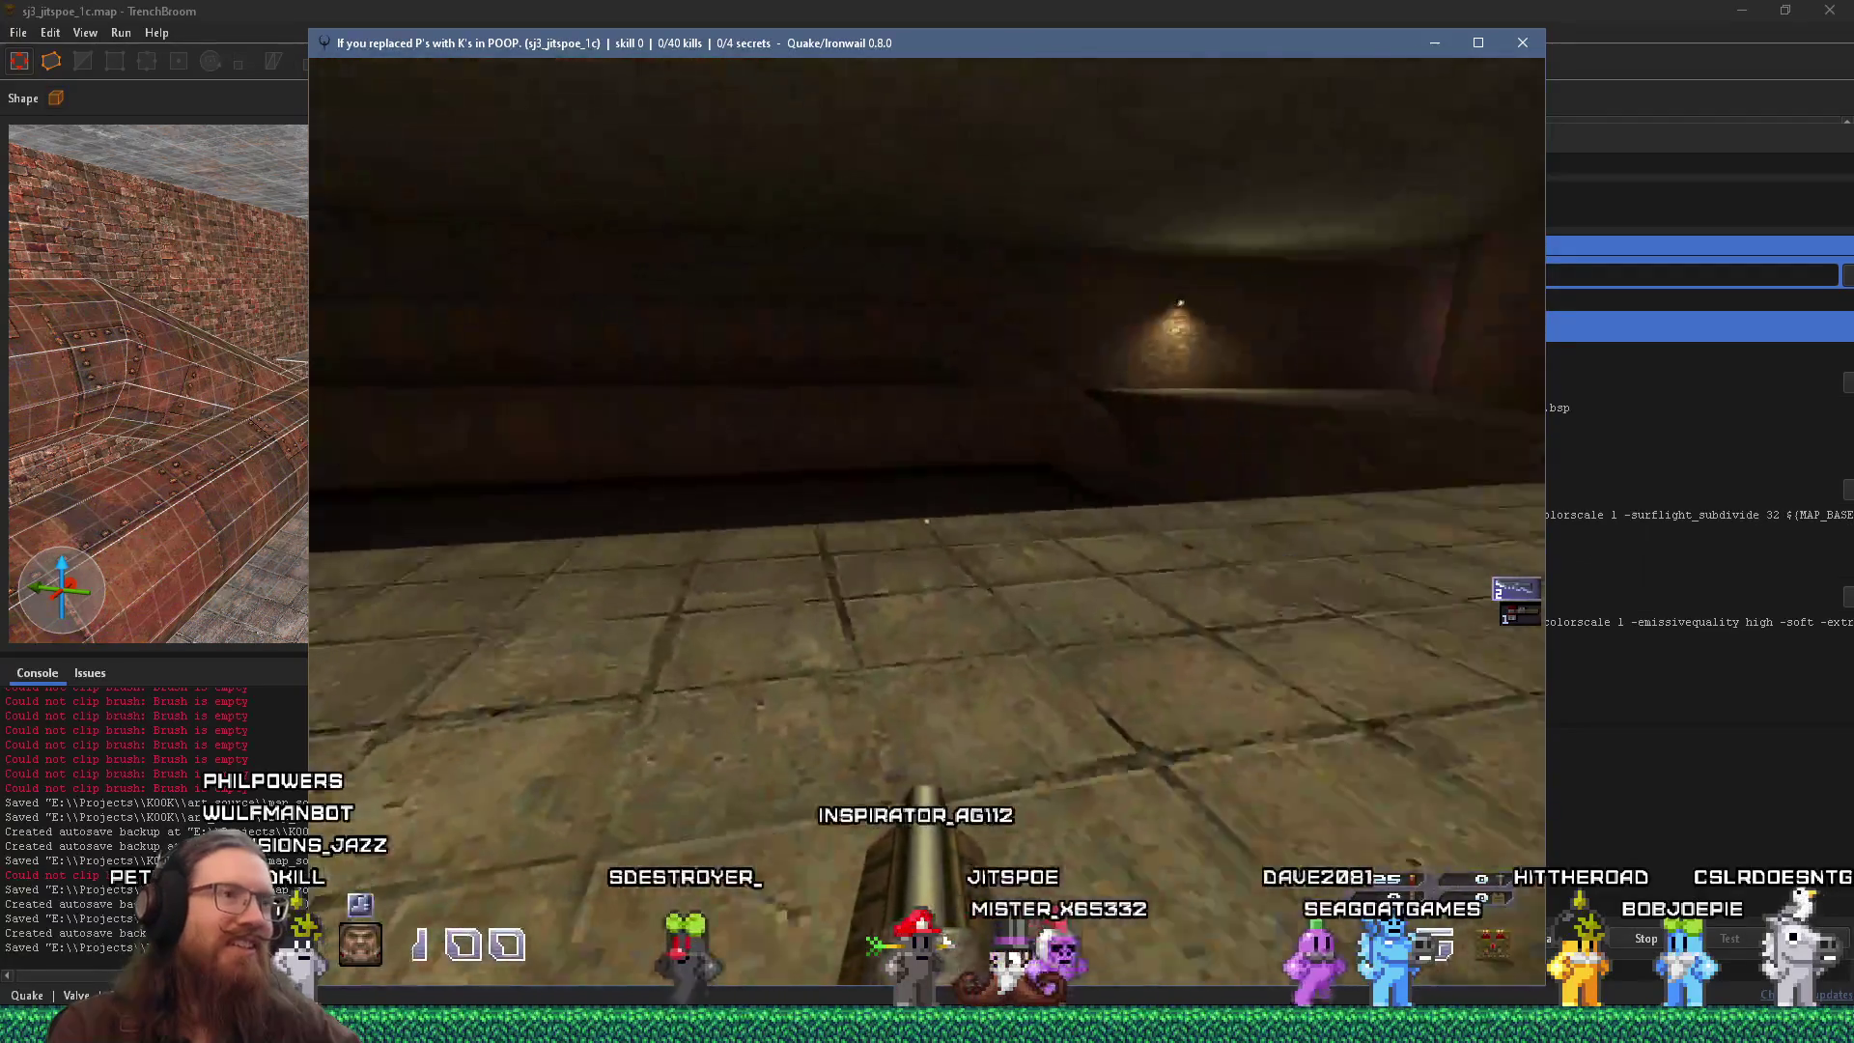
pyautogui.press('w')
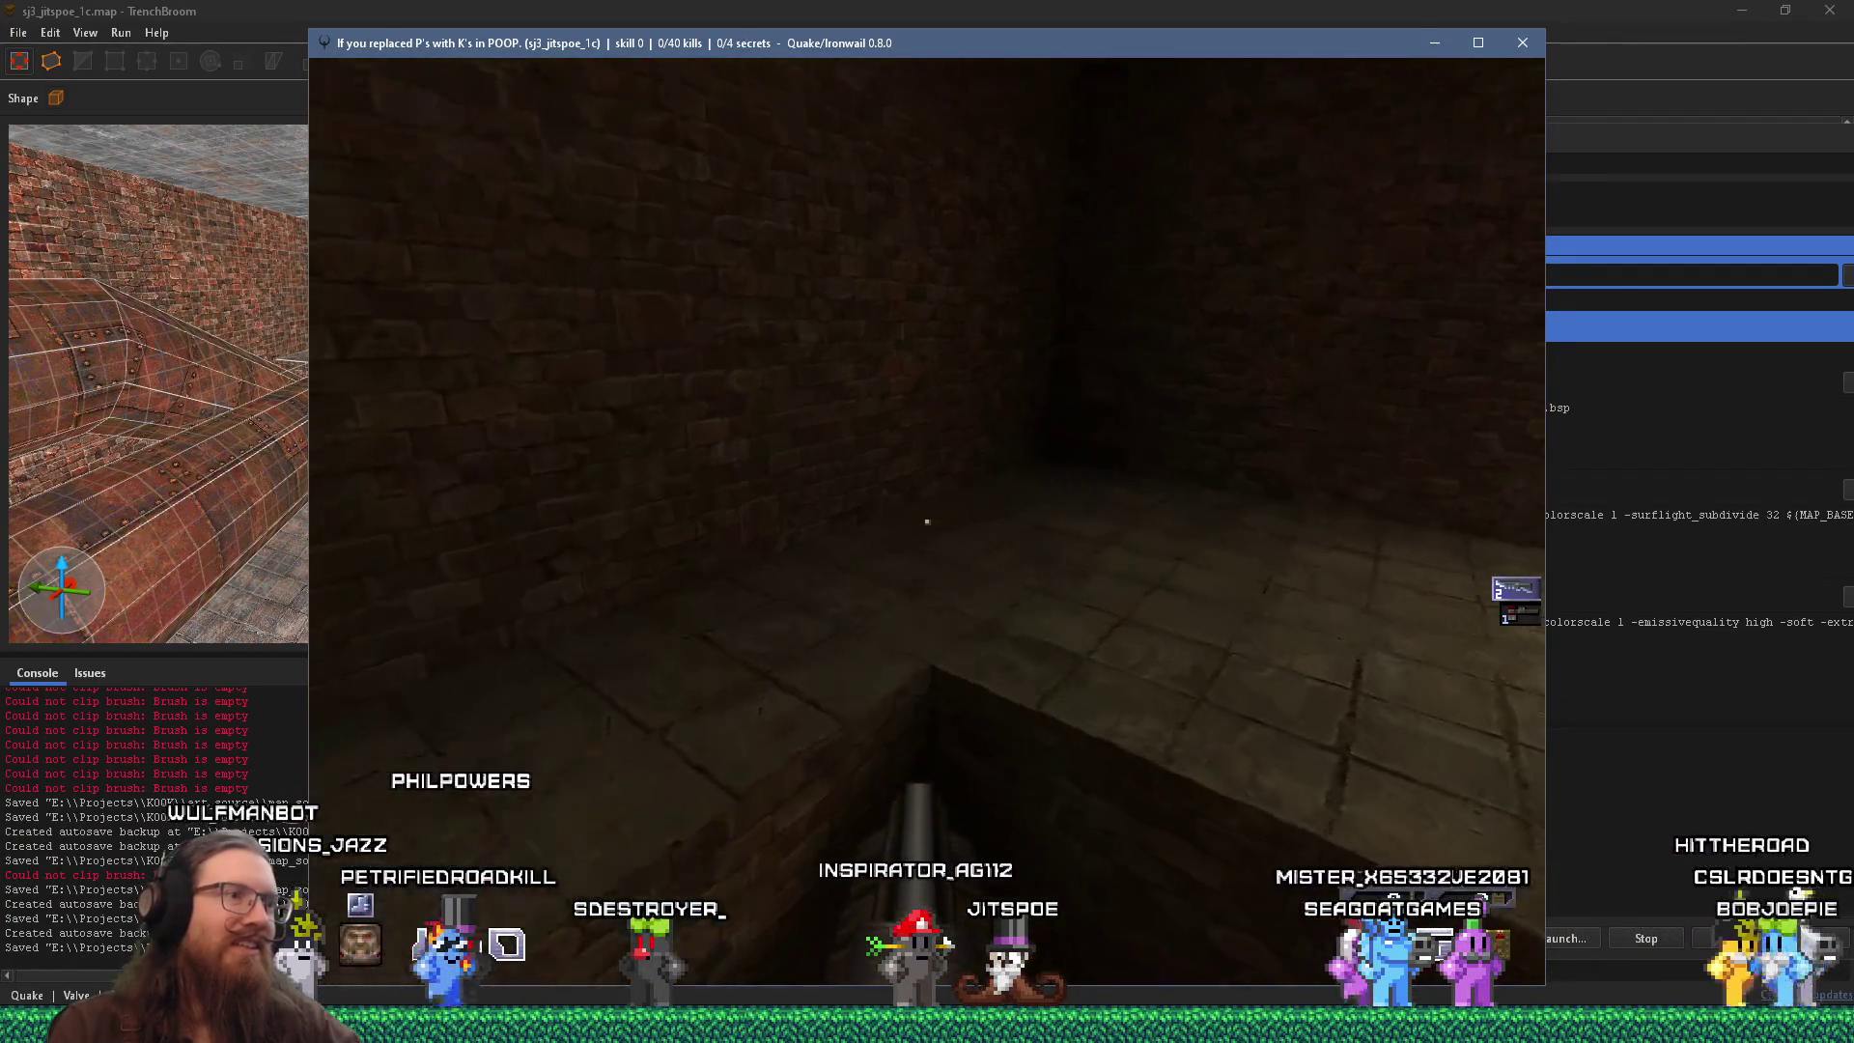
pyautogui.press('w')
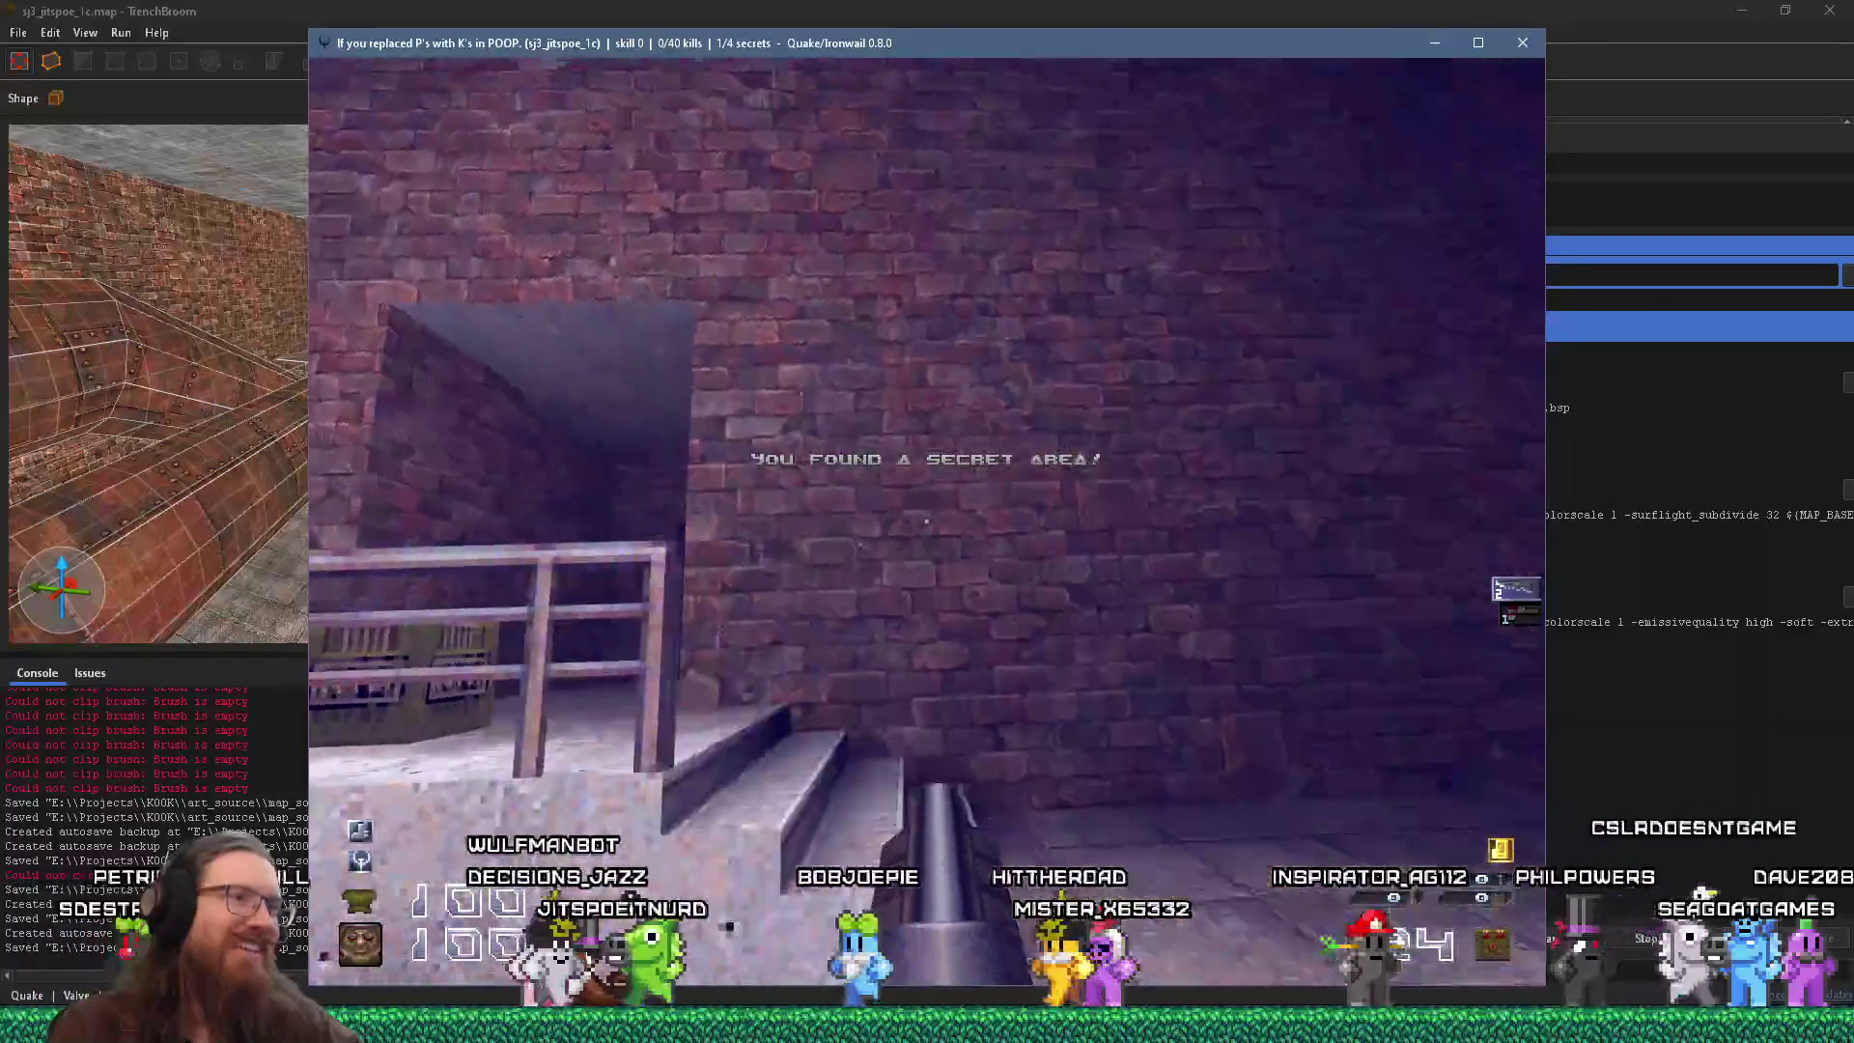
# Pick up the nailgun and nails, then climb the stairs and press the wall switch.
pyautogui.moveTo(927, 521)
pyautogui.press('w')
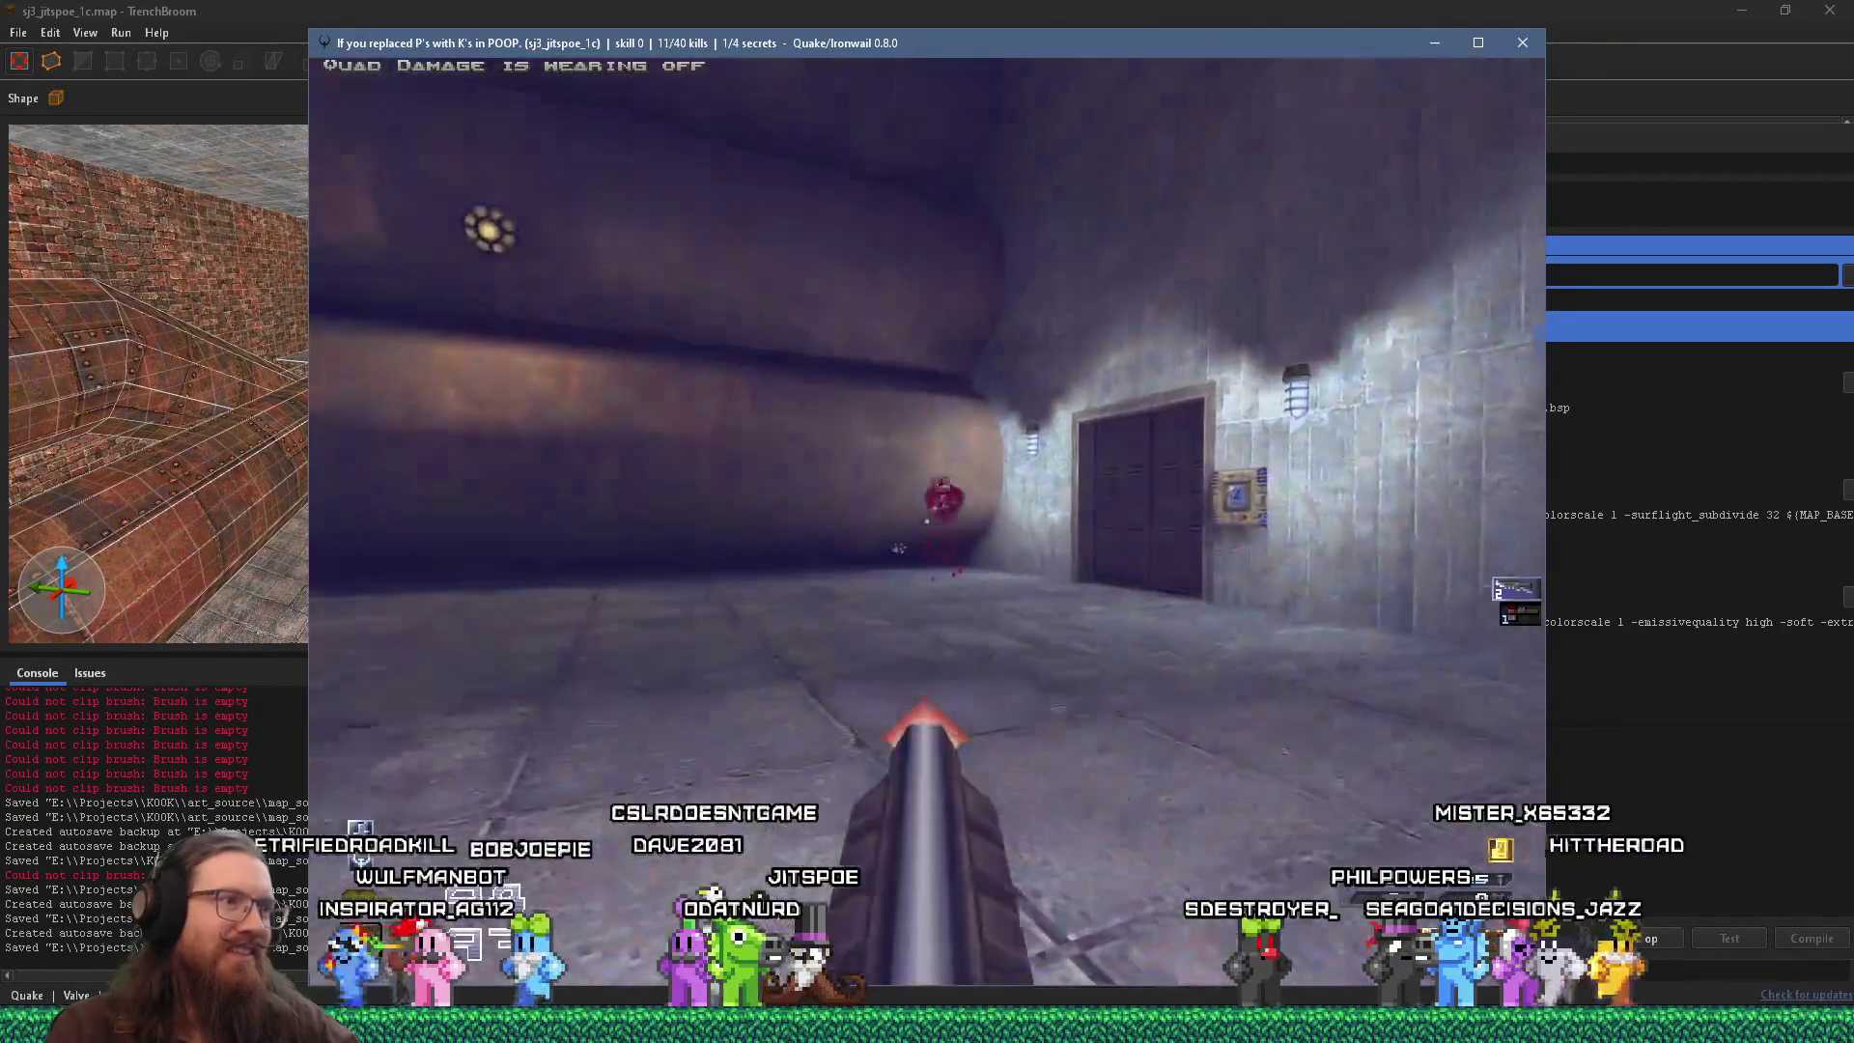
pyautogui.press('w')
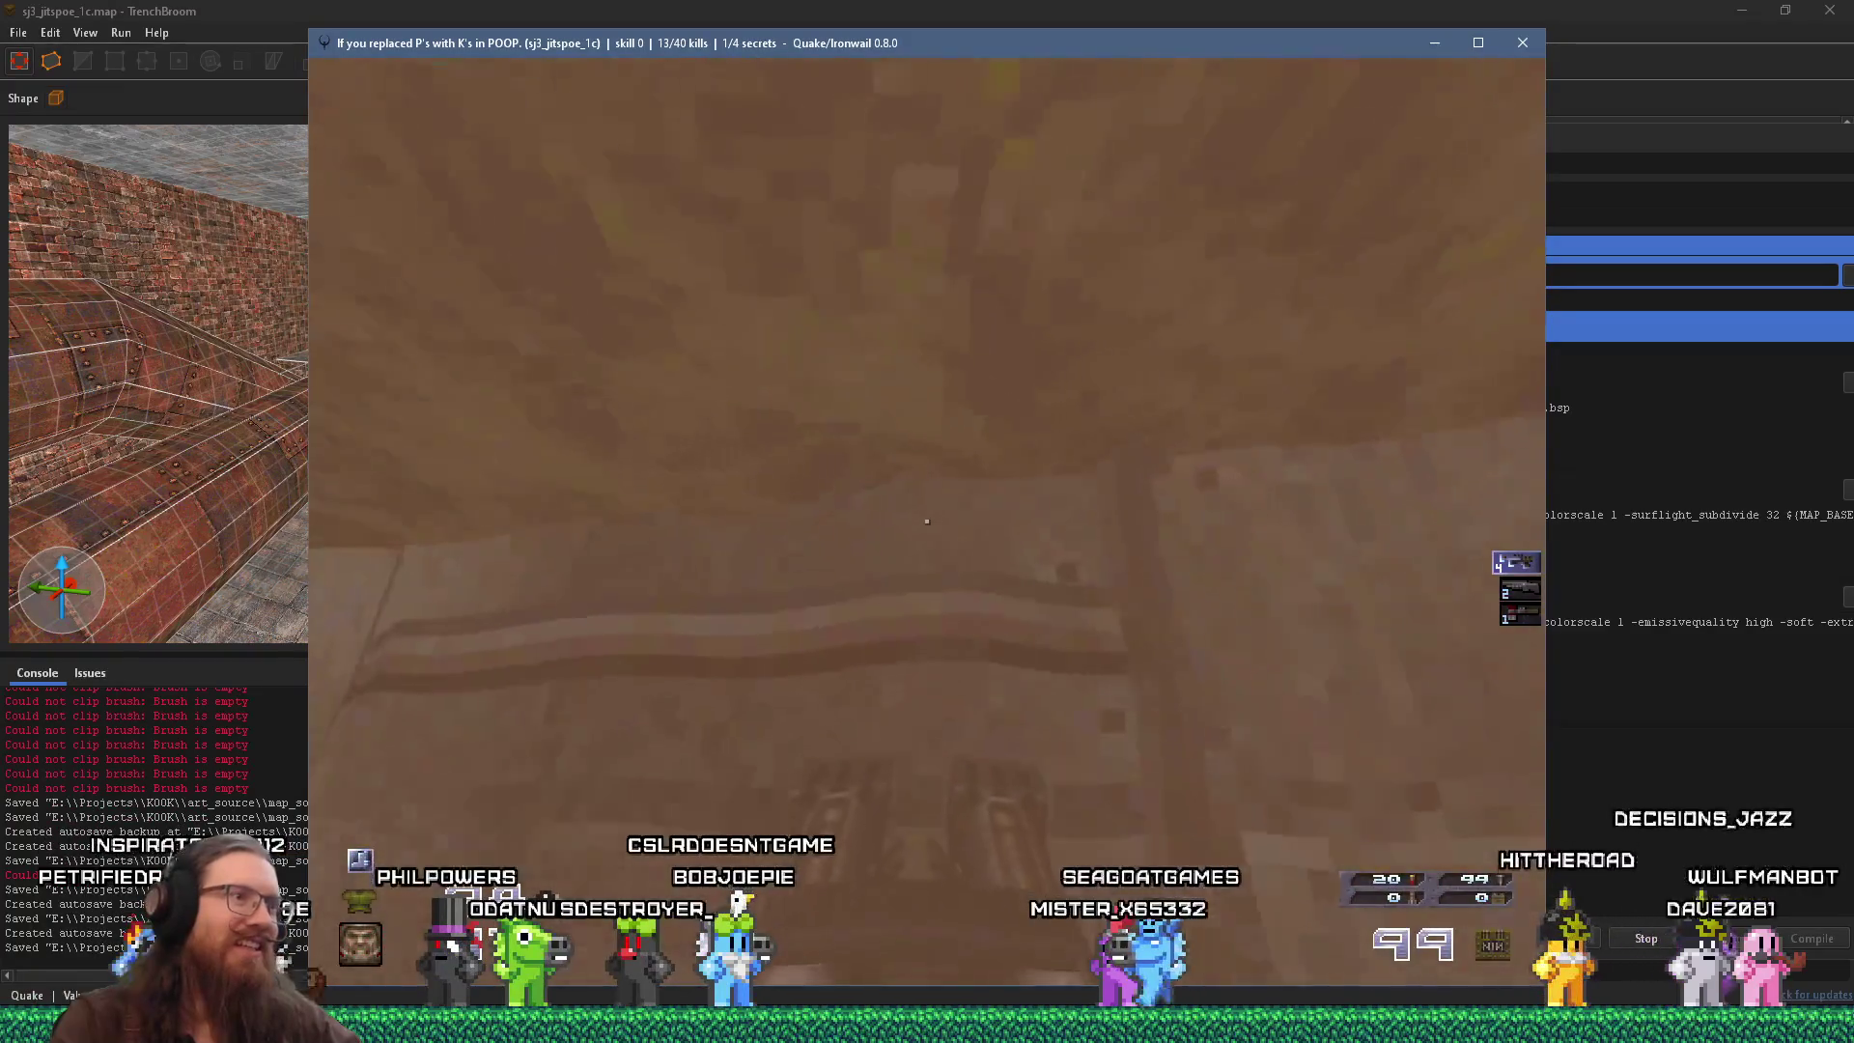
pyautogui.press('w')
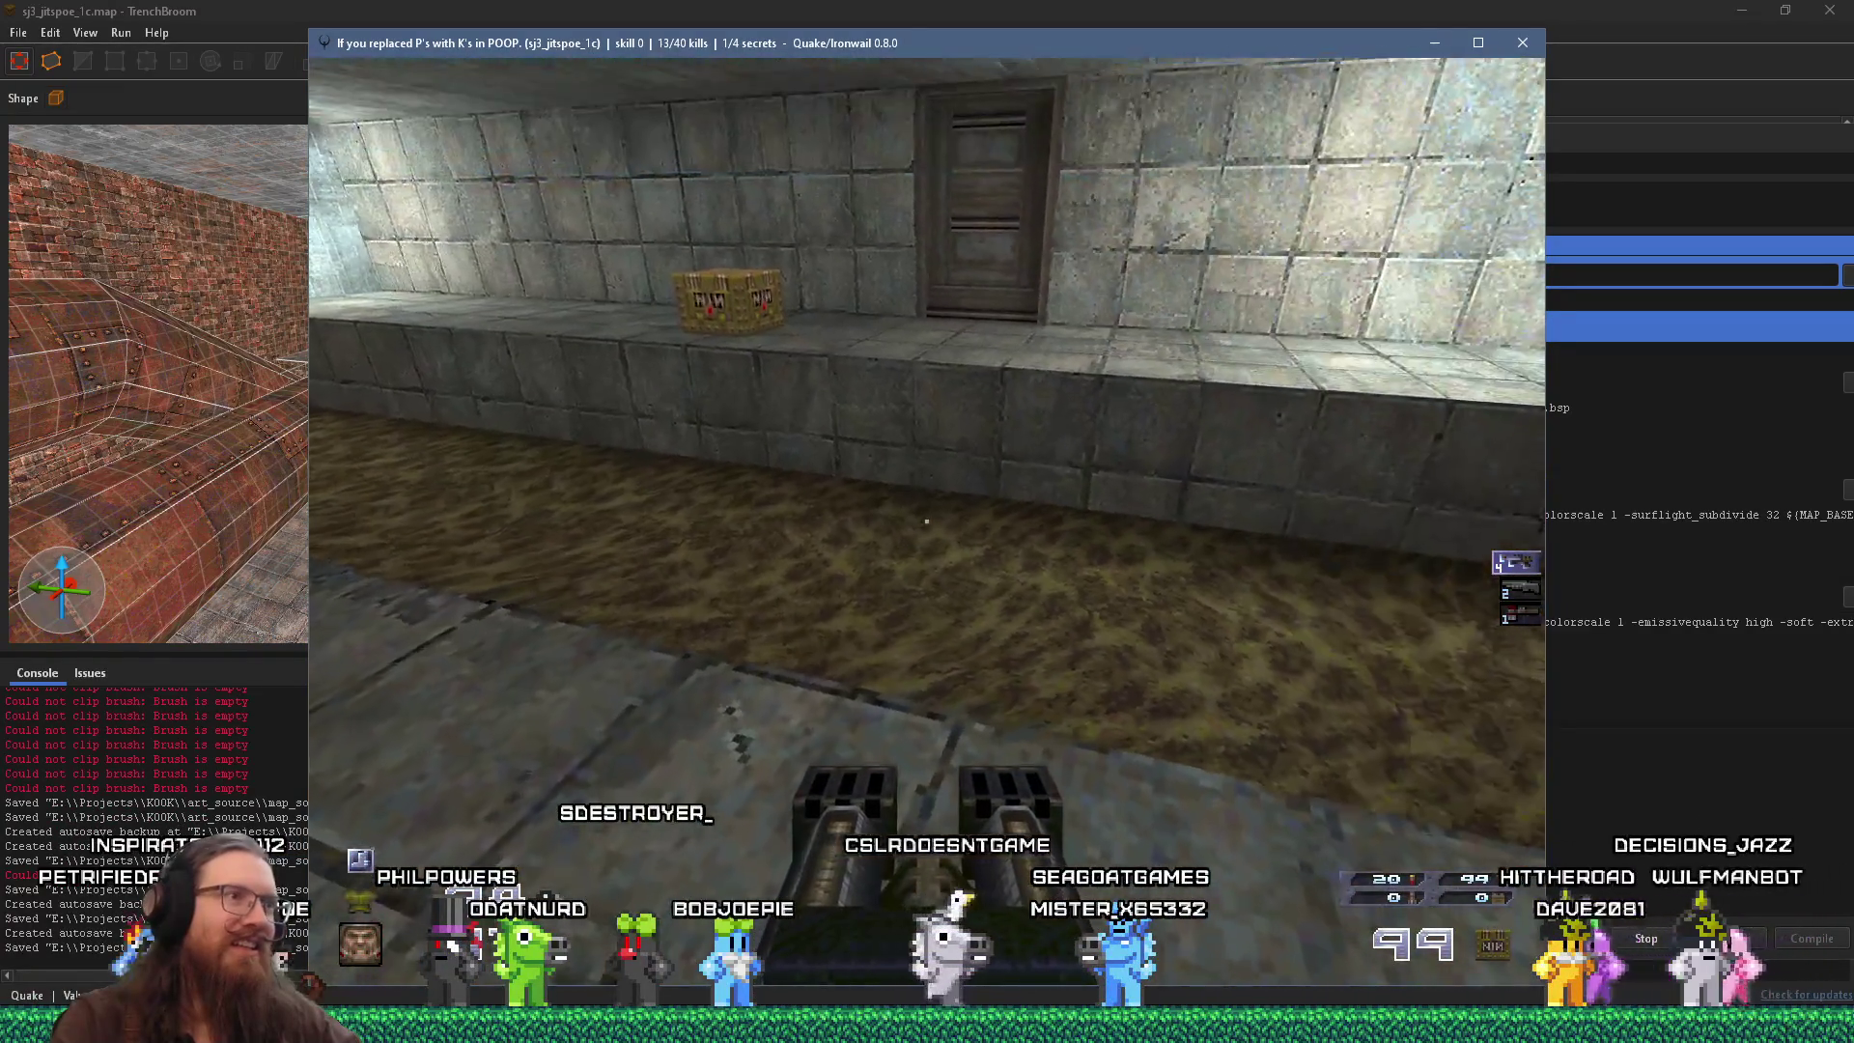
pyautogui.press('w')
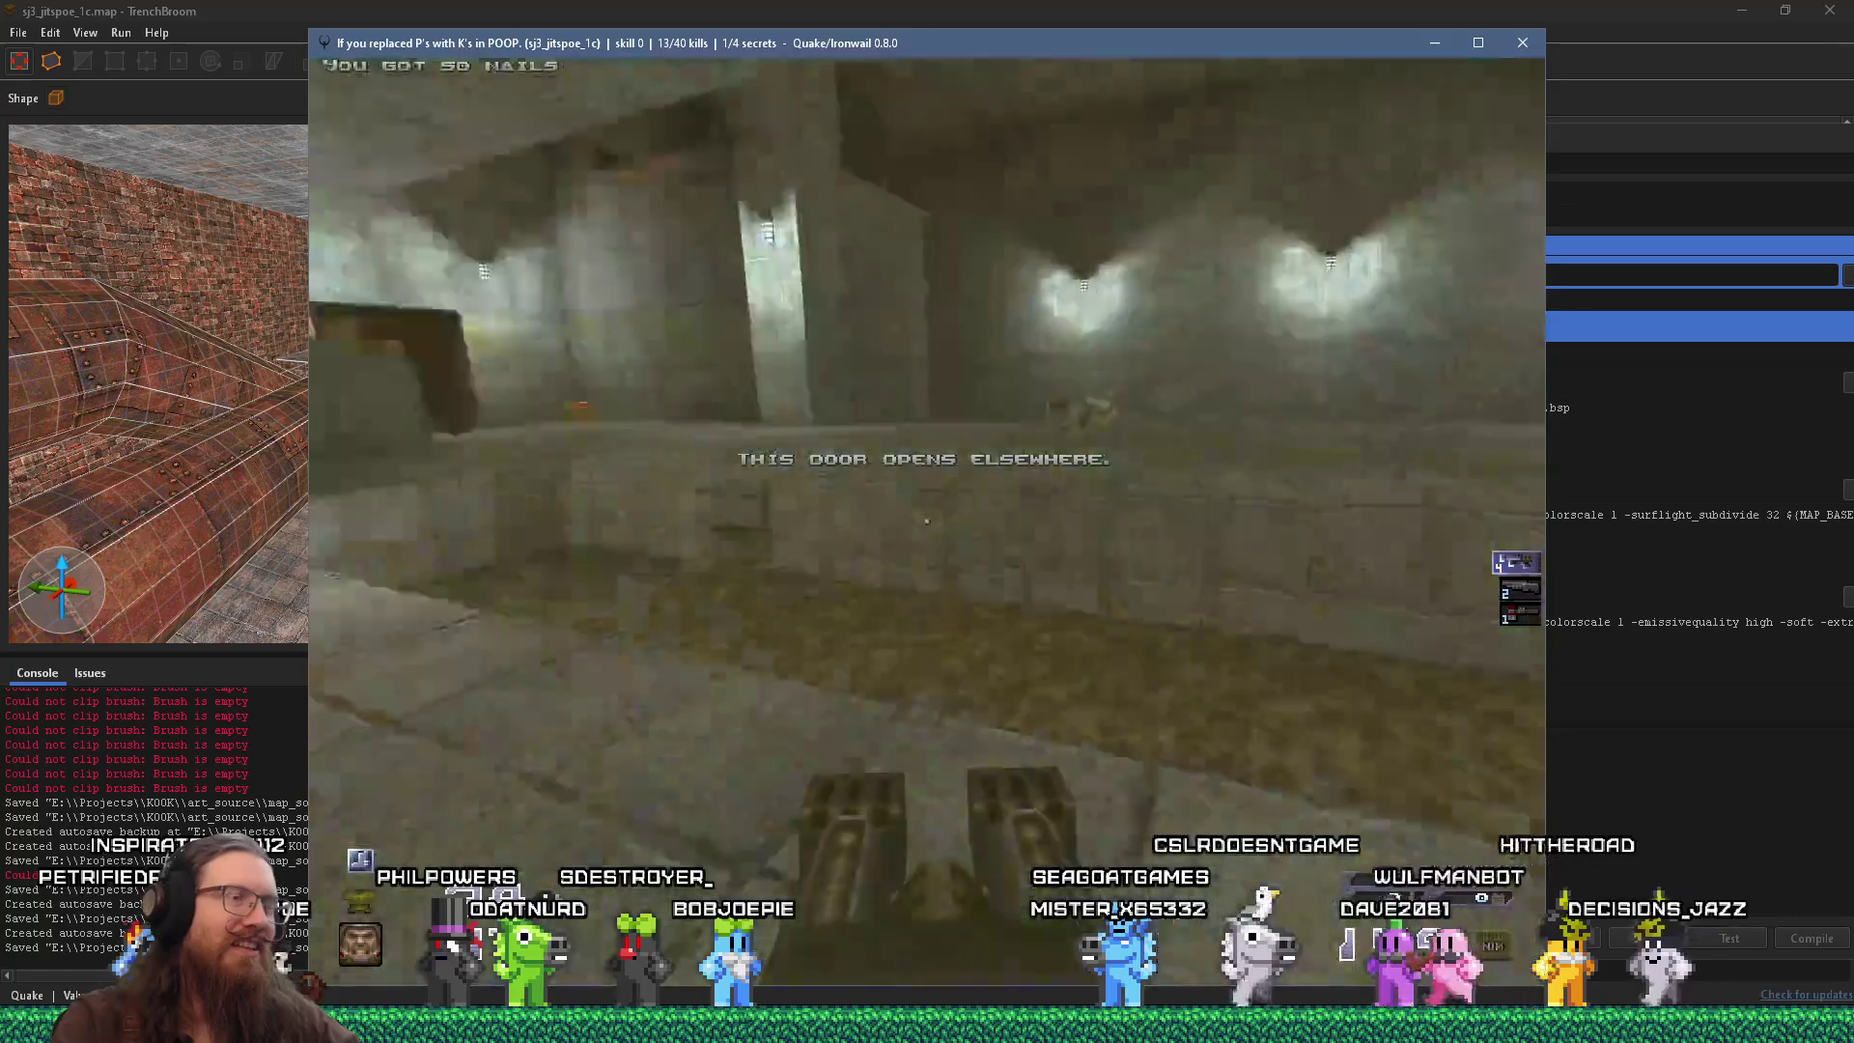
pyautogui.press('s')
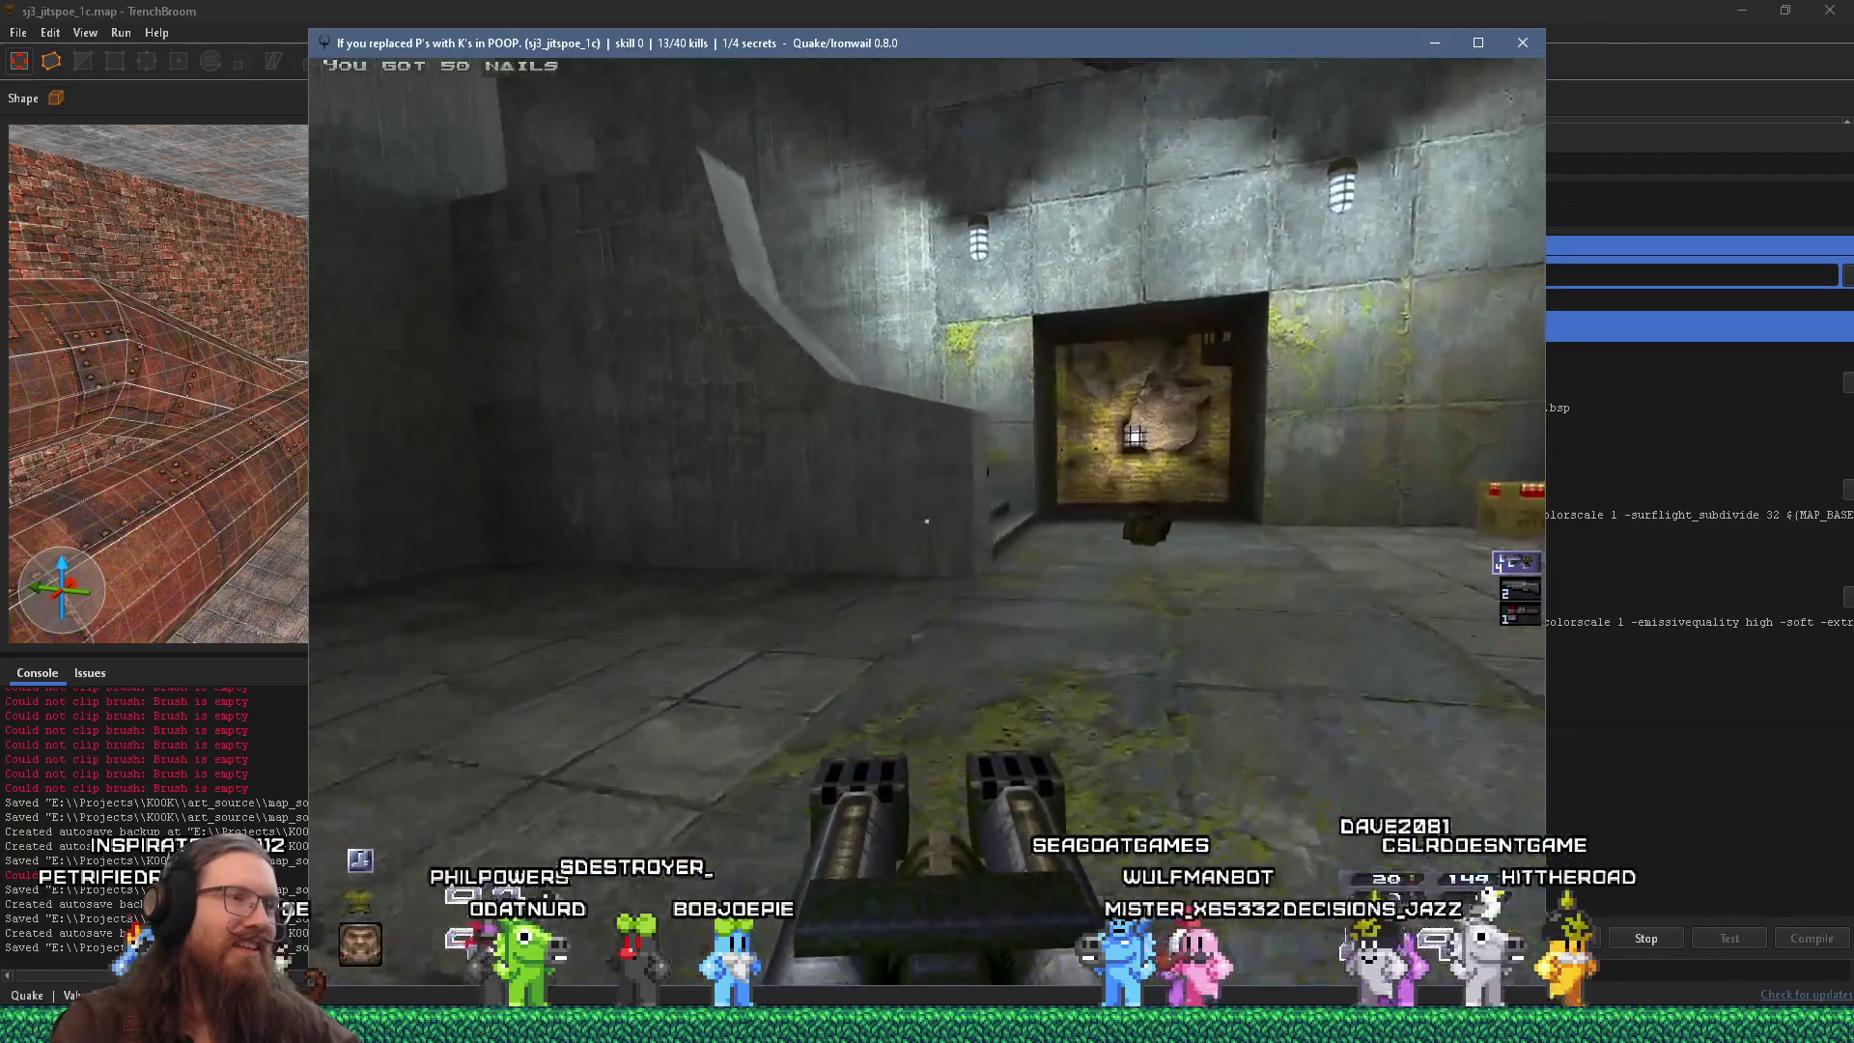
pyautogui.press('w')
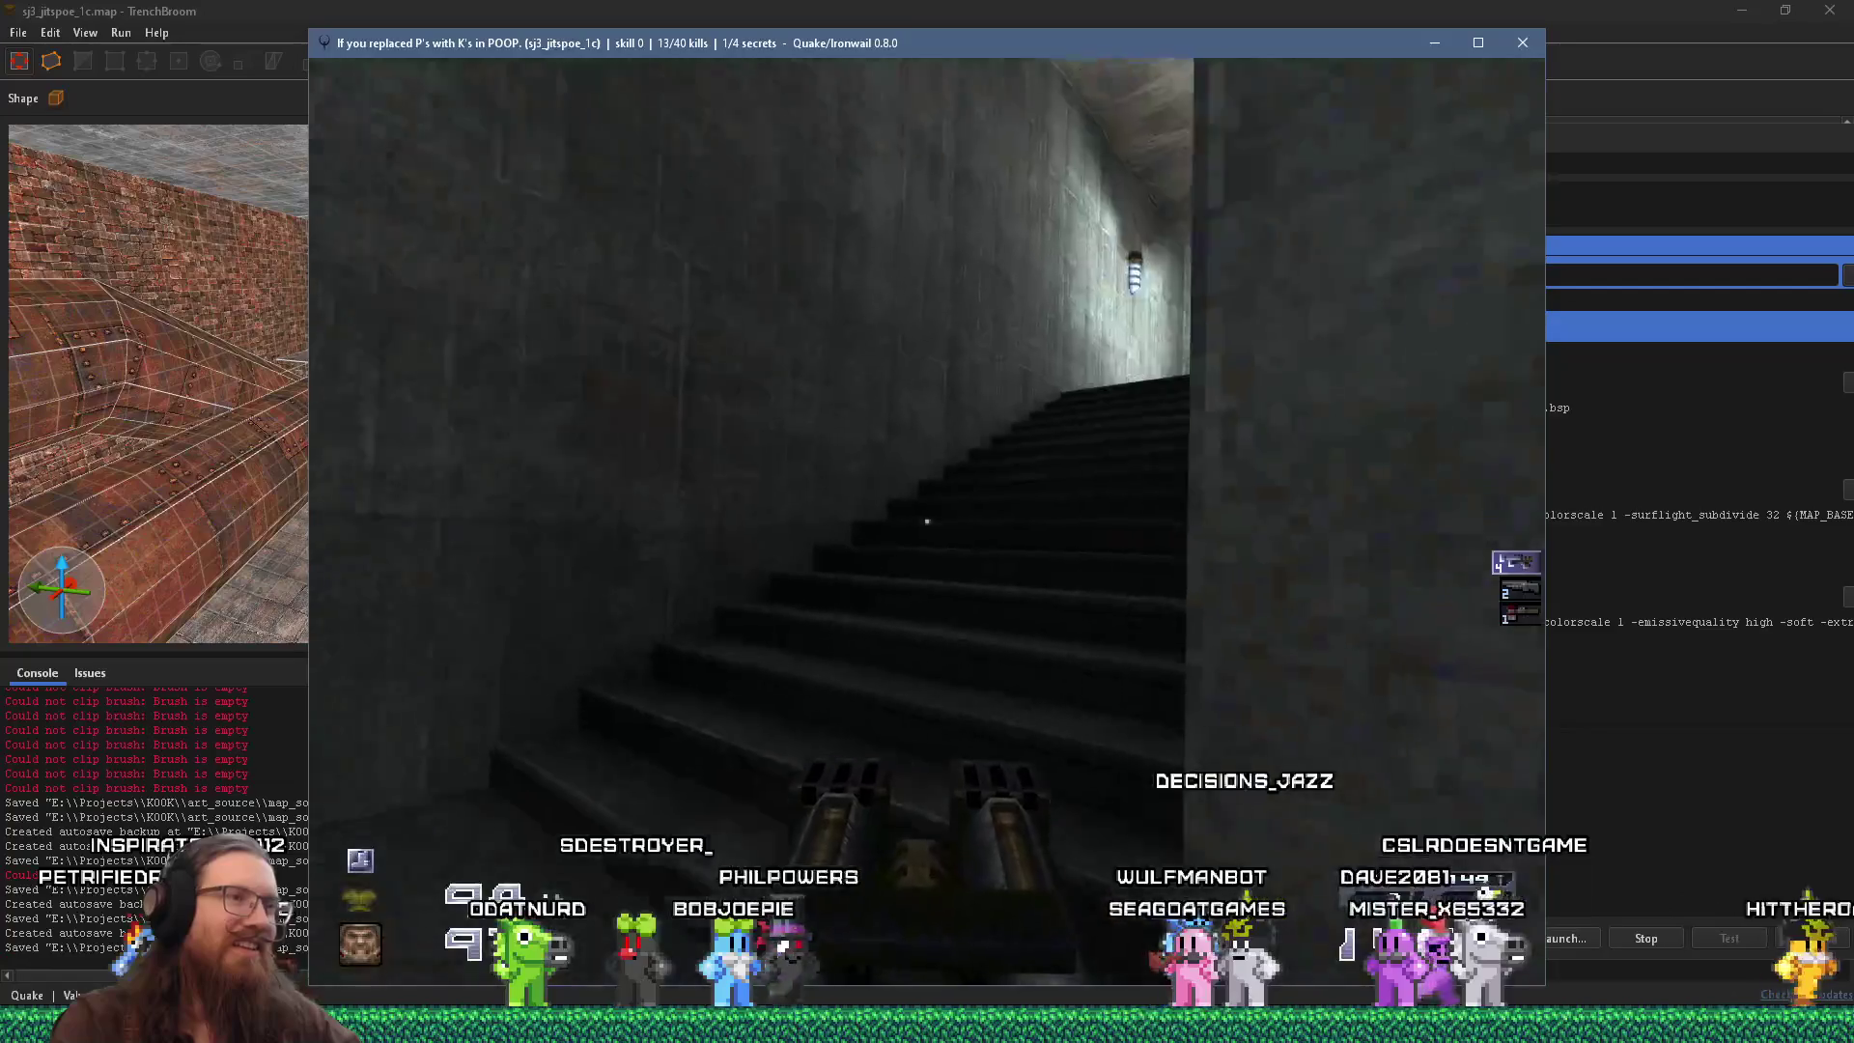
pyautogui.press('w')
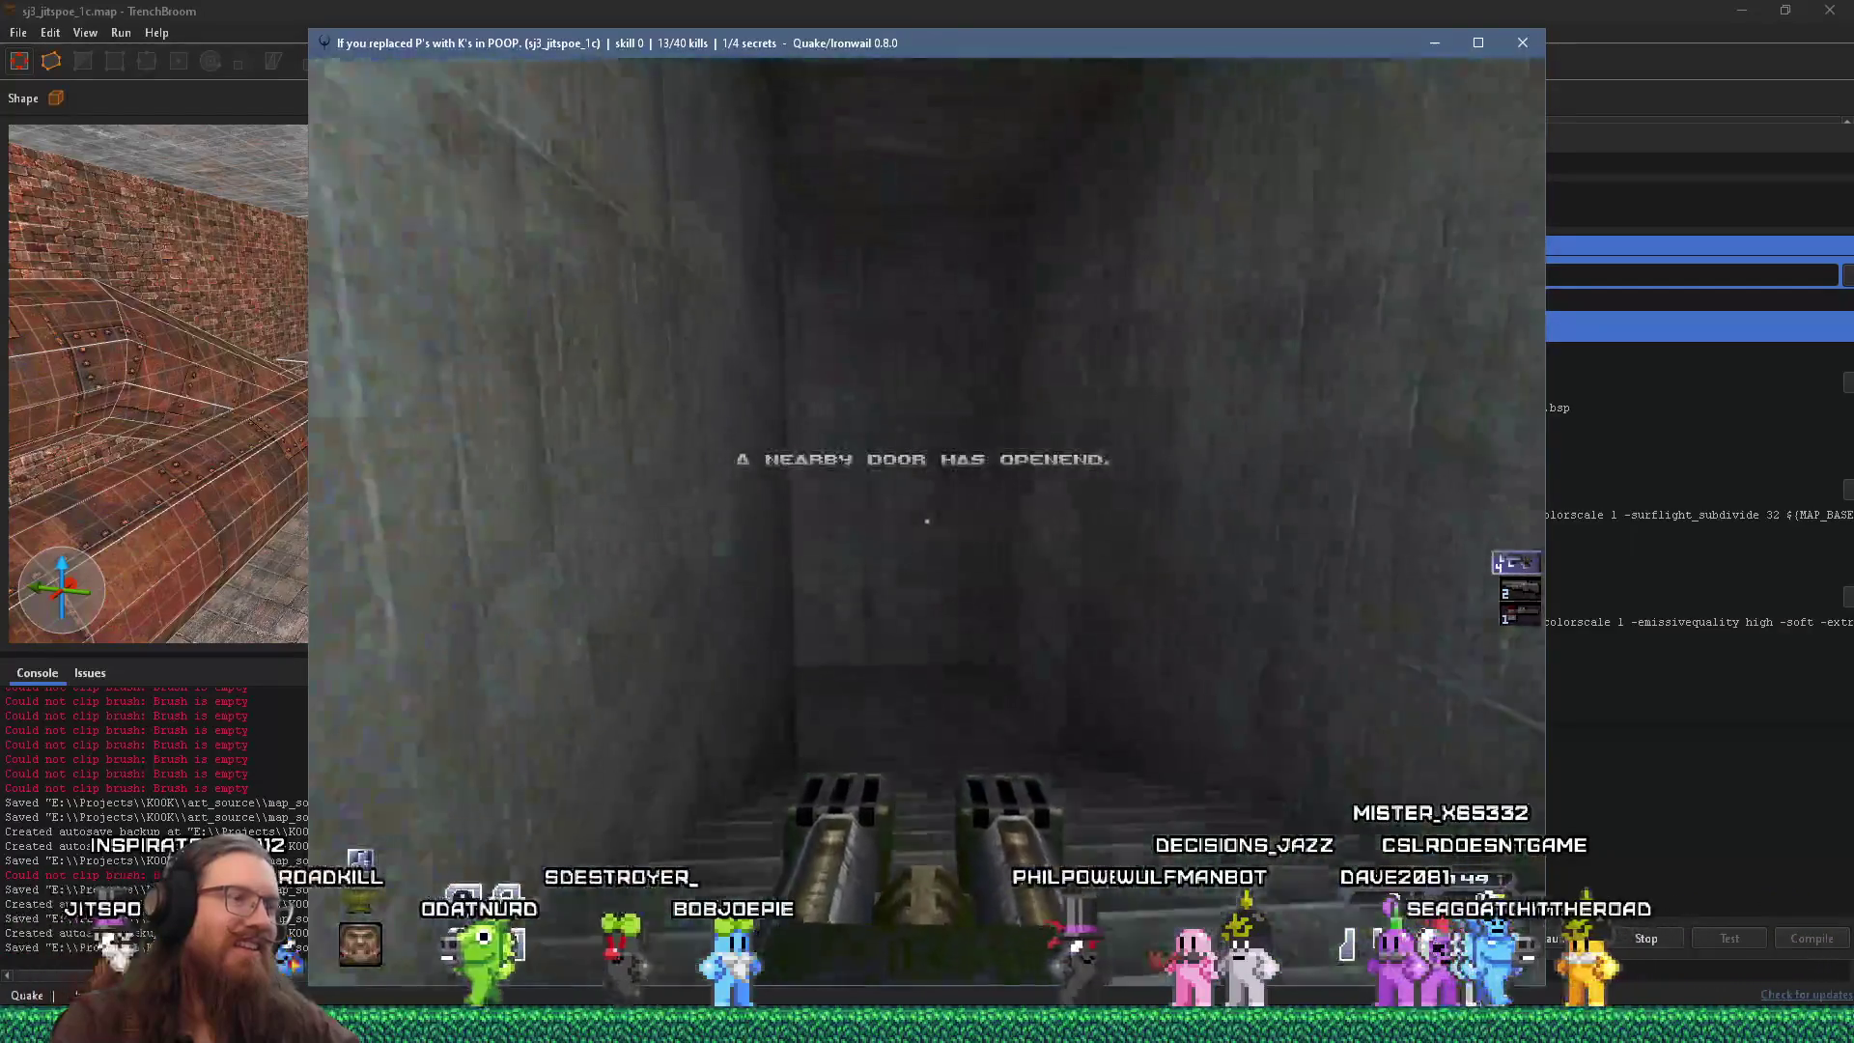
# Quit Ironwail with the quit console command.
pyautogui.press('`')
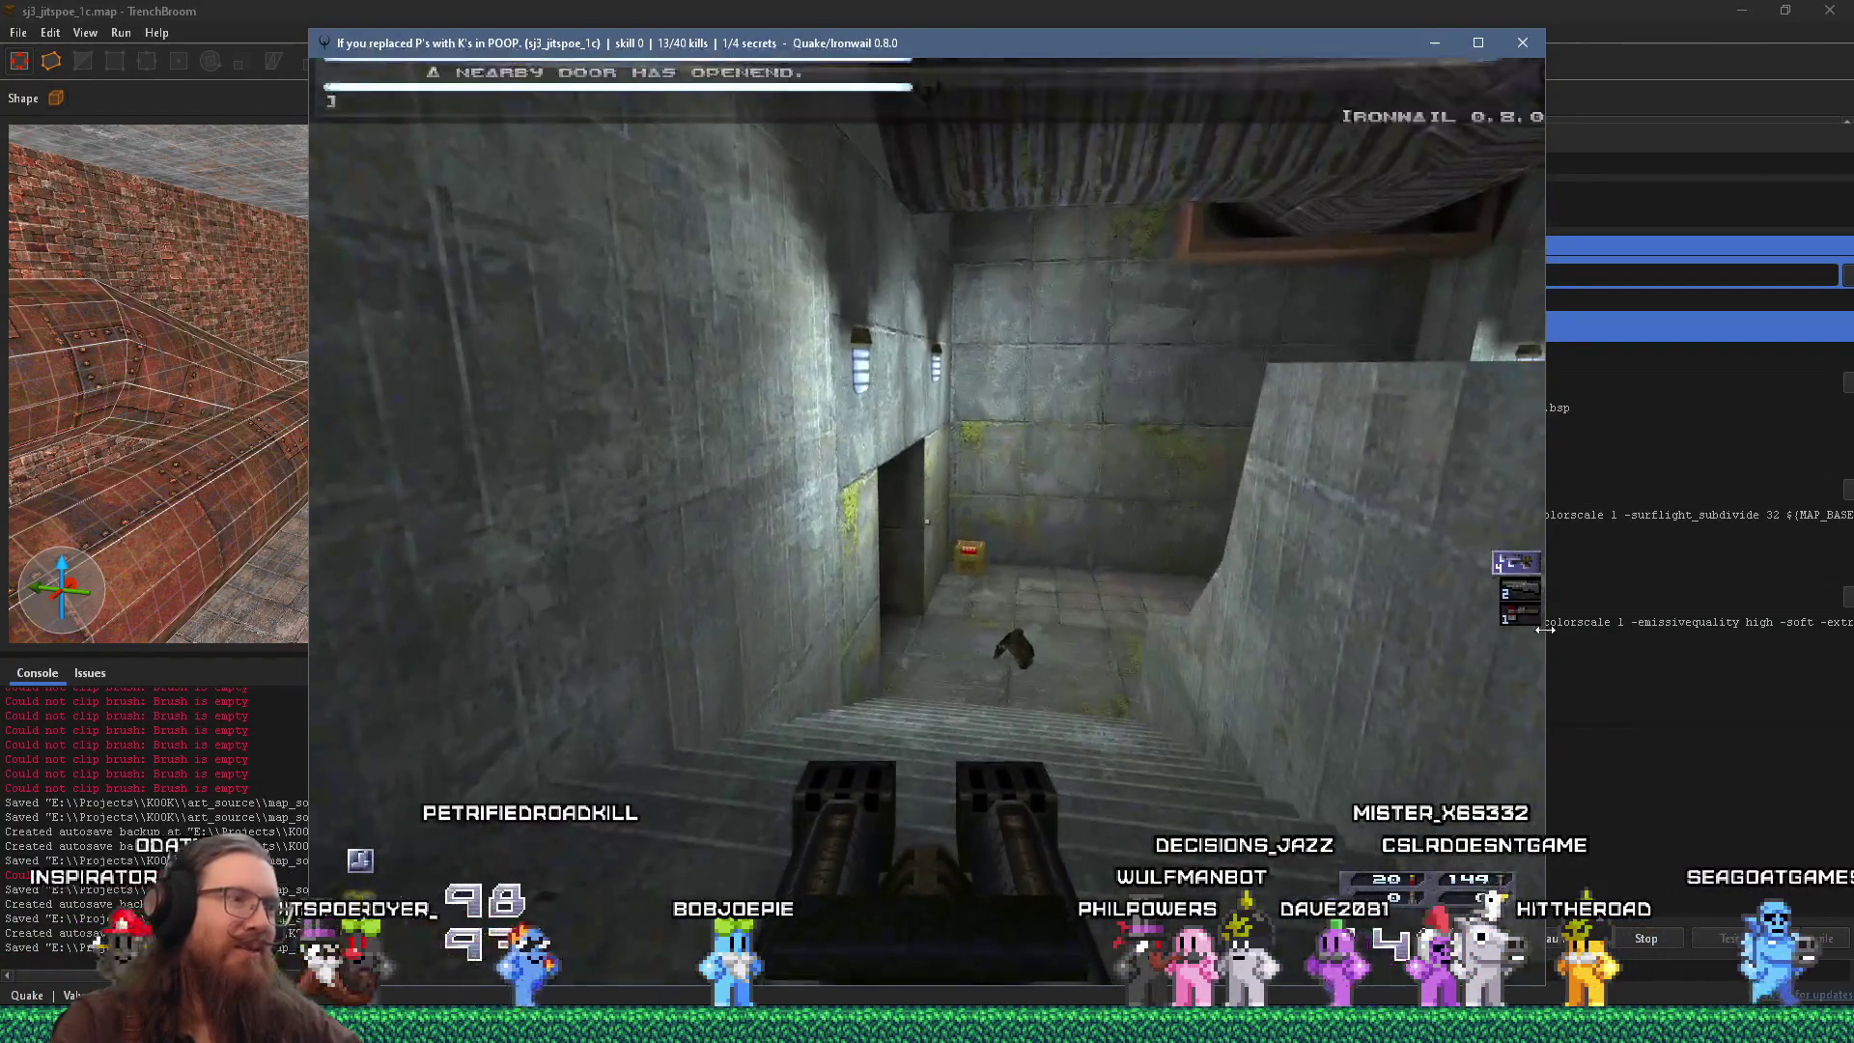
pyautogui.write('quit')
pyautogui.press('Return')
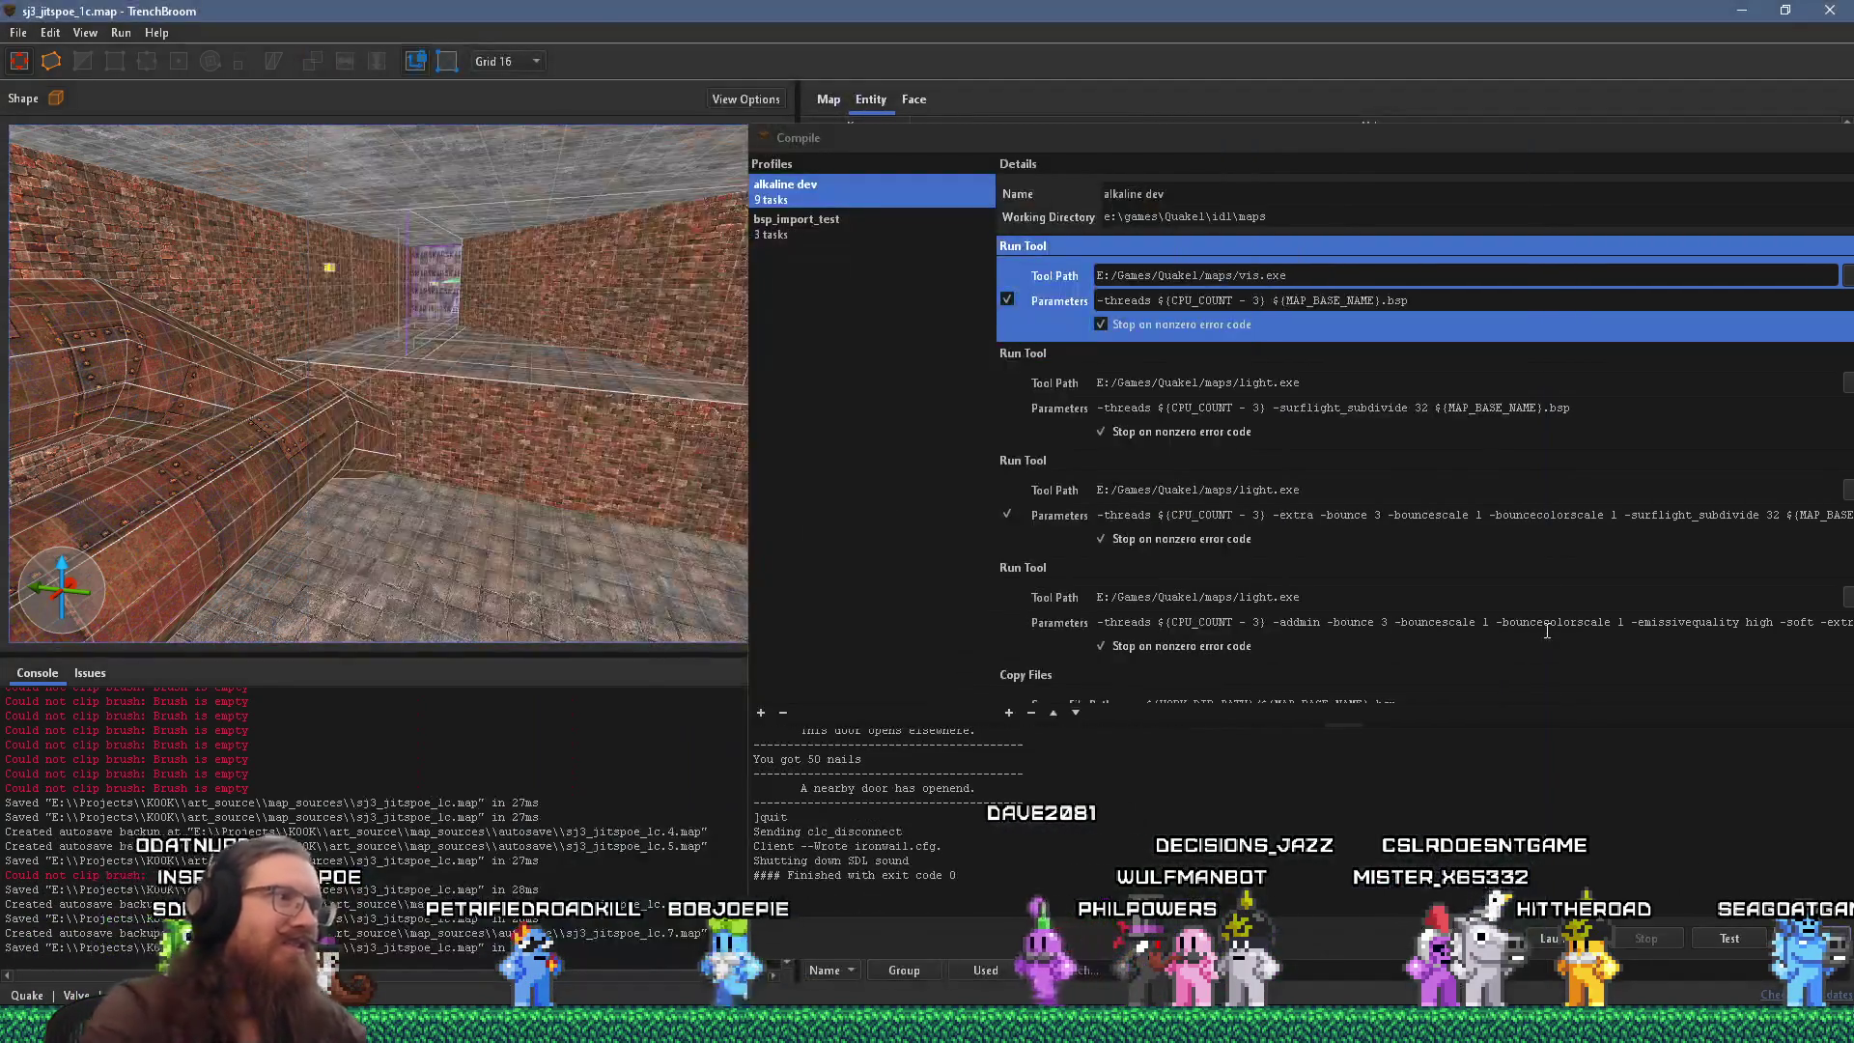
# Add a monster_ogreb entity and slide it into the room's corner.
pyautogui.moveTo(630, 437)
pyautogui.mouseDown()
pyautogui.moveTo(430, 418)
pyautogui.moveTo(606, 361)
pyautogui.moveTo(531, 386)
pyautogui.moveTo(525, 436)
pyautogui.moveTo(733, 419)
pyautogui.moveTo(771, 382)
pyautogui.moveTo(744, 382)
pyautogui.moveTo(827, 357)
pyautogui.moveTo(721, 334)
pyautogui.moveTo(770, 355)
pyautogui.moveTo(778, 432)
pyautogui.moveTo(649, 489)
pyautogui.moveTo(734, 467)
pyautogui.moveTo(755, 441)
pyautogui.mouseUp()
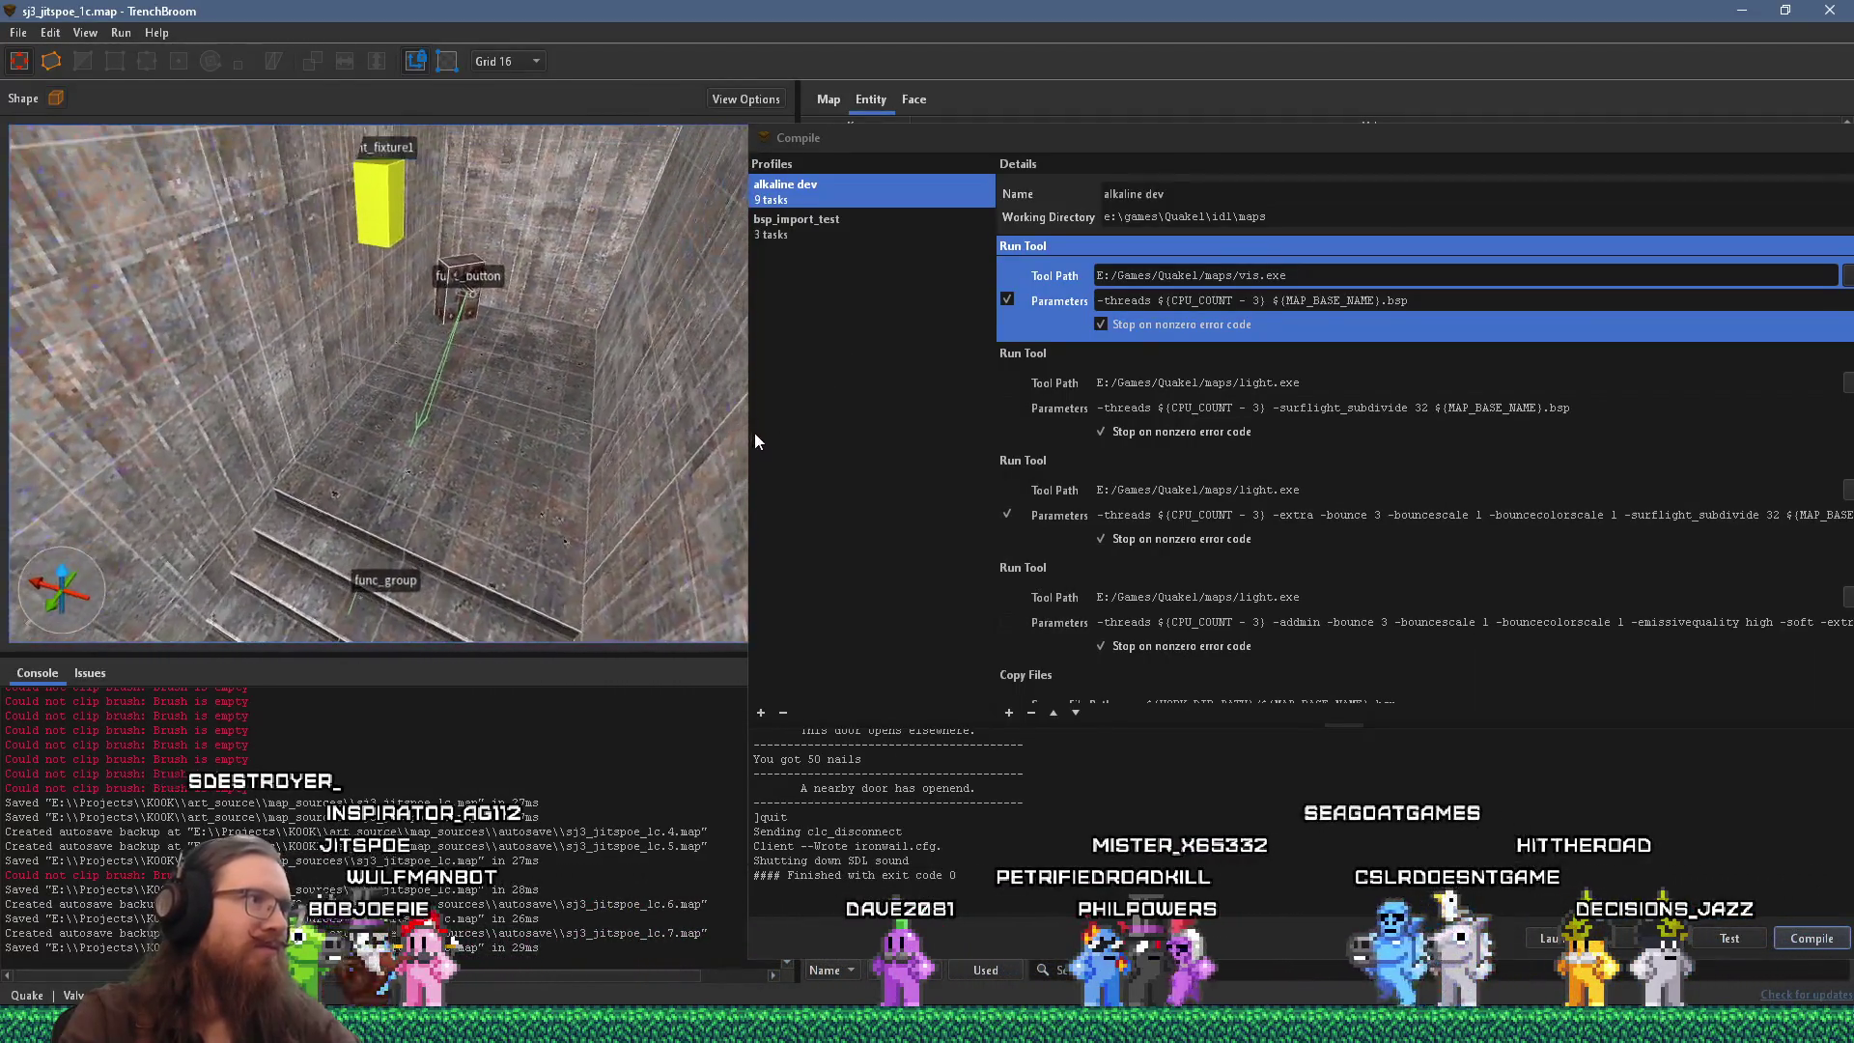
pyautogui.rightClick(461, 461)
pyautogui.moveTo(592, 792)
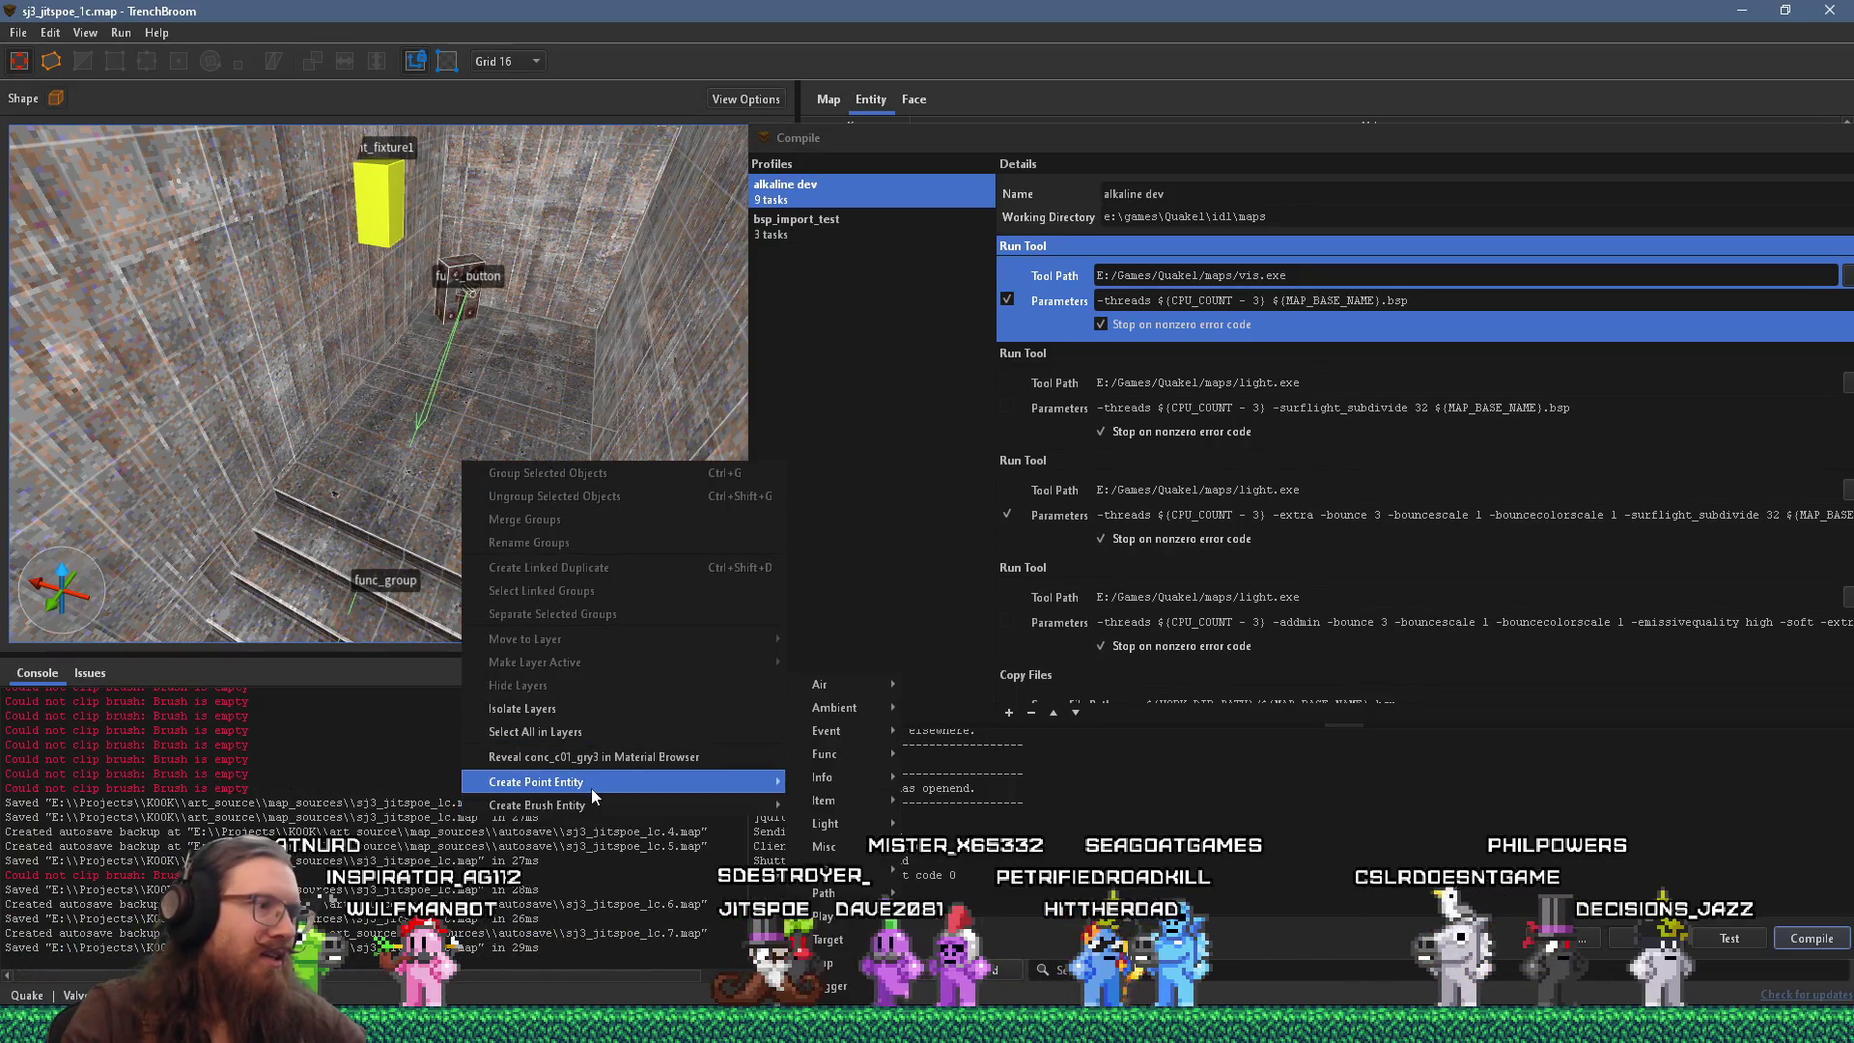
pyautogui.moveTo(866, 874)
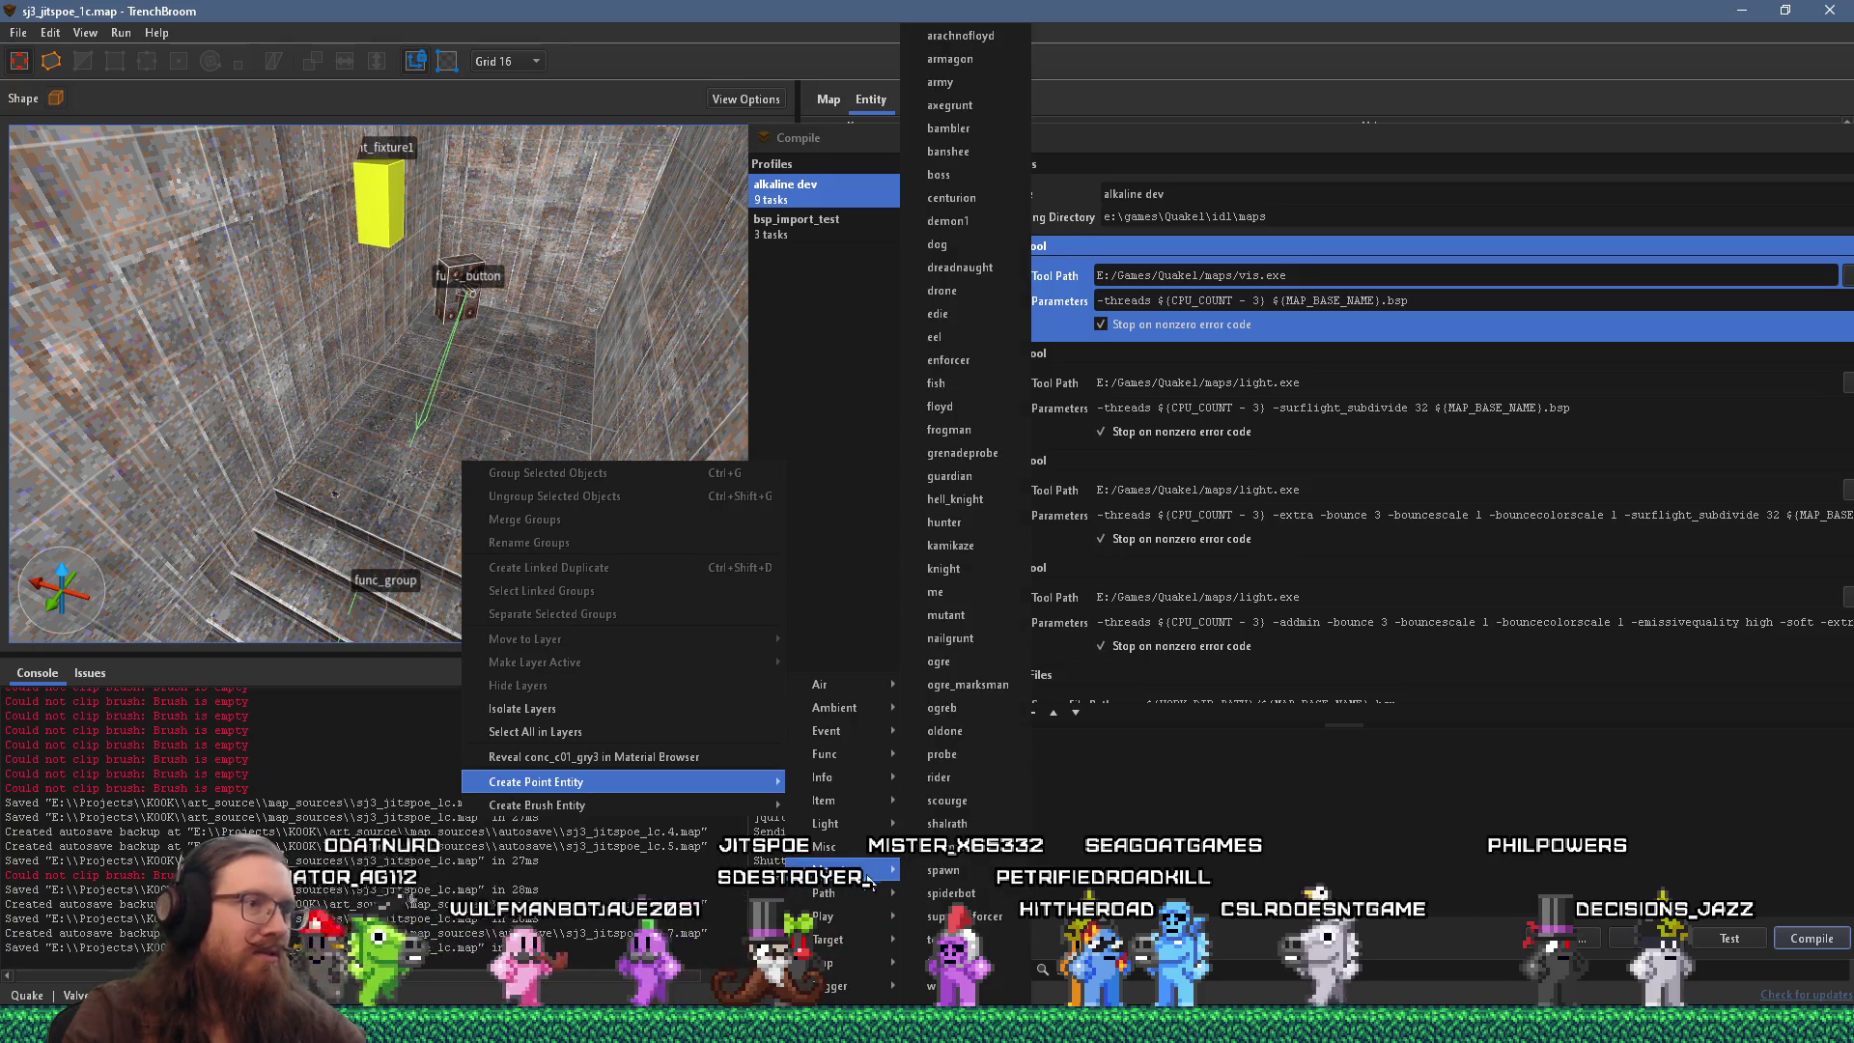
pyautogui.click(971, 710)
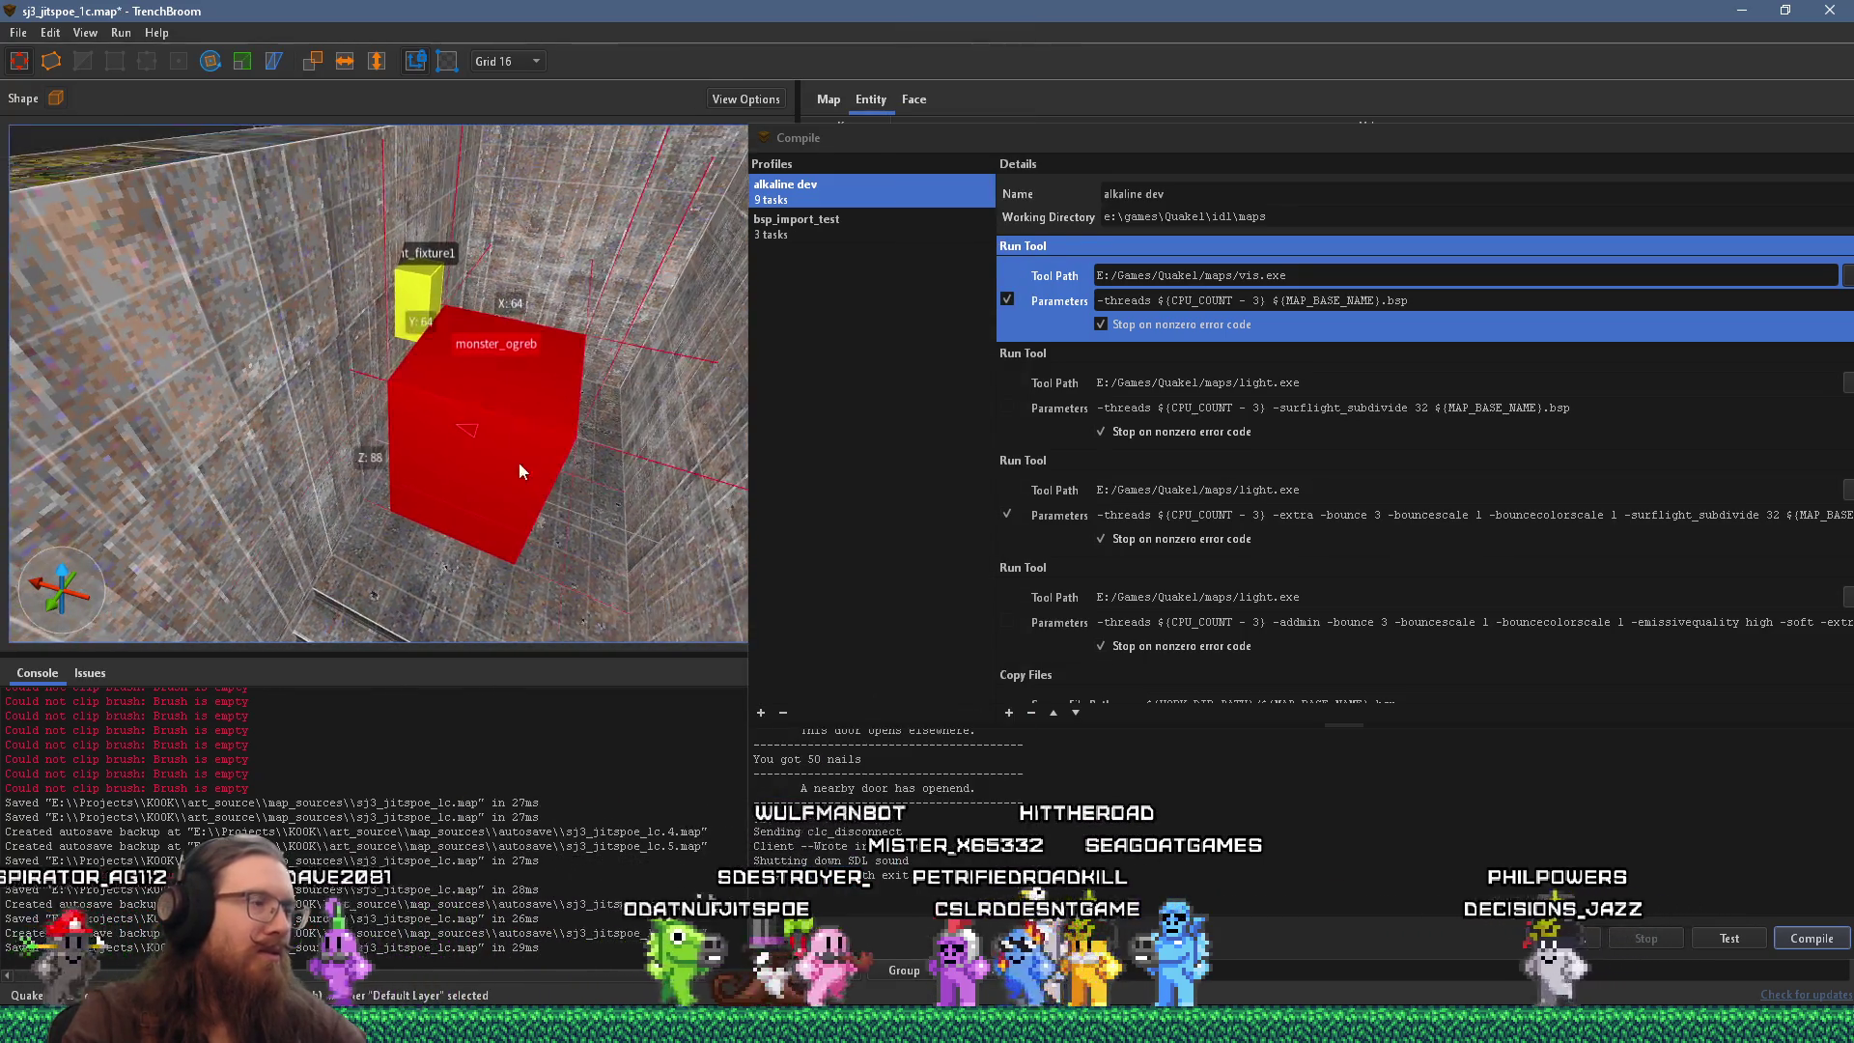
pyautogui.moveTo(519, 464); pyautogui.dragTo(560, 497)
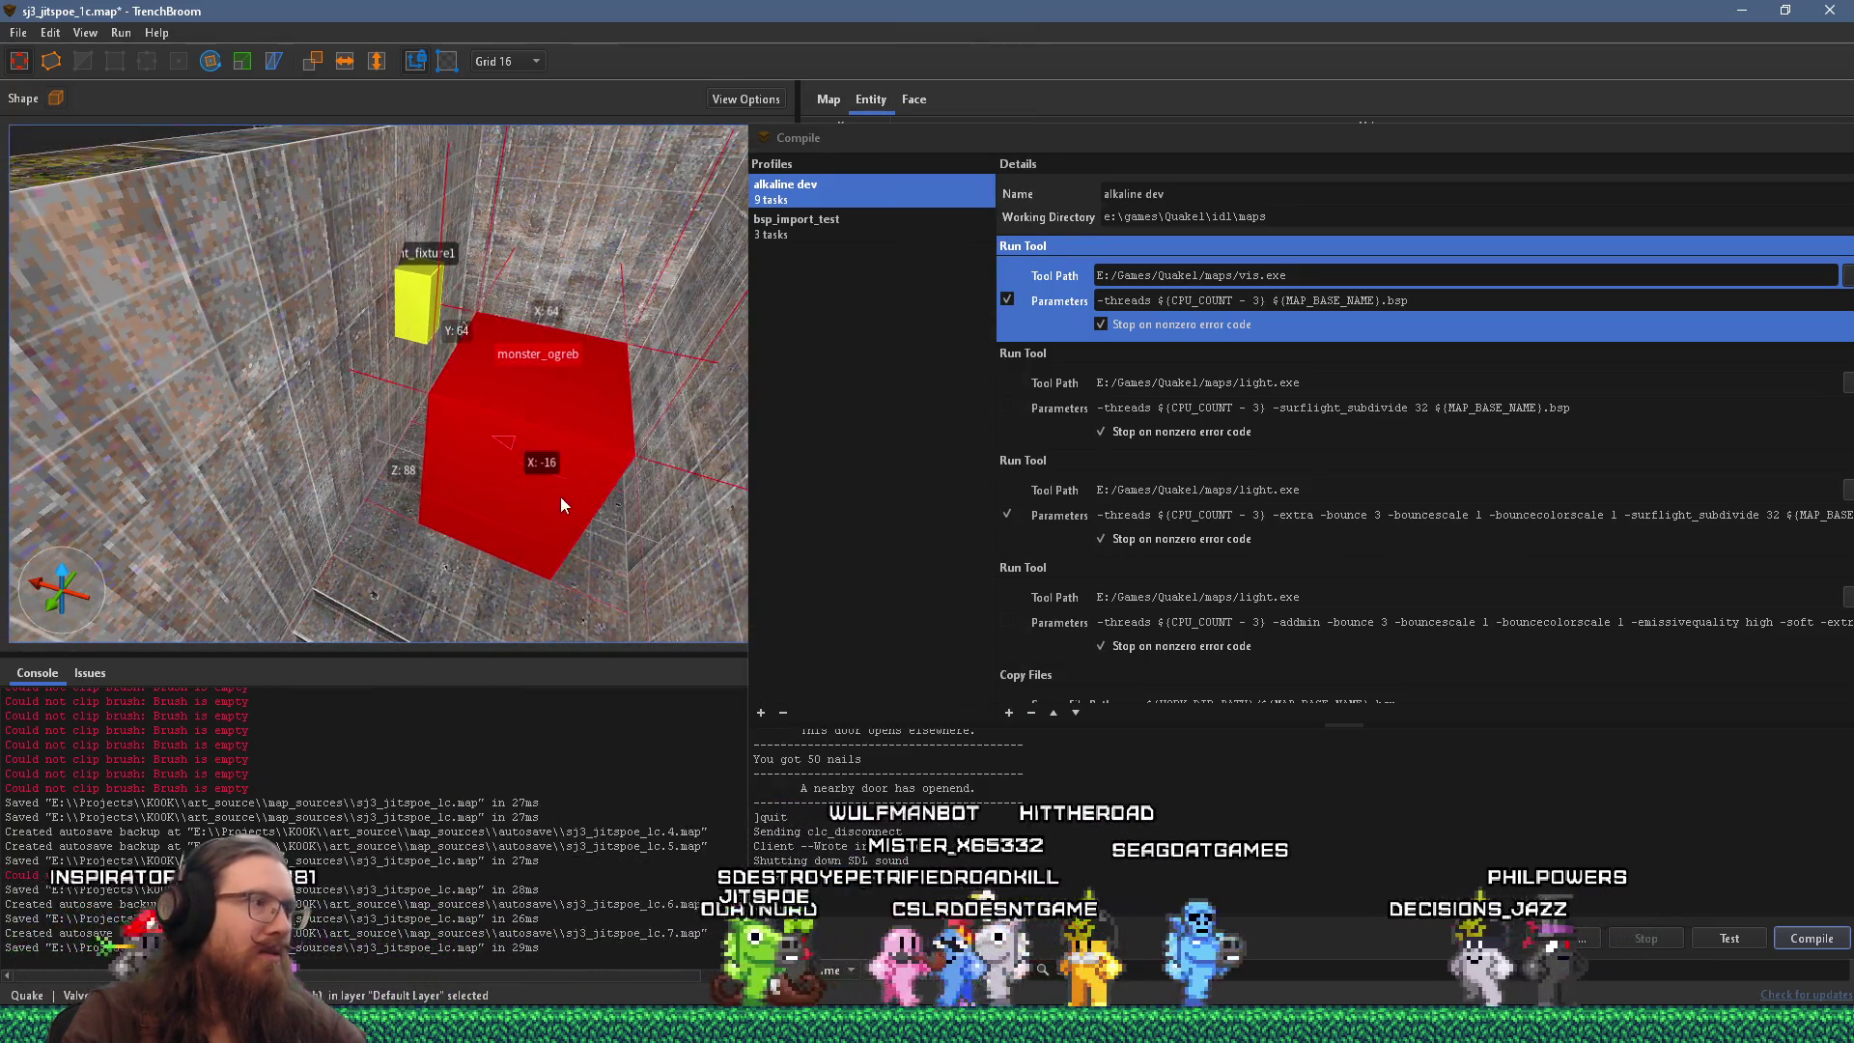
# Rotate the ogre 90 degrees, then return to normal editing and frame the view on it.
pyautogui.click(211, 61)
pyautogui.moveTo(488, 543)
pyautogui.mouseDown()
pyautogui.moveTo(585, 554)
pyautogui.moveTo(623, 532)
pyautogui.mouseUp()
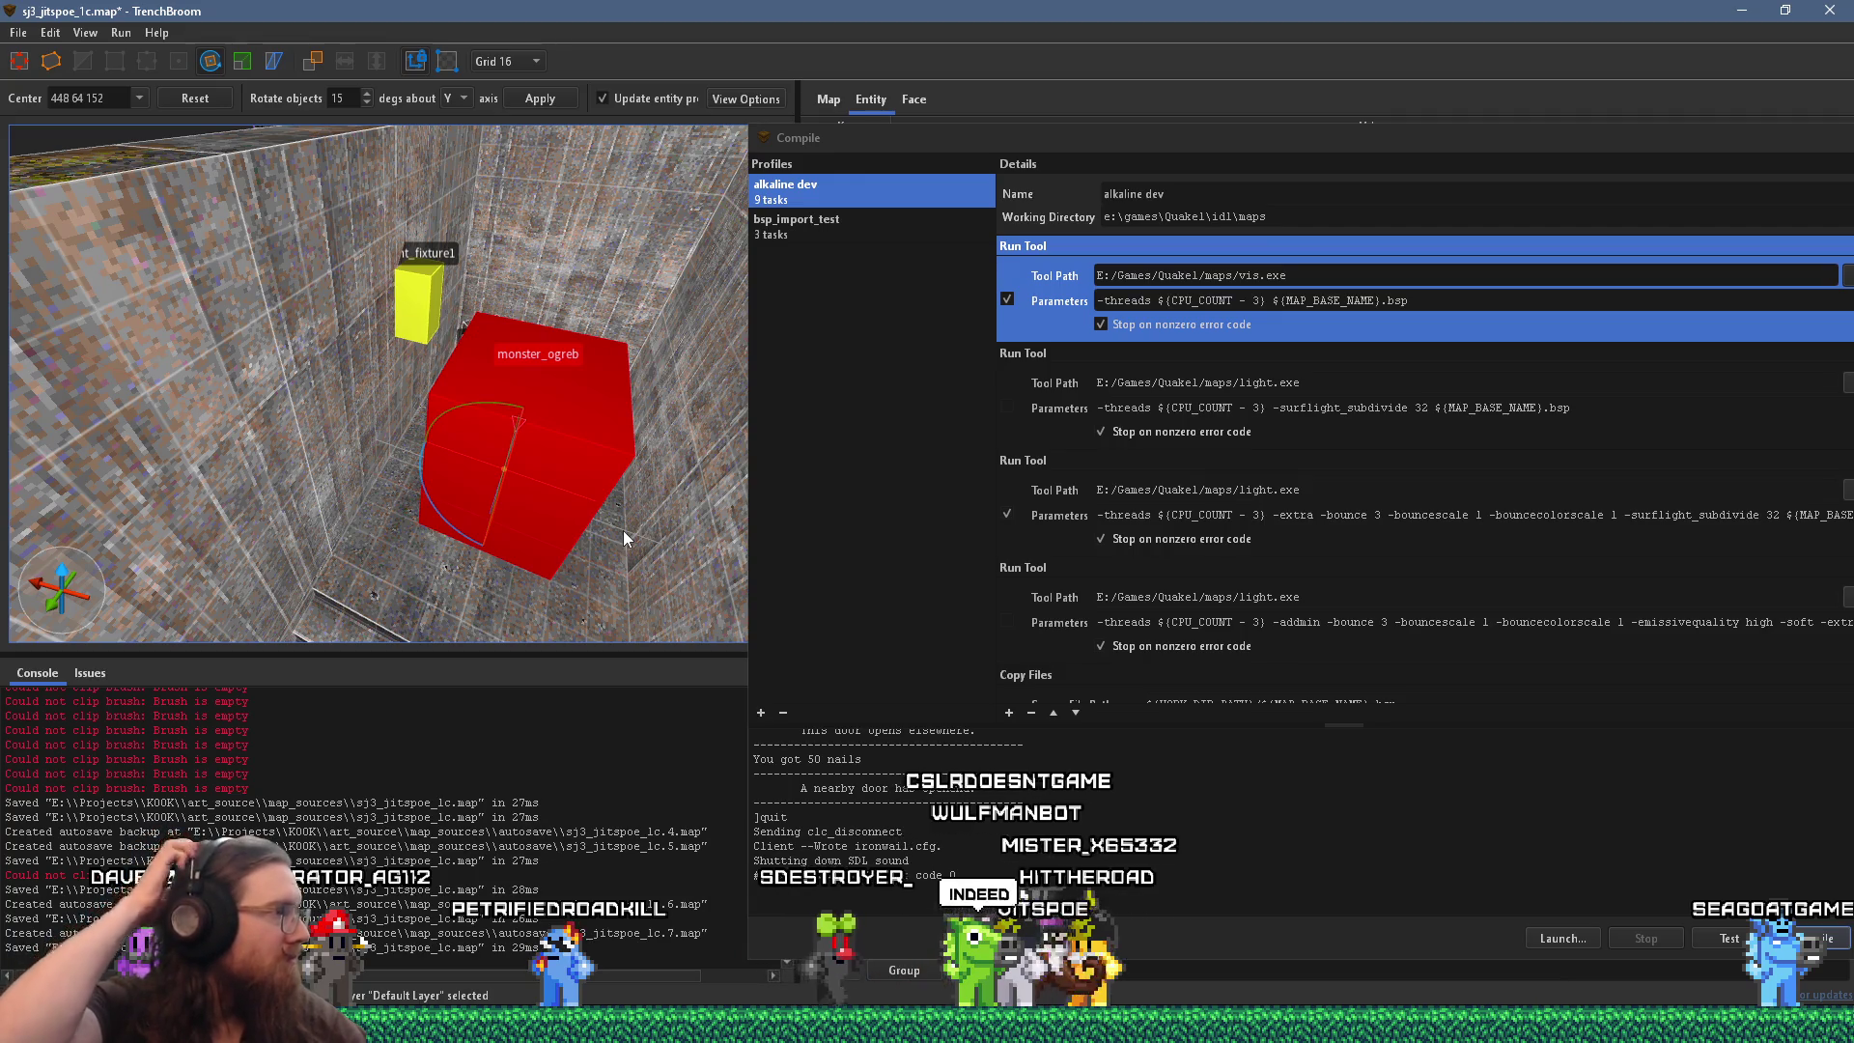
pyautogui.moveTo(355, 506)
pyautogui.mouseDown()
pyautogui.moveTo(531, 552)
pyautogui.moveTo(269, 338)
pyautogui.moveTo(149, 338)
pyautogui.moveTo(135, 427)
pyautogui.moveTo(299, 373)
pyautogui.moveTo(207, 355)
pyautogui.moveTo(339, 426)
pyautogui.moveTo(333, 521)
pyautogui.moveTo(394, 467)
pyautogui.moveTo(205, 481)
pyautogui.moveTo(83, 436)
pyautogui.moveTo(351, 449)
pyautogui.moveTo(205, 415)
pyautogui.moveTo(309, 404)
pyautogui.moveTo(546, 506)
pyautogui.moveTo(405, 501)
pyautogui.moveTo(426, 441)
pyautogui.moveTo(451, 593)
pyautogui.moveTo(315, 437)
pyautogui.mouseUp()
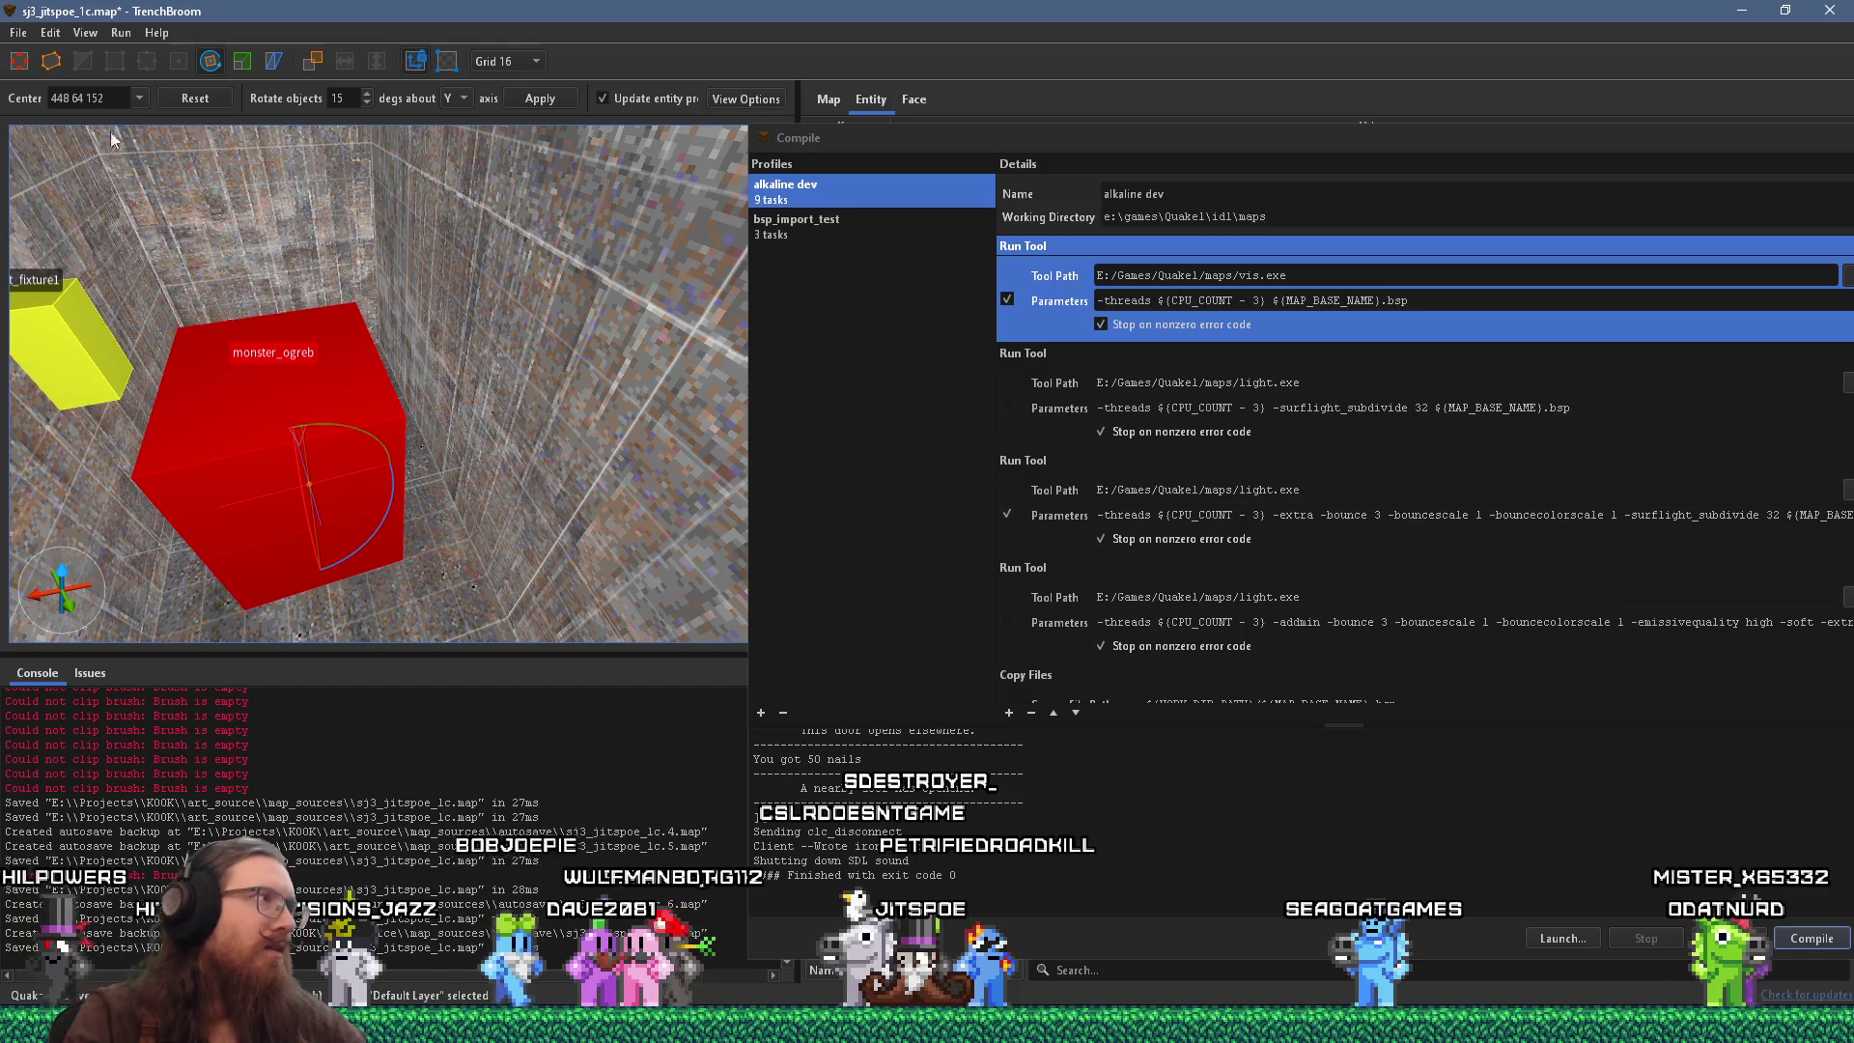
pyautogui.click(18, 60)
pyautogui.moveTo(302, 405)
pyautogui.mouseDown()
pyautogui.moveTo(320, 442)
pyautogui.moveTo(260, 442)
pyautogui.moveTo(149, 490)
pyautogui.moveTo(292, 446)
pyautogui.moveTo(287, 559)
pyautogui.moveTo(518, 354)
pyautogui.mouseUp()
pyautogui.moveTo(513, 423)
pyautogui.mouseDown()
pyautogui.moveTo(518, 402)
pyautogui.moveTo(479, 375)
pyautogui.mouseUp()
# Undock and close the Compile window.
pyautogui.rightClick(449, 368)
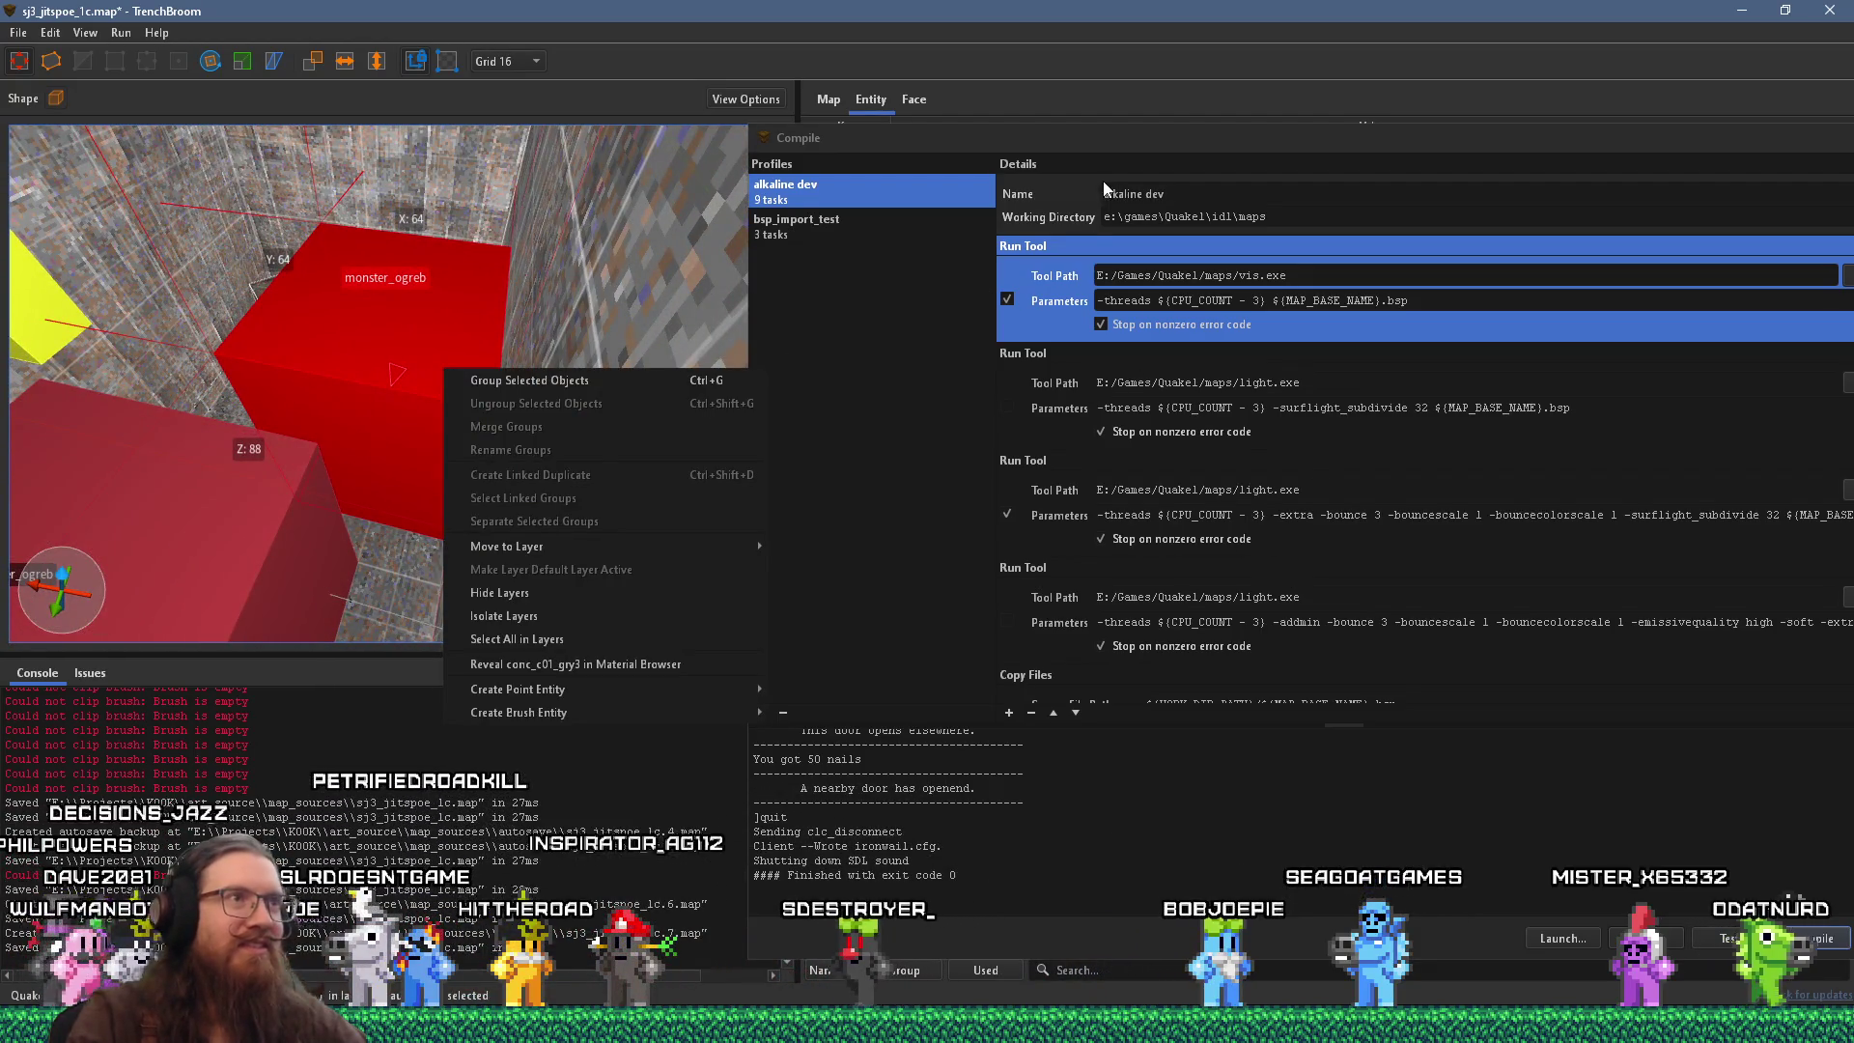
pyautogui.click(1705, 137)
pyautogui.moveTo(1705, 137); pyautogui.dragTo(1438, 118)
pyautogui.click(1564, 114)
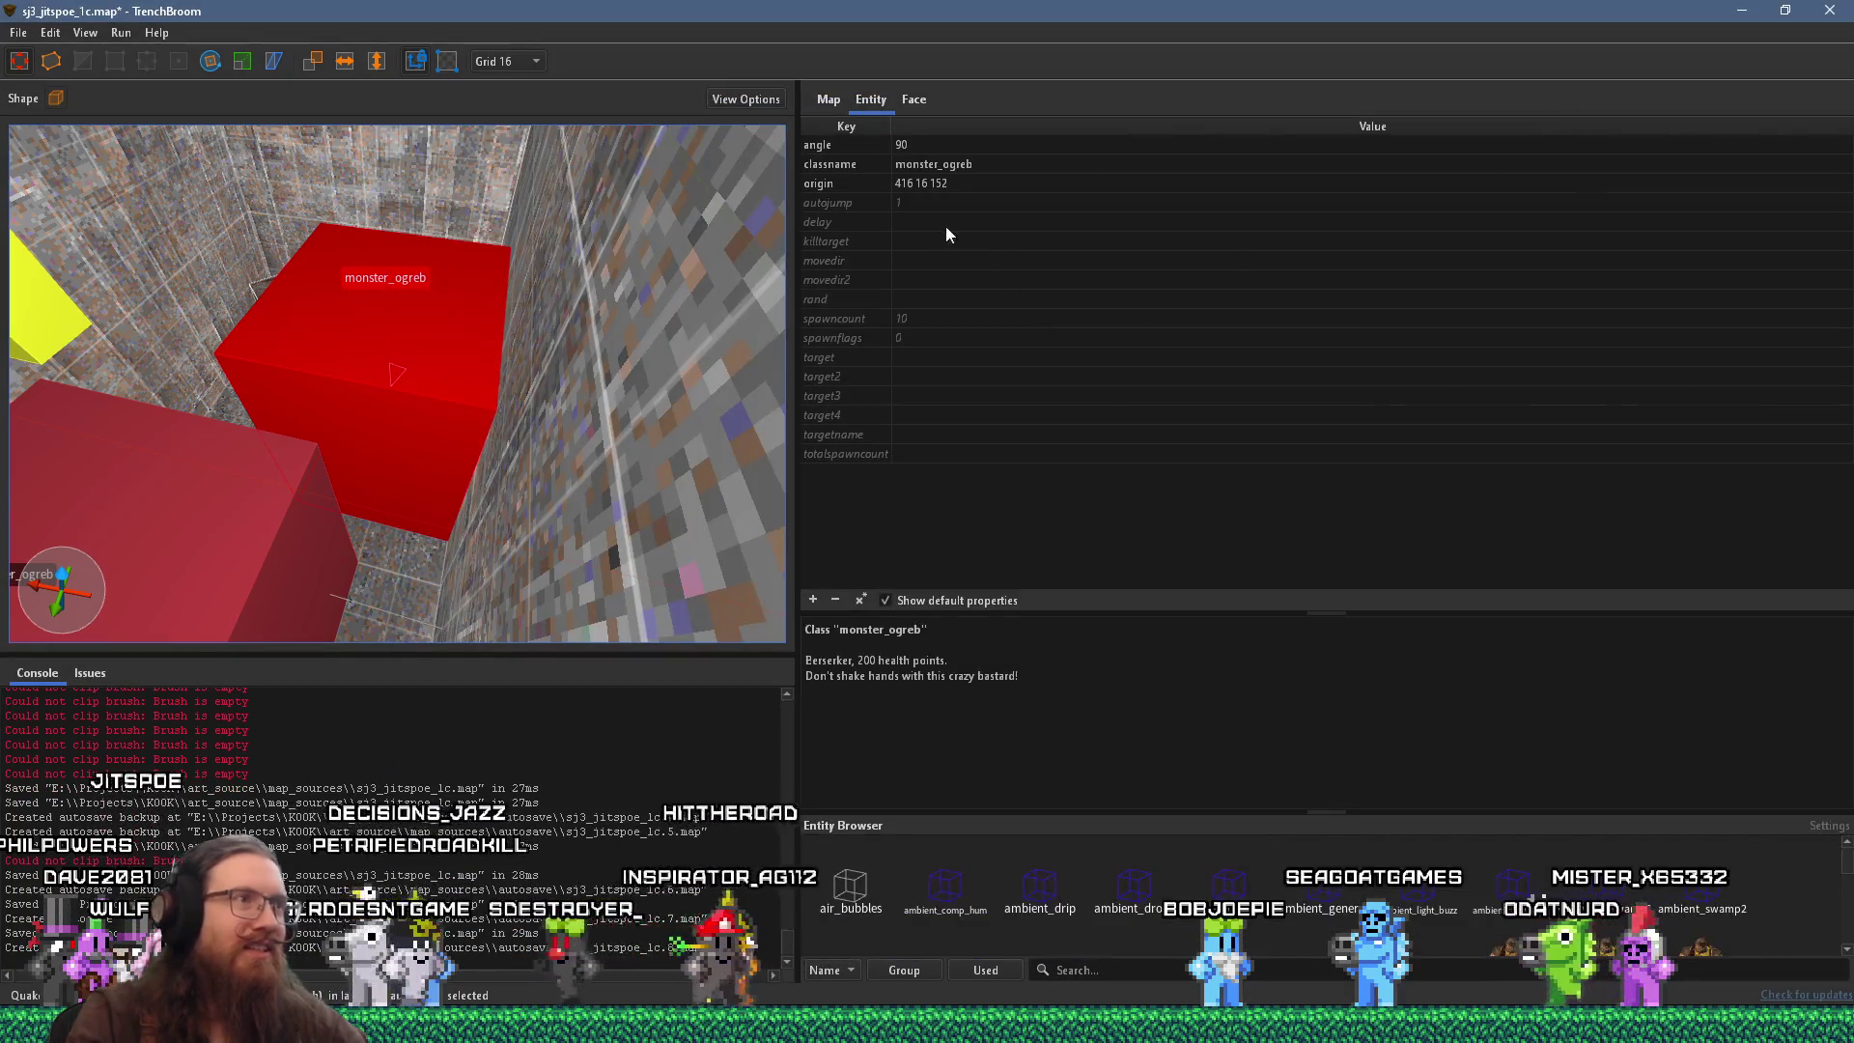
# Tick Not in Easy and Not in Normal in the ogre's spawnflags.
pyautogui.click(855, 340)
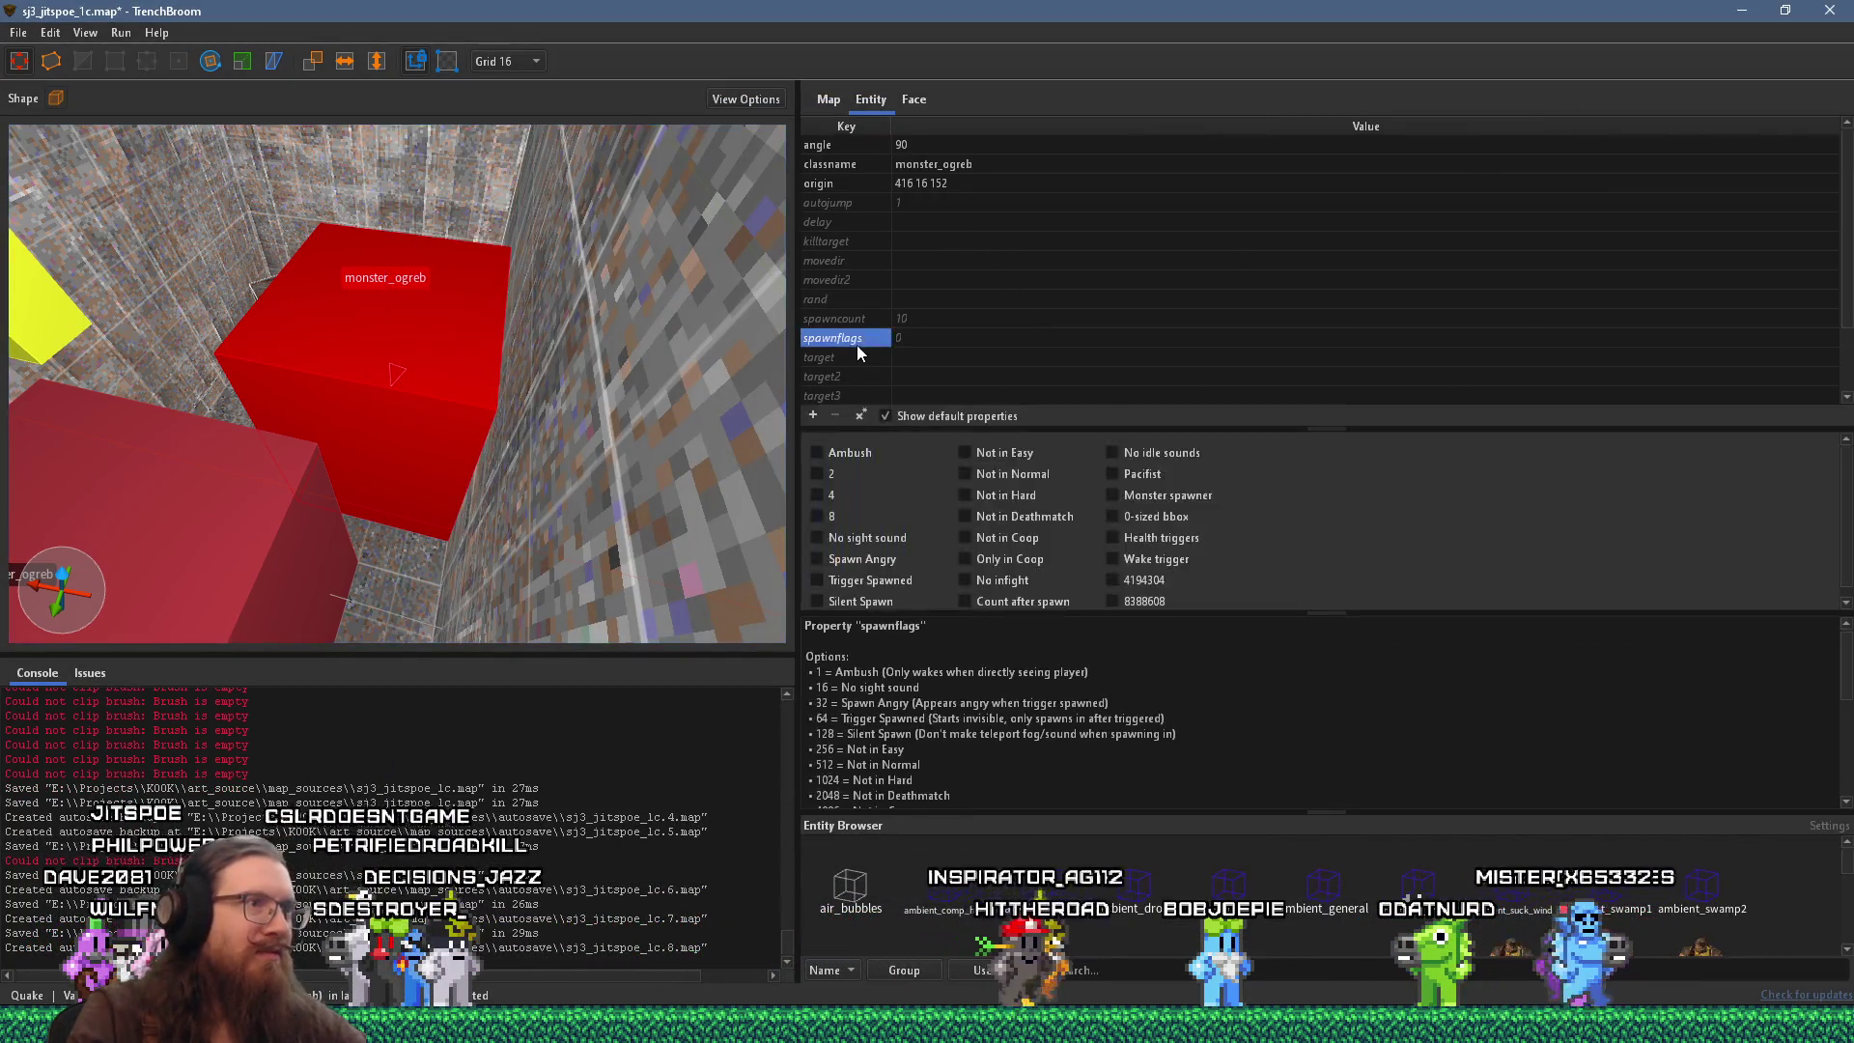
pyautogui.click(1028, 473)
pyautogui.click(1018, 456)
pyautogui.moveTo(415, 434)
pyautogui.mouseDown()
pyautogui.moveTo(397, 438)
pyautogui.moveTo(510, 444)
pyautogui.moveTo(398, 405)
pyautogui.moveTo(350, 485)
pyautogui.moveTo(311, 454)
pyautogui.moveTo(427, 483)
pyautogui.mouseUp()
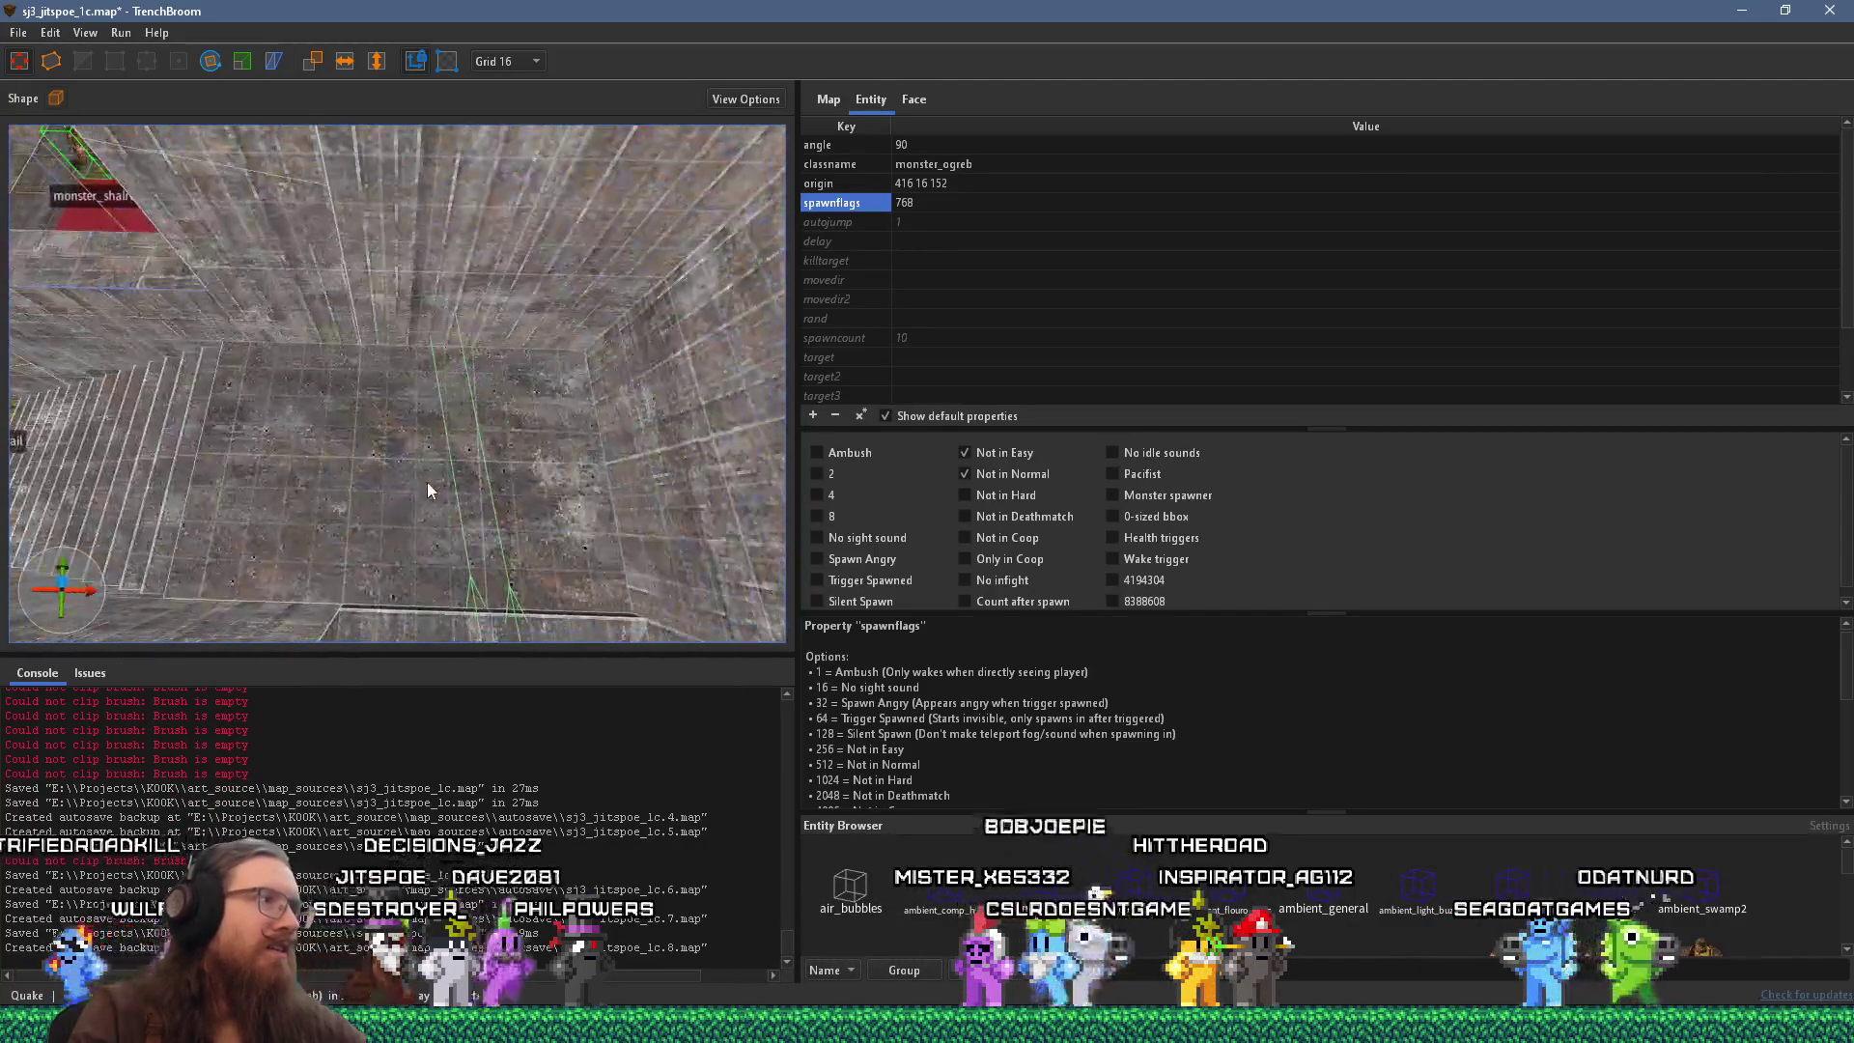
# Place an item_spikes pickup by the stairs.
pyautogui.press('Escape')
pyautogui.rightClick(441, 474)
pyautogui.moveTo(602, 798)
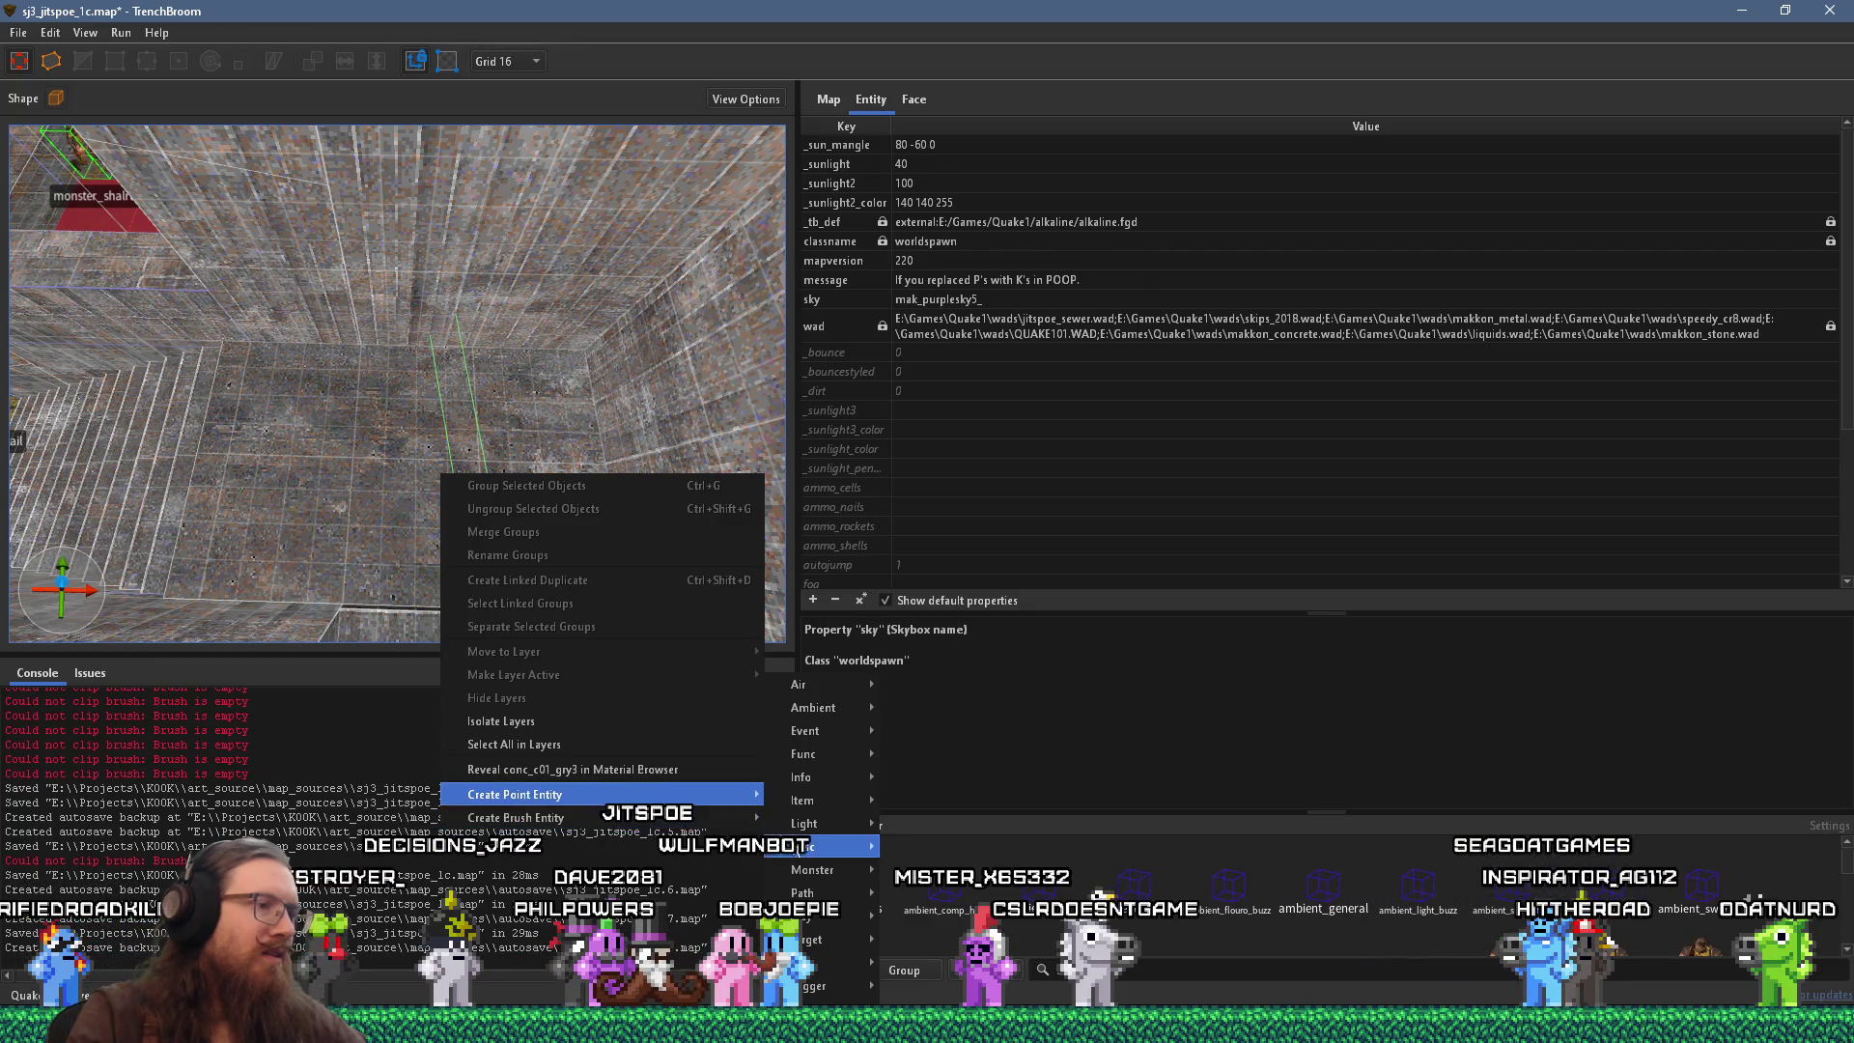
pyautogui.moveTo(840, 814)
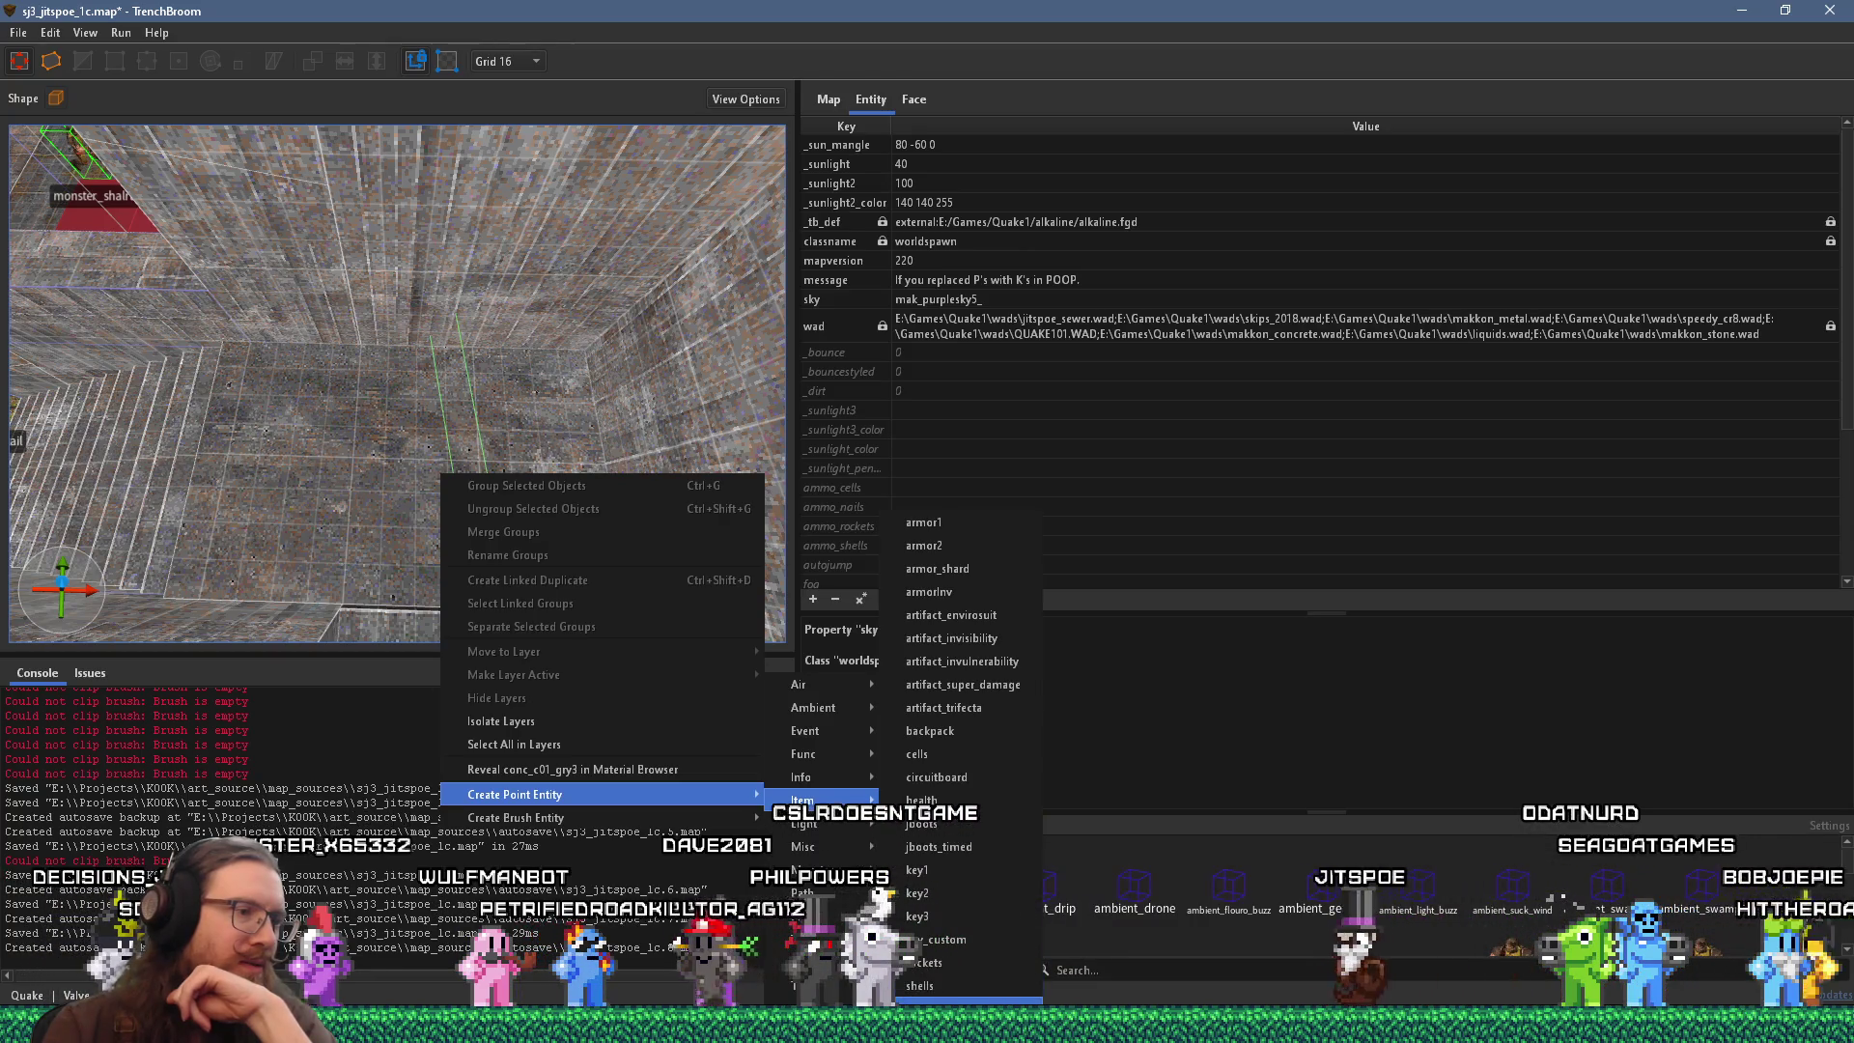
pyautogui.click(966, 990)
pyautogui.moveTo(724, 552)
pyautogui.mouseDown()
pyautogui.moveTo(790, 547)
pyautogui.moveTo(699, 578)
pyautogui.moveTo(471, 536)
pyautogui.moveTo(419, 459)
pyautogui.moveTo(617, 460)
pyautogui.moveTo(456, 496)
pyautogui.mouseUp()
pyautogui.moveTo(454, 431)
pyautogui.mouseDown()
pyautogui.moveTo(565, 411)
pyautogui.moveTo(510, 400)
pyautogui.moveTo(487, 419)
pyautogui.moveTo(510, 444)
pyautogui.mouseUp()
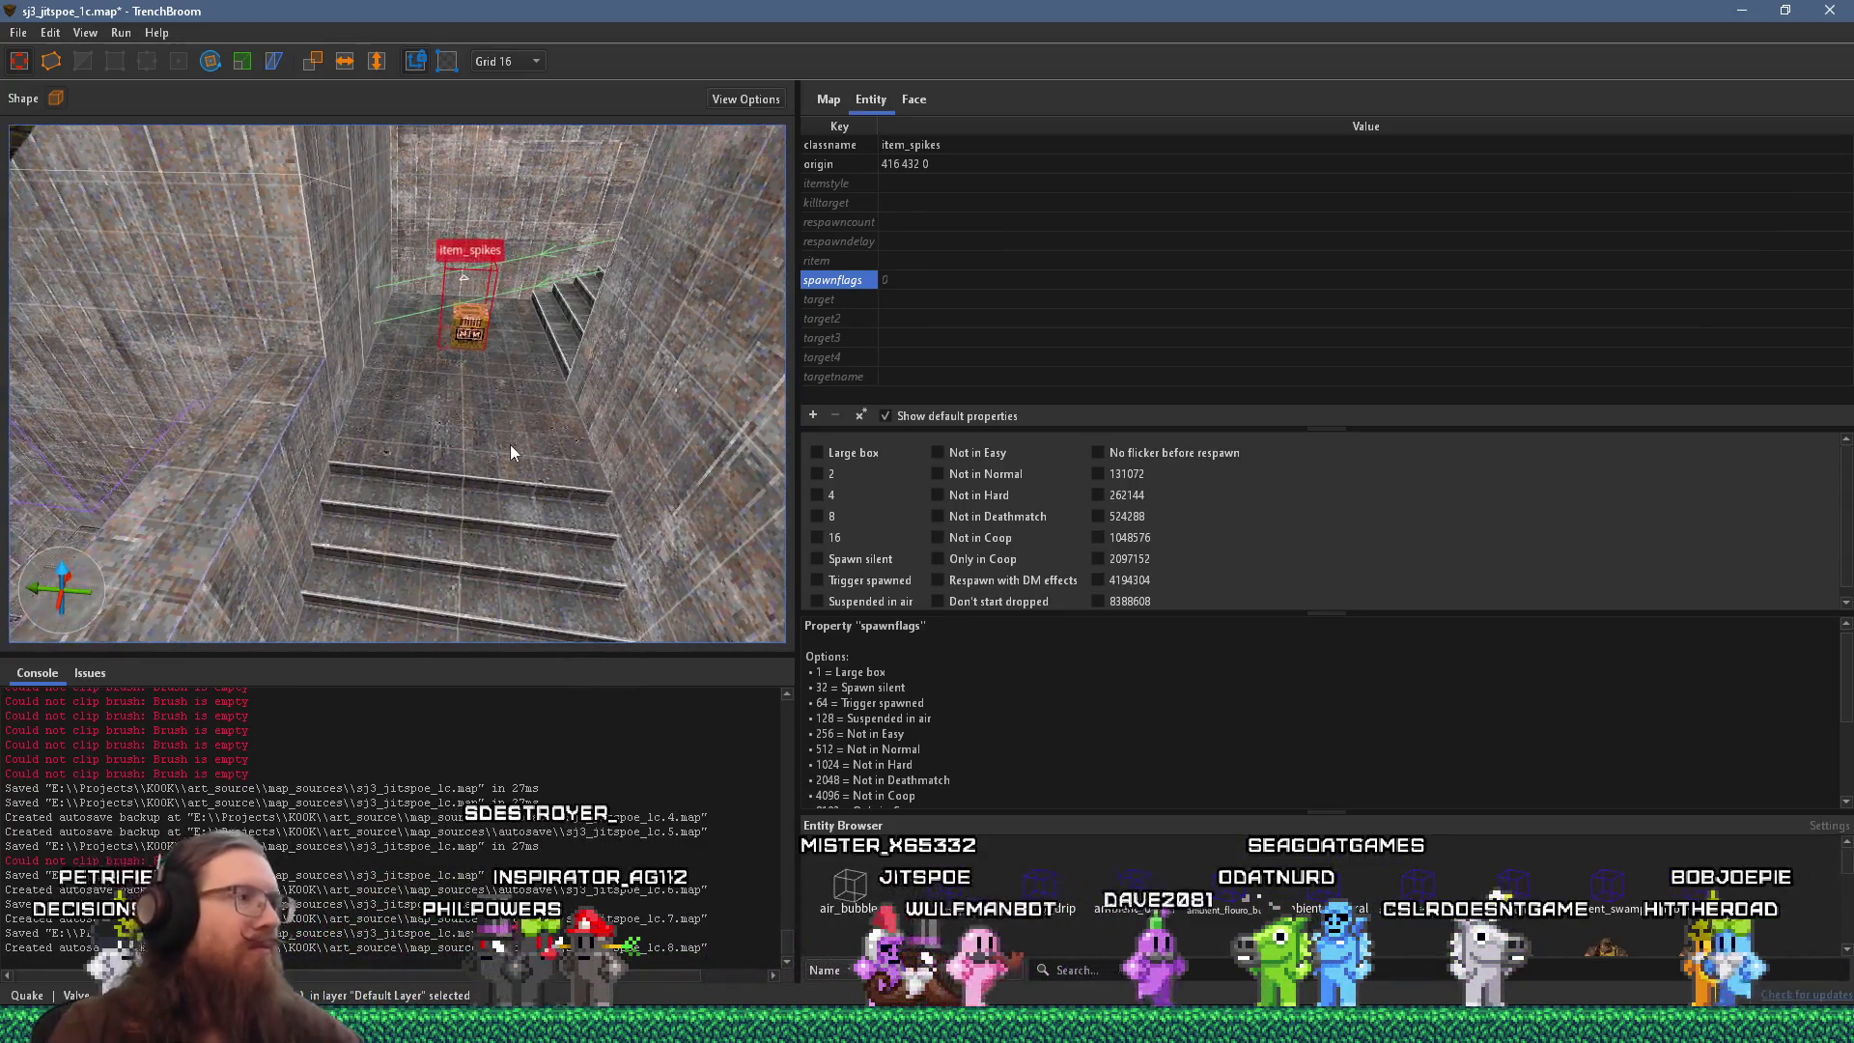
pyautogui.press('Escape')
# Add a monster_knight at 336 464 24 near the stairs and rotate it to angle 210.
pyautogui.rightClick(400, 430)
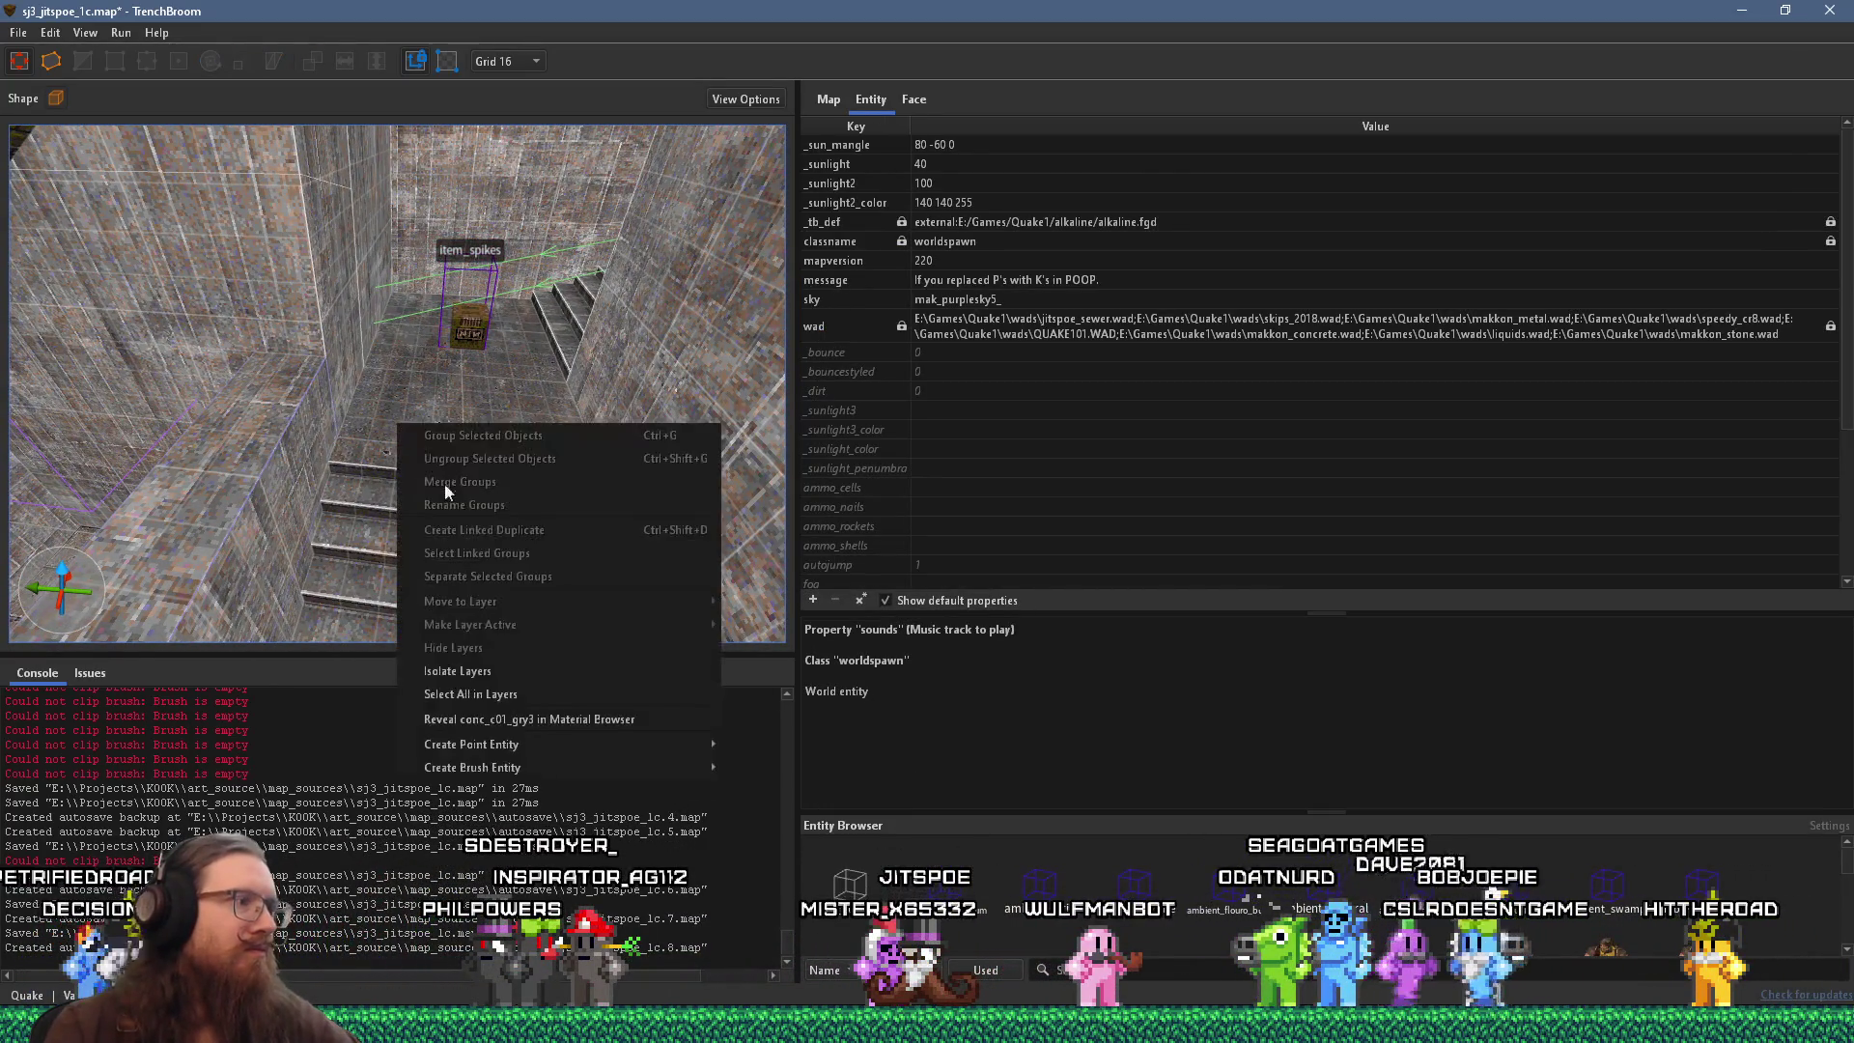
pyautogui.moveTo(587, 737)
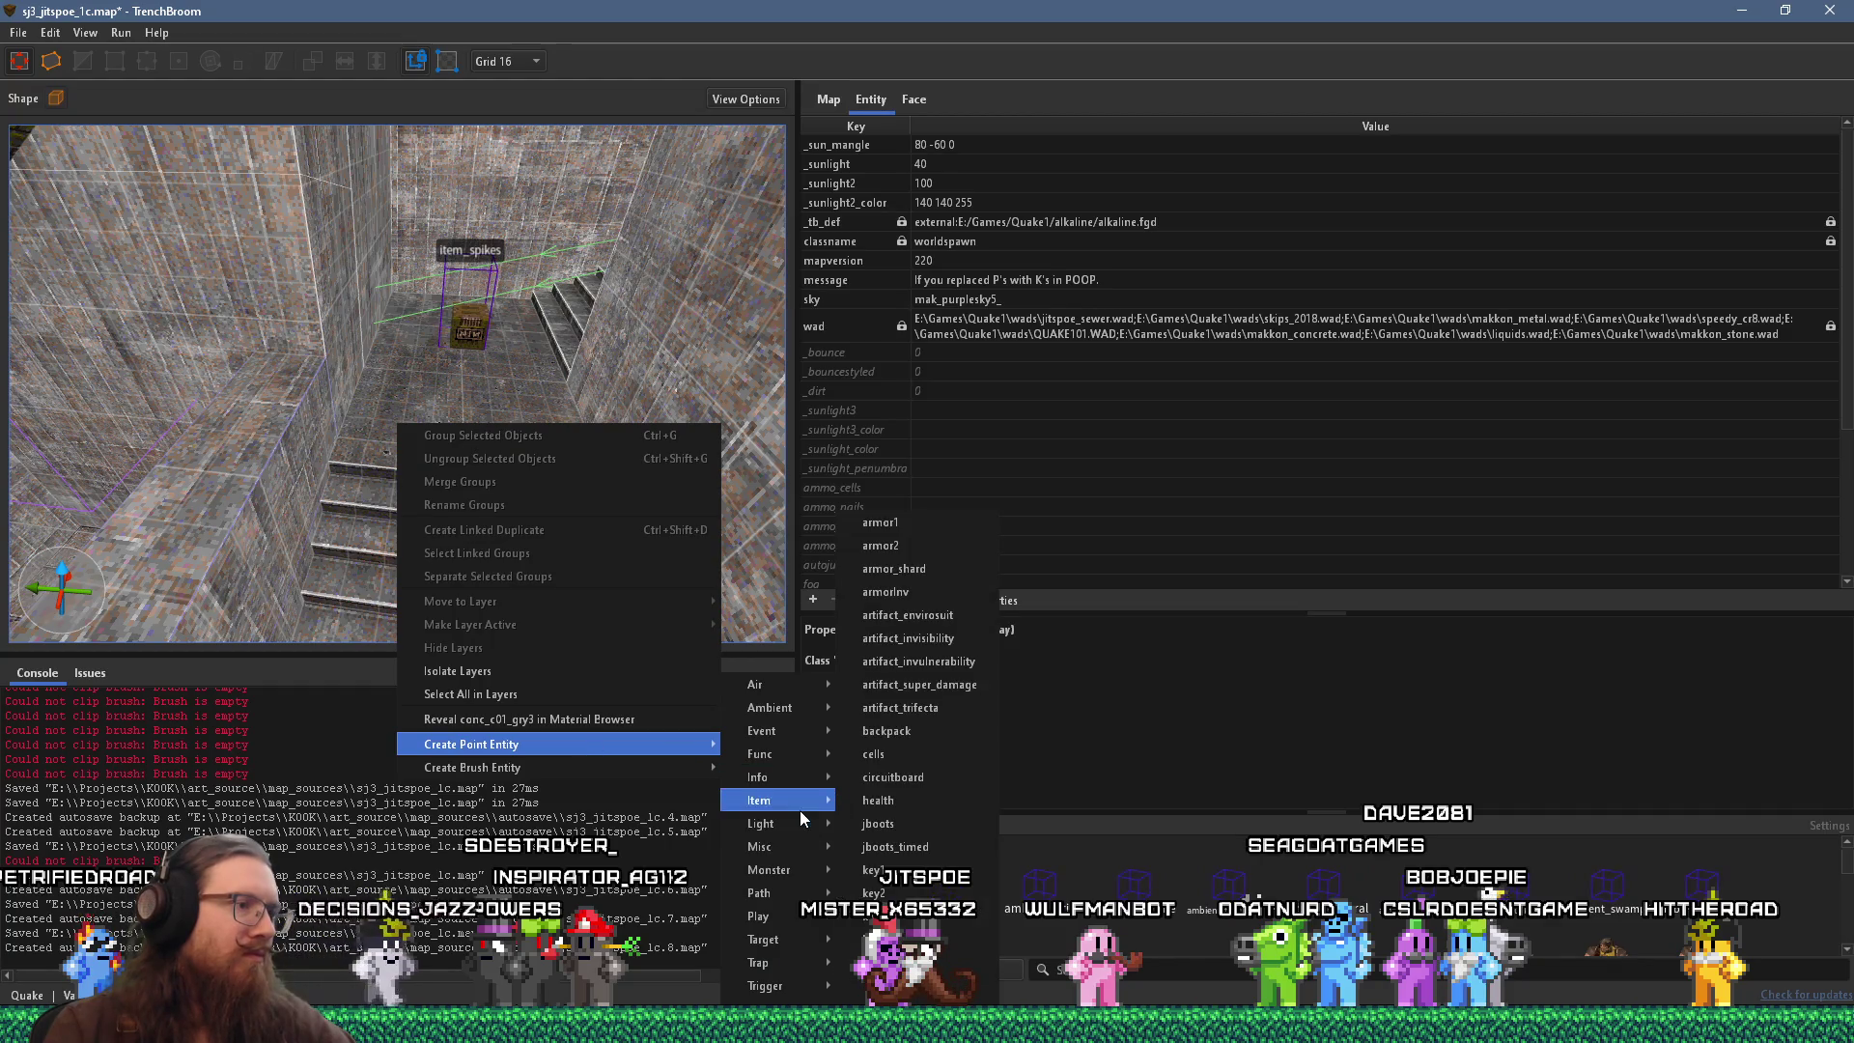
pyautogui.moveTo(769, 869)
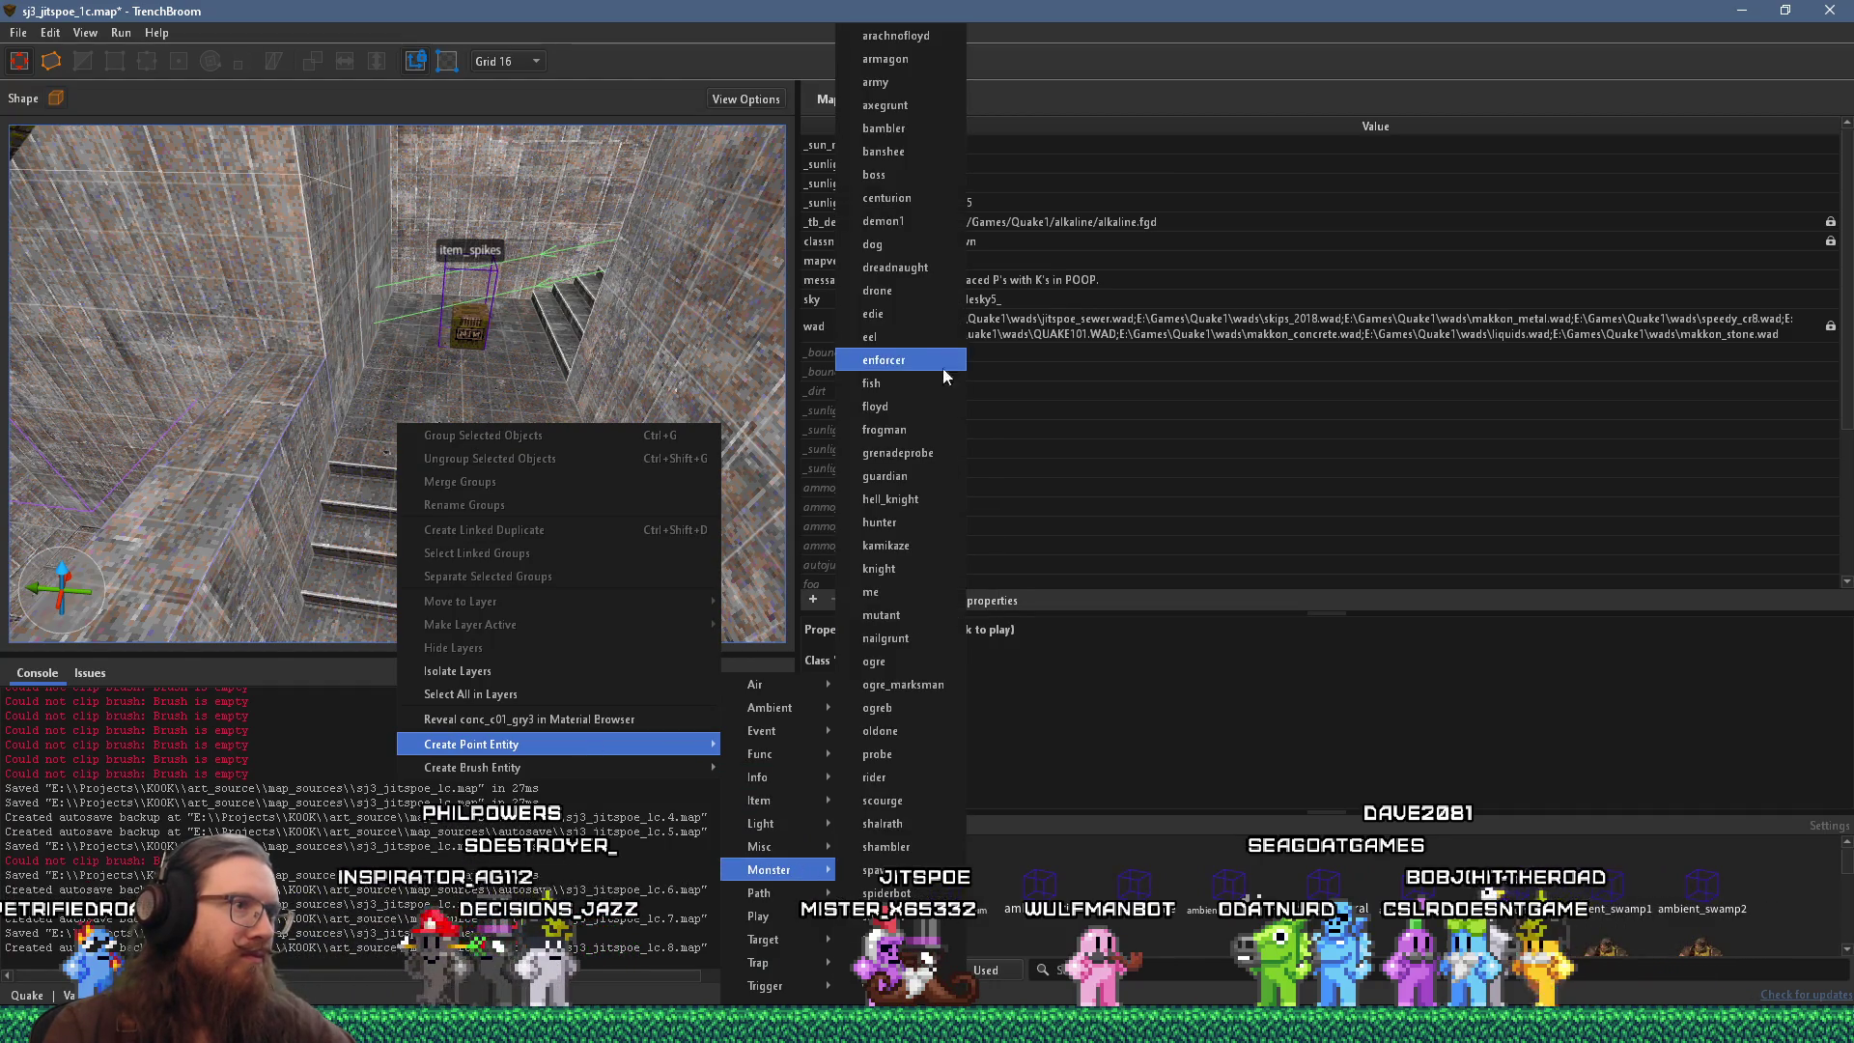
pyautogui.click(915, 576)
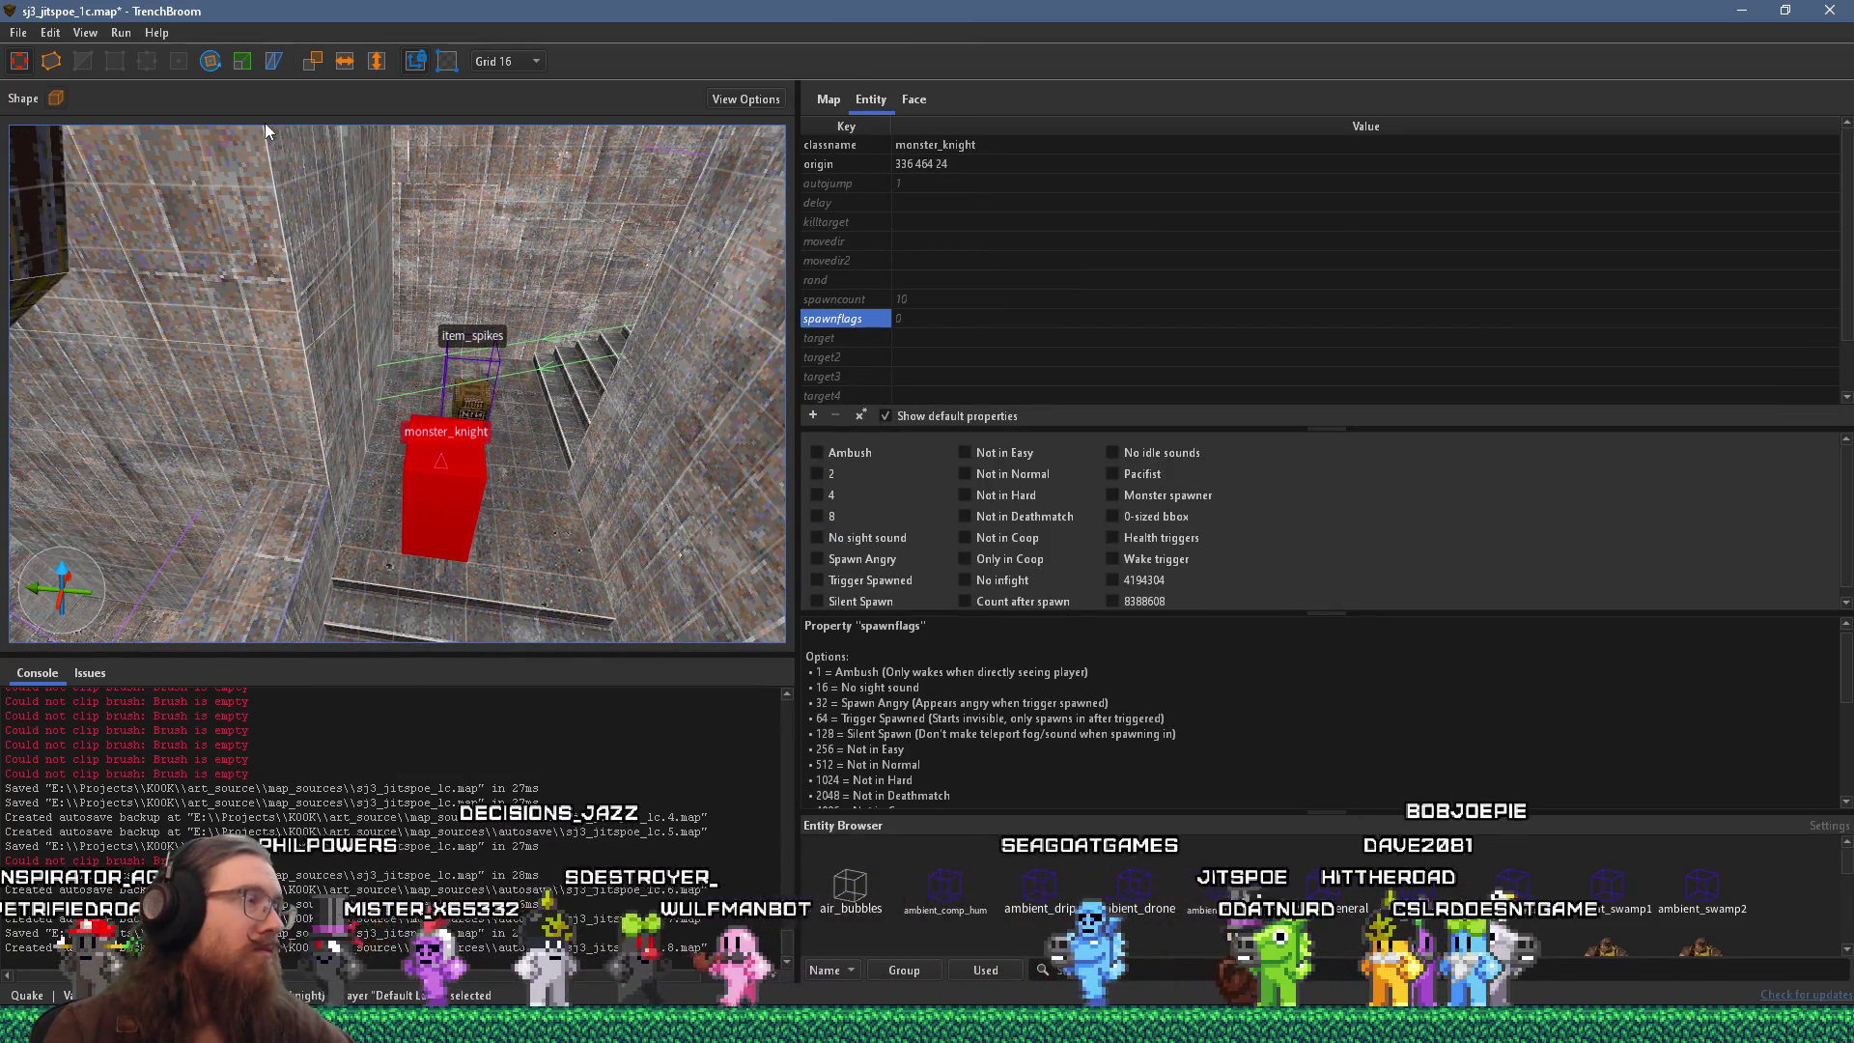
pyautogui.press('r')
pyautogui.moveTo(381, 560); pyautogui.dragTo(428, 305)
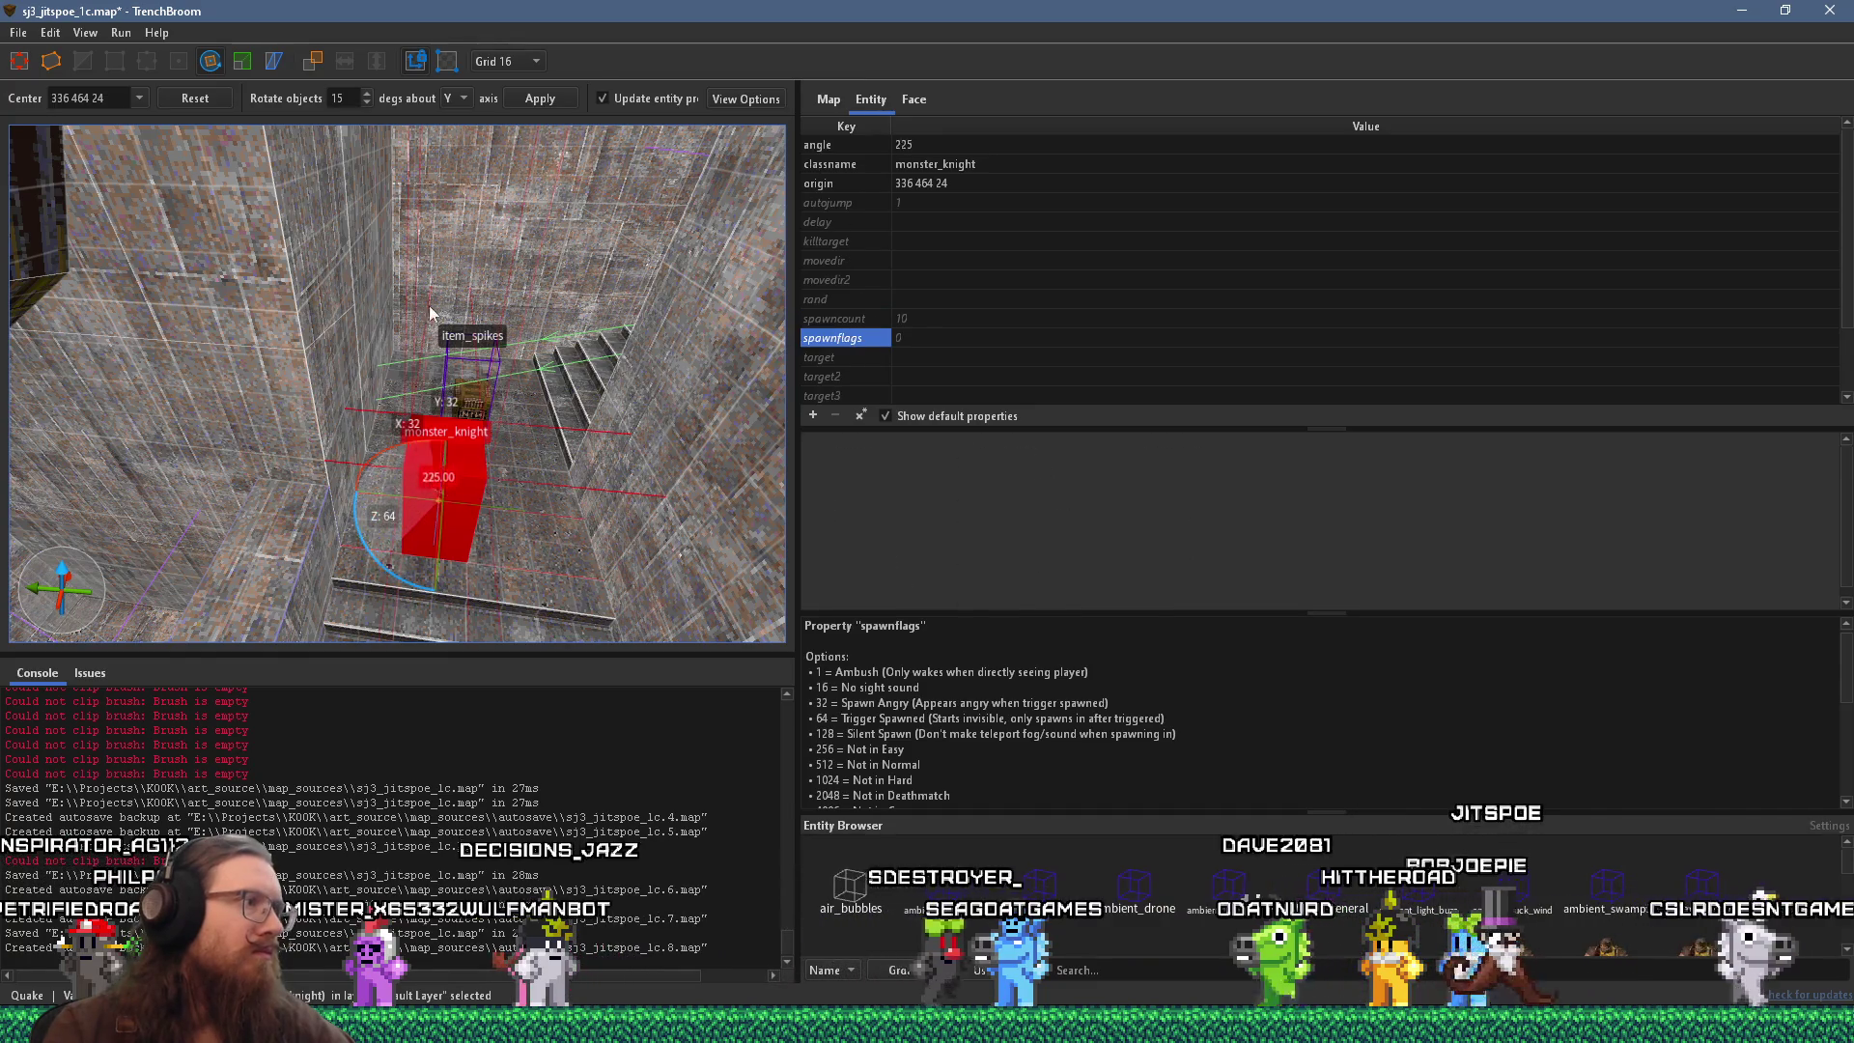
pyautogui.scroll(2, 509, 356)
pyautogui.moveTo(509, 355)
pyautogui.mouseDown()
pyautogui.moveTo(502, 414)
pyautogui.moveTo(355, 397)
pyautogui.mouseUp()
pyautogui.press('r')
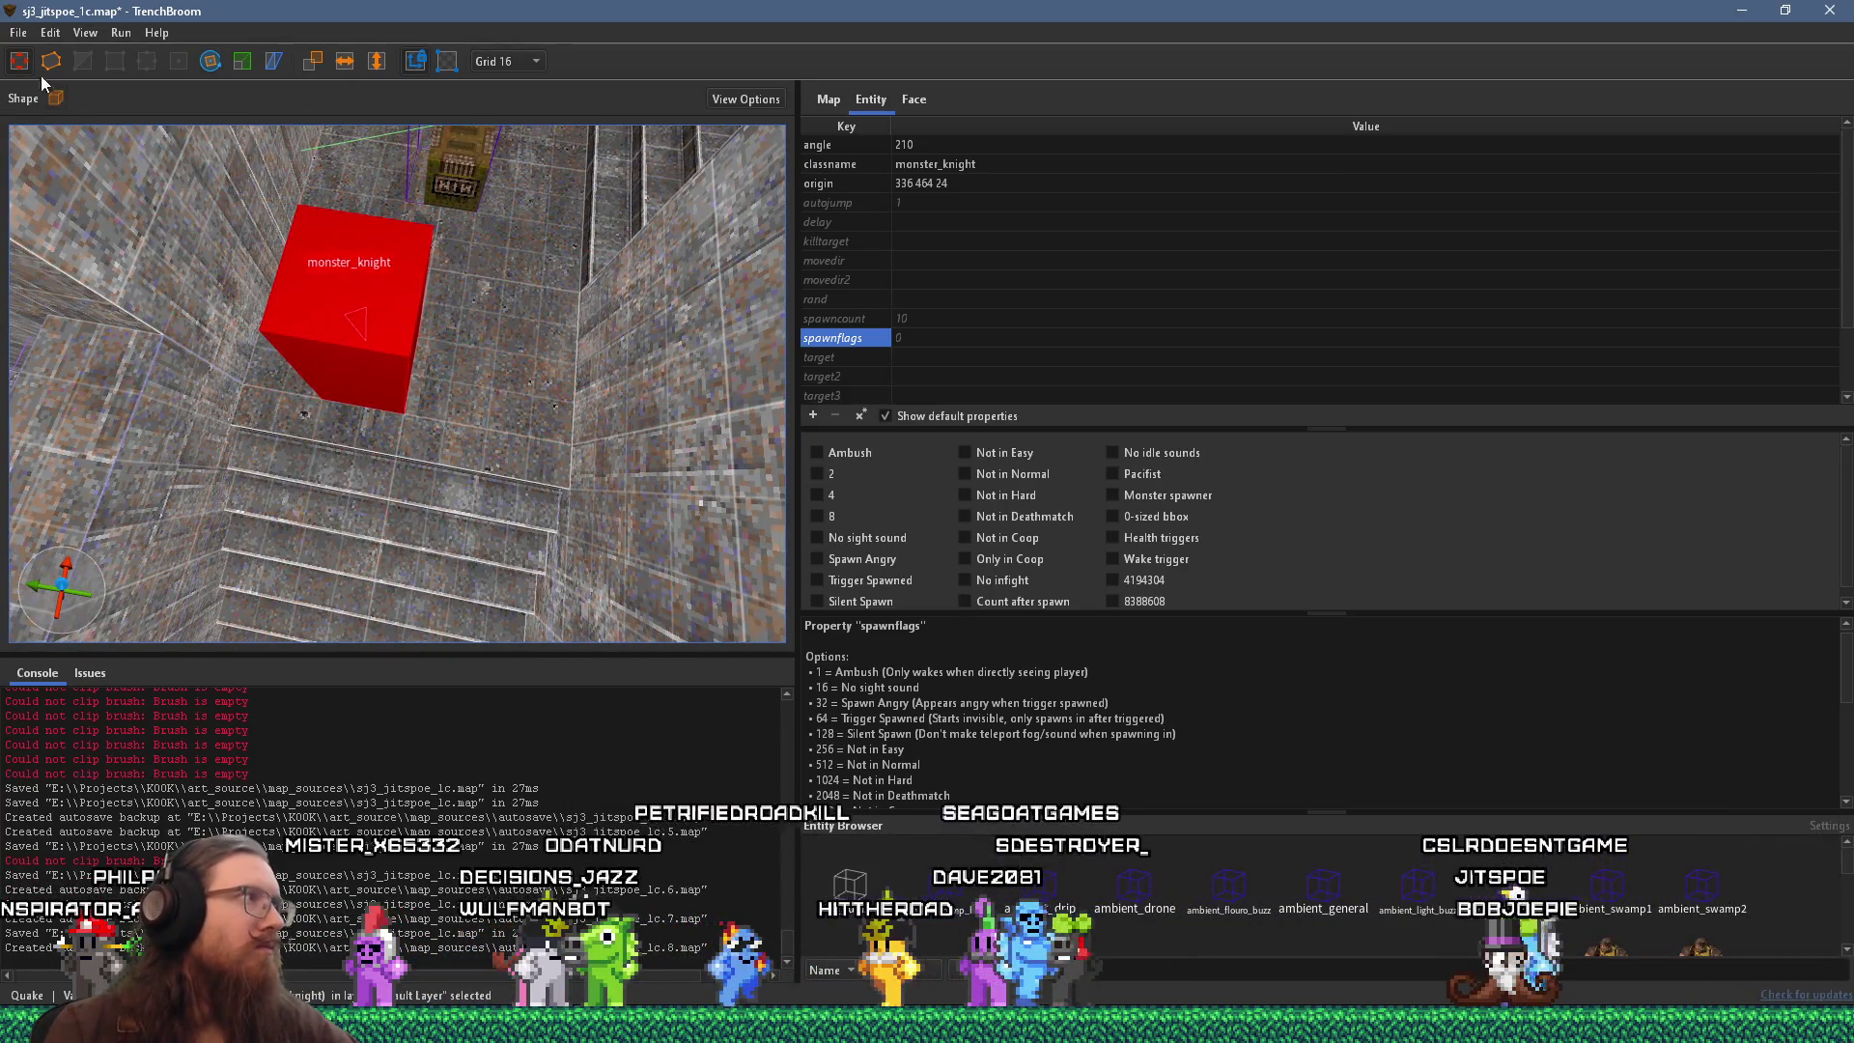
pyautogui.click(390, 328)
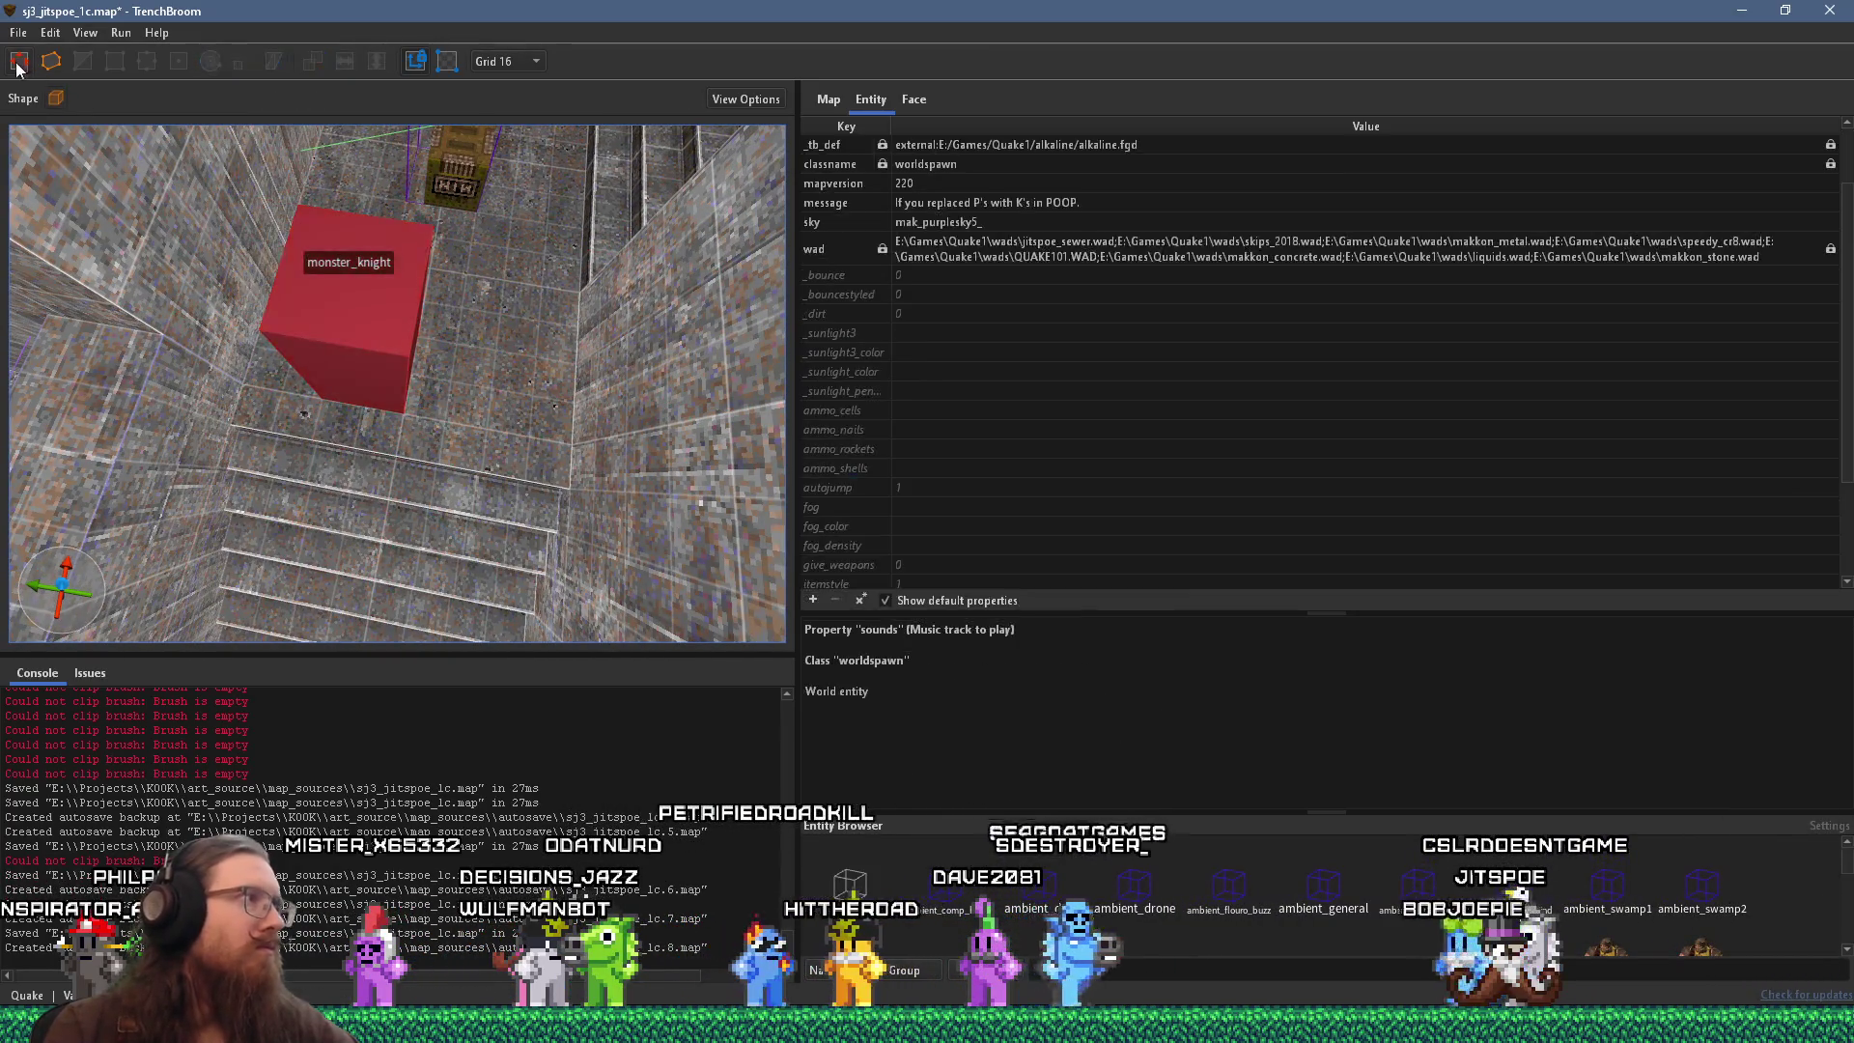
# Duplicate the knight to 336 416 24 and rotate the copy to angle 165.
pyautogui.hotkey('ctrl', 'd')
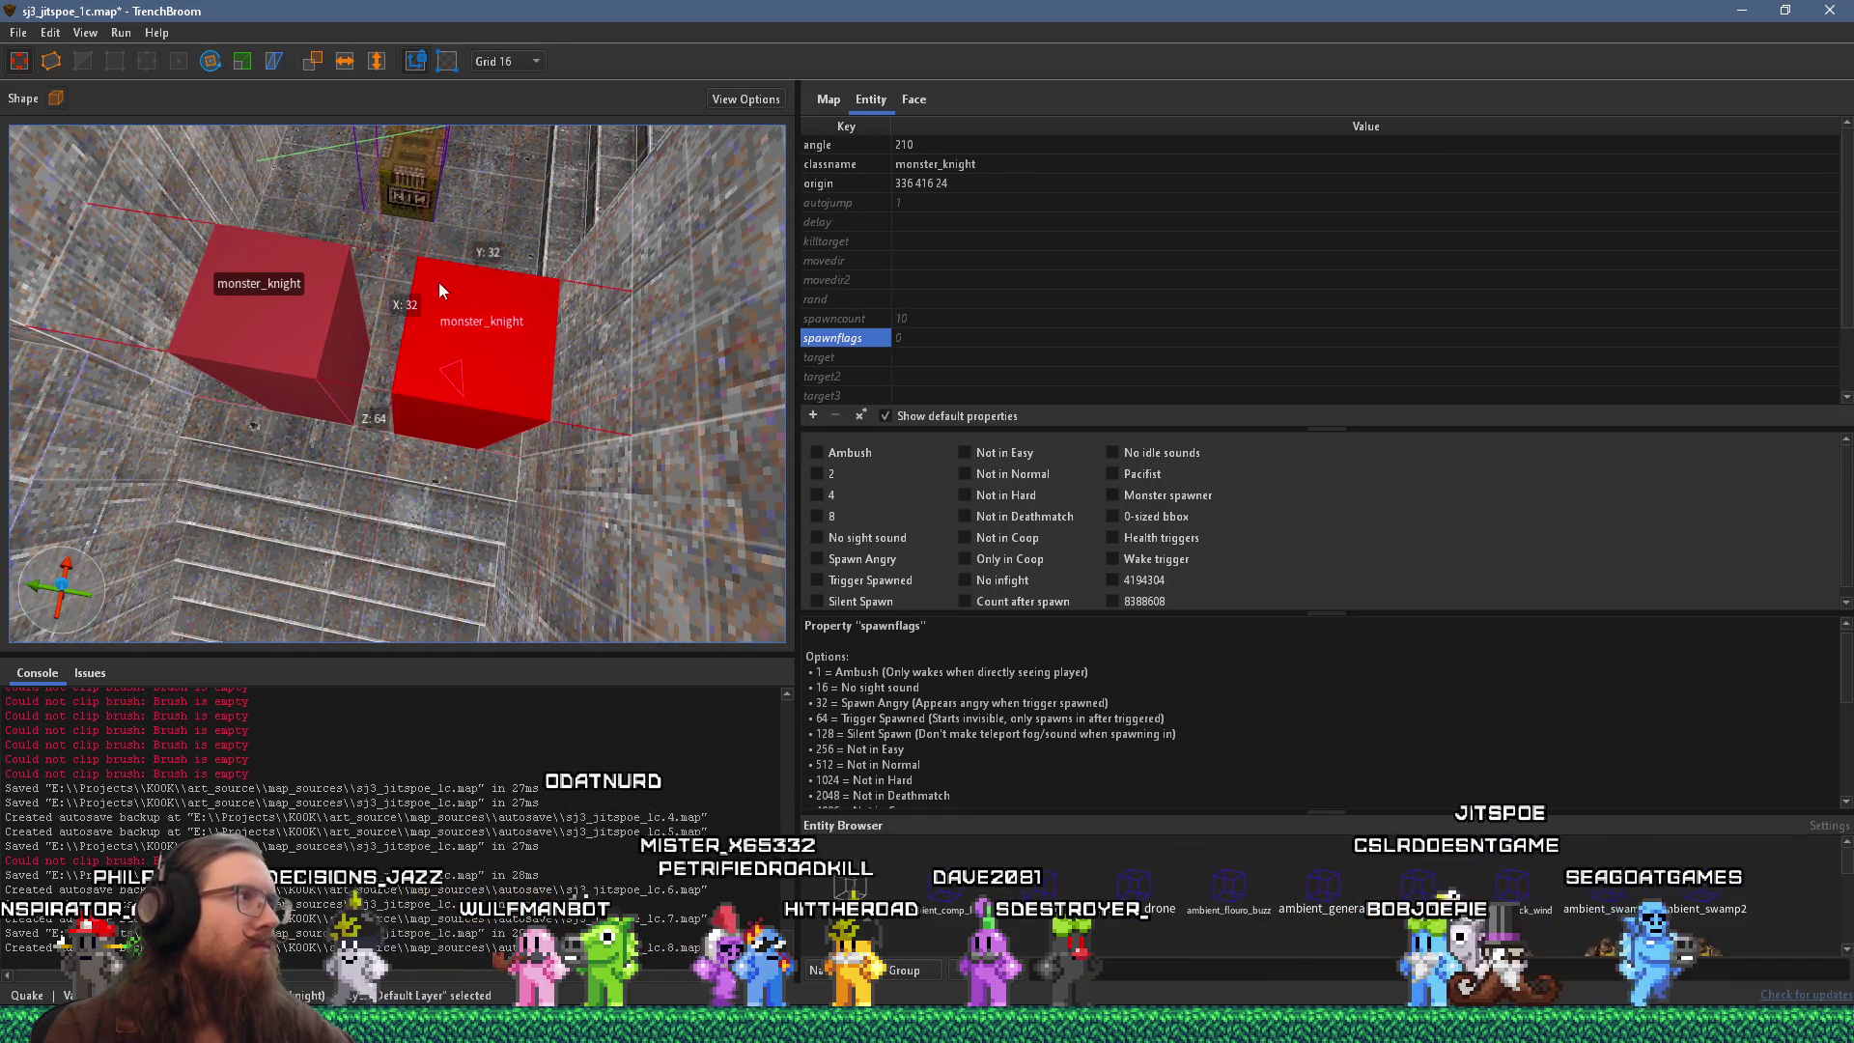
pyautogui.moveTo(394, 450); pyautogui.dragTo(384, 418)
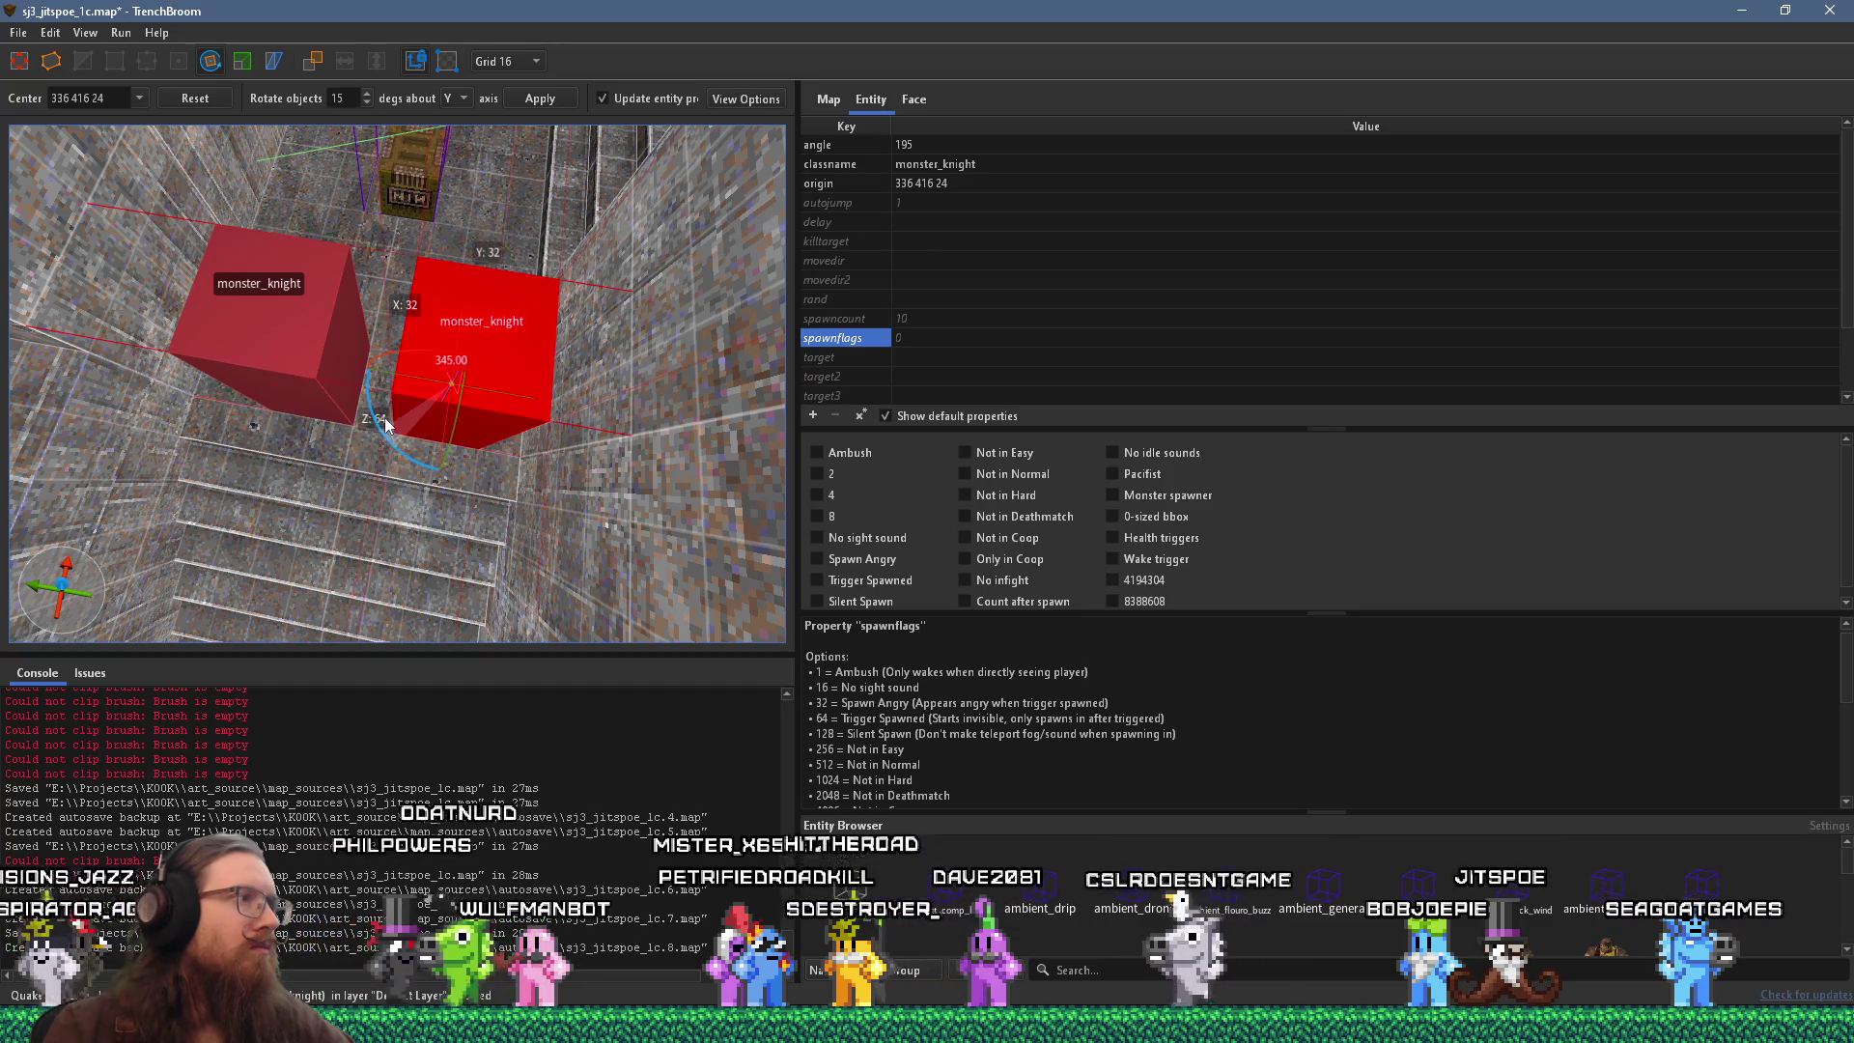
pyautogui.press('r')
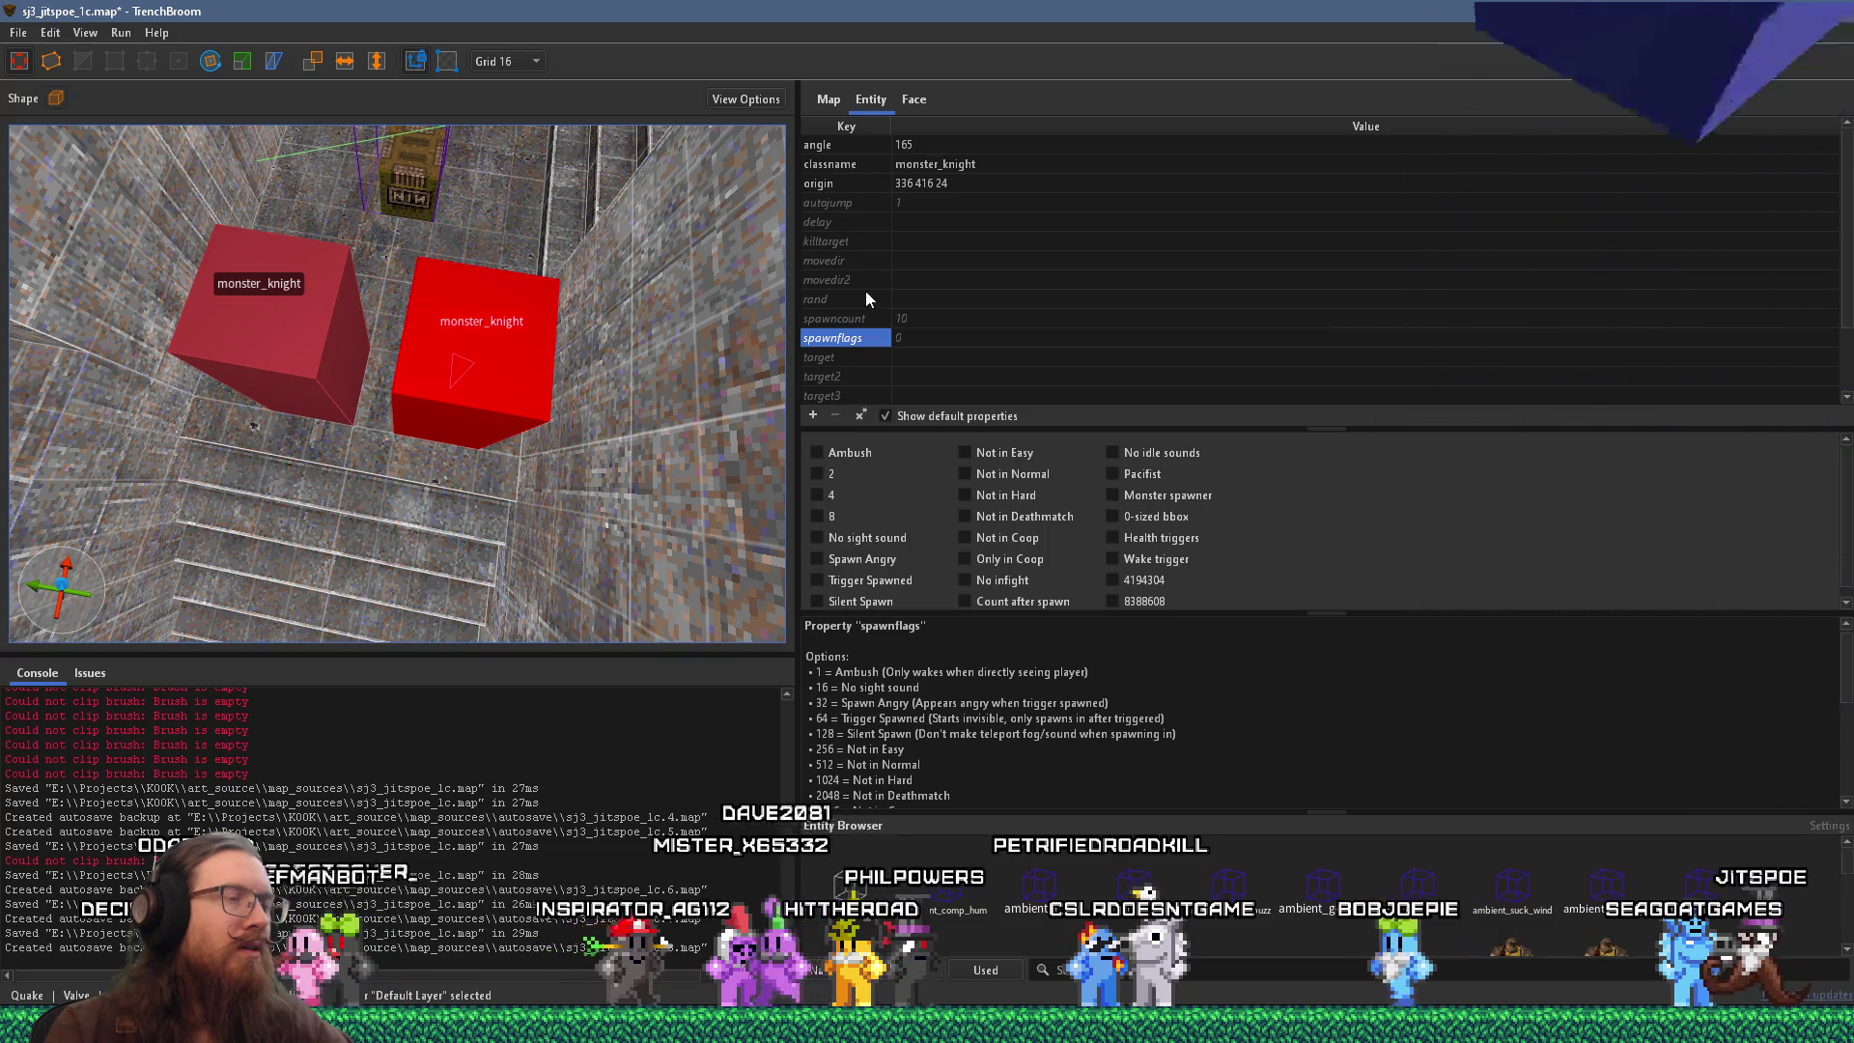
pyautogui.scroll(-1, 869, 304)
pyautogui.scroll(1, 873, 312)
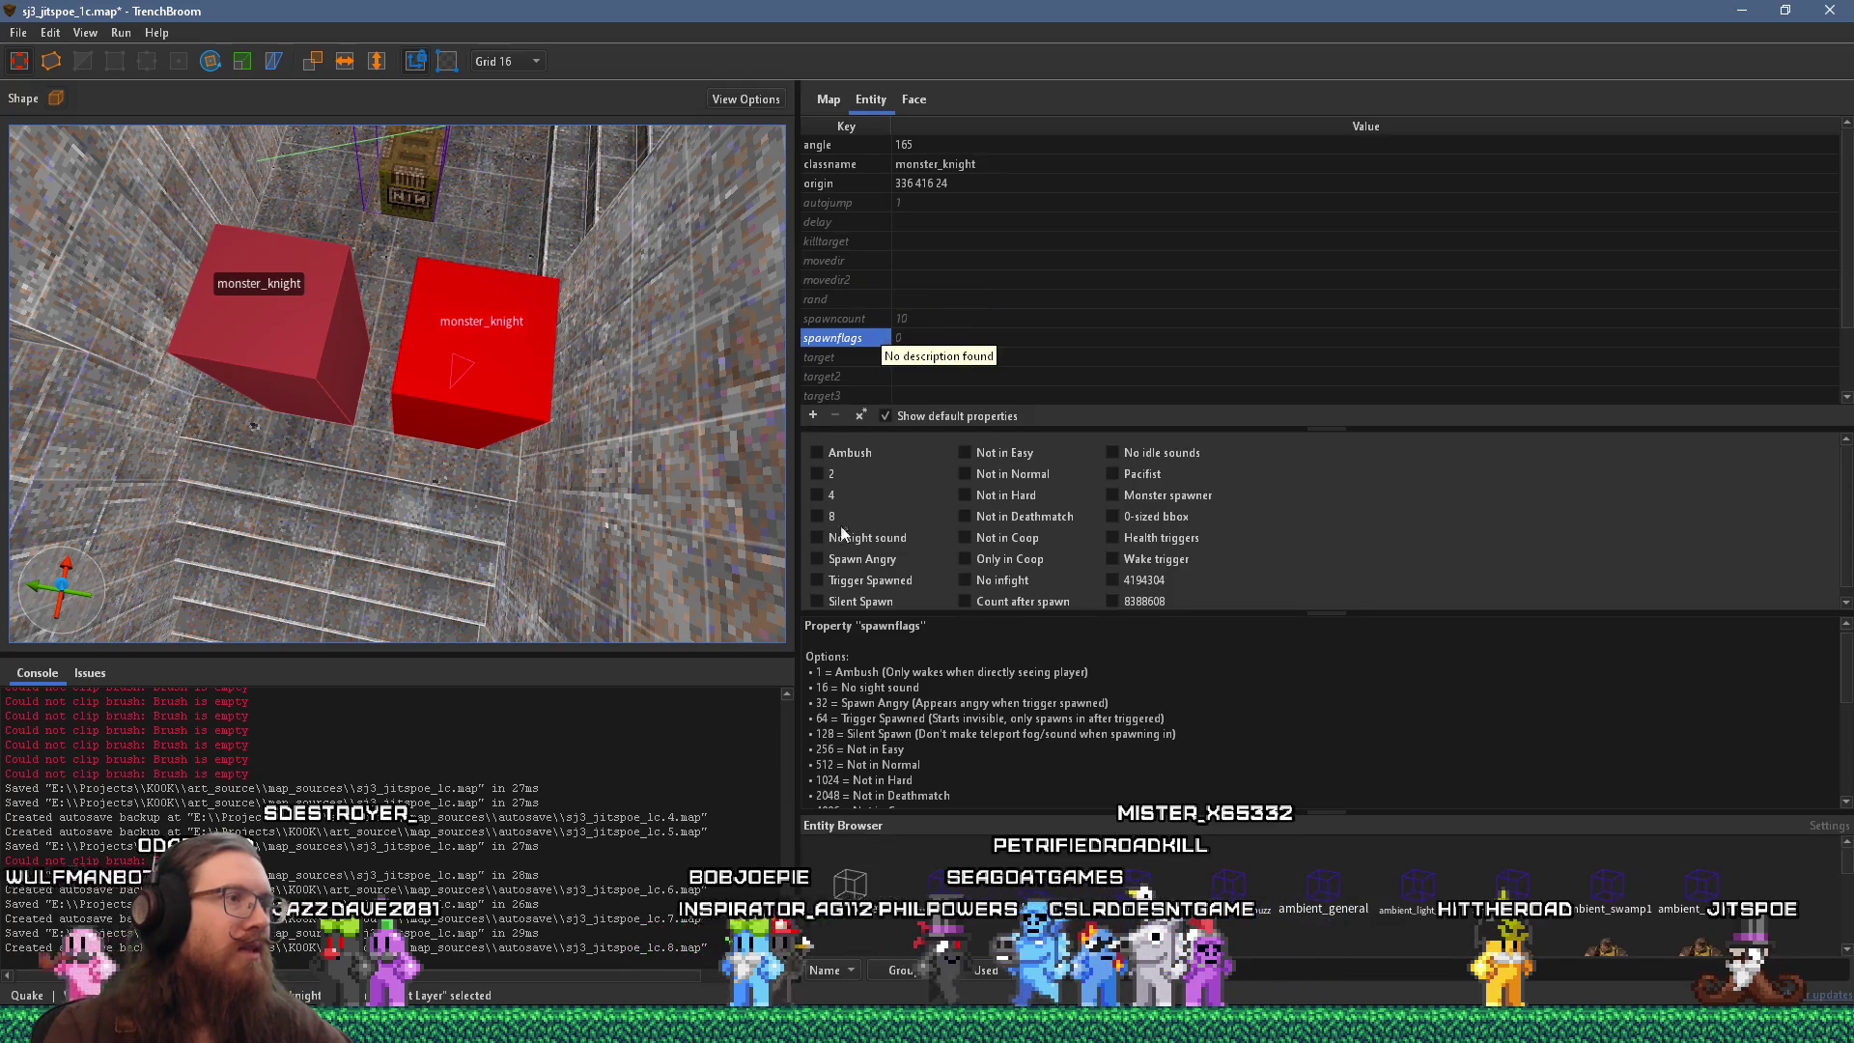
# Tick Not in Easy on the new knight's spawnflags, then deselect it.
pyautogui.click(1029, 460)
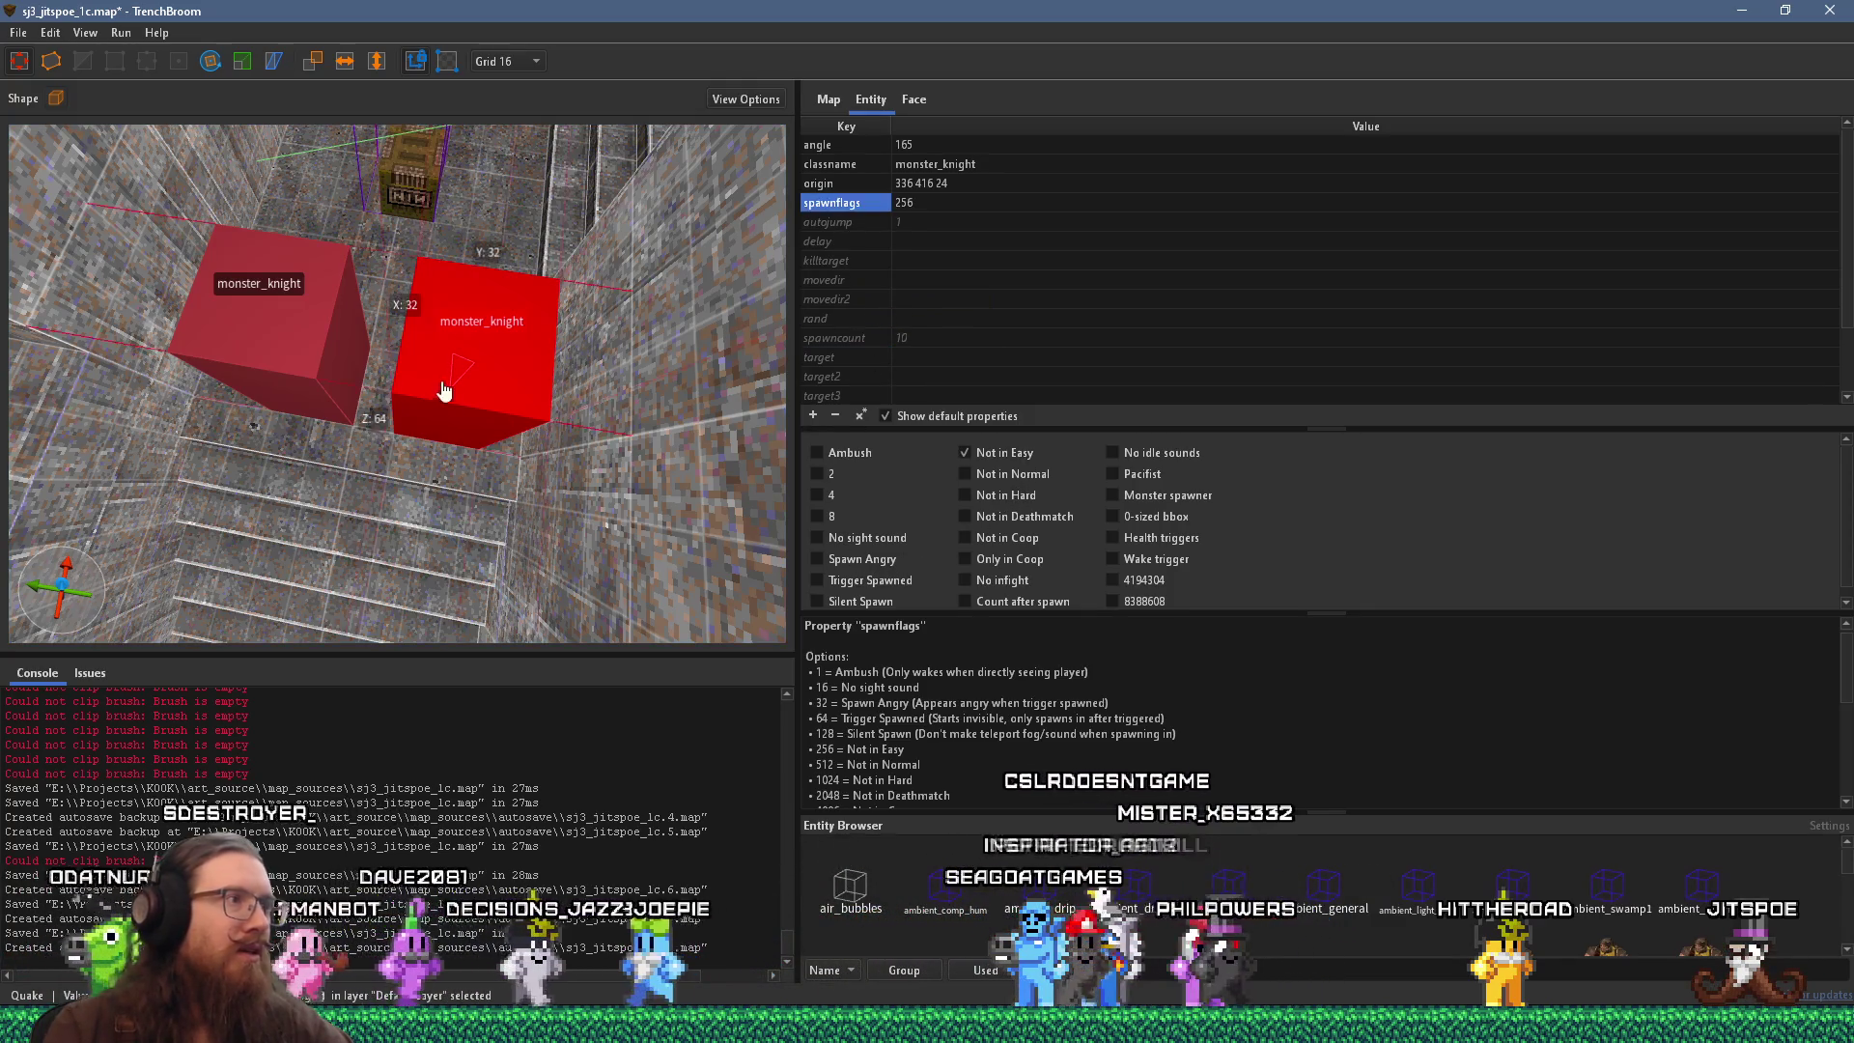
pyautogui.moveTo(530, 560)
pyautogui.mouseDown()
pyautogui.moveTo(414, 451)
pyautogui.moveTo(394, 339)
pyautogui.moveTo(519, 251)
pyautogui.moveTo(473, 285)
pyautogui.mouseUp()
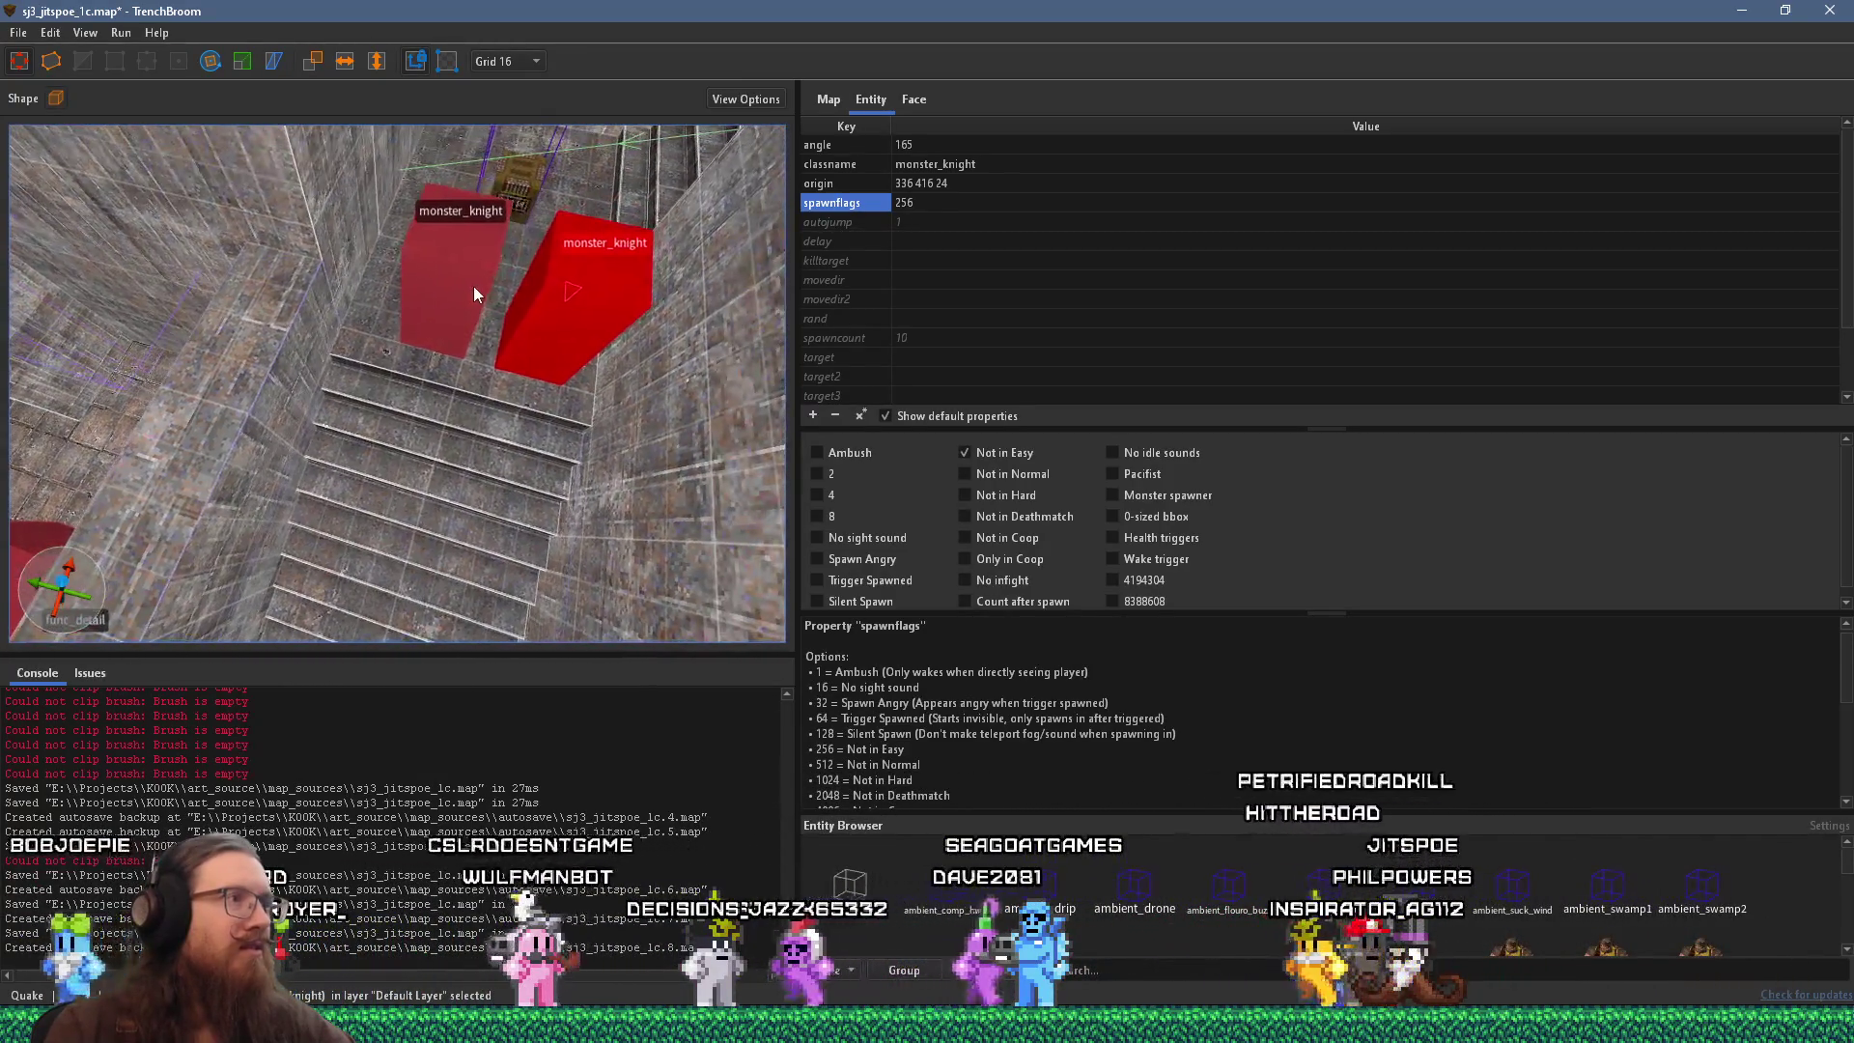
pyautogui.press('Escape')
pyautogui.moveTo(460, 357)
pyautogui.mouseDown()
pyautogui.moveTo(456, 420)
pyautogui.moveTo(506, 317)
pyautogui.moveTo(496, 170)
pyautogui.moveTo(467, 228)
pyautogui.moveTo(344, 320)
pyautogui.moveTo(327, 454)
pyautogui.moveTo(438, 408)
pyautogui.moveTo(284, 407)
pyautogui.moveTo(313, 394)
pyautogui.moveTo(350, 533)
pyautogui.moveTo(363, 454)
pyautogui.moveTo(12, 556)
pyautogui.mouseUp()
pyautogui.moveTo(381, 398)
pyautogui.mouseDown()
pyautogui.moveTo(473, 409)
pyautogui.moveTo(462, 276)
pyautogui.mouseUp()
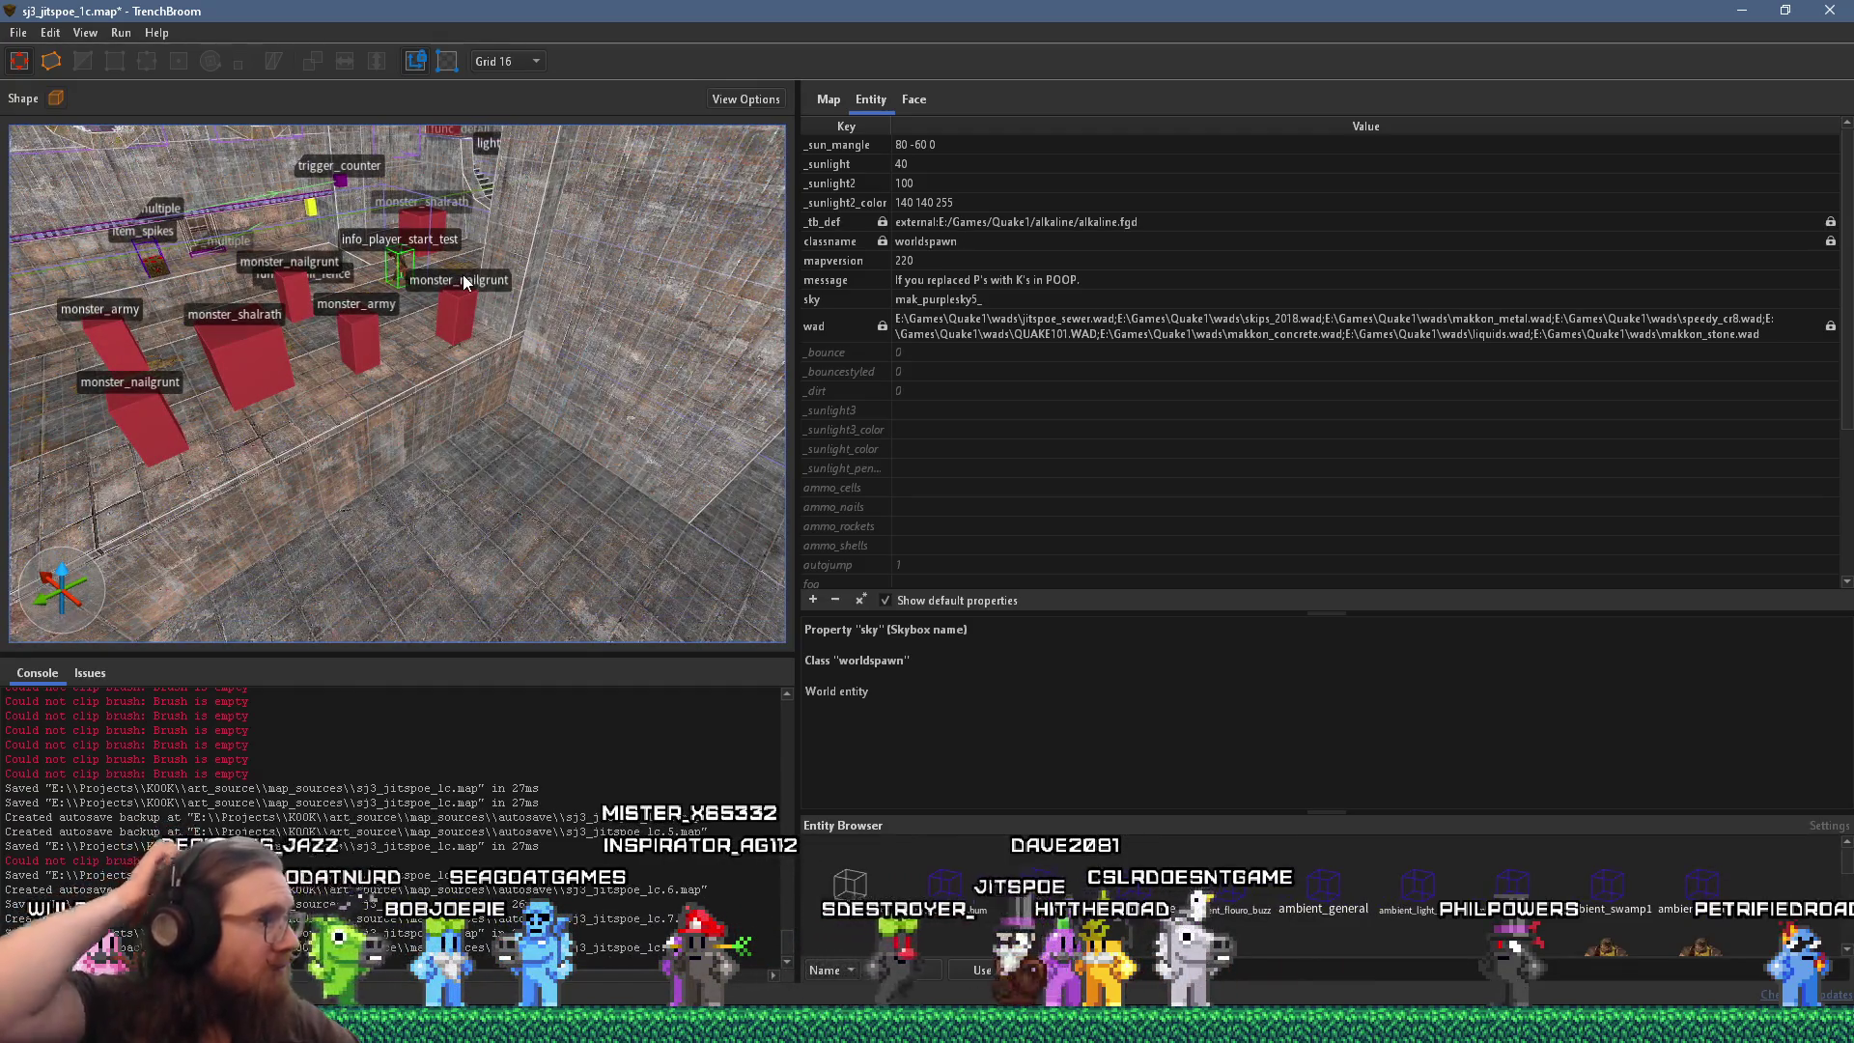
# Fly the camera into the six-wizard pipe room and minimize the reference photo window.
pyautogui.moveTo(284, 504)
pyautogui.mouseDown()
pyautogui.moveTo(228, 517)
pyautogui.moveTo(529, 205)
pyautogui.moveTo(420, 350)
pyautogui.moveTo(293, 432)
pyautogui.moveTo(458, 355)
pyautogui.moveTo(487, 363)
pyautogui.moveTo(430, 458)
pyautogui.moveTo(396, 422)
pyautogui.moveTo(738, 439)
pyautogui.mouseUp()
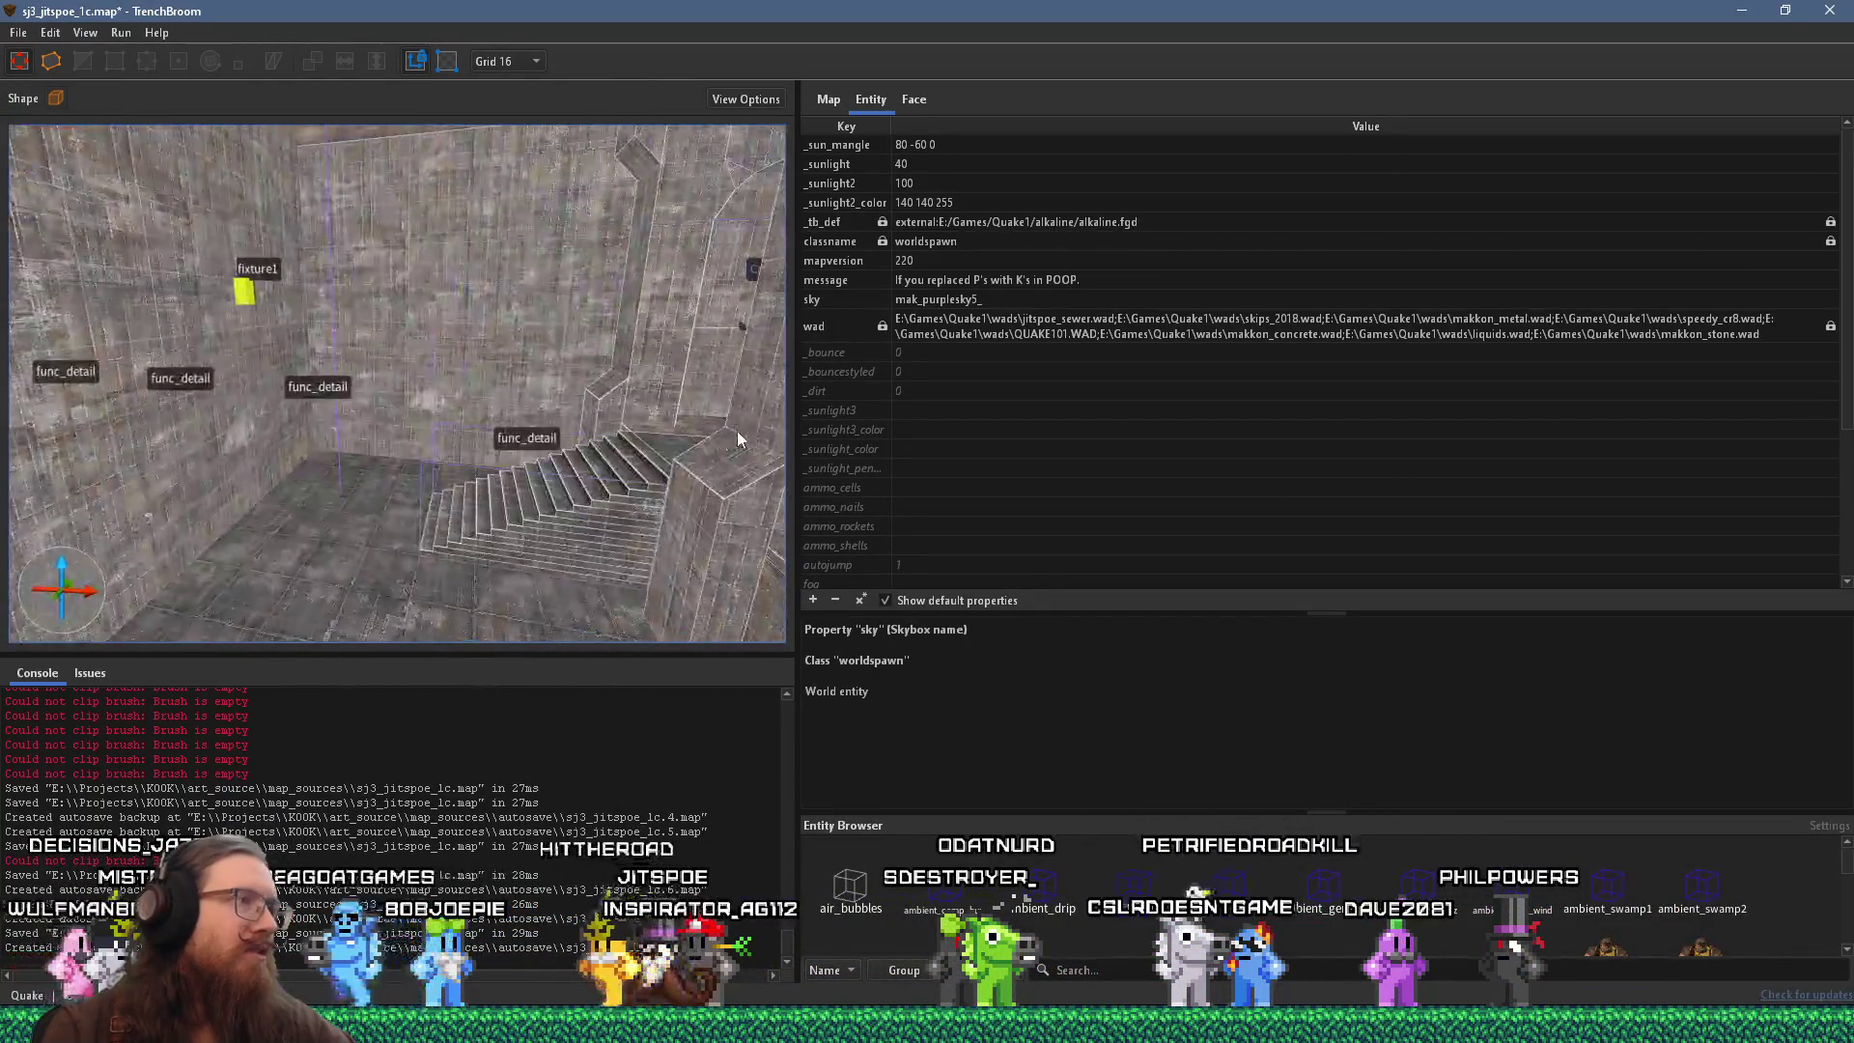
pyautogui.moveTo(498, 448); pyautogui.dragTo(659, 444)
pyautogui.moveTo(495, 450)
pyautogui.mouseDown()
pyautogui.moveTo(540, 431)
pyautogui.moveTo(375, 397)
pyautogui.moveTo(267, 496)
pyautogui.moveTo(129, 436)
pyautogui.moveTo(12, 467)
pyautogui.moveTo(165, 496)
pyautogui.moveTo(31, 506)
pyautogui.moveTo(87, 498)
pyautogui.moveTo(38, 507)
pyautogui.moveTo(77, 483)
pyautogui.mouseUp()
pyautogui.press('w')
pyautogui.press('w')
pyautogui.press('w')
pyautogui.press('w')
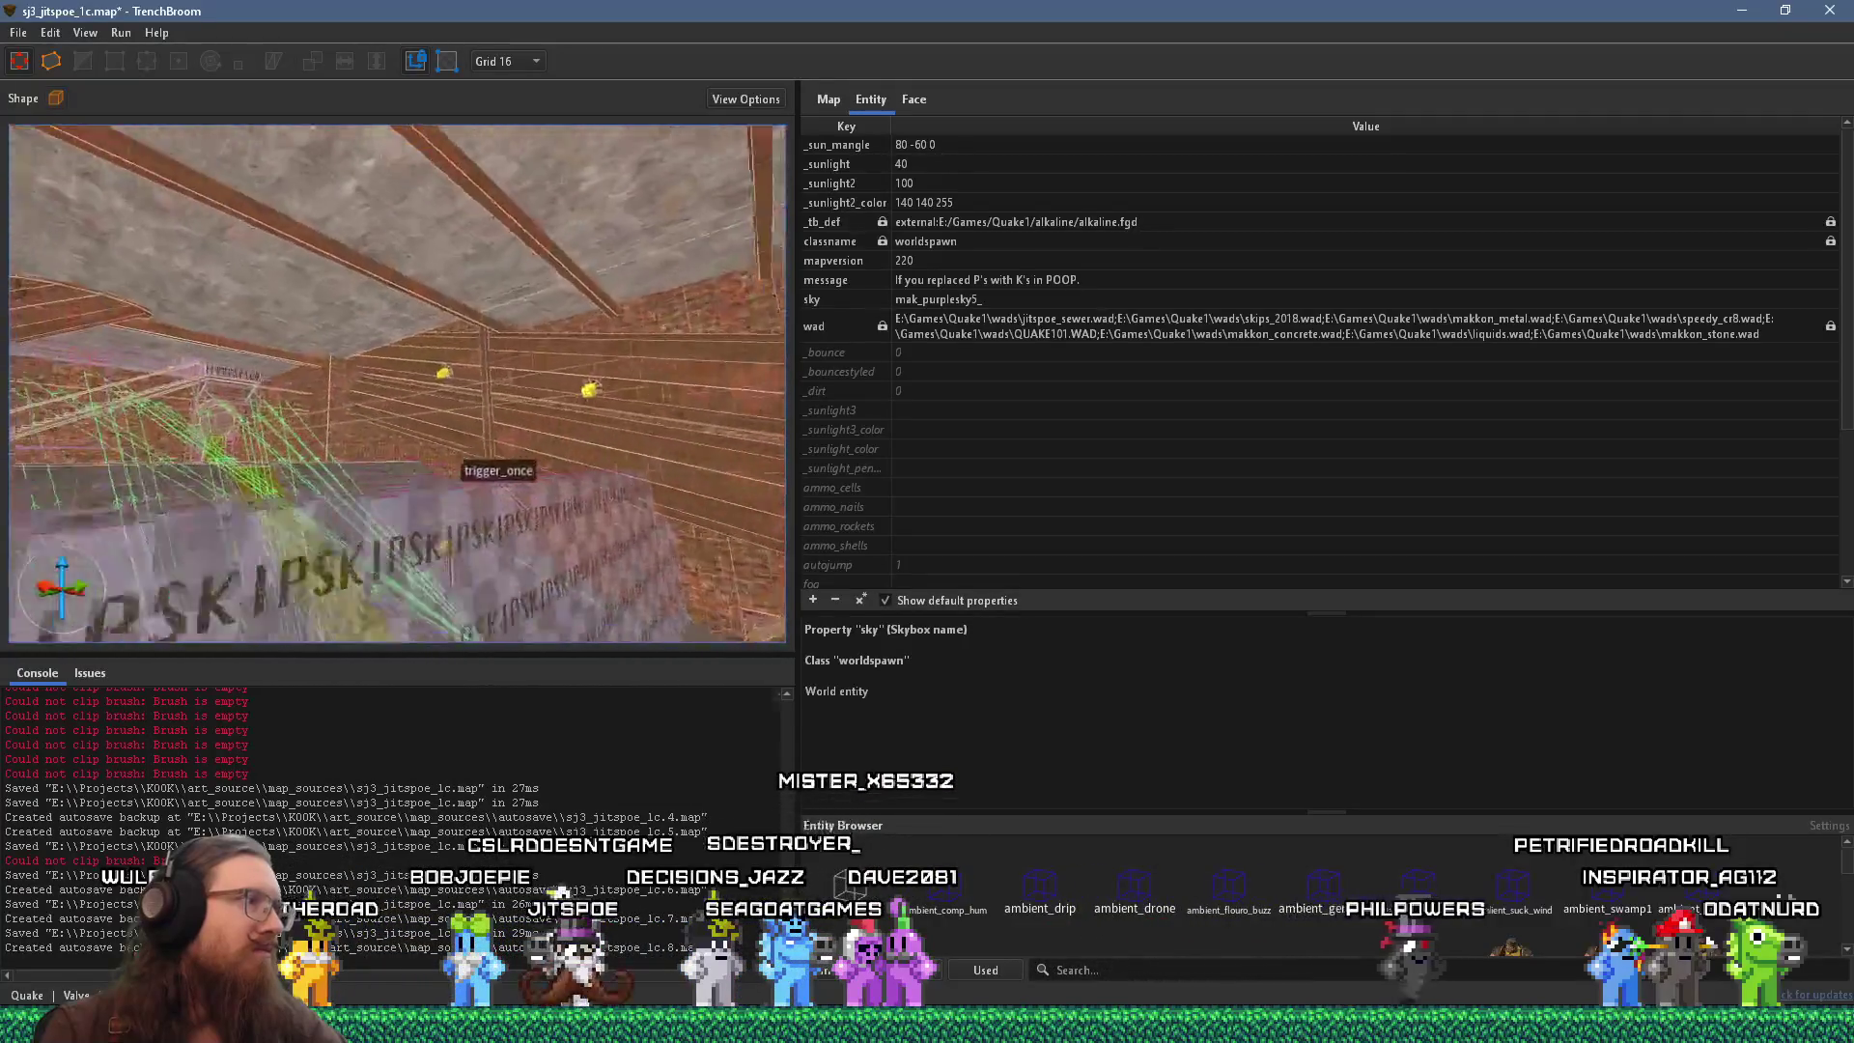
pyautogui.press('s')
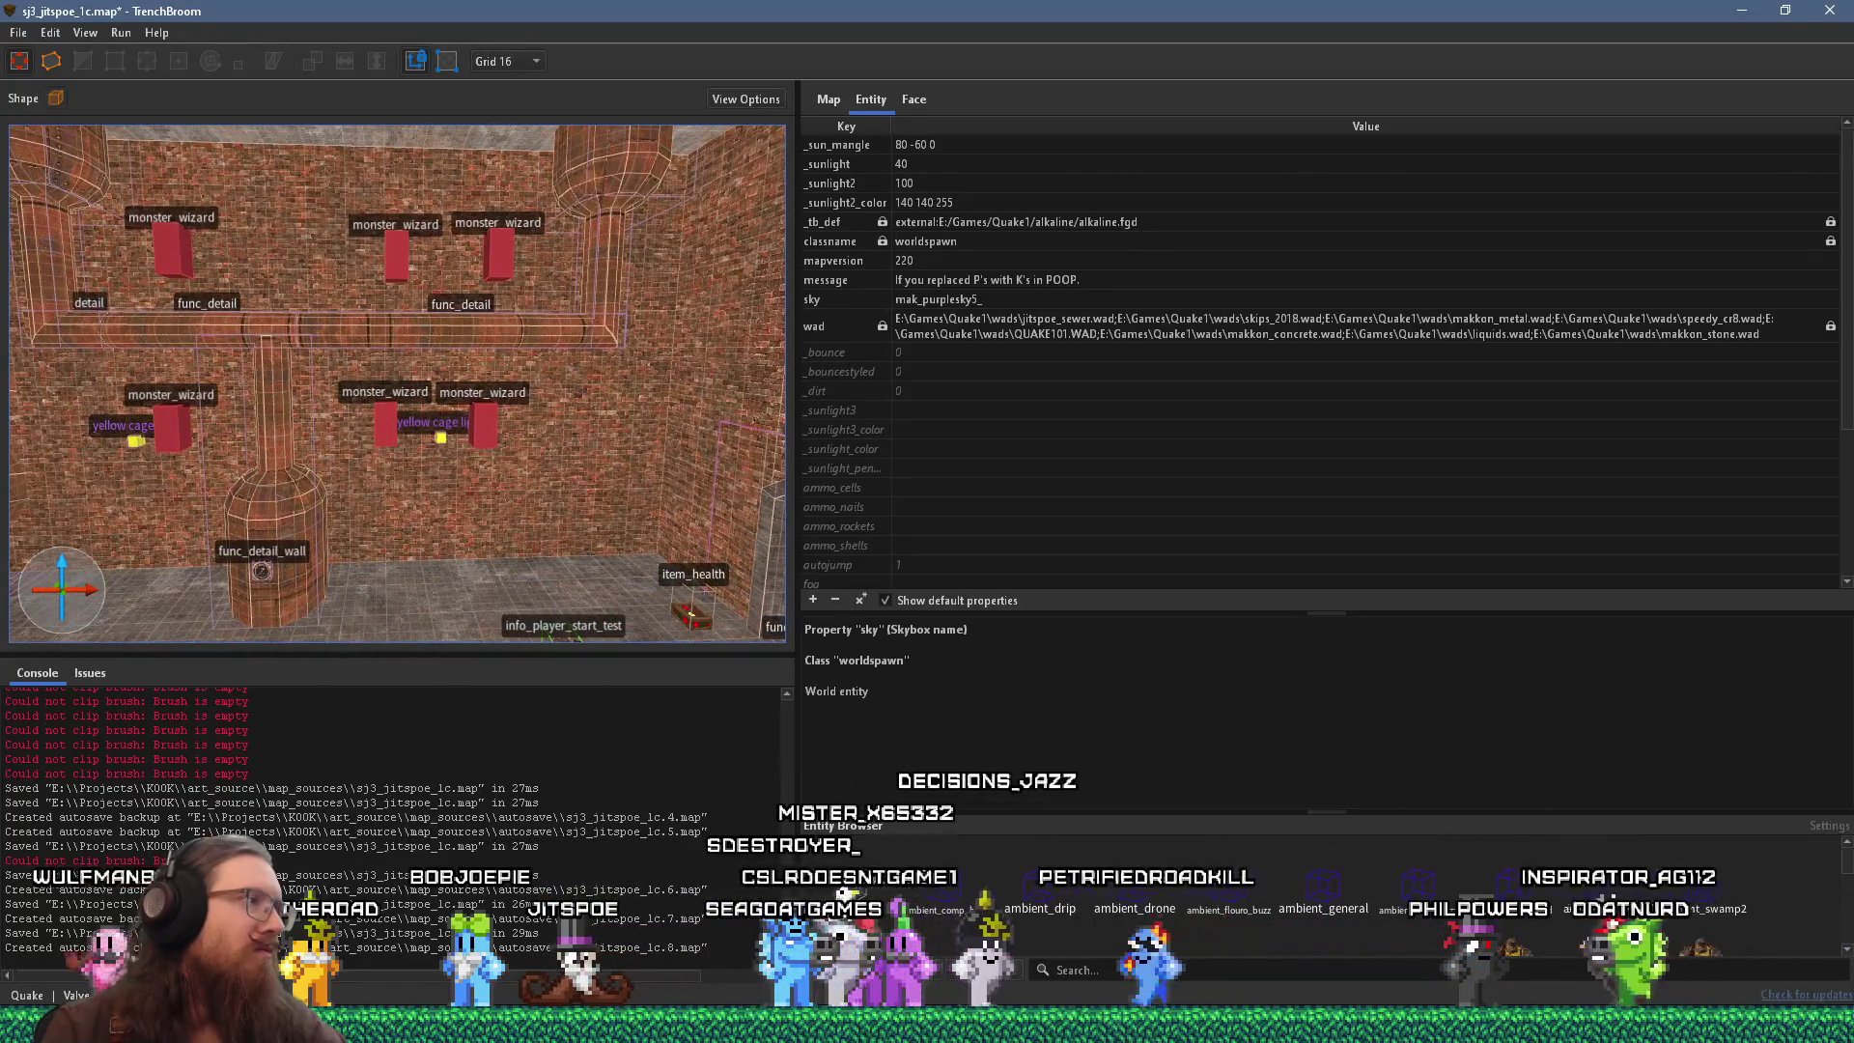
pyautogui.press('a')
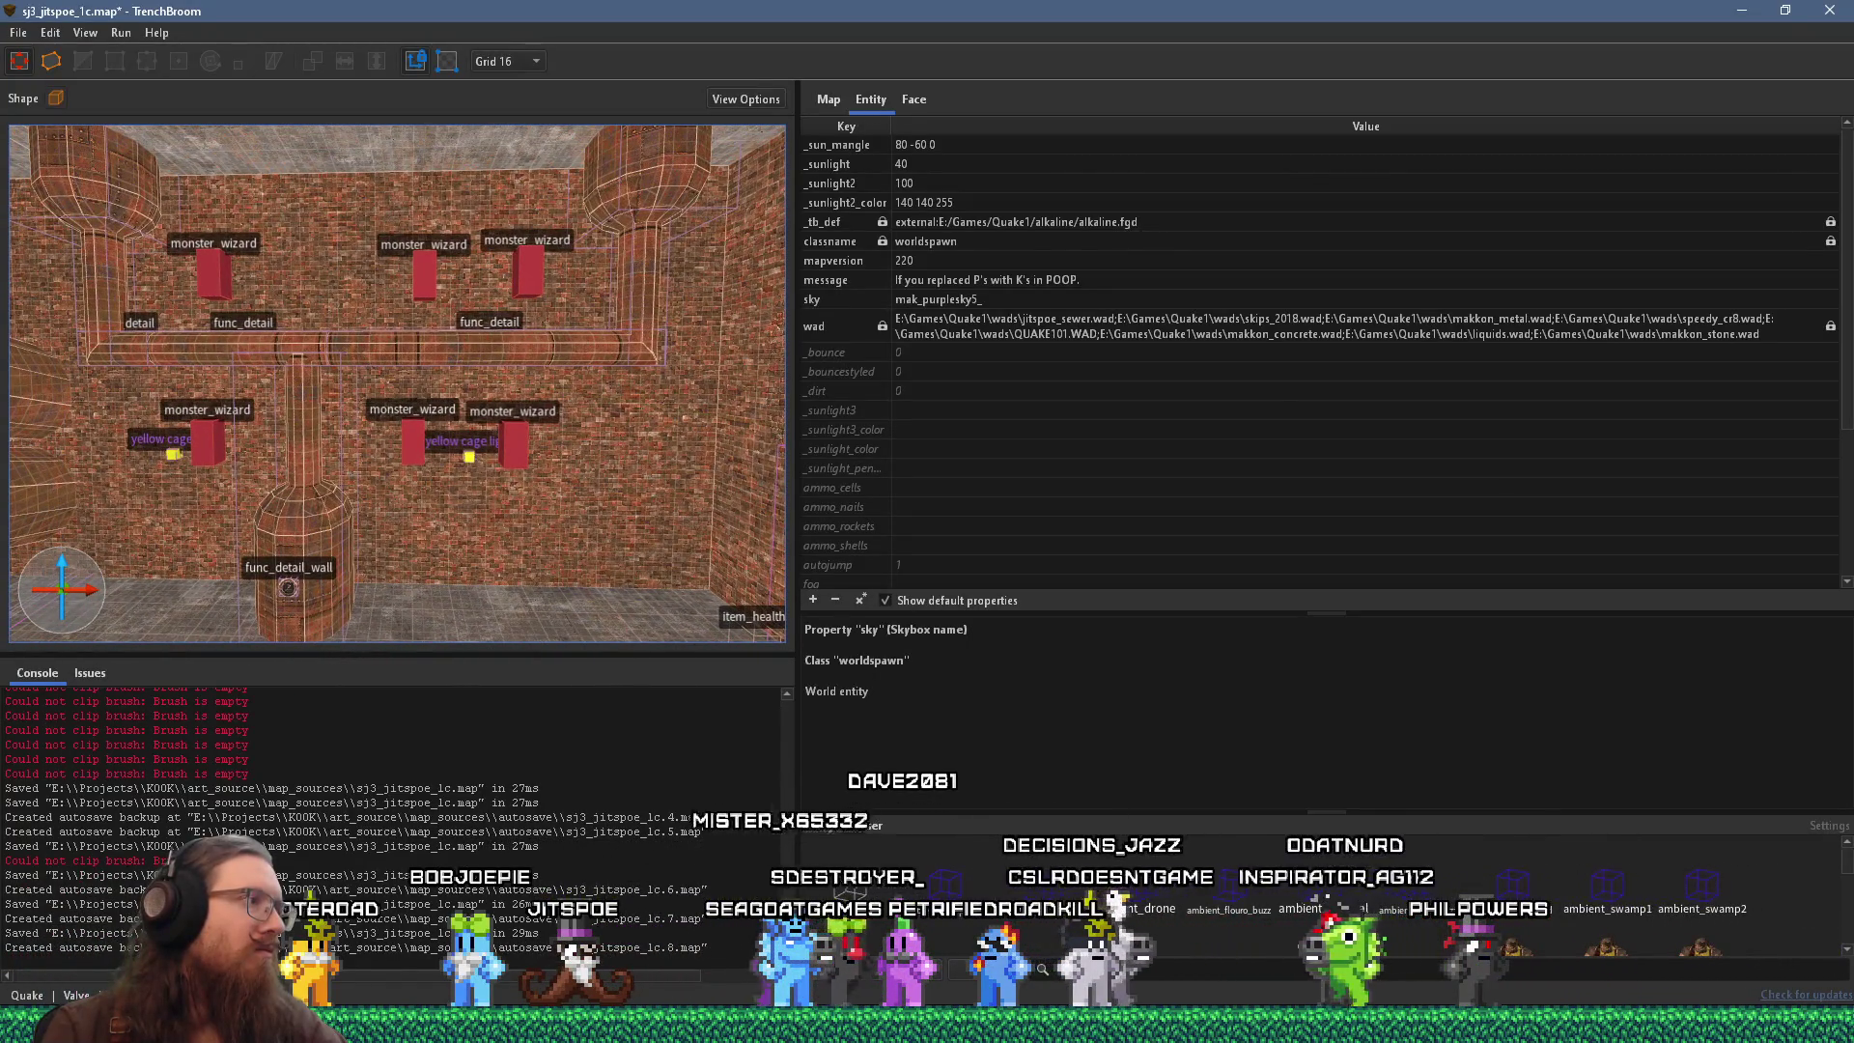
pyautogui.press('a')
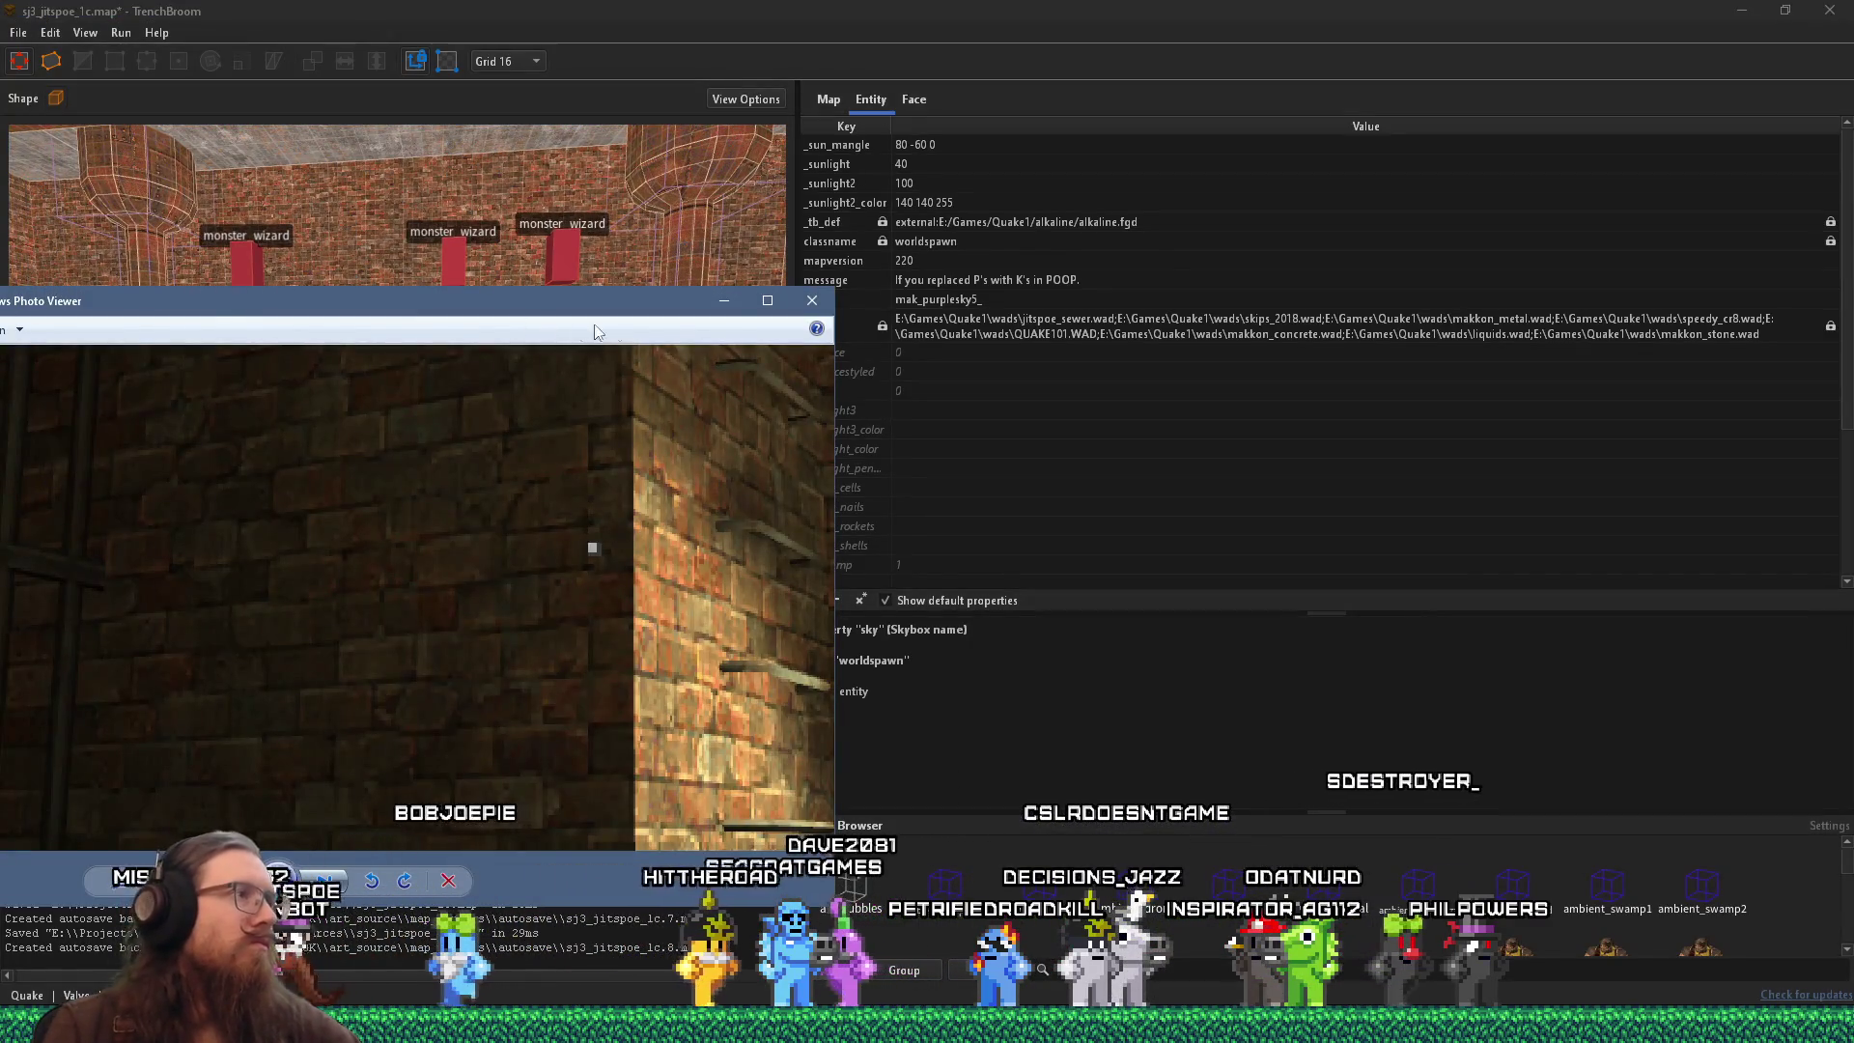
pyautogui.click(724, 302)
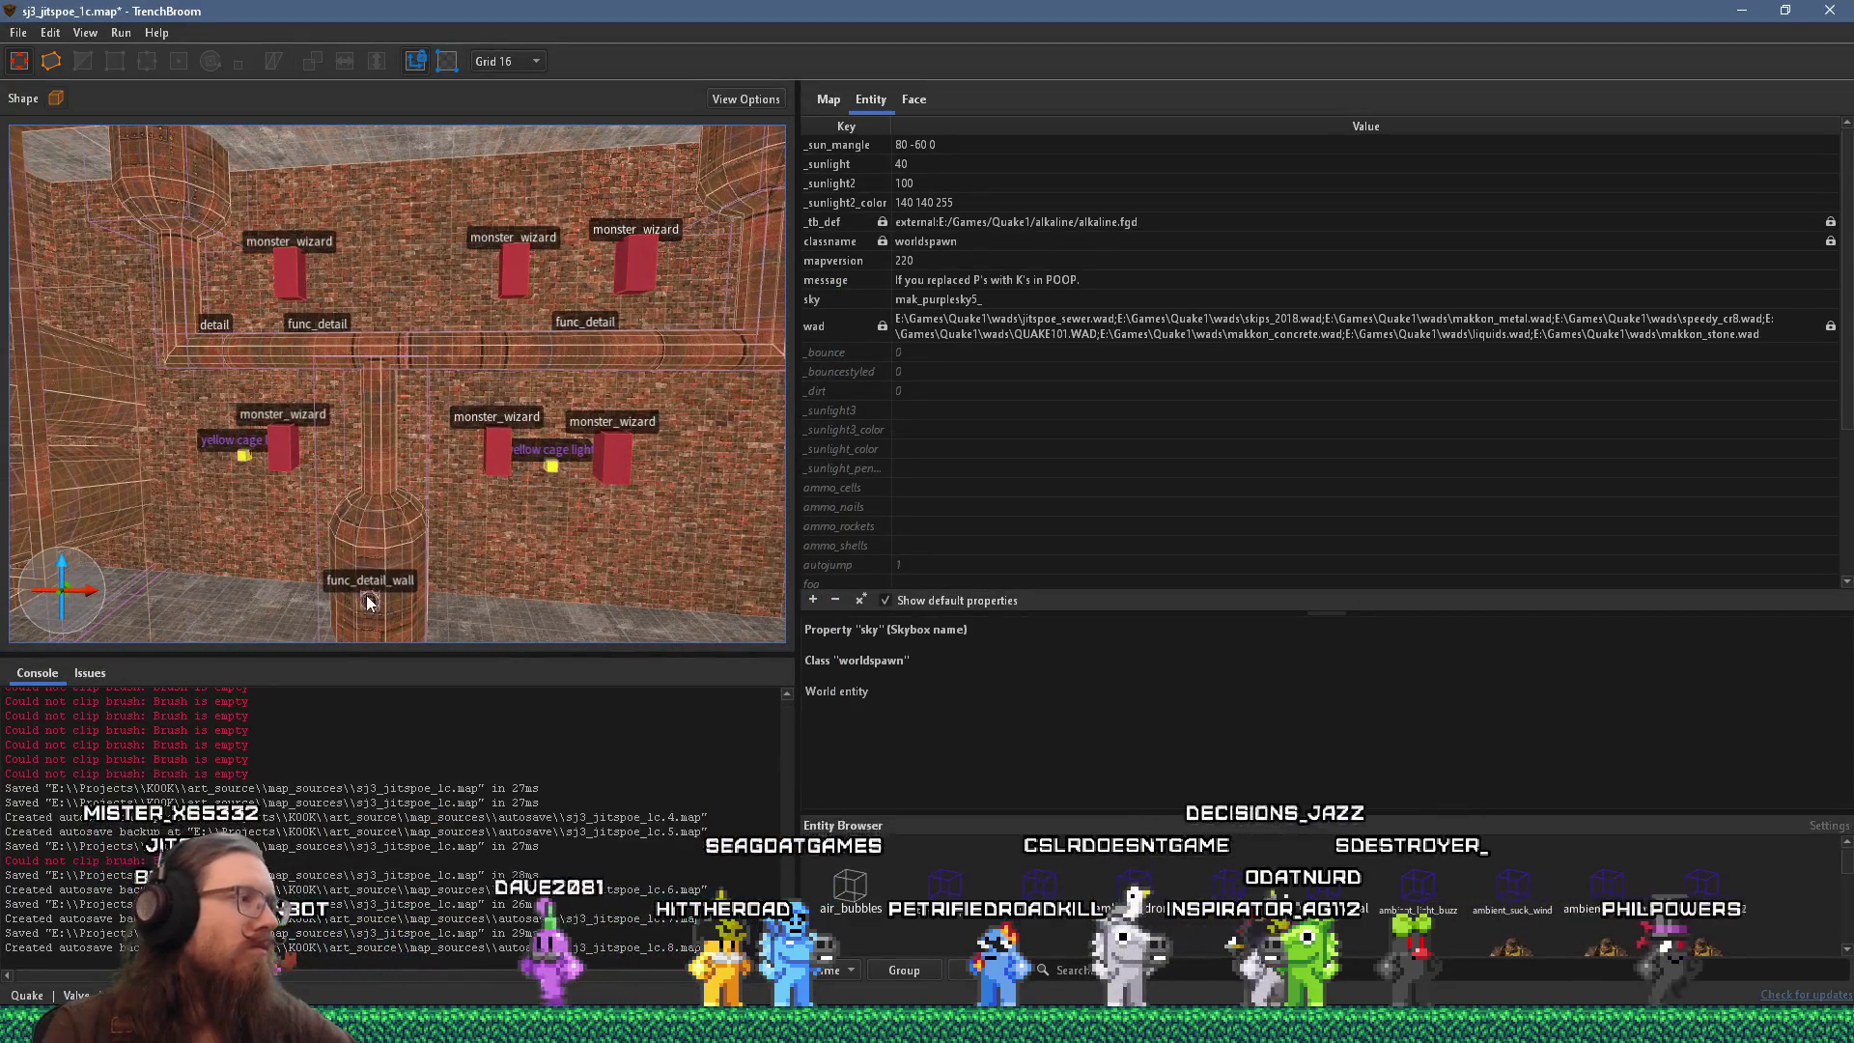
# Select func_detail_wall and the pipe brushes and group them as 'stuff'.
pyautogui.click(367, 601)
pyautogui.keyDown('ctrl'); pyautogui.click(387, 533); pyautogui.keyUp('ctrl')
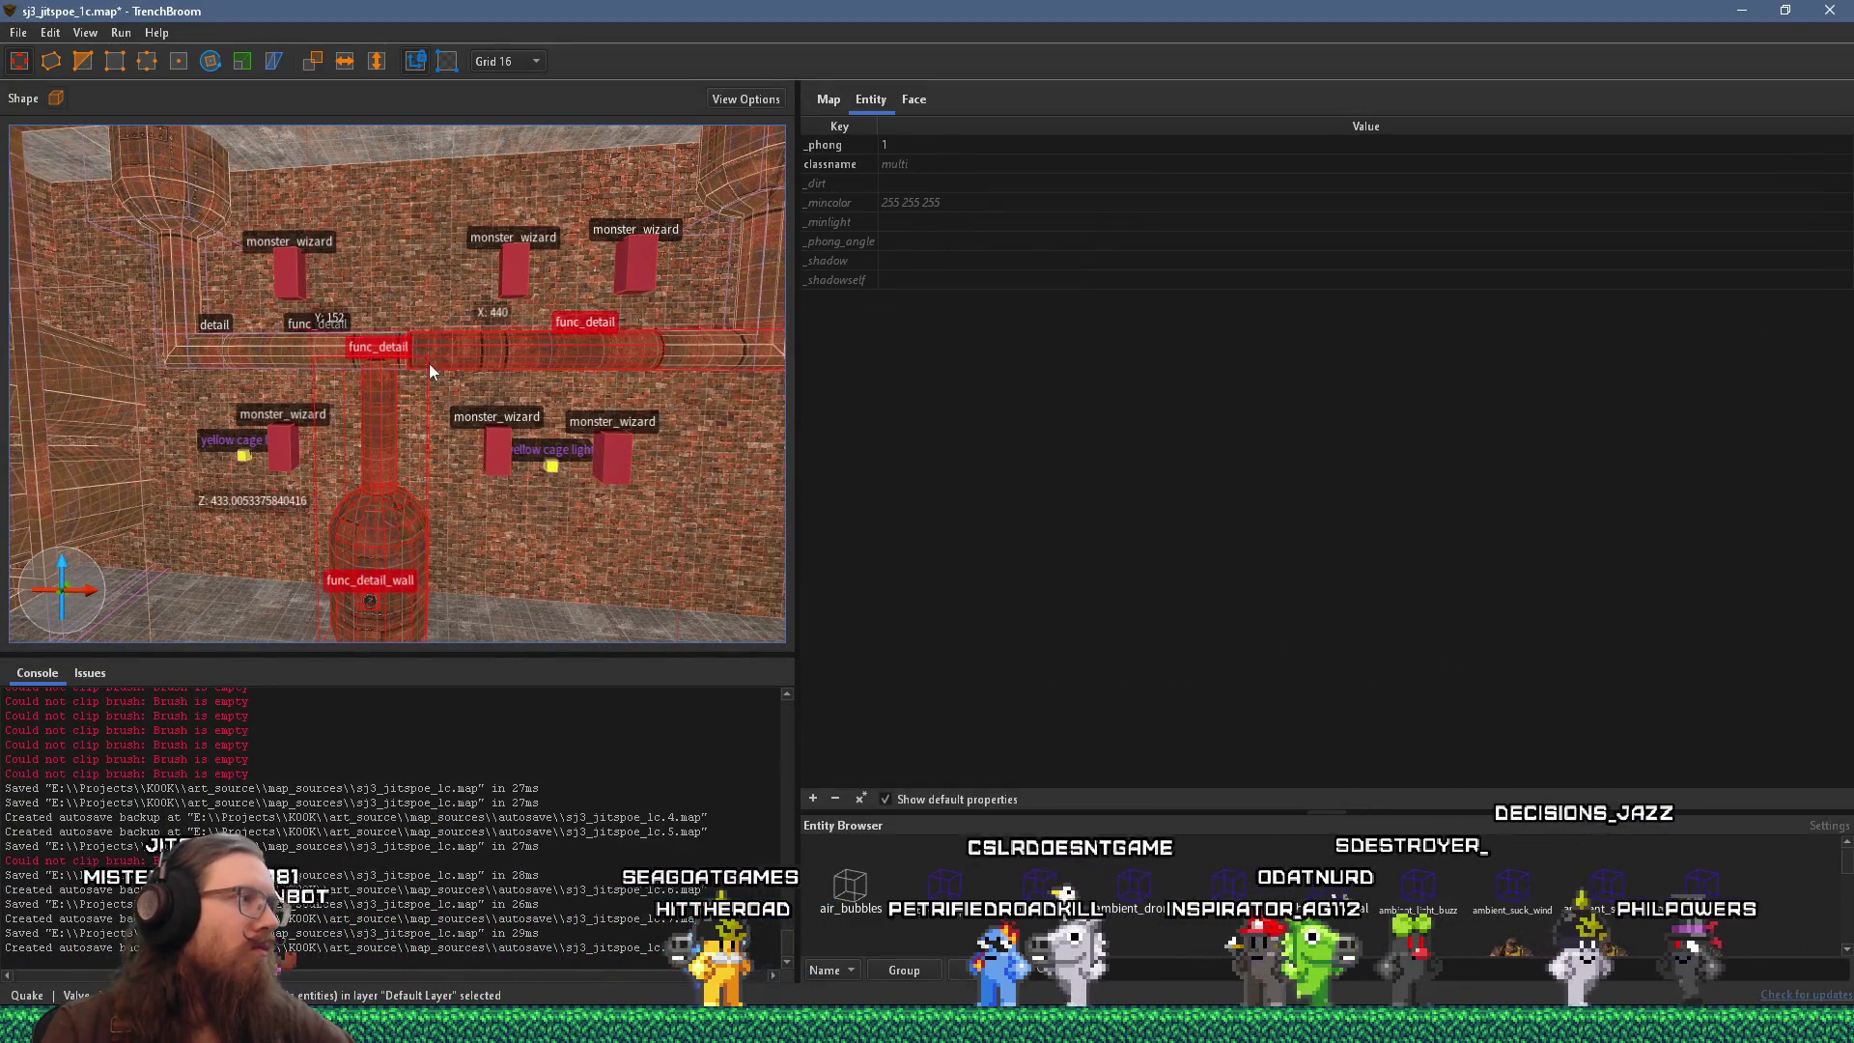
pyautogui.keyDown('ctrl'); pyautogui.click(186, 340); pyautogui.keyUp('ctrl')
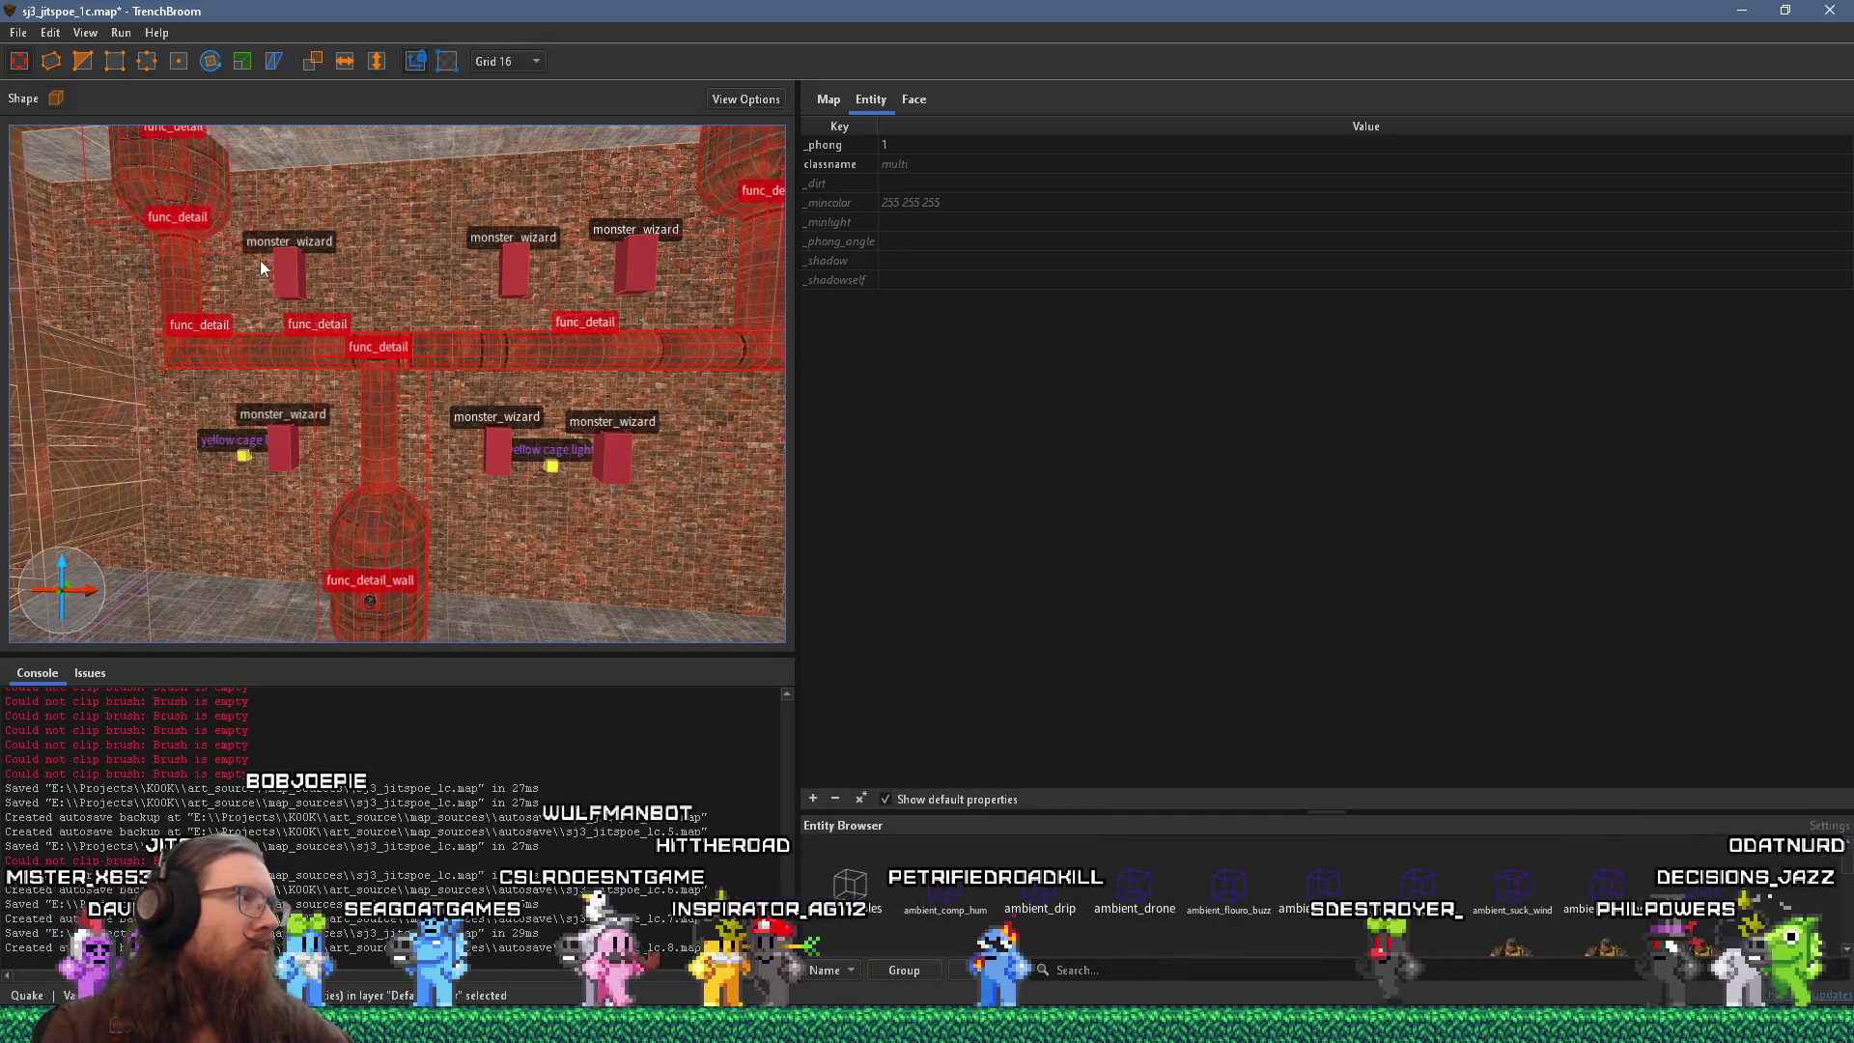
pyautogui.rightClick(314, 330)
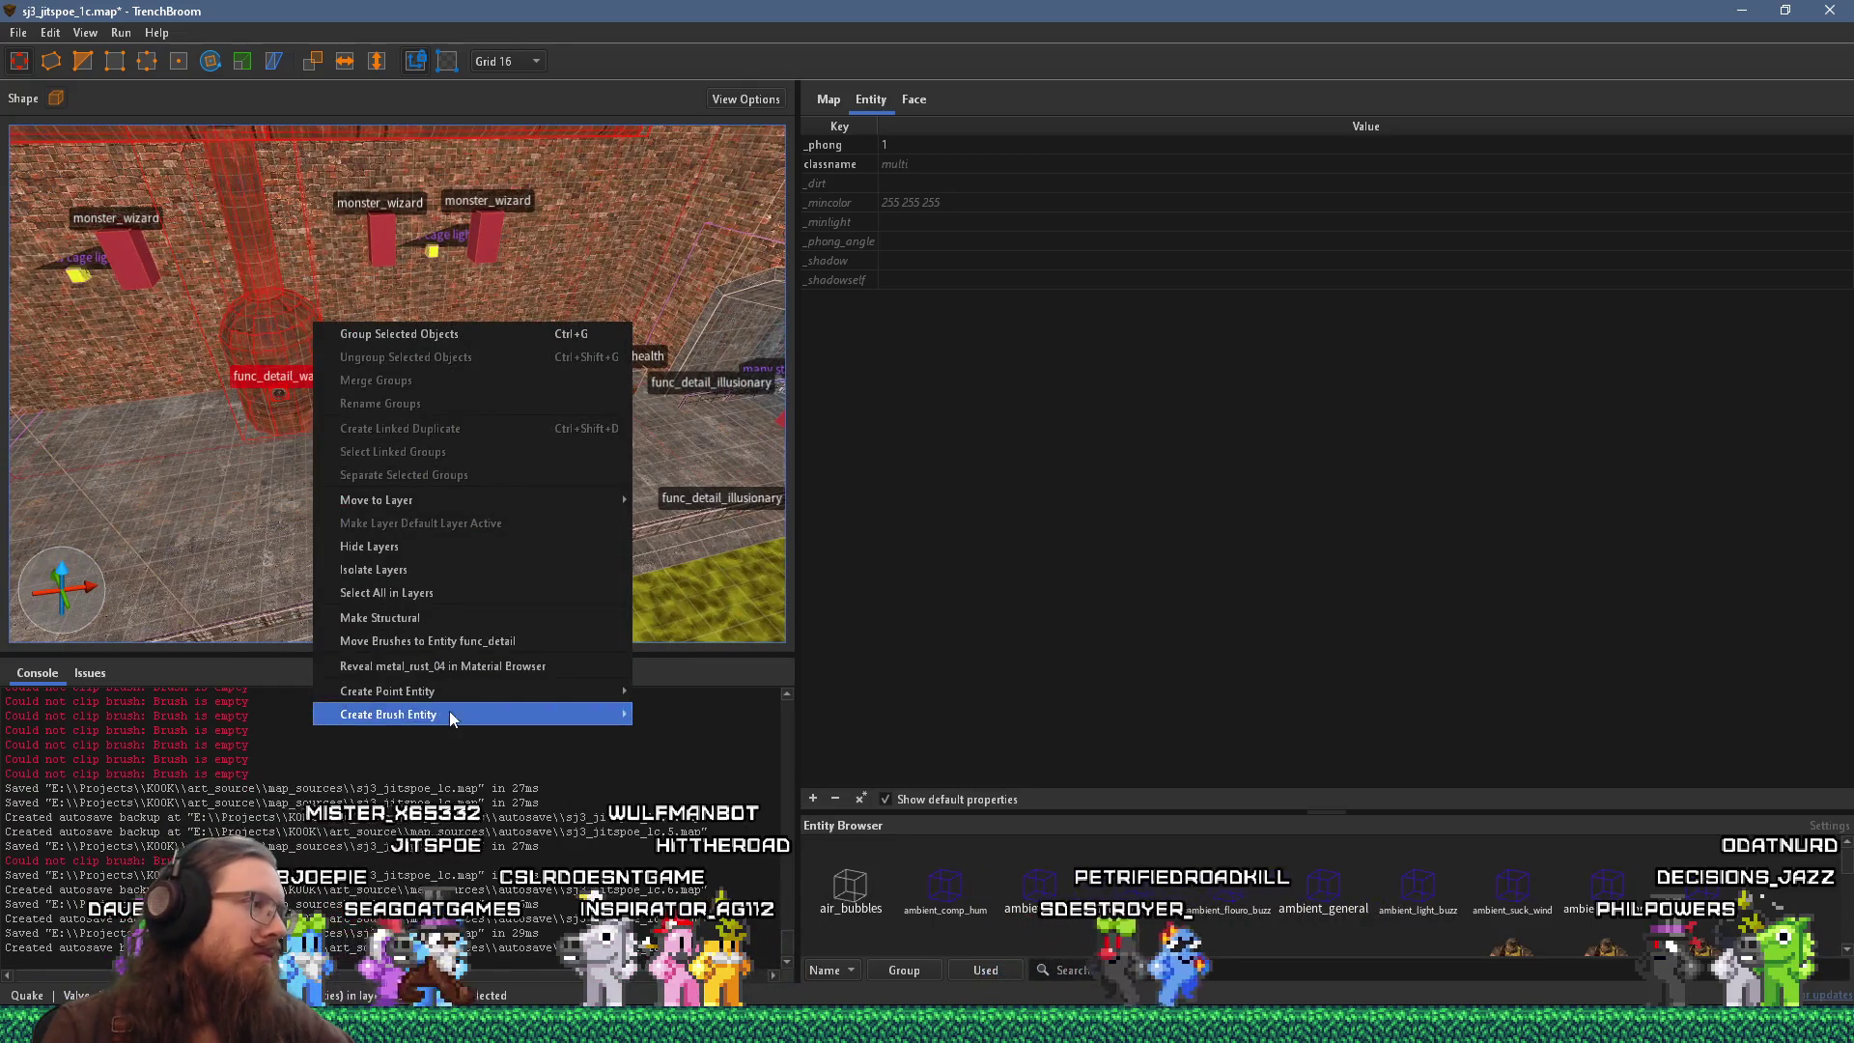
pyautogui.click(441, 336)
pyautogui.write('stuff')
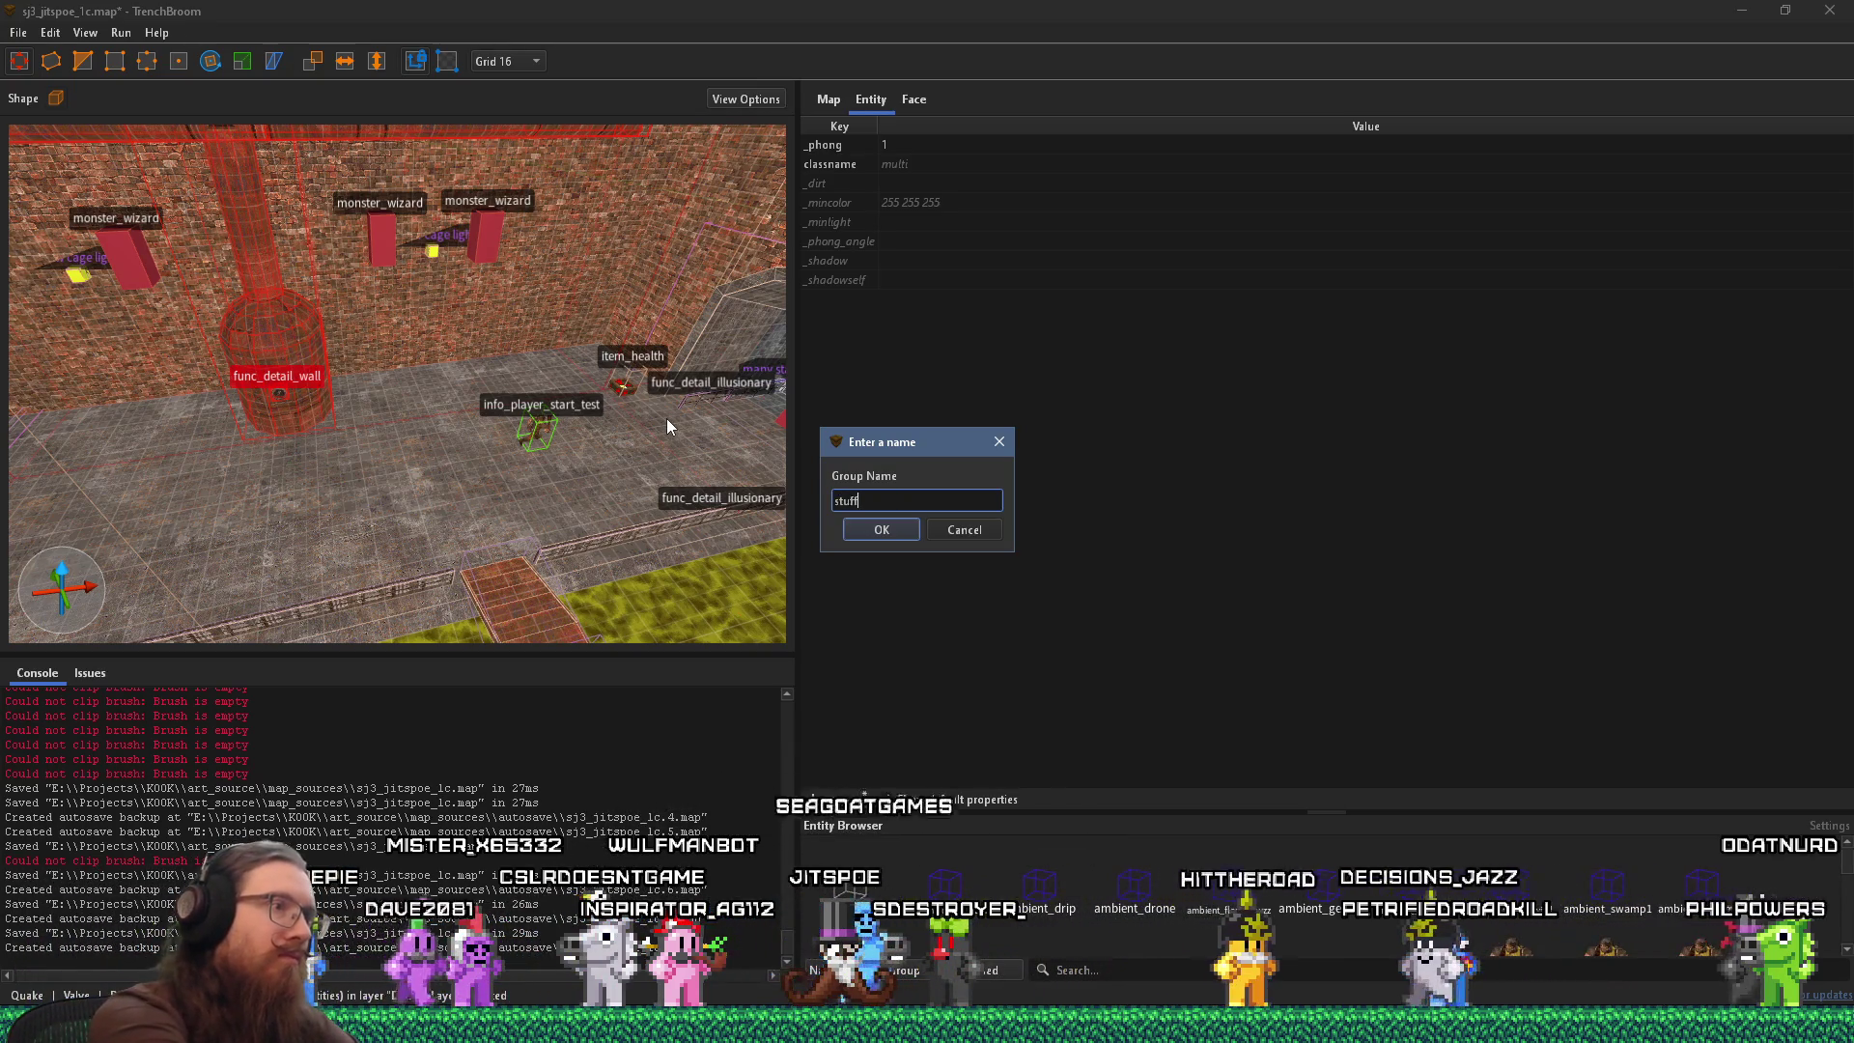
pyautogui.press('Return')
pyautogui.moveTo(332, 278); pyautogui.dragTo(214, 372)
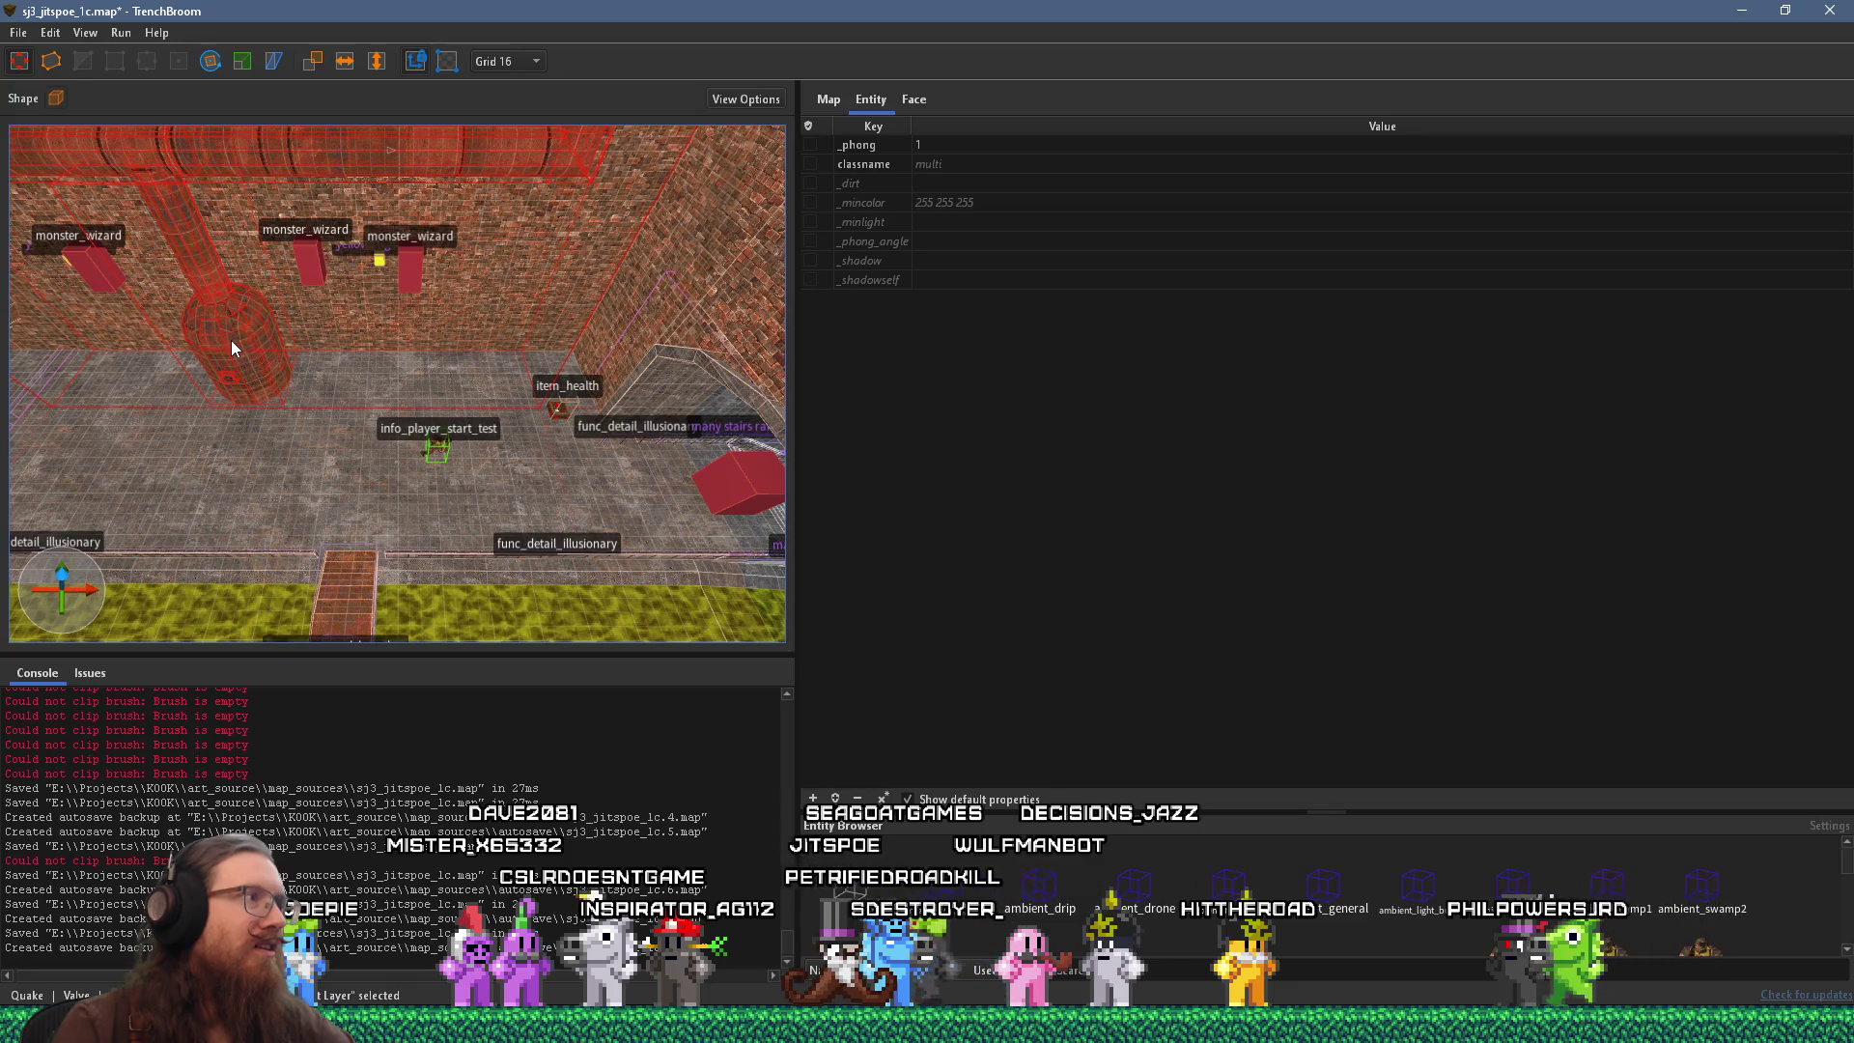
pyautogui.moveTo(649, 299); pyautogui.dragTo(628, 386)
# Rotate the 'stuff' pipe-and-boiler group 90 degrees about the vertical axis.
pyautogui.moveTo(319, 379)
pyautogui.mouseDown()
pyautogui.moveTo(347, 232)
pyautogui.moveTo(360, 294)
pyautogui.moveTo(386, 309)
pyautogui.moveTo(491, 315)
pyautogui.moveTo(387, 323)
pyautogui.moveTo(734, 231)
pyautogui.moveTo(367, 290)
pyautogui.mouseUp()
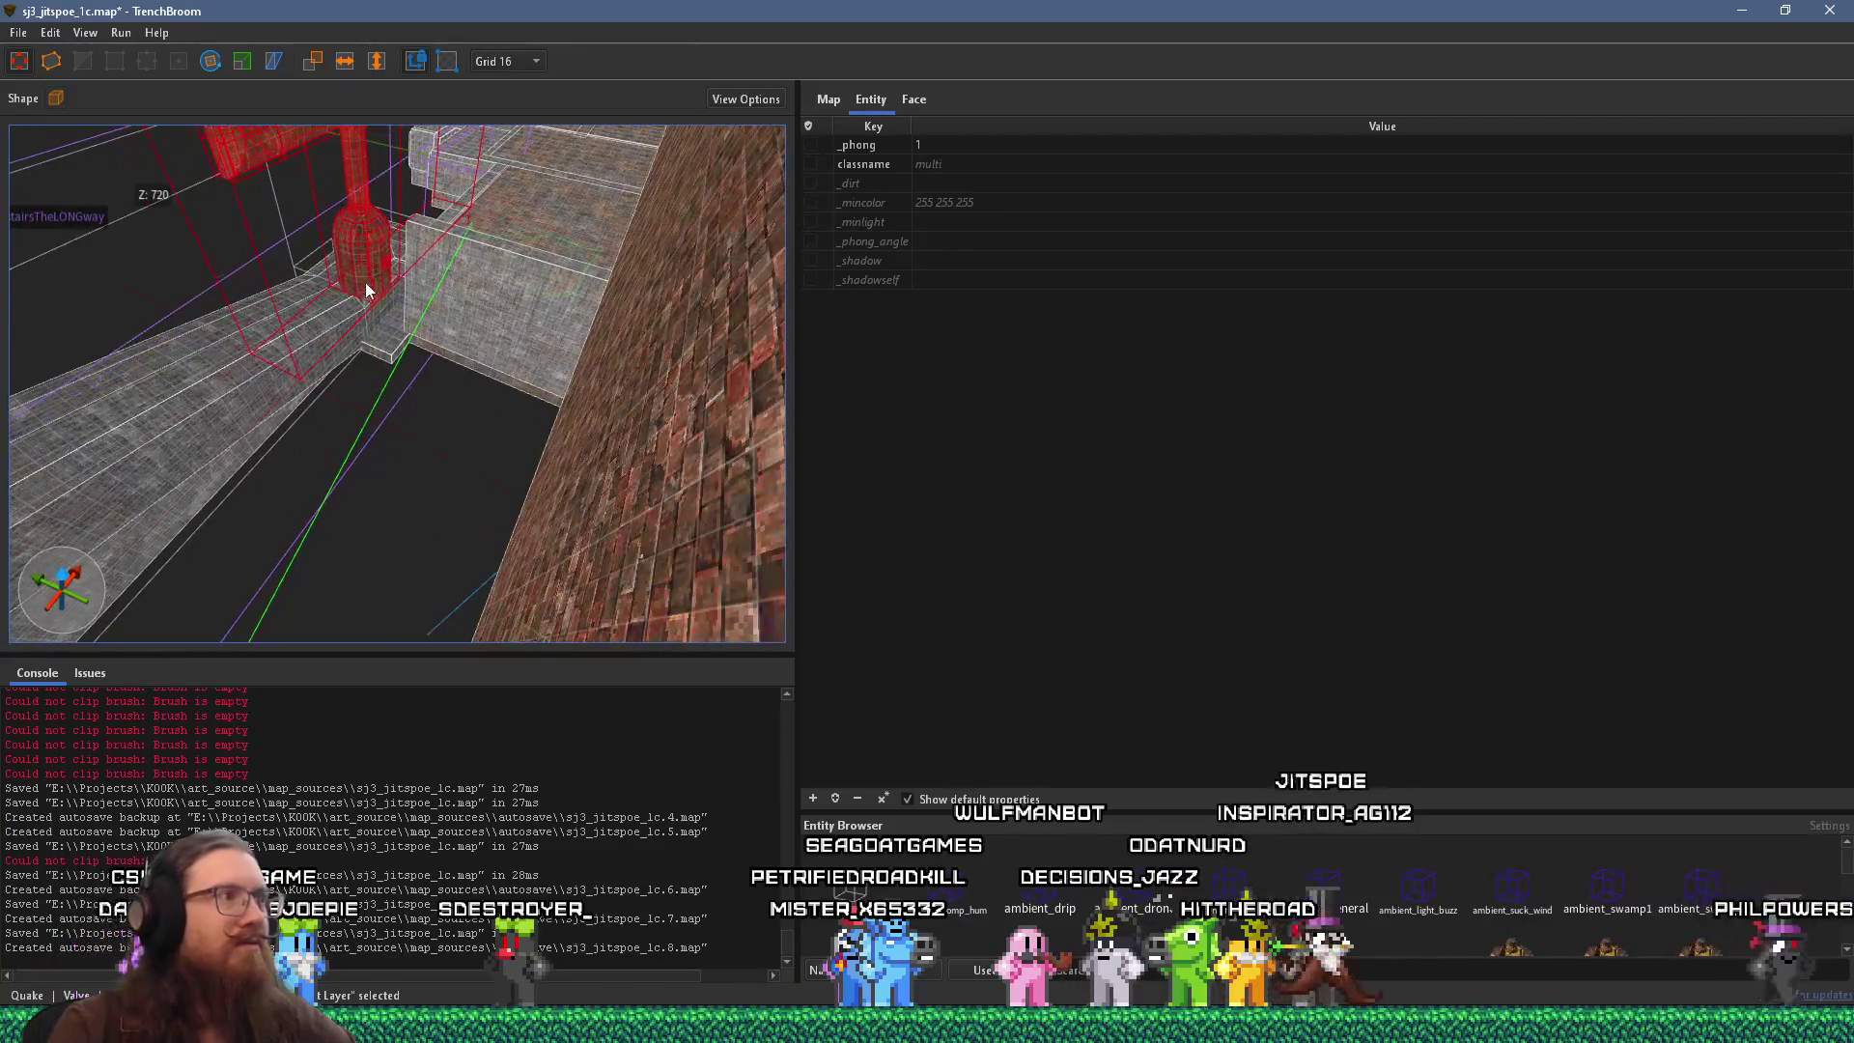
pyautogui.moveTo(755, 232)
pyautogui.mouseDown()
pyautogui.moveTo(381, 327)
pyautogui.moveTo(525, 321)
pyautogui.moveTo(627, 286)
pyautogui.moveTo(264, 425)
pyautogui.moveTo(447, 299)
pyautogui.moveTo(212, 147)
pyautogui.mouseUp()
pyautogui.moveTo(296, 270)
pyautogui.mouseDown()
pyautogui.moveTo(431, 522)
pyautogui.moveTo(190, 33)
pyautogui.moveTo(363, 332)
pyautogui.moveTo(256, 347)
pyautogui.moveTo(251, 478)
pyautogui.moveTo(292, 280)
pyautogui.moveTo(293, 323)
pyautogui.mouseUp()
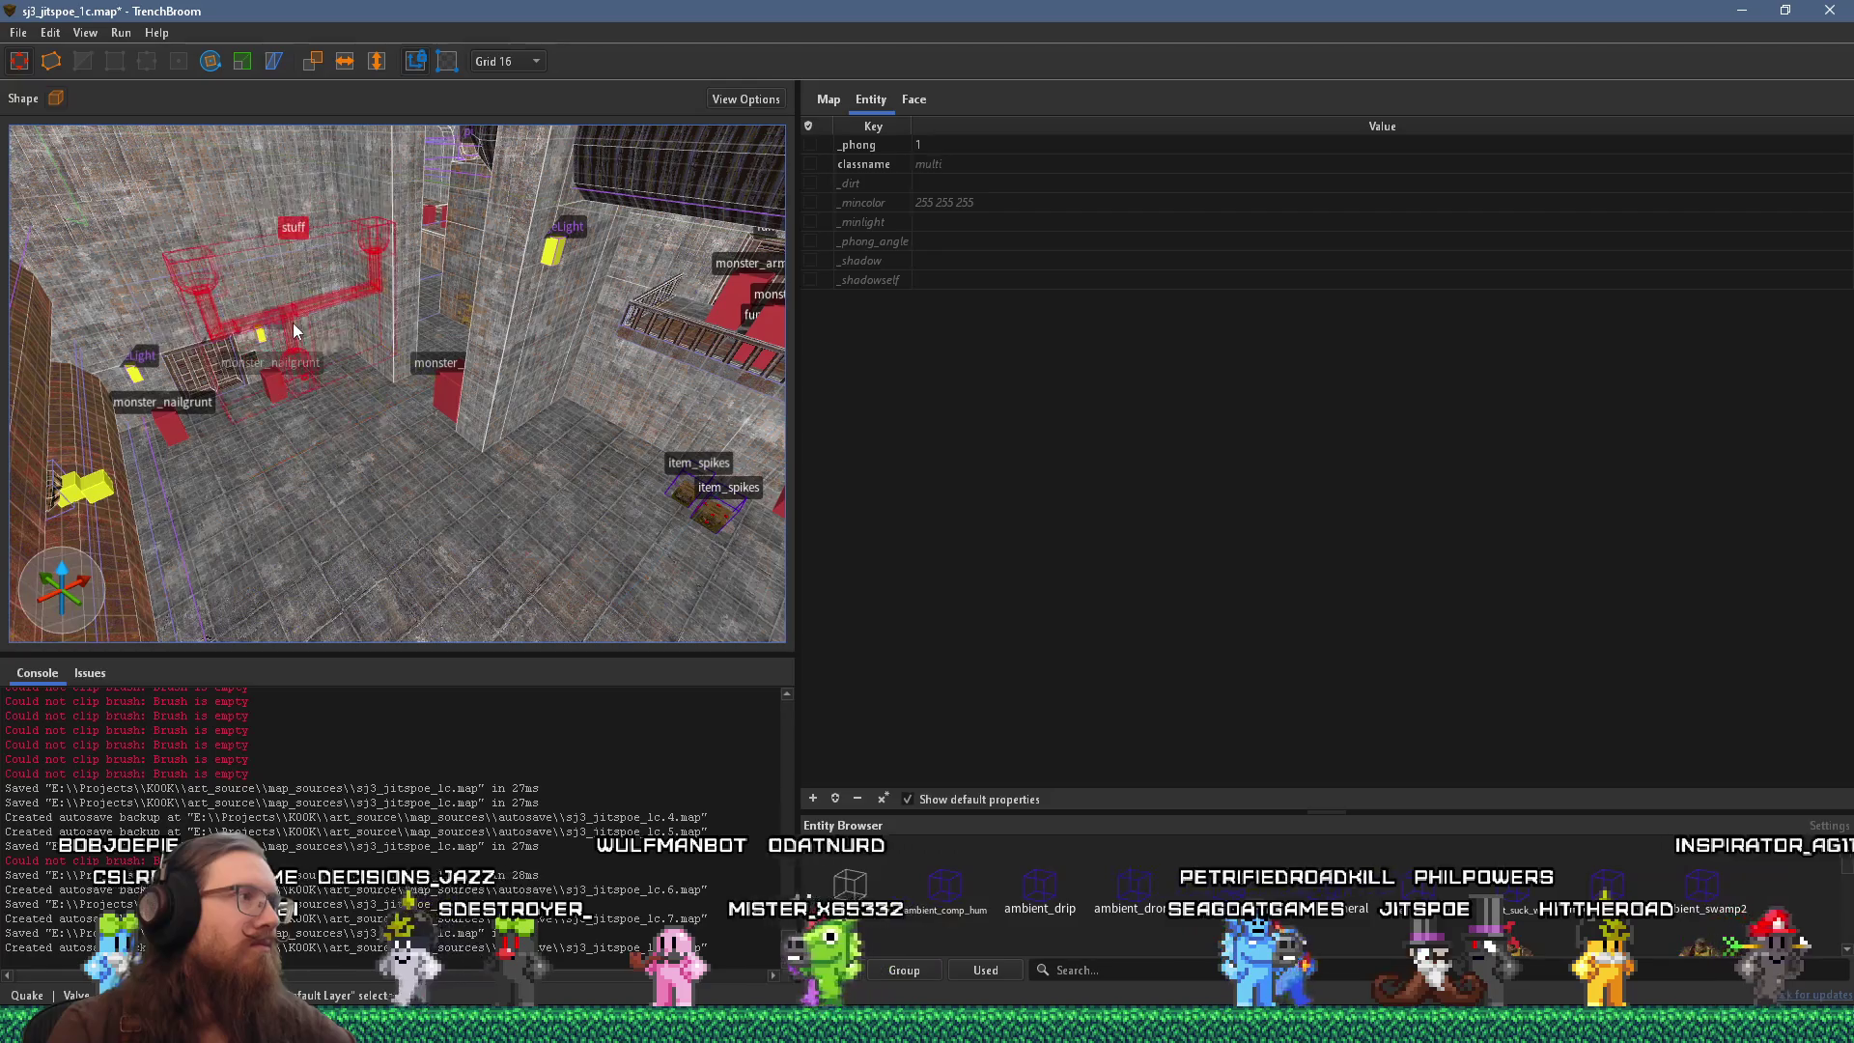
pyautogui.moveTo(306, 178)
pyautogui.mouseDown()
pyautogui.moveTo(323, 356)
pyautogui.moveTo(294, 419)
pyautogui.moveTo(425, 347)
pyautogui.moveTo(537, 339)
pyautogui.moveTo(116, 530)
pyautogui.moveTo(193, 405)
pyautogui.moveTo(369, 359)
pyautogui.moveTo(245, 394)
pyautogui.moveTo(280, 454)
pyautogui.moveTo(205, 570)
pyautogui.mouseUp()
pyautogui.moveTo(199, 443)
pyautogui.mouseDown()
pyautogui.moveTo(386, 230)
pyautogui.moveTo(389, 376)
pyautogui.mouseUp()
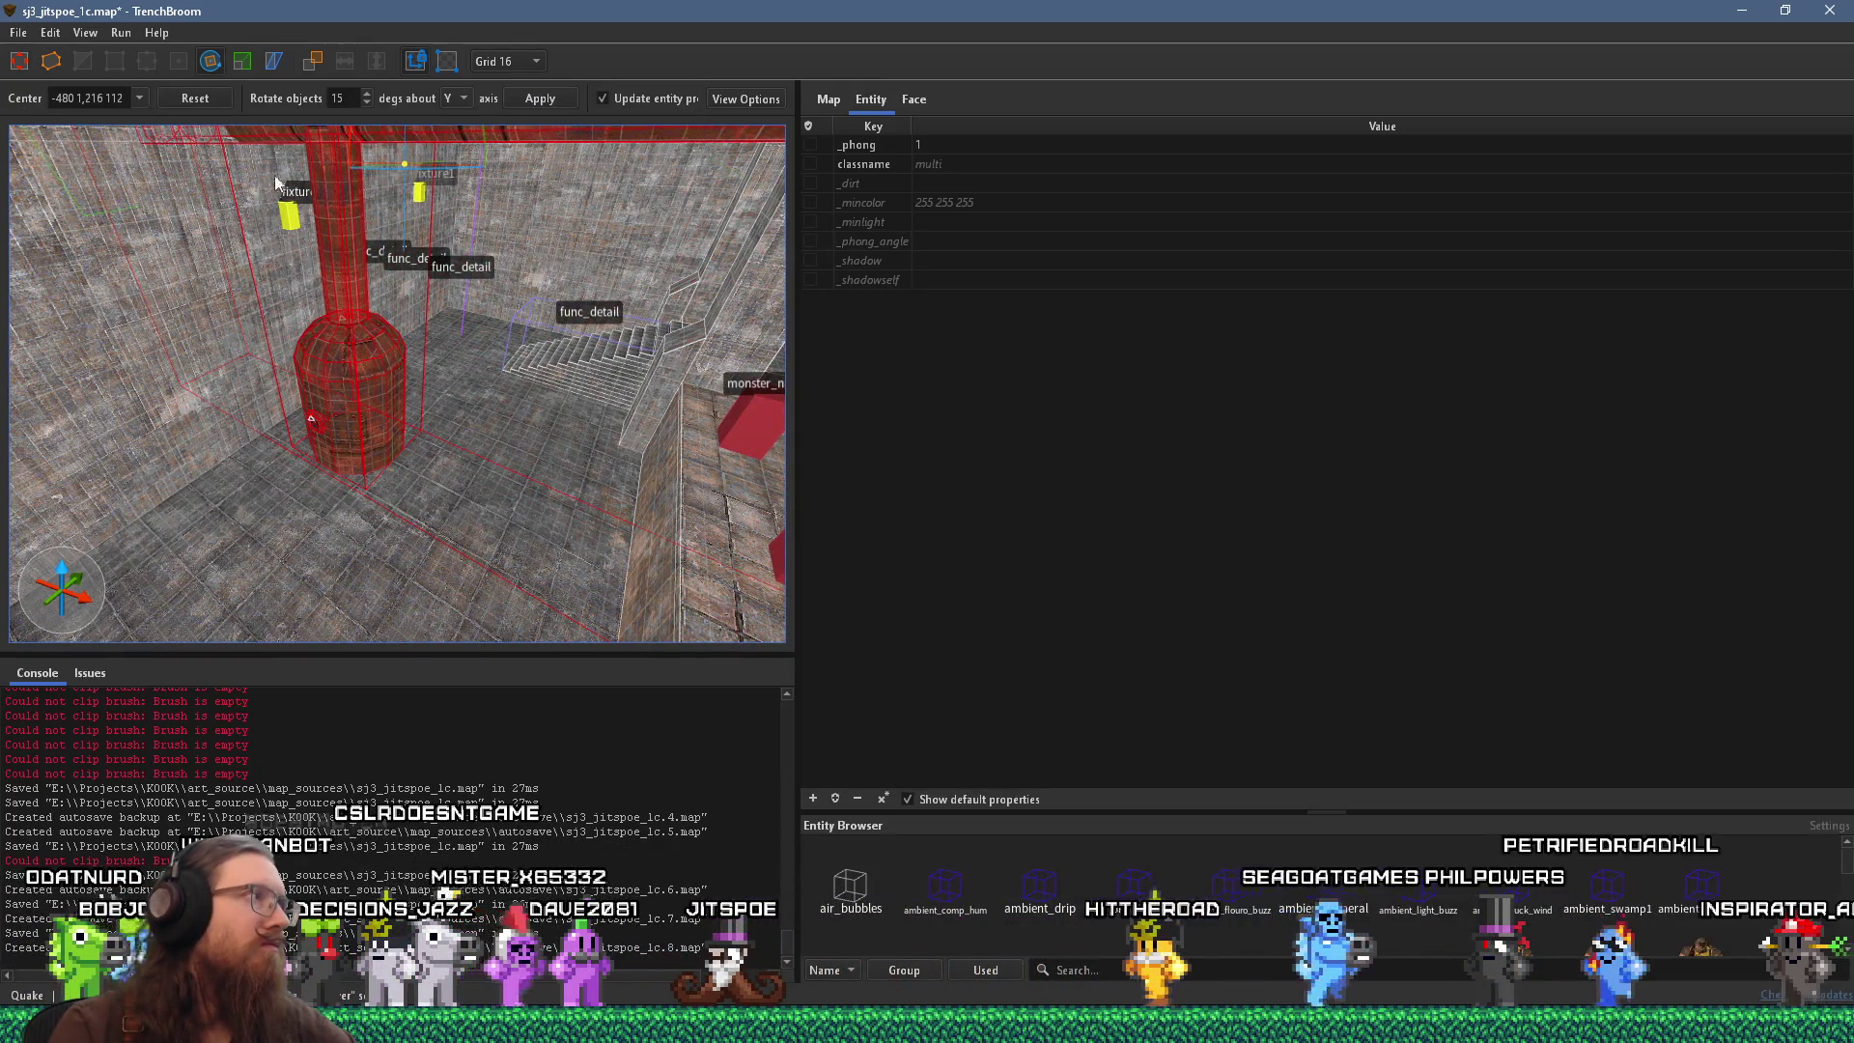
pyautogui.moveTo(259, 181); pyautogui.dragTo(384, 479)
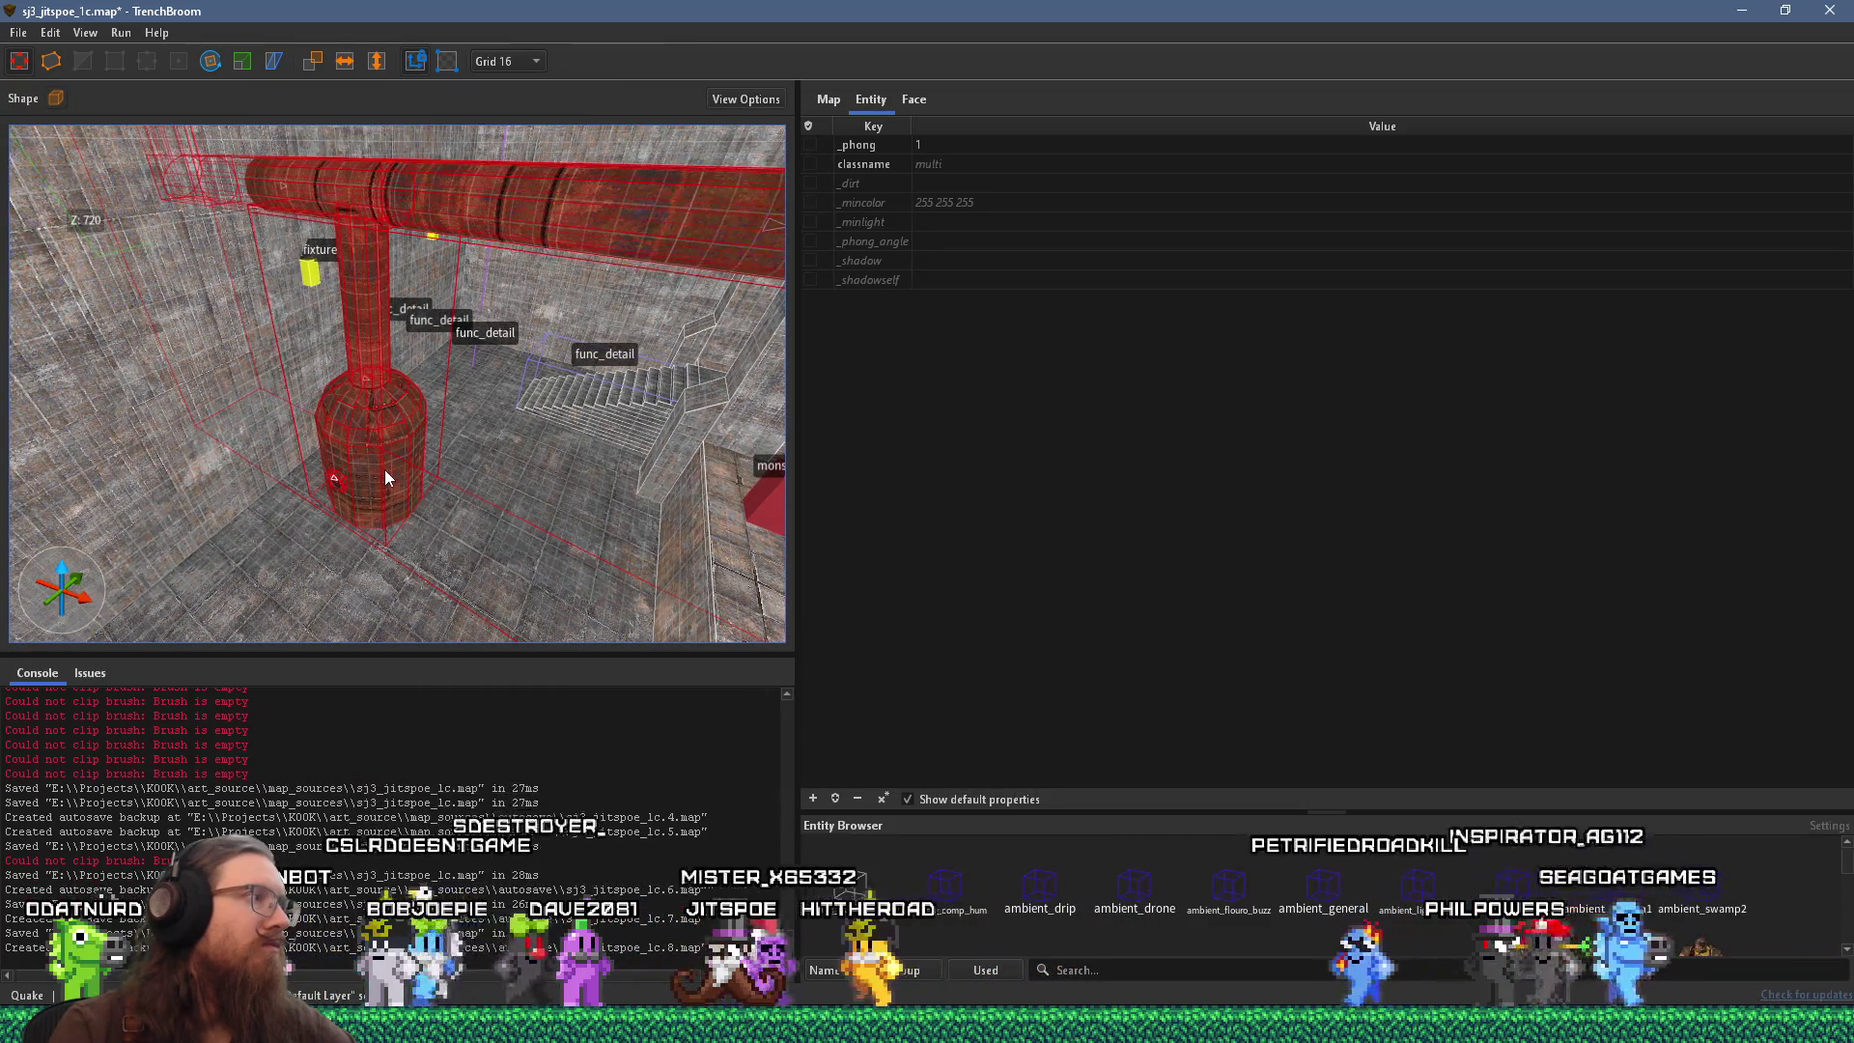
pyautogui.click(211, 62)
pyautogui.moveTo(464, 286)
pyautogui.mouseDown()
pyautogui.moveTo(541, 240)
pyautogui.moveTo(442, 289)
pyautogui.moveTo(141, 199)
pyautogui.mouseUp()
# Move the group to its new spot against the wall and deselect it.
pyautogui.moveTo(493, 500)
pyautogui.mouseDown()
pyautogui.moveTo(436, 357)
pyautogui.moveTo(212, 96)
pyautogui.moveTo(290, 264)
pyautogui.moveTo(287, 343)
pyautogui.moveTo(477, 160)
pyautogui.moveTo(501, 162)
pyautogui.moveTo(369, 205)
pyautogui.moveTo(234, 479)
pyautogui.moveTo(280, 420)
pyautogui.moveTo(298, 526)
pyautogui.mouseUp()
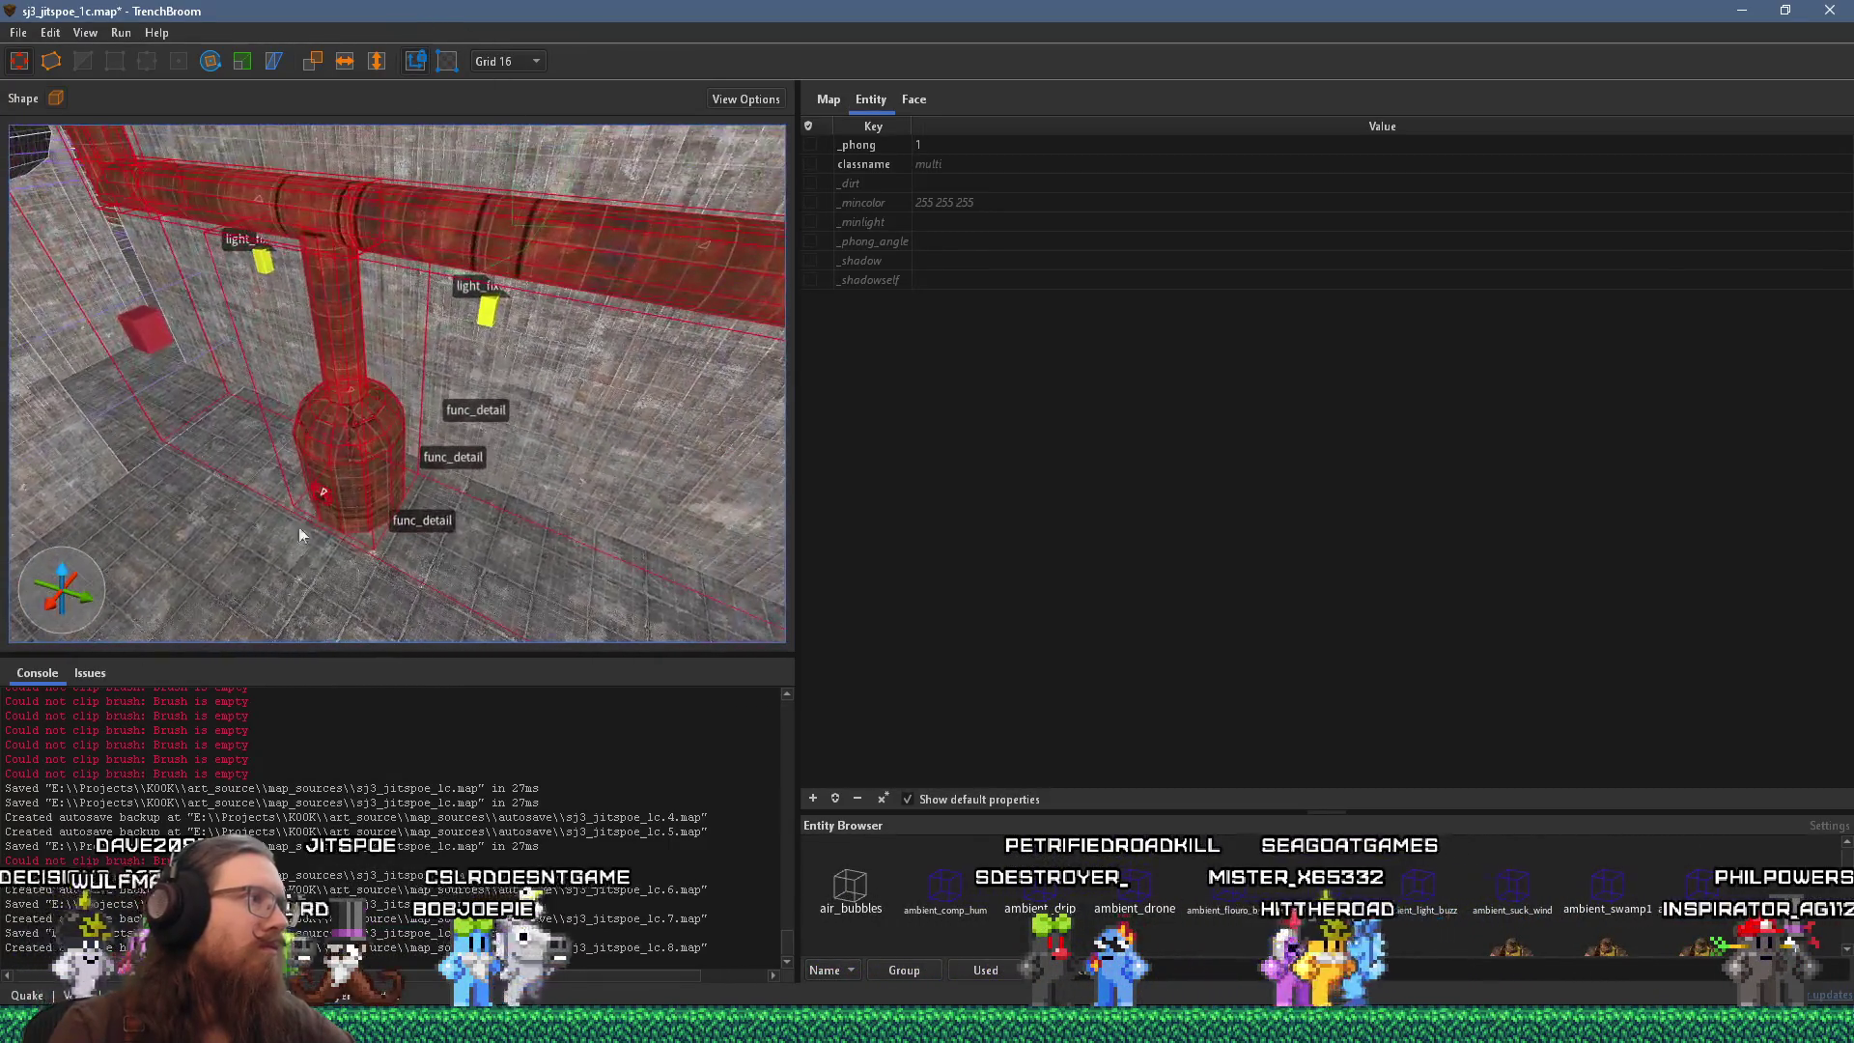
pyautogui.moveTo(380, 426)
pyautogui.mouseDown()
pyautogui.moveTo(577, 565)
pyautogui.moveTo(607, 502)
pyautogui.moveTo(281, 413)
pyautogui.moveTo(629, 367)
pyautogui.moveTo(273, 339)
pyautogui.moveTo(809, 299)
pyautogui.moveTo(716, 367)
pyautogui.moveTo(677, 307)
pyautogui.moveTo(494, 304)
pyautogui.moveTo(736, 184)
pyautogui.moveTo(761, 363)
pyautogui.moveTo(350, 548)
pyautogui.moveTo(617, 427)
pyautogui.moveTo(602, 339)
pyautogui.moveTo(564, 334)
pyautogui.moveTo(531, 426)
pyautogui.moveTo(537, 490)
pyautogui.moveTo(554, 469)
pyautogui.moveTo(546, 373)
pyautogui.moveTo(542, 403)
pyautogui.mouseUp()
pyautogui.moveTo(448, 363)
pyautogui.mouseDown()
pyautogui.moveTo(384, 479)
pyautogui.moveTo(419, 513)
pyautogui.moveTo(361, 379)
pyautogui.moveTo(321, 351)
pyautogui.moveTo(506, 413)
pyautogui.moveTo(466, 381)
pyautogui.moveTo(527, 371)
pyautogui.moveTo(571, 419)
pyautogui.moveTo(533, 380)
pyautogui.moveTo(328, 305)
pyautogui.moveTo(594, 194)
pyautogui.moveTo(484, 189)
pyautogui.moveTo(701, 309)
pyautogui.moveTo(448, 253)
pyautogui.moveTo(504, 346)
pyautogui.moveTo(446, 392)
pyautogui.moveTo(426, 521)
pyautogui.moveTo(199, 348)
pyautogui.moveTo(343, 402)
pyautogui.moveTo(448, 396)
pyautogui.moveTo(357, 311)
pyautogui.mouseUp()
pyautogui.press('Escape')
# Clear the pipe detail brush selection and select the large boiler tank brush.
pyautogui.click(332, 255)
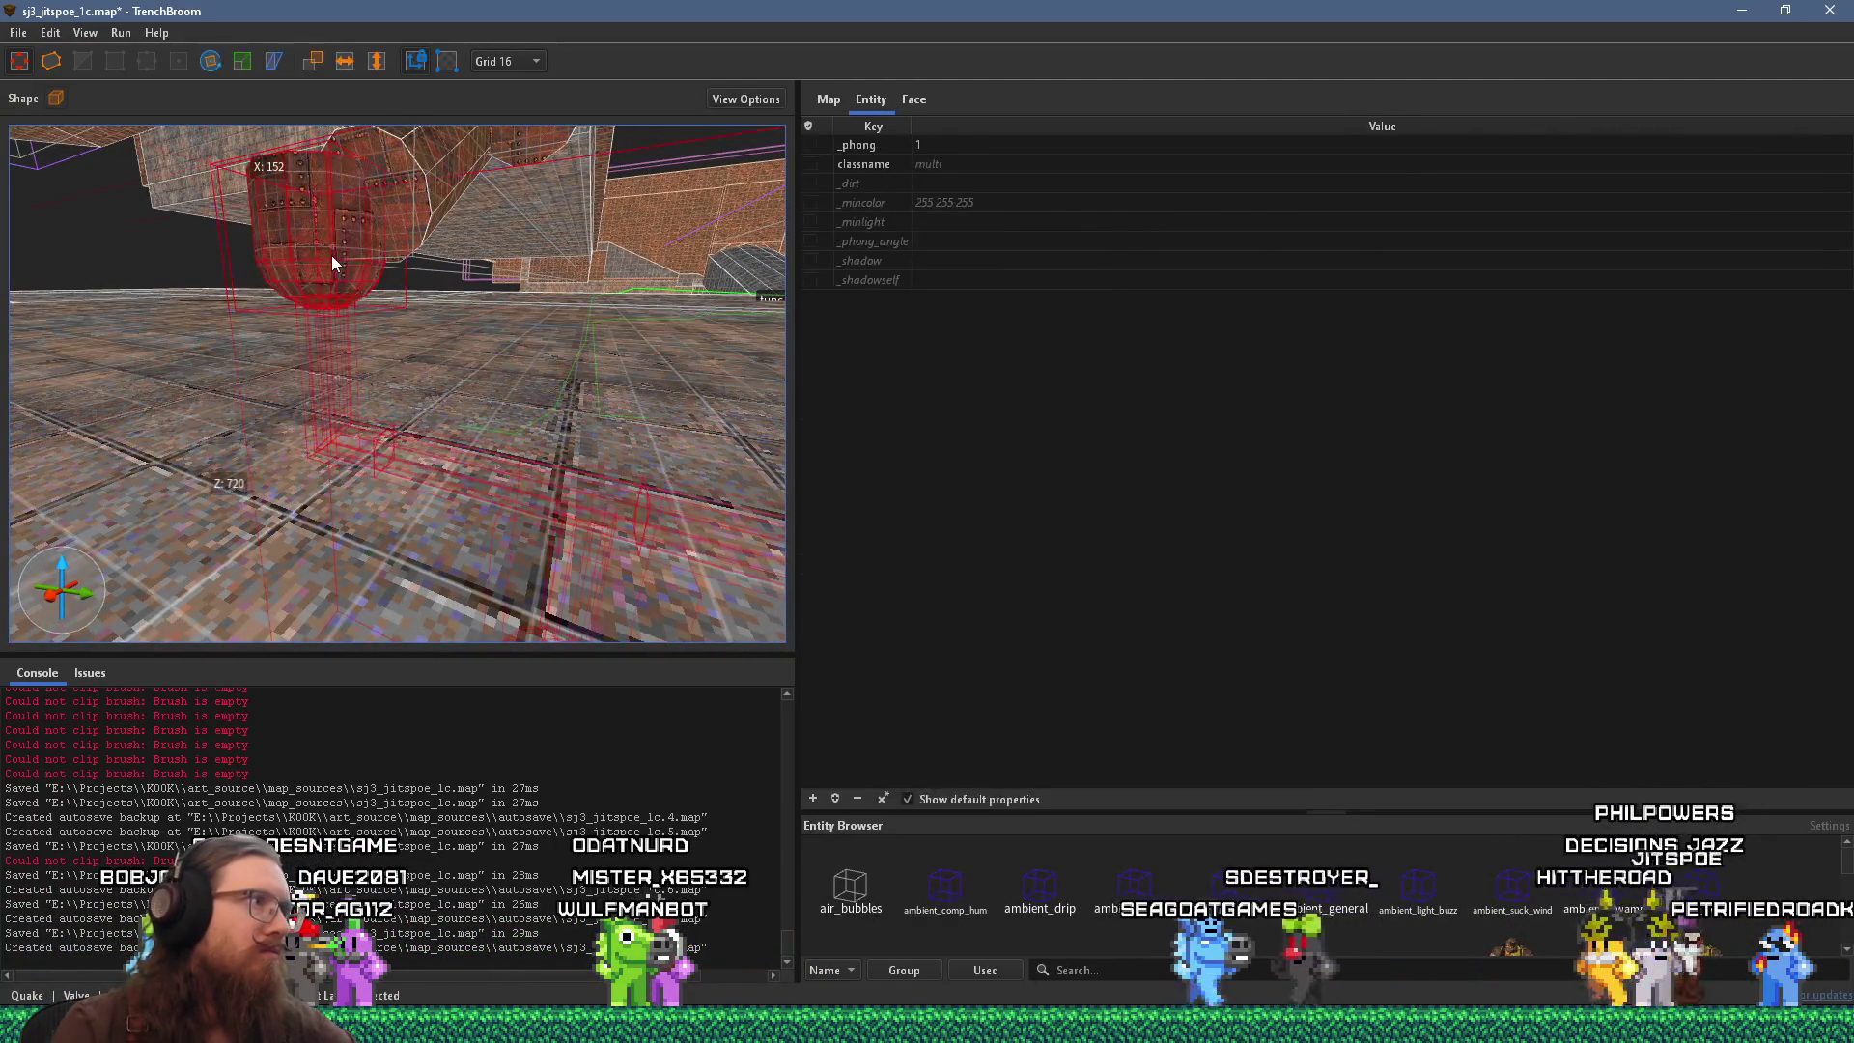
pyautogui.press('Escape')
pyautogui.click(319, 238)
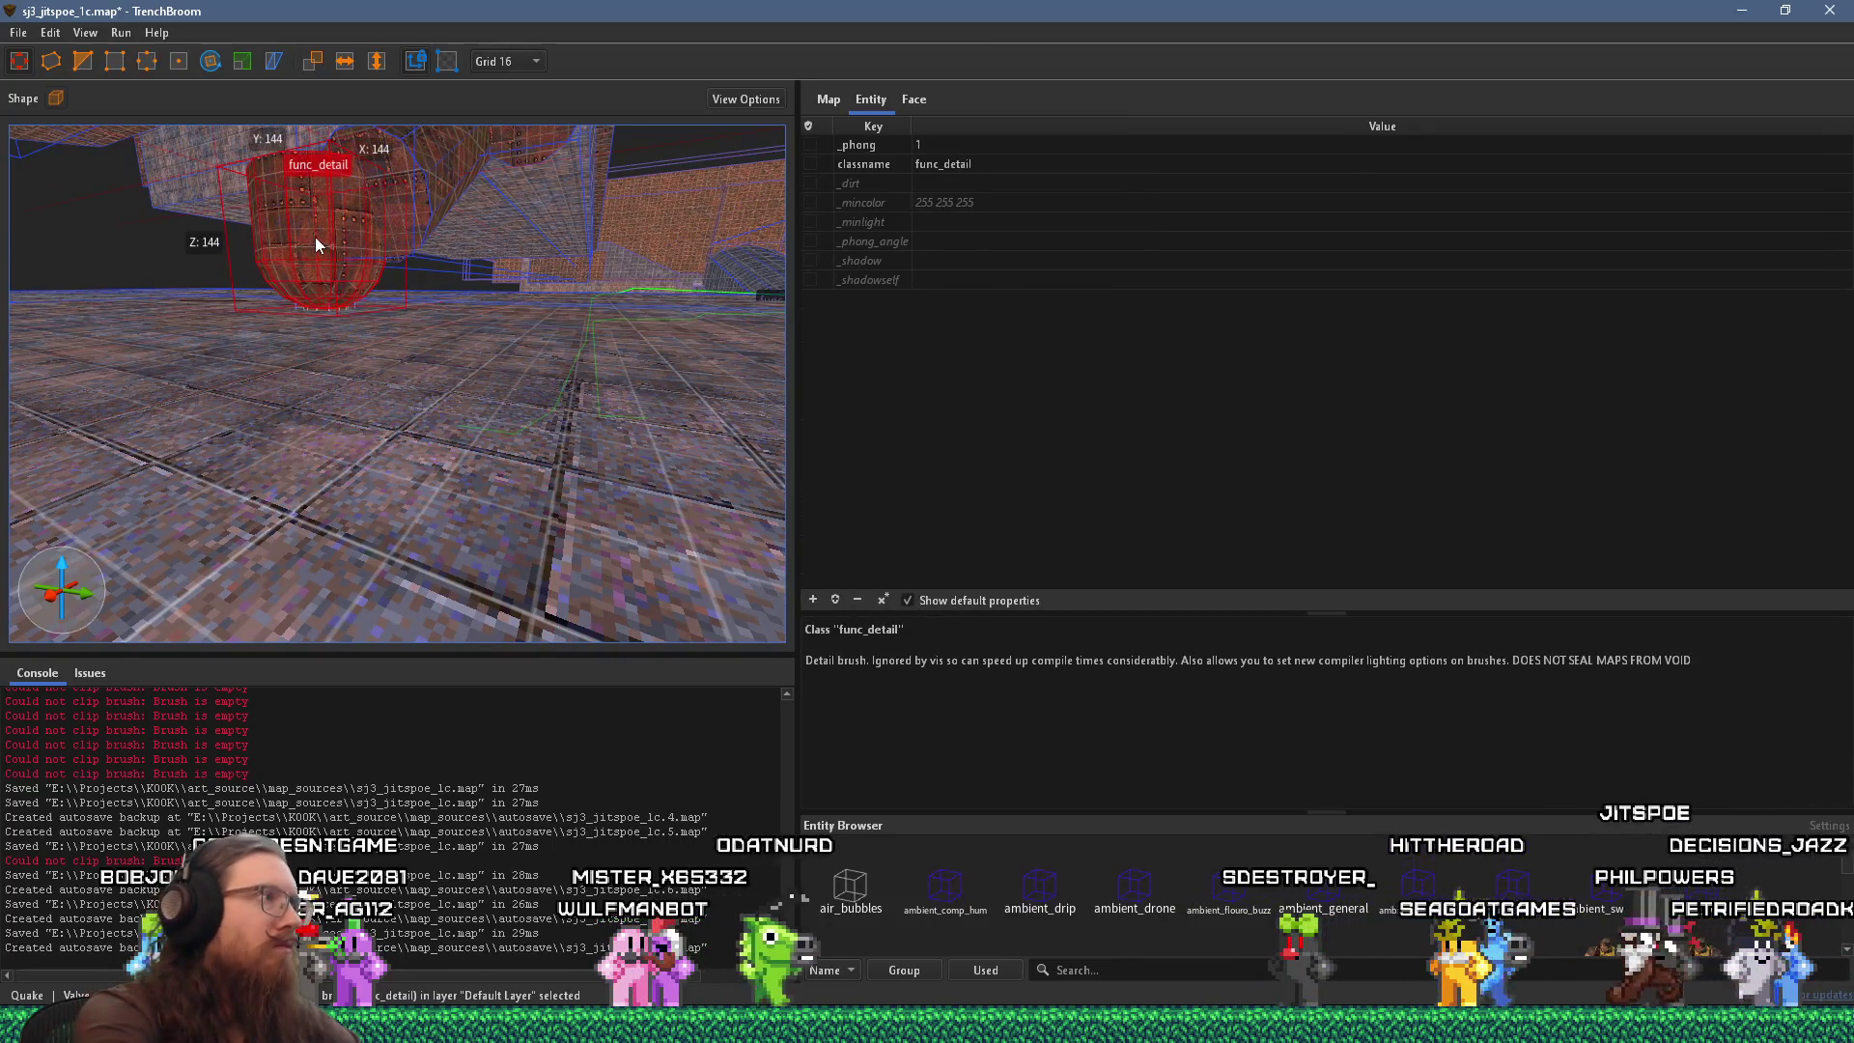
pyautogui.press('Escape')
pyautogui.scroll(5, 417, 332)
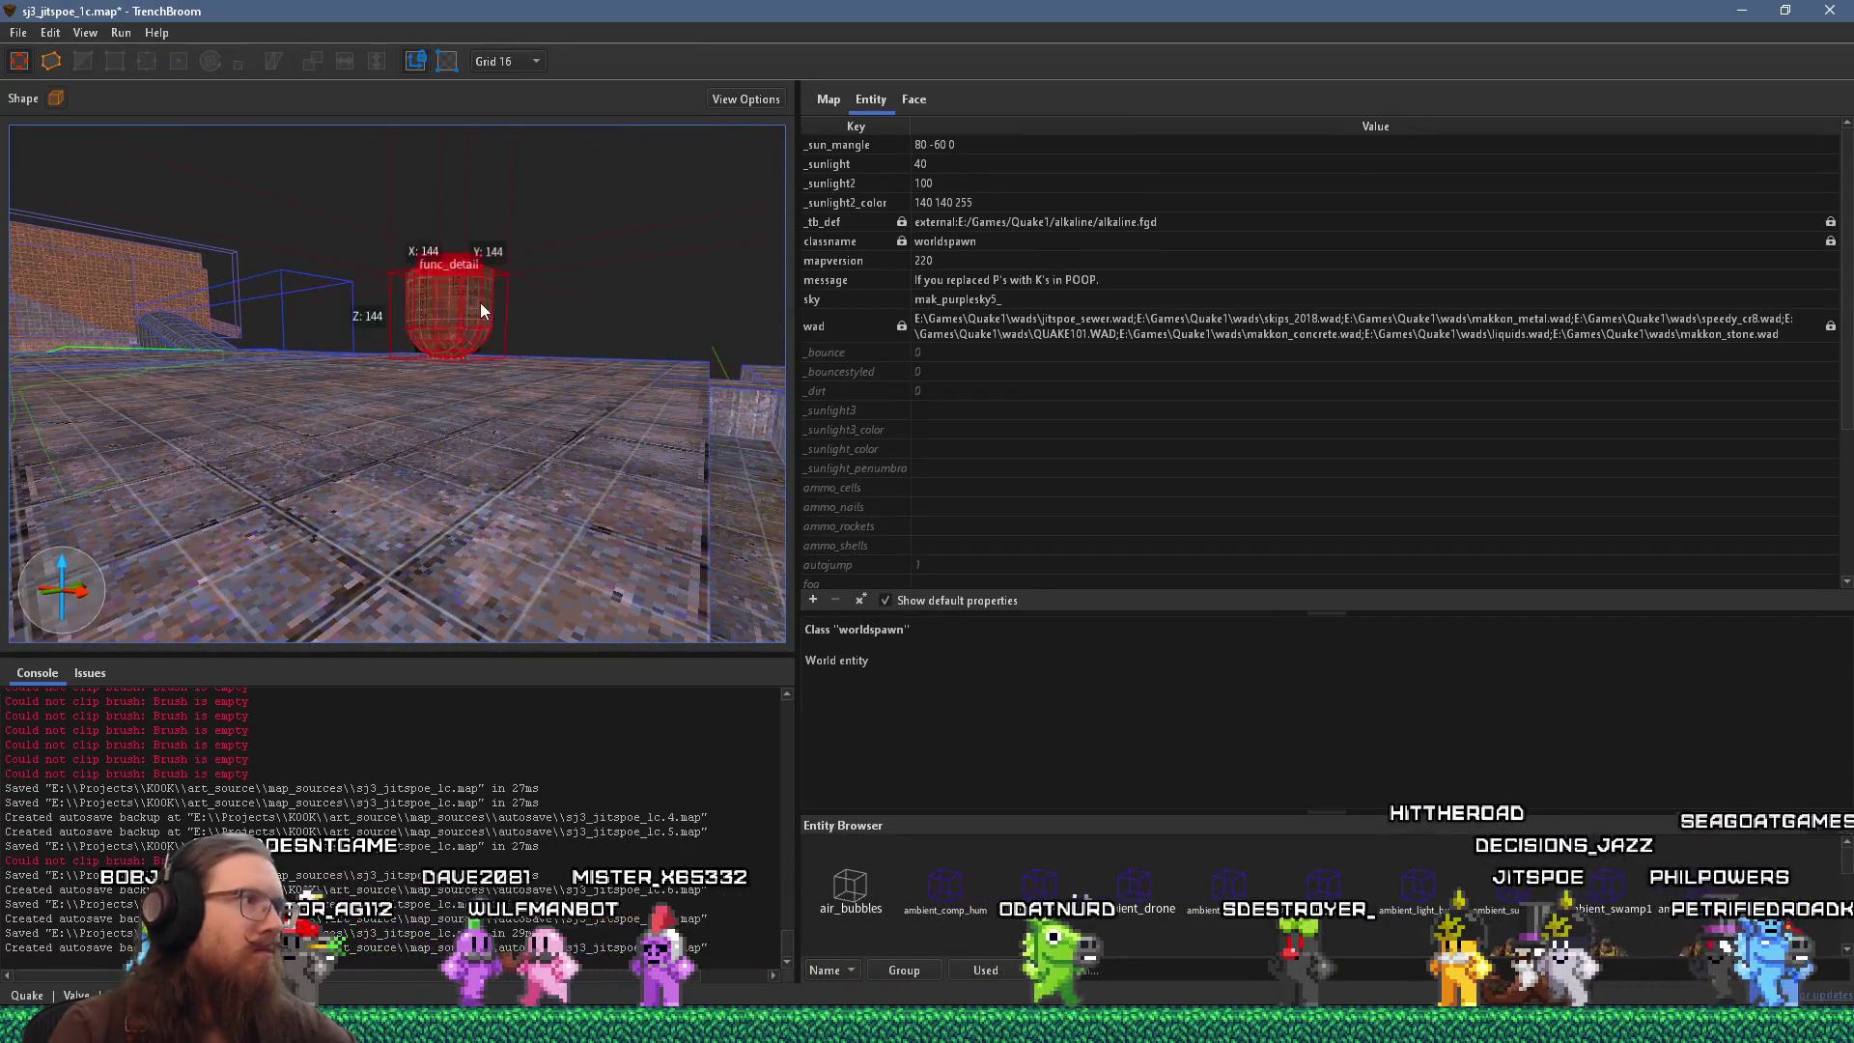
pyautogui.press('Escape')
pyautogui.scroll(-5, 479, 321)
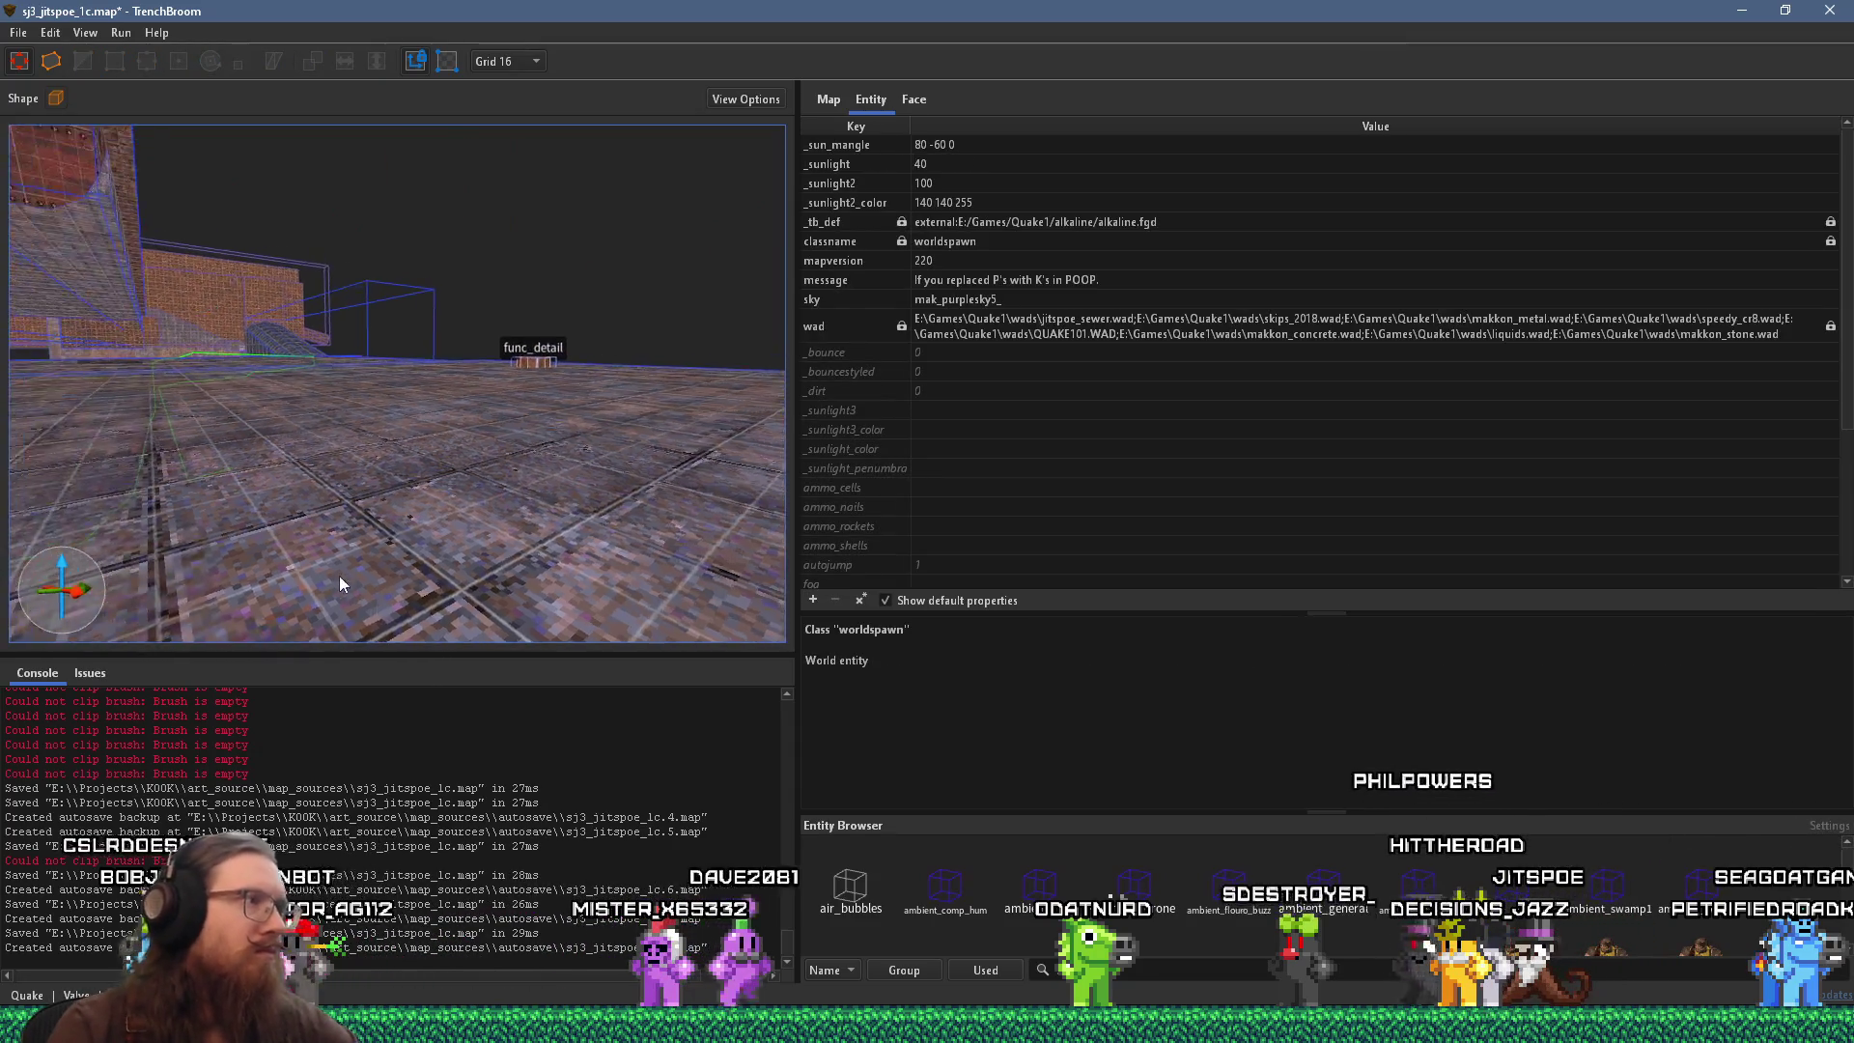
pyautogui.scroll(8, 431, 321)
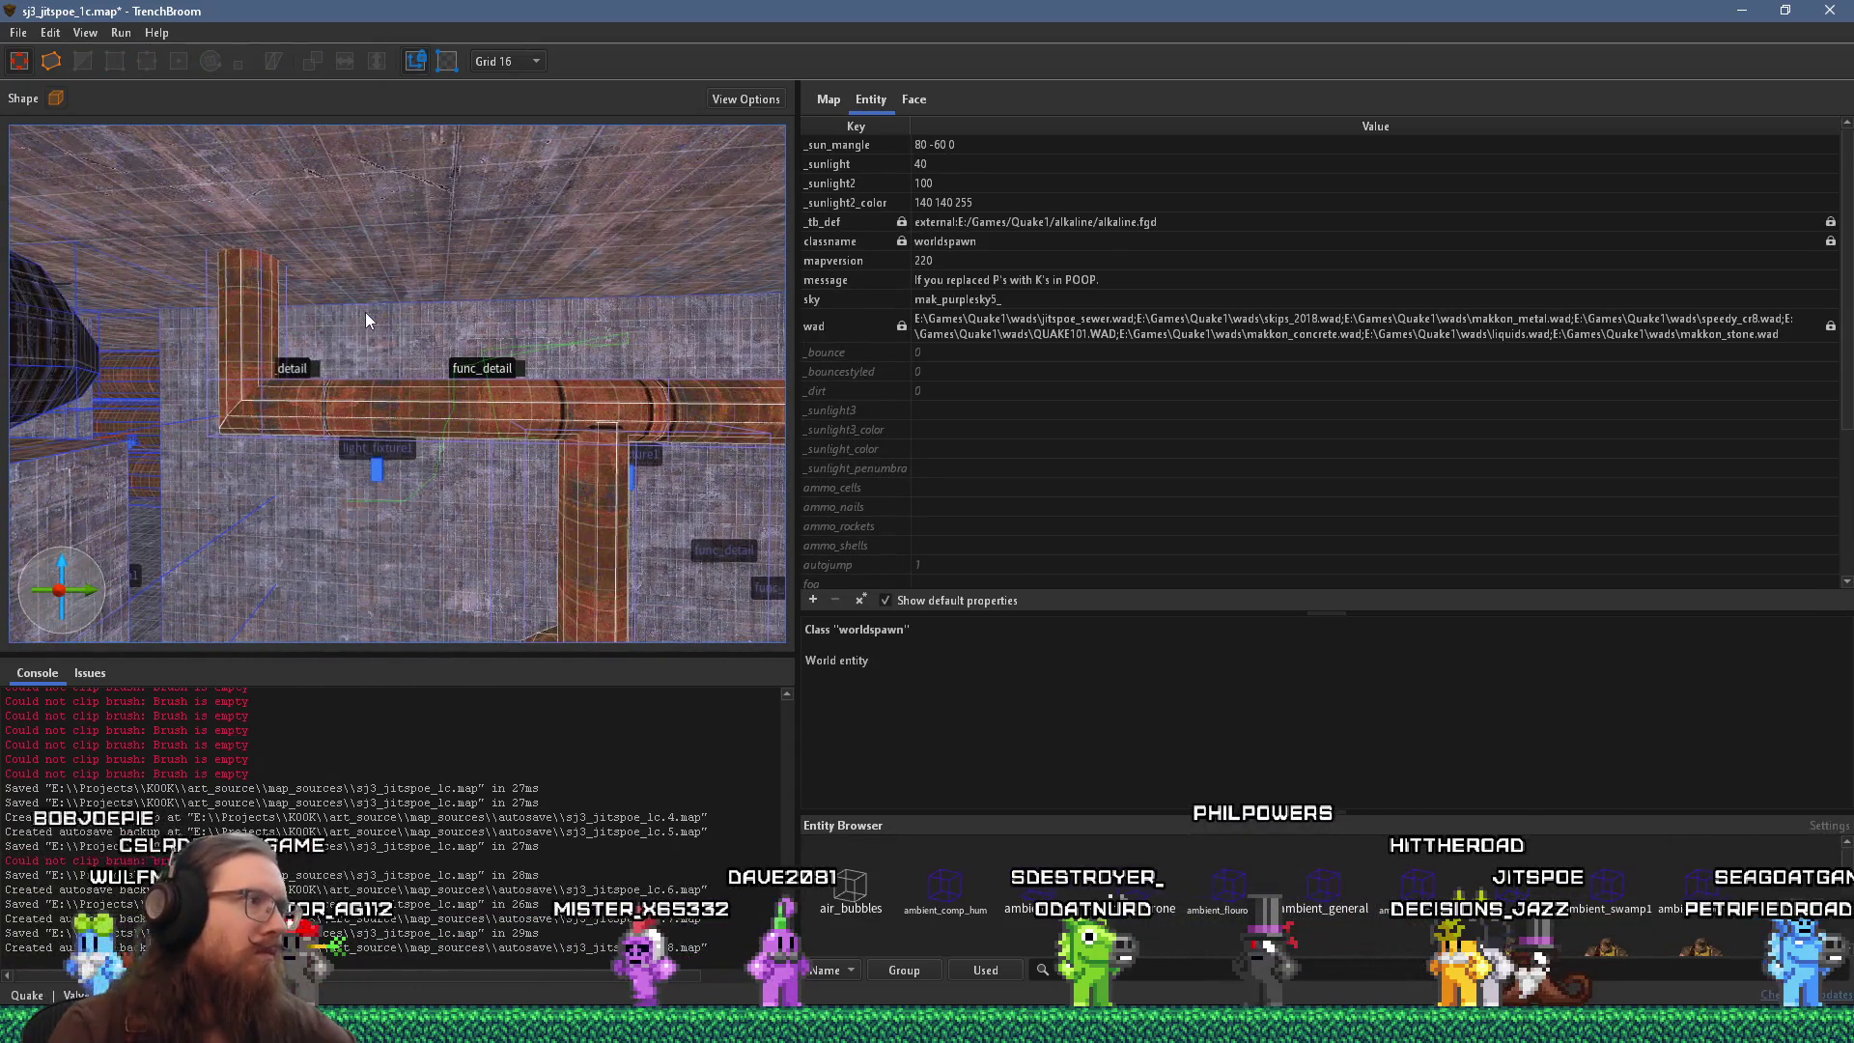
pyautogui.moveTo(255, 364)
pyautogui.mouseDown()
pyautogui.moveTo(378, 432)
pyautogui.moveTo(431, 137)
pyautogui.moveTo(461, 533)
pyautogui.moveTo(502, 537)
pyautogui.mouseUp()
pyautogui.click(517, 543)
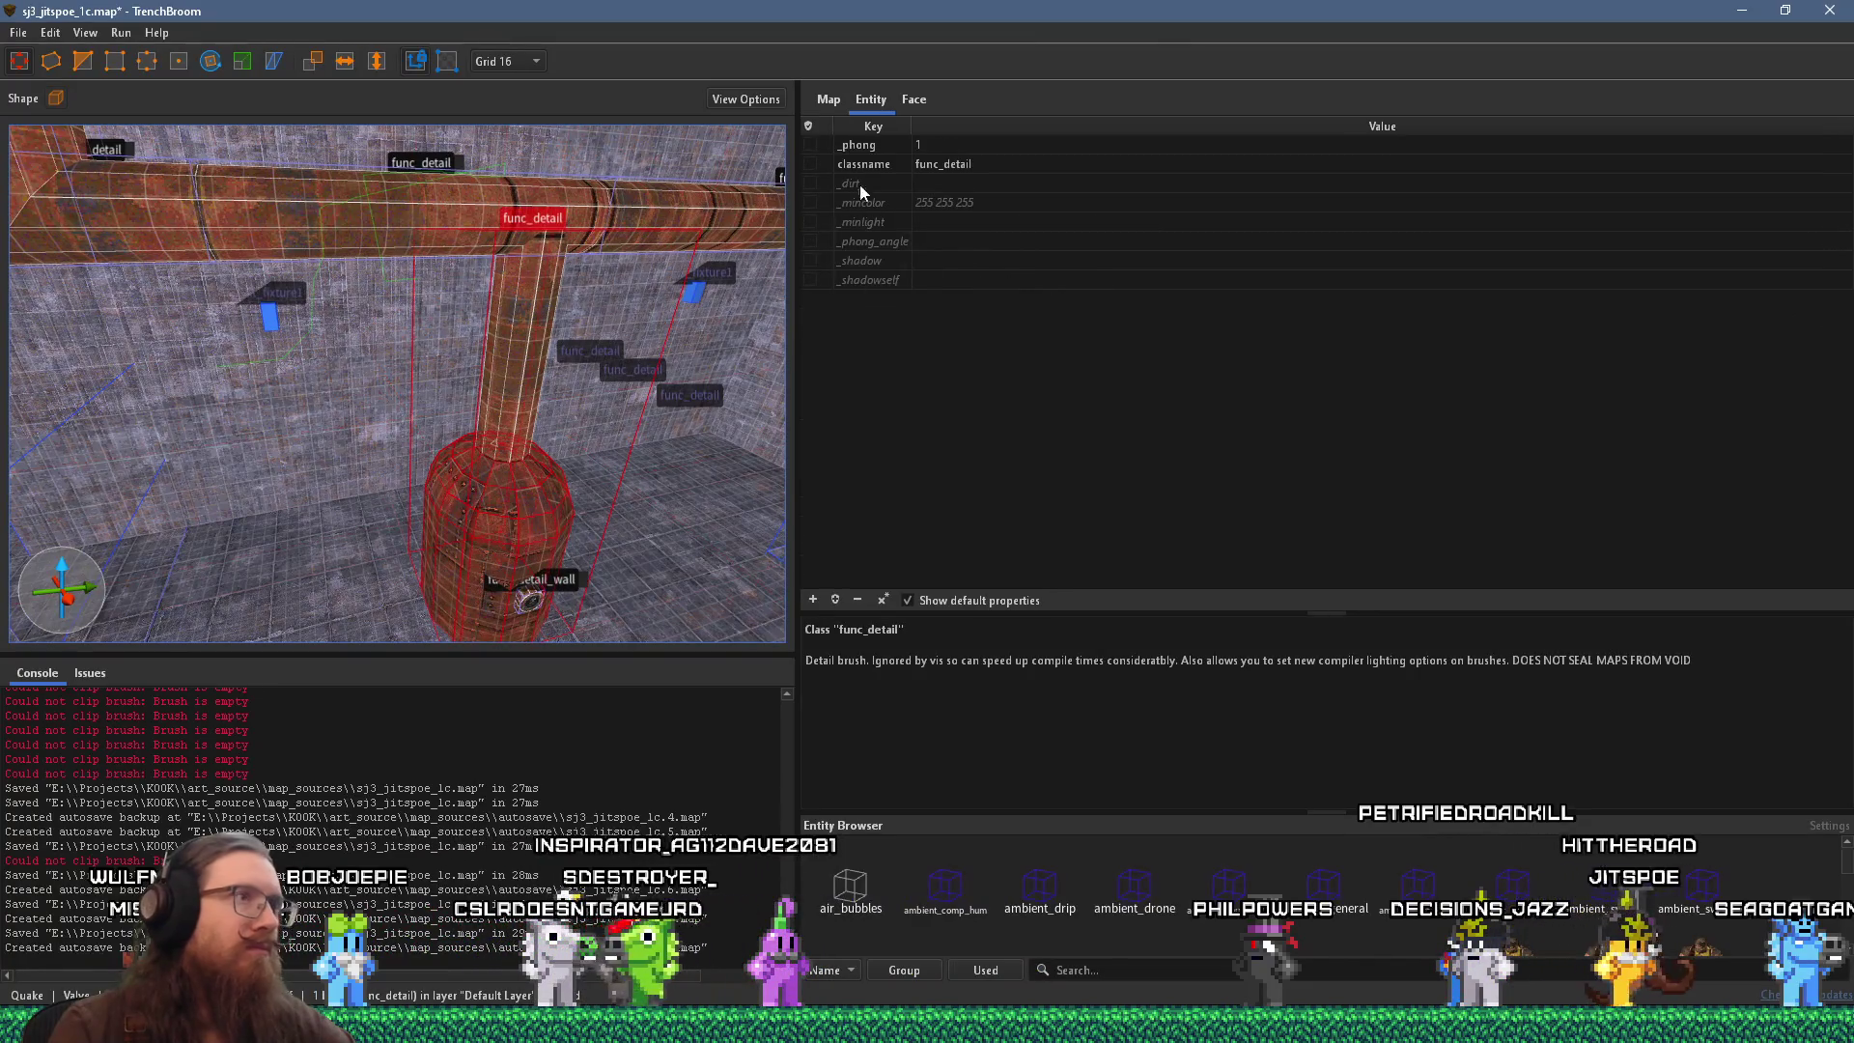
# Search the materials for 'iron' and apply metal_iron1_04 to the boiler.
pyautogui.click(913, 98)
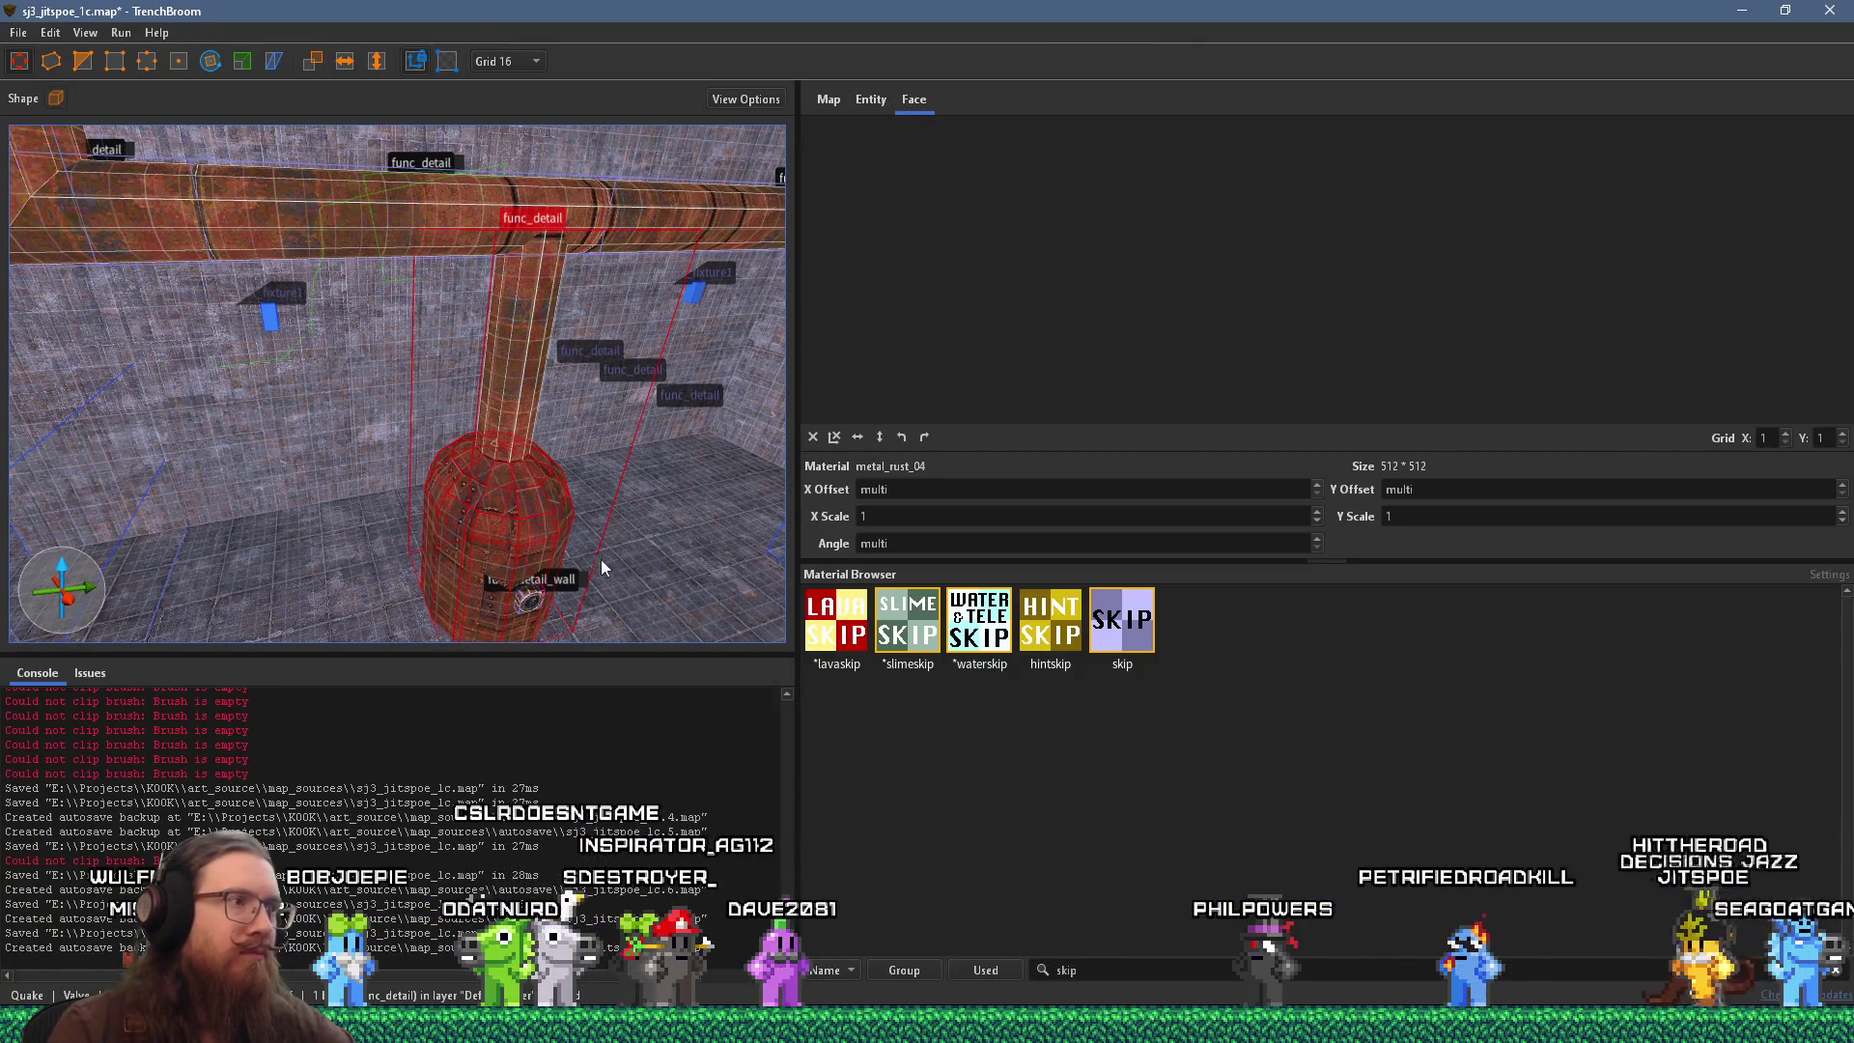
pyautogui.doubleClick(1089, 969)
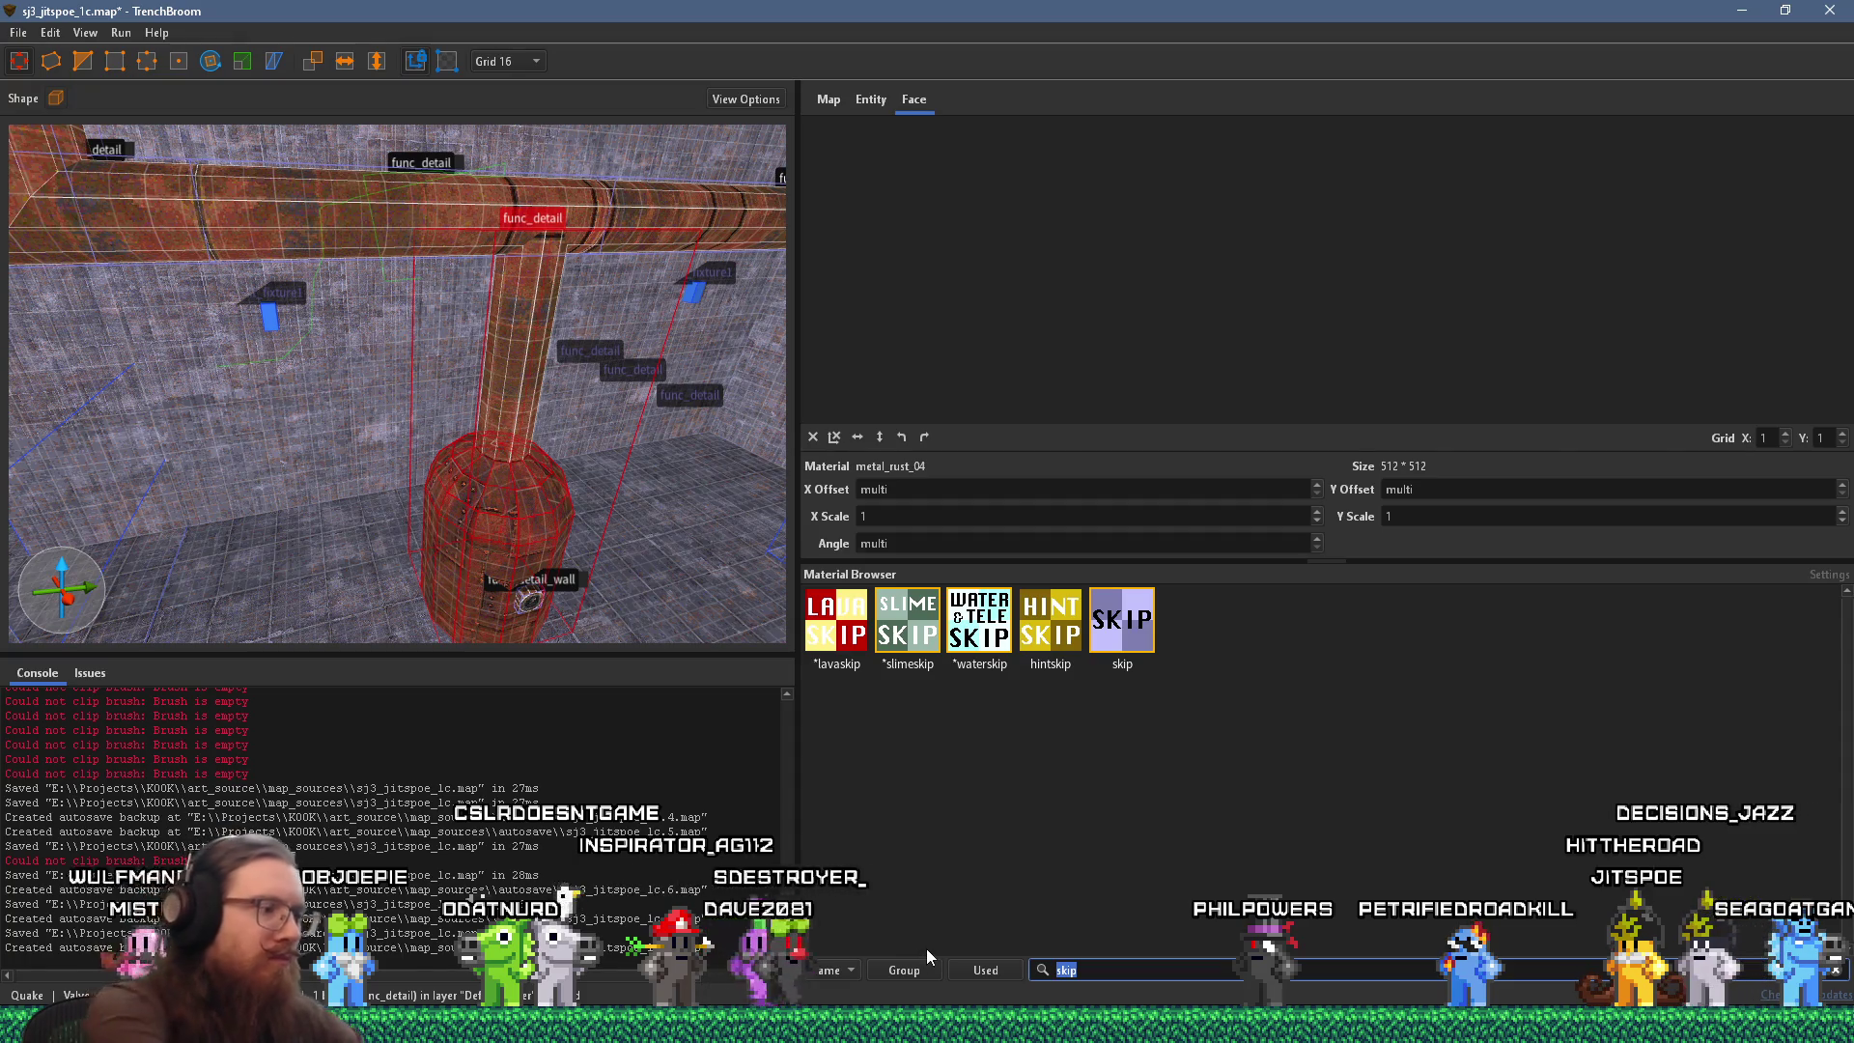
pyautogui.write('iron')
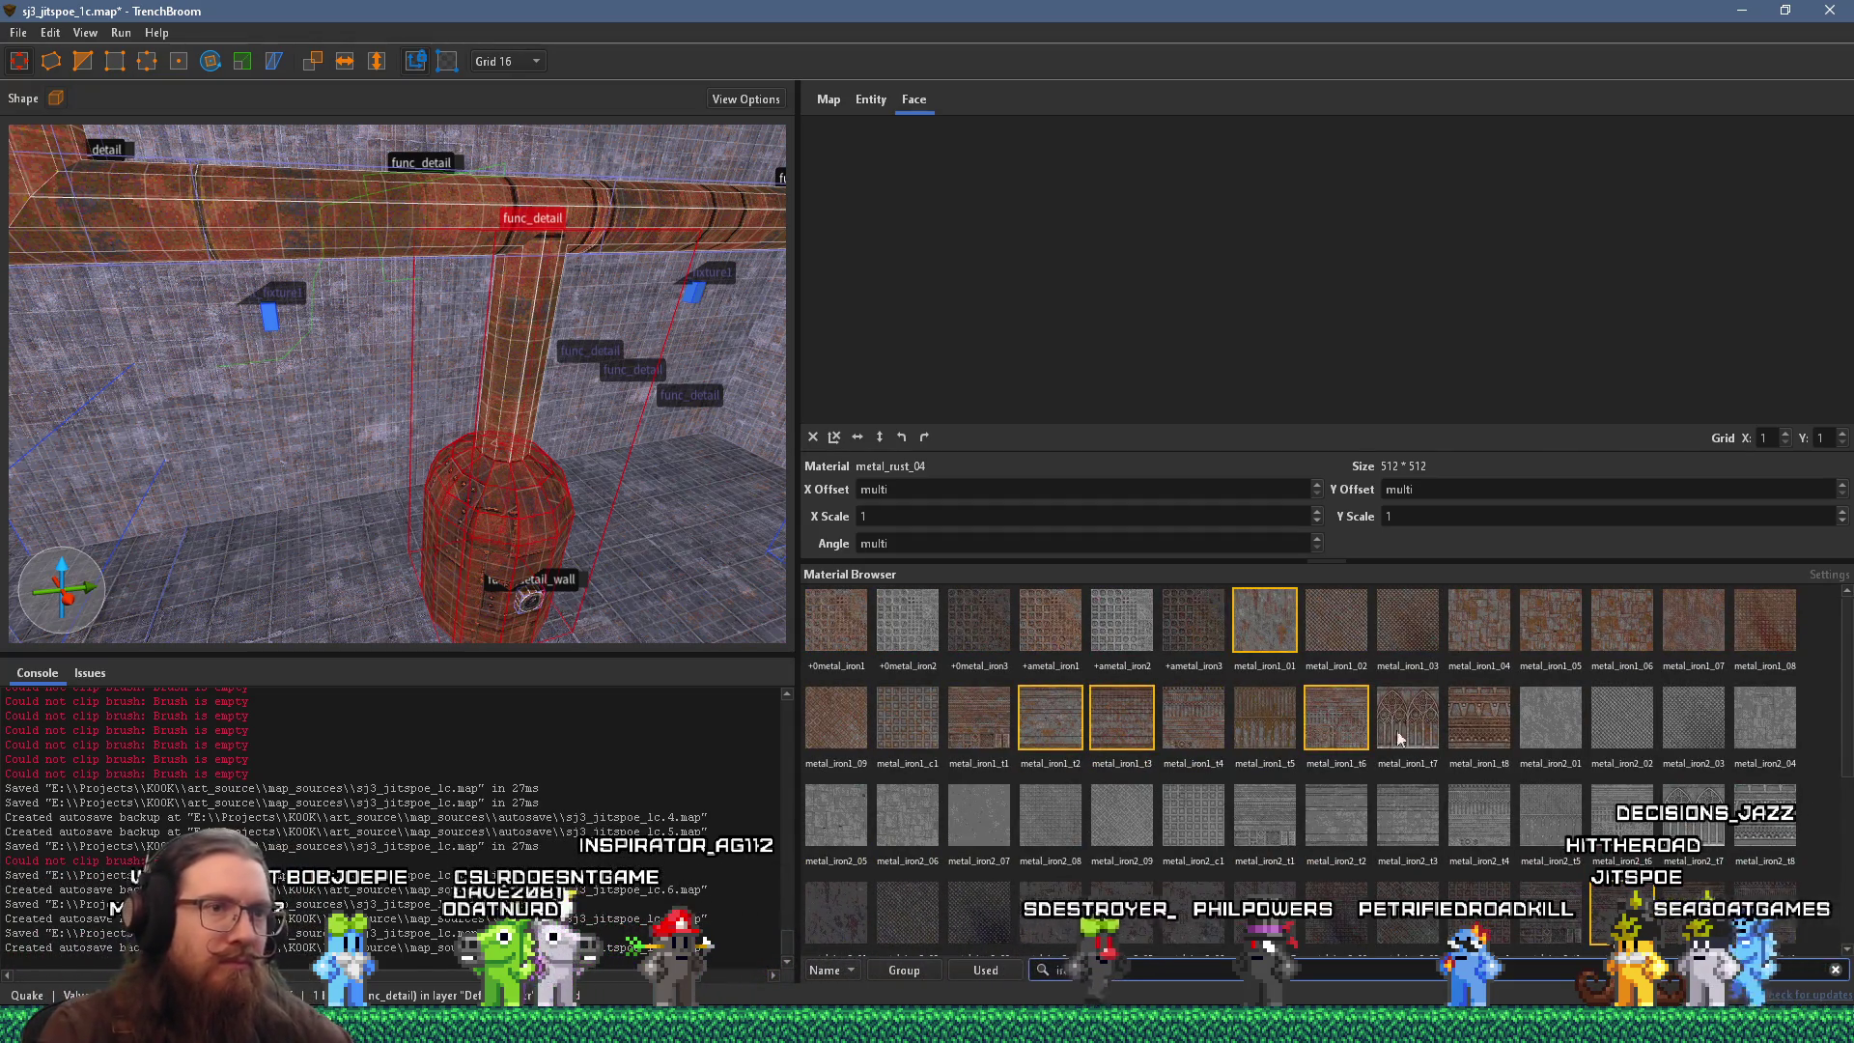
pyautogui.click(1469, 624)
# Move the view above the boiler and select the vertical pipe brush.
pyautogui.press('w')
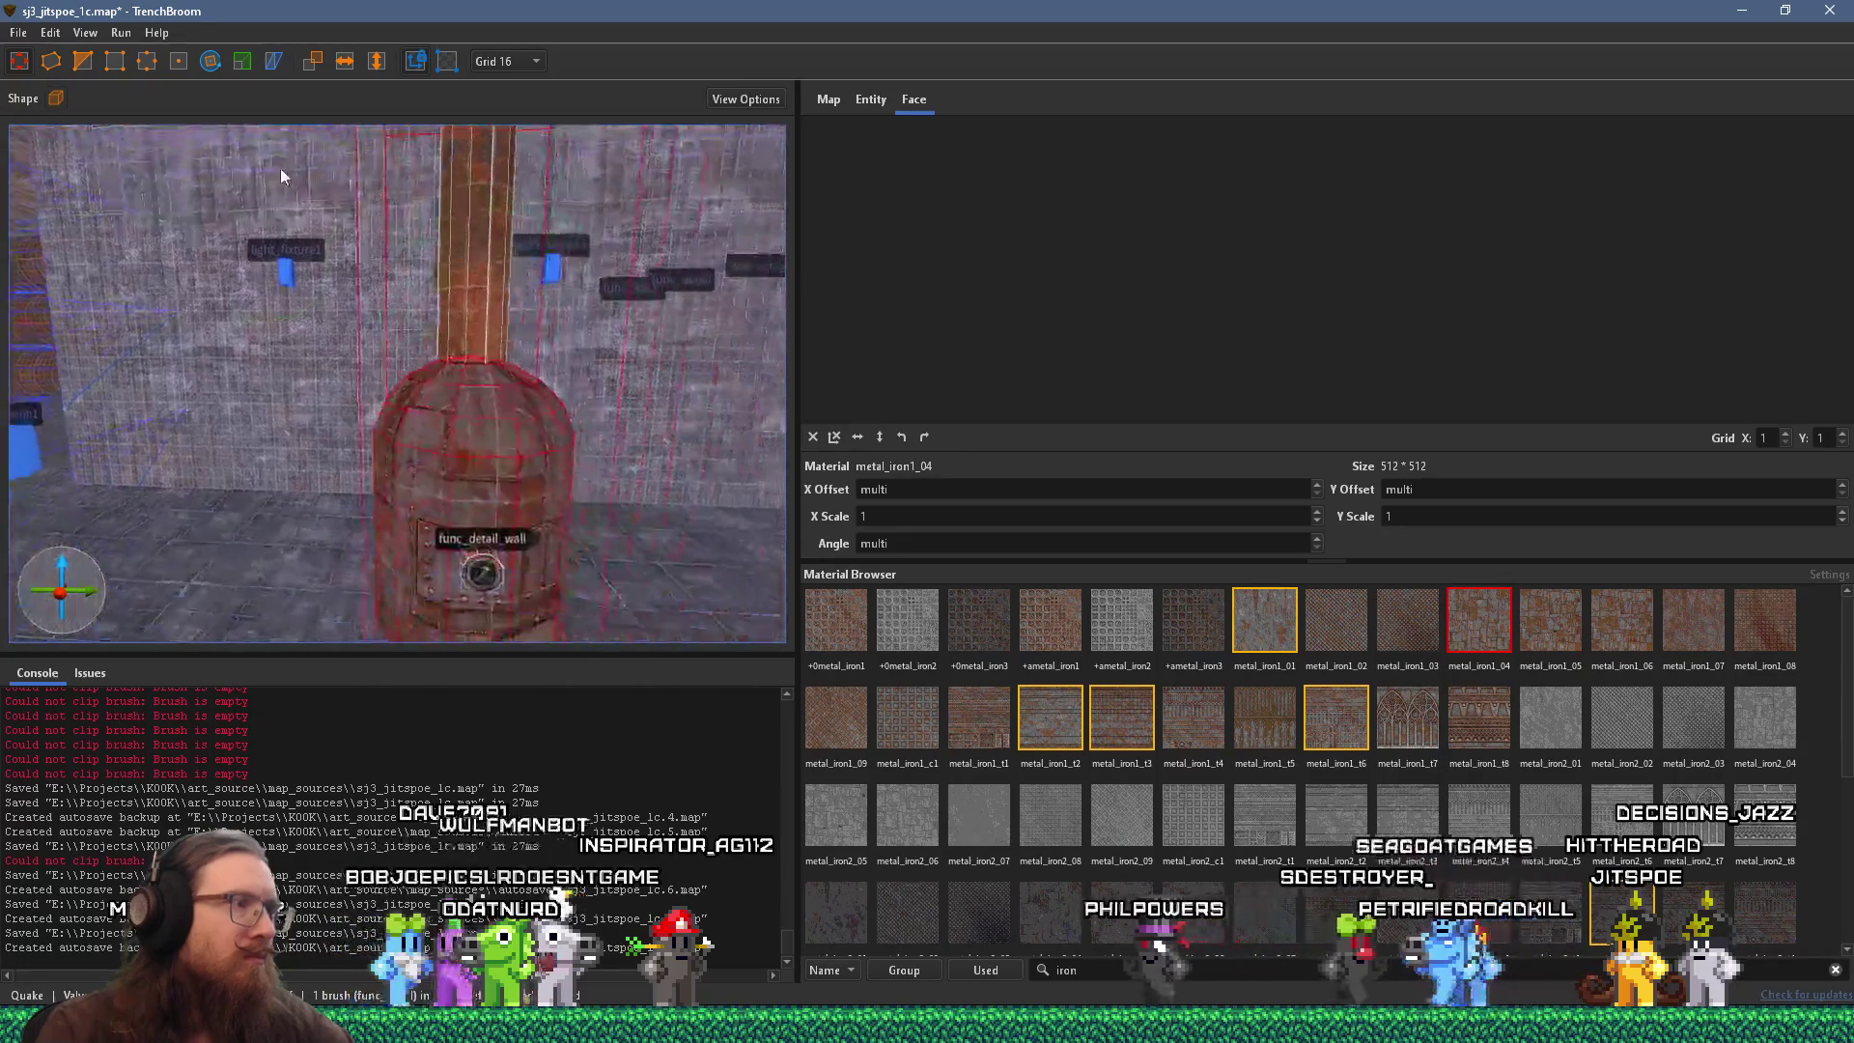
pyautogui.press('e')
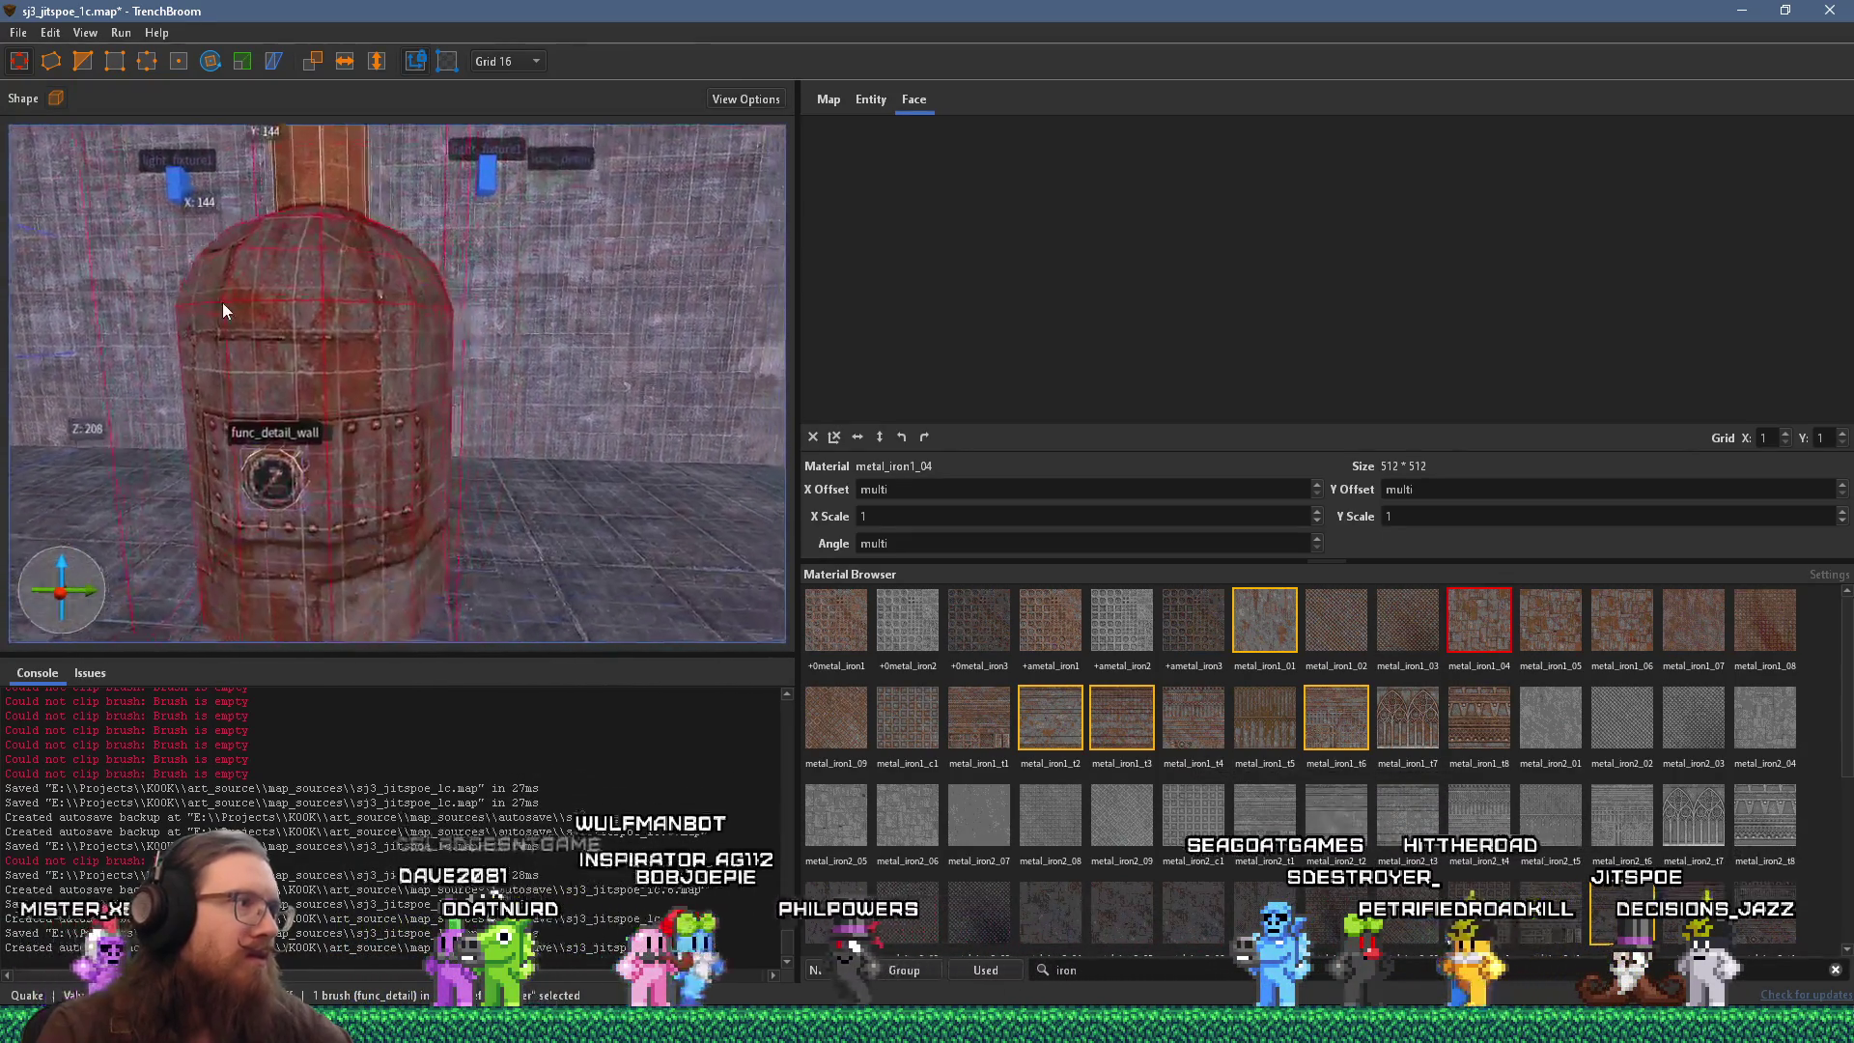
pyautogui.press('w')
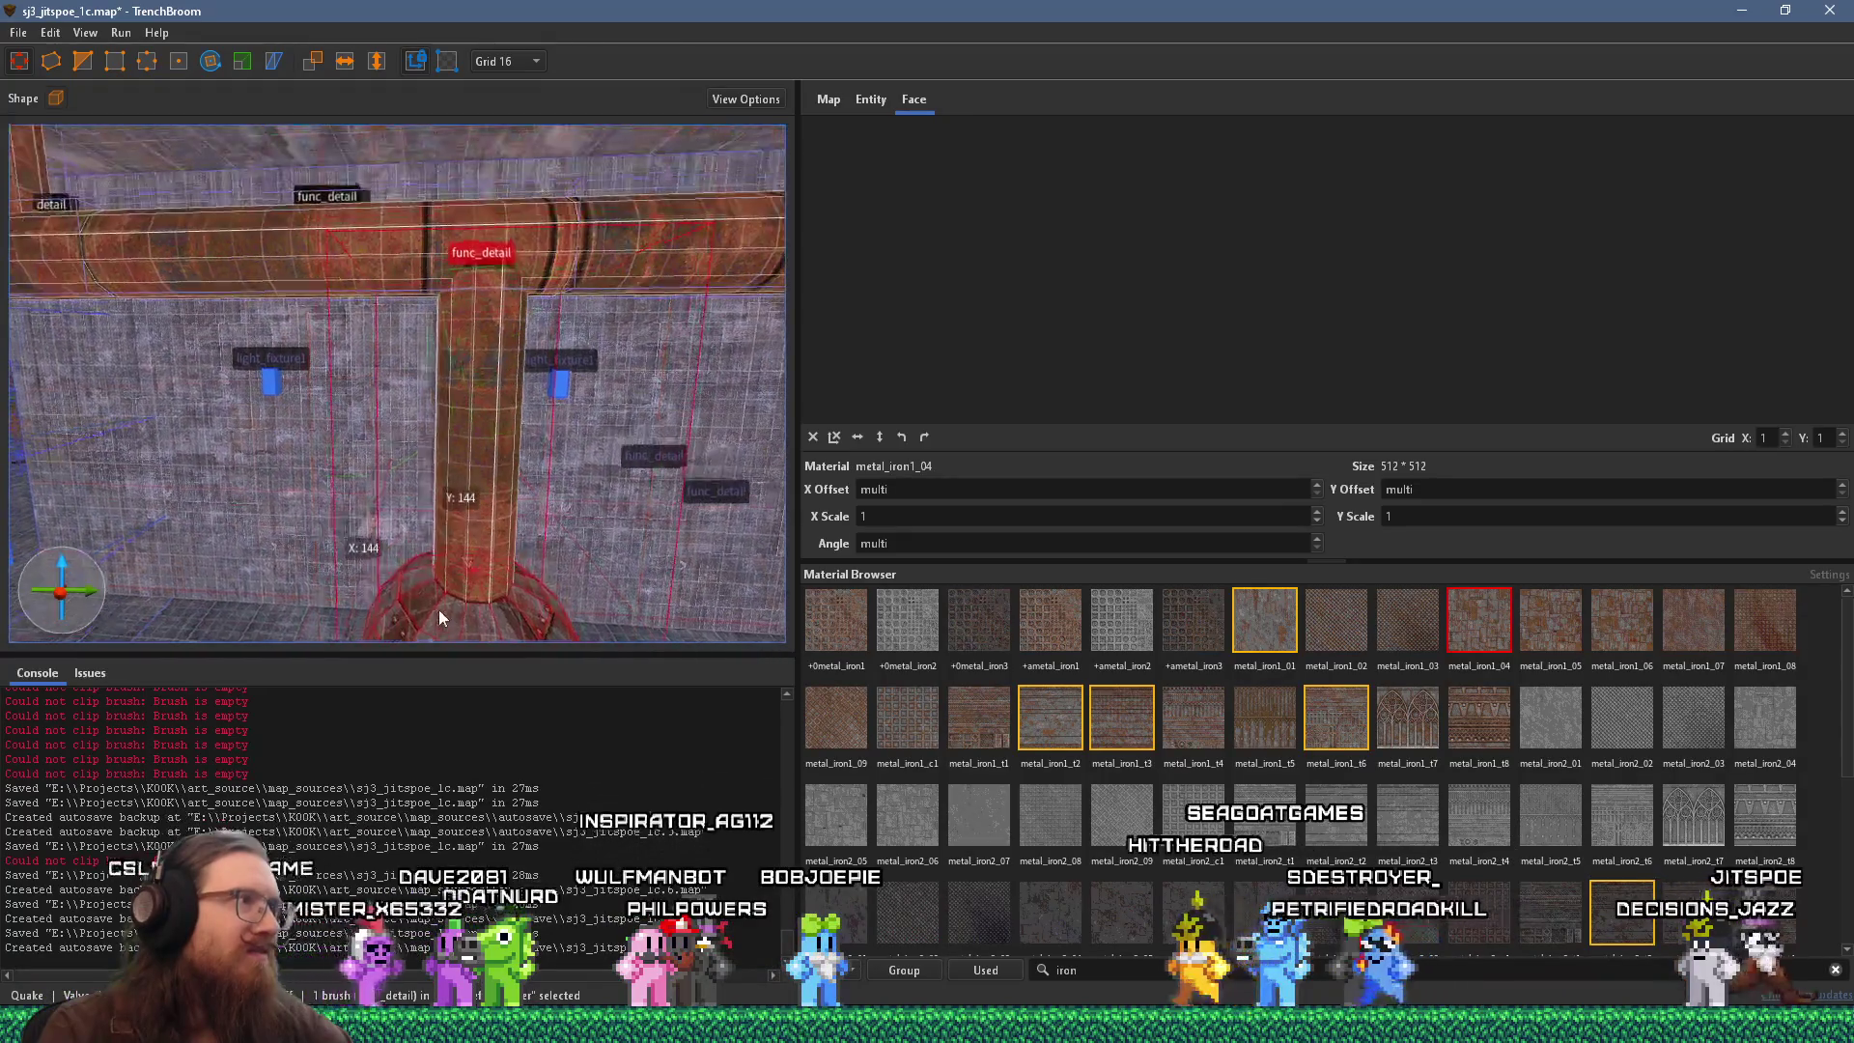
pyautogui.click(465, 446)
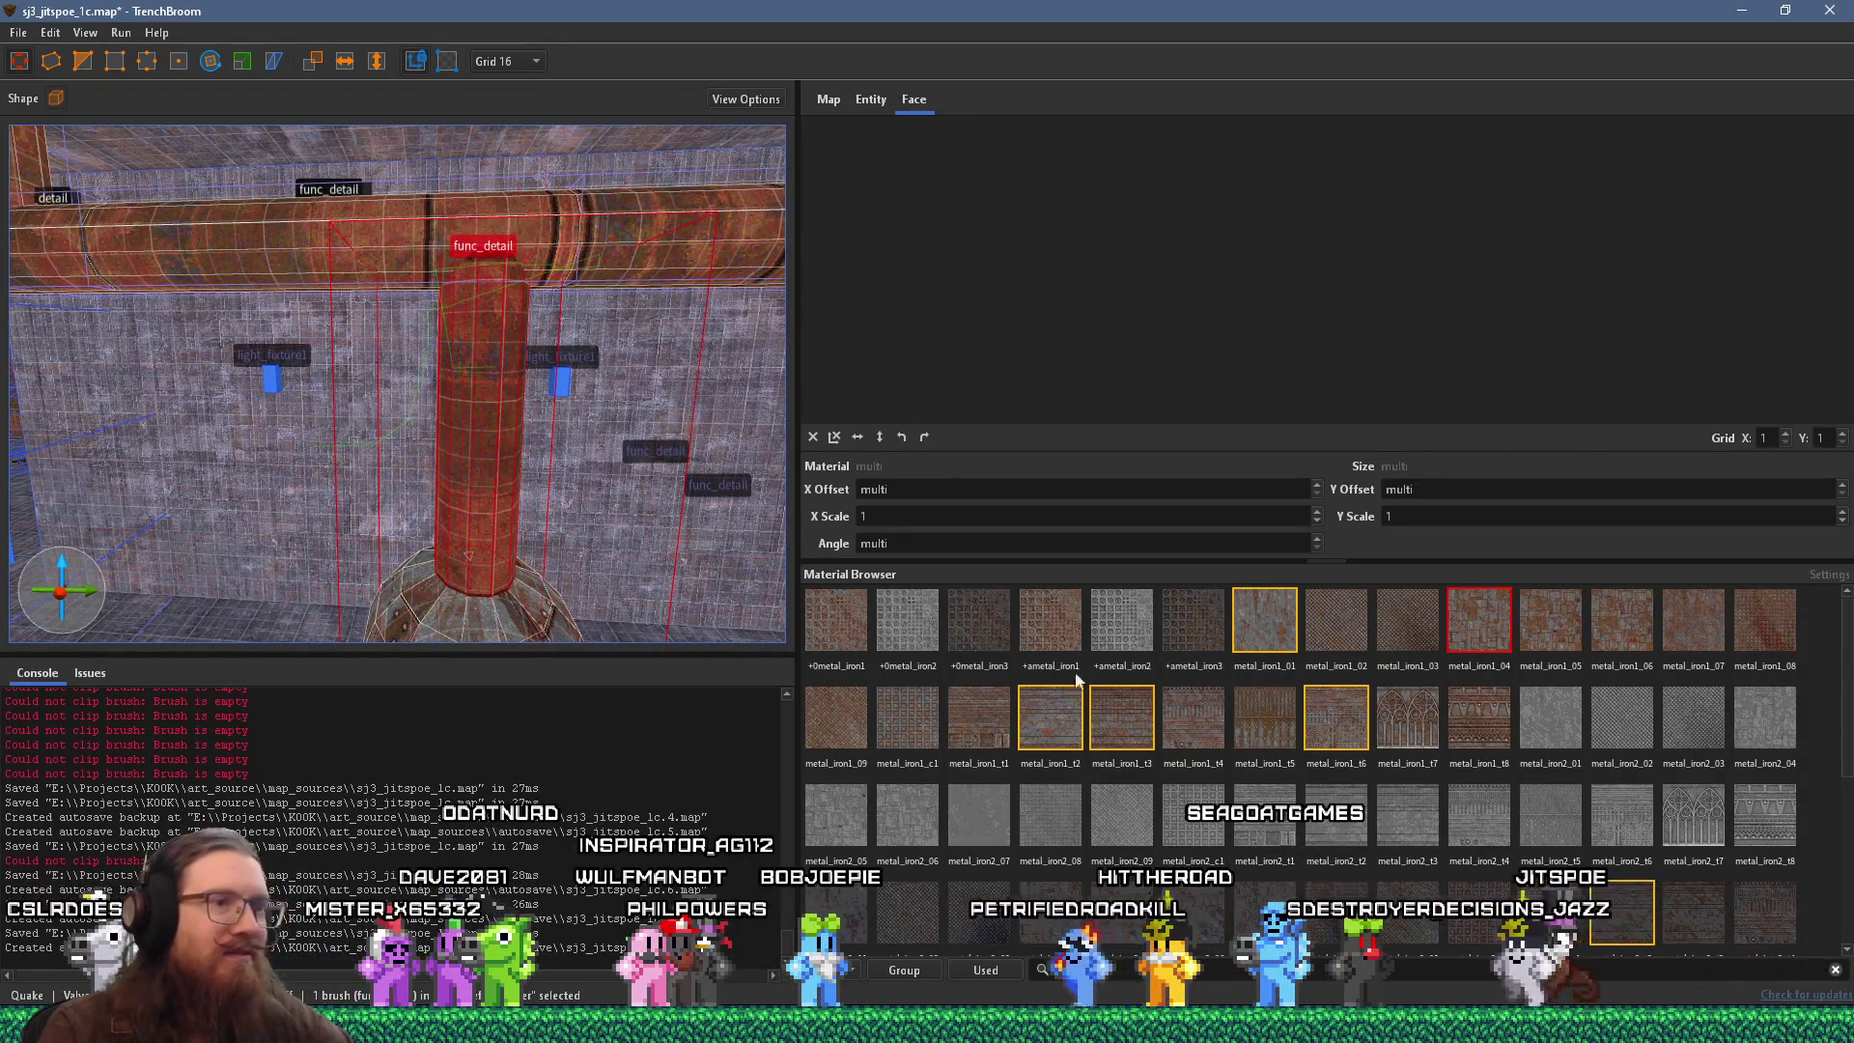